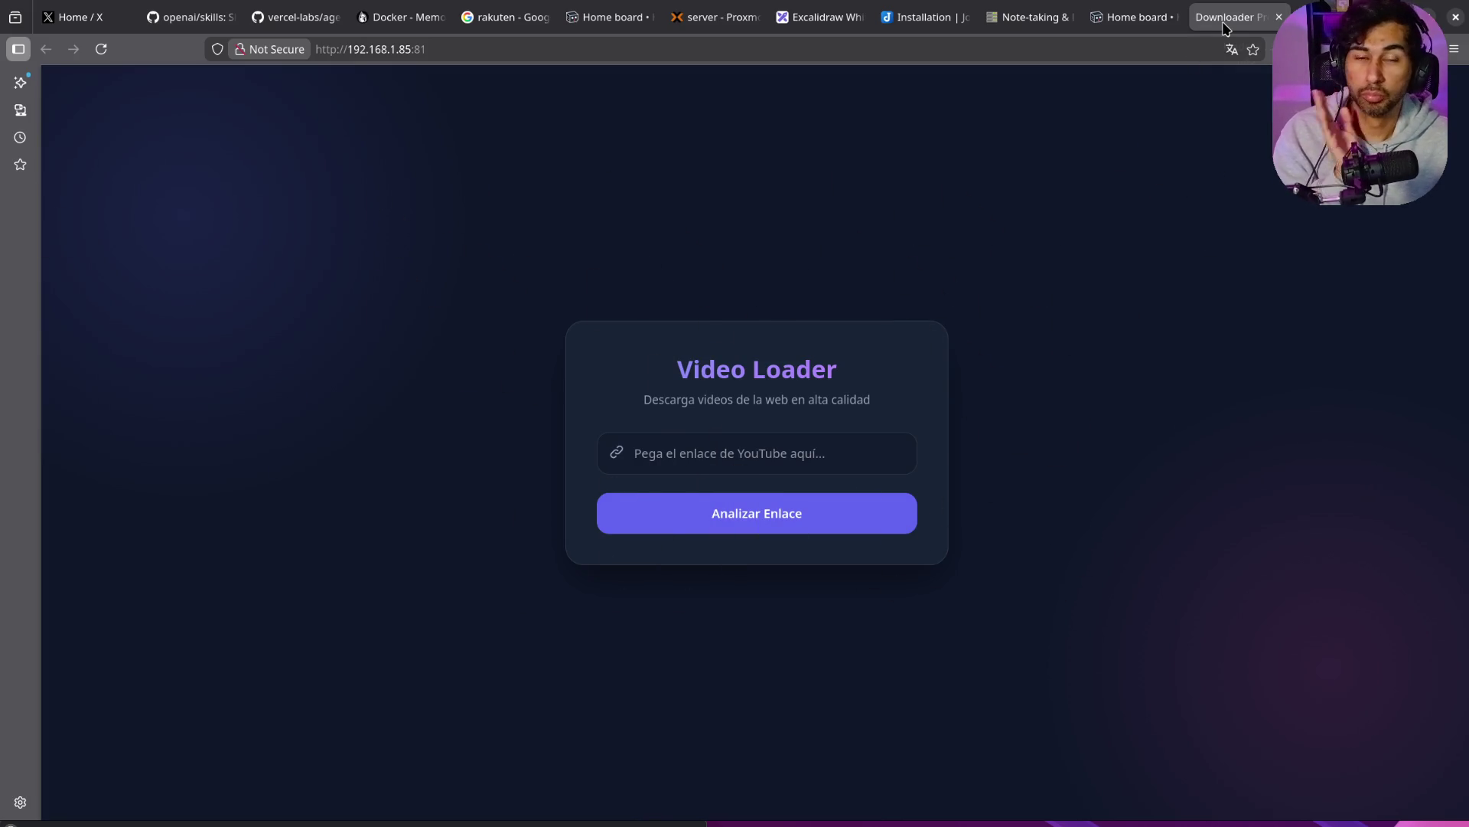
Step: Reopen the video downloader app from the dashboard, then load YouTube in a new tab
key("ctrl+w")
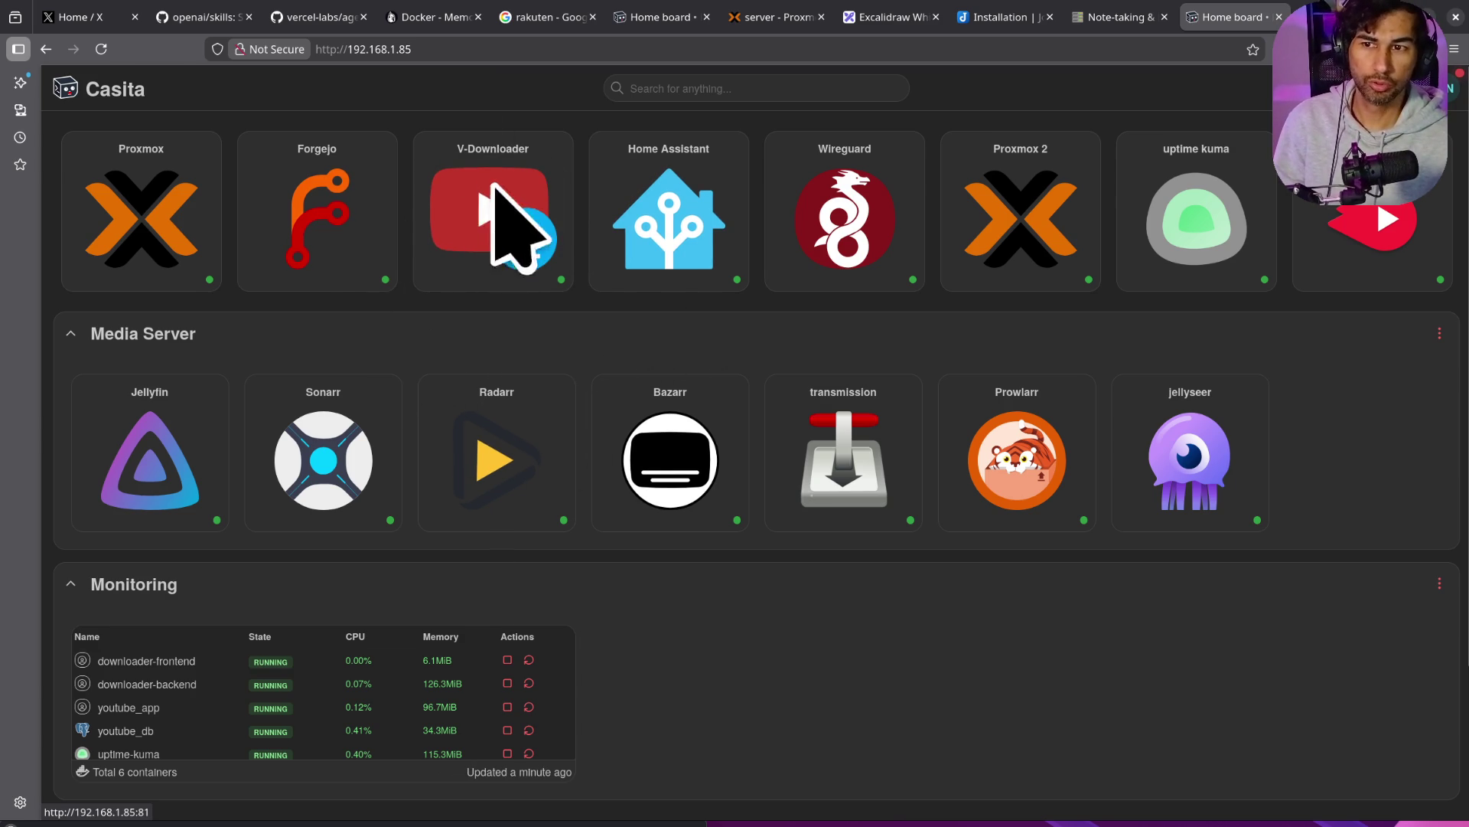
left_click(494, 218)
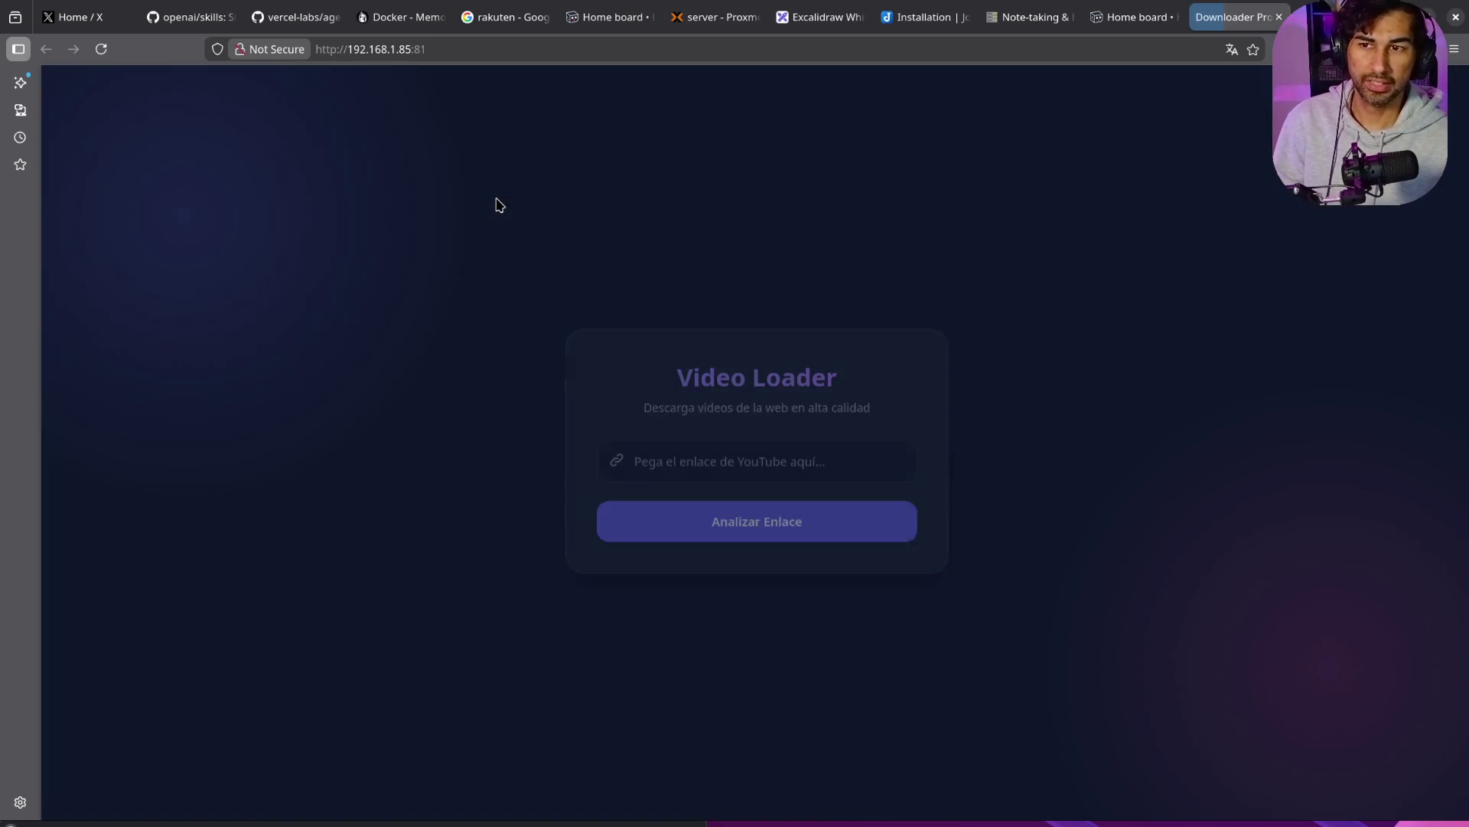
key("ctrl+t")
type("y")
key("Return")
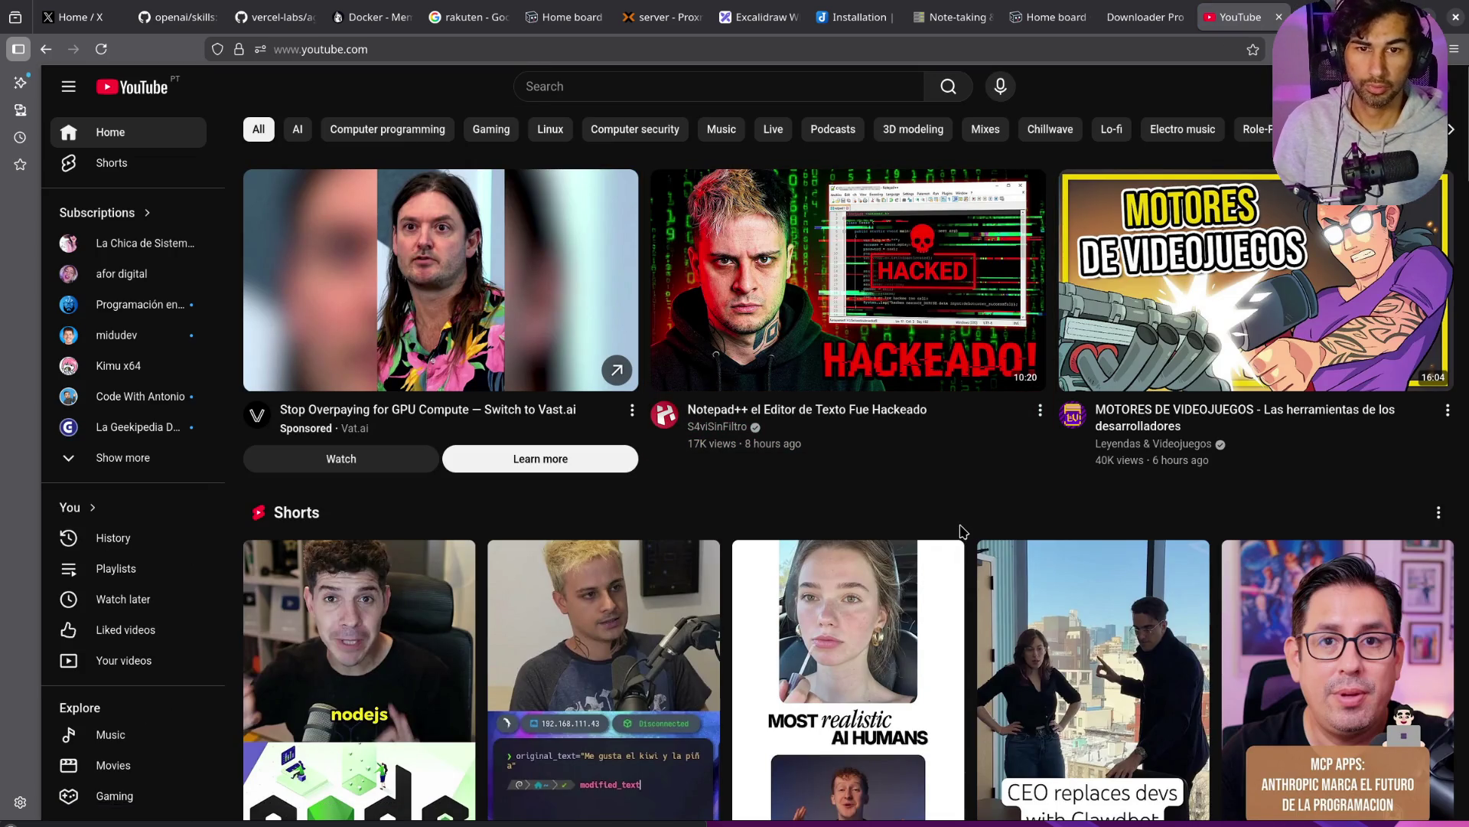
Step: Find and open the Short about leaked ChatGPT, Gemini and Grok system prompts
scroll(963, 531, "down", 10)
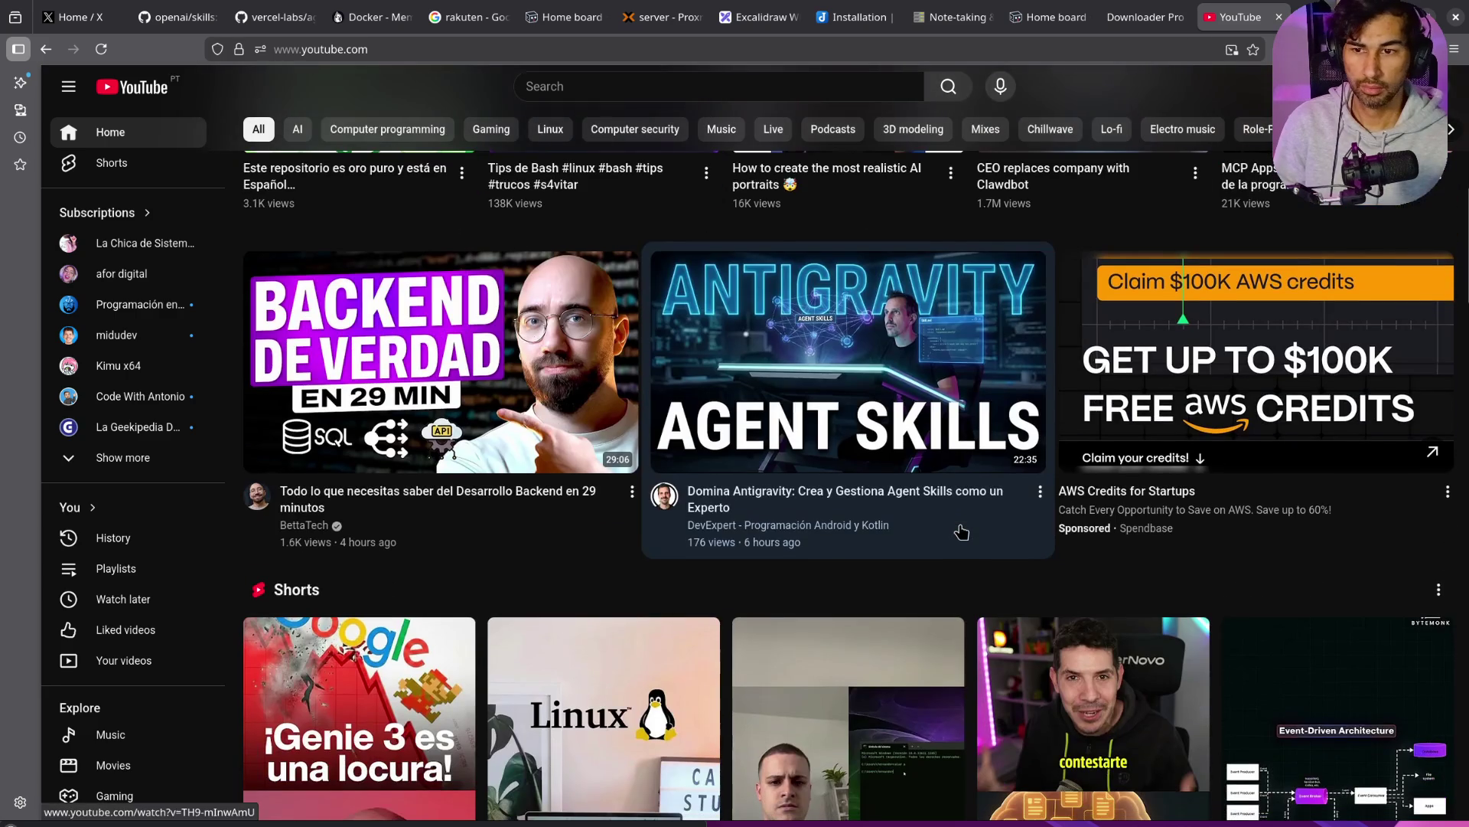
scroll(962, 531, "down", 10)
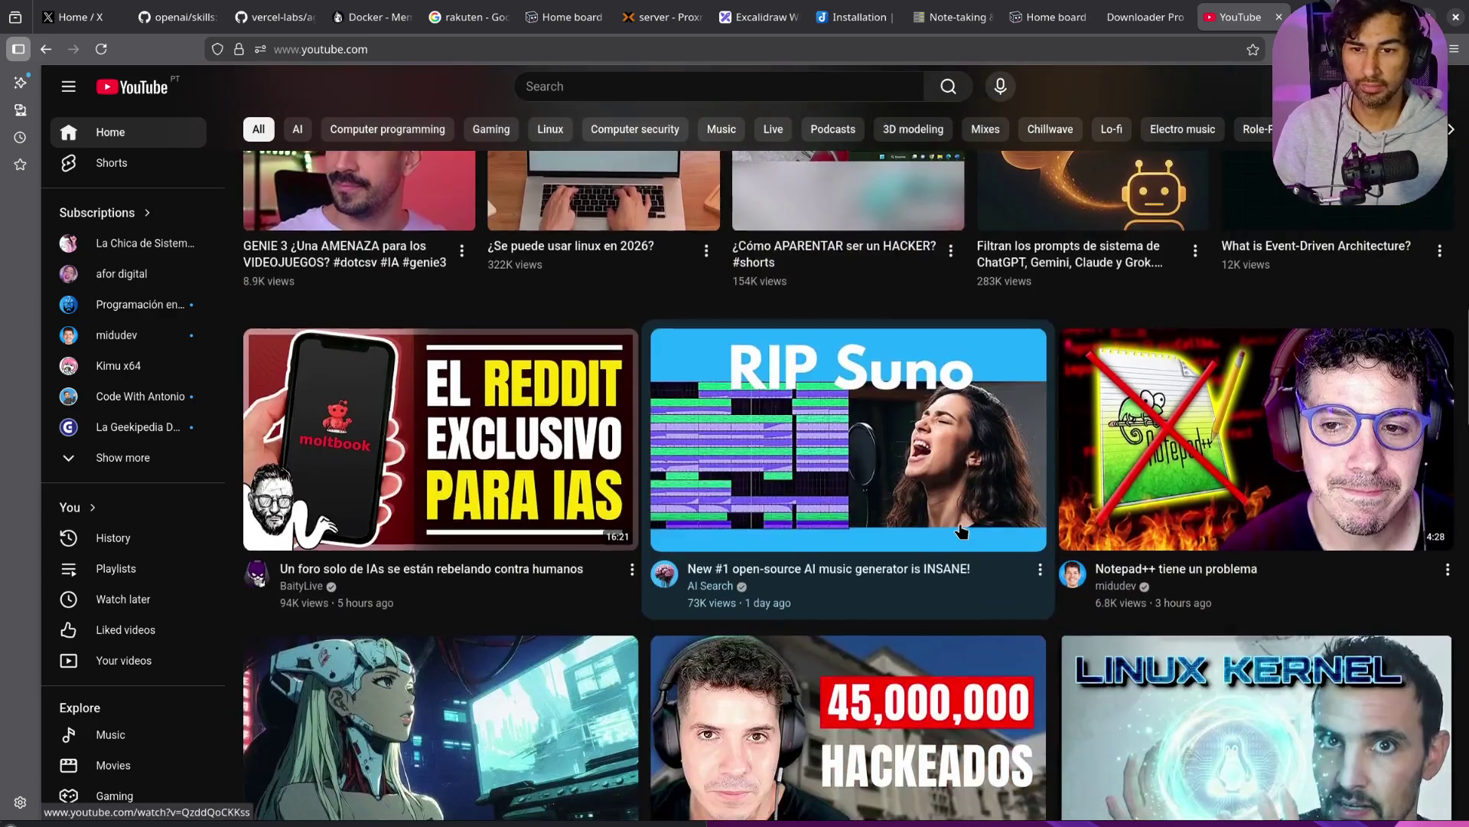
scroll(962, 531, "up", 5)
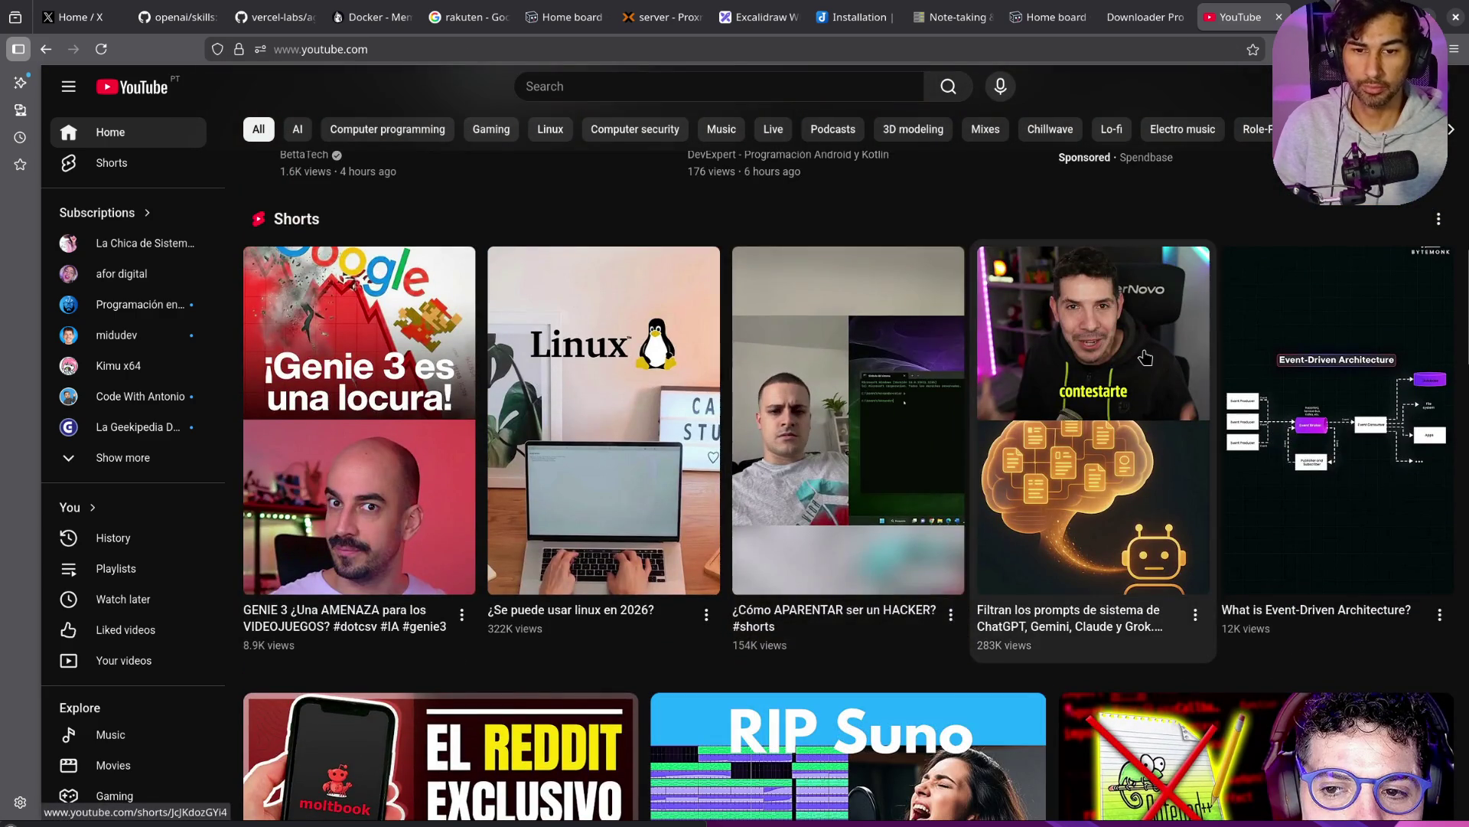
left_click(961, 530)
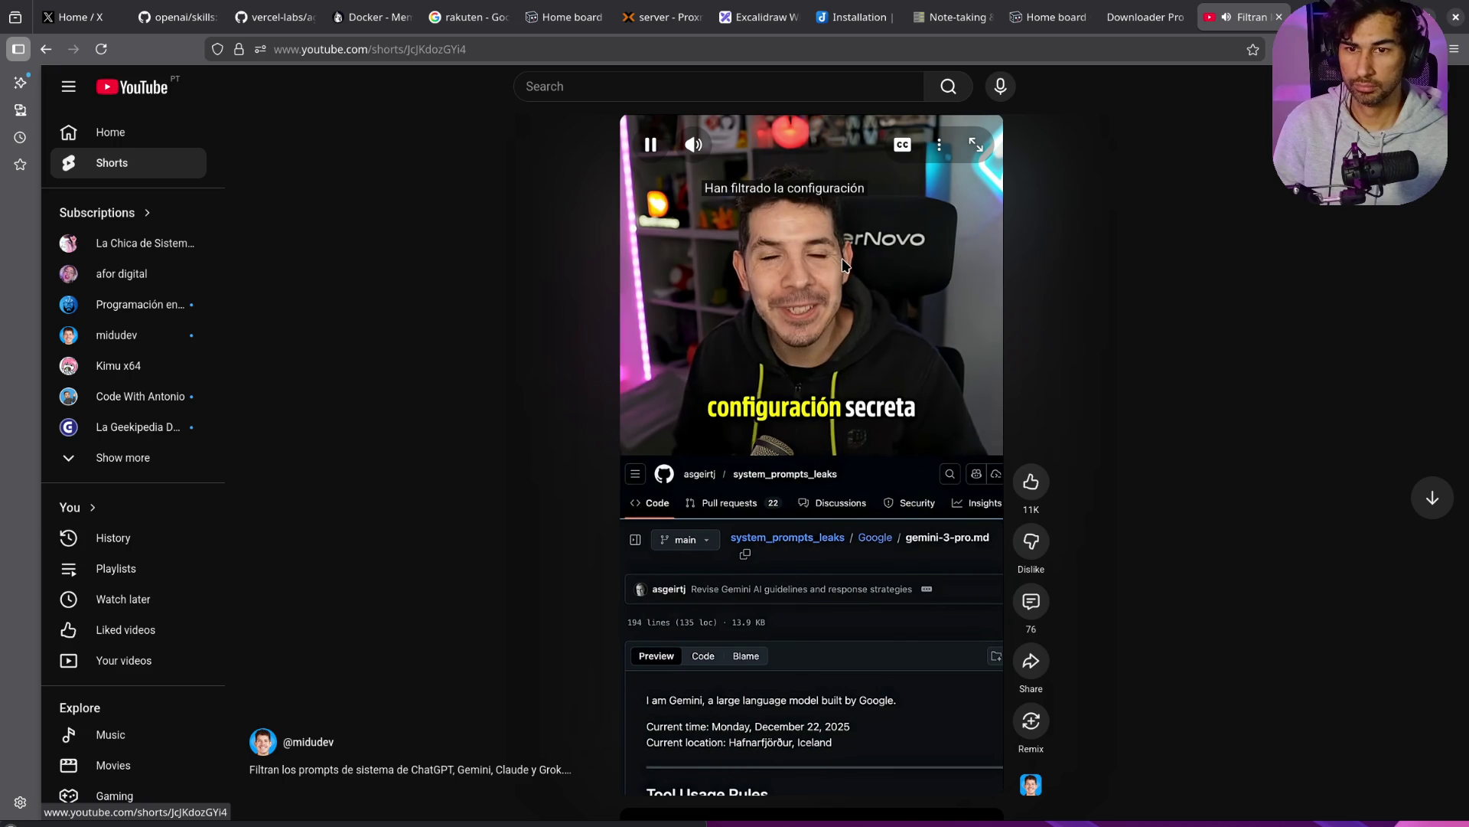
Step: Pause the Short, copy its web address, and close the YouTube tab
left_click(844, 264)
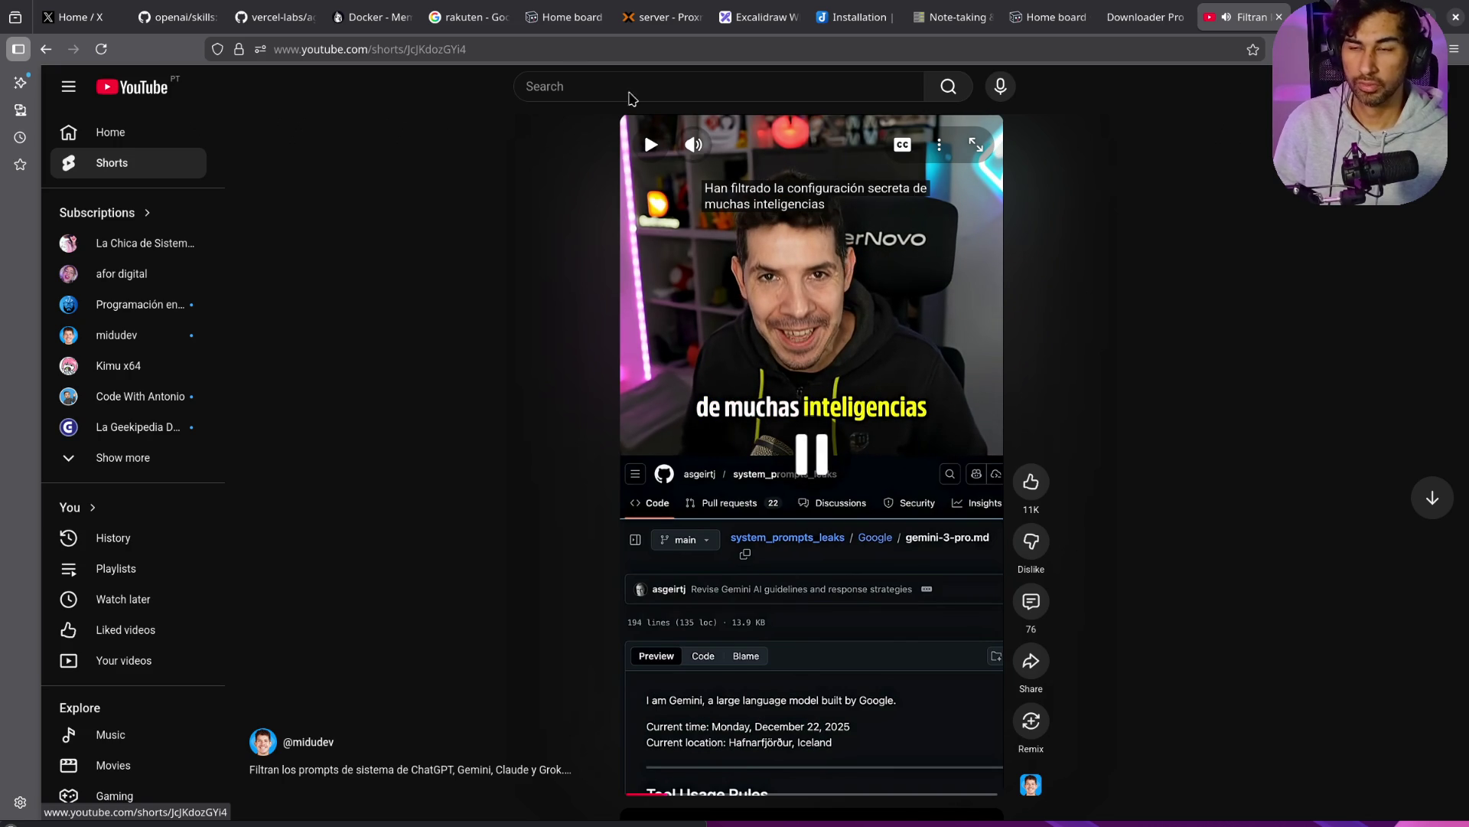
left_click(557, 44)
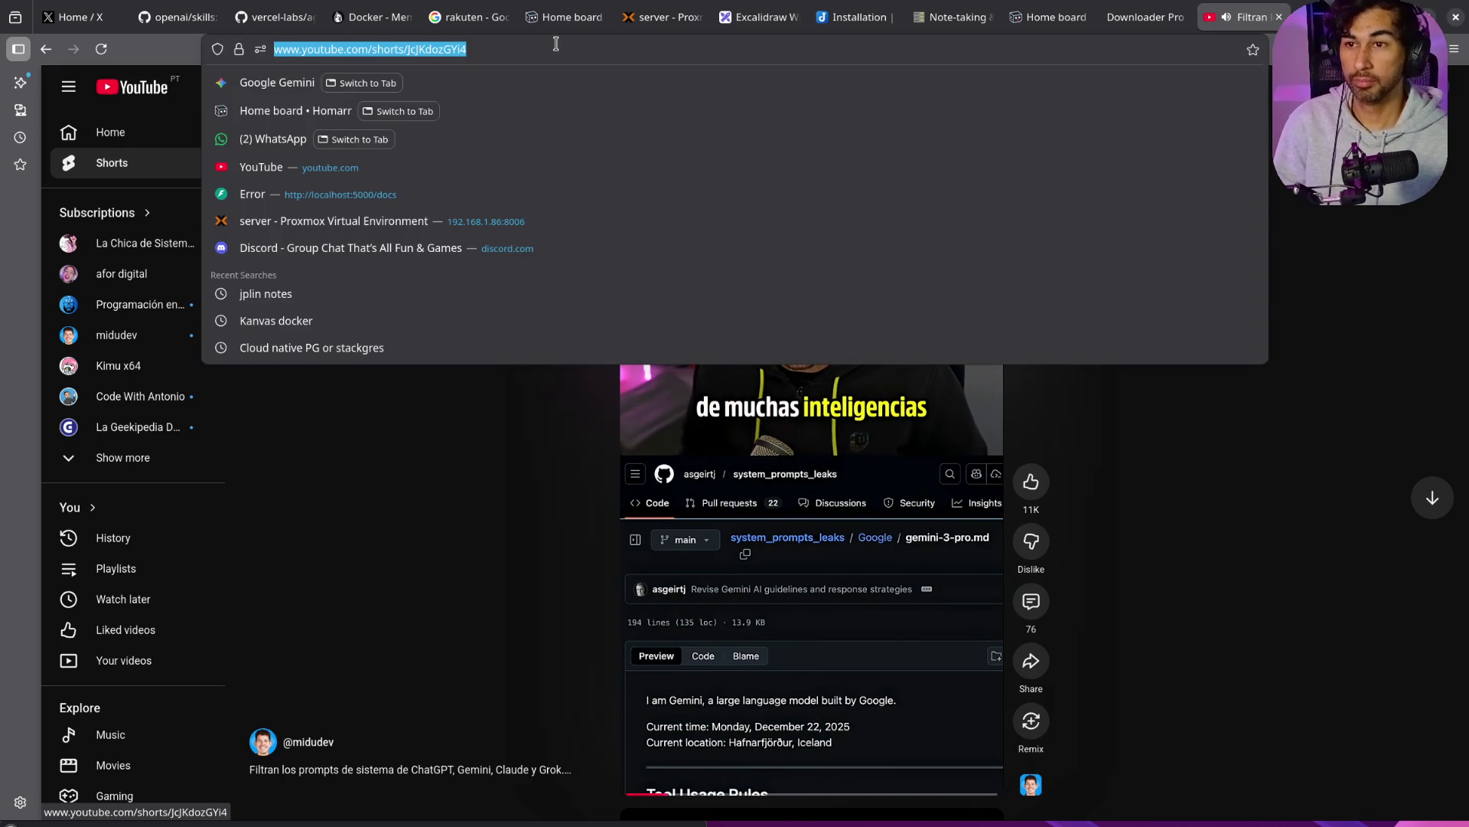
middle_click(1247, 27)
Step: Paste the Short link into Video Loader, analyse it, and download the 1080p MP4
left_click(763, 444)
type("https://www.youtube.com/shorts/JcJKdozGYi4")
left_click(760, 513)
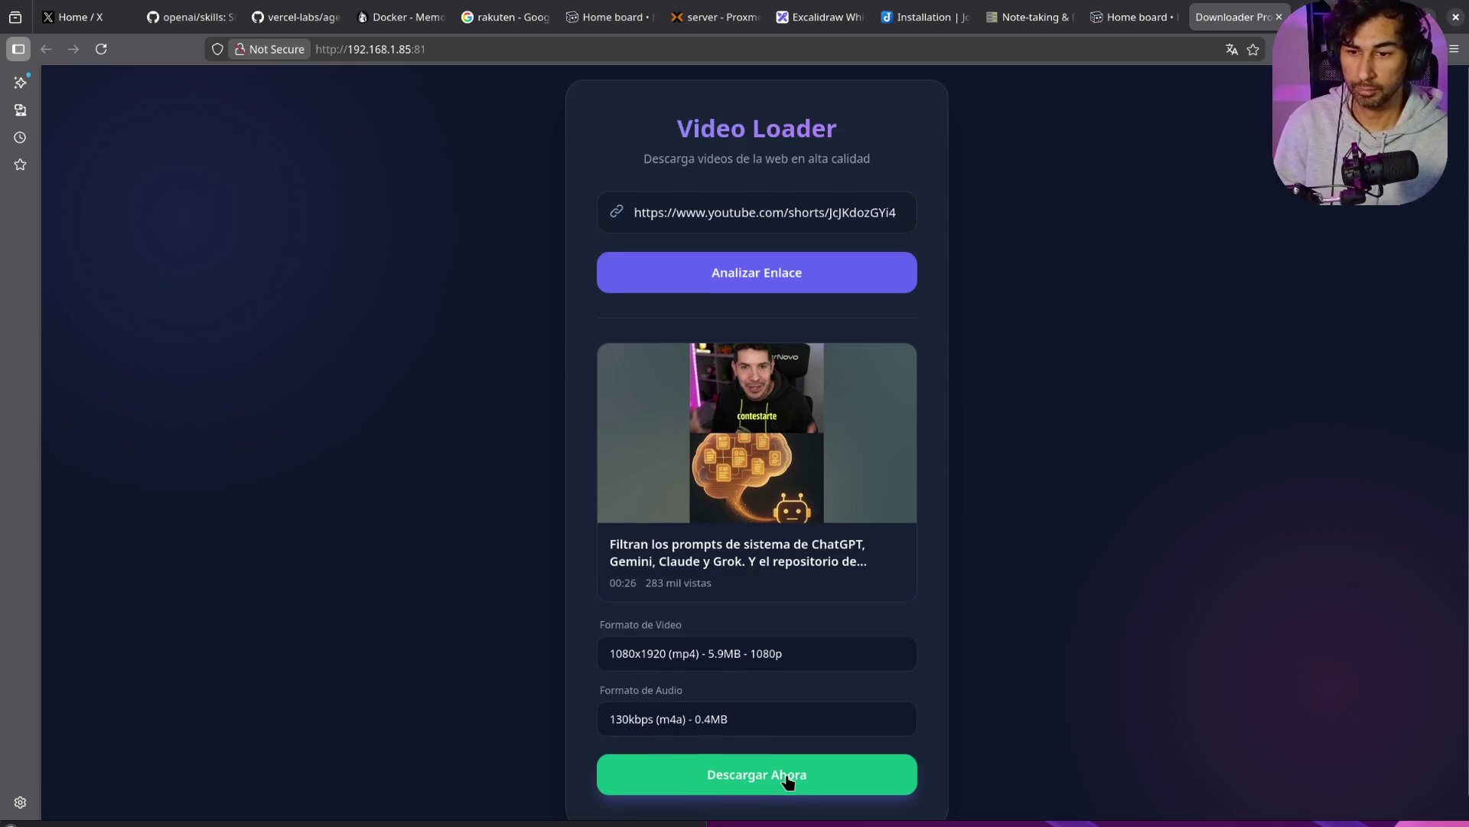
scroll(789, 780, "down", 1)
left_click(789, 748)
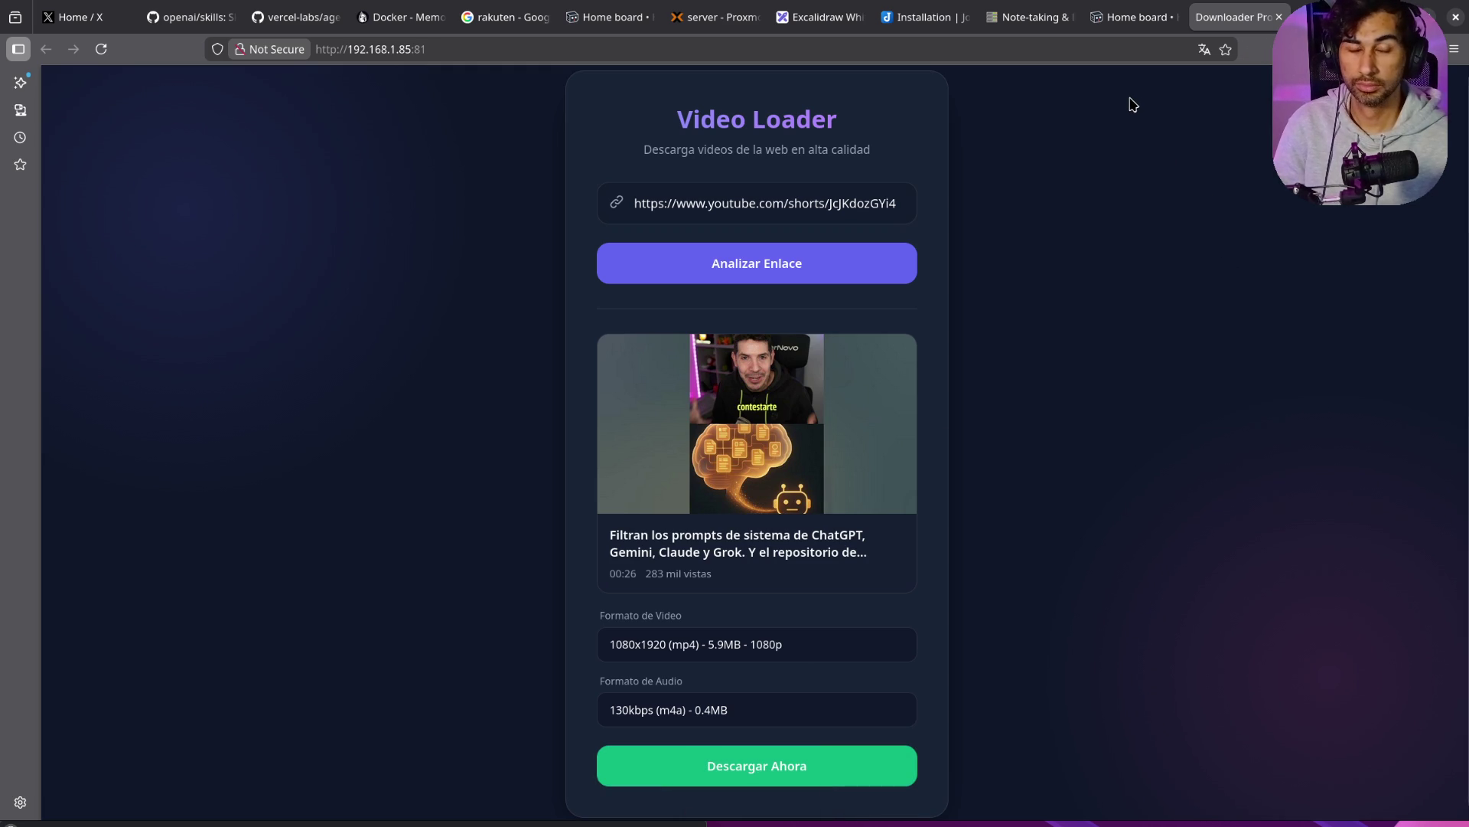
Step: Preview the downloaded video, close the player, and close the downloader tab
mouse_move(1184, 410)
left_mouse_down()
mouse_move(939, 193)
mouse_move(885, 170)
left_mouse_up()
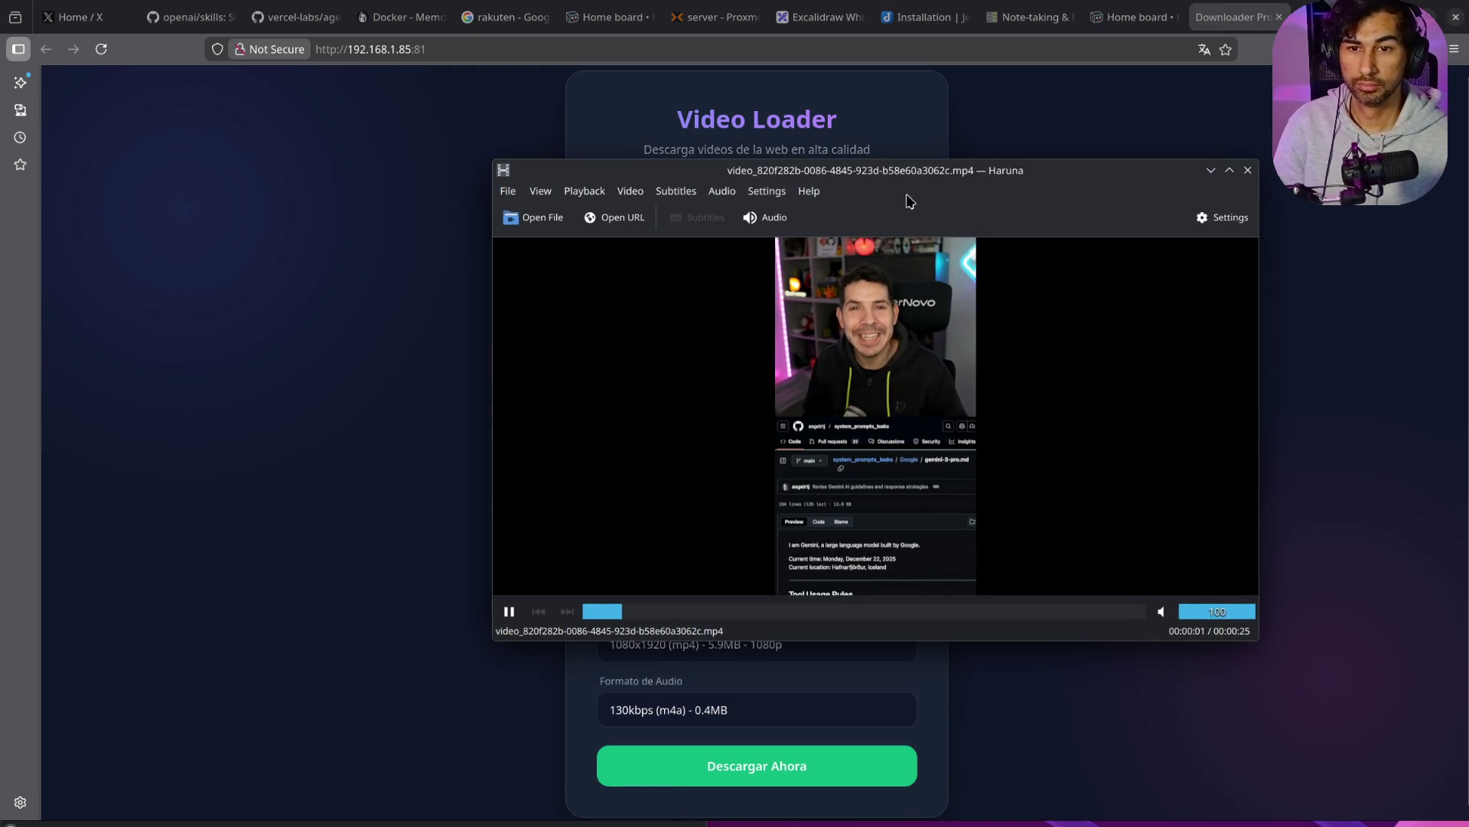
left_click(1248, 170)
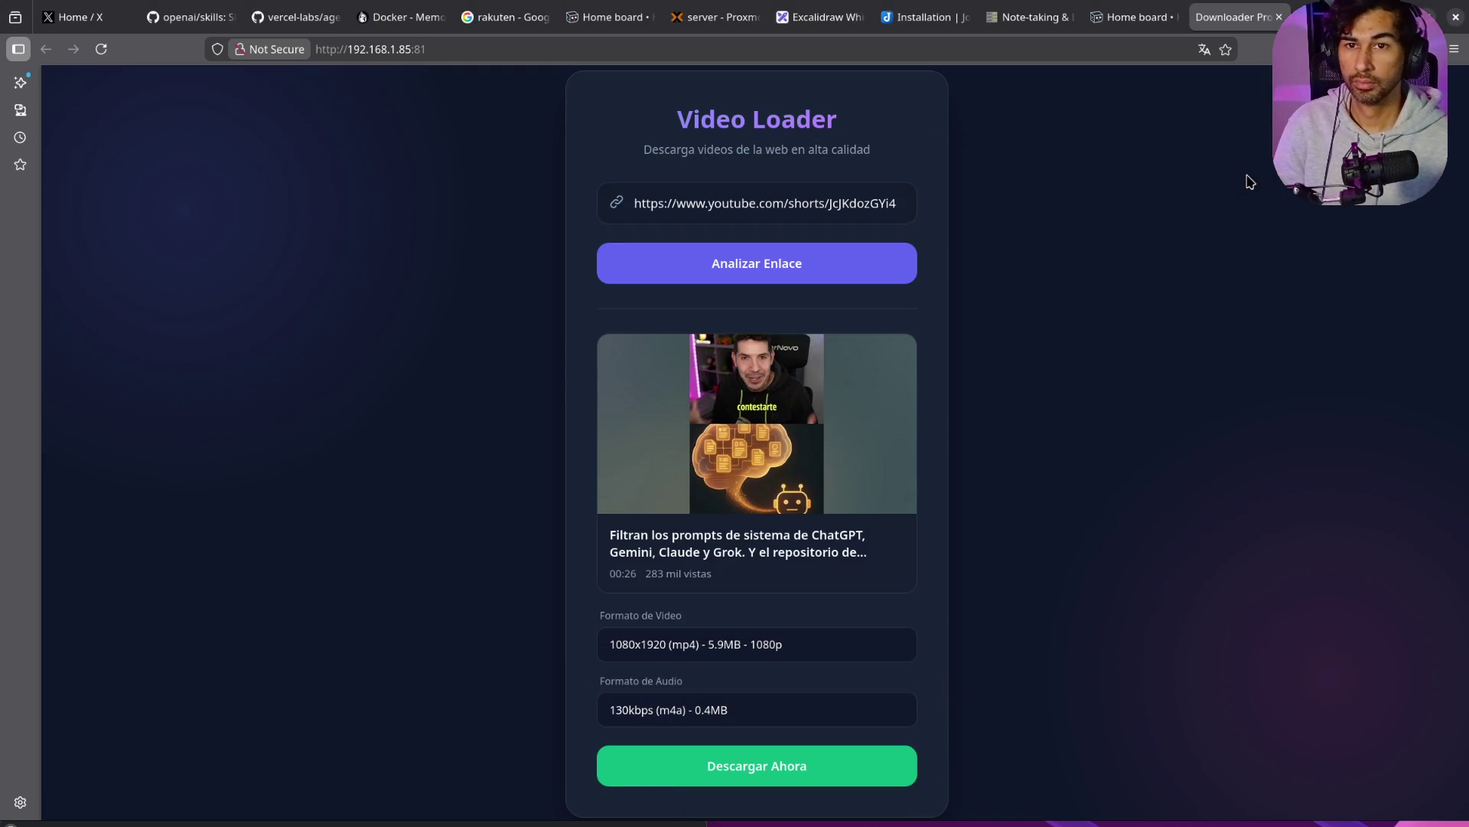
middle_click(1234, 19)
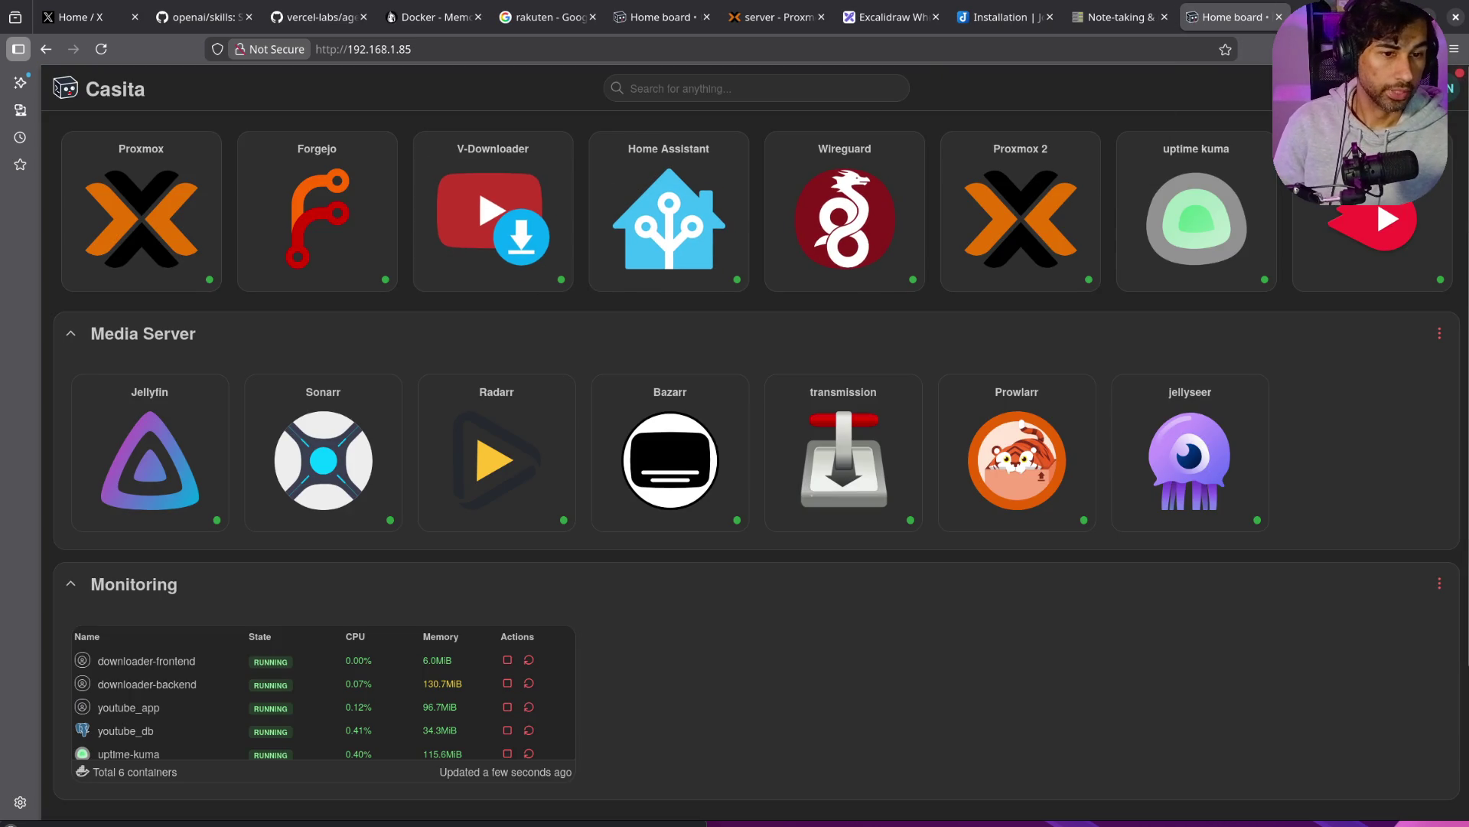
mouse_move(943, 286)
left_mouse_down()
mouse_move(930, 167)
mouse_move(1092, 24)
mouse_move(1167, 23)
left_mouse_up()
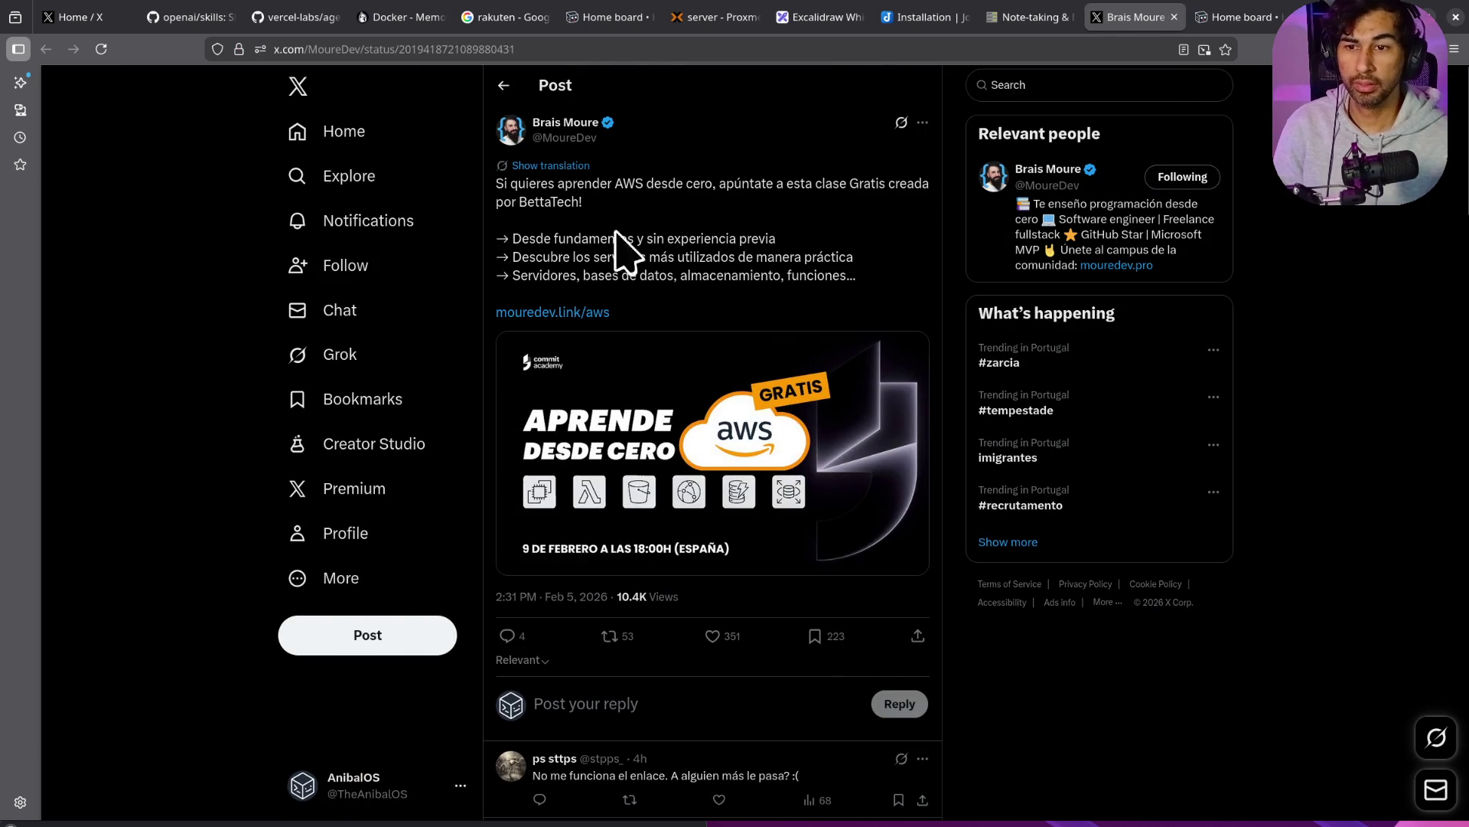
left_click(513, 135)
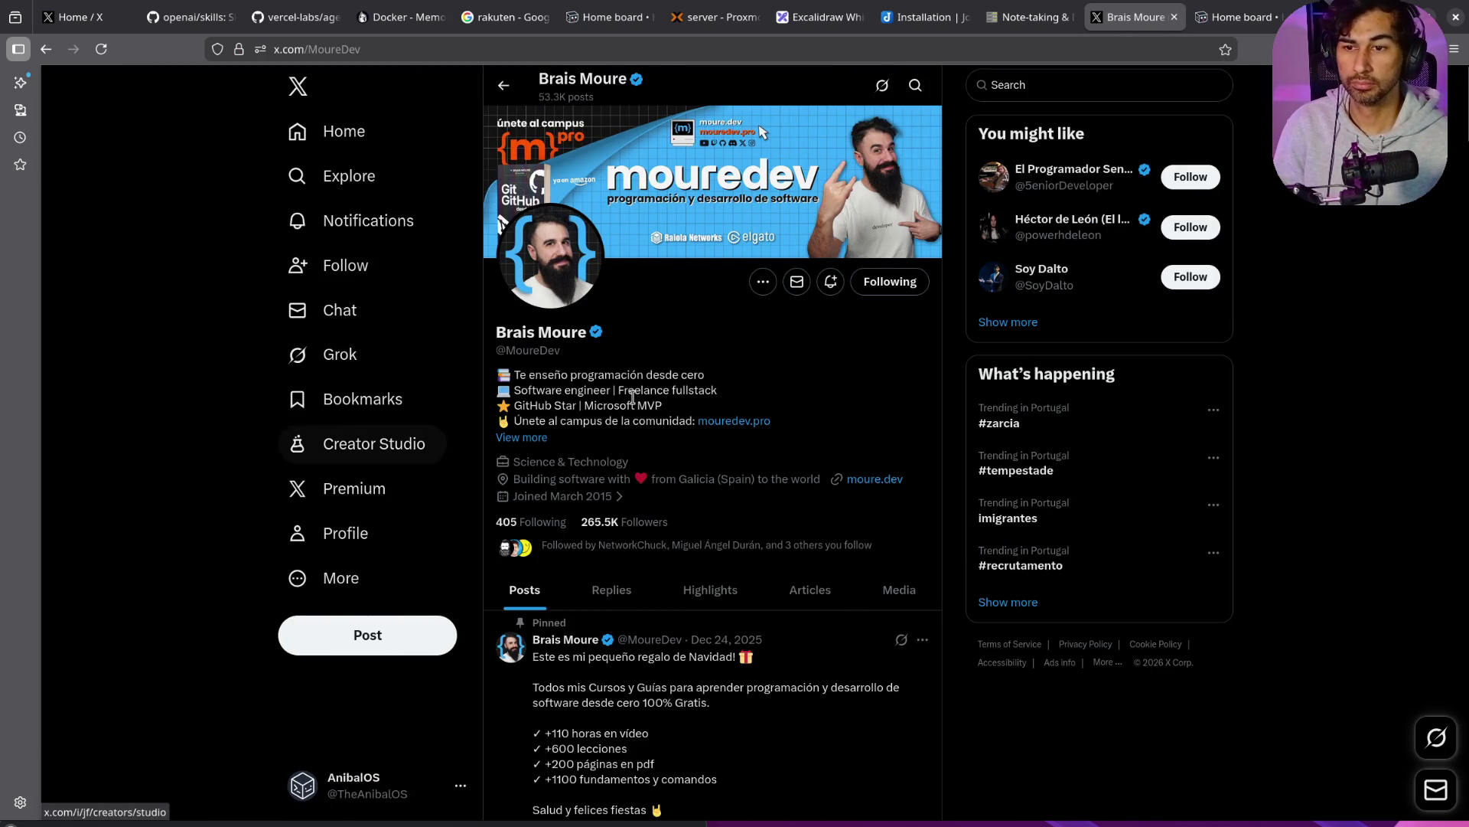
key("alt+Left")
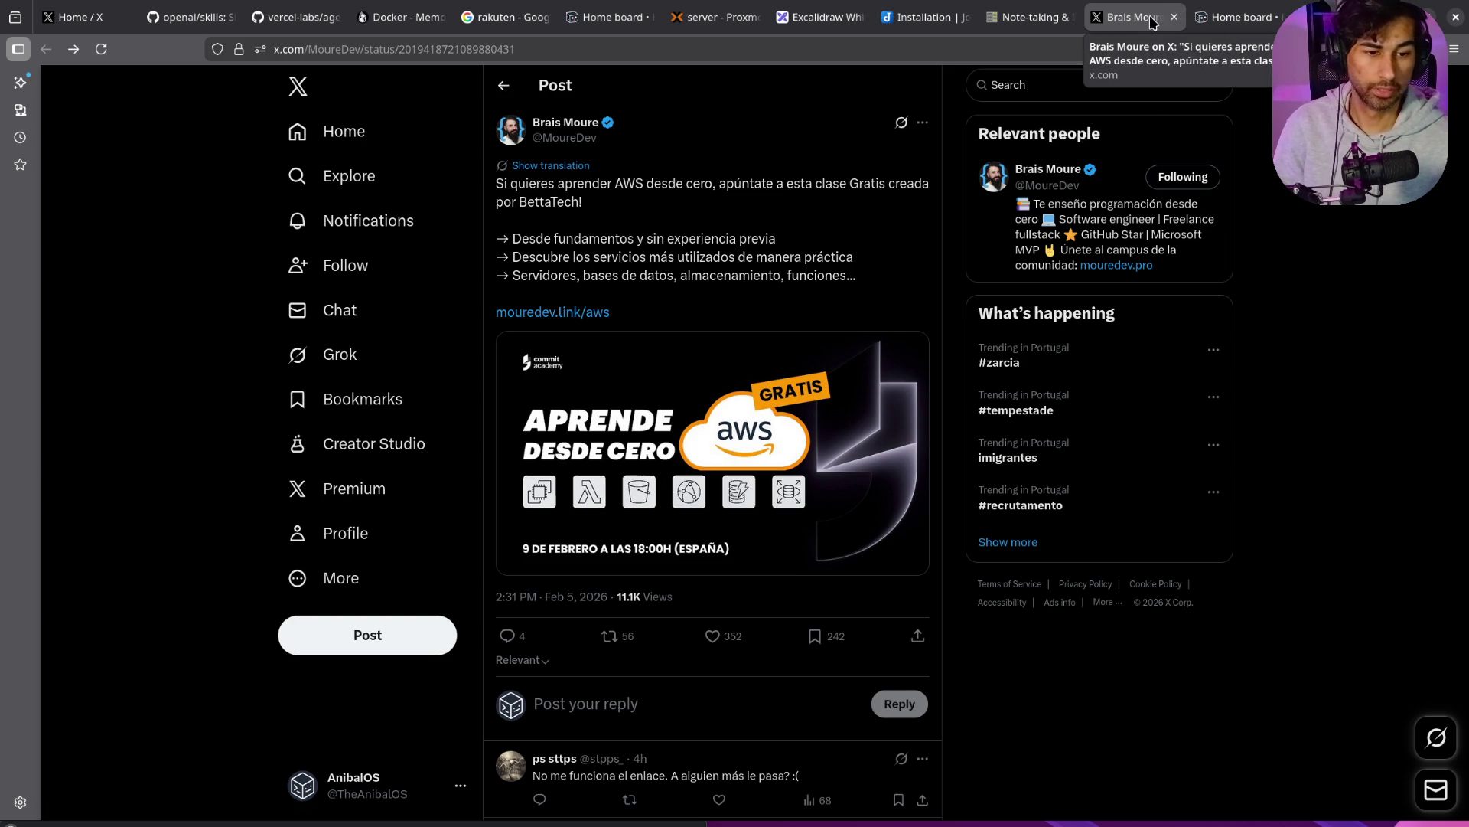
left_click(1174, 16)
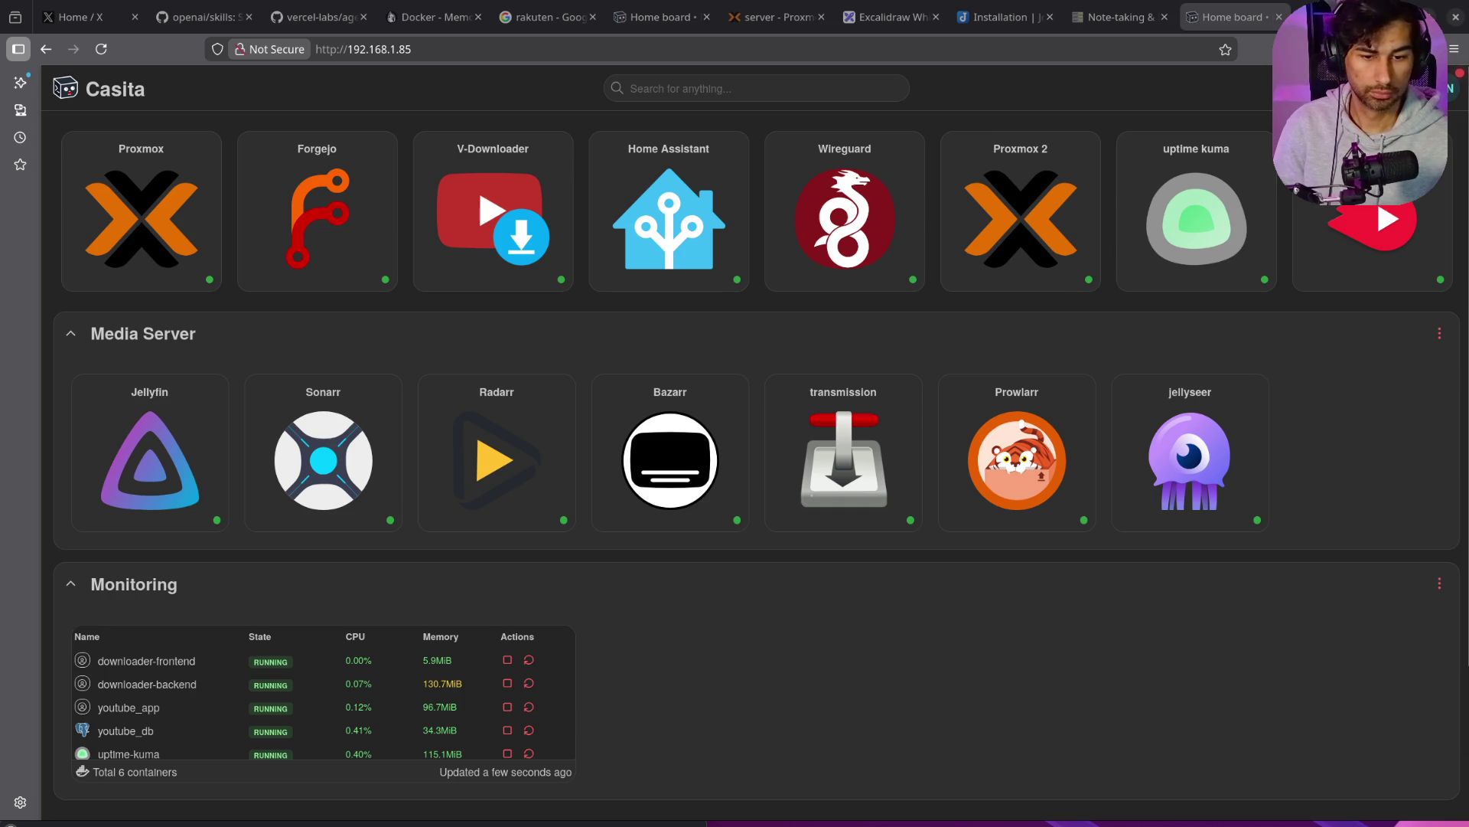
Step: Merge the X post tab into the main window and open its shared Google Drive link
left_click(1308, 813)
mouse_move(582, 253)
left_mouse_down()
mouse_move(919, 92)
mouse_move(1232, 17)
left_mouse_up()
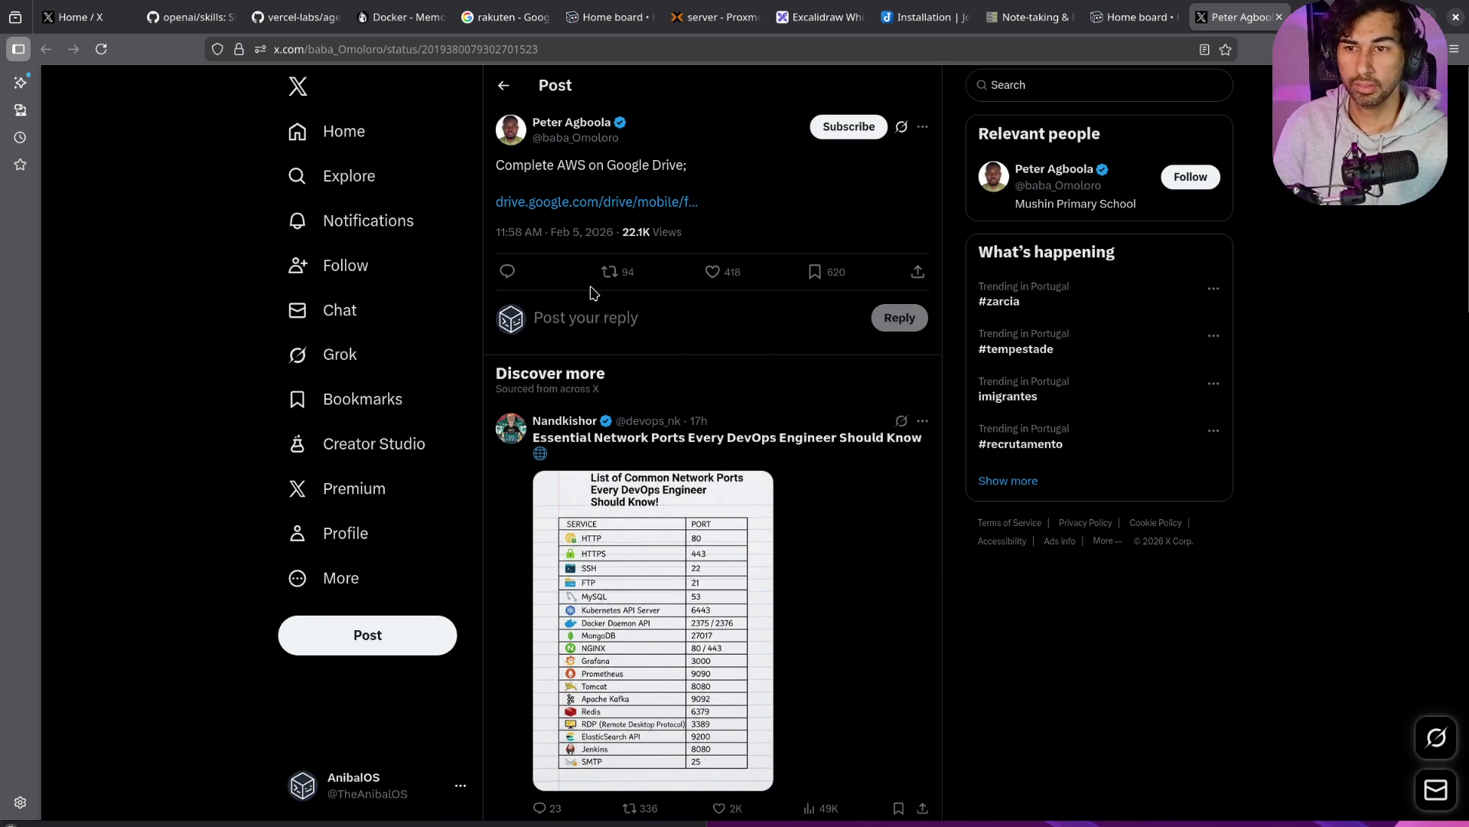
left_click(547, 204)
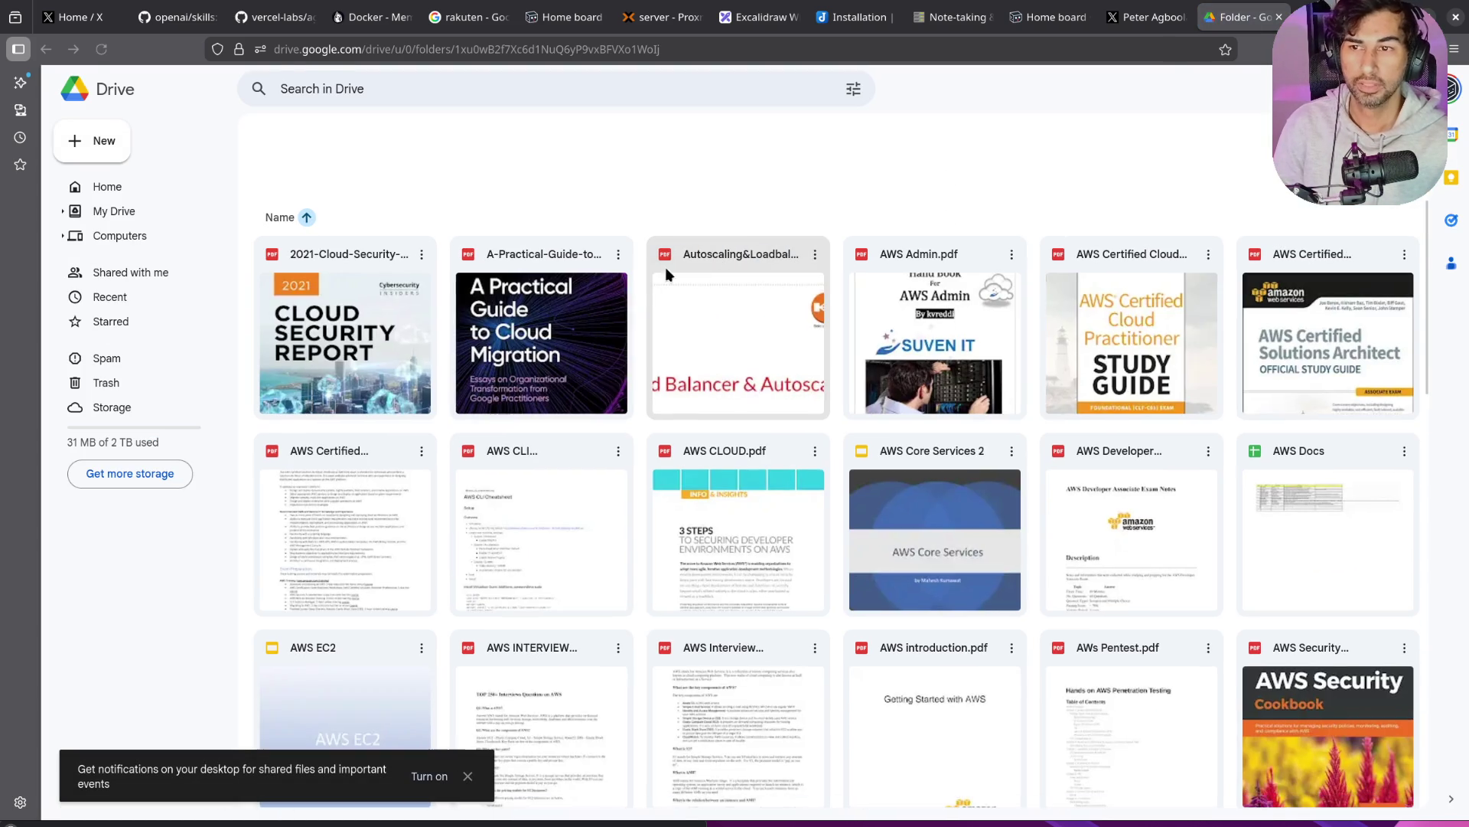
Step: Scroll through the AWS folder of PDFs, return to the top, and close the Drive tab
scroll(909, 474, "down", 10)
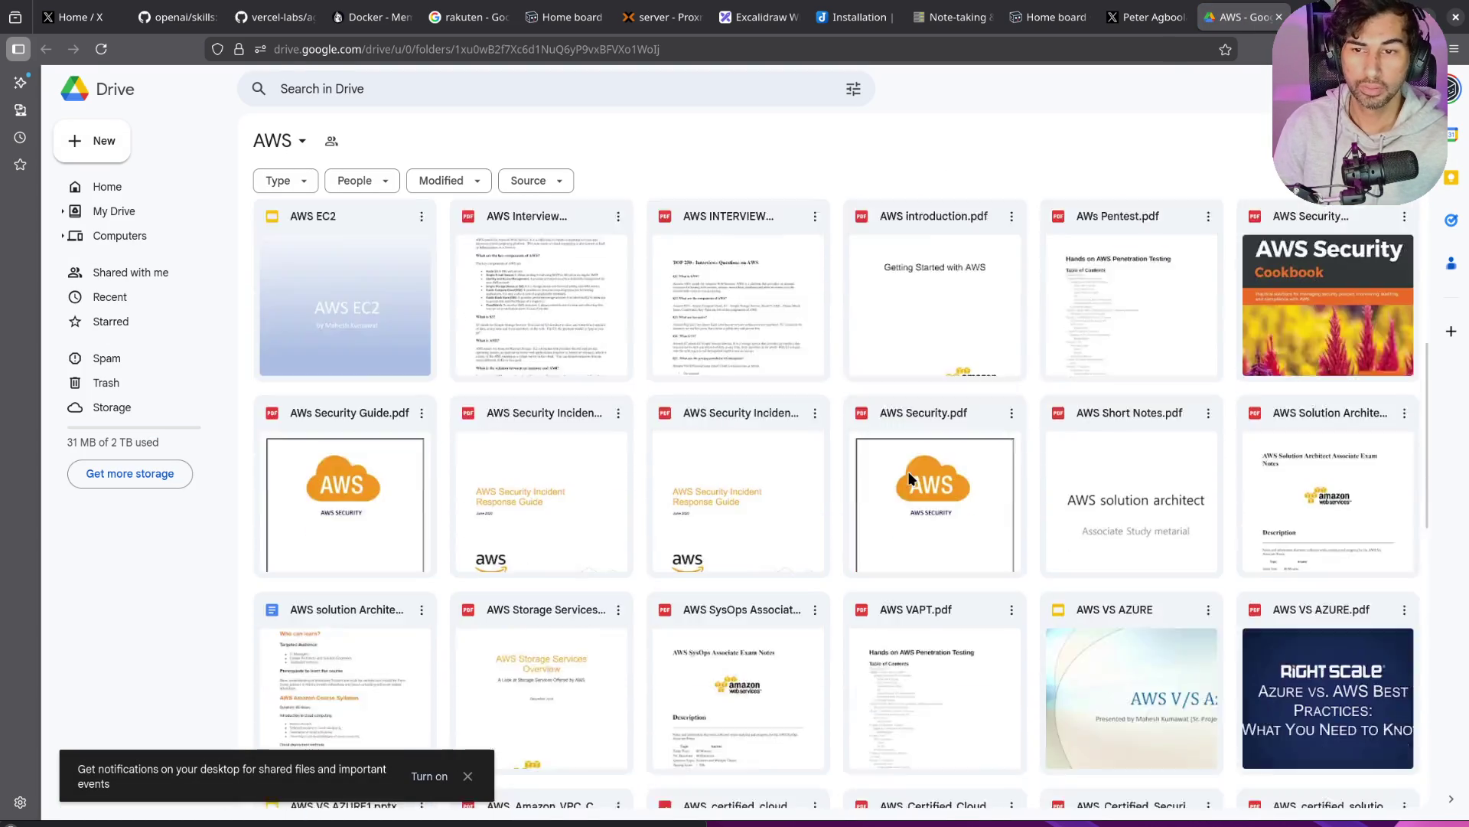
scroll(909, 469, "down", 5)
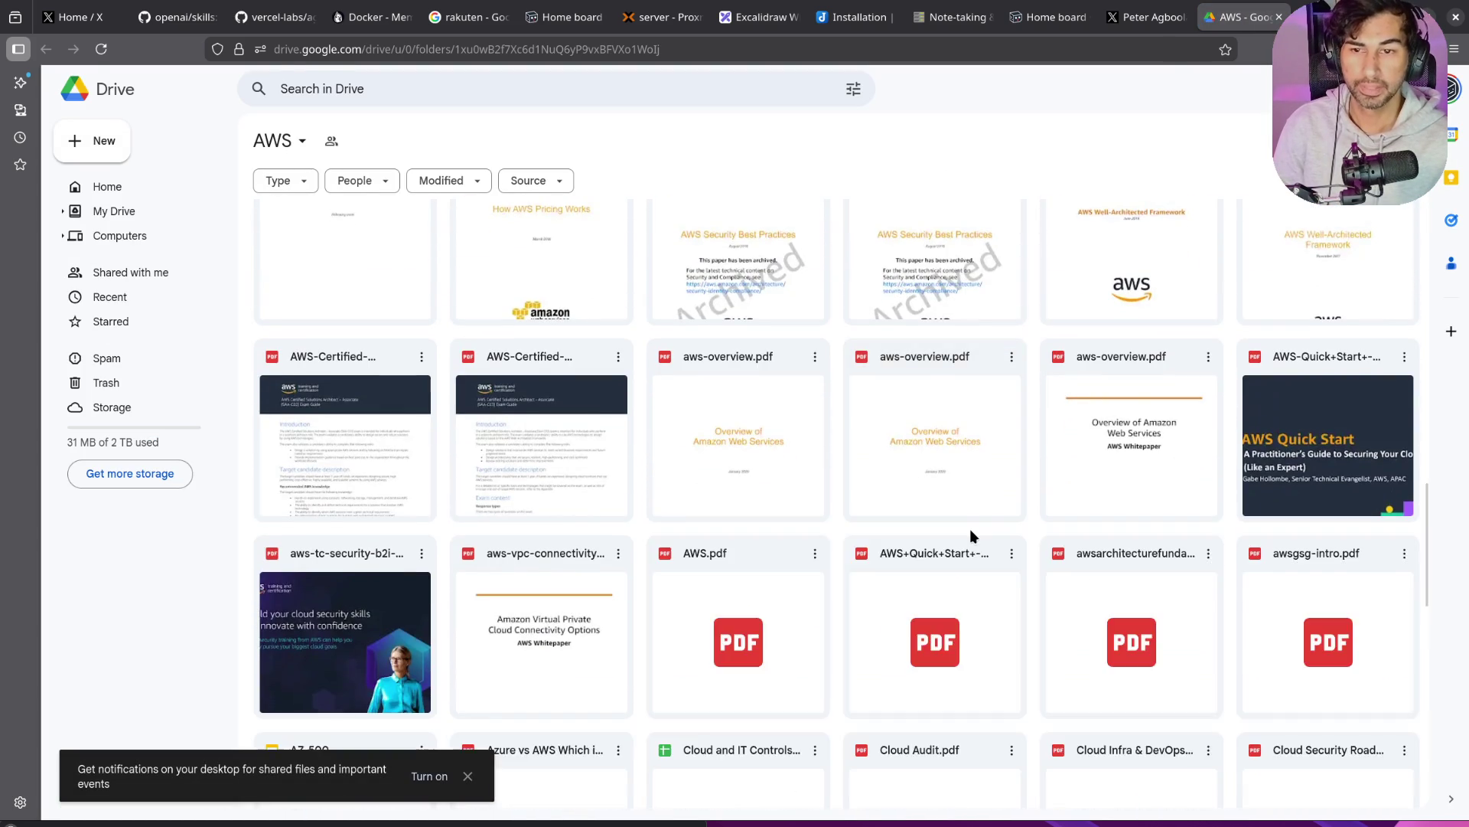
scroll(971, 528, "down", 5)
scroll(970, 534, "down", 6)
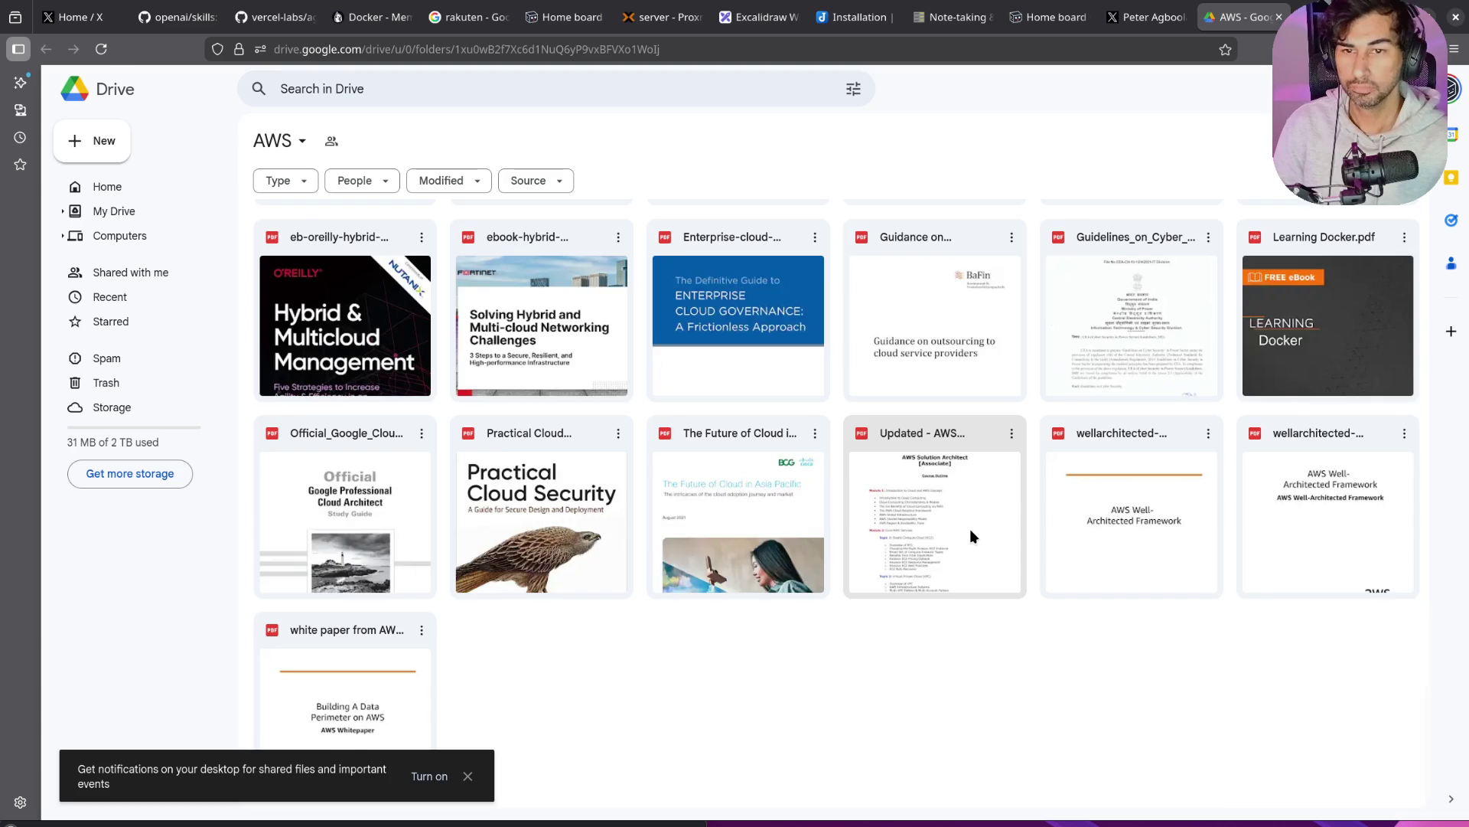
key("Home")
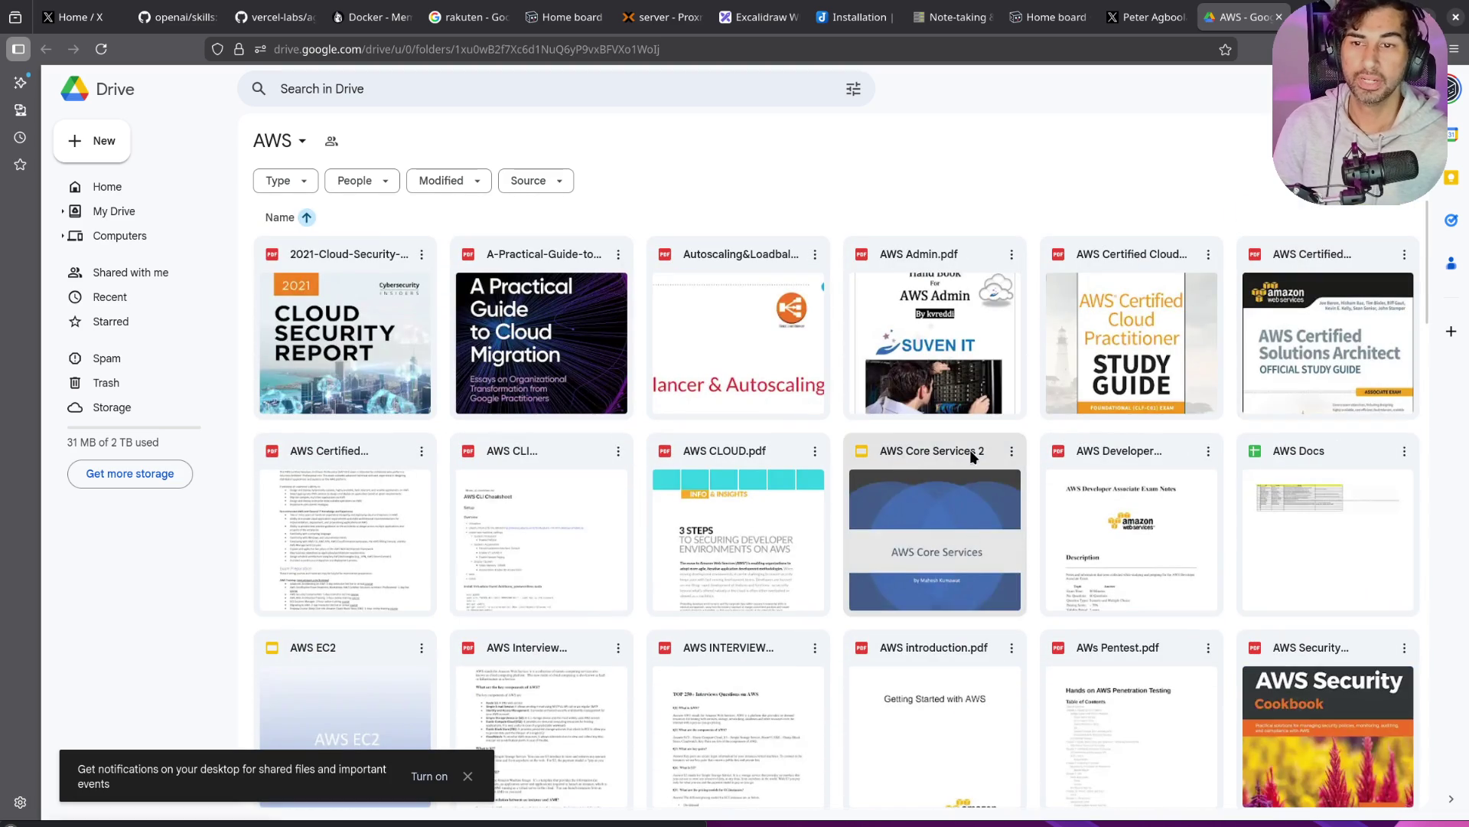
mouse_move(971, 450)
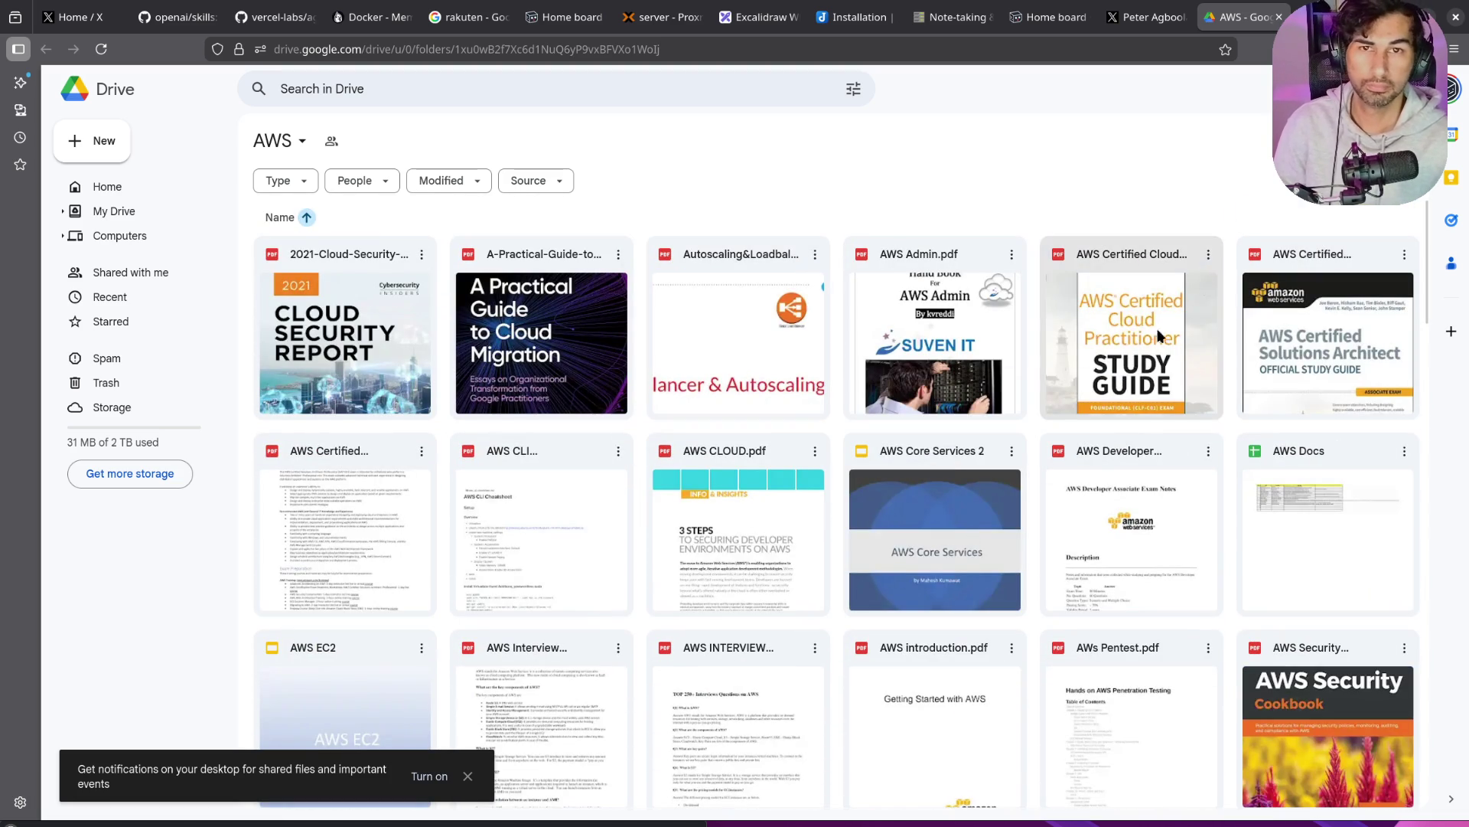
middle_click(1241, 22)
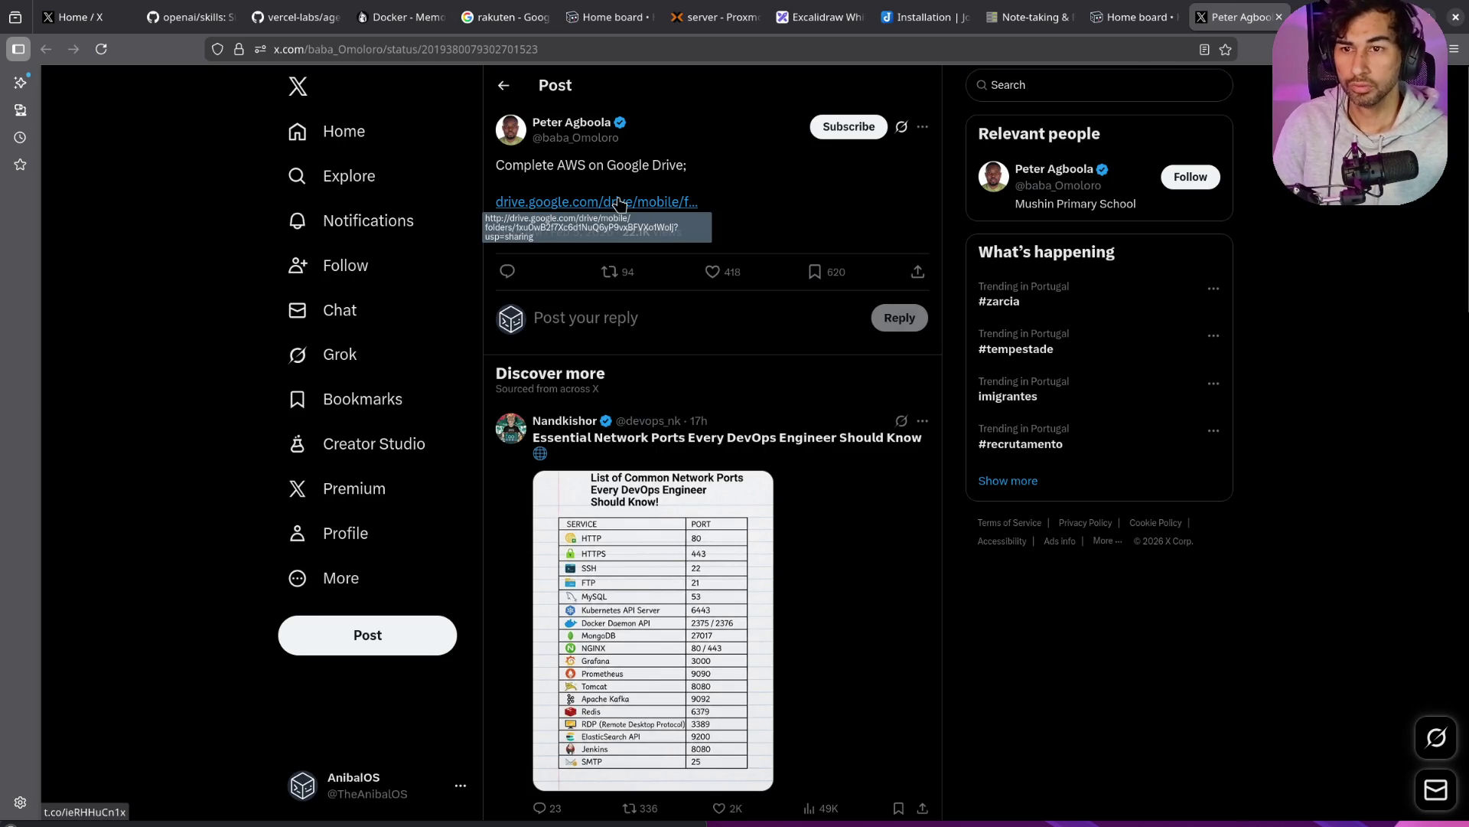
Step: Select the X post's web address, then dismiss the address suggestions
left_click(575, 47)
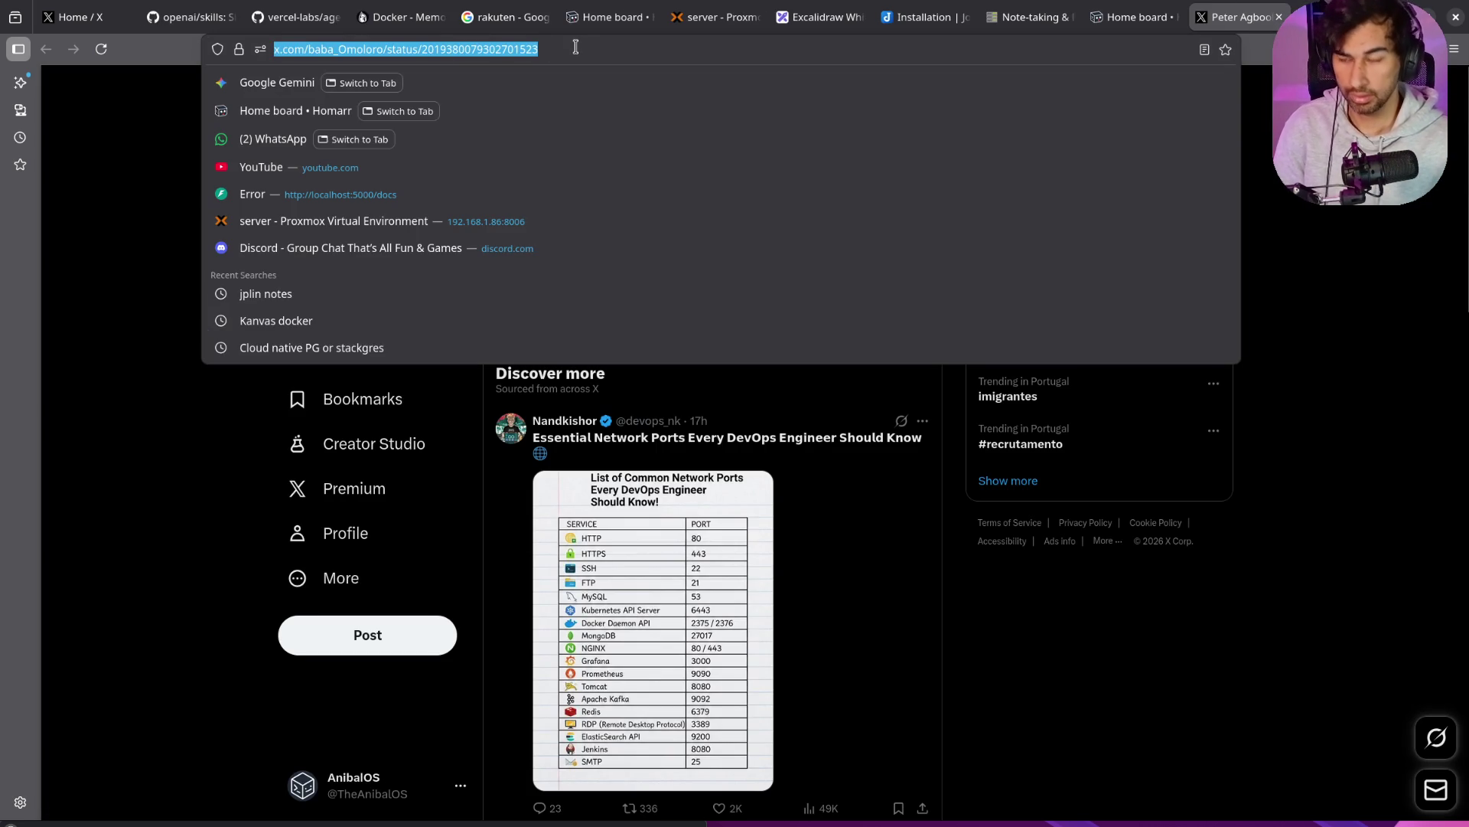
left_click(130, 620)
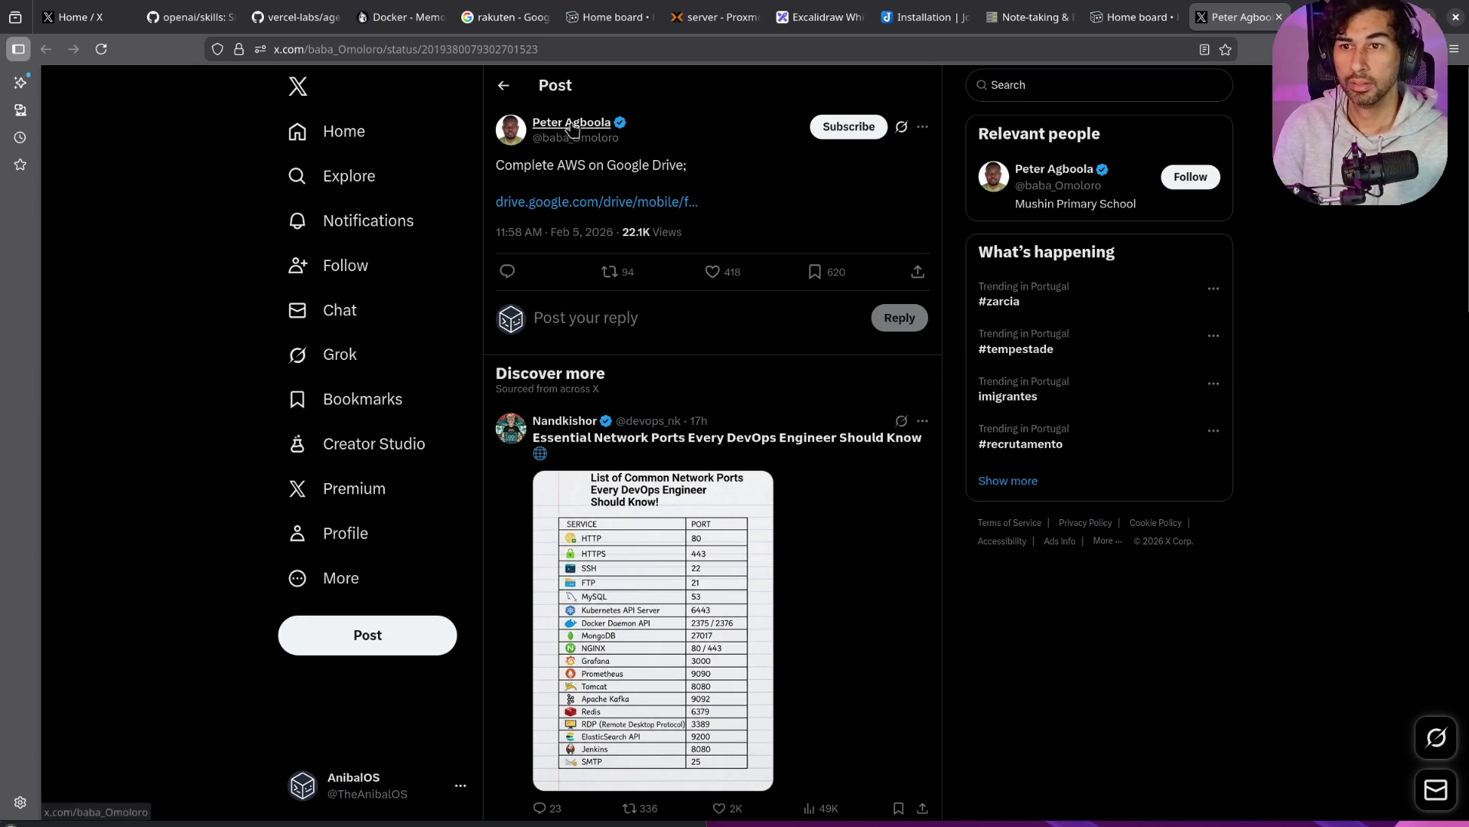
mouse_move(582, 132)
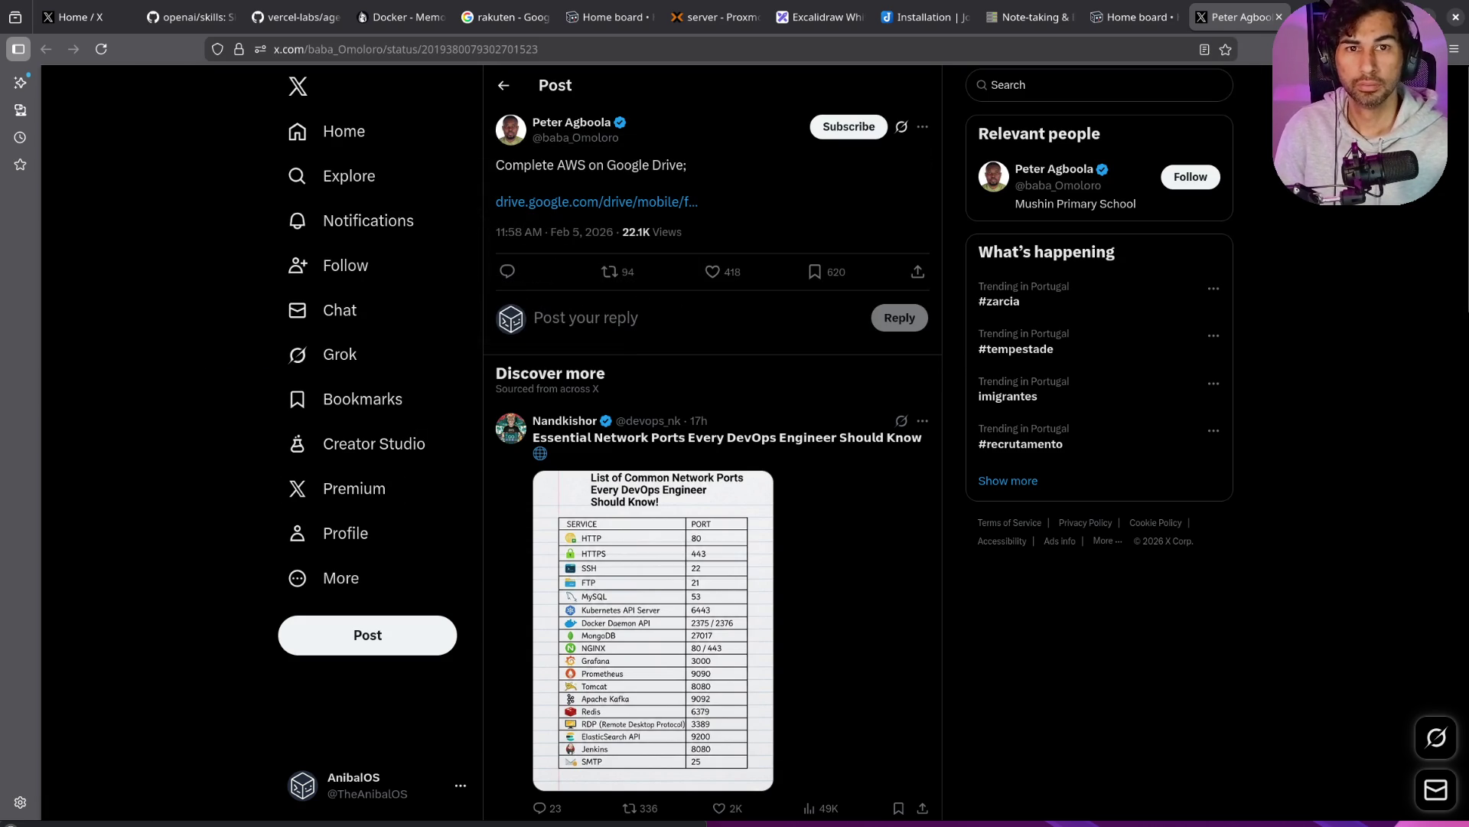
Step: Search Google for a Cuban musician, view his image results, then close that tab
key("ctrl+t")
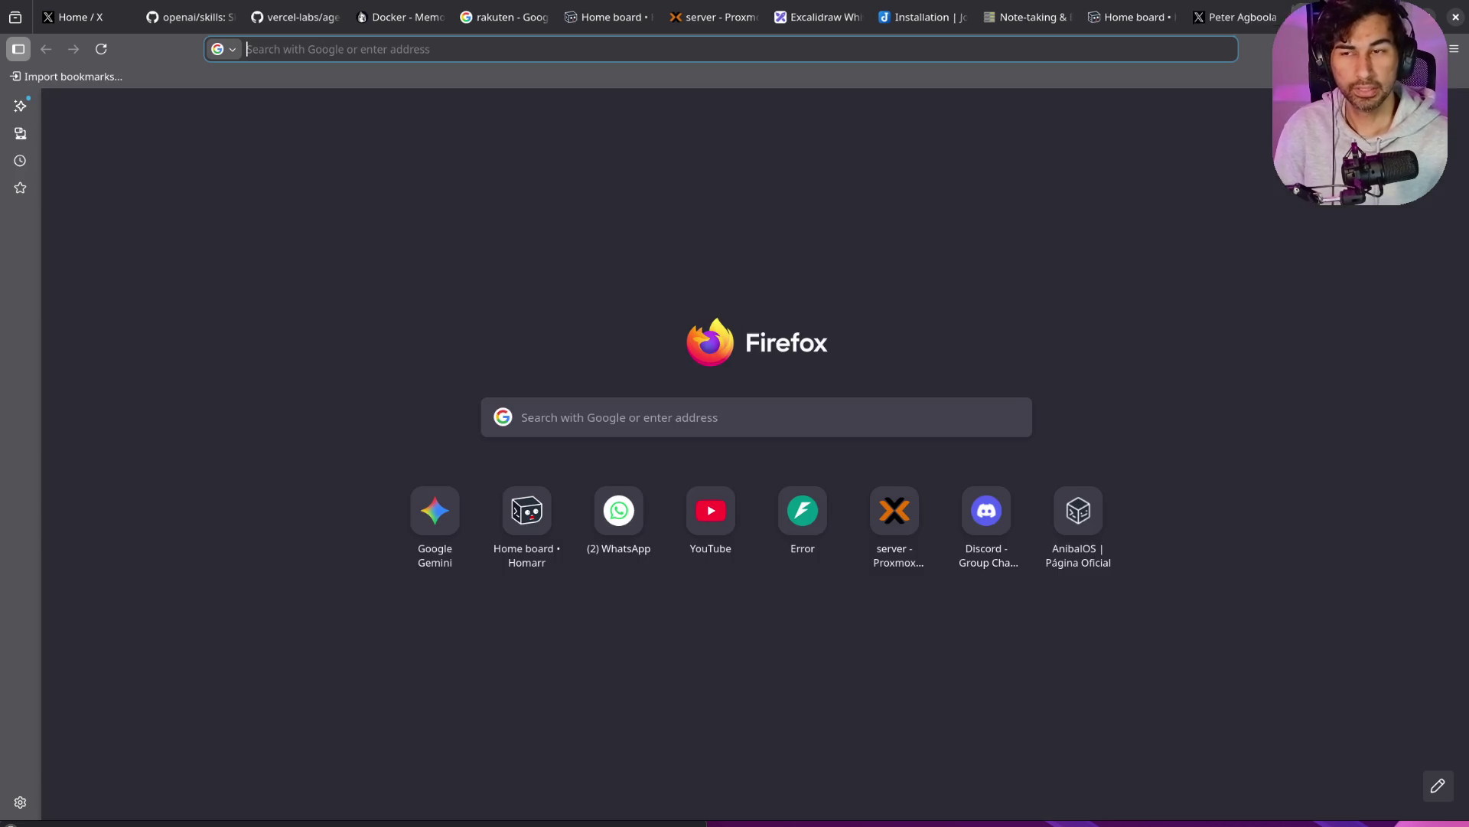
type("peter ")
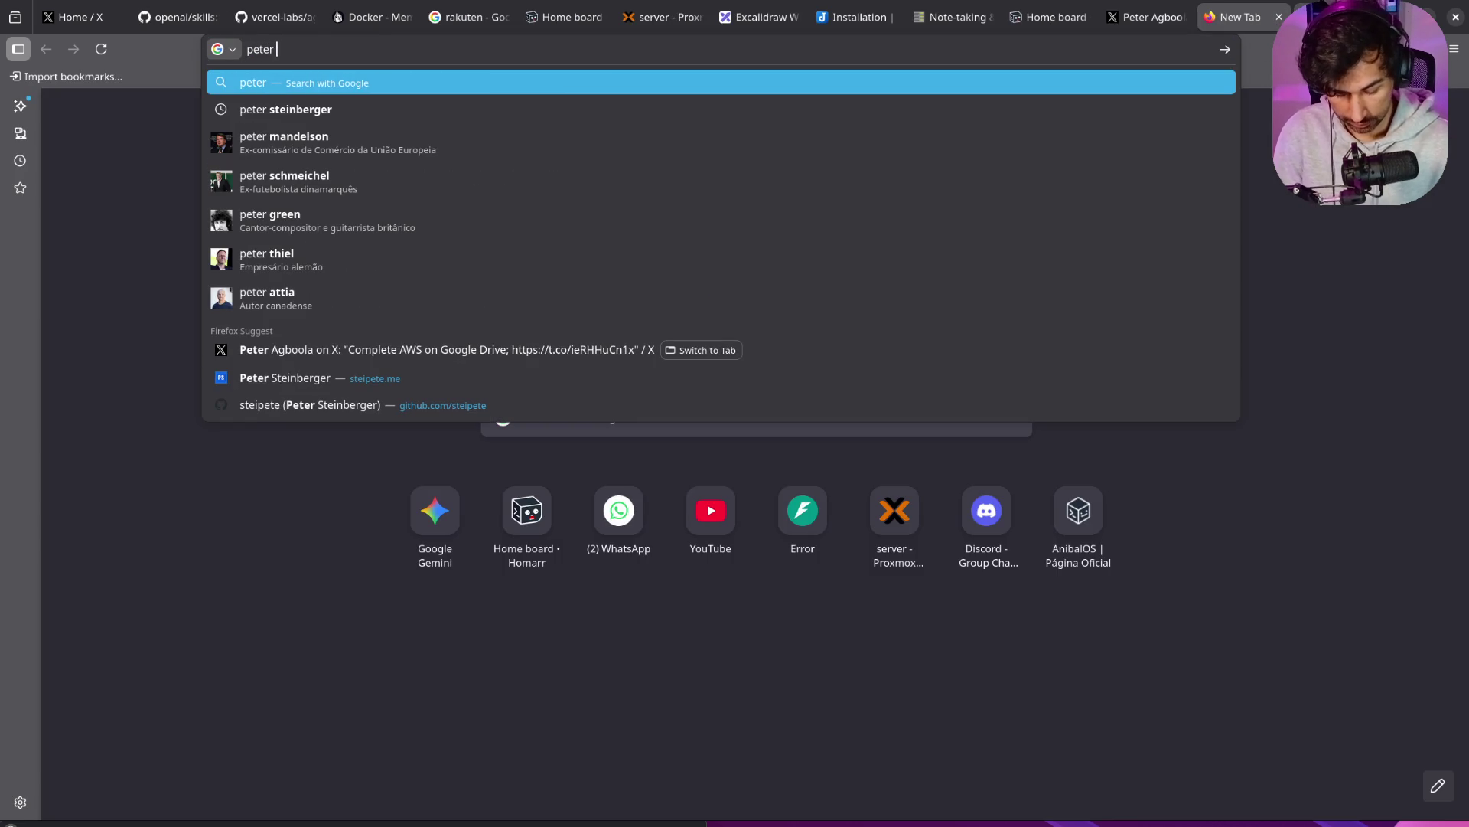
type("la anguila")
key("Return")
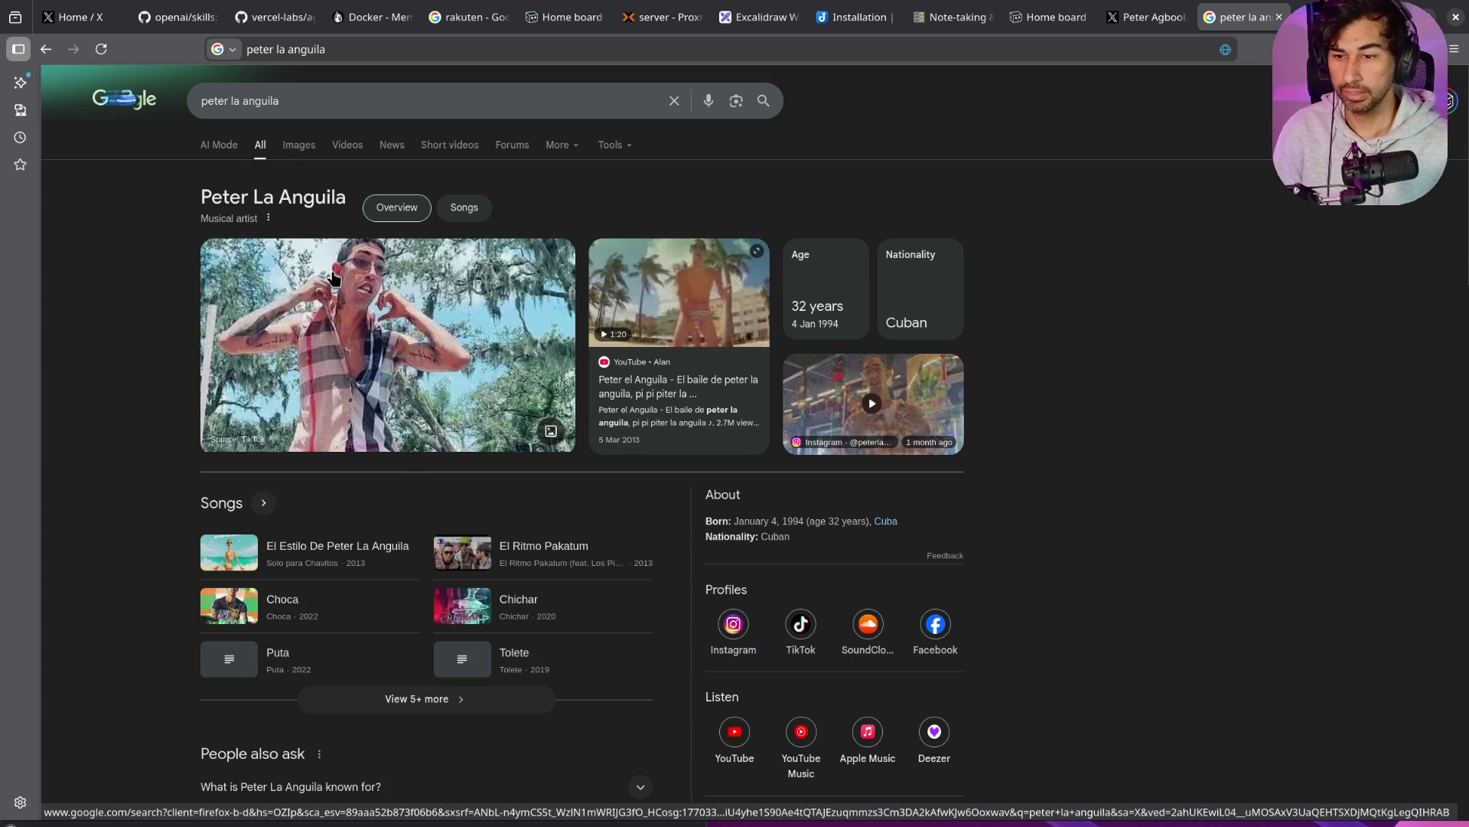
left_click(293, 147)
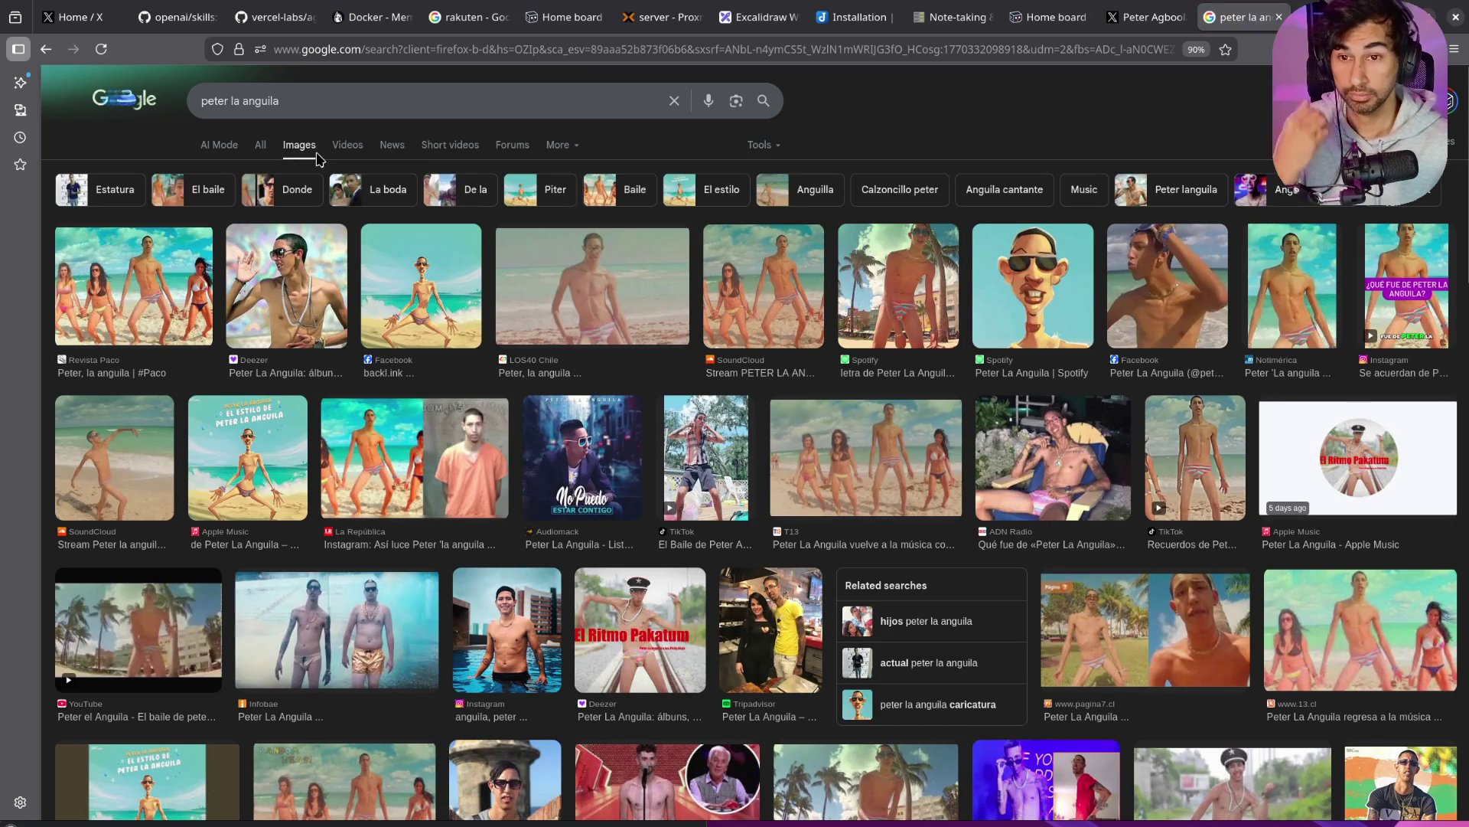
middle_click(1227, 23)
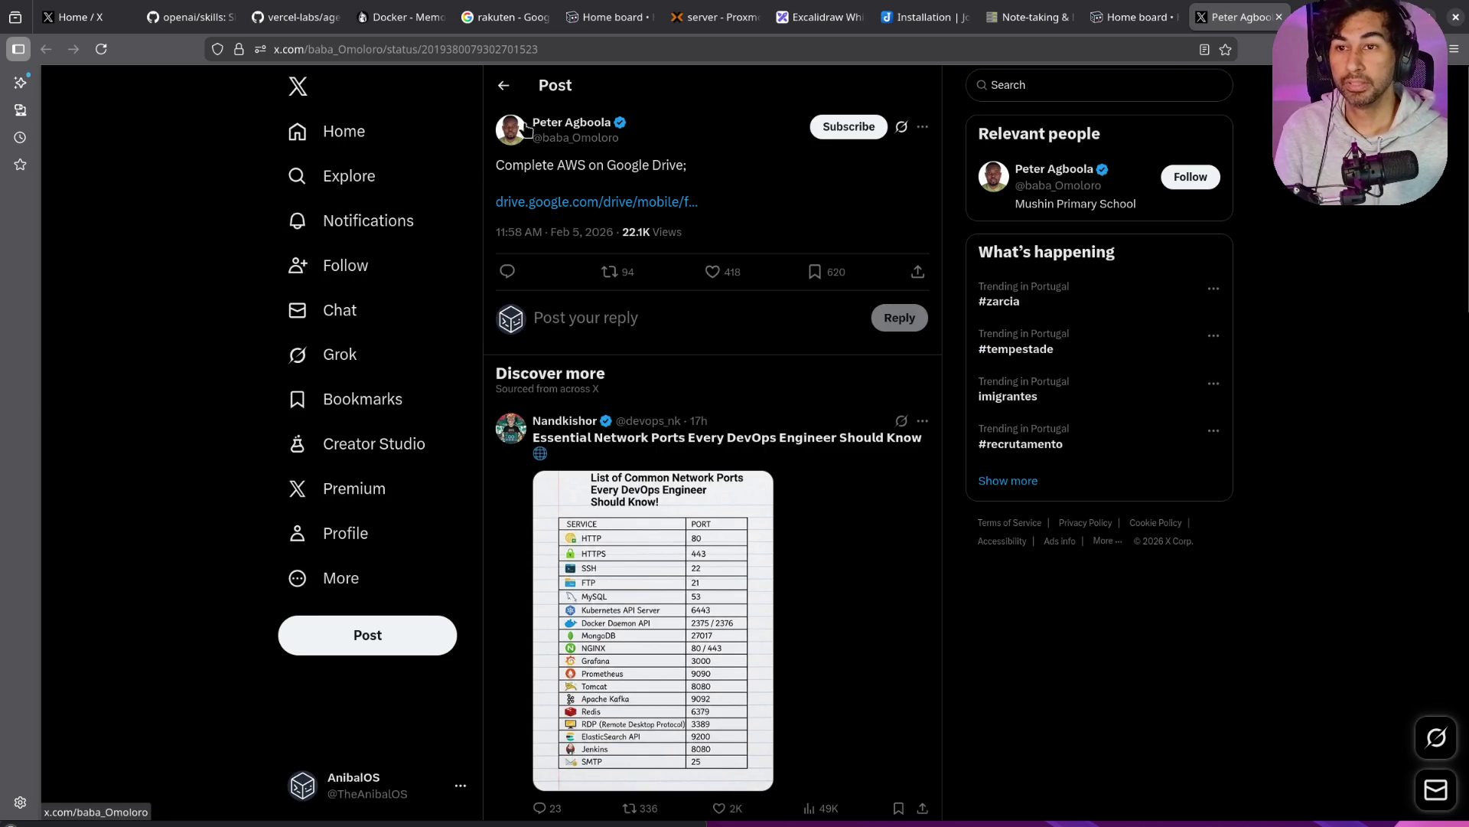
left_click(528, 48)
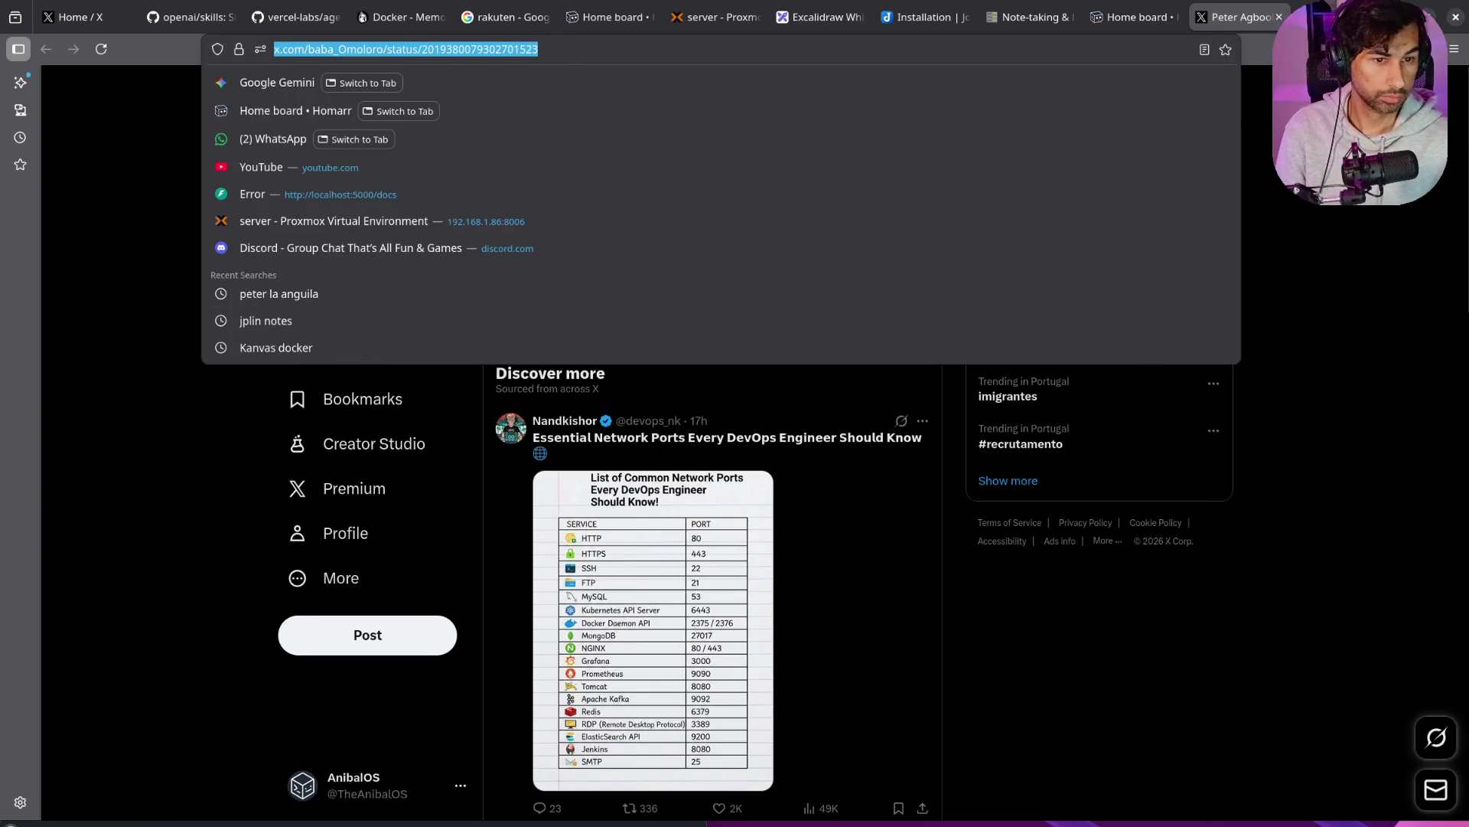
Step: Briefly switch away from Firefox, then open a new blank tab beside the X post
key("alt+Tab")
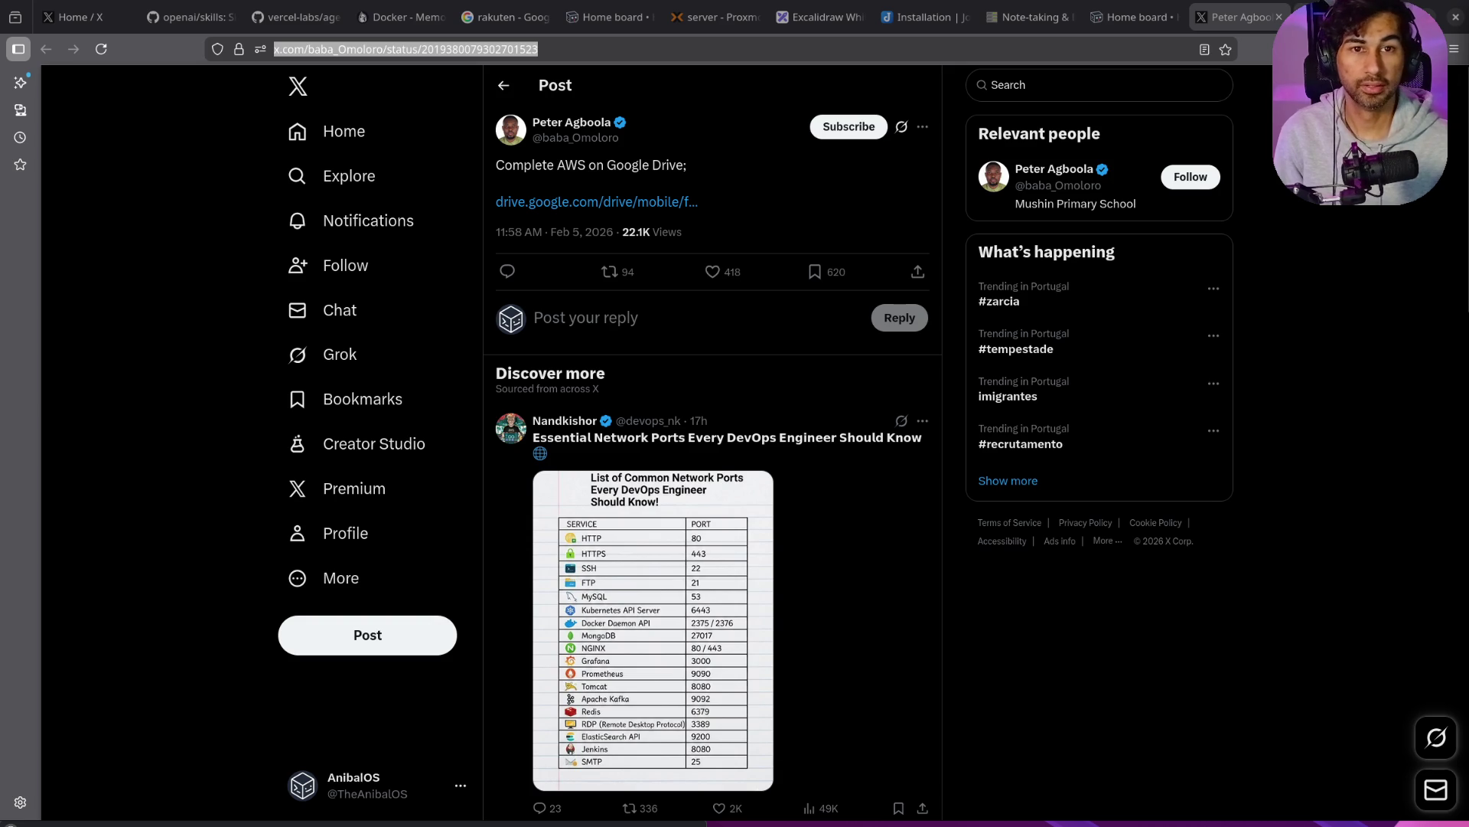
key("ctrl+t")
Step: Search Google for 'techworld with nana' and open the TechWorld with Nana YouTube channel
type("techworld with nana")
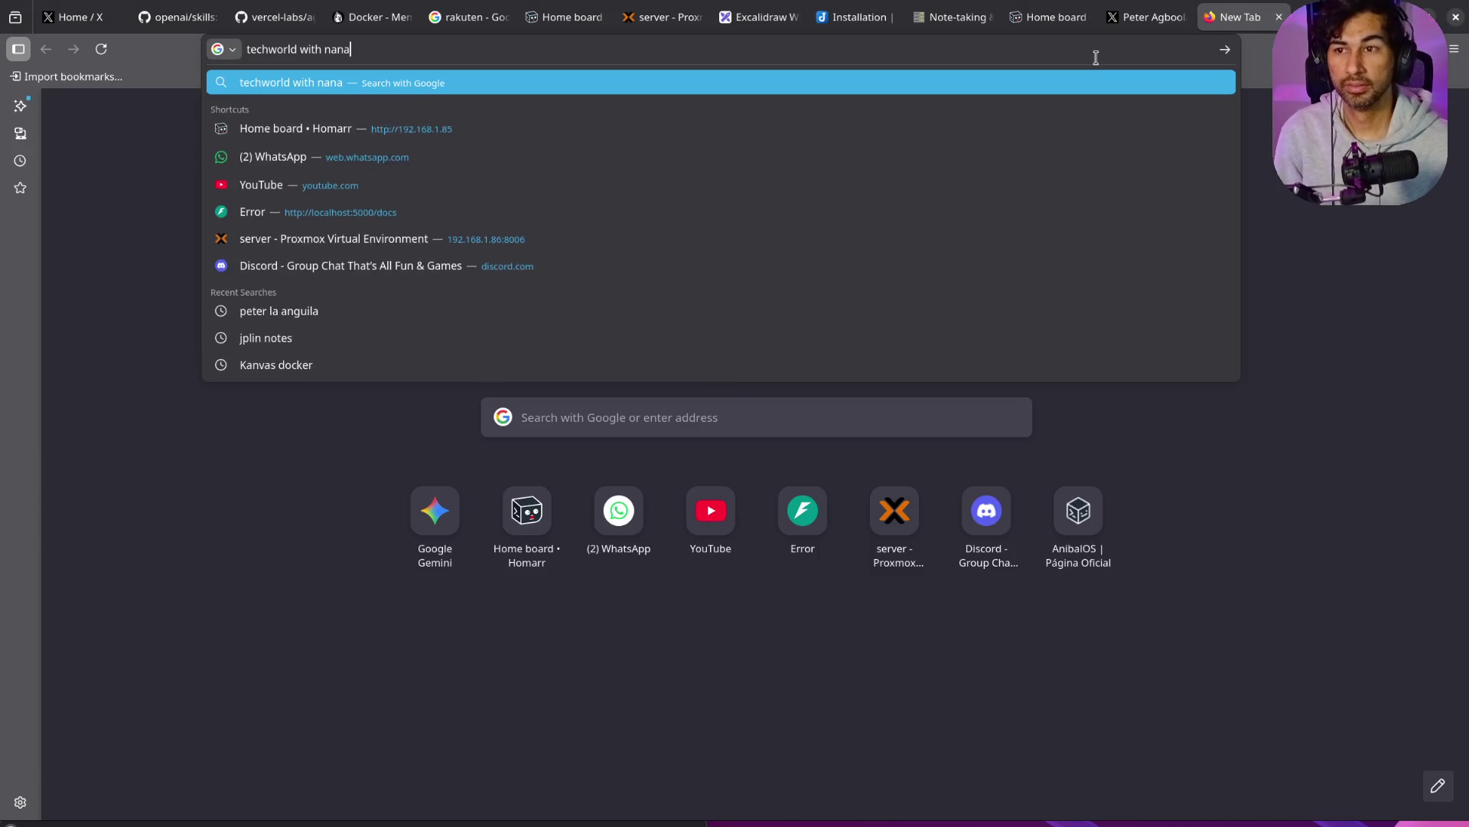
key("Return")
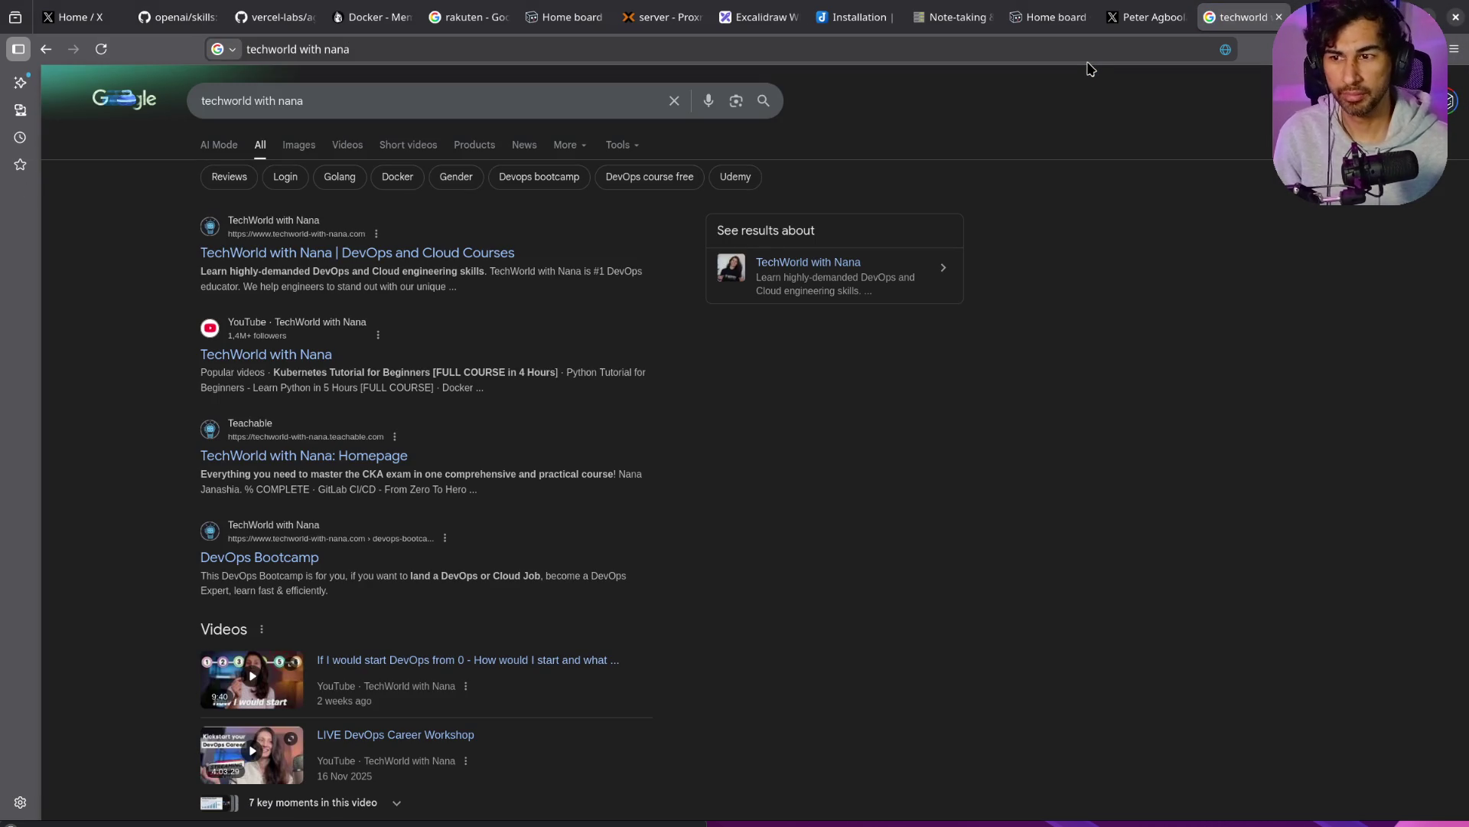
left_click(295, 356)
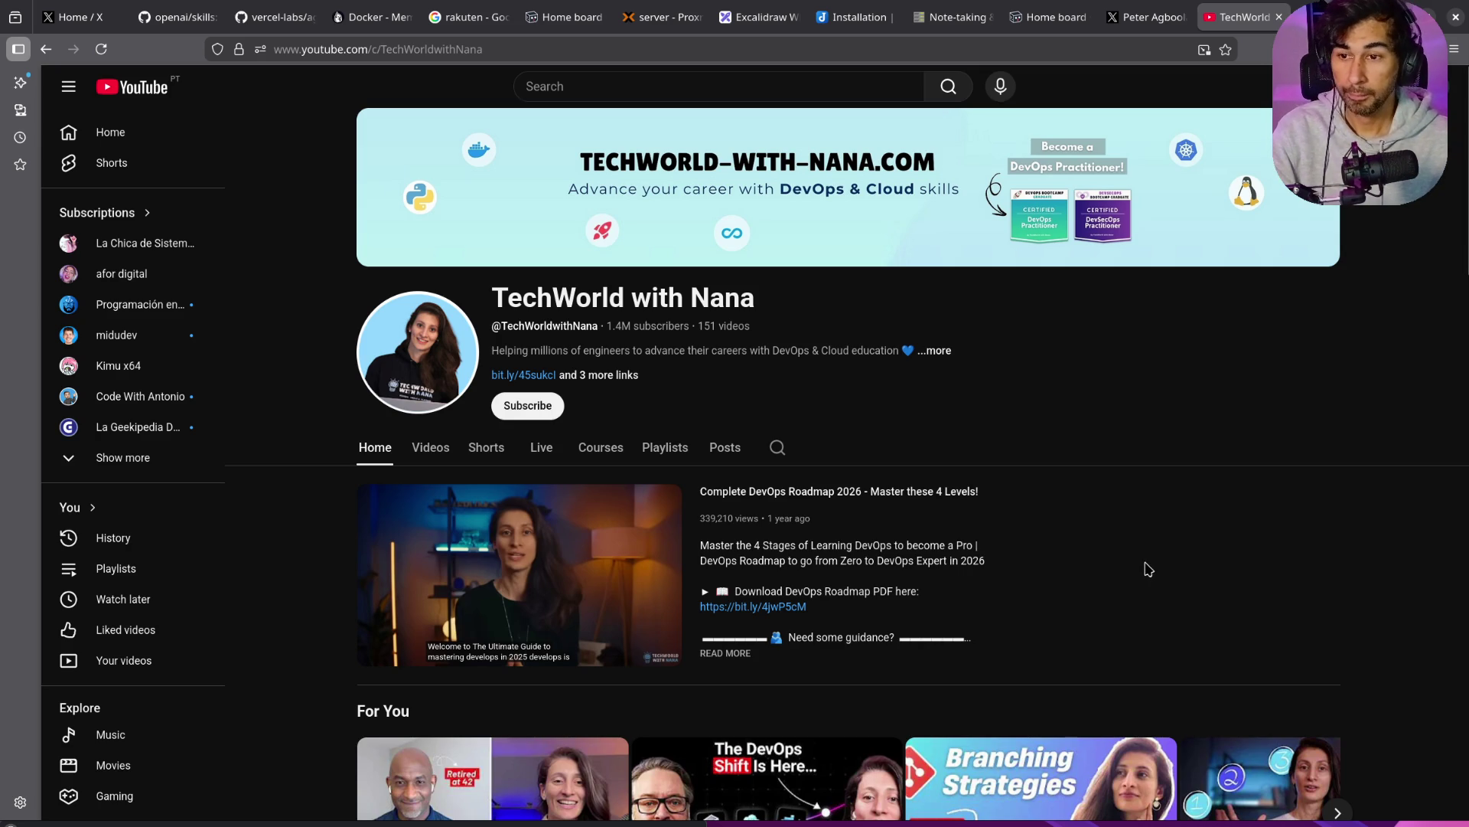
left_click(691, 97)
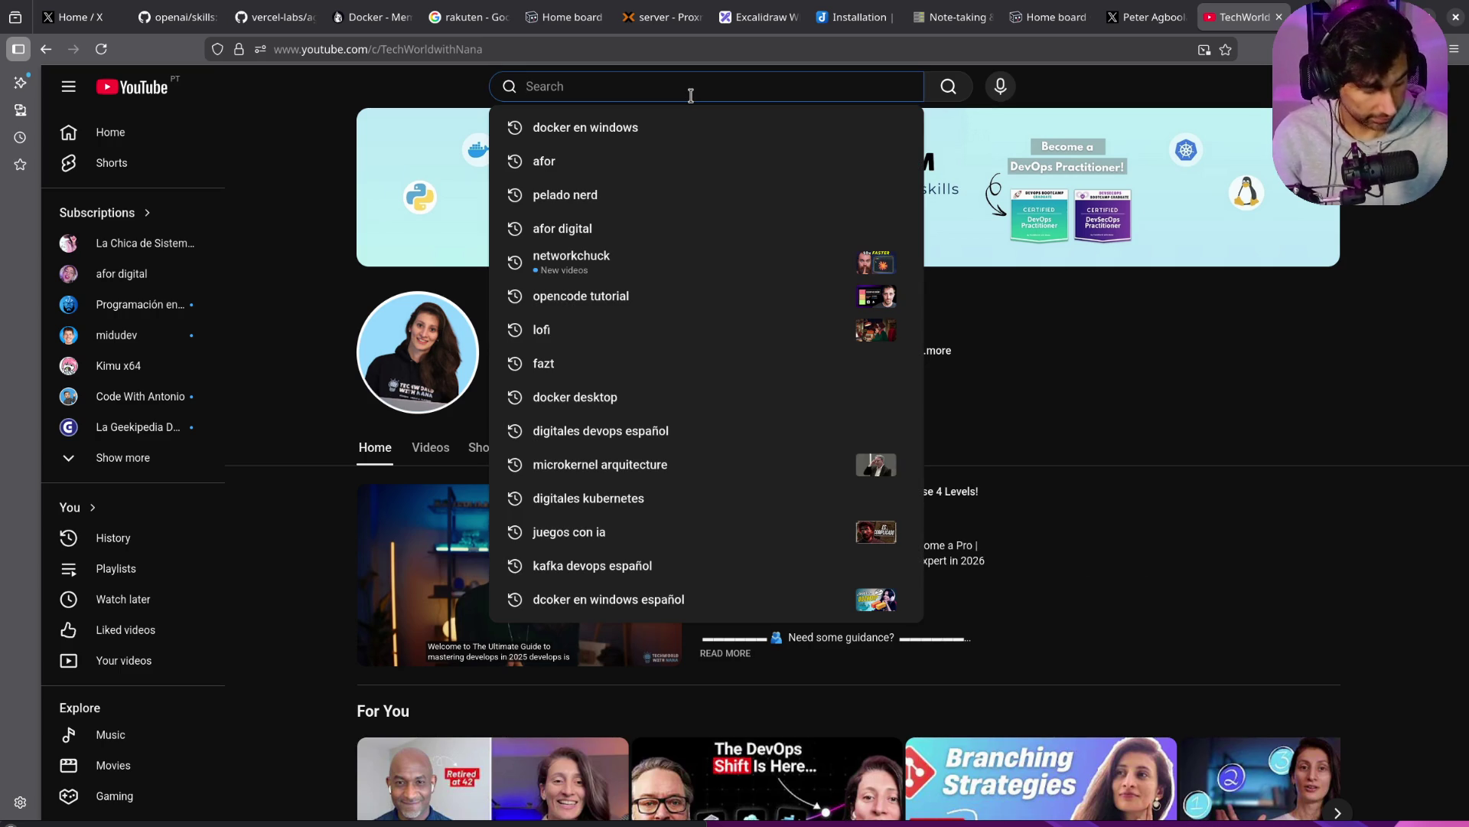
type("kubernetes")
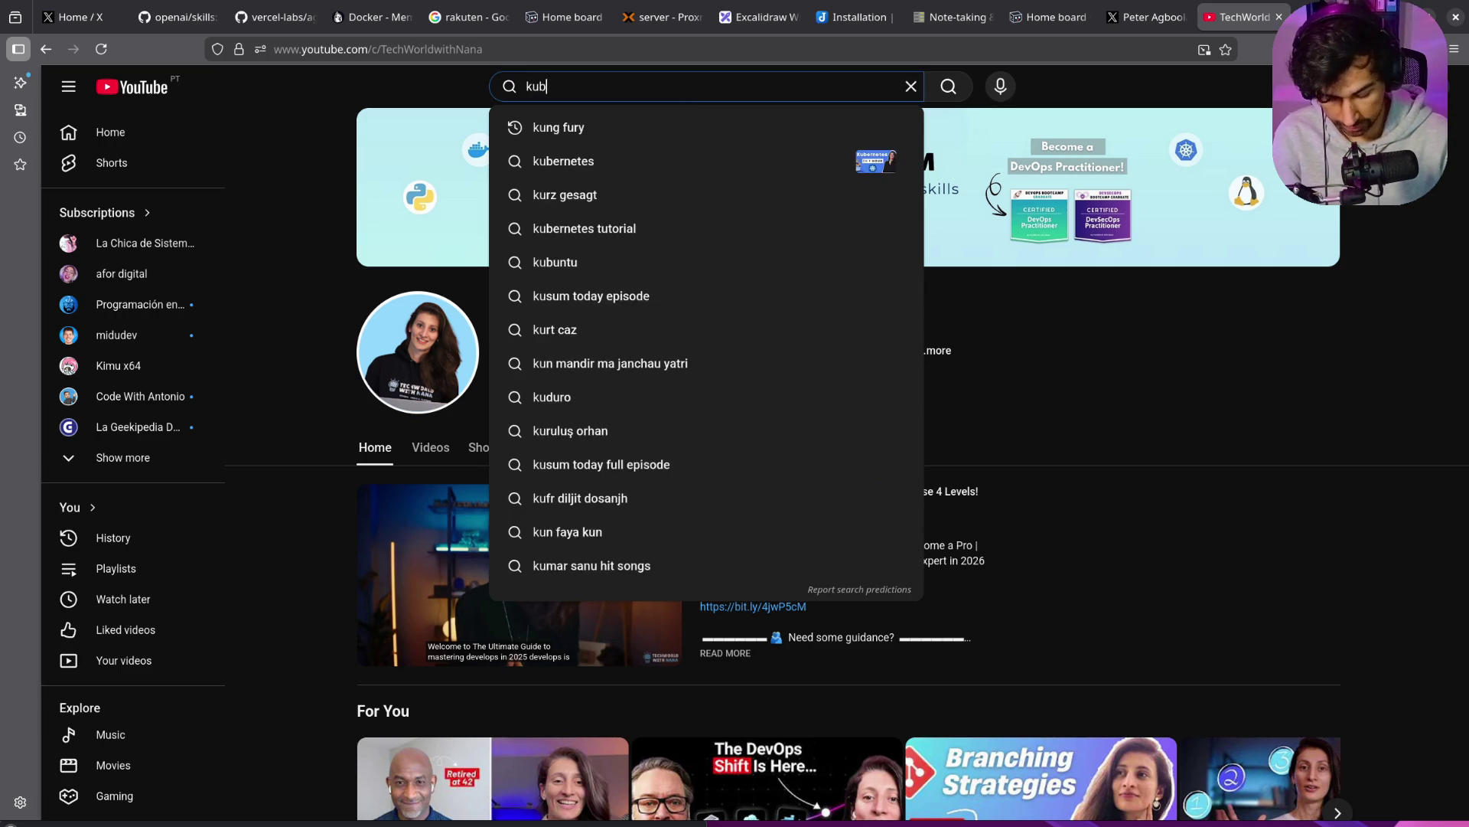
key("Return")
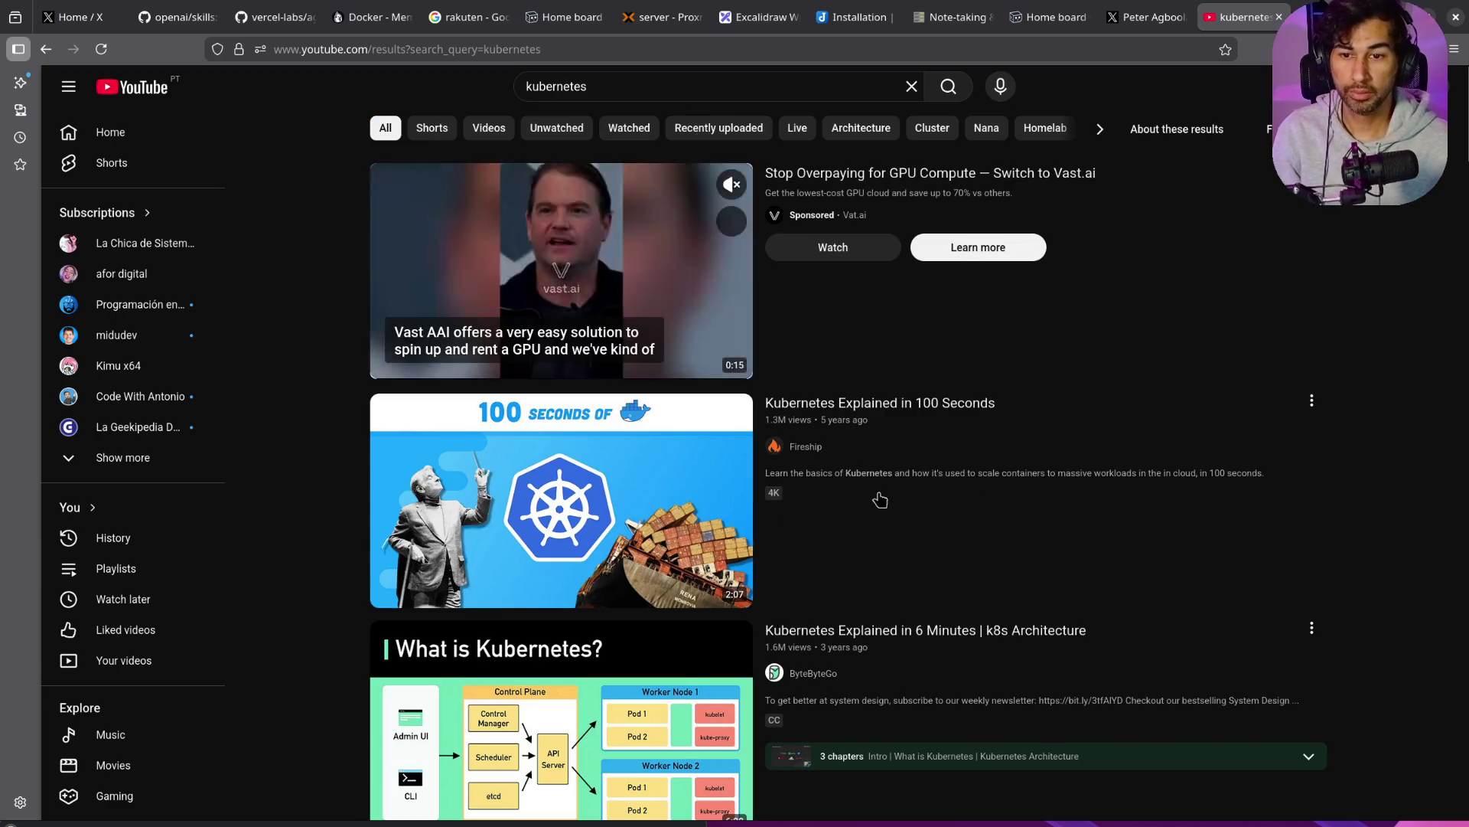
scroll(880, 500, "down", 12)
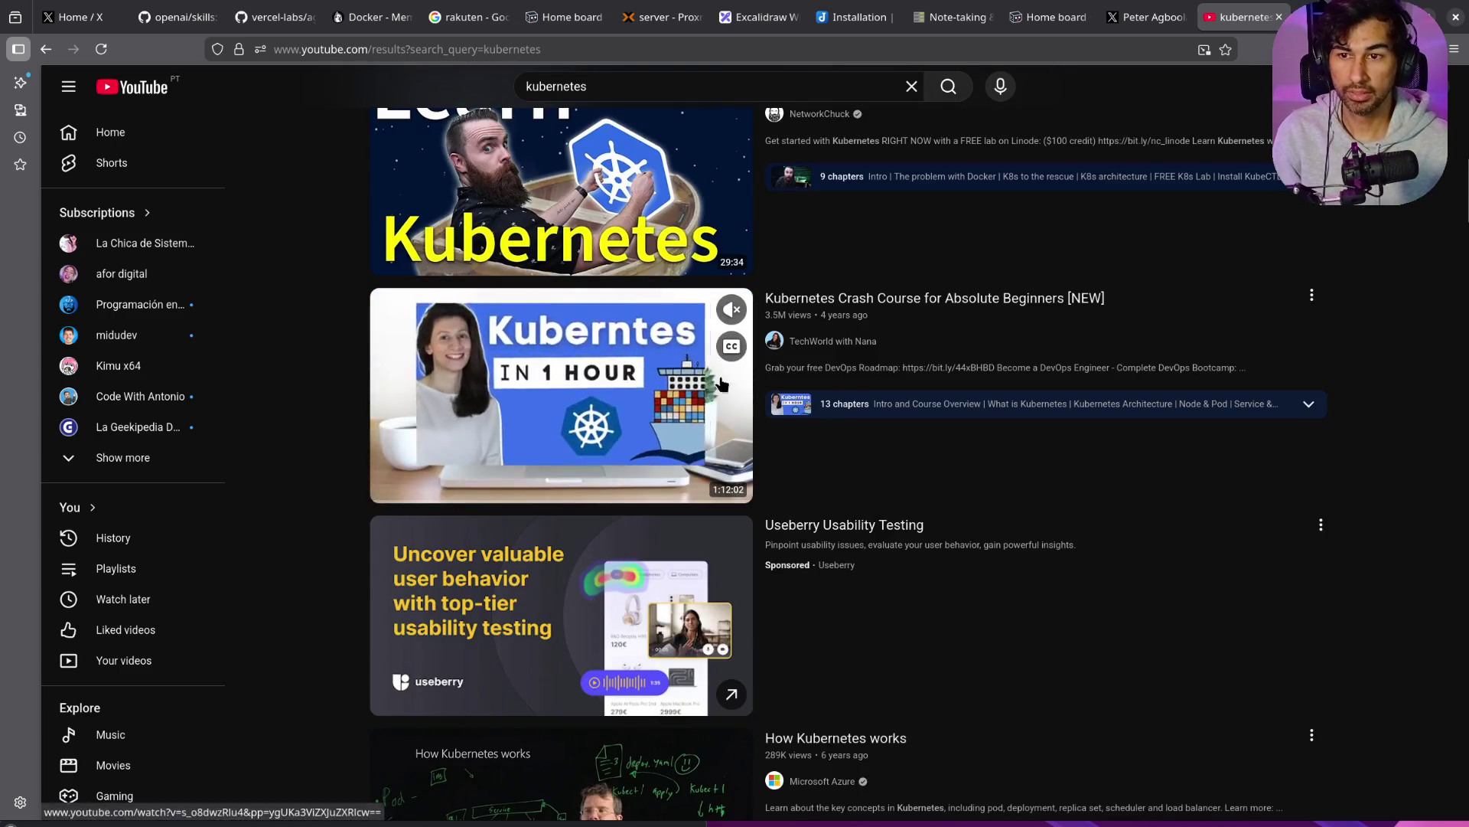
scroll(719, 383, "up", 15)
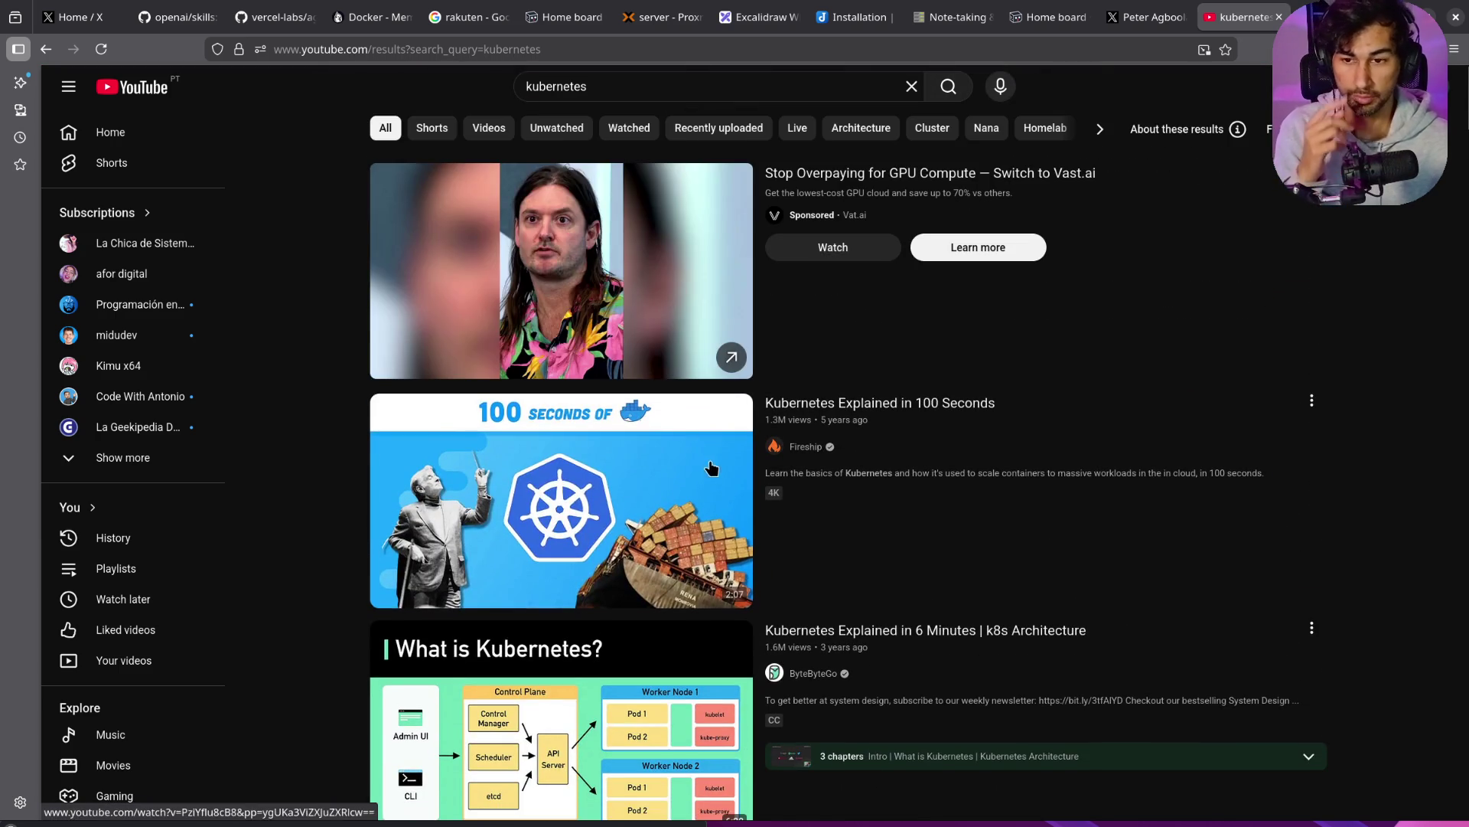
scroll(796, 482, "down", 10)
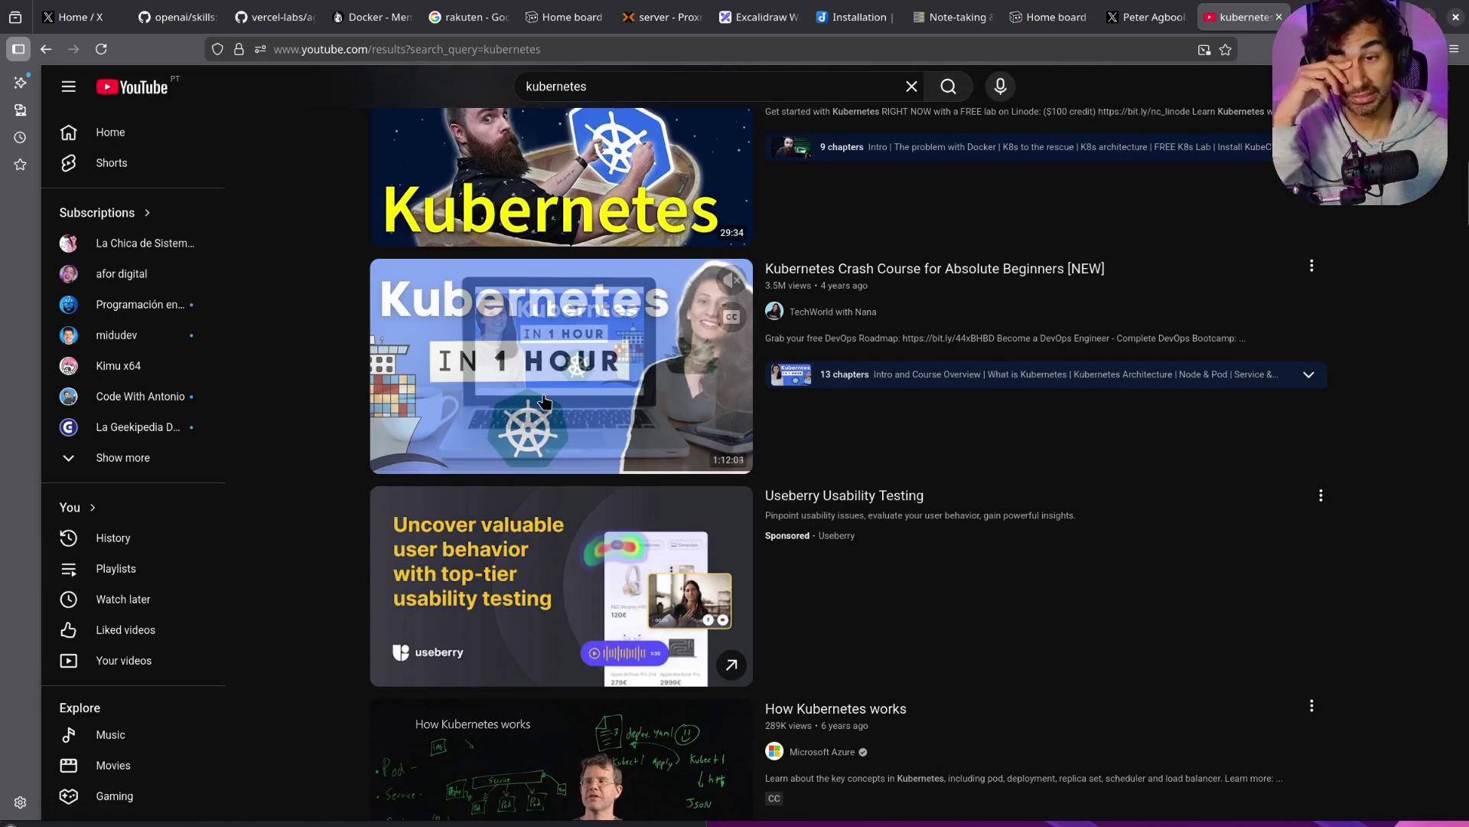
left_click(819, 313)
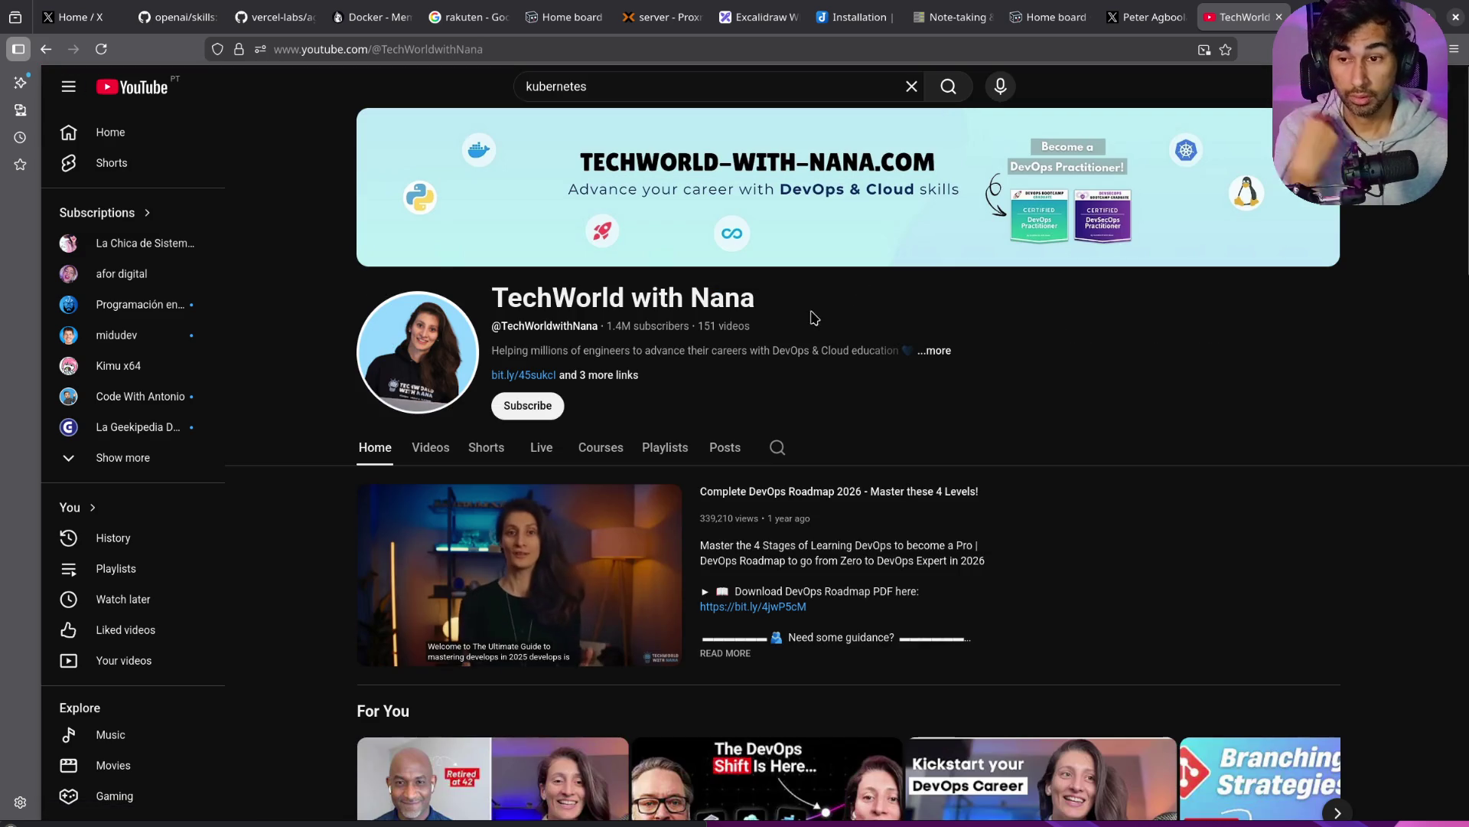
Step: Scroll through the channel's Videos grid and open 'Docker Tutorial for Beginners [FULL COURSE in 3 Hours]'
left_click(440, 448)
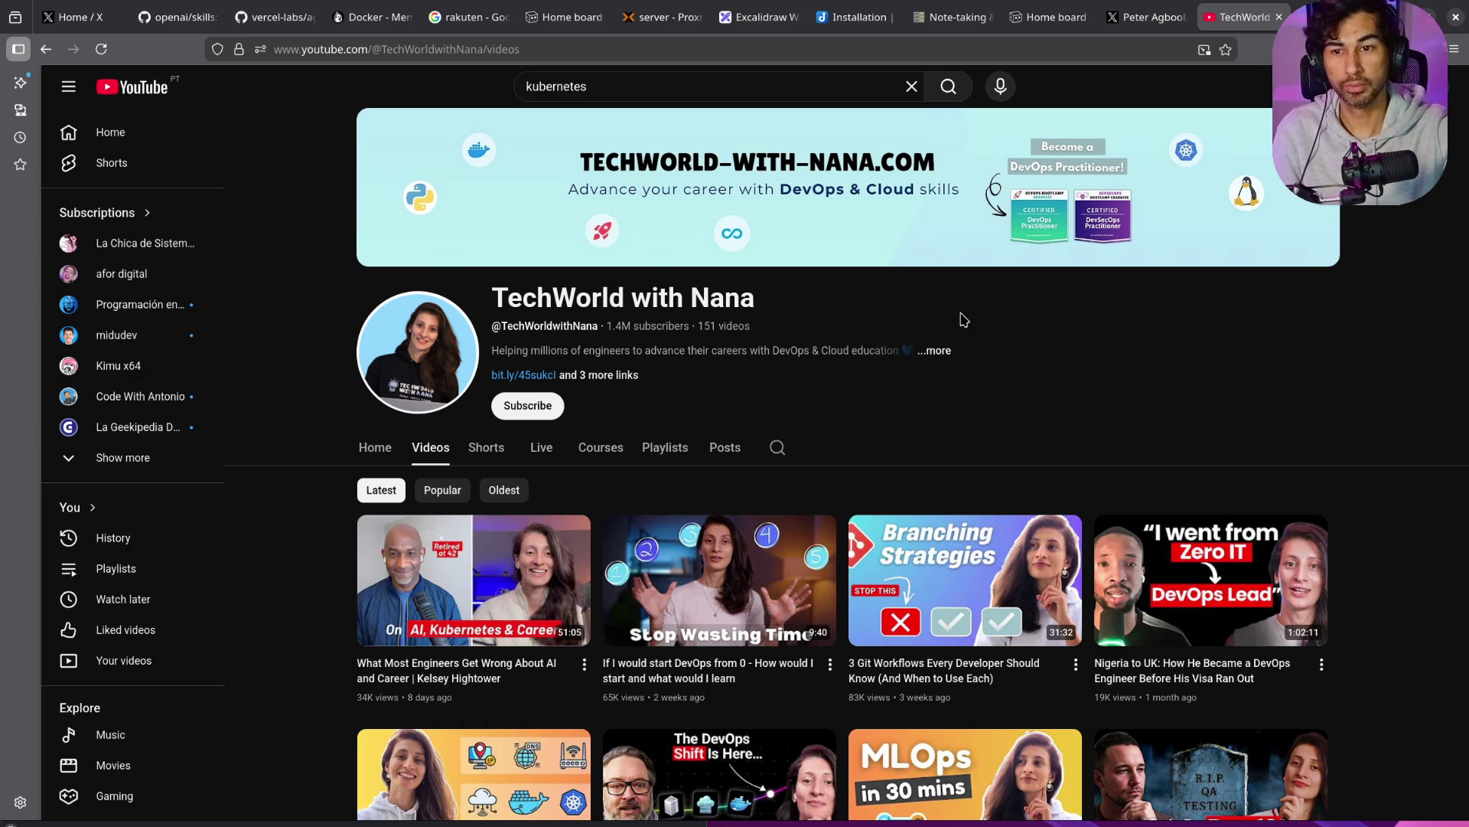
scroll(968, 399, "down", 10)
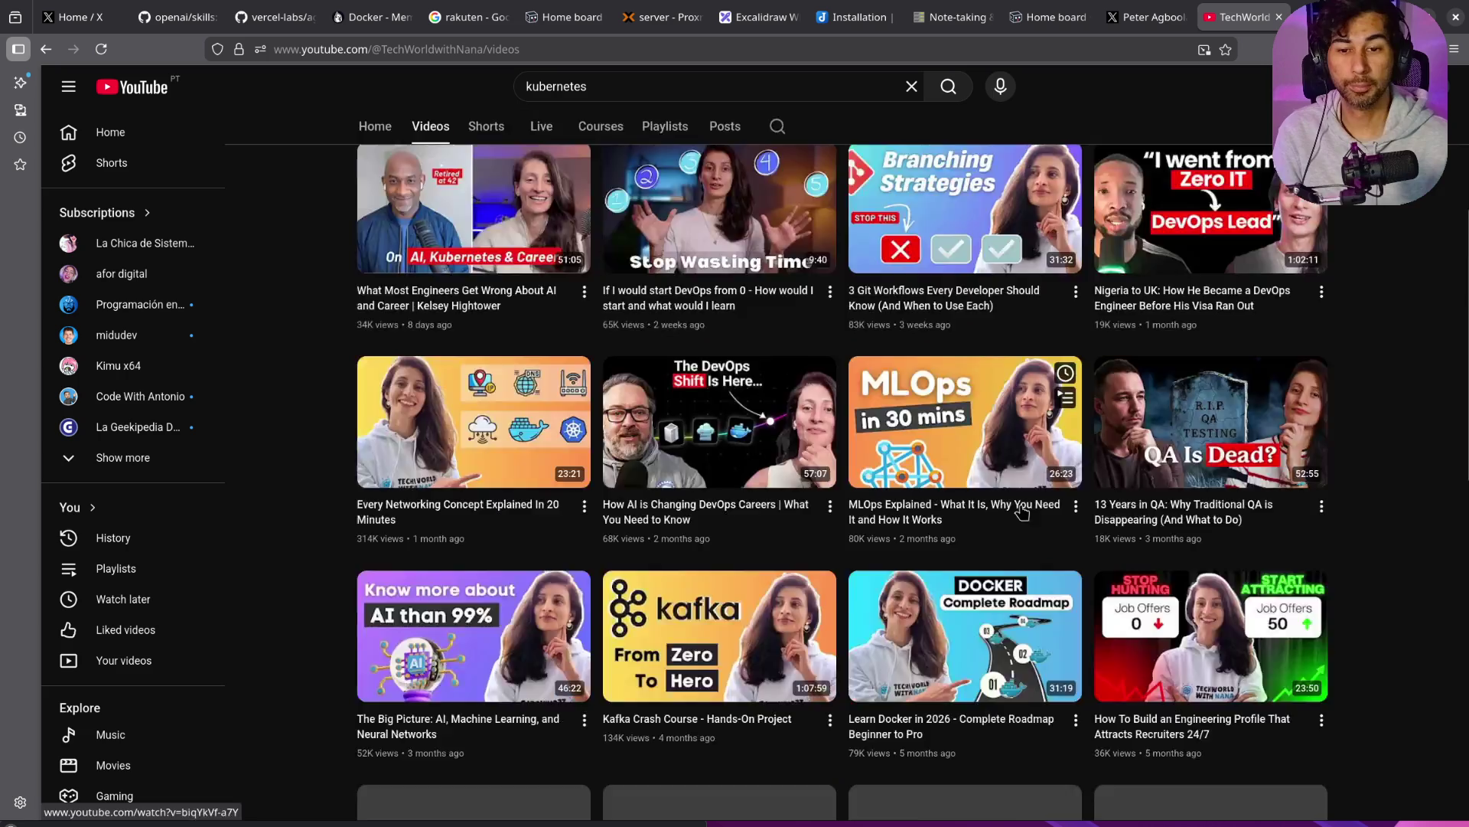
scroll(1022, 511, "down", 5)
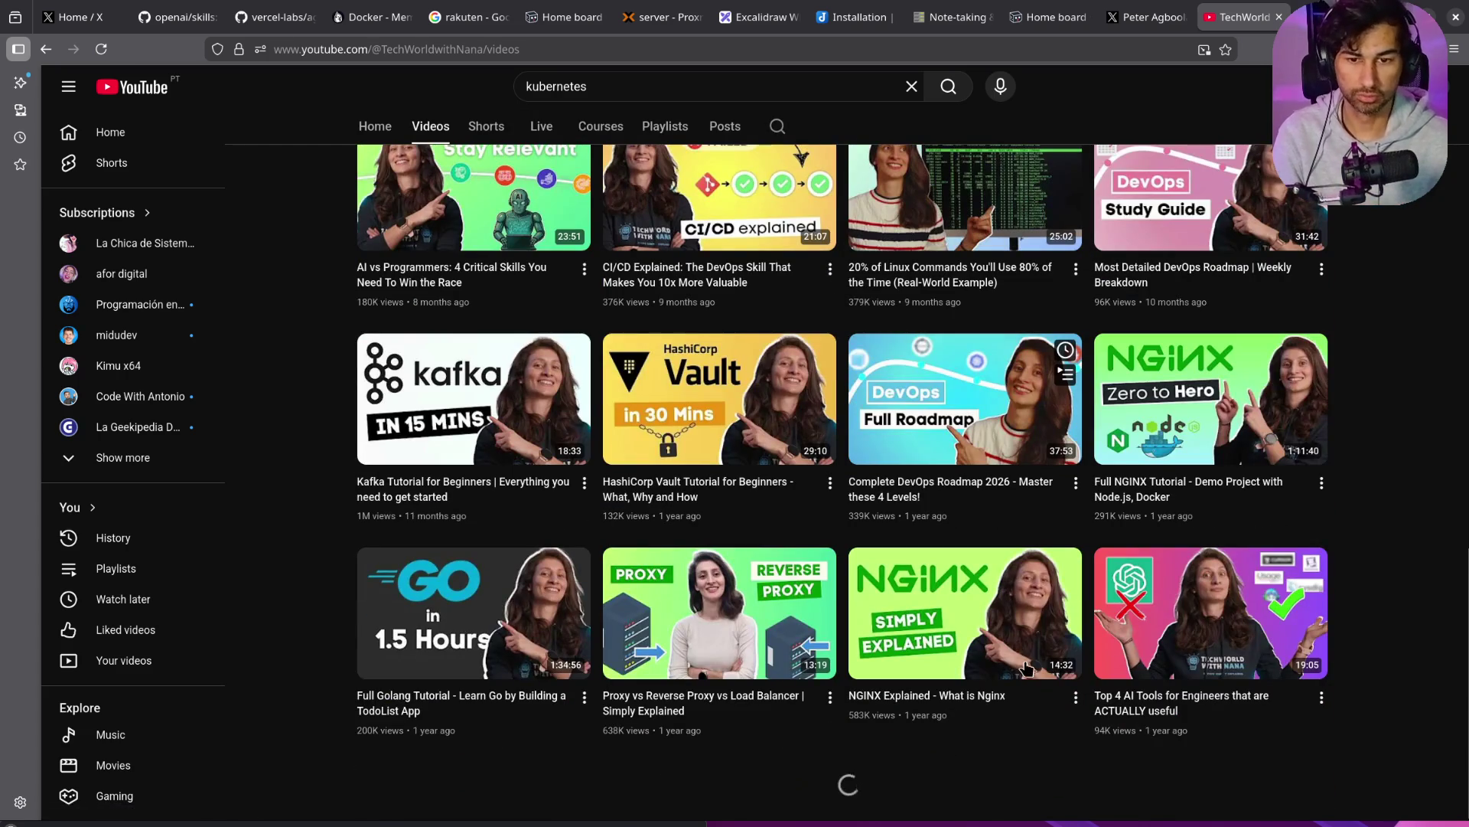
scroll(1025, 666, "down", 15)
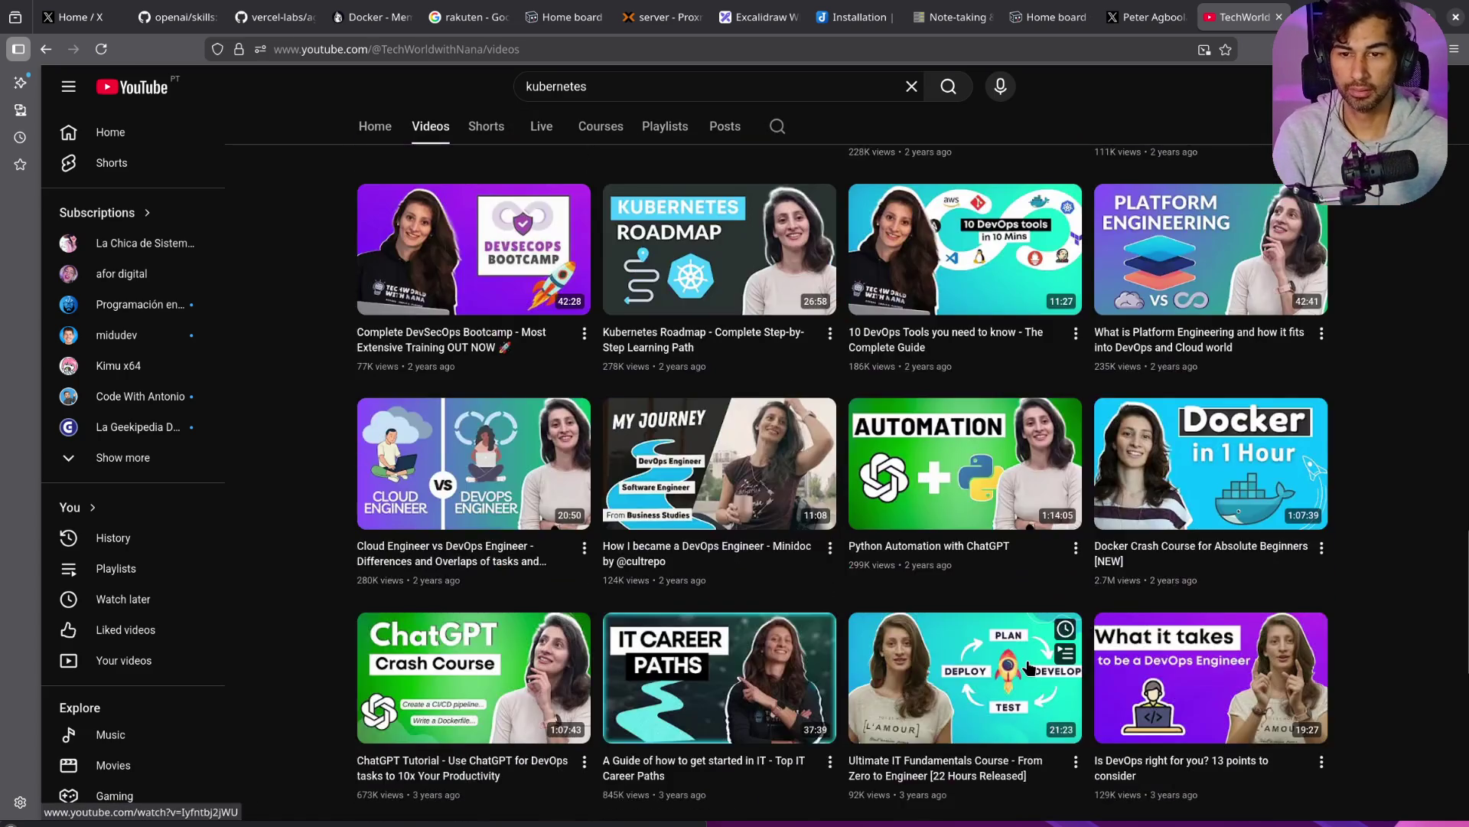
scroll(1029, 668, "down", 4)
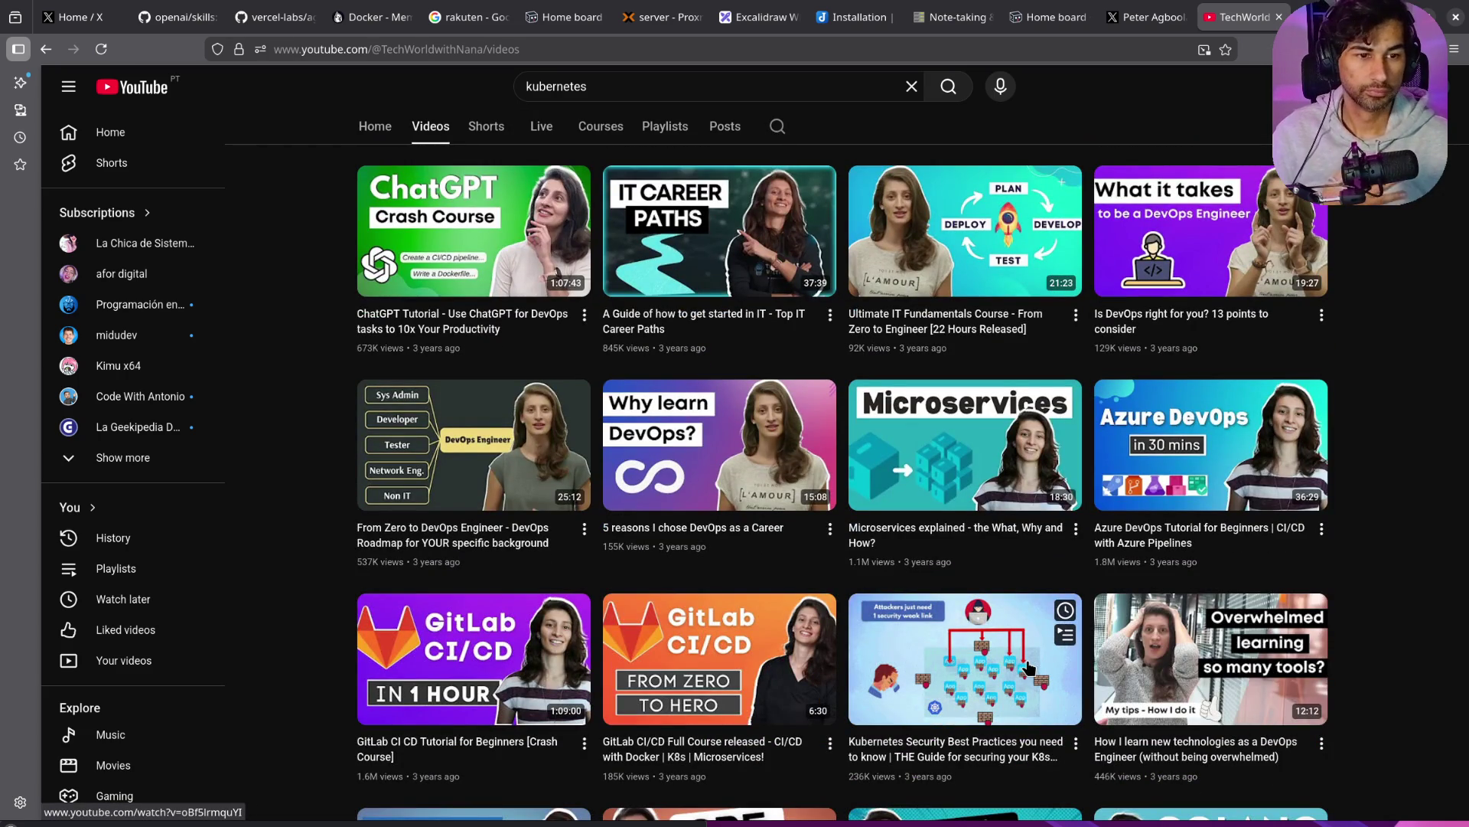
scroll(1030, 662, "down", 3)
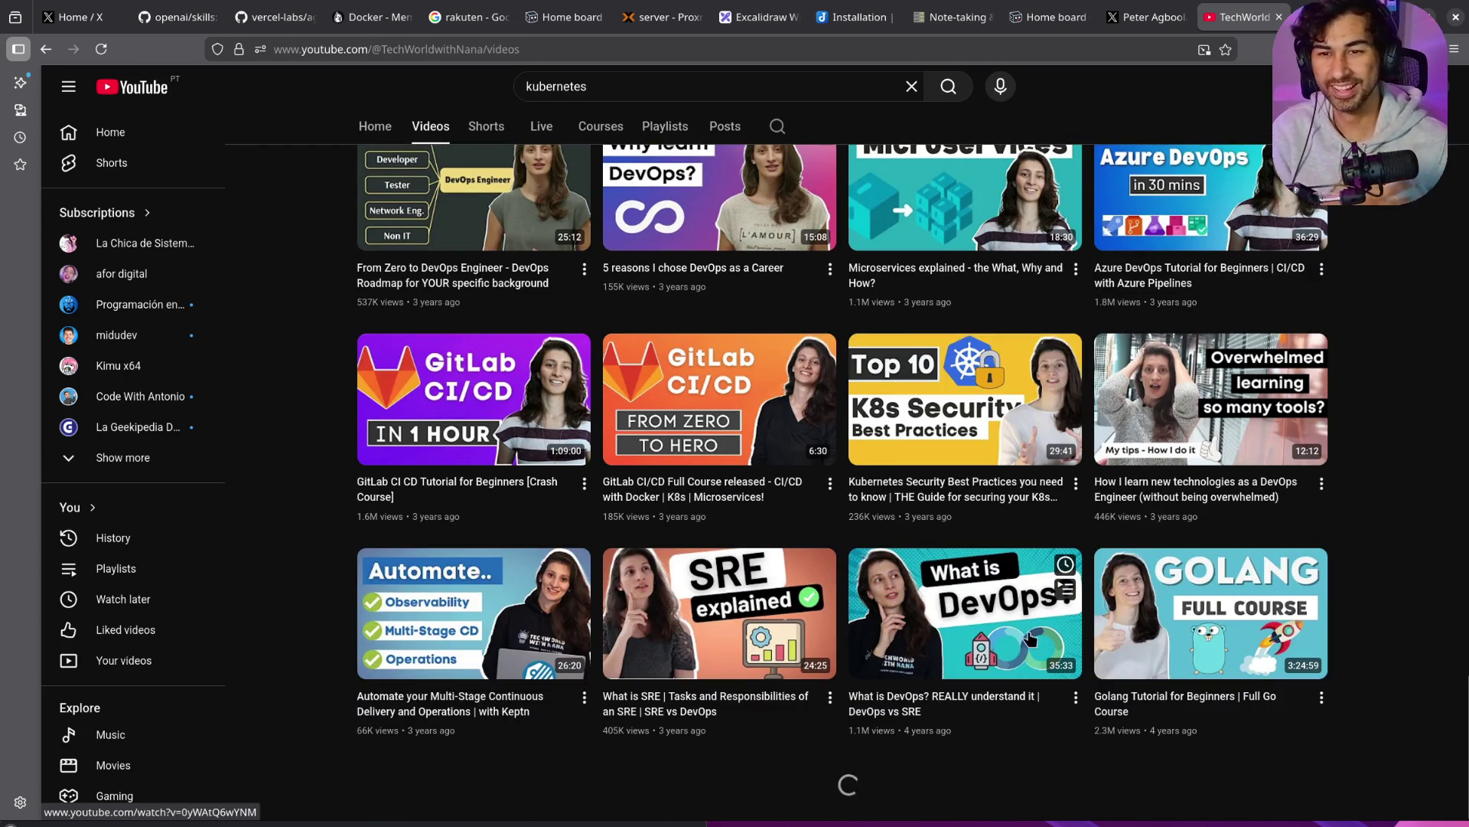
scroll(1029, 602, "down", 3)
scroll(1035, 612, "down", 5)
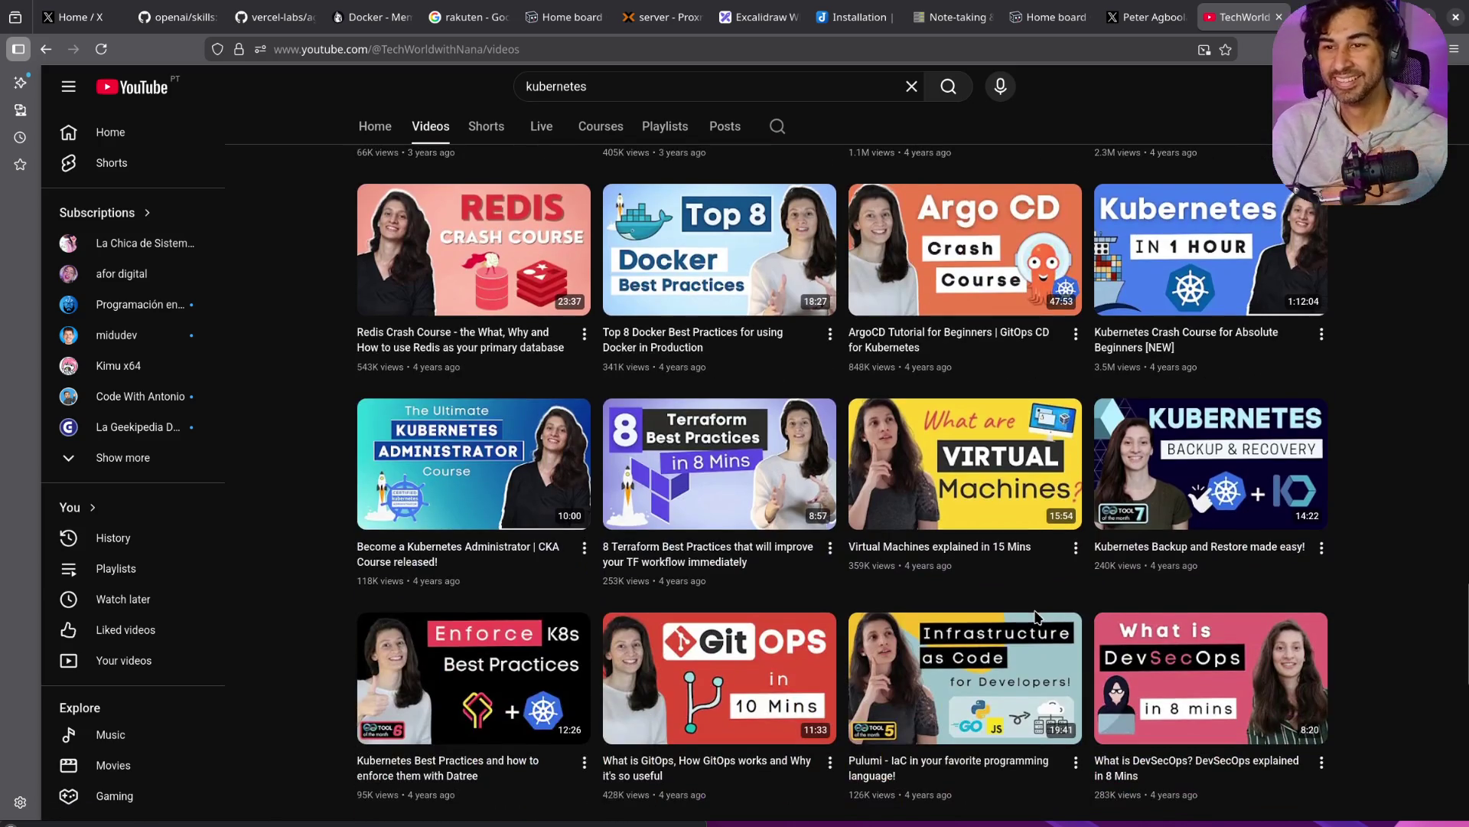
scroll(1039, 604, "down", 10)
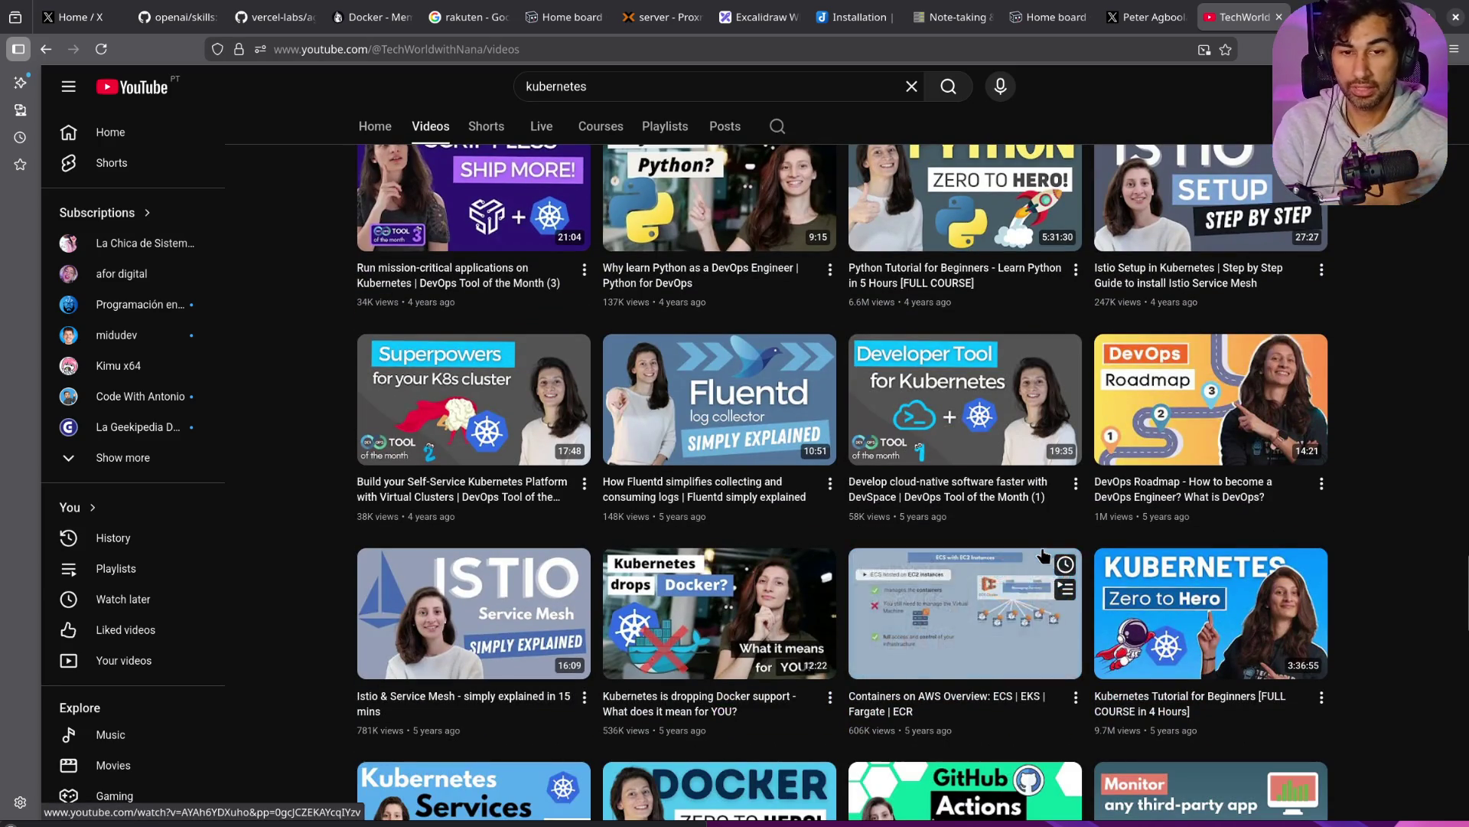
scroll(1358, 604, "down", 5)
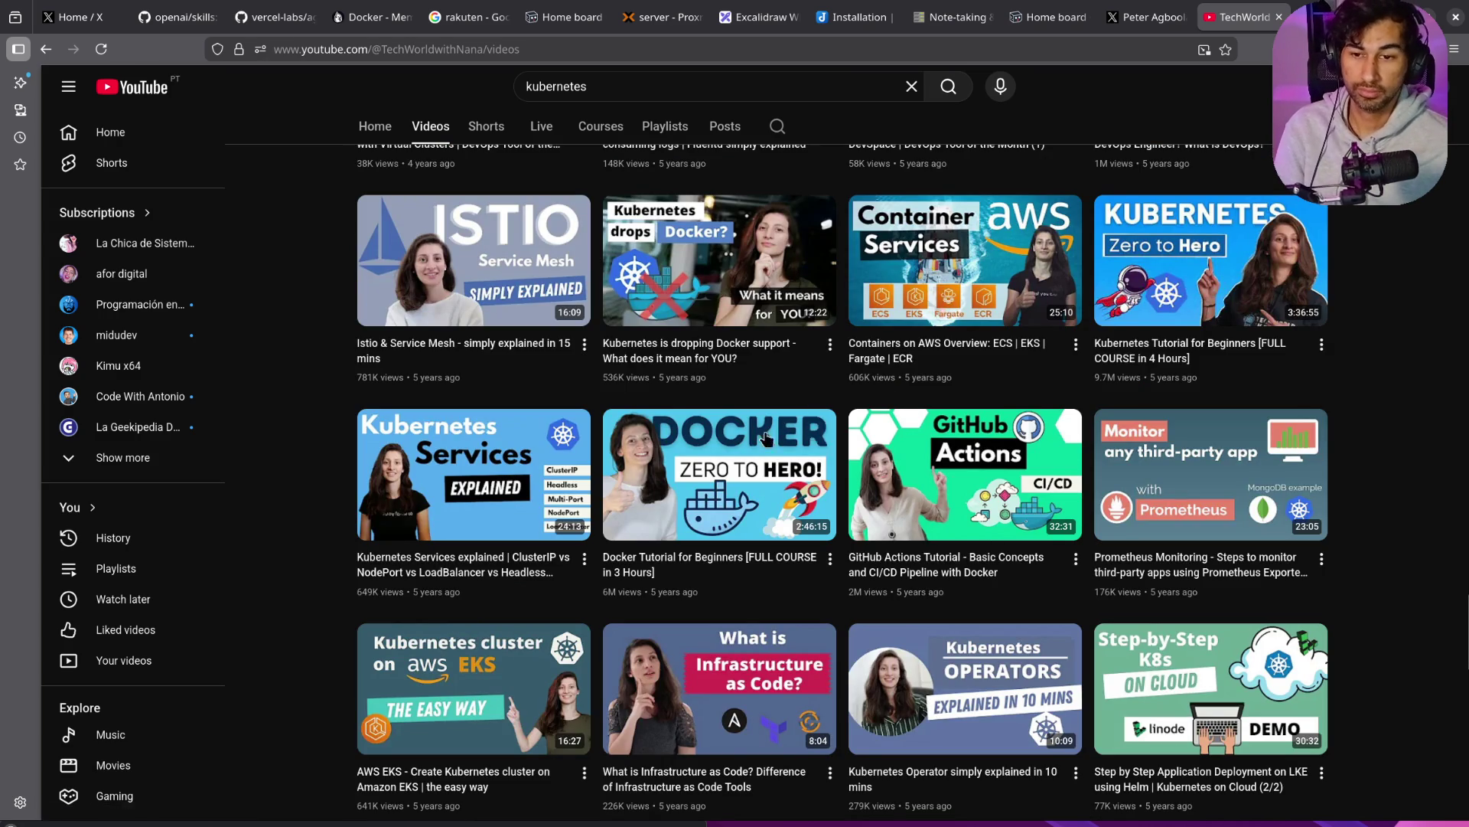
left_click(655, 474)
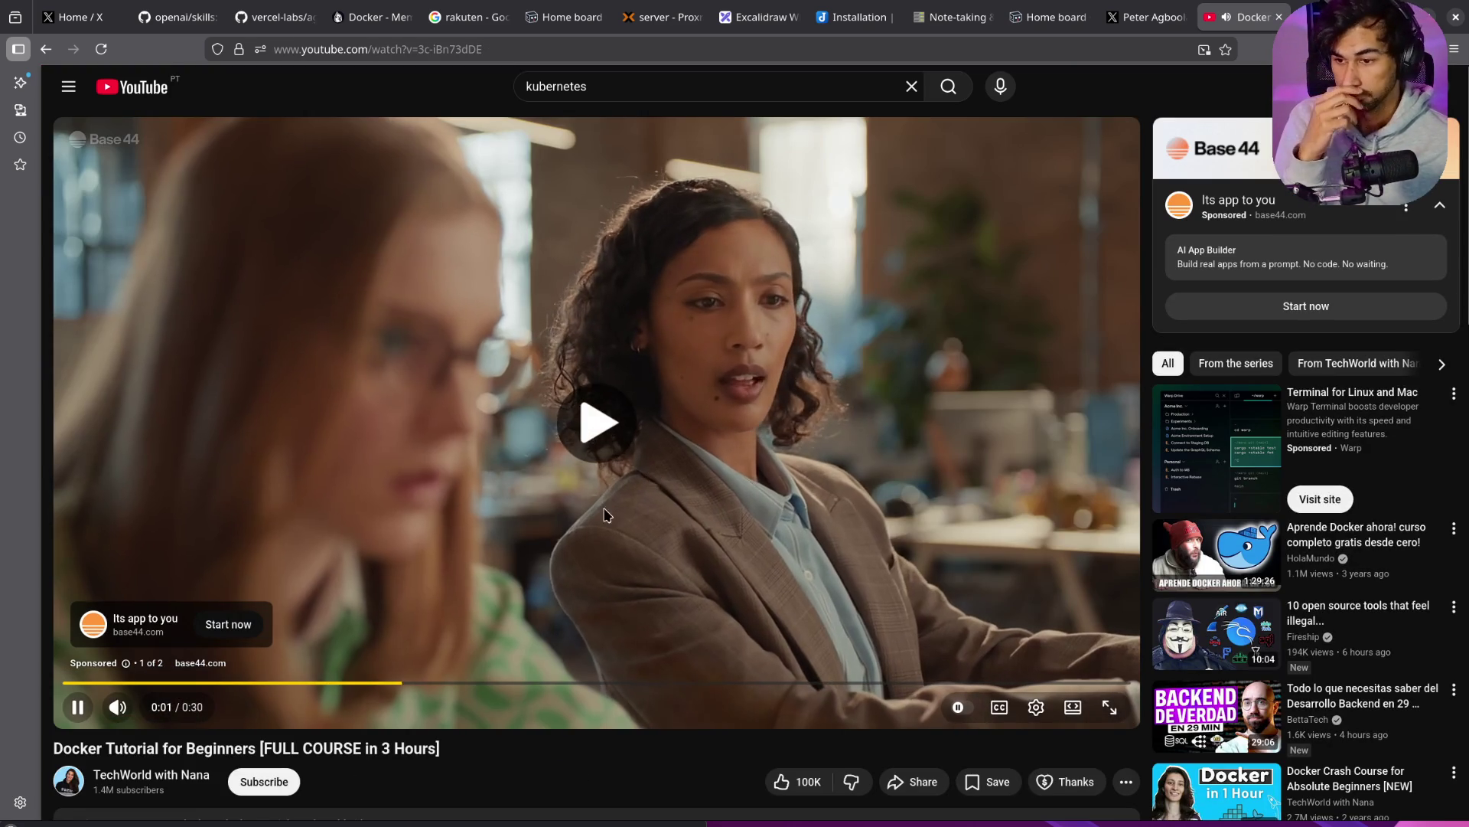
Step: Mute and unmute the ad, pause it, then skip to the Docker course
left_click(119, 709)
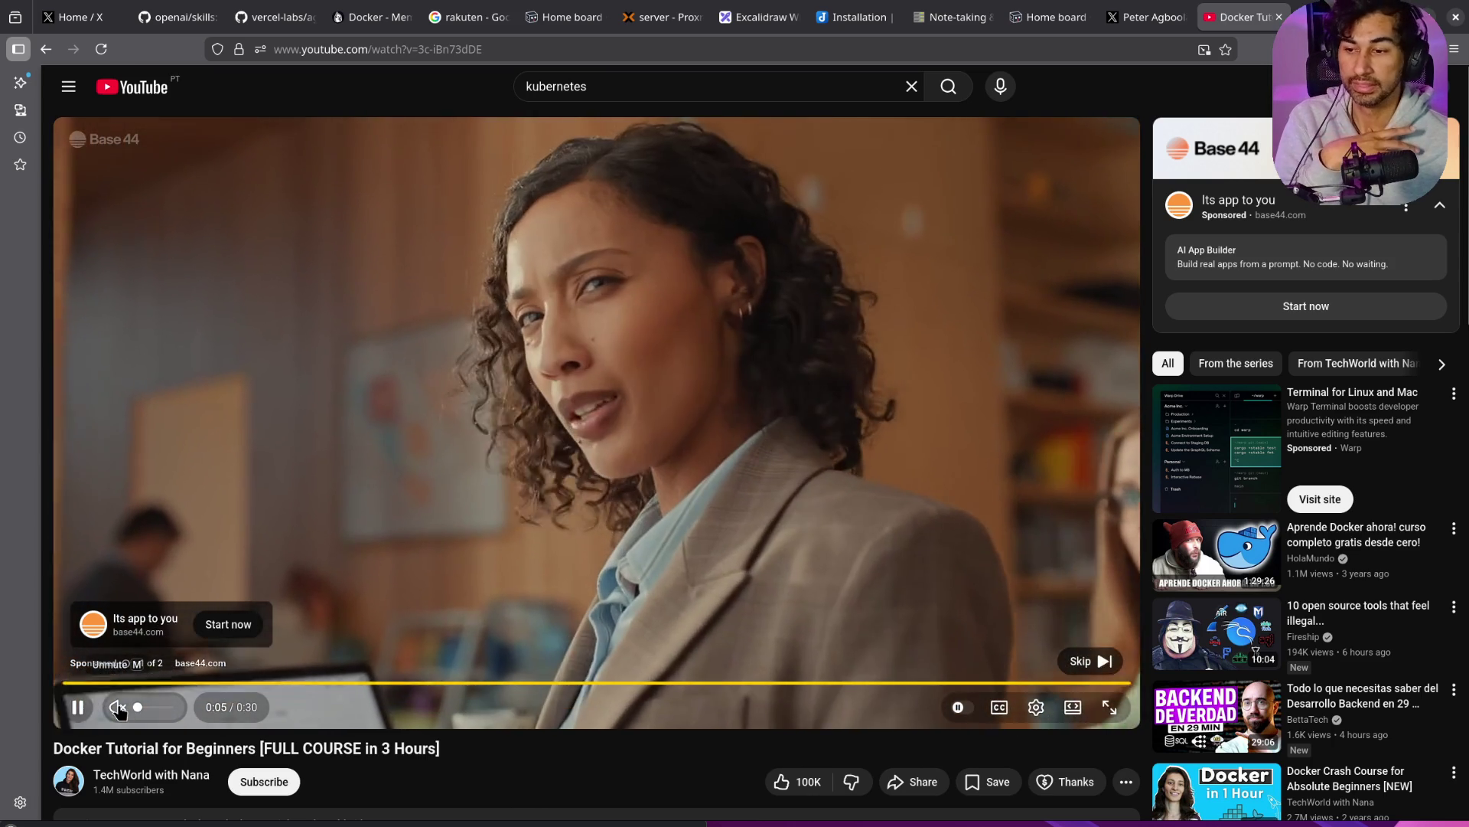
left_click(119, 709)
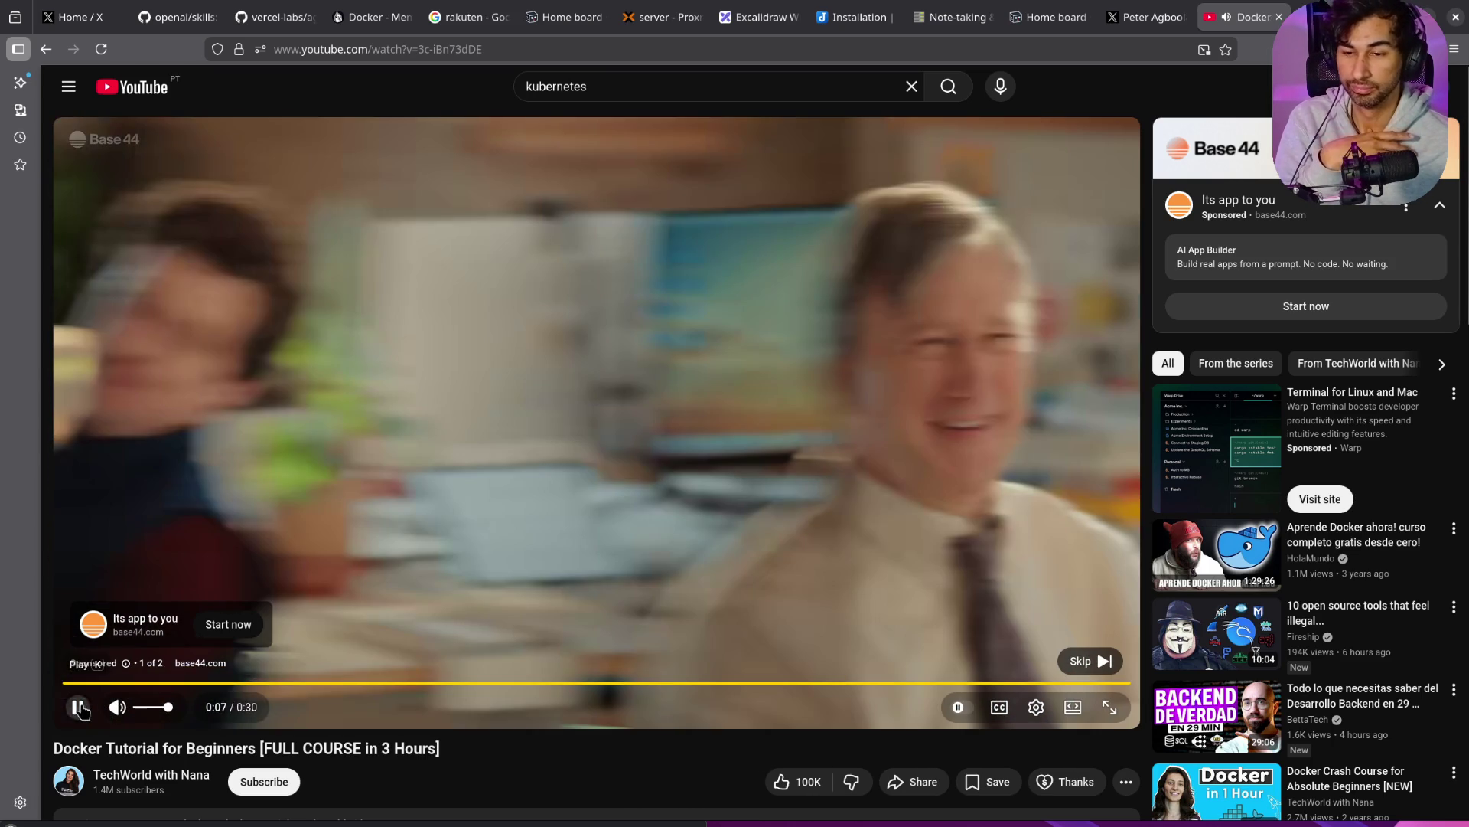
left_click(77, 706)
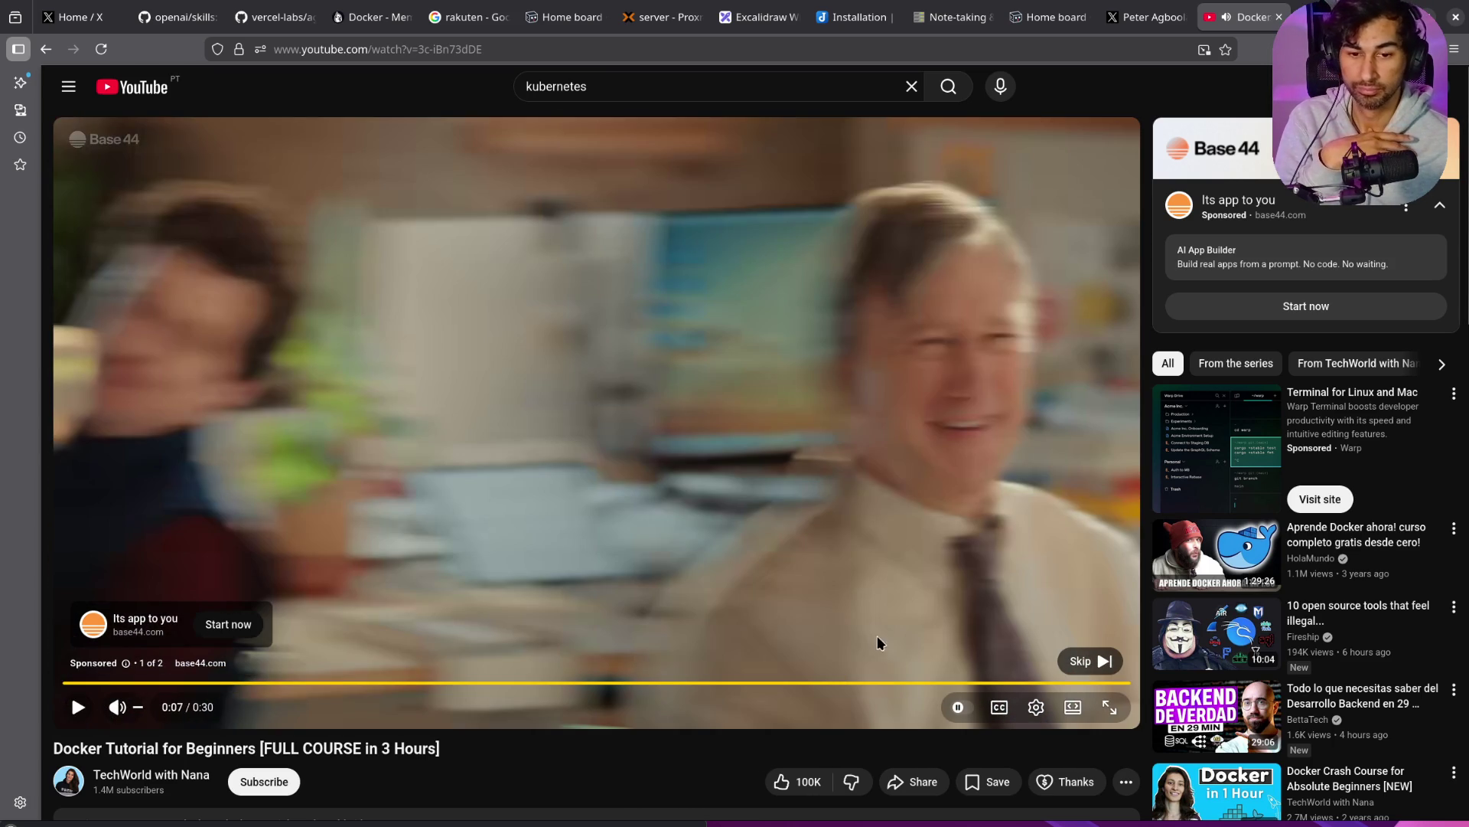
left_click(1089, 660)
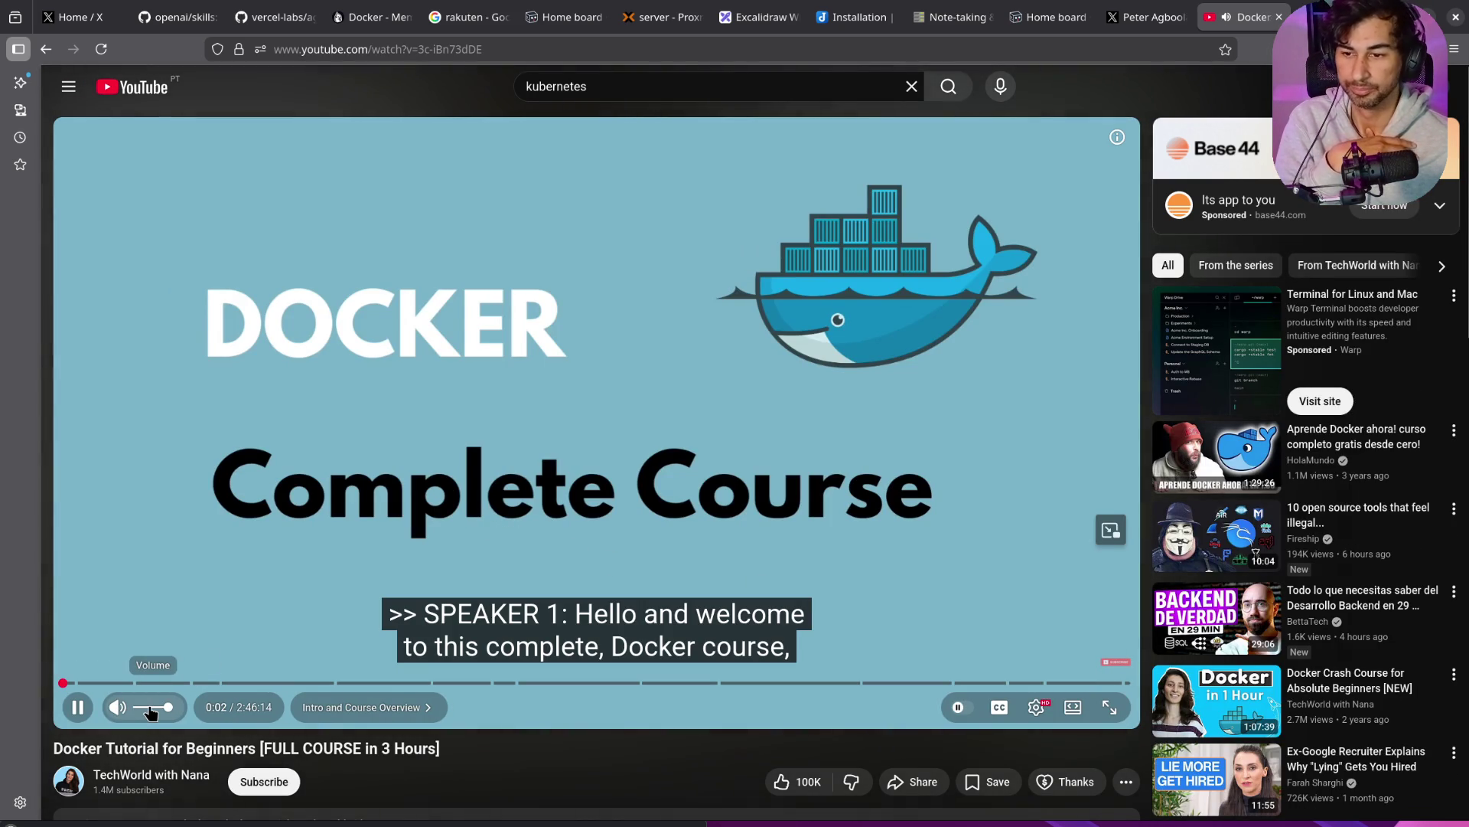
Step: Max the volume, pause the tutorial, seek to the docker ps demo near 17:17, and show settings
left_click_drag(150, 706, 169, 707)
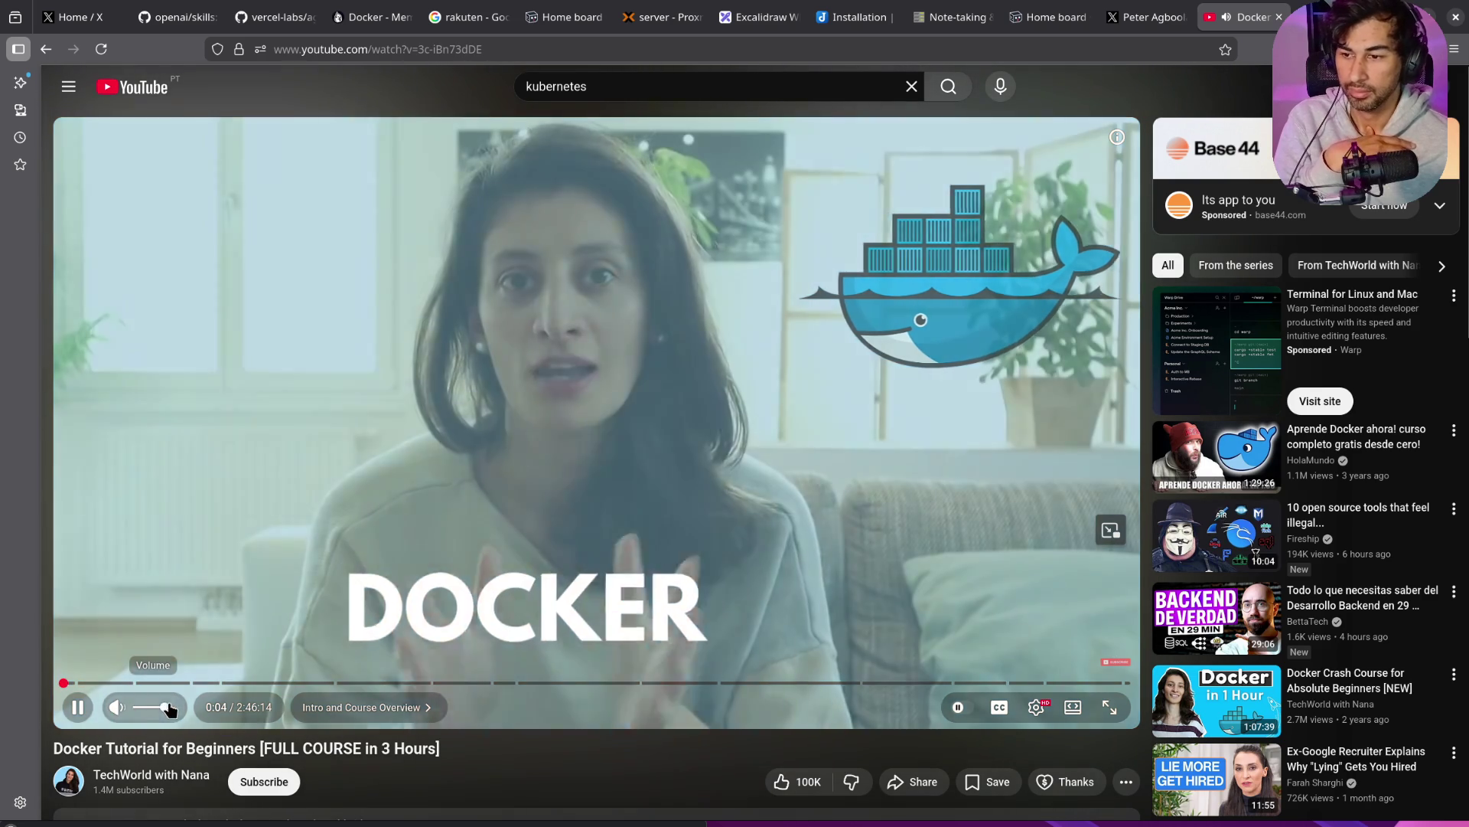
left_click(84, 705)
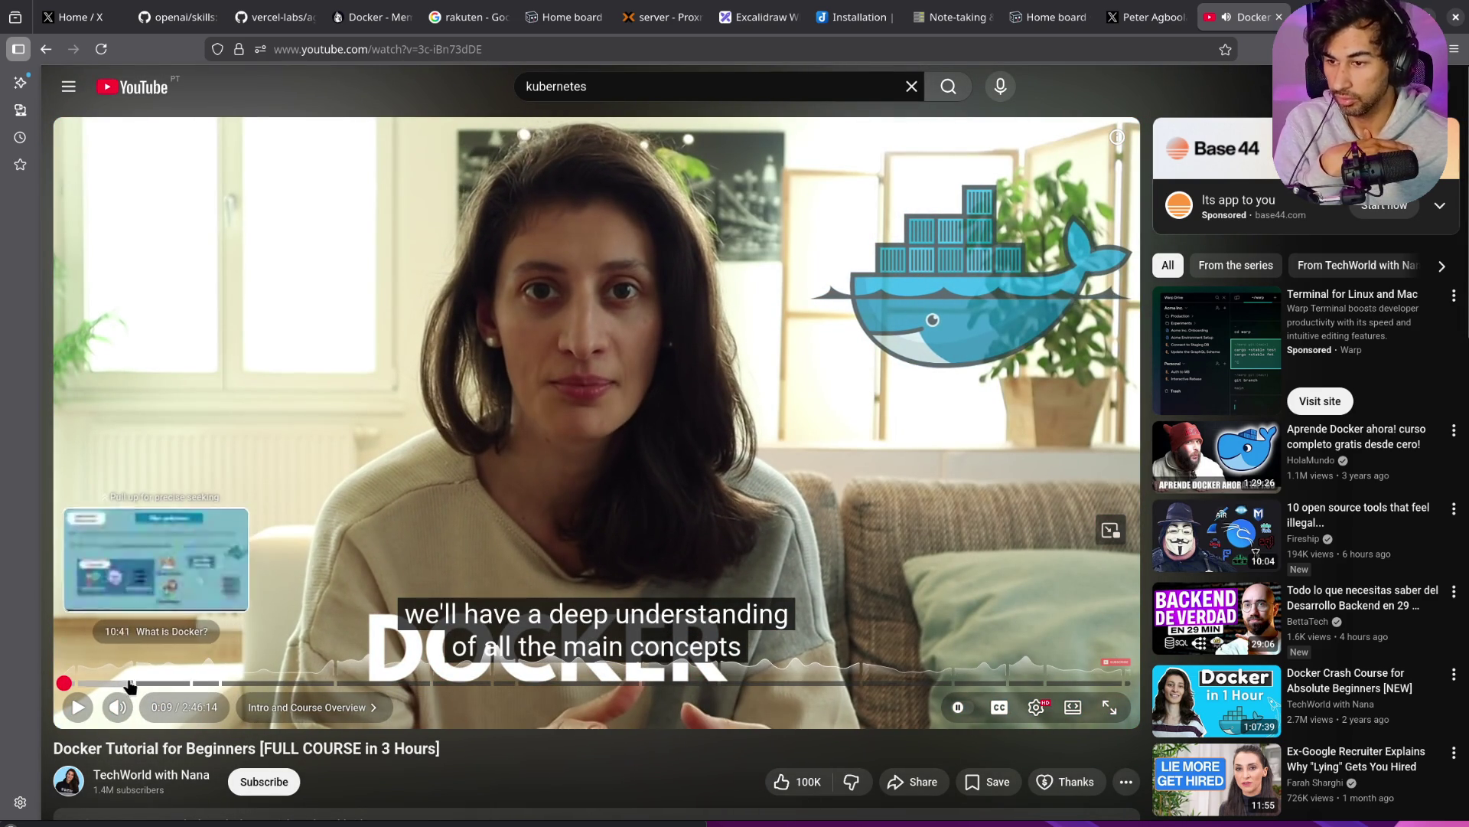
left_click_drag(113, 684, 175, 684)
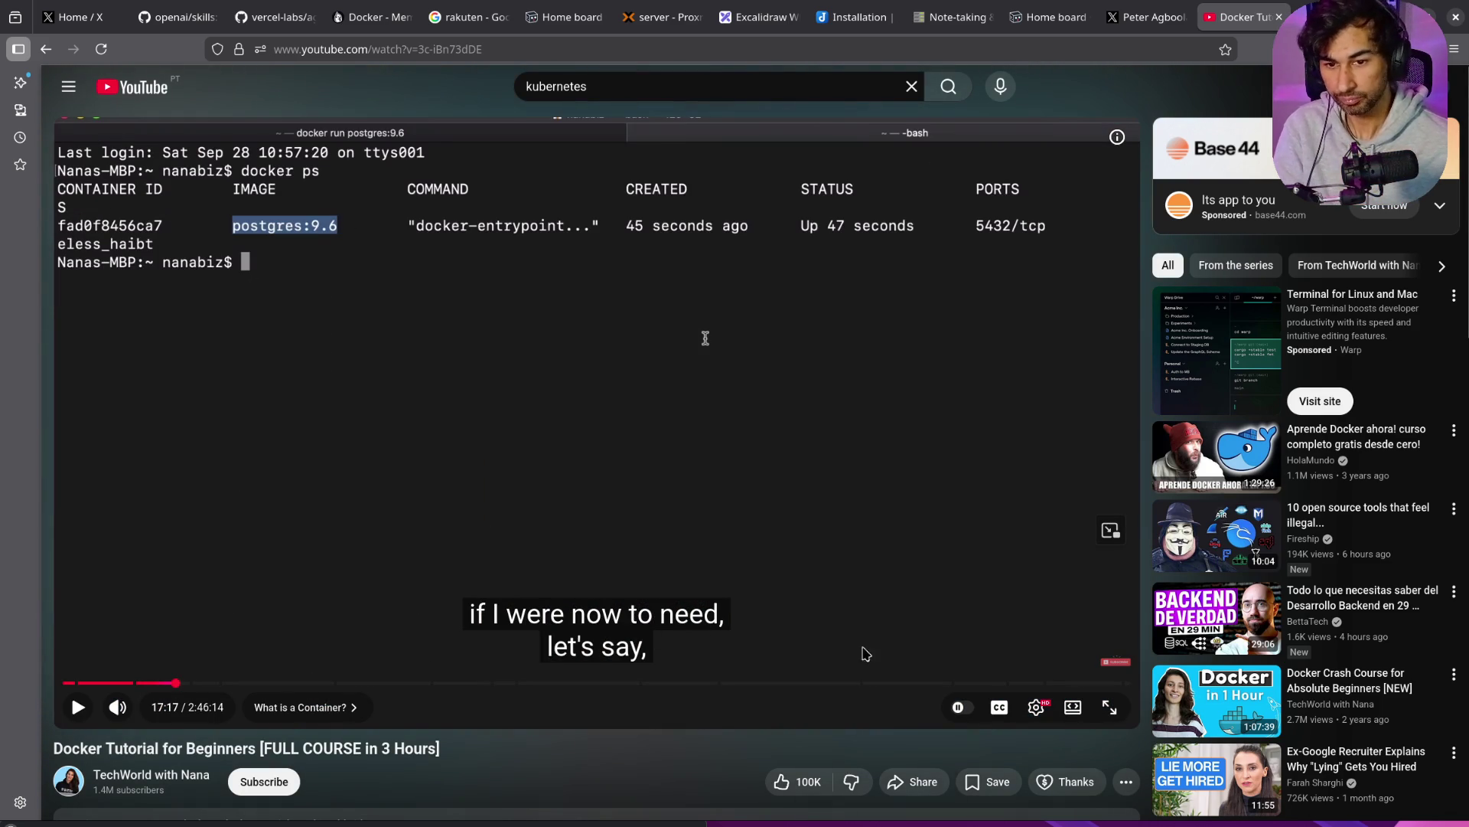
left_click(1036, 708)
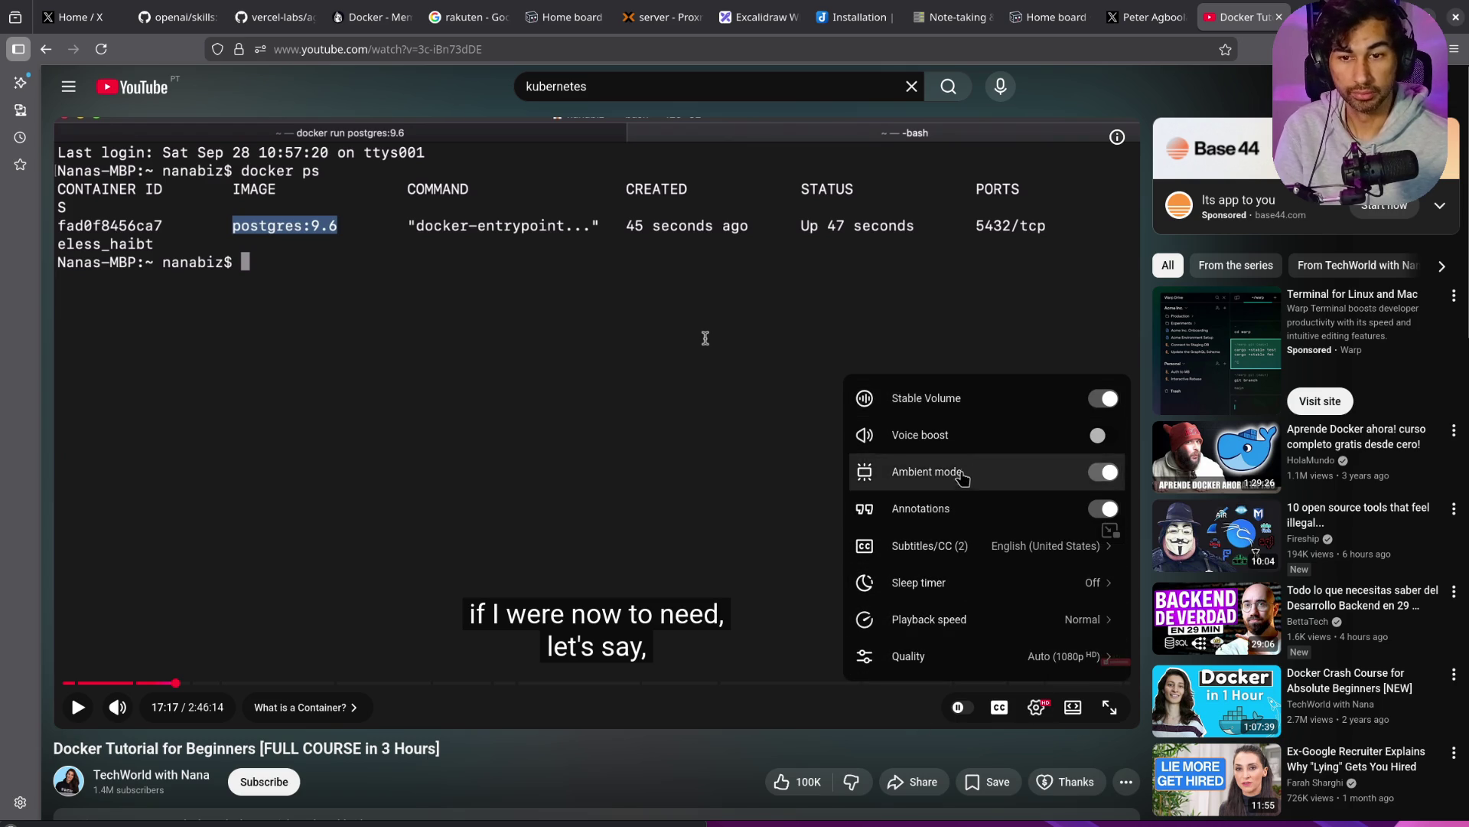
scroll(962, 483, "down", 3)
scroll(962, 484, "up", 3)
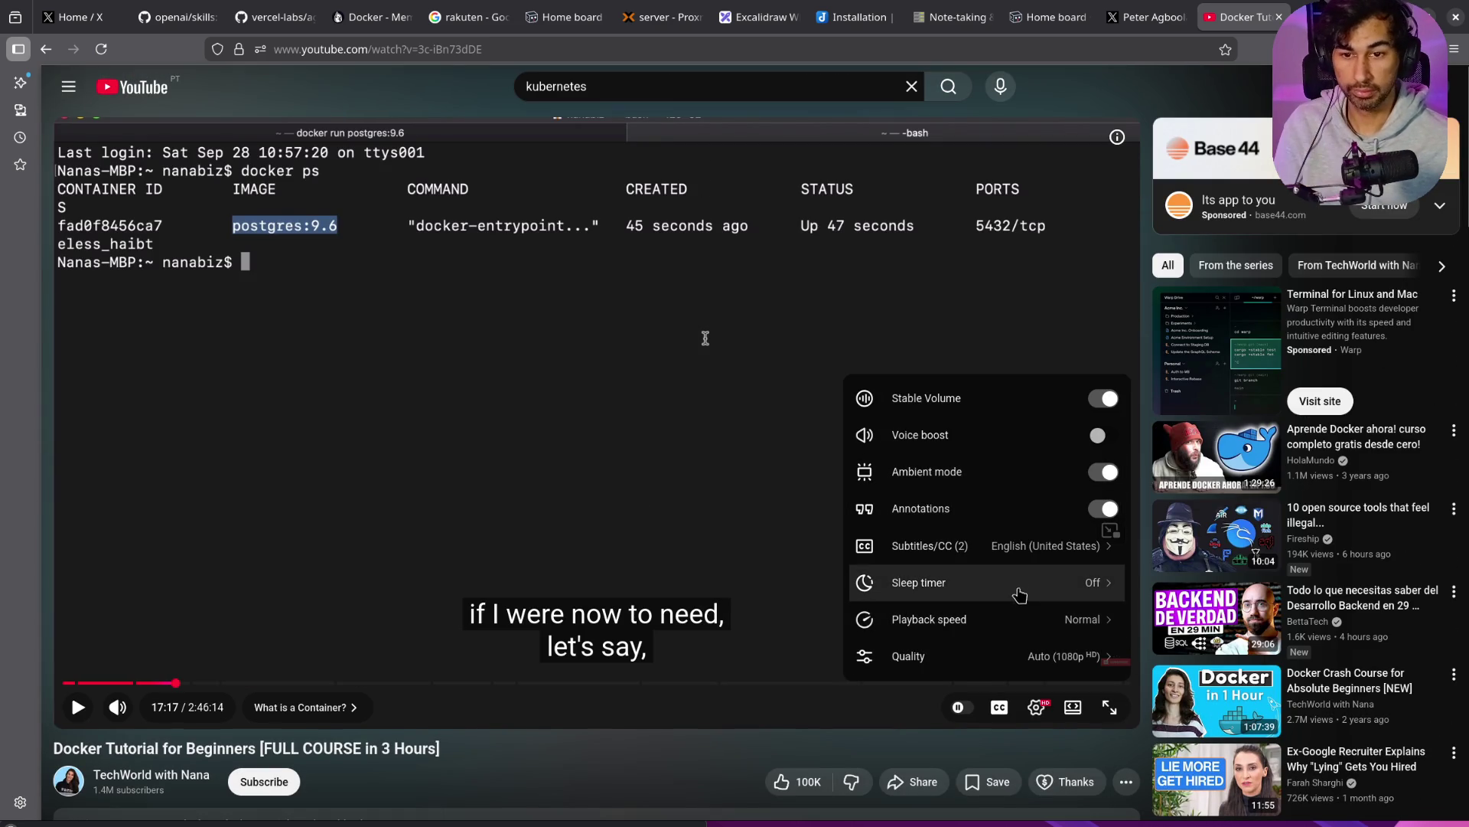
Step: Close the Docker tutorial and X profile tabs, then navigate back to the TechWorld with Nana channel page
middle_click(1231, 23)
middle_click(1230, 23)
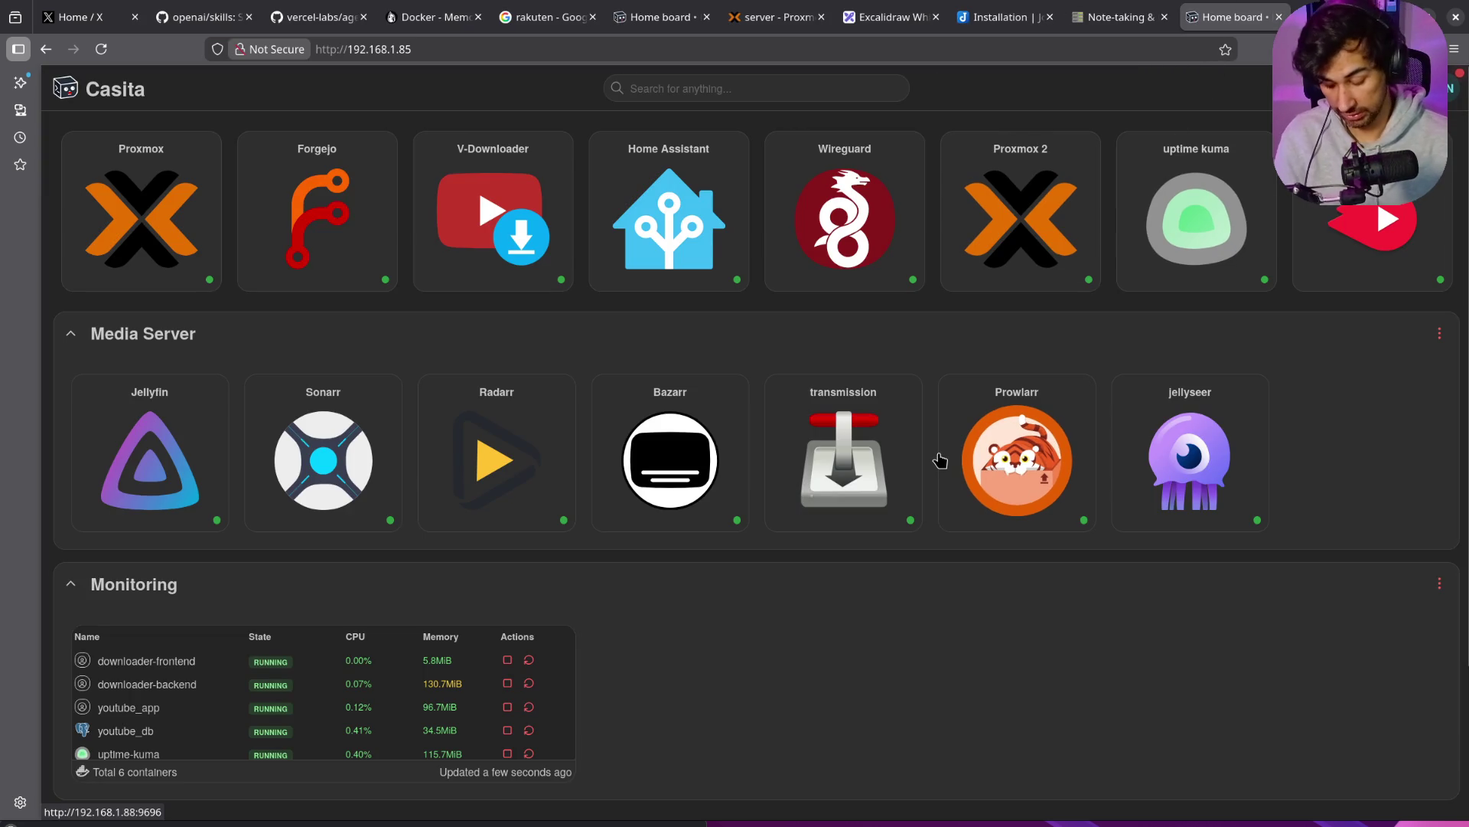
key("ctrl+shift+t")
key("ctrl+shift+t")
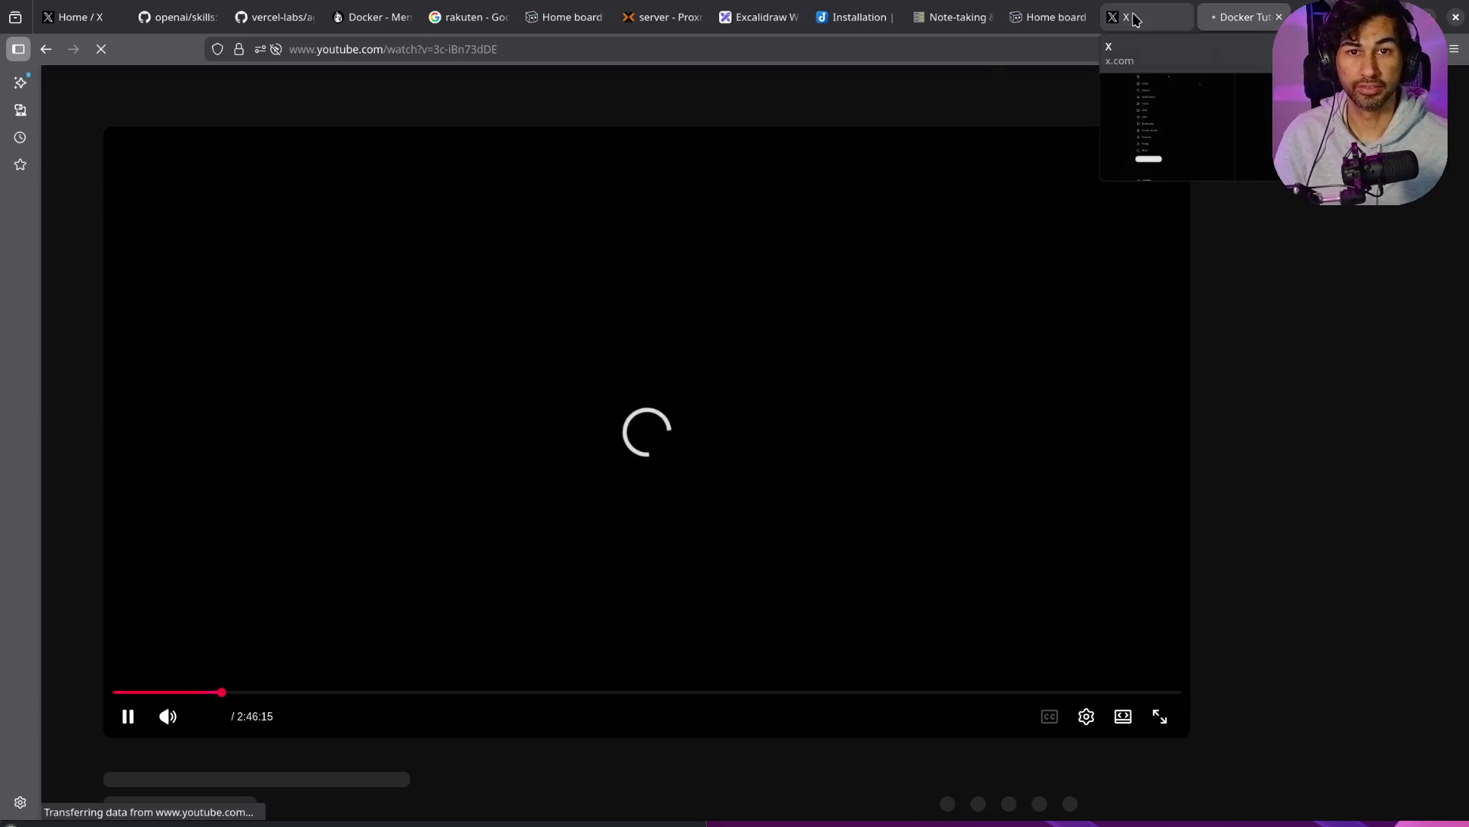
middle_click(1106, 25)
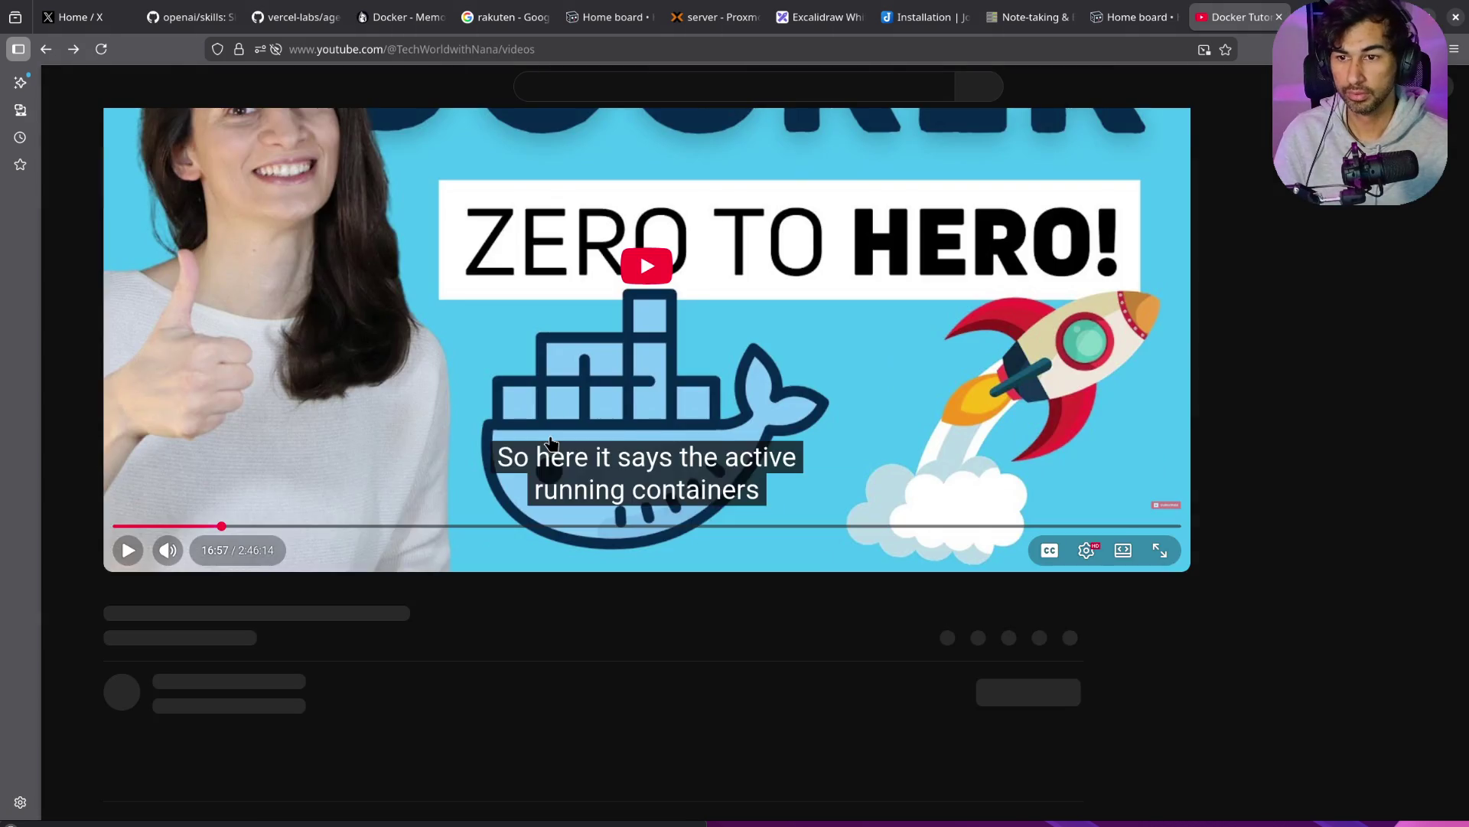
key("alt+Left")
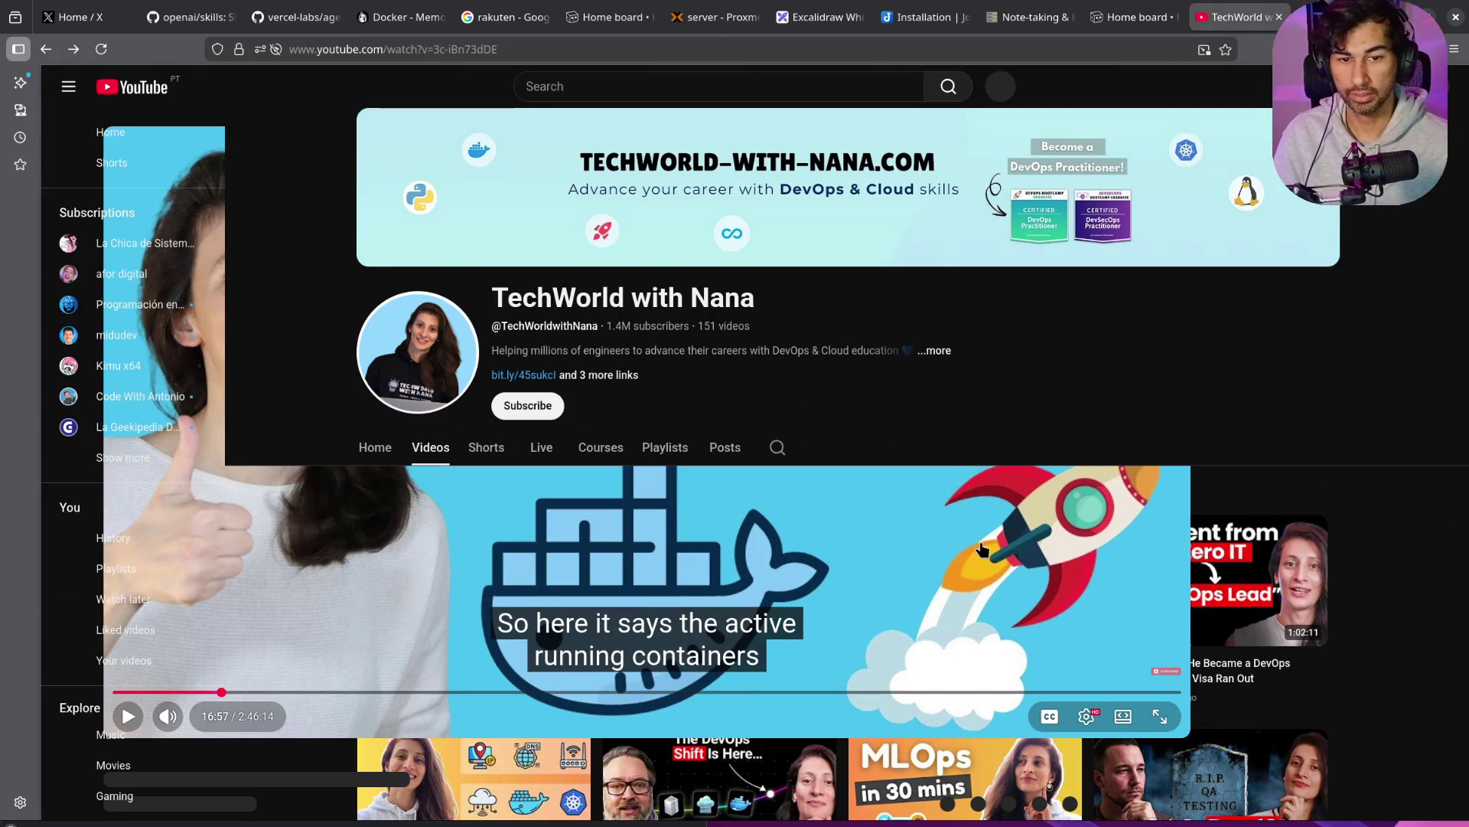
key("alt+Right")
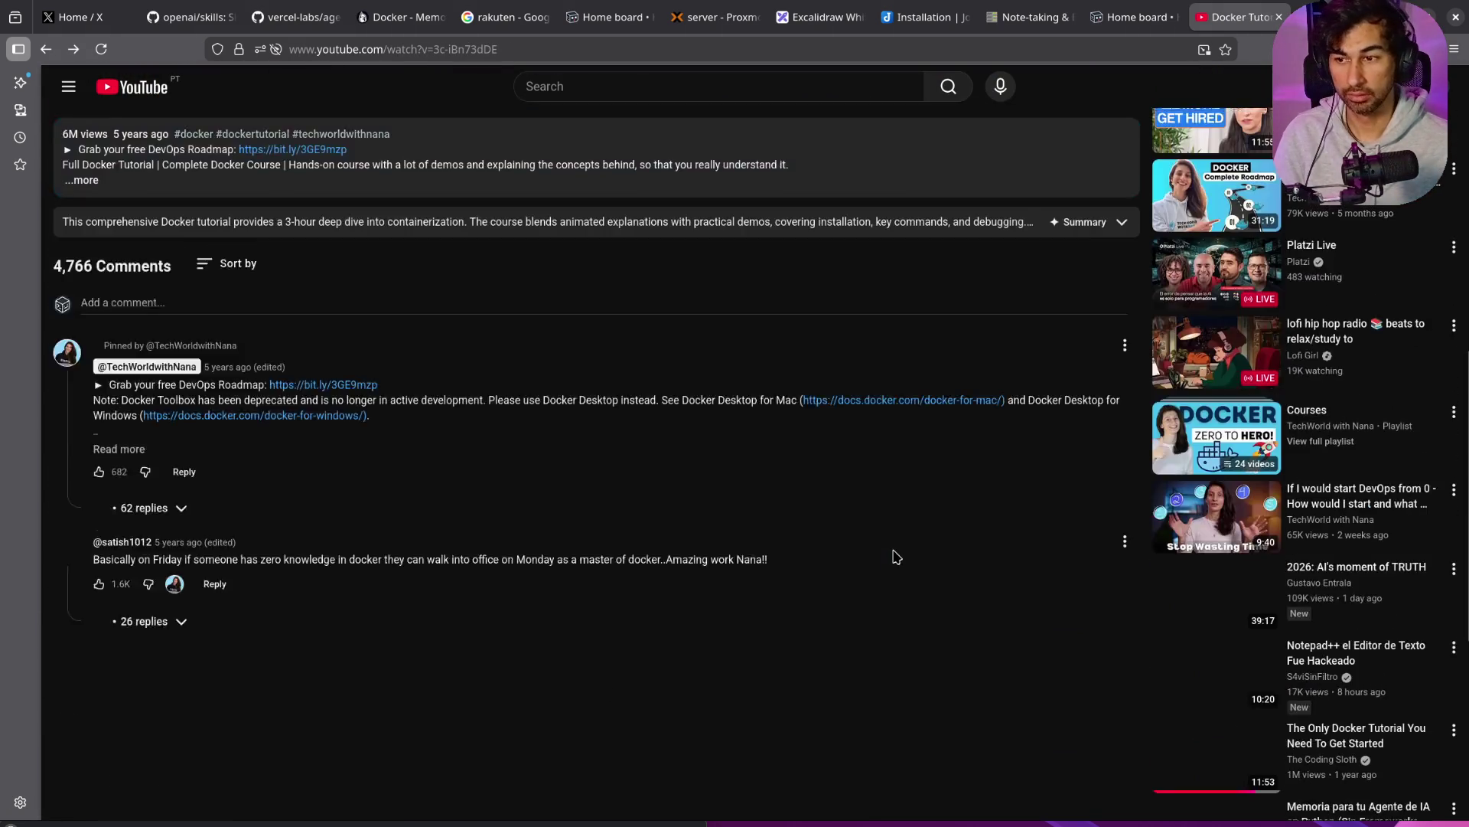
key("alt+Left")
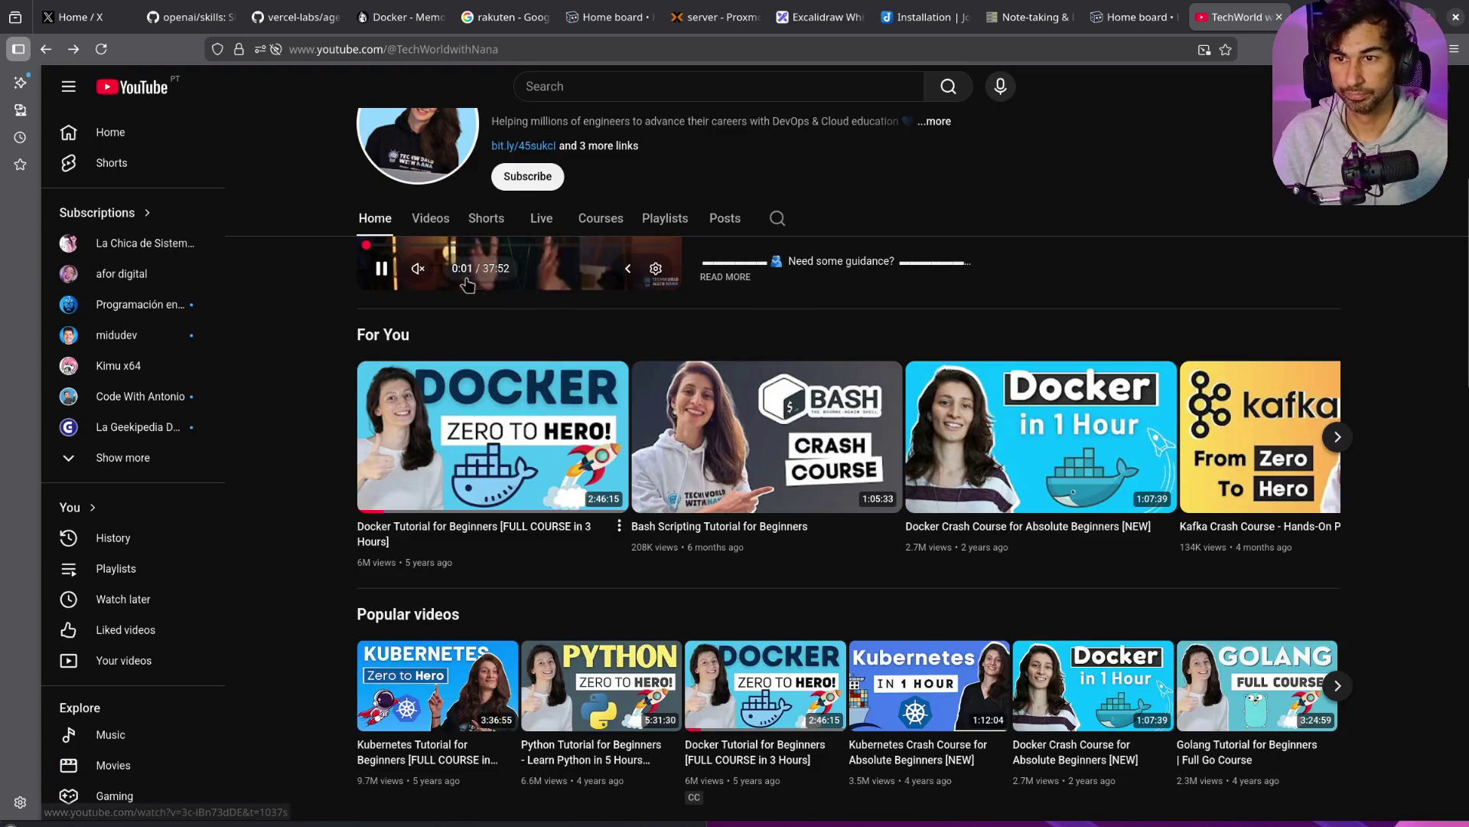
Step: Open the TechWorld with Nana channel's Videos list and scroll through the video grid
scroll(757, 484, "up", 3)
left_click(430, 345)
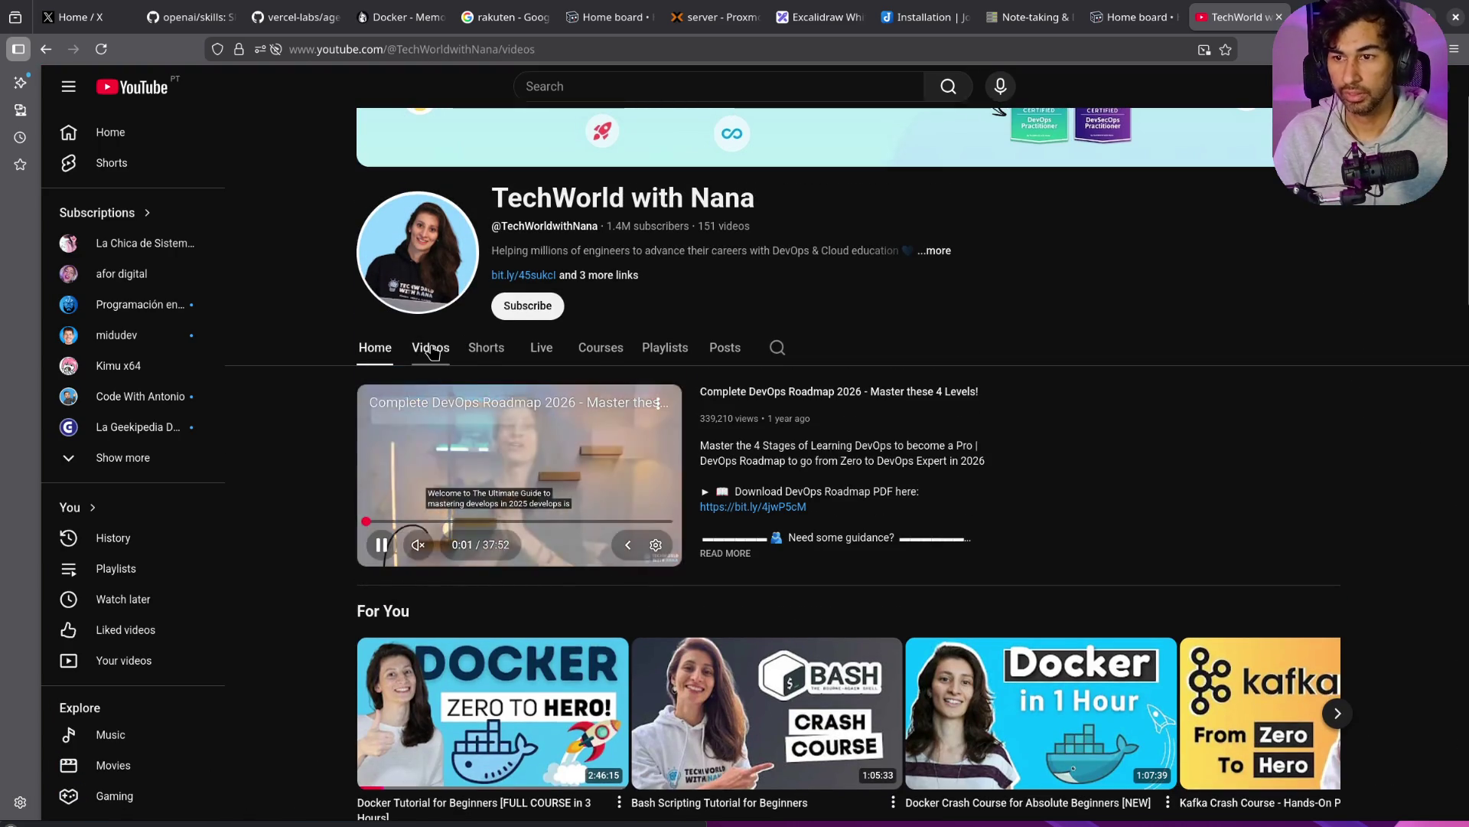
scroll(955, 440, "down", 10)
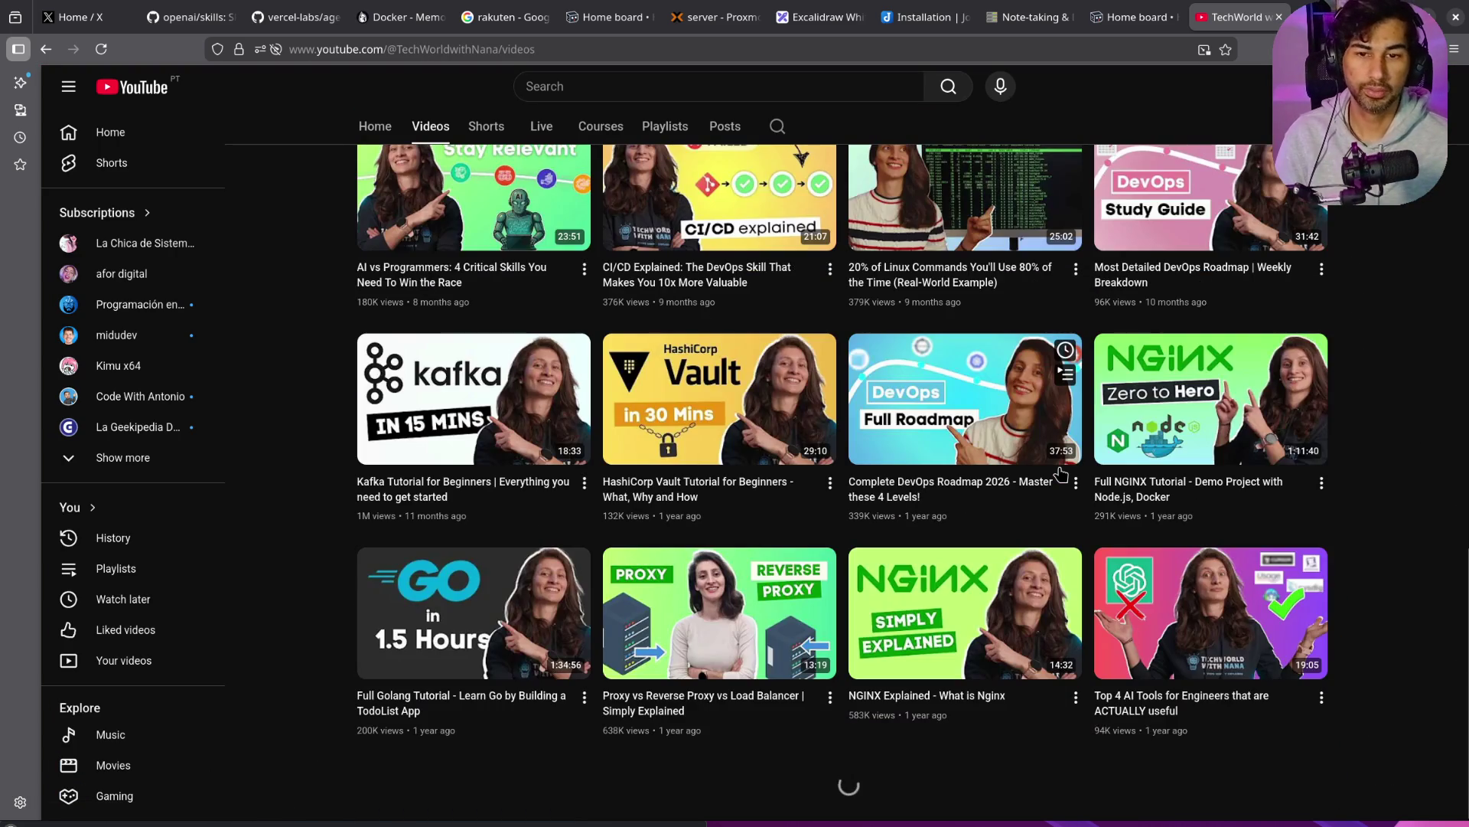
scroll(1060, 480, "down", 15)
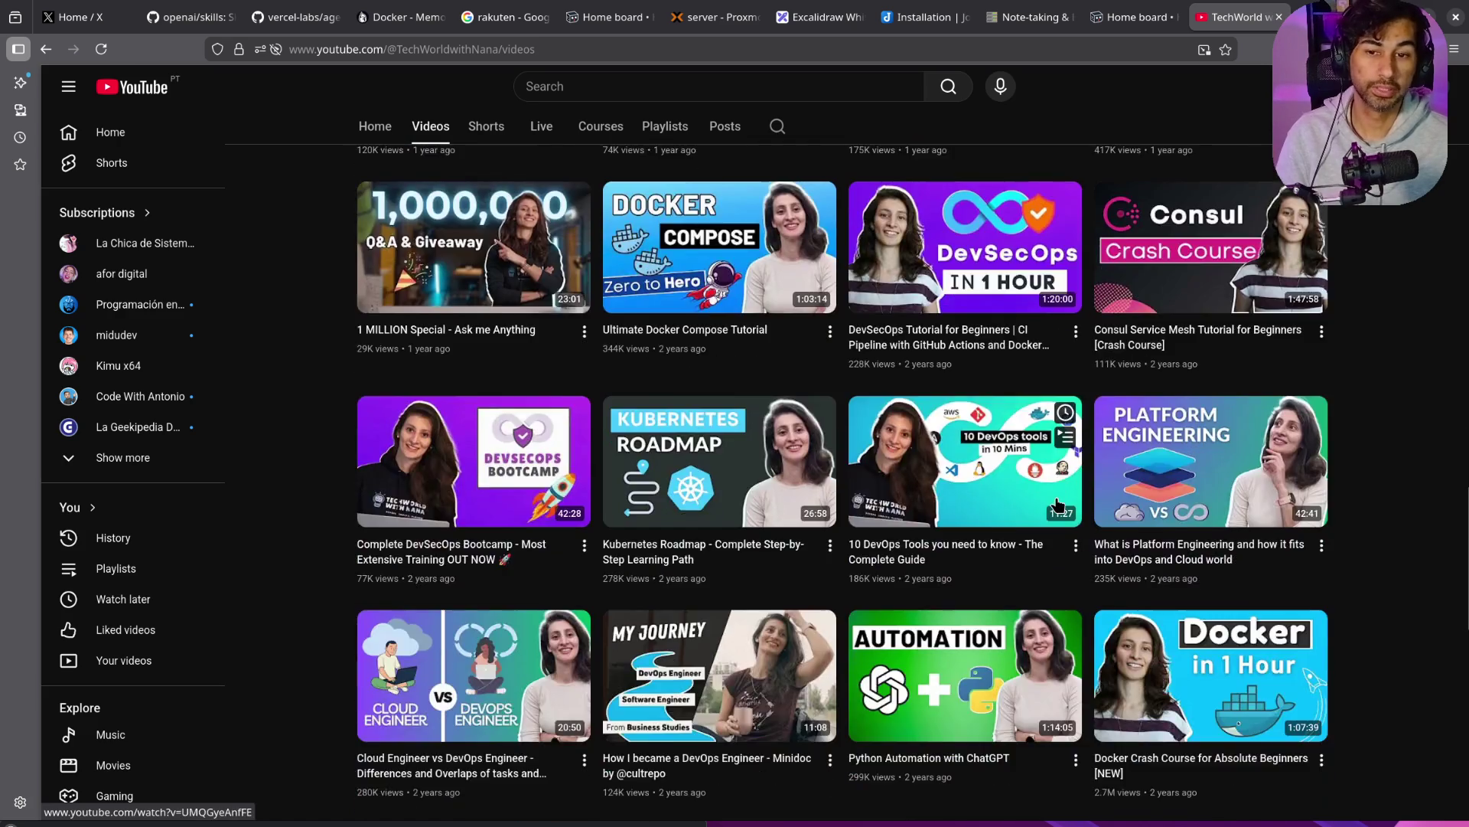
scroll(1059, 502, "down", 8)
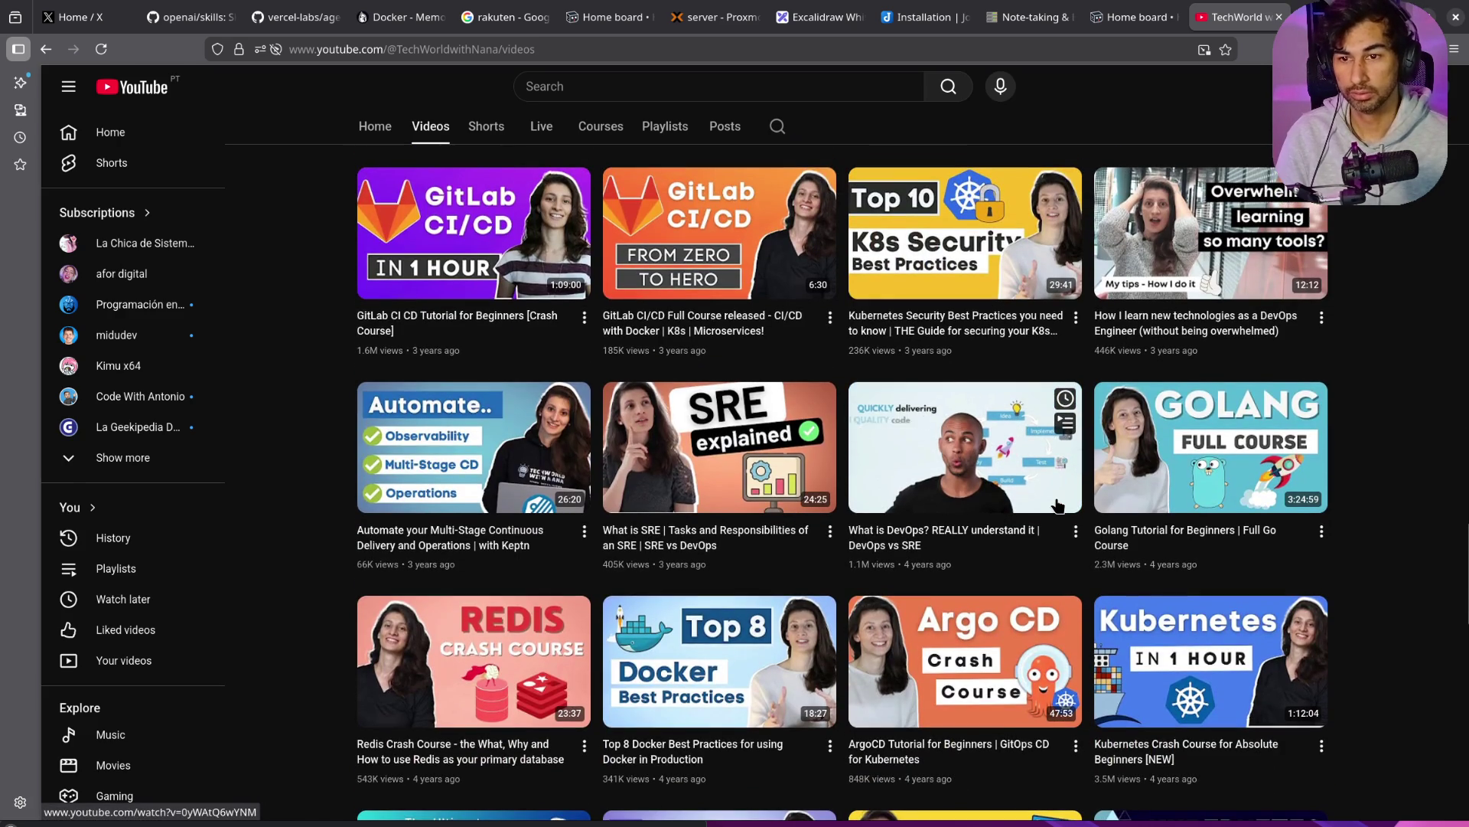
scroll(922, 489, "down", 10)
Step: Return to the top, sort the videos by Popular then Latest, and open a new tab
key("Home")
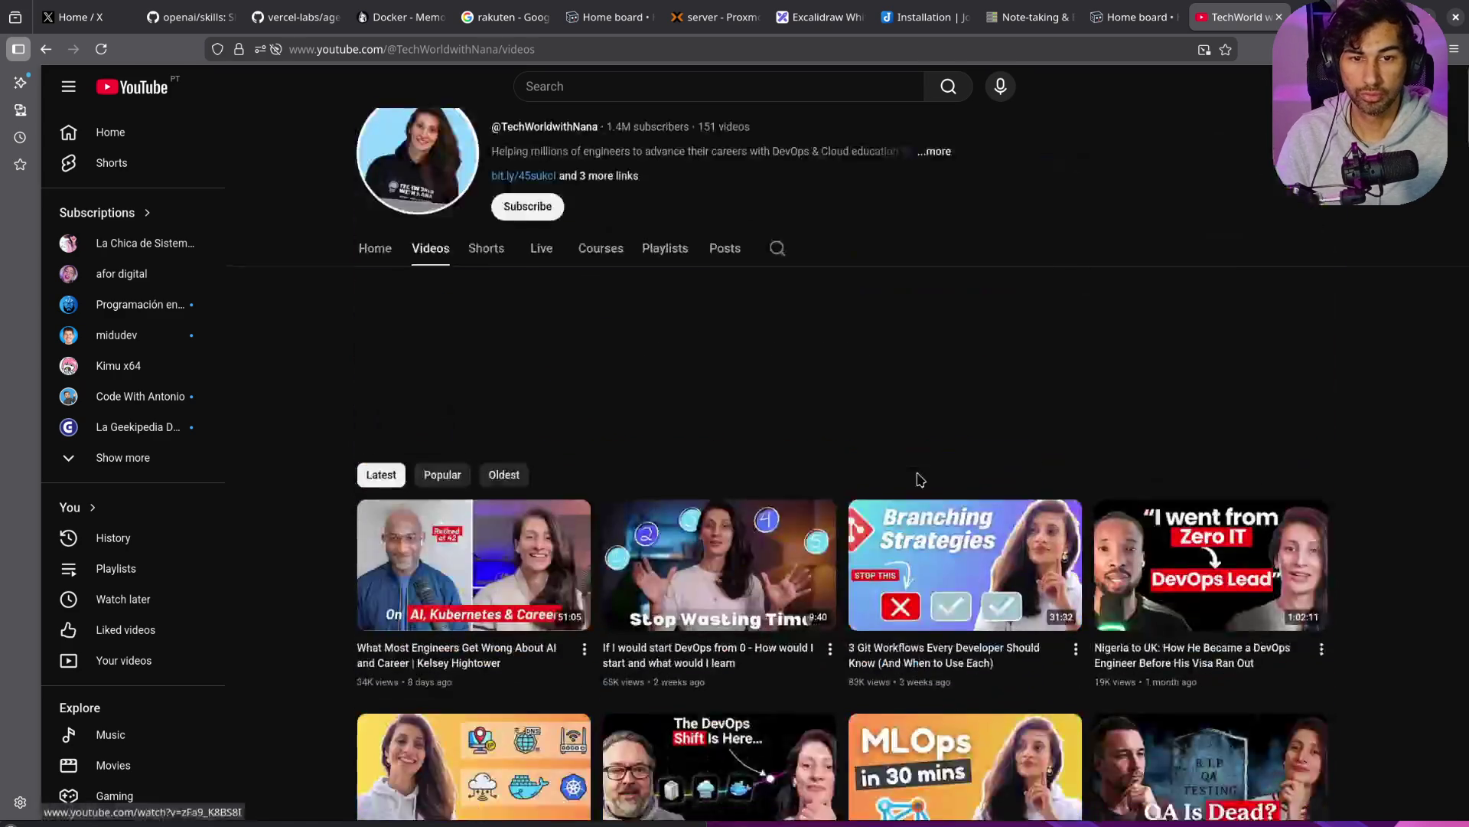
left_click(439, 494)
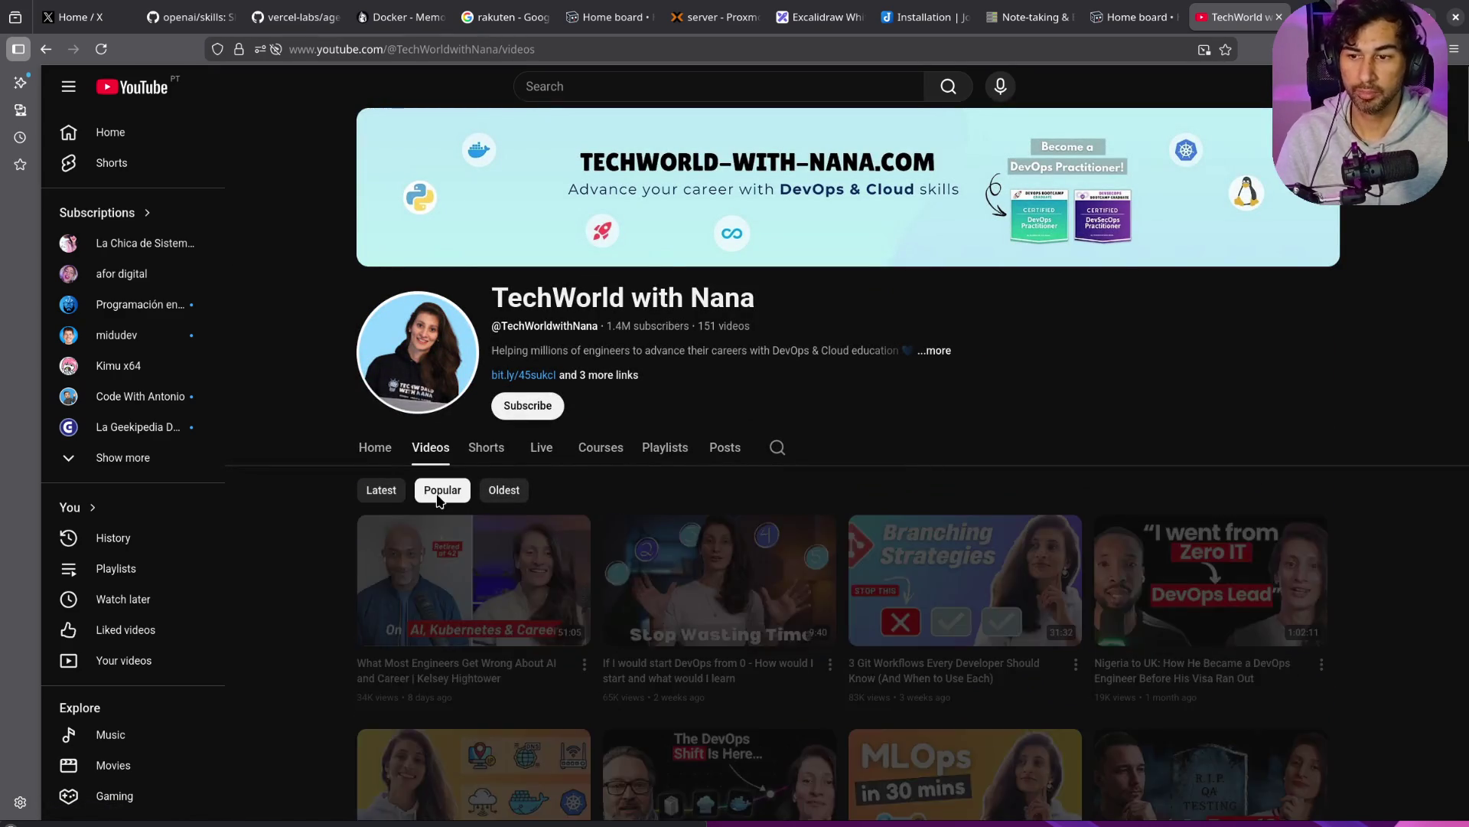
left_click(397, 495)
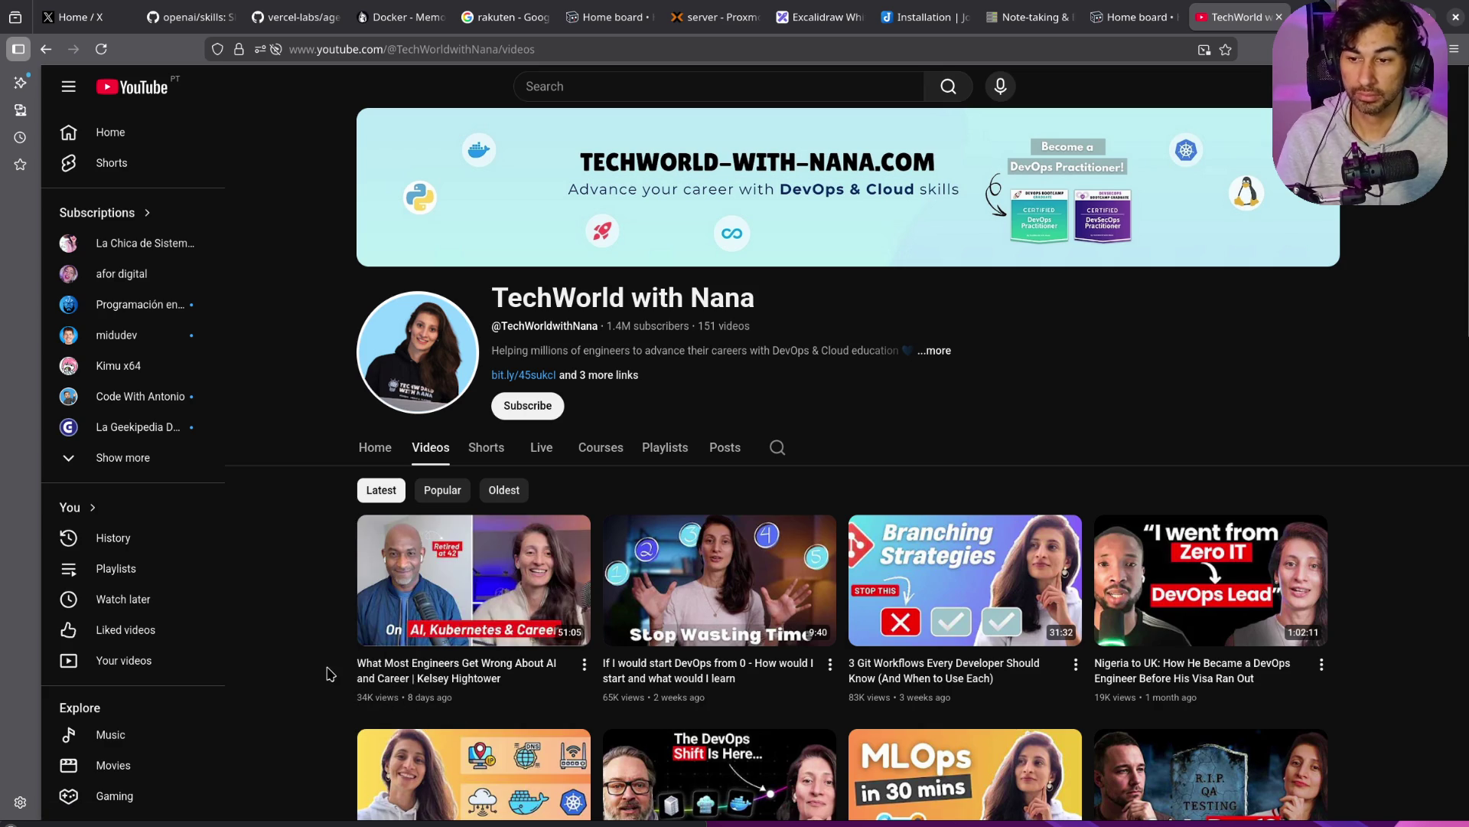
key("ctrl+t")
type("highttower locademia de policia")
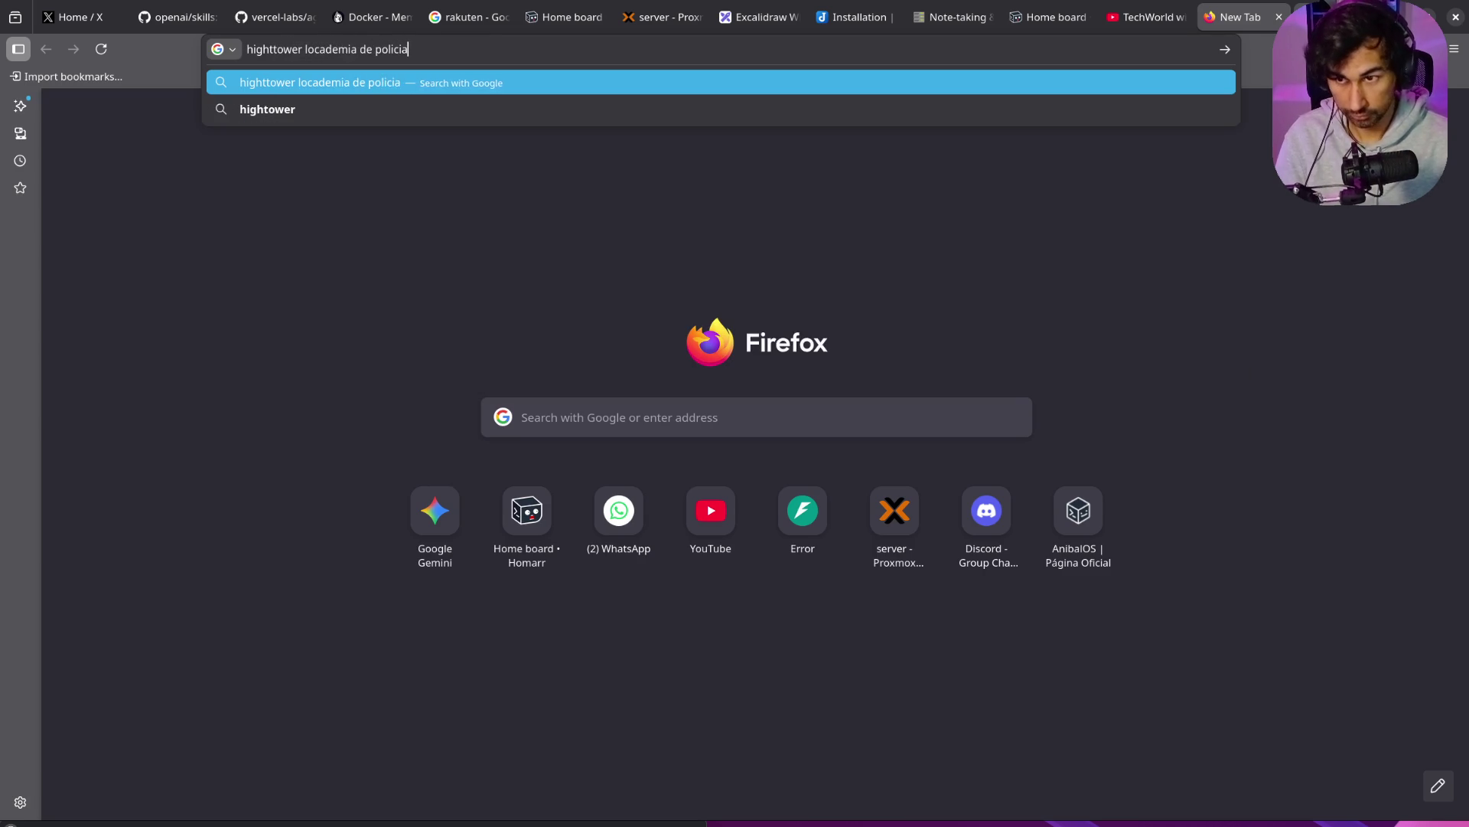
key("Return")
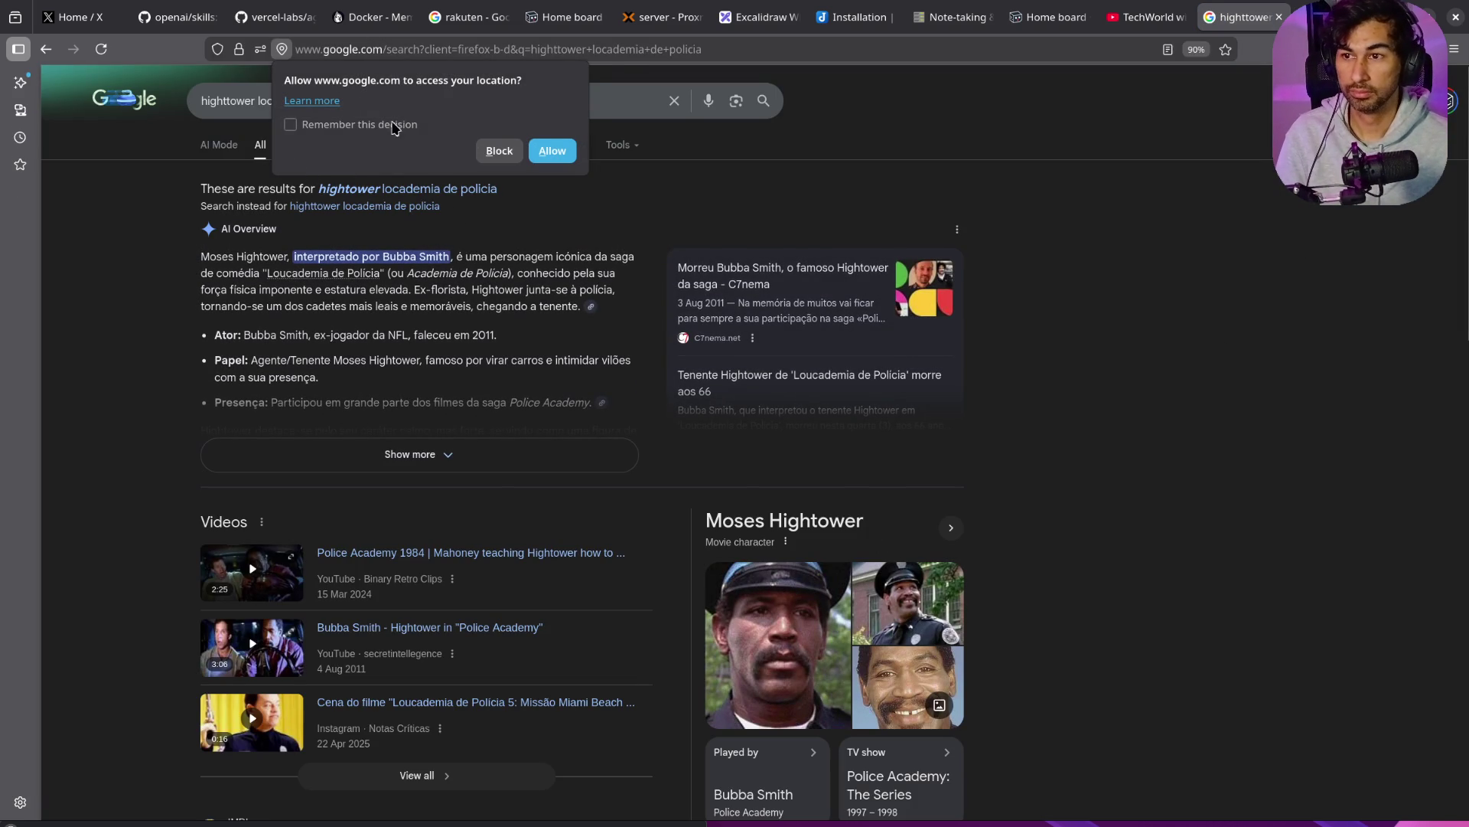
scroll(795, 243, "down", 3)
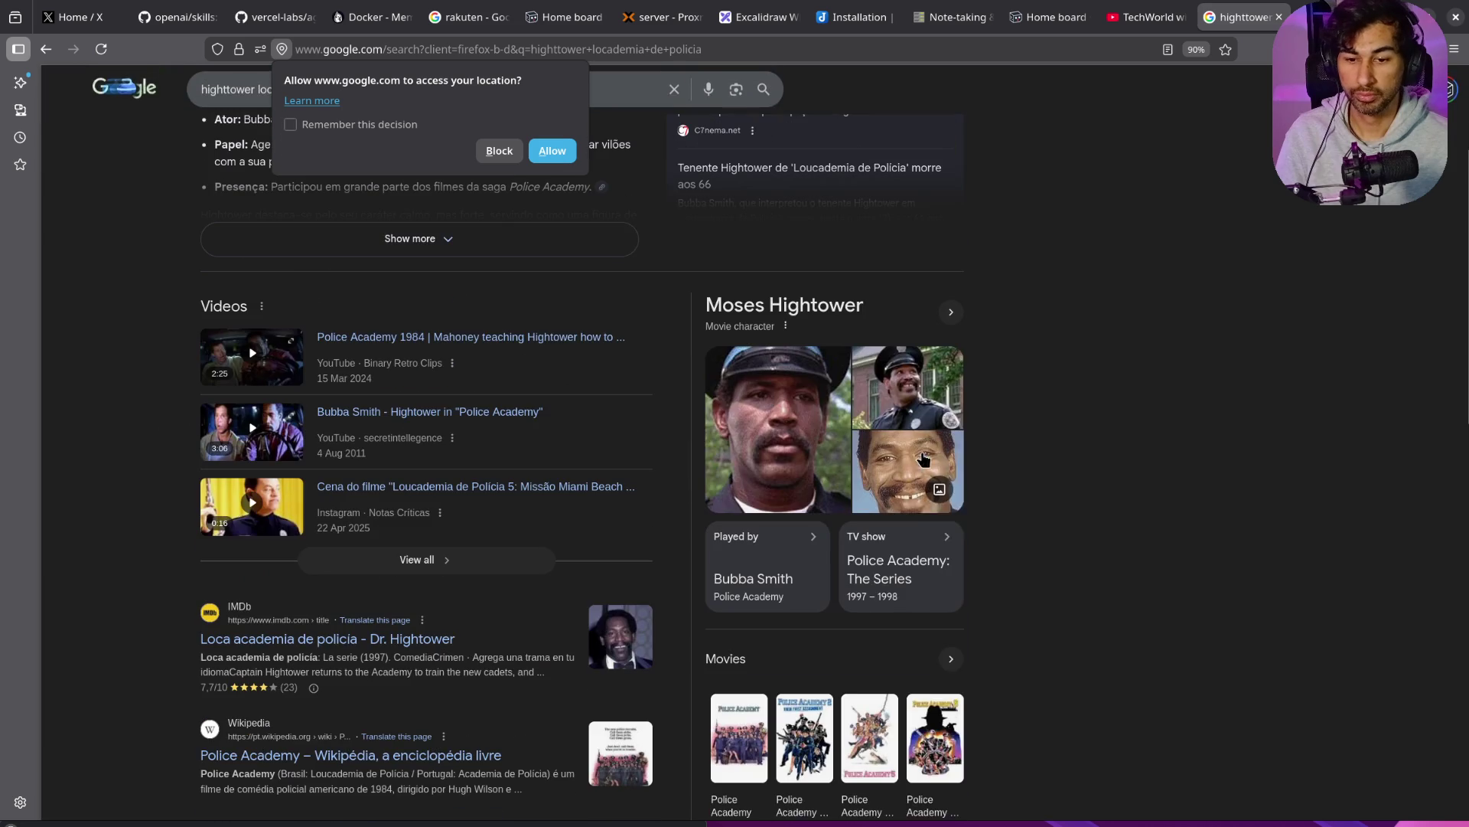
scroll(744, 521, "up", 3)
scroll(744, 520, "down", 4)
scroll(744, 521, "down", 4)
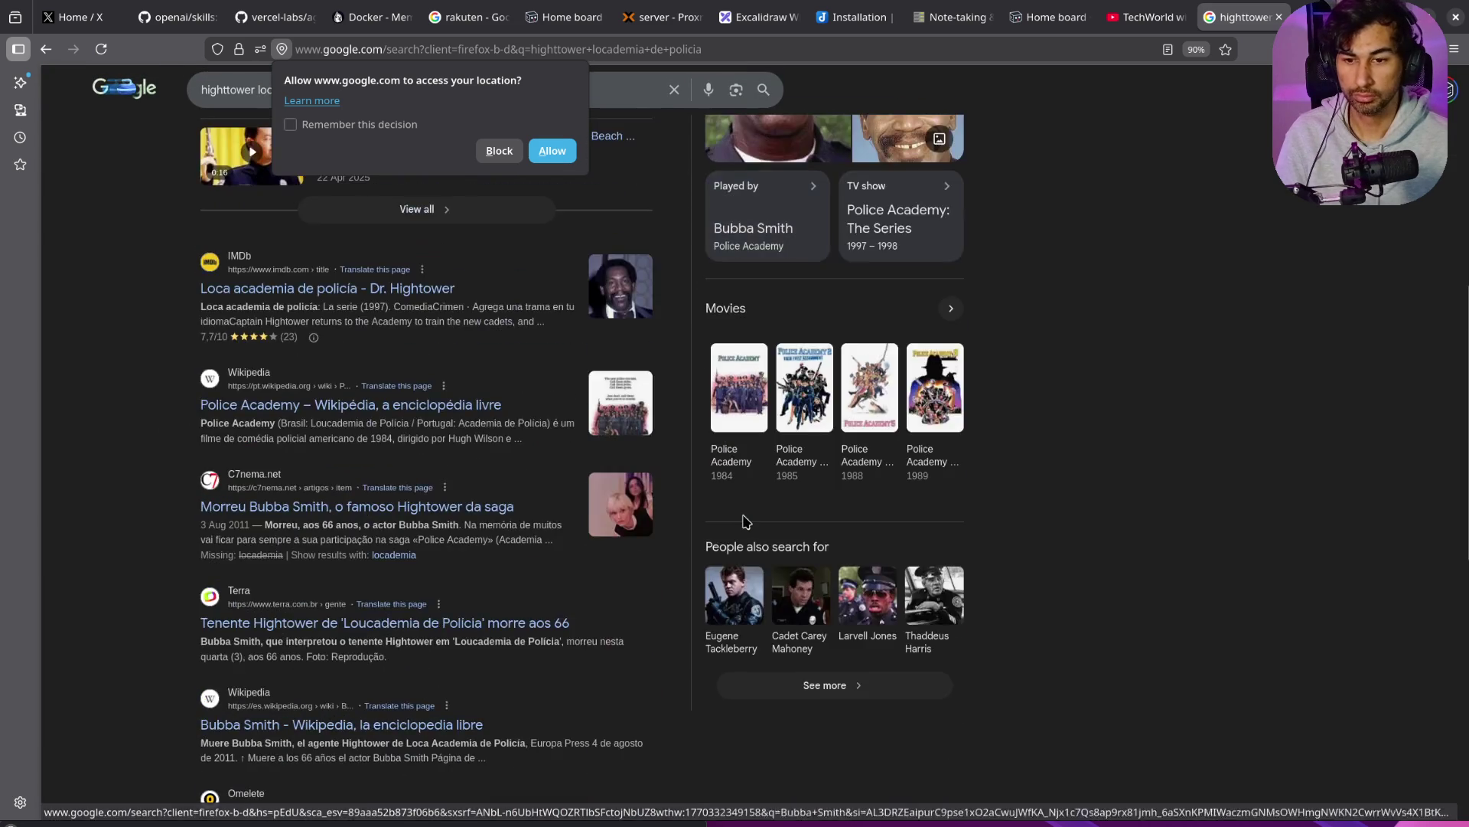
scroll(641, 148, "up", 7)
left_click(499, 151)
left_click(298, 145)
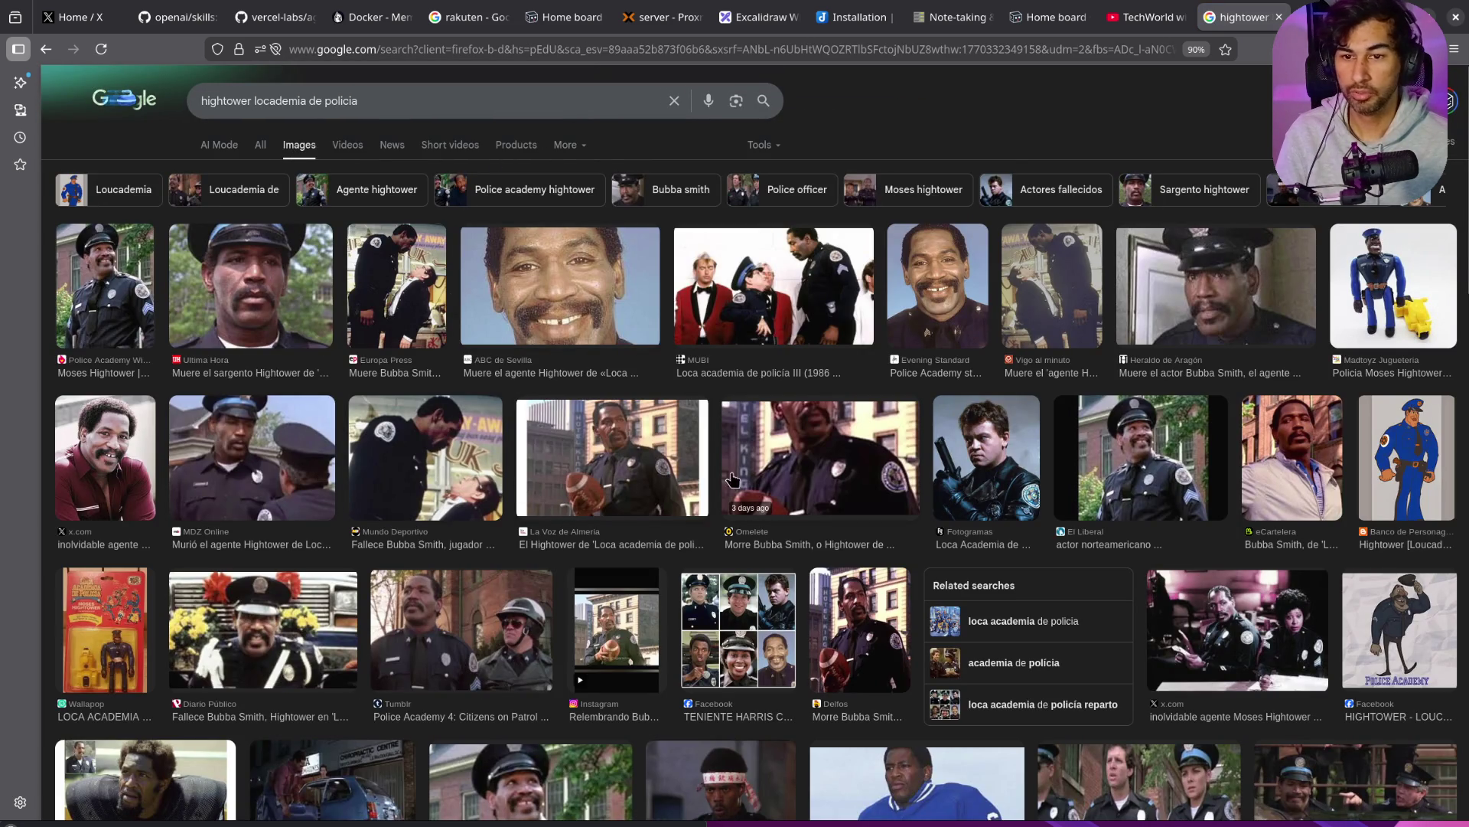
scroll(1181, 494, "down", 3)
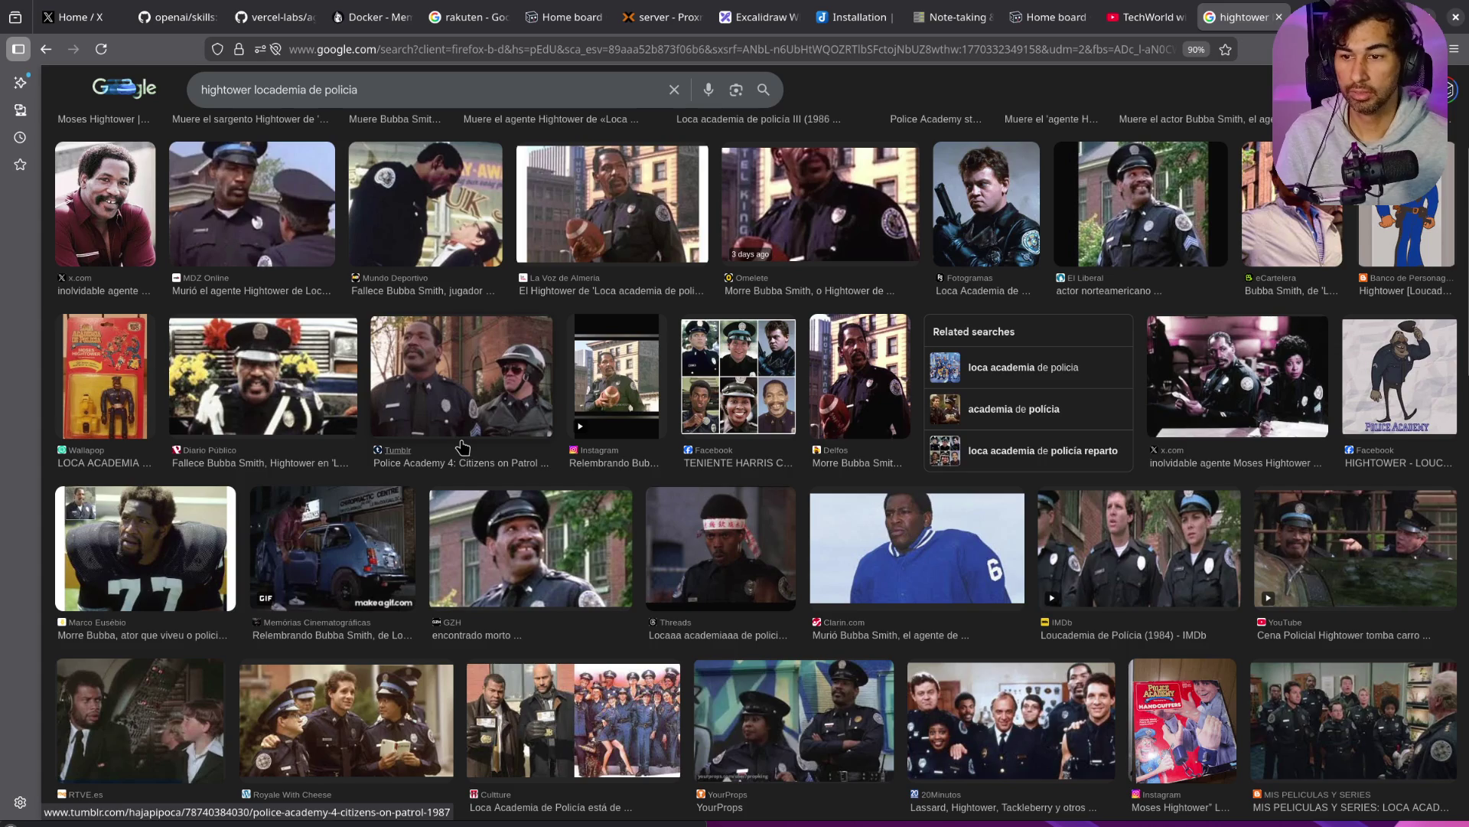
scroll(525, 575, "down", 4)
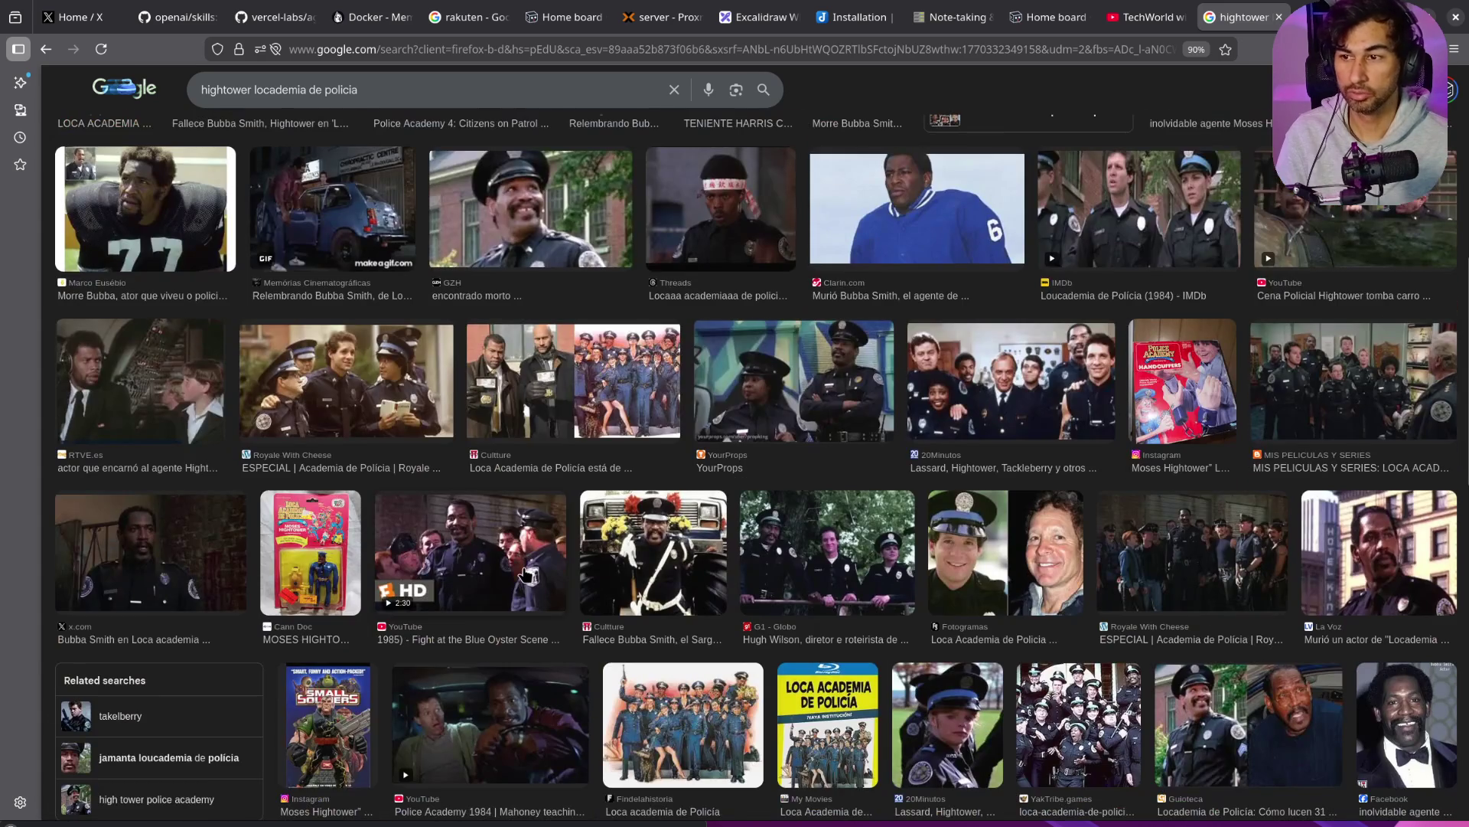
middle_click(1233, 21)
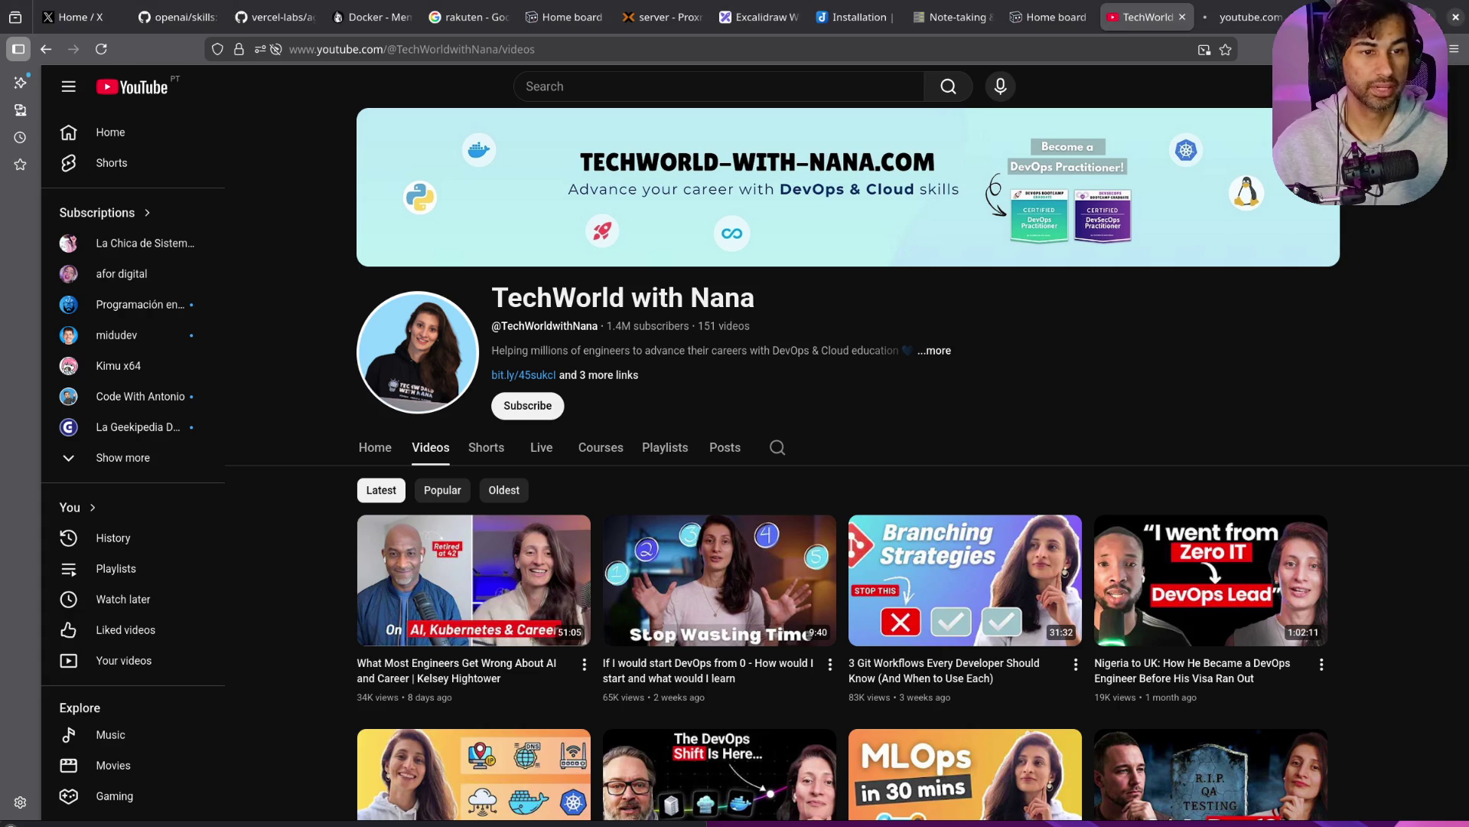
middle_click(1239, 17)
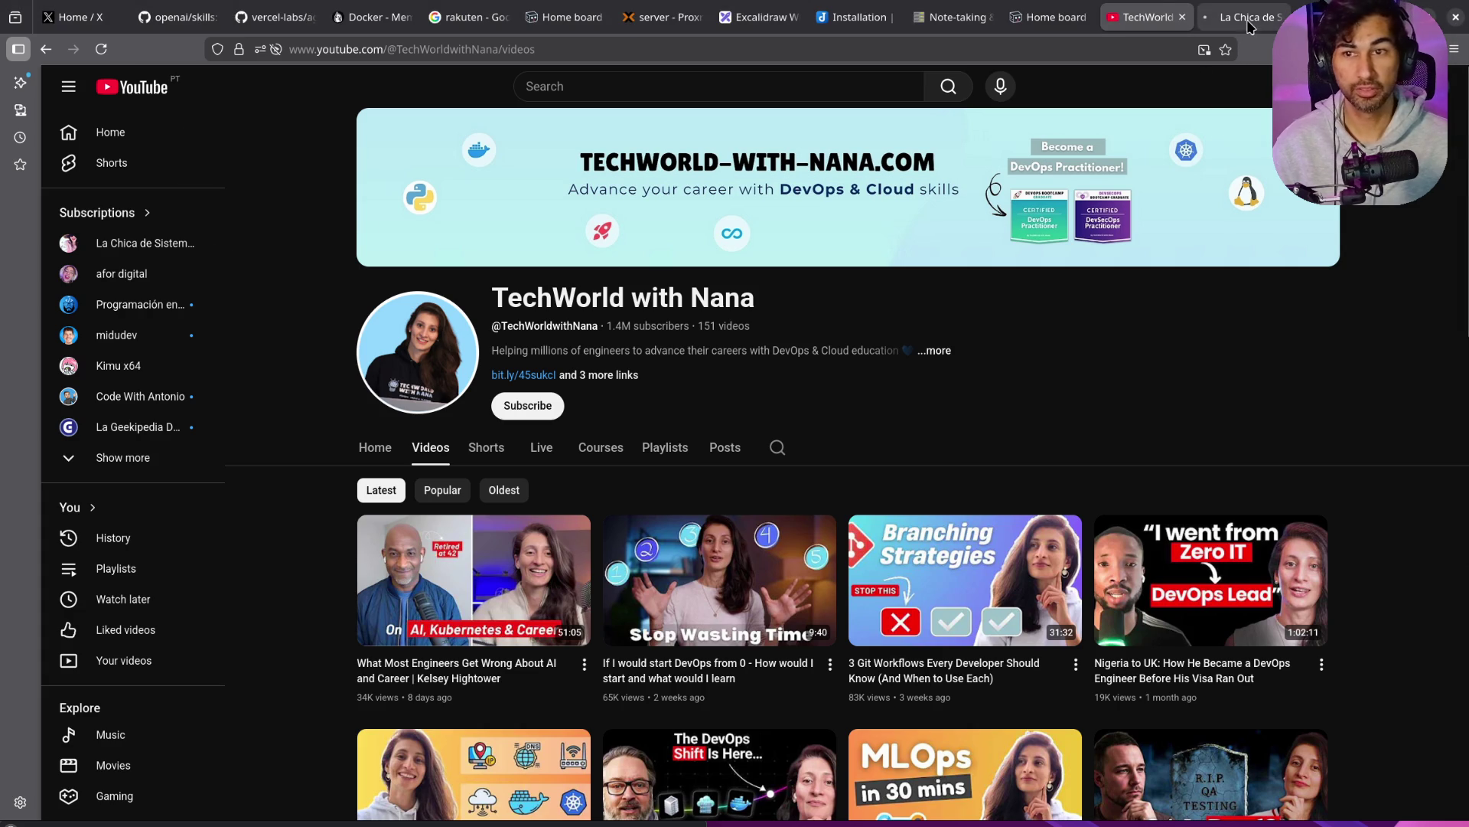
Step: Open the La Chica de Sistemas channel and expand, then collapse, the subscriptions list
left_click(127, 242)
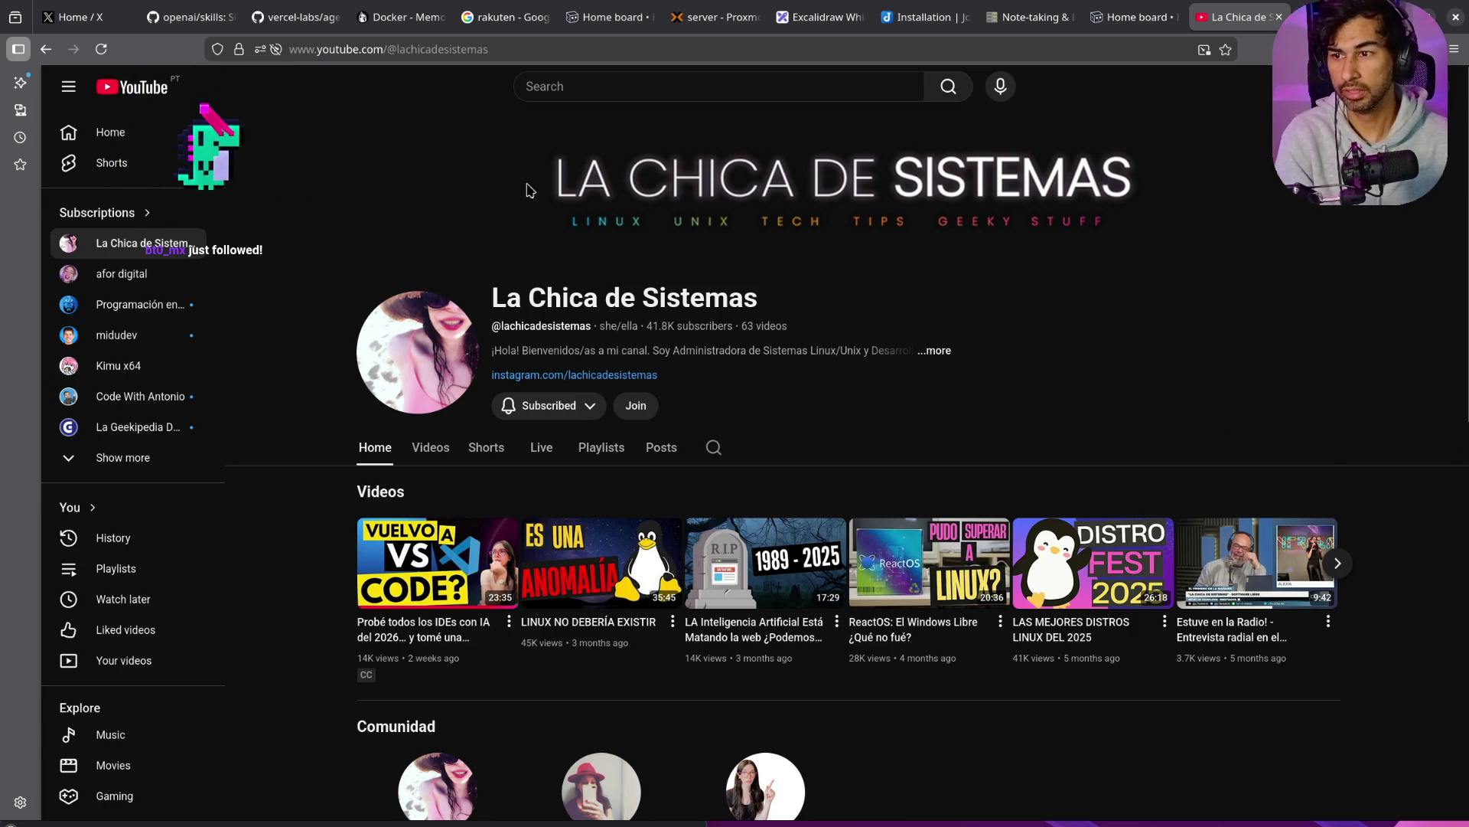
left_click(146, 459)
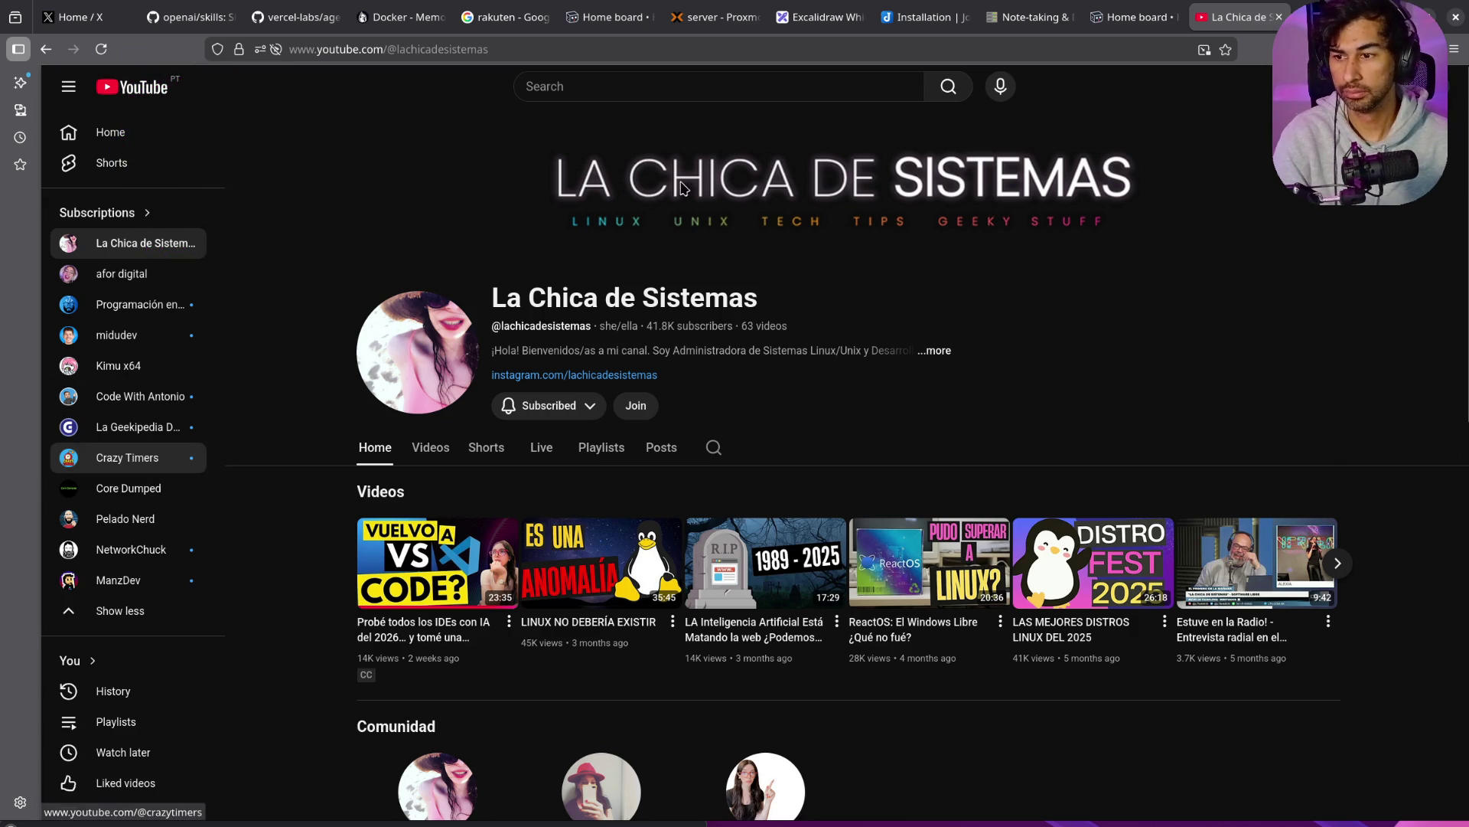
left_click(120, 610)
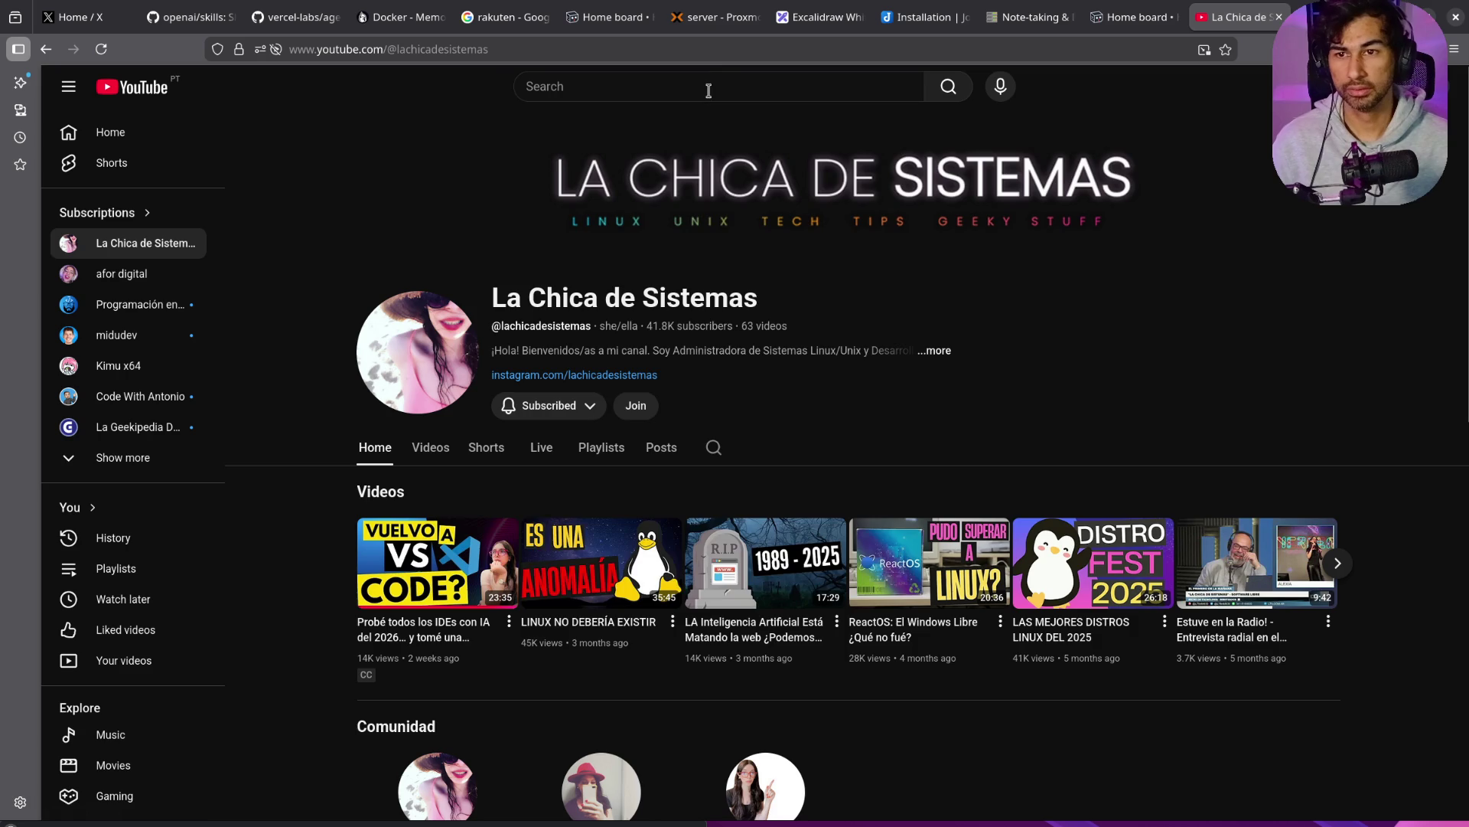
Step: Search YouTube for 'tech with nana', subscribe to TechWorld with Nana, and return to La Chica de Sistemas
left_click(712, 85)
type("ech with nana")
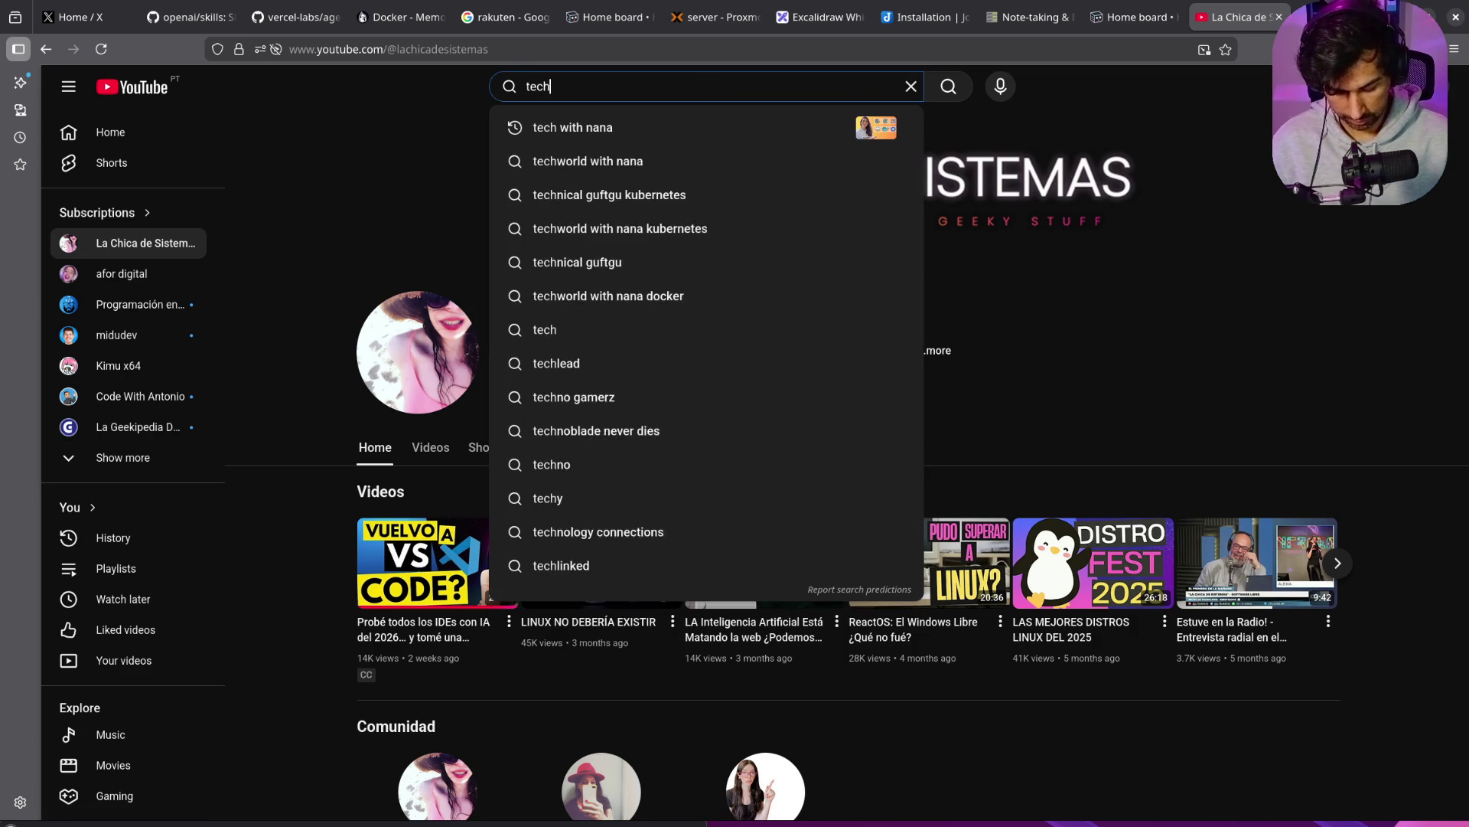
key("Return")
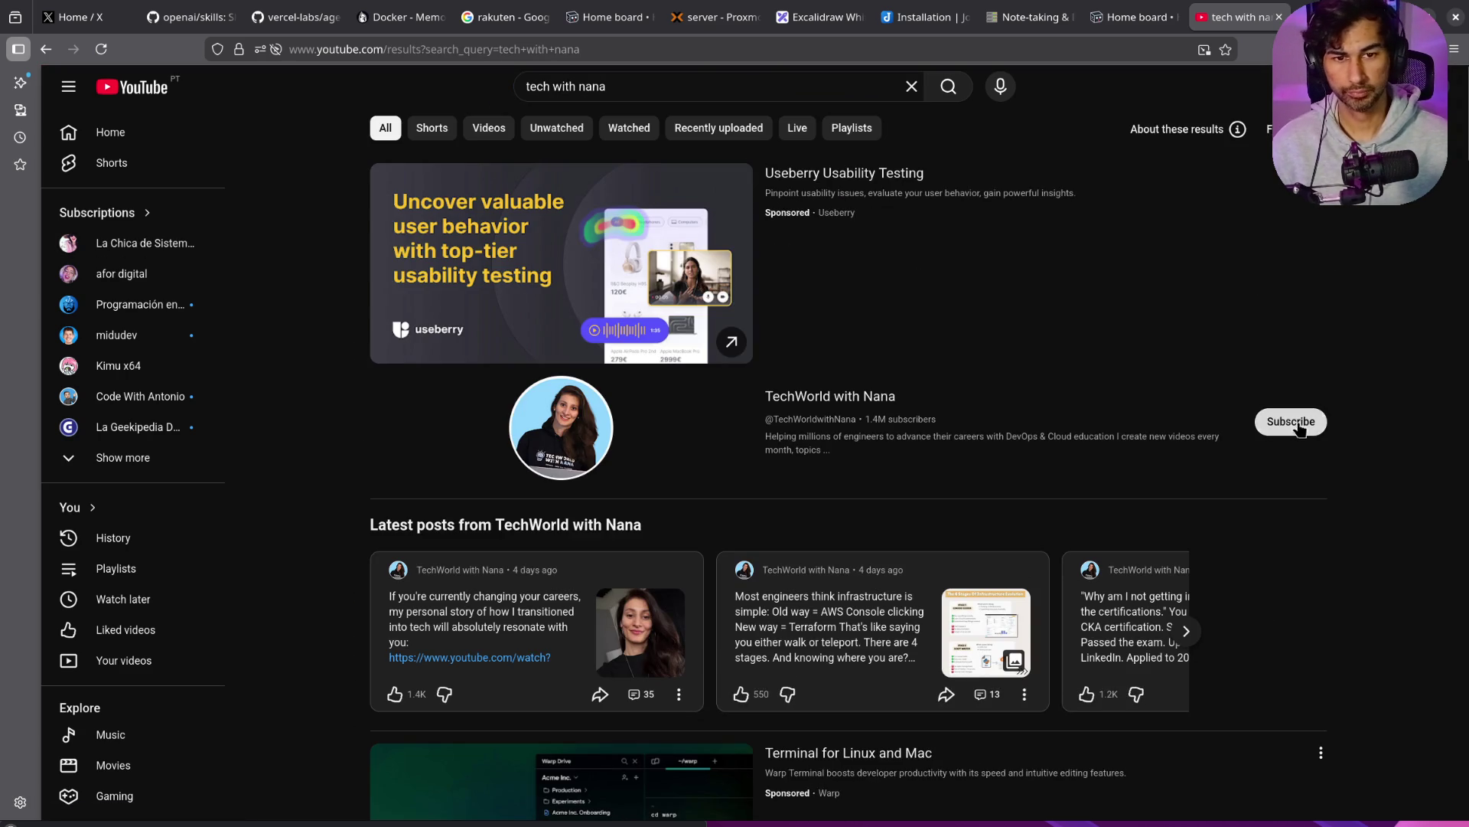
left_click(1289, 424)
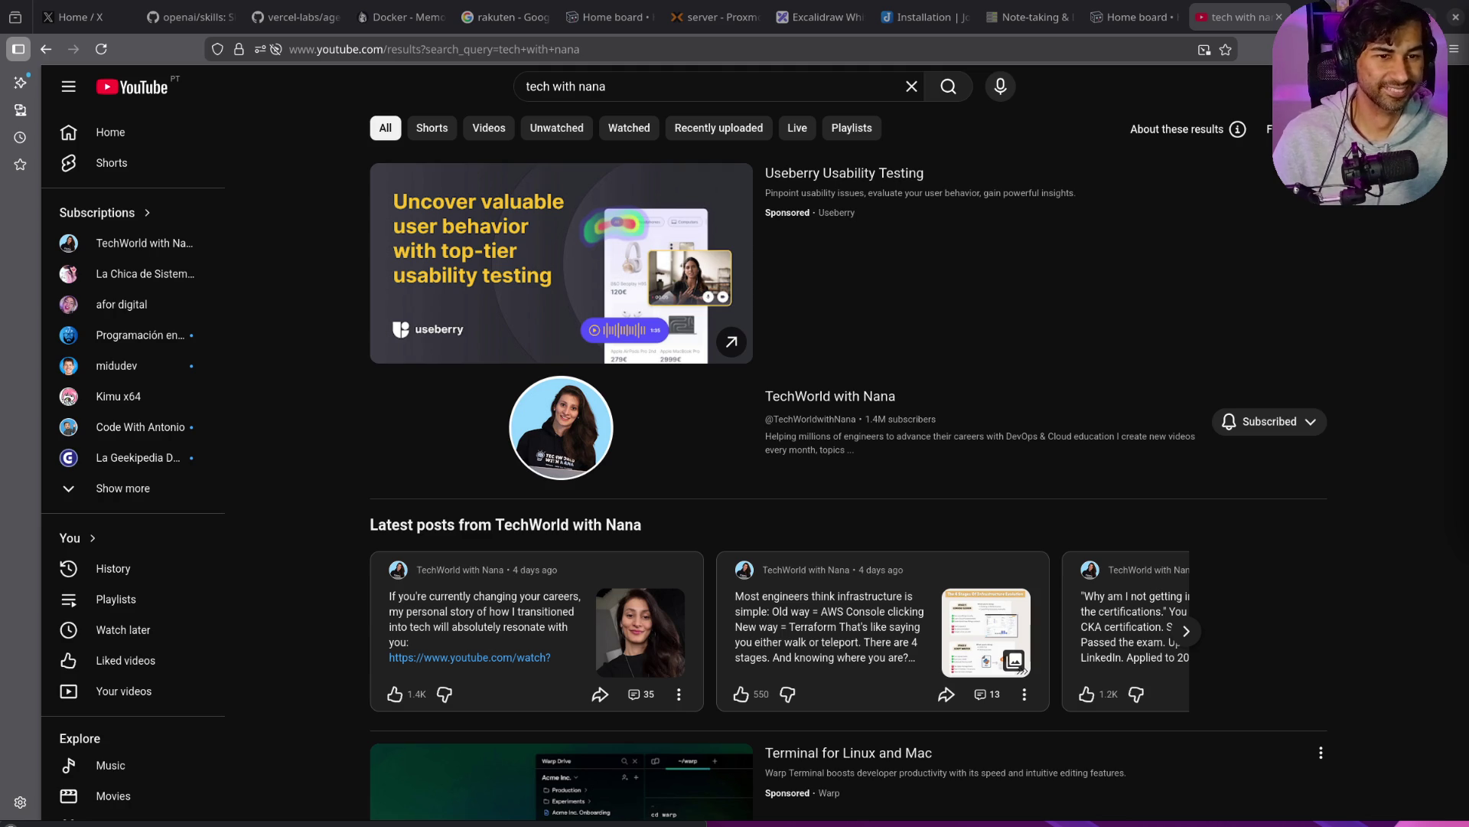
left_click(163, 276)
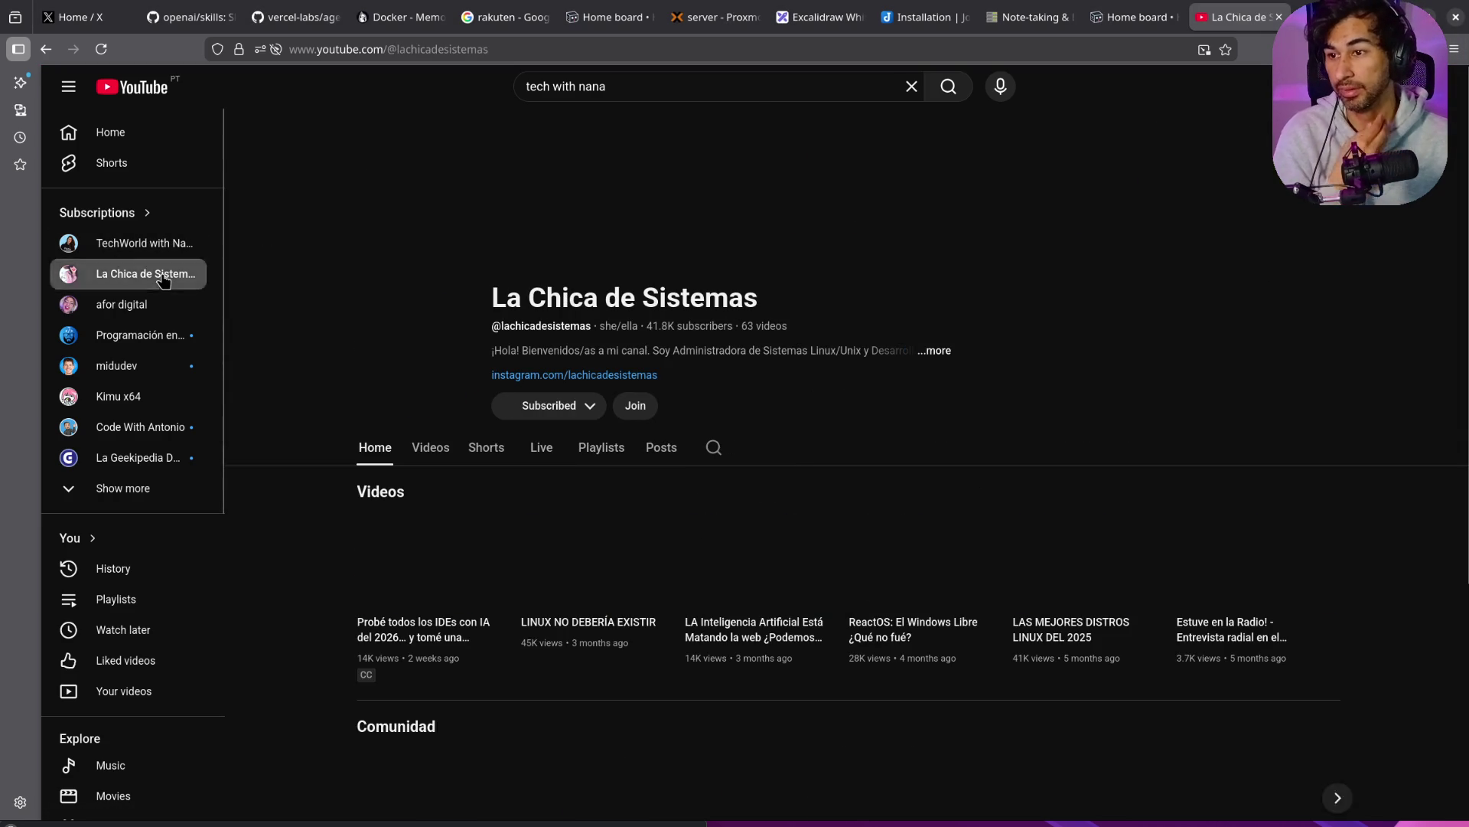
Step: Show the channel's Videos tab and scroll through the uploads grid
left_click(447, 451)
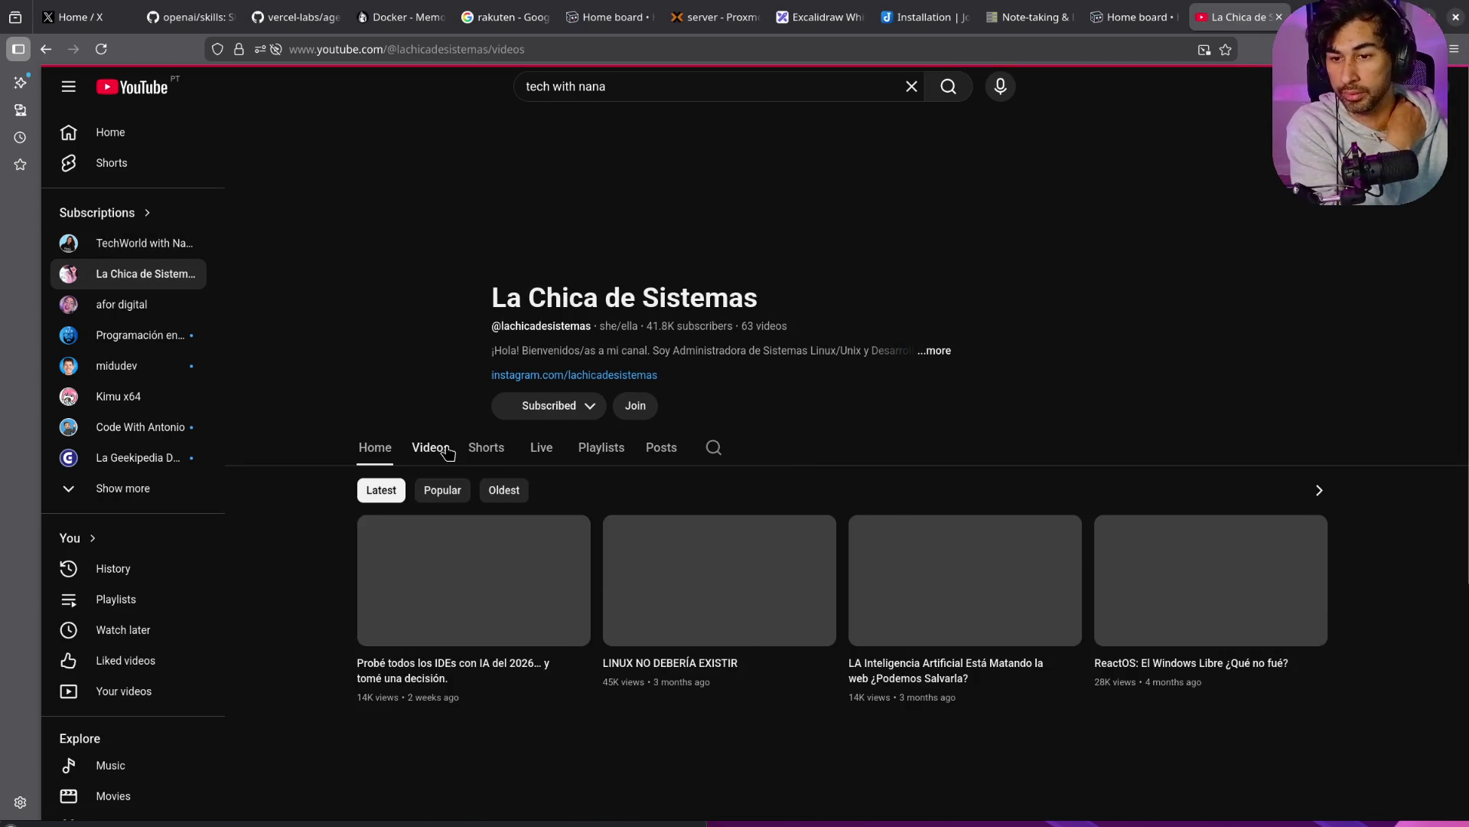
scroll(1059, 470, "down", 20)
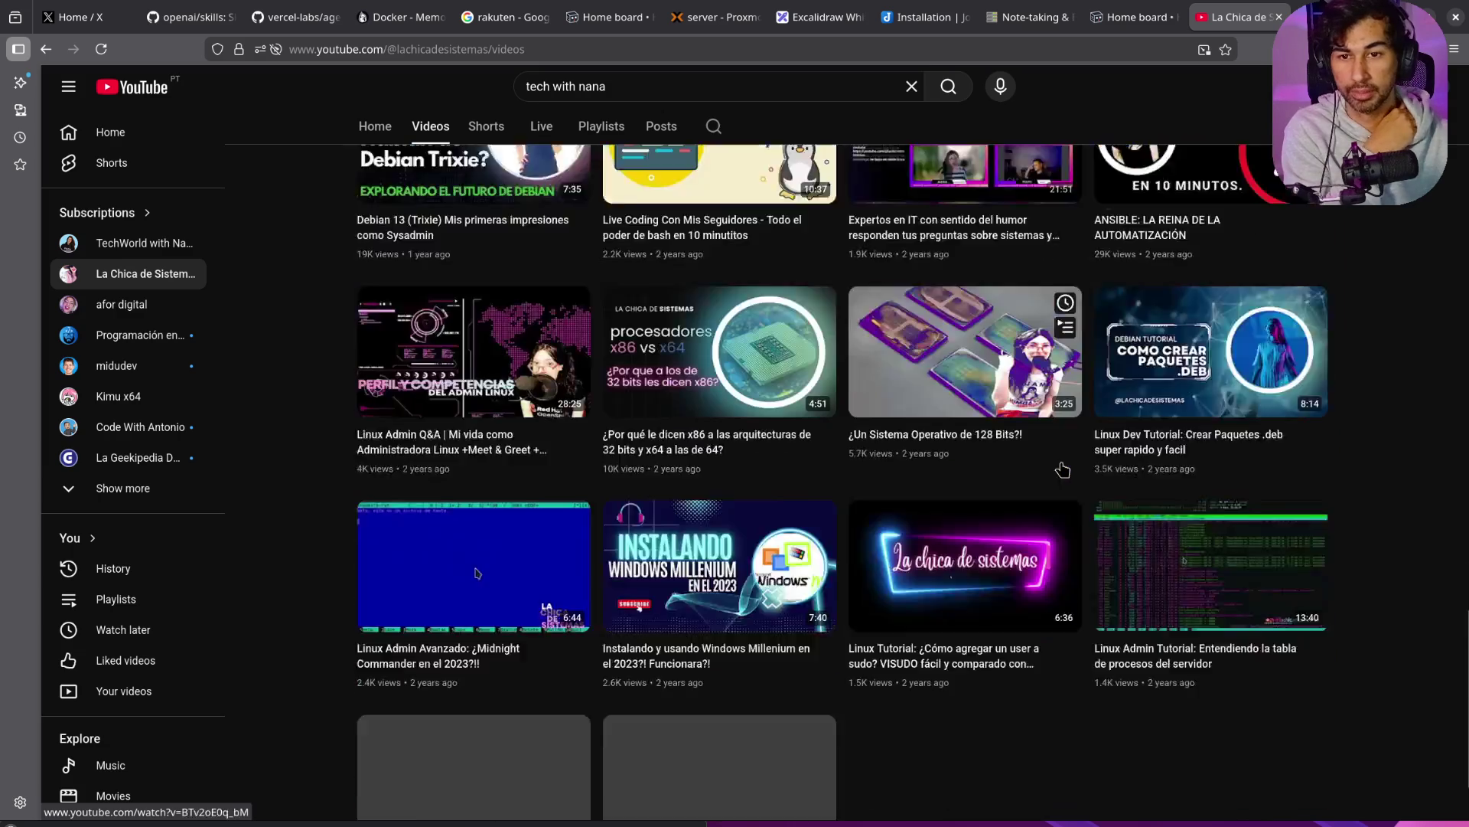
scroll(1062, 469, "up", 10)
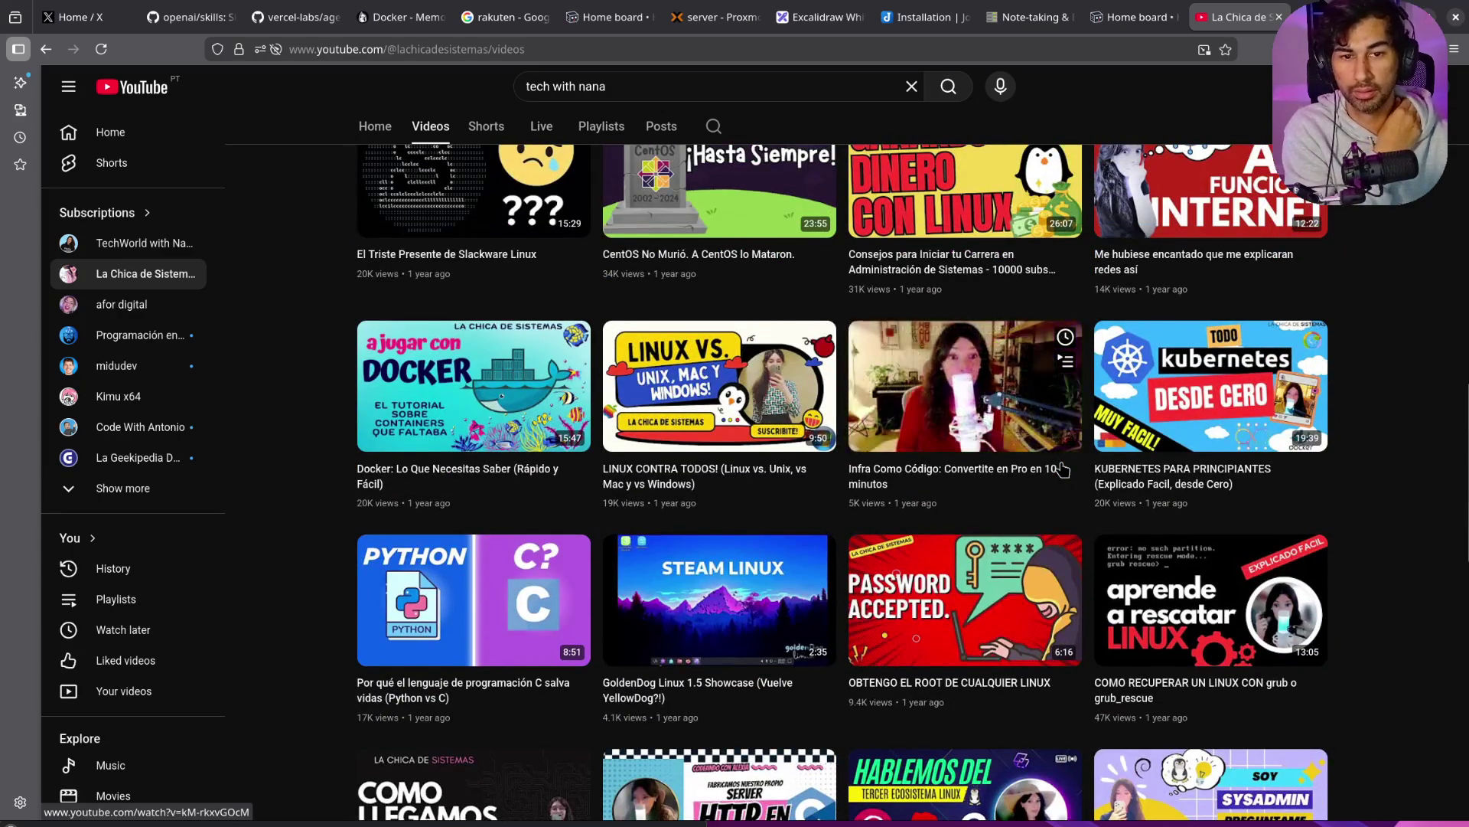
scroll(1062, 469, "down", 15)
scroll(905, 490, "up", 12)
scroll(905, 490, "up", 15)
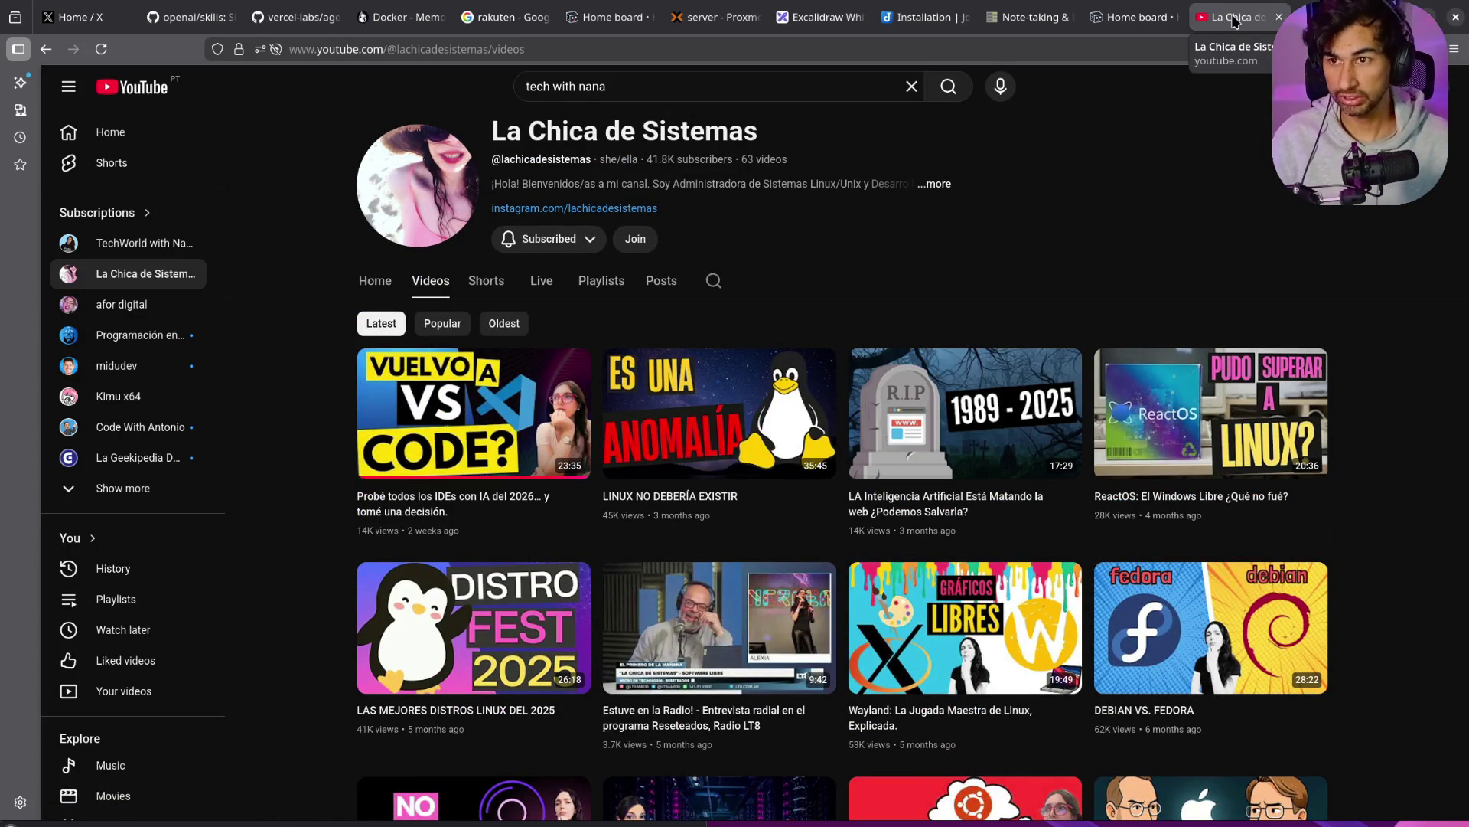
Step: Close the extra La Chica de Sistemas tab, scroll to older uploads, and play 'ANSIBLE: LA REINA DE LA AUTOMATIZACIÓN'
middle_click(1230, 23)
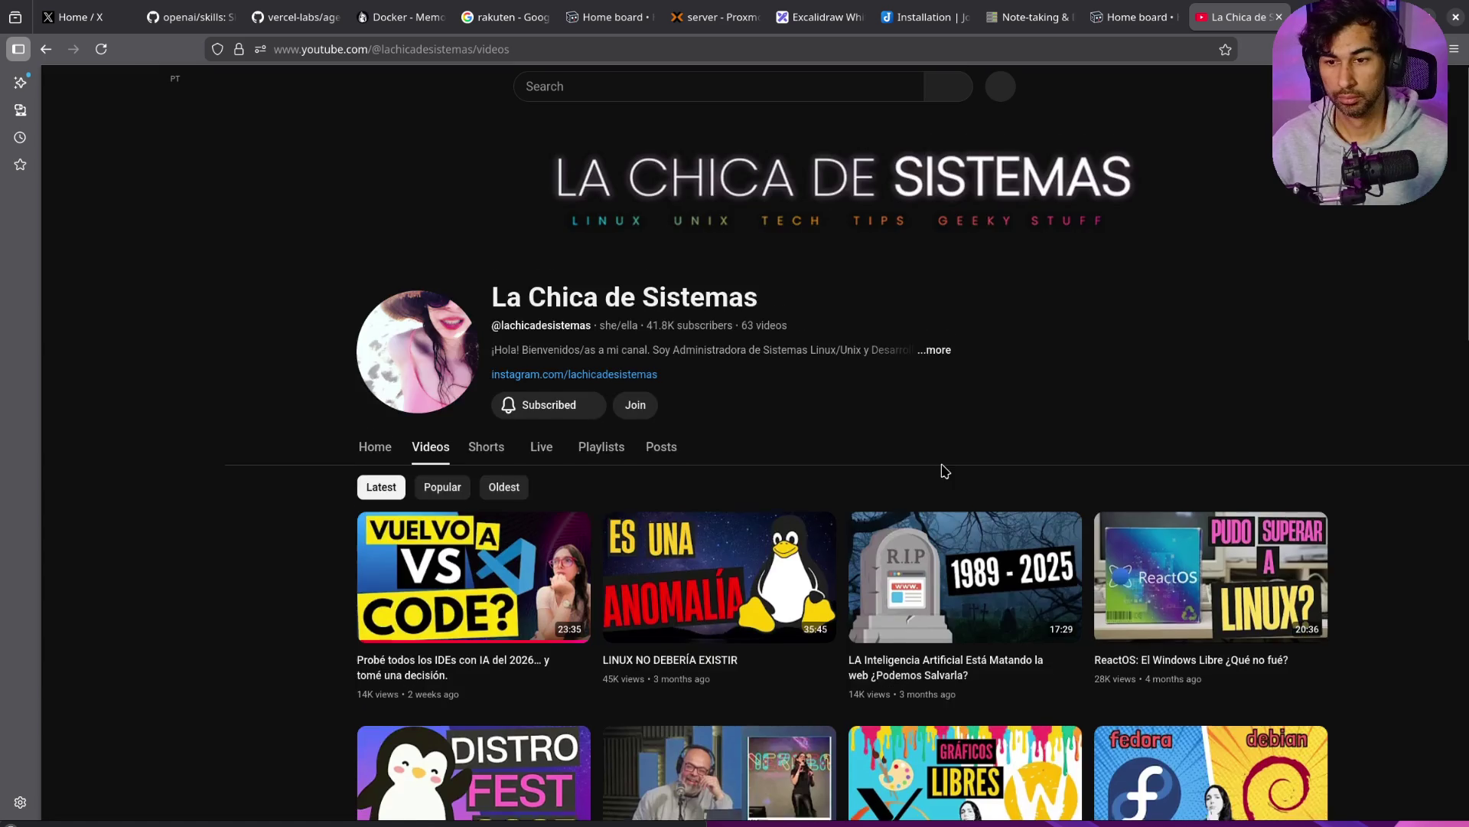
scroll(943, 470, "down", 4)
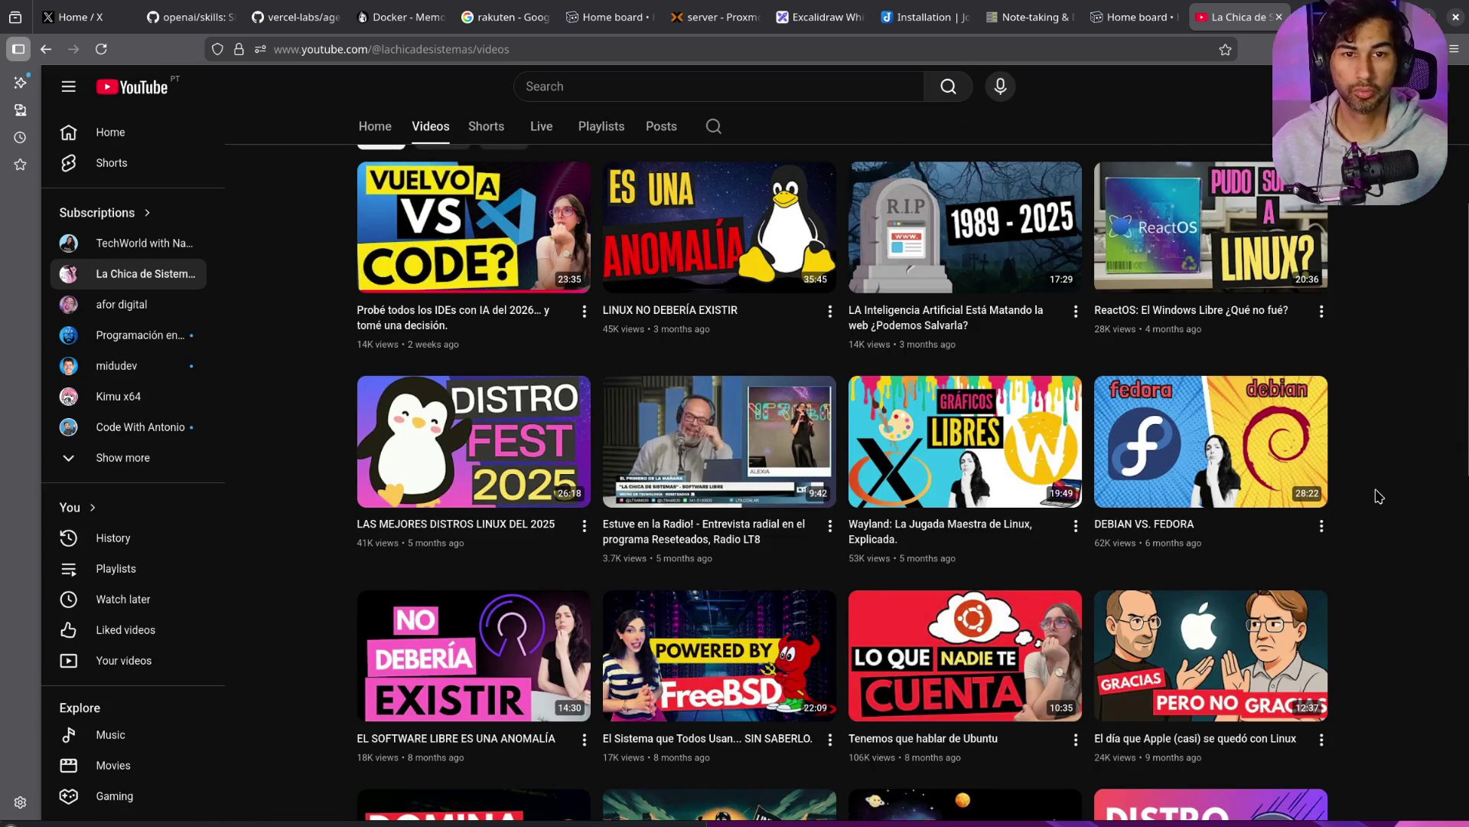
scroll(1379, 496, "down", 10)
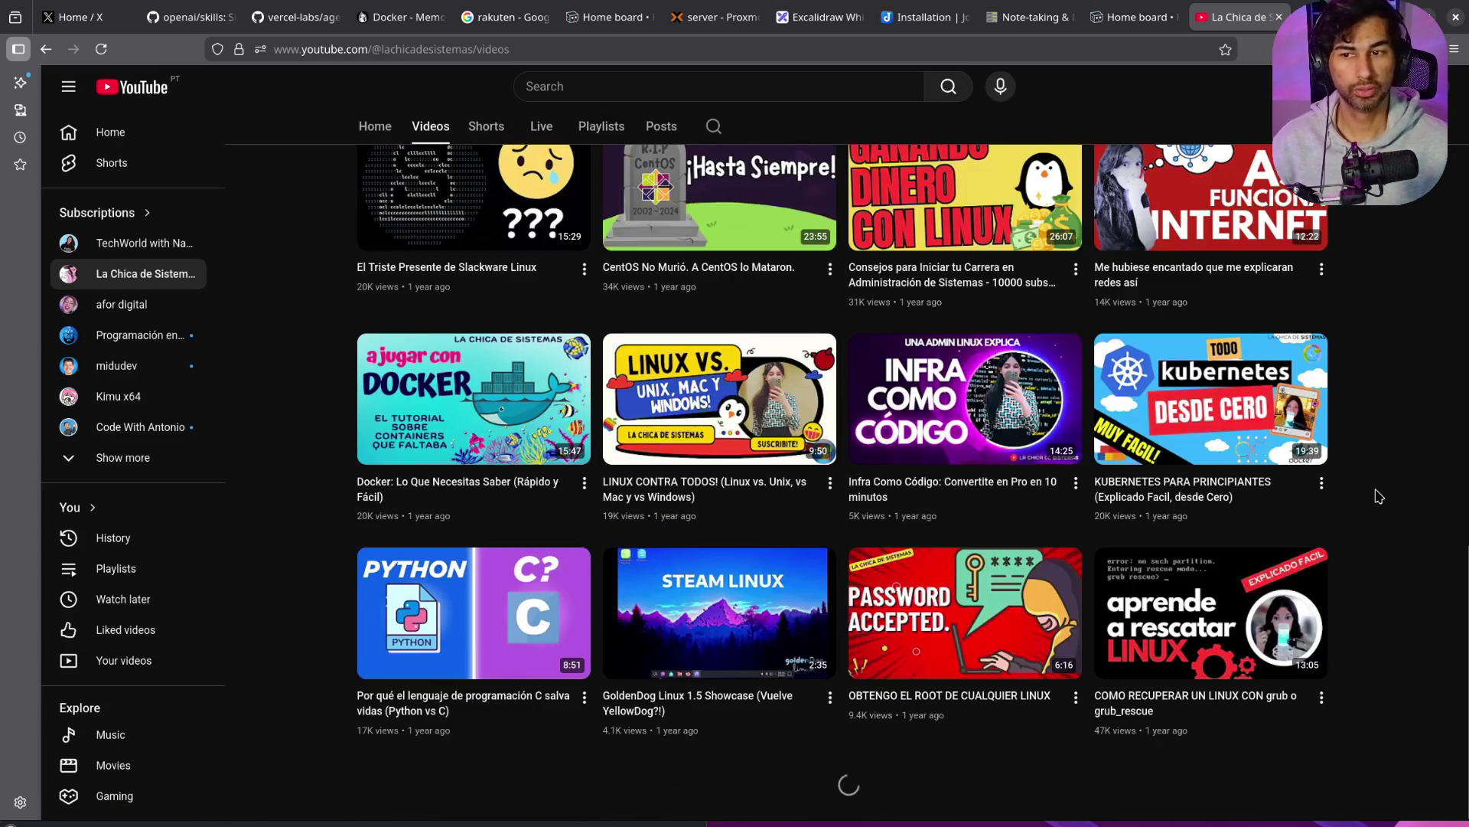
scroll(1379, 496, "down", 7)
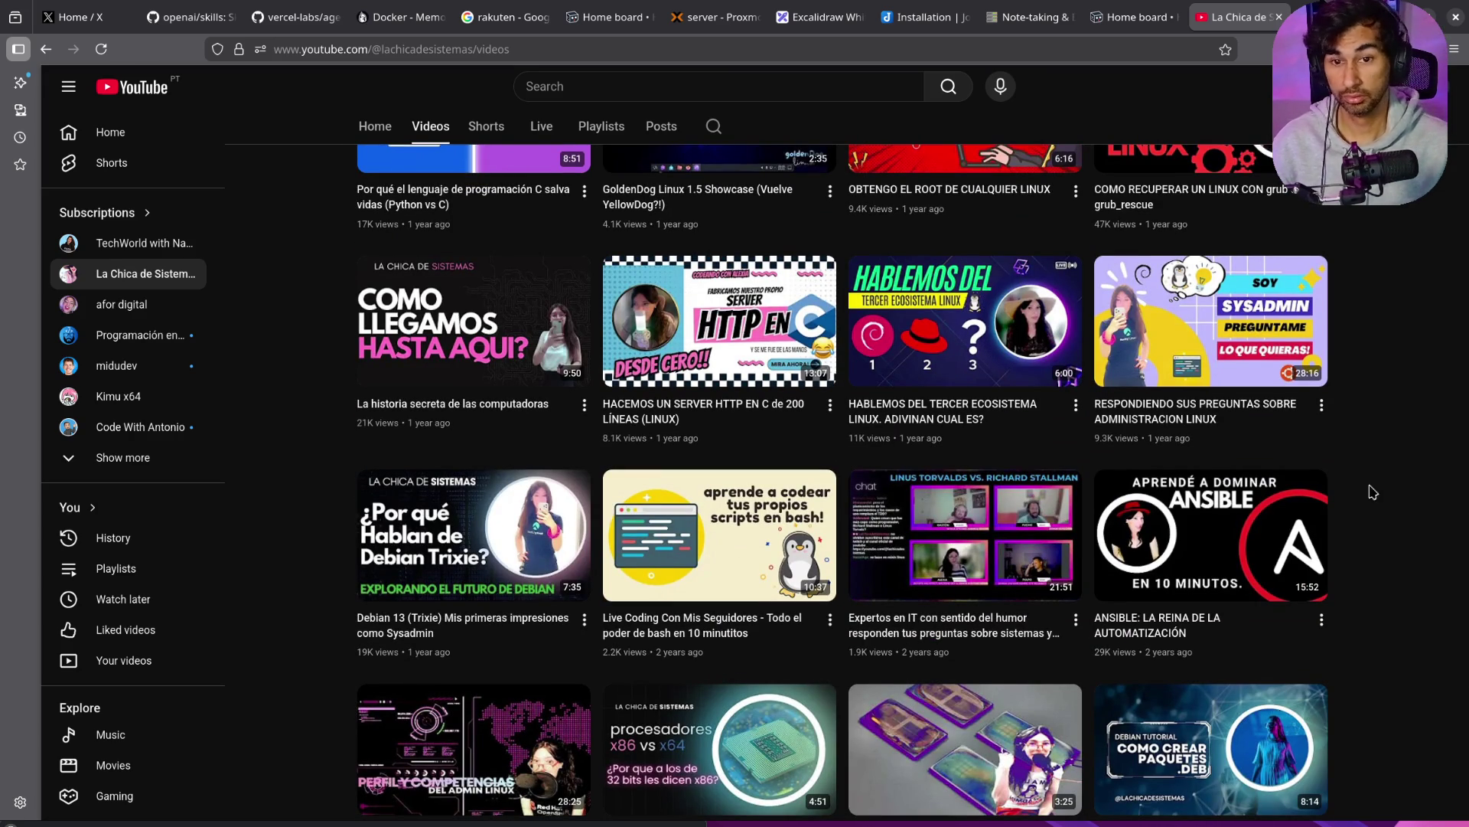
scroll(1372, 492, "down", 6)
scroll(1091, 662, "up", 7)
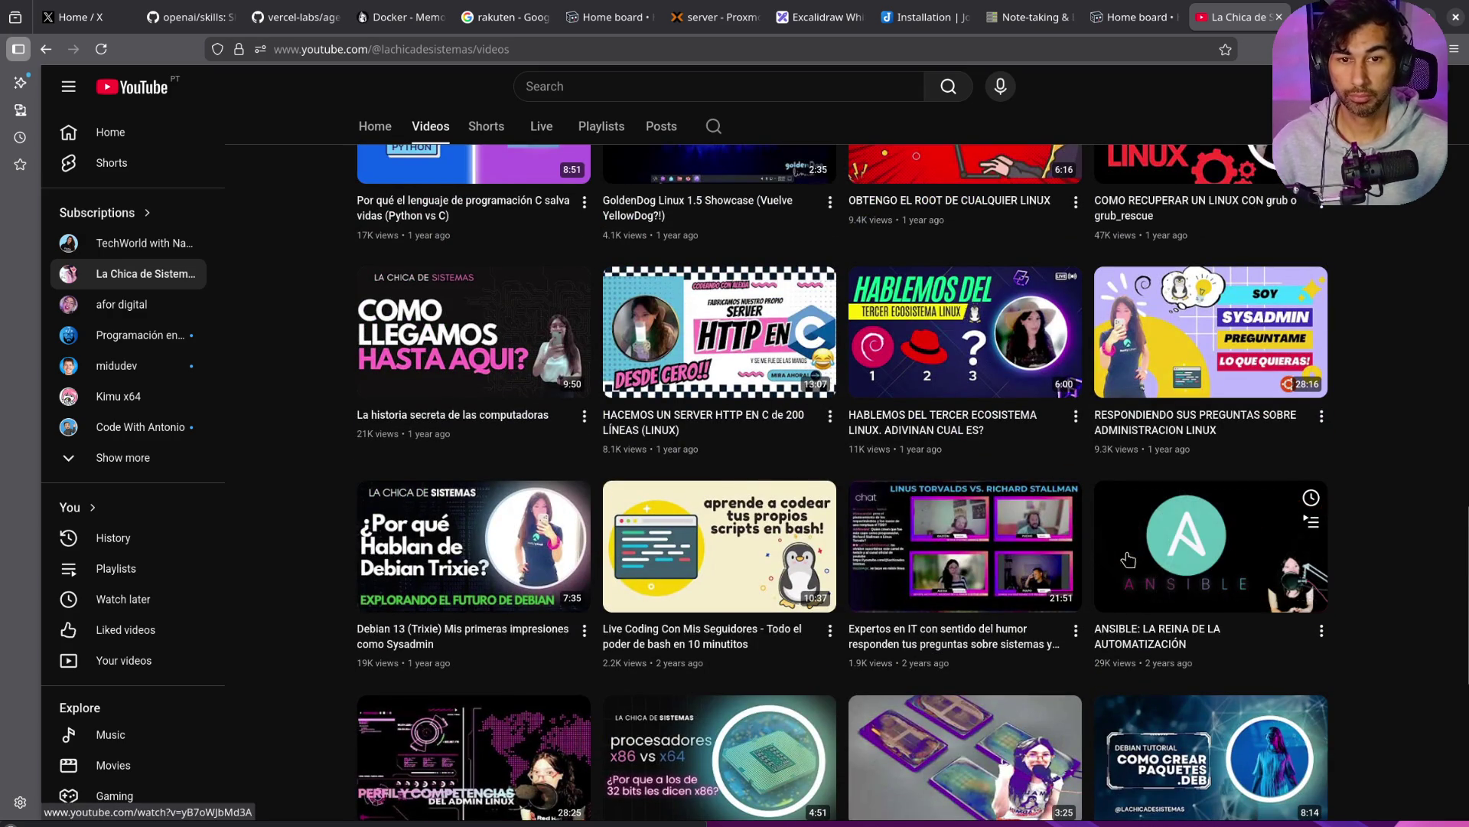
left_click(1189, 563)
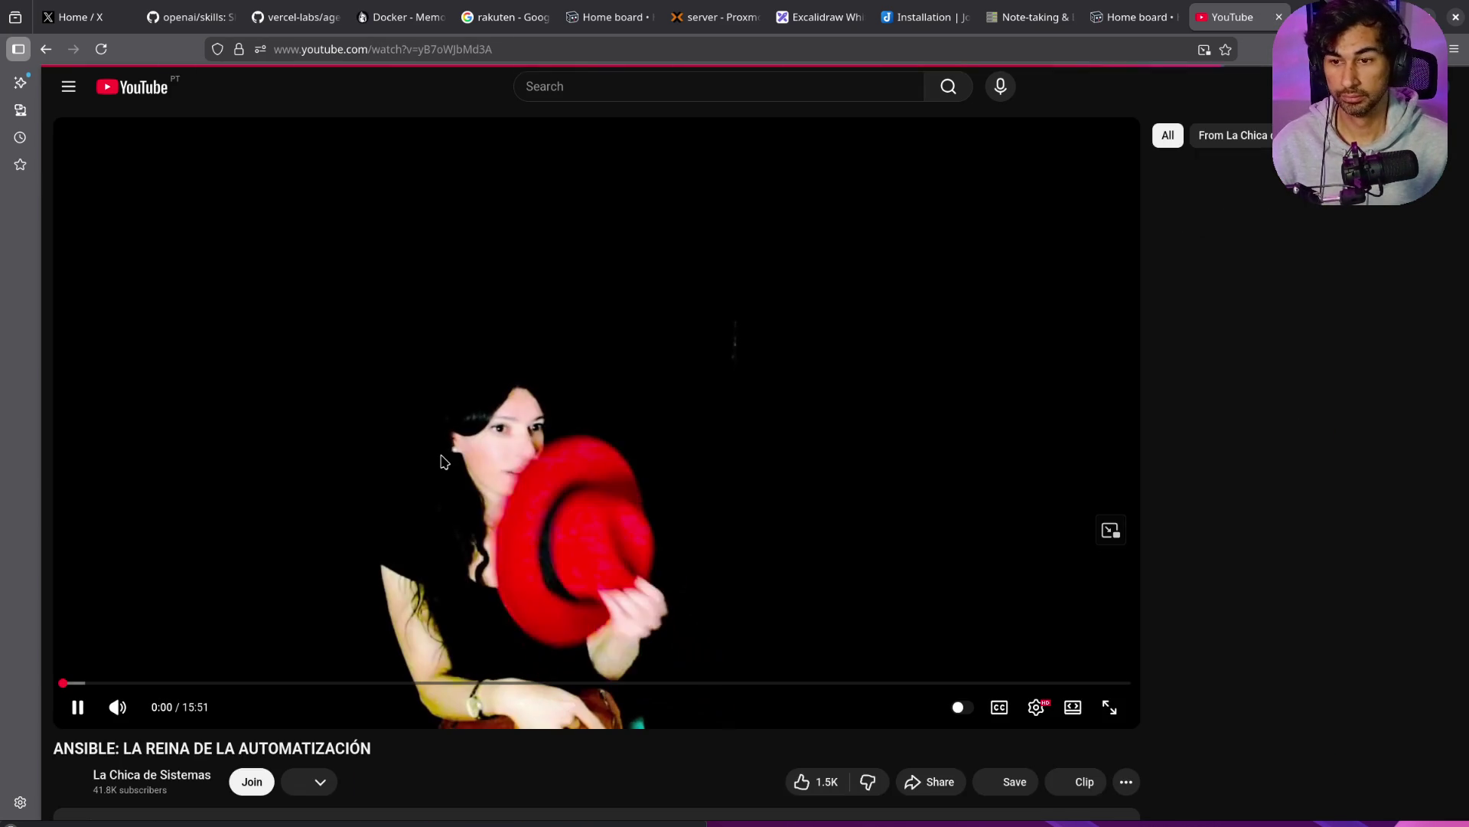
Step: Watch the Ansible video, skip ahead to about 0:50, pause at 0:55, and close its tab
scroll(491, 521, "down", 2)
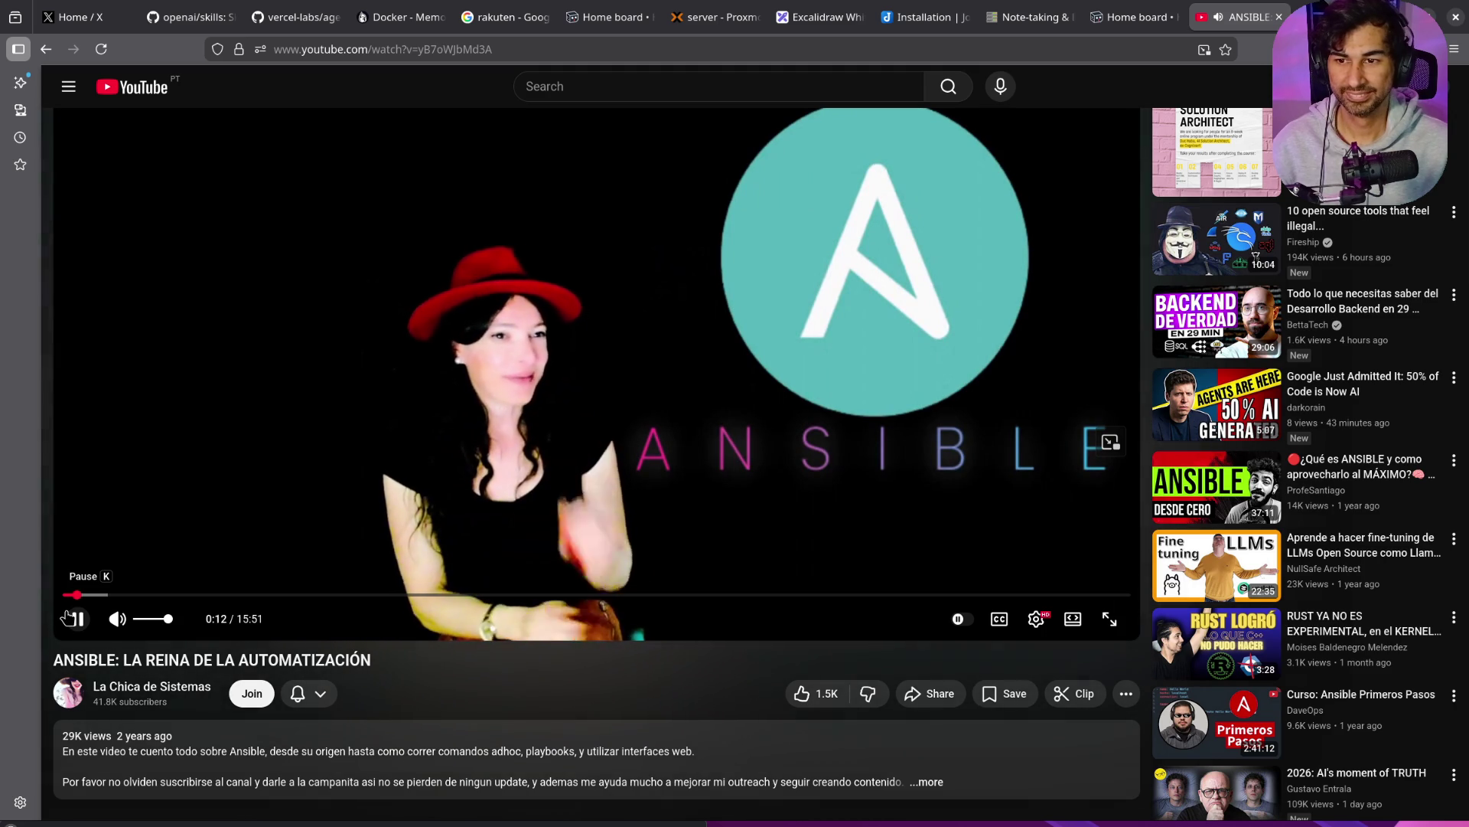
left_click(67, 617)
left_click(68, 617)
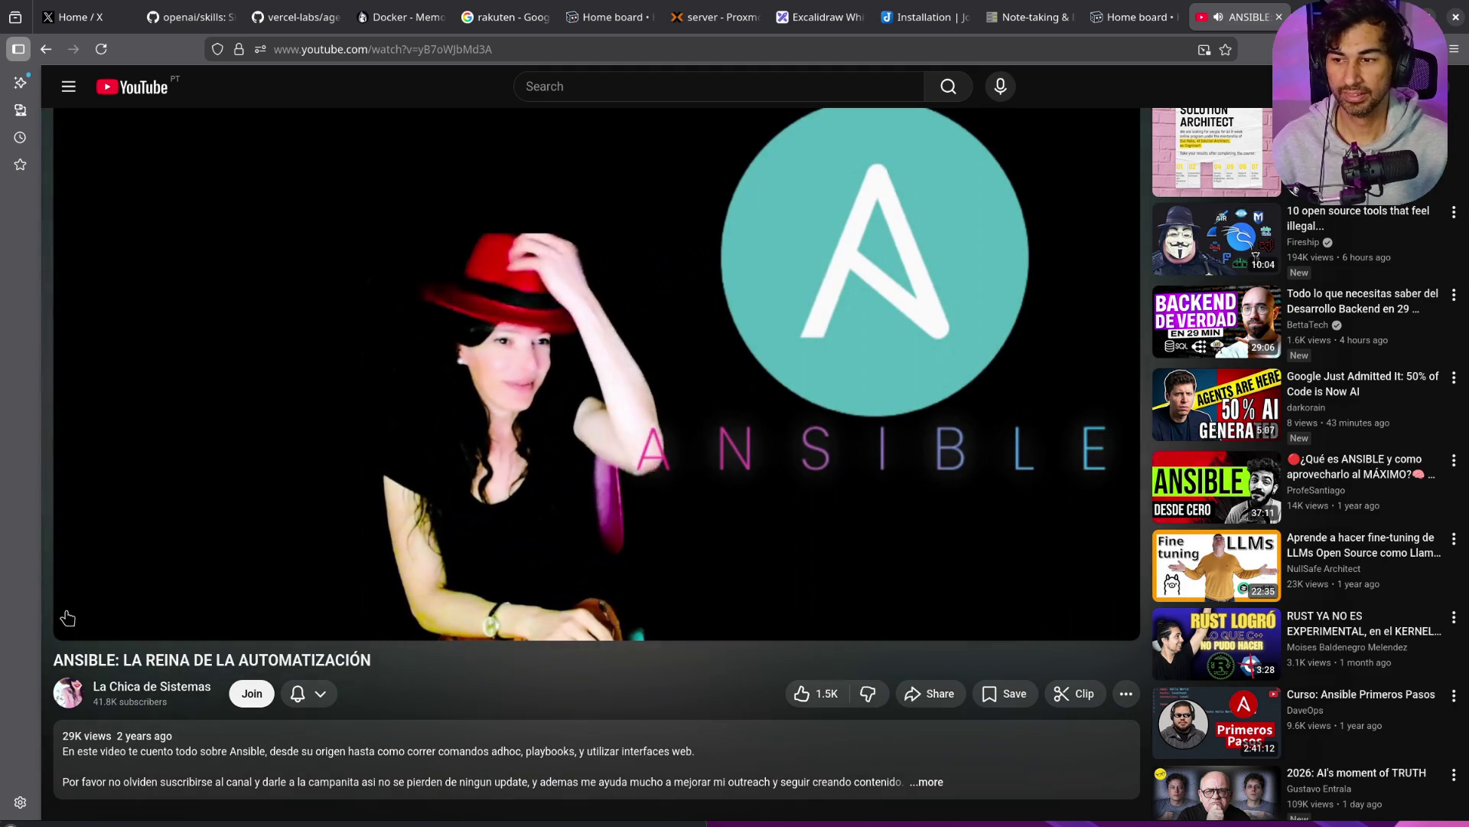
left_click(76, 616)
left_click_drag(95, 613, 120, 600)
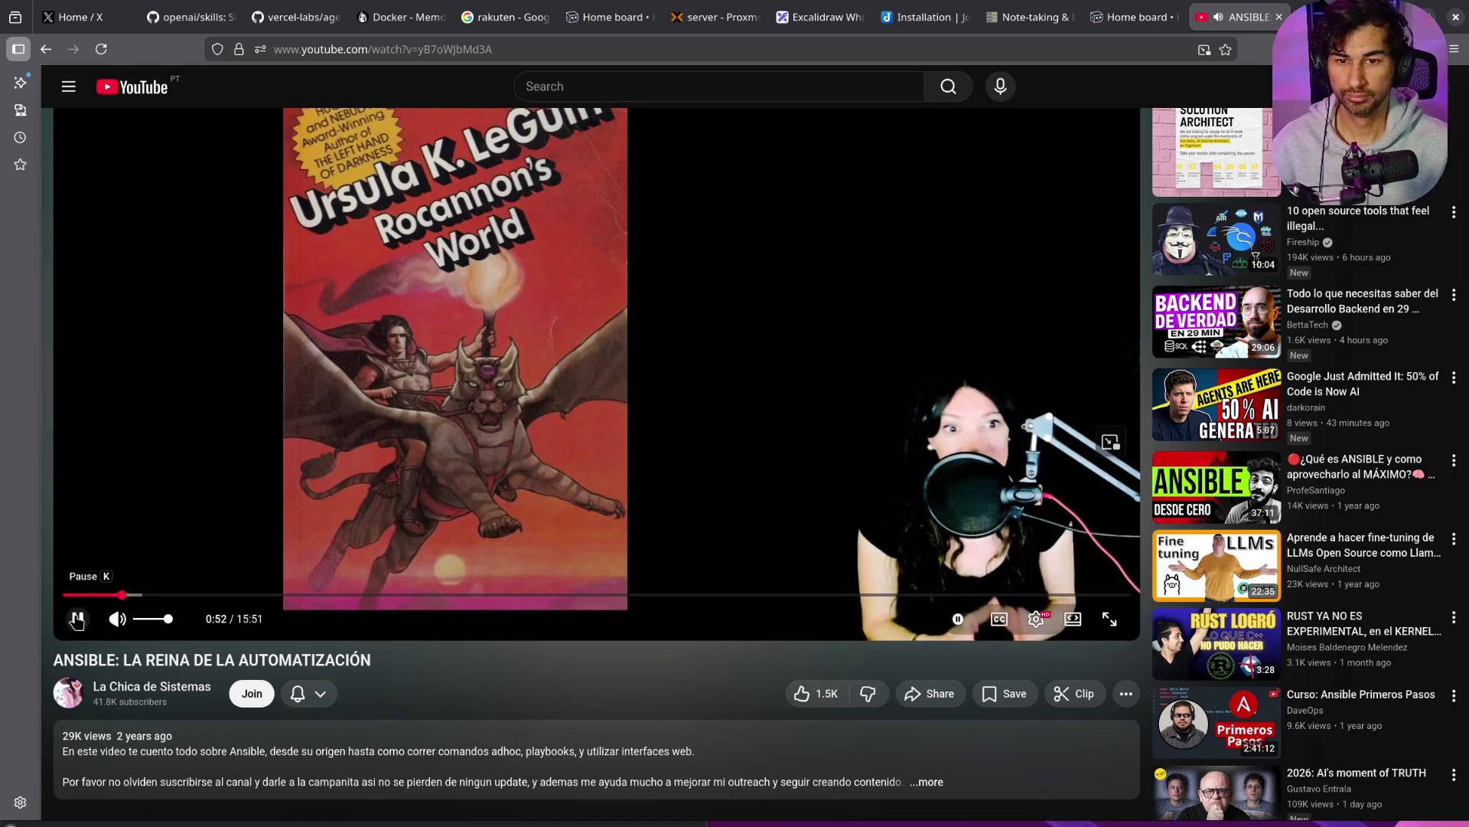
left_click(76, 618)
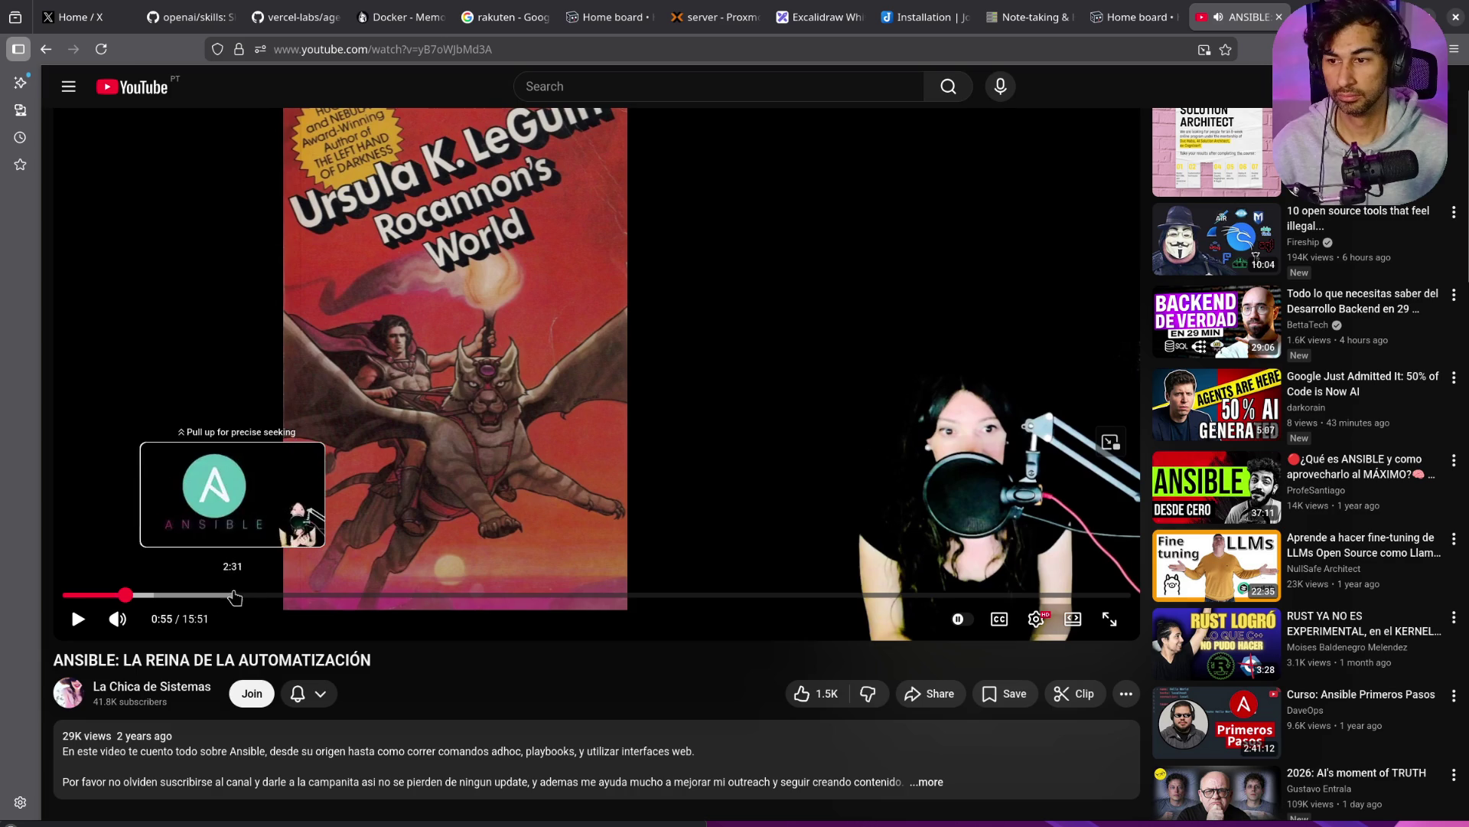
middle_click(1229, 23)
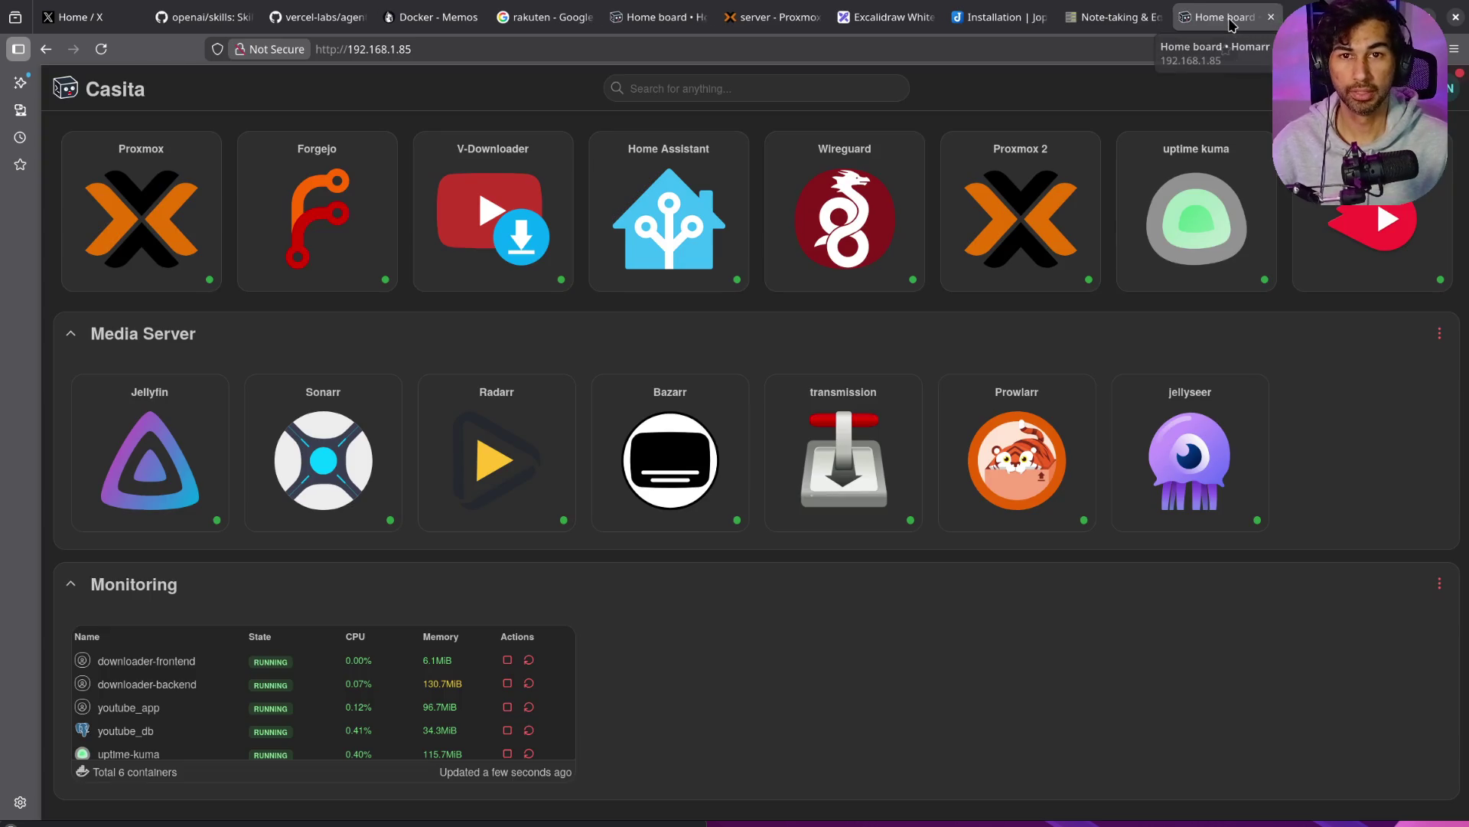
Step: Close the note-taking and Joplin tabs, open a blank tab, and return to the La Chica de Sistemas channel
middle_click(1117, 18)
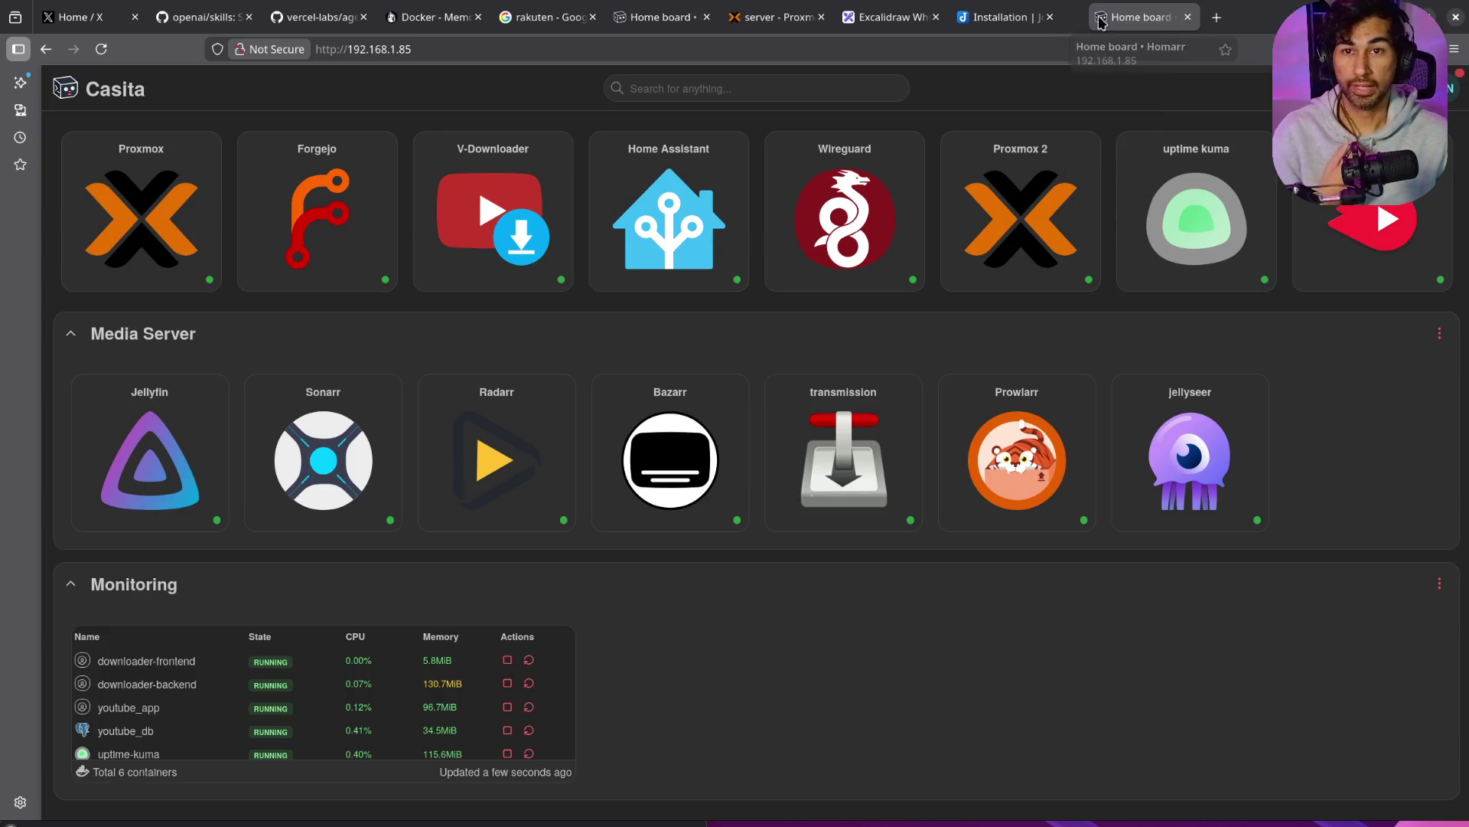
middle_click(1011, 18)
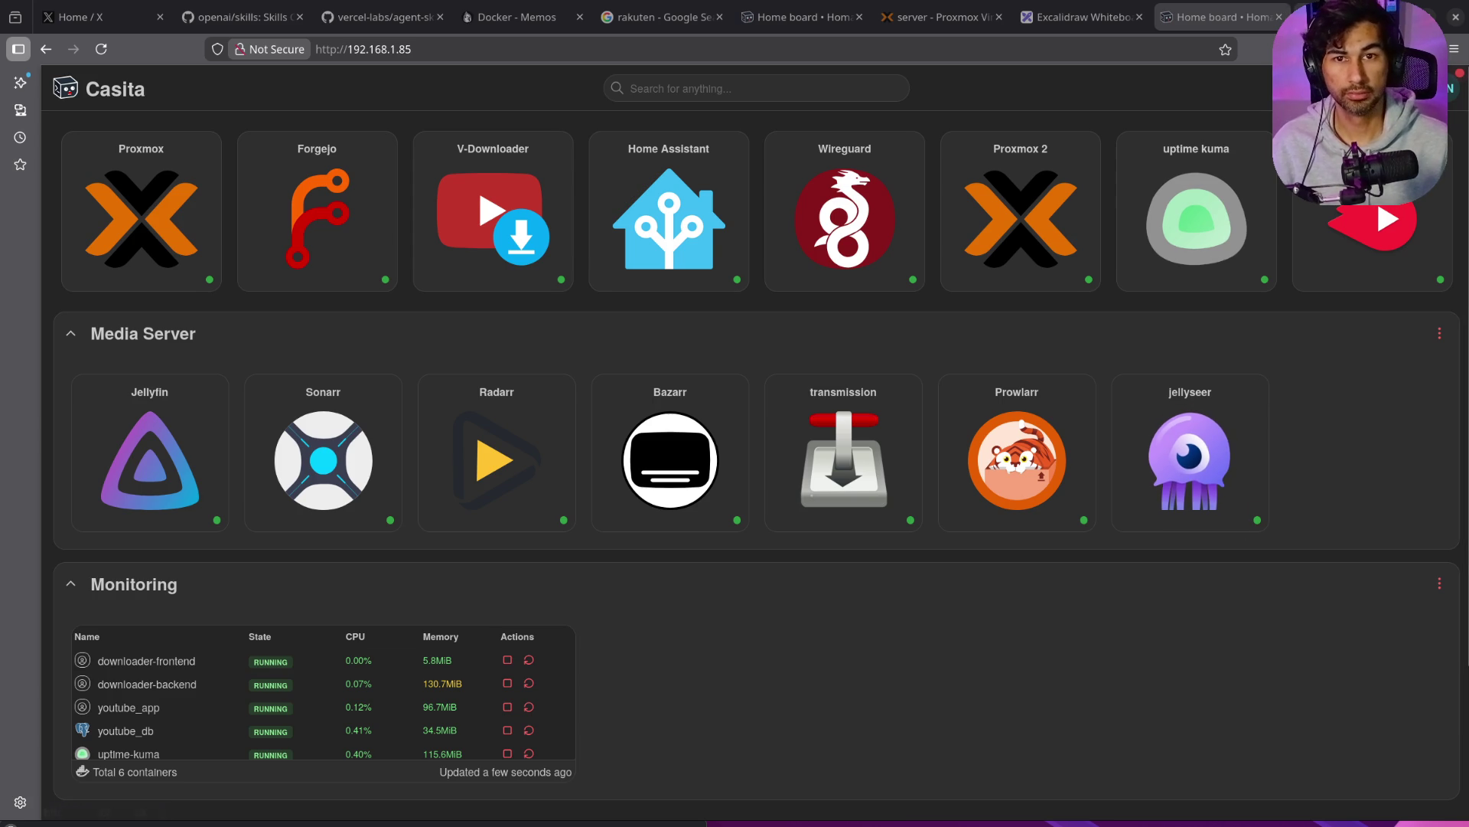
key("ctrl+t")
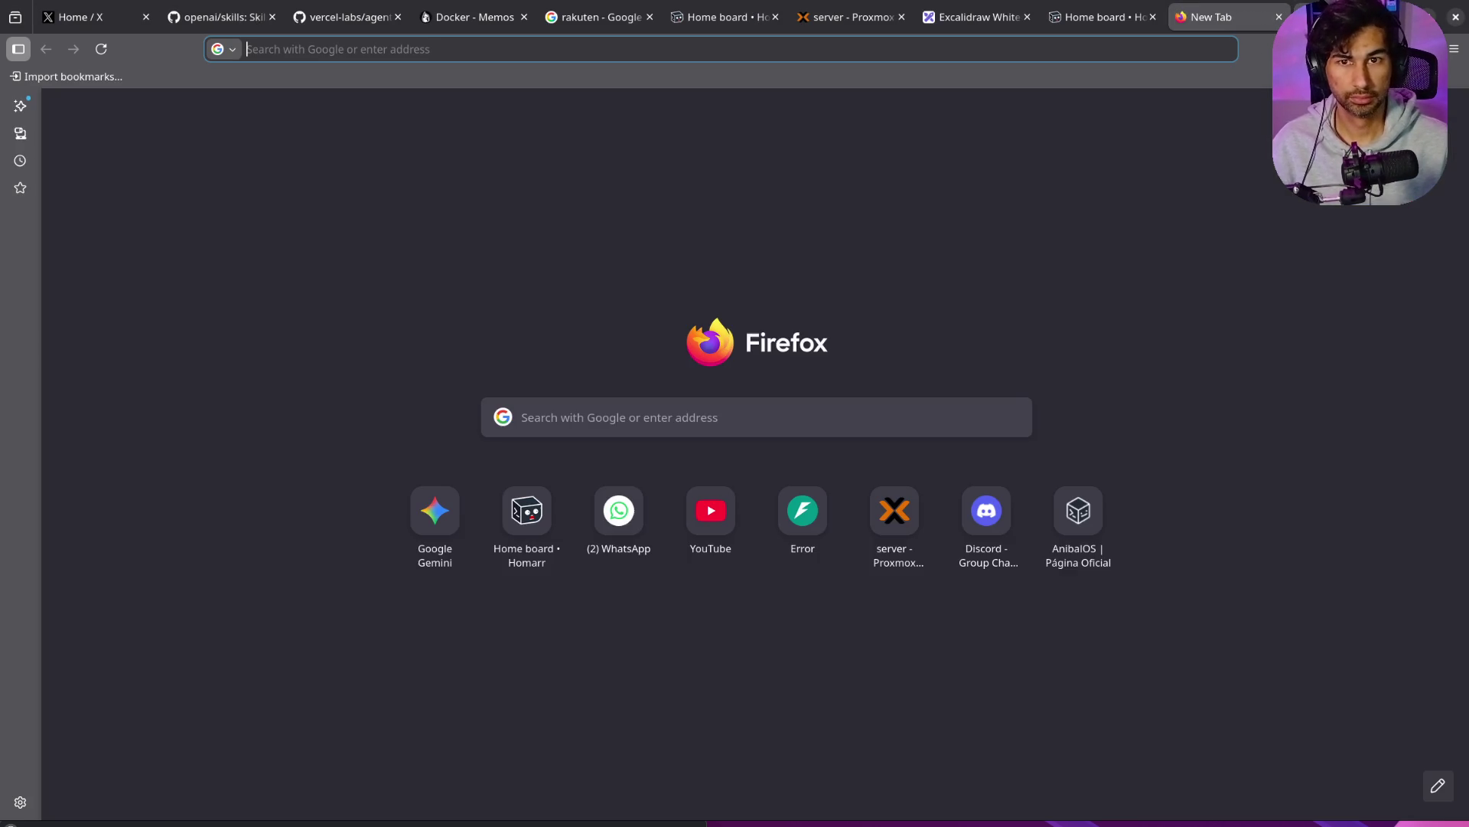
left_click(1087, 296)
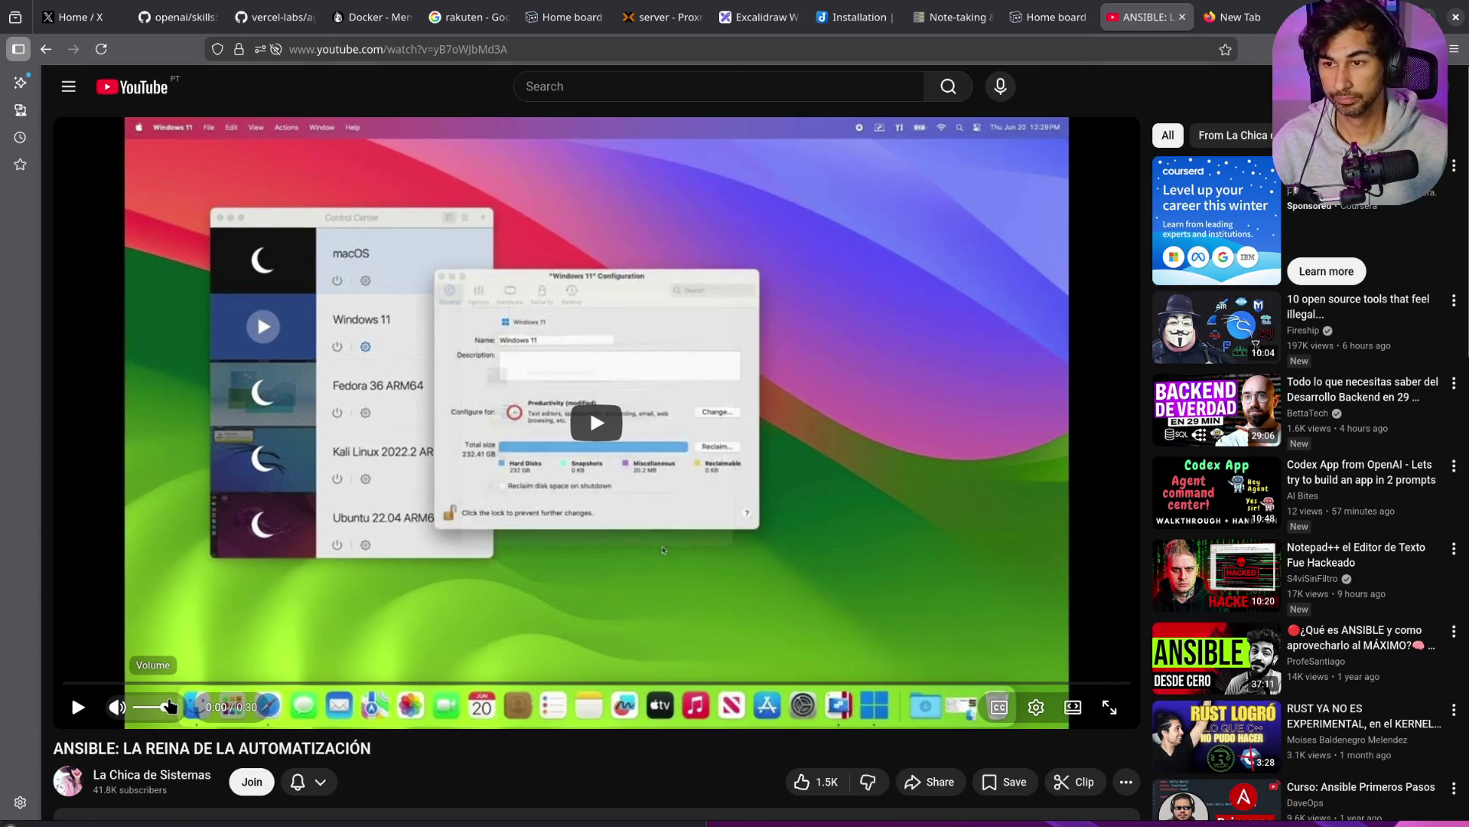
left_click(146, 776)
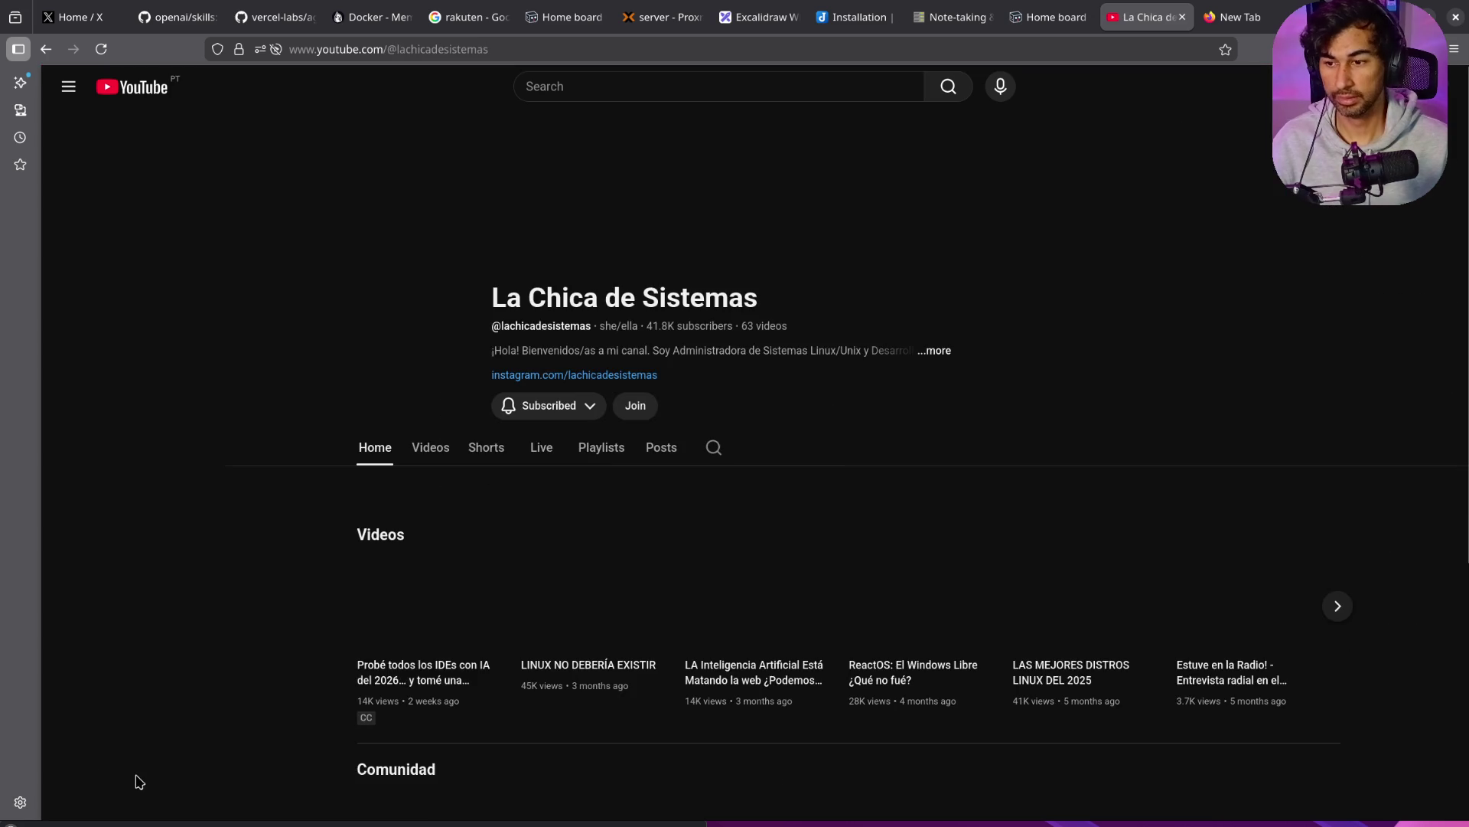
Step: Read the channel's About details and copy the title 'La Chica de Sistemas'
left_click(934, 351)
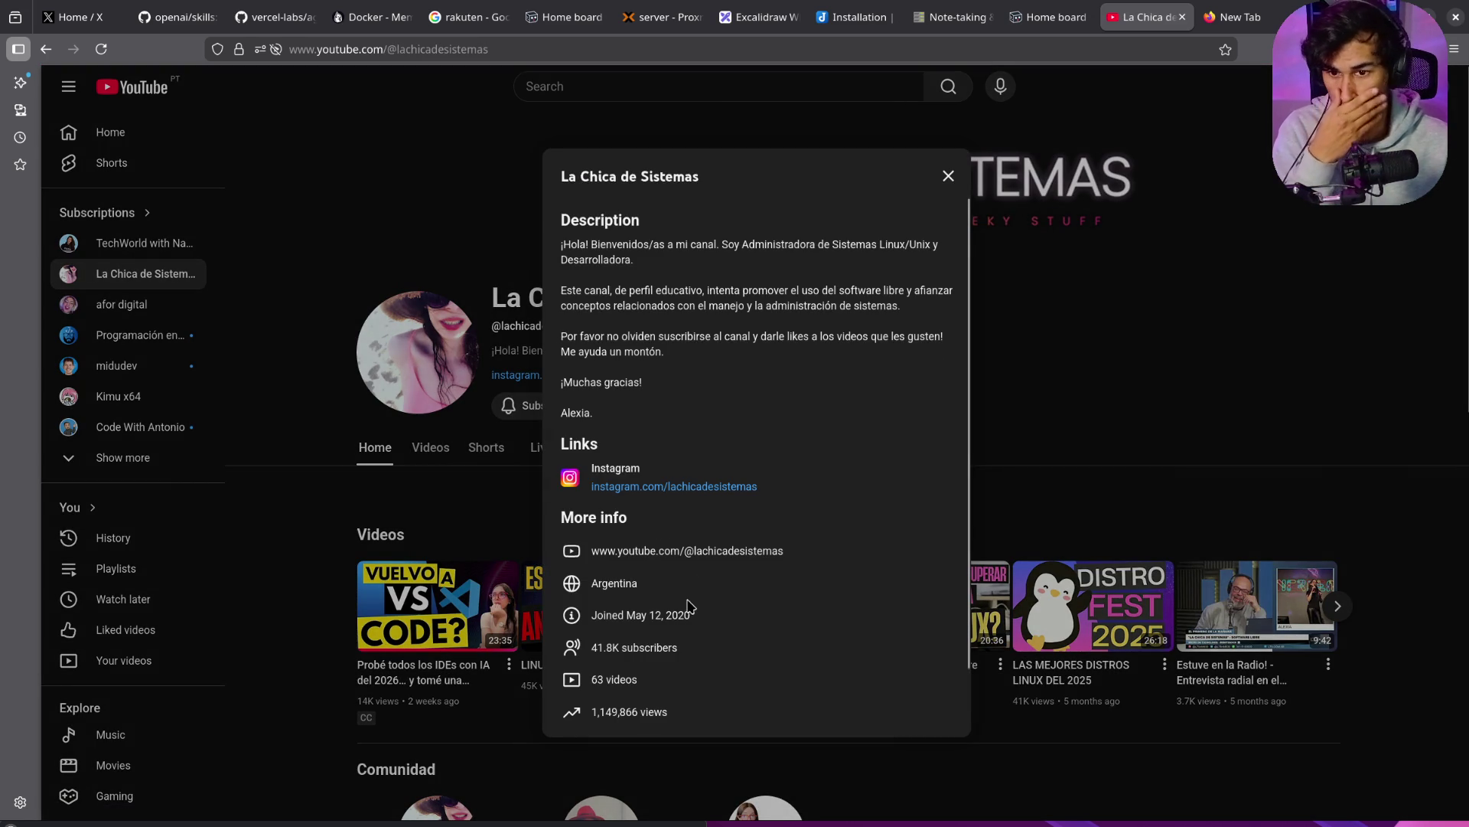
scroll(691, 606, "down", 1)
left_click_drag(769, 306, 493, 287)
key("ctrl+c")
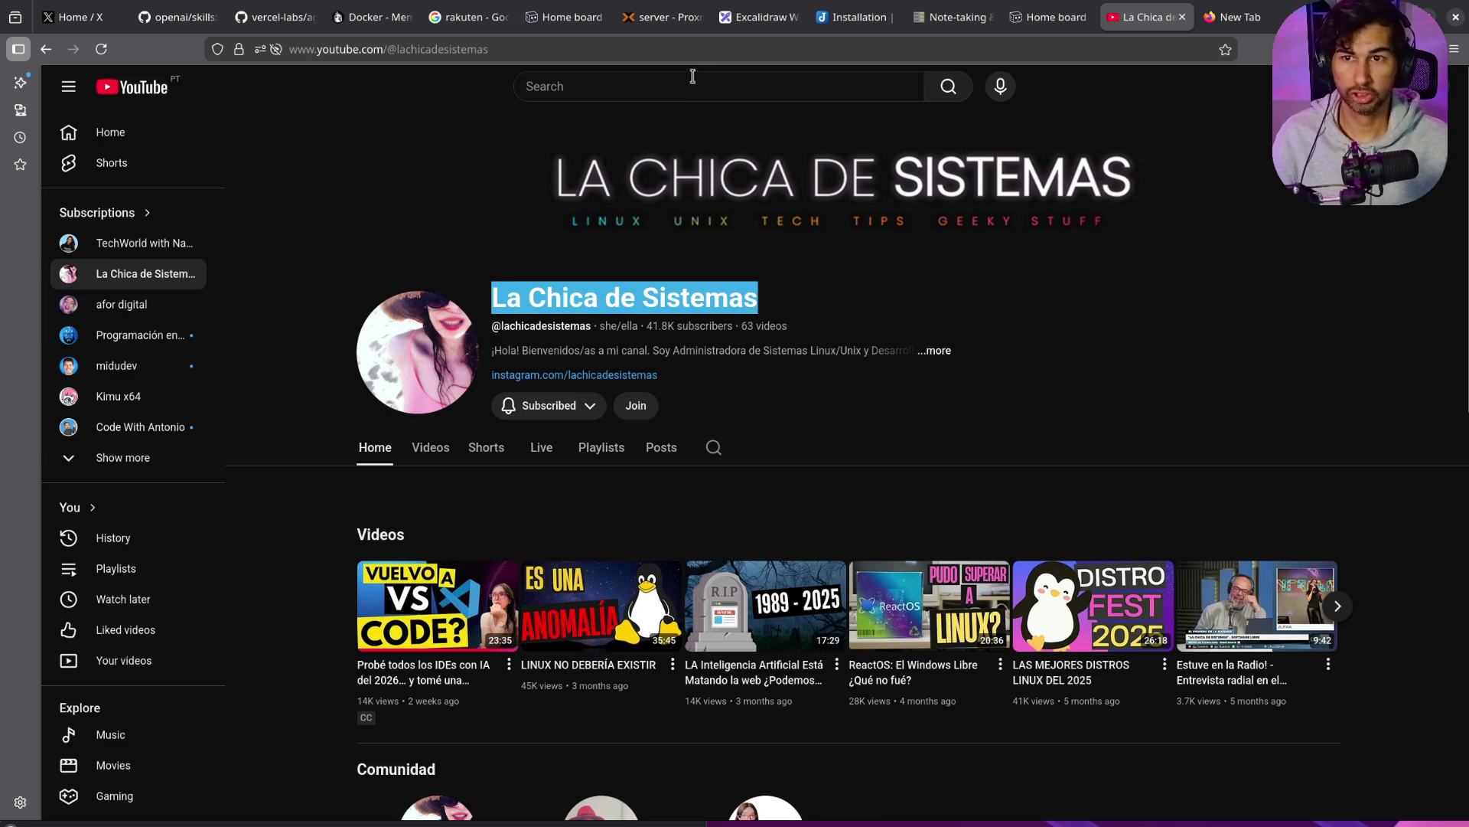
Step: Search the web for 'La Chica de Sistemas twitch' and open the LaChicadeSistemas Twitch channel
left_click(696, 50)
key("ctrl+v")
type("t")
type("witch")
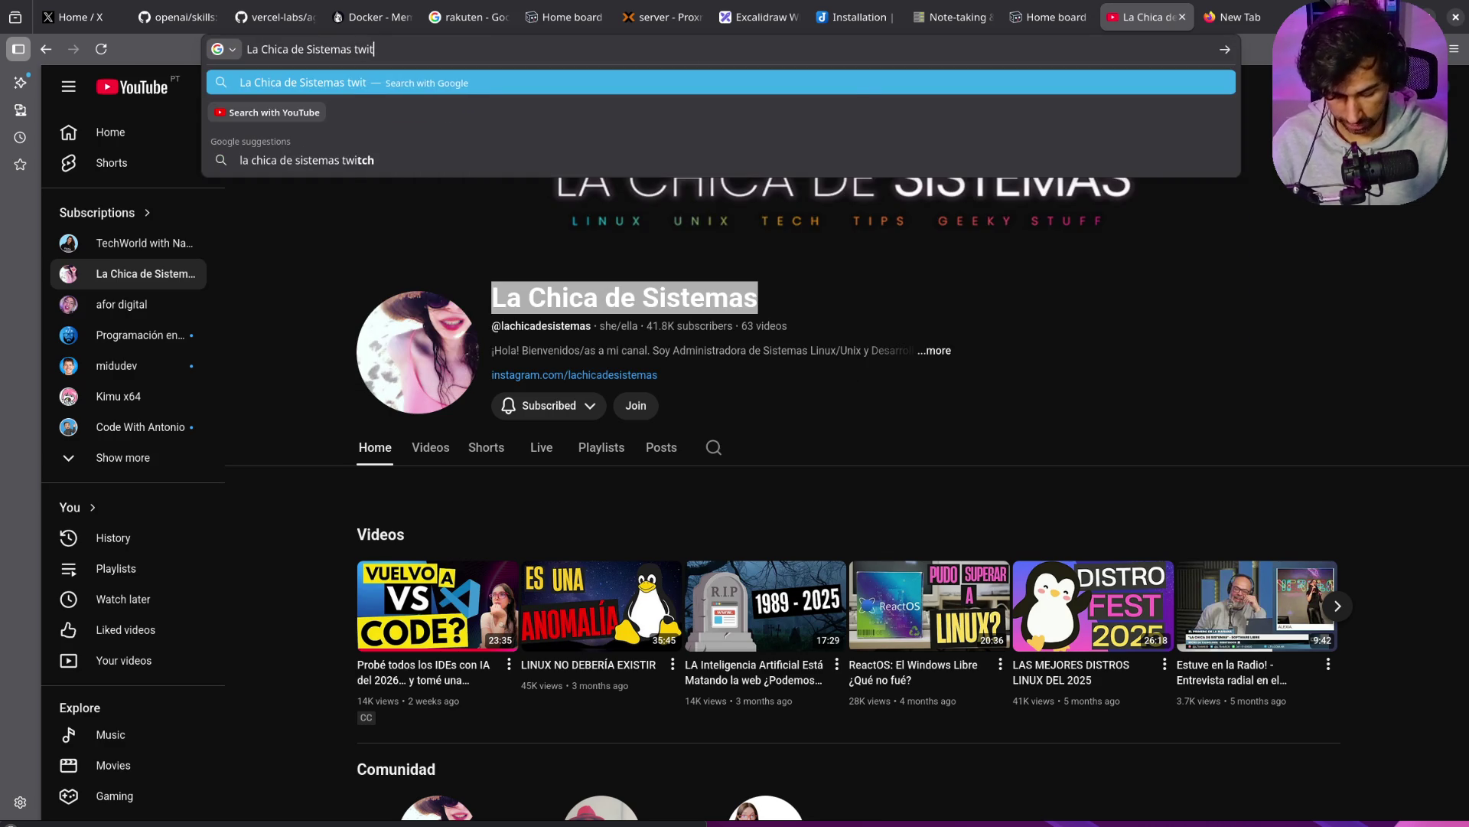
key("Return")
left_click(325, 219)
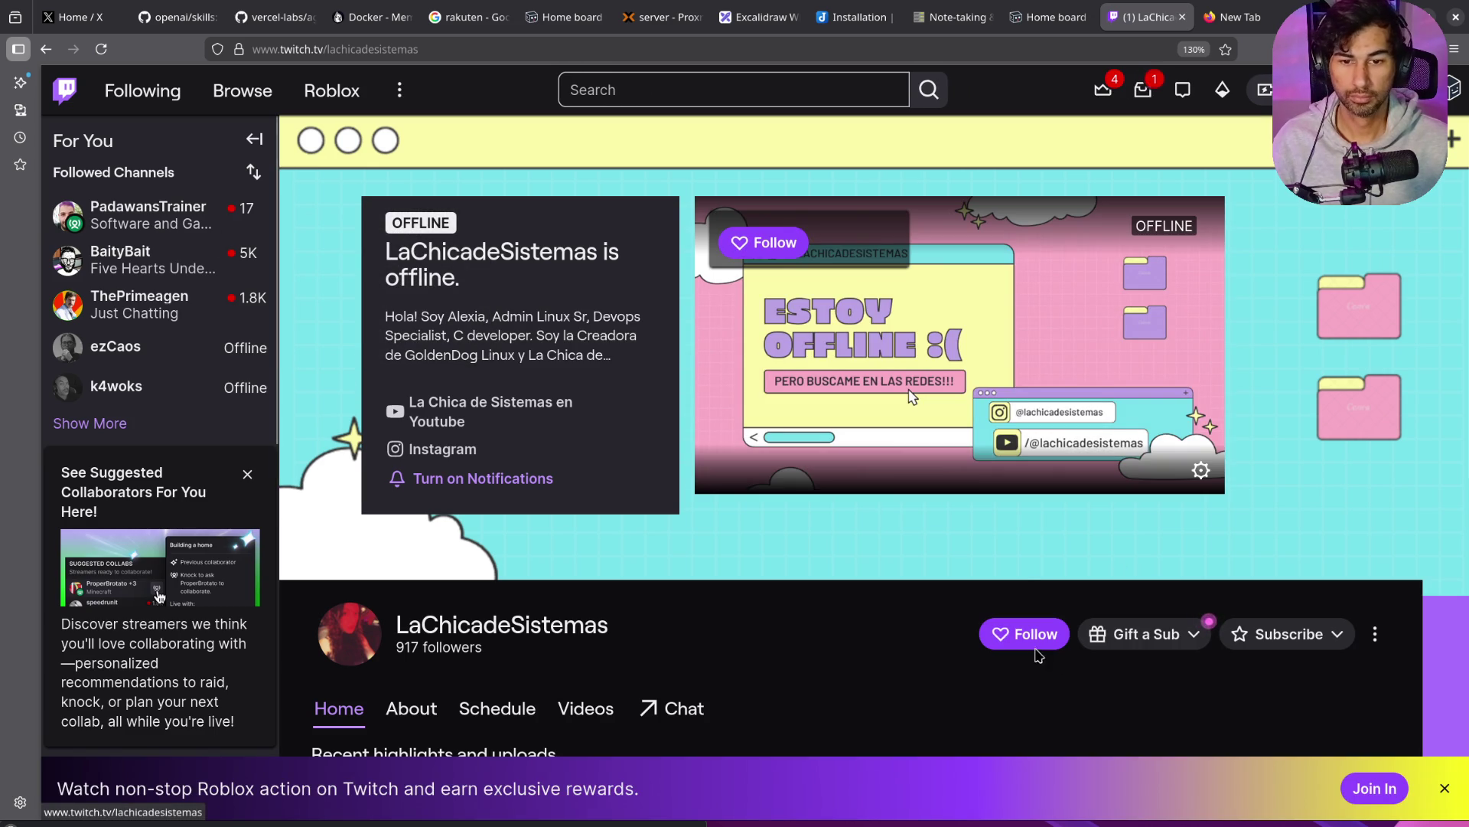
Step: Follow LaChicadeSistemas on Twitch, then close the Twitch, blank and Home board tabs
left_click(1018, 640)
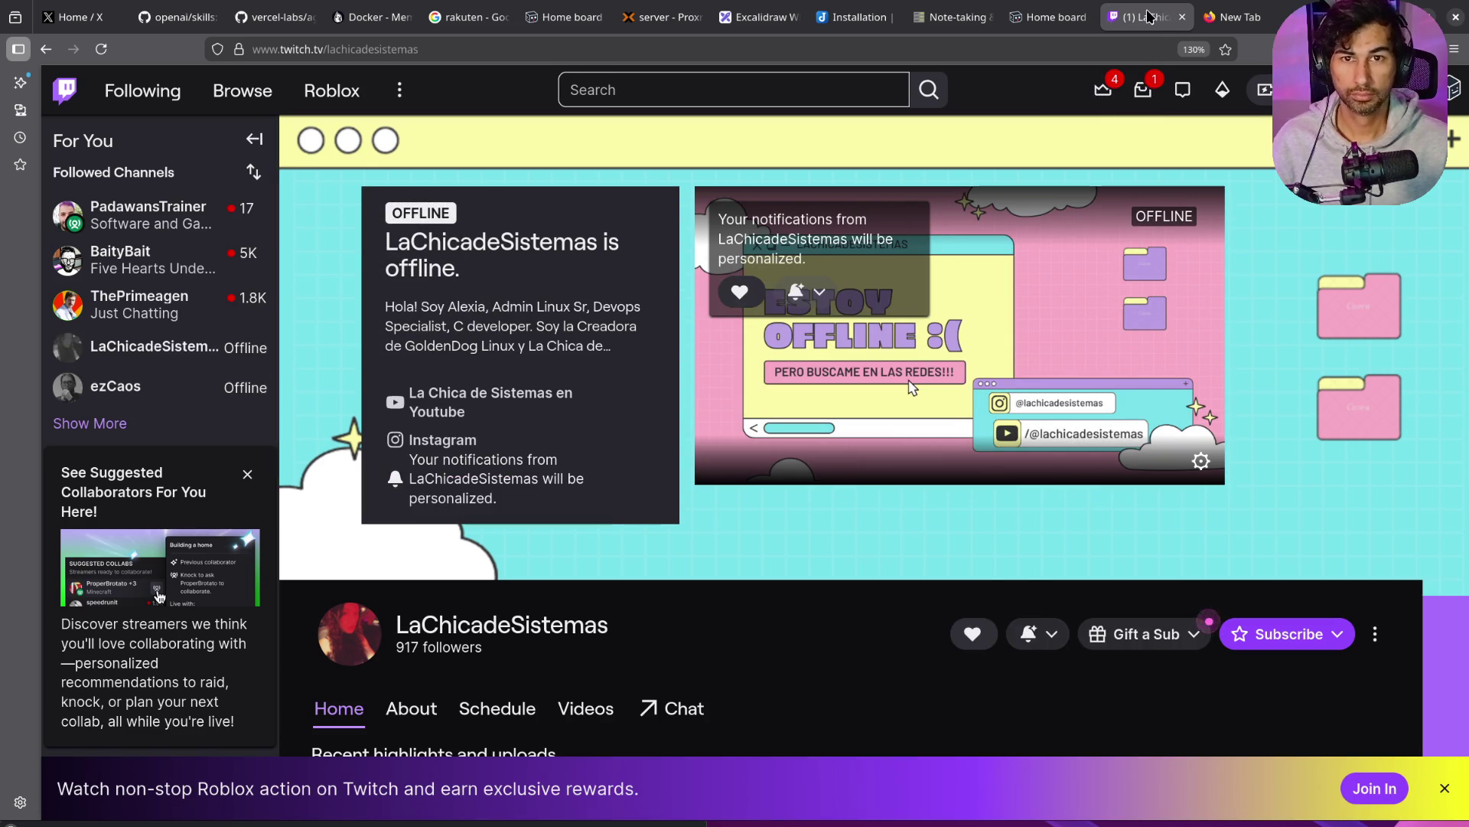
left_click(1181, 17)
left_click(1181, 17)
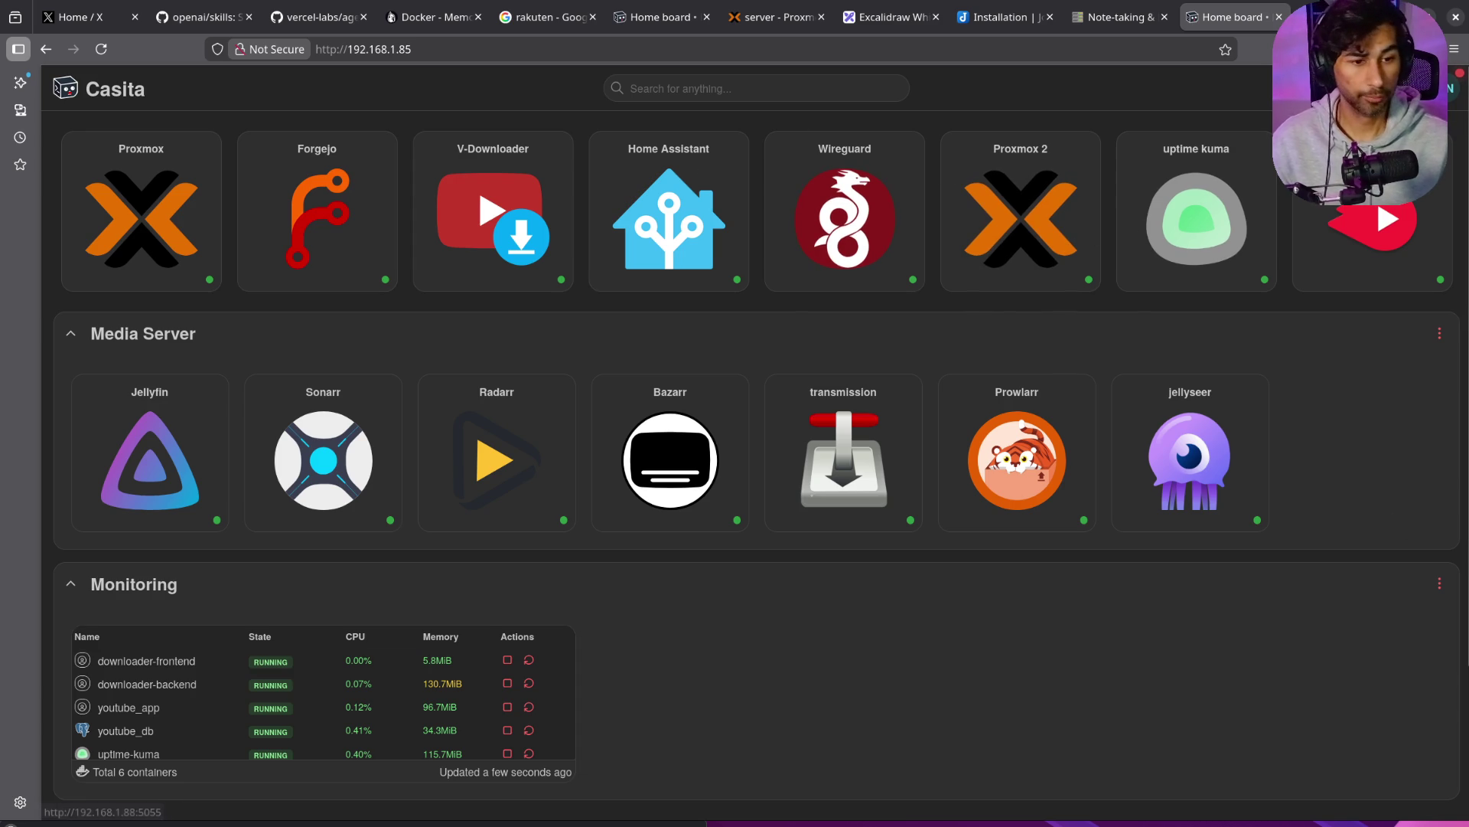
middle_click(1212, 24)
Step: Close the Notes, Joplin, Proxmox, Homarr, rakuten, Docker-Memos, agent-skills and skills tabs
middle_click(1211, 24)
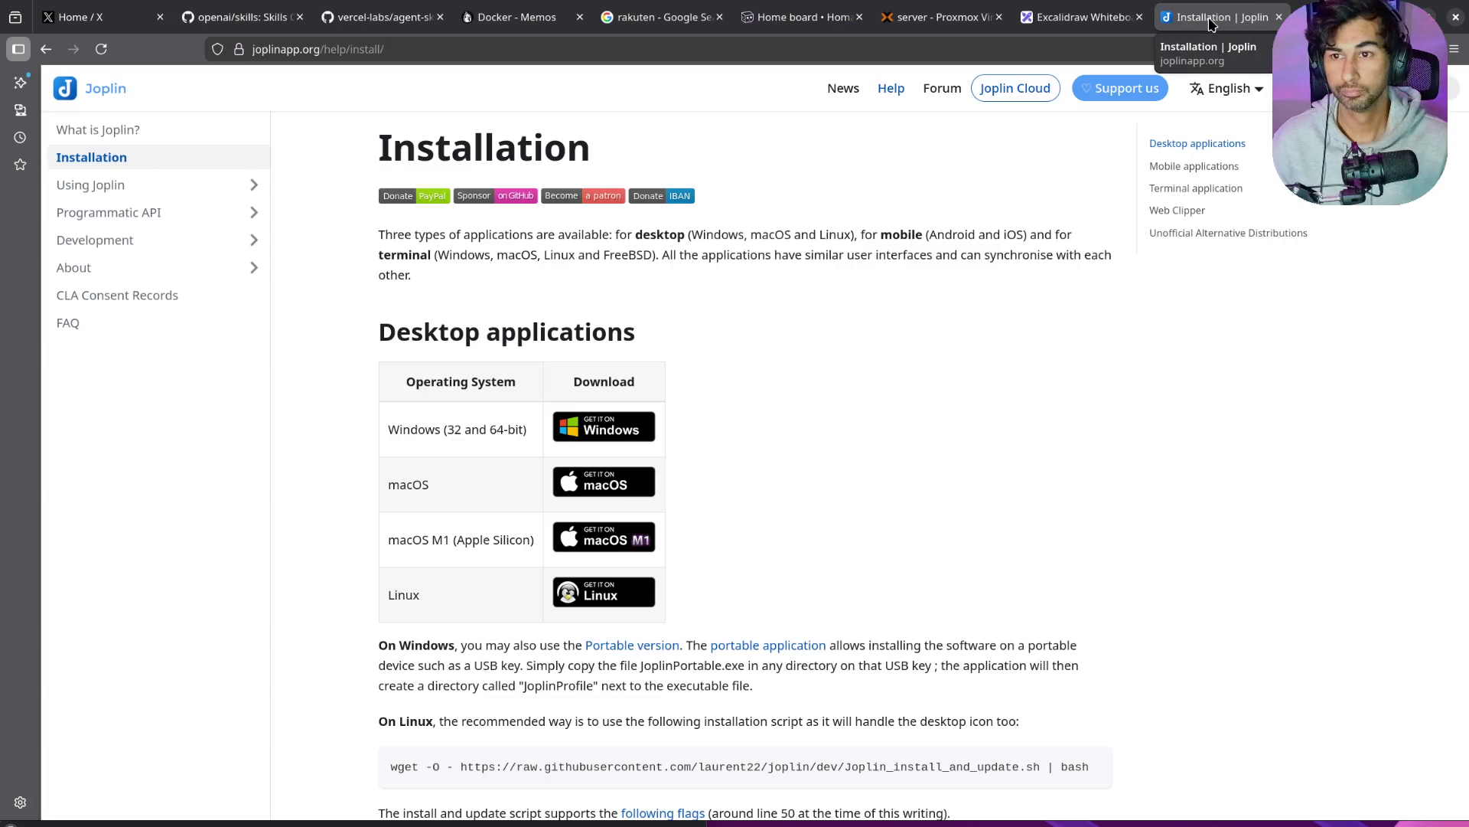
middle_click(1212, 24)
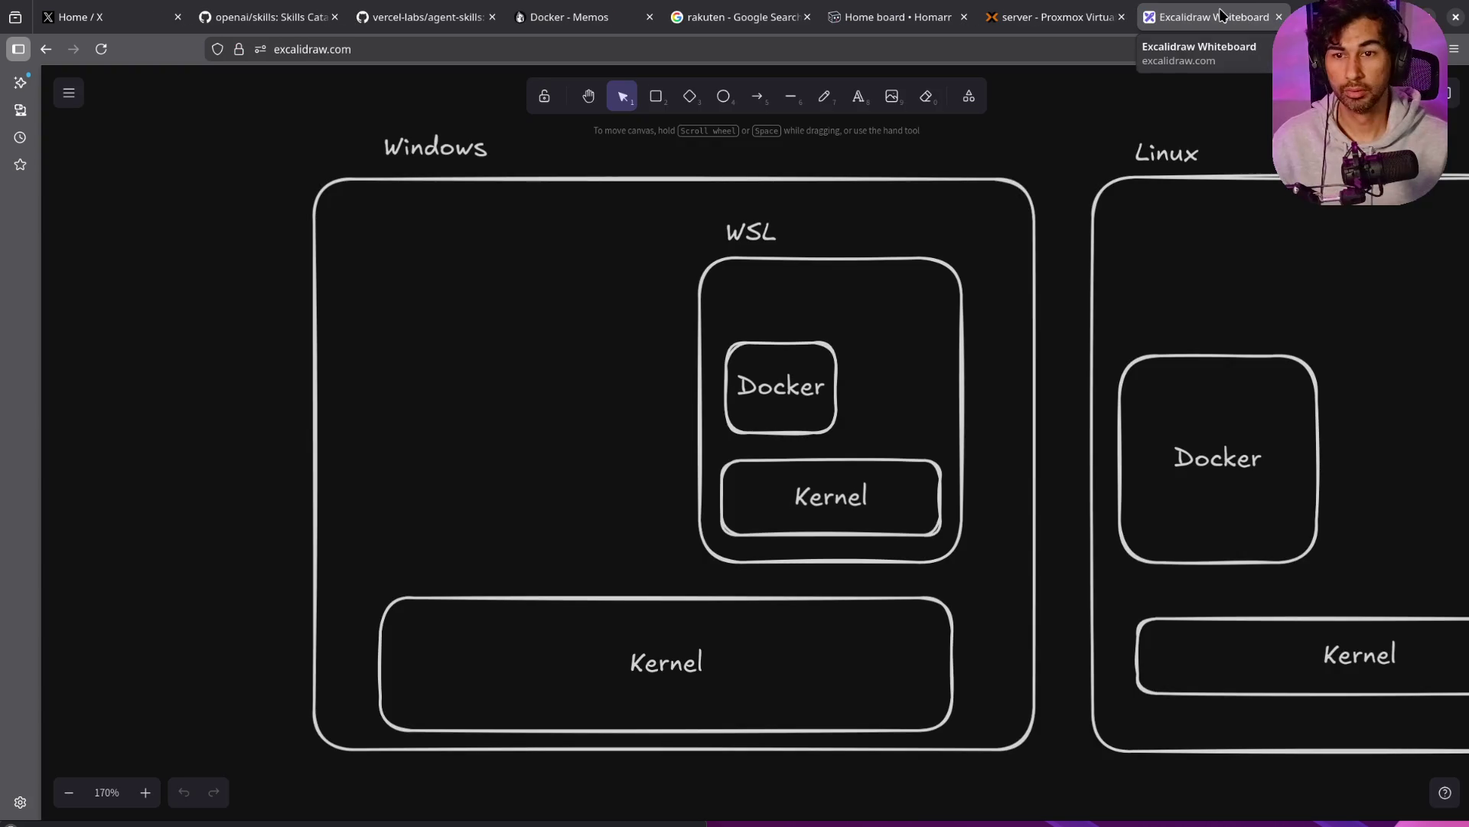
left_click(1071, 17)
middle_click(1071, 16)
middle_click(896, 17)
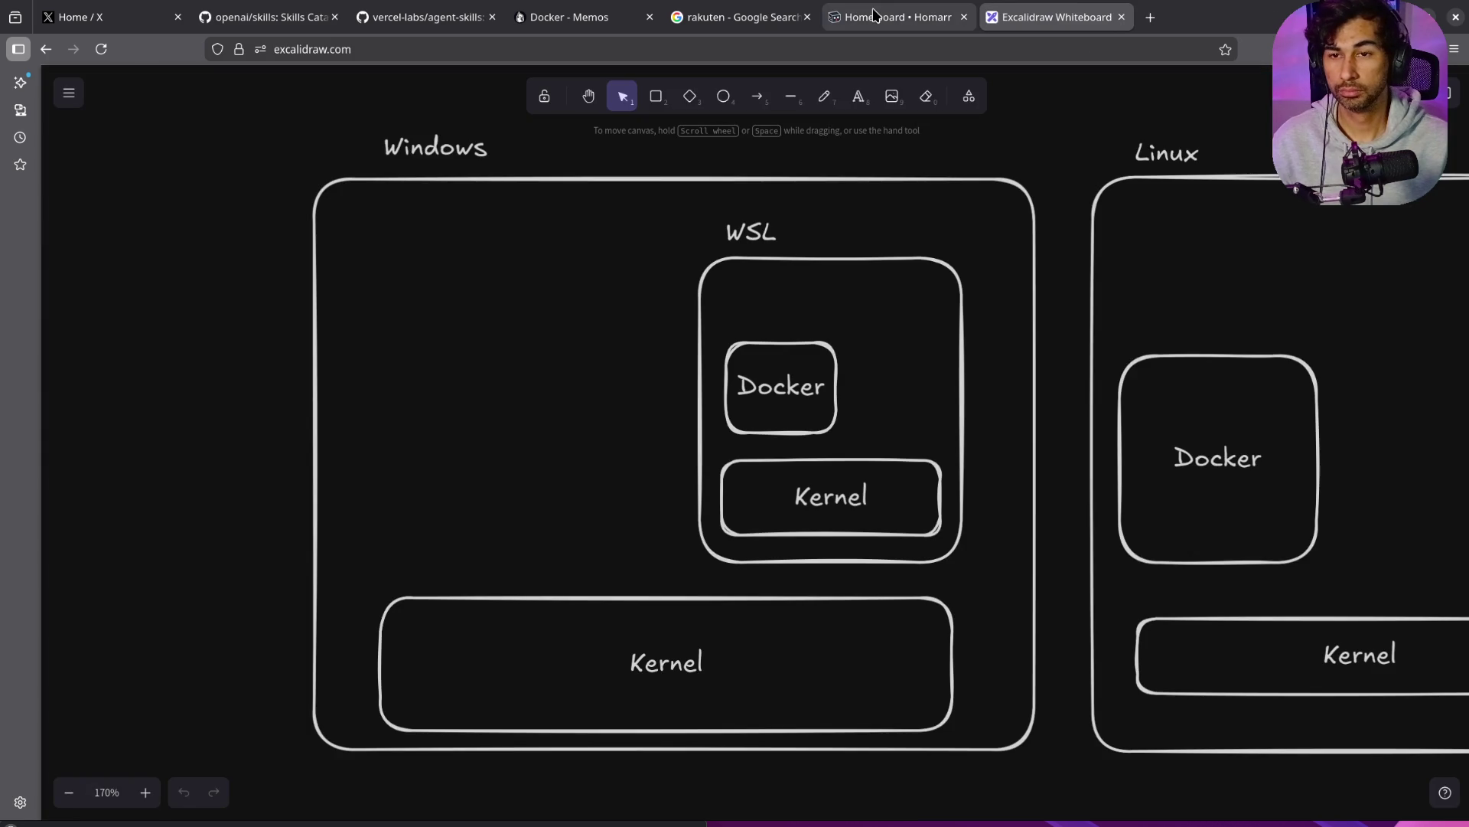
middle_click(742, 17)
middle_click(564, 17)
middle_click(429, 17)
middle_click(288, 17)
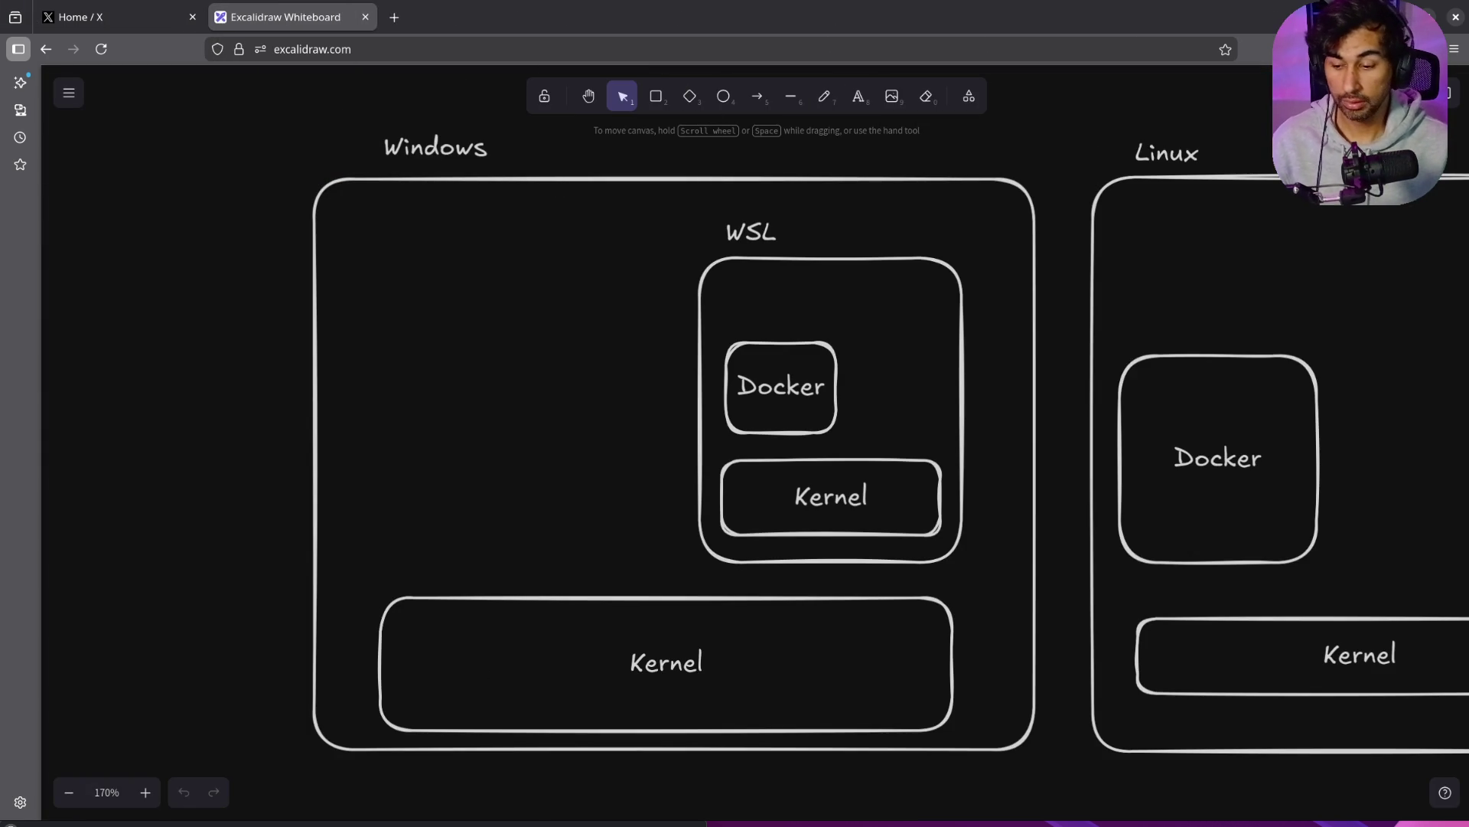
key("alt+Tab")
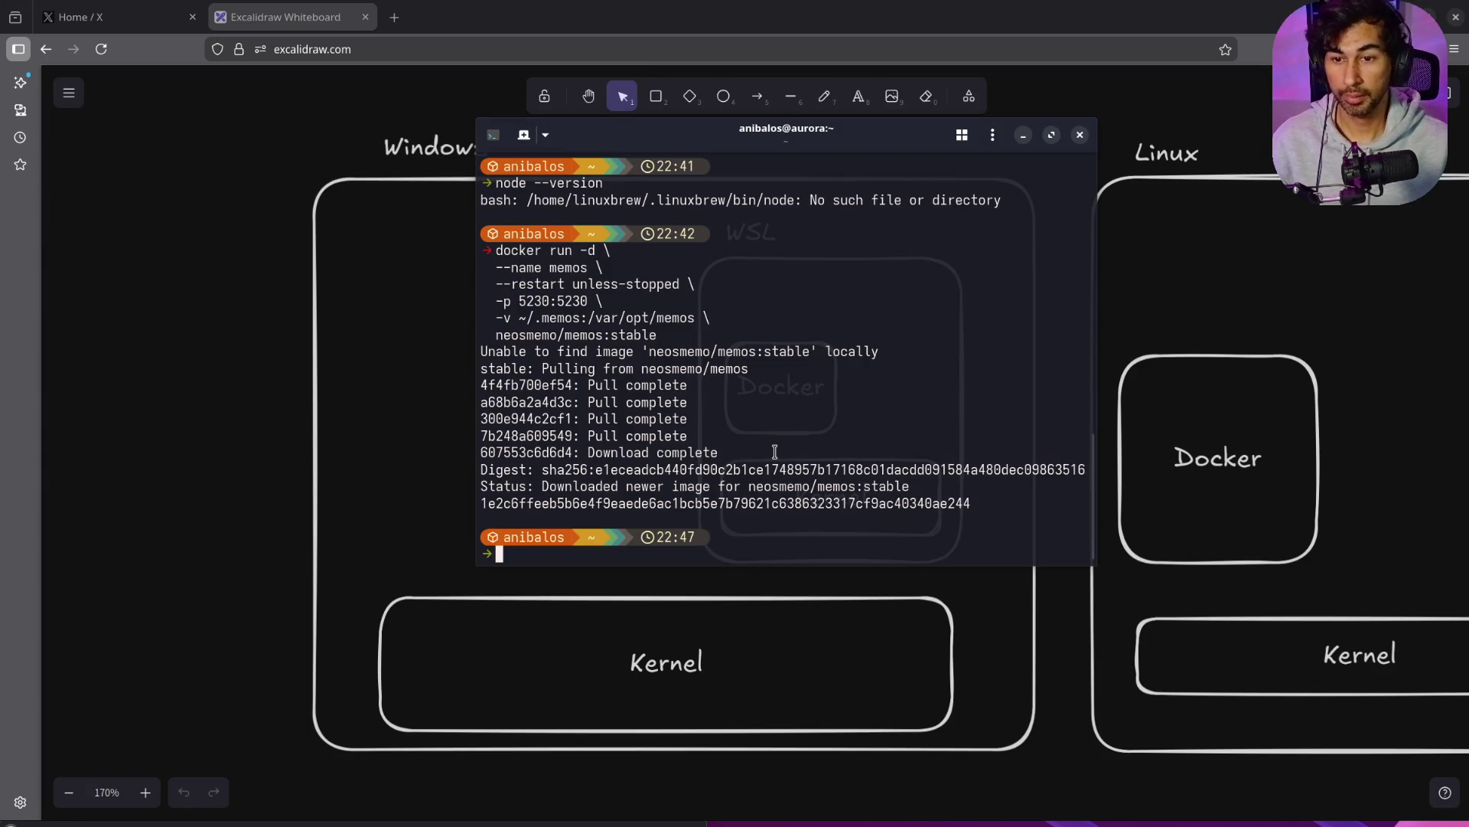
Step: Clear the terminal, run docker ps, and widen the window so every container column shows
key("ctrl+l")
type("docker ps")
key("Return")
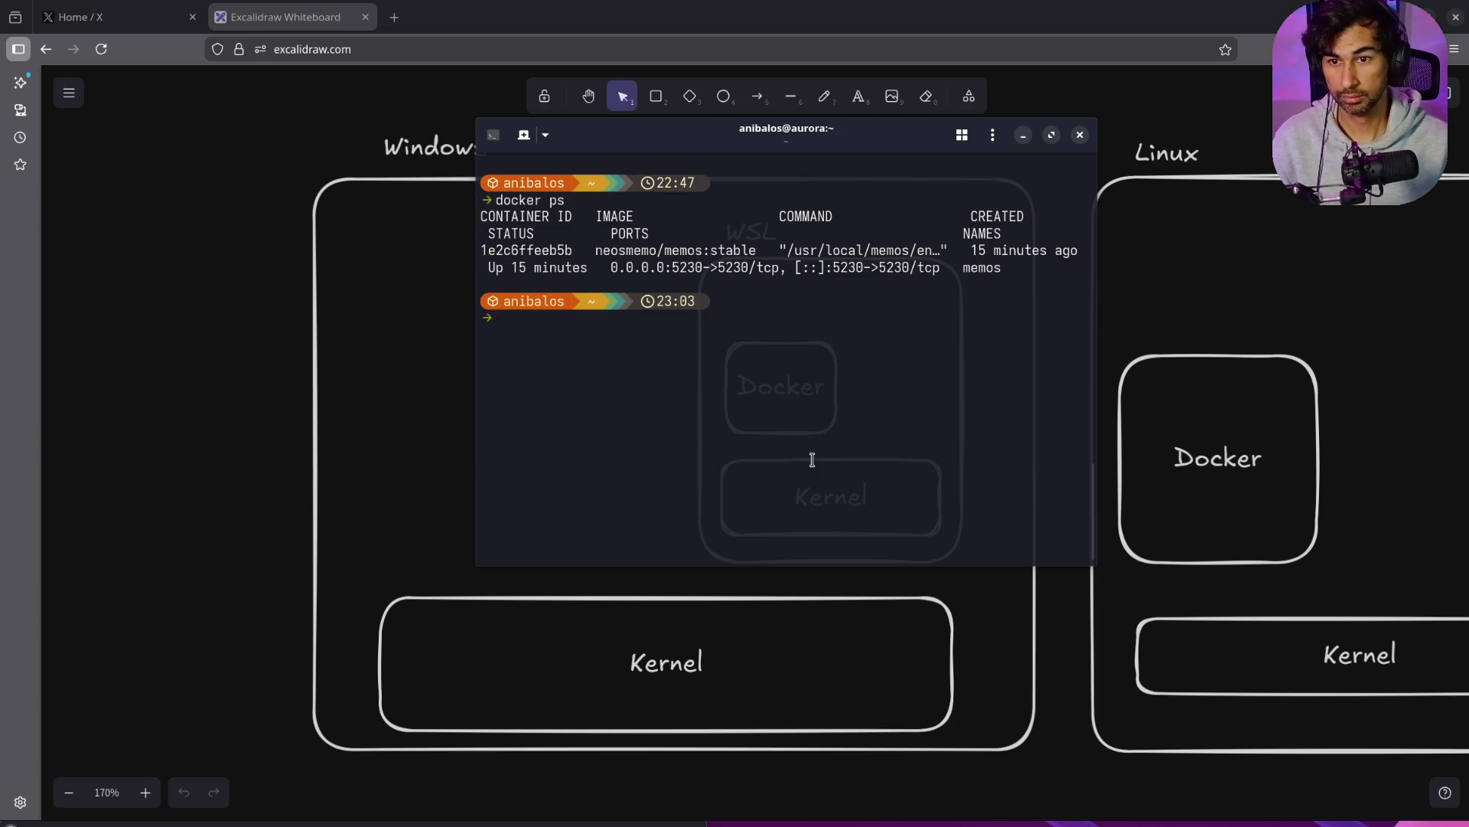
left_click_drag(1094, 253, 1468, 253)
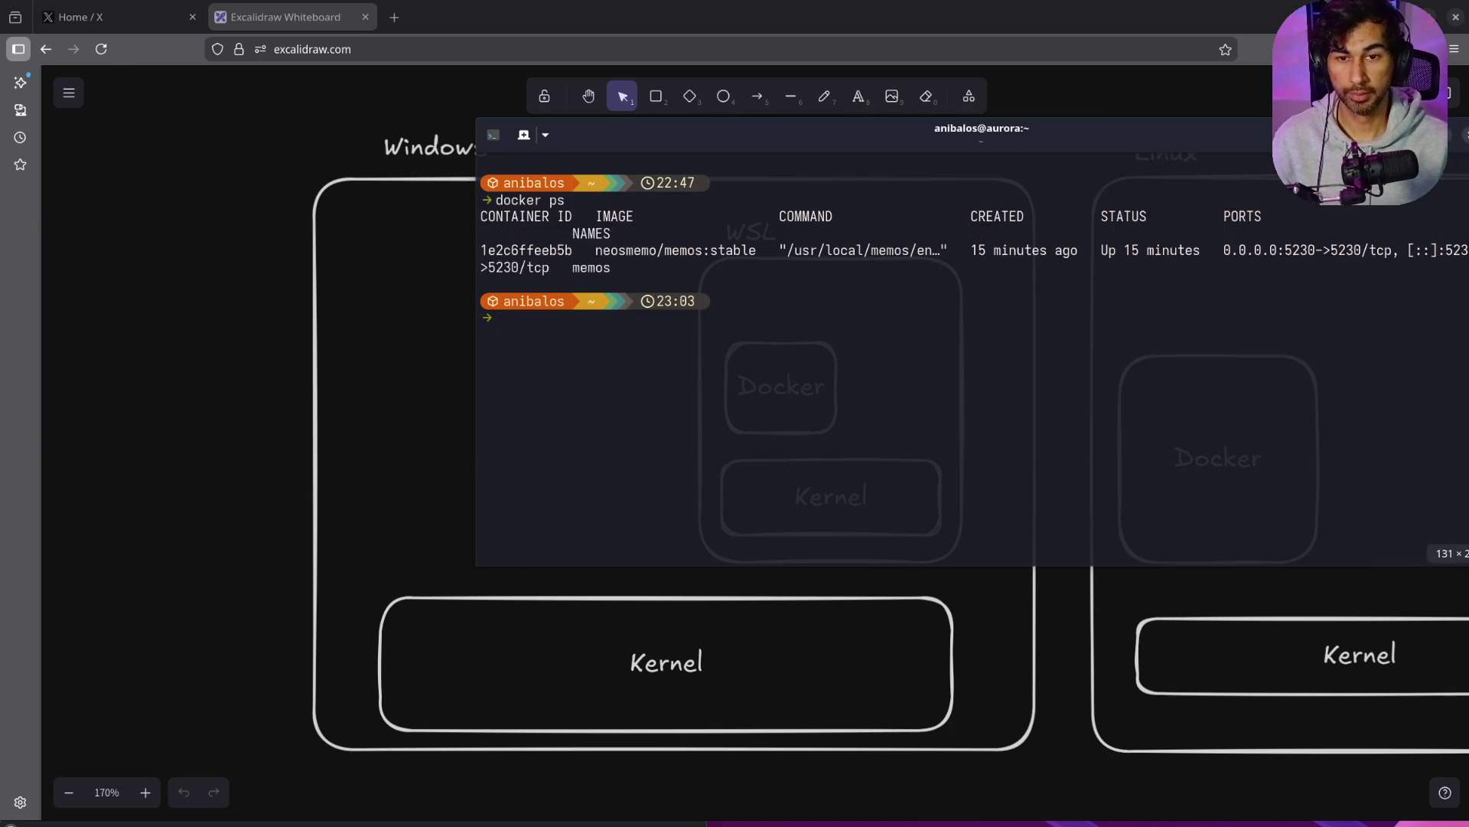
key("super+c")
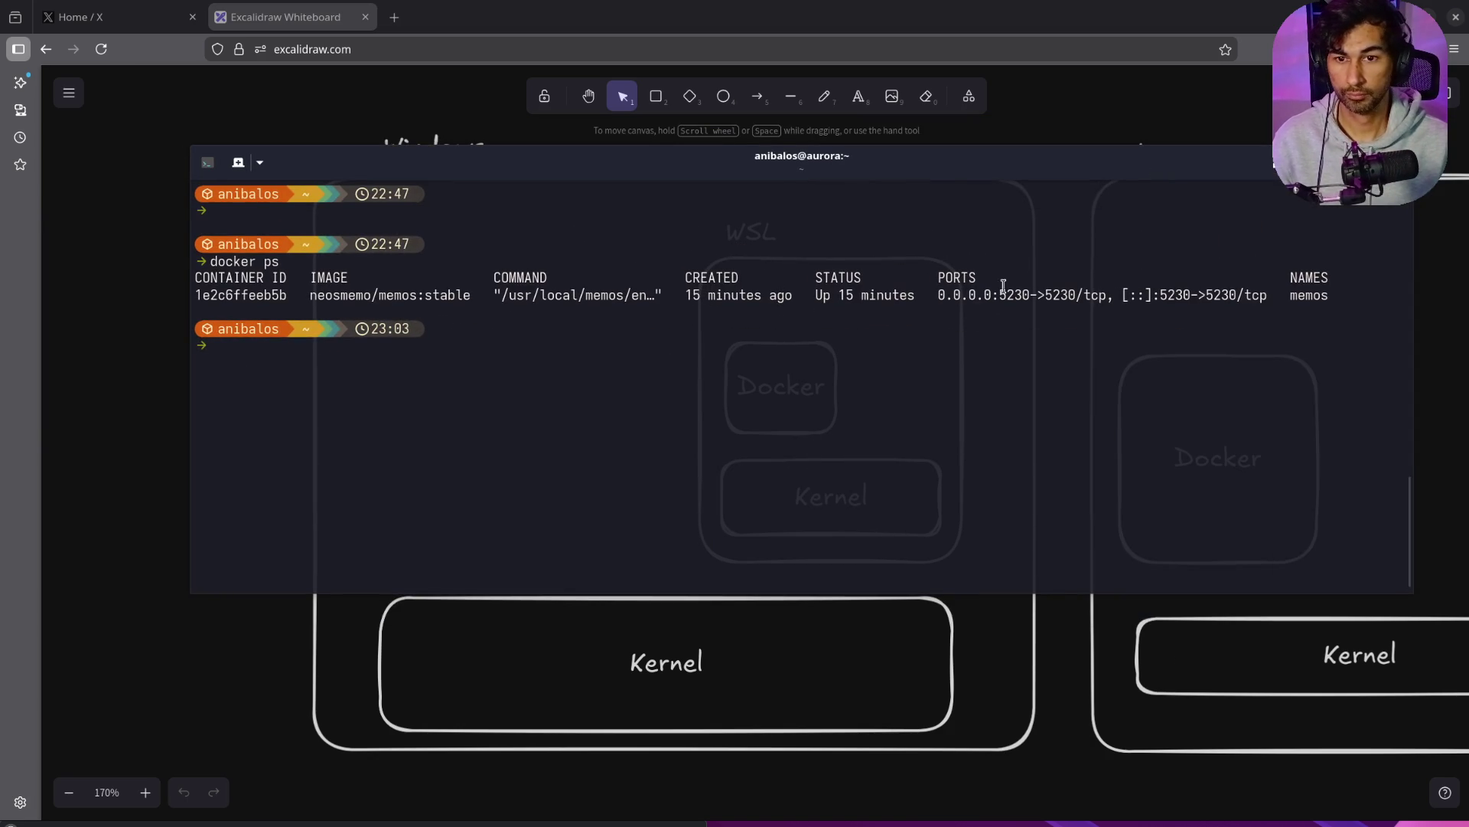
Step: Run docker stop with the memos container's copied ID, then clear the screen
type("docker stop")
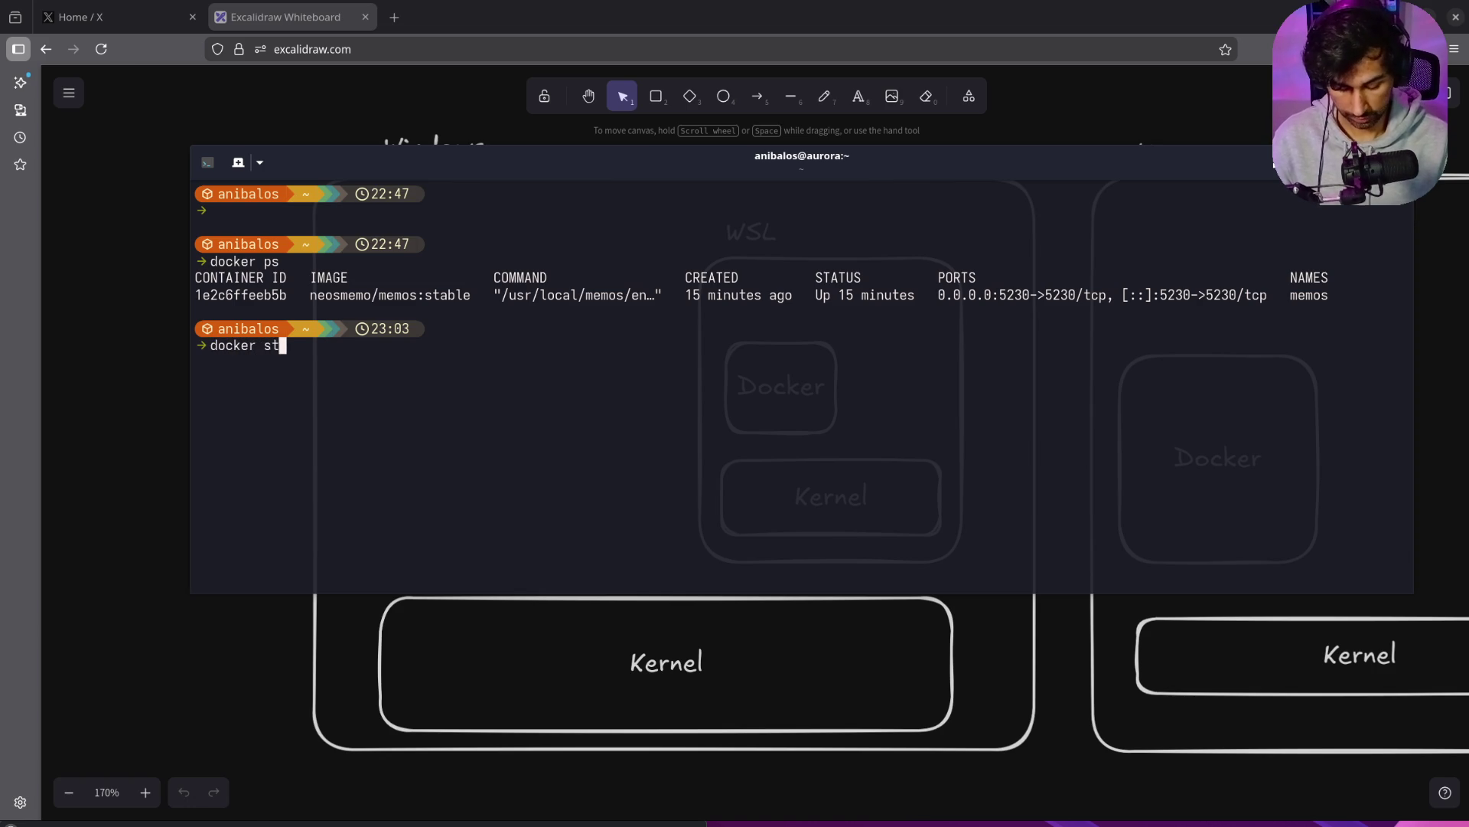
double_click(260, 295)
right_click(264, 305)
left_click(302, 348)
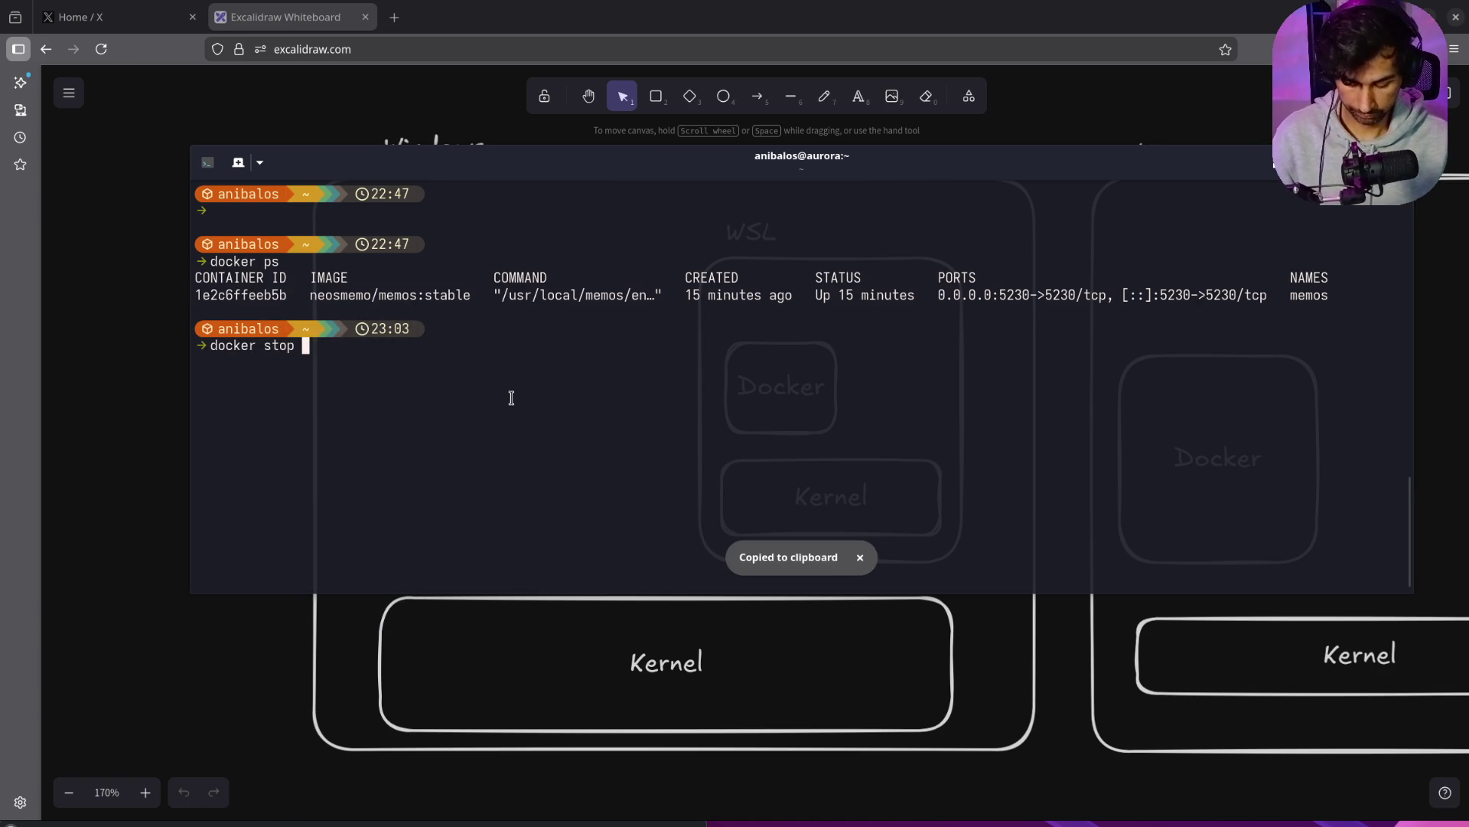
key("ctrl+shift+v")
key("Return")
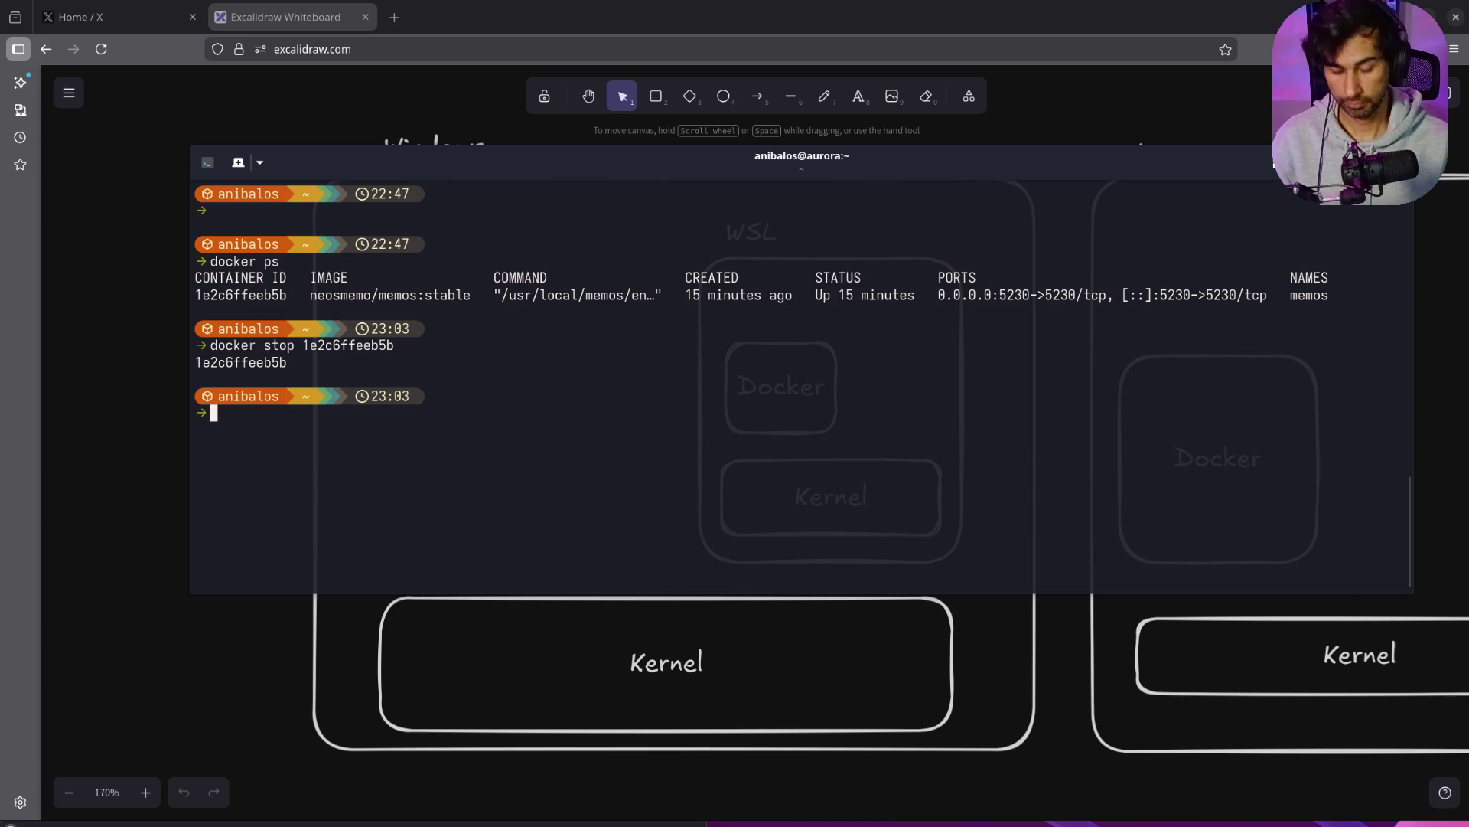
key("ctrl+l")
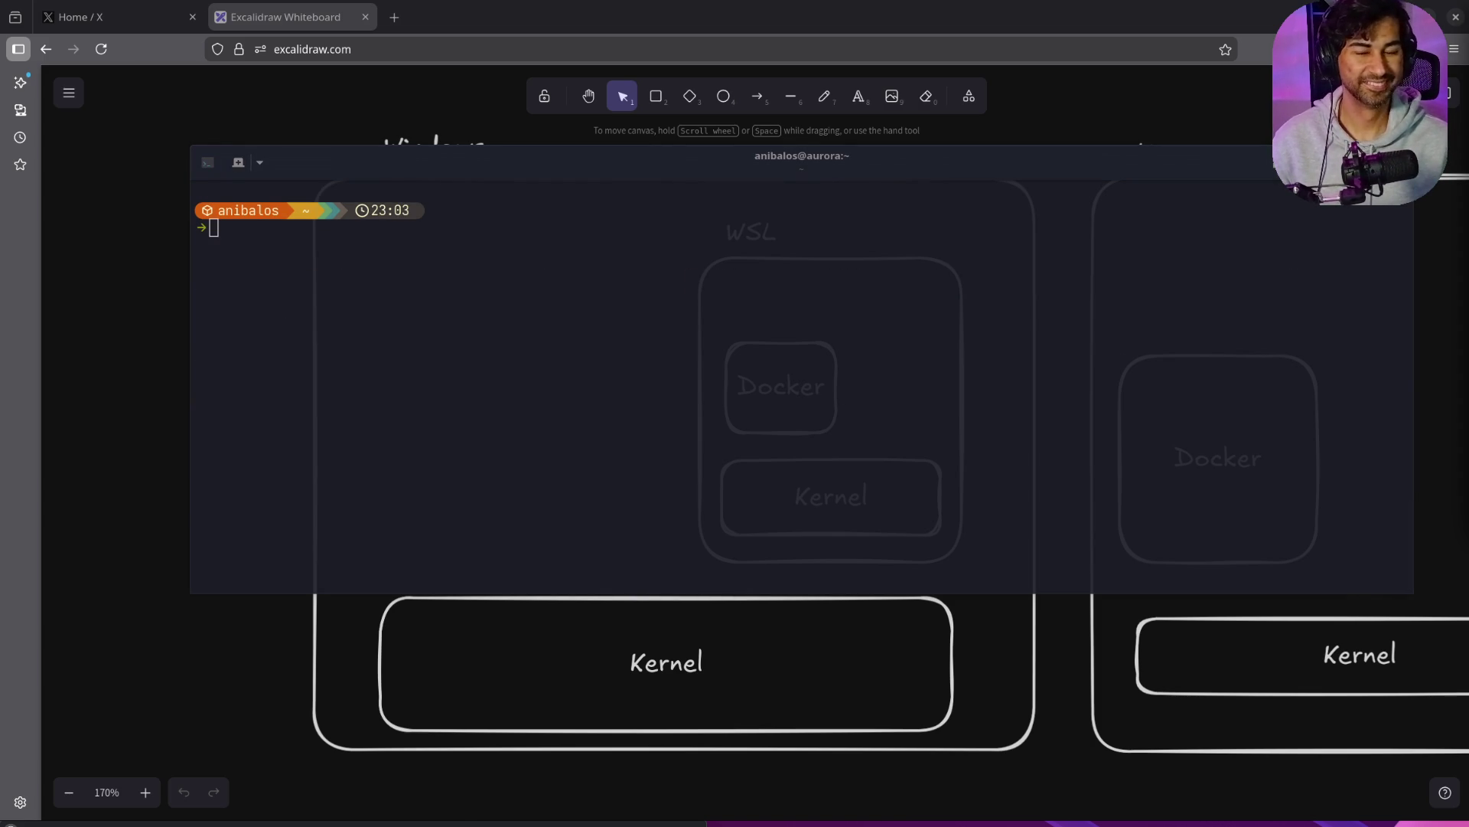
Step: Narrow the terminal window, move it lower right, and open the Claude Code course post in a new tab
left_click_drag(1413, 327, 1153, 335)
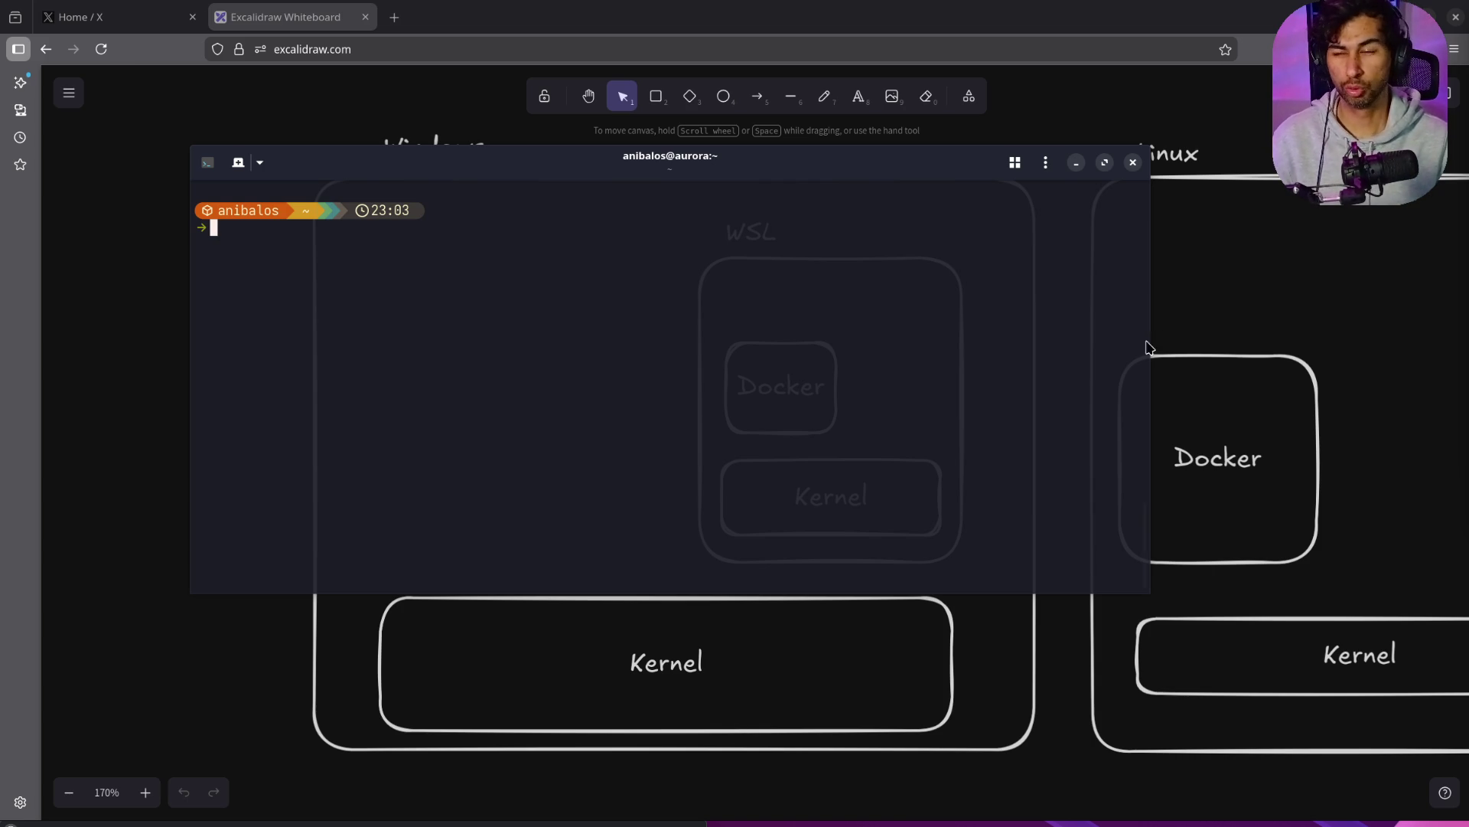
left_click_drag(832, 166, 999, 269)
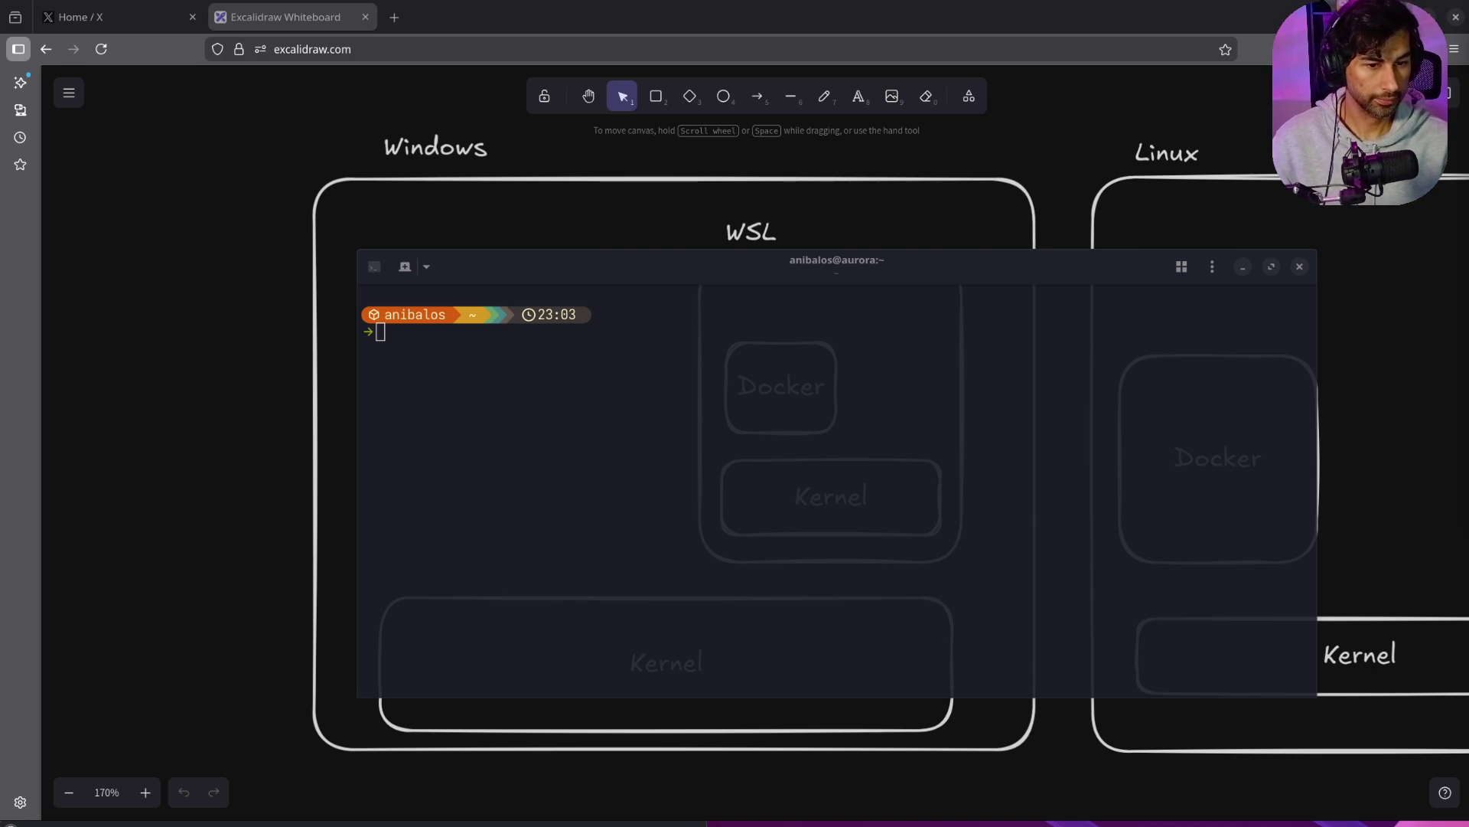
left_click_drag(892, 20, 436, 20)
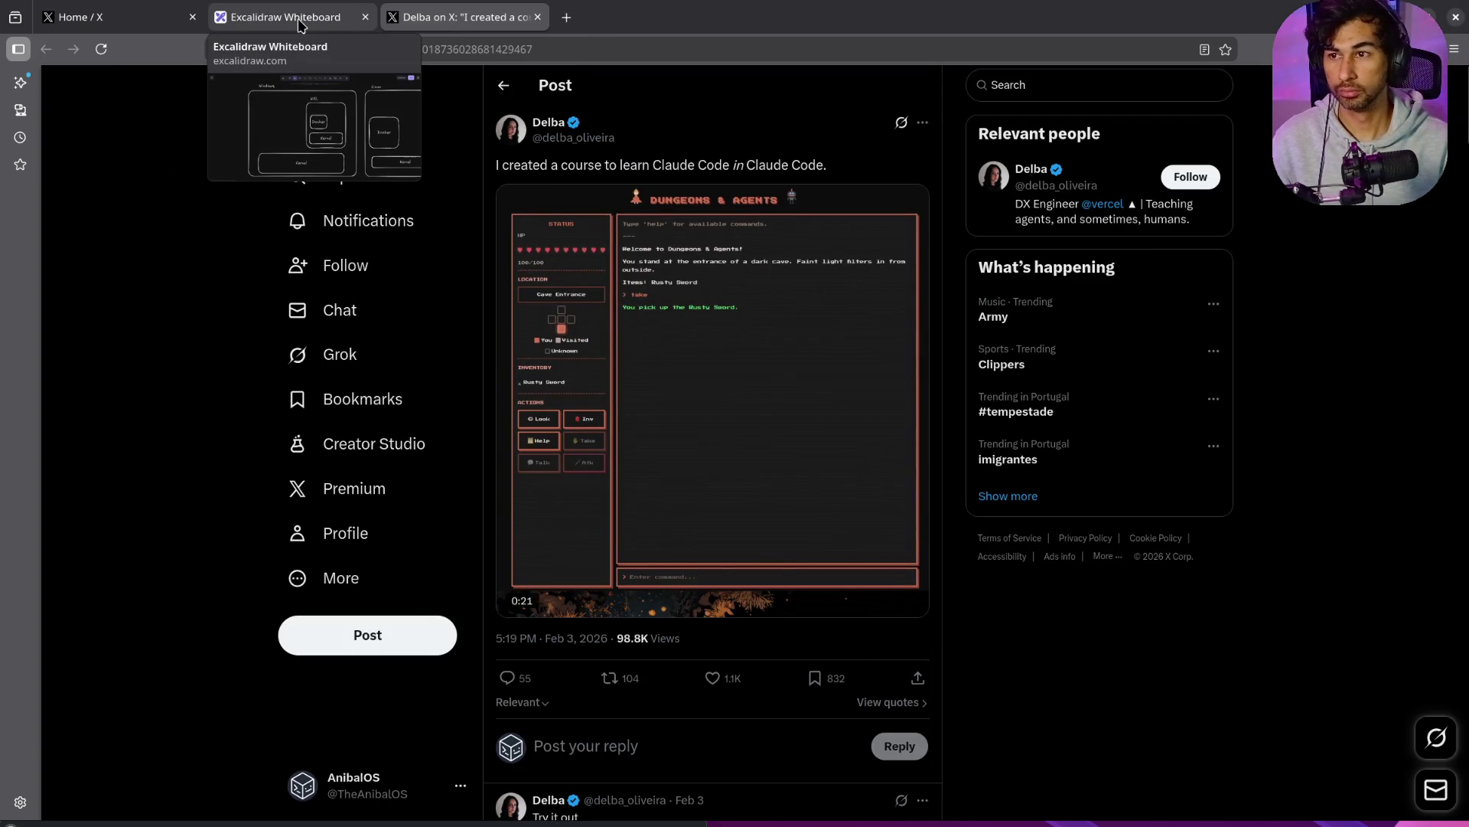
Step: Close the Excalidraw whiteboard and replay the Claude Code course video from the start with sound
left_click(365, 17)
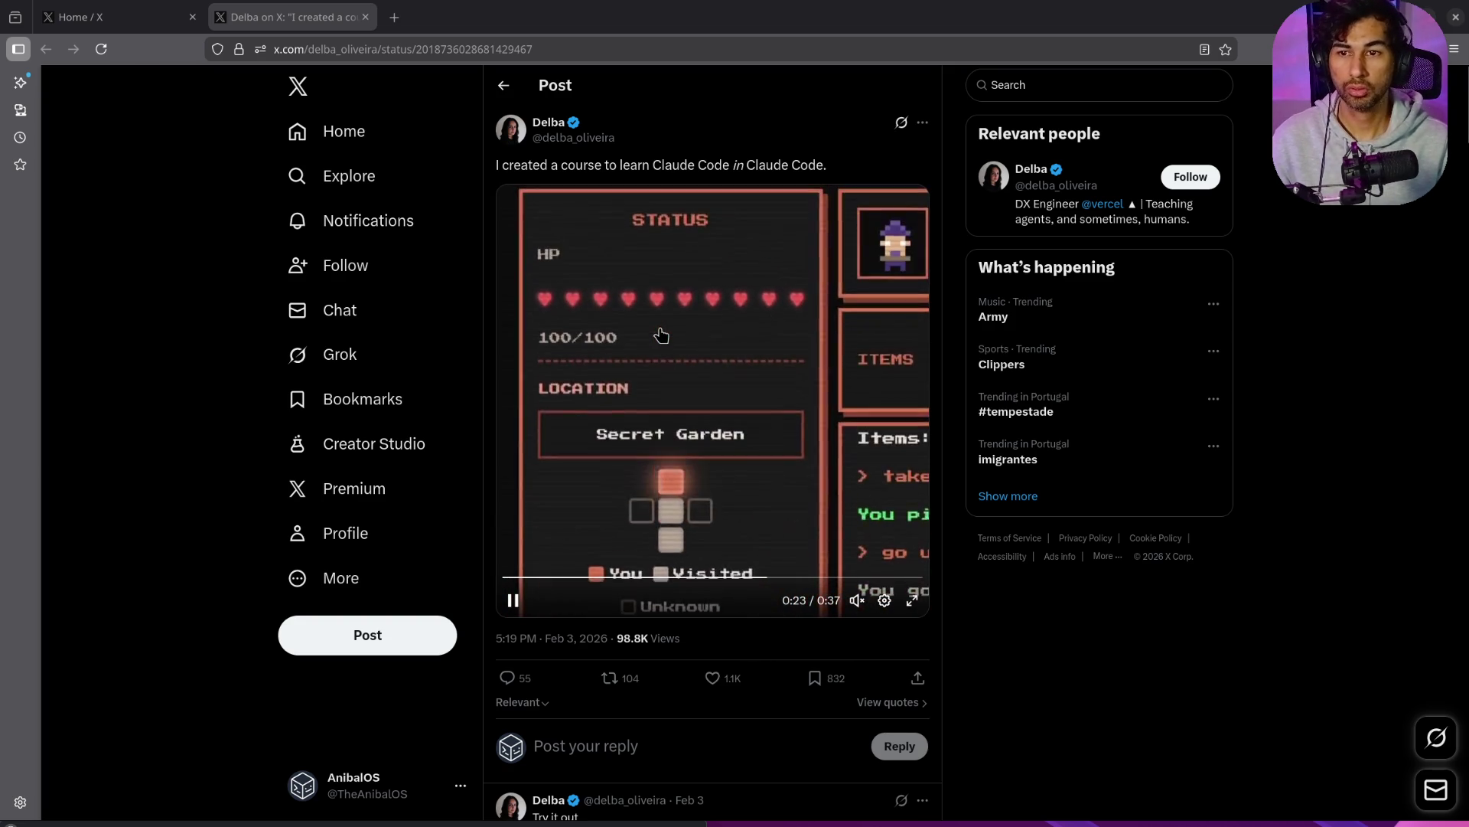
left_click(531, 580)
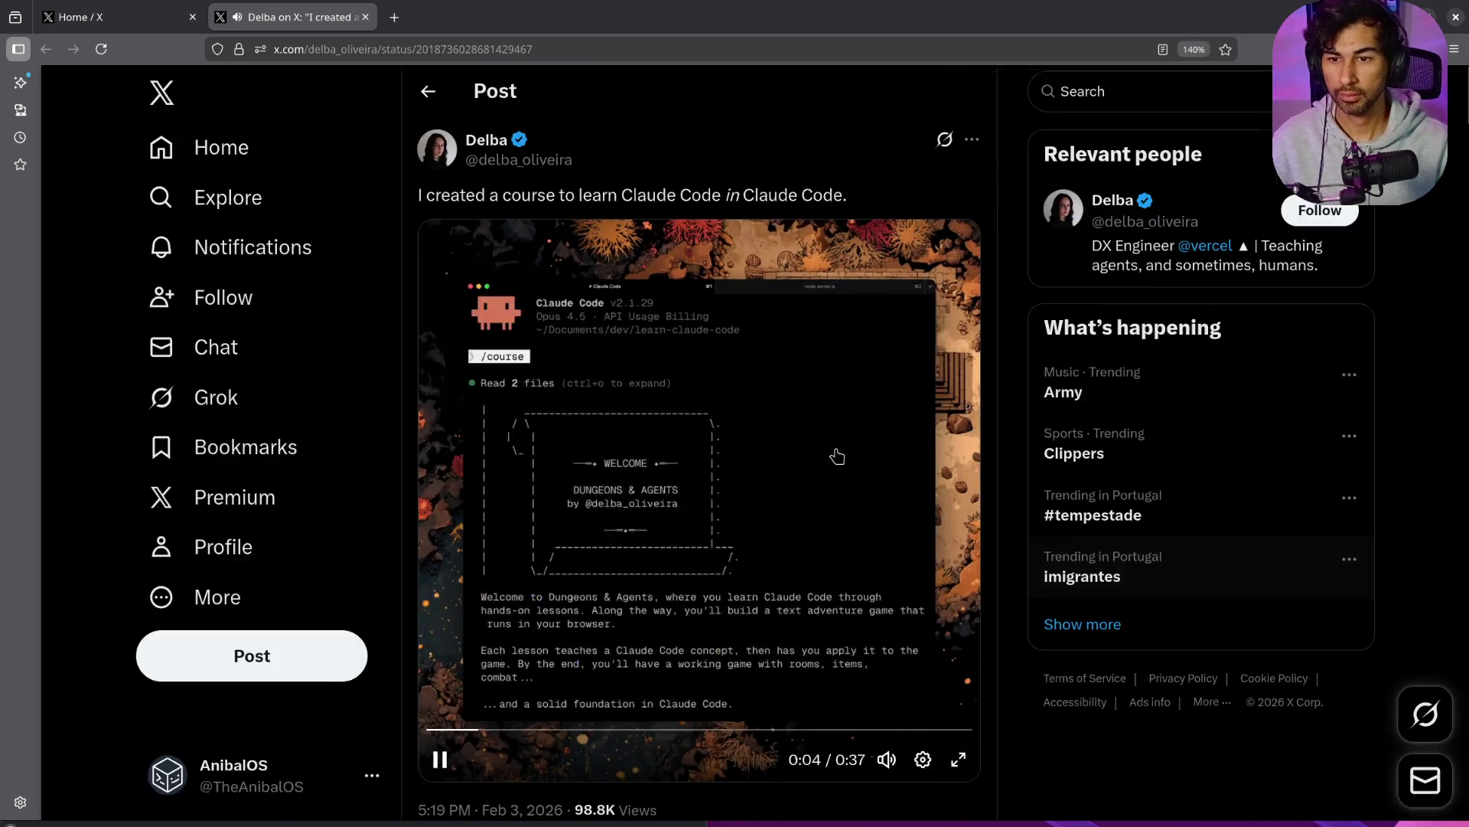
scroll(837, 456, "up", 5, "ctrl")
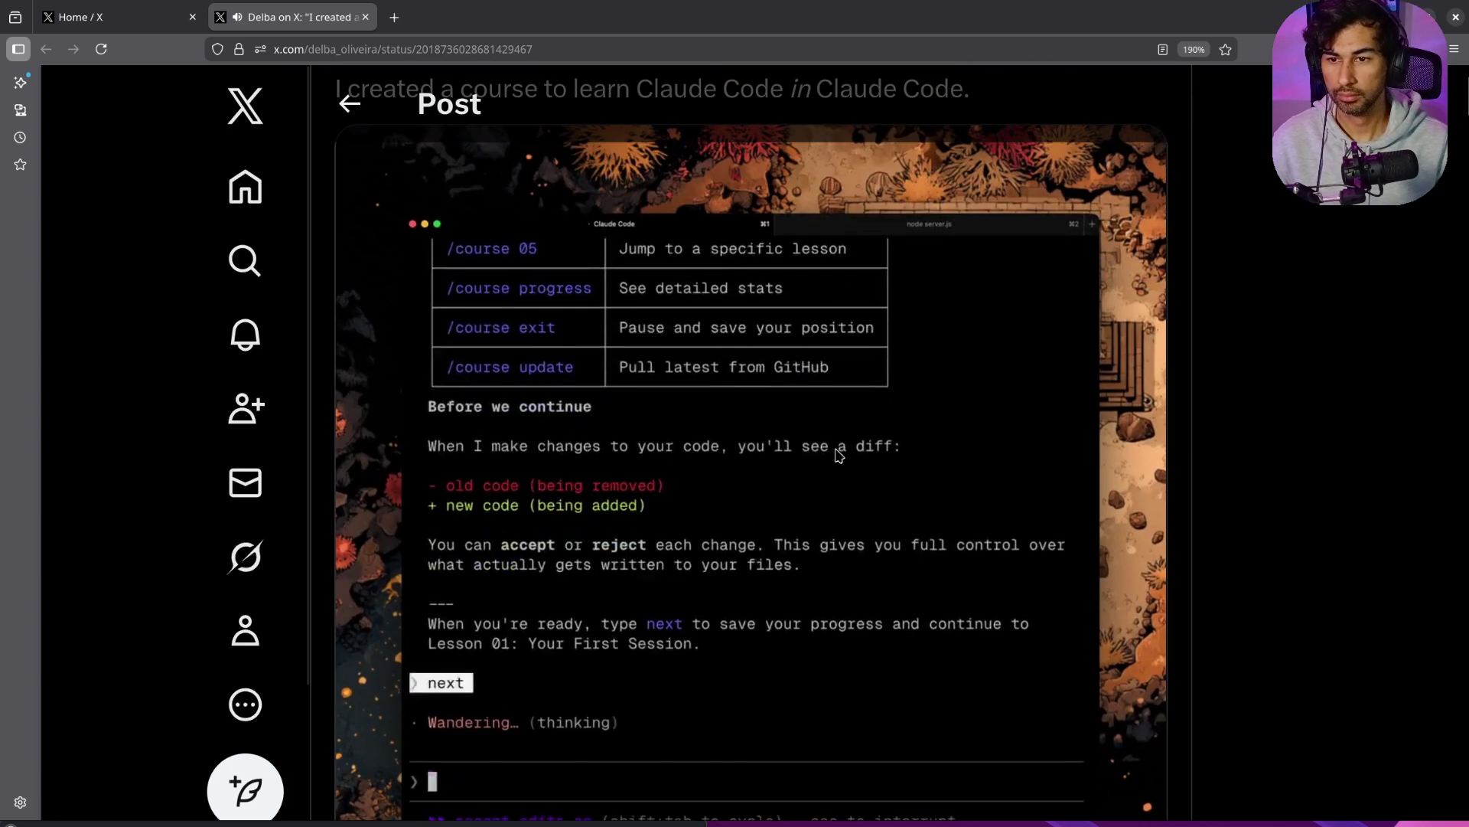
scroll(838, 456, "down", 2, "ctrl")
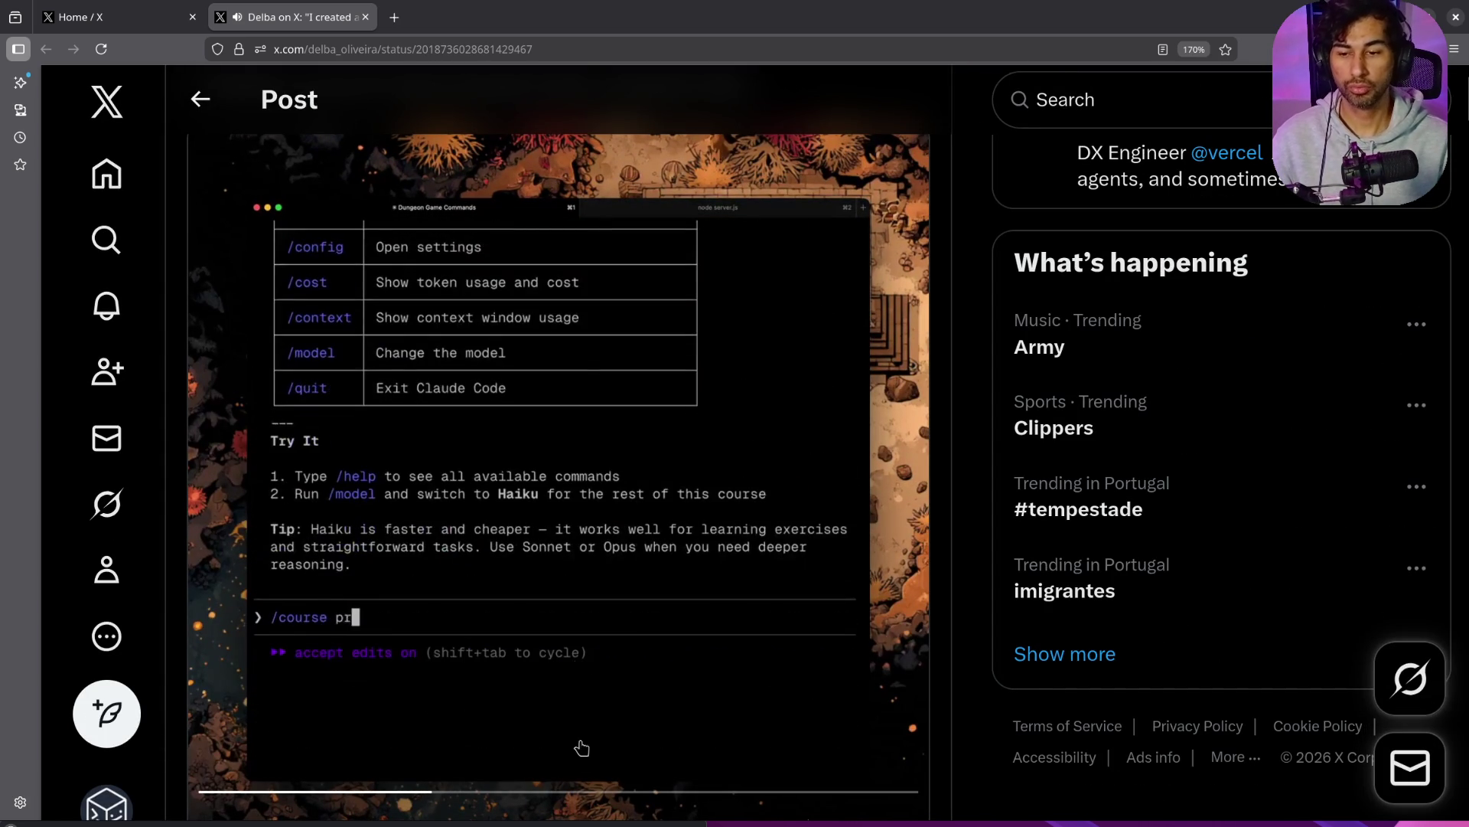
scroll(623, 623, "down", 1)
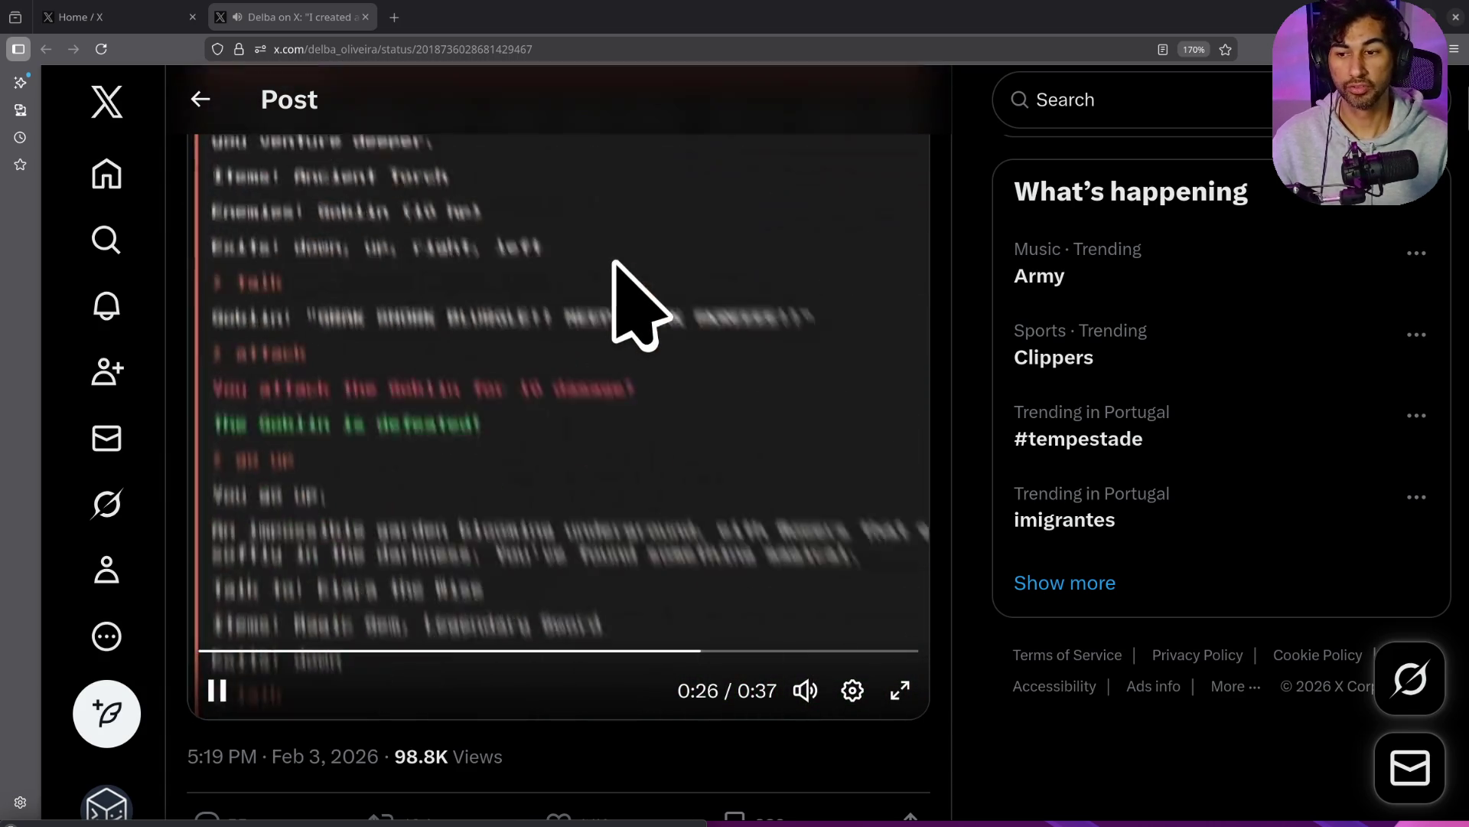
scroll(610, 290, "up", 2)
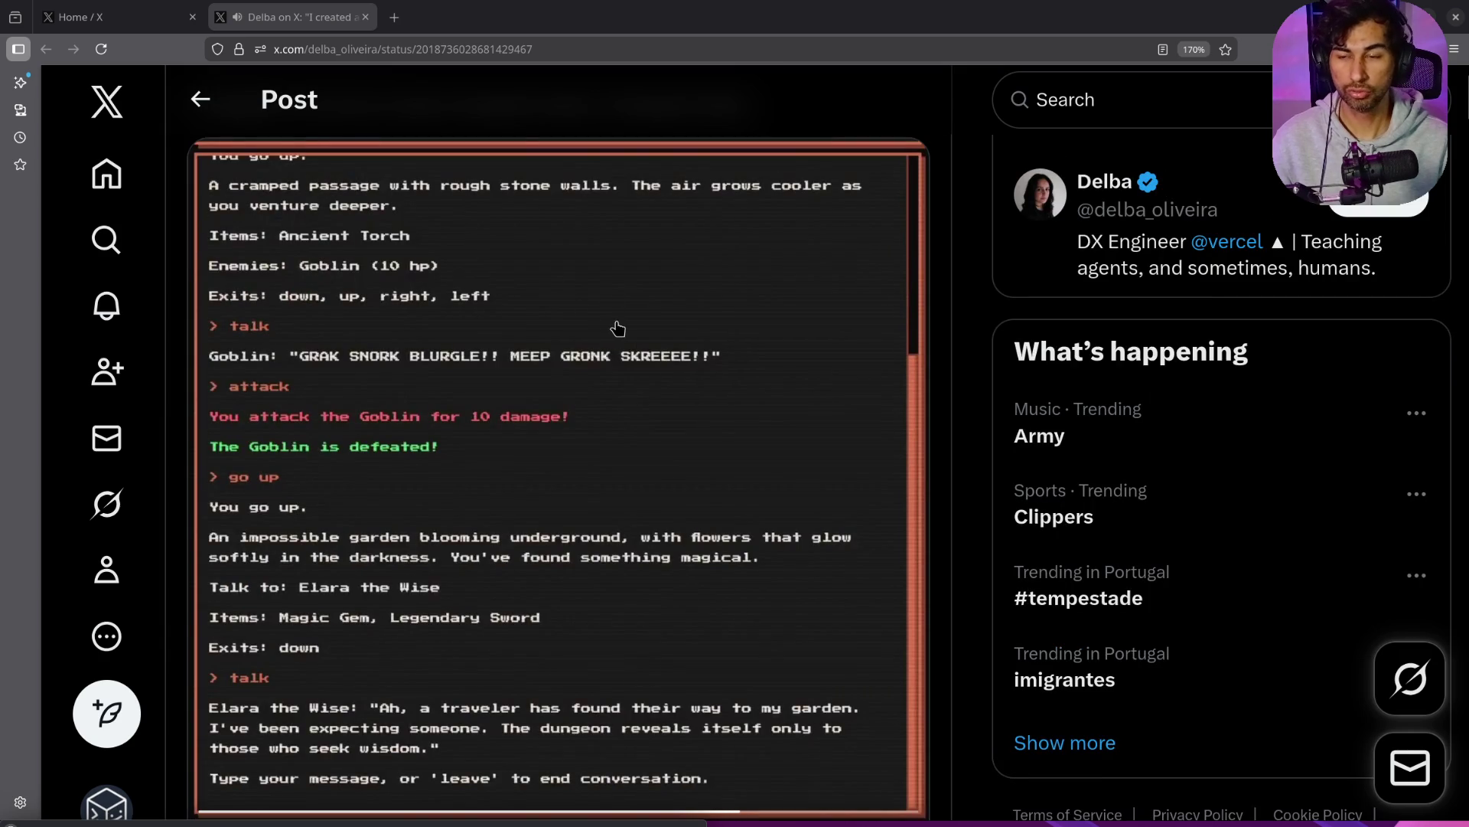
Step: Zoom the page out to 130%, watch the video to 0:22, and close the post tab
key("ctrl+minus")
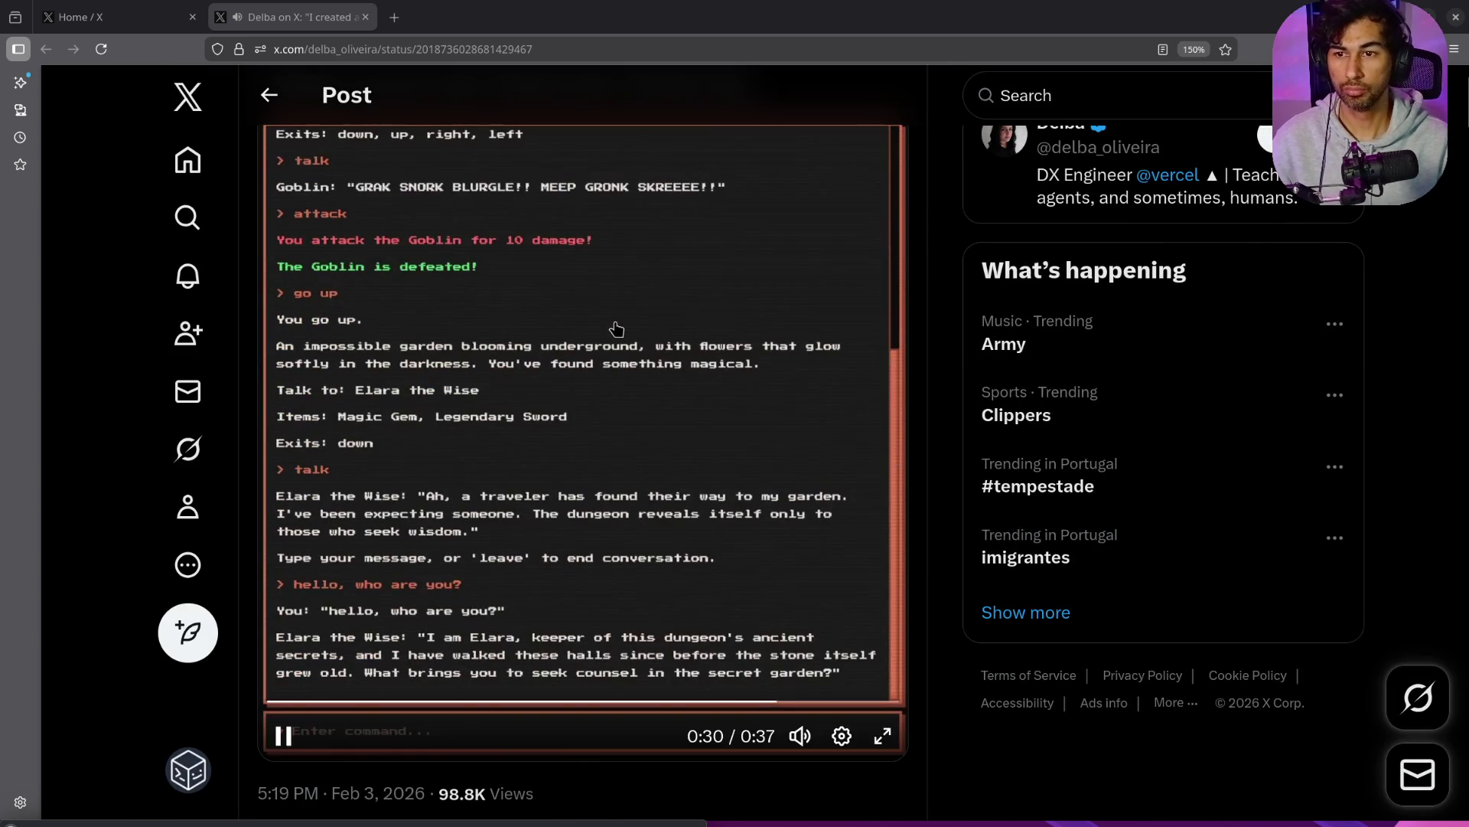
key("ctrl+minus")
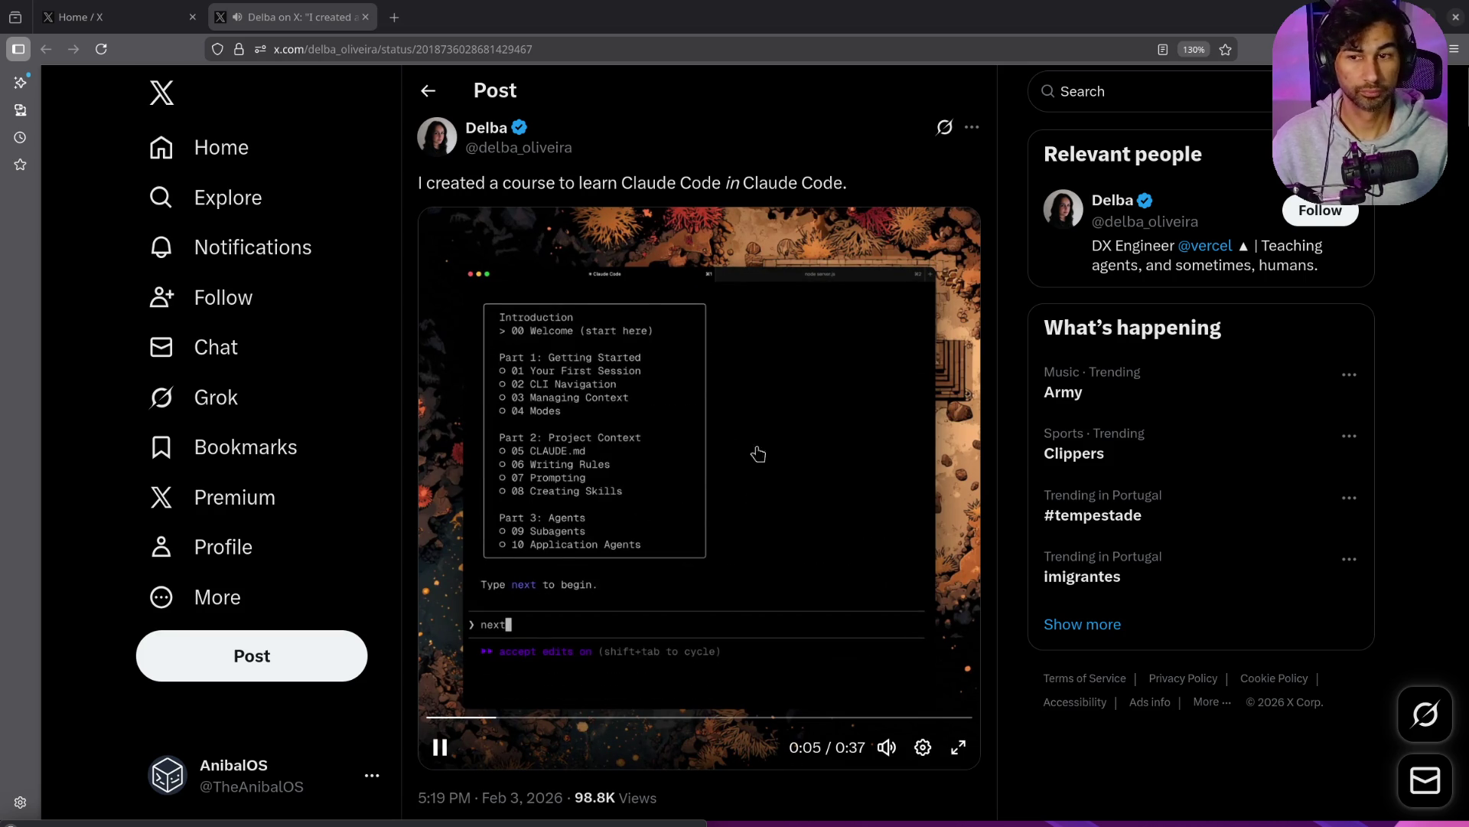
left_click(705, 717)
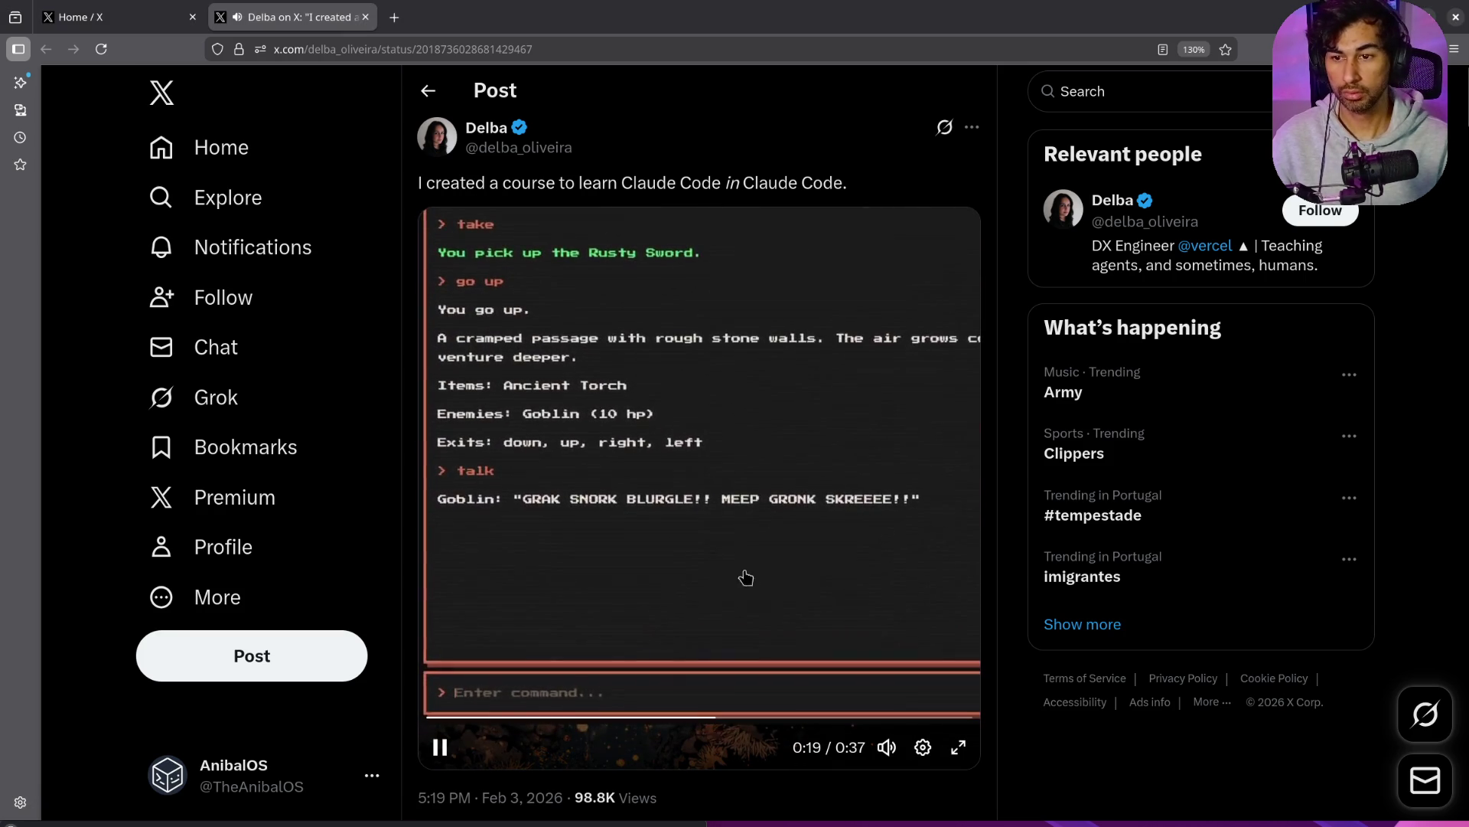
left_click(601, 458)
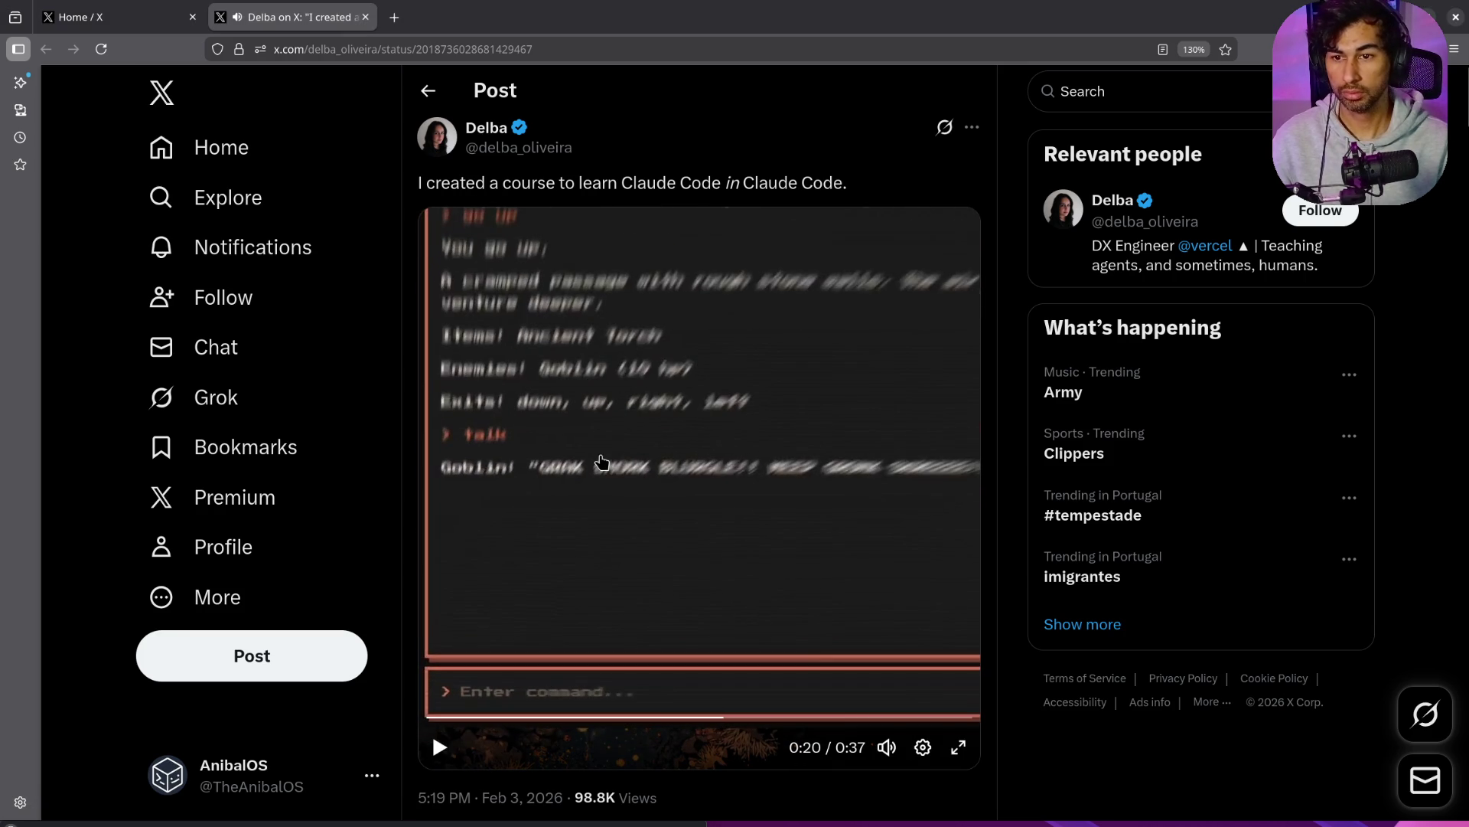
left_click(601, 460)
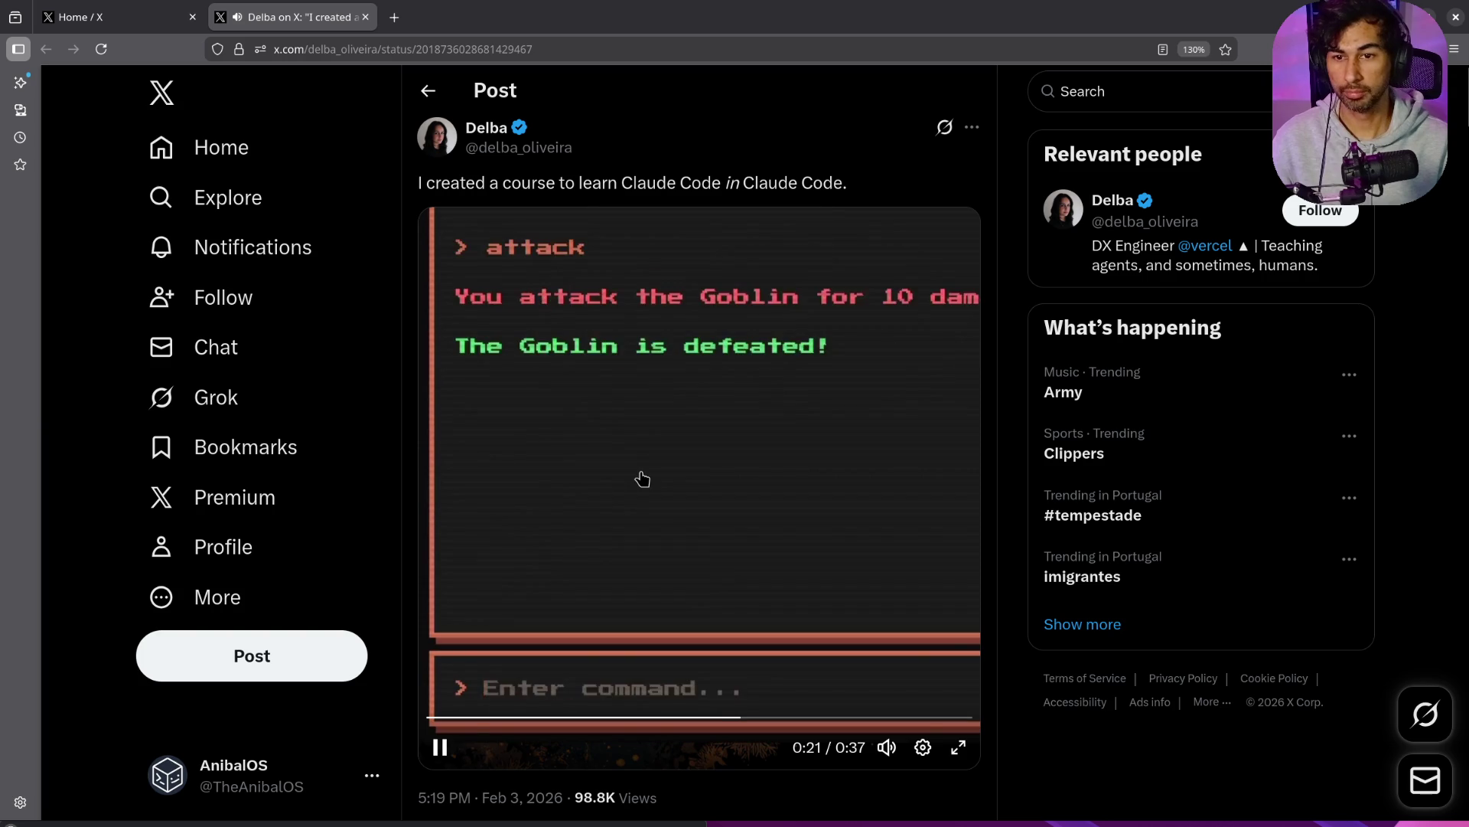
left_click(642, 479)
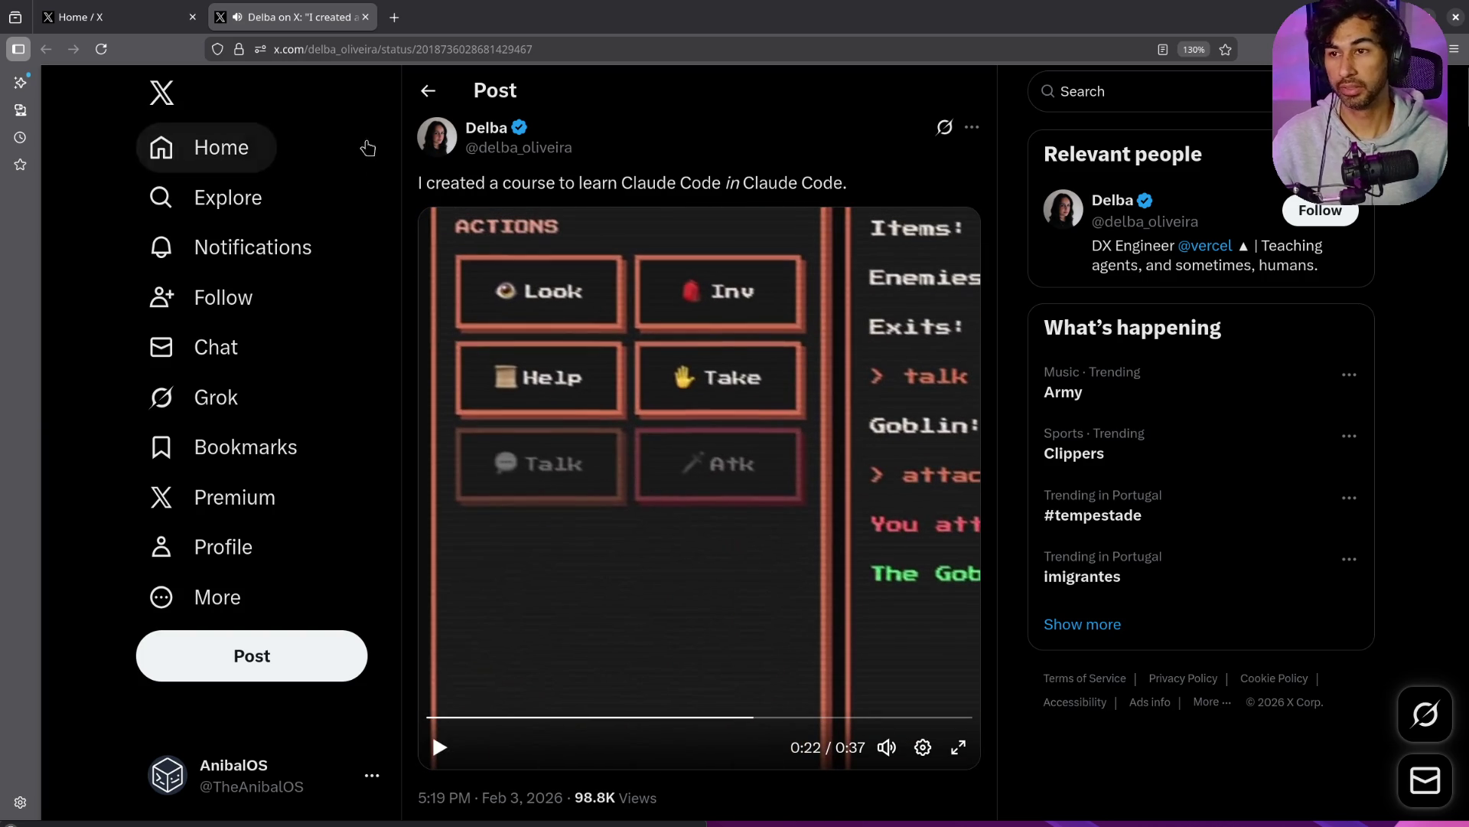
middle_click(312, 29)
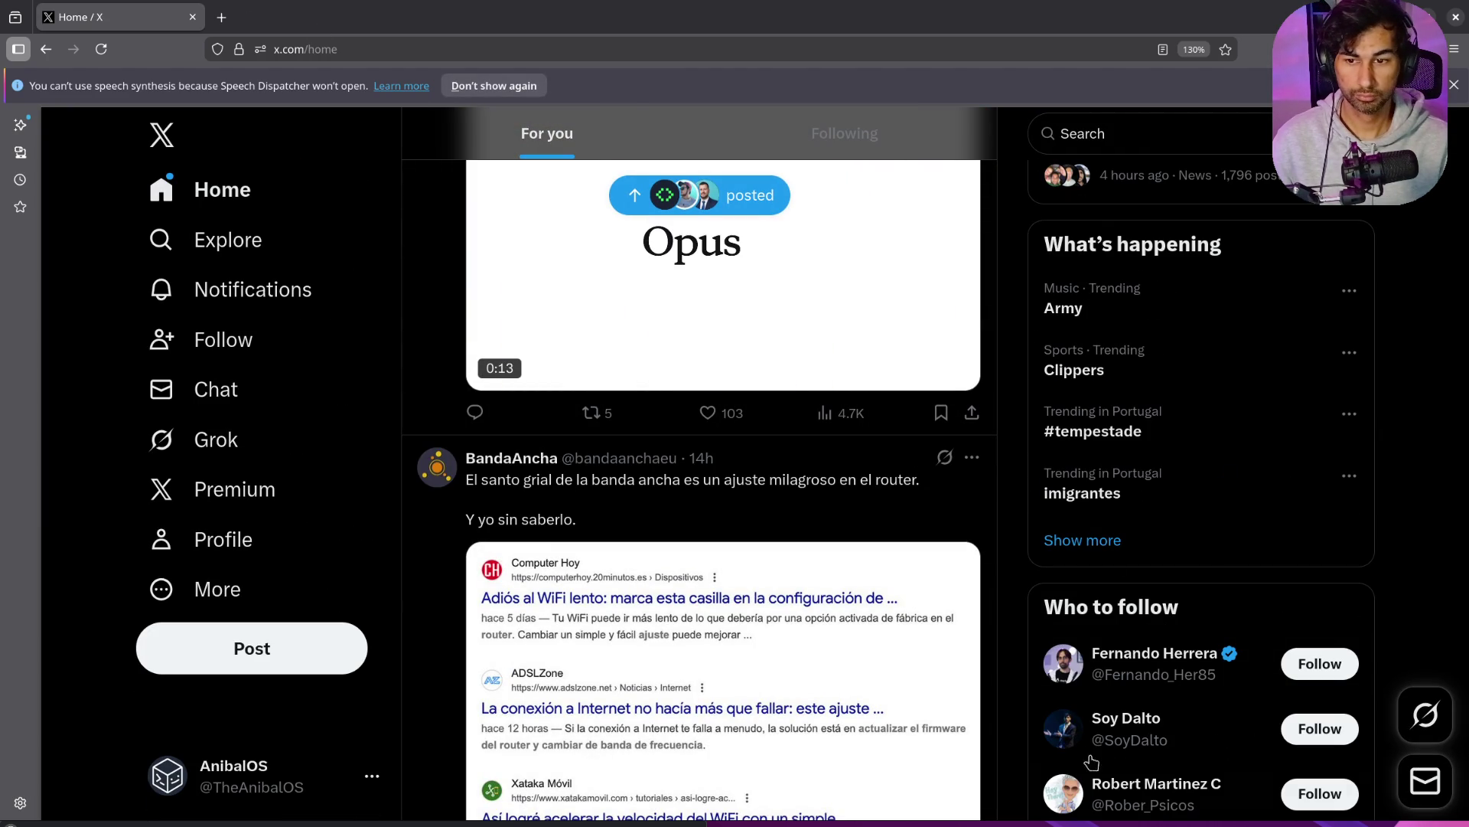
Step: Open Codely's 'Software Architecture is more important now than ever' article, then Google 'codely' in a new tab
left_click(688, 730)
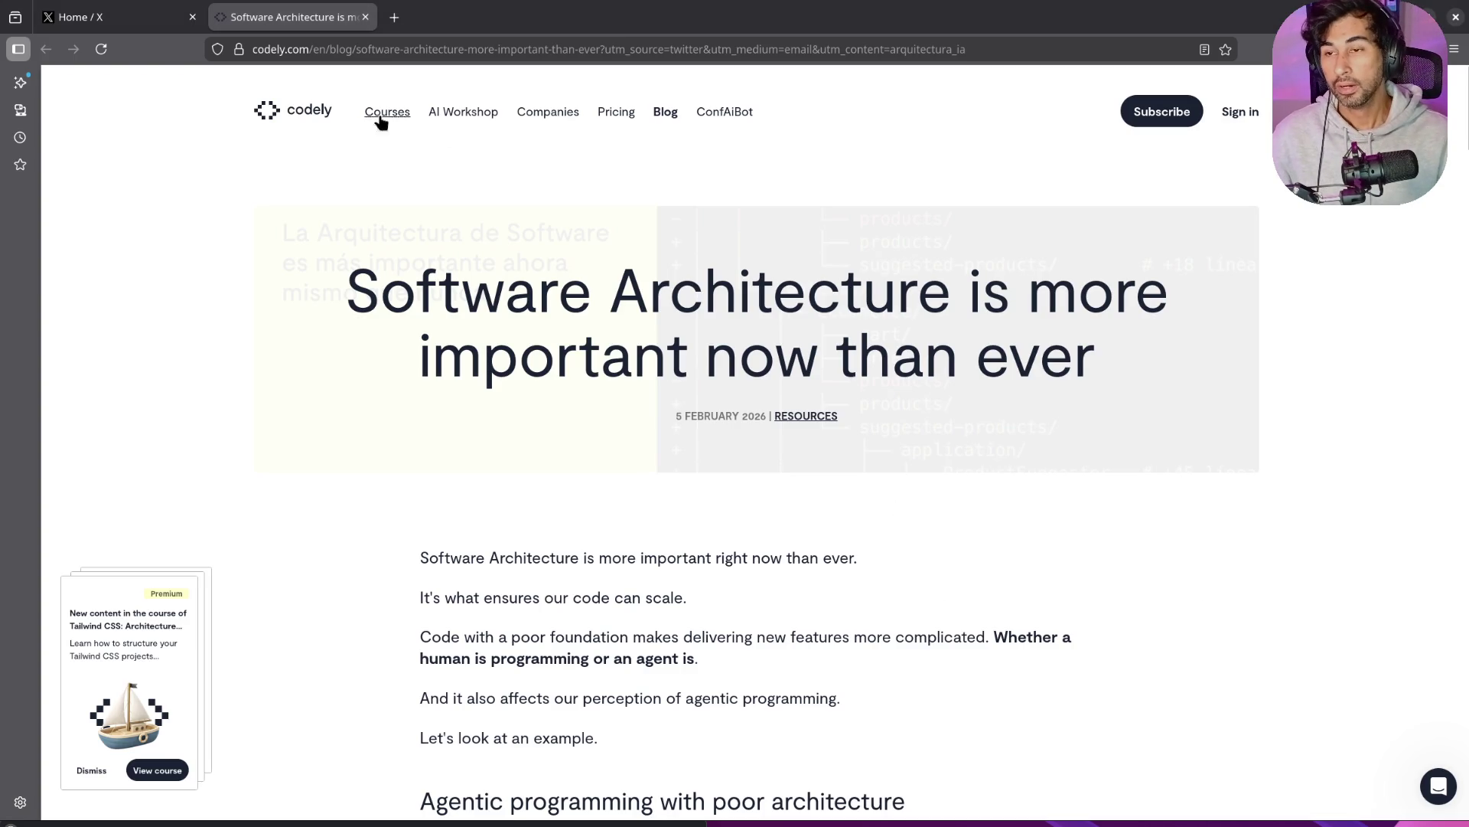
left_click(394, 18)
type("codel")
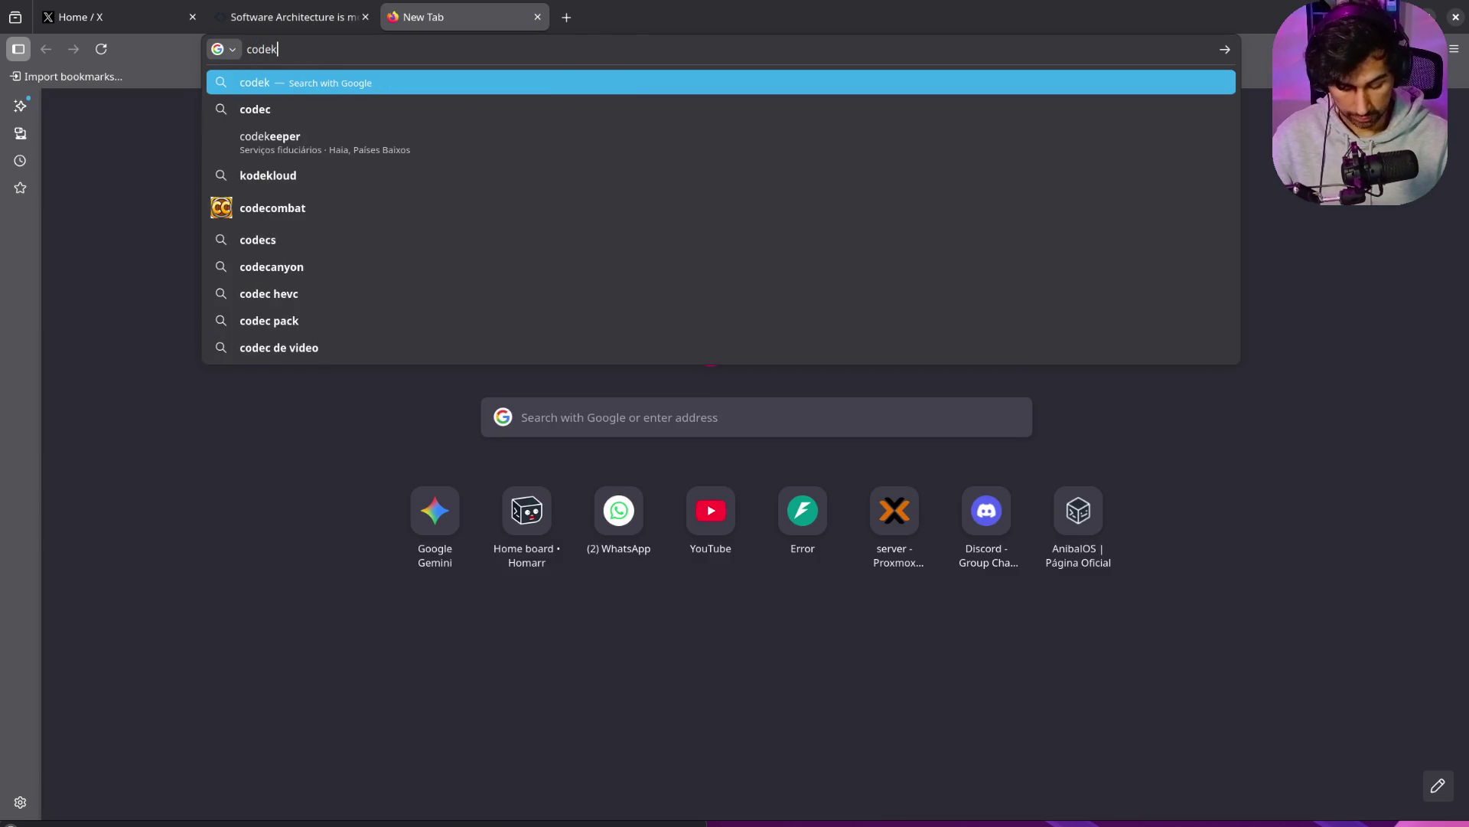
type("y")
key("Return")
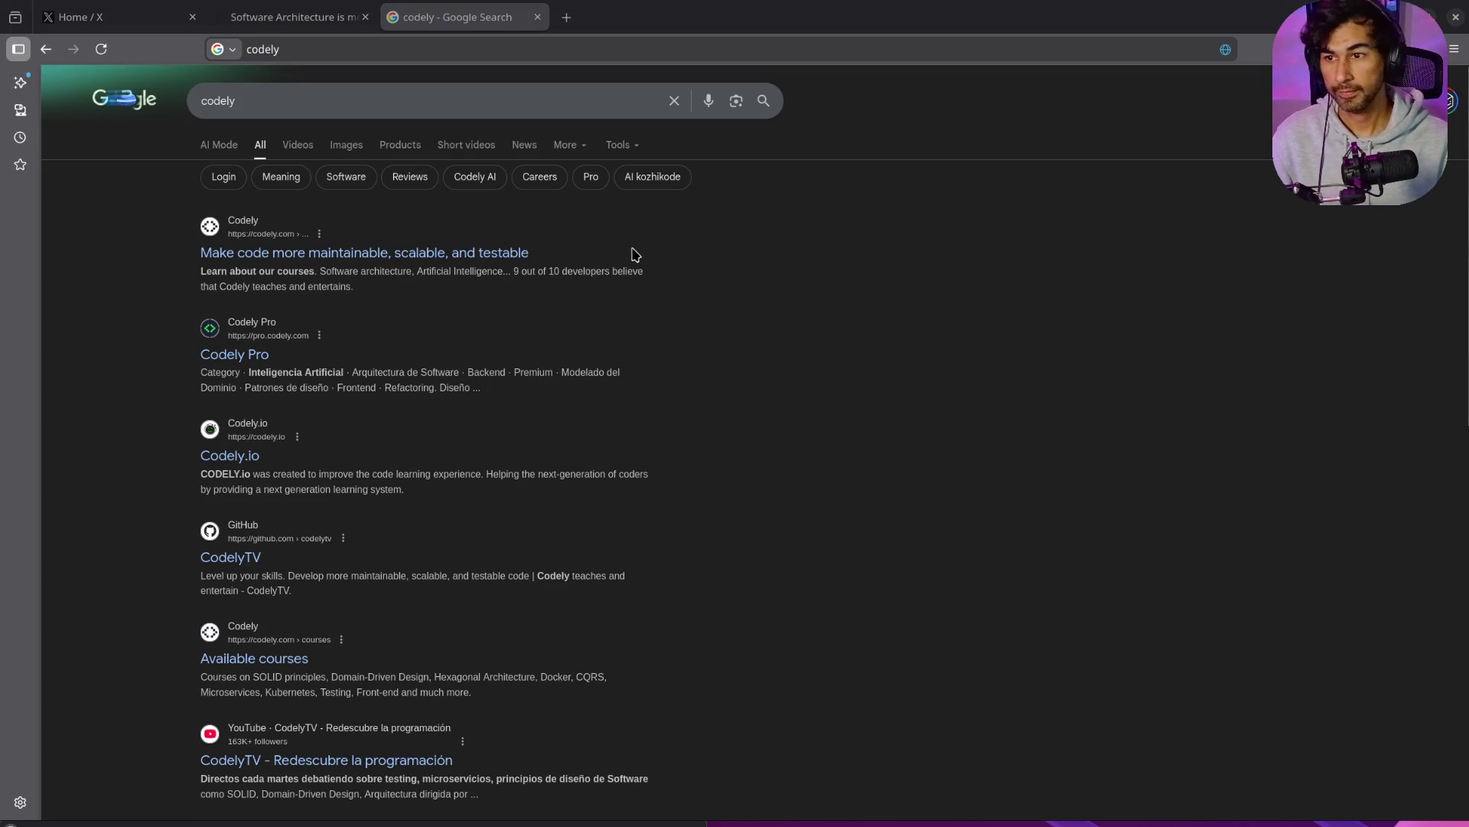
Step: Visit the Codely.io result, go back, browse the Codely Pro course library, then close its tab
left_click(242, 455)
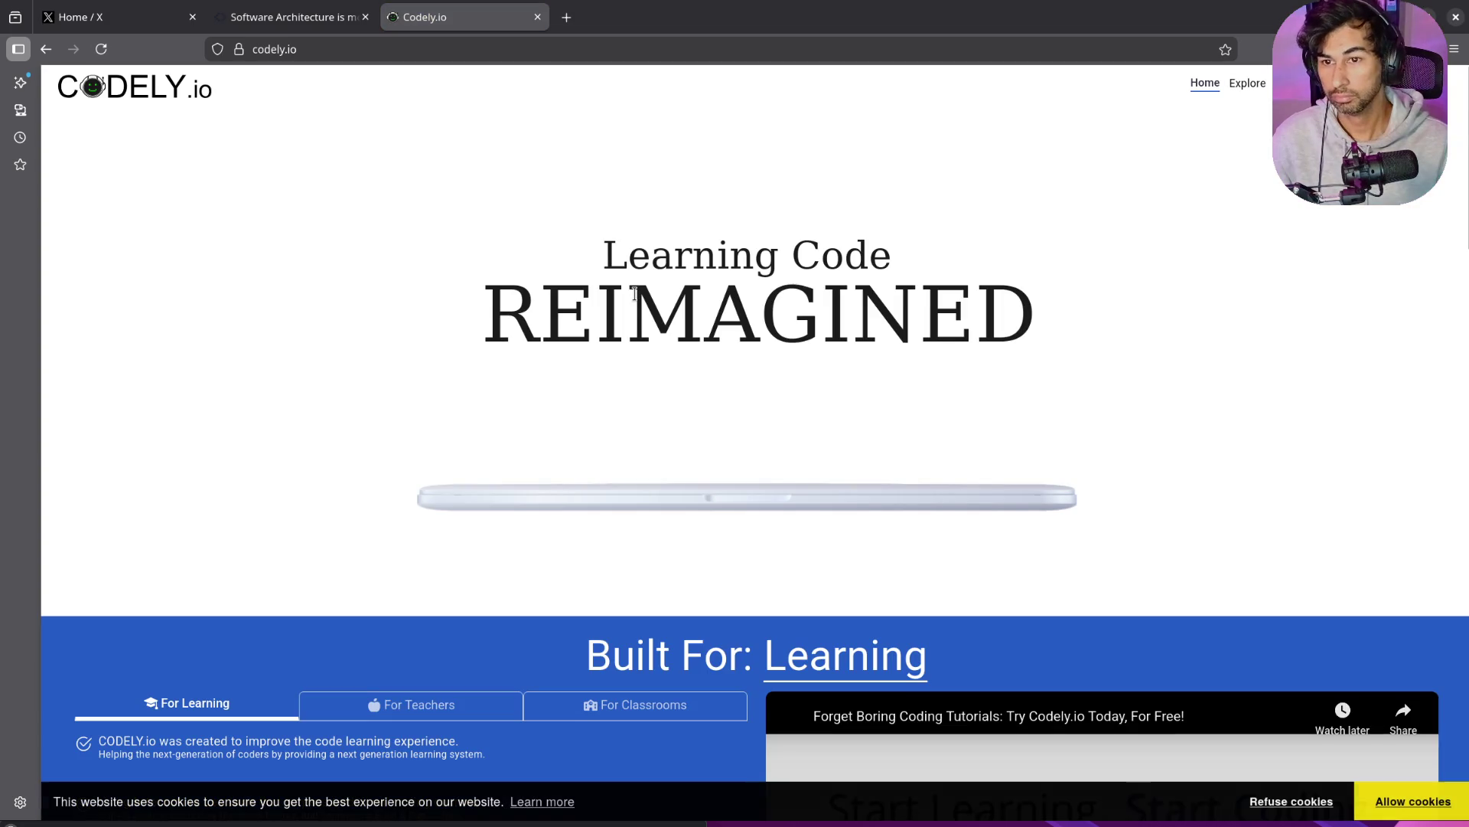
key("alt+Left")
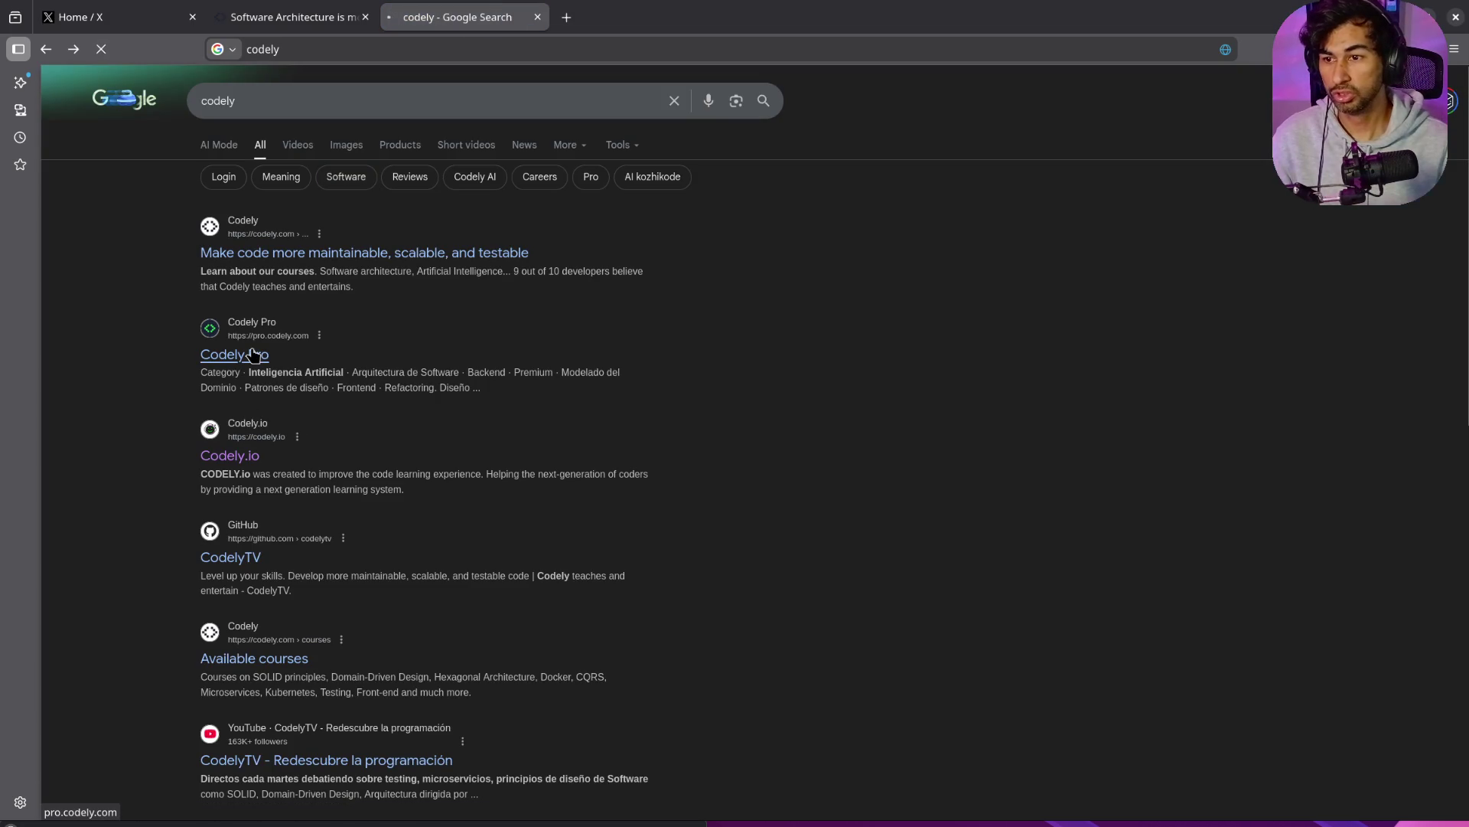
left_click(255, 354)
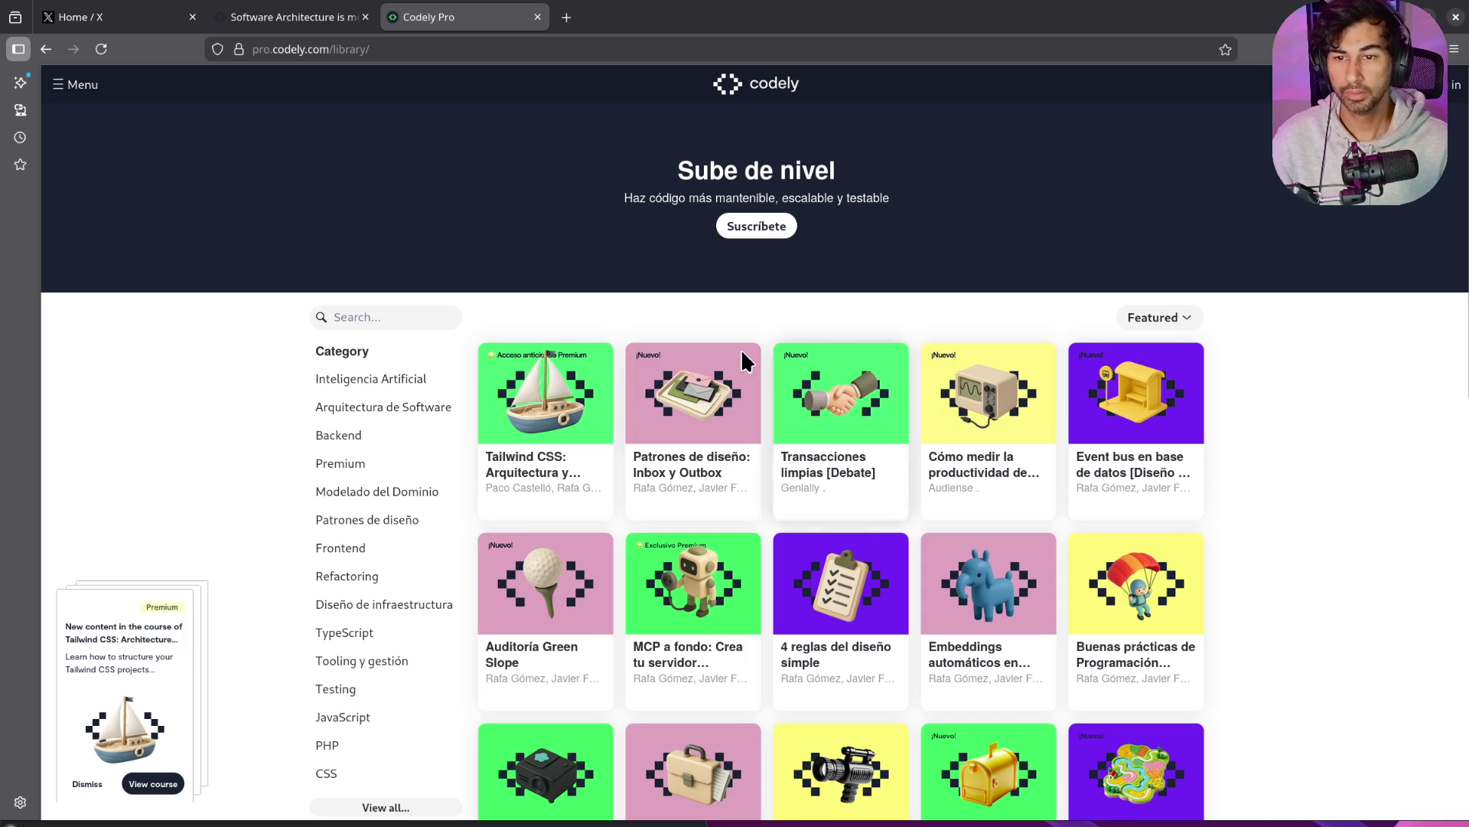
scroll(858, 543, "down", 10)
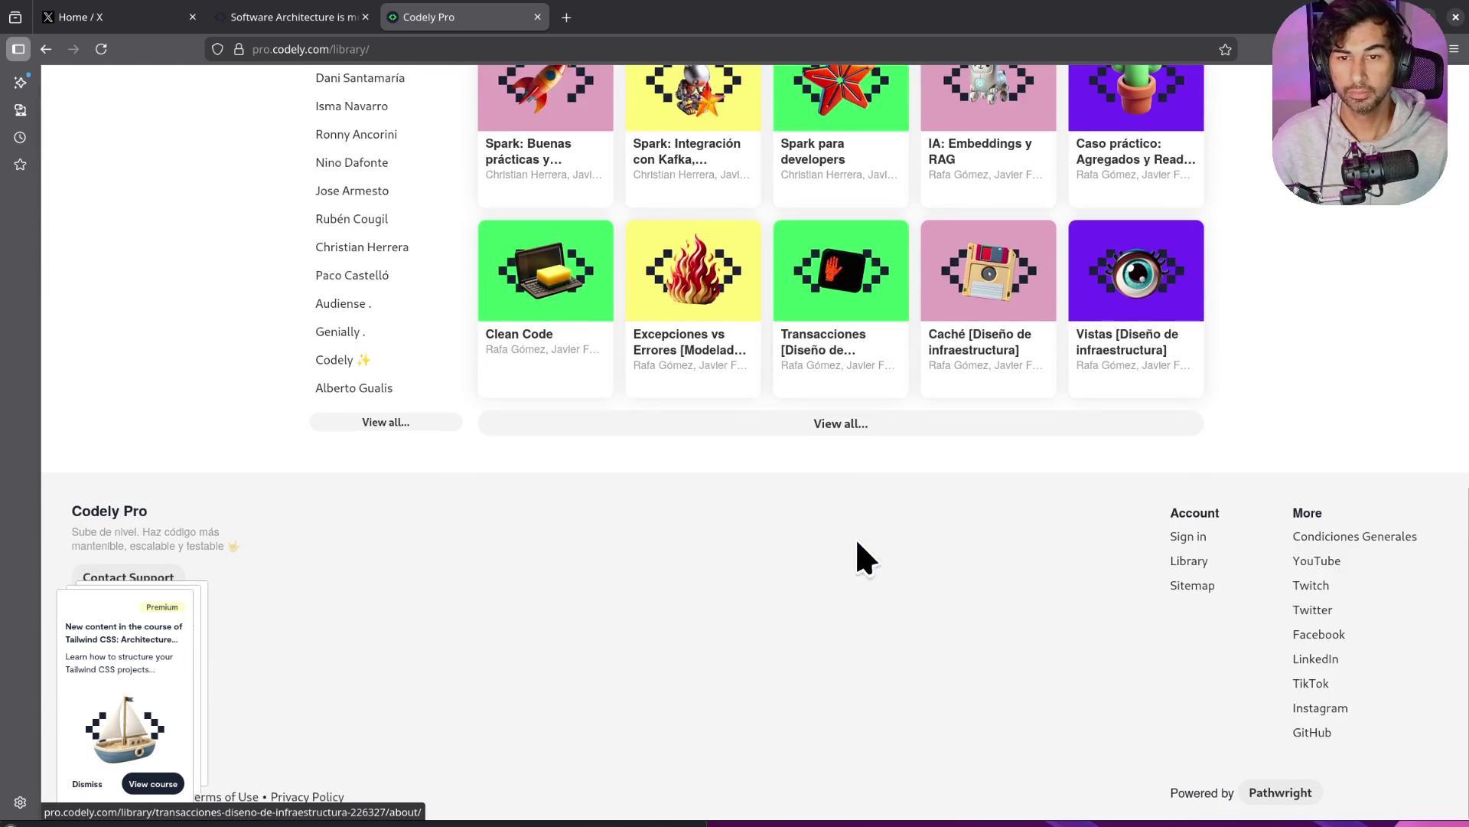
scroll(860, 558, "up", 10)
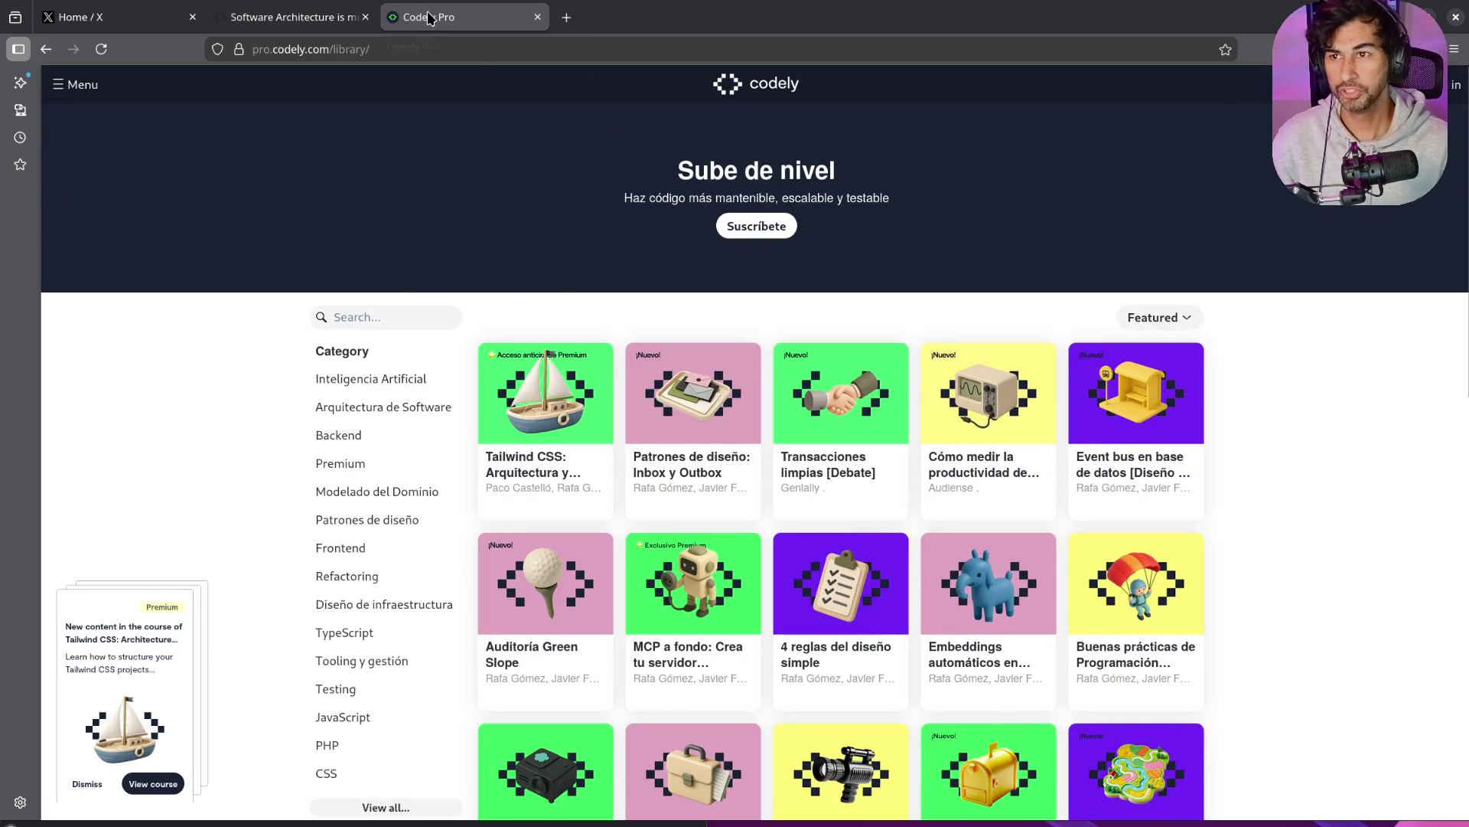
middle_click(431, 19)
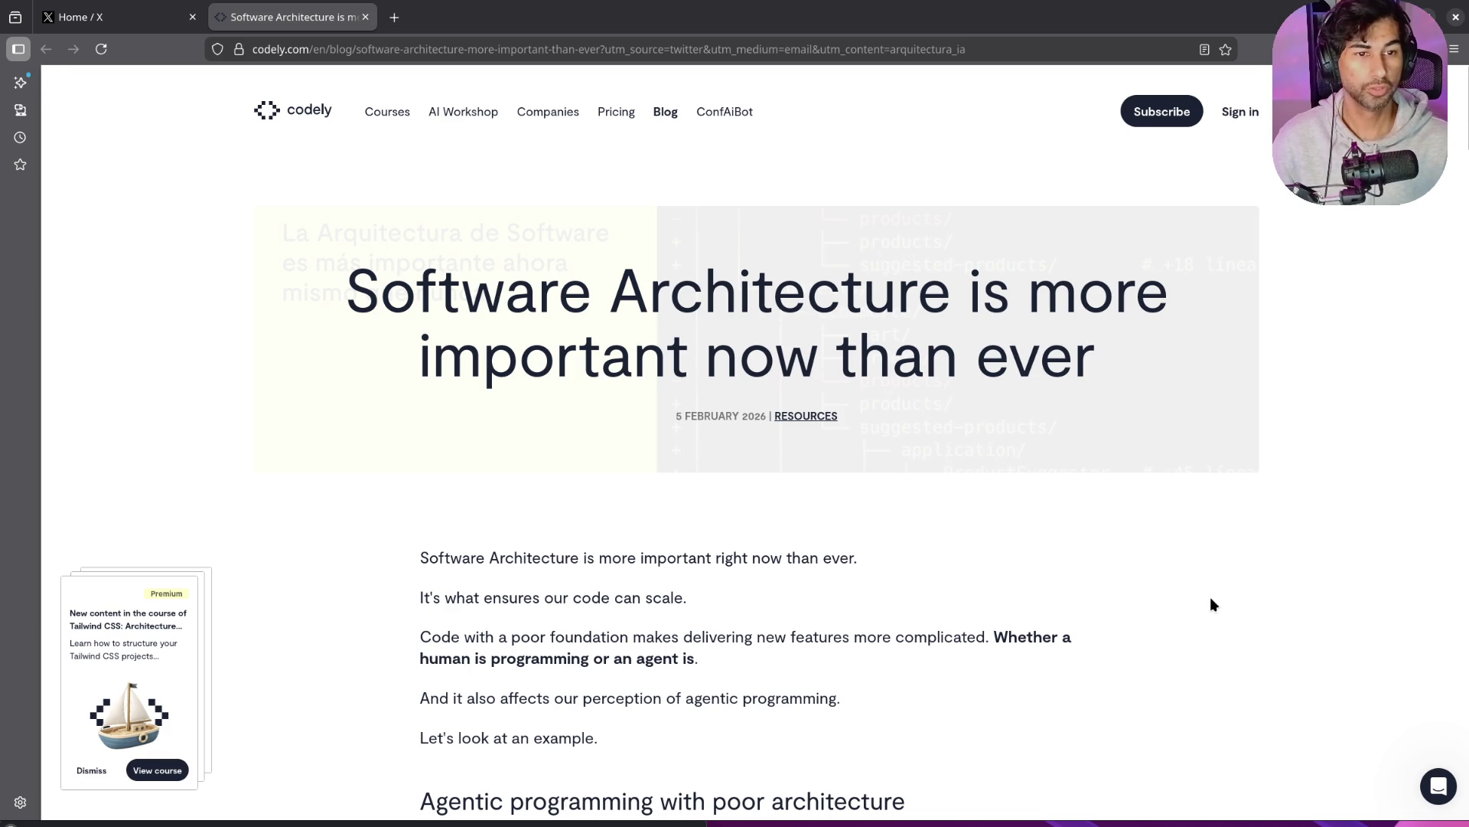
Step: Load youtube.com in a new browser tab
left_click(395, 19)
key("ctrl+w")
left_click(396, 18)
type("tyou")
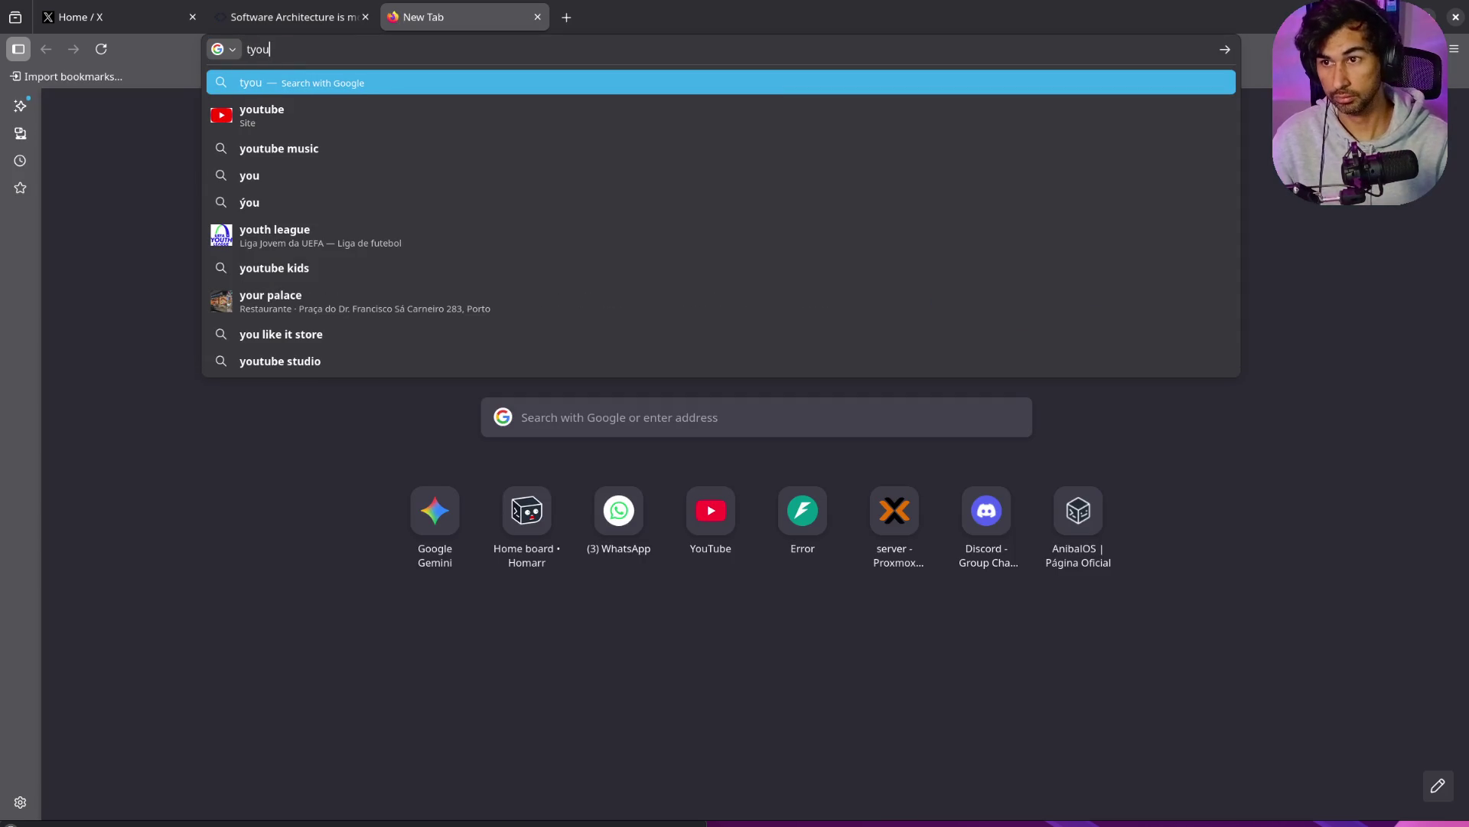
key("BackSpace")
key("BackSpace")
key("BackSpace")
type("you")
key("Return")
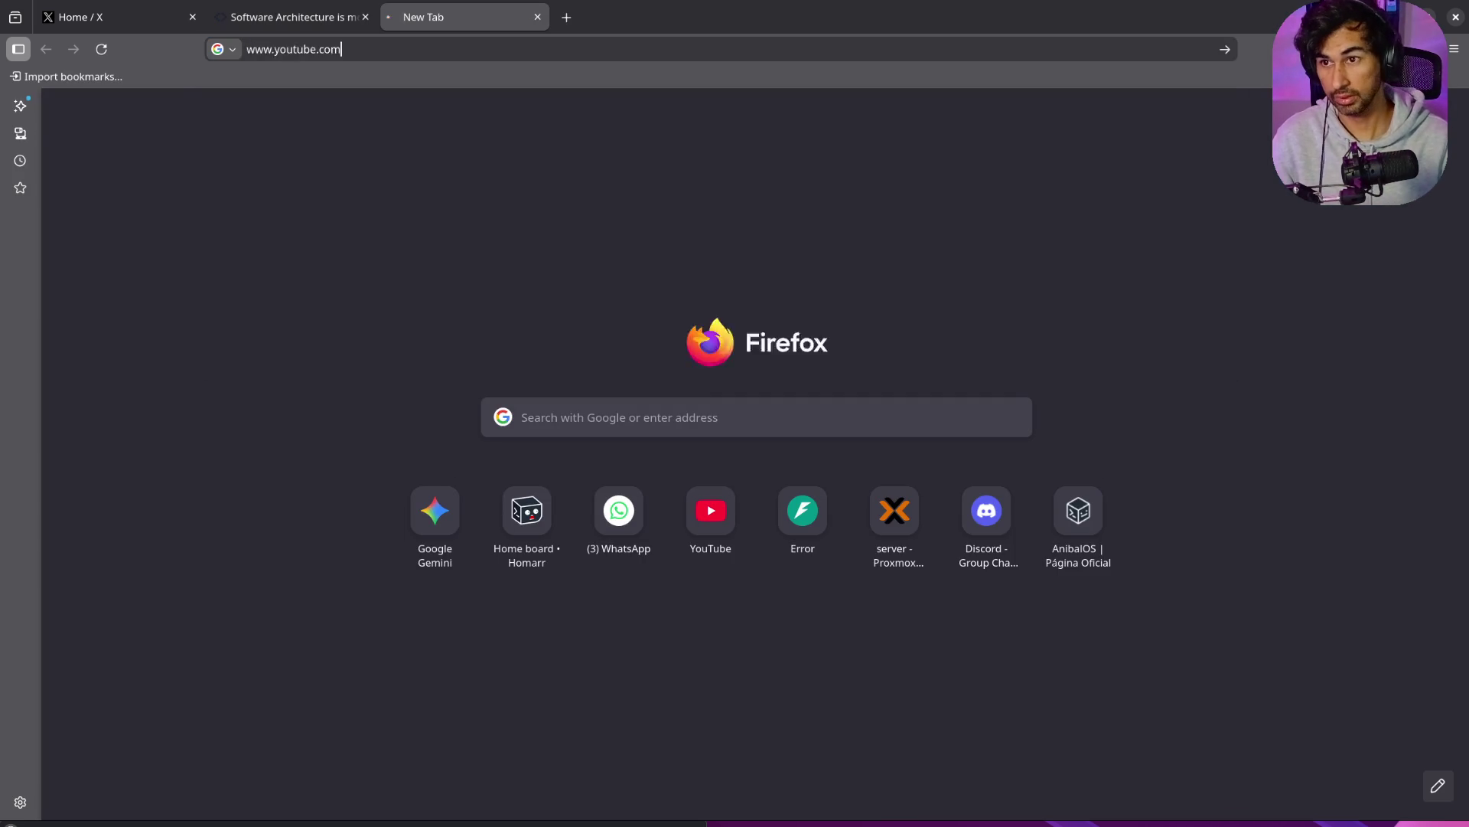
key("Return")
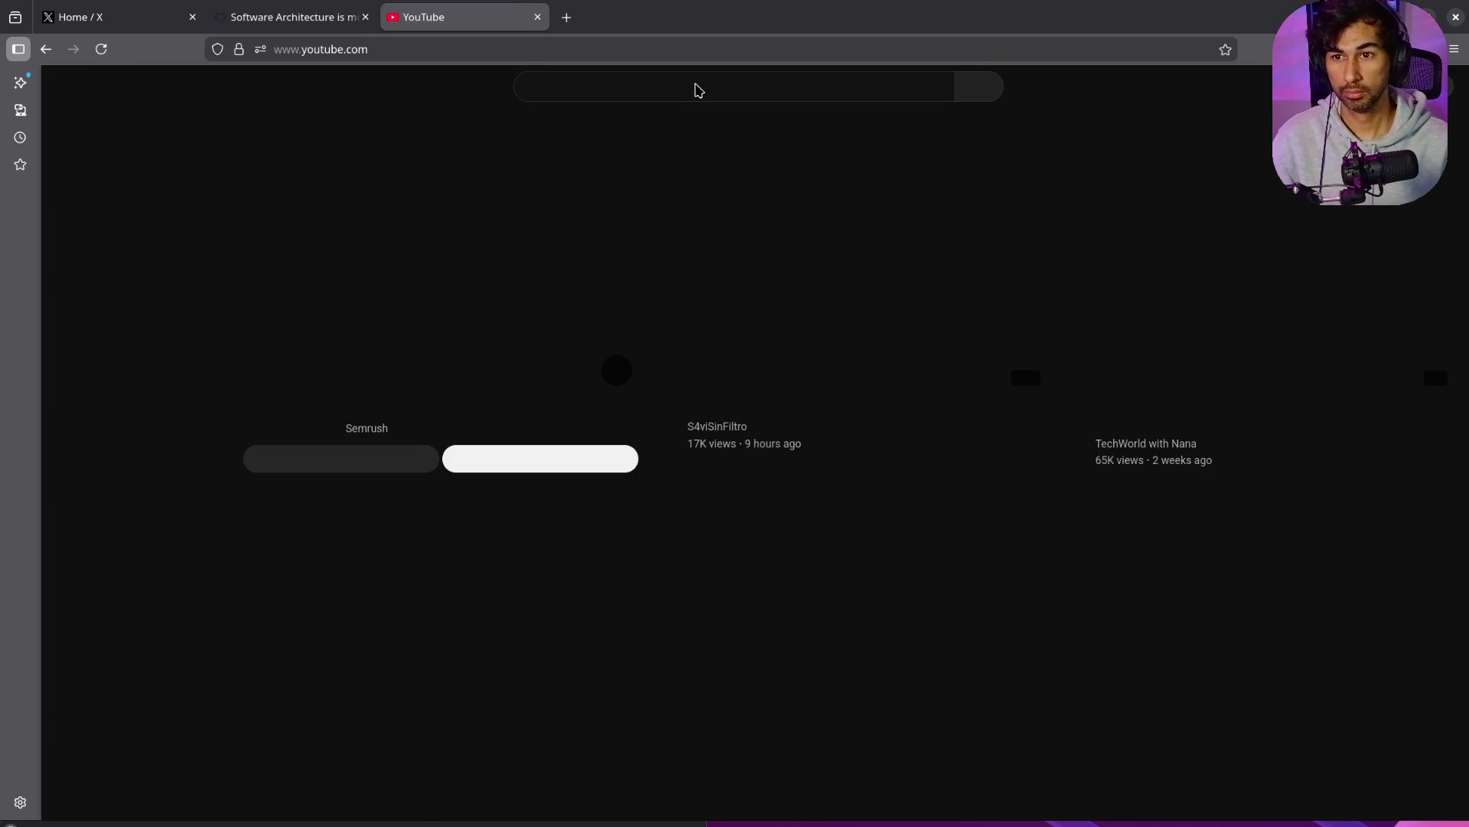
Step: Search YouTube for 'codely' and open the CodelyTV channel's Videos section
left_click(693, 89)
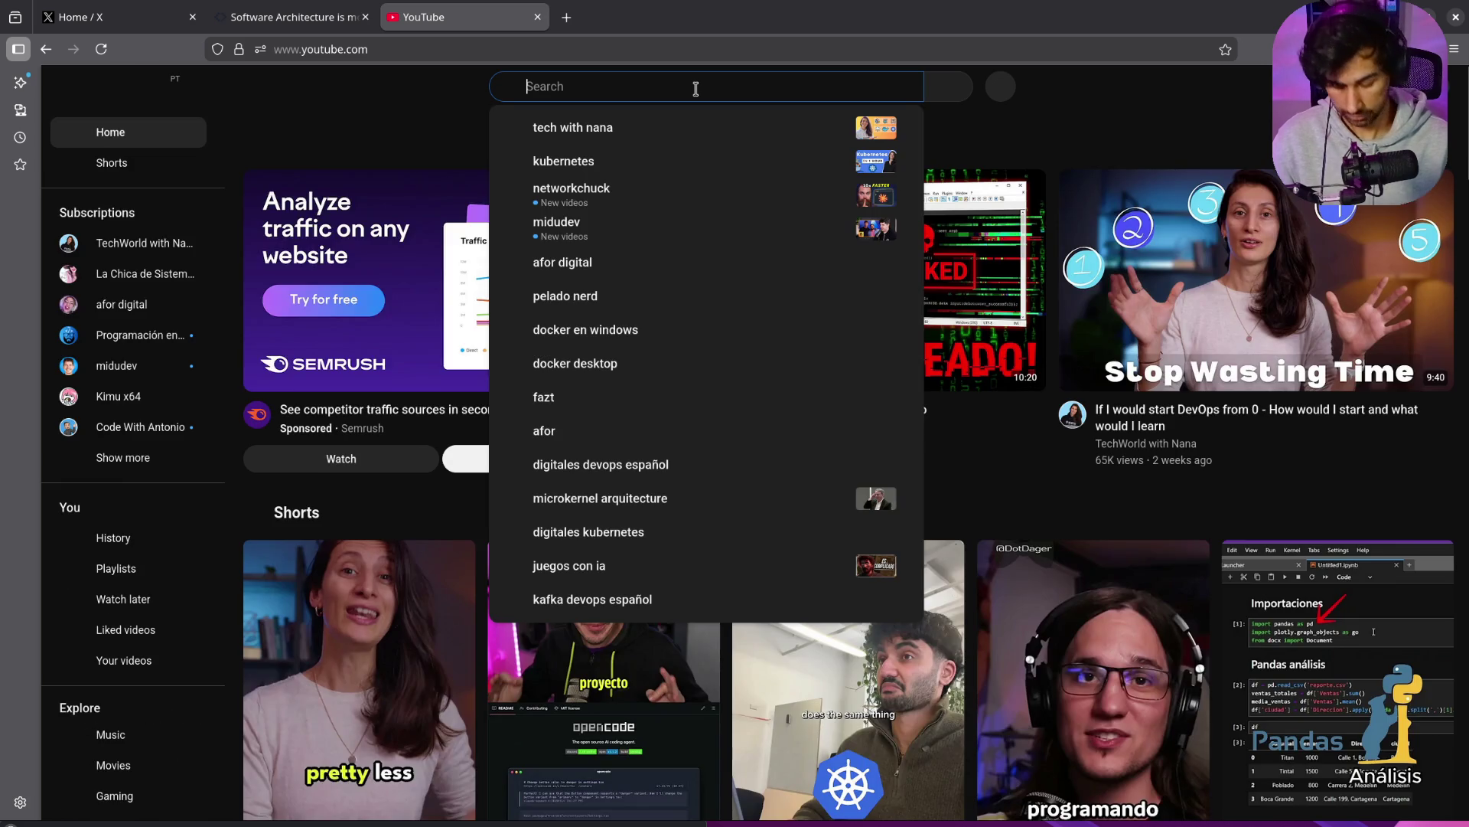
type("codely")
key("Return")
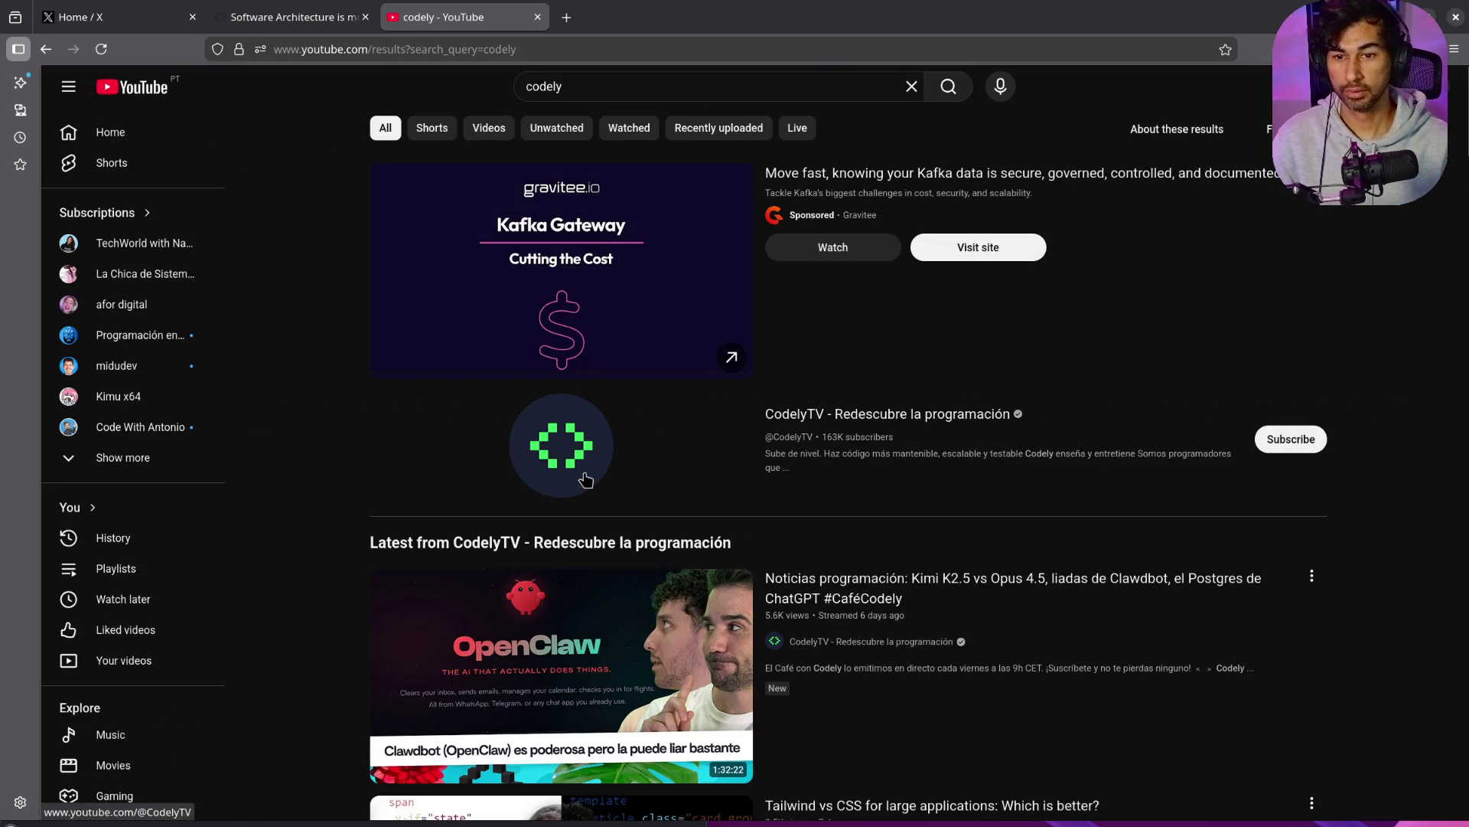
left_click(586, 479)
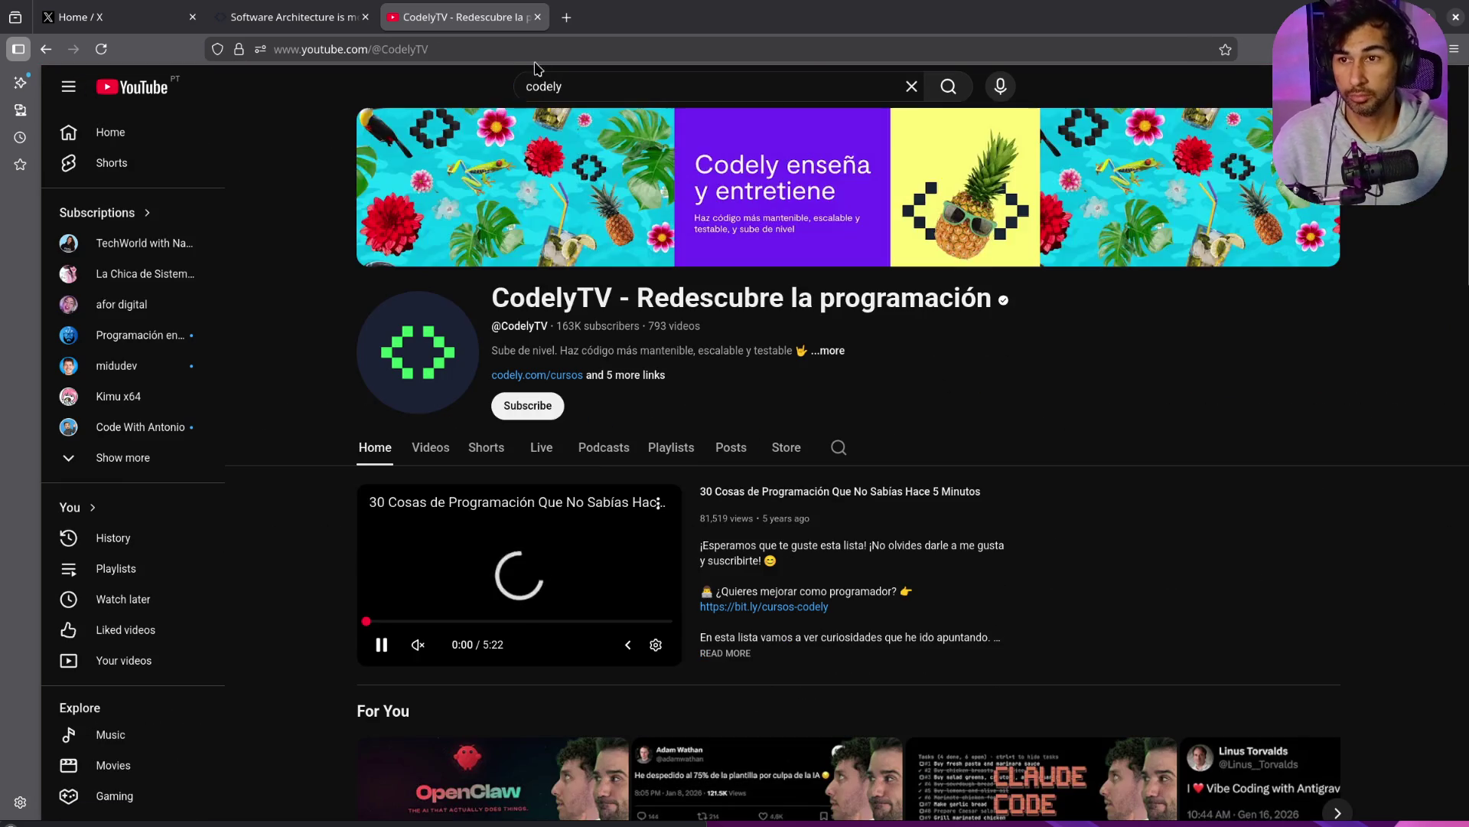
key("ctrl+l")
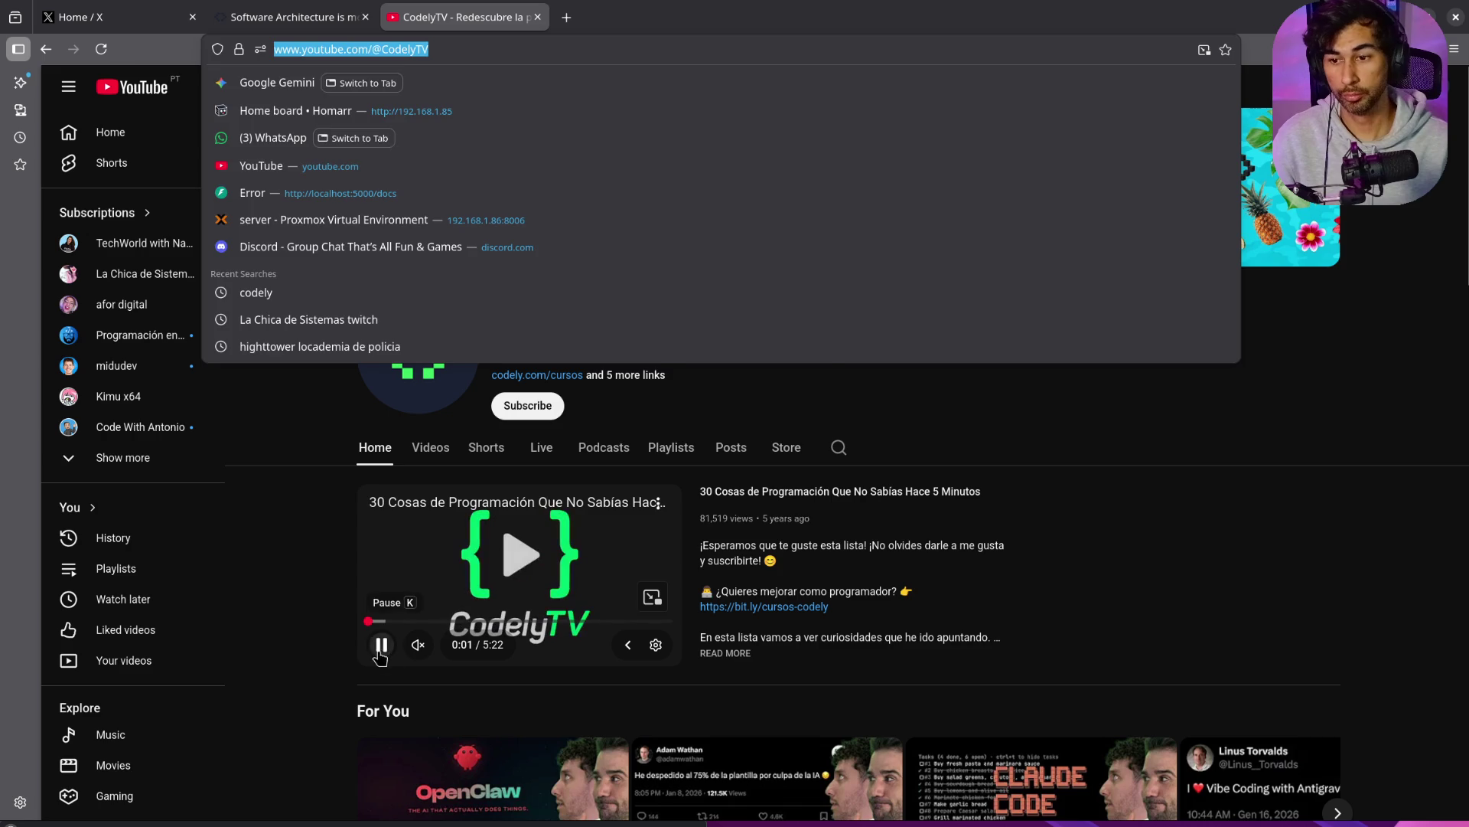
key("Escape")
left_click(432, 450)
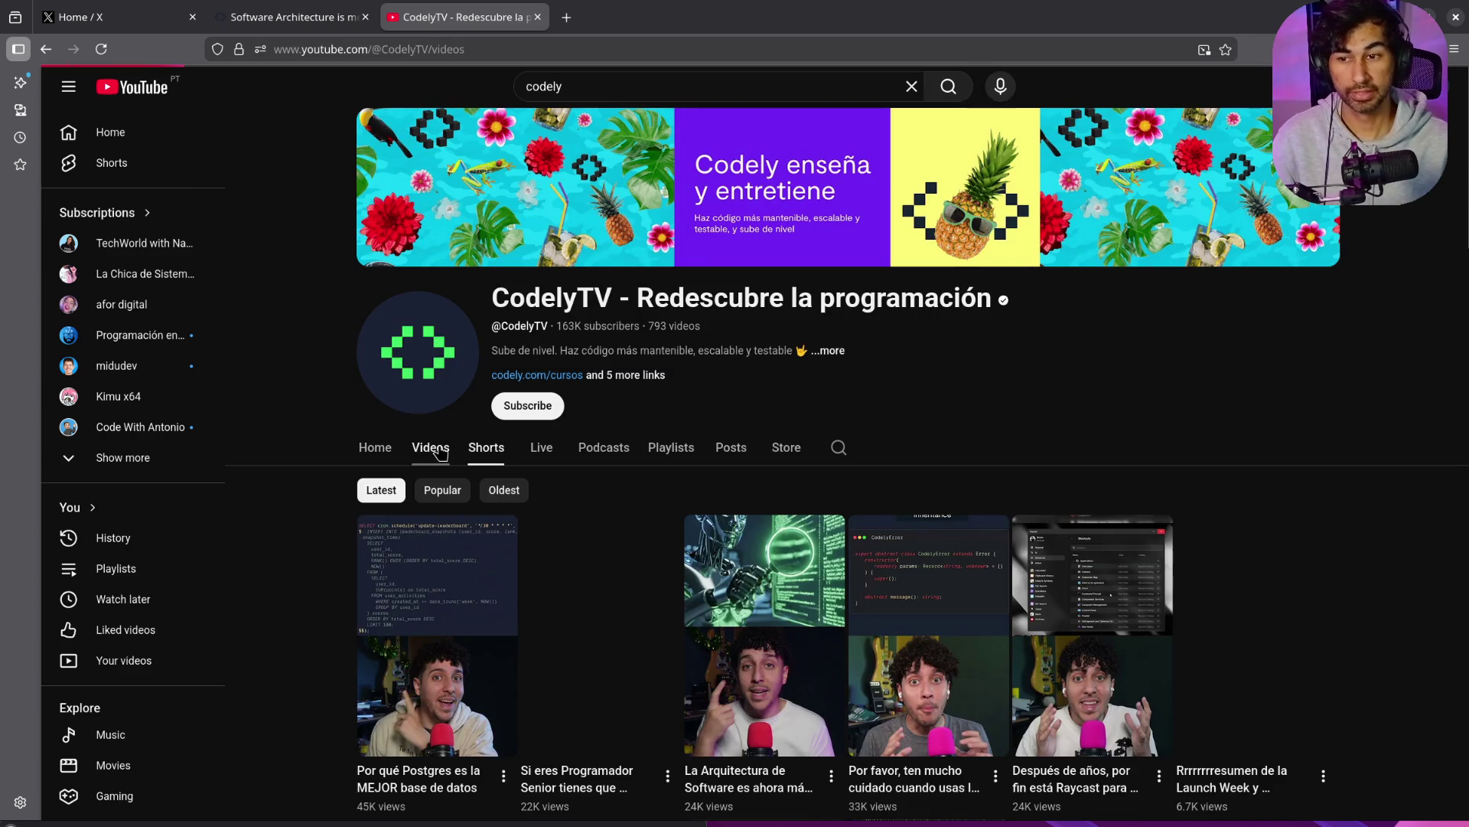
Step: Scroll through CodelyTV's uploaded videos, then close the YouTube tab
scroll(1329, 436, "down", 15)
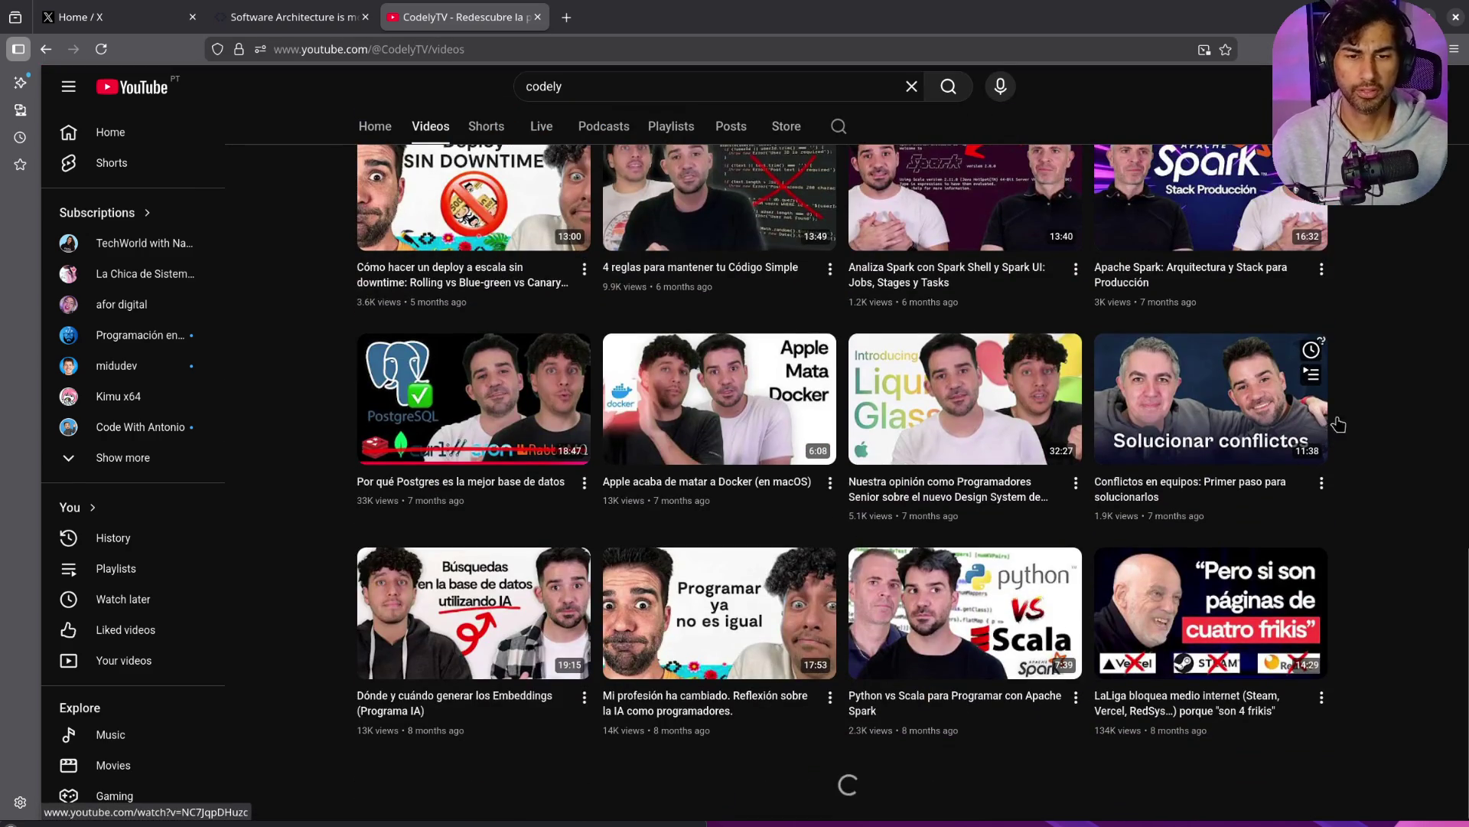
scroll(1338, 424, "down", 20)
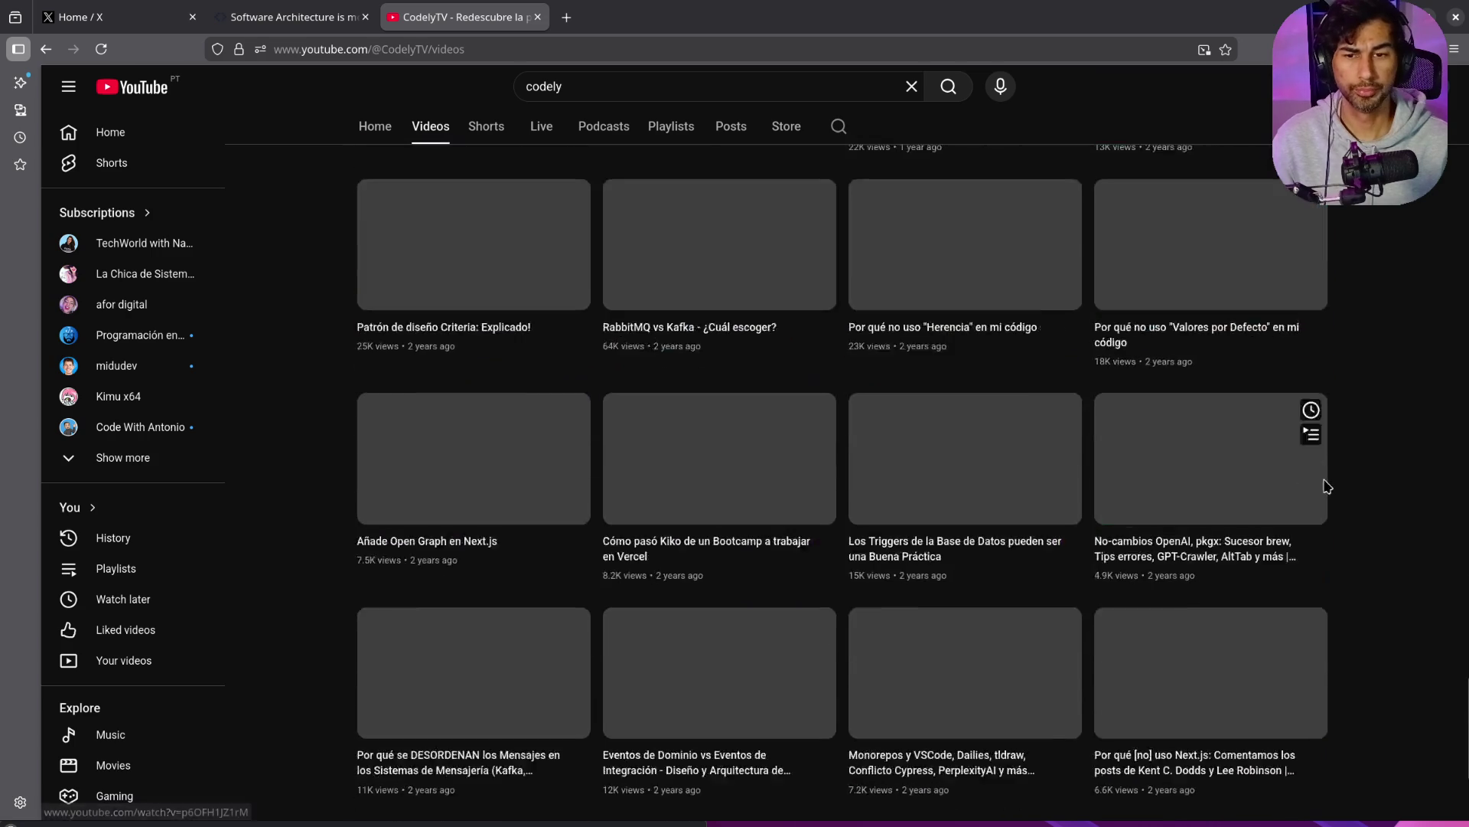
scroll(1328, 486, "down", 3)
scroll(1325, 487, "down", 3)
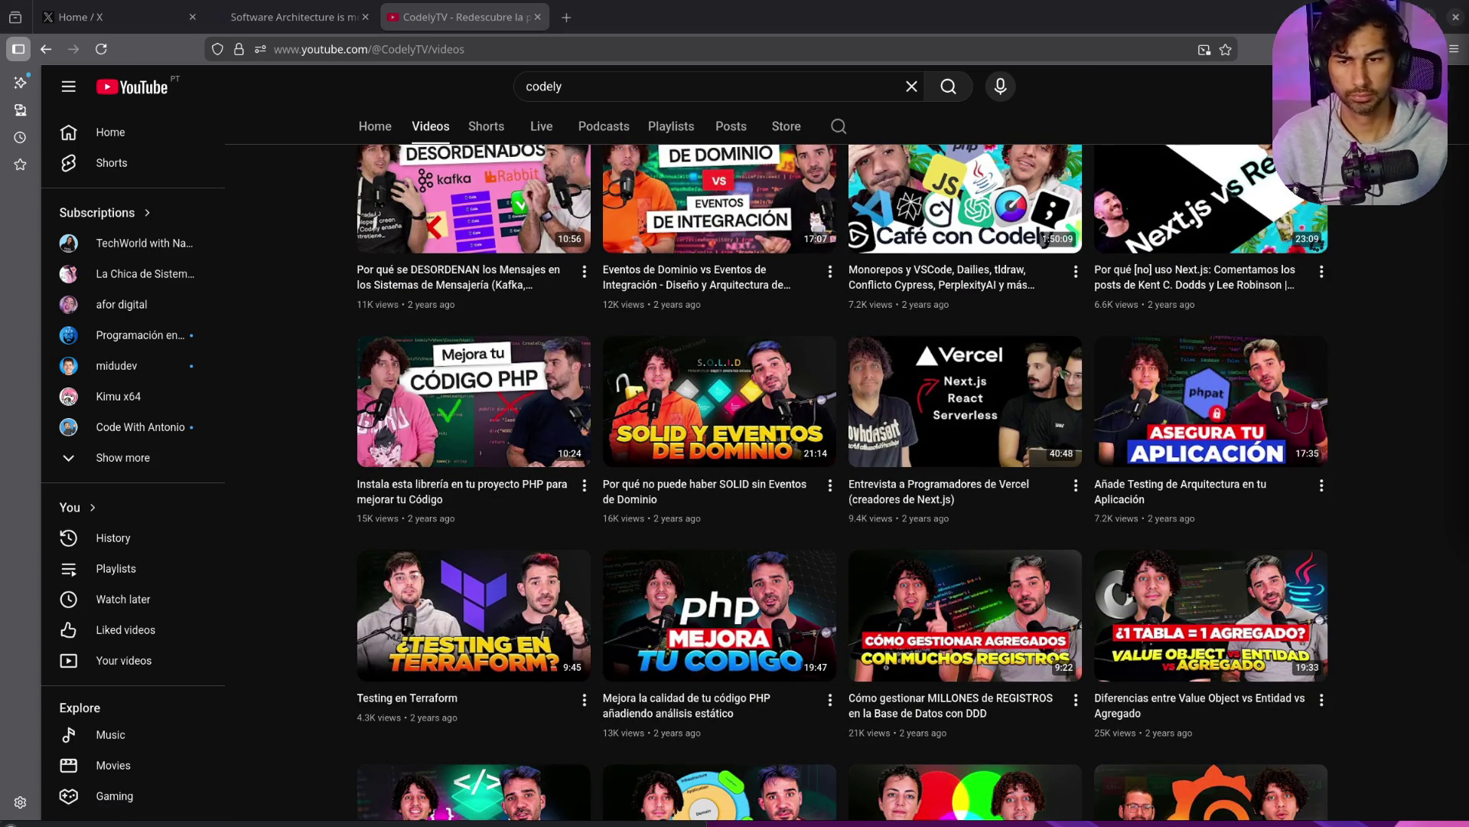
scroll(1437, 476, "down", 6)
scroll(956, 354, "up", 20)
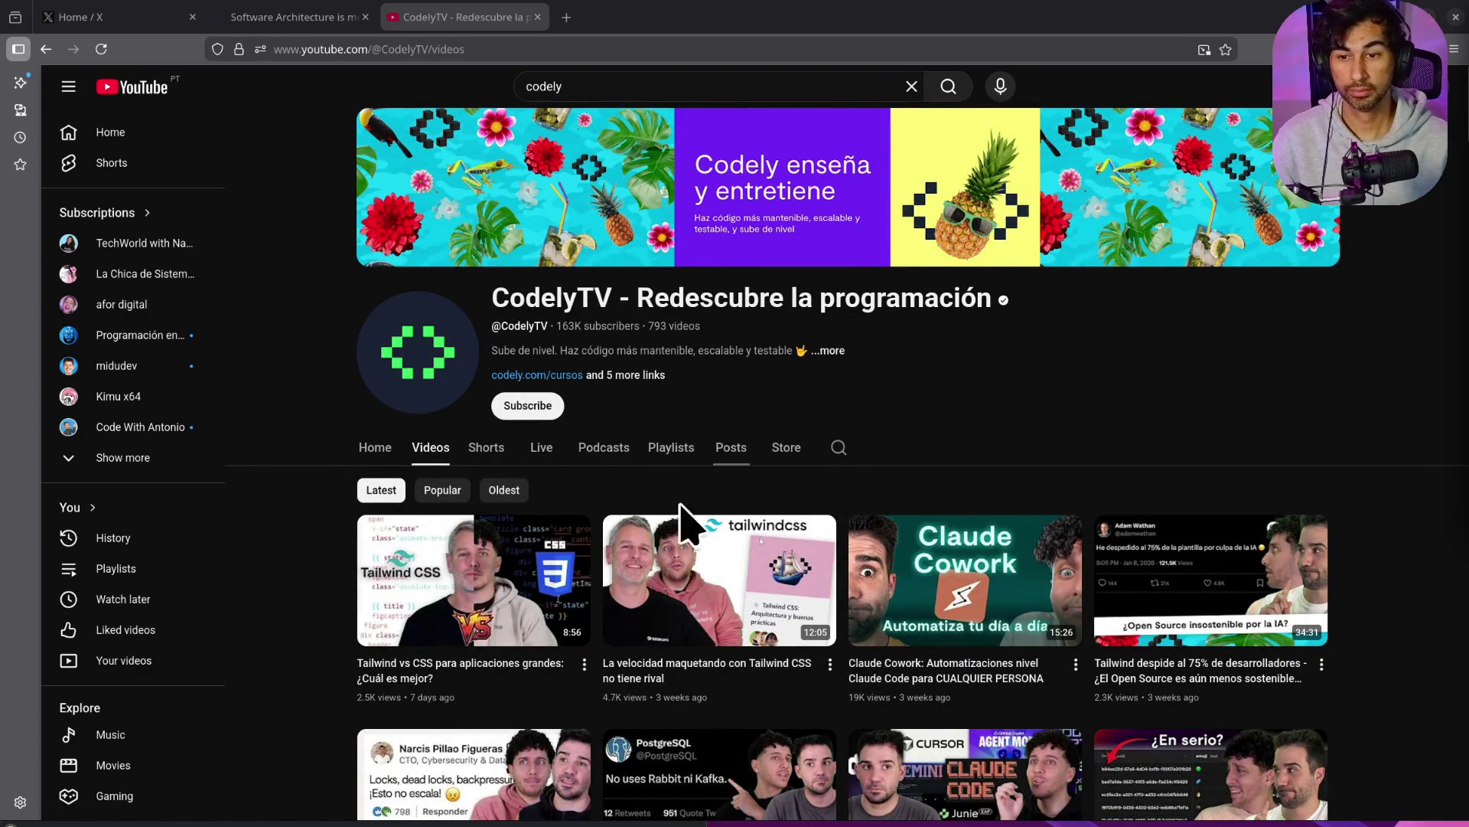
mouse_move(1213, 647)
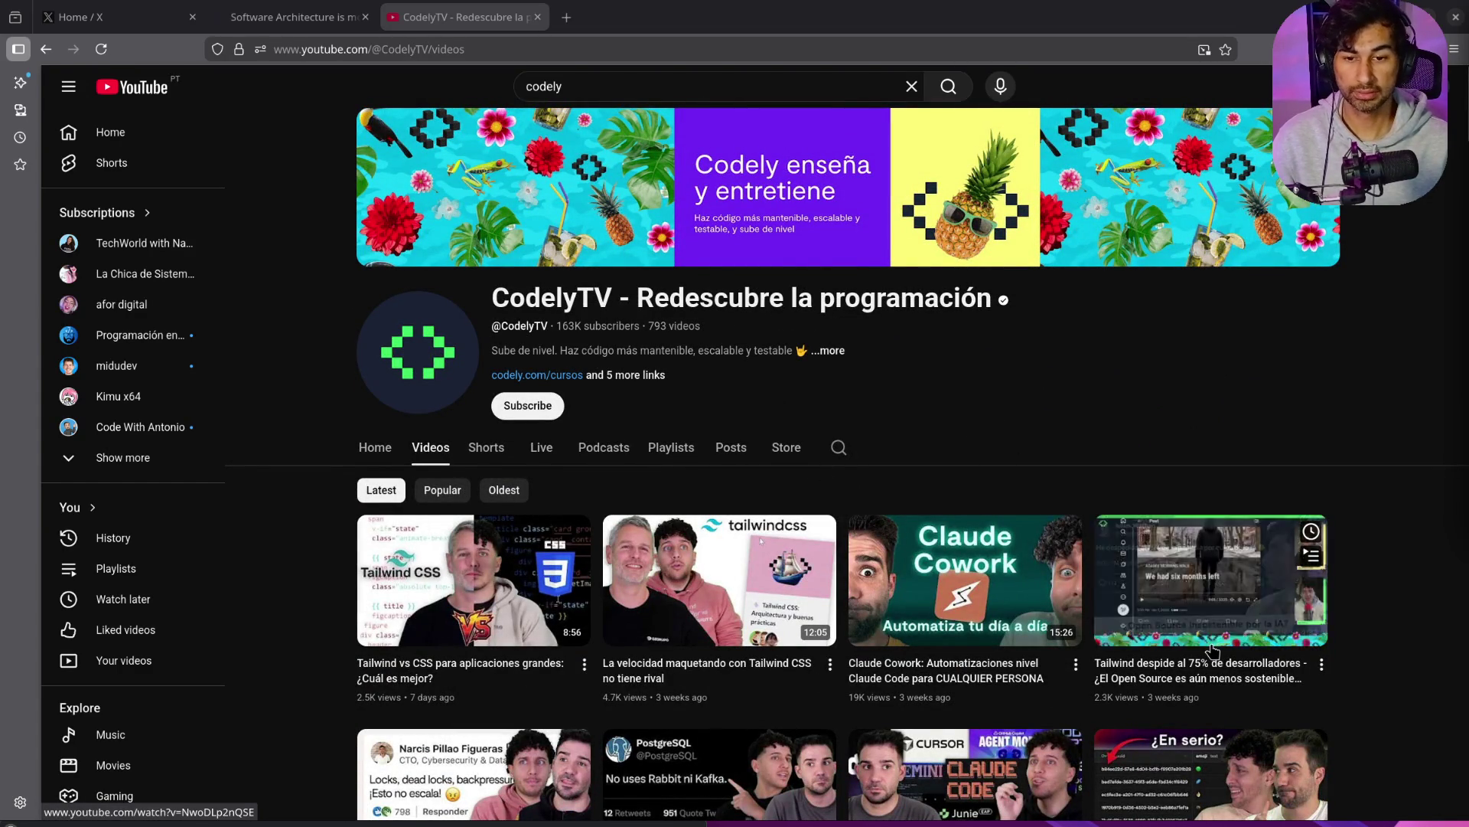
scroll(1213, 649, "down", 5)
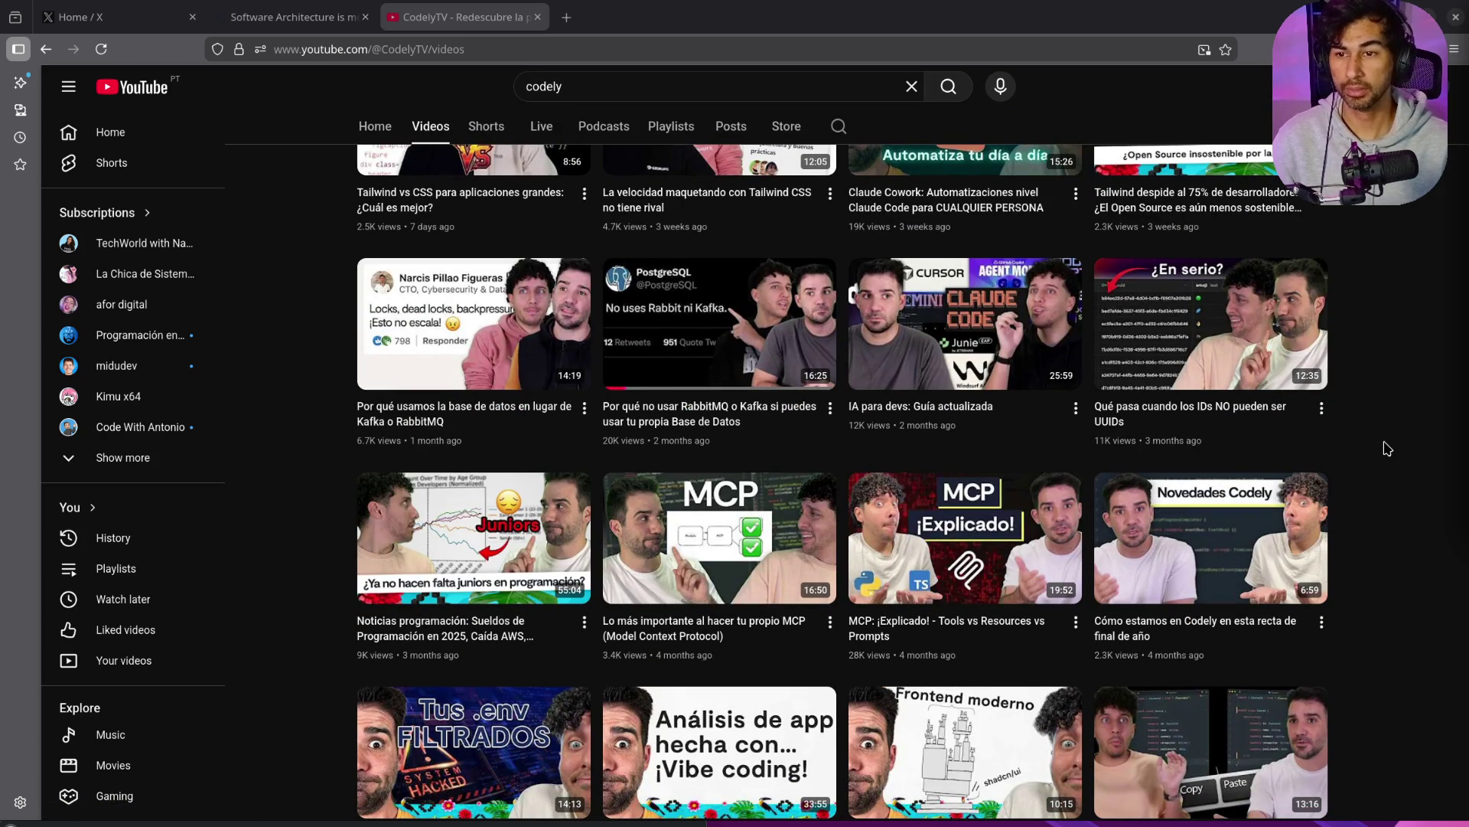
mouse_move(1168, 452)
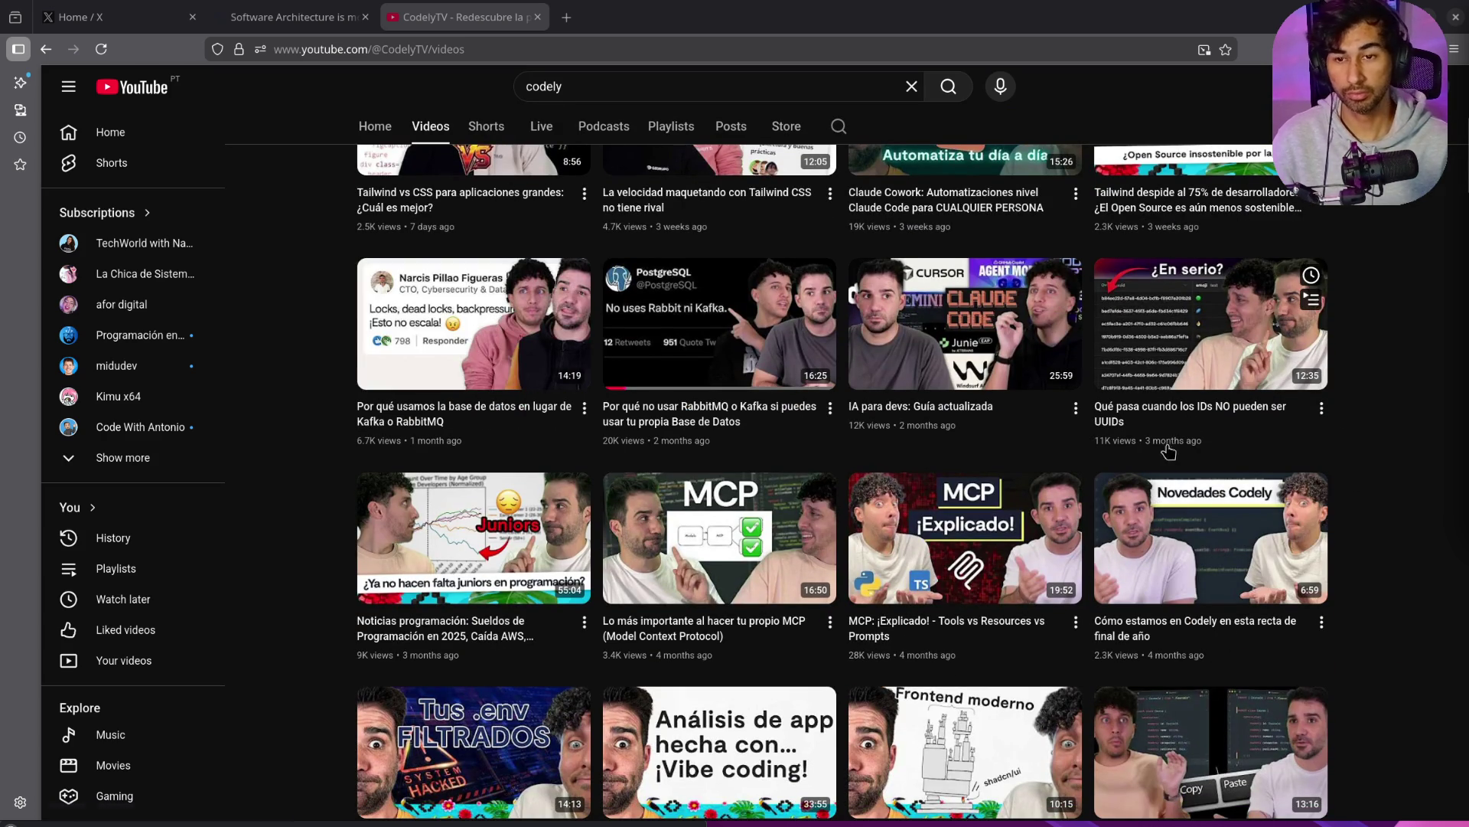
scroll(1398, 402, "down", 4)
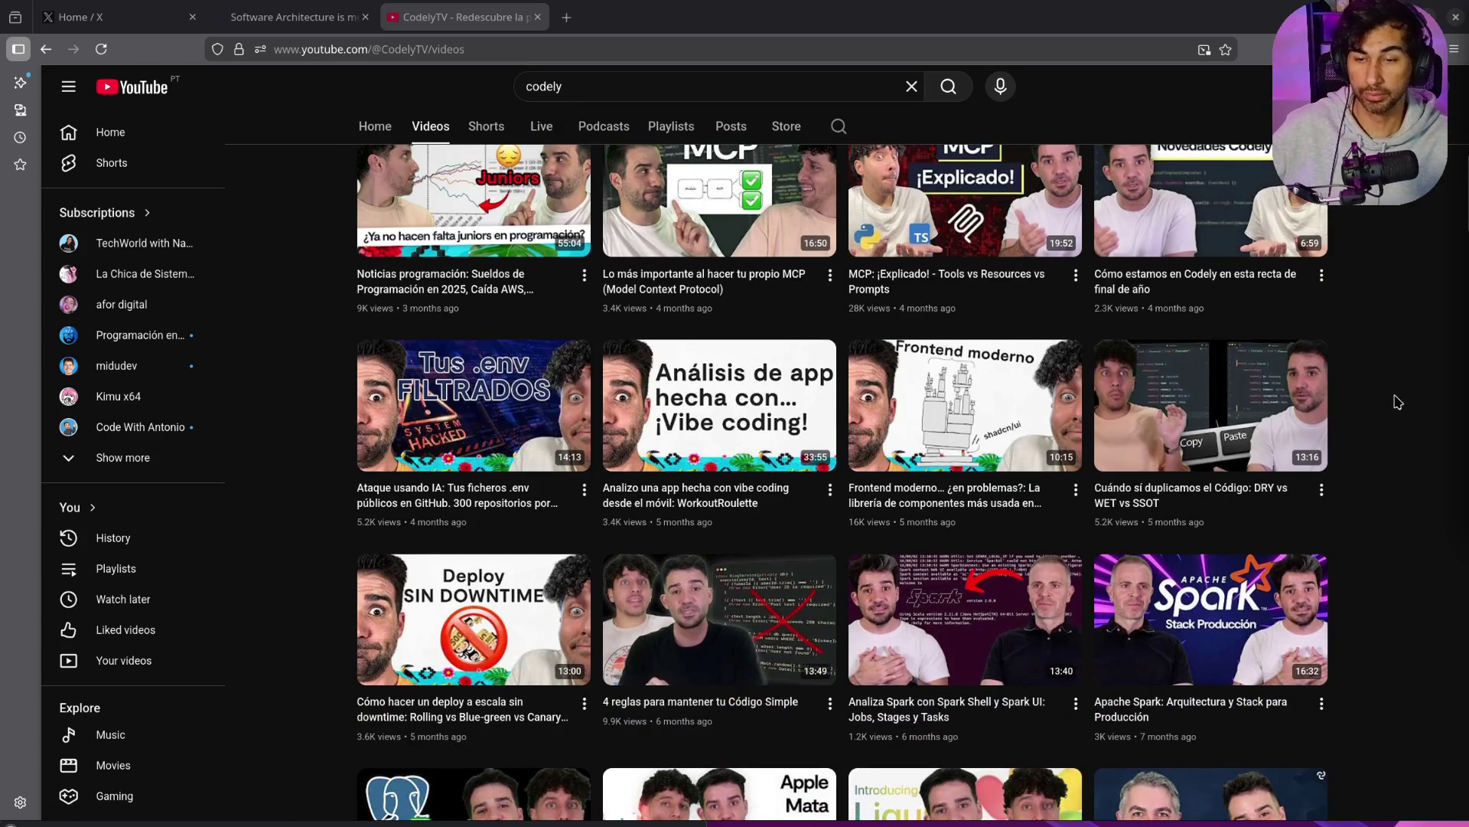
scroll(1399, 402, "down", 10)
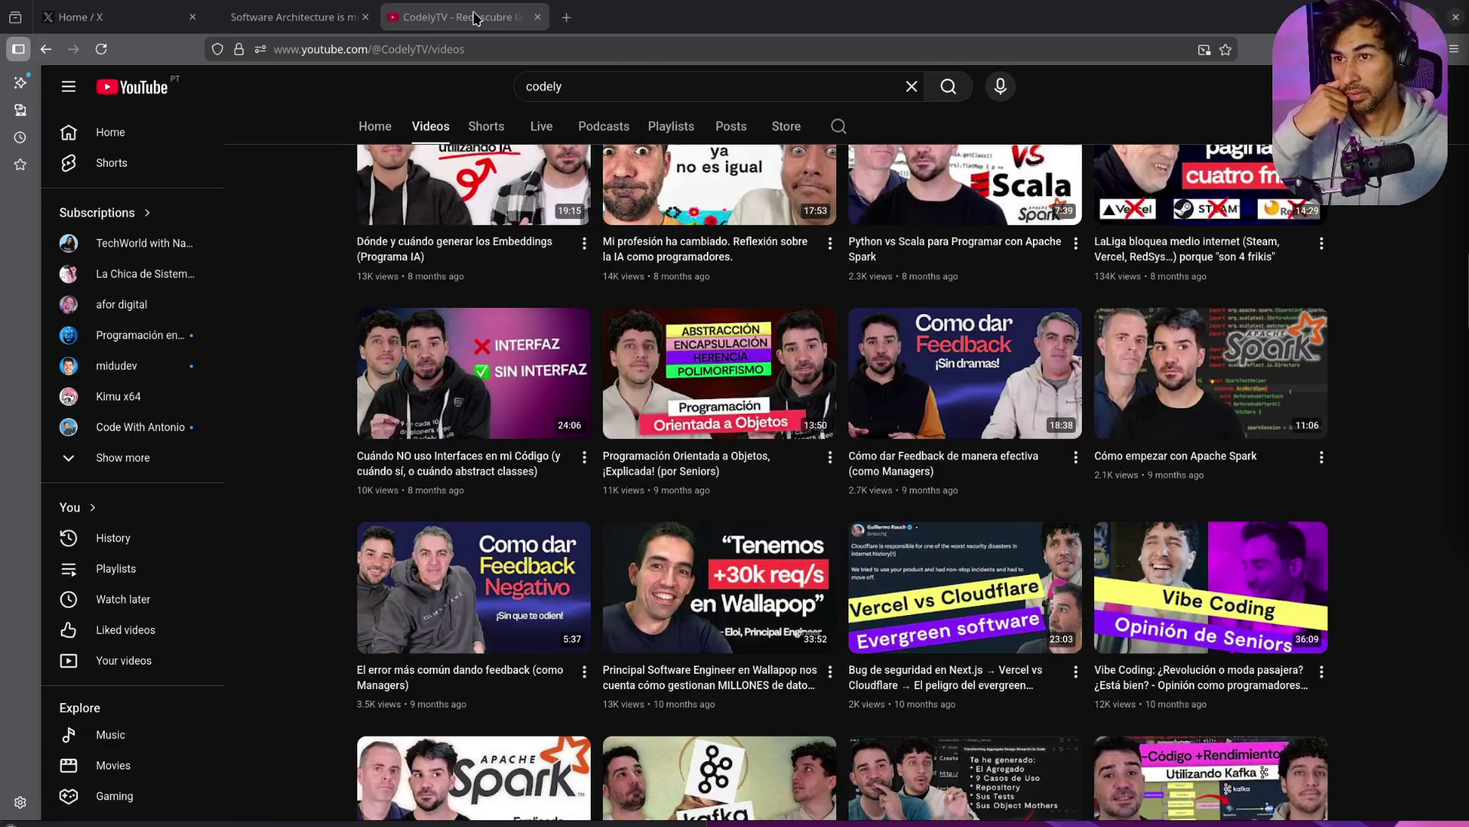
middle_click(474, 17)
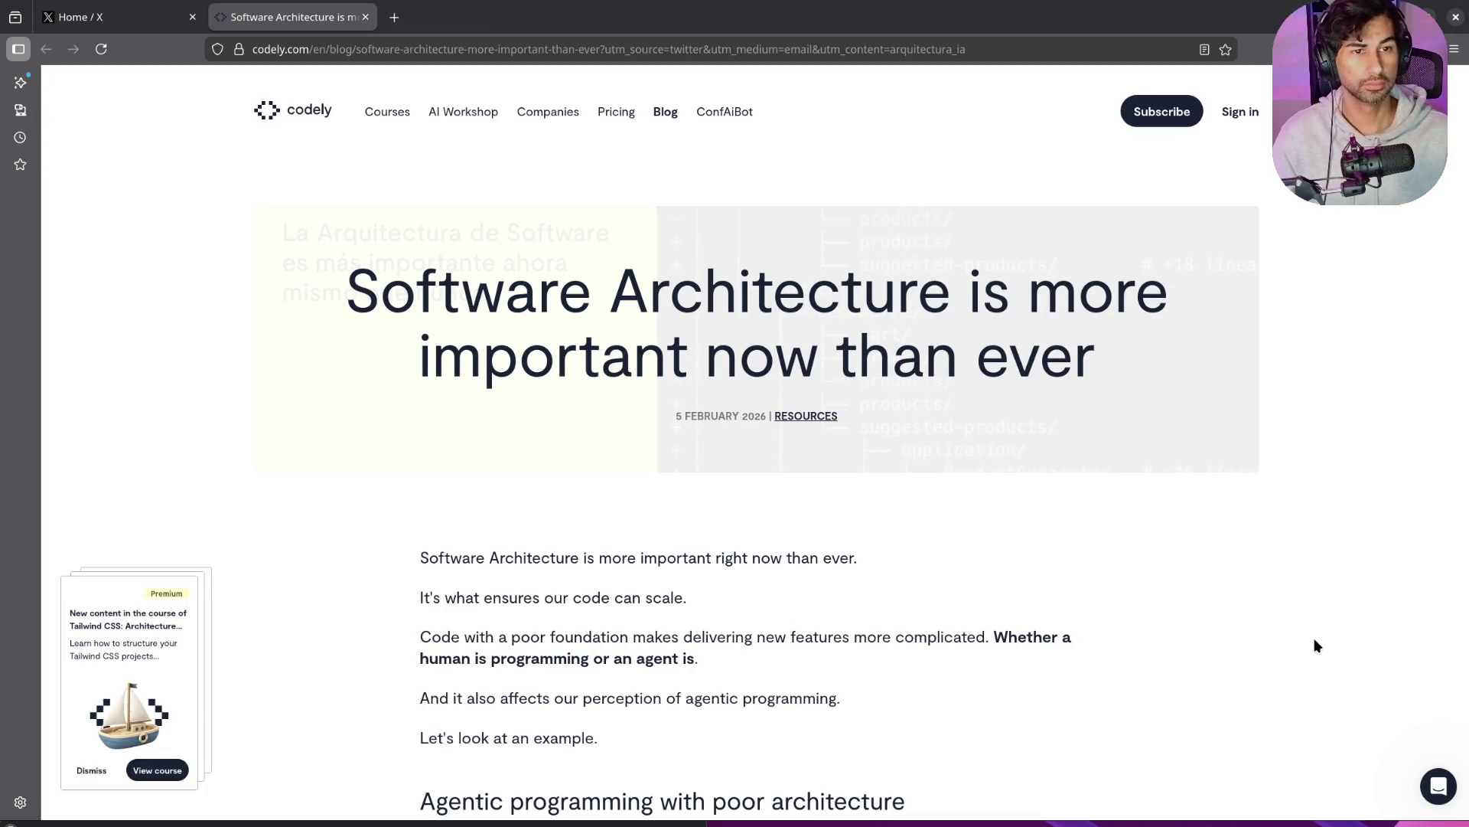
scroll(1321, 613, "down", 3)
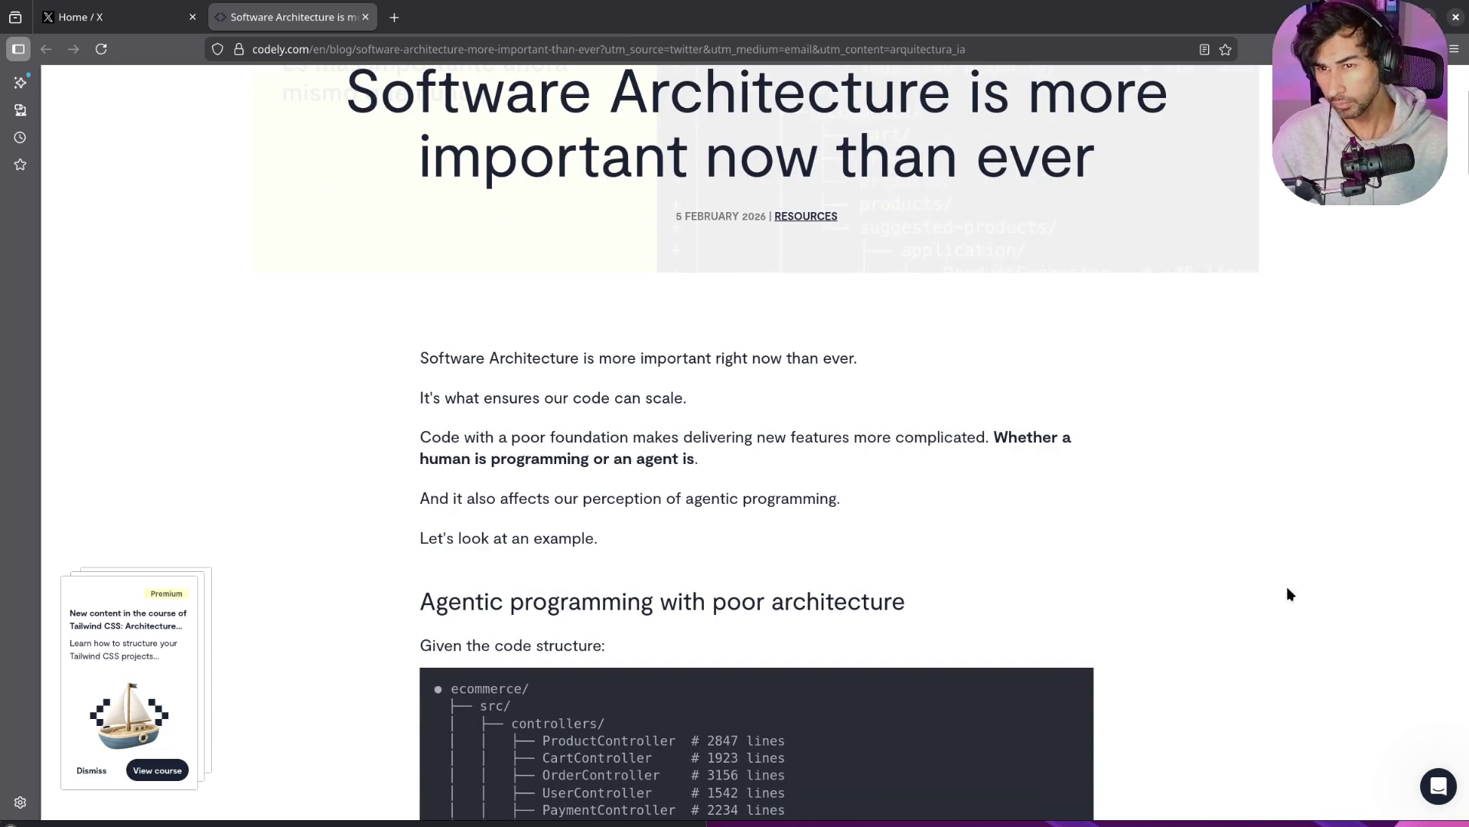
scroll(1290, 594, "up", 3)
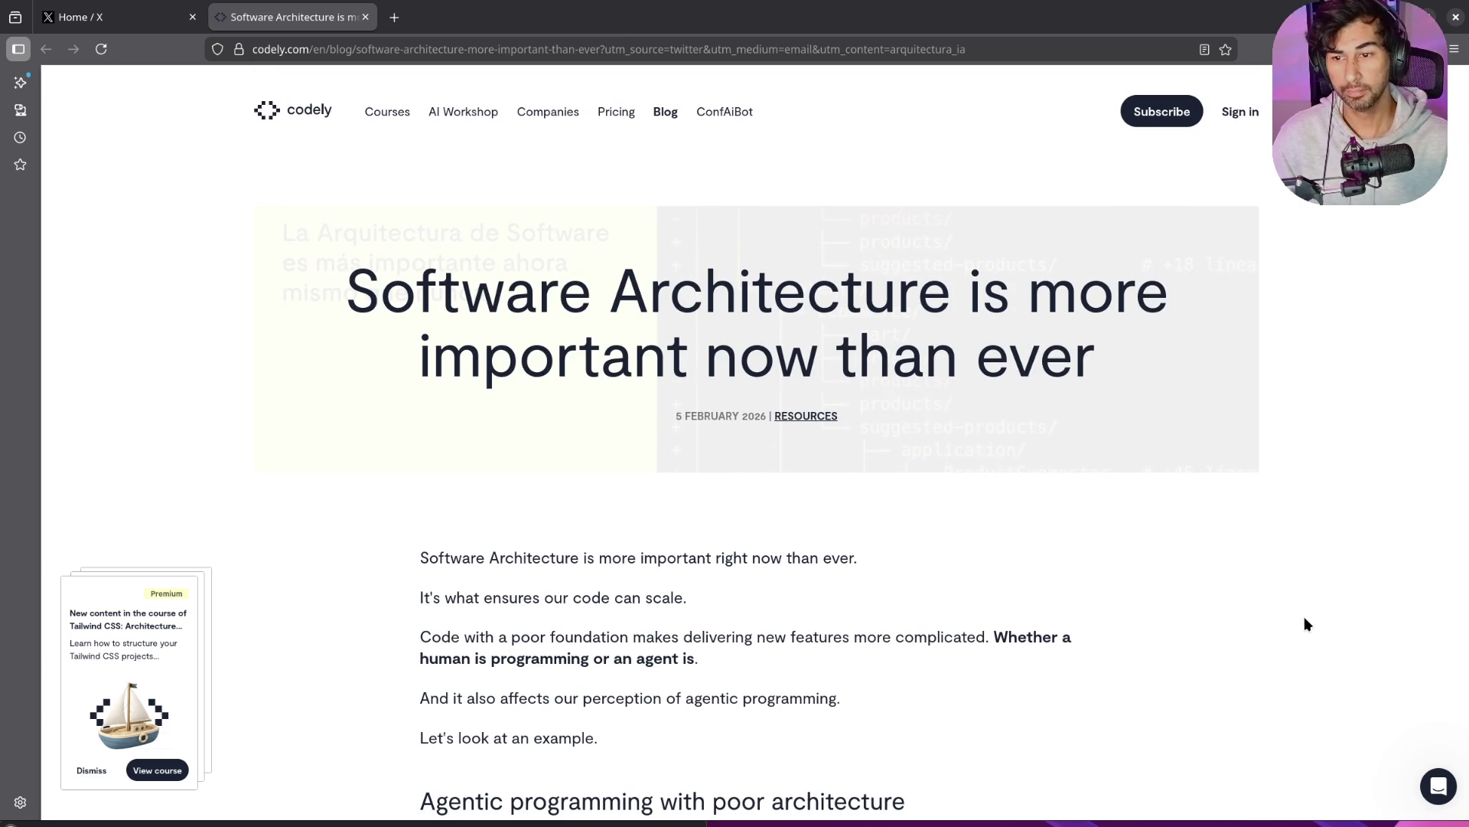
scroll(975, 574, "down", 15)
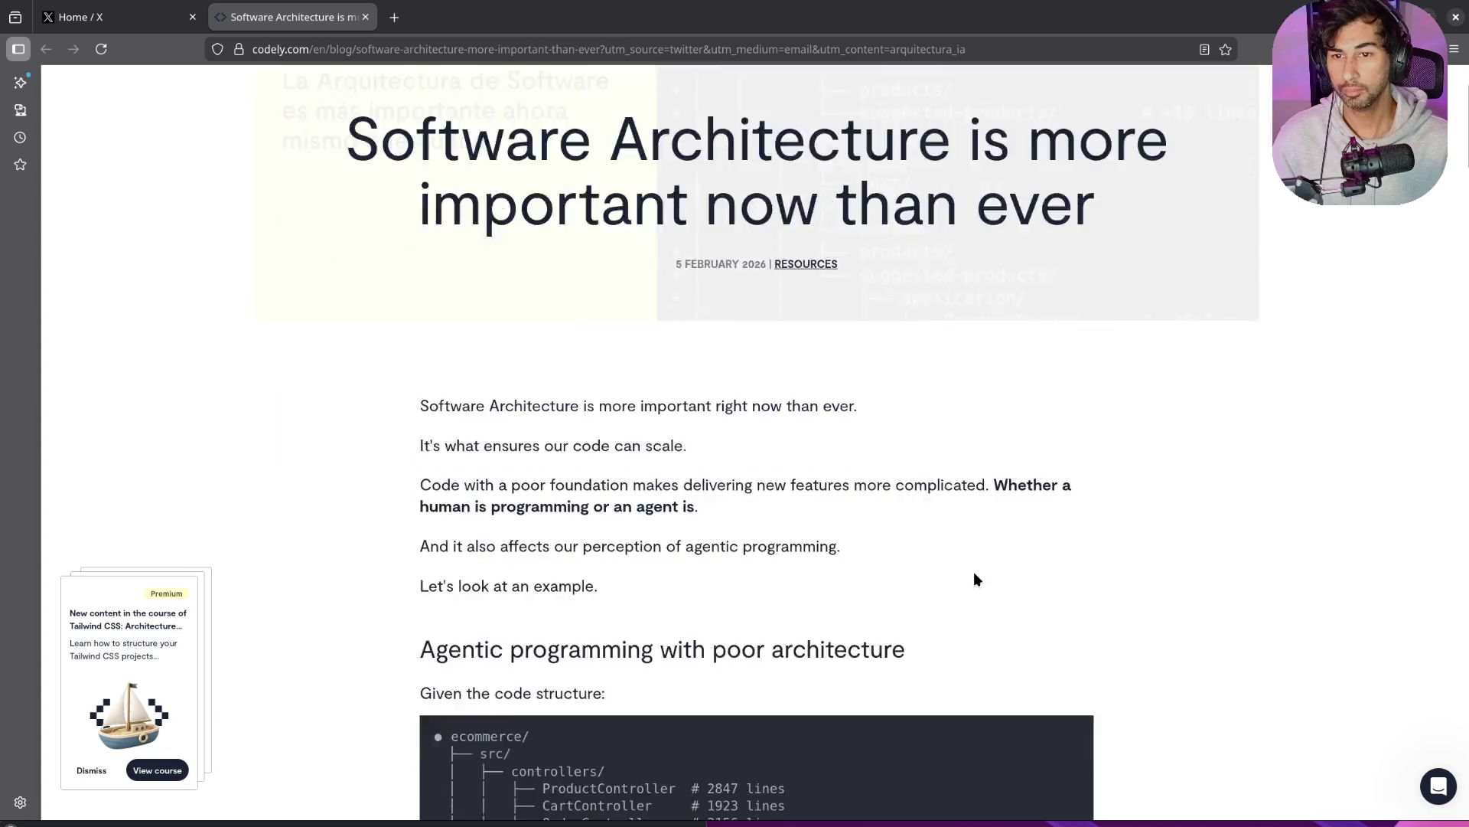
scroll(976, 574, "down", 10)
scroll(976, 574, "up", 20)
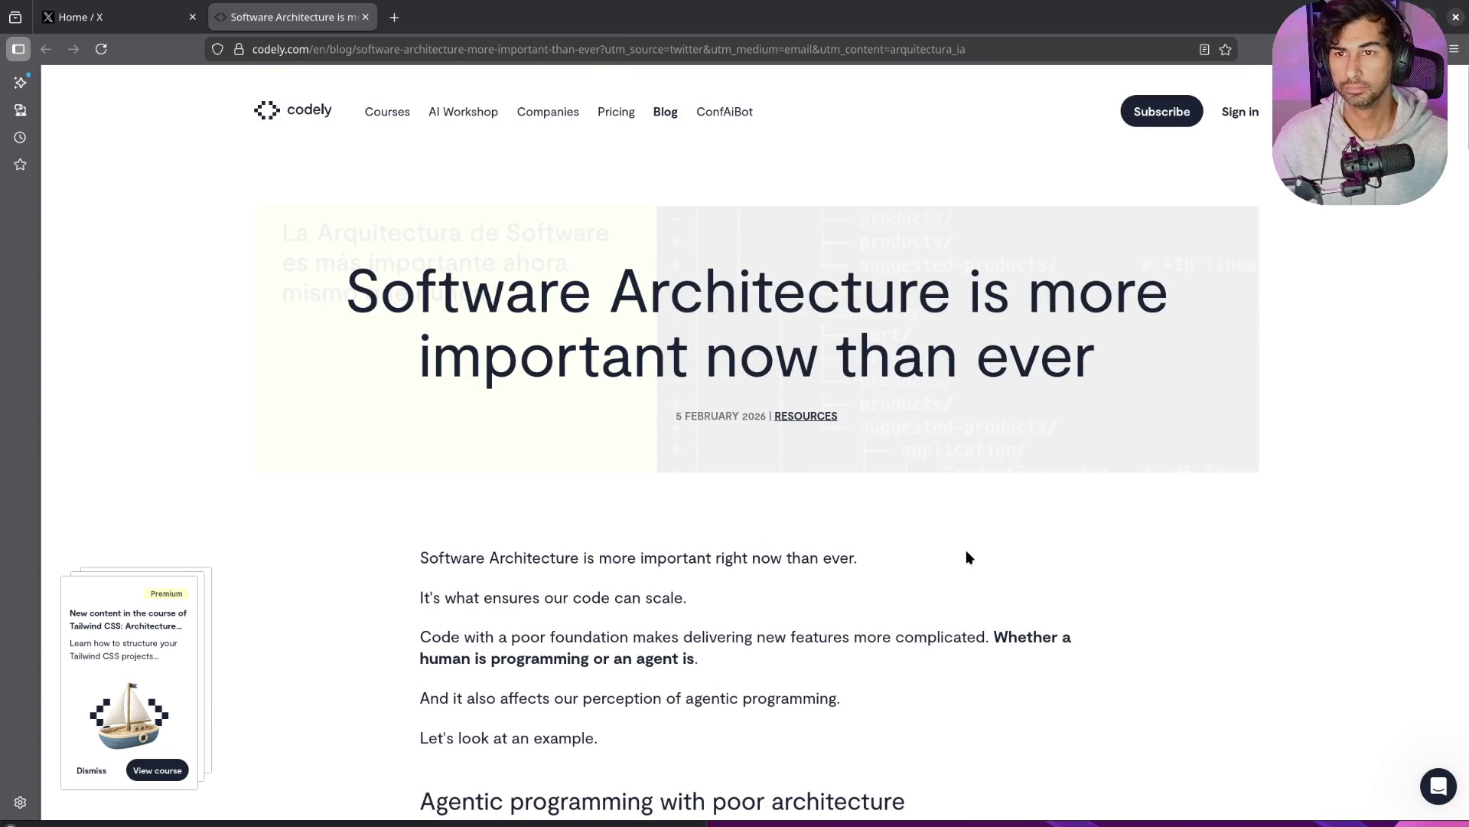
scroll(826, 315, "down", 12)
scroll(727, 310, "up", 12)
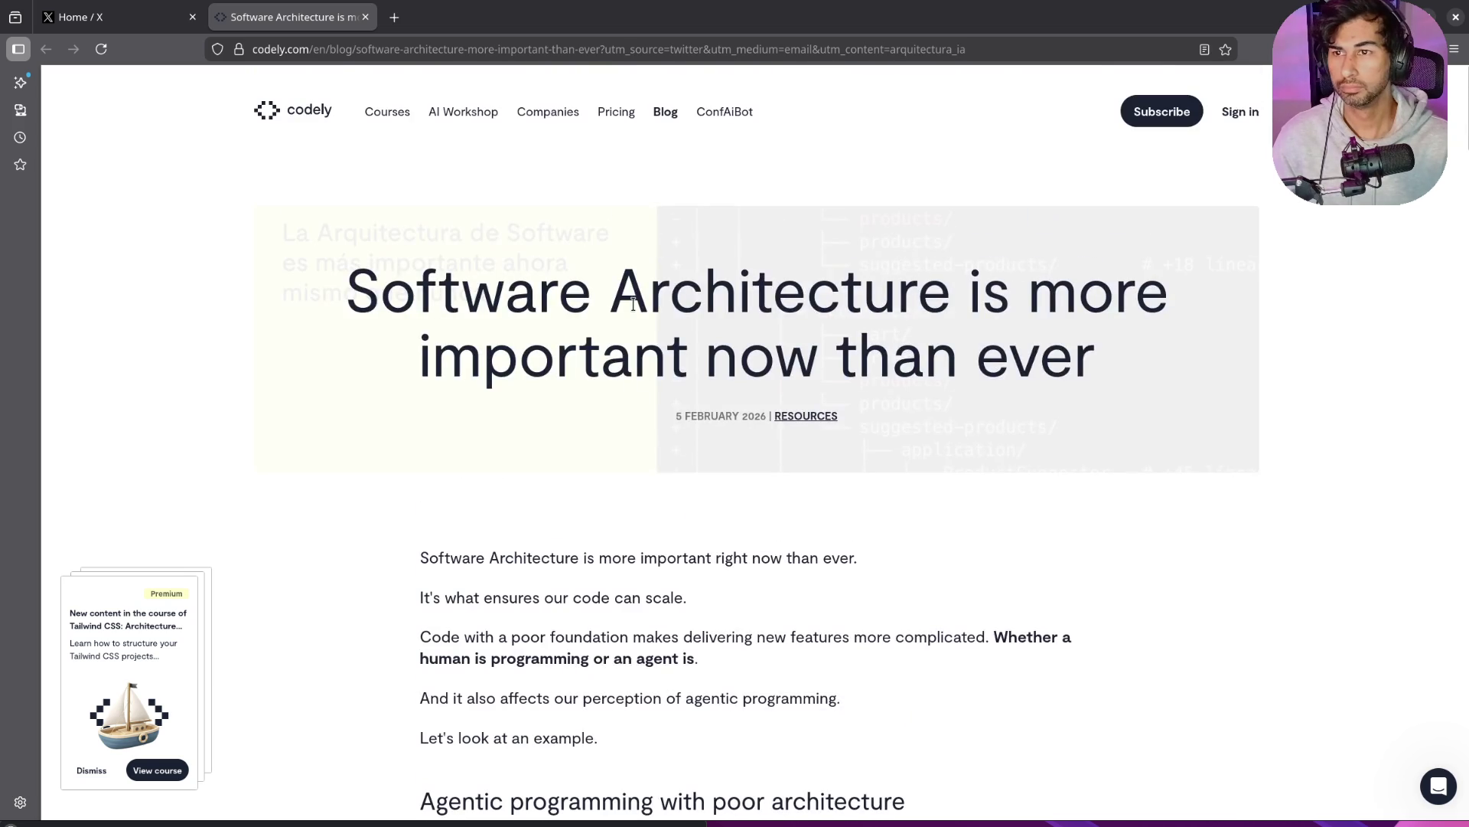
Step: Reload the article without the /en/ path, decline translation, return to its top, and open a new tab
left_click(329, 52)
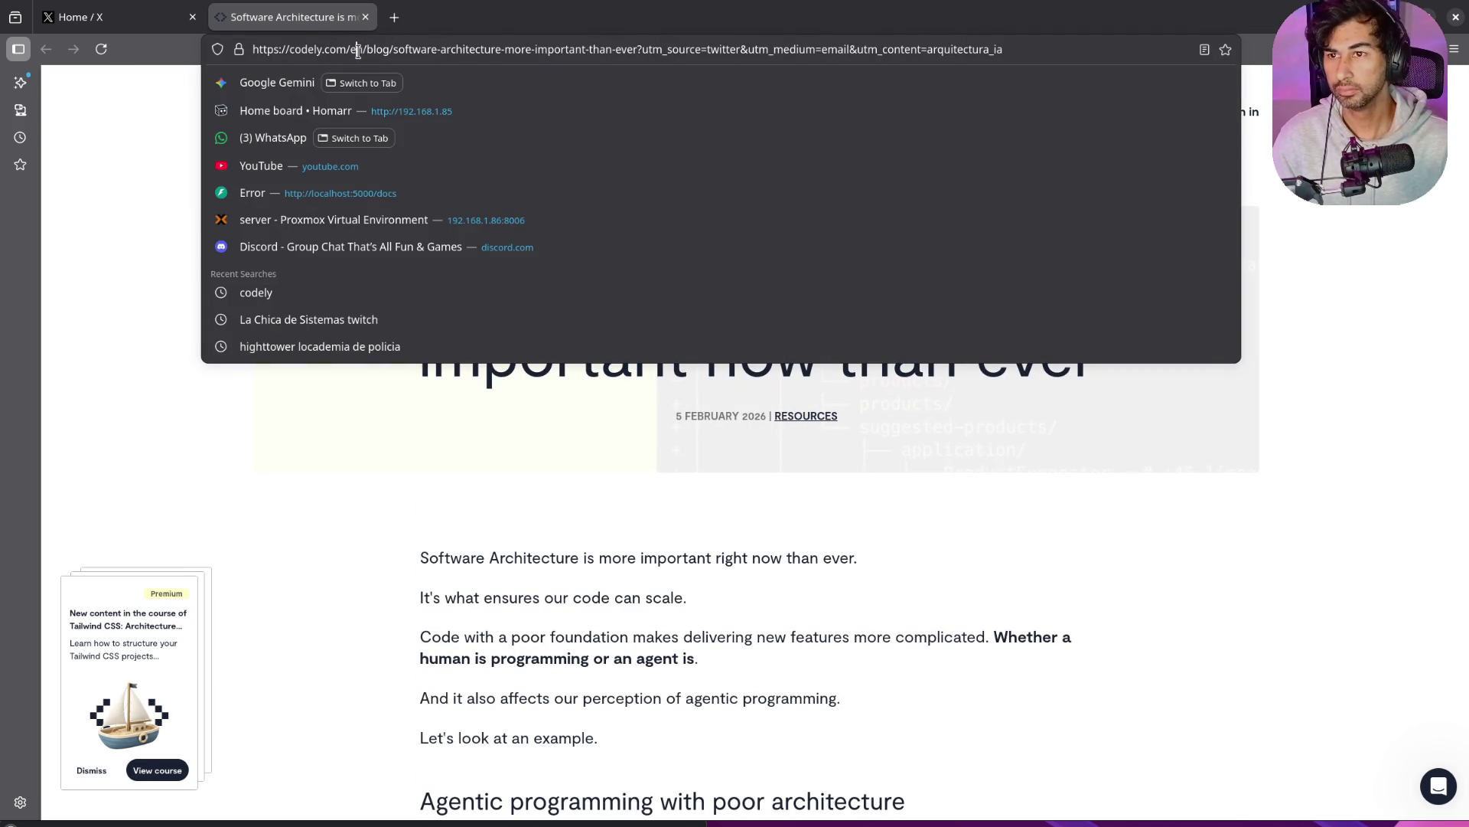
key("BackSpace")
key("BackSpace")
key("BackSpace")
key("Return")
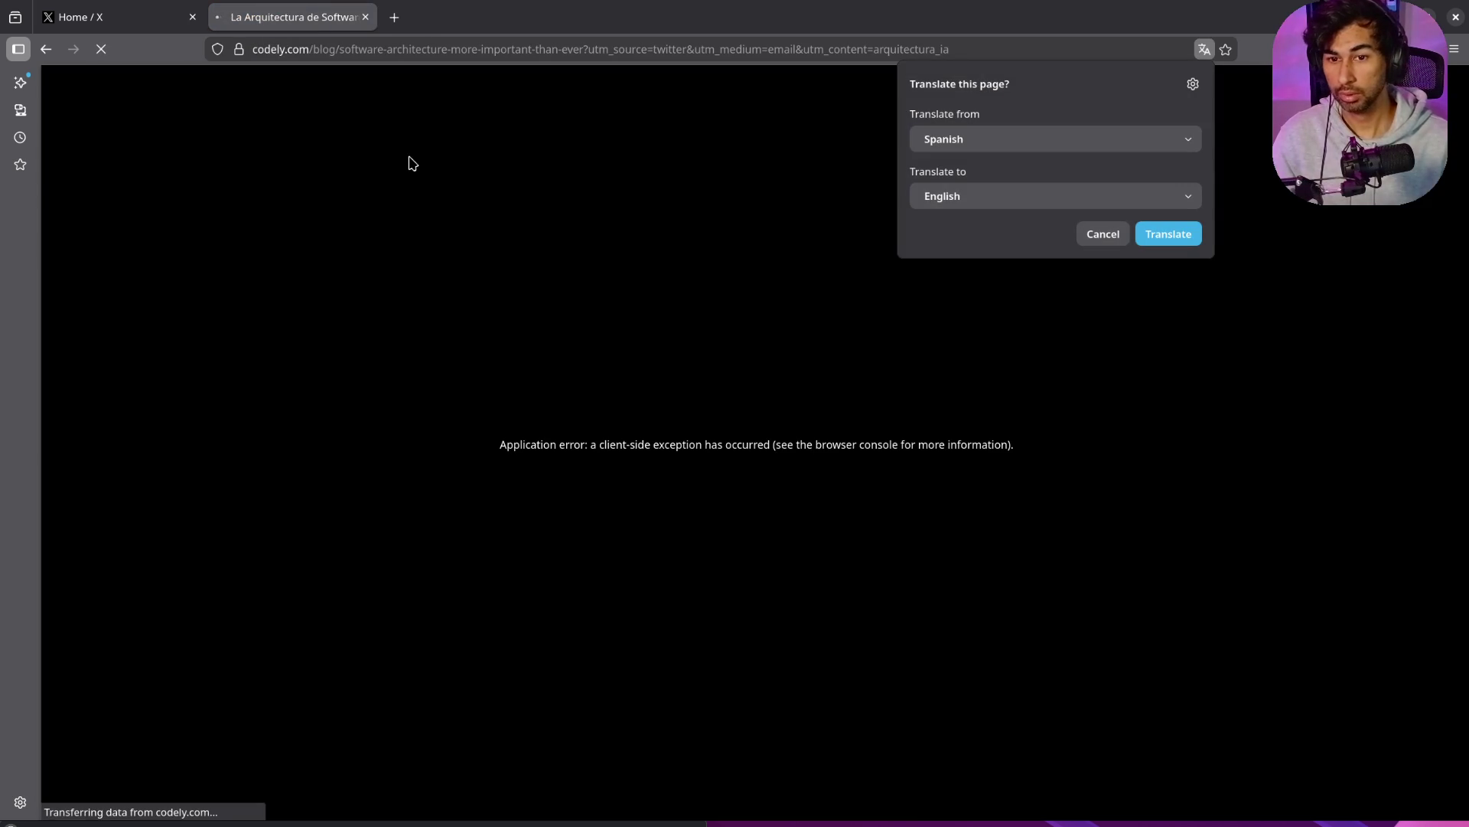
left_click(434, 152)
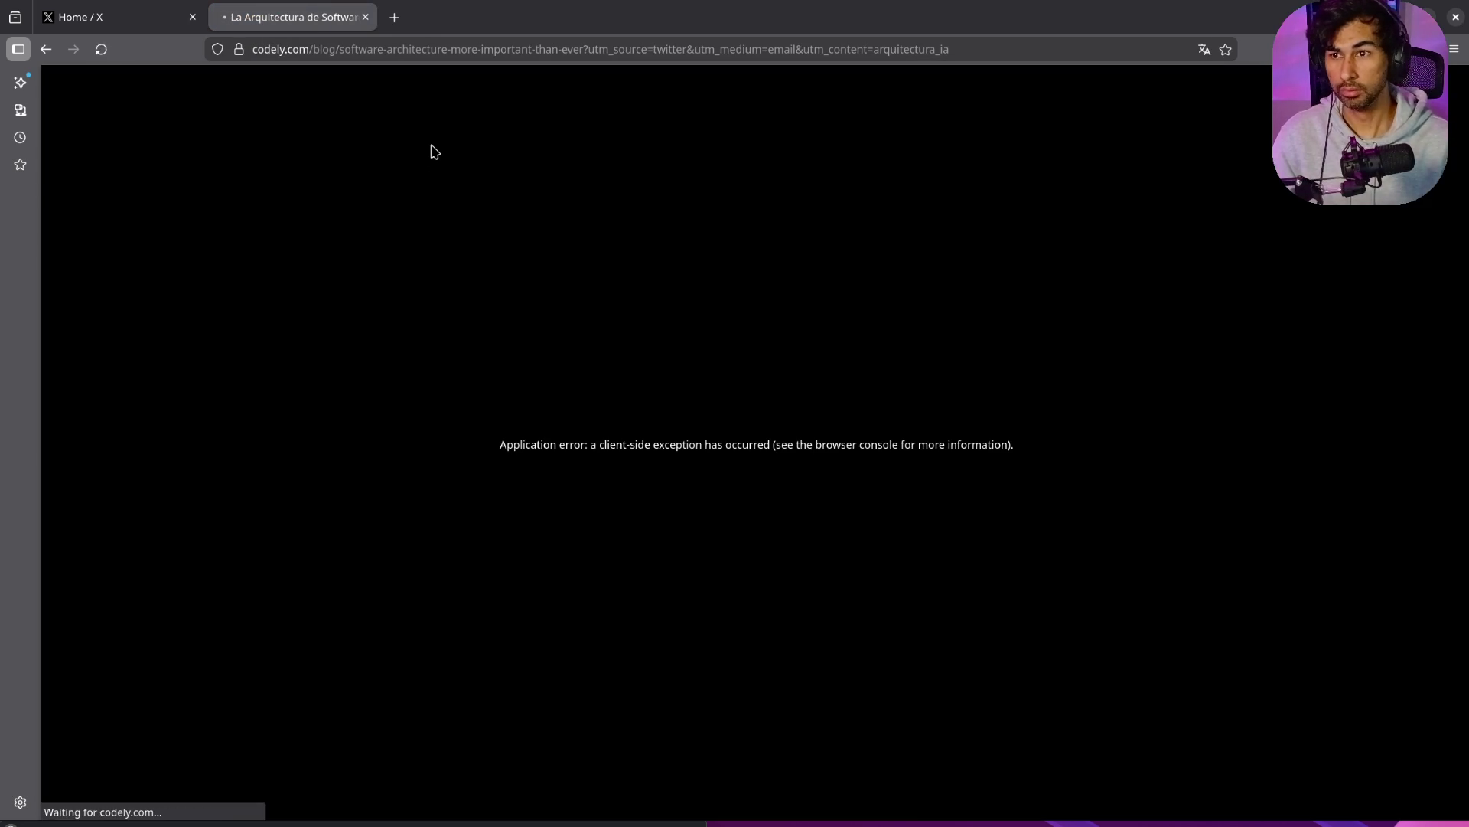
scroll(601, 318, "down", 10)
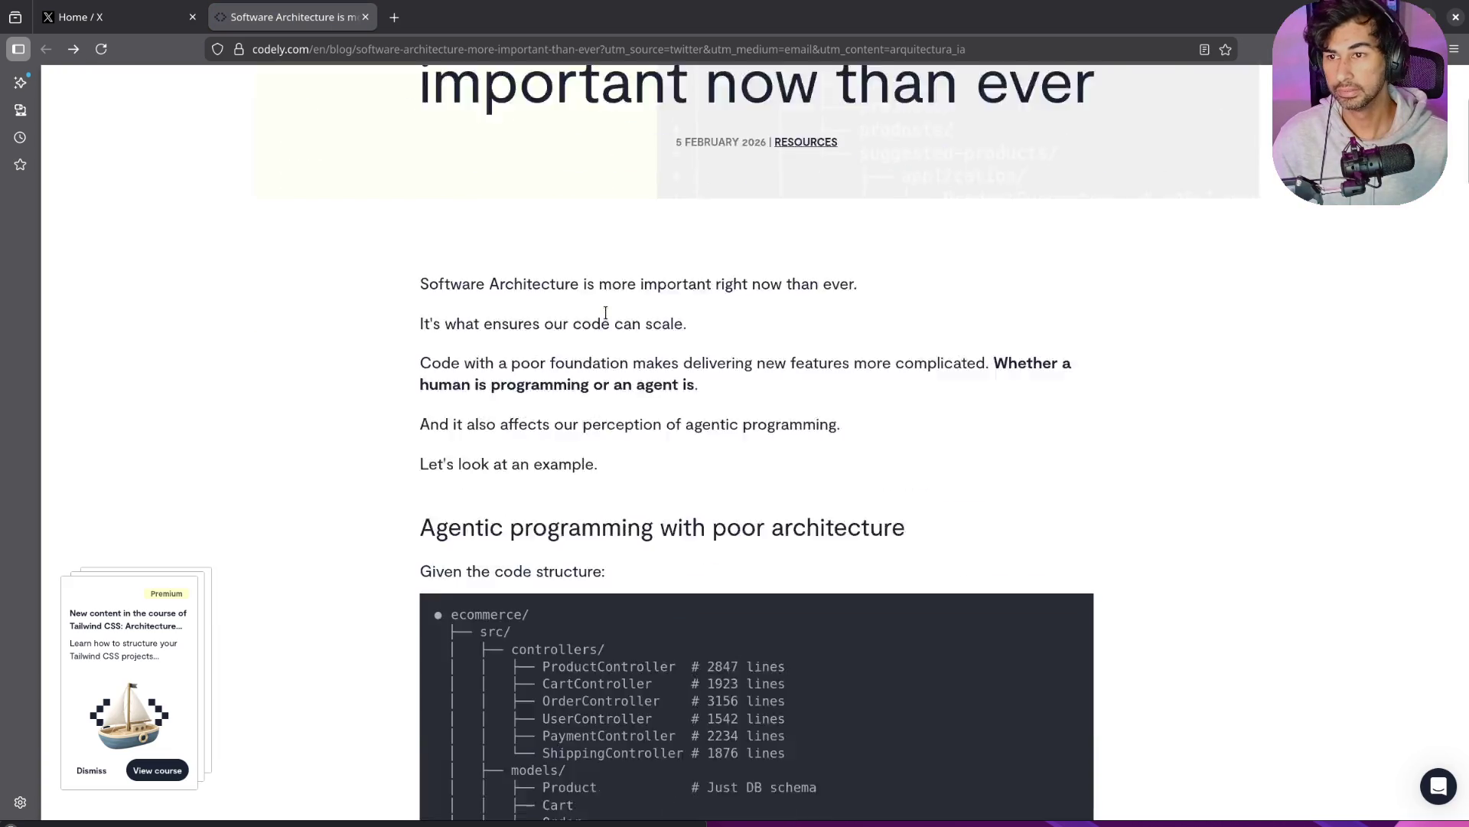
scroll(606, 319, "down", 20)
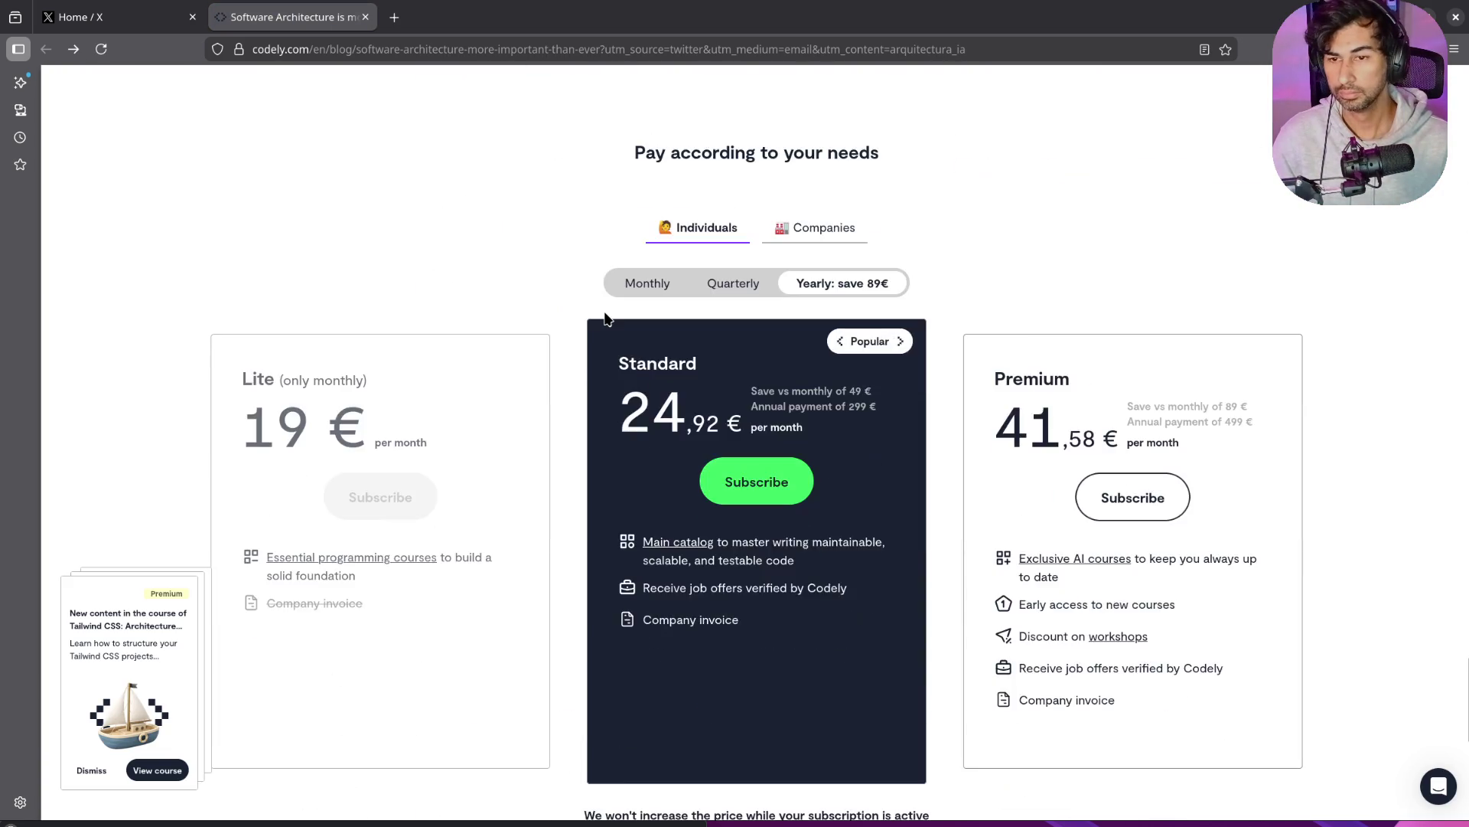
key("Home")
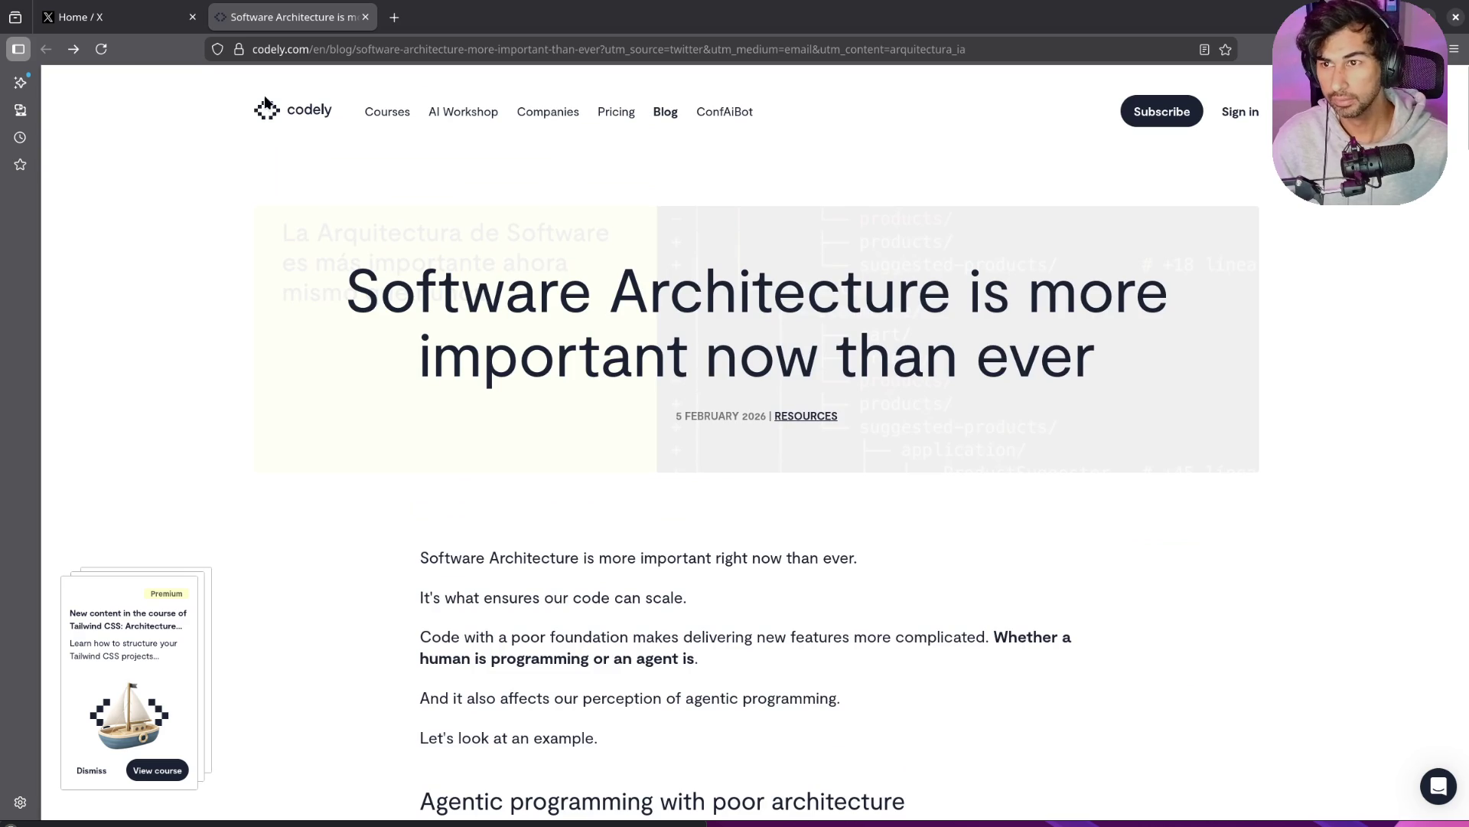
left_click(394, 17)
type("codely")
key("Return")
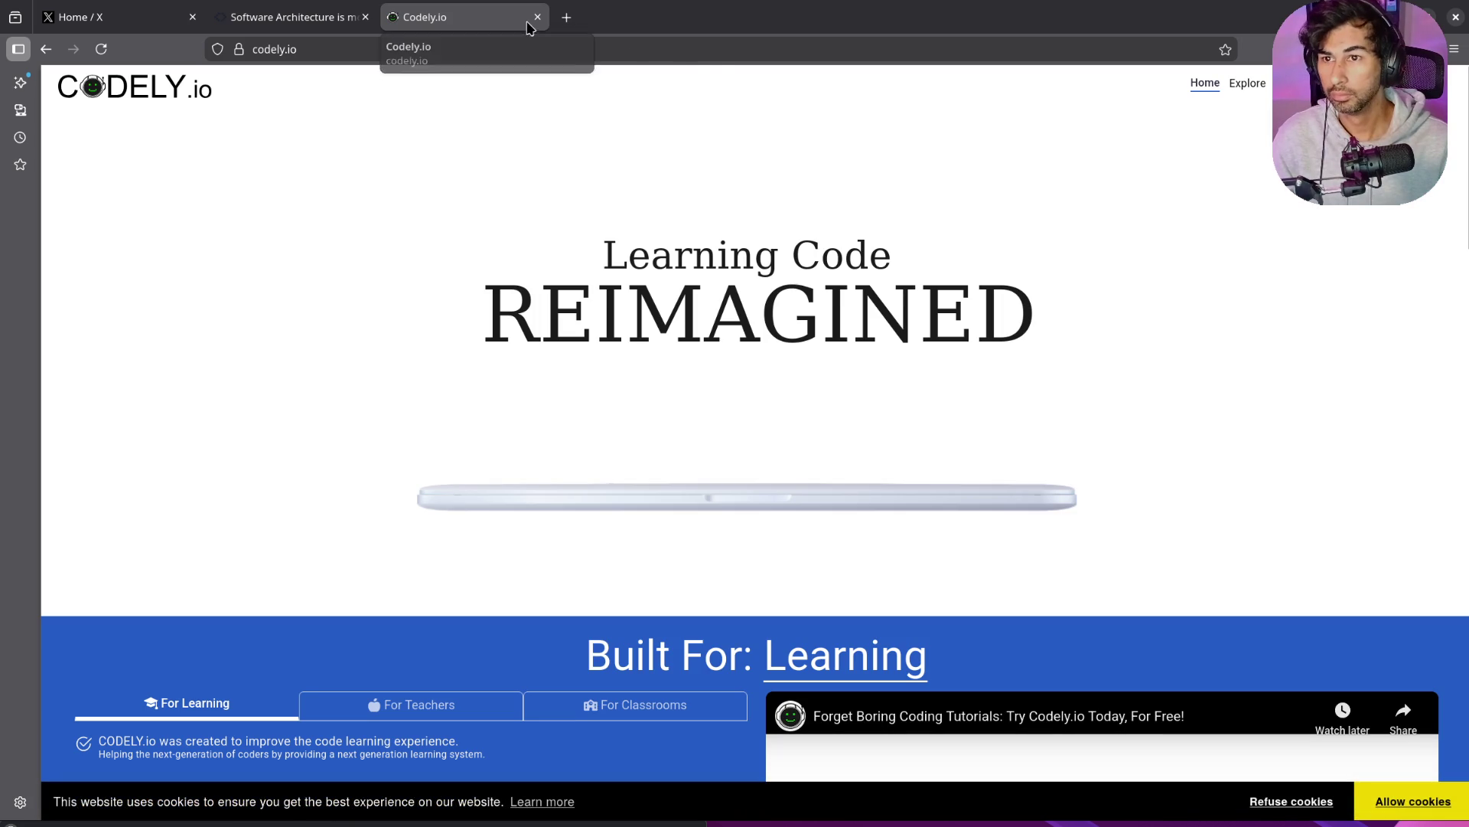
key("ctrl+l")
type("codely pro")
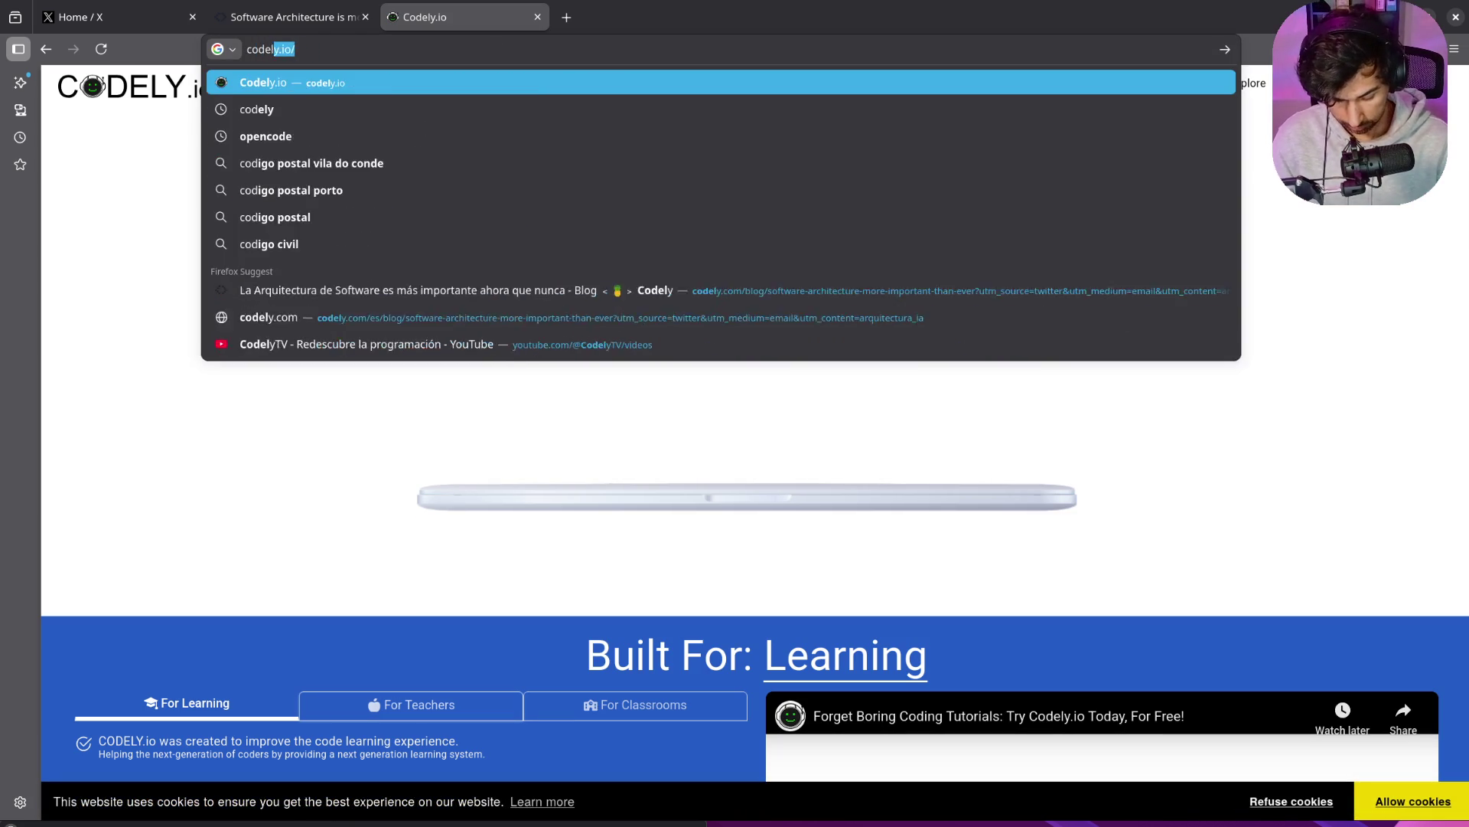
key("Return")
left_click(234, 220)
left_click(291, 16)
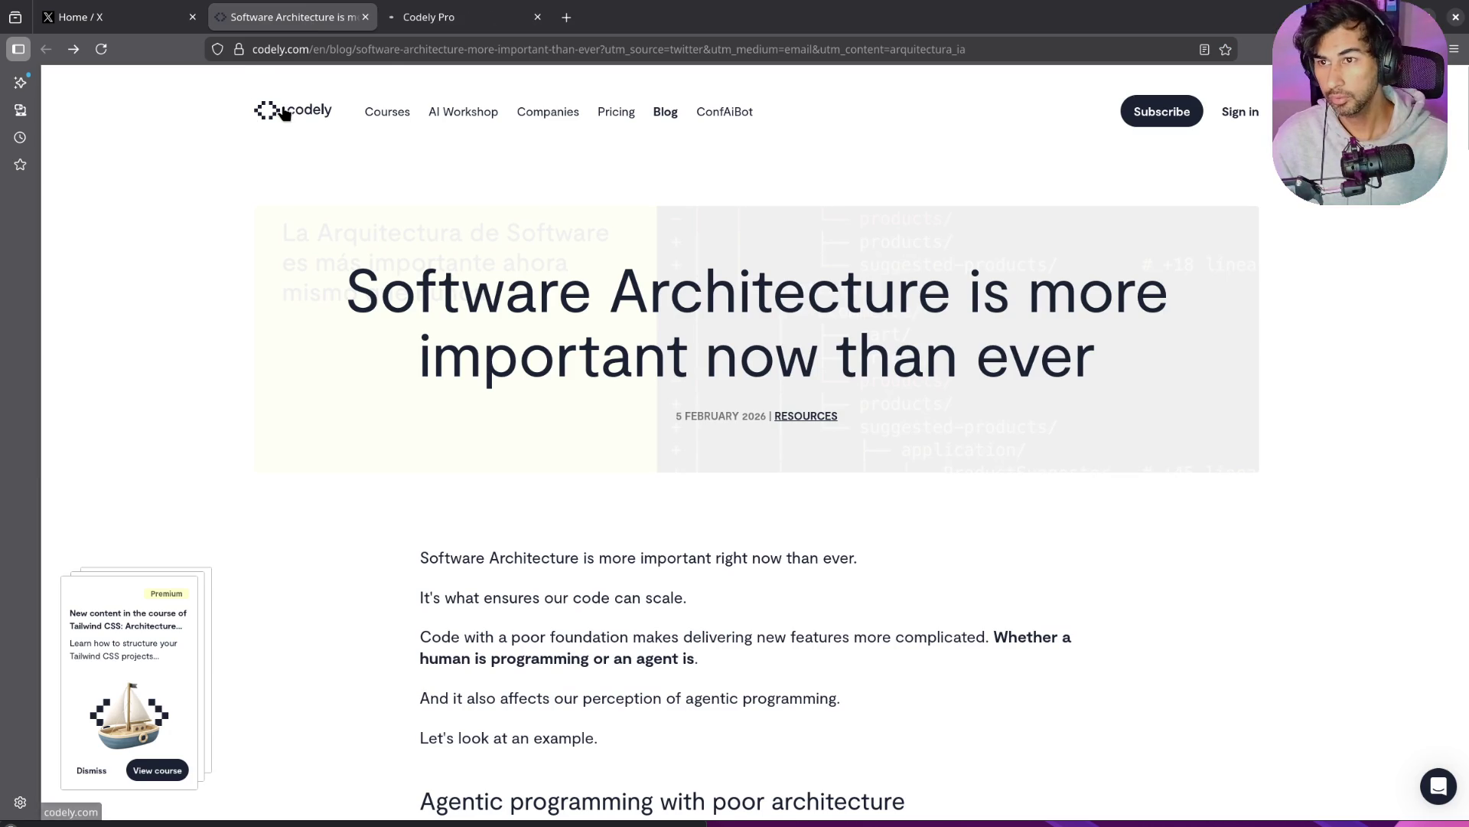
left_click(433, 23)
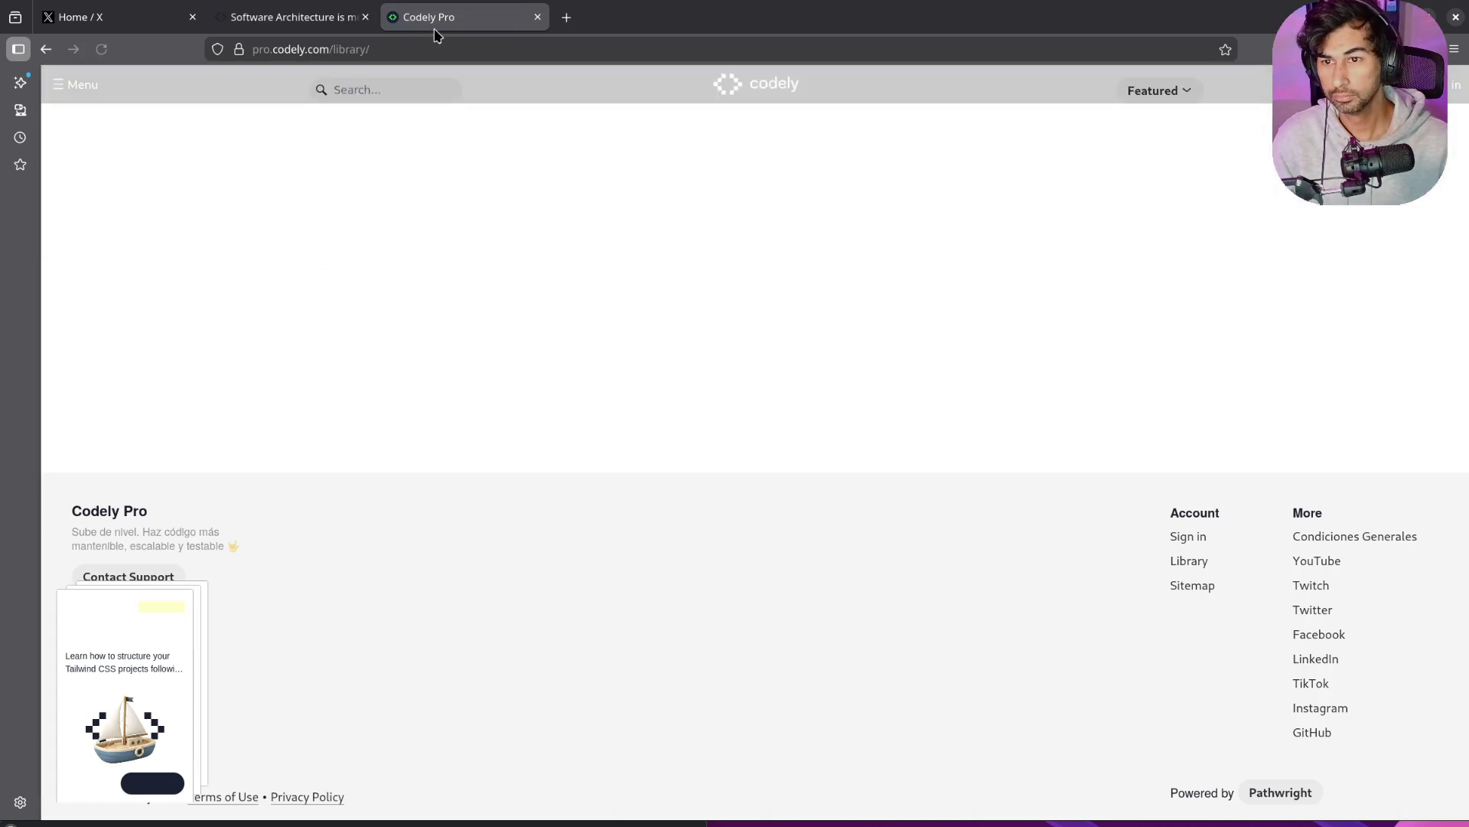
scroll(426, 263, "down", 10)
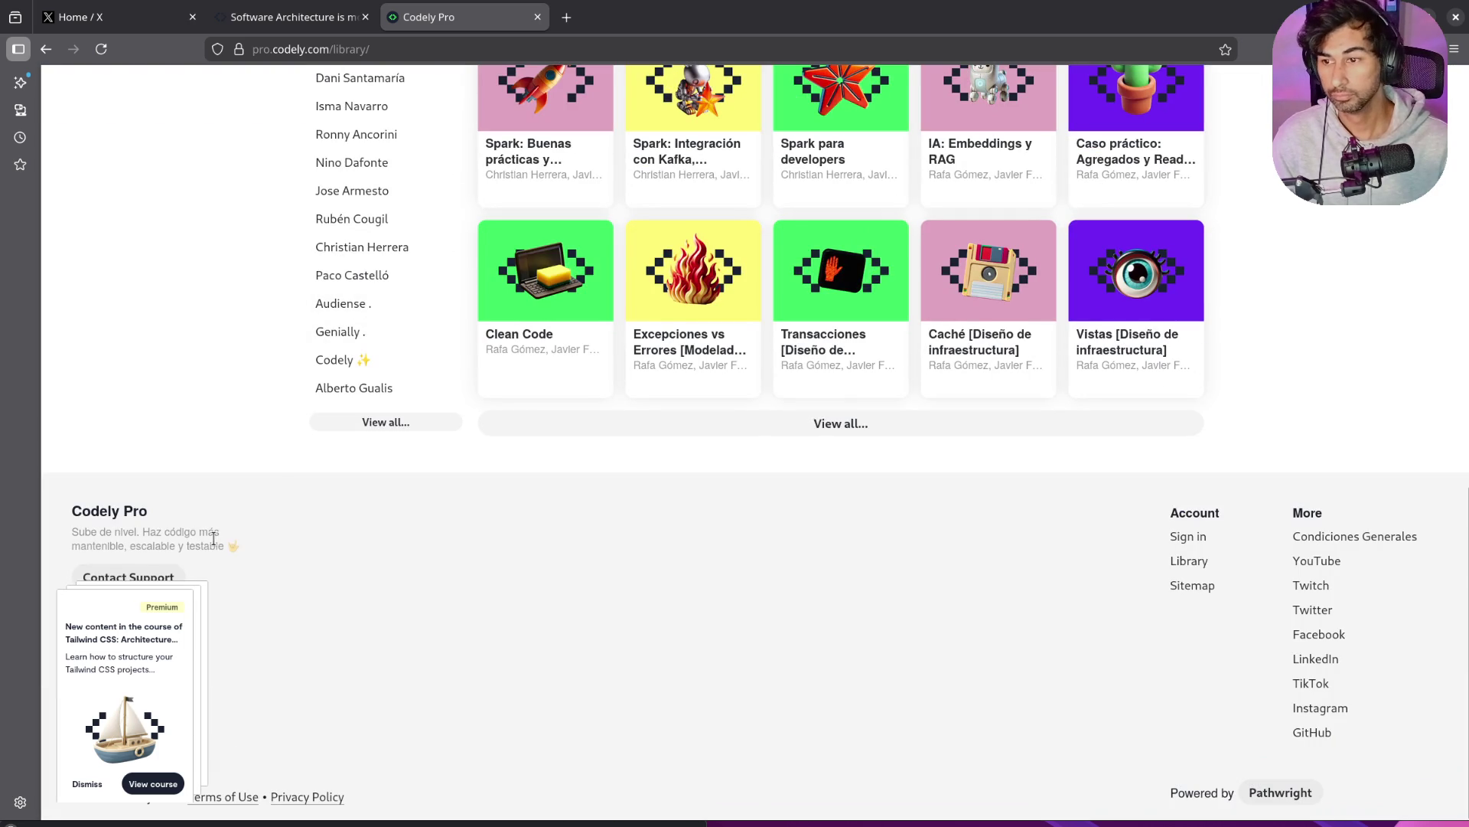
middle_click(481, 19)
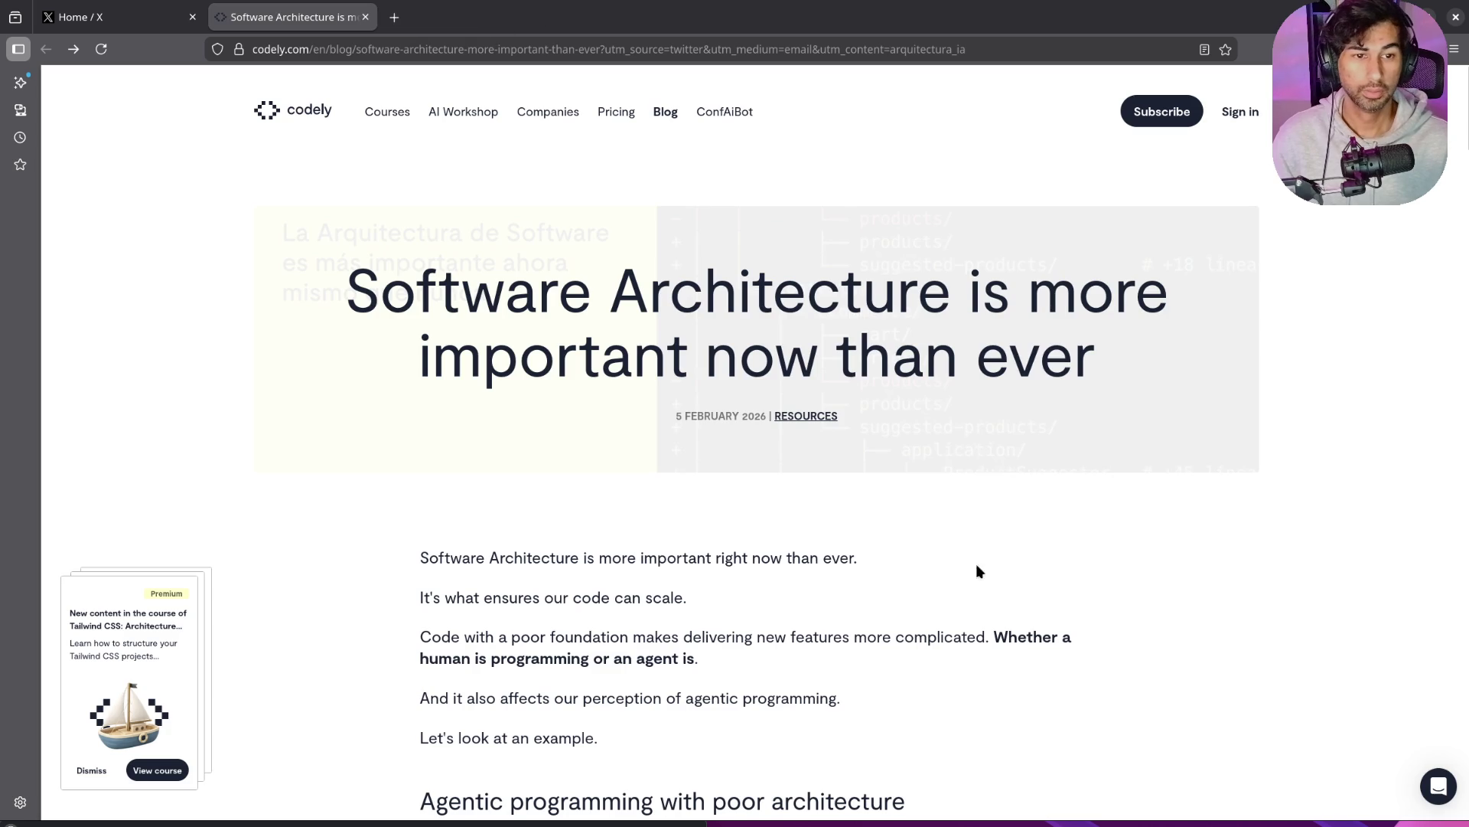
scroll(1125, 636, "down", 3)
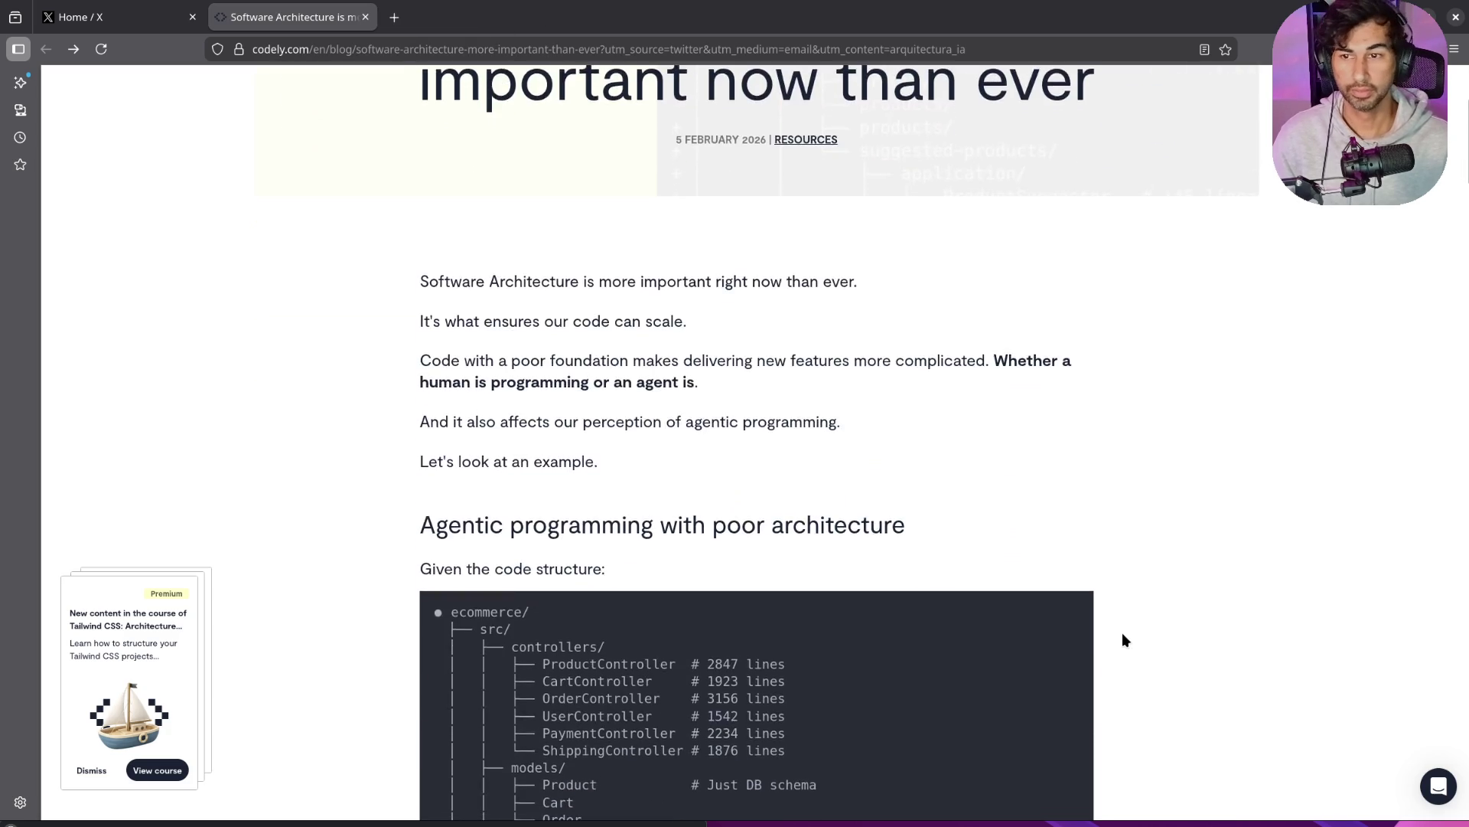
scroll(1122, 632, "up", 3)
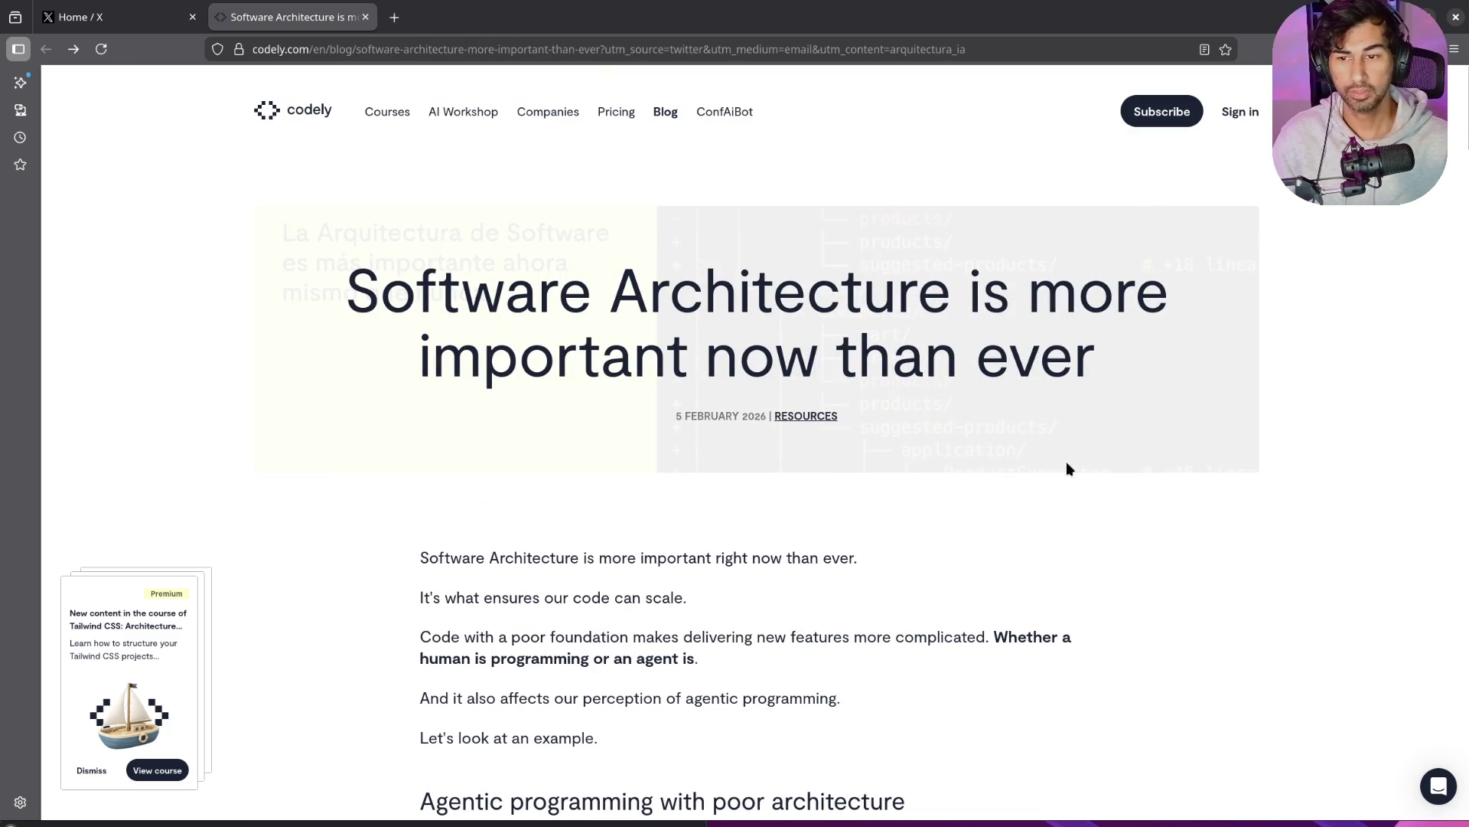
scroll(1069, 468, "down", 20)
scroll(1061, 559, "up", 3)
scroll(1061, 559, "down", 8)
scroll(1062, 551, "up", 20)
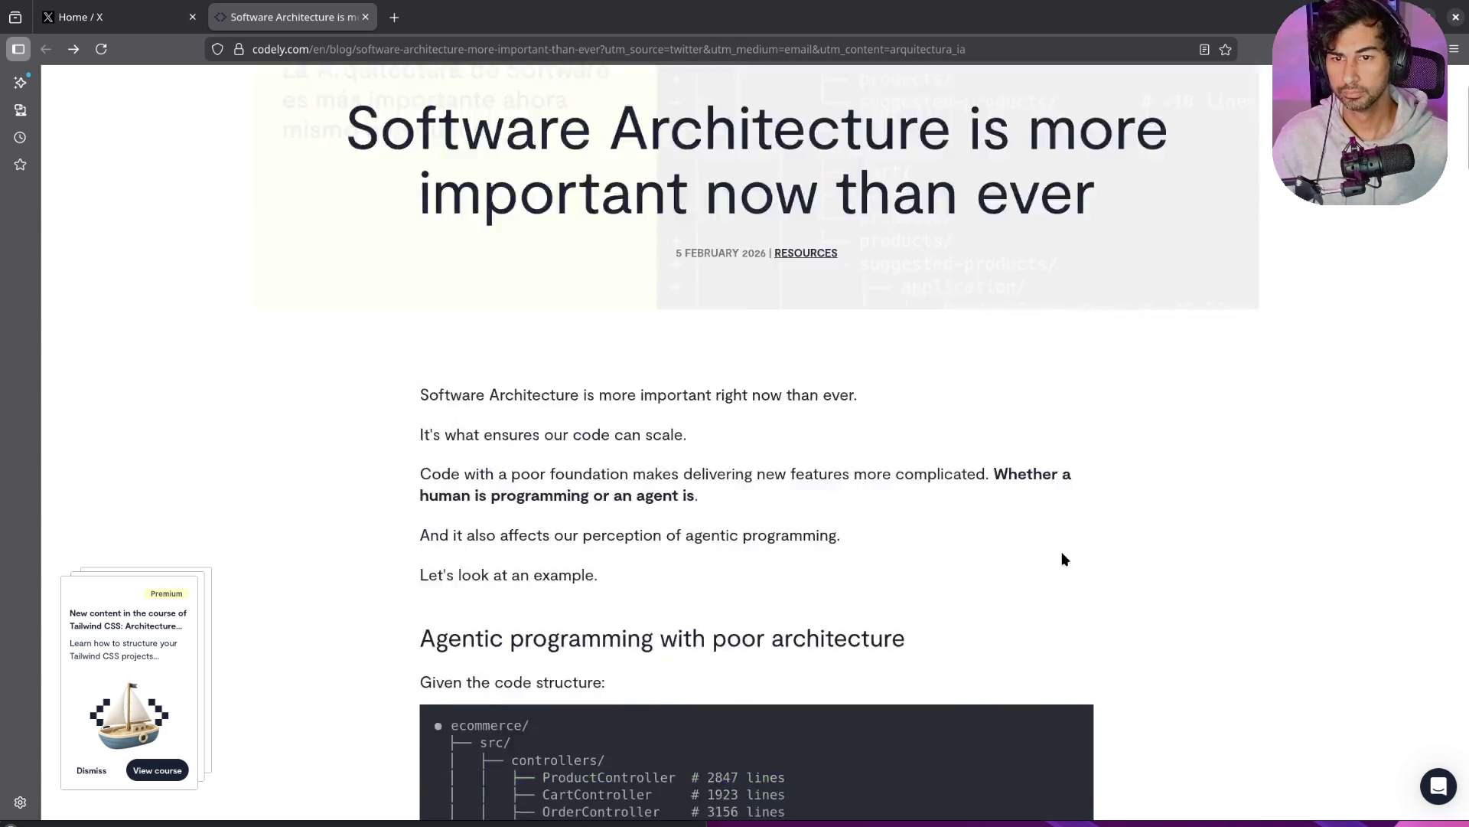
left_click(1205, 50)
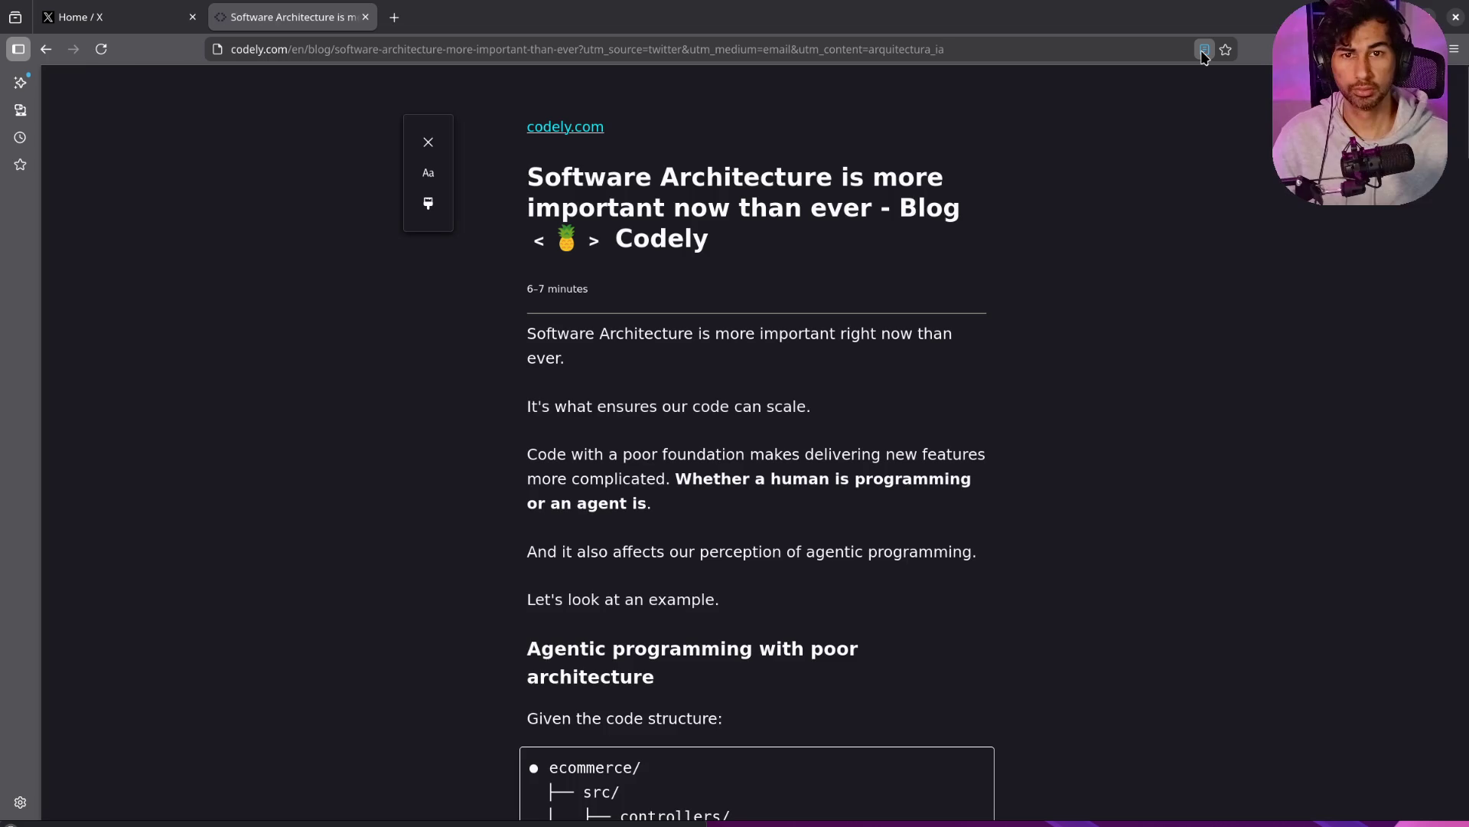
left_click(1203, 51)
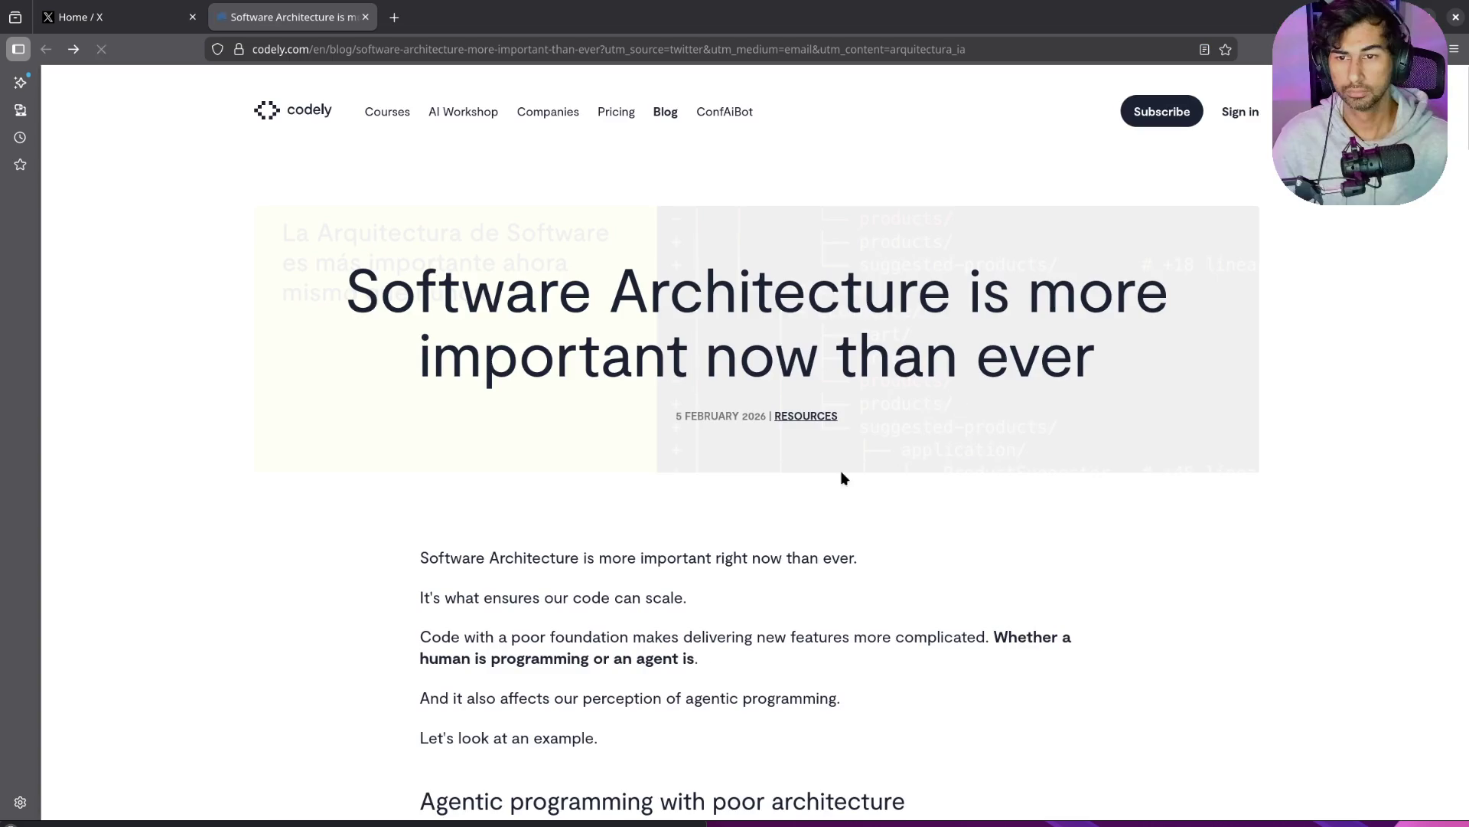
Step: Translate the article into Spanish from the Firefox menu, then restore the original English text
right_click(1252, 176)
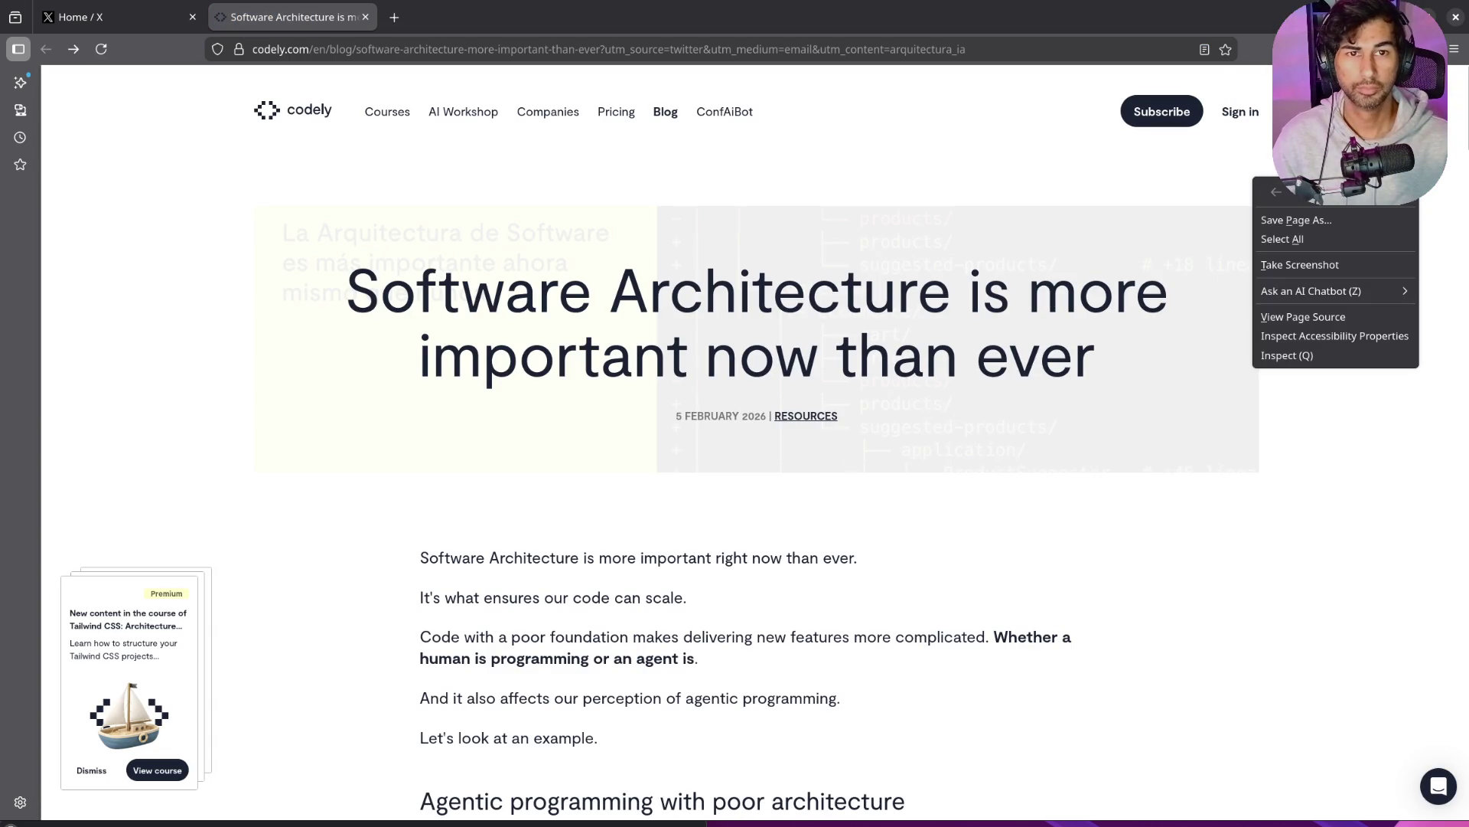
key("Escape")
left_click(1454, 49)
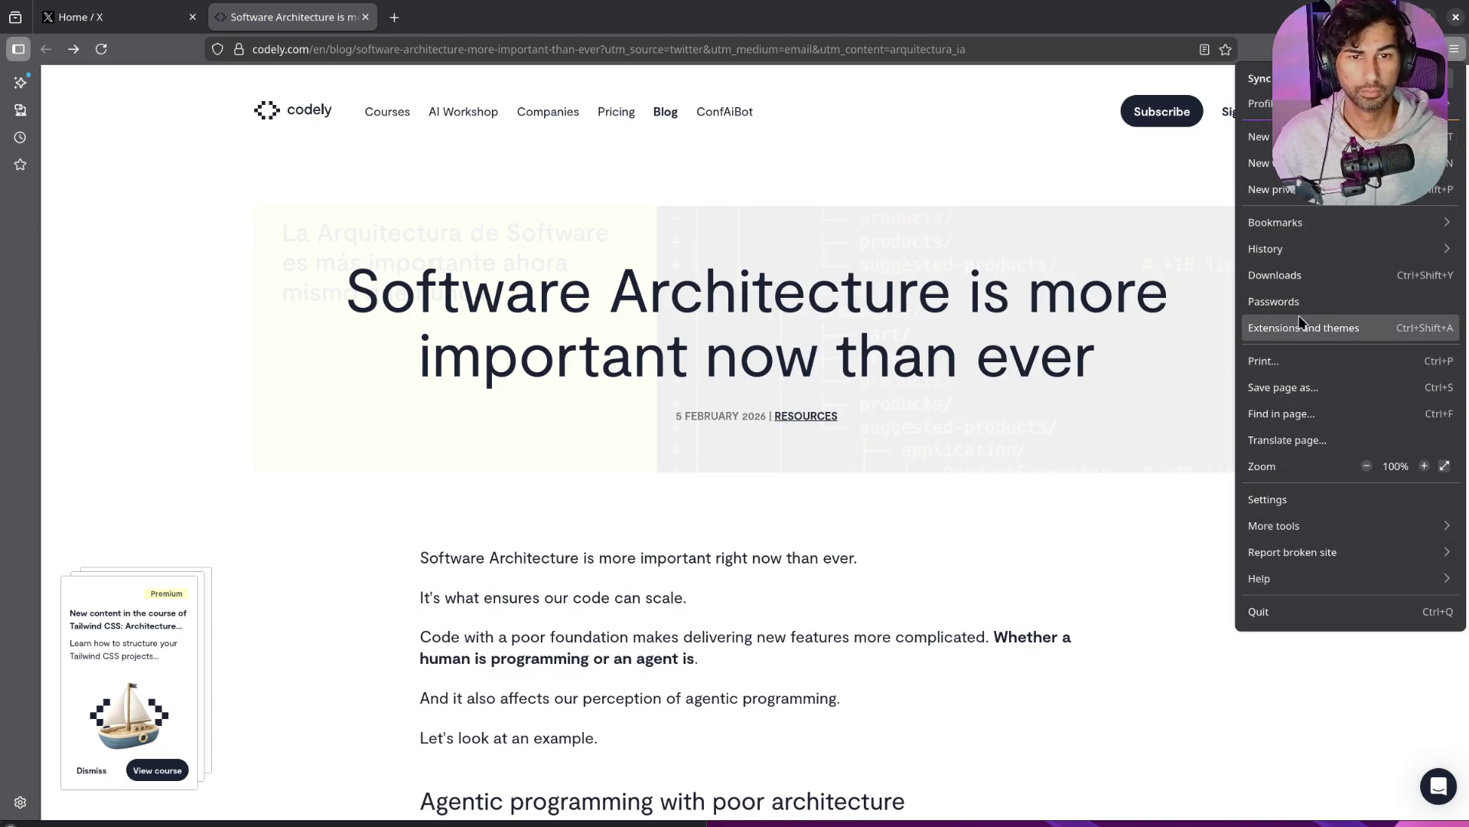
left_click(1293, 440)
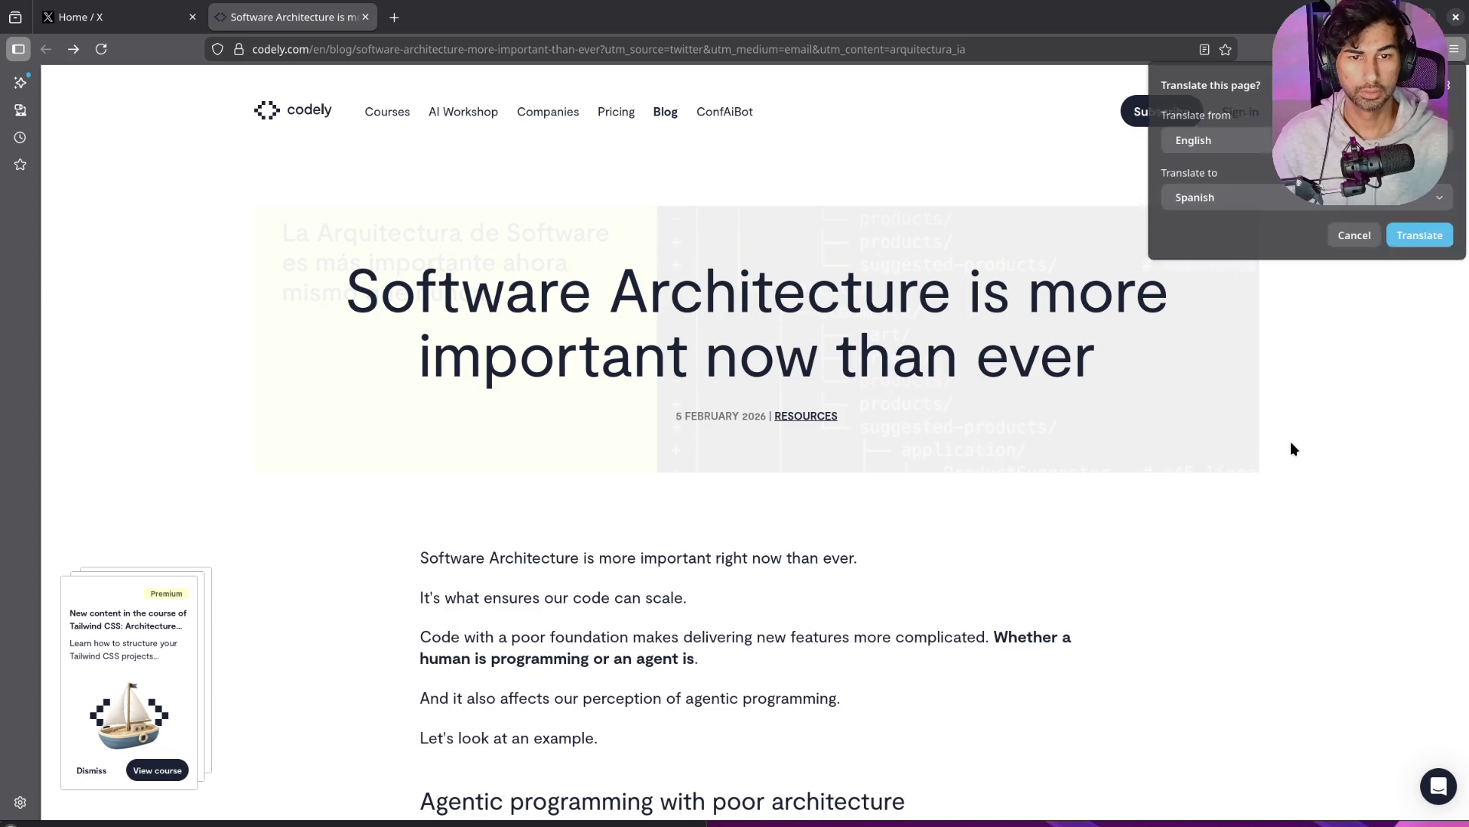
left_click(1416, 236)
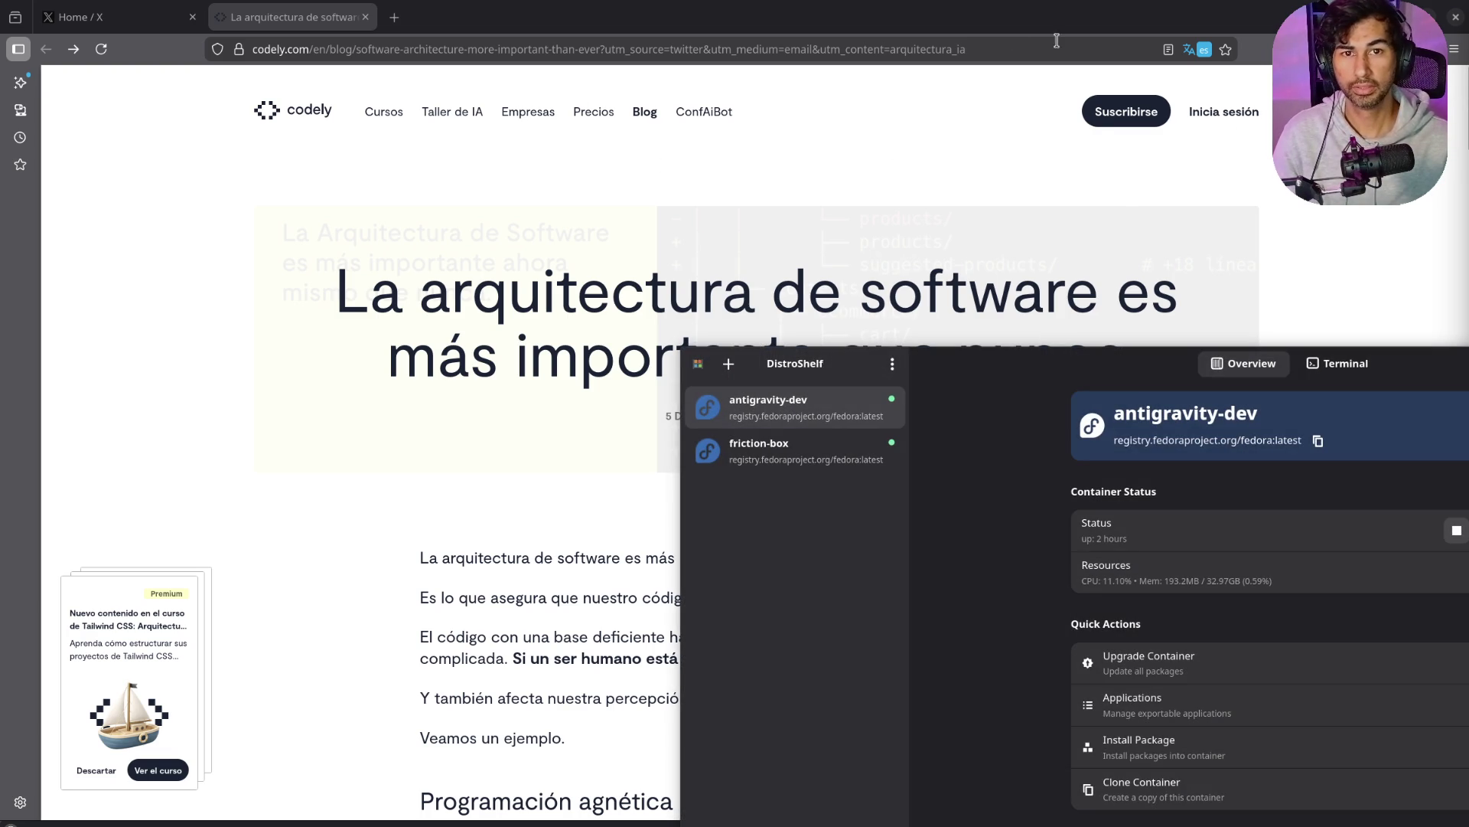
left_click(1213, 52)
left_click(1085, 178)
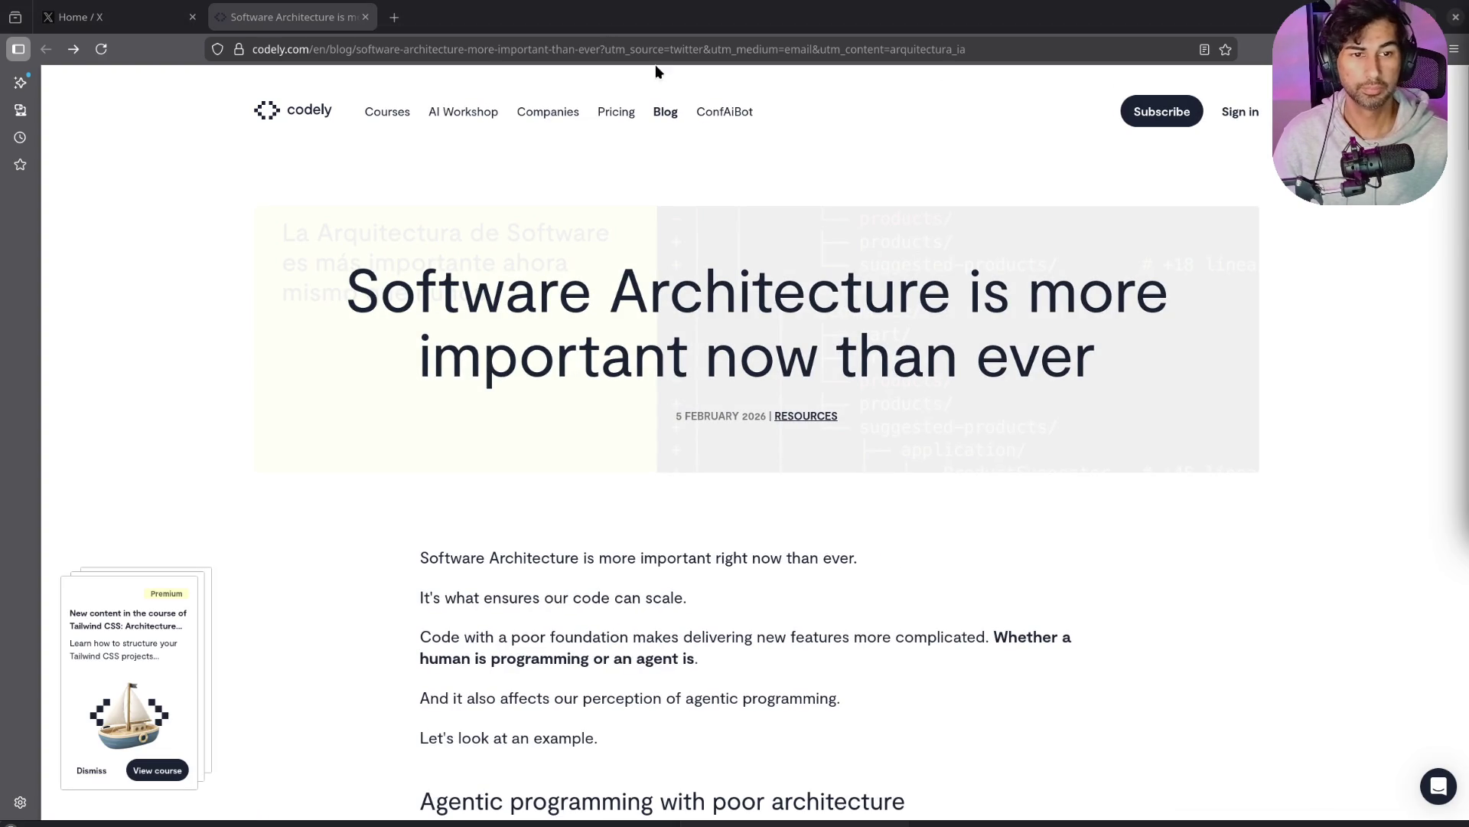
Step: Load the article's clean blog address without tracking parameters, then open Firefox Settings
left_click(722, 58)
type("https://codely.com/blog/arquitectura-software-mas-importante-que-nunca")
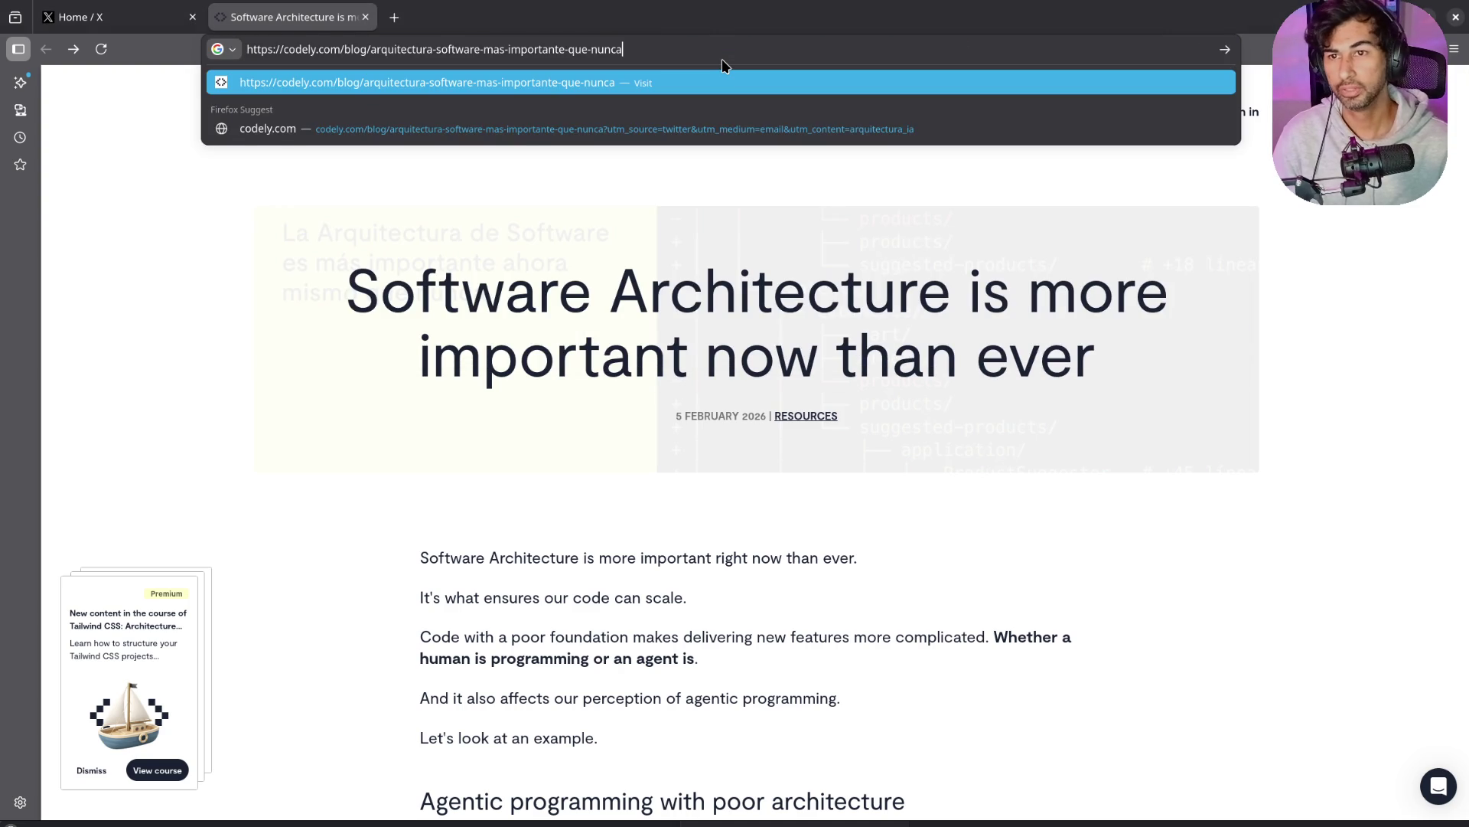
key("Return")
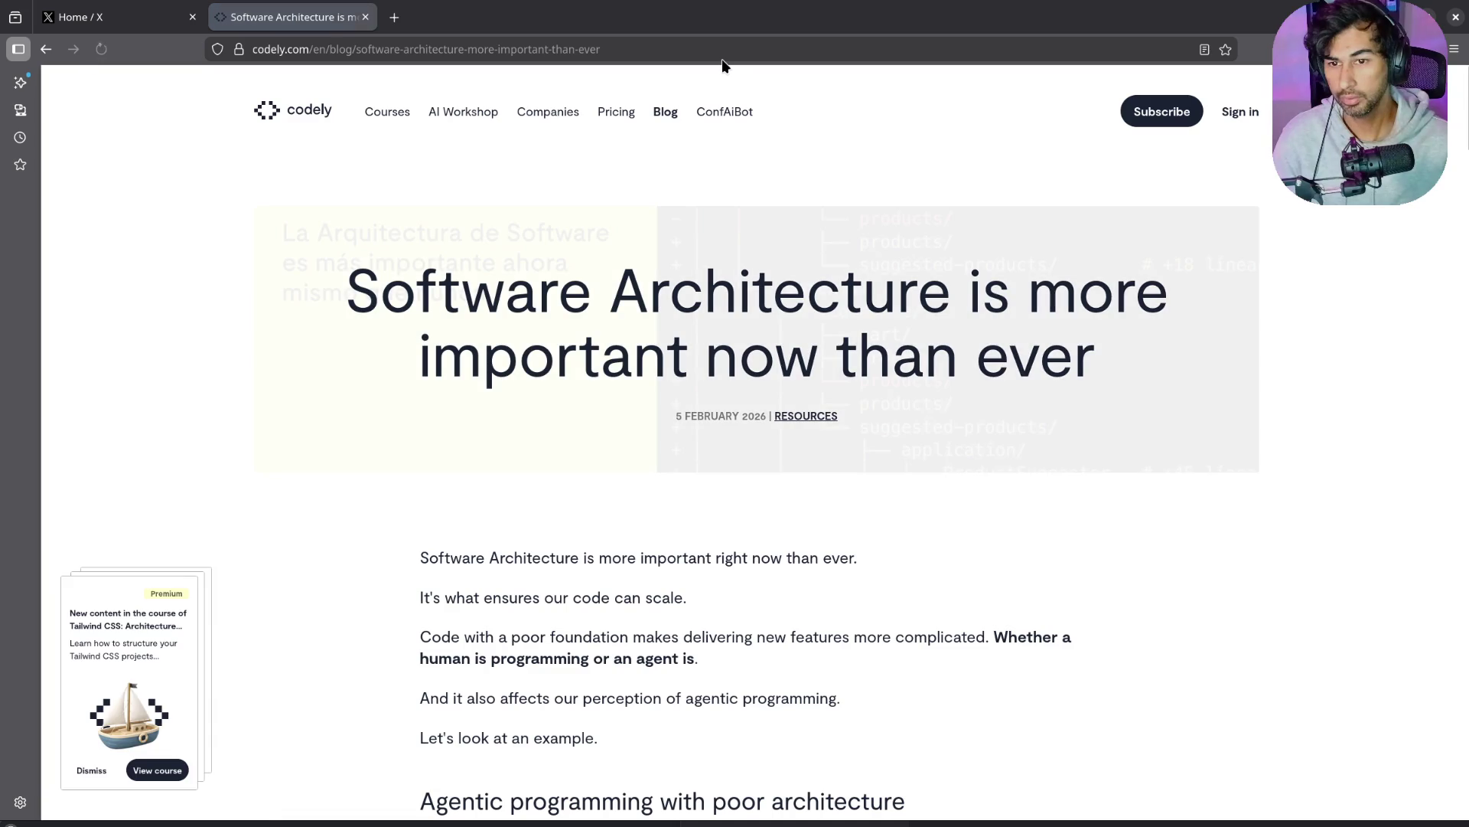
left_click(1454, 49)
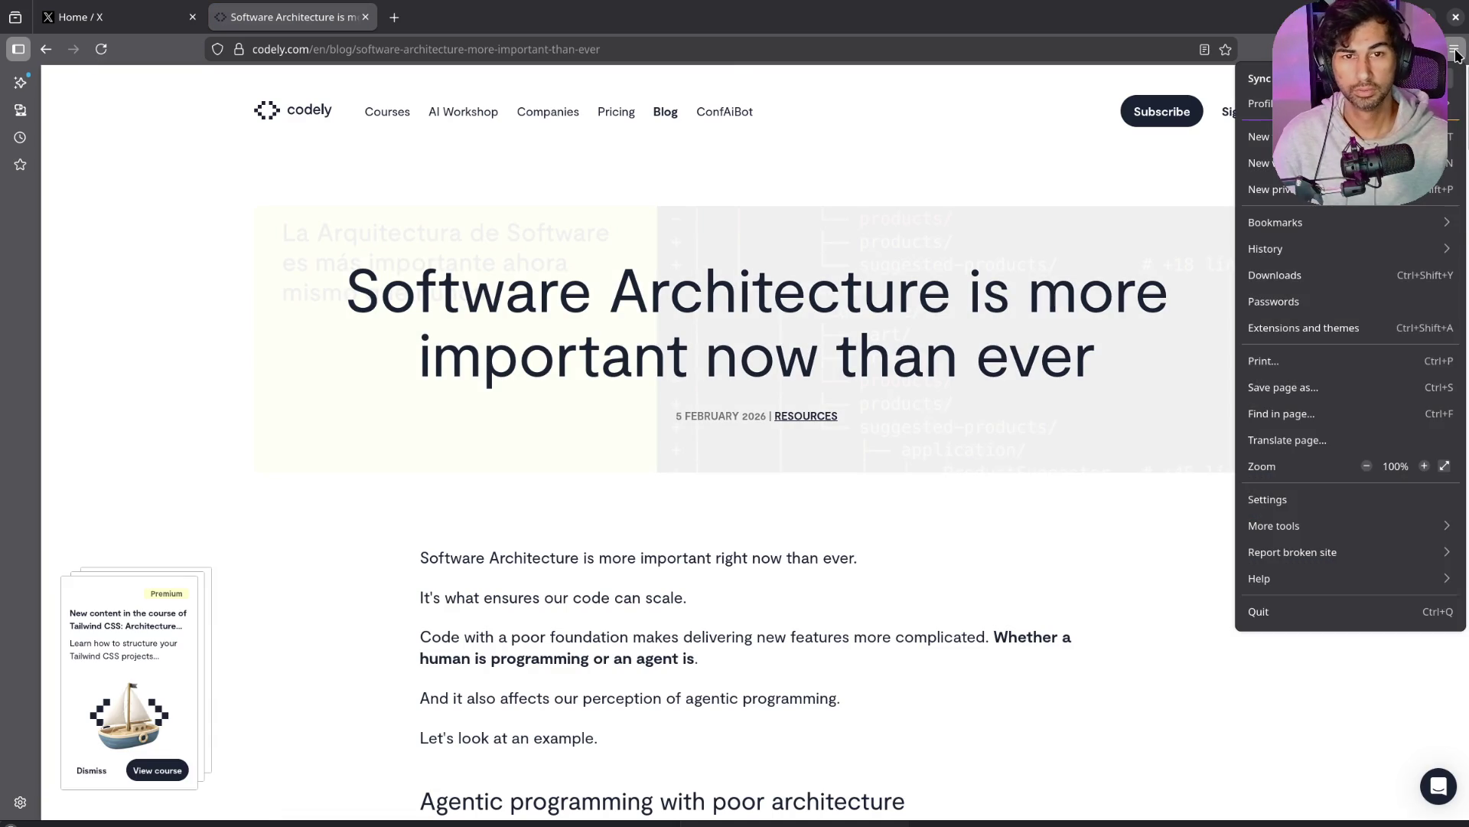
left_click(1331, 498)
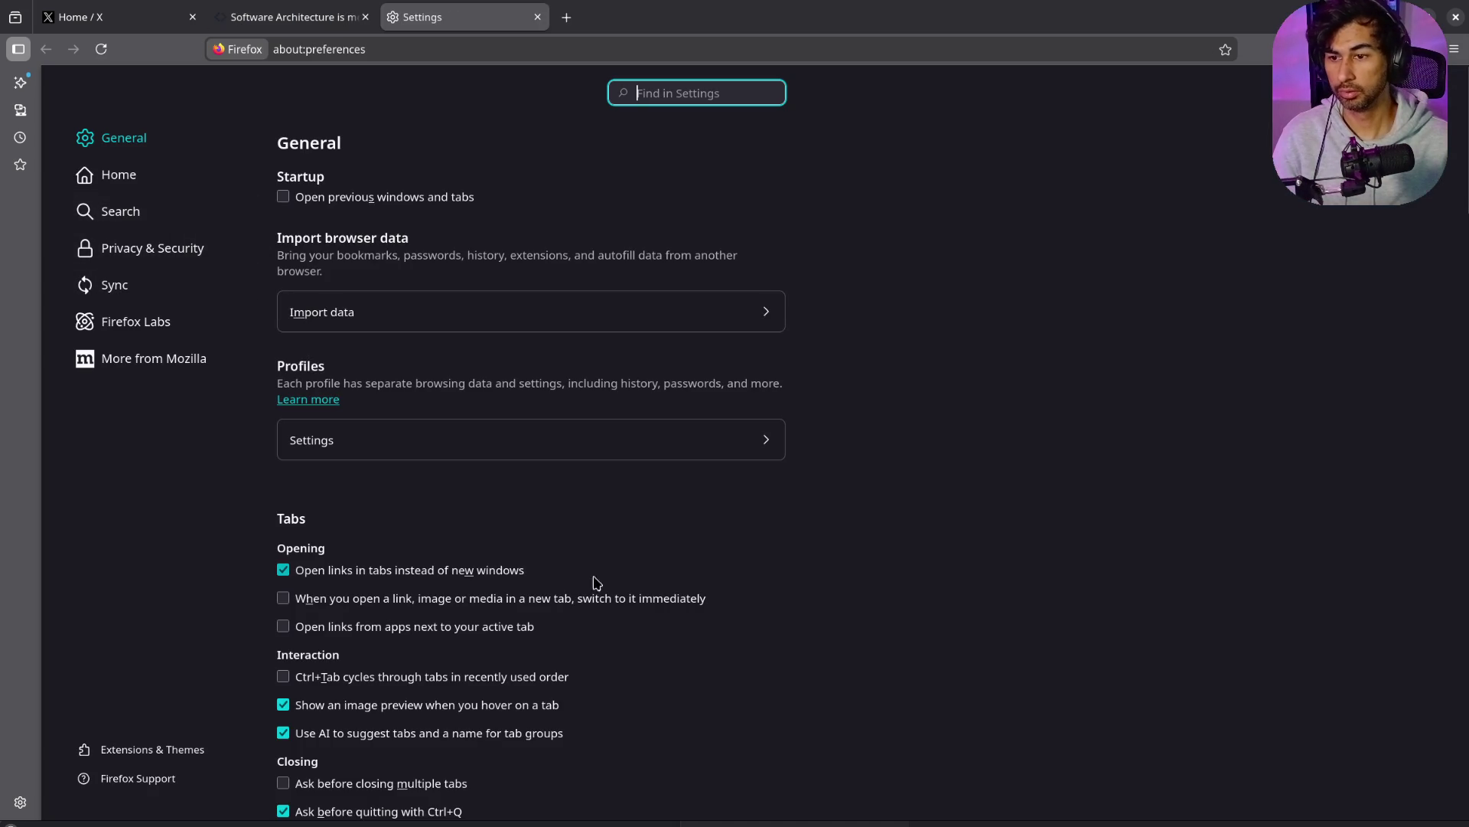
Step: Choose Español (ES) as Firefox's interface language, then return to the Codely article tab
scroll(733, 612, "down", 15)
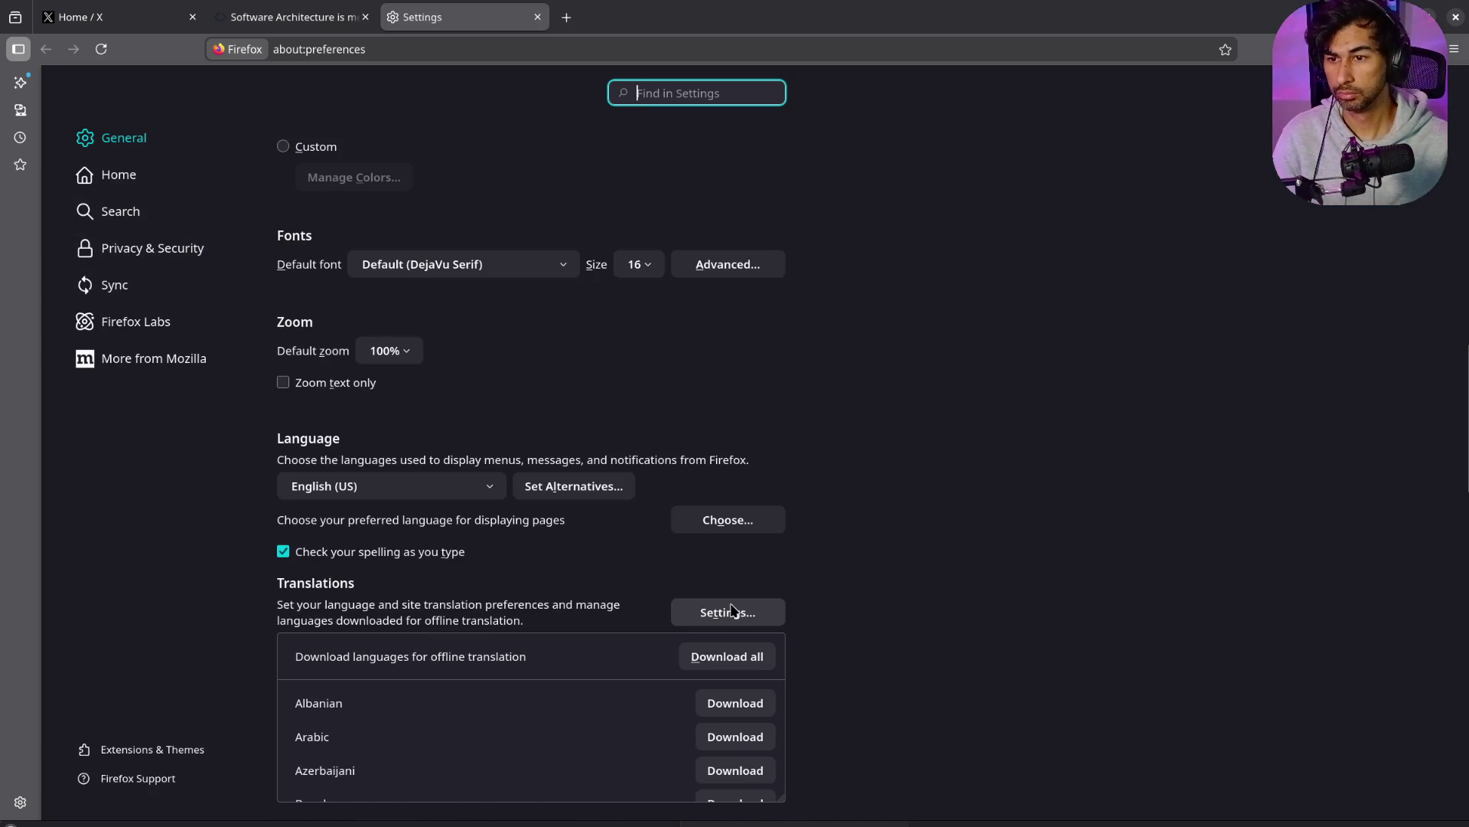
left_click(485, 487)
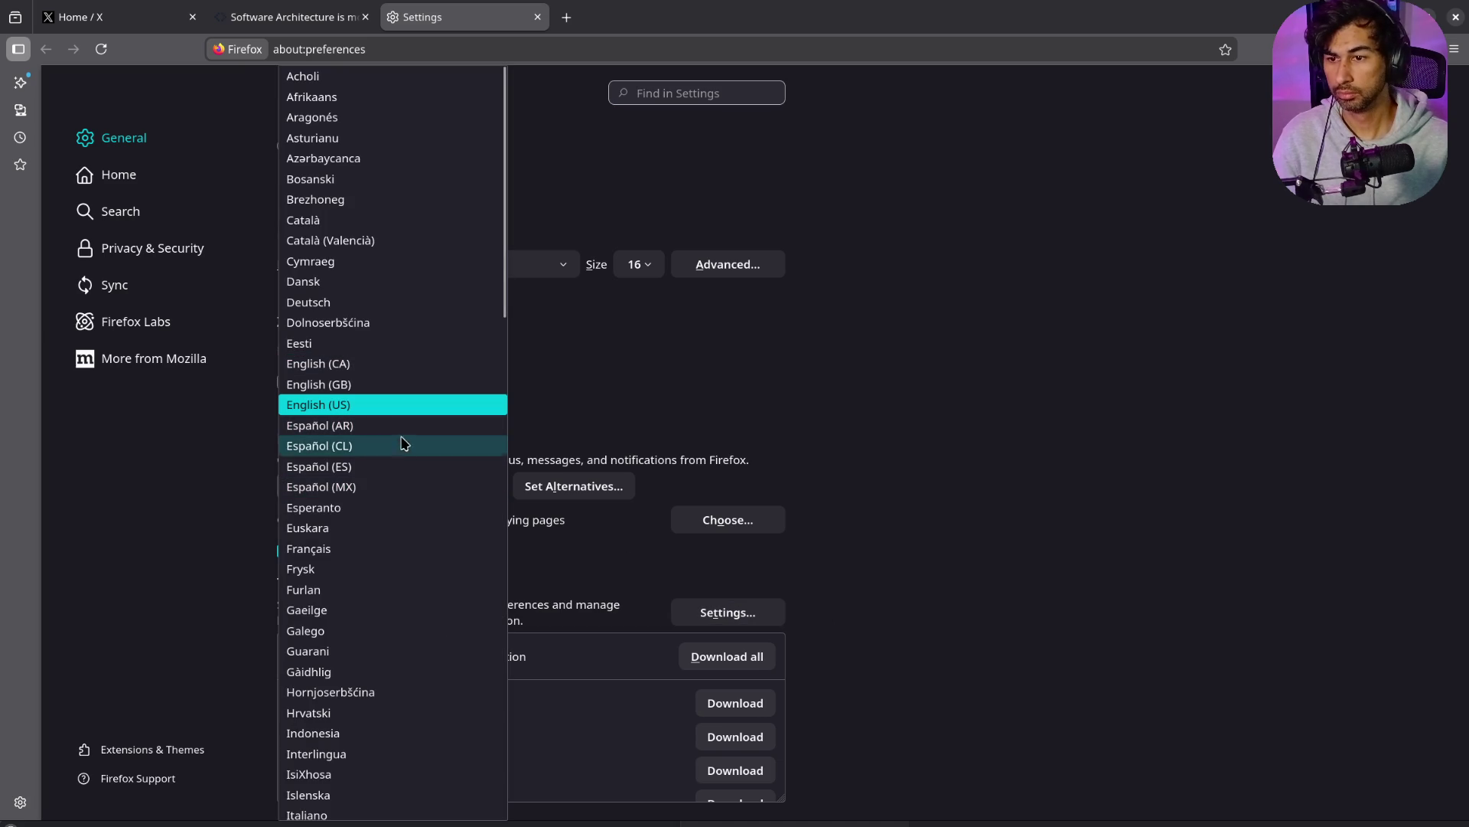
left_click(401, 466)
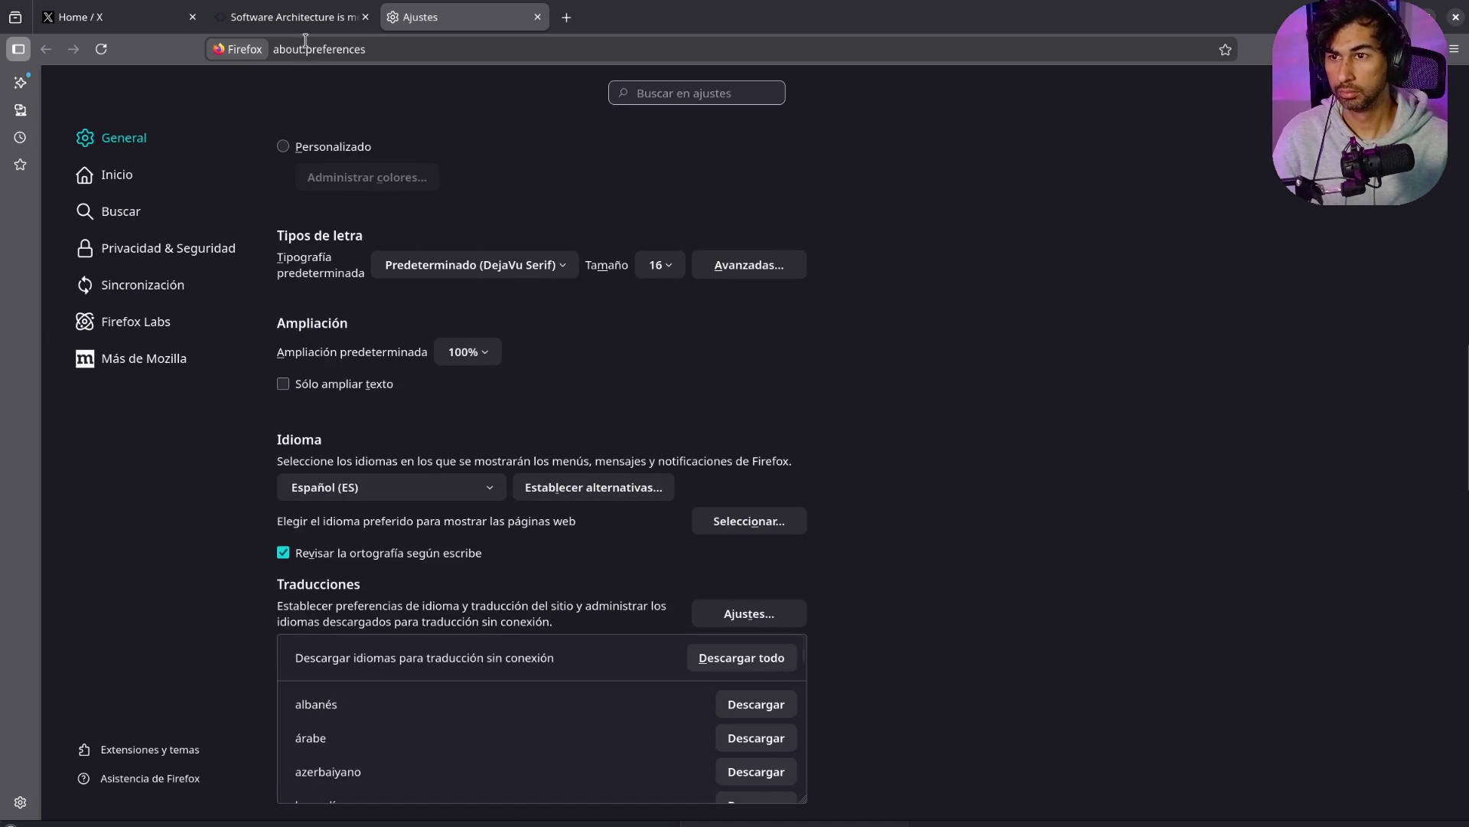
scroll(796, 414, "down", 5)
scroll(804, 427, "up", 4)
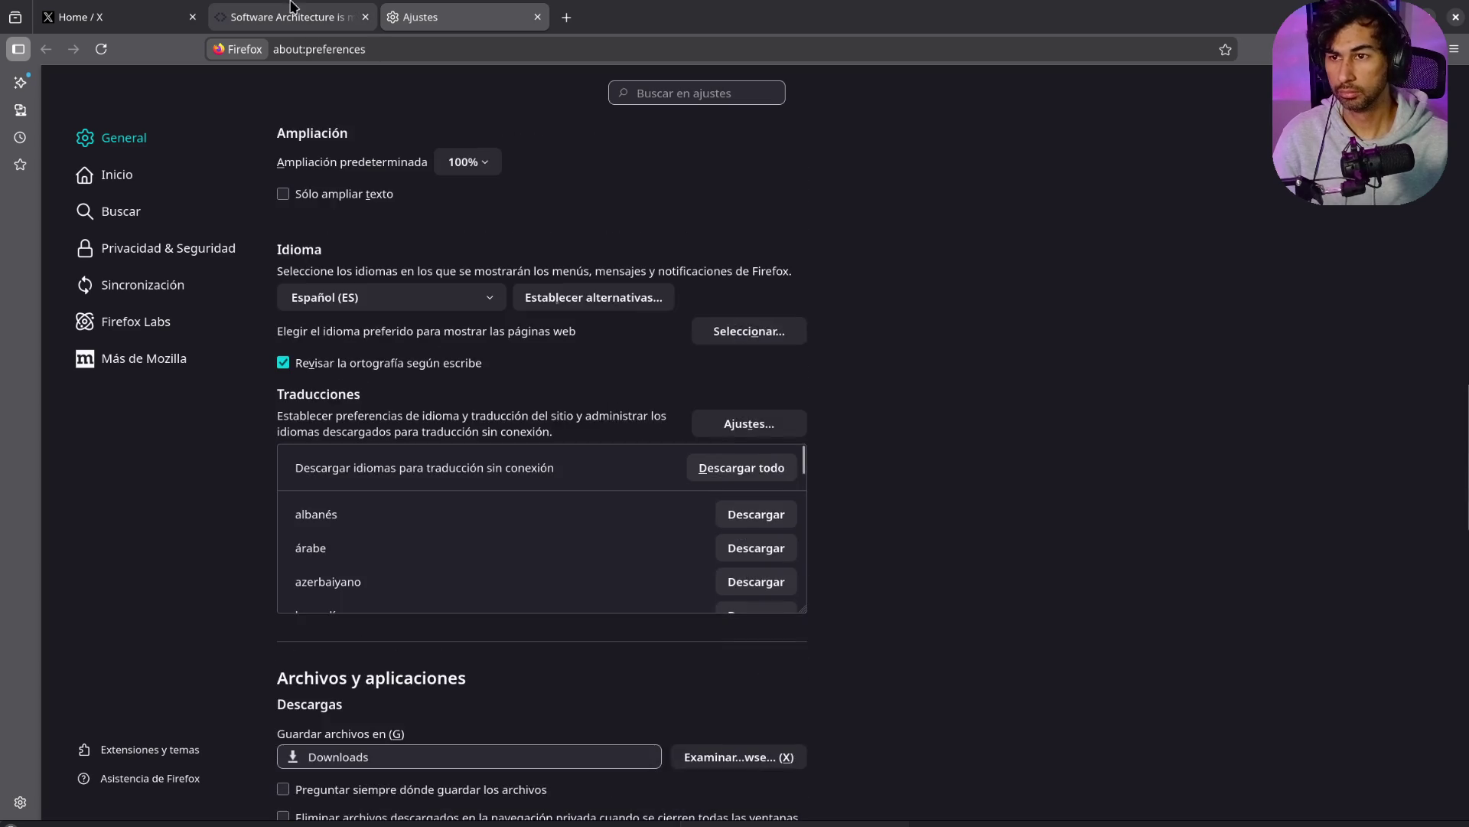
left_click(291, 9)
left_click(103, 50)
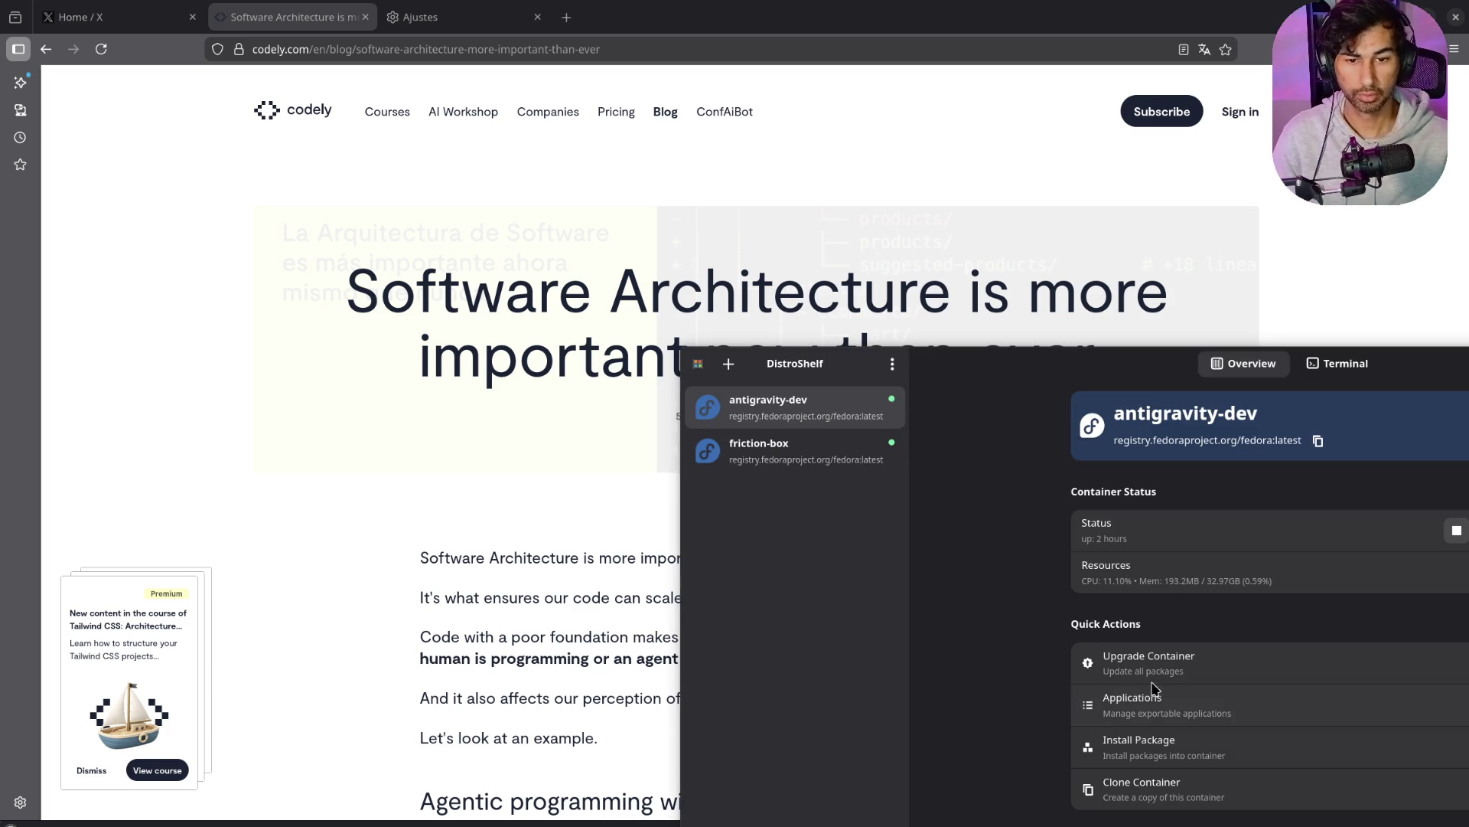
Step: Load the Spanish article in antigravity-dev's container browser, then close it, the exports dialog and DistroShelf
left_click(1171, 703)
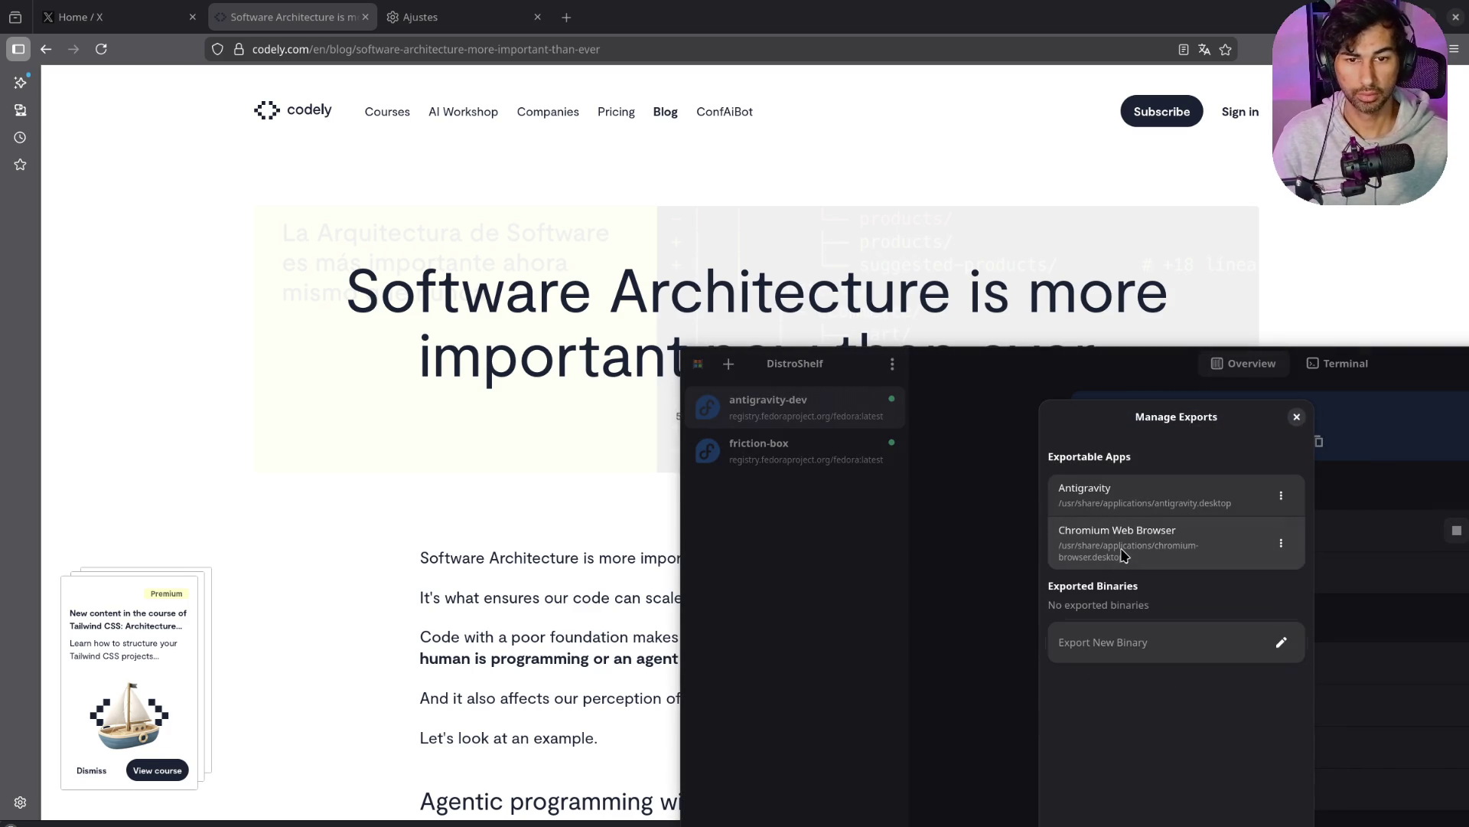
type("https://codely.com/blog/arquitectura-software-mas-importante-que-nunca")
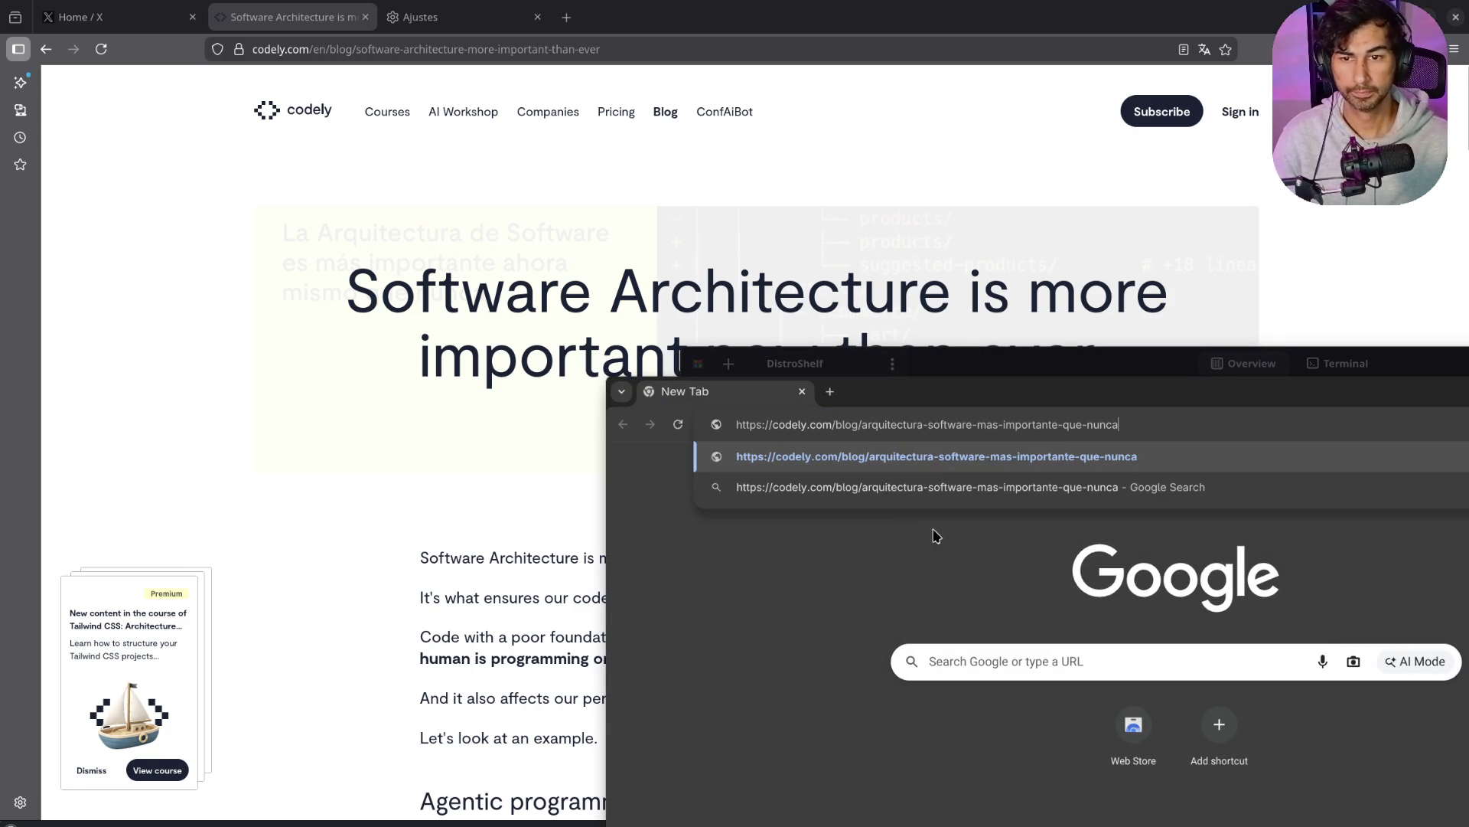
key("Return")
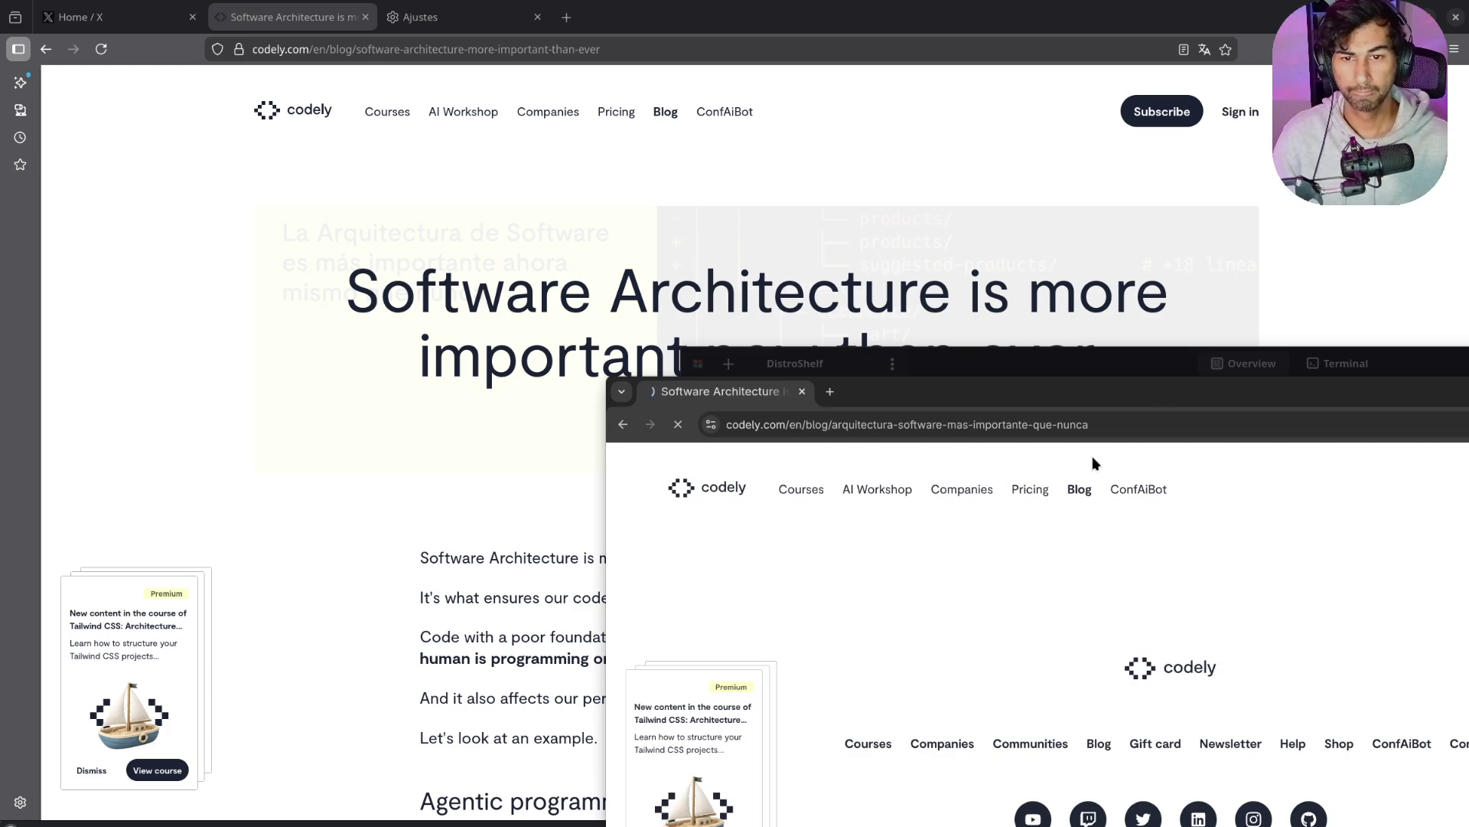
left_click_drag(1179, 411, 994, 169)
key("ctrl+w")
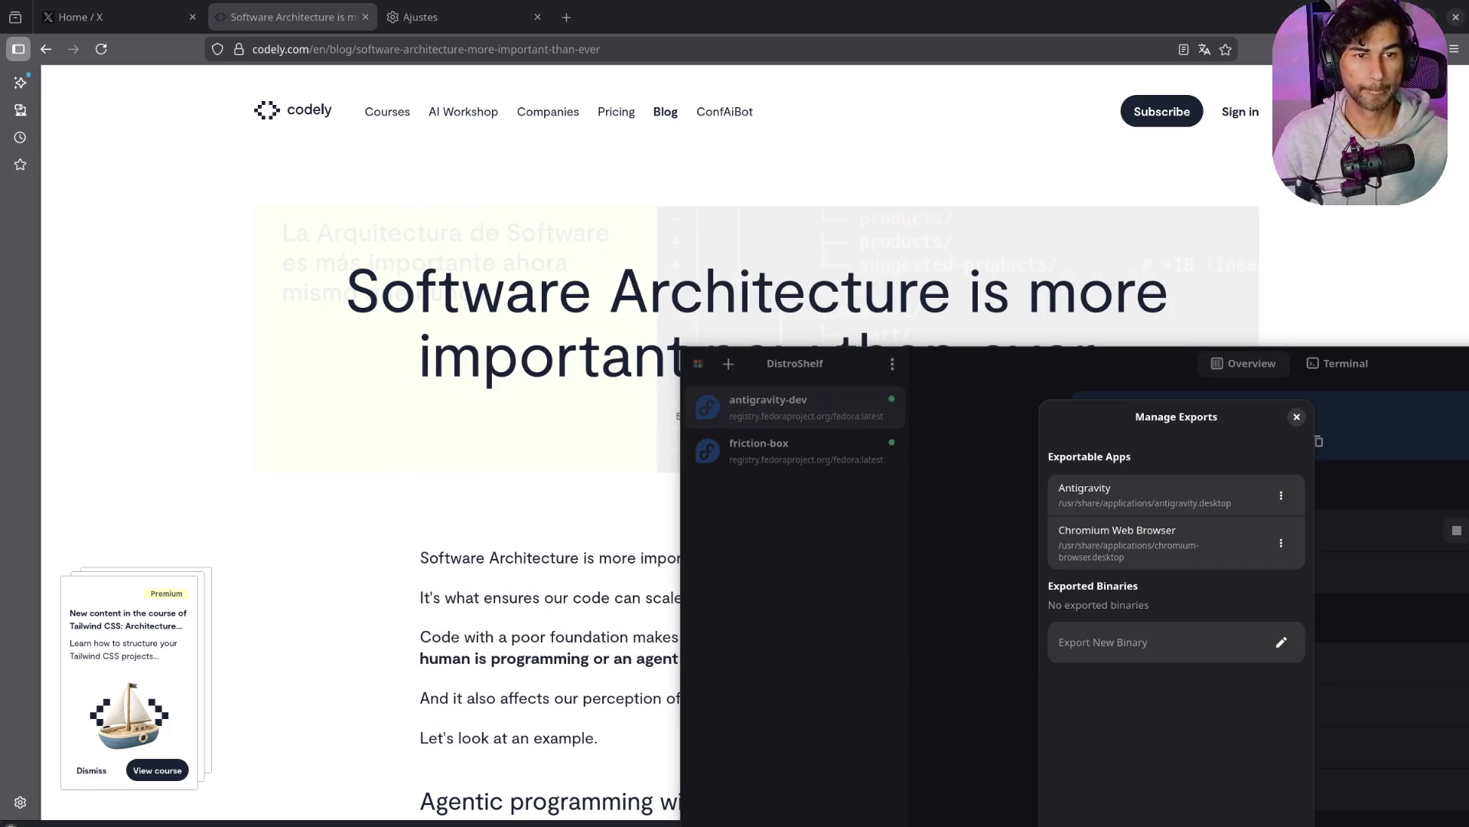
left_click(1297, 416)
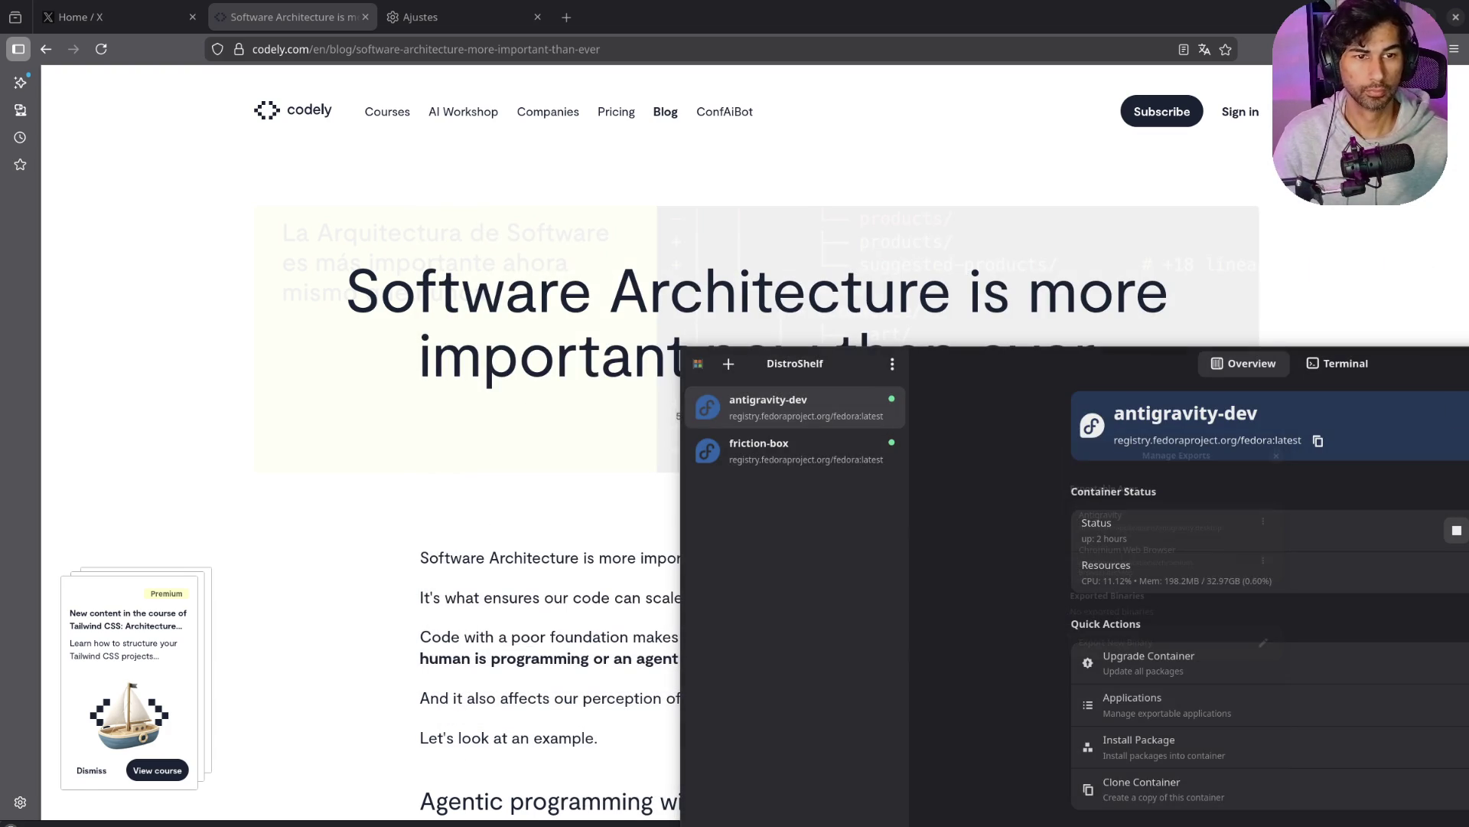
key("alt+Tab")
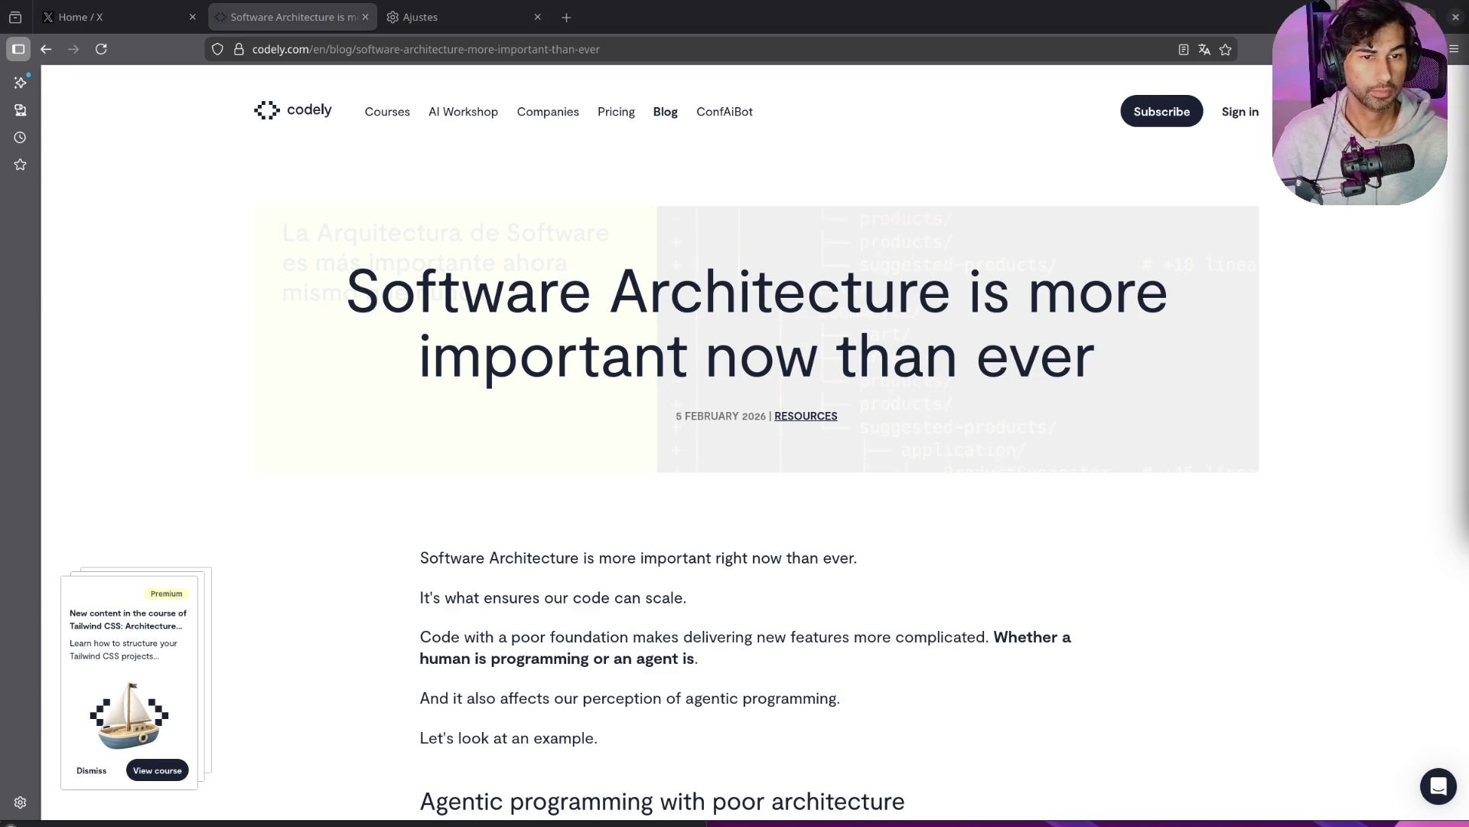
Step: Pick Español from the footer's language menu and dismiss the course promo card
scroll(1018, 502, "down", 20)
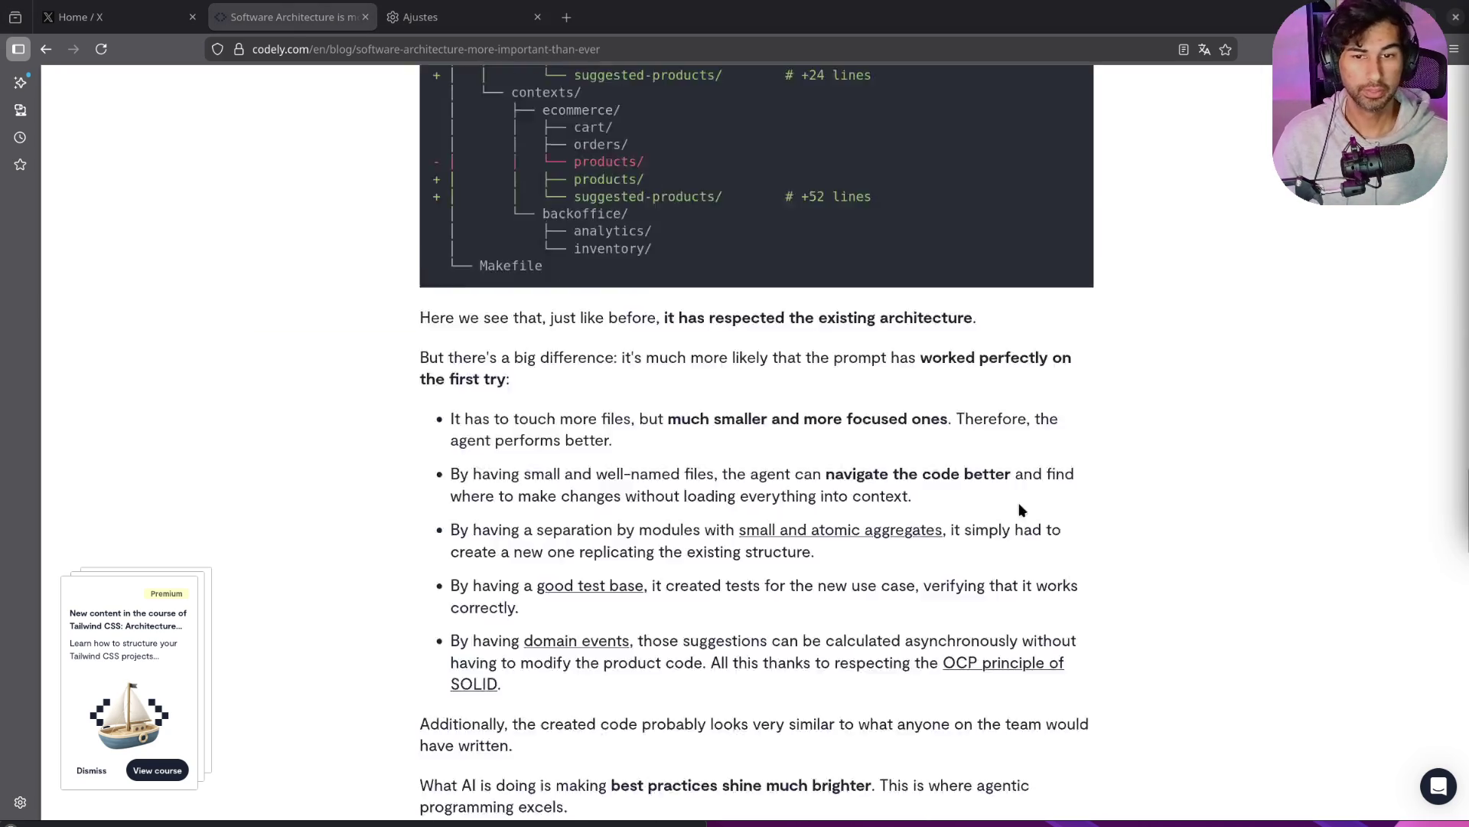
left_click(981, 674)
left_click(971, 704)
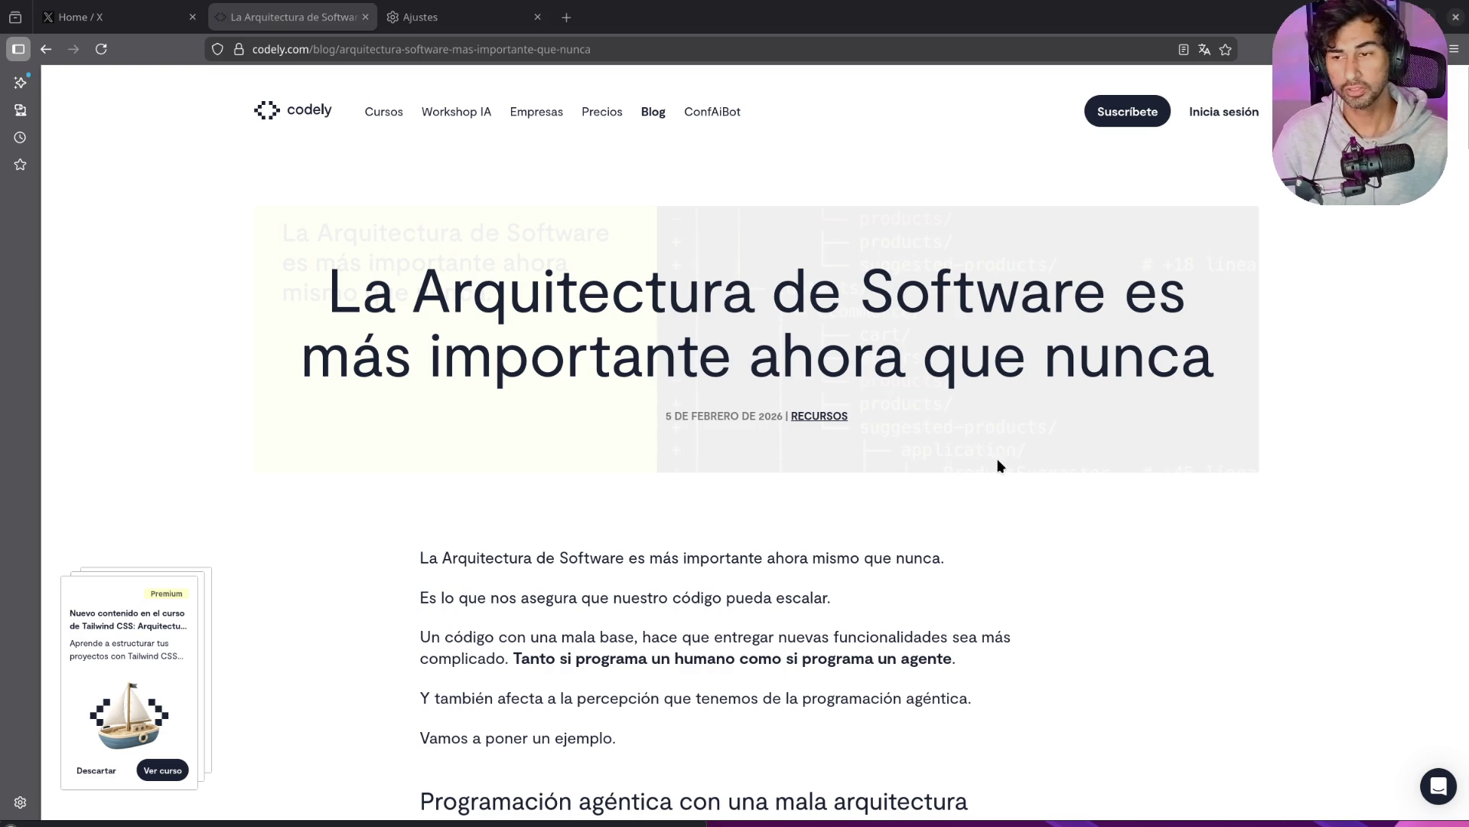
left_click(104, 766)
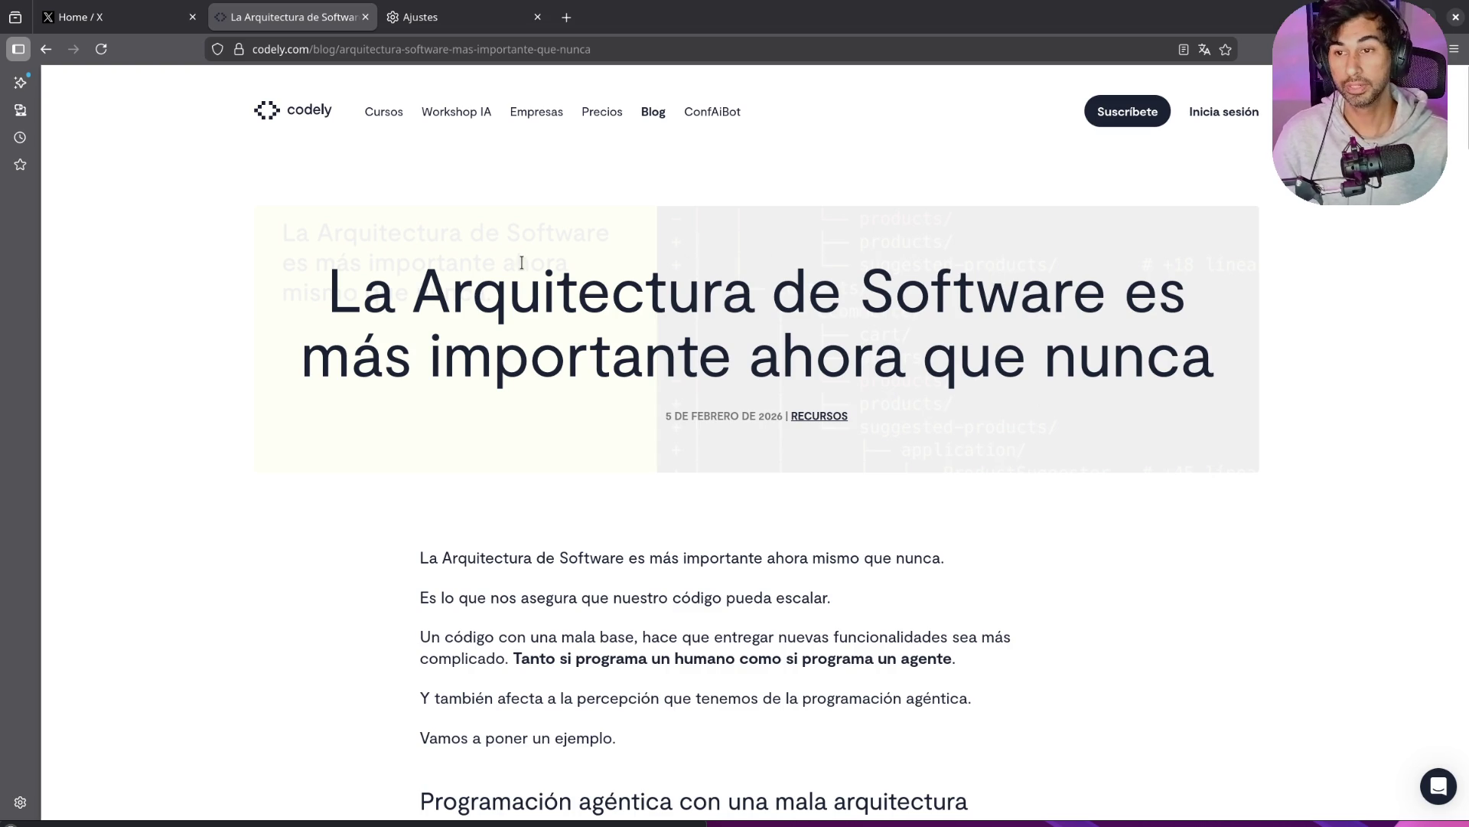
Step: Highlight the Spanish article title and the bold sentence about humans and agents while reading
left_click_drag(327, 306, 807, 327)
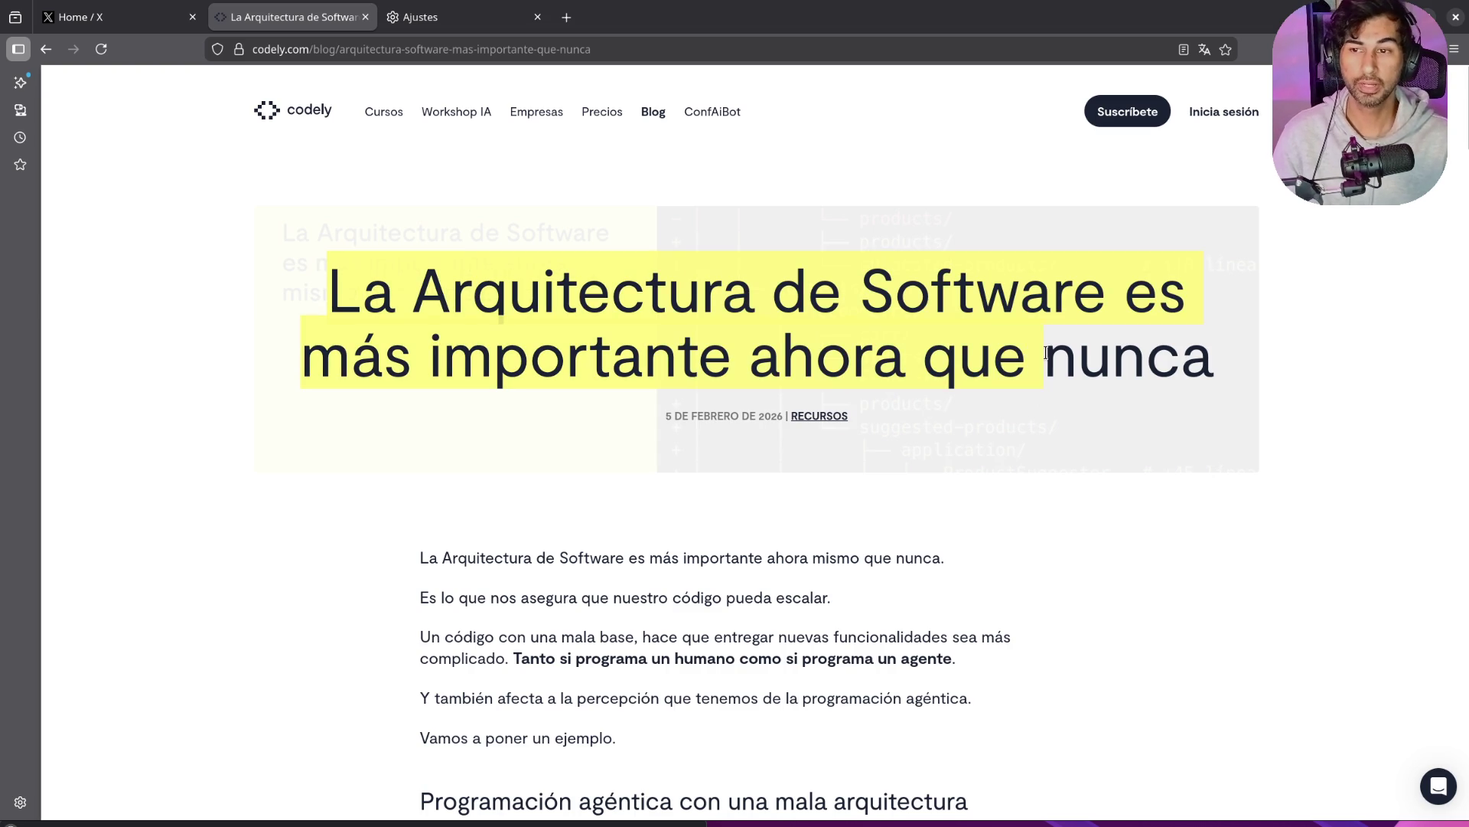
scroll(1070, 457, "down", 2)
scroll(1070, 458, "down", 3)
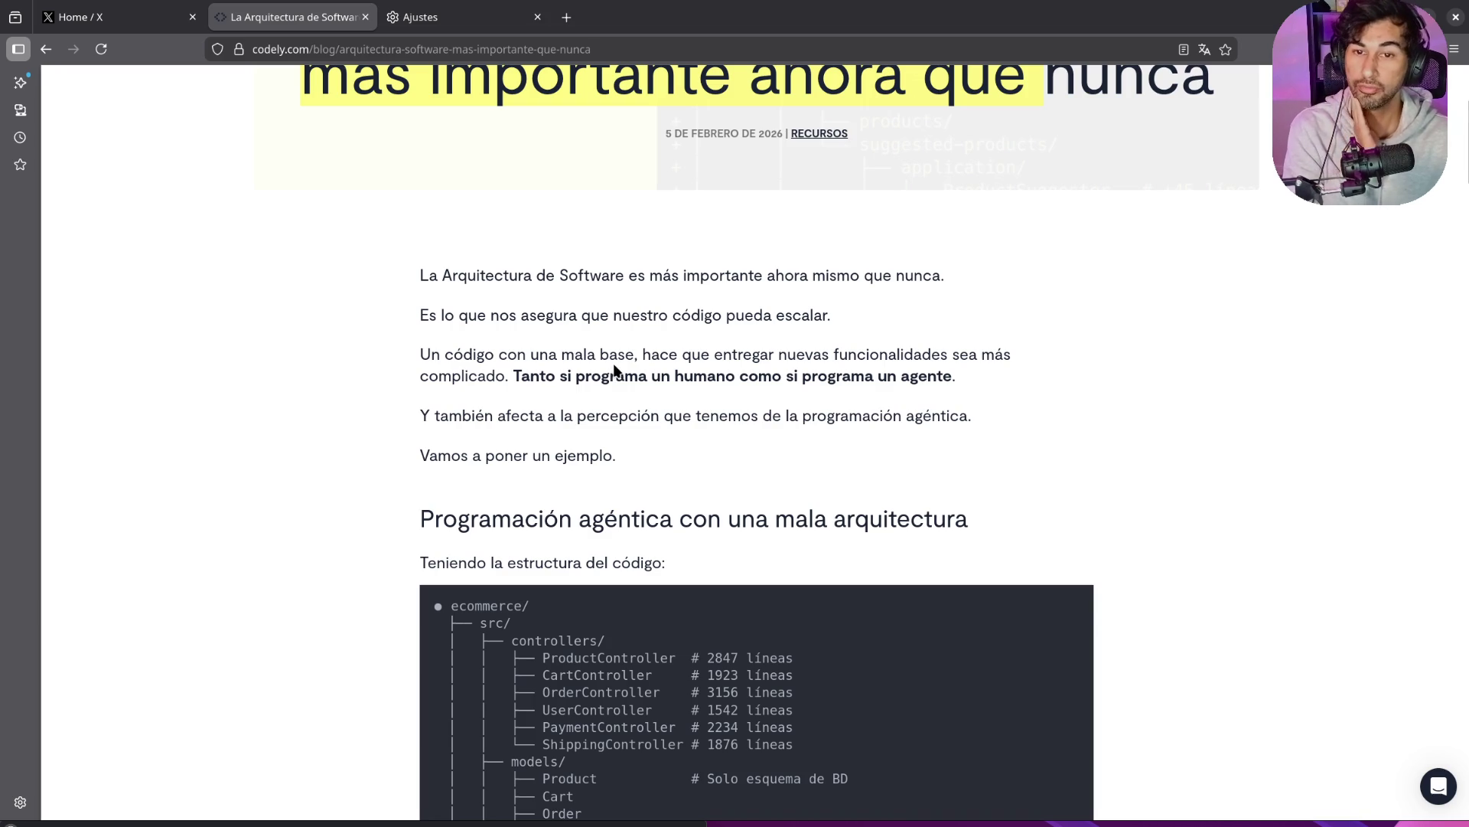
left_click_drag(521, 377, 687, 387)
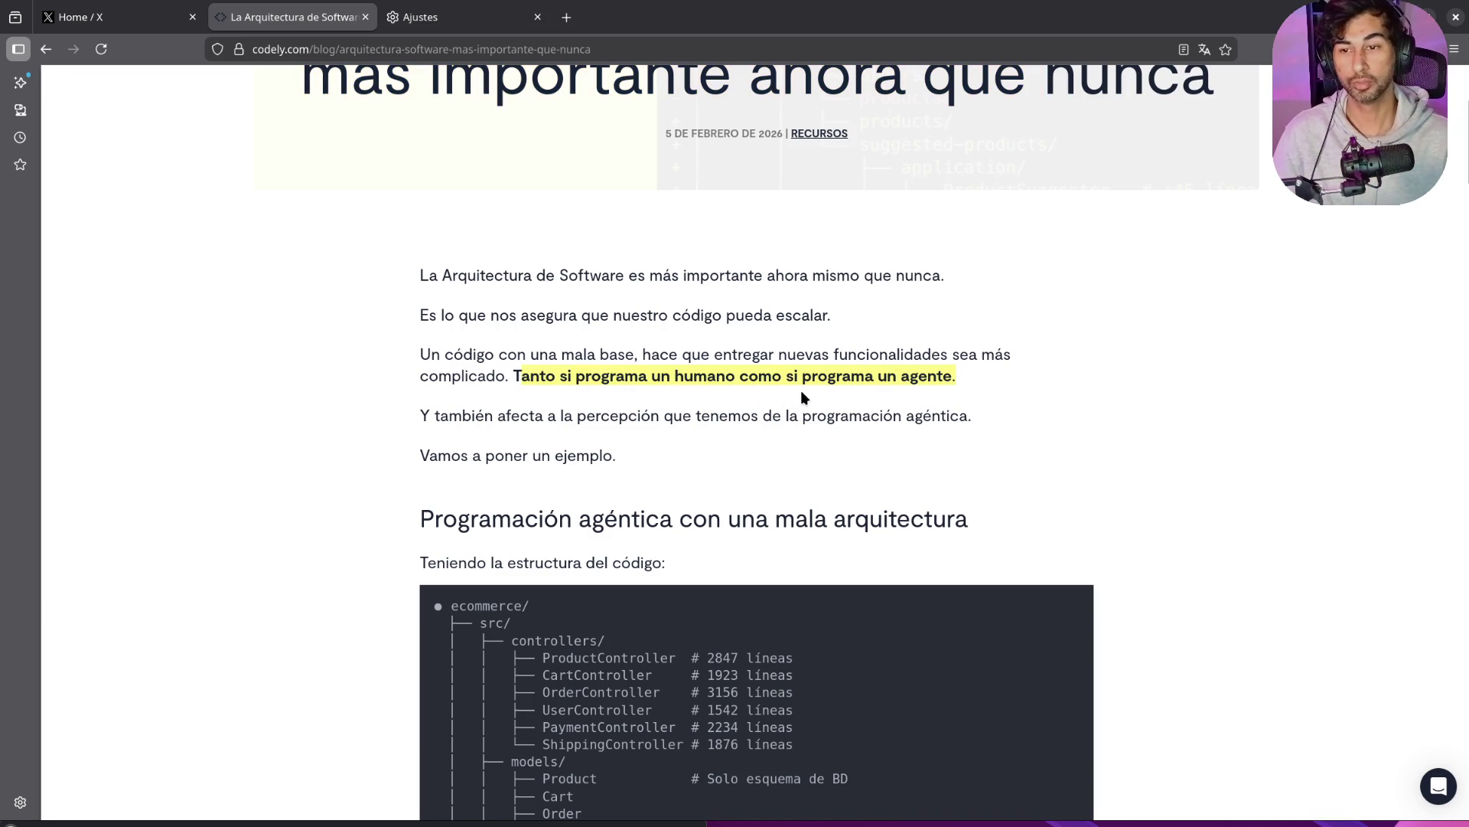
left_click(475, 416)
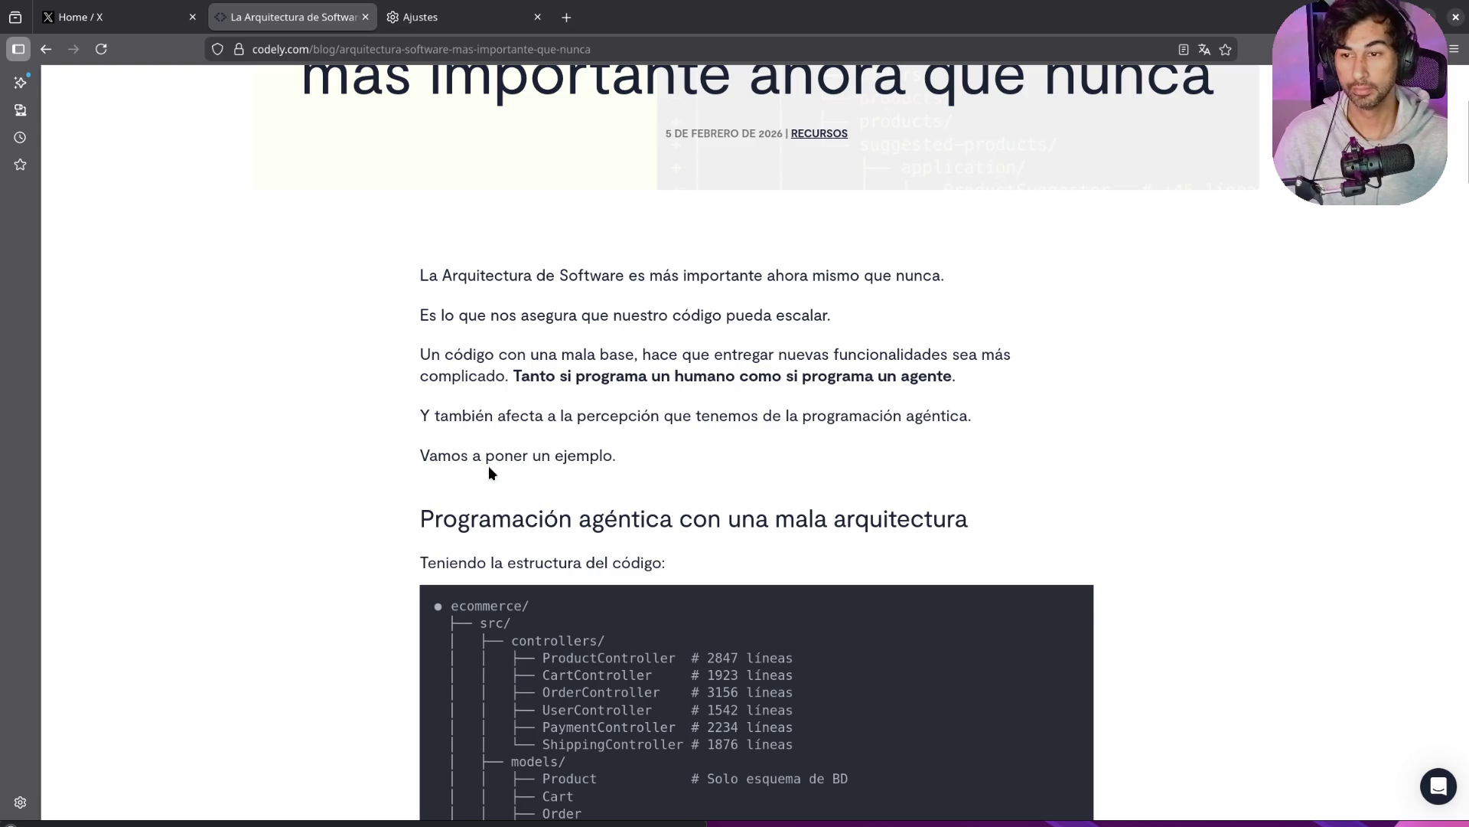
scroll(488, 466, "down", 3)
scroll(554, 467, "down", 1)
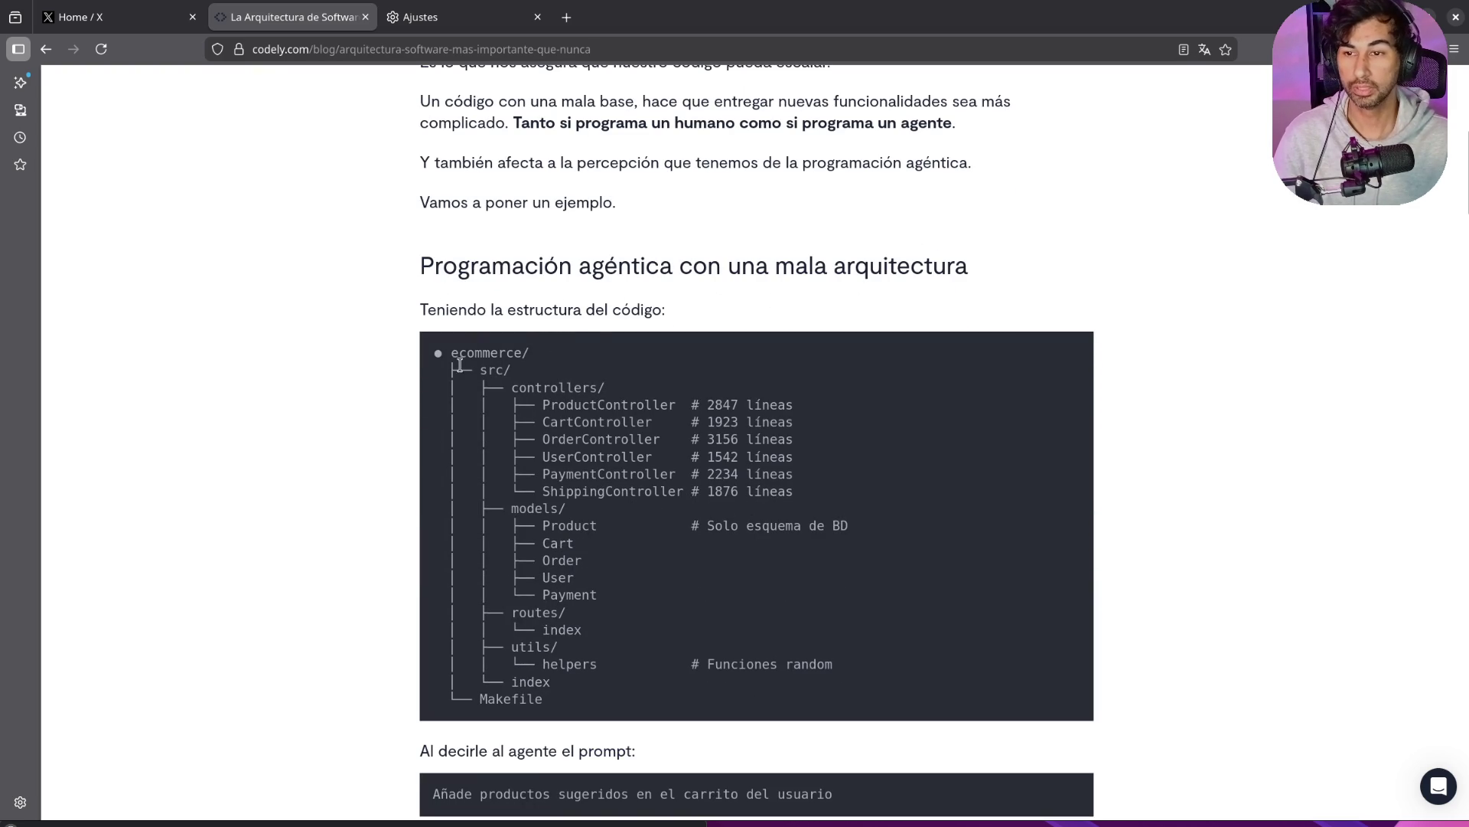
Step: Highlight the src code tree and controller line counts from ProductController to PaymentController
mouse_move(474, 371)
left_mouse_down()
mouse_move(511, 371)
mouse_move(727, 459)
mouse_move(823, 527)
mouse_move(865, 619)
mouse_move(863, 695)
left_mouse_up()
left_click(1247, 594)
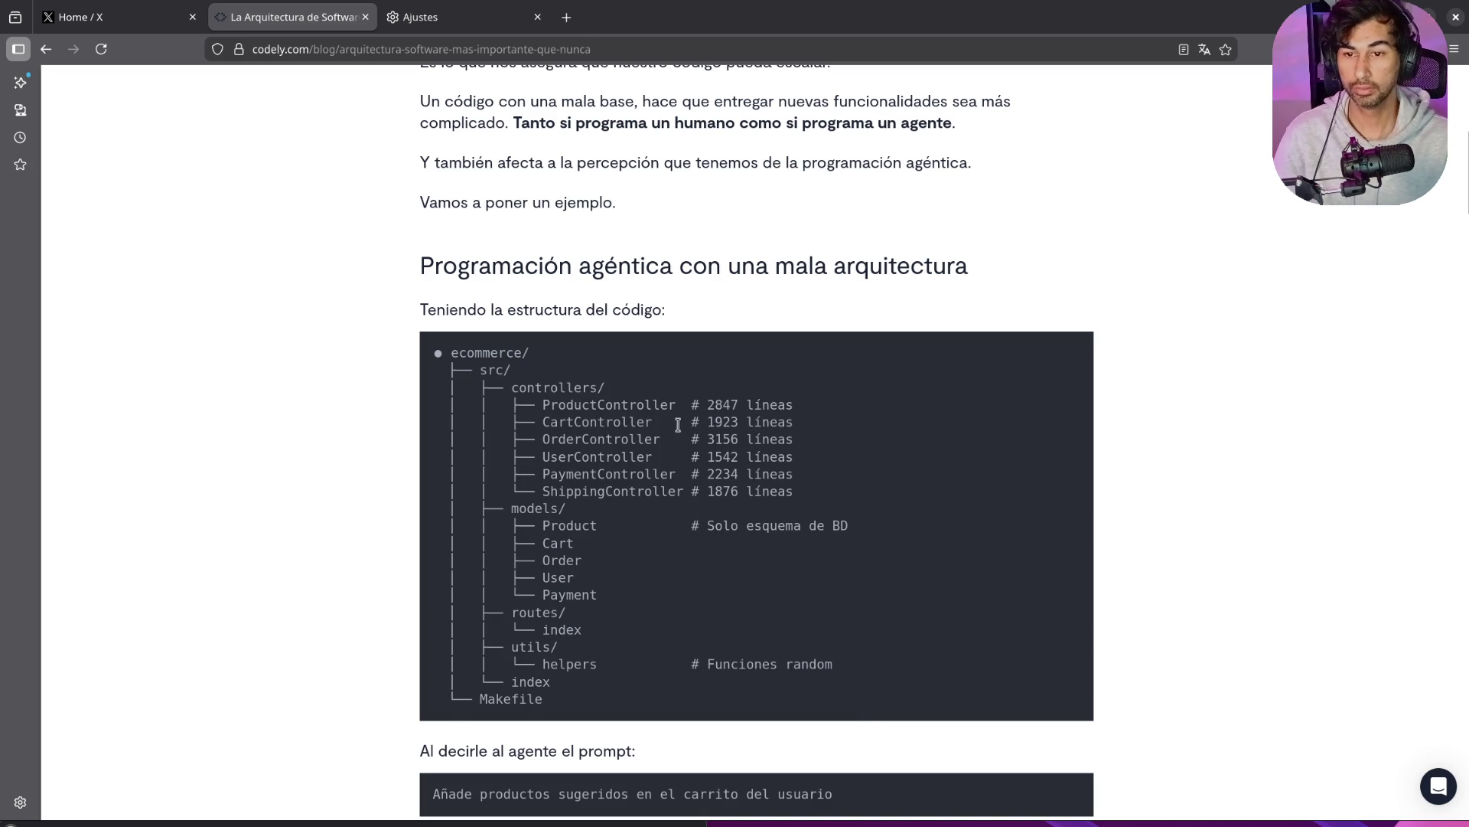
left_click_drag(709, 404, 788, 406)
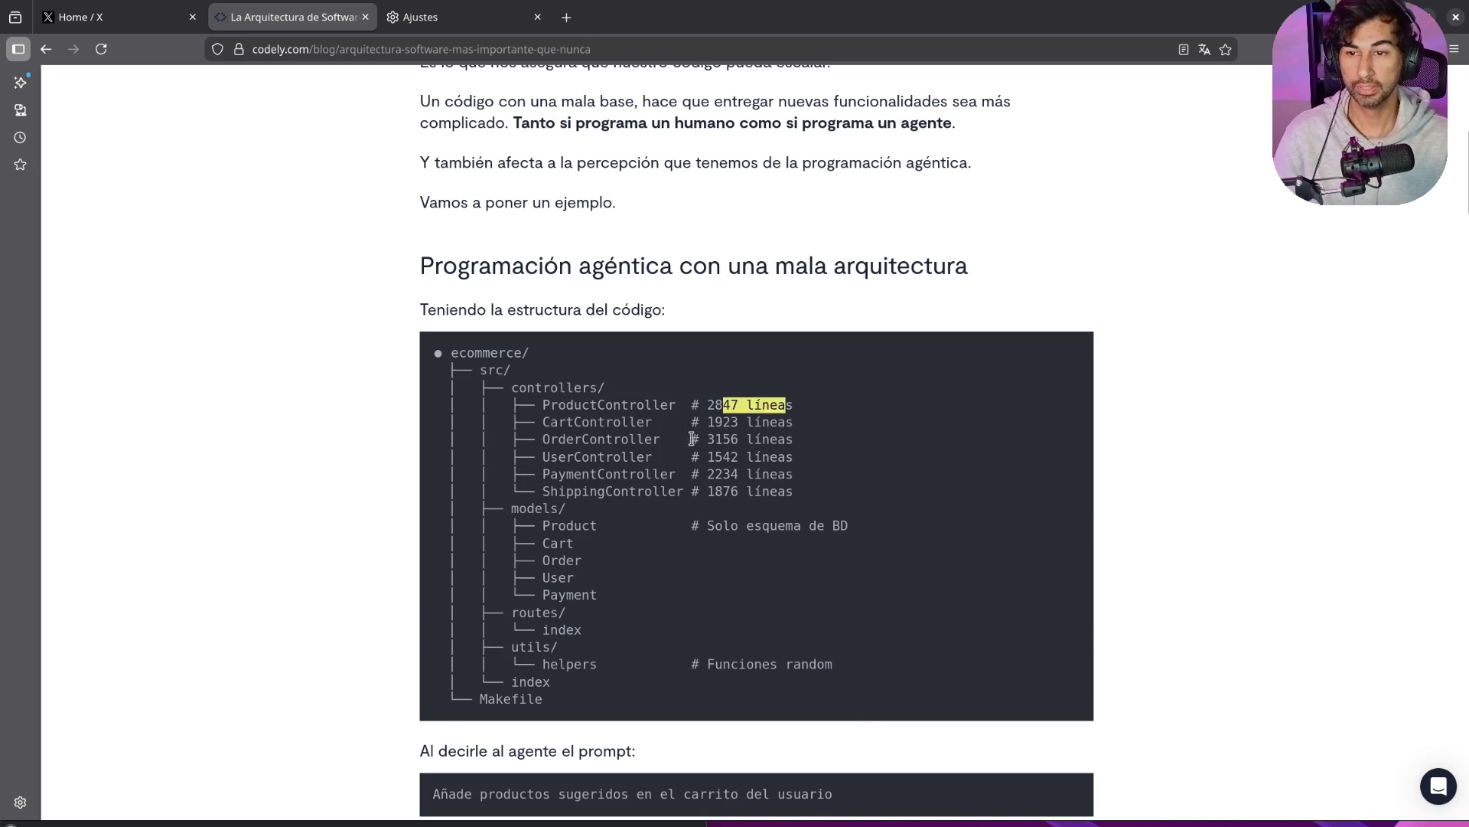
left_click_drag(723, 474, 829, 482)
scroll(1074, 505, "down", 3)
scroll(1074, 505, "down", 2)
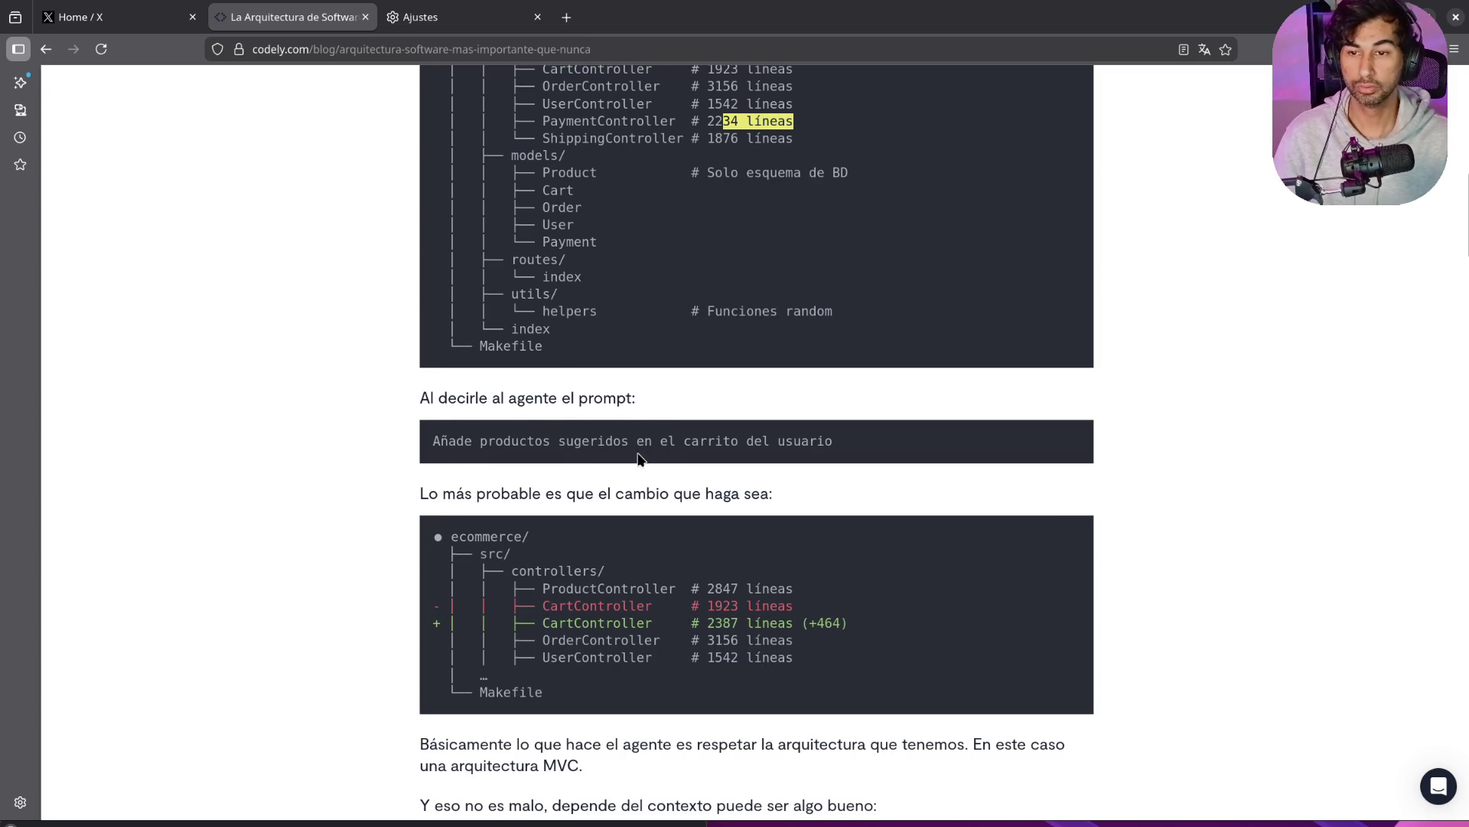
scroll(684, 549, "up", 5)
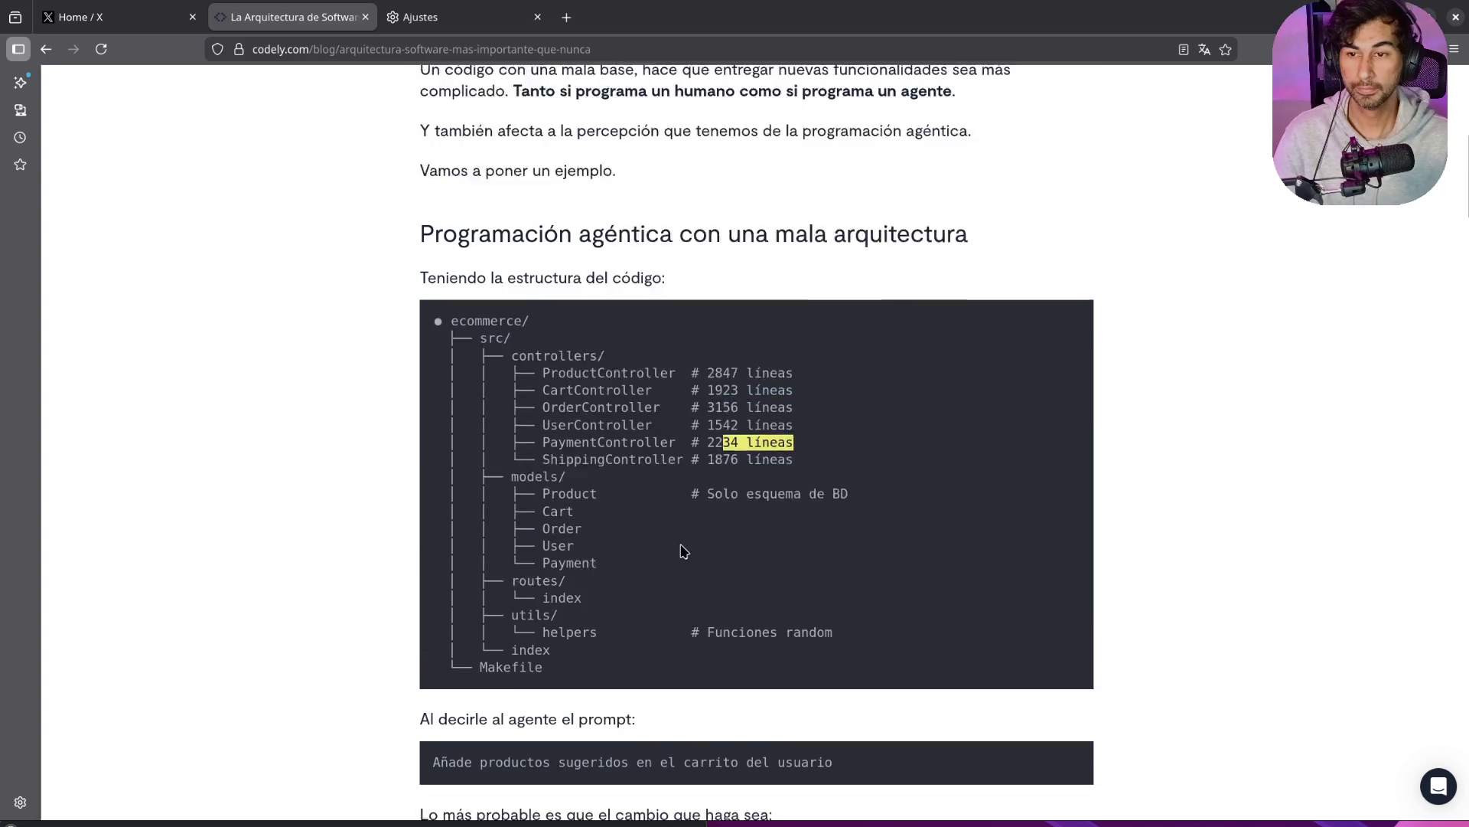
Step: Highlight the CartController diff lines and read through the MVC drawbacks
left_click_drag(537, 488, 871, 514)
left_click(871, 515)
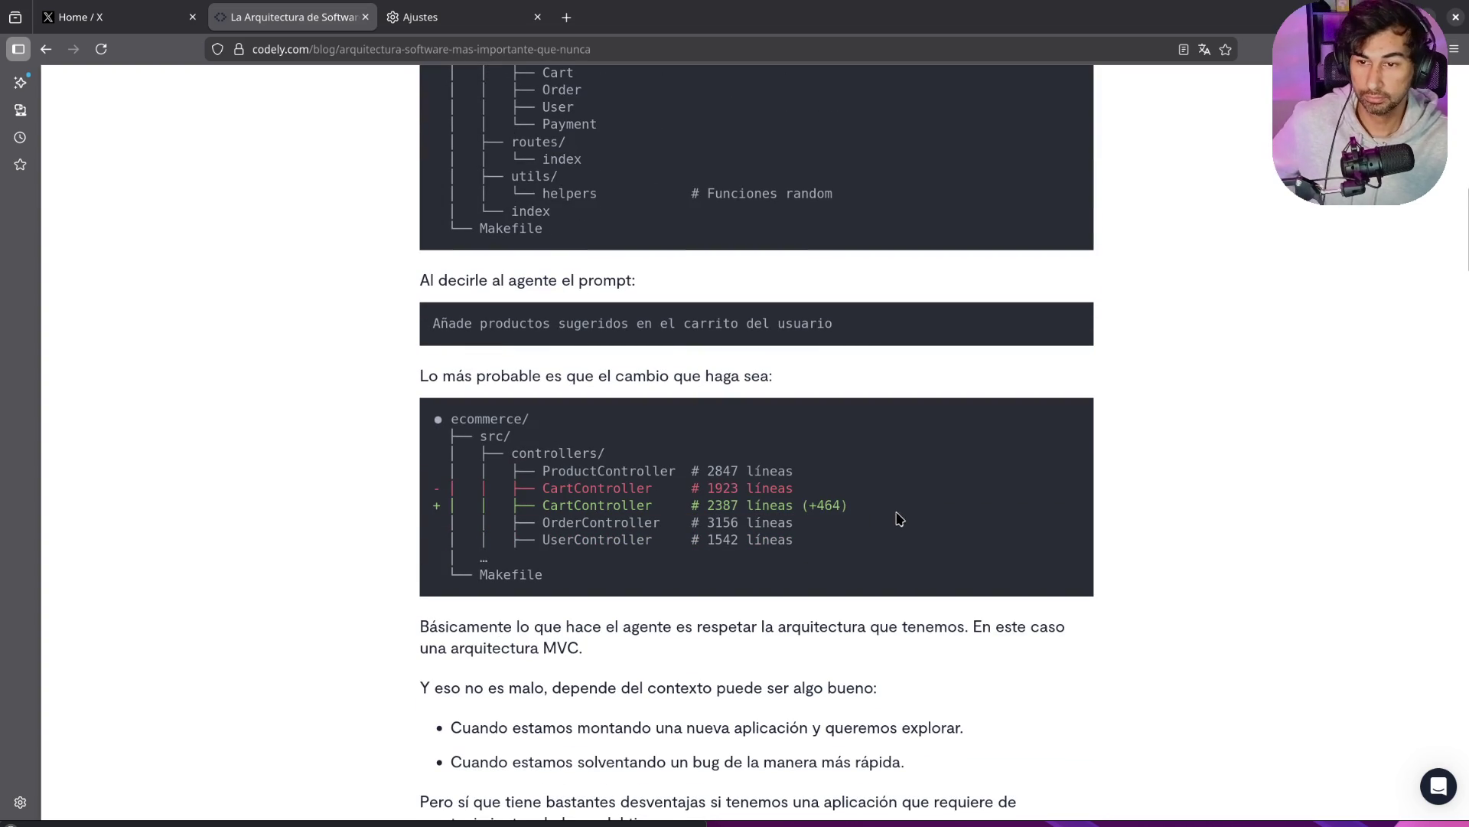
scroll(727, 603, "down", 2)
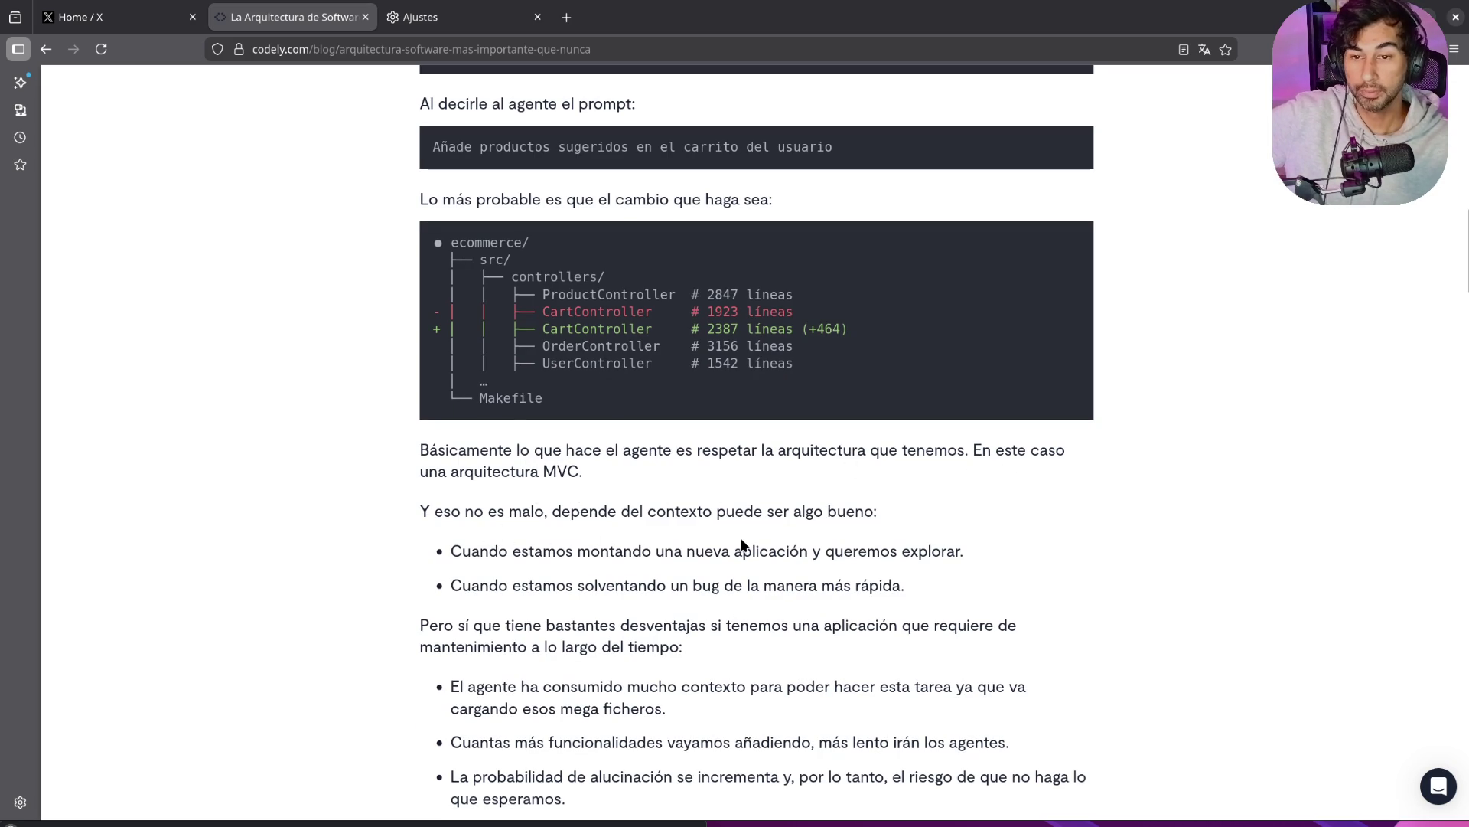
scroll(582, 528, "down", 1)
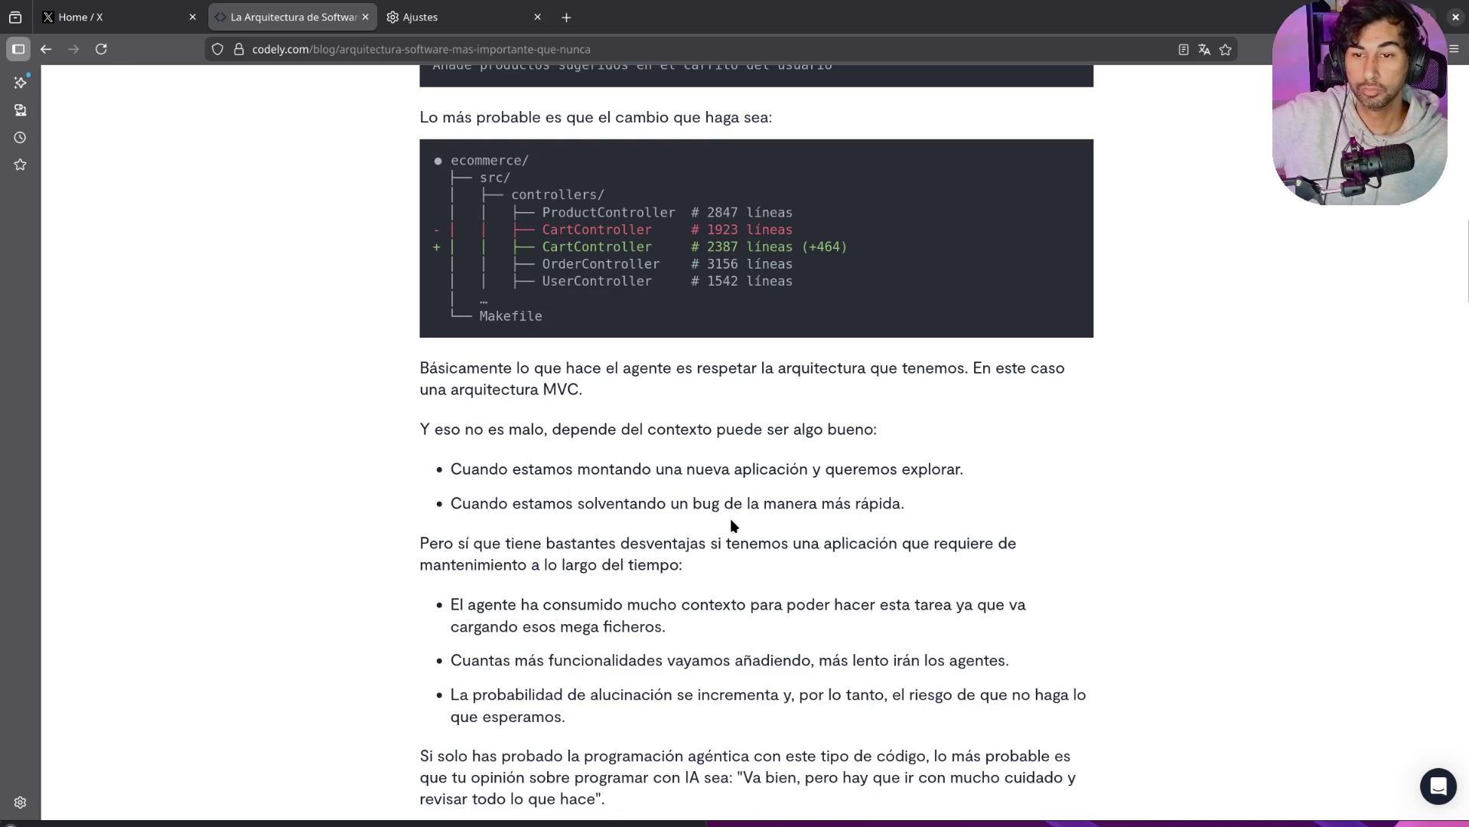
scroll(907, 522, "down", 1)
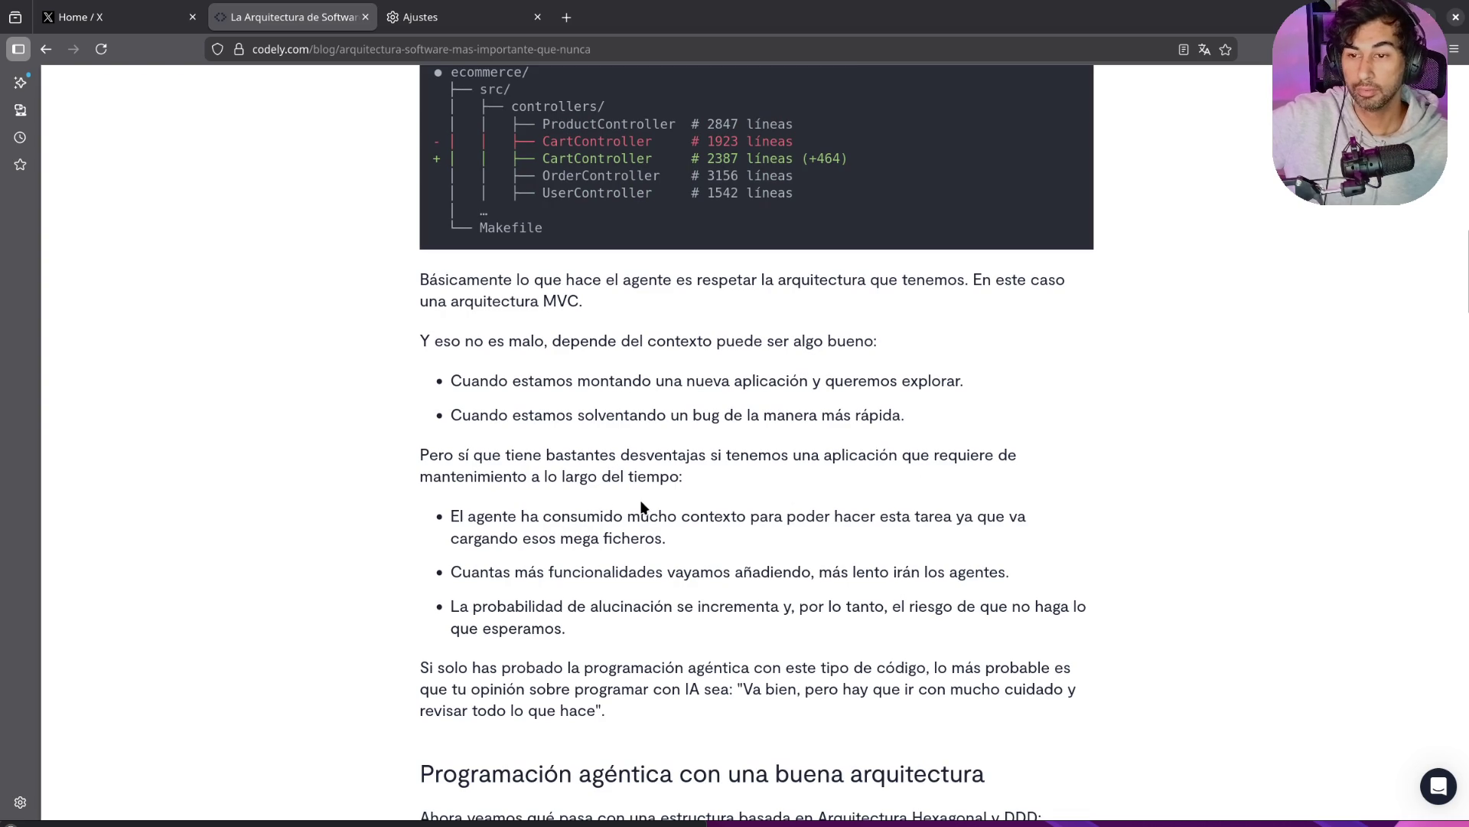
scroll(642, 507, "down", 1)
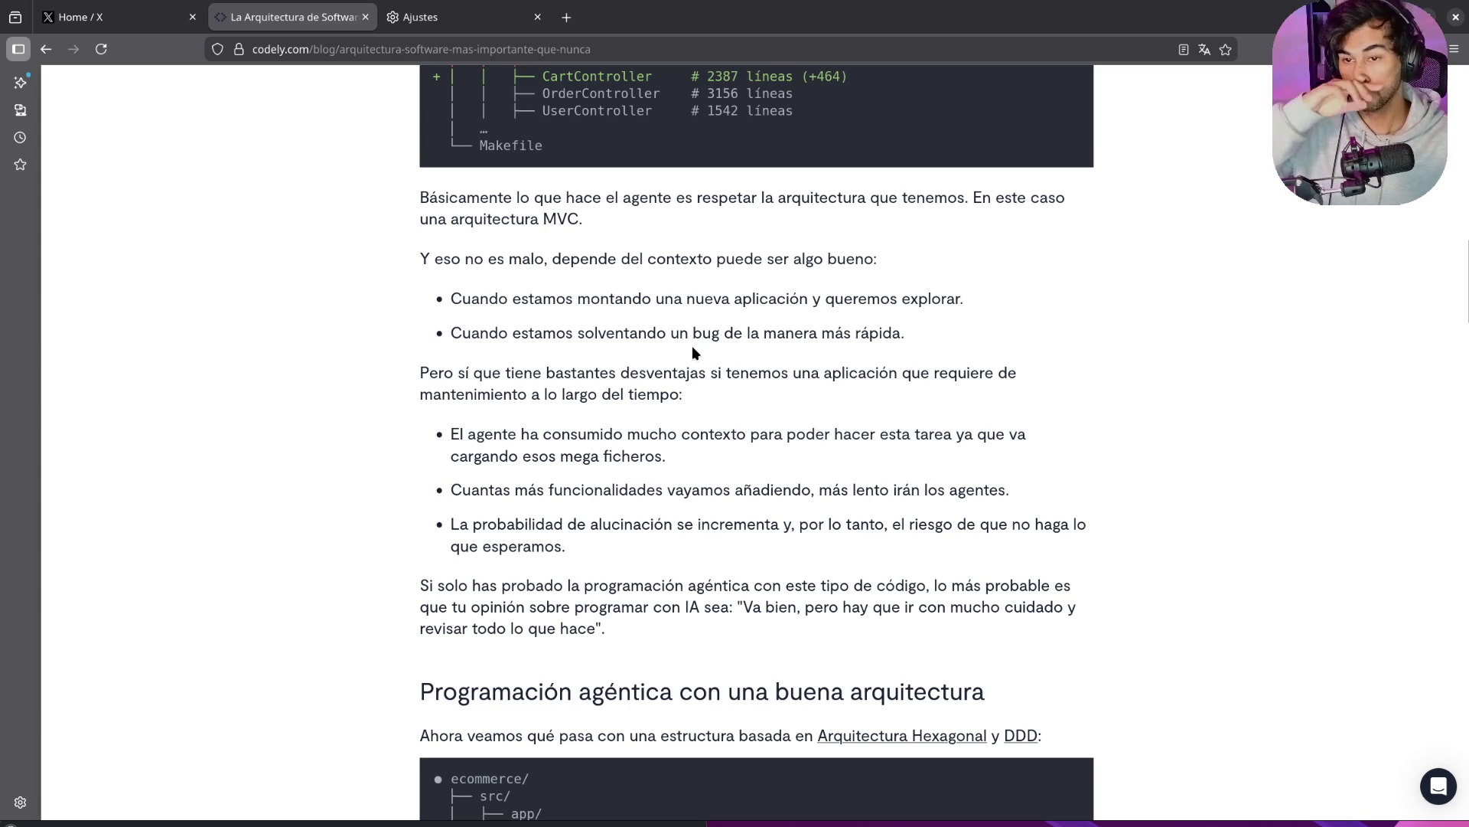
scroll(692, 346, "up", 4)
Step: Scroll to 'Programación agéntica con una buena arquitectura' and its Hexagonal/DDD folder tree
left_click_drag(847, 423, 346, 404)
scroll(567, 570, "down", 5)
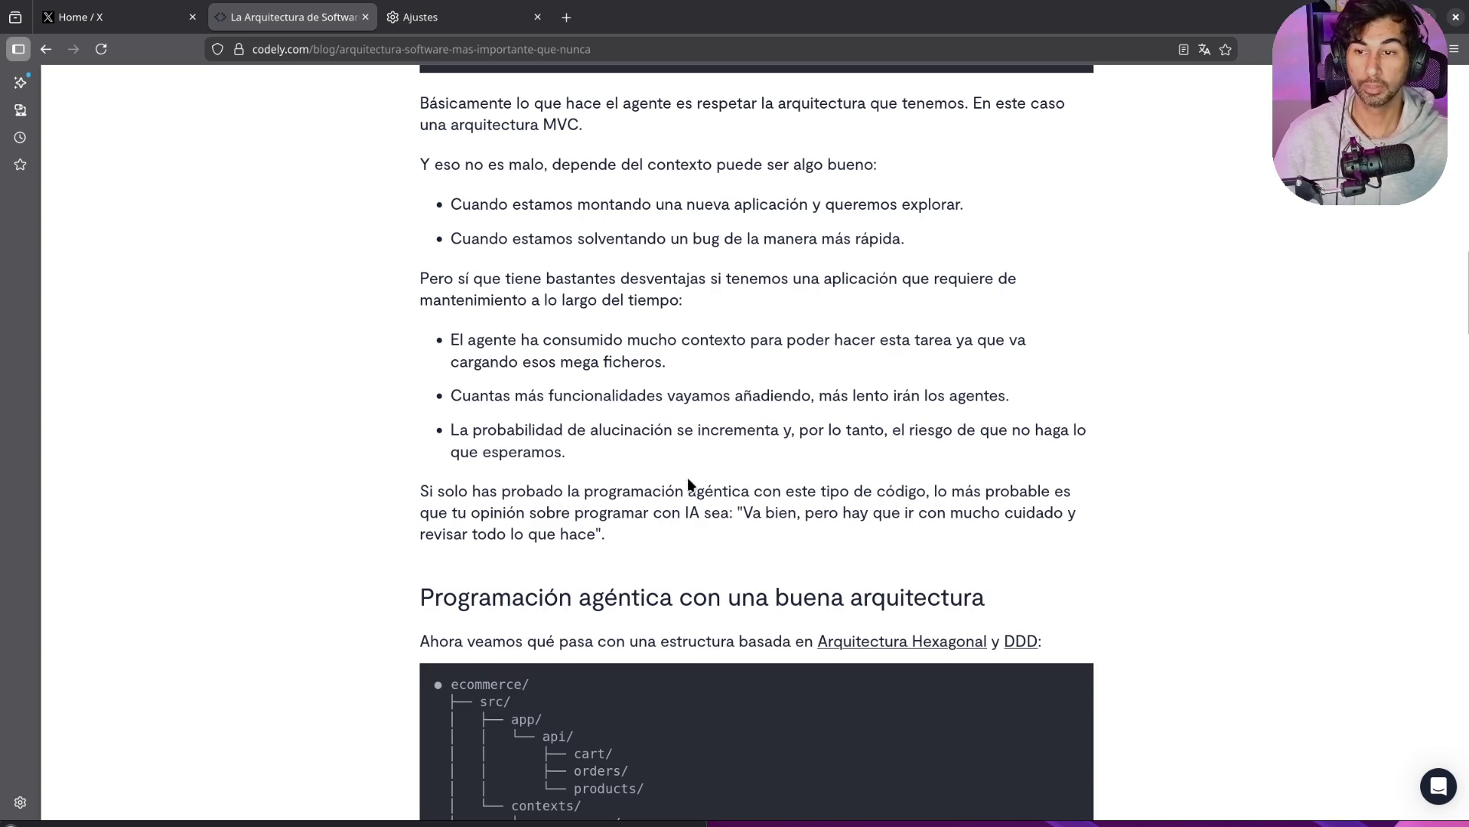
scroll(491, 509, "down", 1)
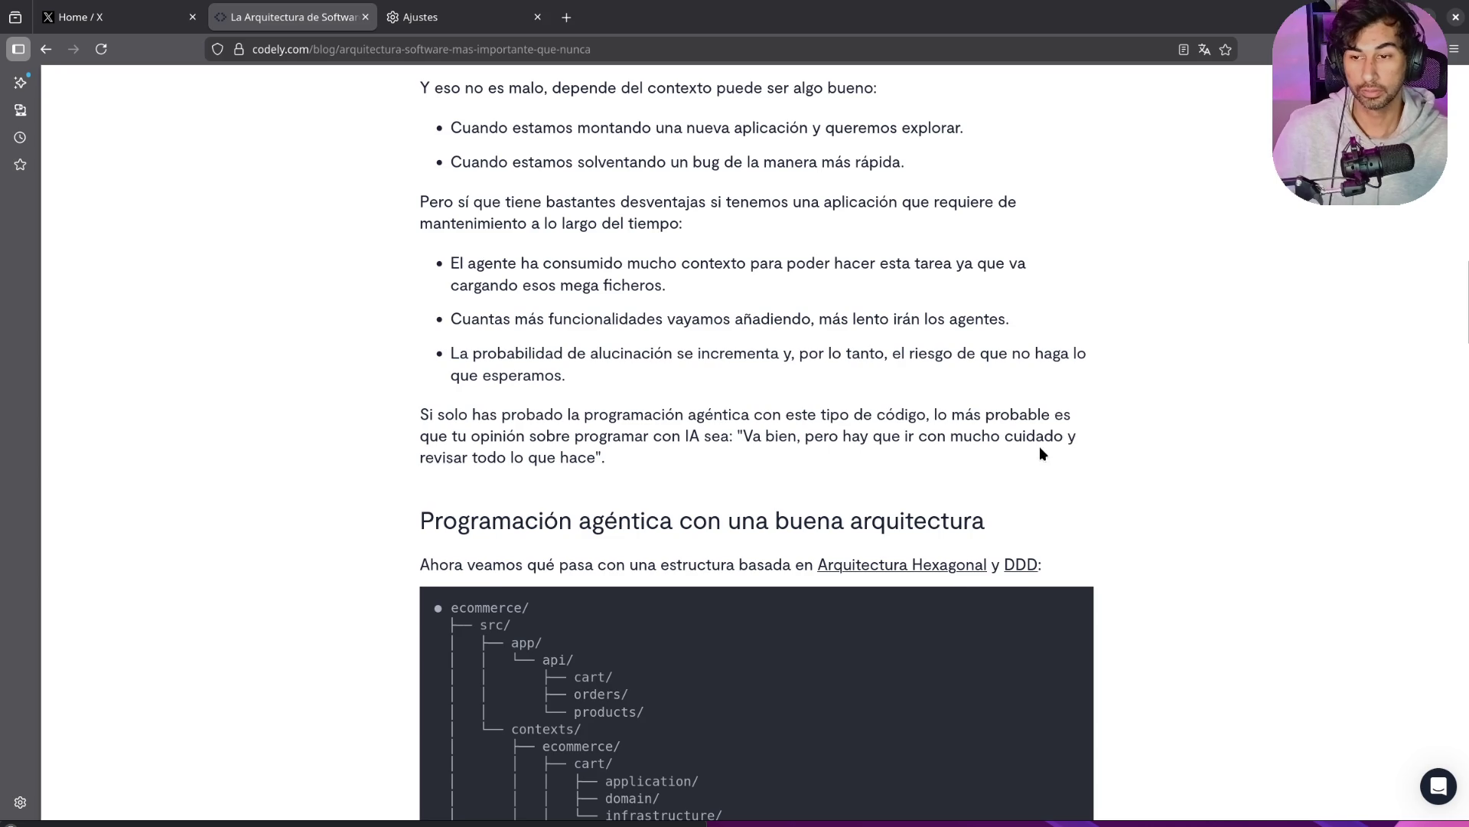
scroll(1039, 450, "down", 3)
scroll(1041, 453, "down", 1)
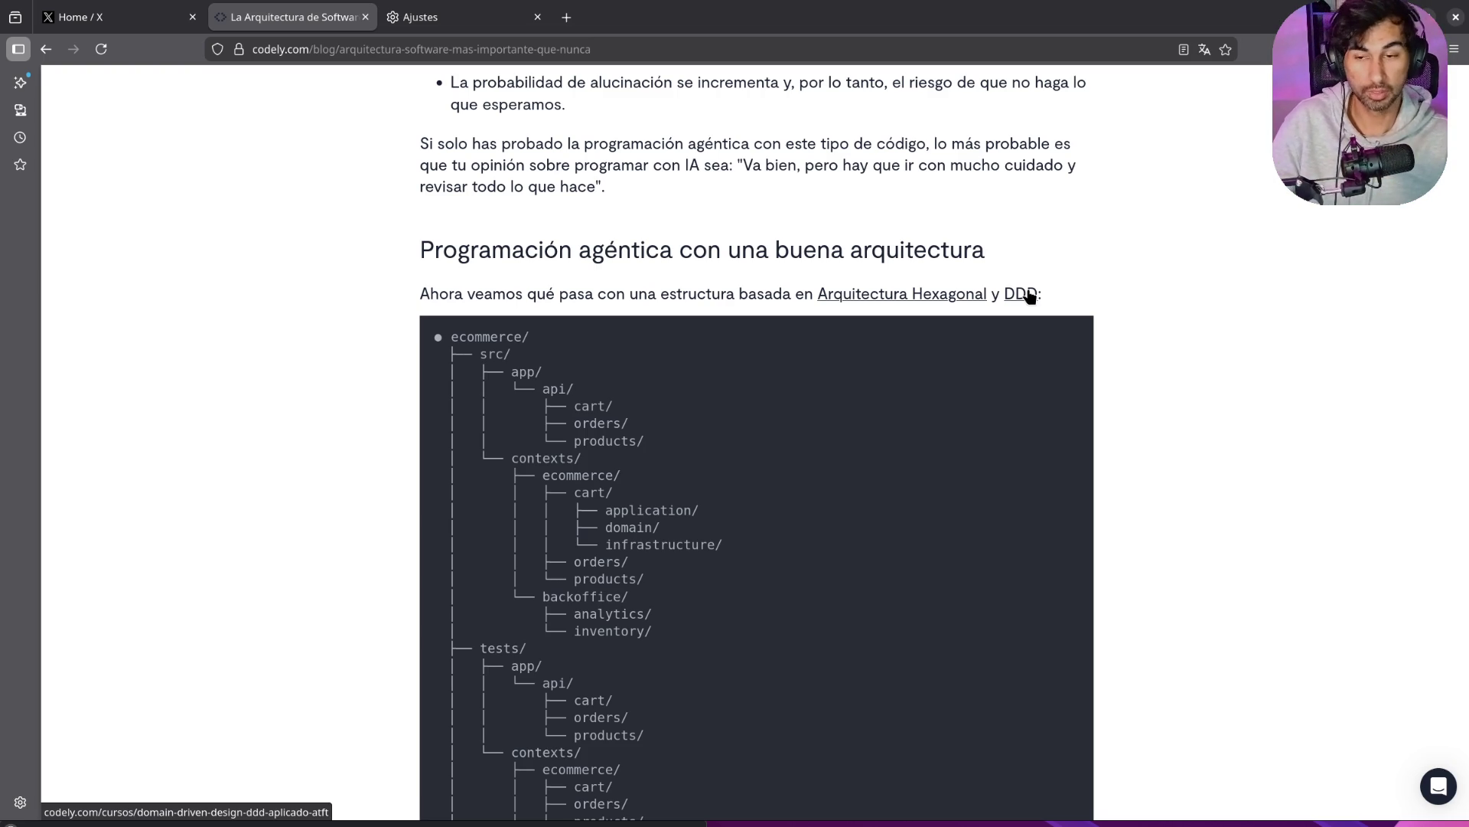
scroll(1054, 381, "down", 3)
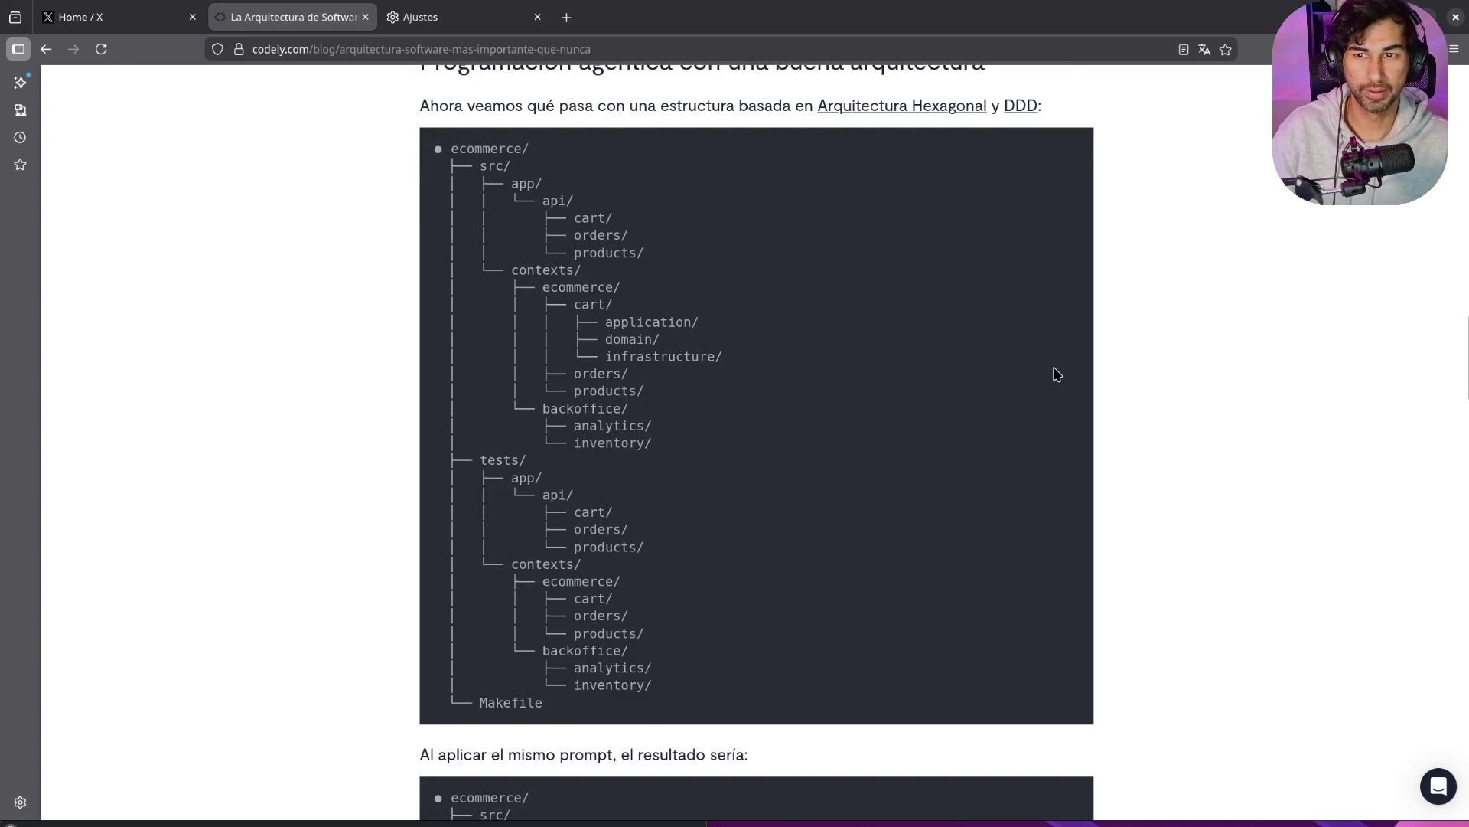
scroll(667, 236, "up", 2)
scroll(664, 238, "down", 2)
scroll(664, 238, "up", 2)
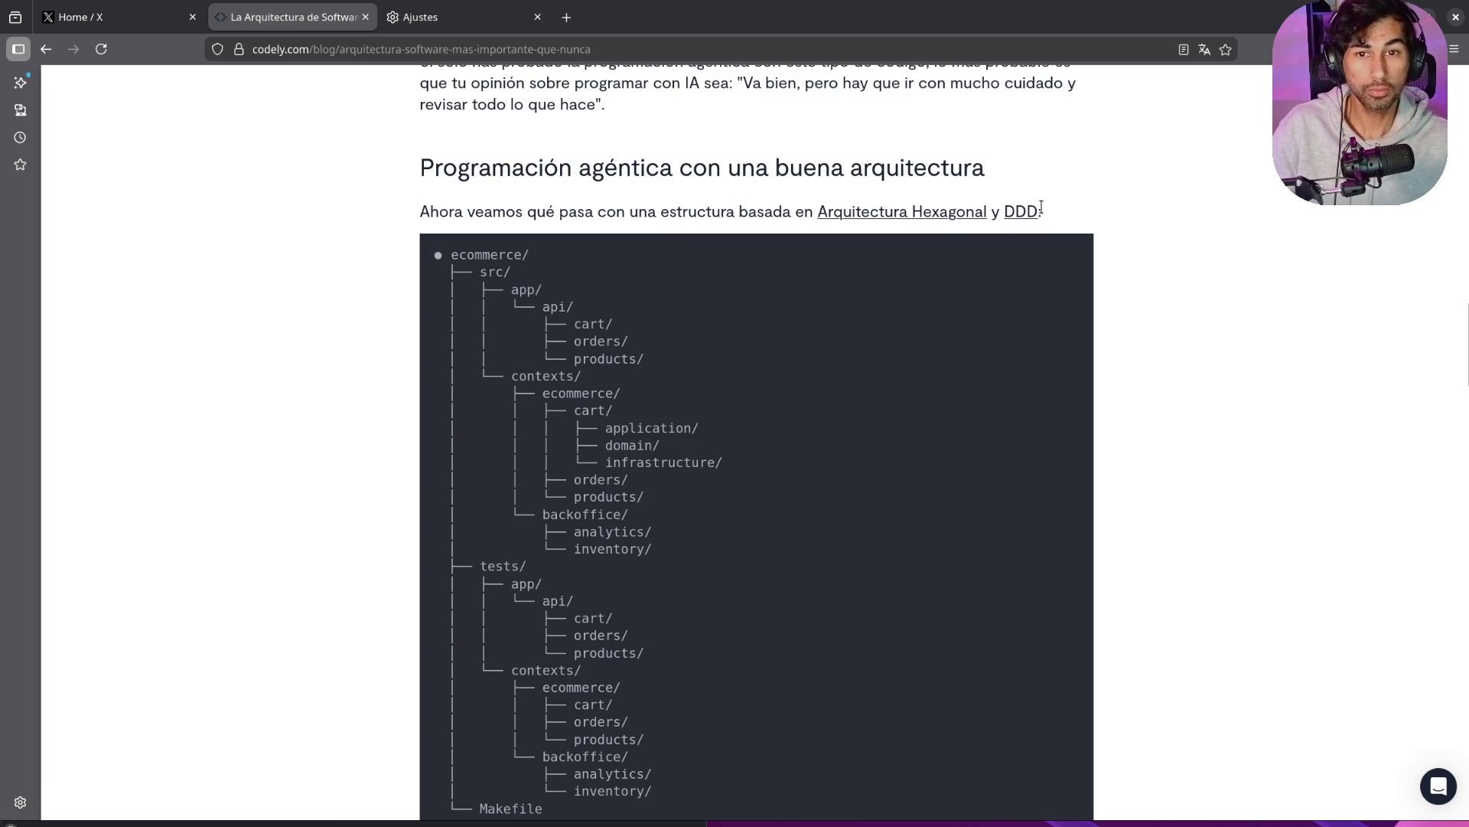
Step: Search Google for 'domain driven design' in a new tab
left_click(568, 19)
type("domain d")
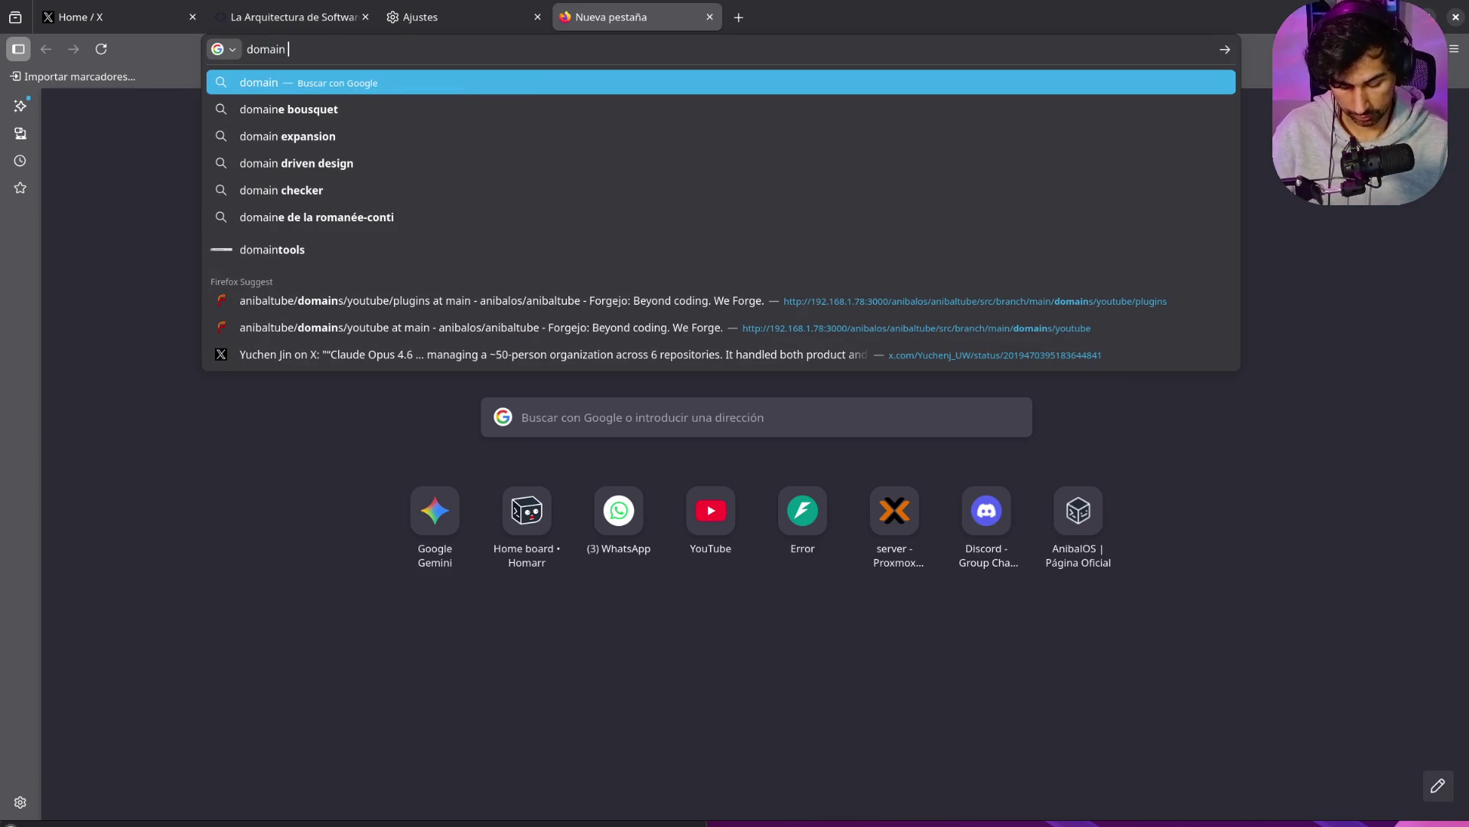
type("riven design")
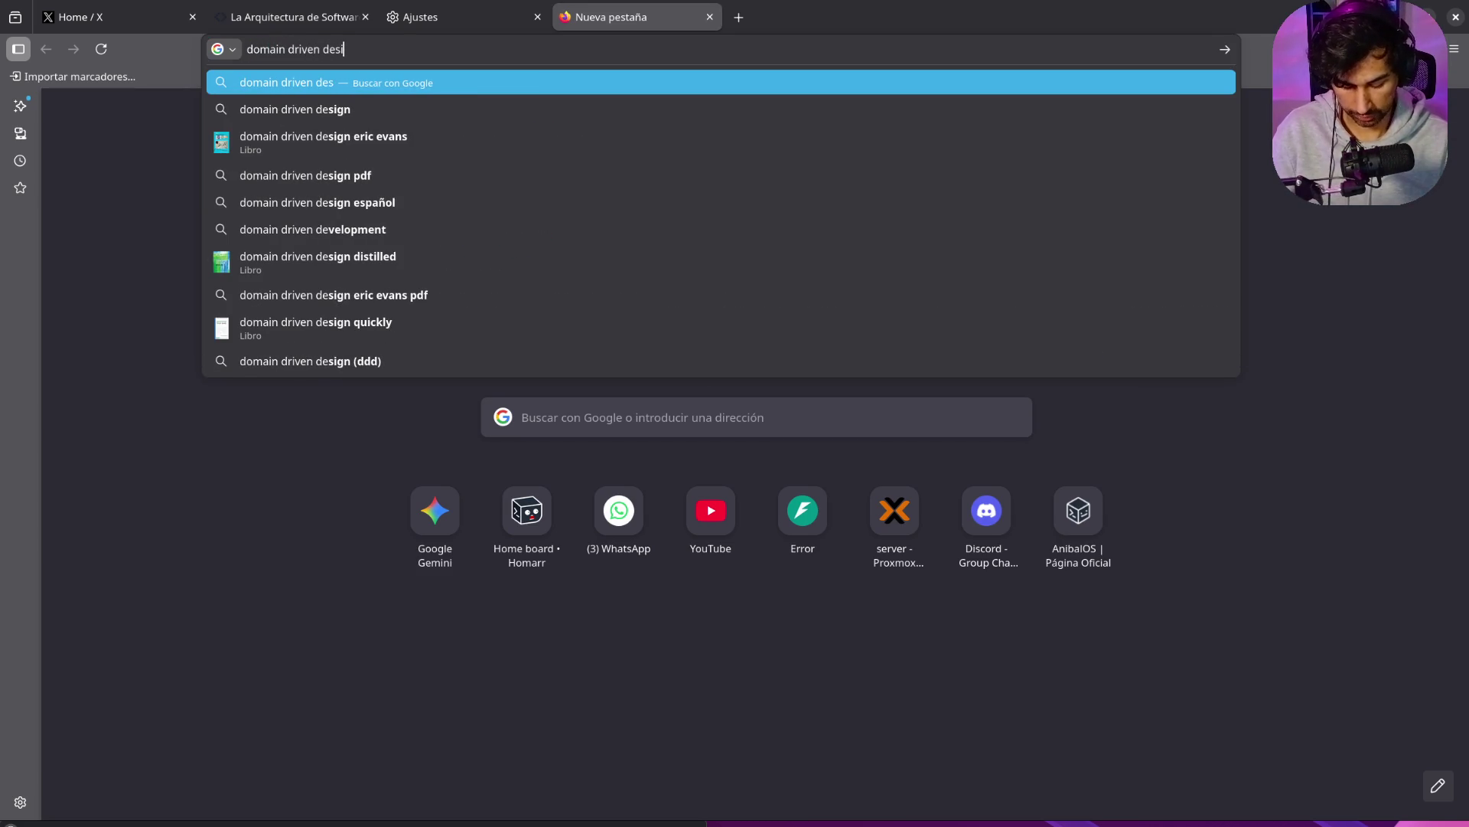
key("Return")
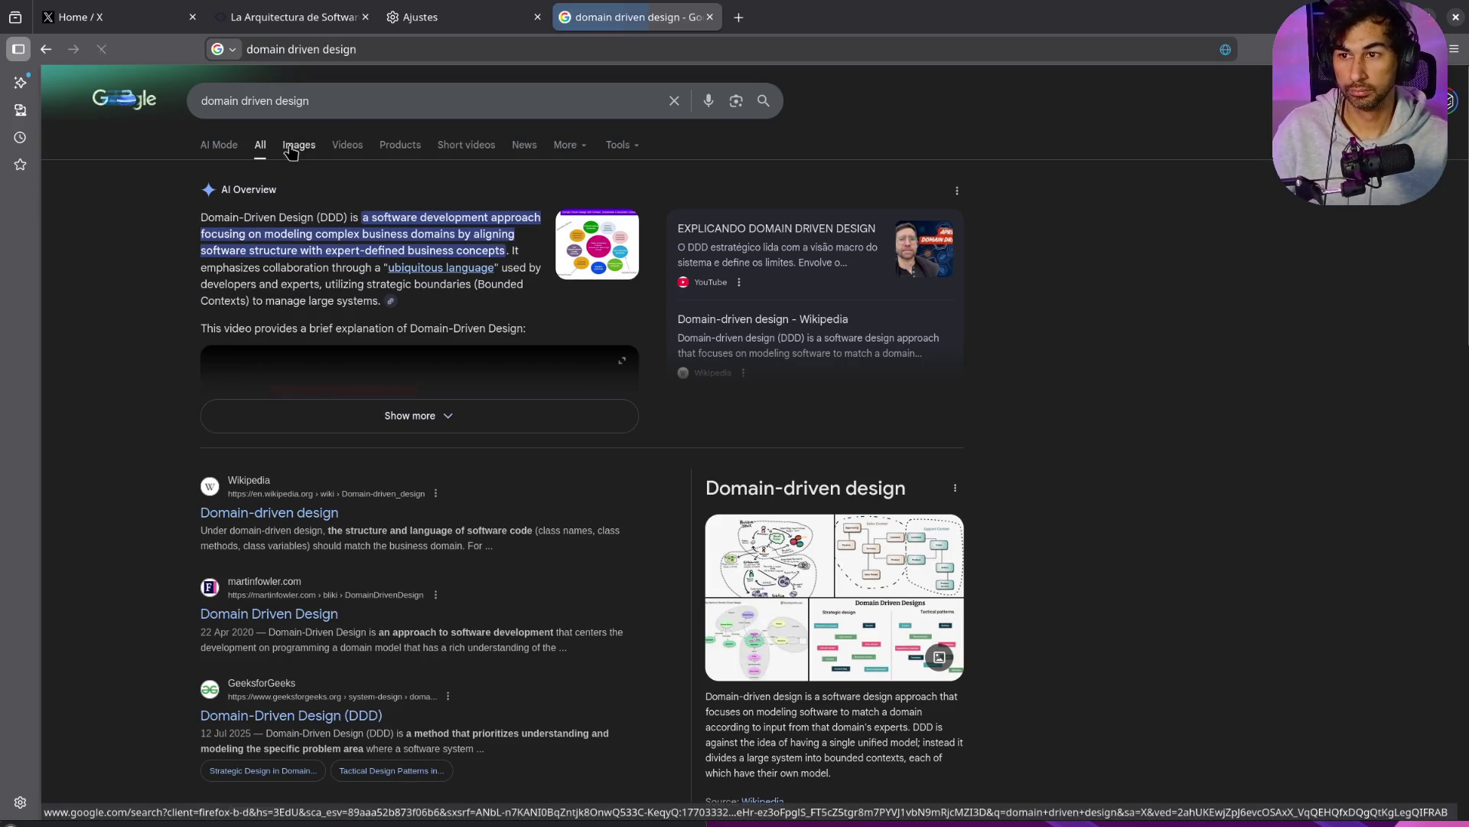
Step: Preview the Sample DDD structure, ByteByteGo and Vaadin hexagonal diagrams in image results, then close the tab
left_click(293, 150)
scroll(486, 525, "down", 3)
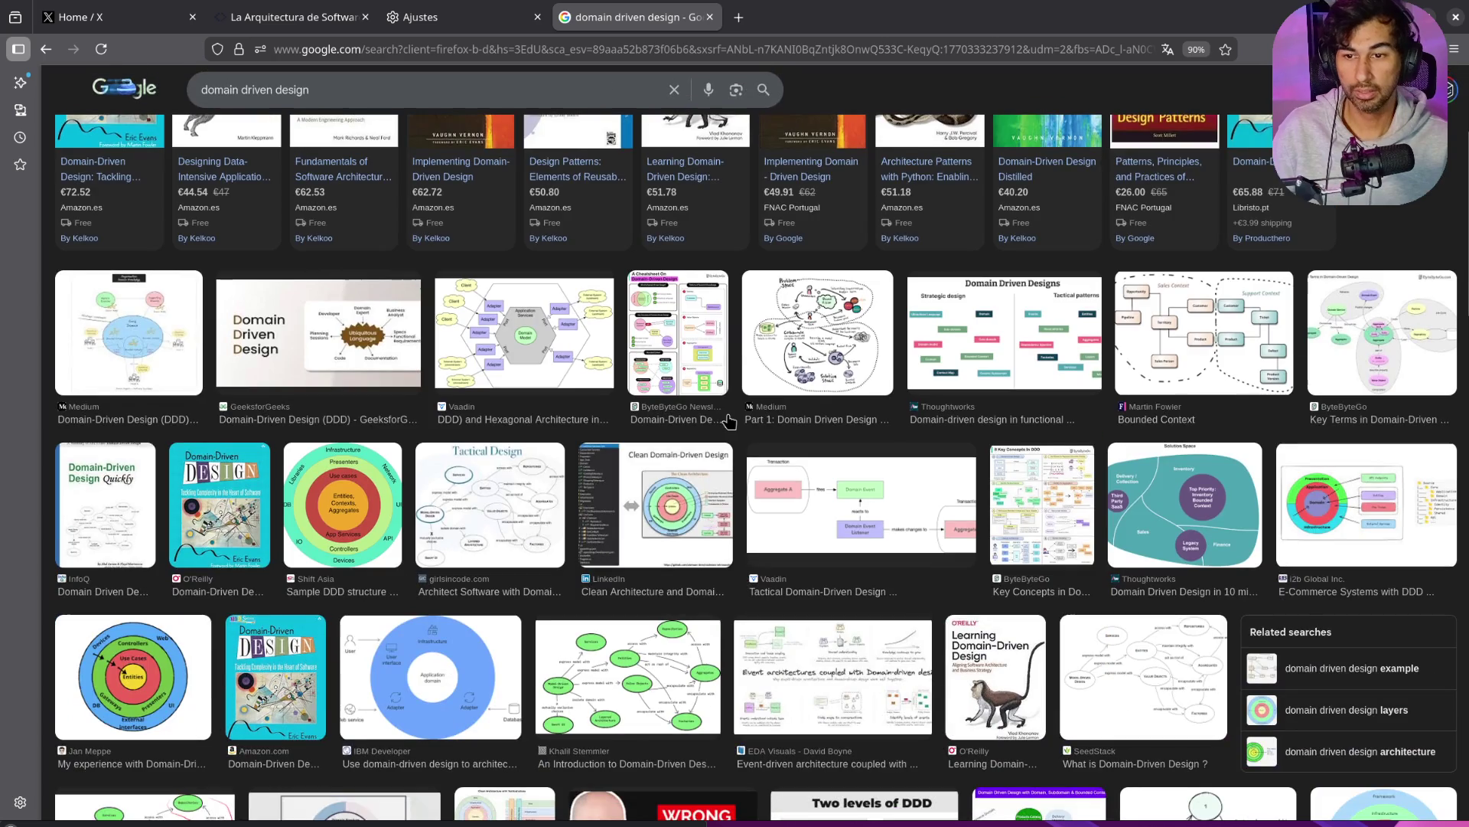
left_click(314, 506)
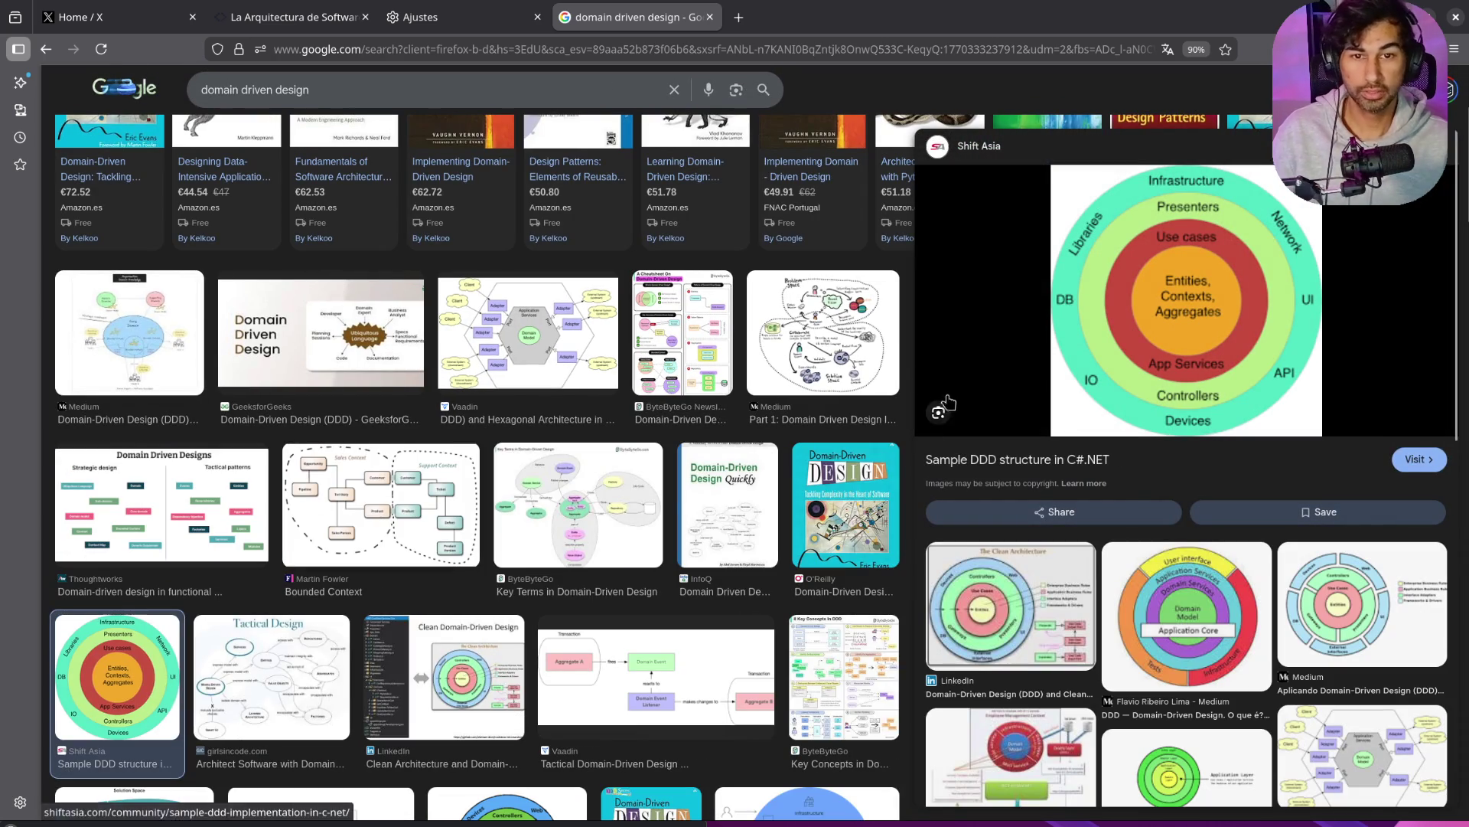
left_click(580, 503)
left_click(520, 352)
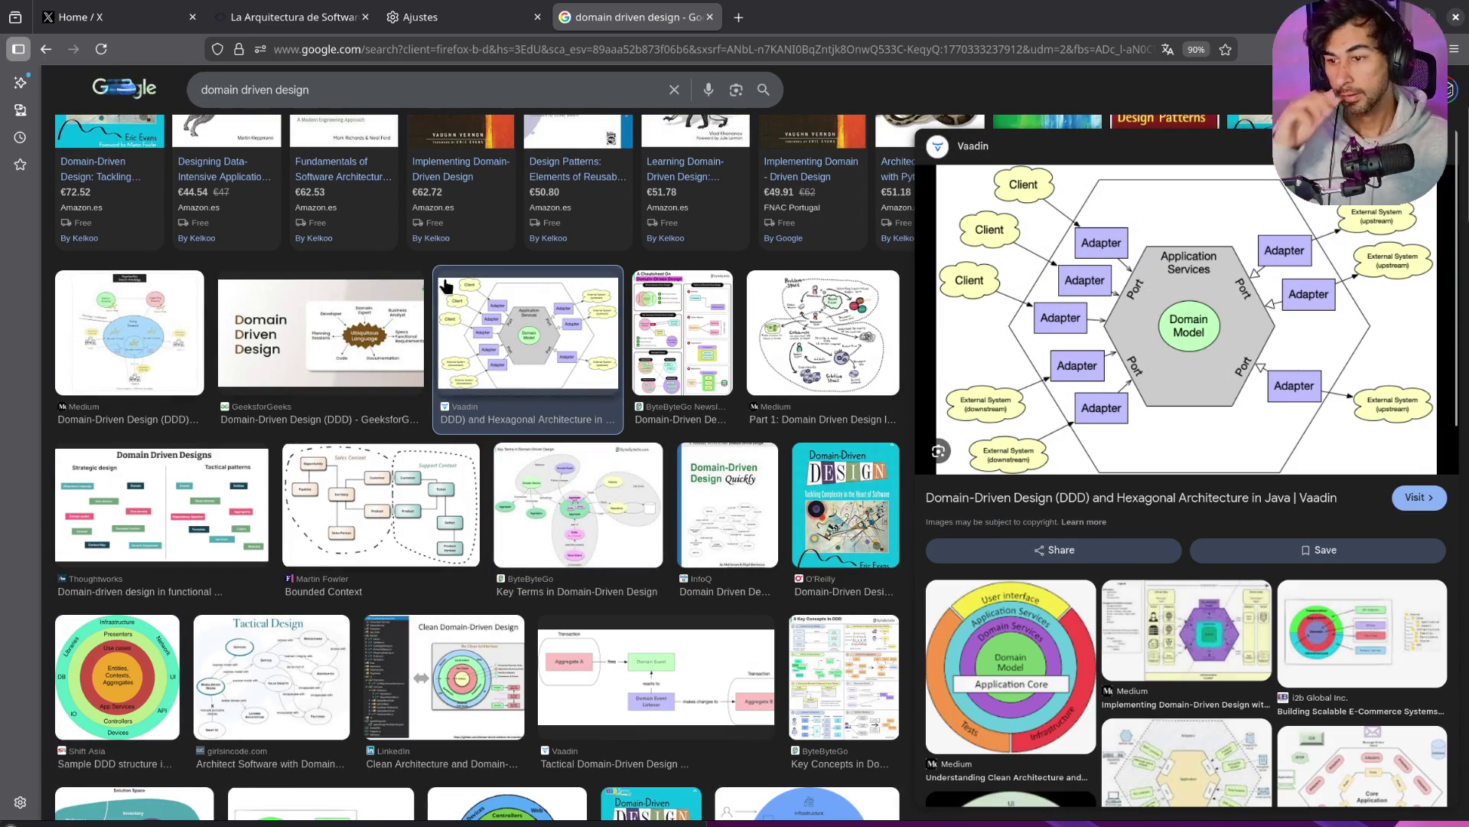
left_click(709, 16)
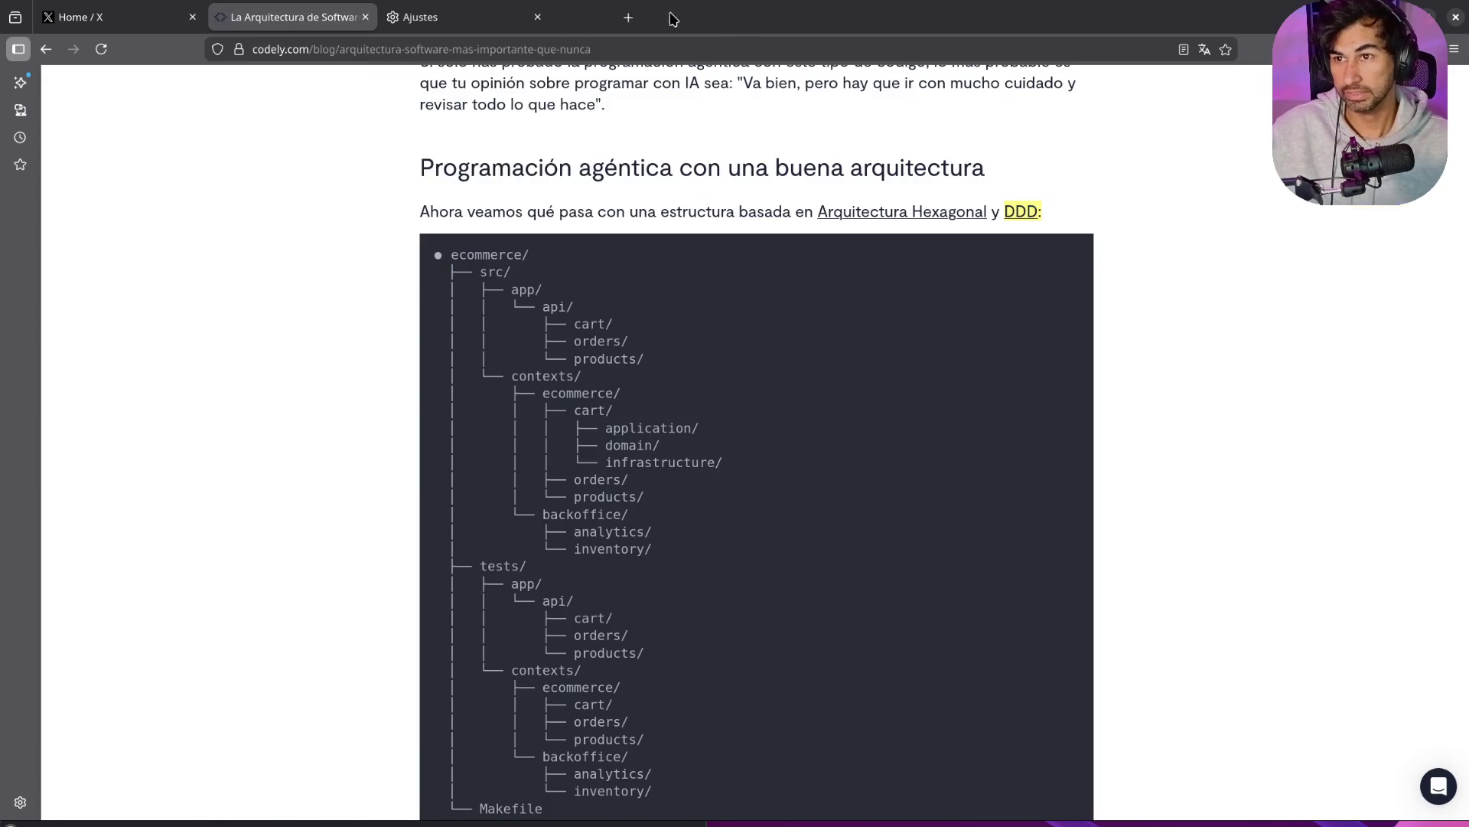
scroll(528, 289, "down", 2)
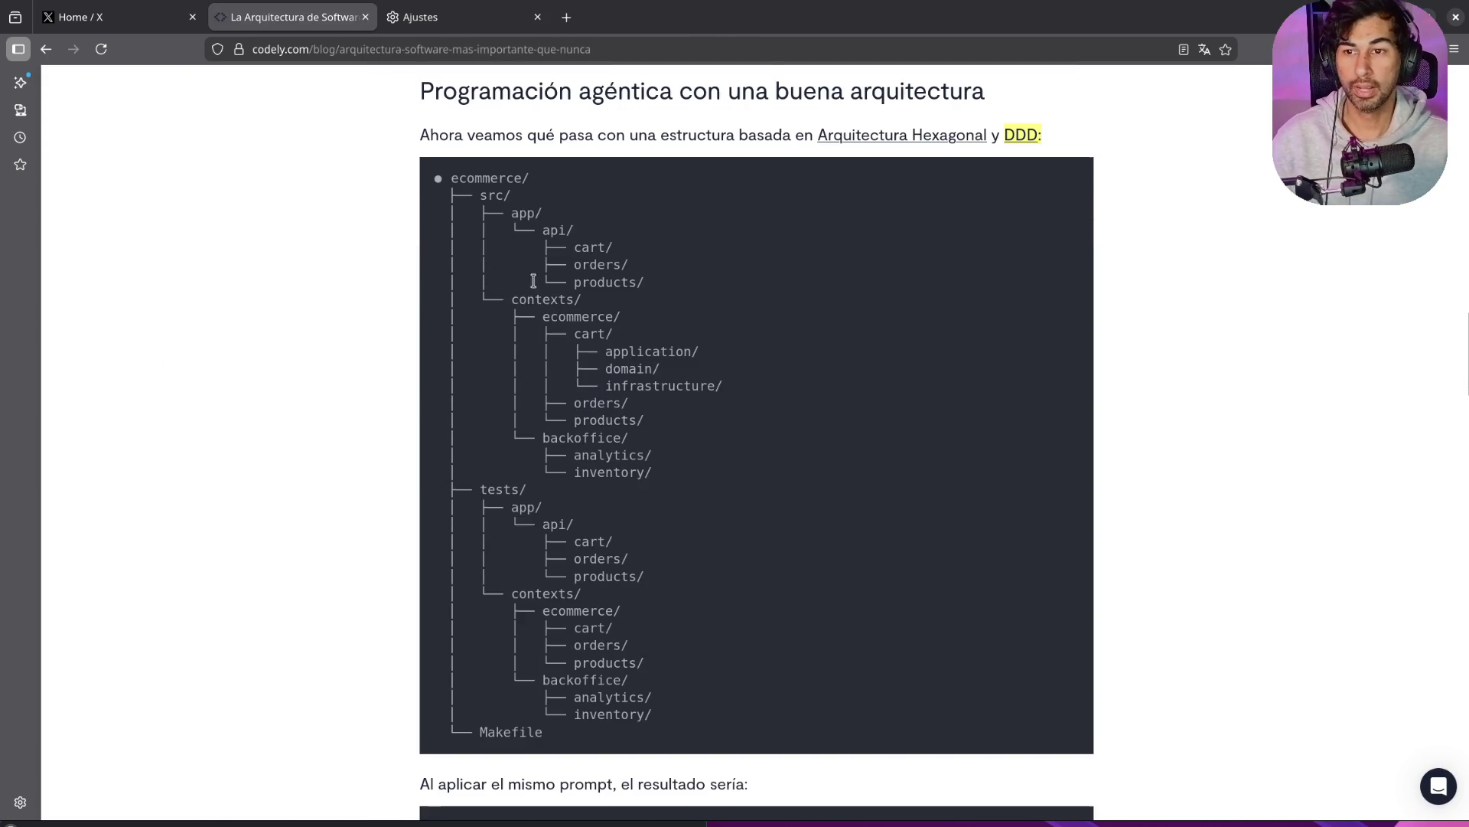
mouse_move(535, 220)
left_mouse_down()
mouse_move(616, 237)
mouse_move(643, 271)
left_mouse_up()
left_click(544, 302)
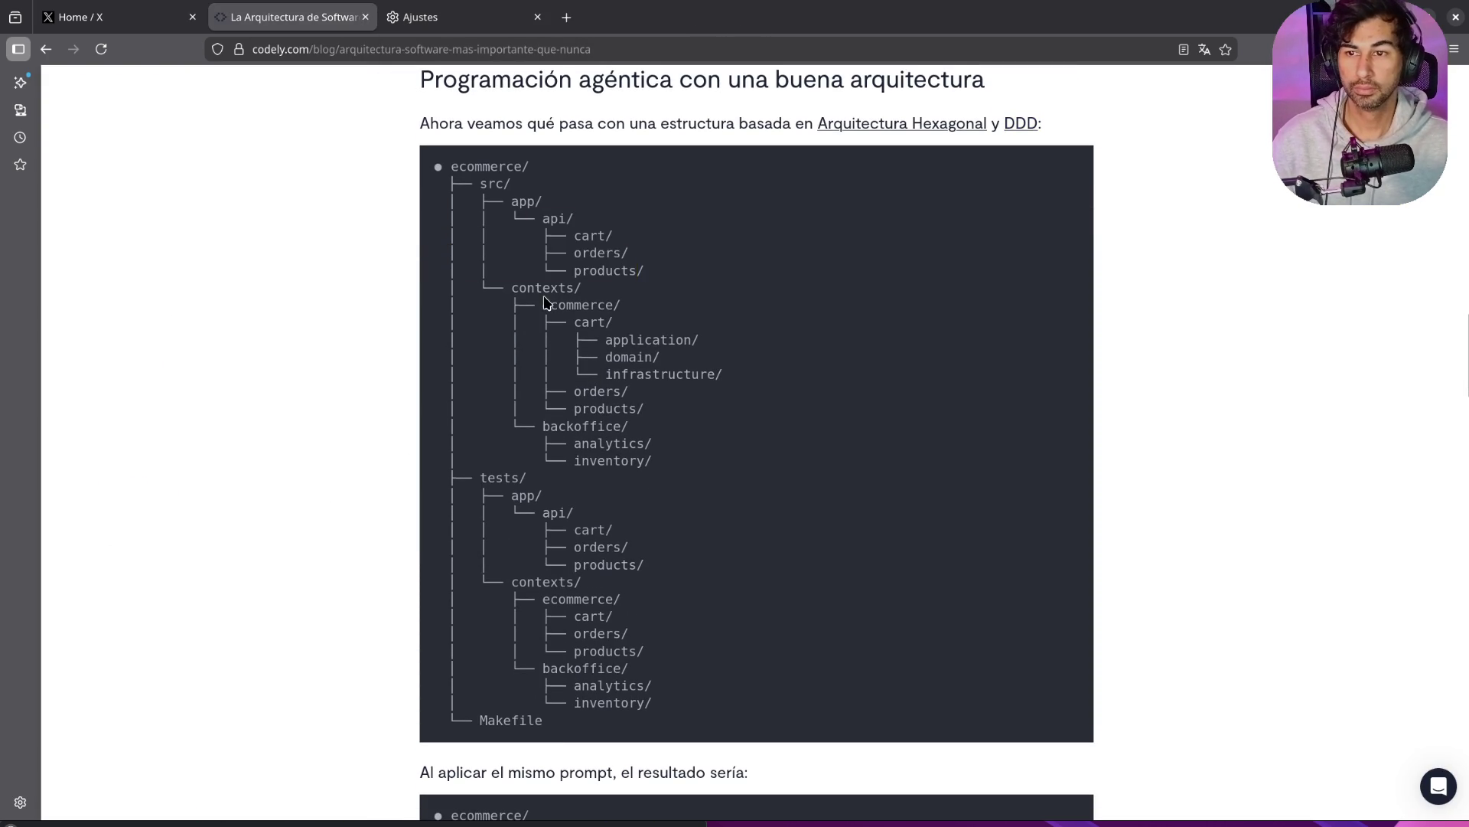
mouse_move(527, 302)
left_mouse_down()
mouse_move(509, 290)
mouse_move(570, 310)
mouse_move(681, 458)
mouse_move(698, 443)
left_mouse_up()
scroll(696, 438, "up", 5)
left_click(696, 438)
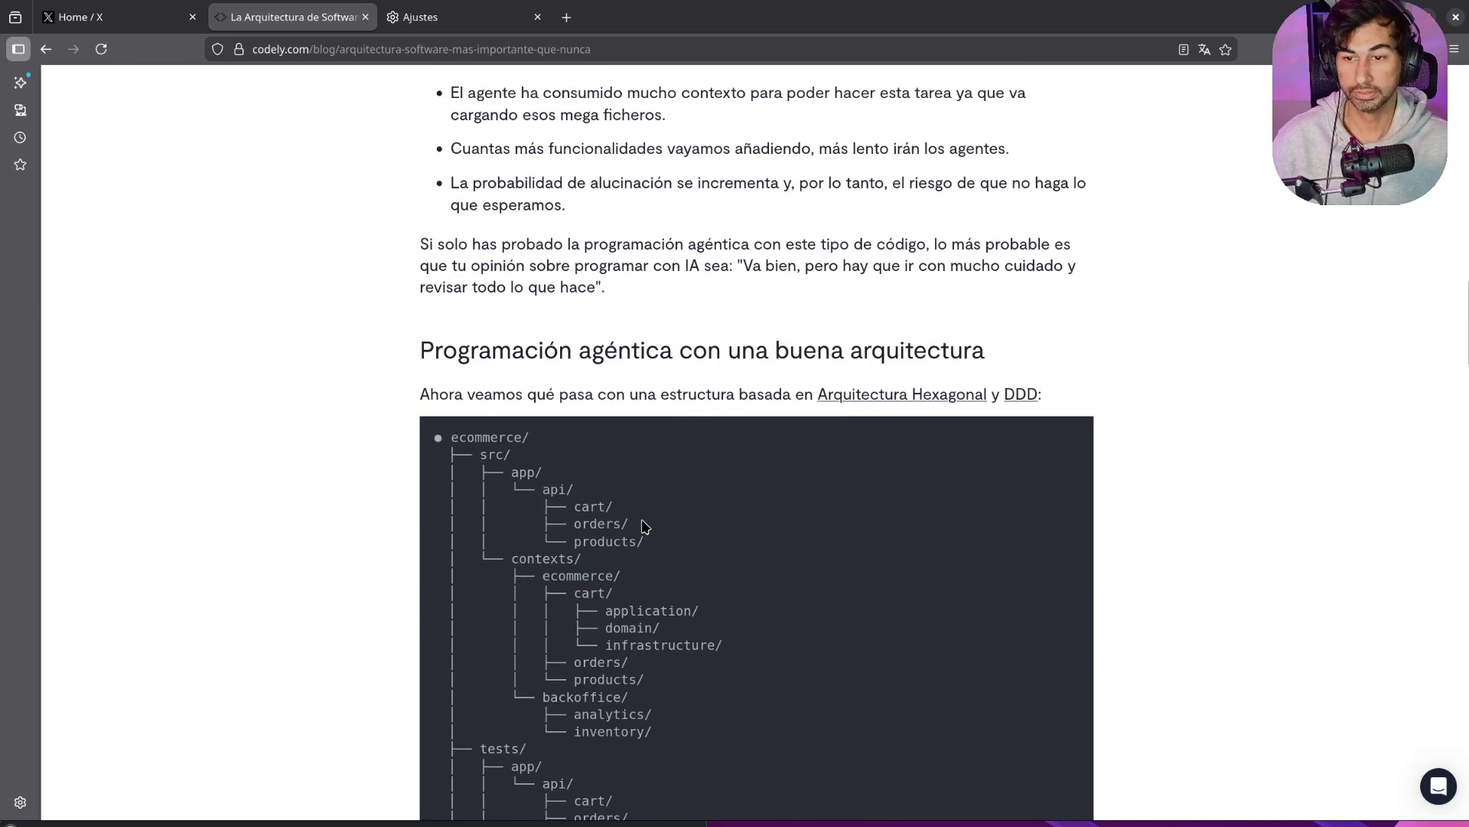
scroll(559, 410, "down", 2)
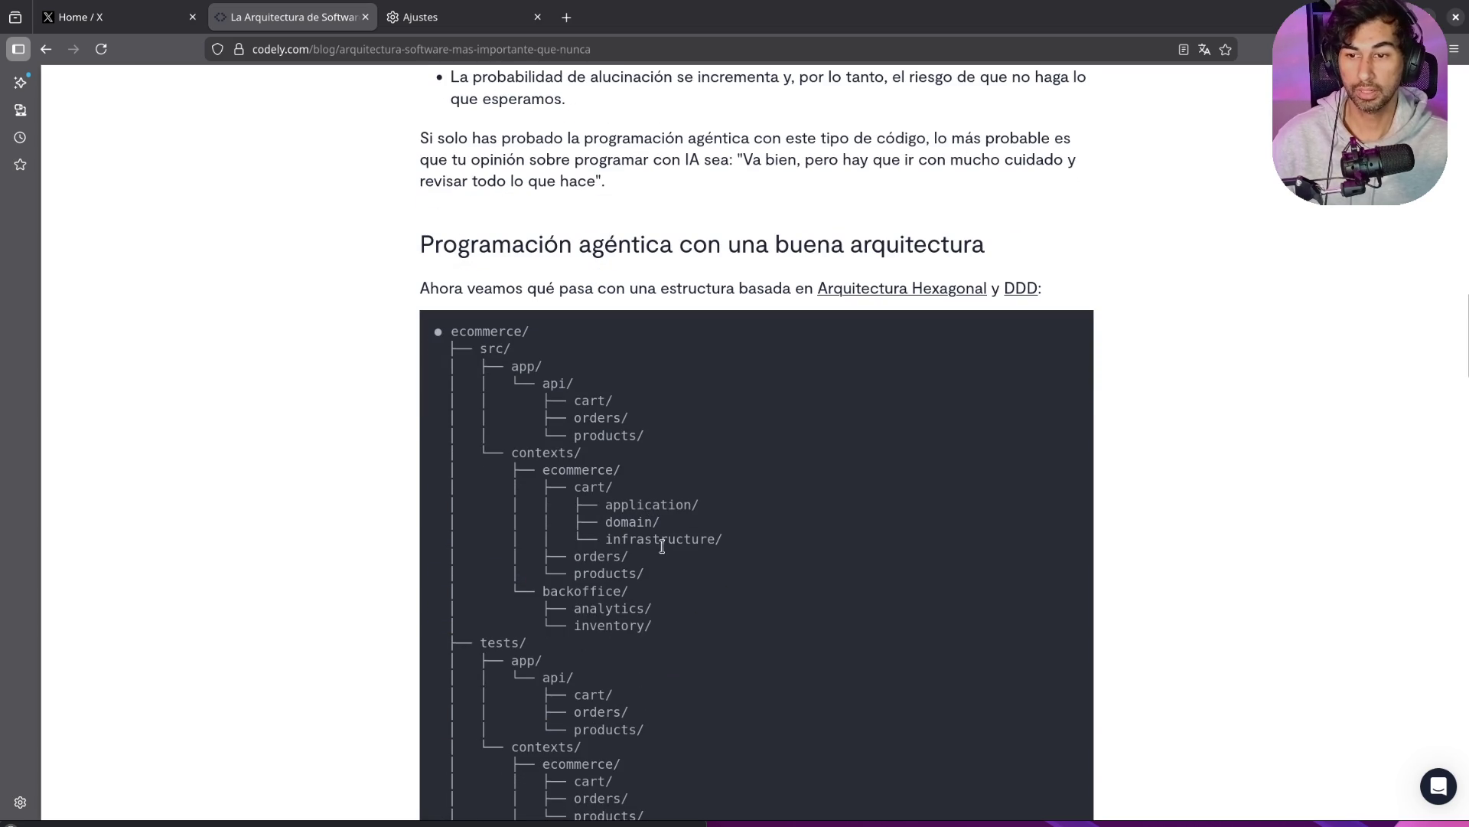
double_click(688, 612)
double_click(703, 629)
scroll(766, 594, "down", 6)
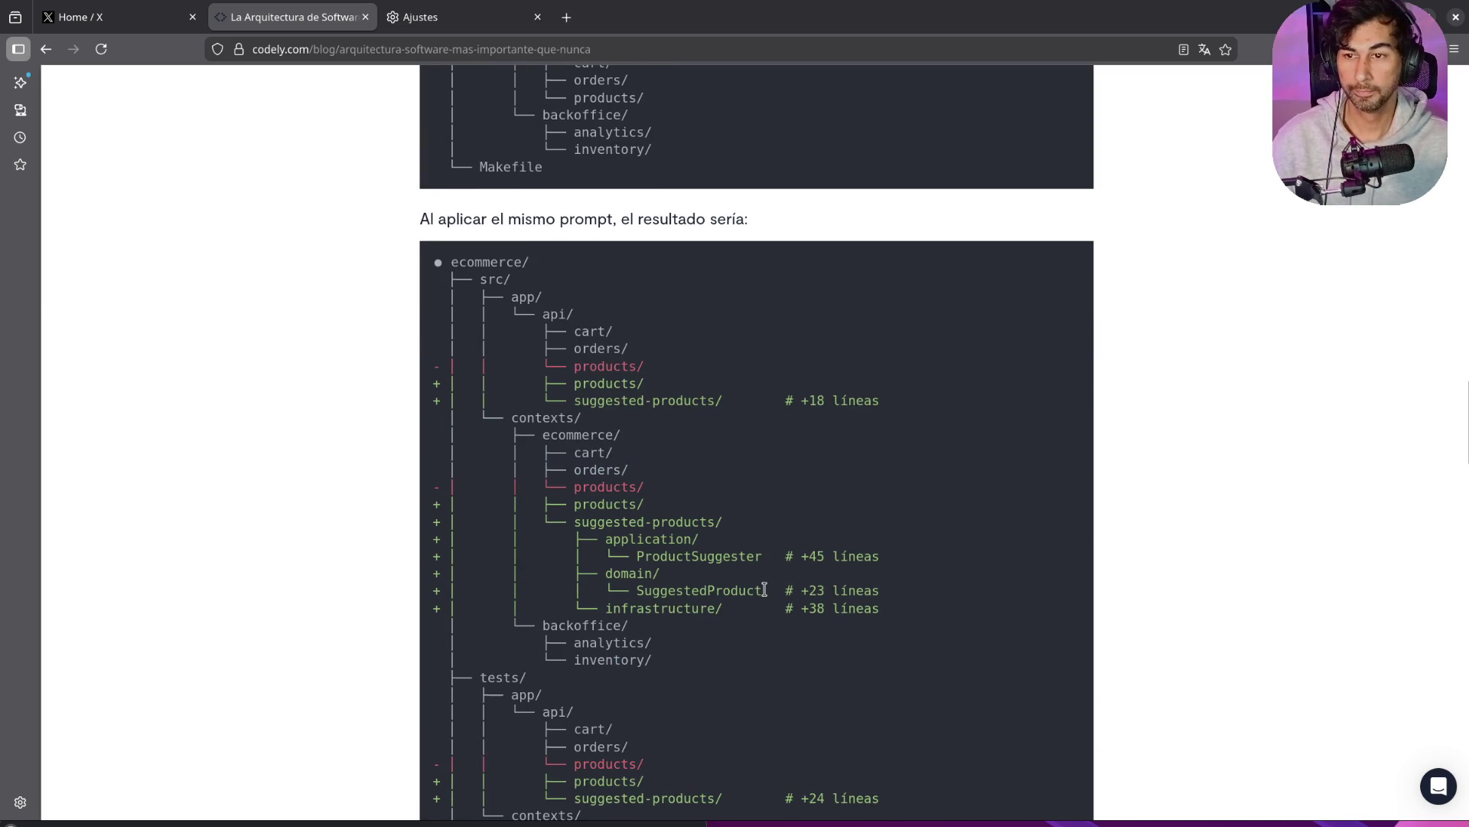
scroll(632, 294, "up", 8)
scroll(627, 283, "down", 6)
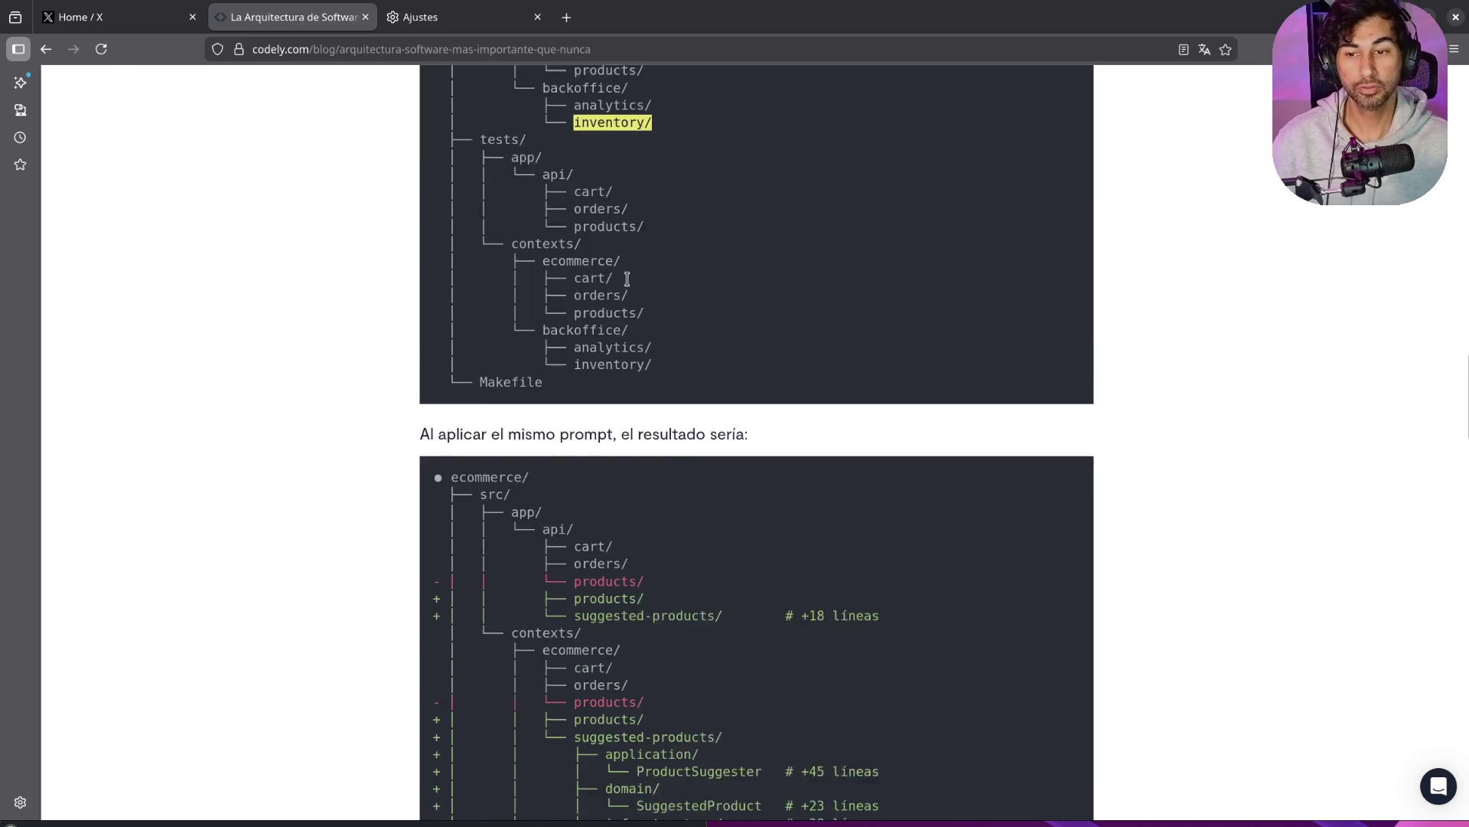
scroll(751, 312, "down", 2)
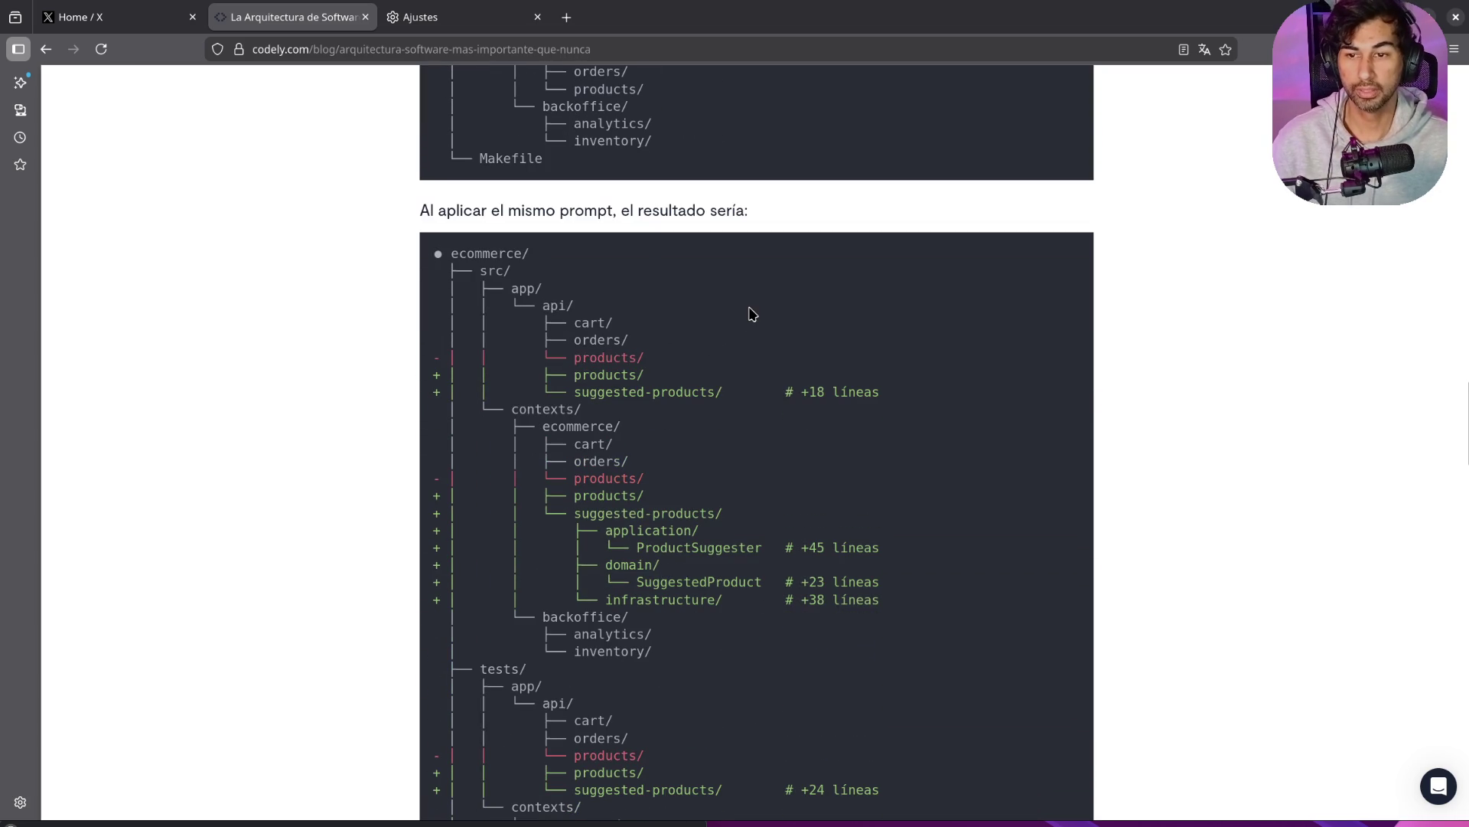
left_click_drag(780, 390, 880, 390)
left_click_drag(794, 546, 906, 548)
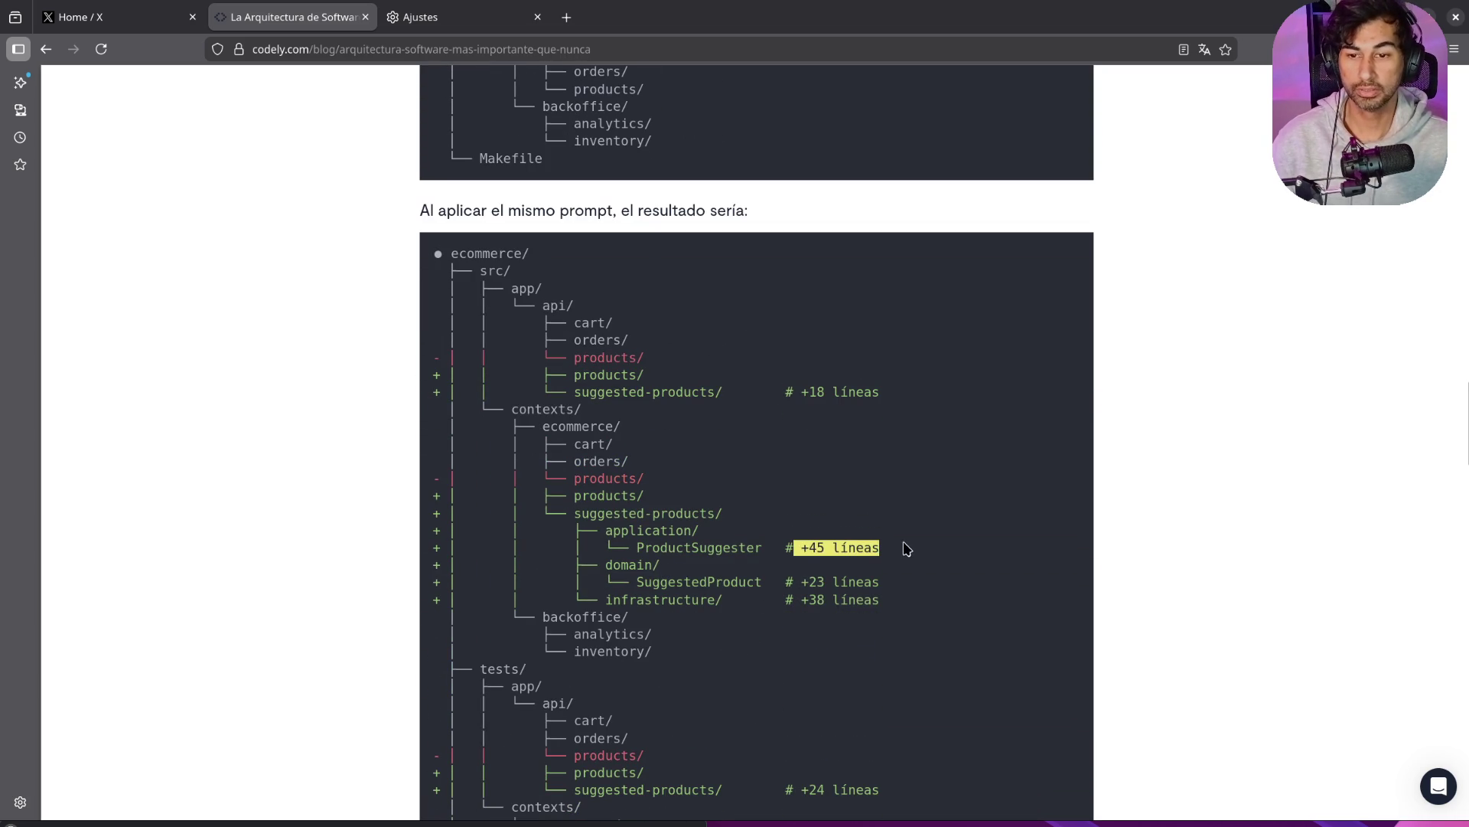
left_click_drag(799, 582, 913, 601)
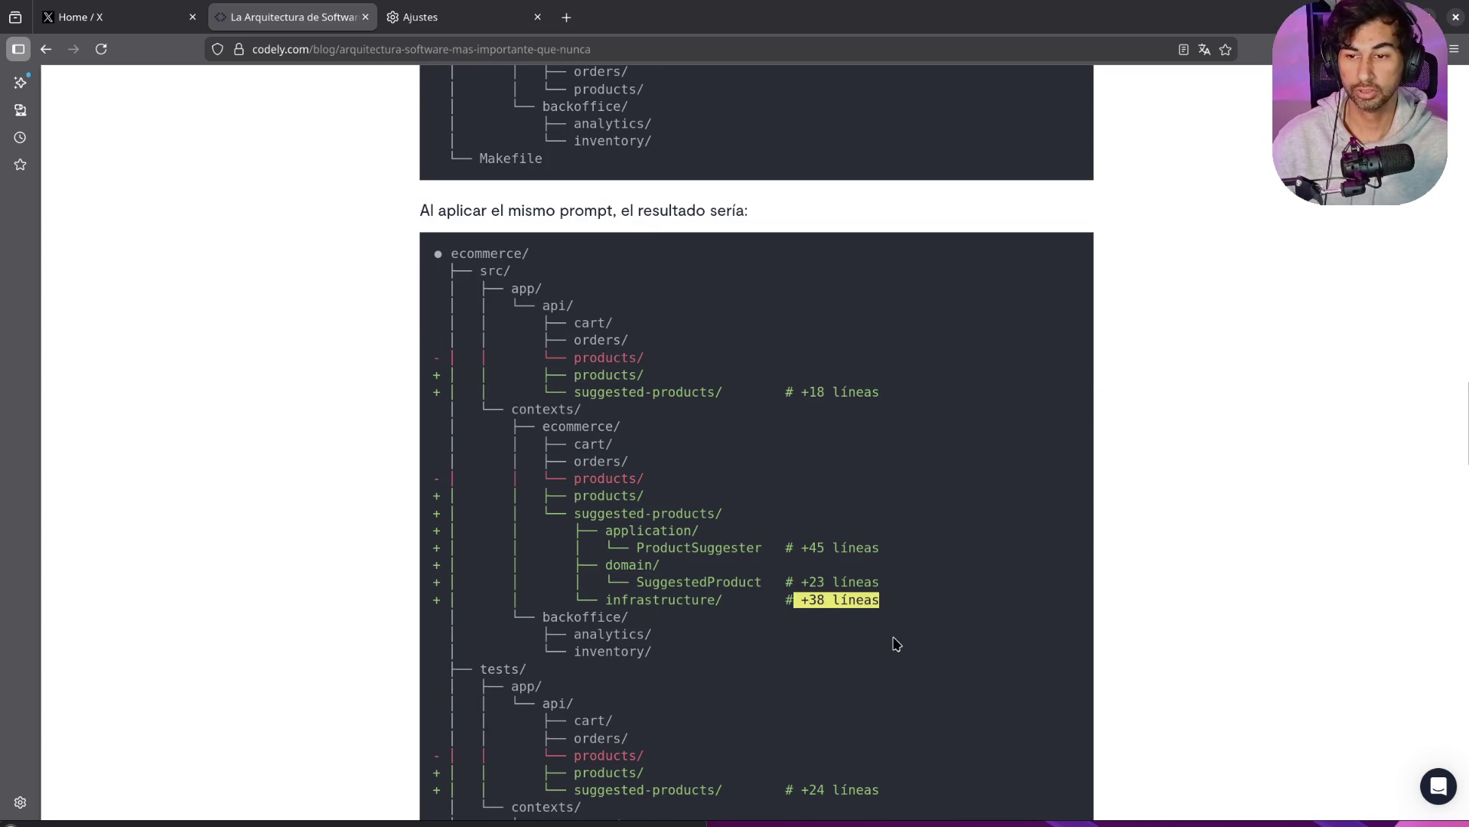
scroll(895, 642, "down", 3)
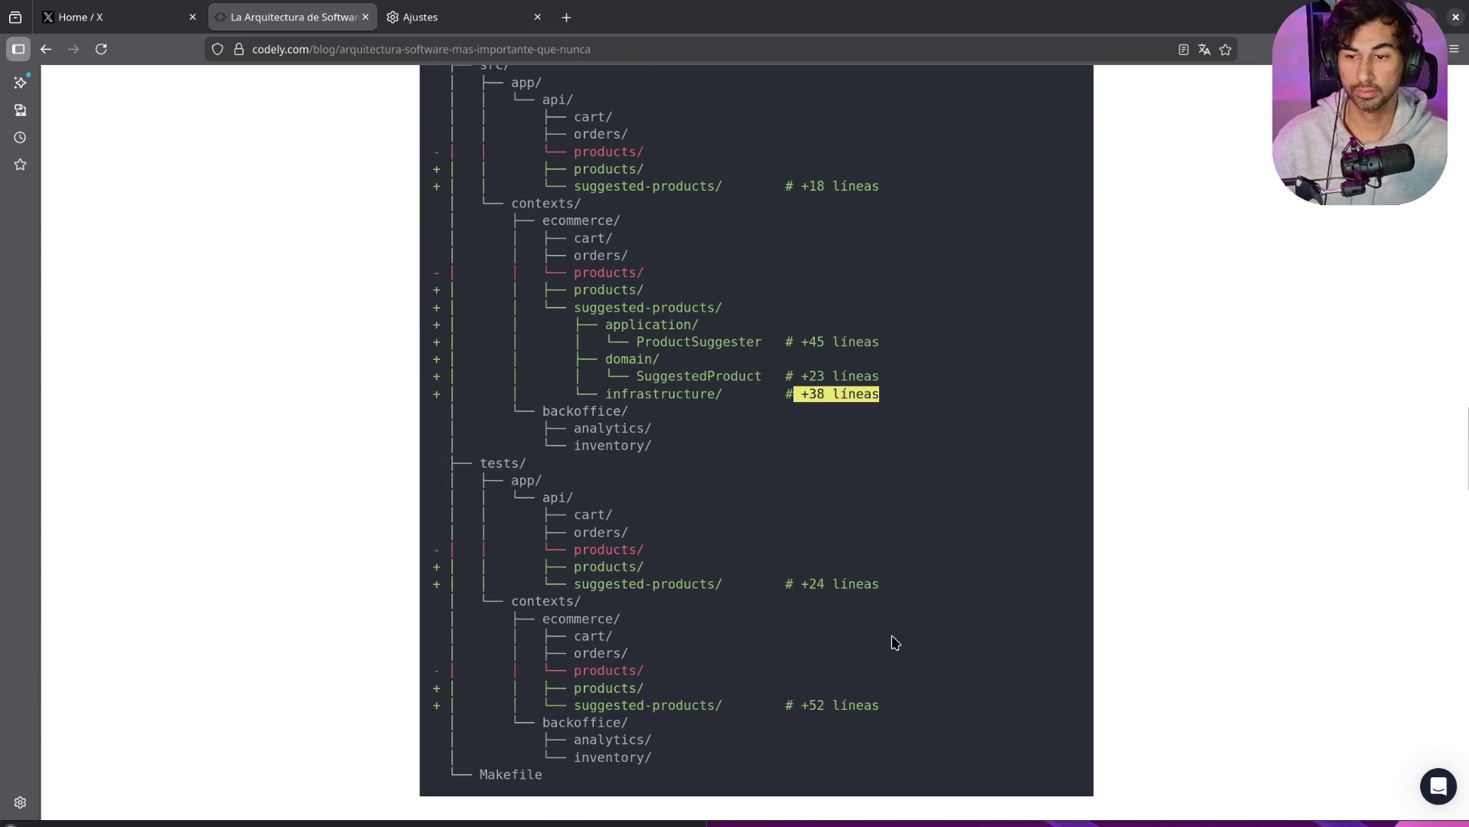
triple_click(765, 584)
left_click_drag(779, 705, 951, 712)
left_click(1292, 536)
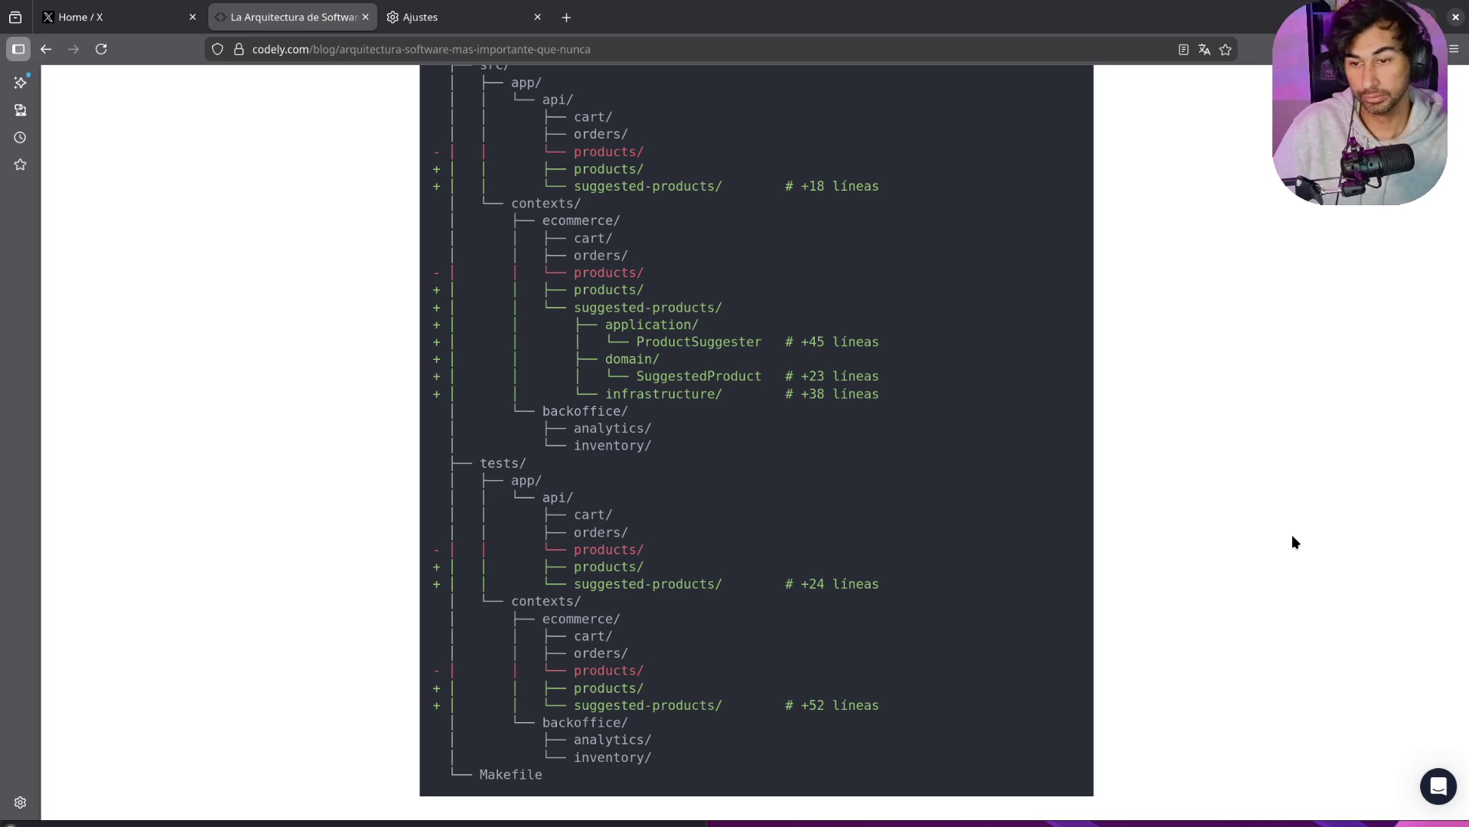
scroll(1156, 413, "down", 6)
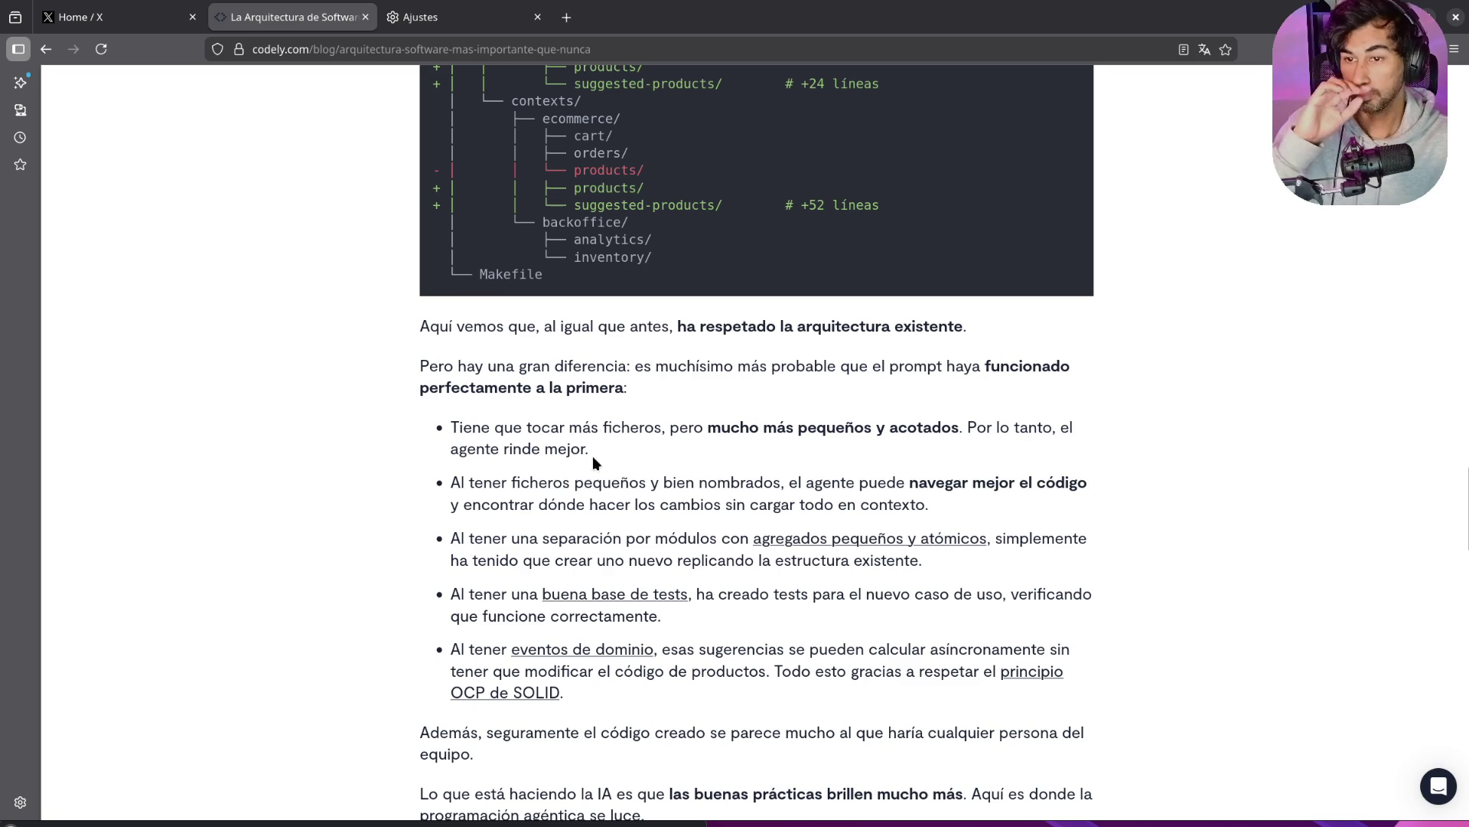
Step: Highlight the first bullet about smaller files and reread the nearby article sections
left_click_drag(458, 427, 740, 445)
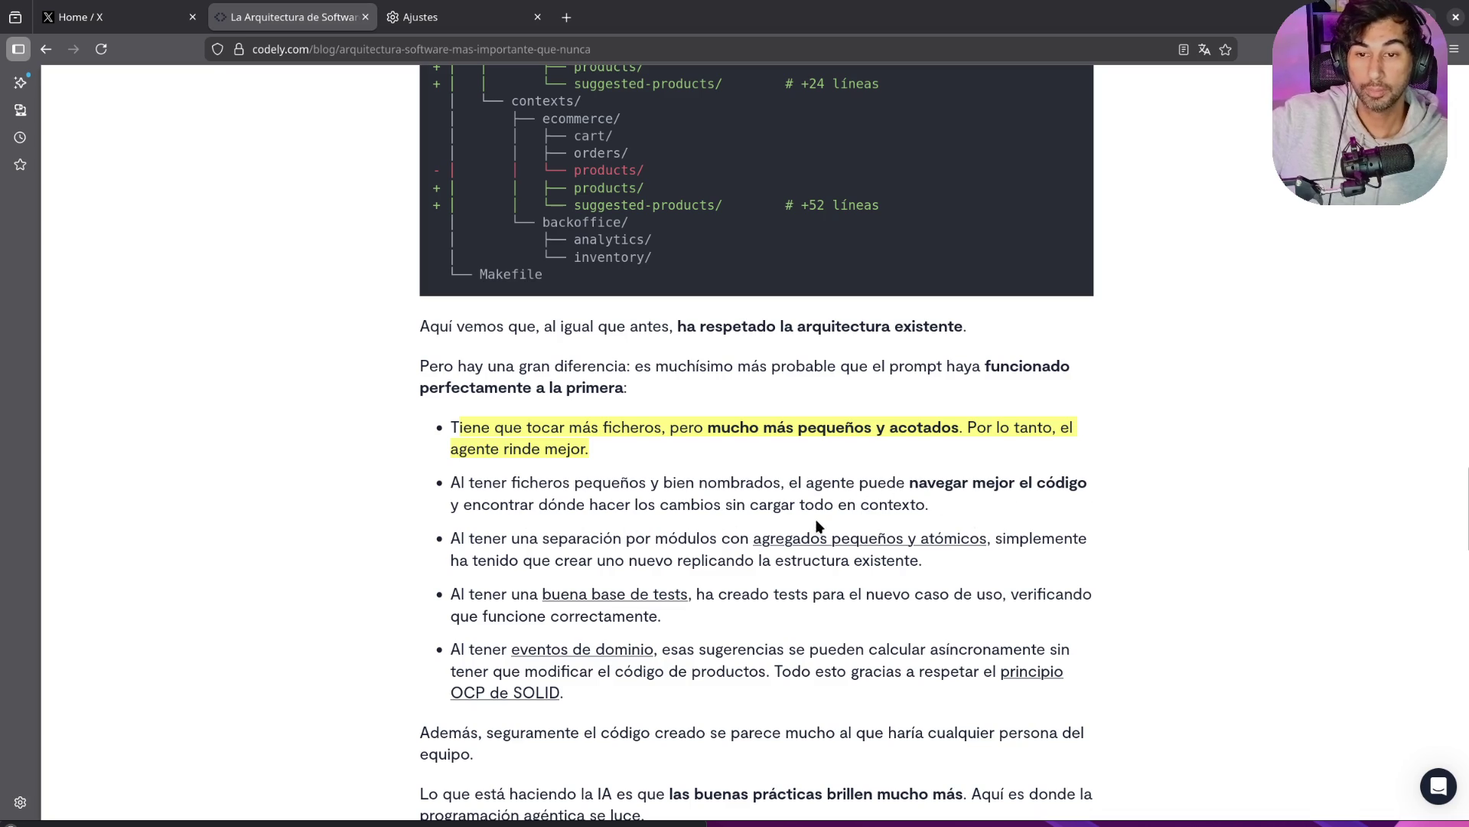
scroll(493, 556, "down", 2)
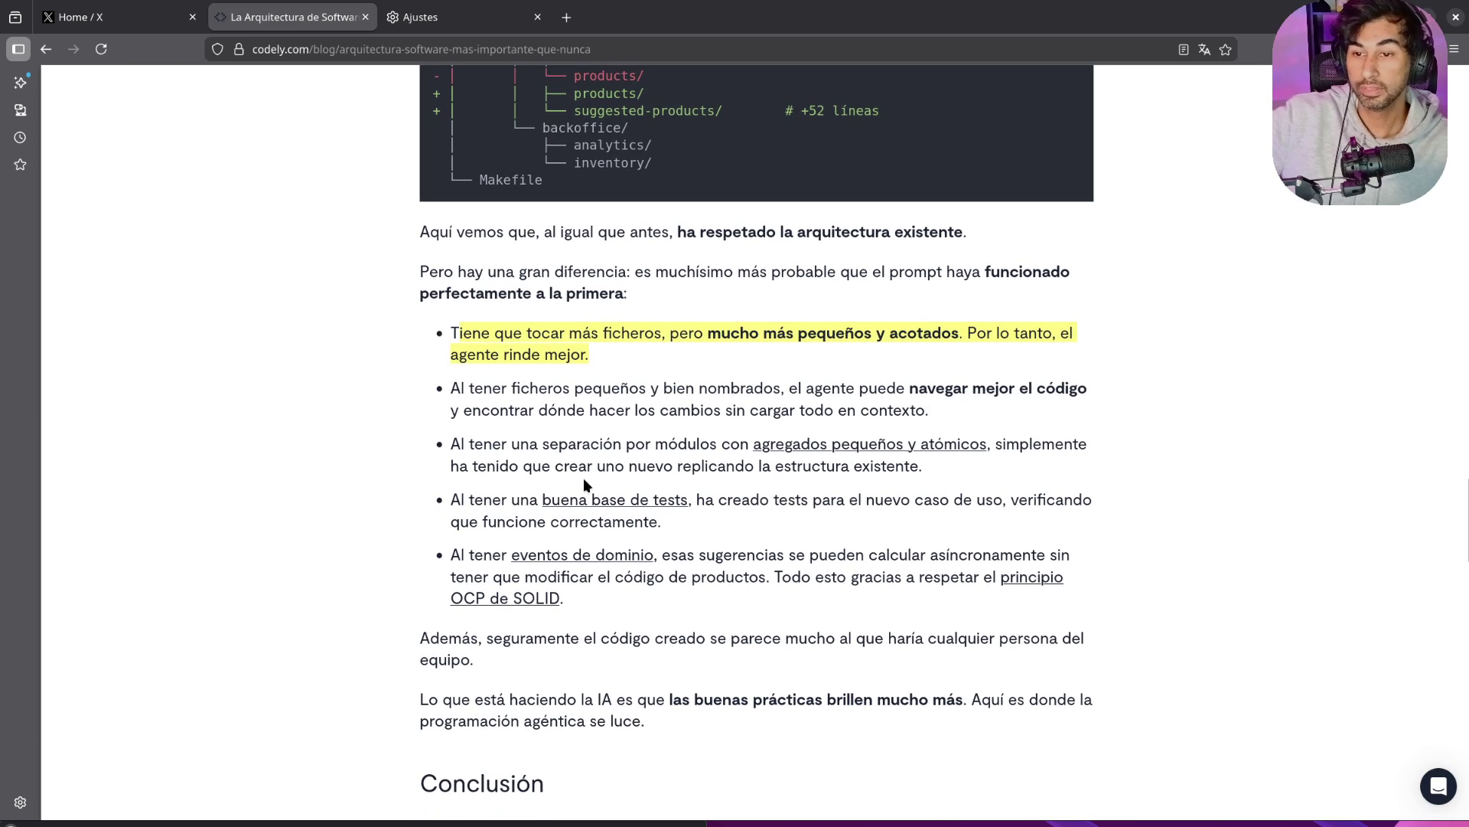
scroll(860, 487, "up", 10)
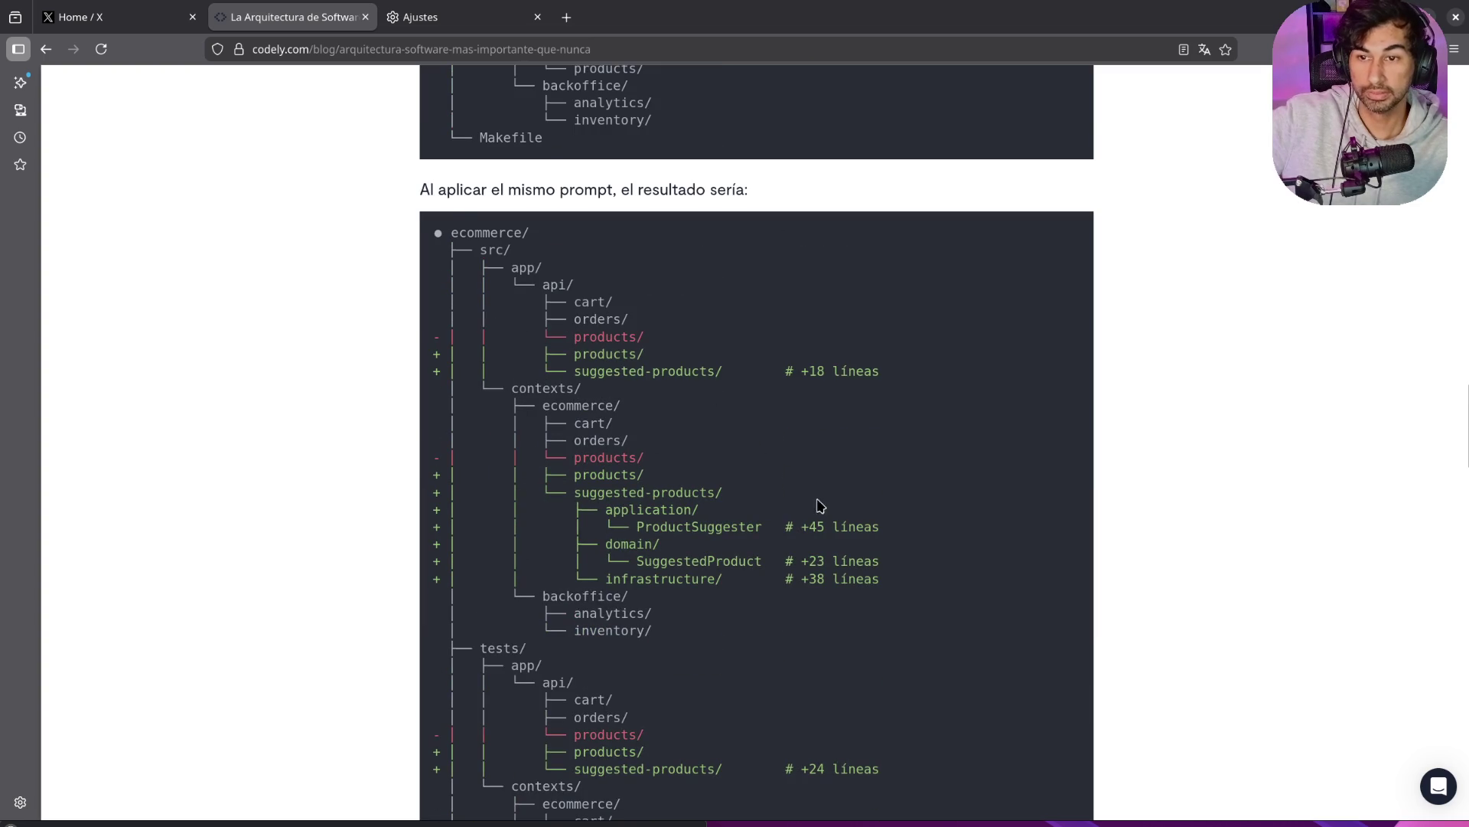
scroll(815, 509, "down", 11)
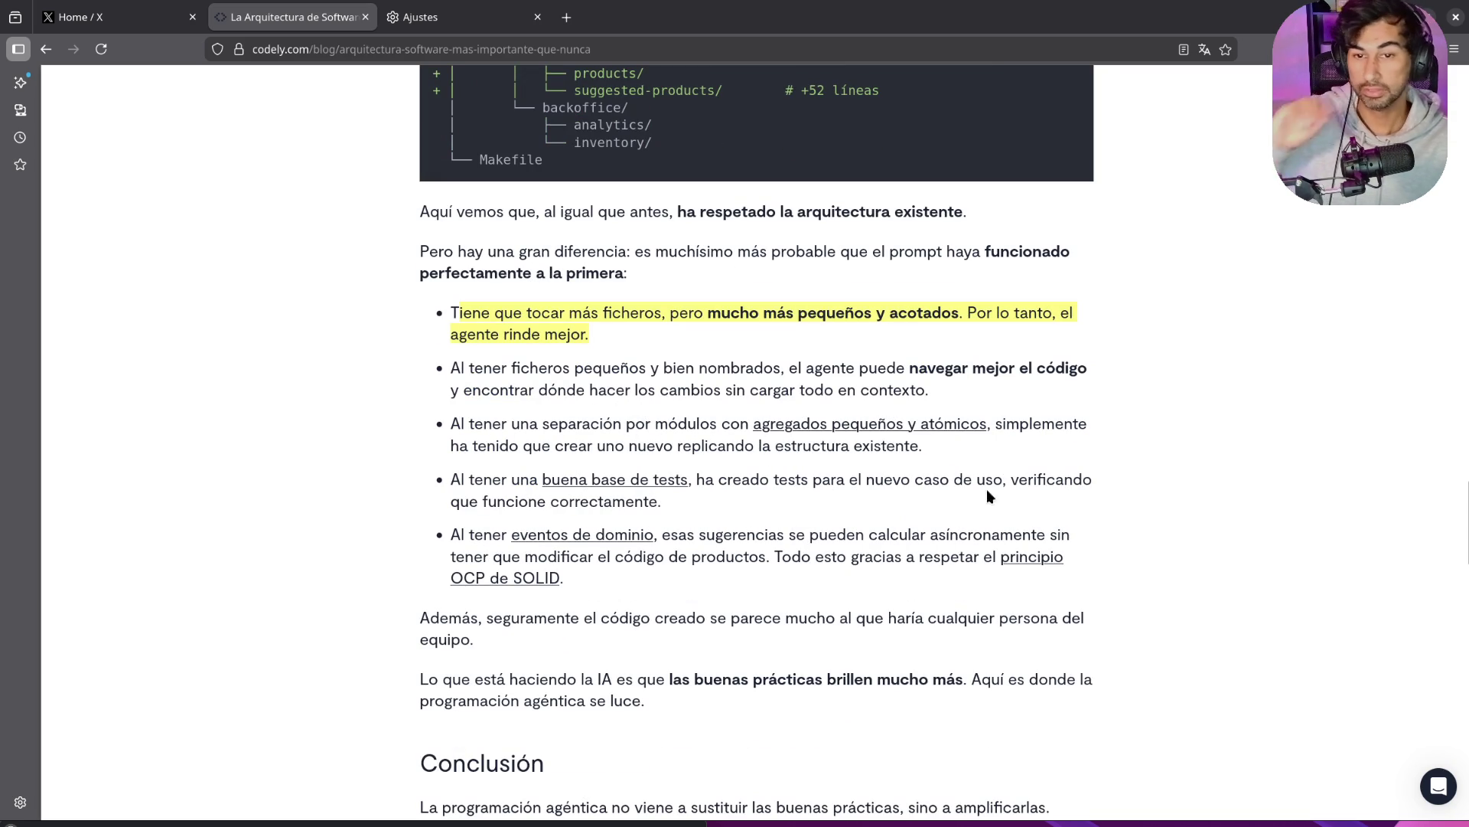
scroll(635, 518, "up", 8)
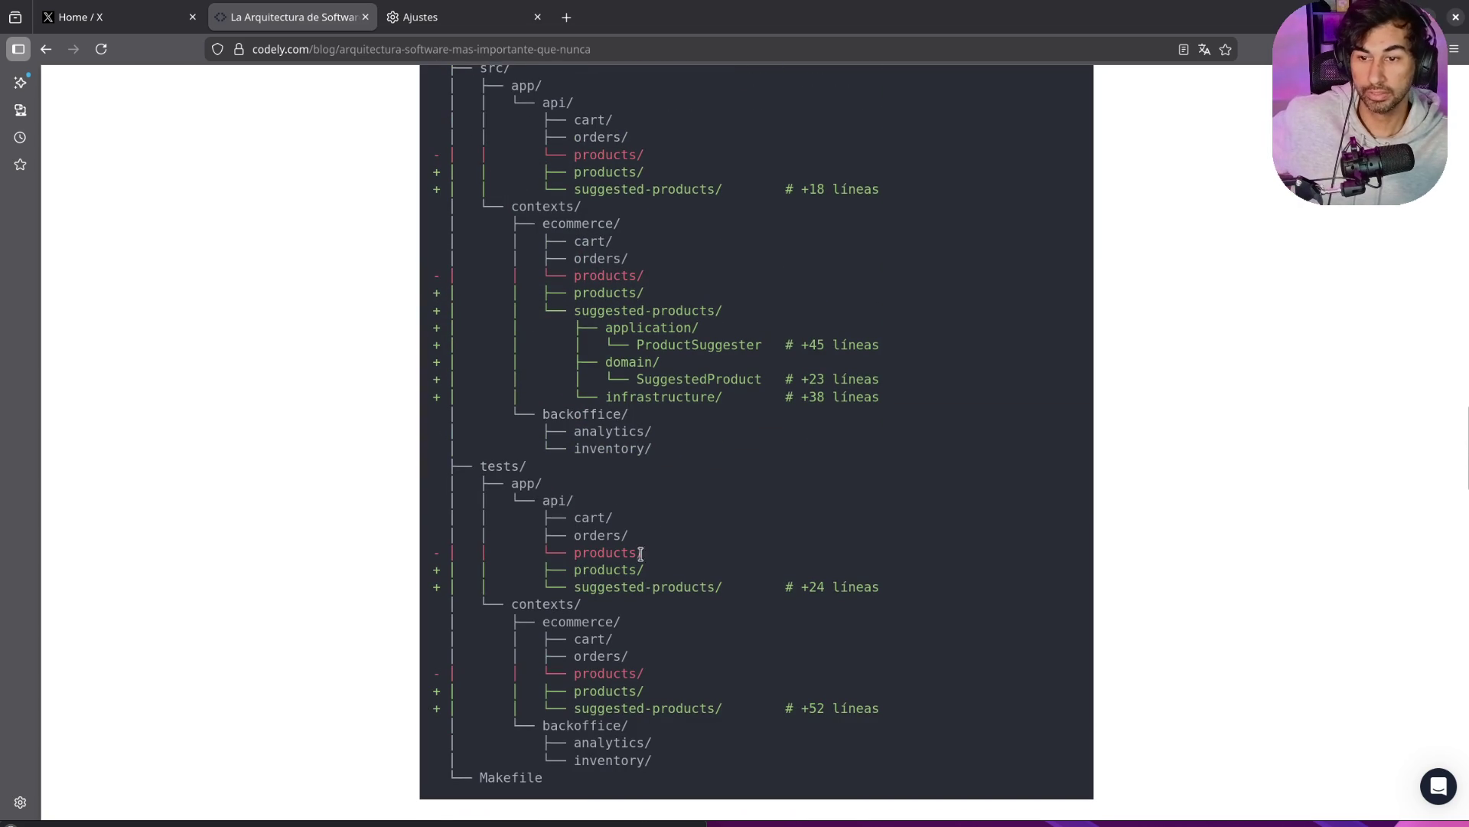
scroll(727, 591, "up", 2)
scroll(918, 489, "down", 15)
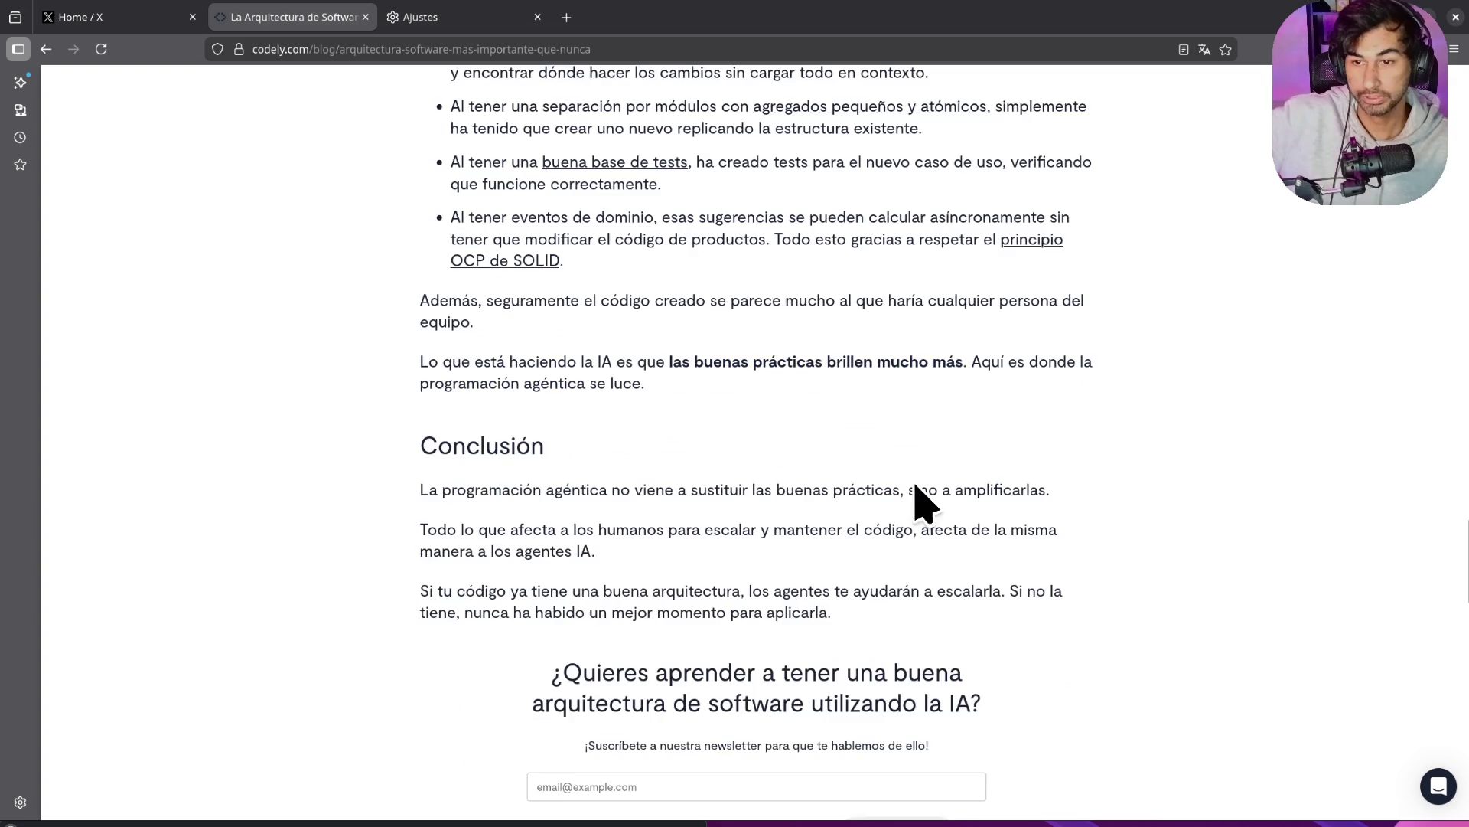
scroll(913, 483, "up", 13)
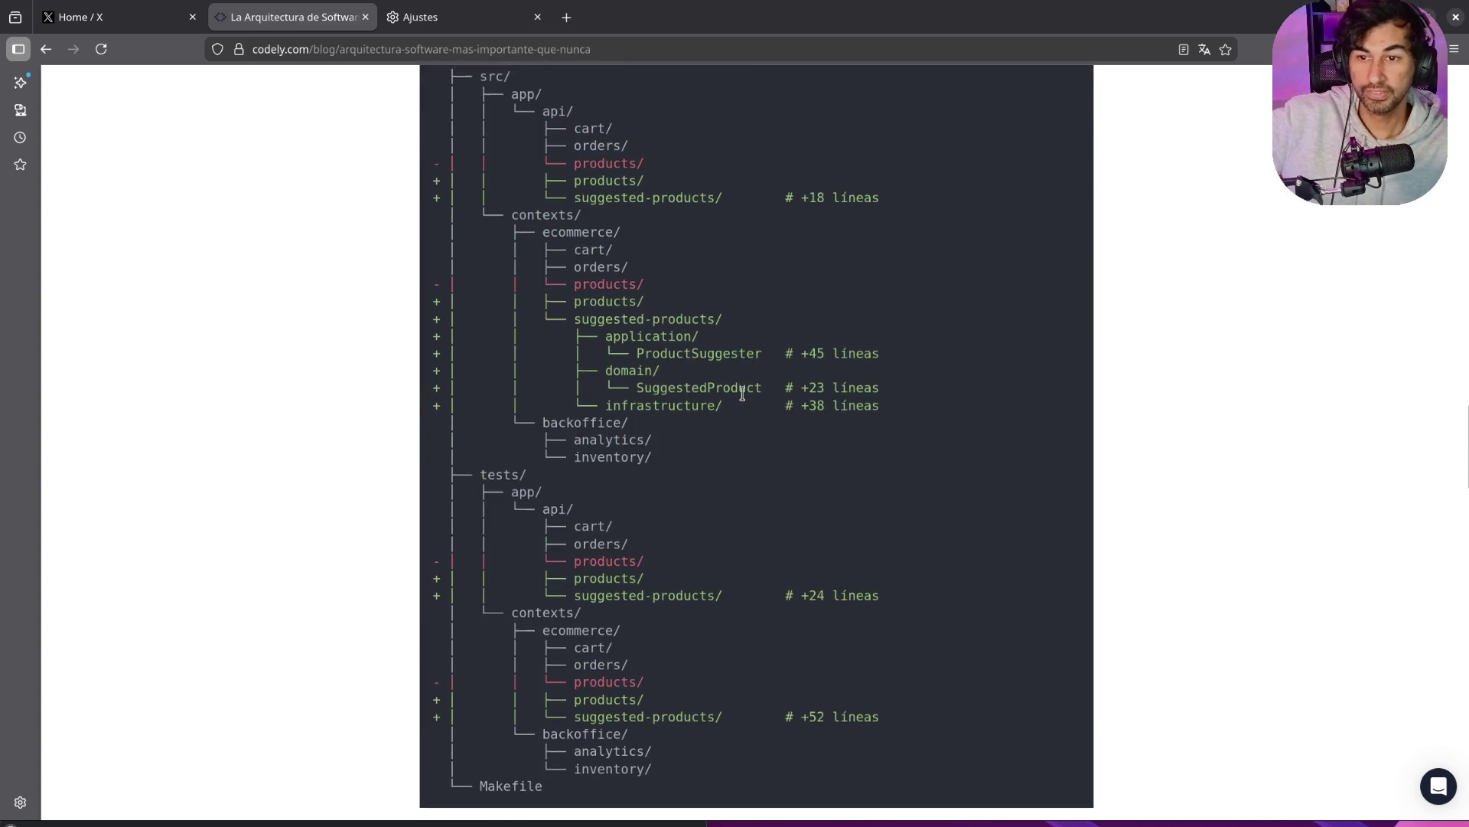
scroll(731, 398, "up", 1)
Step: Highlight the application/ and domain/ folder lines, read on to the conclusion, and close the Codely tab
left_click_drag(609, 417, 878, 457)
left_click(584, 461)
double_click(585, 461)
left_click(747, 515)
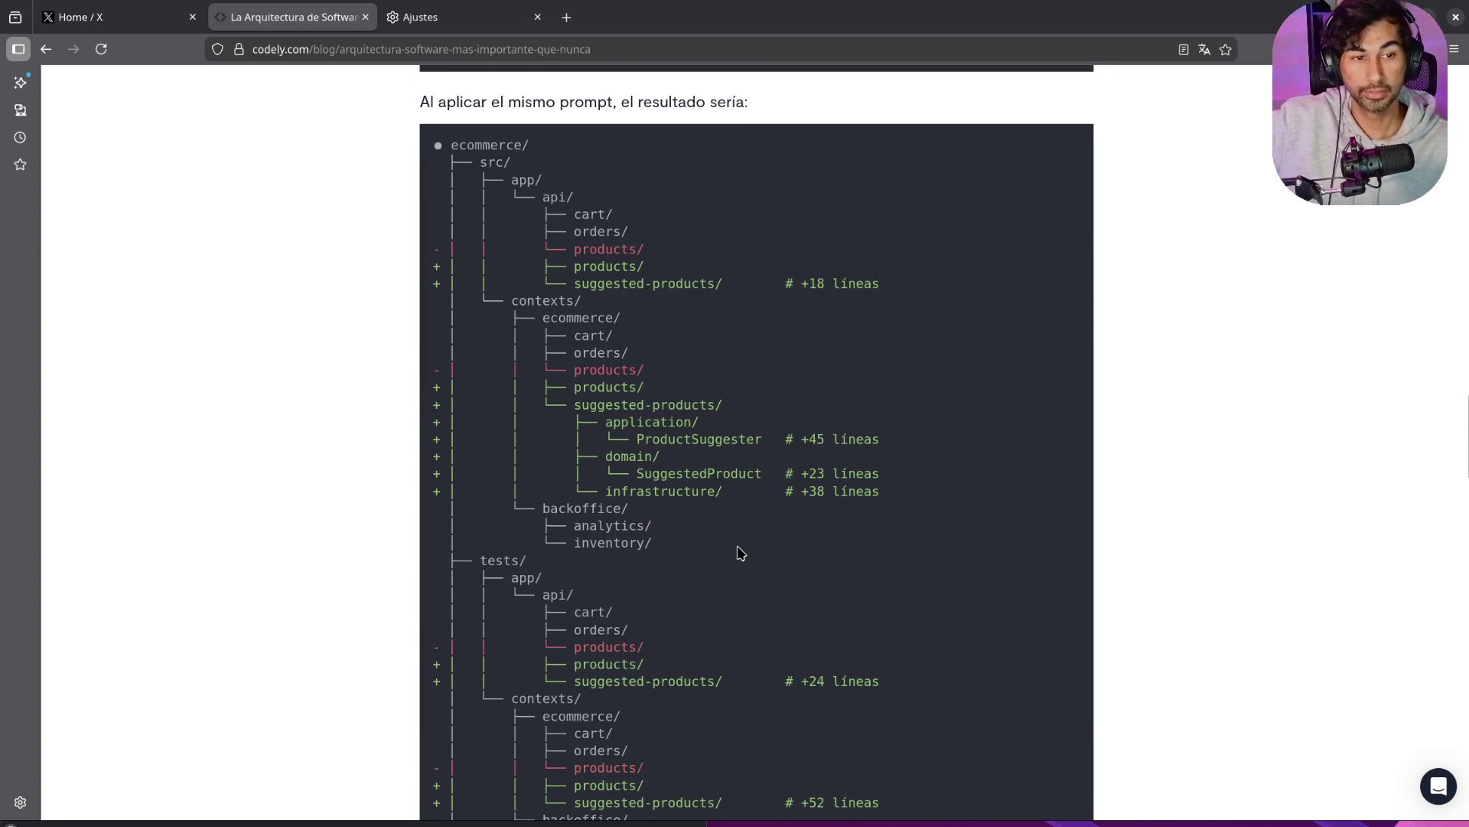
scroll(734, 547, "down", 10)
scroll(734, 549, "down", 4)
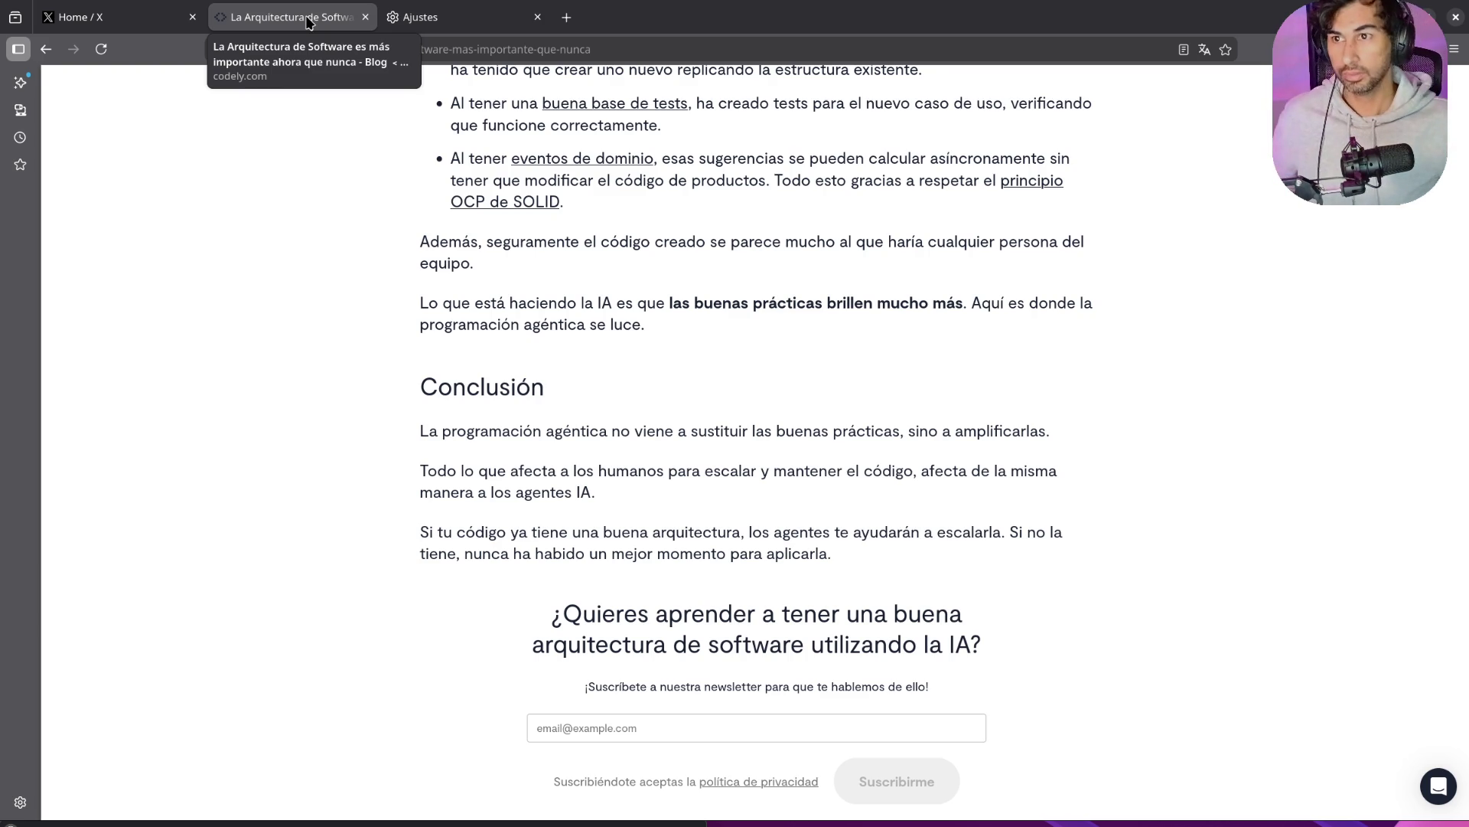
middle_click(308, 21)
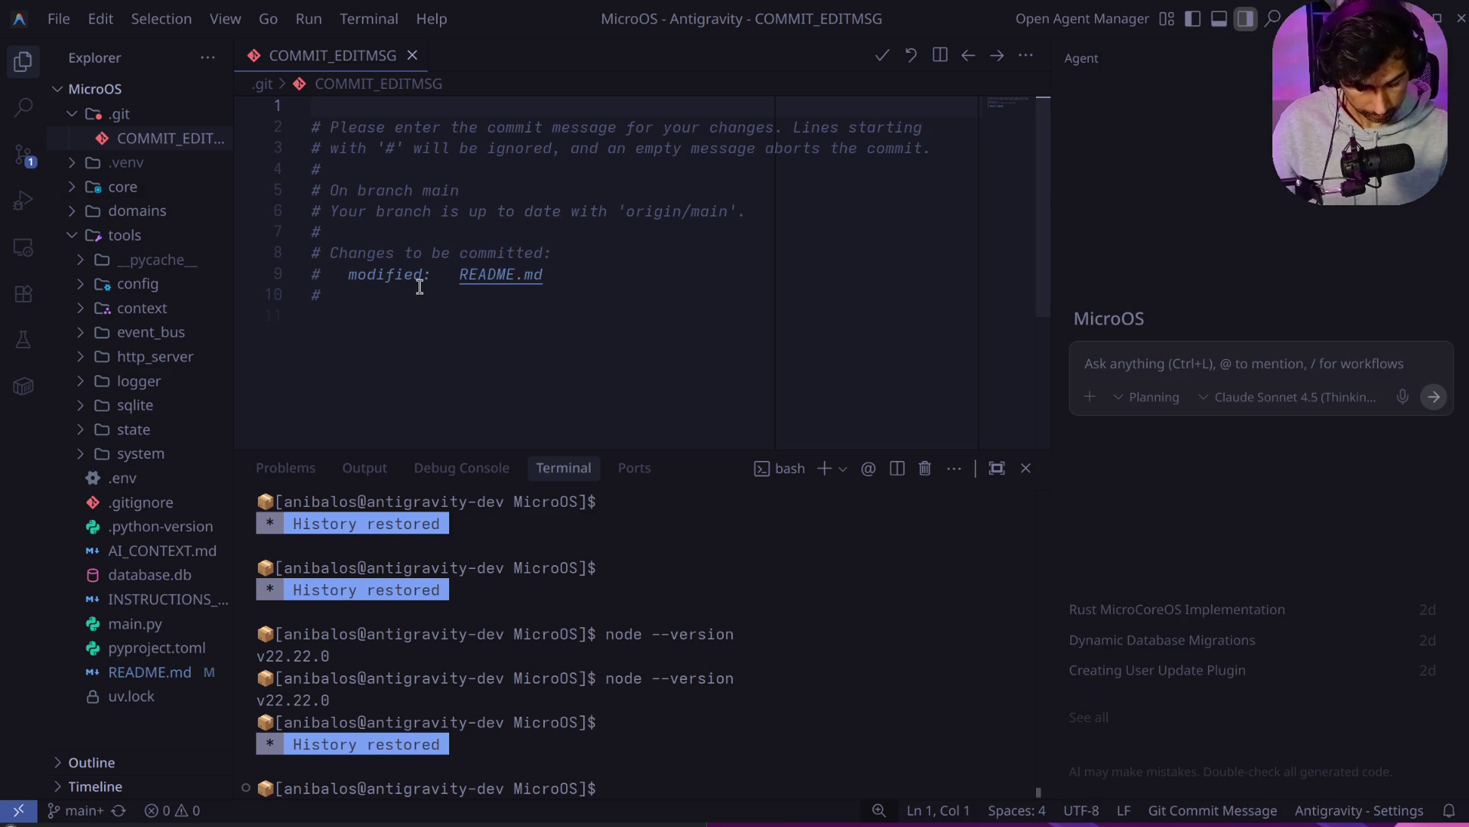
Step: Shrink the editor interface one step and toggle the tools and context folders
key("ctrl+minus")
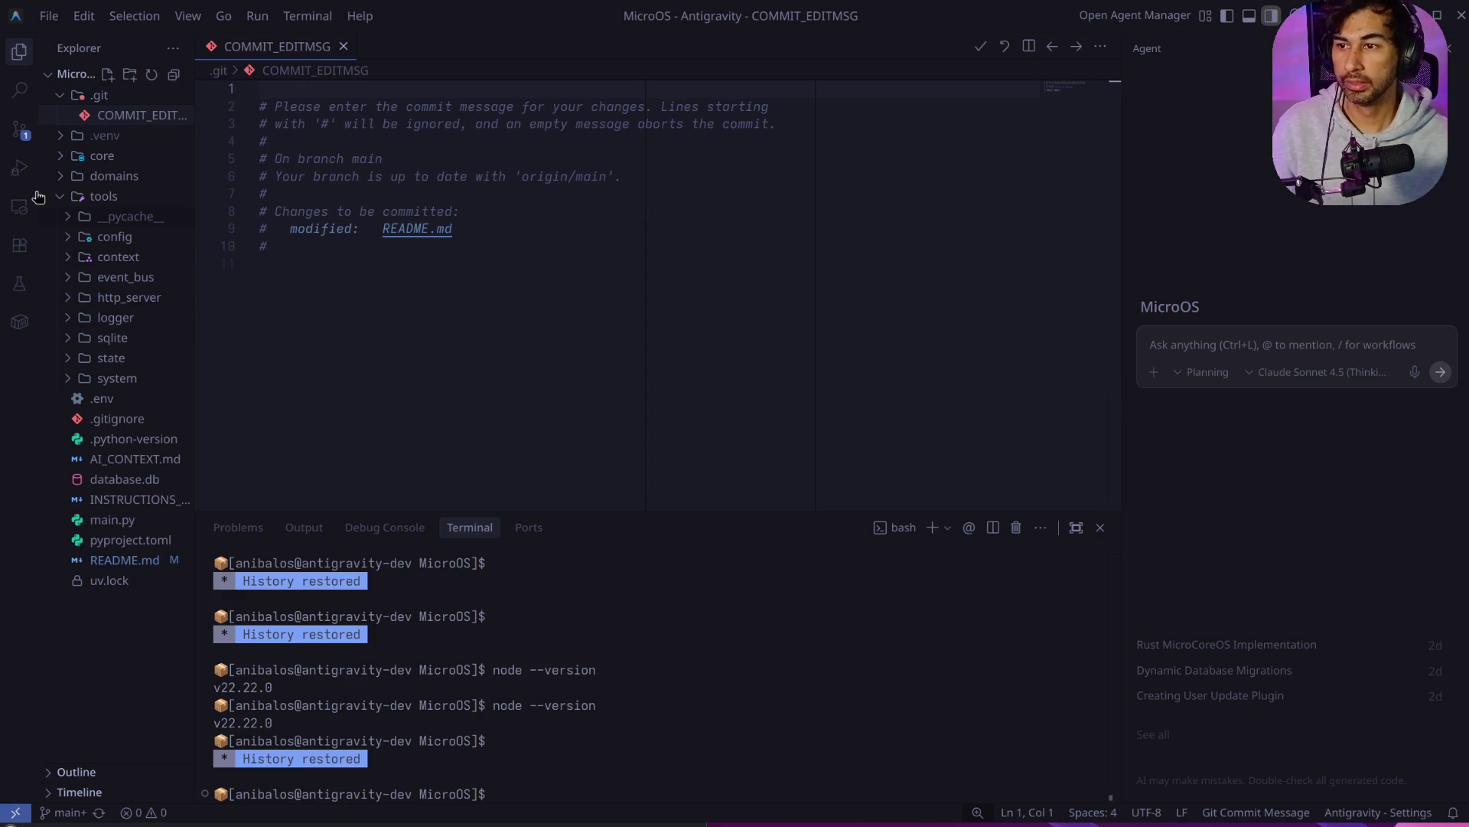
left_click(59, 199)
left_click(60, 199)
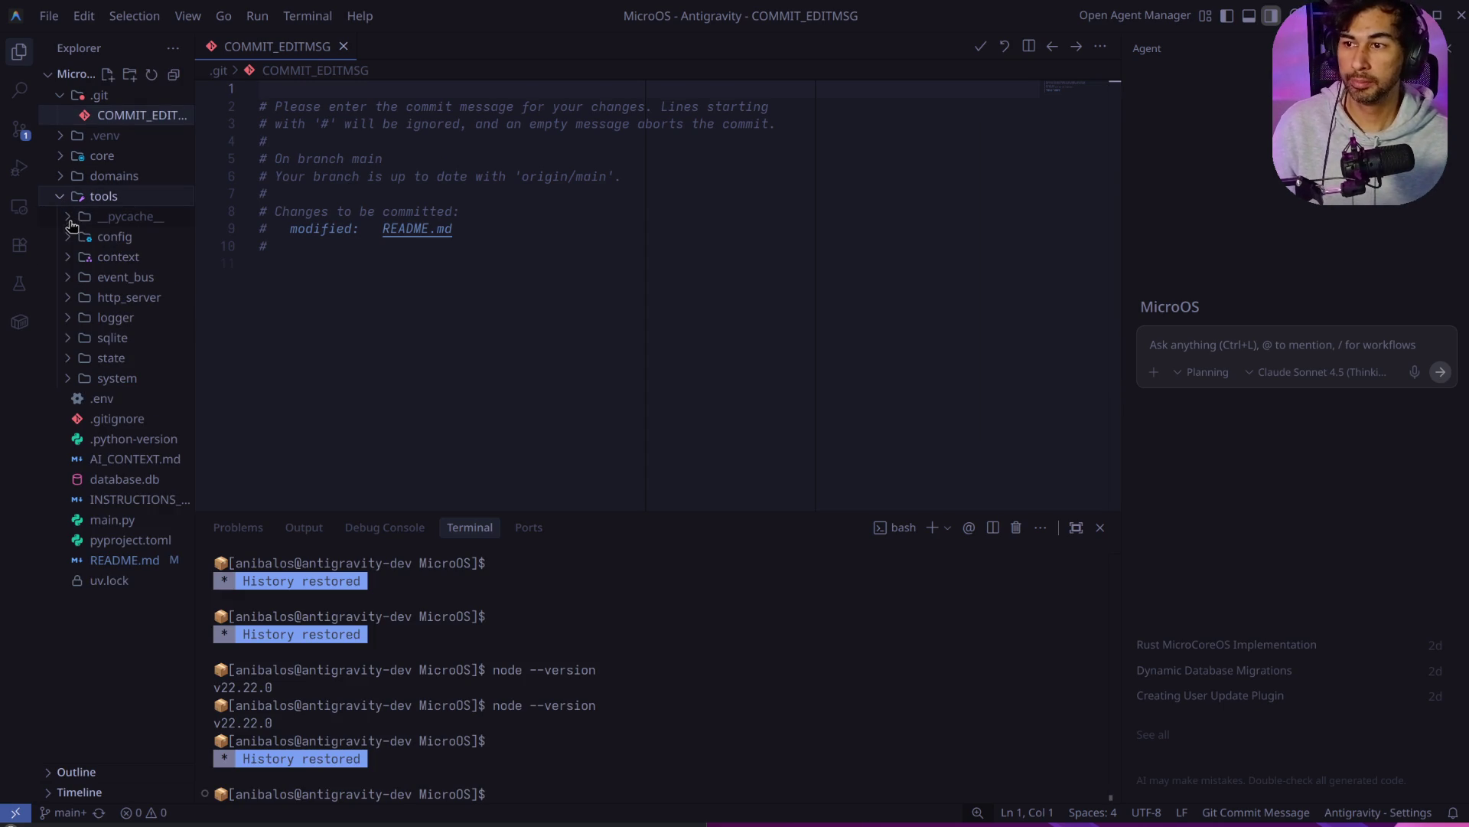
left_click(67, 260)
left_click(67, 260)
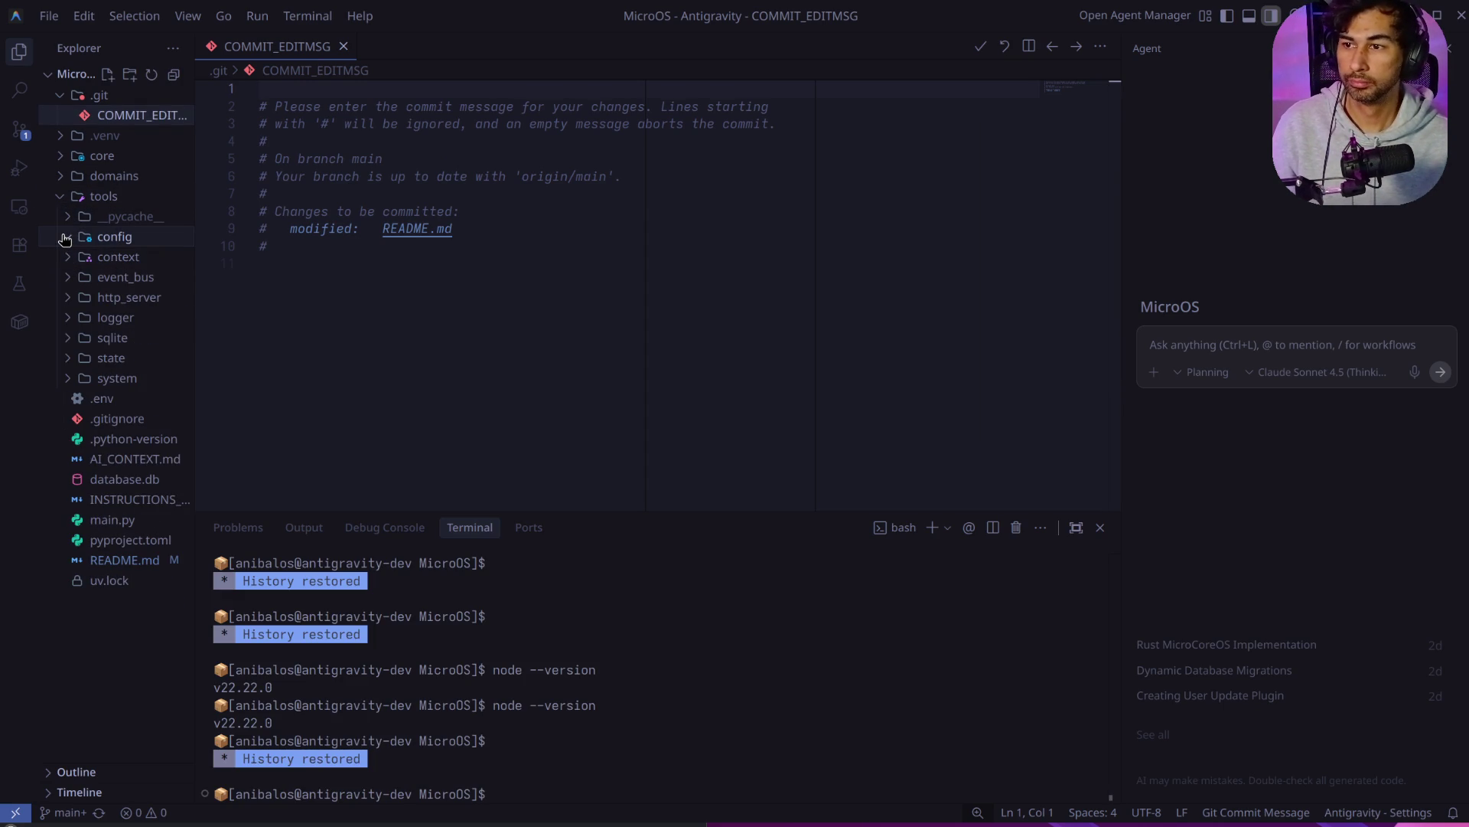
Step: Expand domains > users > plugins and open create_user_plugin.py
left_click(60, 197)
left_click(60, 178)
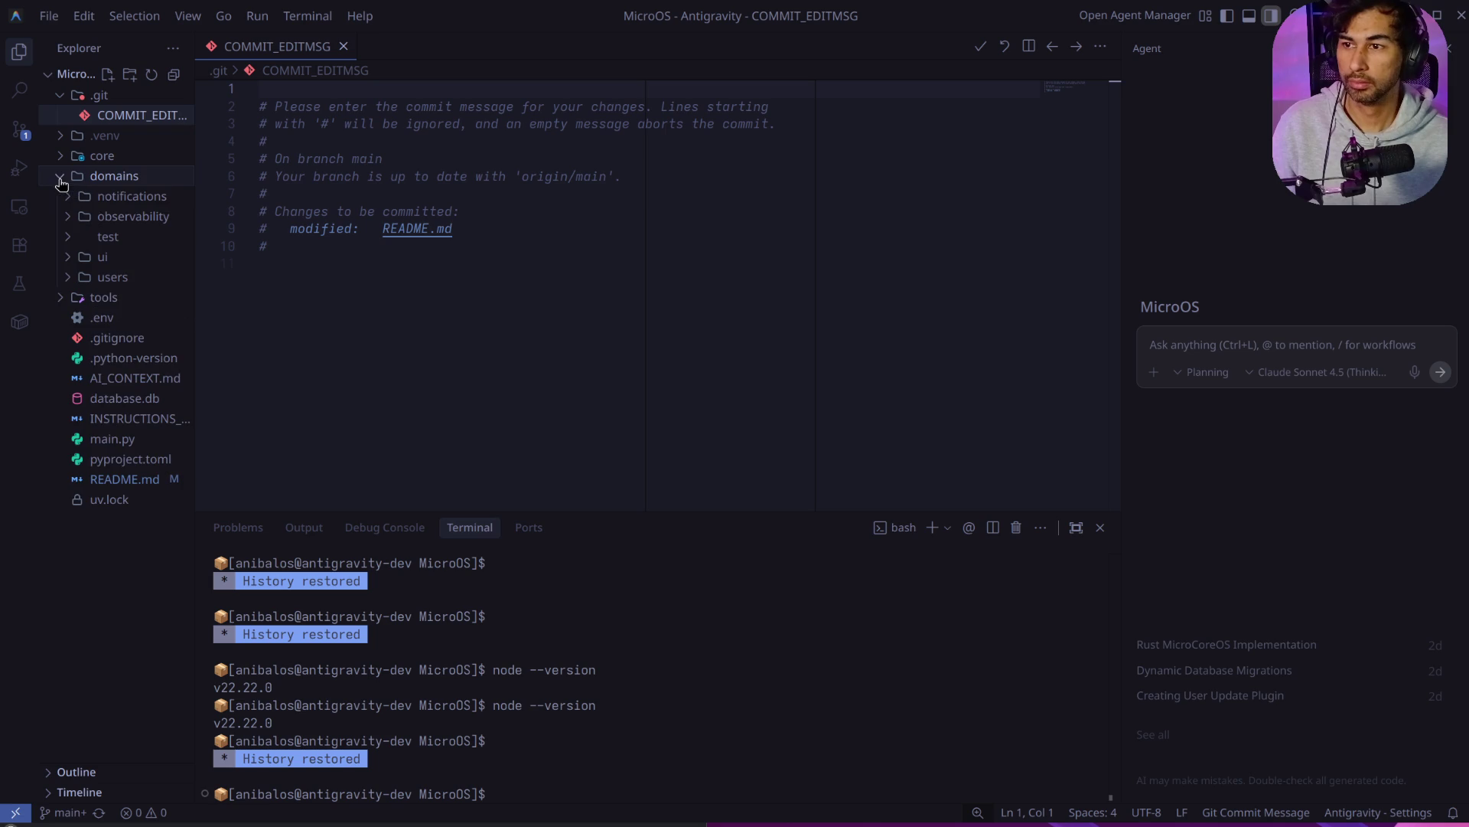
left_click(70, 277)
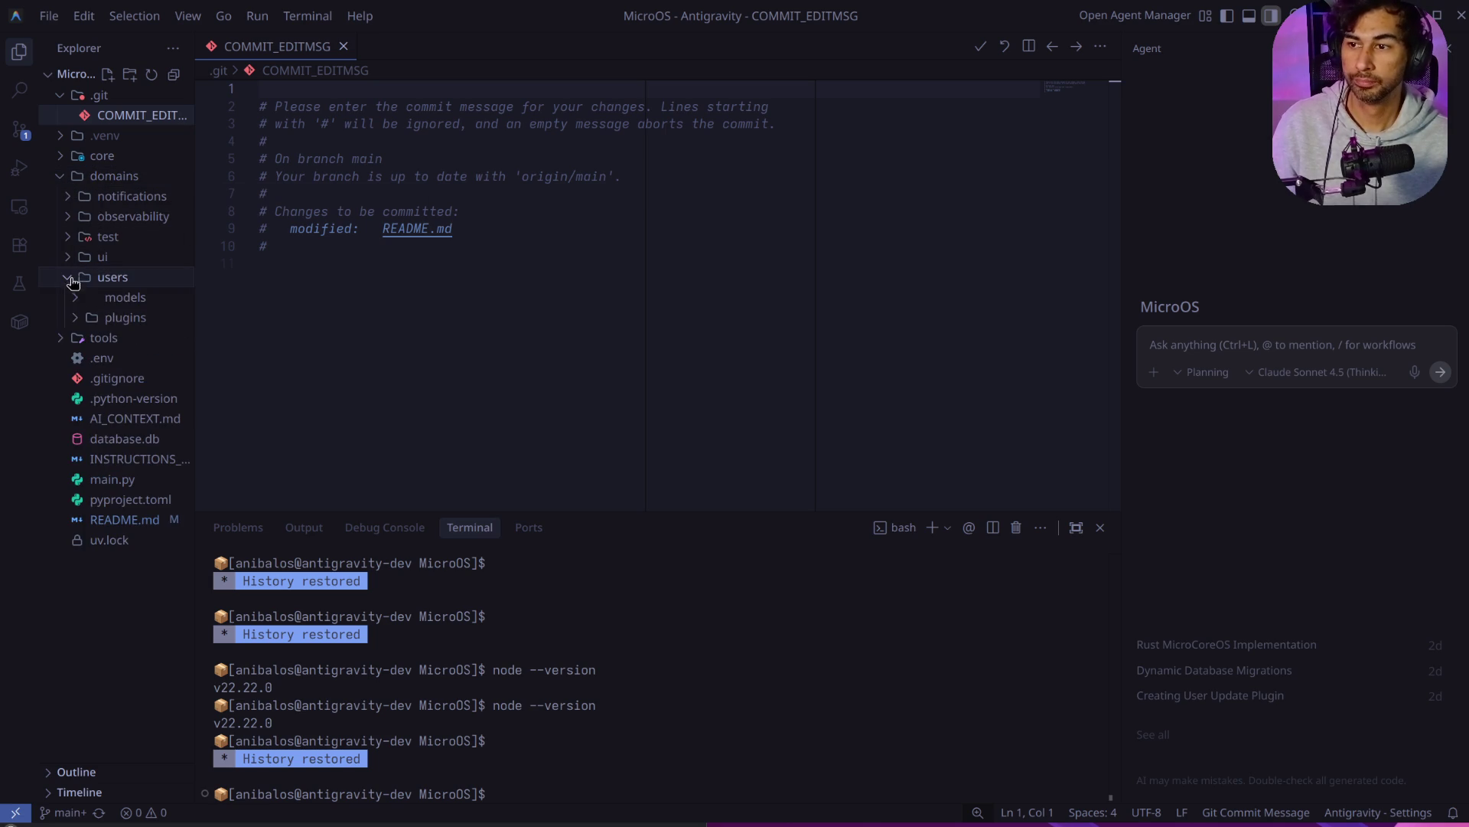
left_click(85, 319)
left_click(153, 357)
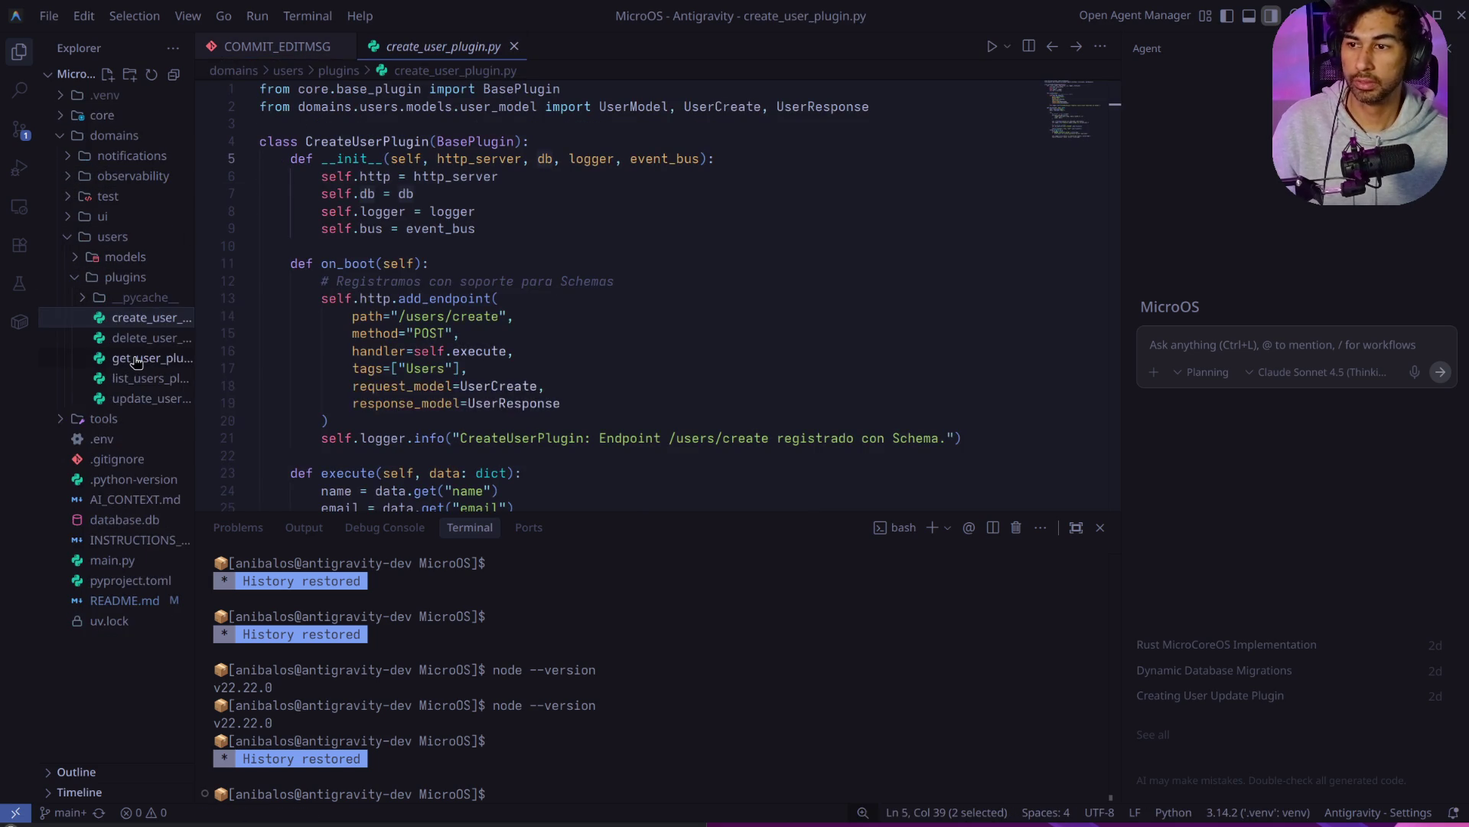
Step: Widen the Explorer panel and take a quick look at AI_CONTEXT.md
scroll(474, 295, "down", 10)
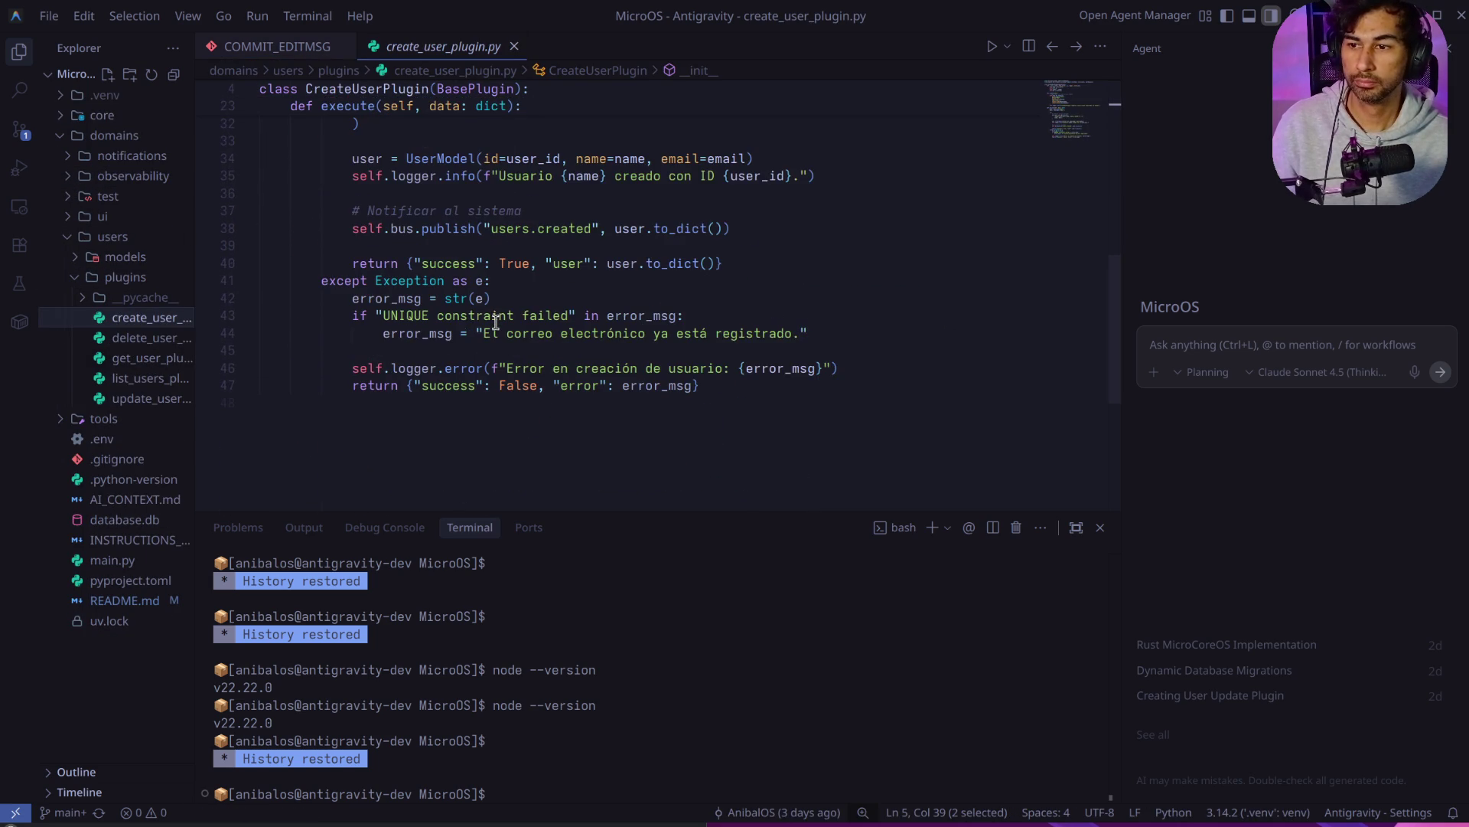
left_click_drag(195, 245, 293, 245)
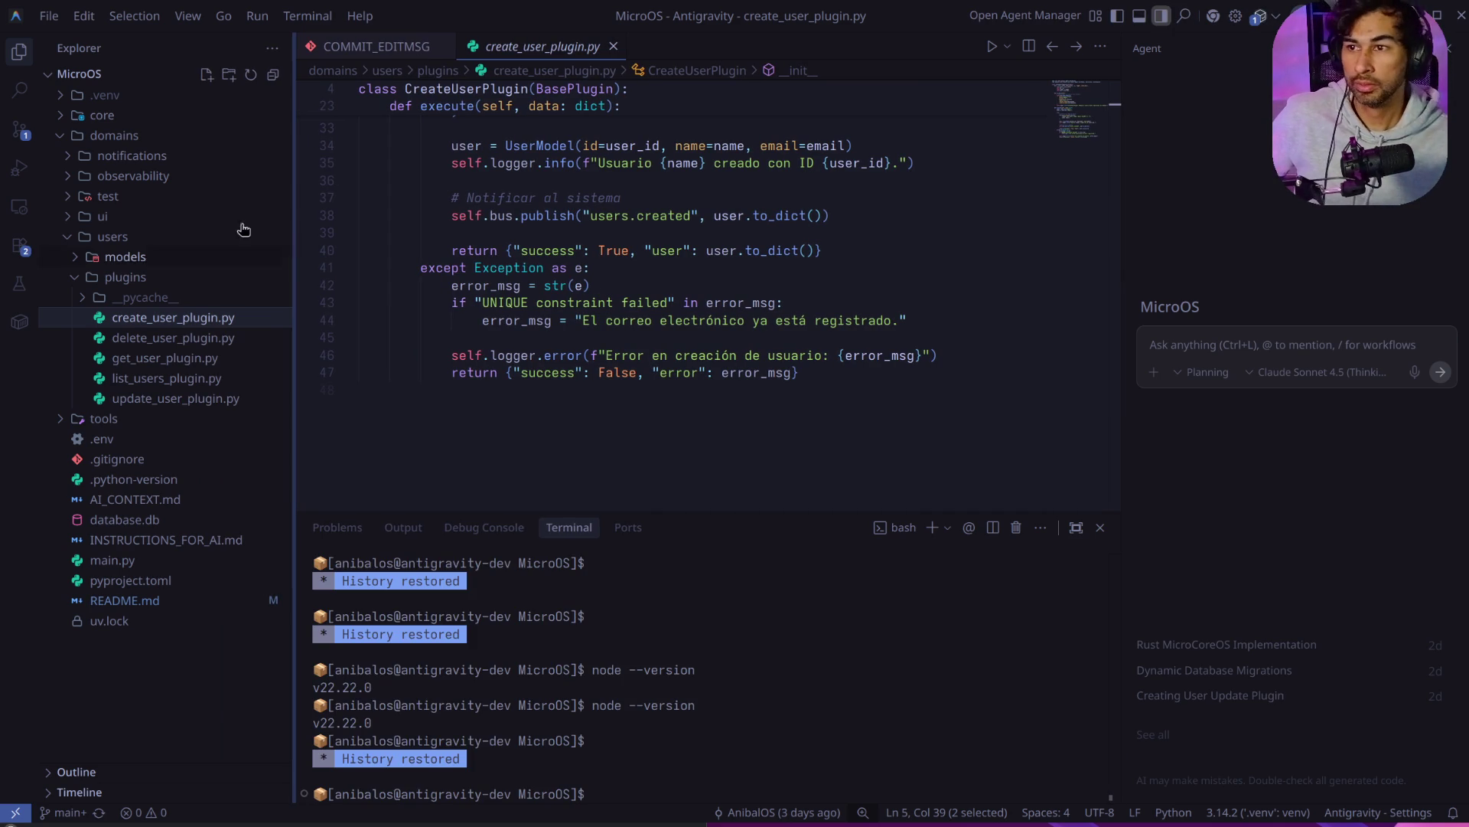
scroll(620, 314, "up", 6)
scroll(620, 315, "up", 3)
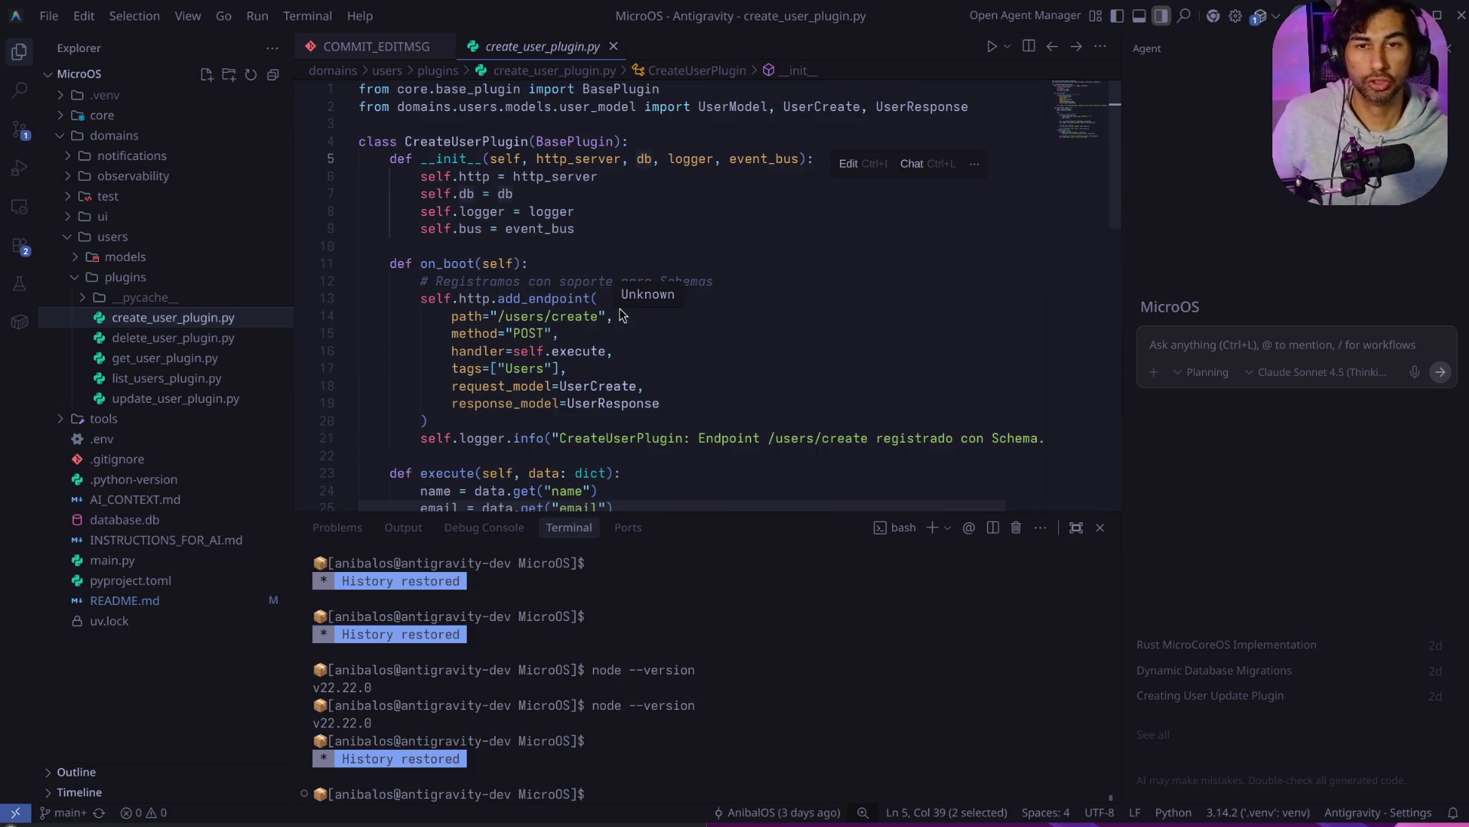
left_click(169, 502)
scroll(645, 344, "up", 20)
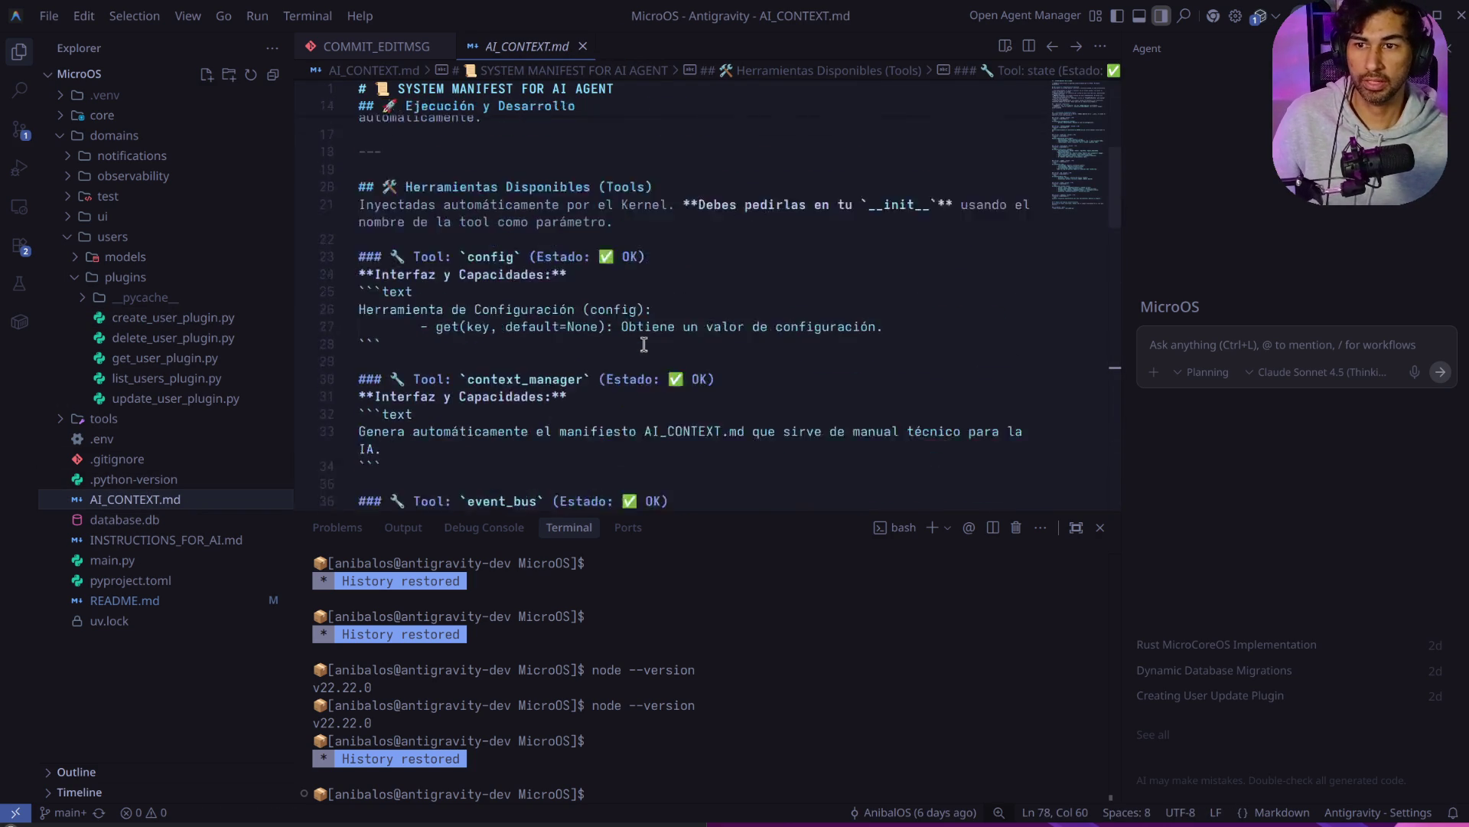
Step: Open delete_user_plugin.py and select its constructor and surrounding code blocks
left_click(165, 338)
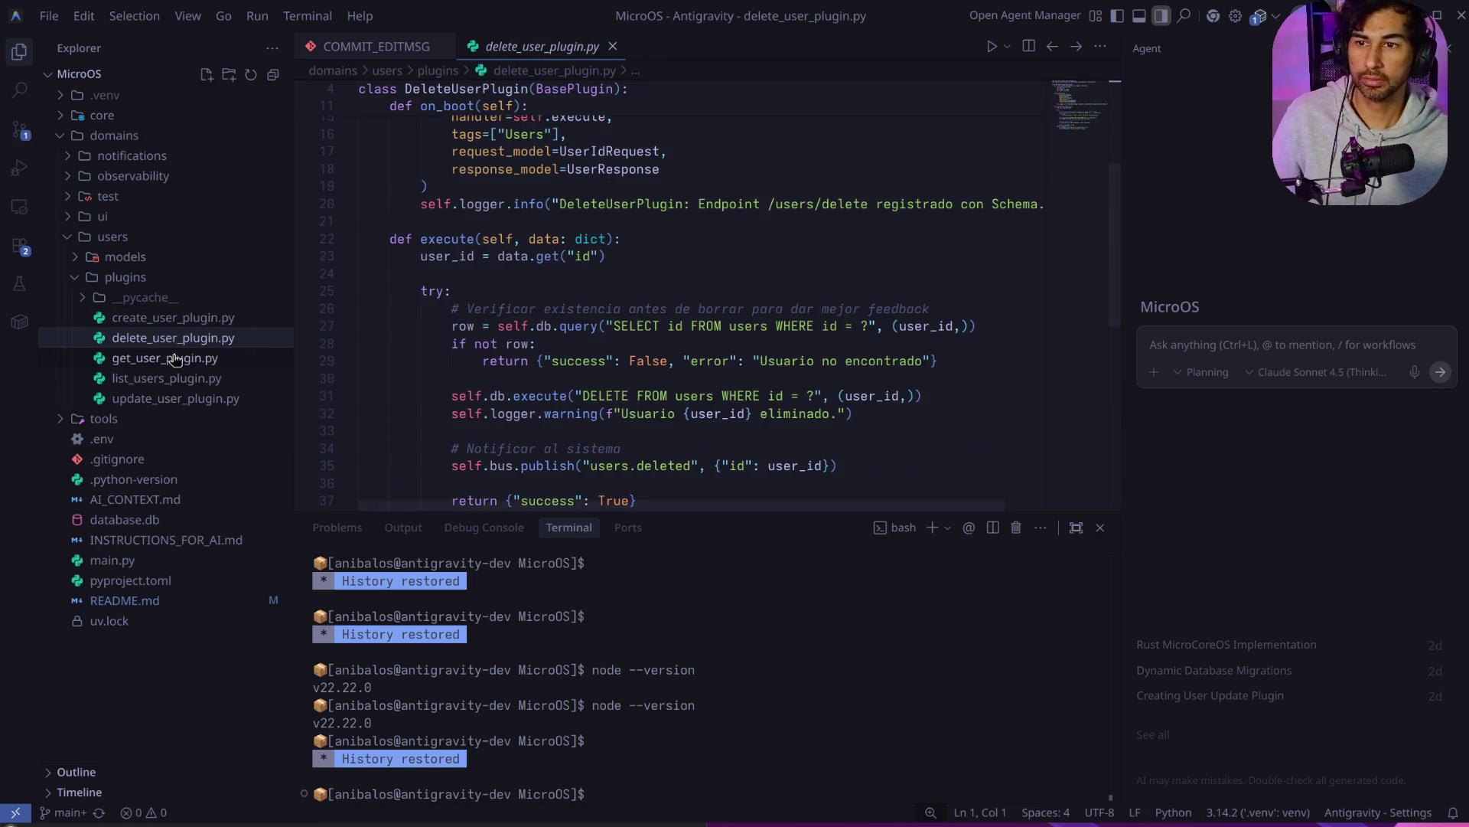
scroll(625, 279, "up", 10)
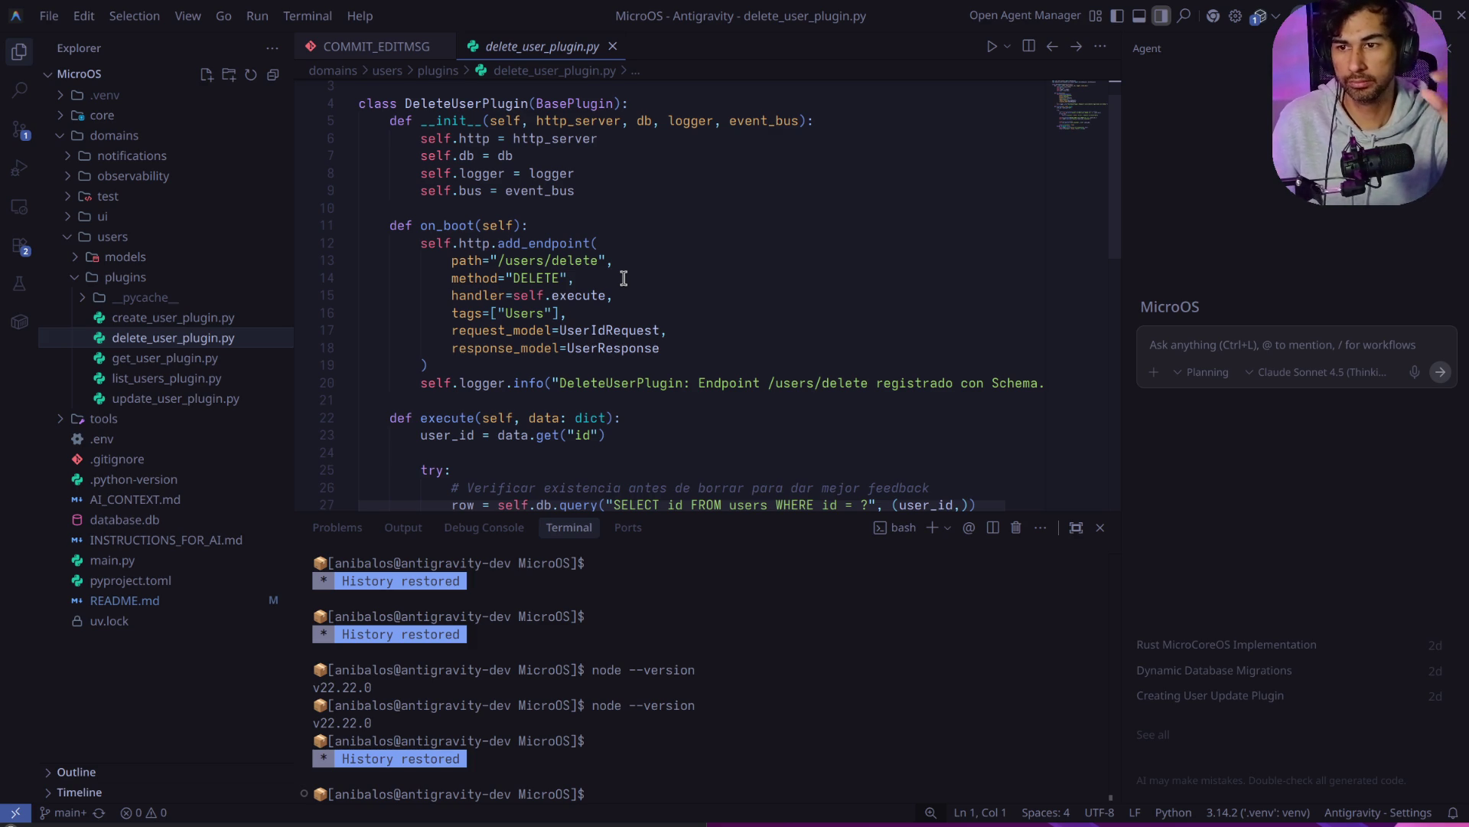
scroll(507, 184, "down", 1)
scroll(505, 188, "up", 2)
left_click_drag(688, 246, 325, 150)
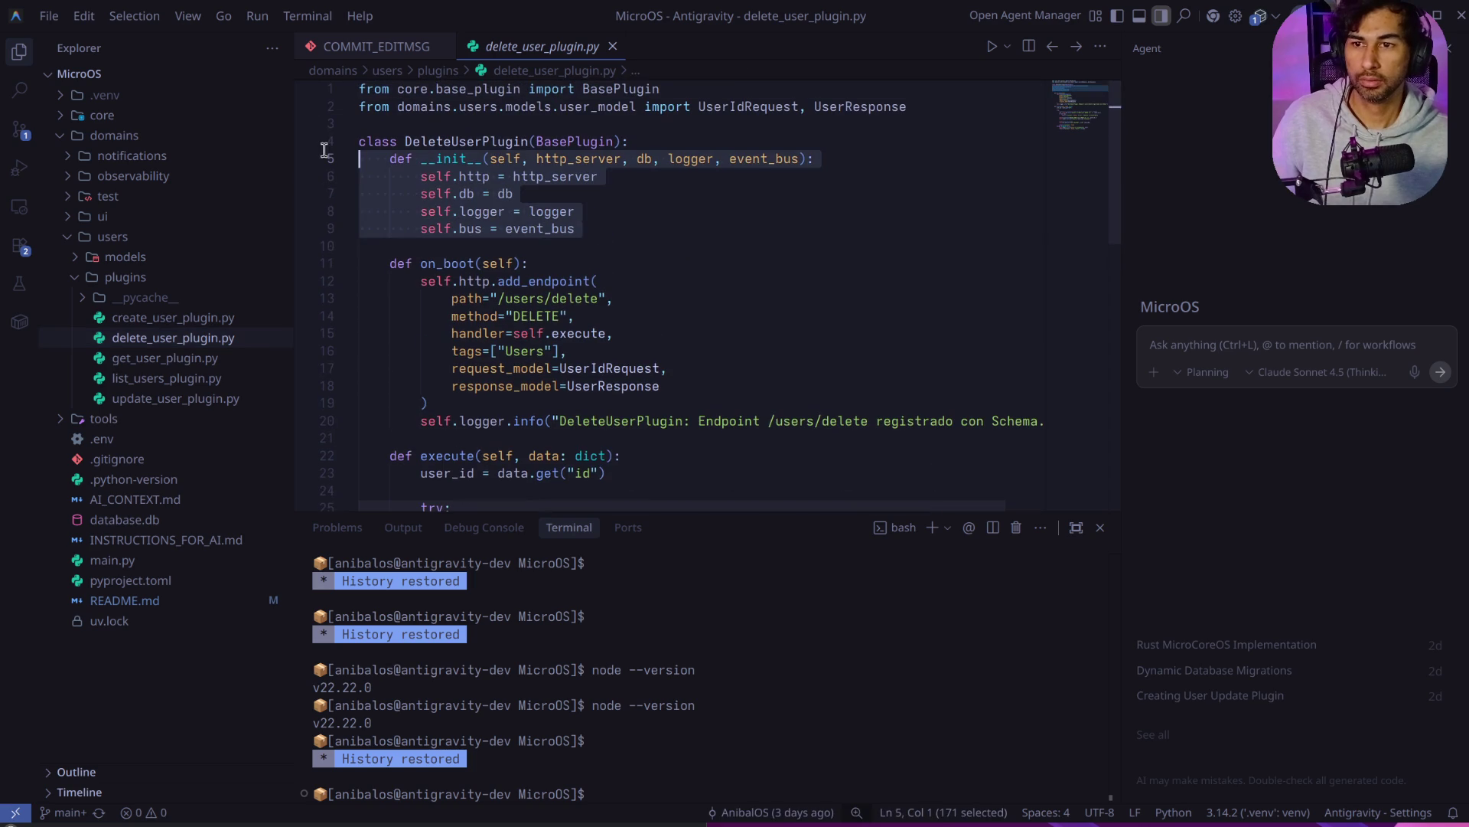
scroll(620, 275, "down", 3)
mouse_move(691, 304)
left_mouse_down()
mouse_move(376, 242)
mouse_move(316, 146)
left_mouse_up()
scroll(316, 147, "down", 4)
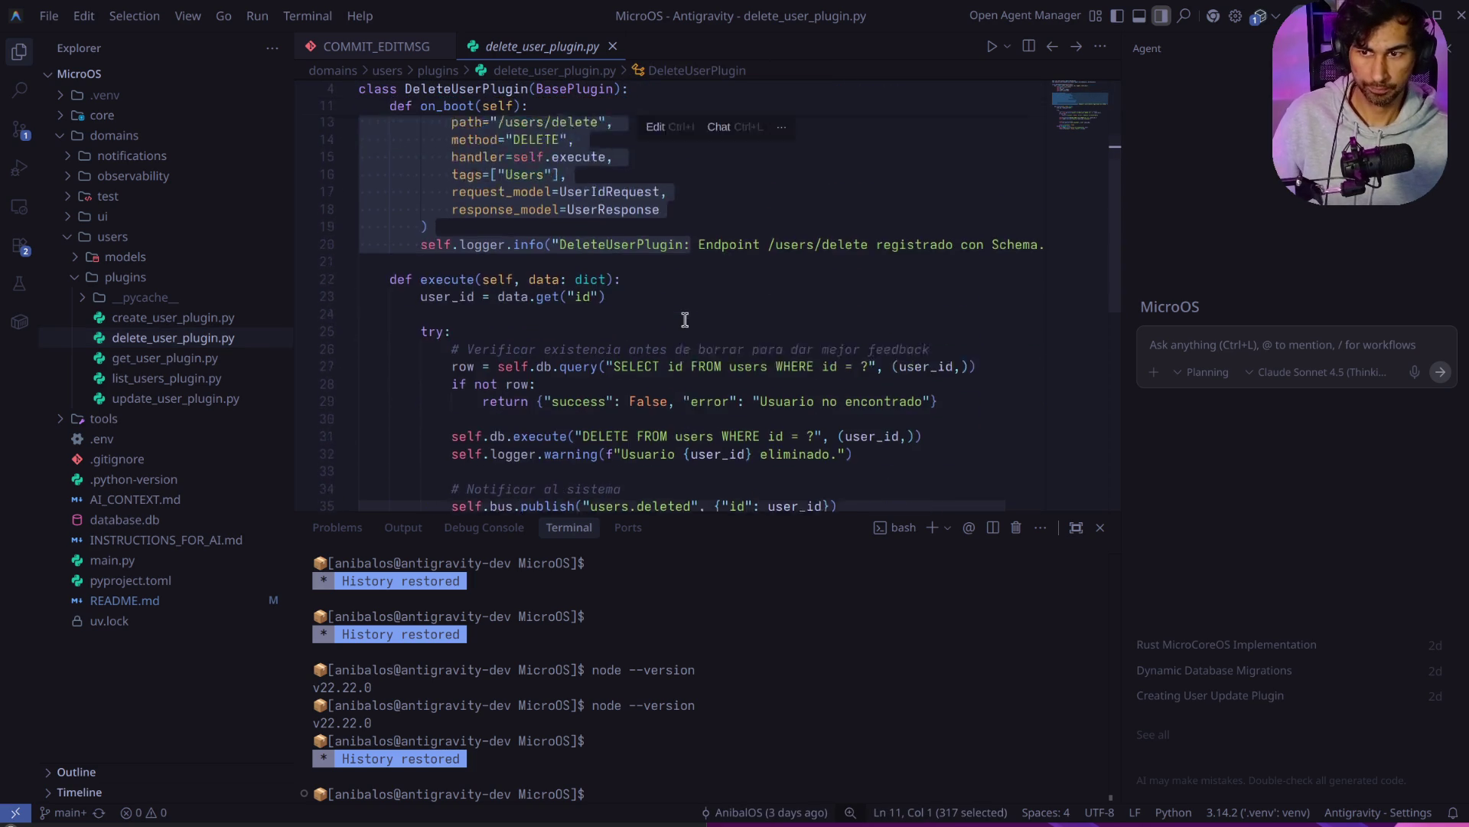
mouse_move(882, 384)
left_mouse_down()
mouse_move(429, 325)
mouse_move(230, 131)
left_mouse_up()
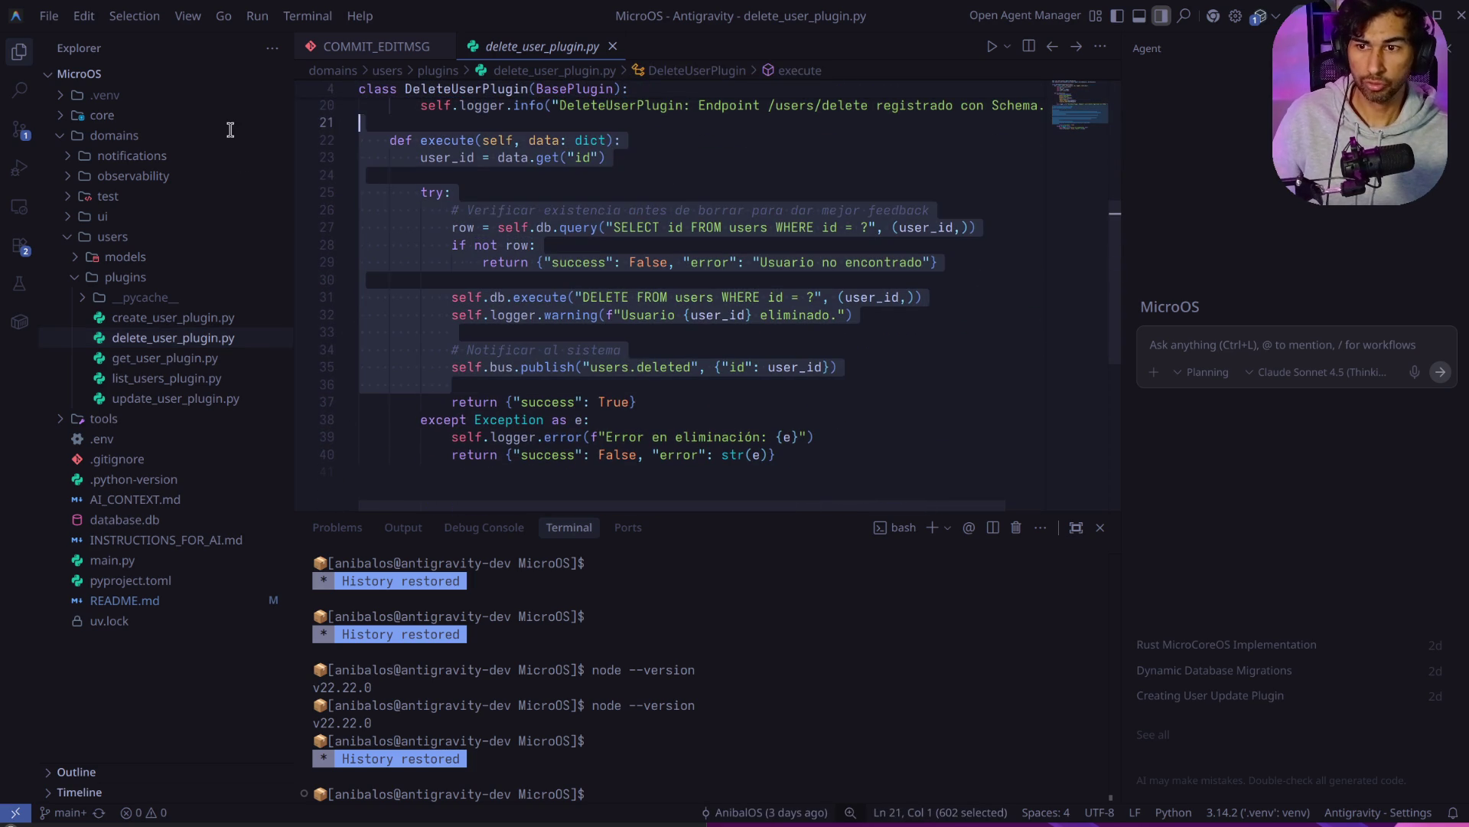
Step: Select the delete query call and the users.deleted publish call in the execute method
left_click(505, 243)
left_click_drag(453, 297, 541, 293)
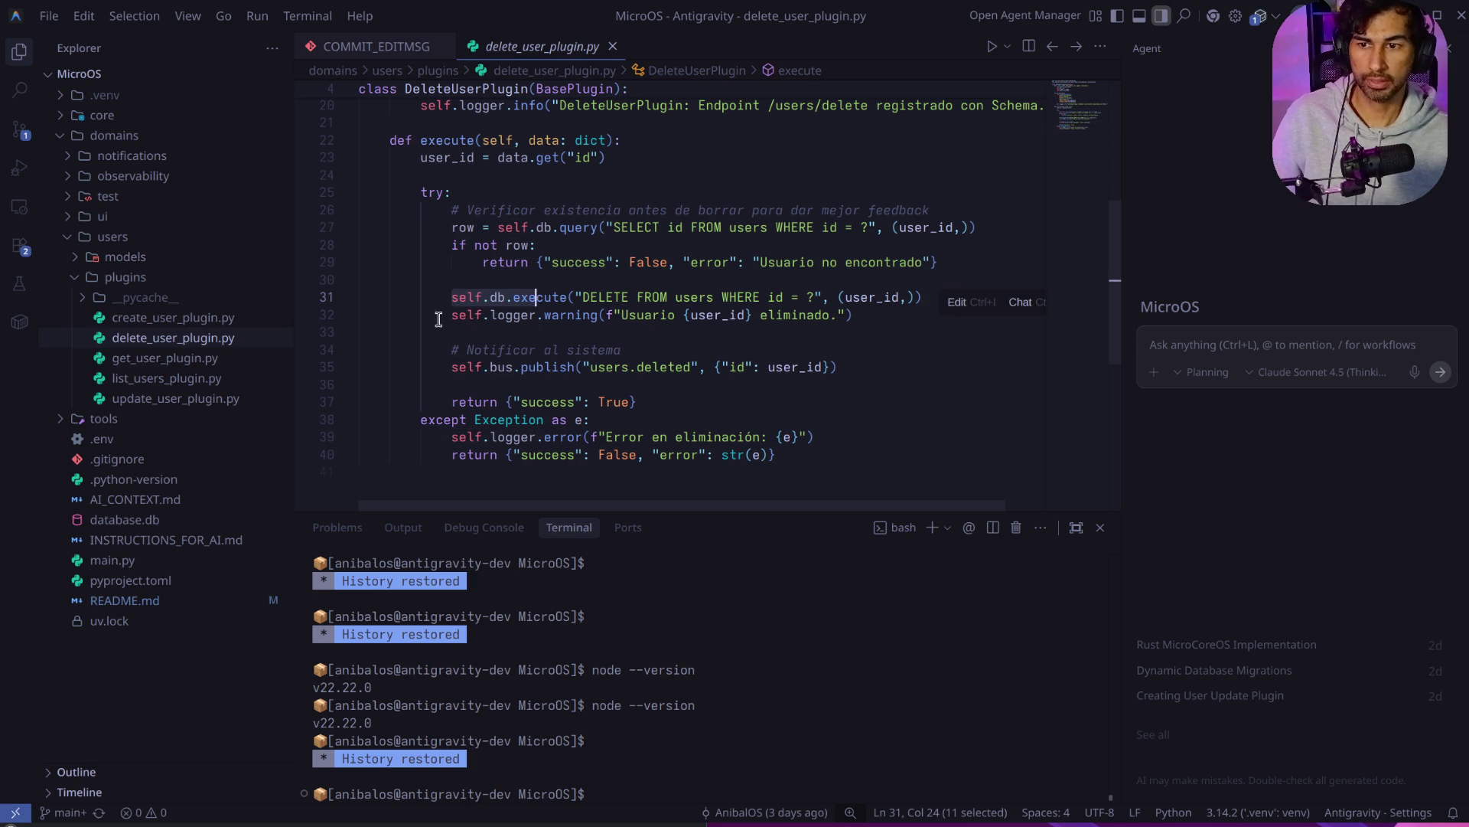
left_click_drag(436, 313, 633, 297)
left_click_drag(450, 367, 705, 359)
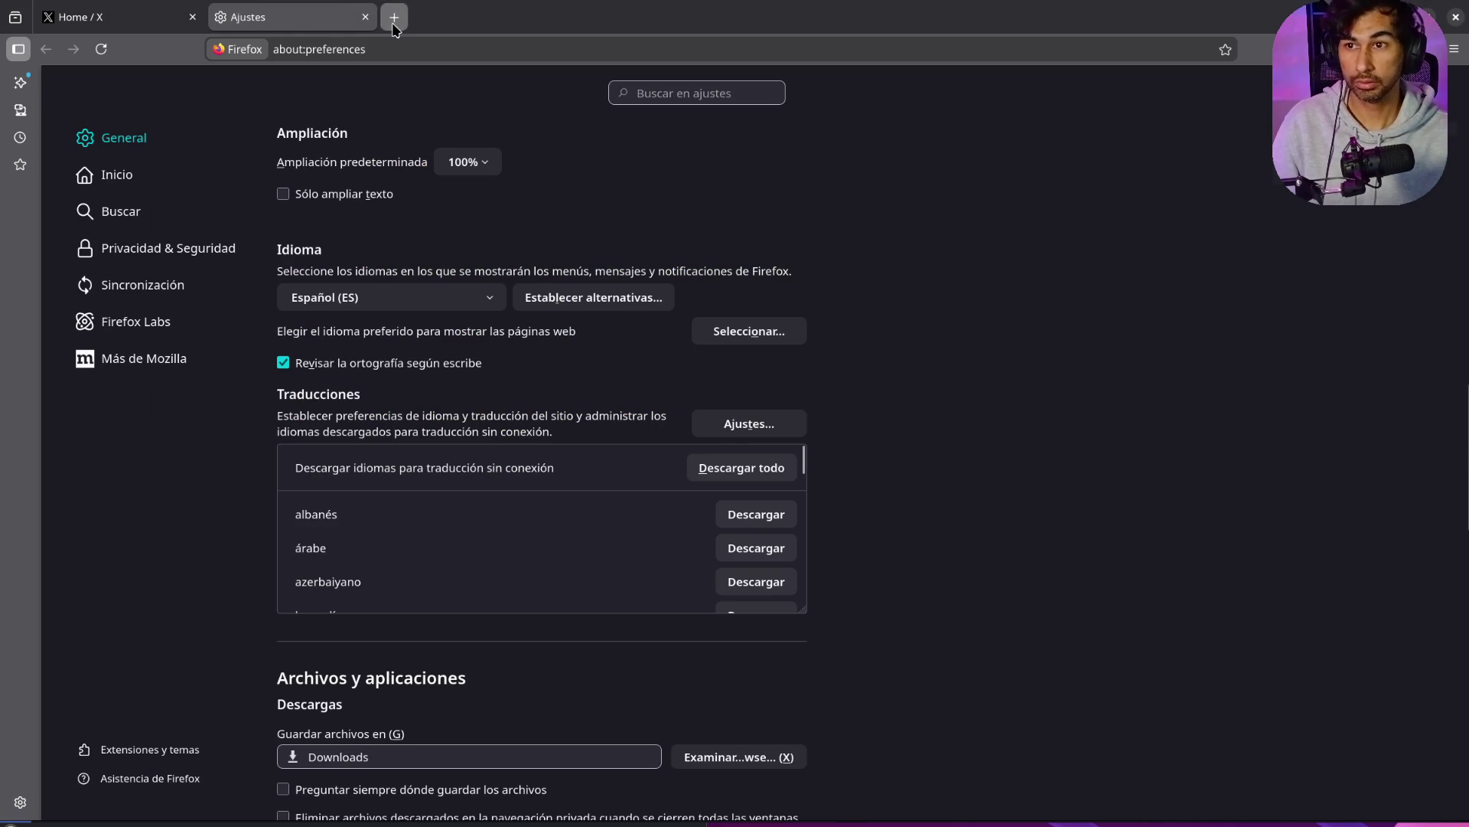
Step: Search the web for github in a new tab, correcting the typo
left_click(394, 24)
type("hit")
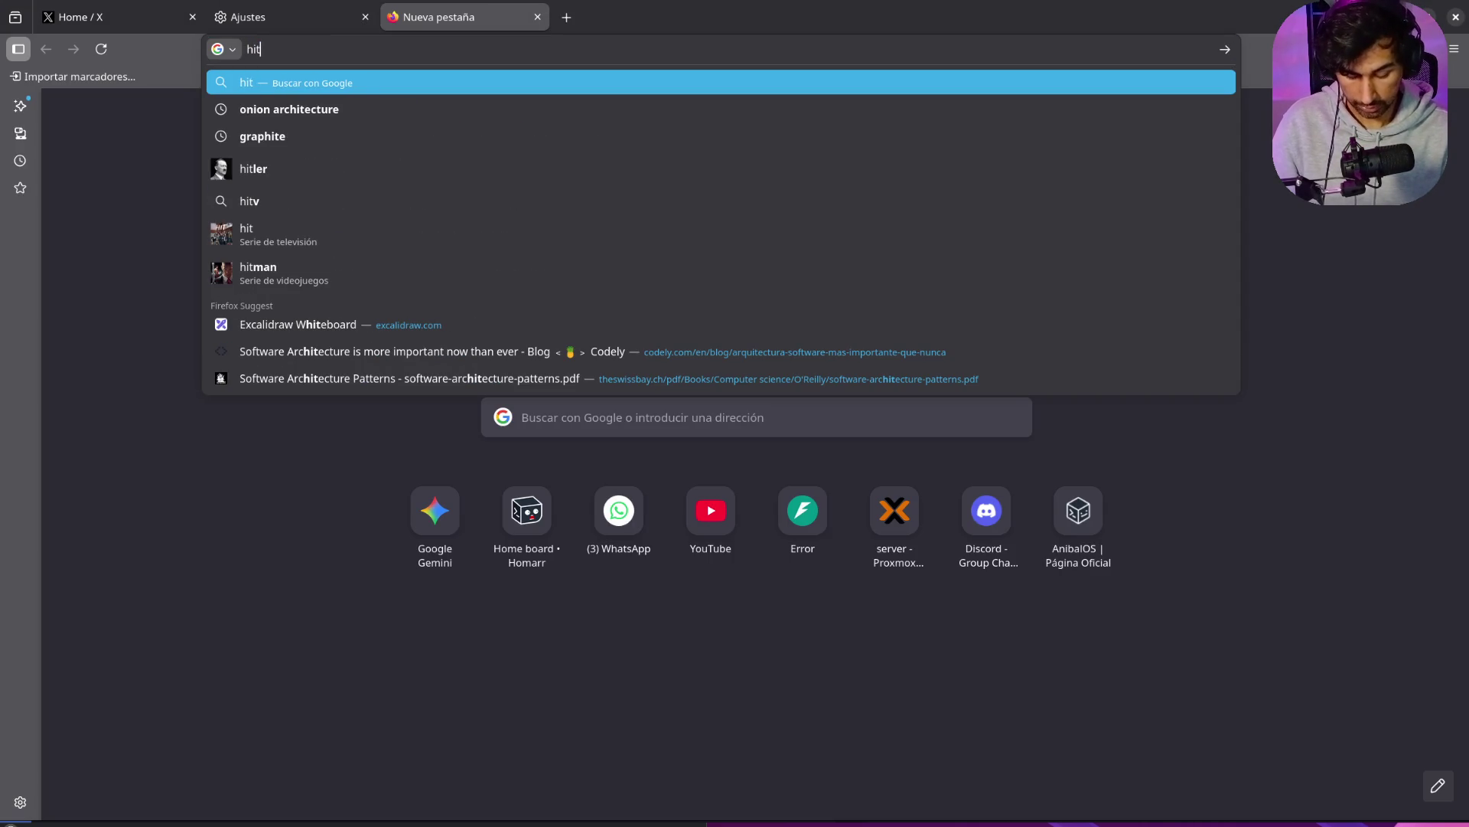
type("hub")
key("BackSpace")
key("BackSpace")
key("BackSpace")
key("BackSpace")
key("BackSpace")
key("BackSpace")
type("hgithub")
key("Return")
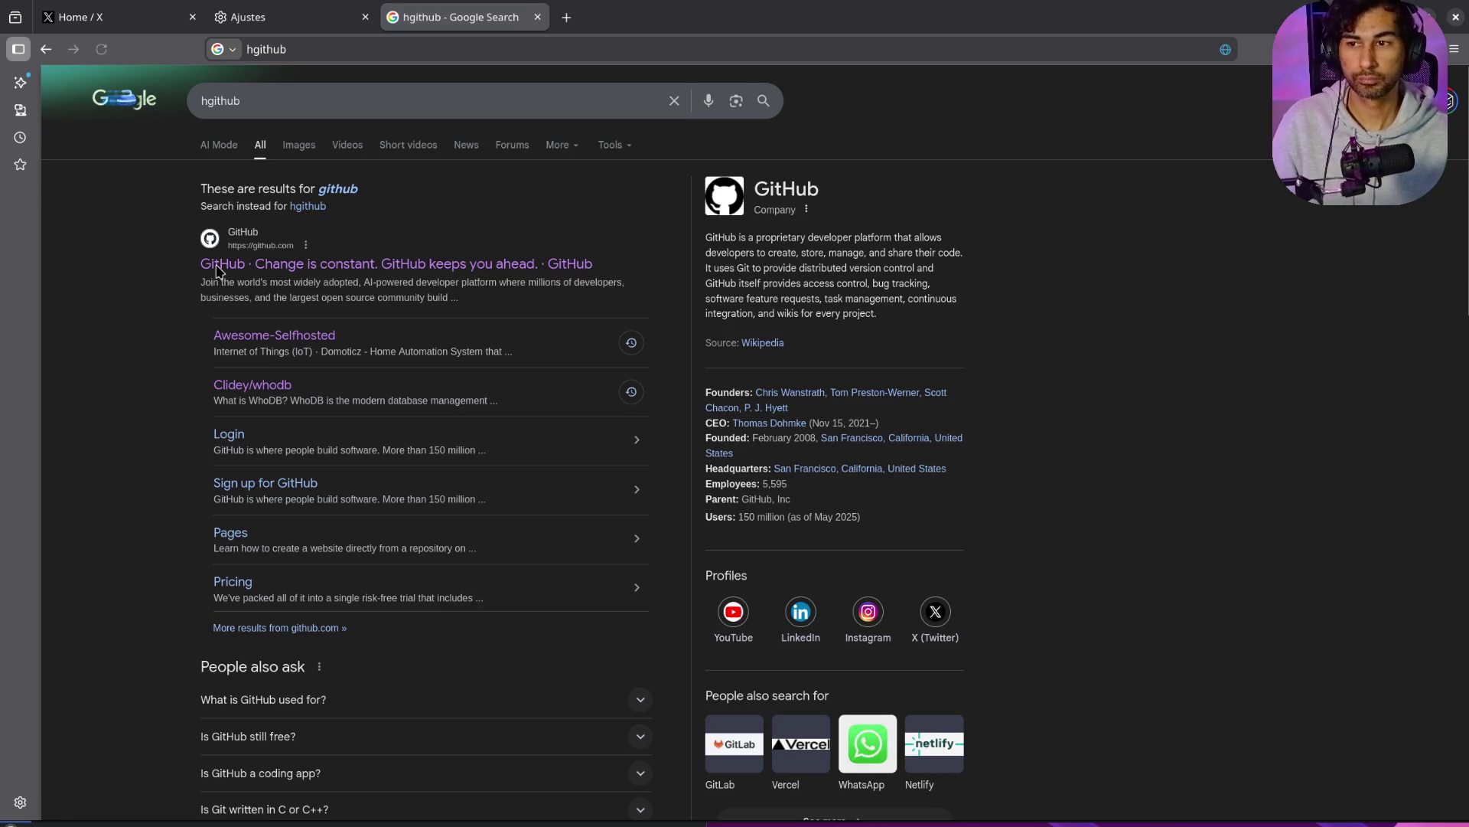
Step: Go to GitHub, dismiss the translation popup, and open the MicroCoreOS repository
left_click(218, 266)
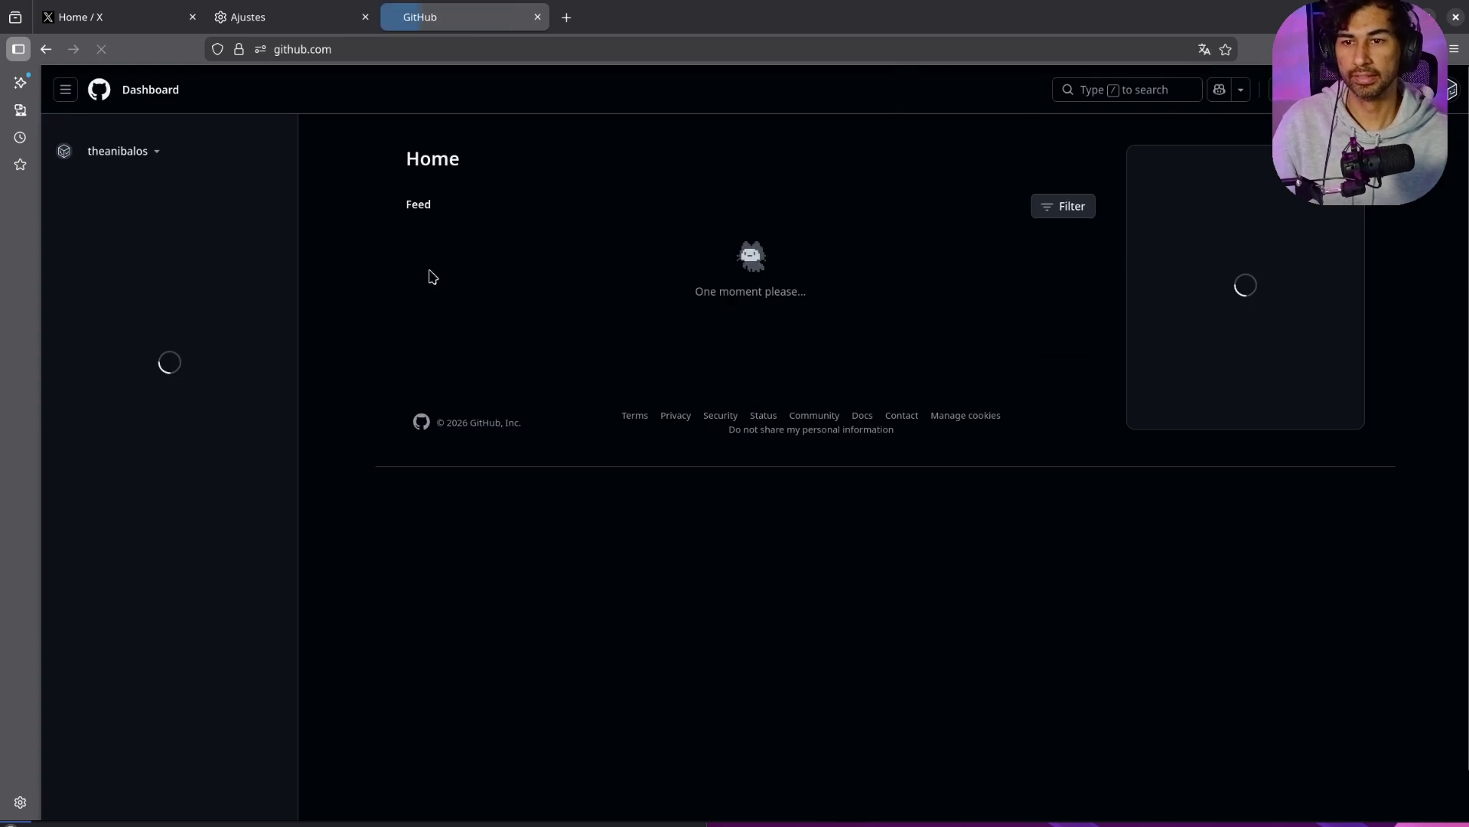
left_click(396, 361)
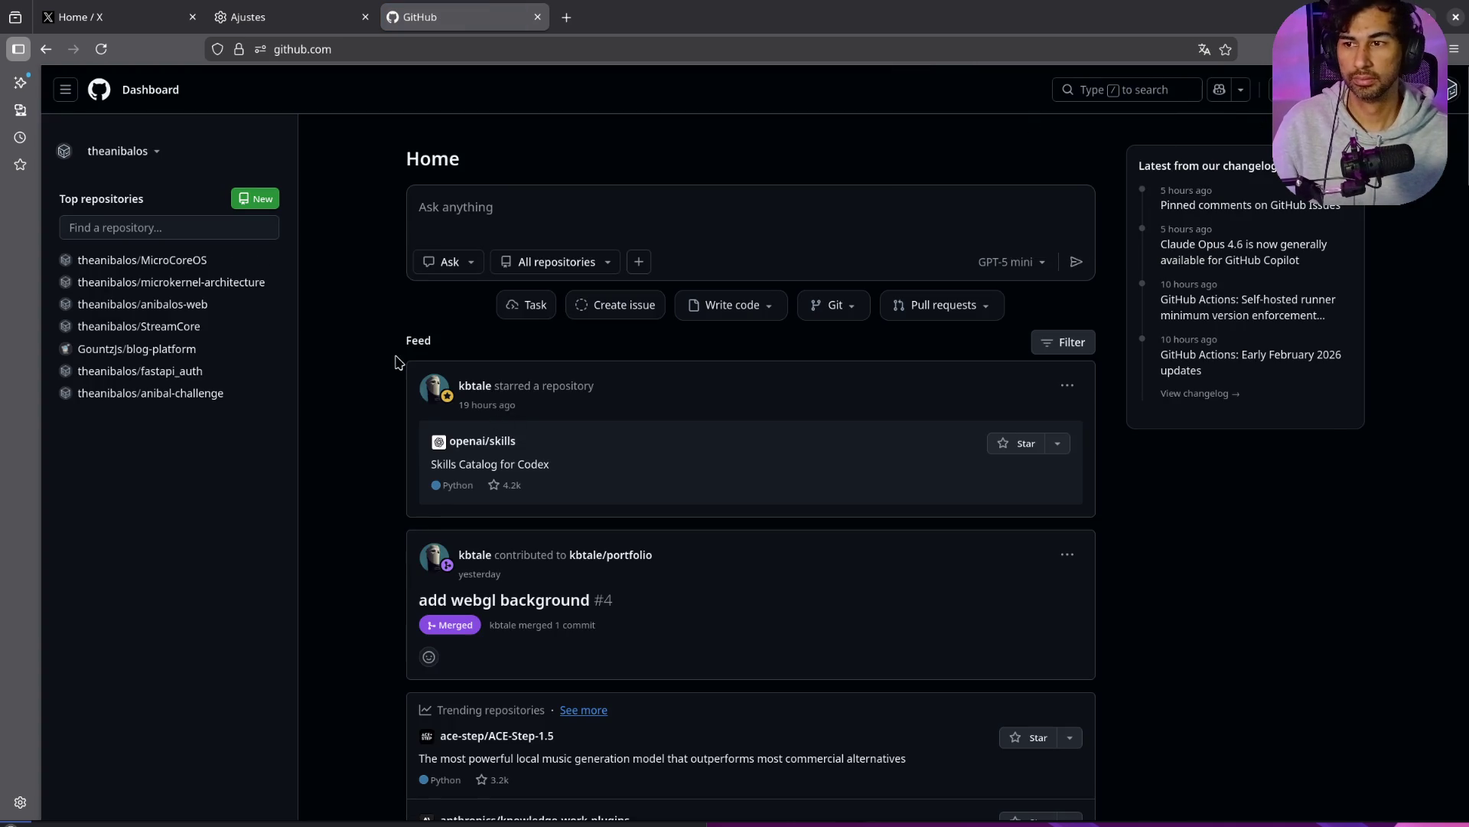
left_click(190, 262)
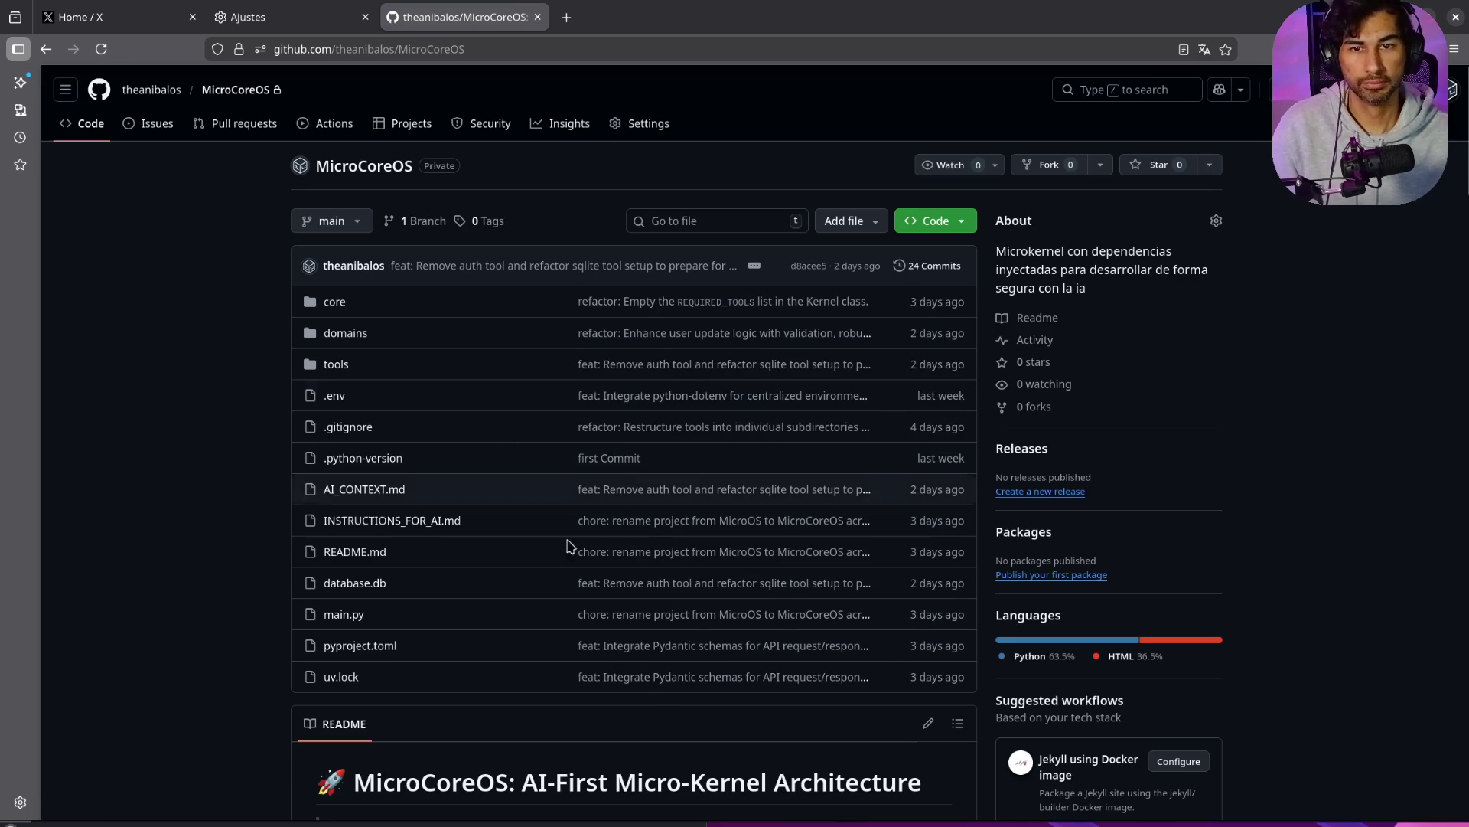
Step: Choose Change to public under Danger Zone in MicroCoreOS settings, then switch back to Antigravity
left_click(647, 126)
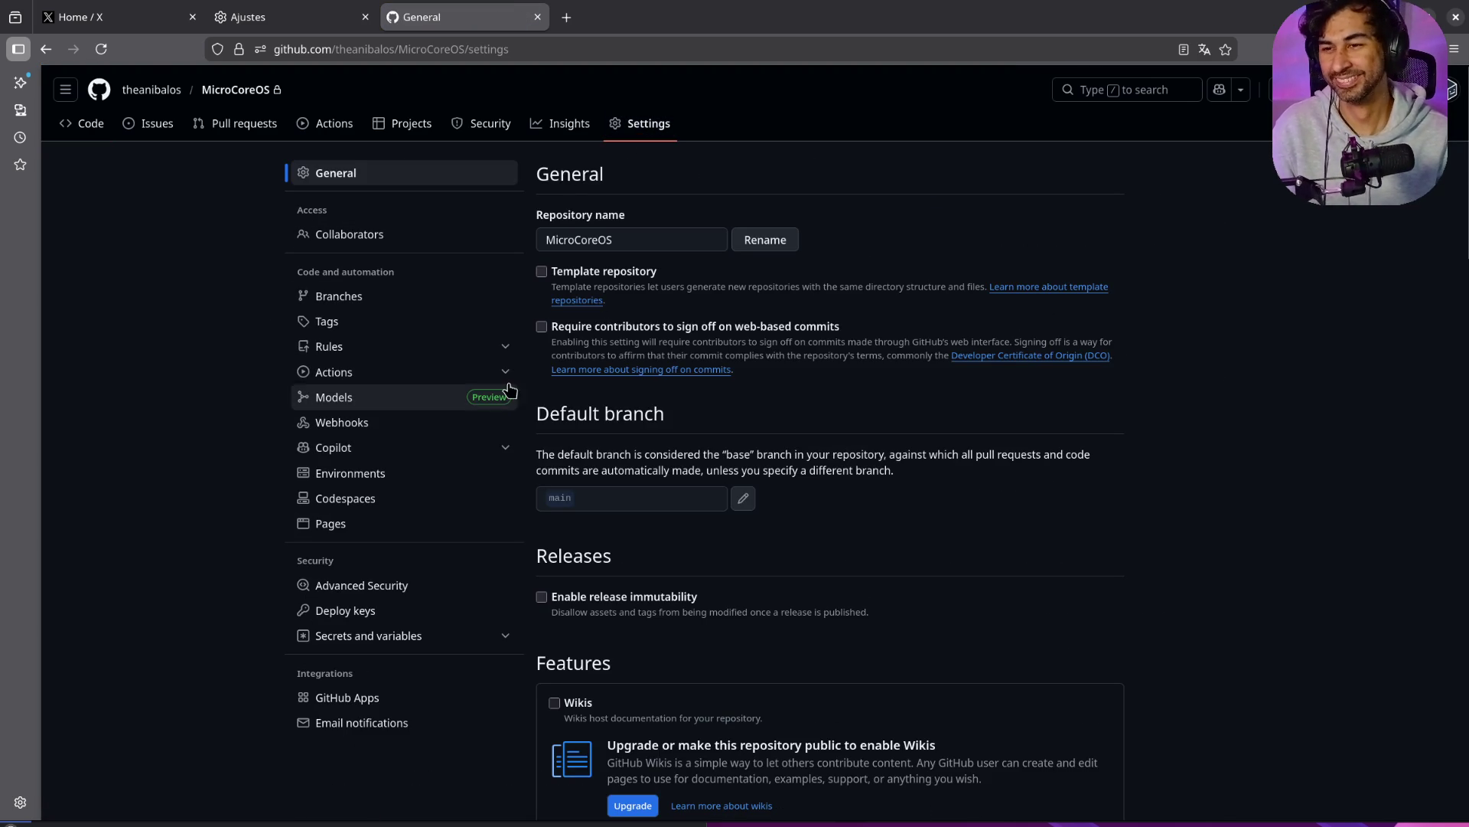
scroll(476, 581, "down", 5)
scroll(478, 577, "up", 5)
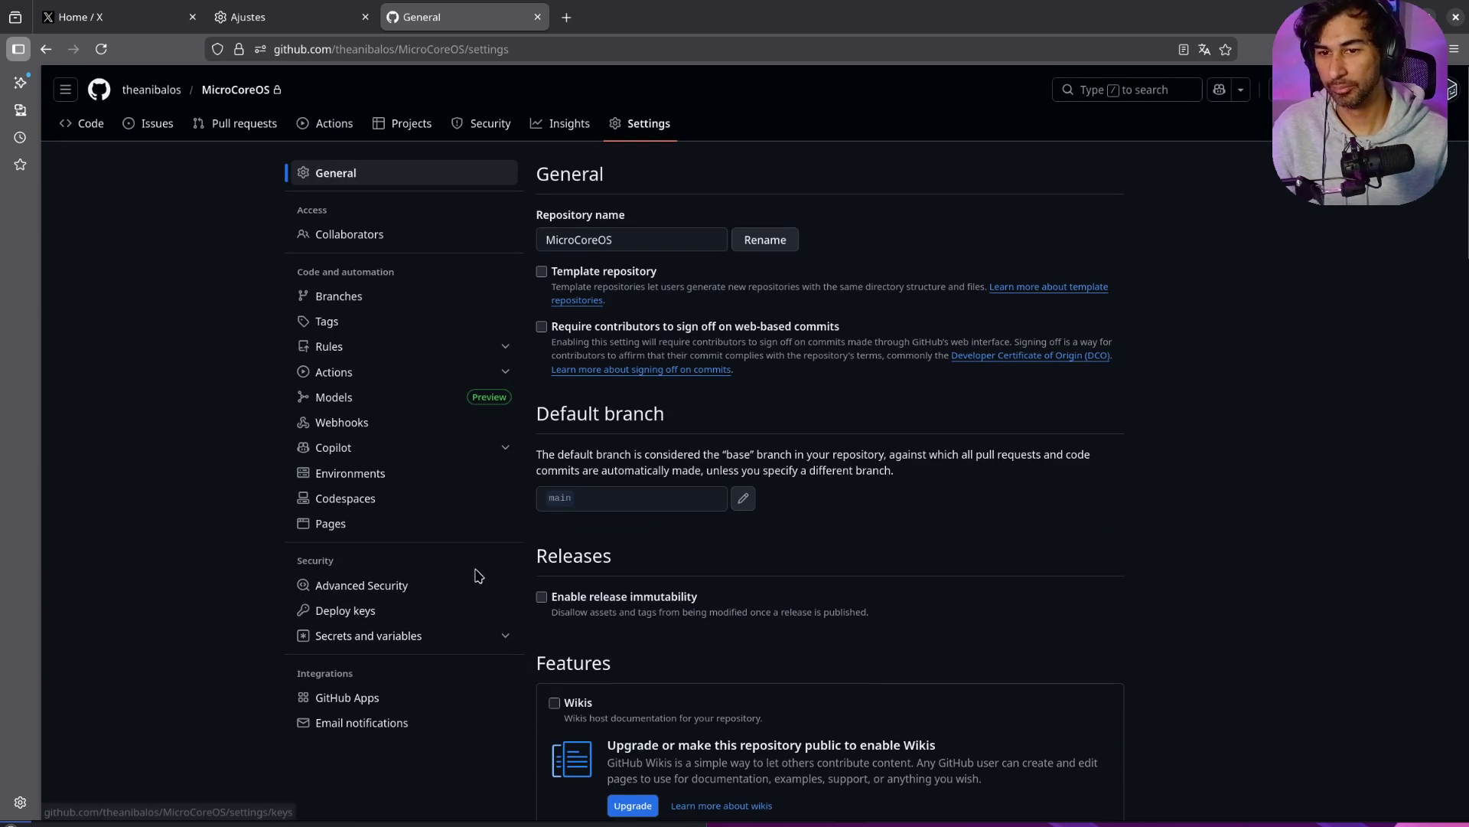
scroll(459, 601, "down", 15)
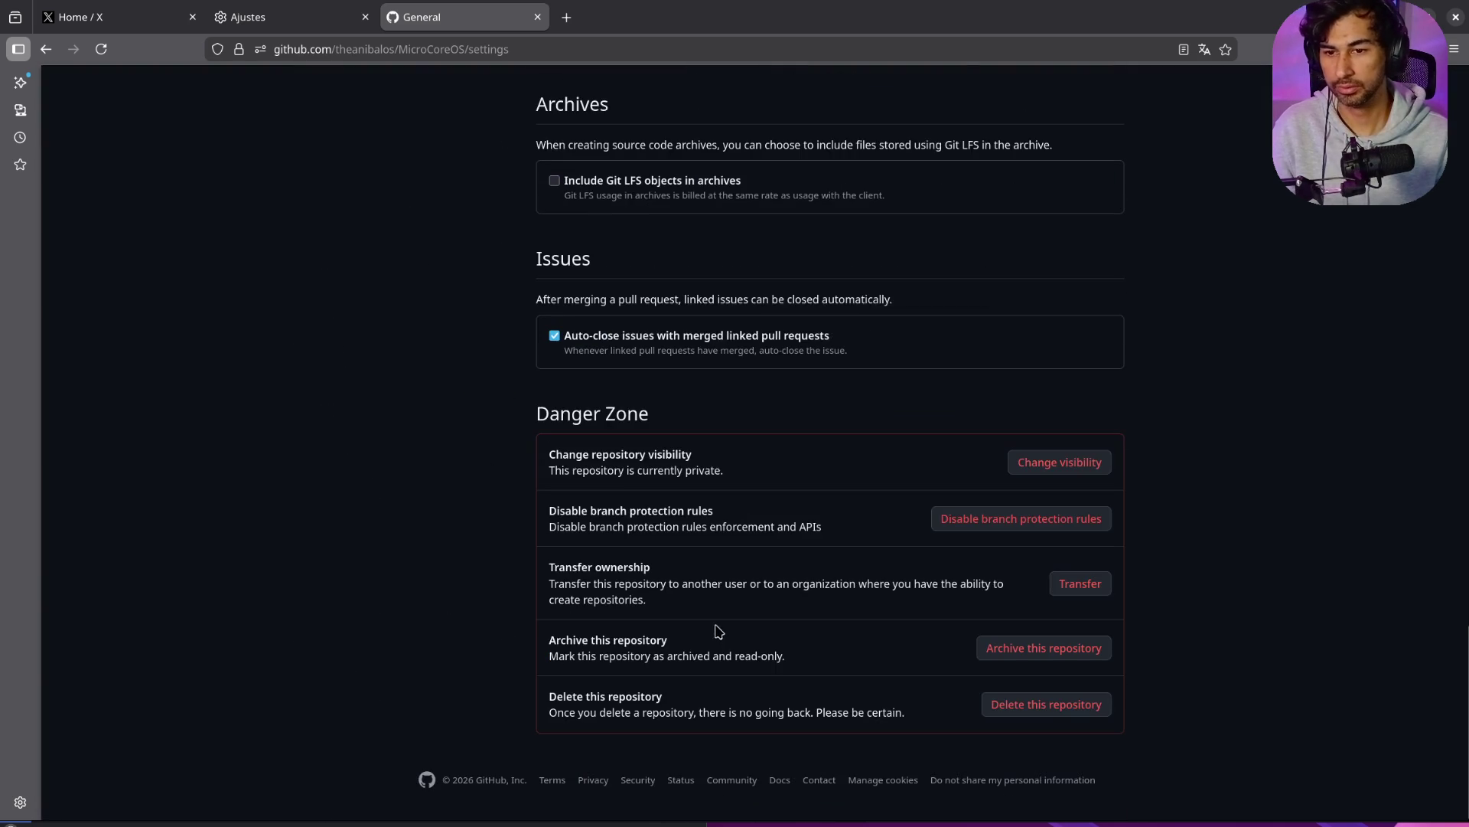
left_click(1070, 464)
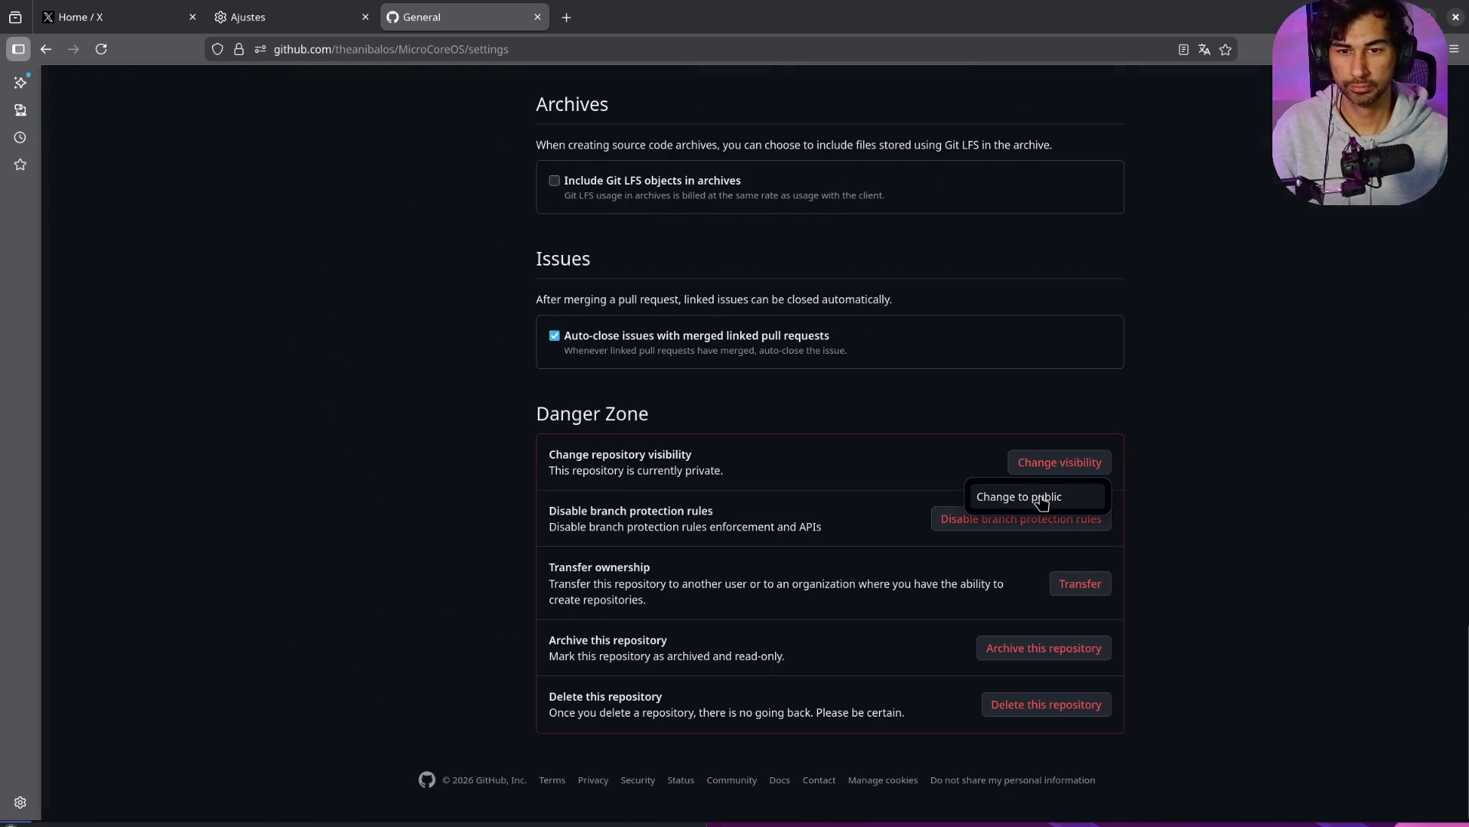
left_click(1041, 498)
key("alt+Tab")
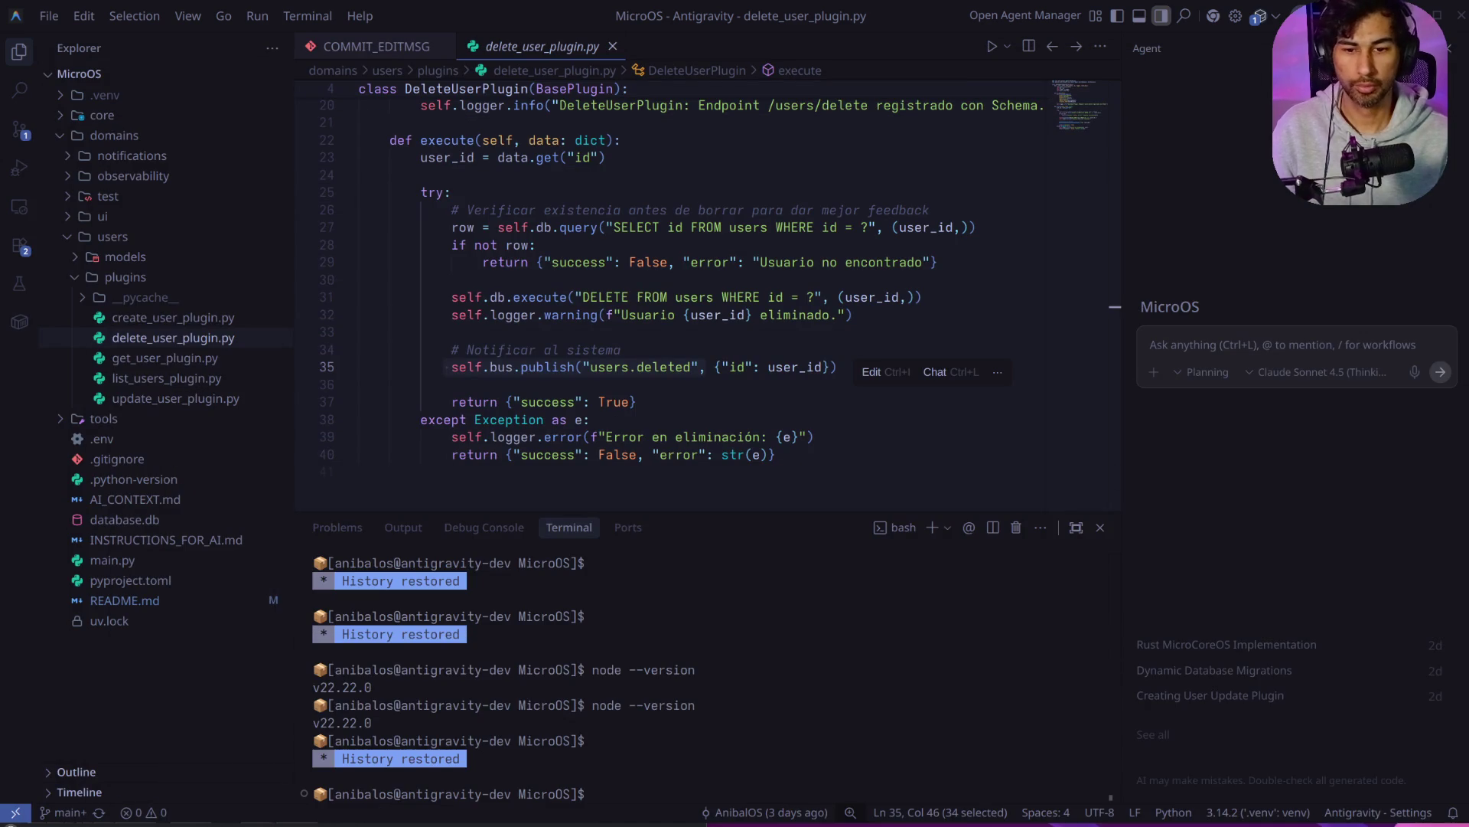
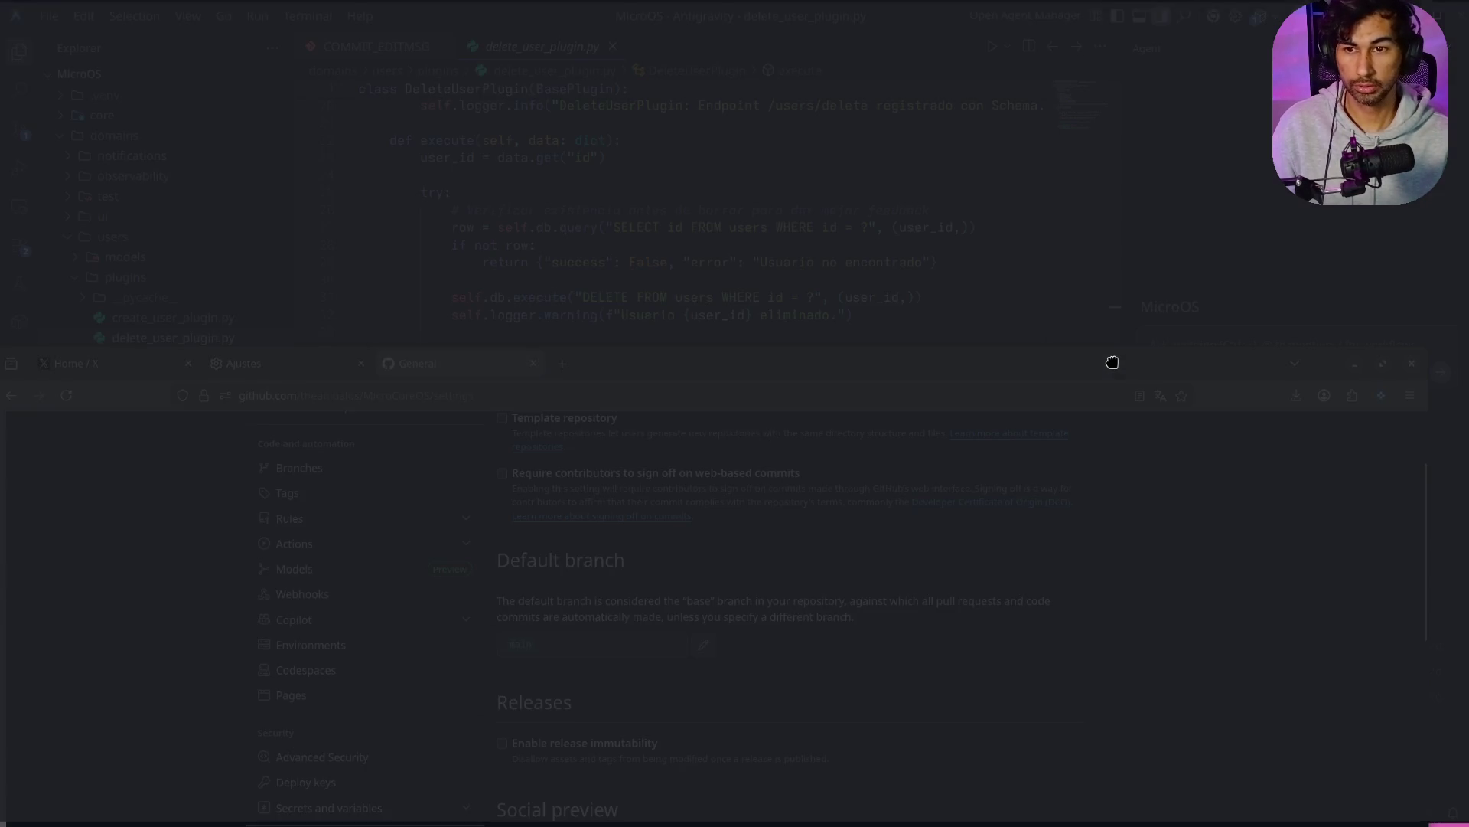
Step: Maximize the Firefox window showing the MicroCoreOS repository's General settings page
double_click(1112, 362)
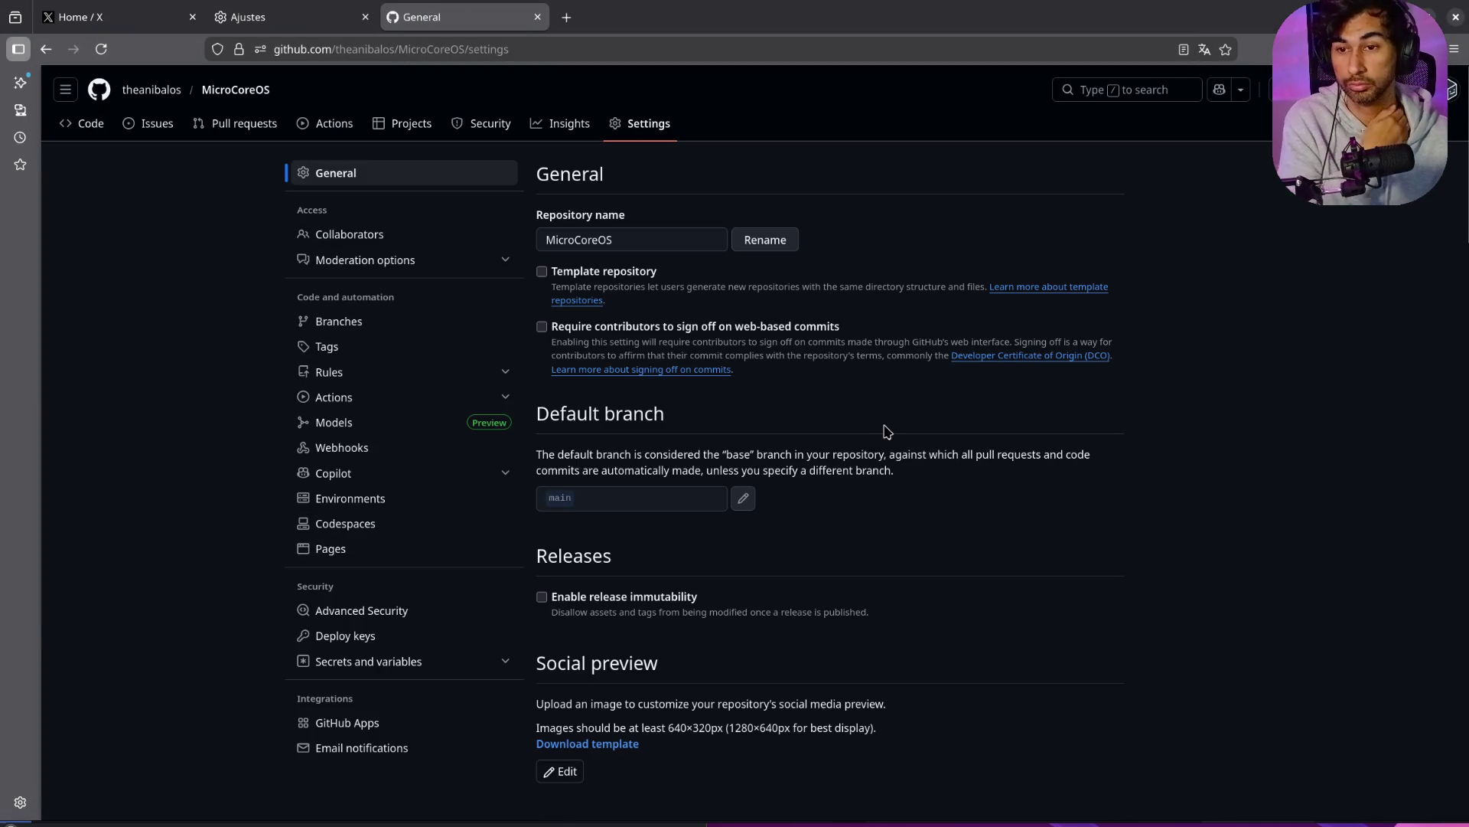
Step: Read through the MicroCoreOS README on the Code page, then return to the Antigravity editor
left_click(94, 127)
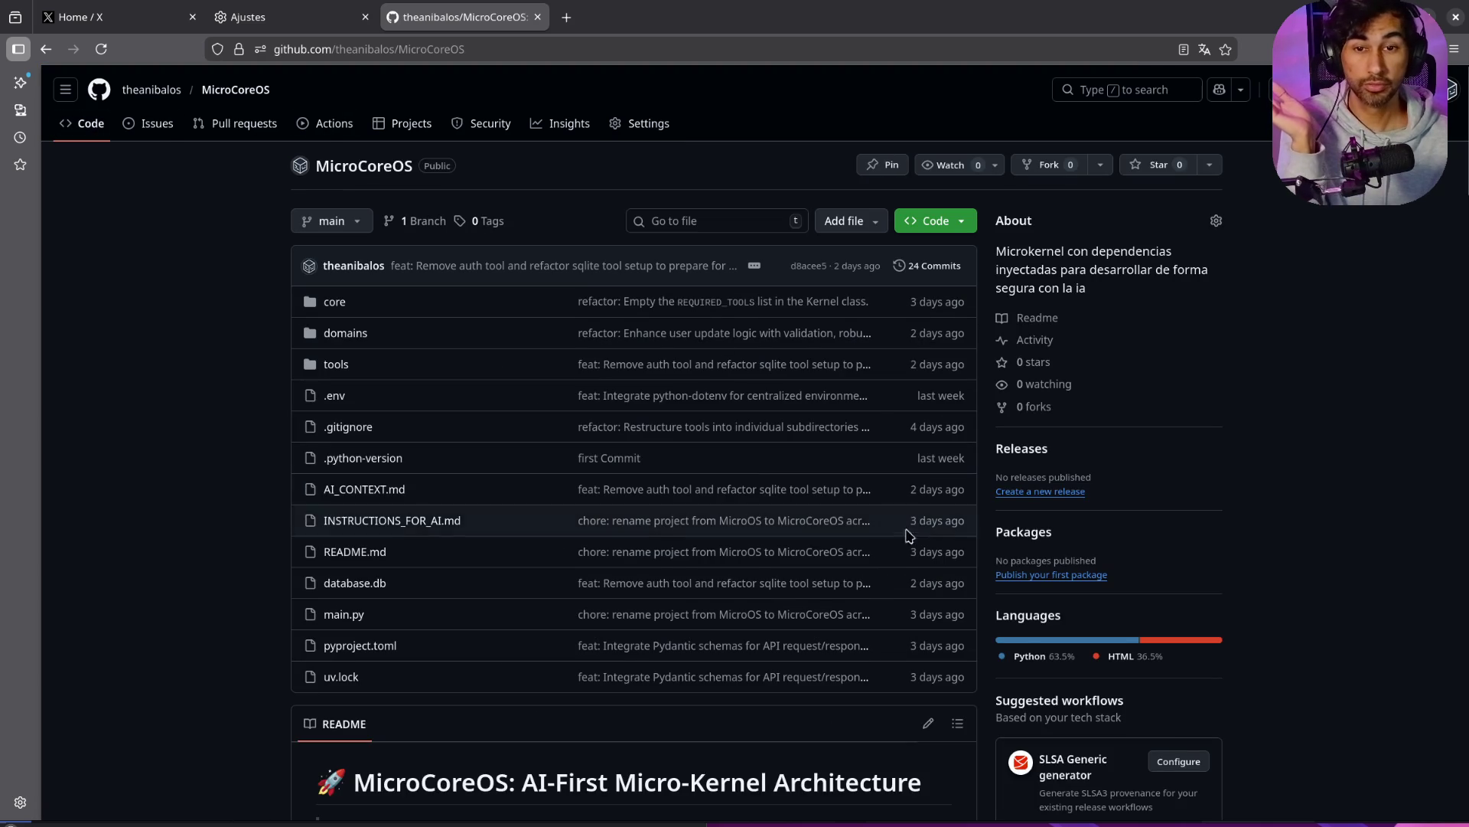
scroll(906, 557, "down", 4)
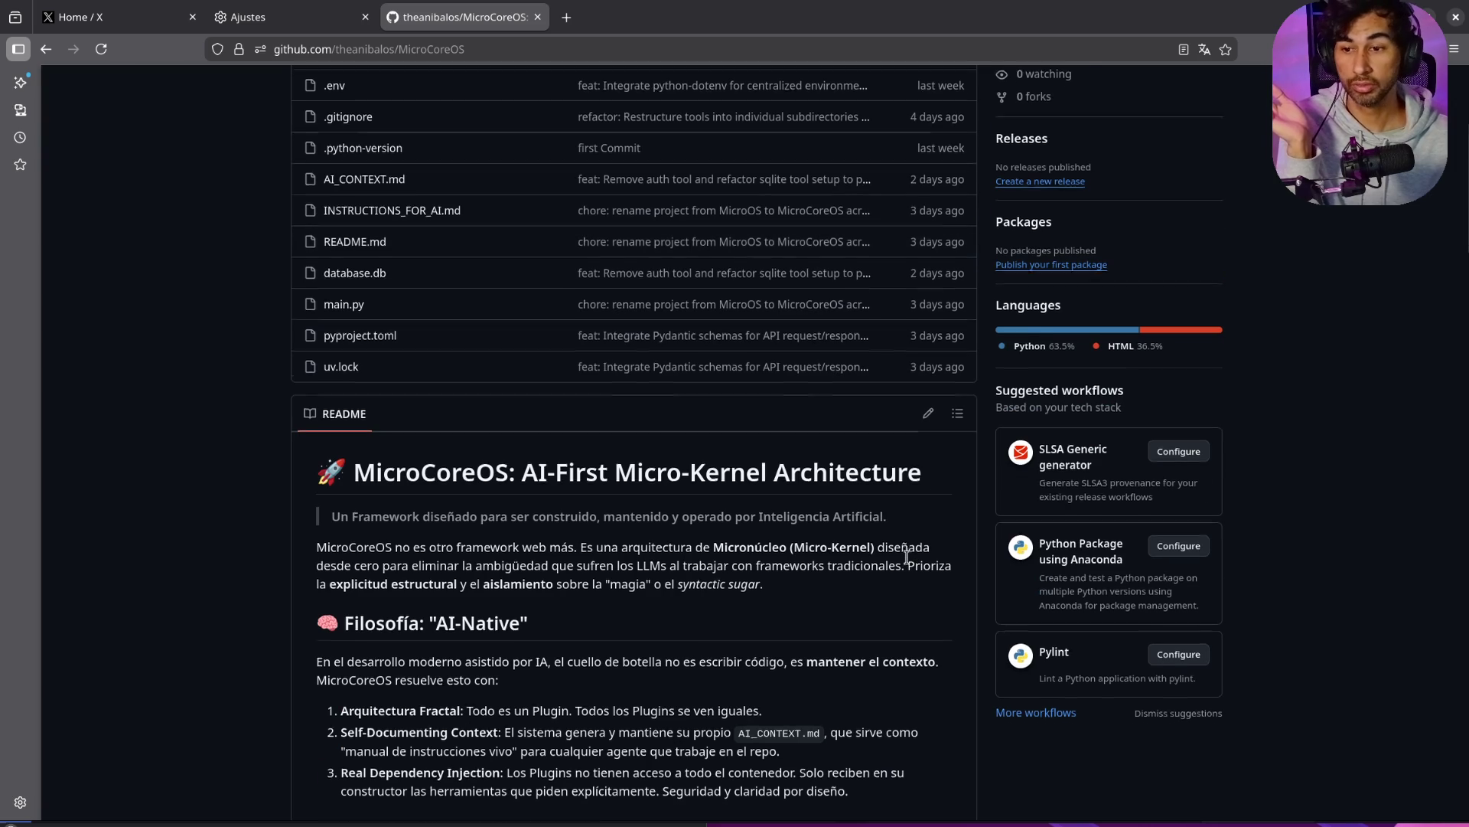
scroll(907, 557, "down", 4)
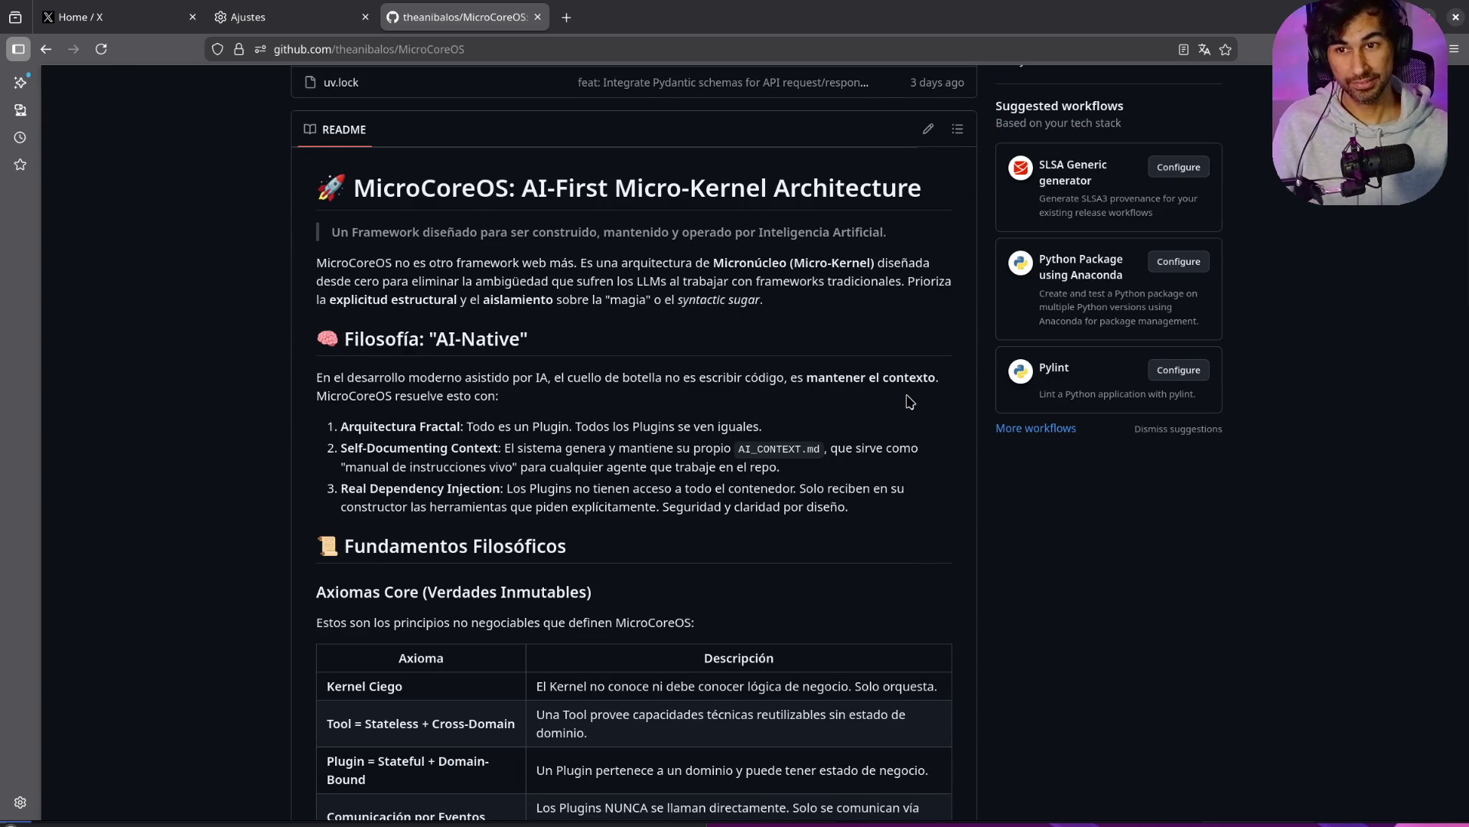
scroll(910, 401, "down", 10)
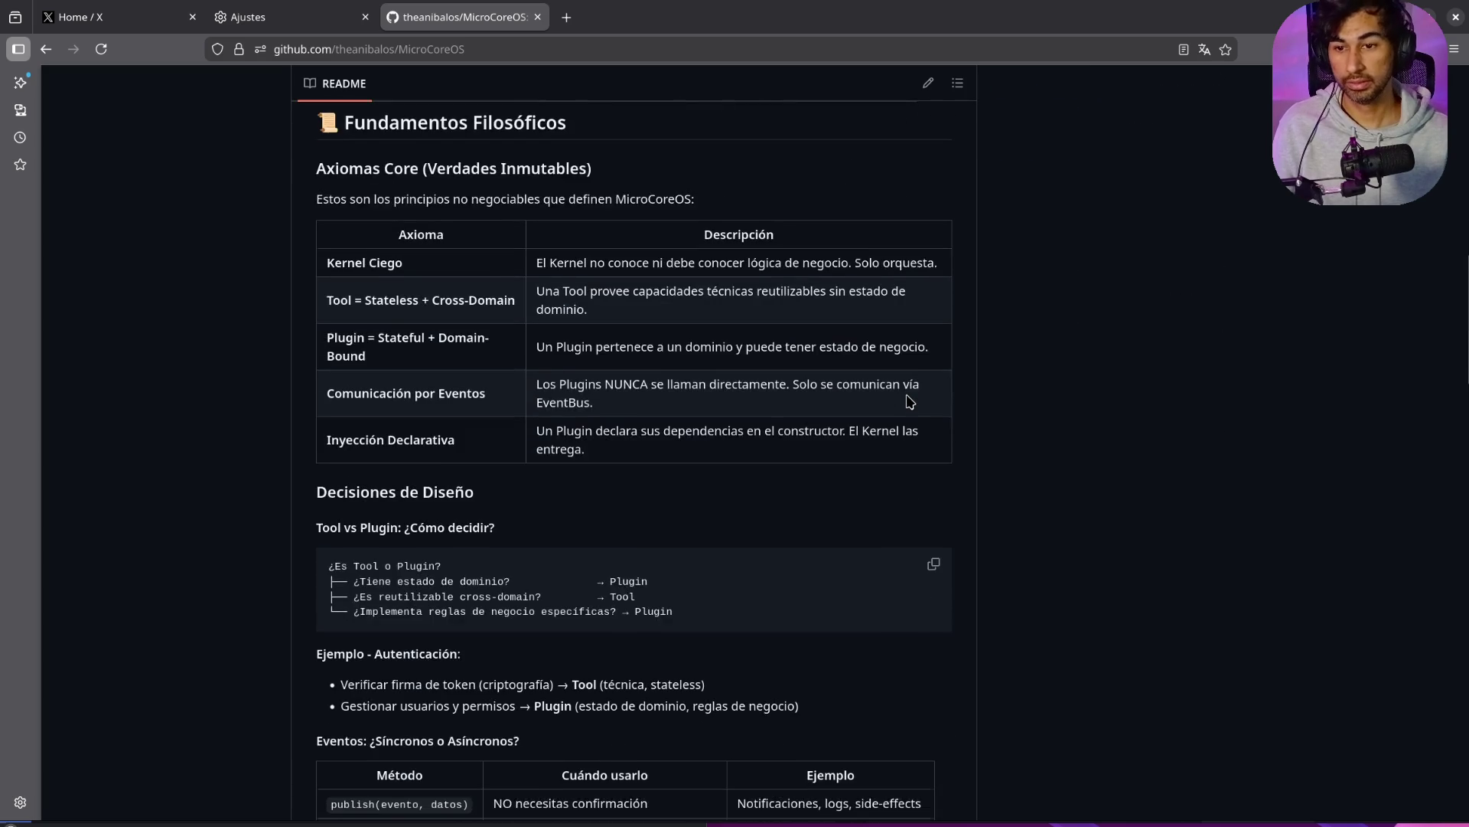
scroll(910, 401, "down", 1)
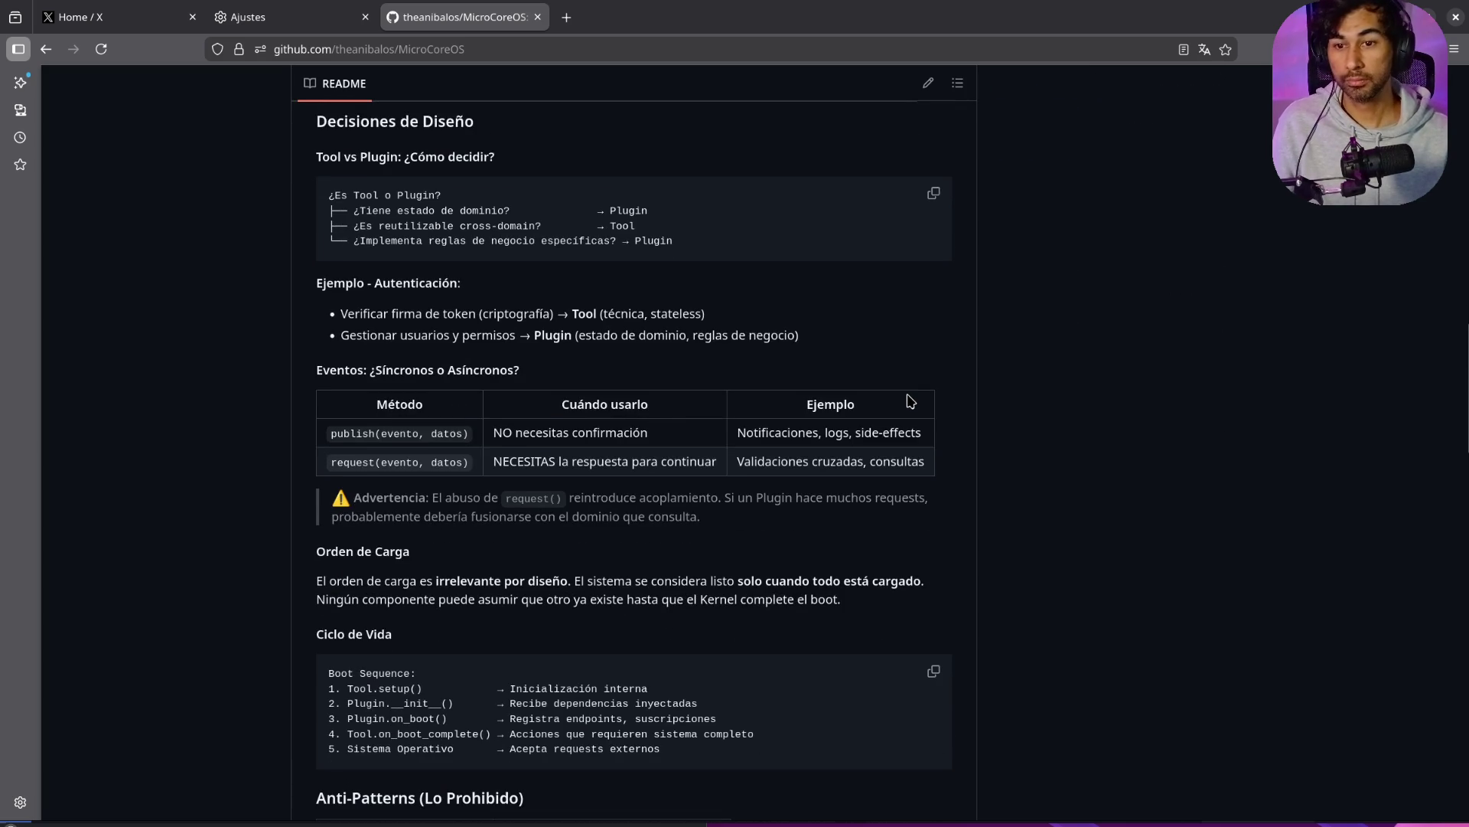
scroll(910, 401, "down", 12)
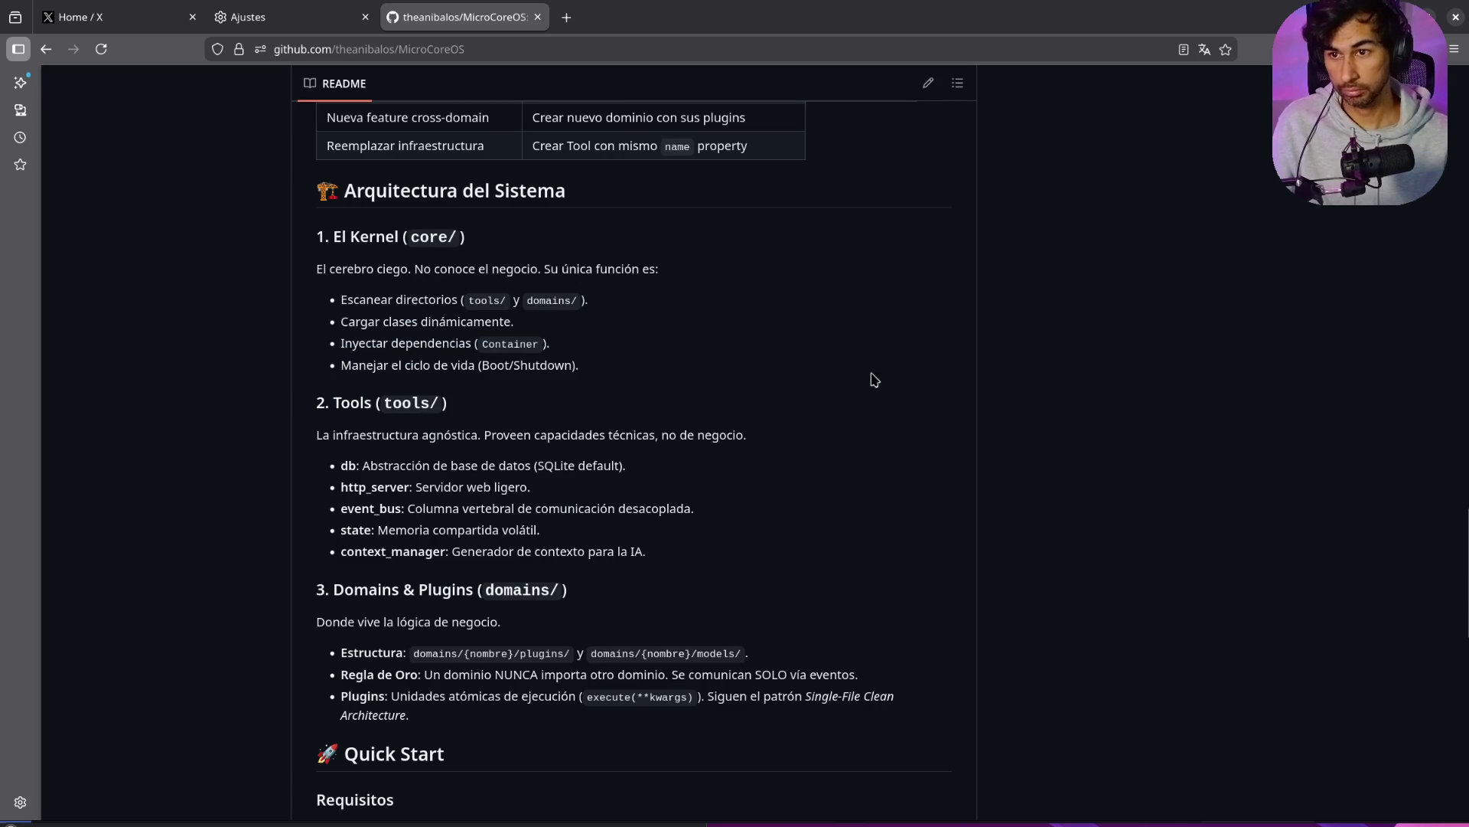
scroll(853, 372, "down", 3)
scroll(853, 373, "down", 10)
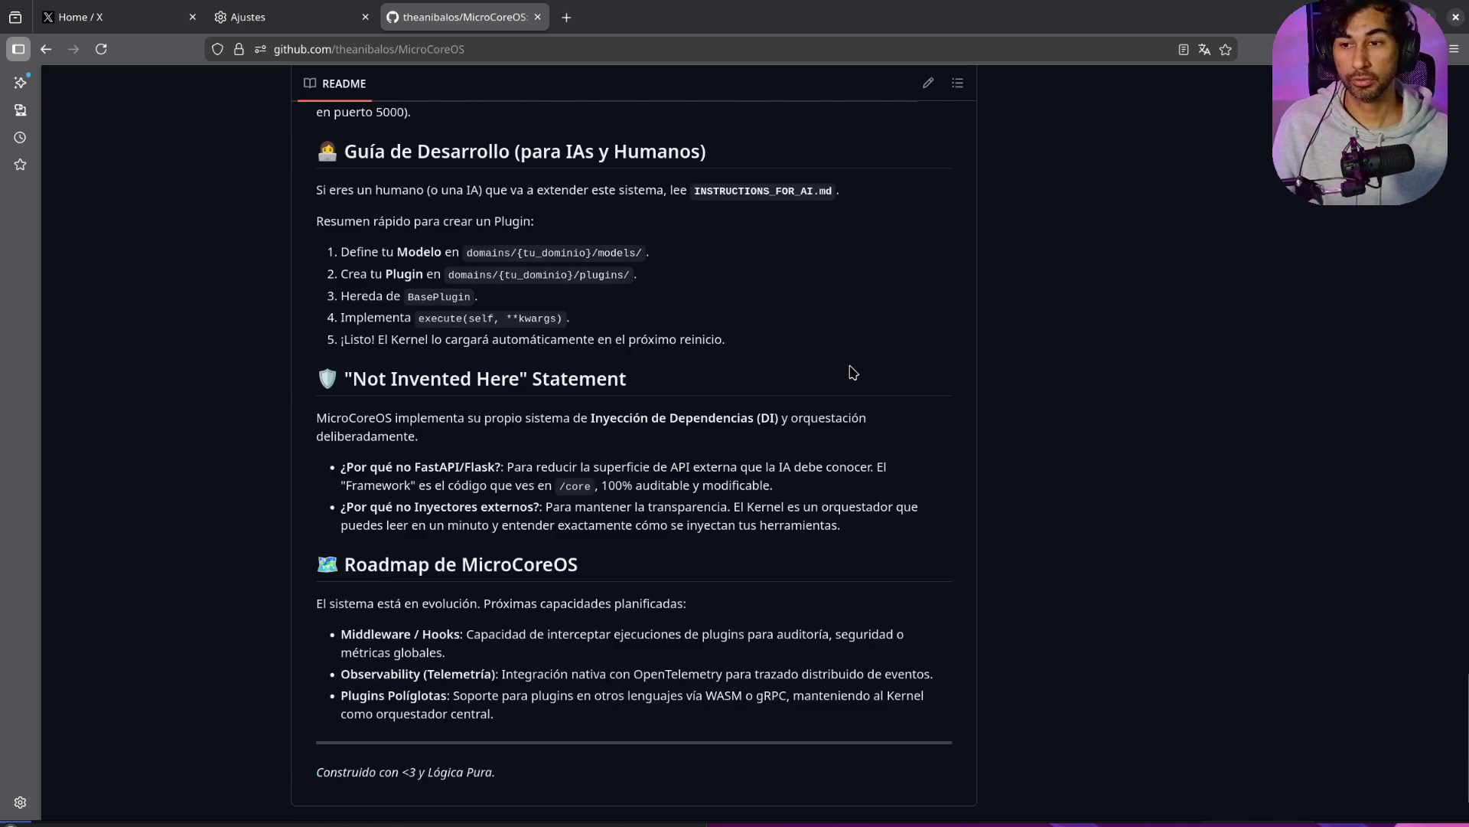
scroll(854, 373, "up", 15)
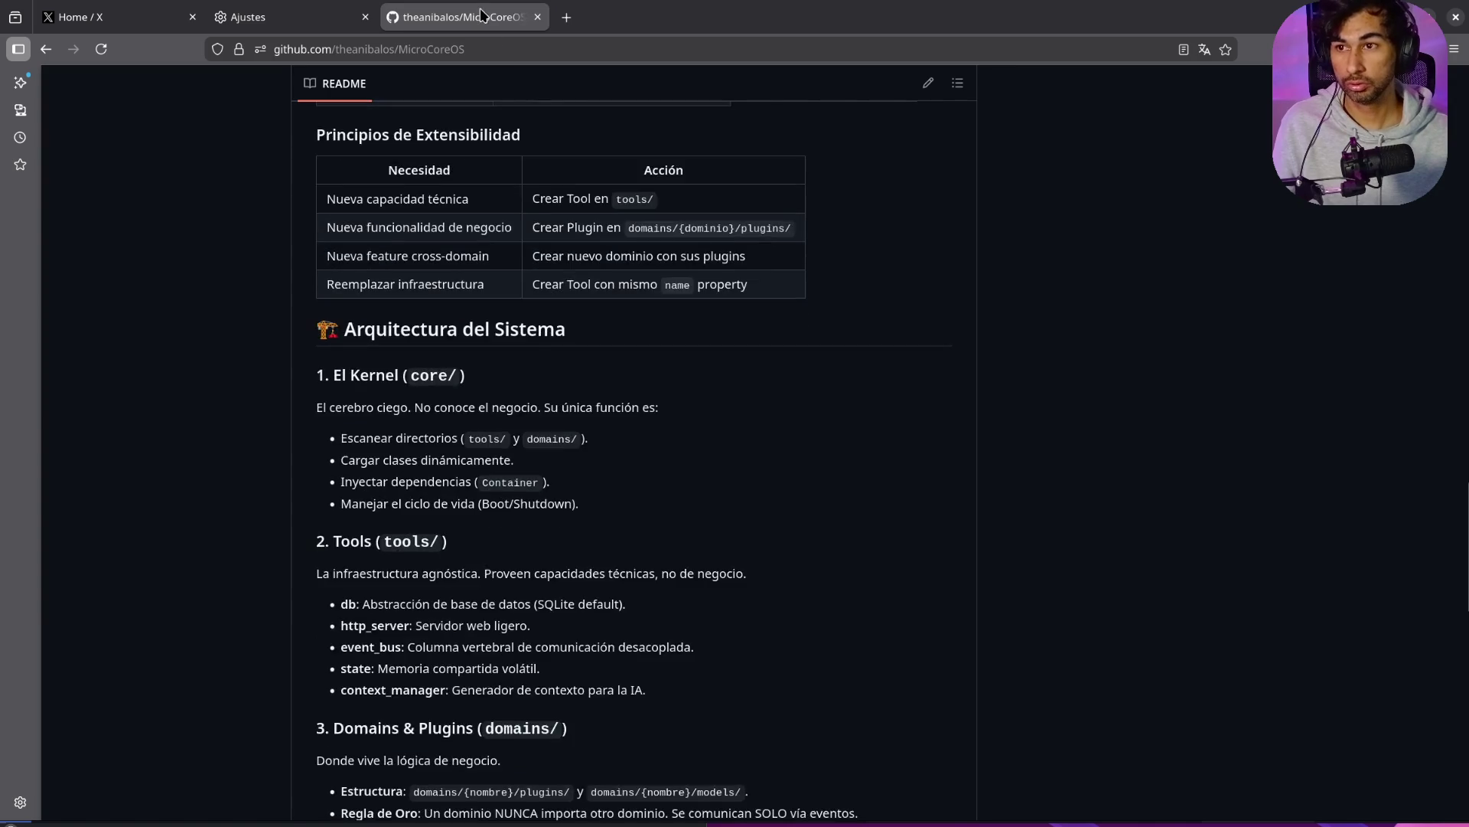
key("ctrl+Page_Up")
key("alt+Tab")
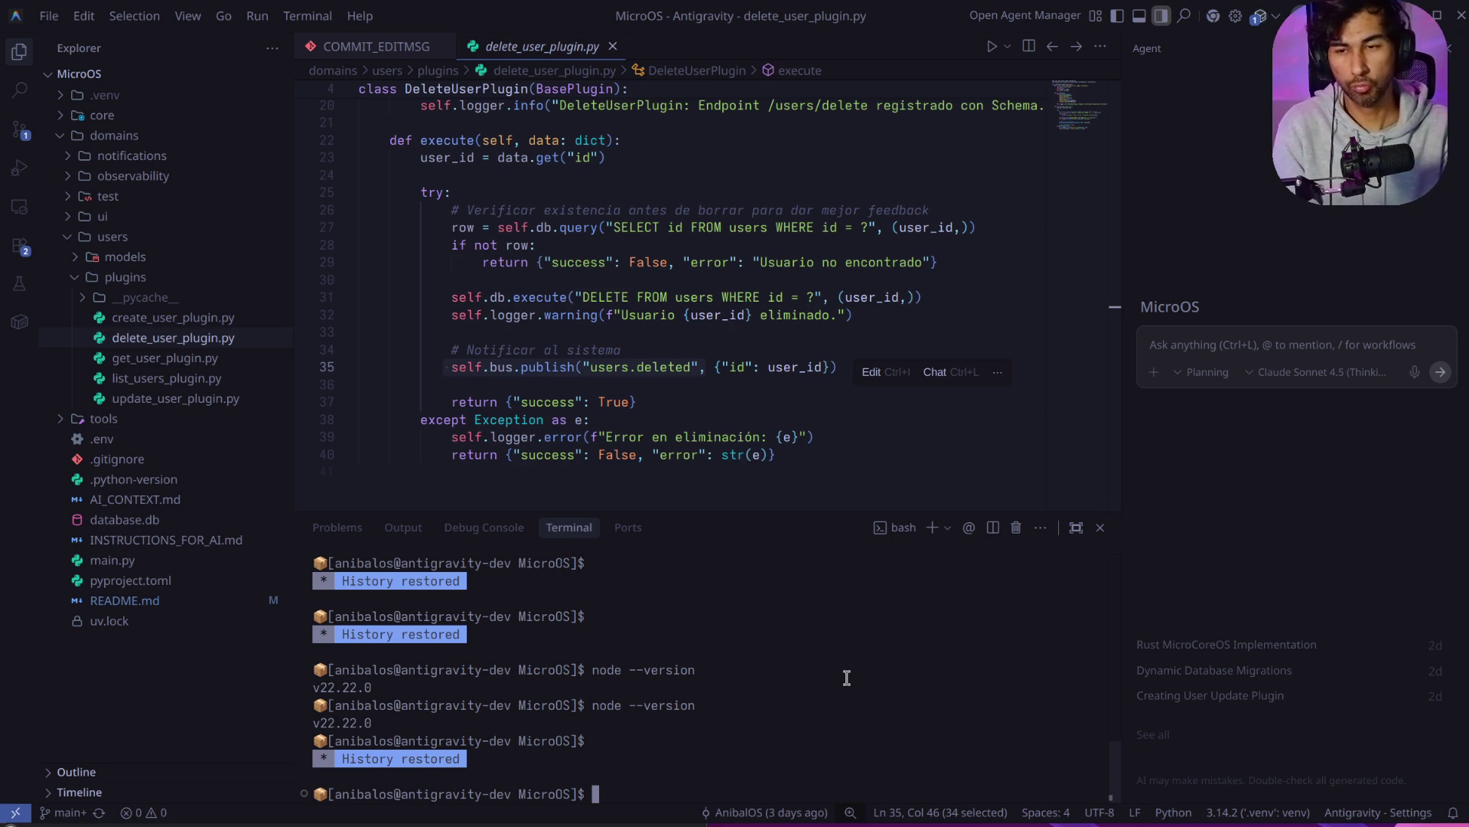
Step: Open create_user_plugin.py with the terminal collapsed and the agent panel closed
left_click(157, 322)
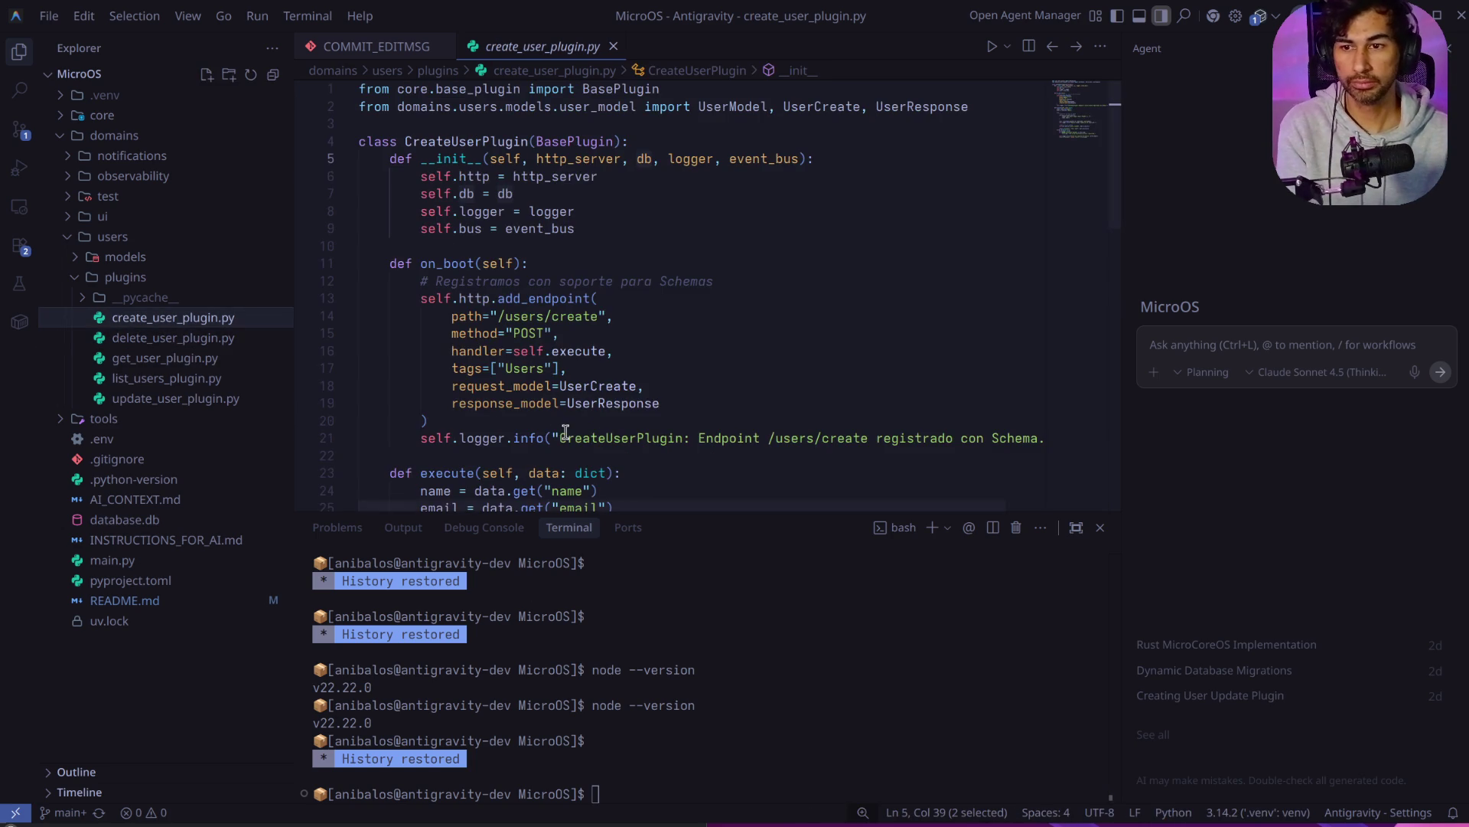
left_click_drag(644, 509, 648, 811)
scroll(650, 627, "down", 1)
scroll(650, 628, "down", 10)
scroll(646, 617, "up", 12)
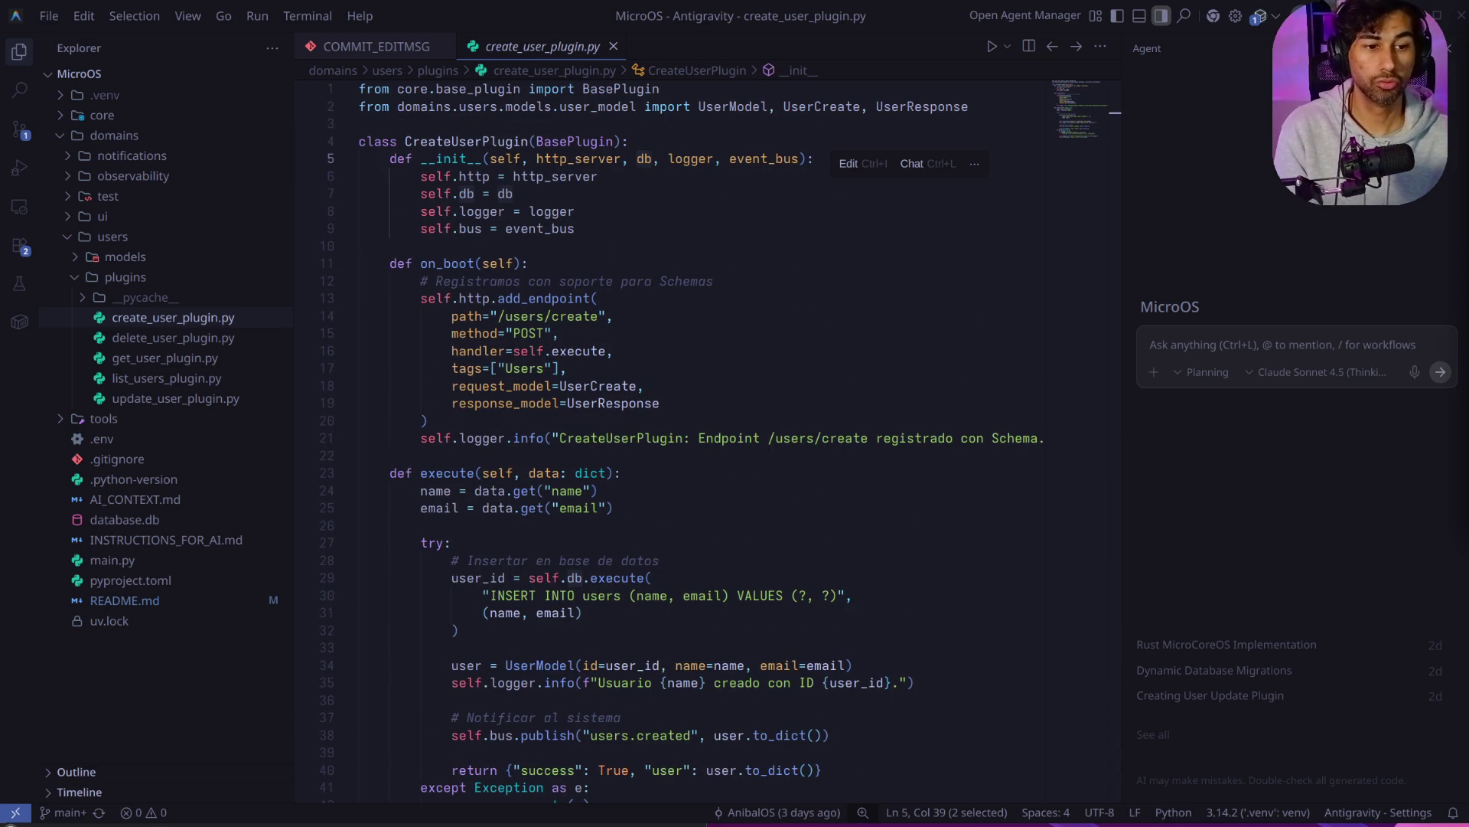
left_click(915, 311)
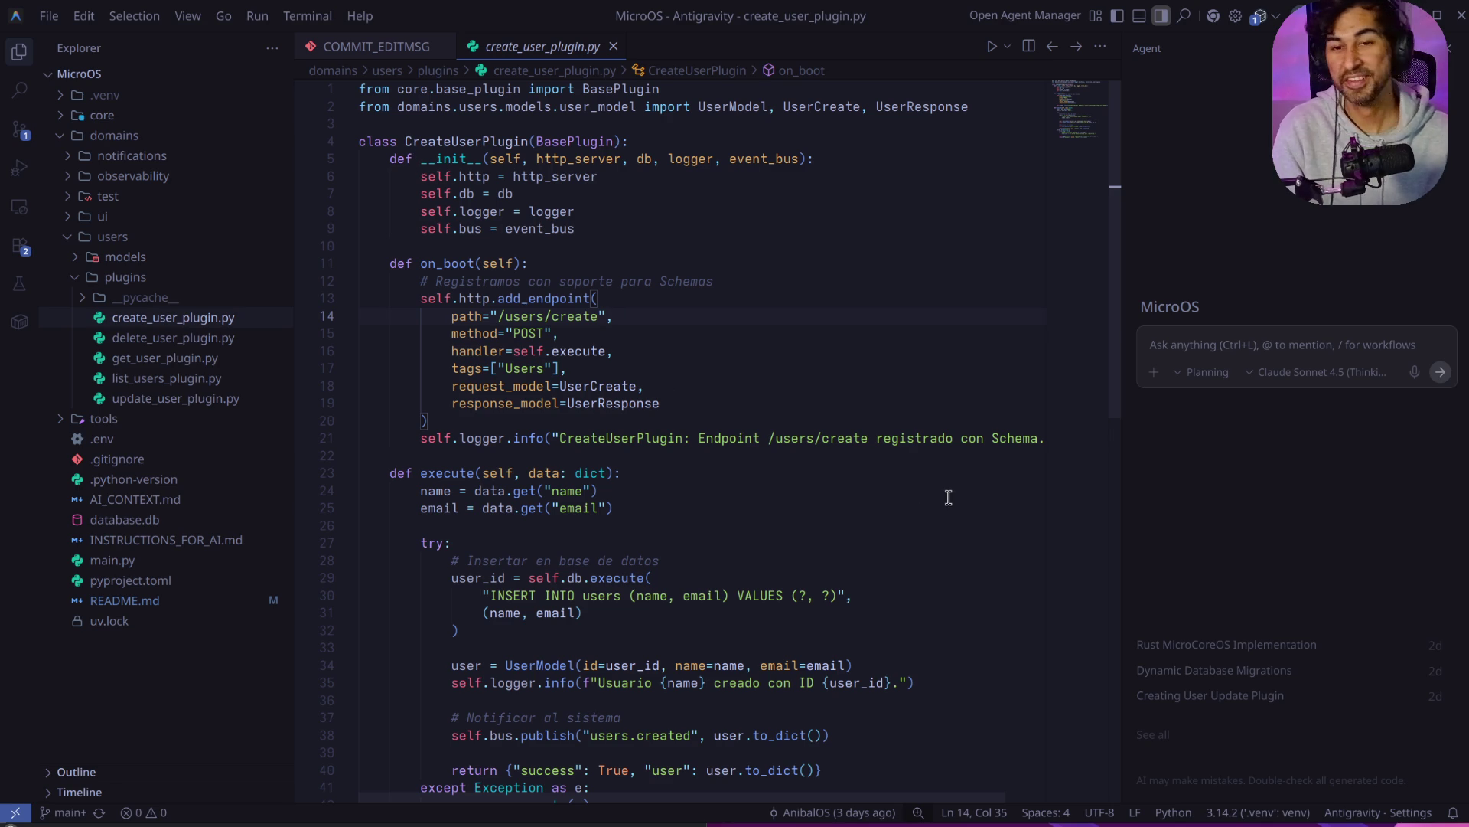
left_click(1162, 19)
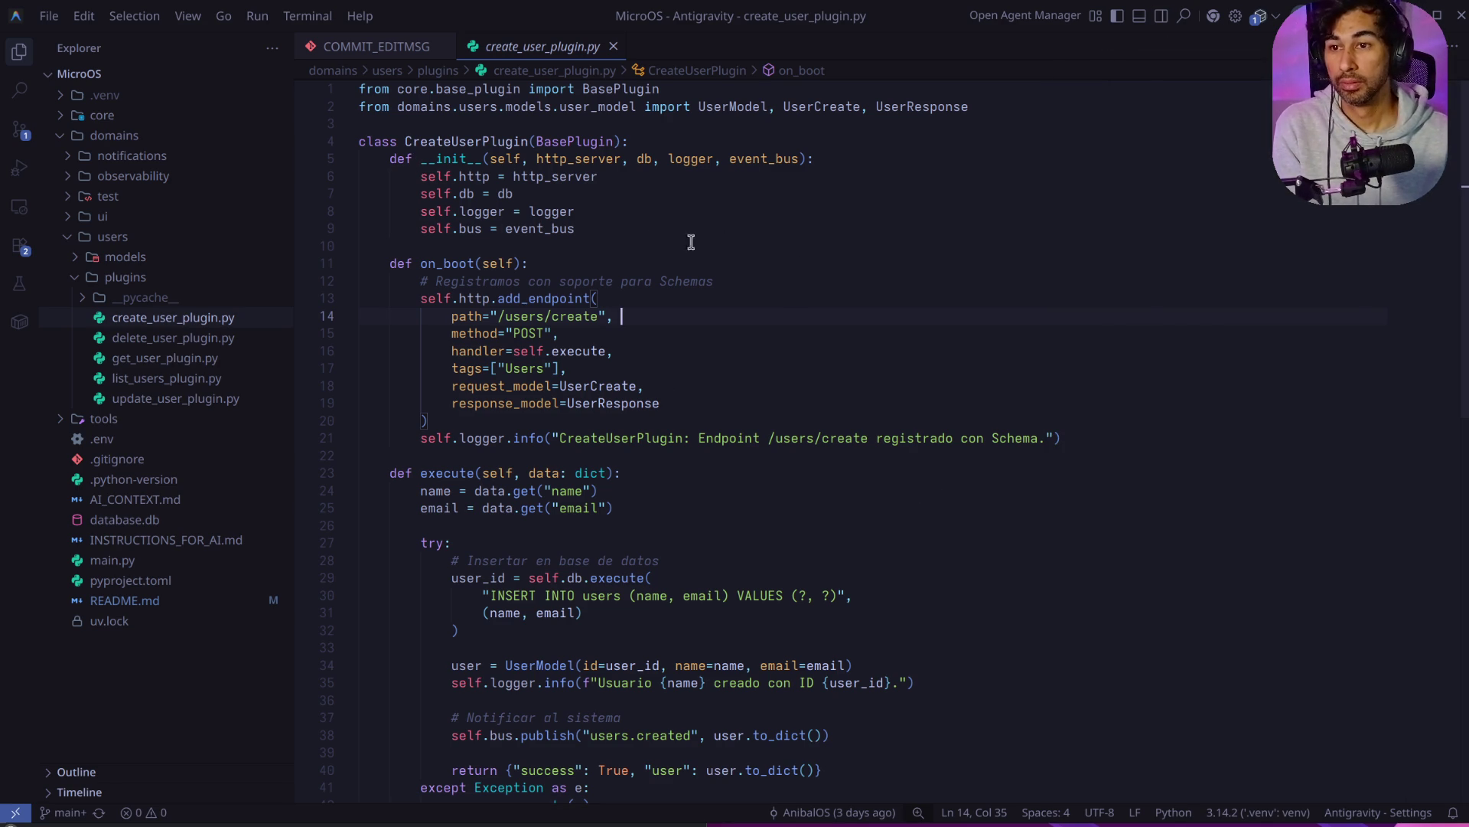
Step: Highlight the http, db, logger and bus assignments and the /users/create endpoint registration block
left_click(643, 244)
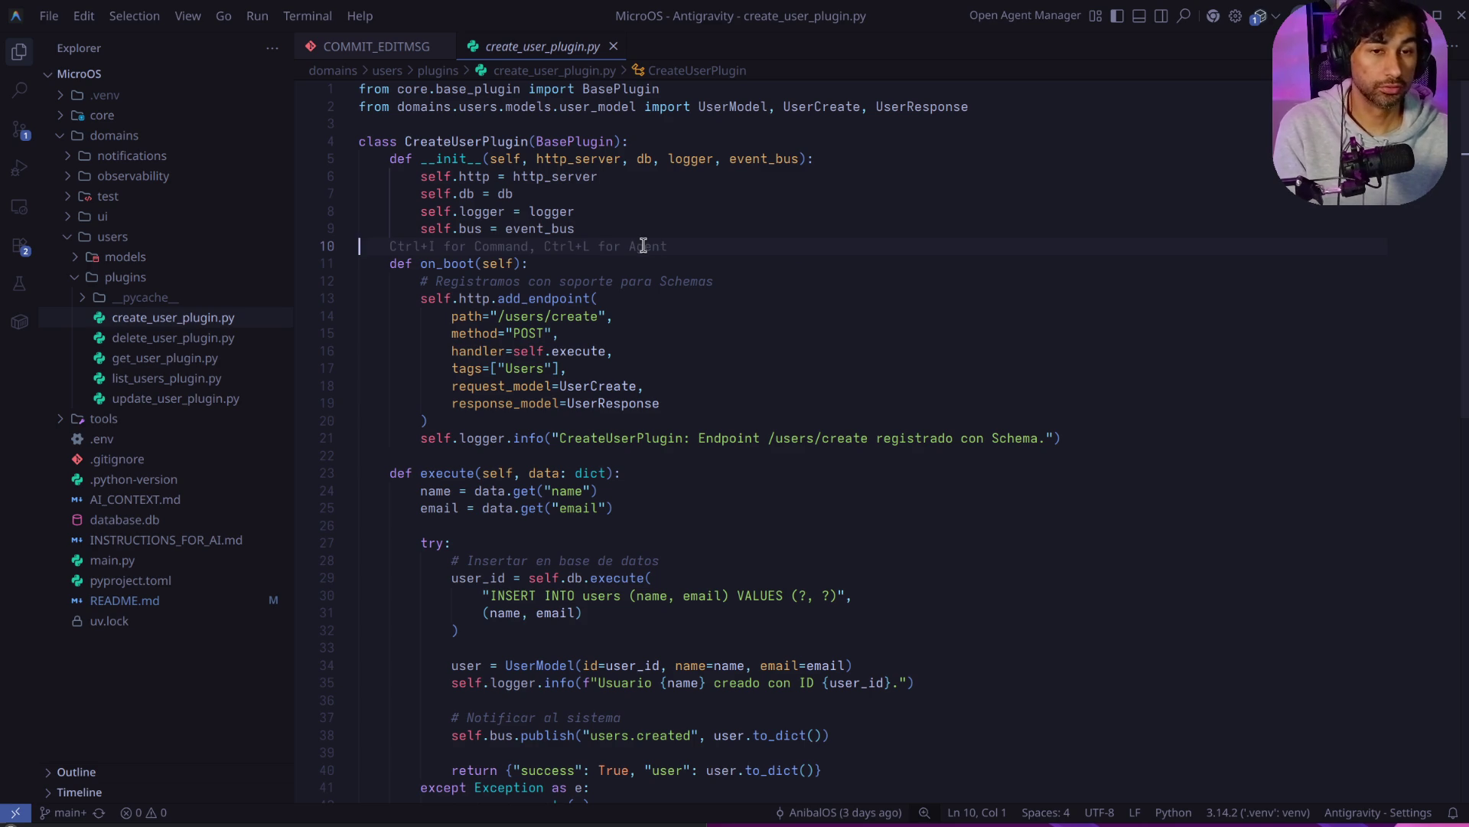
left_click(614, 229)
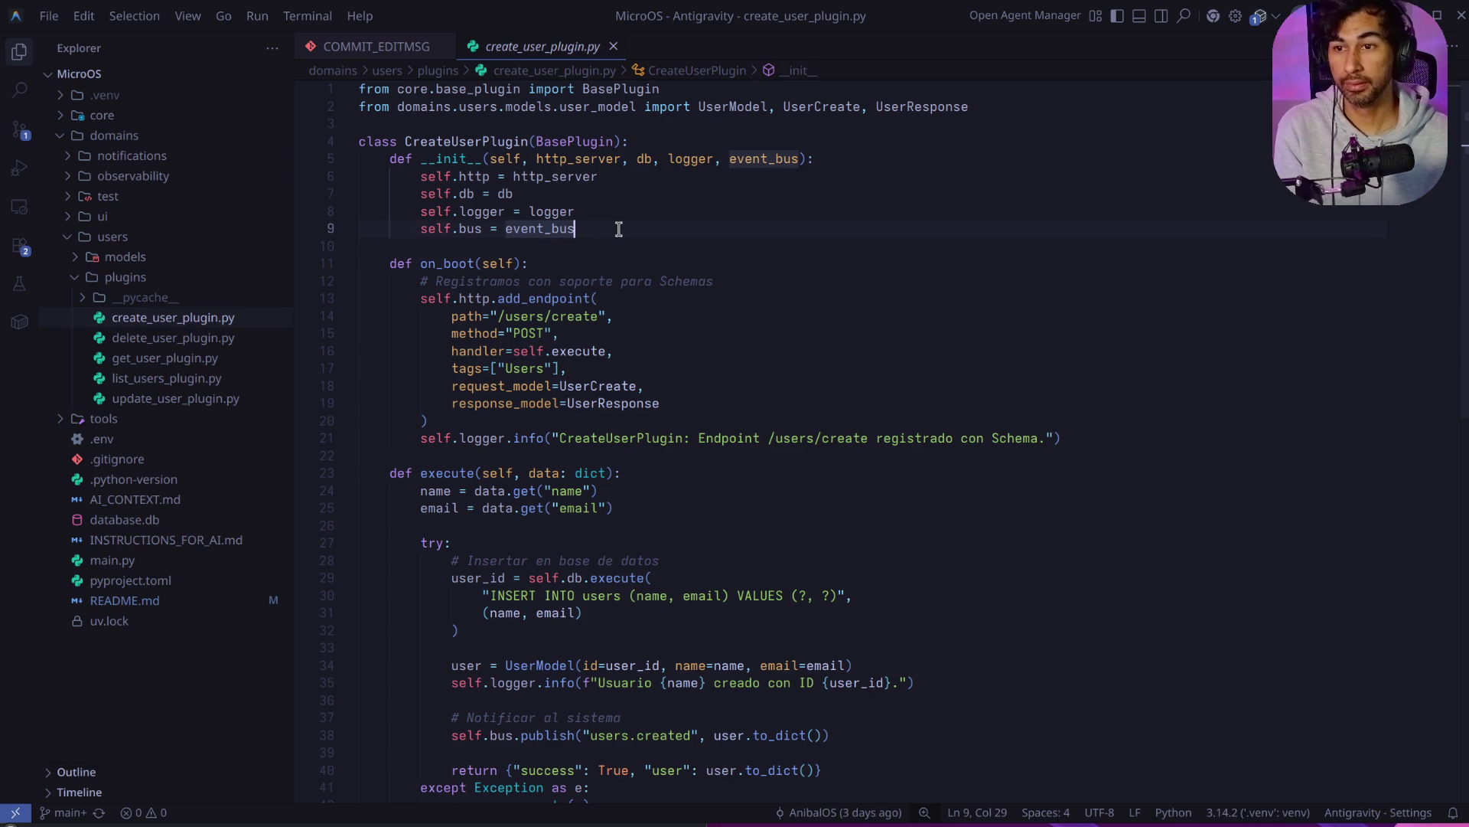
mouse_move(608, 228)
left_mouse_down()
mouse_move(360, 213)
mouse_move(356, 180)
left_mouse_up()
double_click(473, 176)
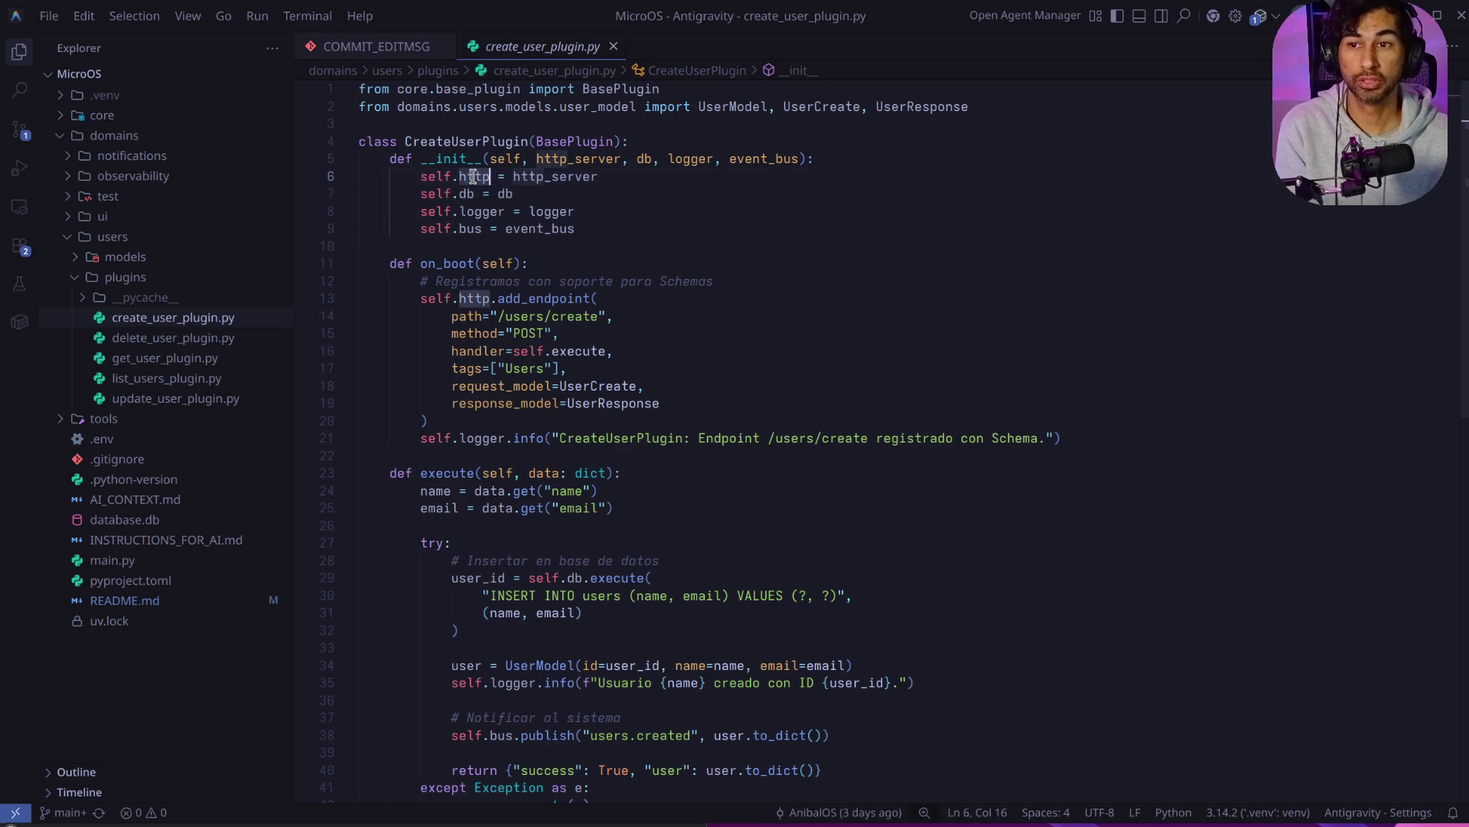
double_click(467, 194)
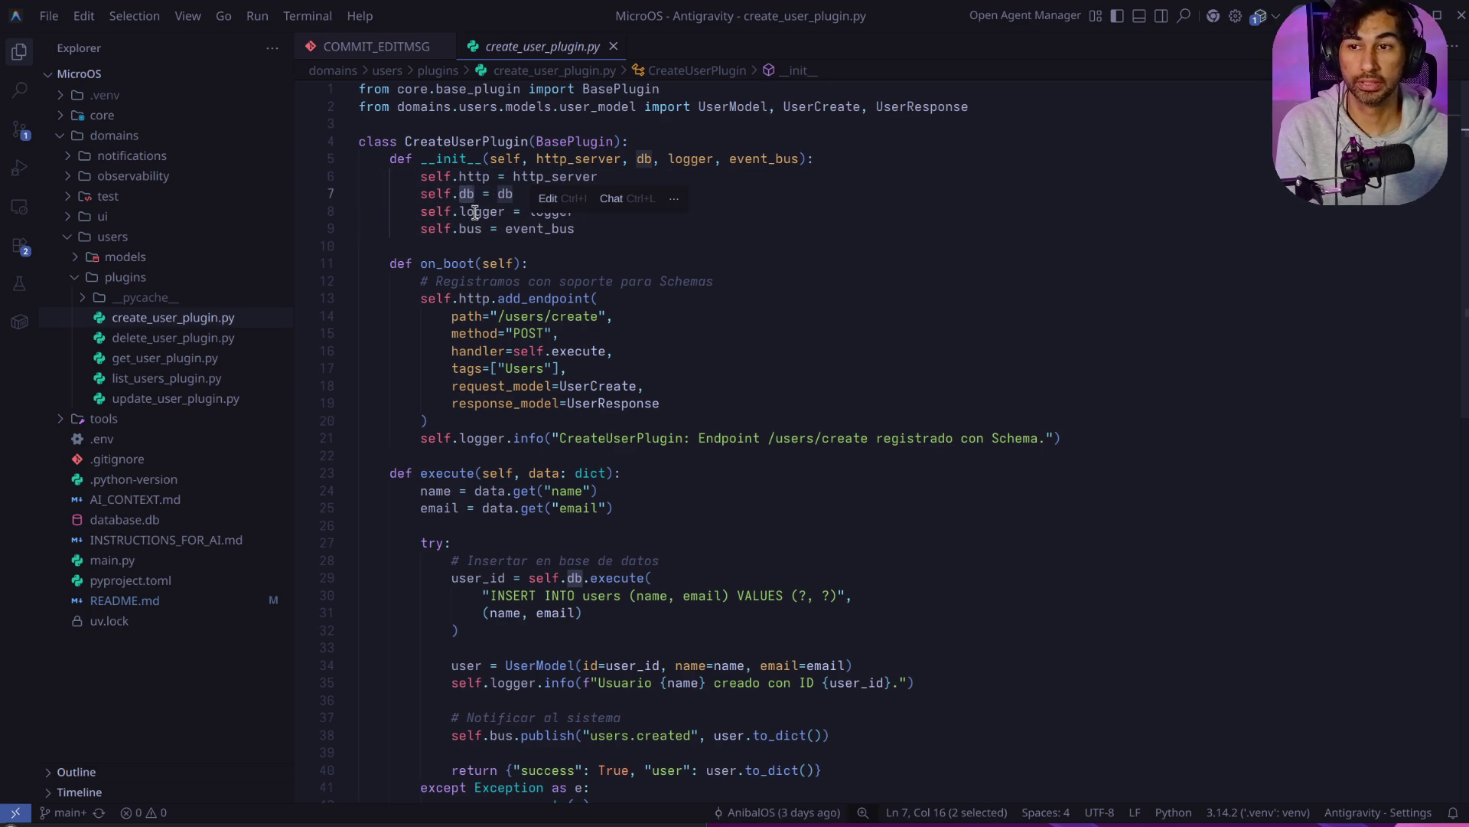
double_click(475, 212)
double_click(475, 227)
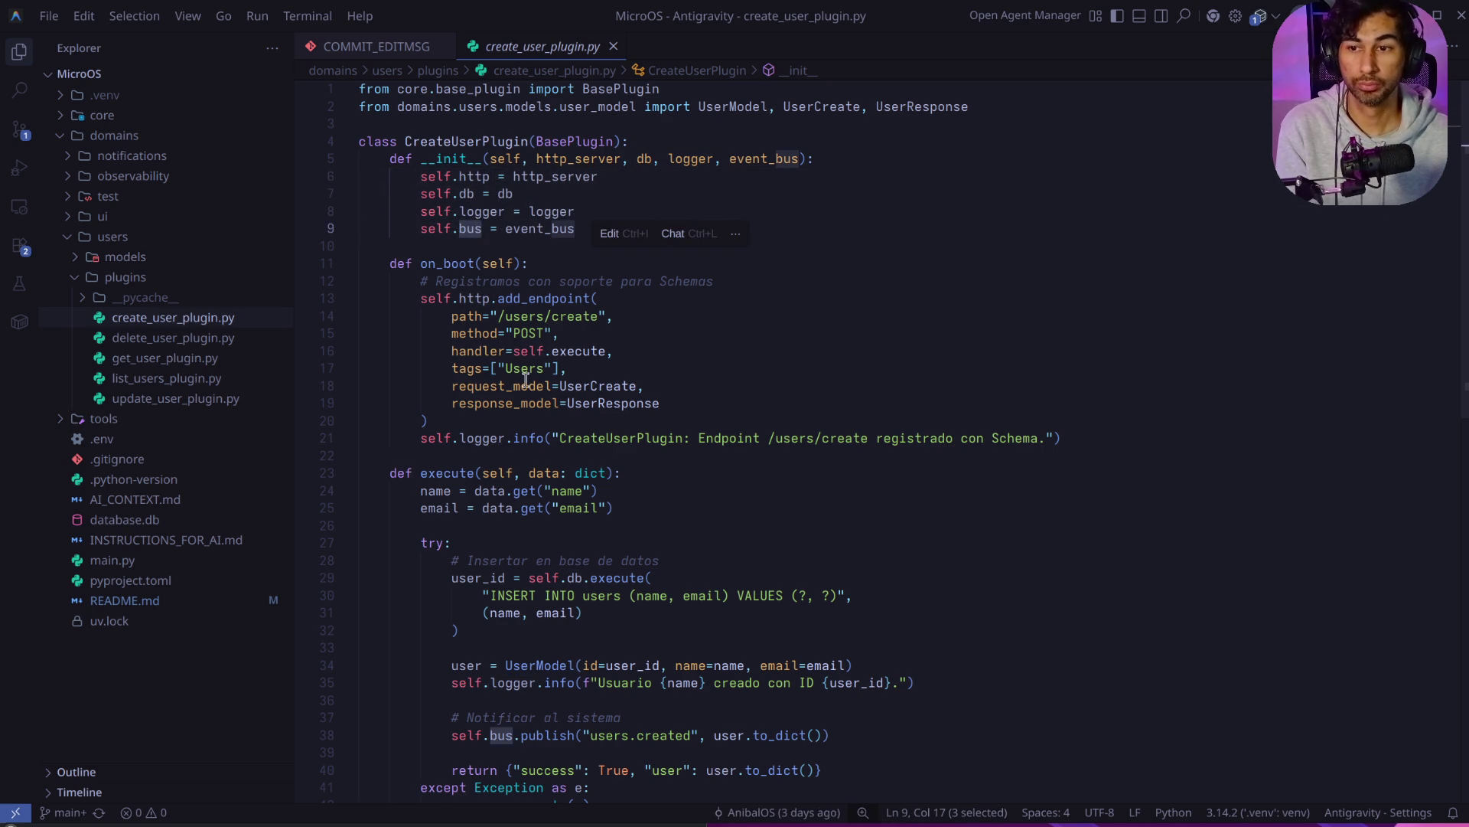
scroll(528, 383, "down", 1)
mouse_move(1061, 420)
left_mouse_down()
mouse_move(367, 404)
mouse_move(305, 286)
left_mouse_up()
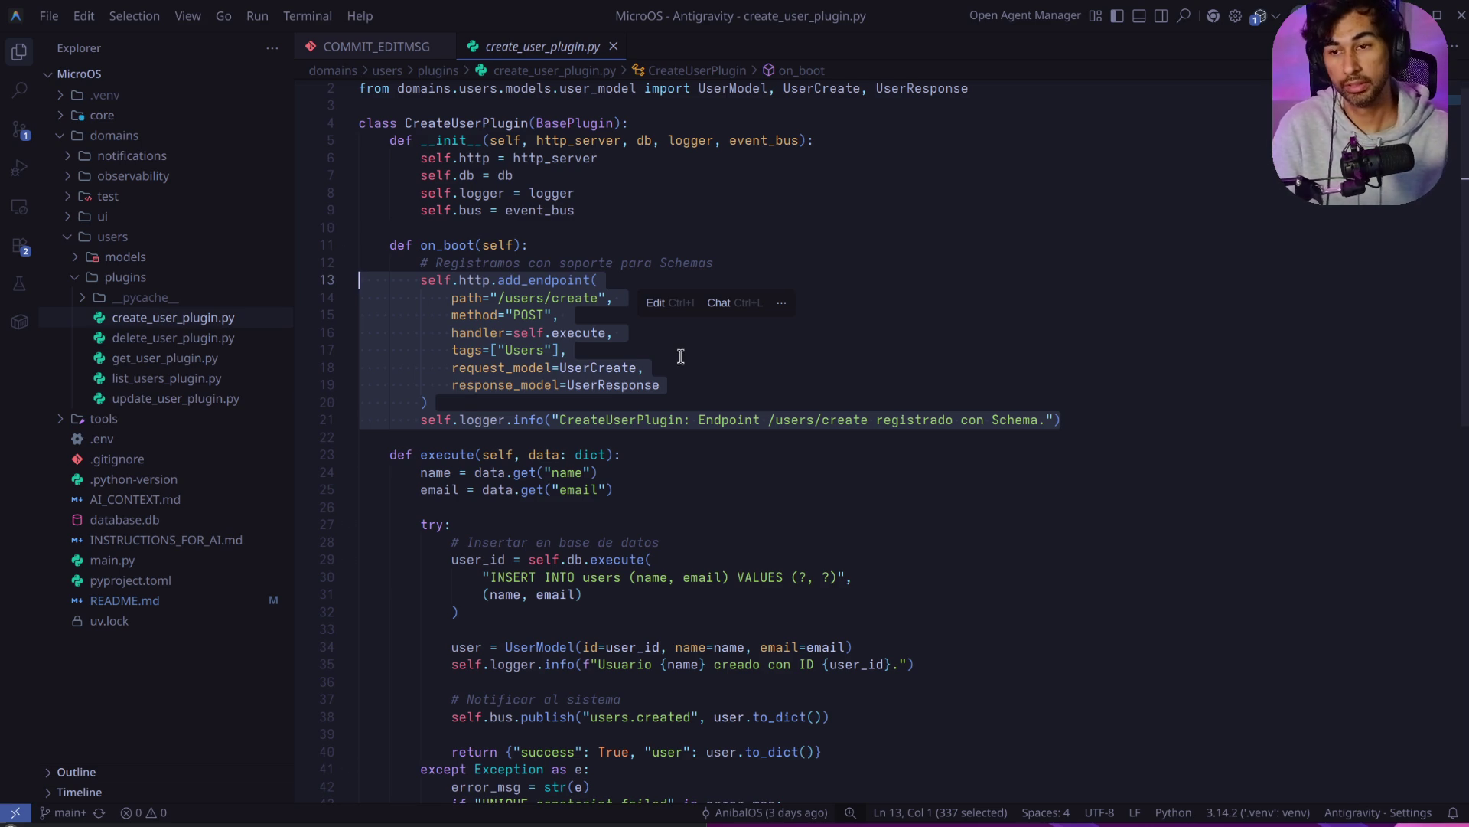
left_click(678, 385)
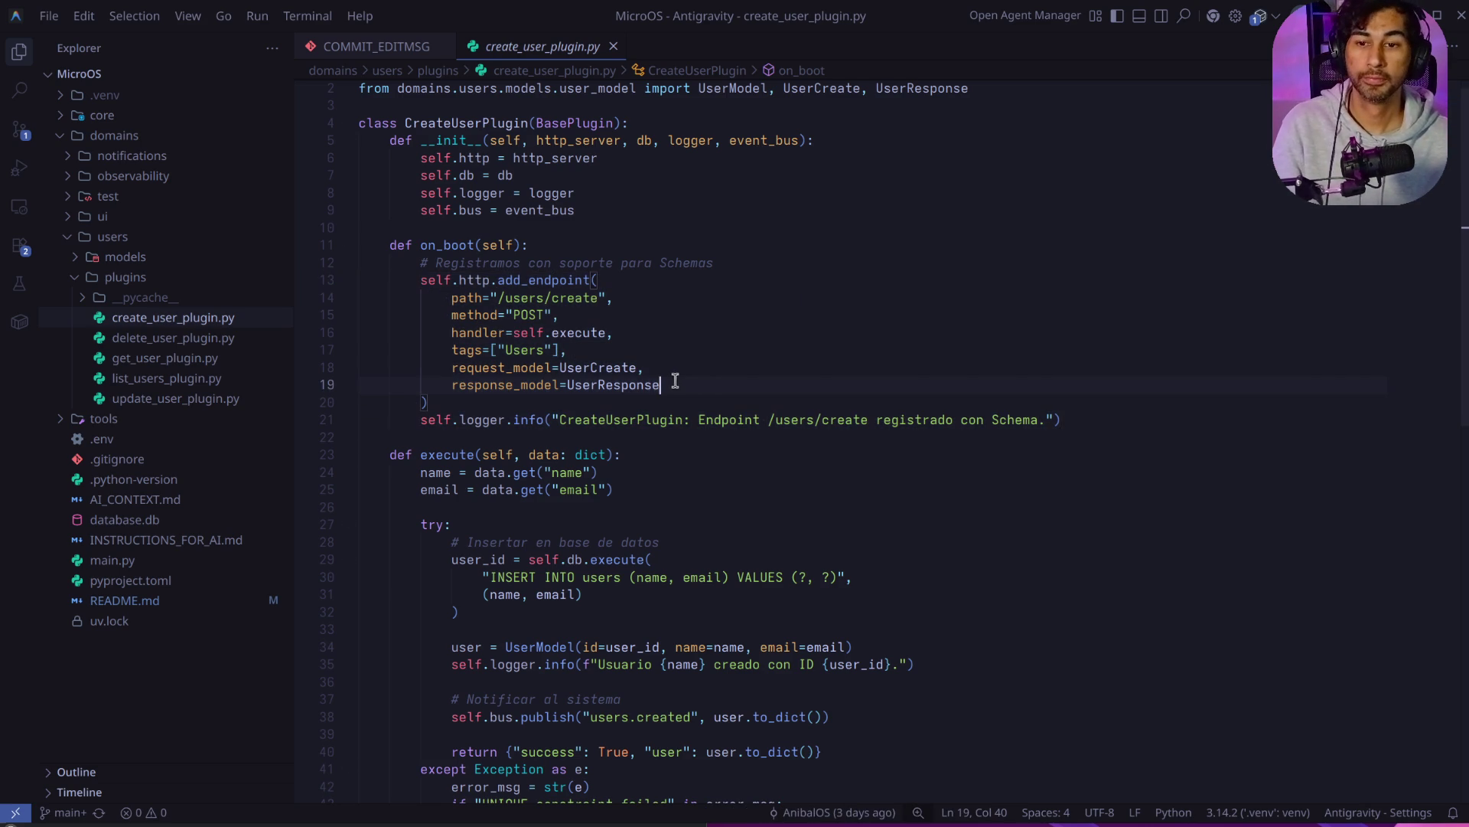
mouse_move(1070, 420)
left_mouse_down()
mouse_move(409, 370)
mouse_move(452, 420)
mouse_move(1035, 433)
left_mouse_up()
left_click(479, 402)
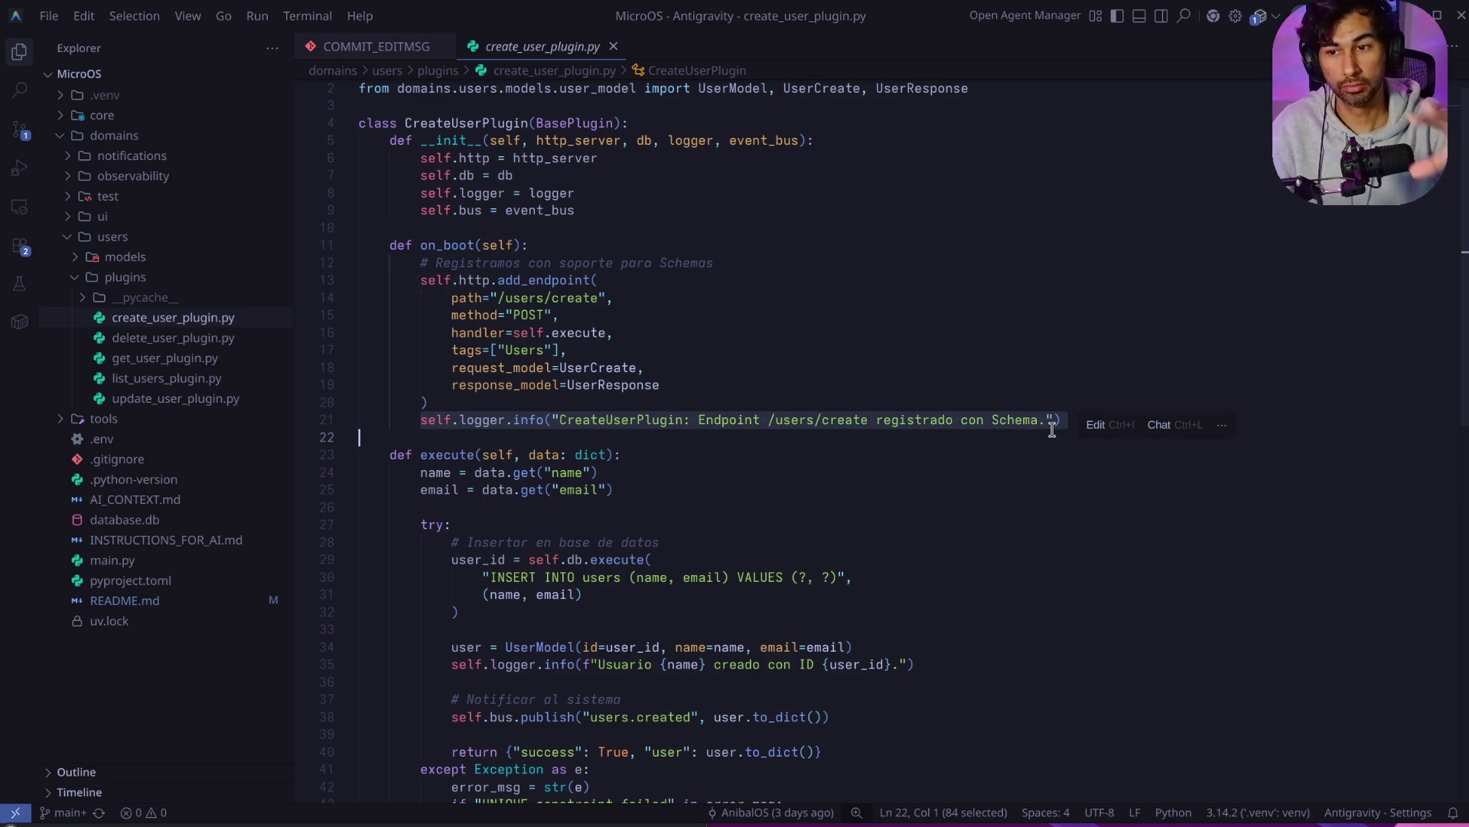
left_click(792, 451)
double_click(483, 419)
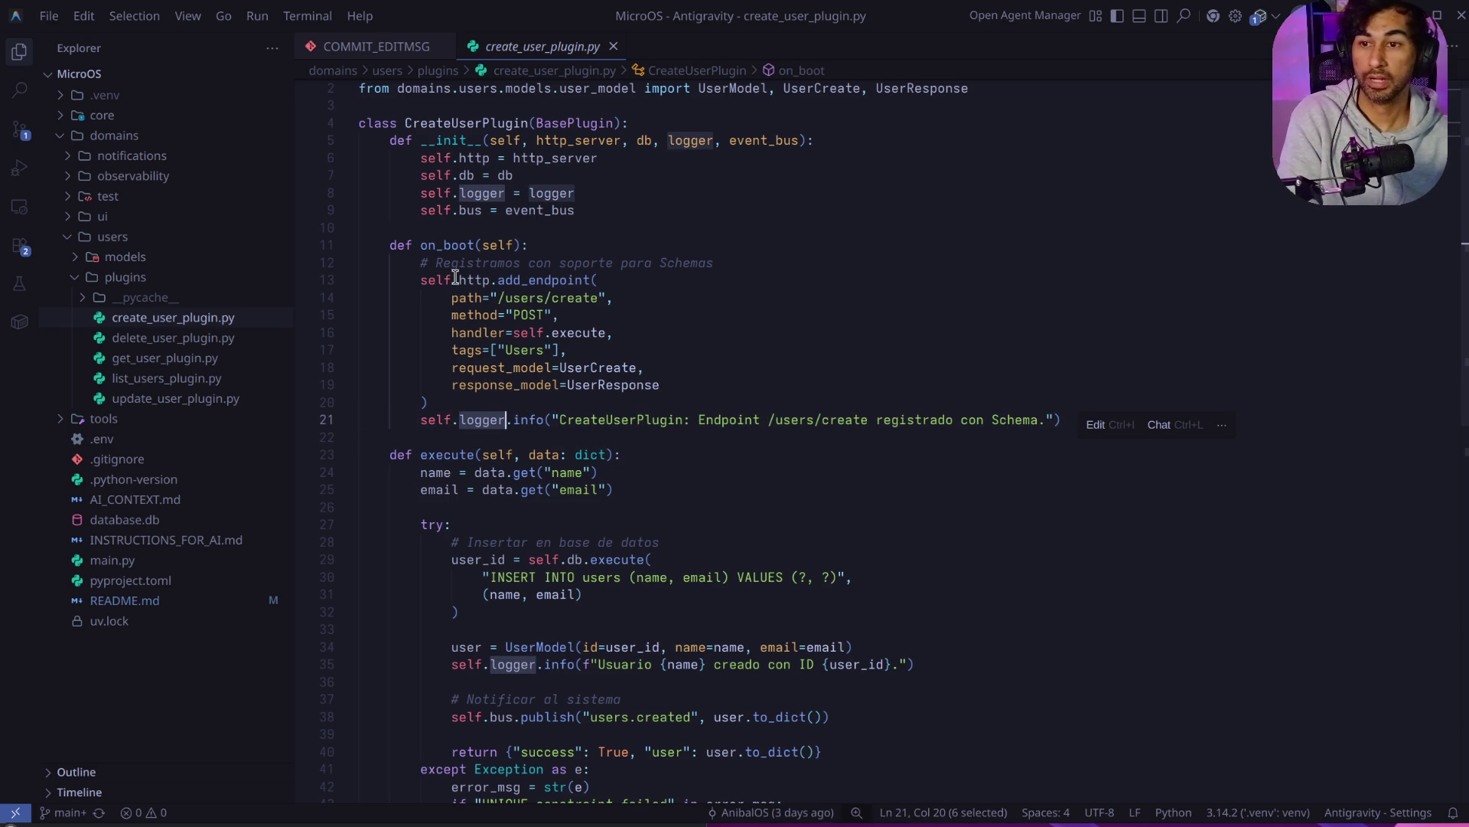
left_click_drag(420, 279, 433, 278)
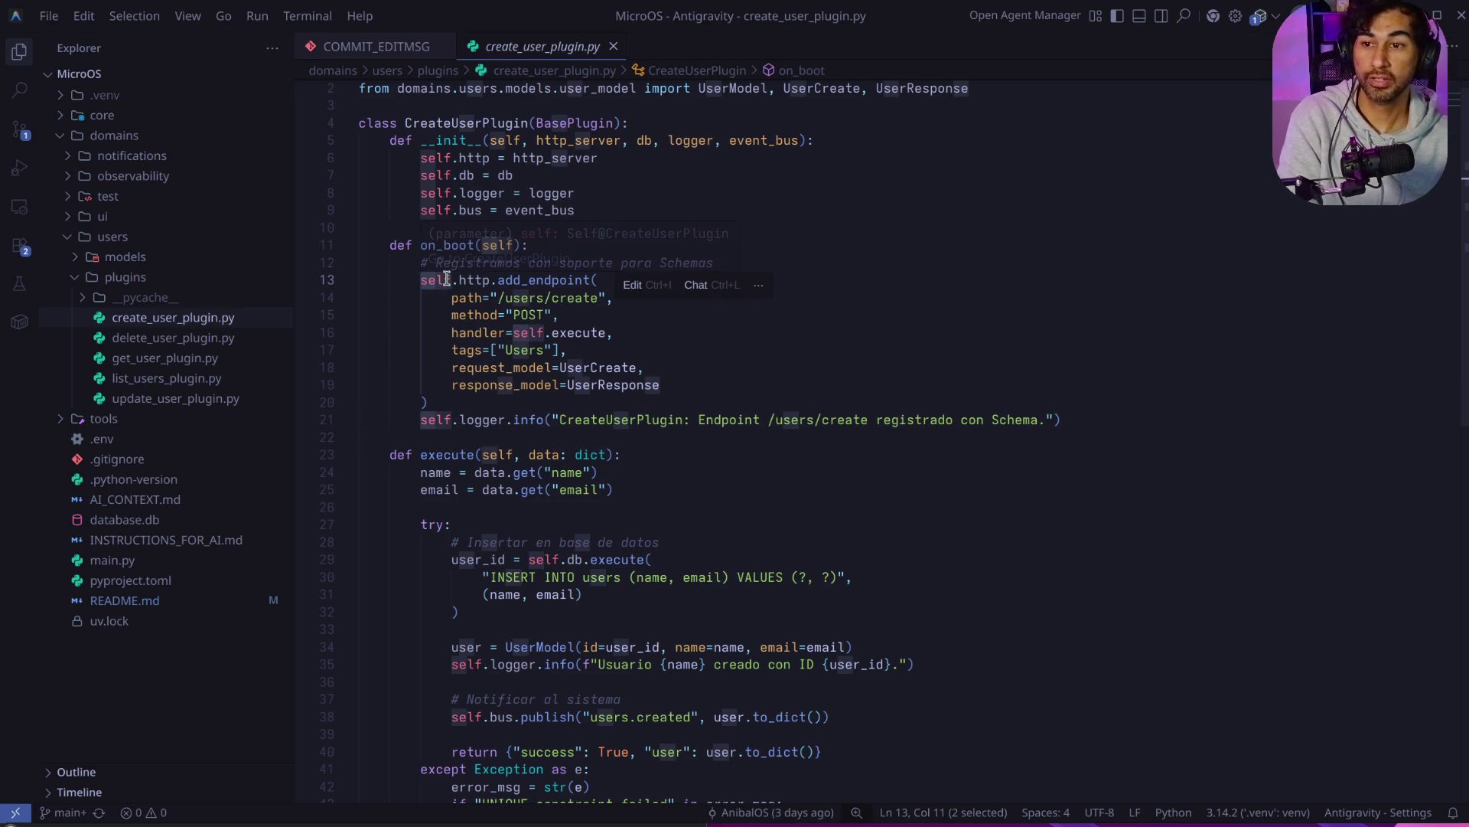
double_click(478, 279)
double_click(499, 279)
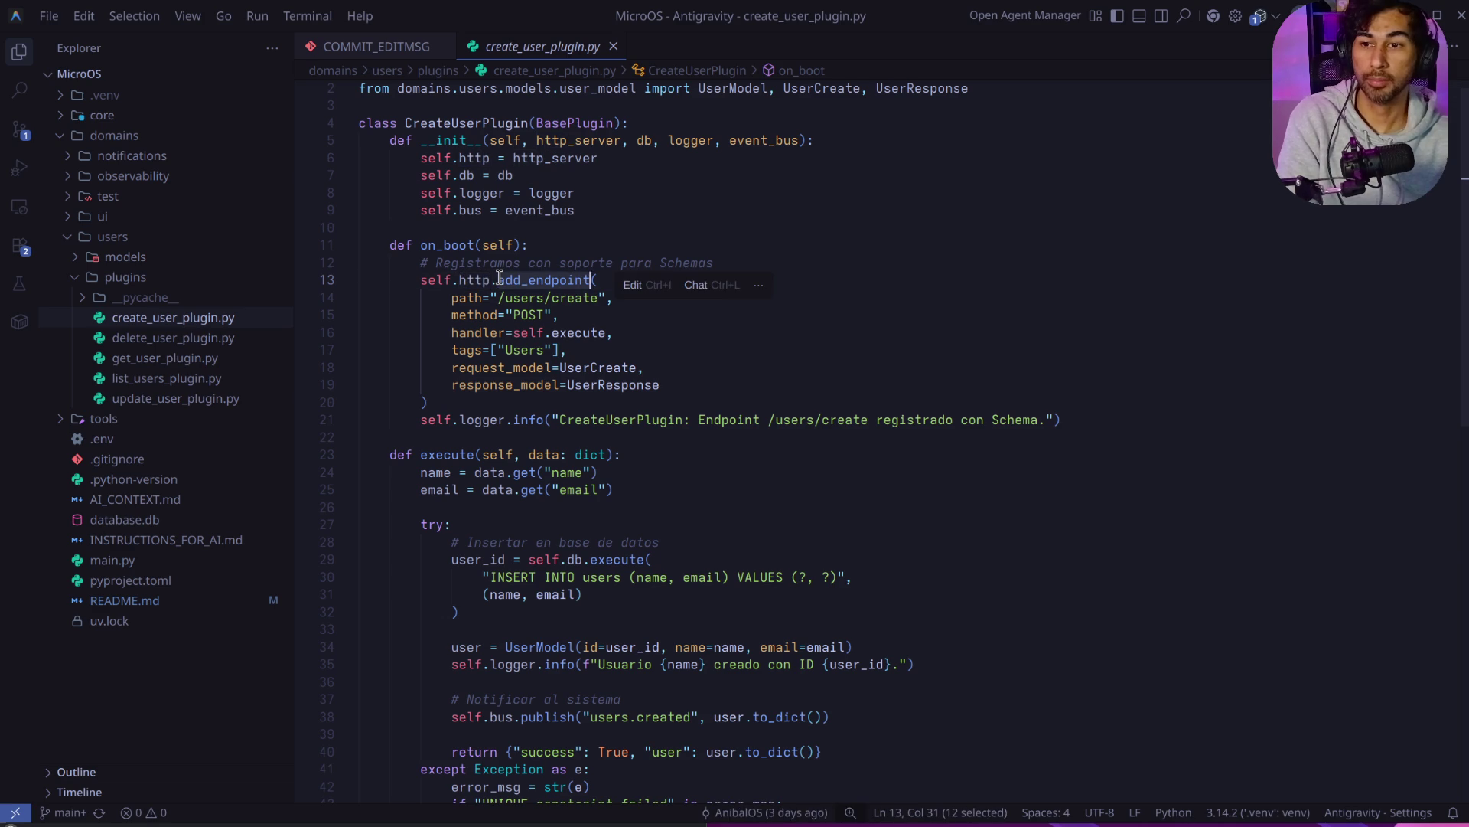
mouse_move(448, 298)
left_mouse_down()
mouse_move(618, 308)
mouse_move(536, 333)
mouse_move(465, 330)
left_mouse_up()
left_click(503, 309)
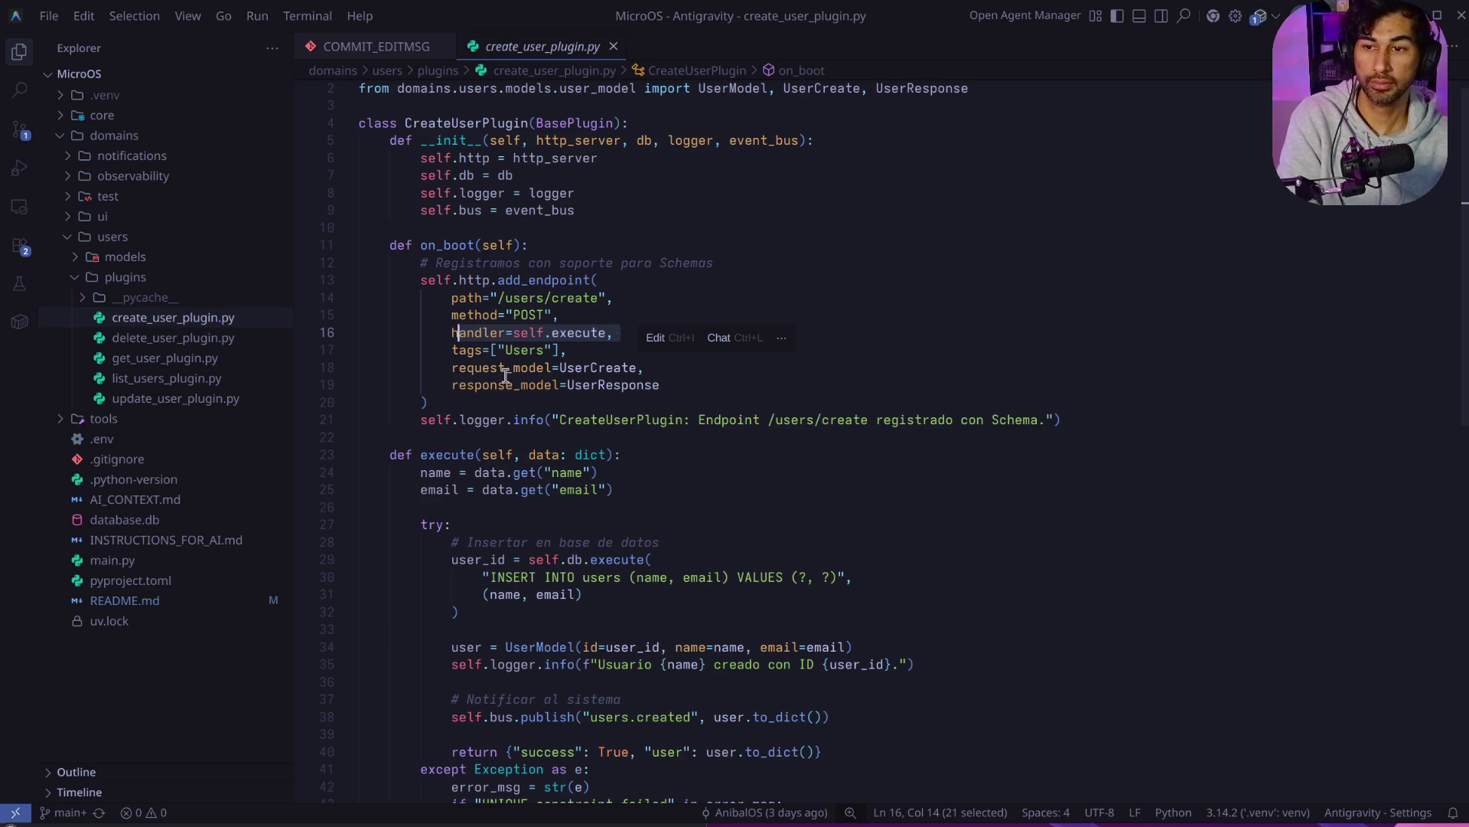
left_click(504, 350)
left_click_drag(452, 349, 567, 350)
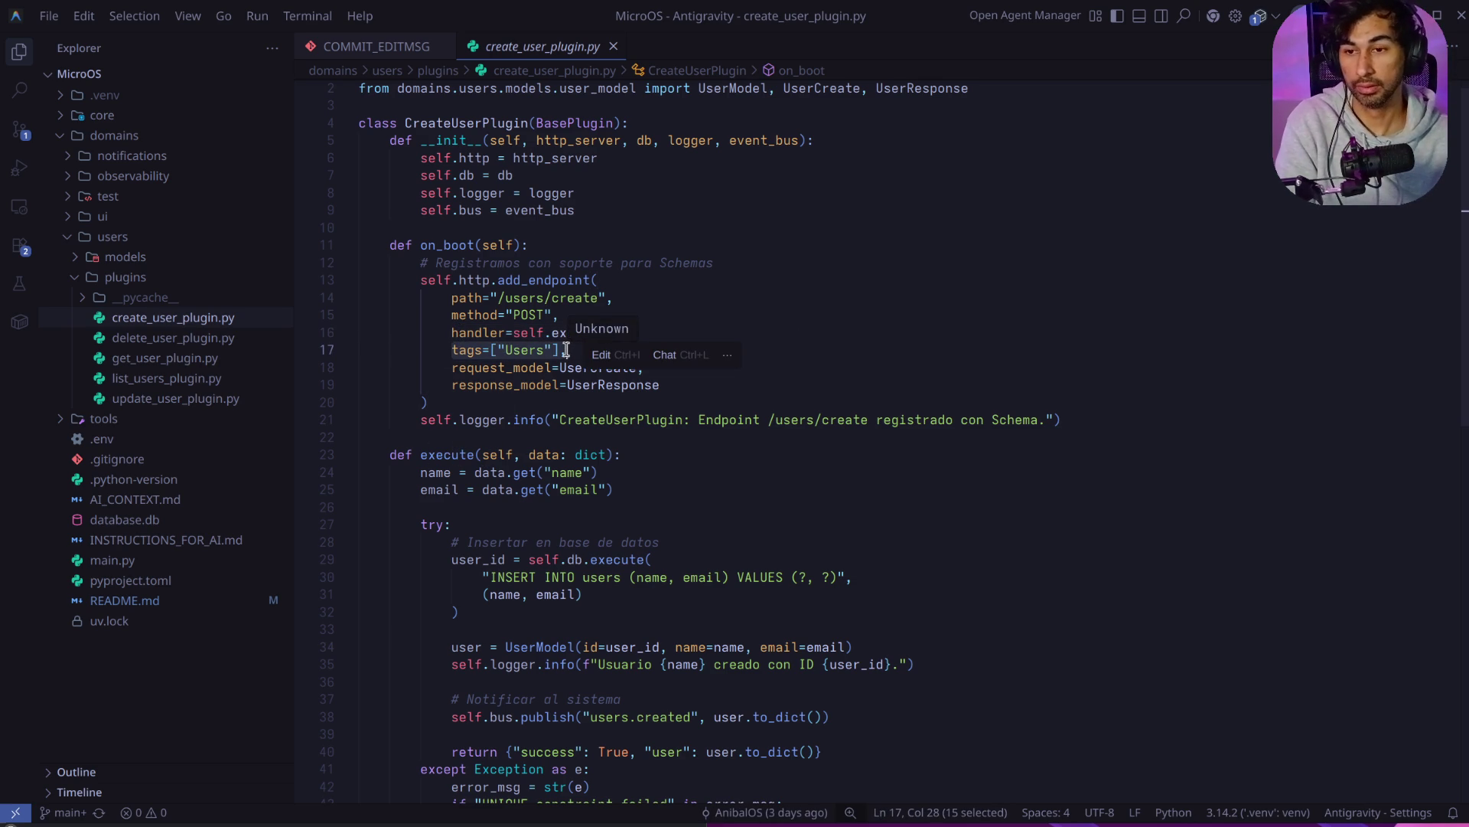
left_click(559, 381)
left_click_drag(457, 371, 643, 371)
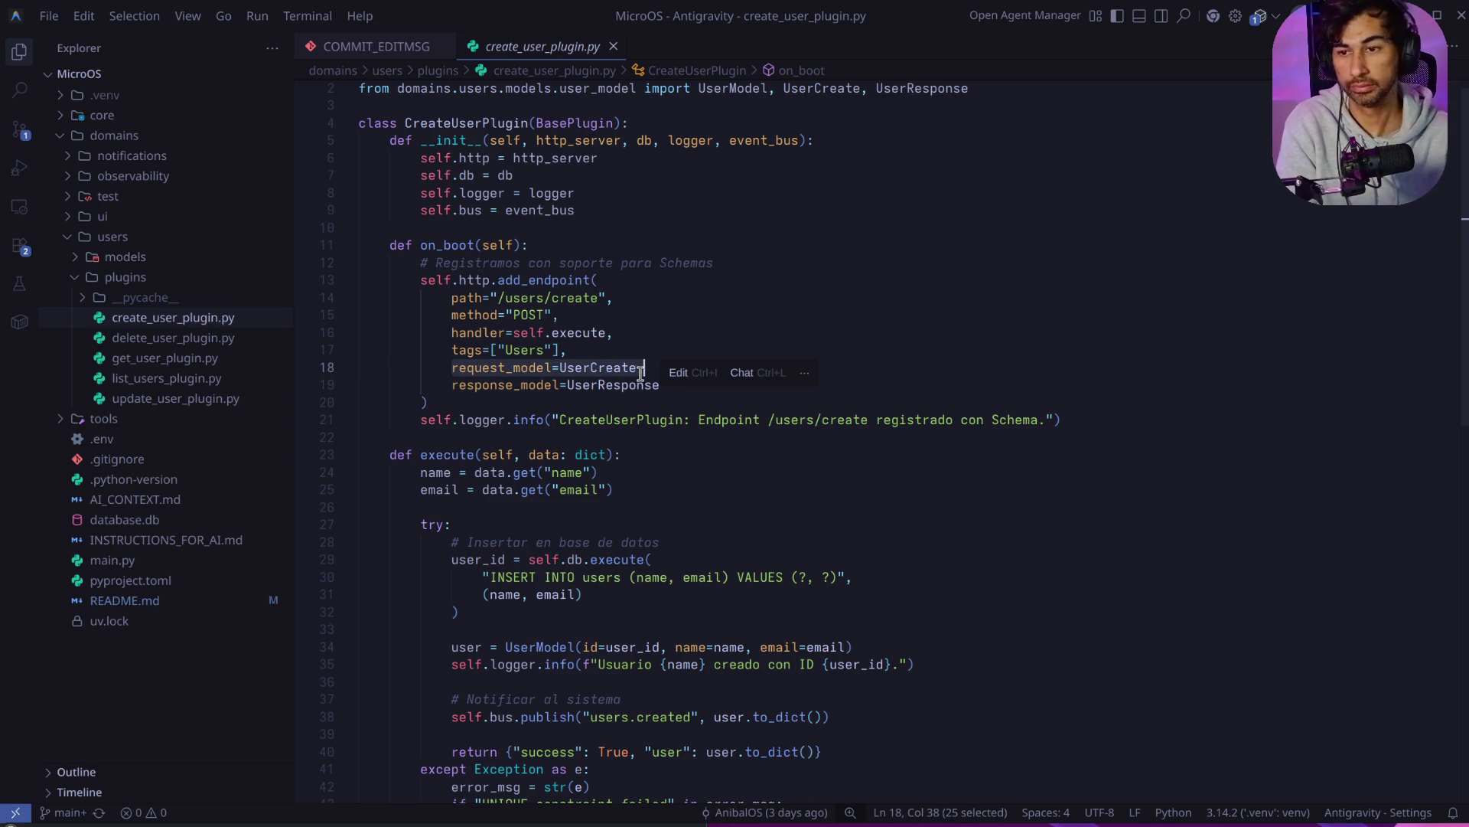
scroll(713, 576, "down", 3)
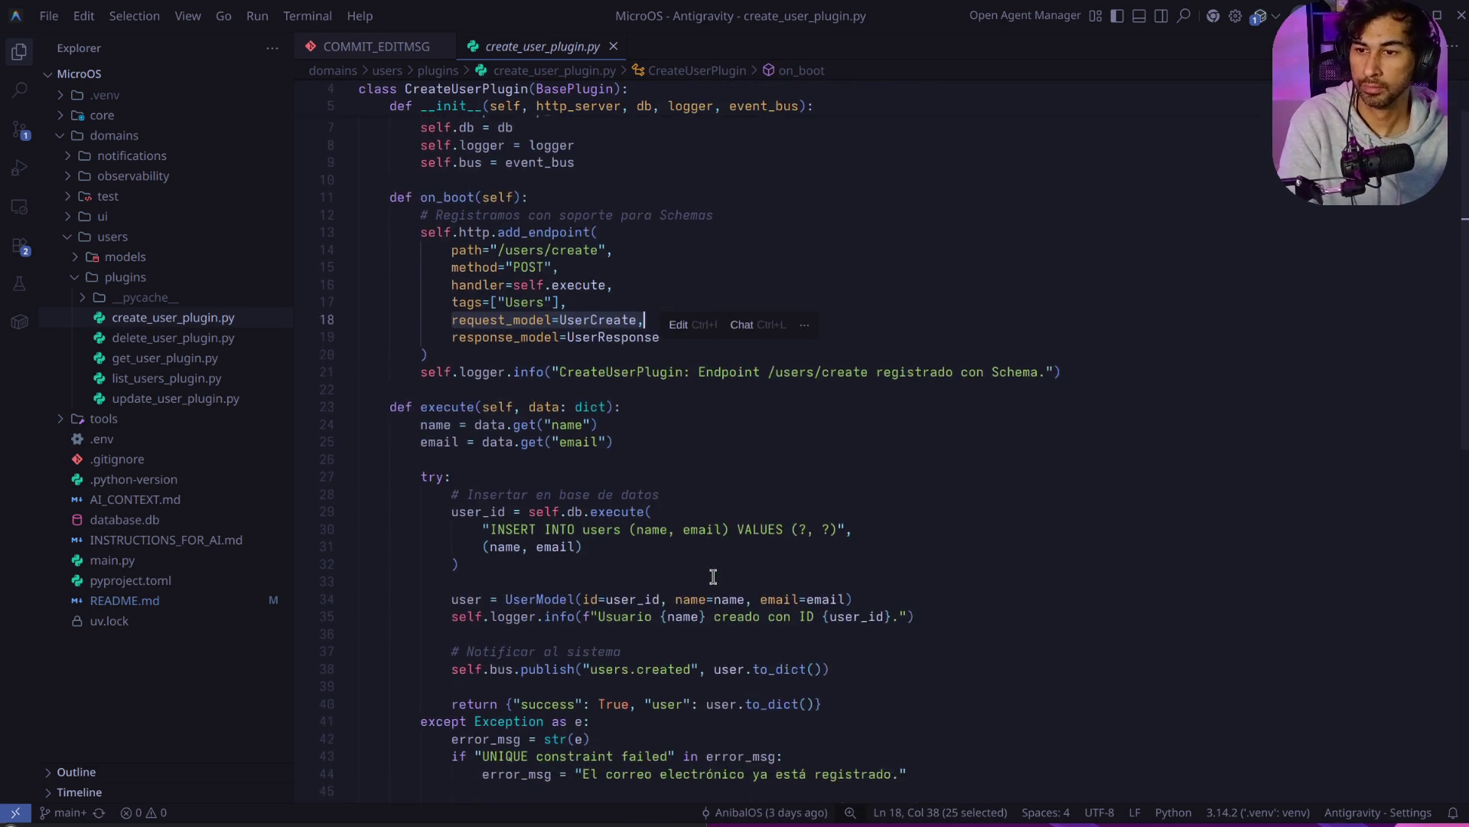
scroll(552, 313, "up", 2)
left_click(573, 227)
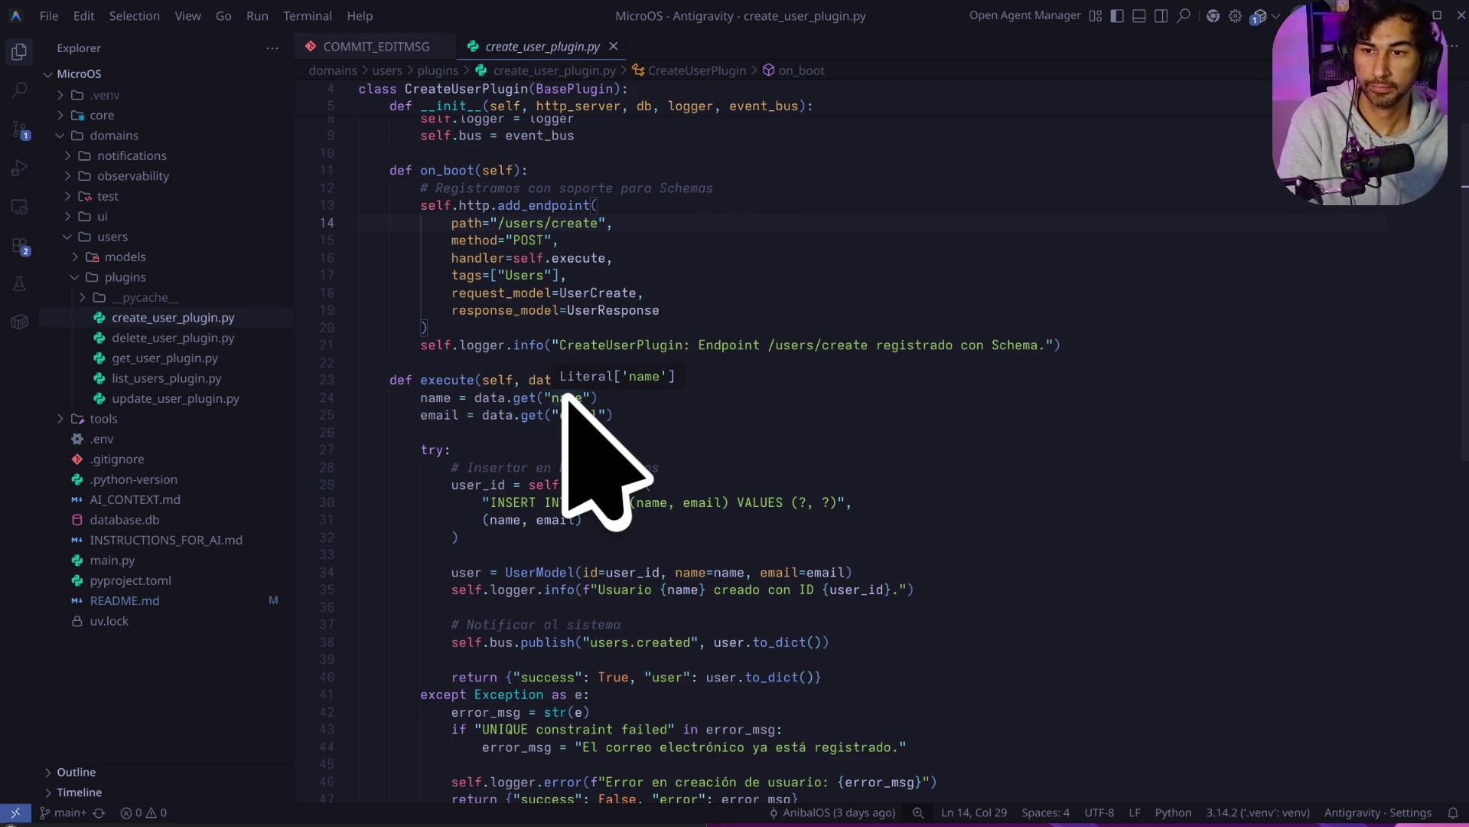
scroll(574, 422, "down", 2)
mouse_move(453, 467)
left_mouse_down()
mouse_move(370, 468)
mouse_move(314, 396)
left_mouse_up()
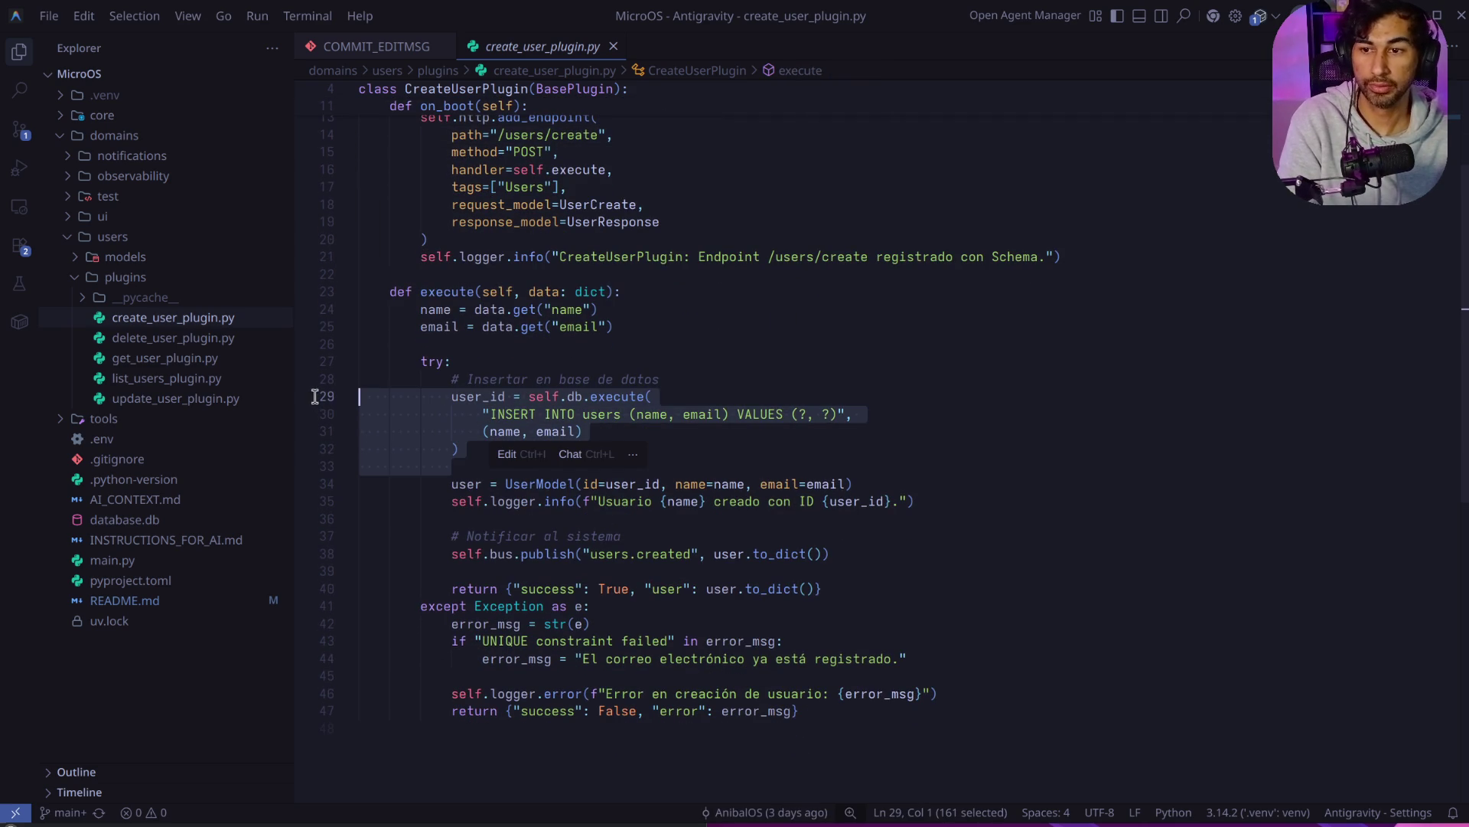
left_click(455, 396)
left_click(536, 397)
left_click_drag(591, 395, 593, 454)
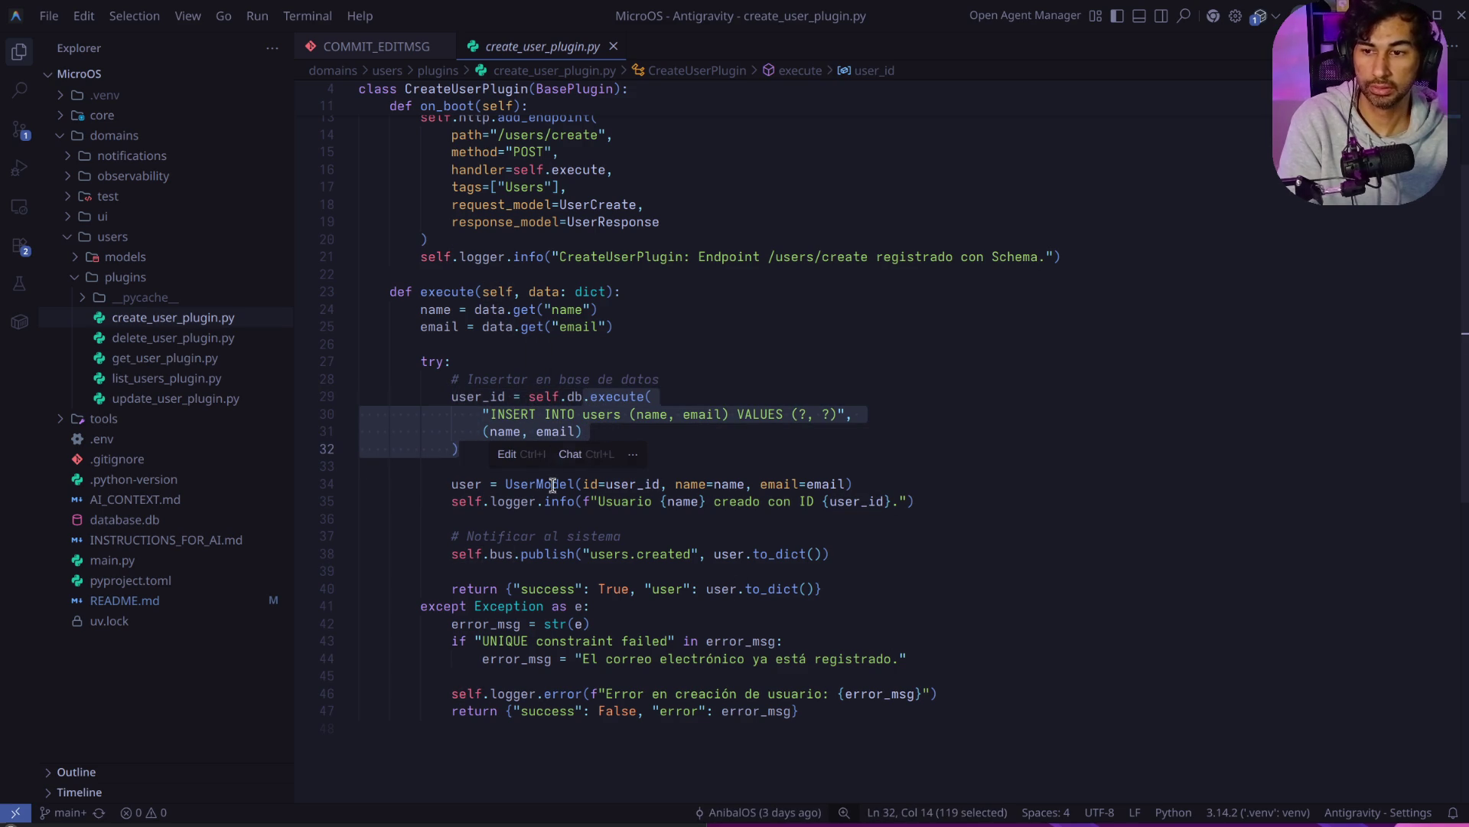
left_click(538, 502)
left_click_drag(452, 487, 882, 489)
left_click(633, 518)
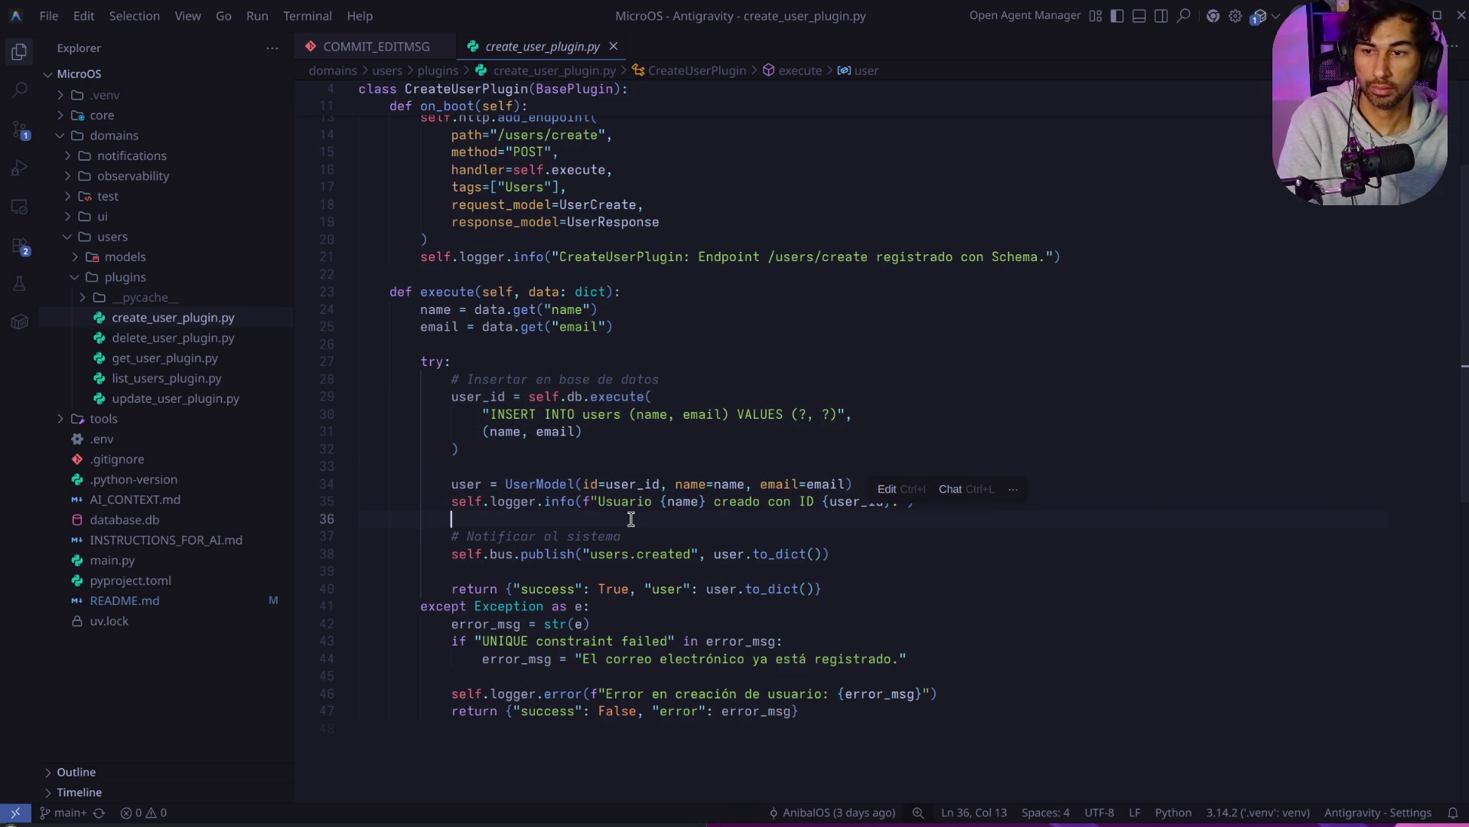
scroll(631, 518, "down", 1)
left_click(453, 464)
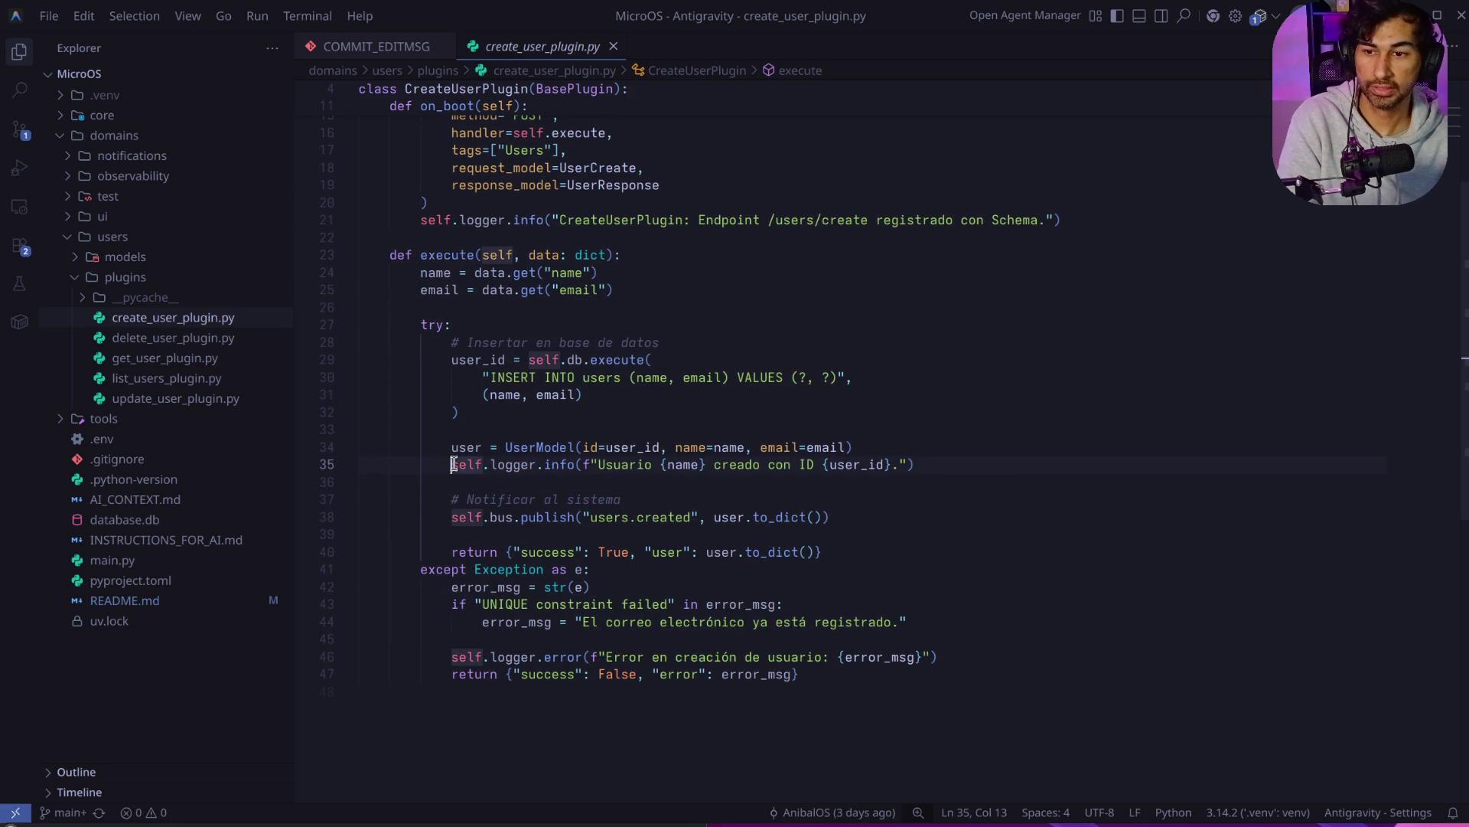
double_click(506, 466)
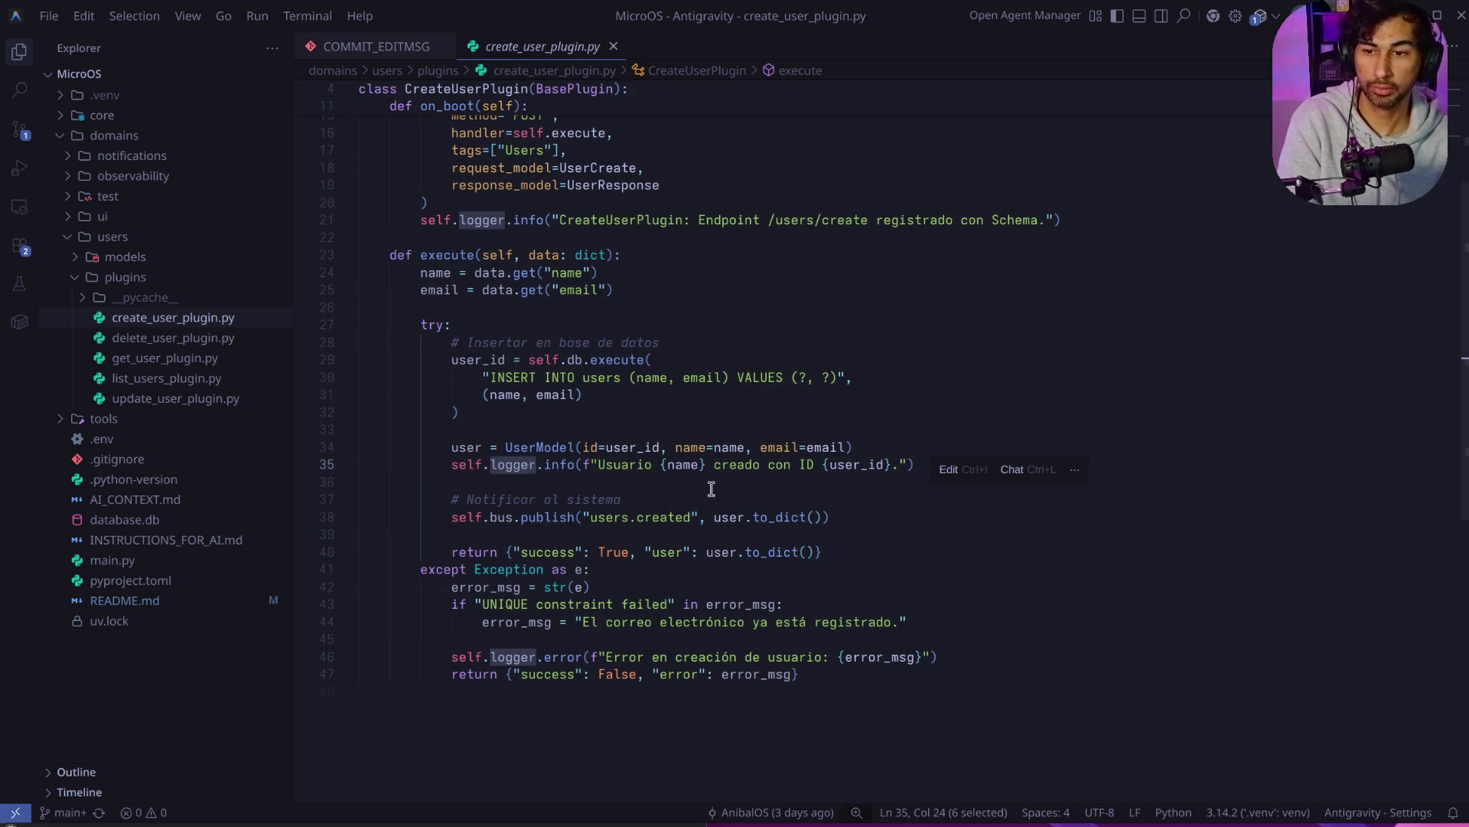
left_click_drag(444, 512, 829, 512)
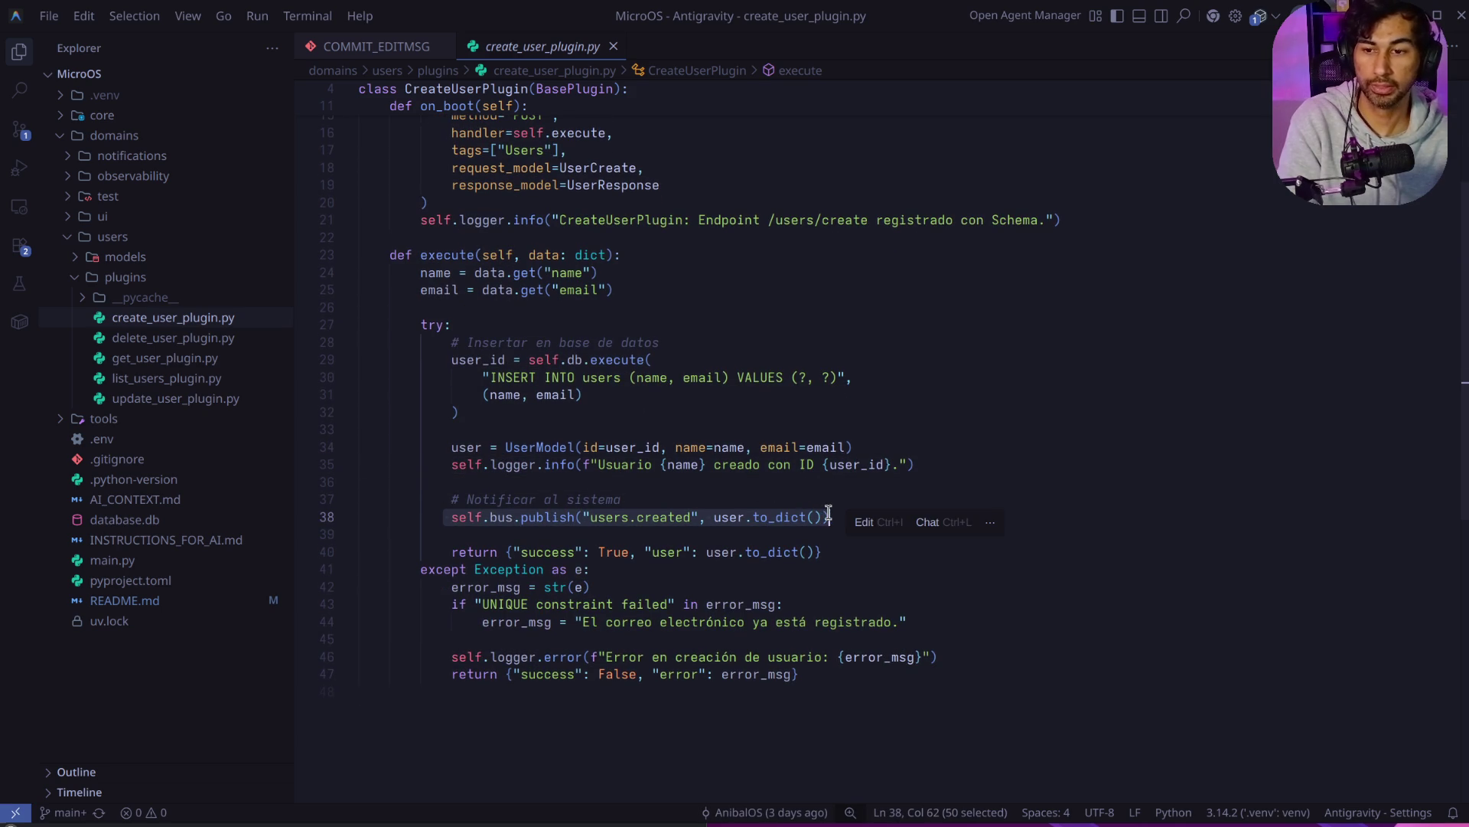
left_click(446, 552)
mouse_move(420, 569)
left_mouse_down()
mouse_move(925, 653)
mouse_move(940, 681)
left_mouse_up()
left_click(599, 621)
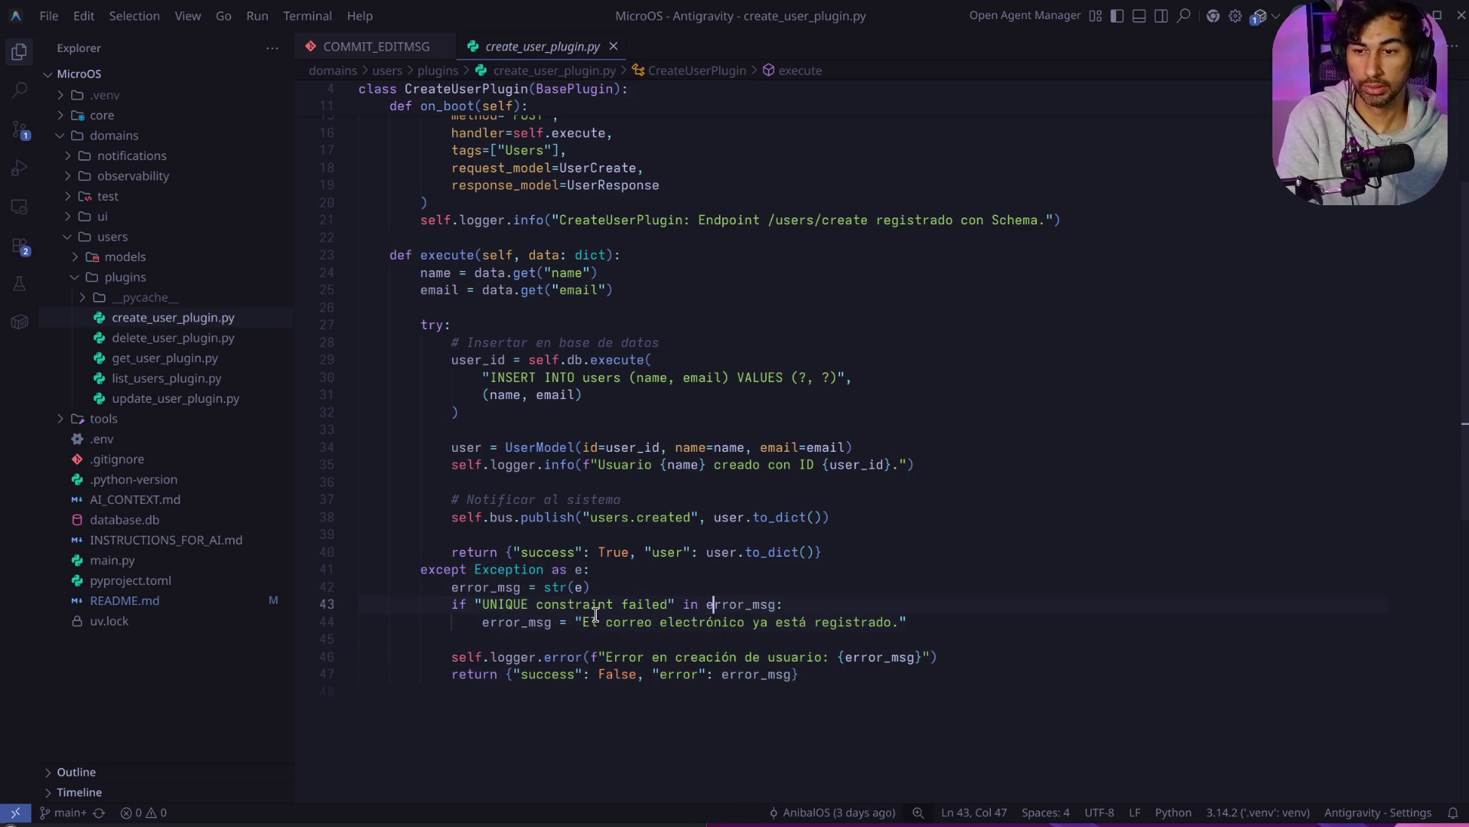
mouse_move(800, 675)
left_mouse_down()
mouse_move(459, 662)
mouse_move(475, 643)
mouse_move(339, 649)
left_mouse_up()
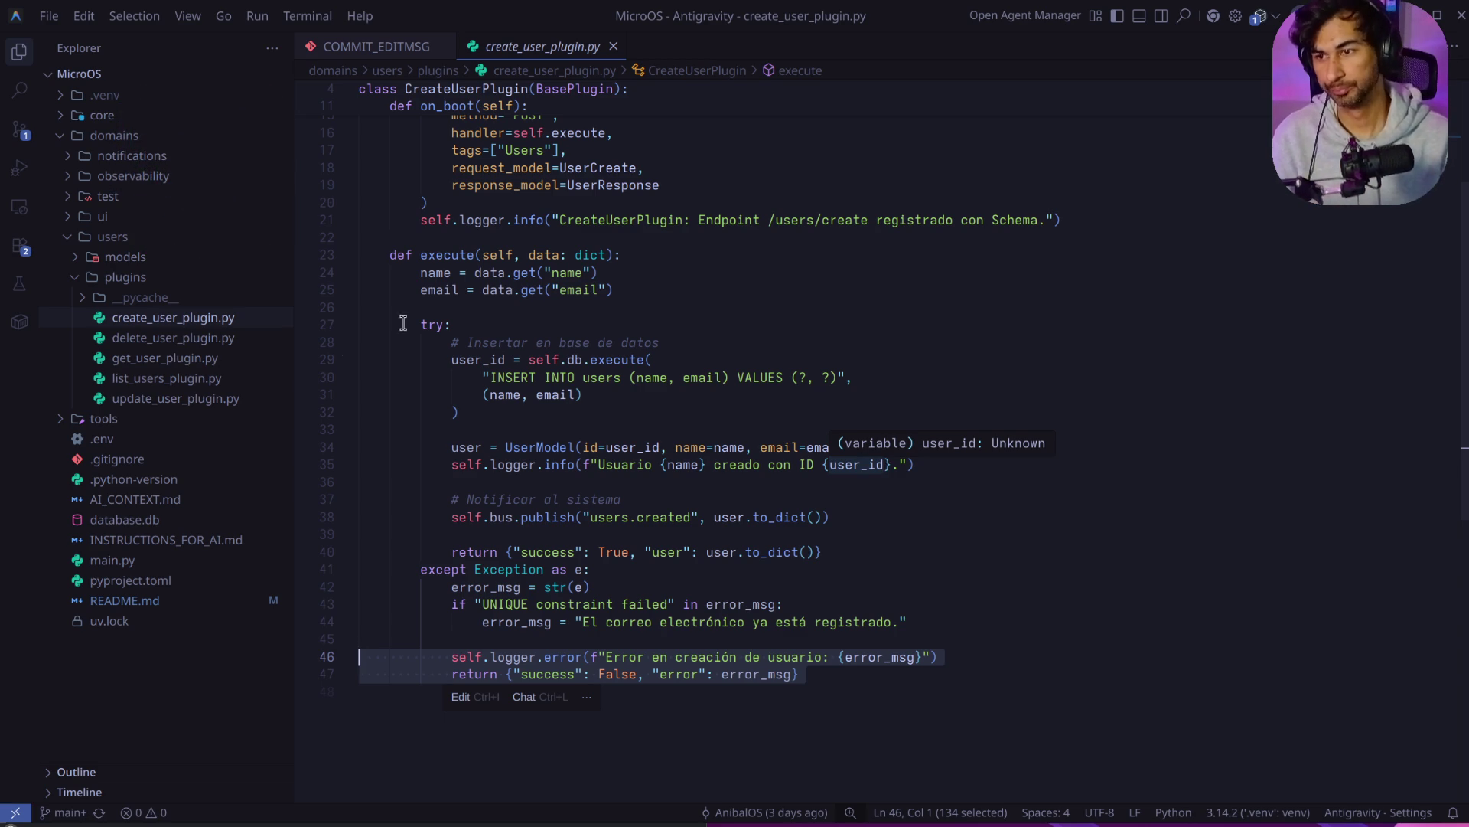
Step: Collapse the users folder, expand core and open kernel.py
right_click(67, 241)
key("Escape")
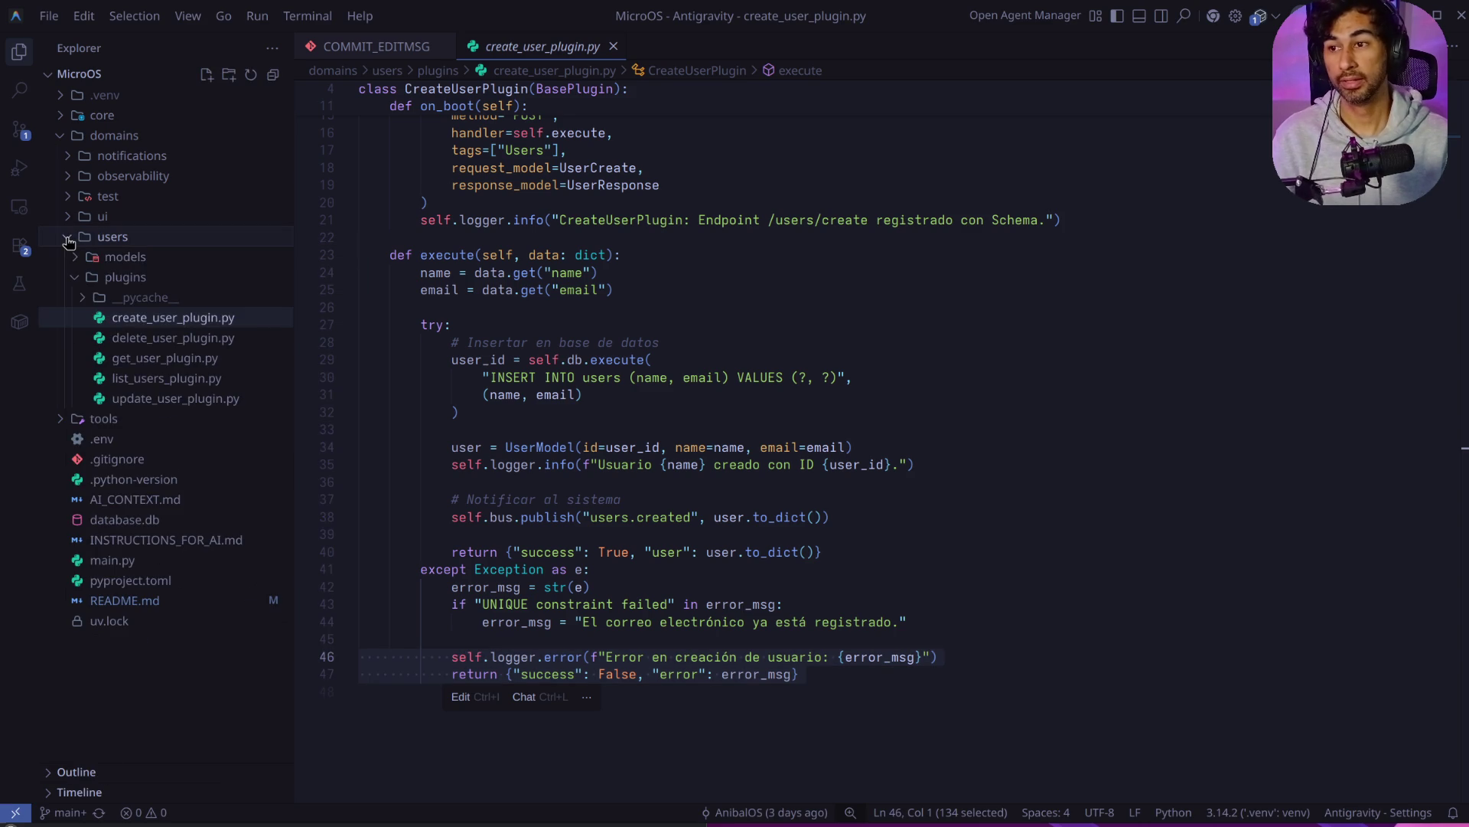
left_click(68, 238)
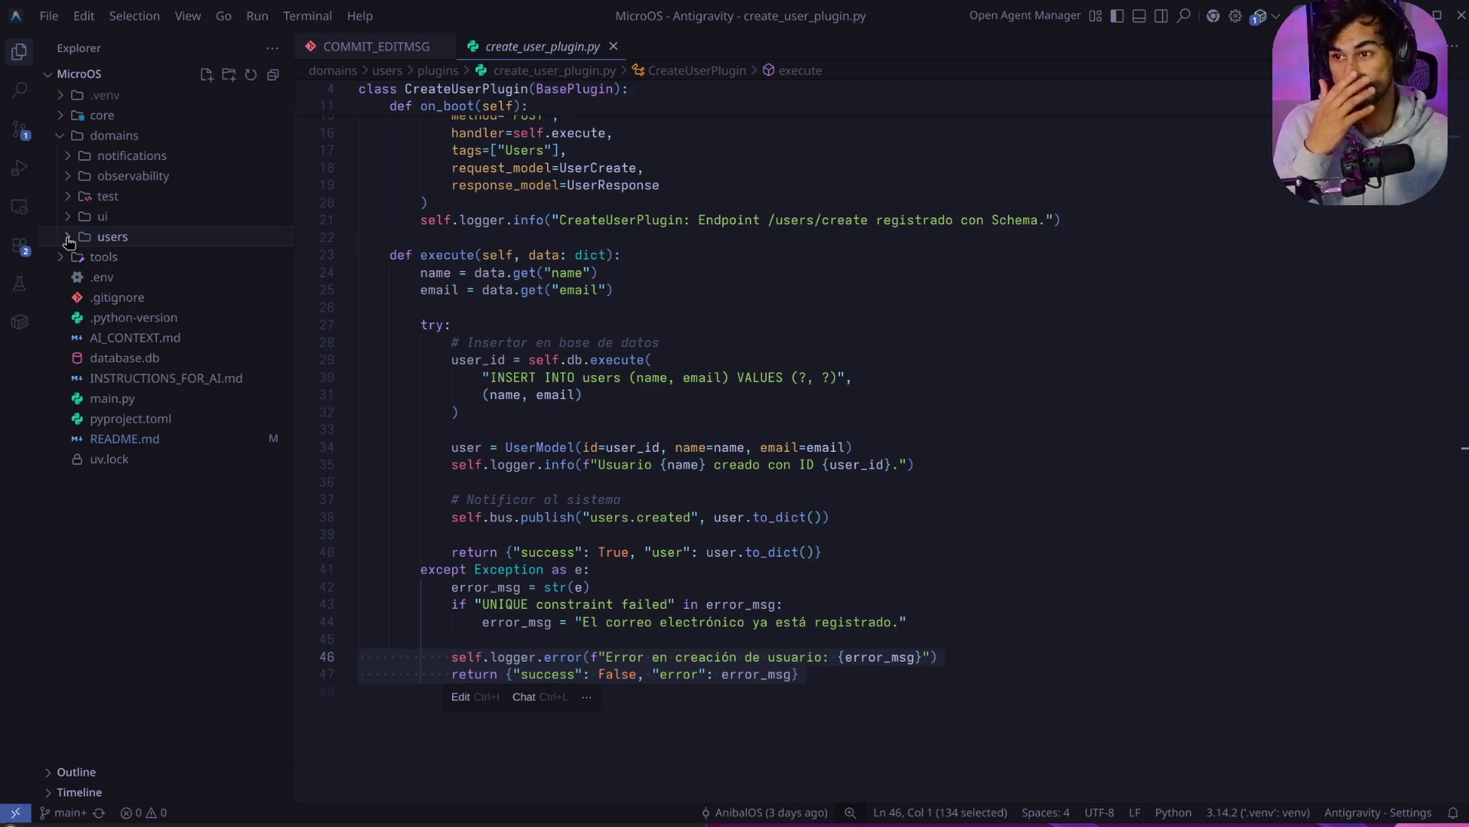
left_click(61, 118)
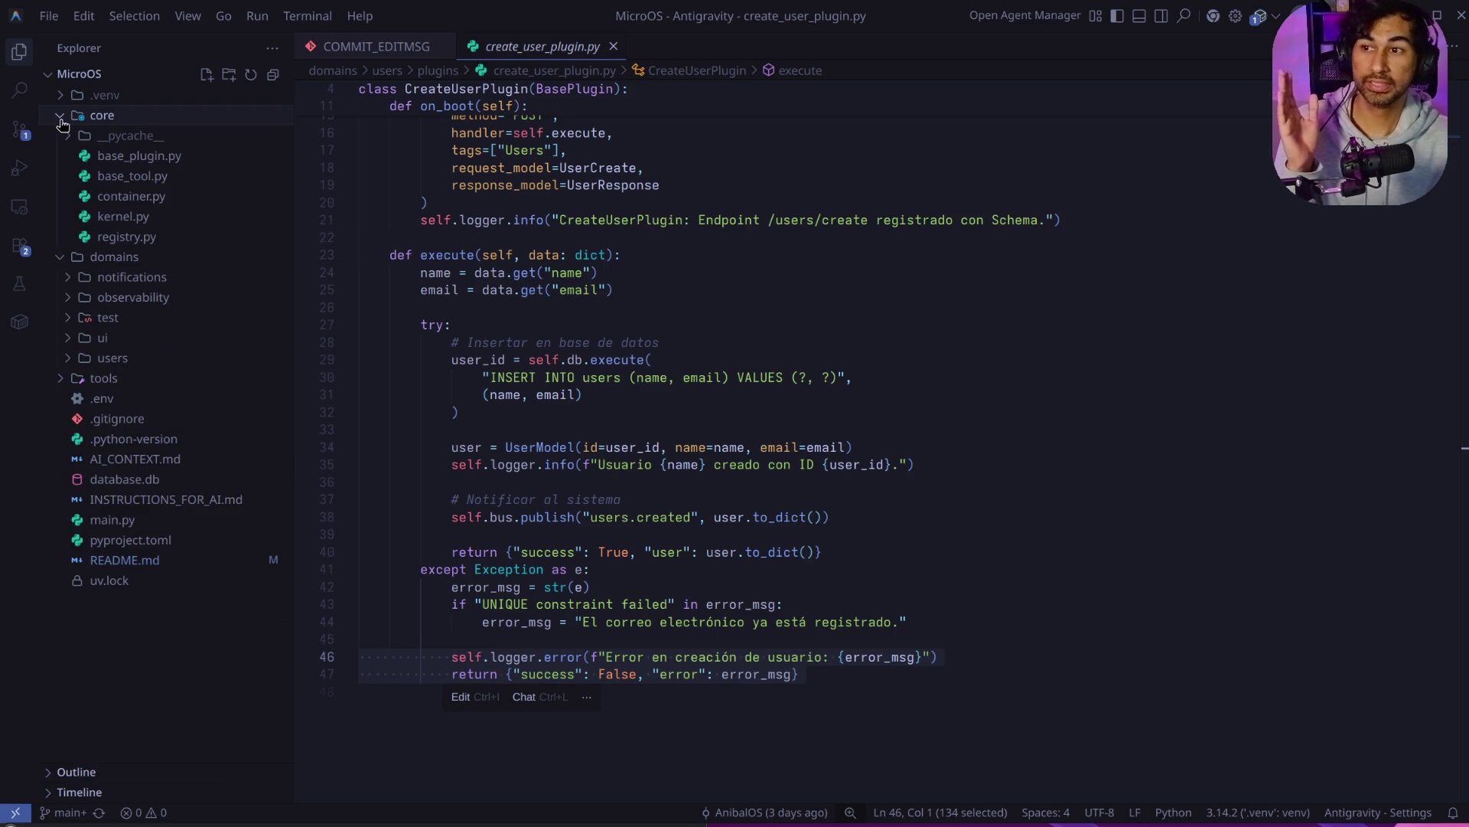
left_click(162, 221)
Step: Scroll through kernel.py's Kernel class, select the whole file, then open registry.py
scroll(909, 461, "down", 6)
scroll(911, 467, "down", 5)
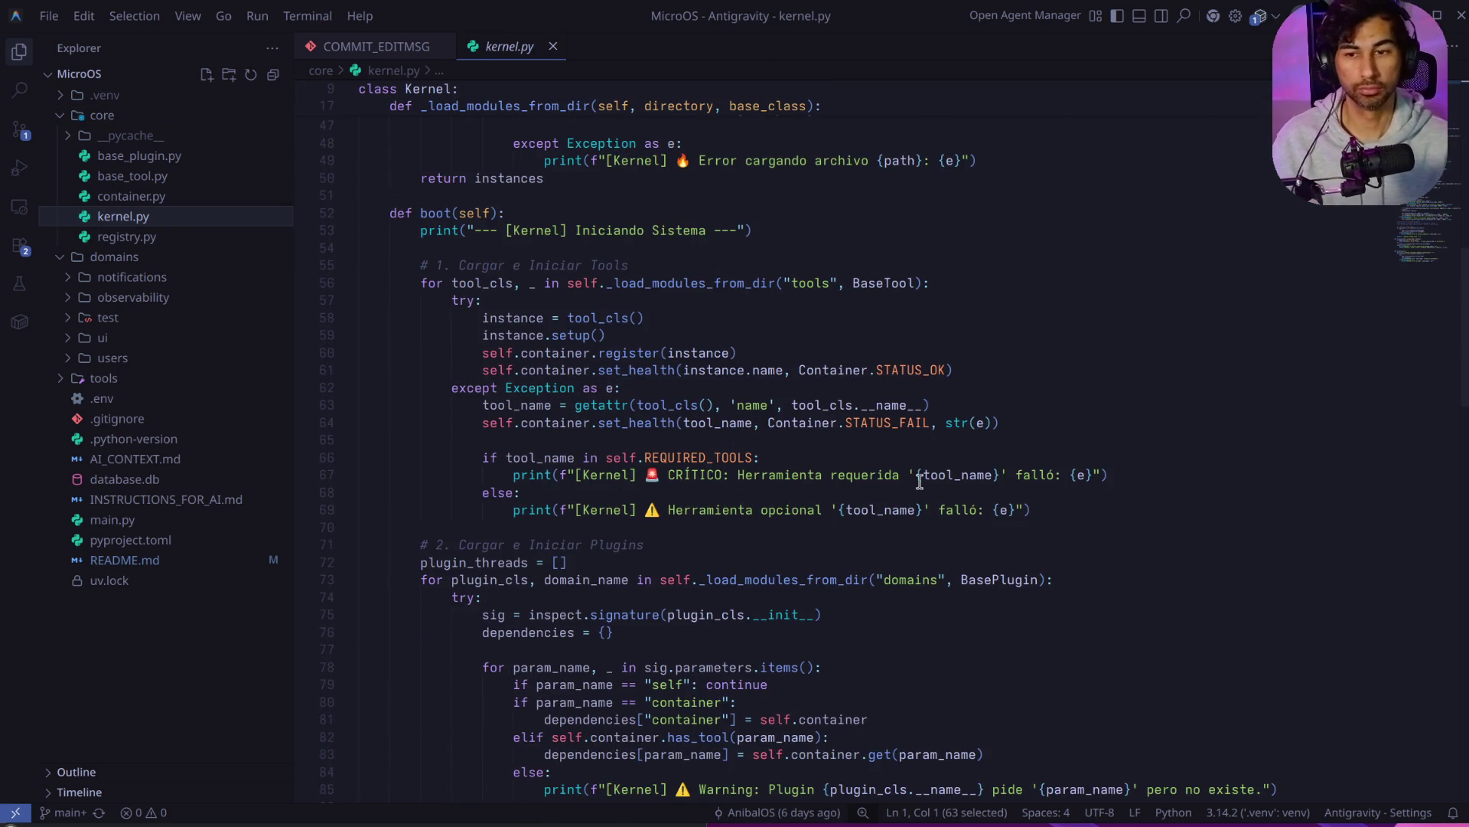
scroll(919, 481, "down", 5)
scroll(924, 466, "down", 5)
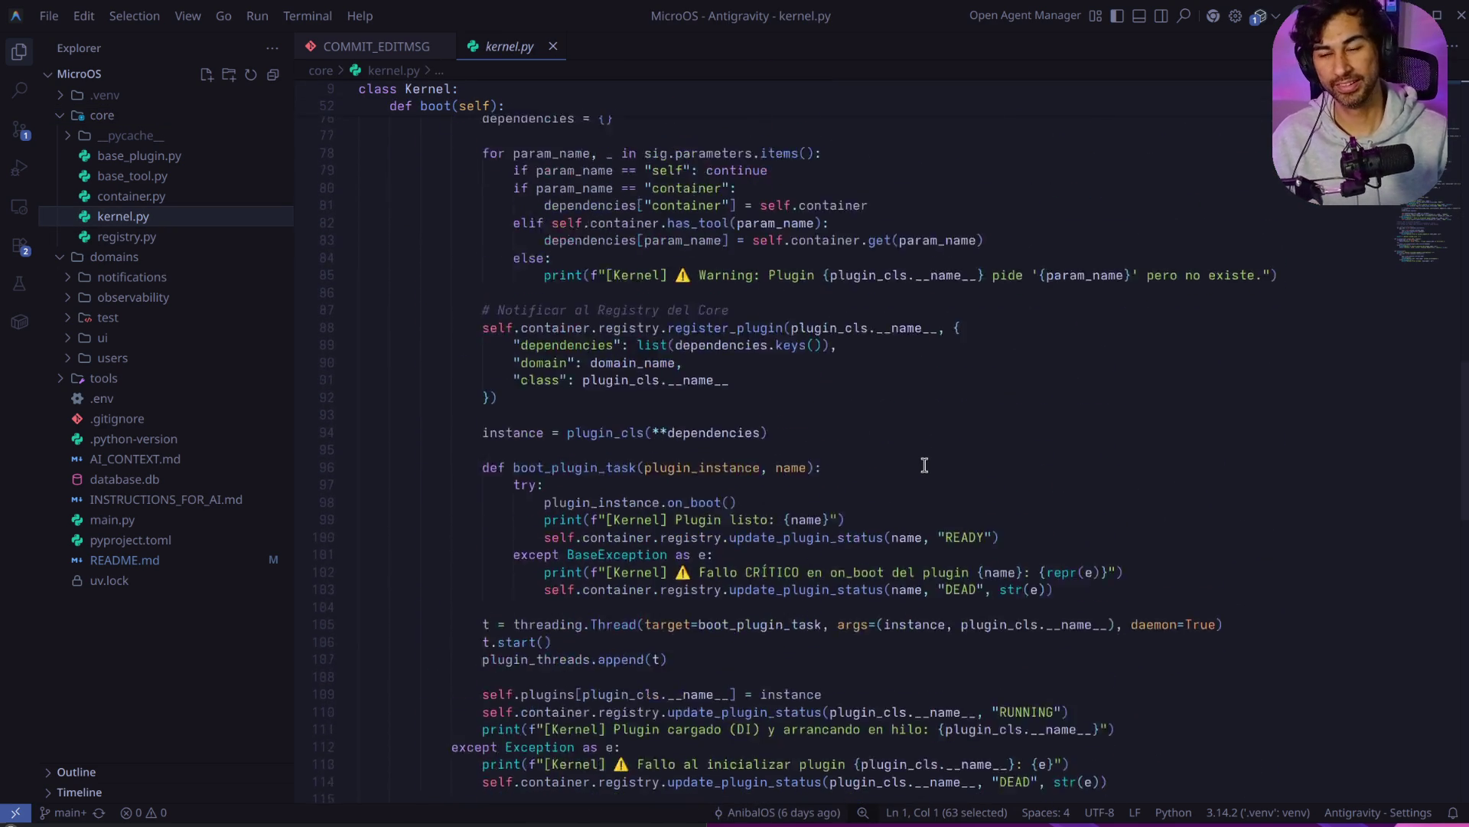
scroll(924, 466, "down", 5)
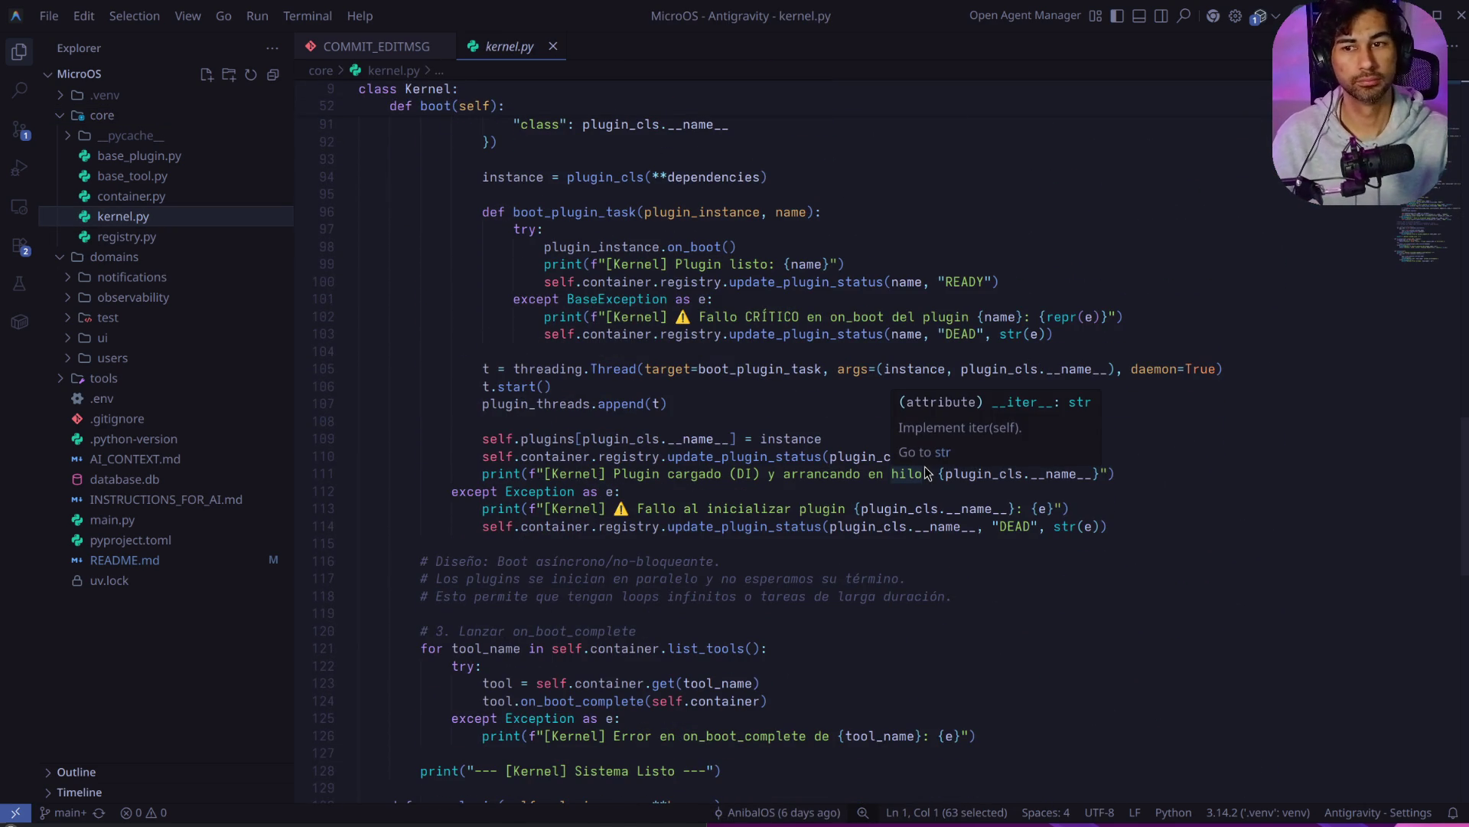
scroll(925, 469, "down", 10)
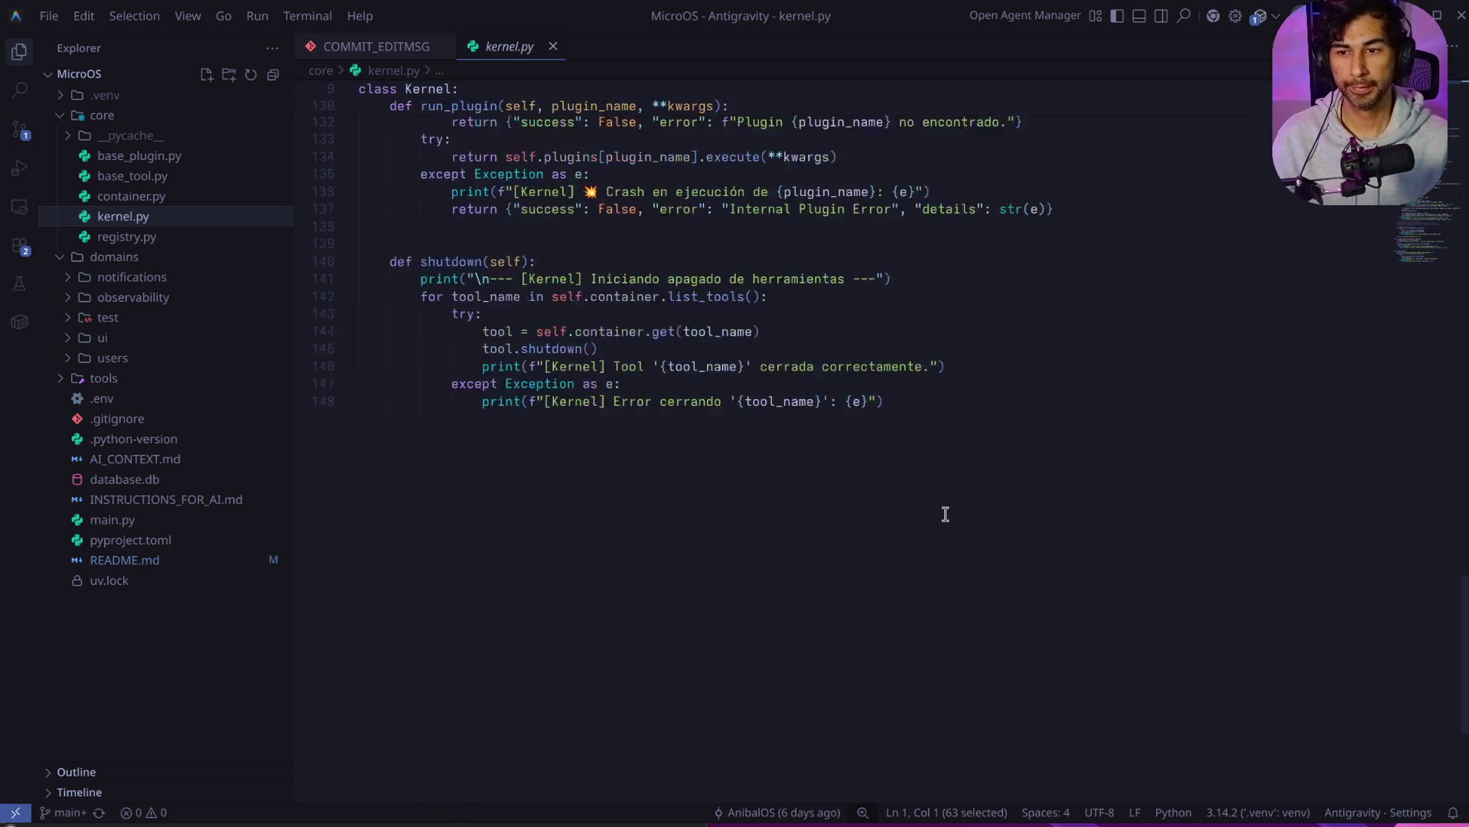
scroll(950, 509, "up", 20)
scroll(950, 510, "down", 15)
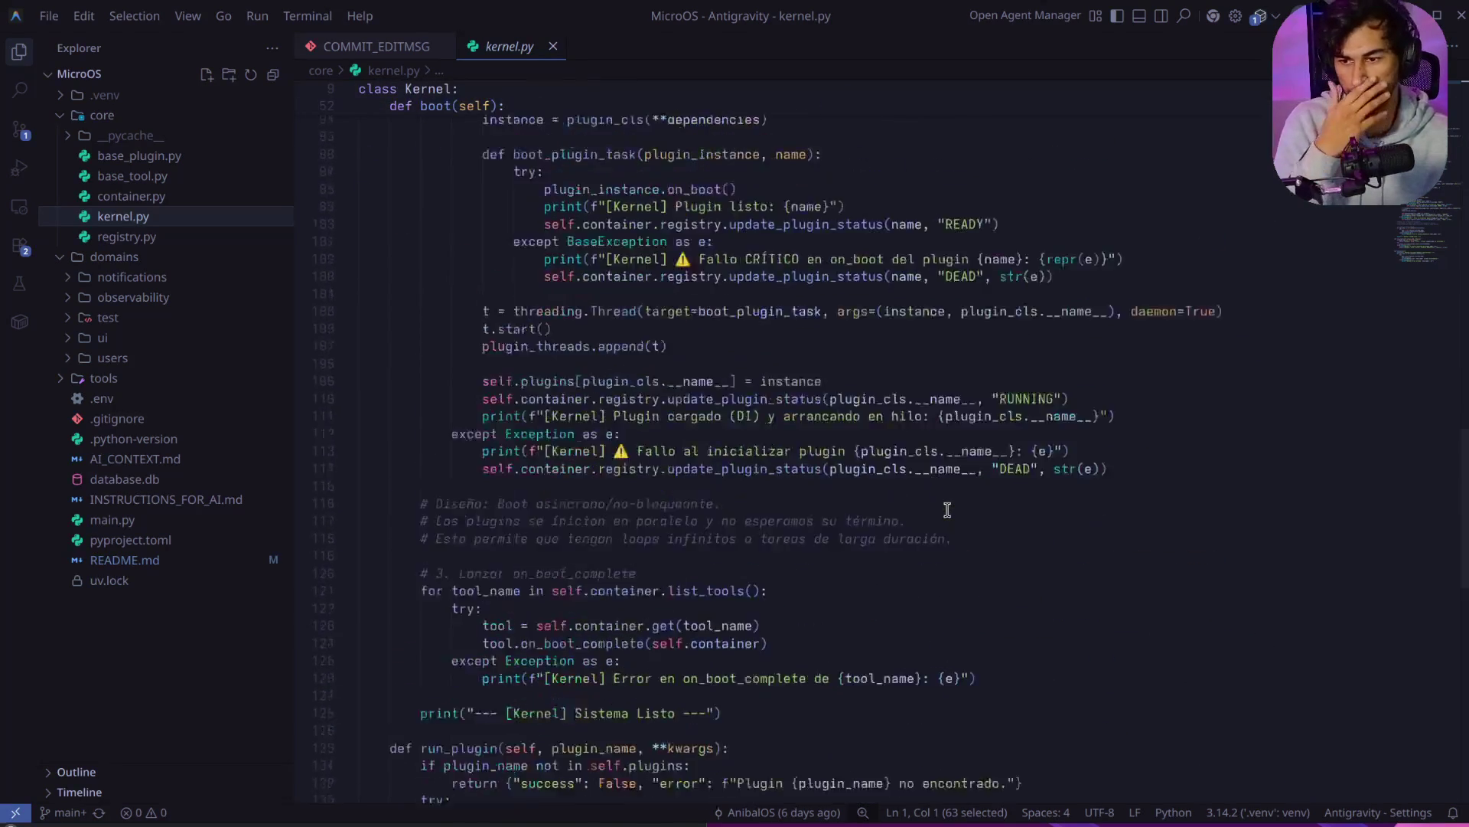
mouse_move(974, 616)
left_mouse_down()
mouse_move(525, 493)
mouse_move(386, 4)
left_mouse_up()
left_click(640, 318)
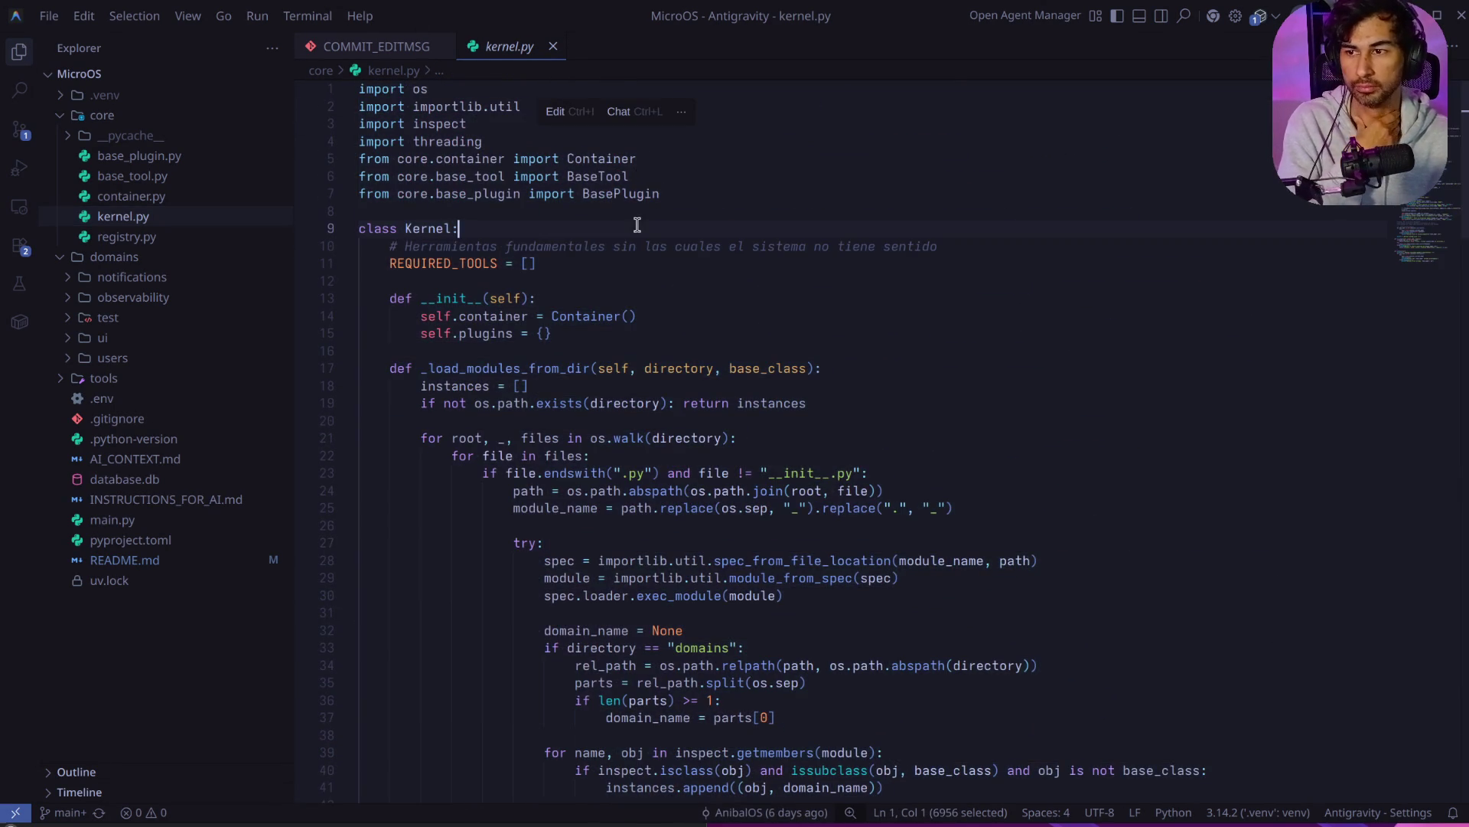
left_click(126, 237)
Step: Scroll through registry.py and mark its code up to the top
scroll(729, 424, "down", 1)
scroll(729, 425, "down", 12)
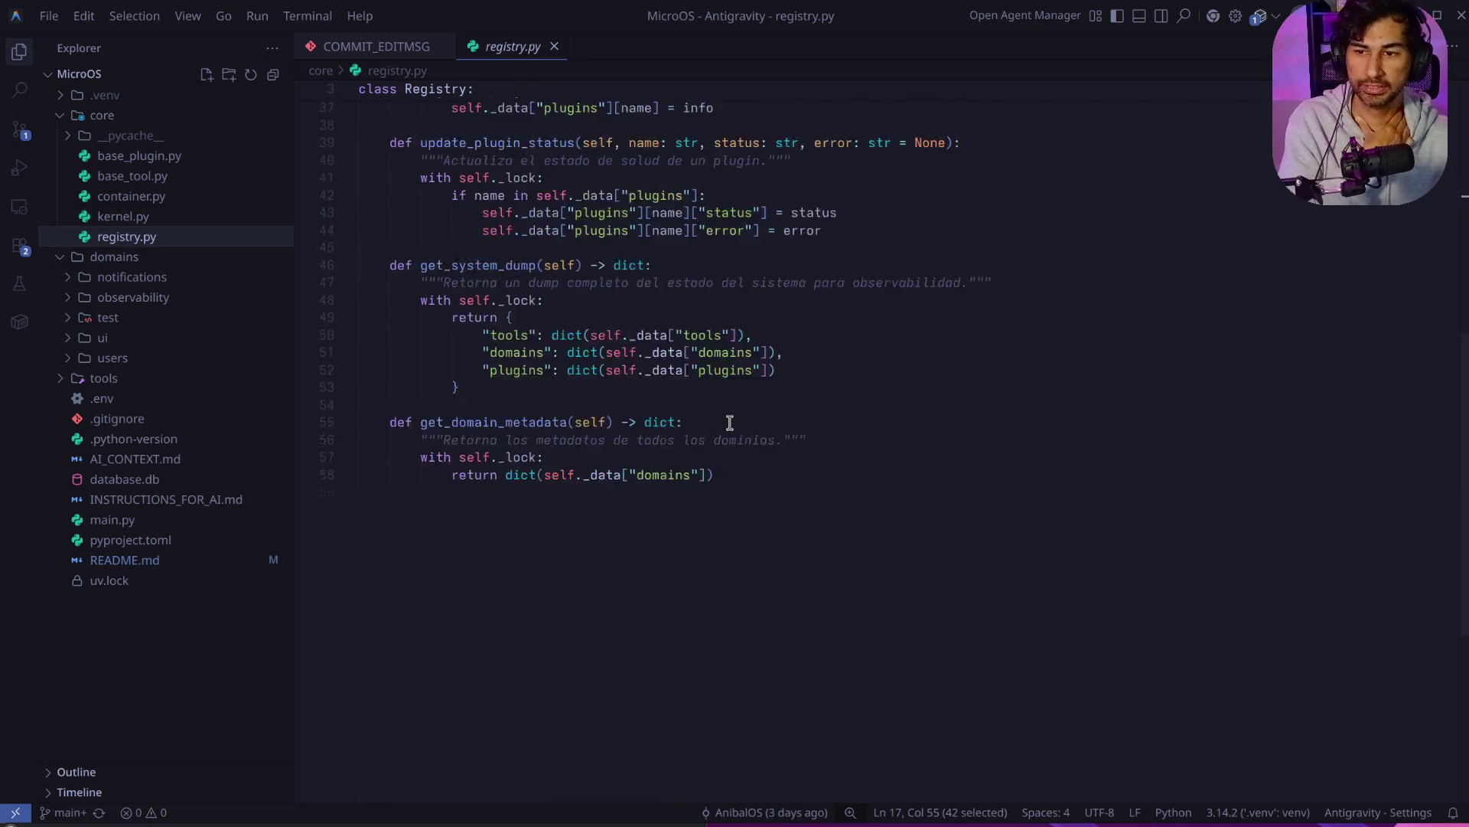
scroll(730, 423, "up", 6)
mouse_move(776, 734)
left_mouse_down()
mouse_move(475, 92)
mouse_move(291, 9)
left_mouse_up()
Step: Open container.py and scroll through it
left_click(150, 200)
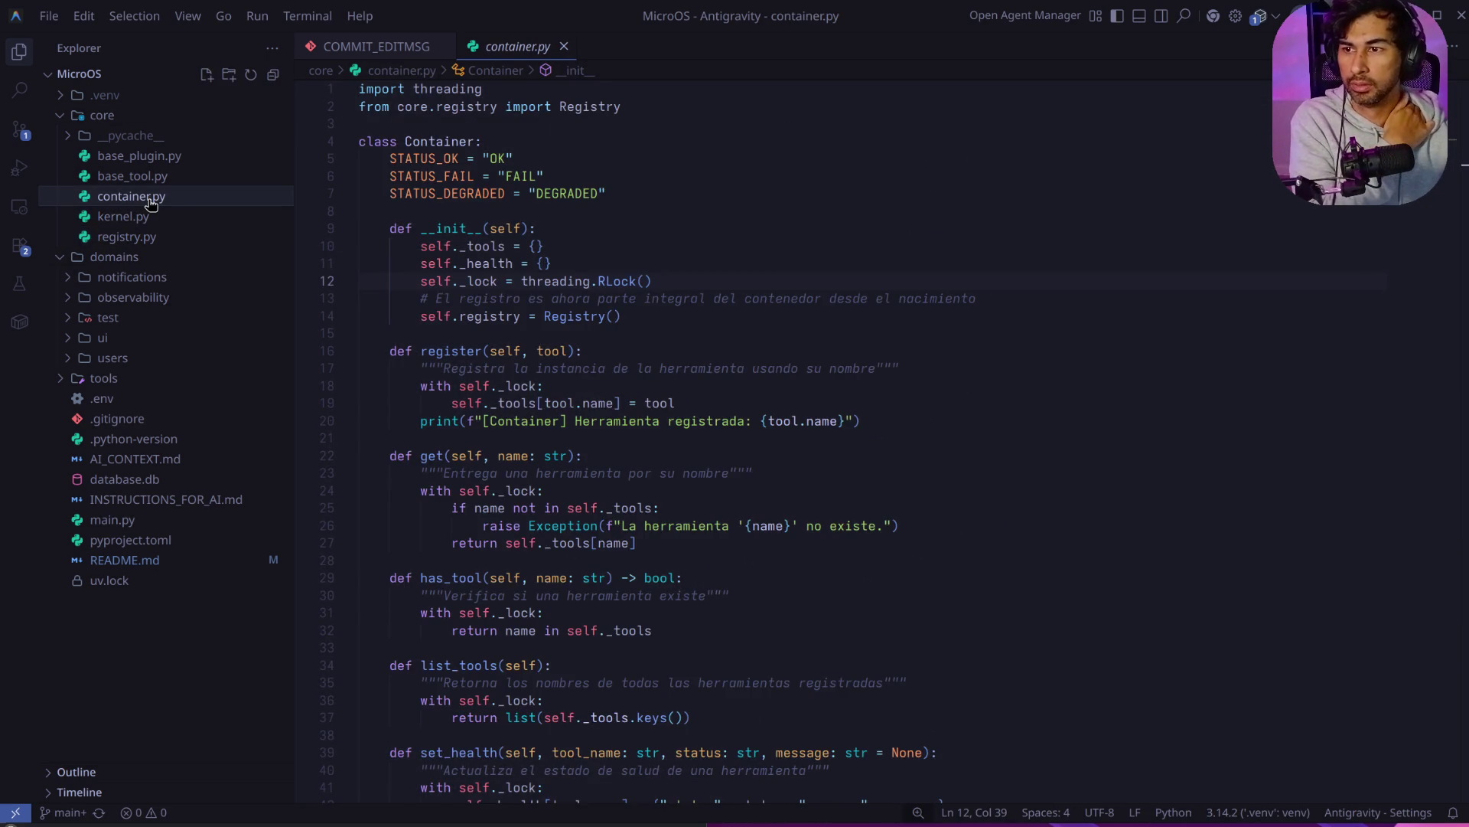
scroll(708, 369, "down", 9)
scroll(712, 371, "up", 5)
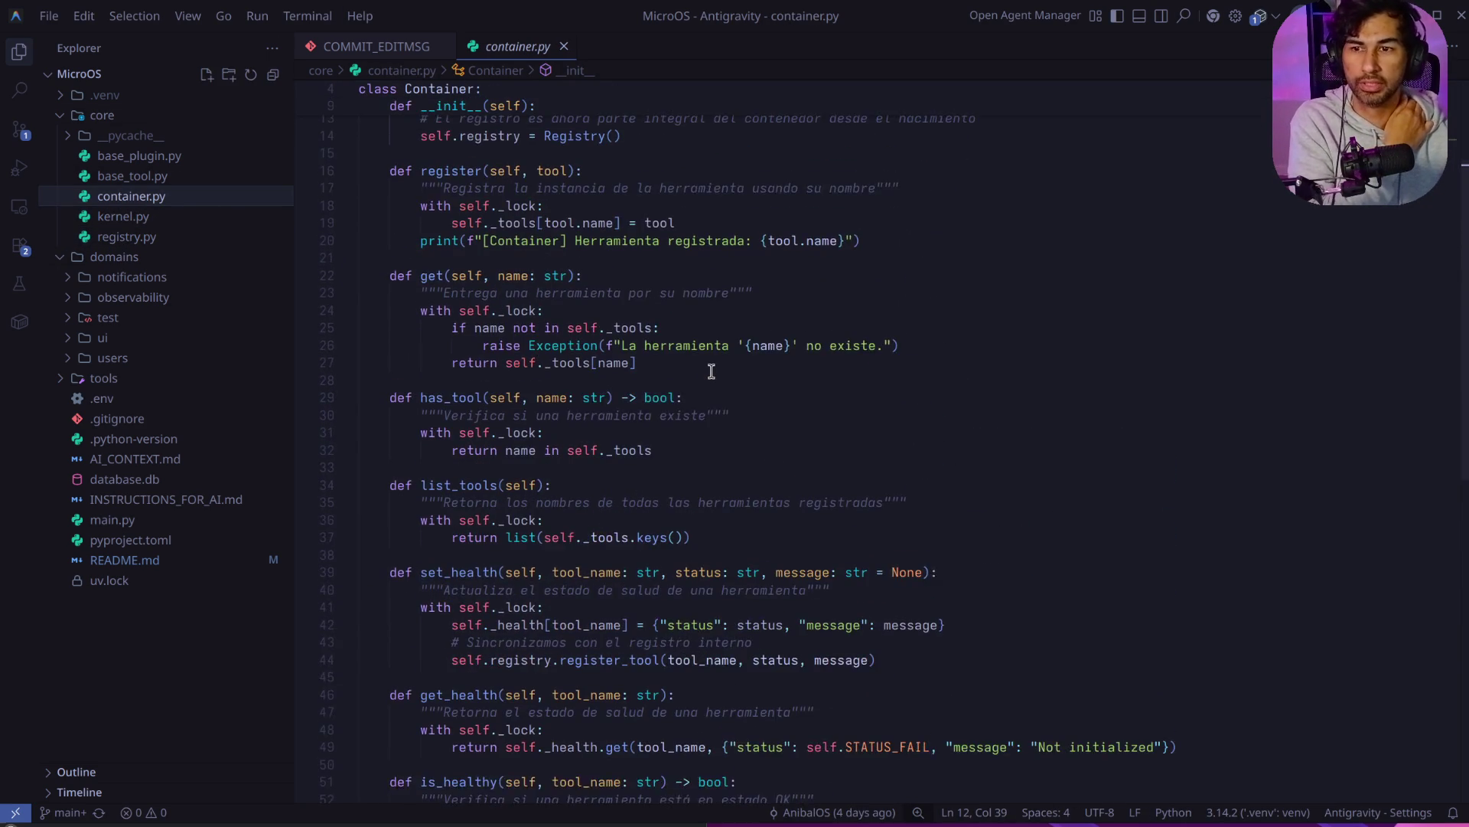
scroll(712, 372, "down", 3)
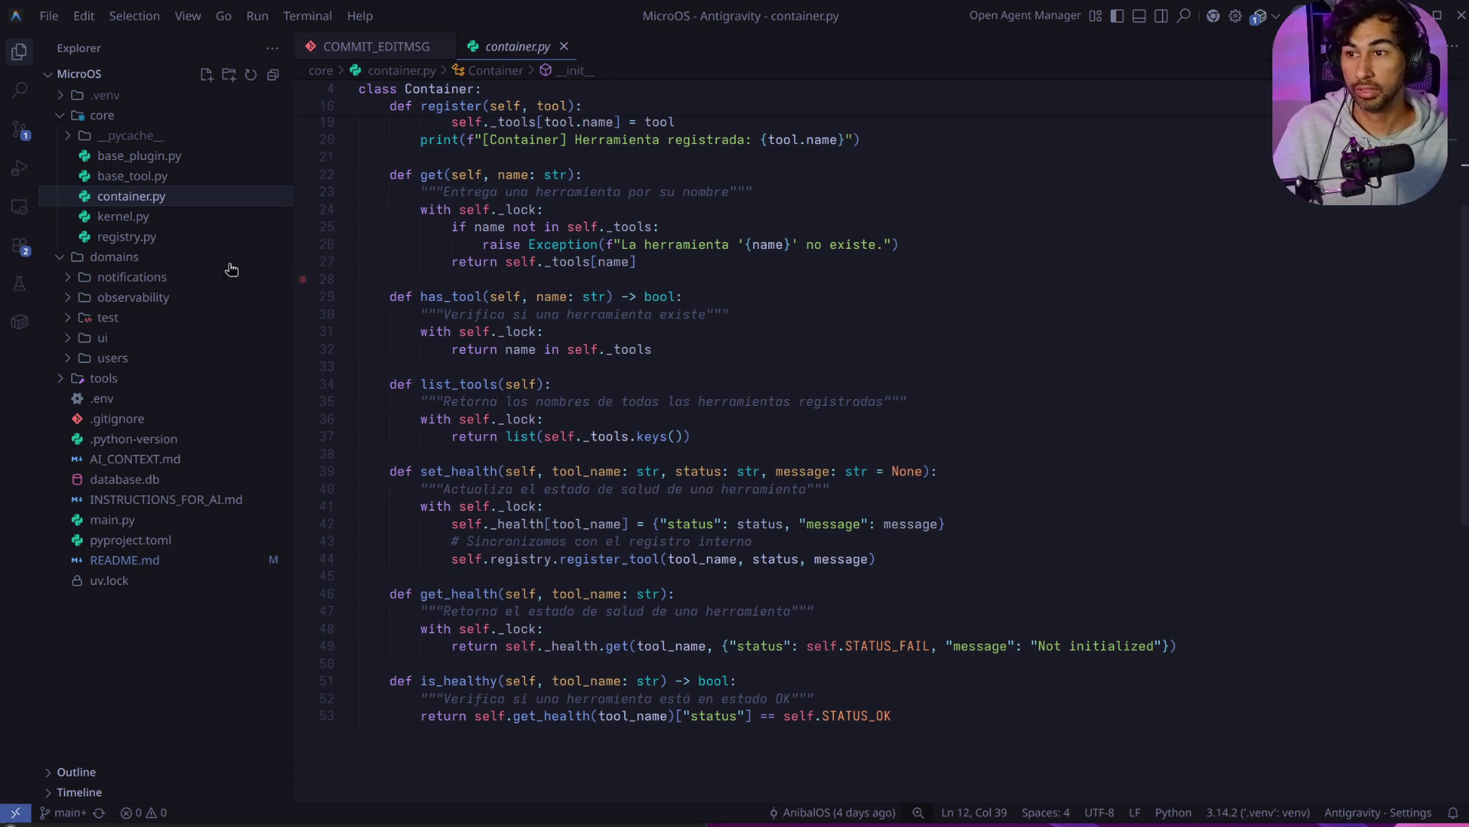
Step: Reselect all of registry.py from line 43 to the top, then open base_tool.py
left_click(145, 242)
key("ctrl+a")
scroll(846, 550, "down", 3)
scroll(845, 550, "down", 5)
left_click(908, 669)
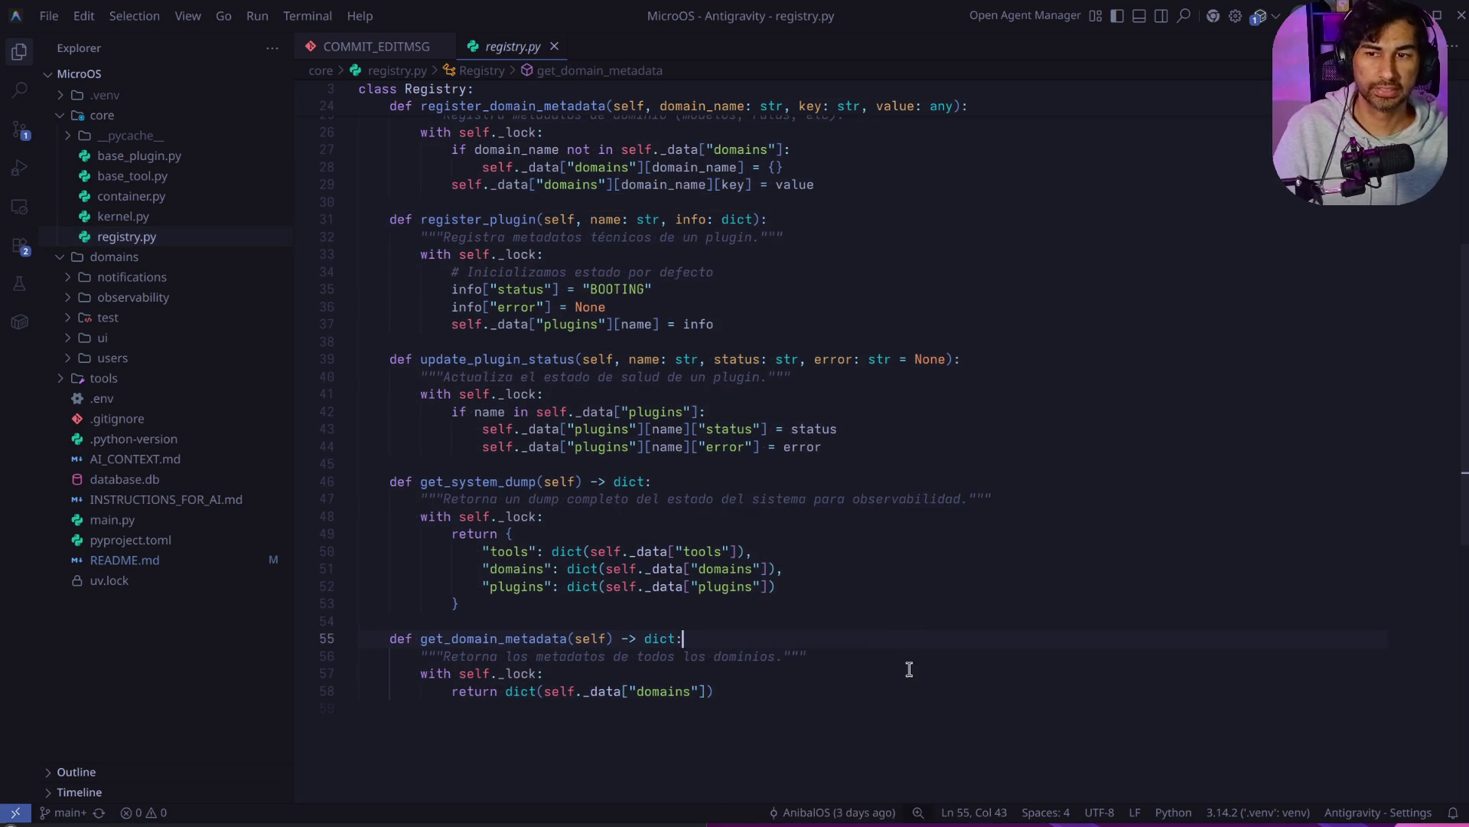
left_click_drag(915, 719, 637, 429)
left_click_drag(585, 332, 381, 4)
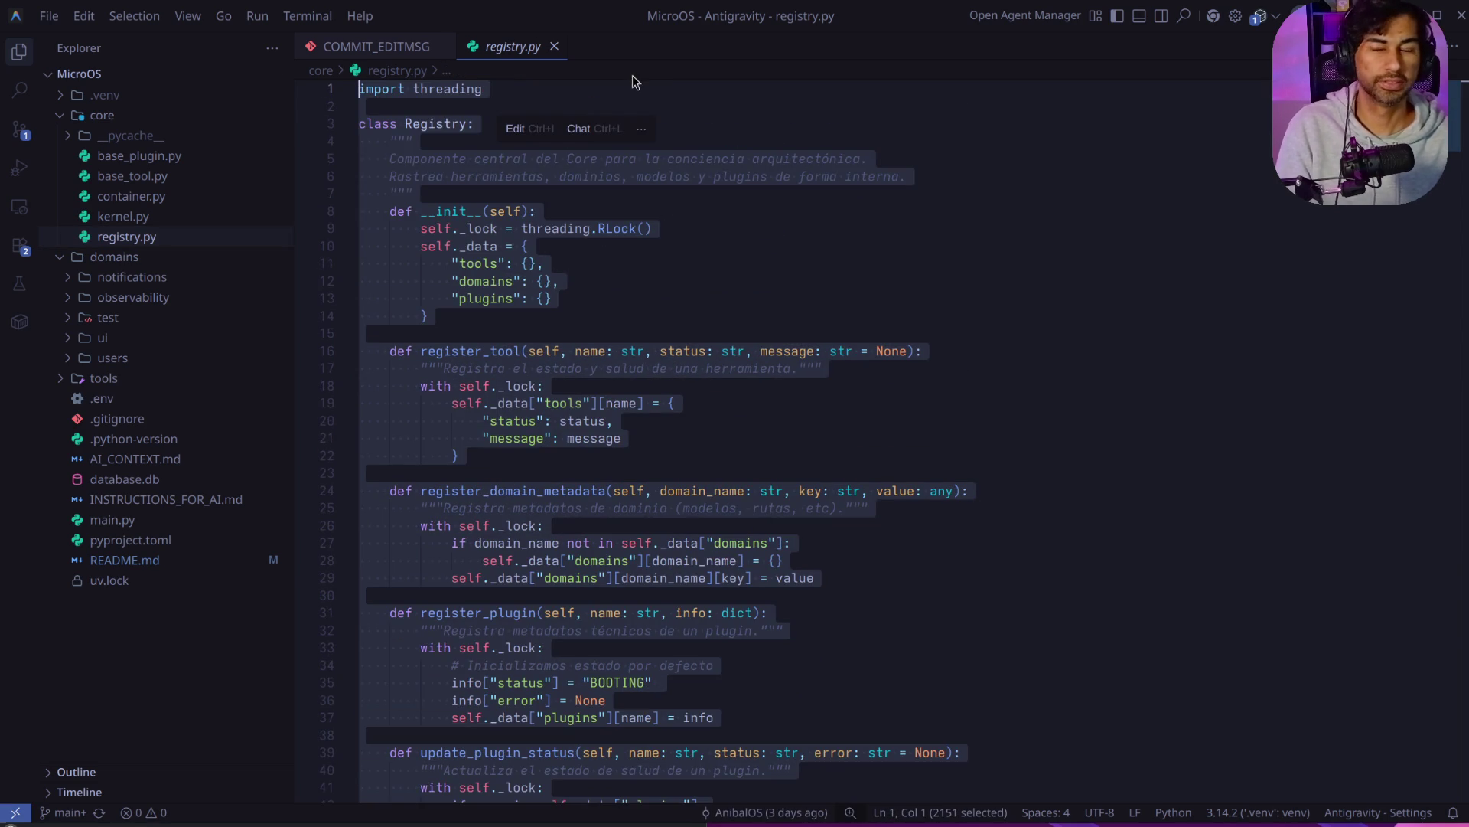
left_click(758, 230)
scroll(733, 441, "down", 7)
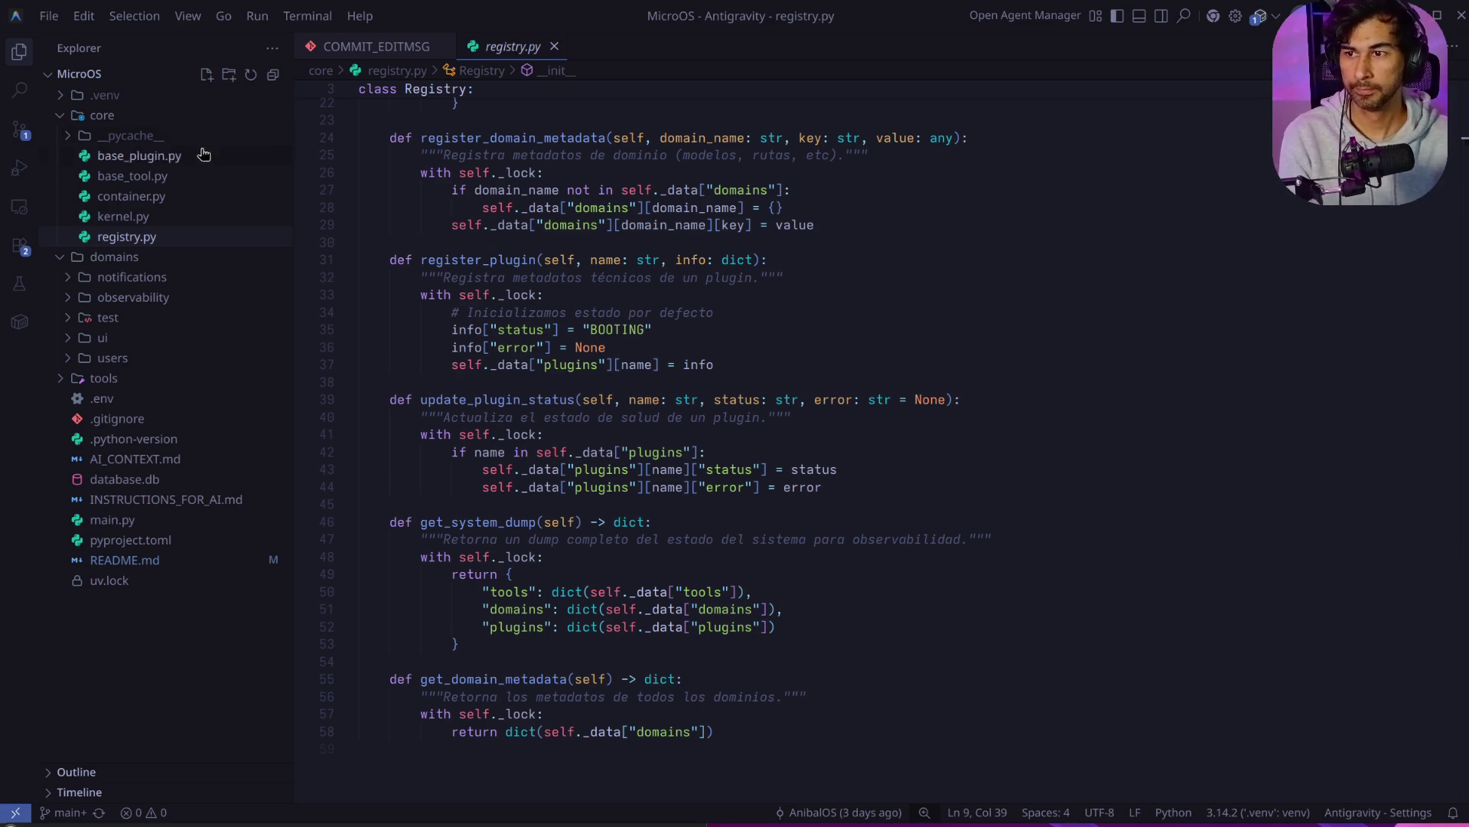
left_click(136, 177)
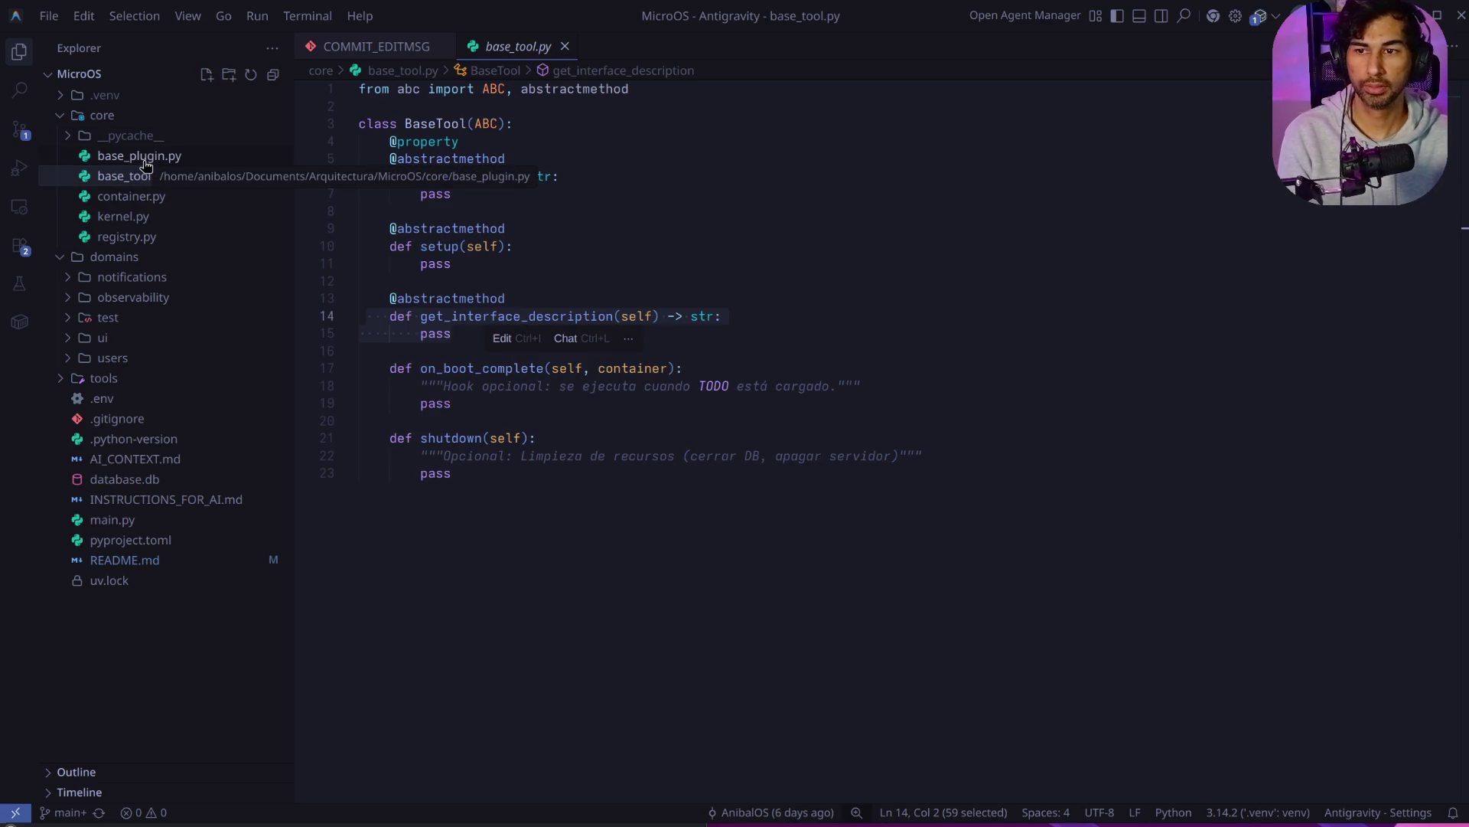
Step: Review base_tool.py and base_plugin.py, then collapse the core folder
left_click_drag(781, 613, 197, 19)
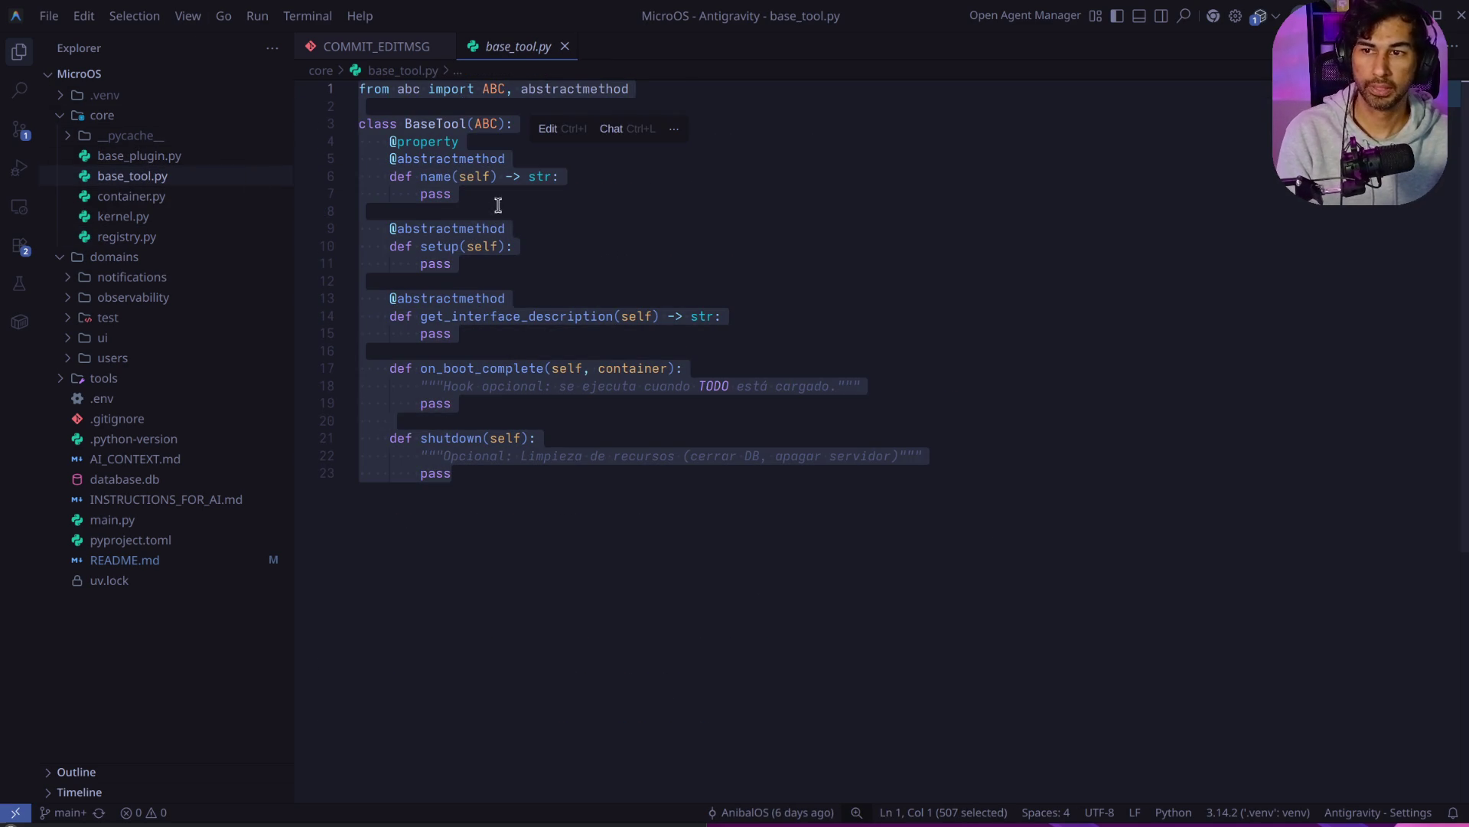
left_click(499, 204)
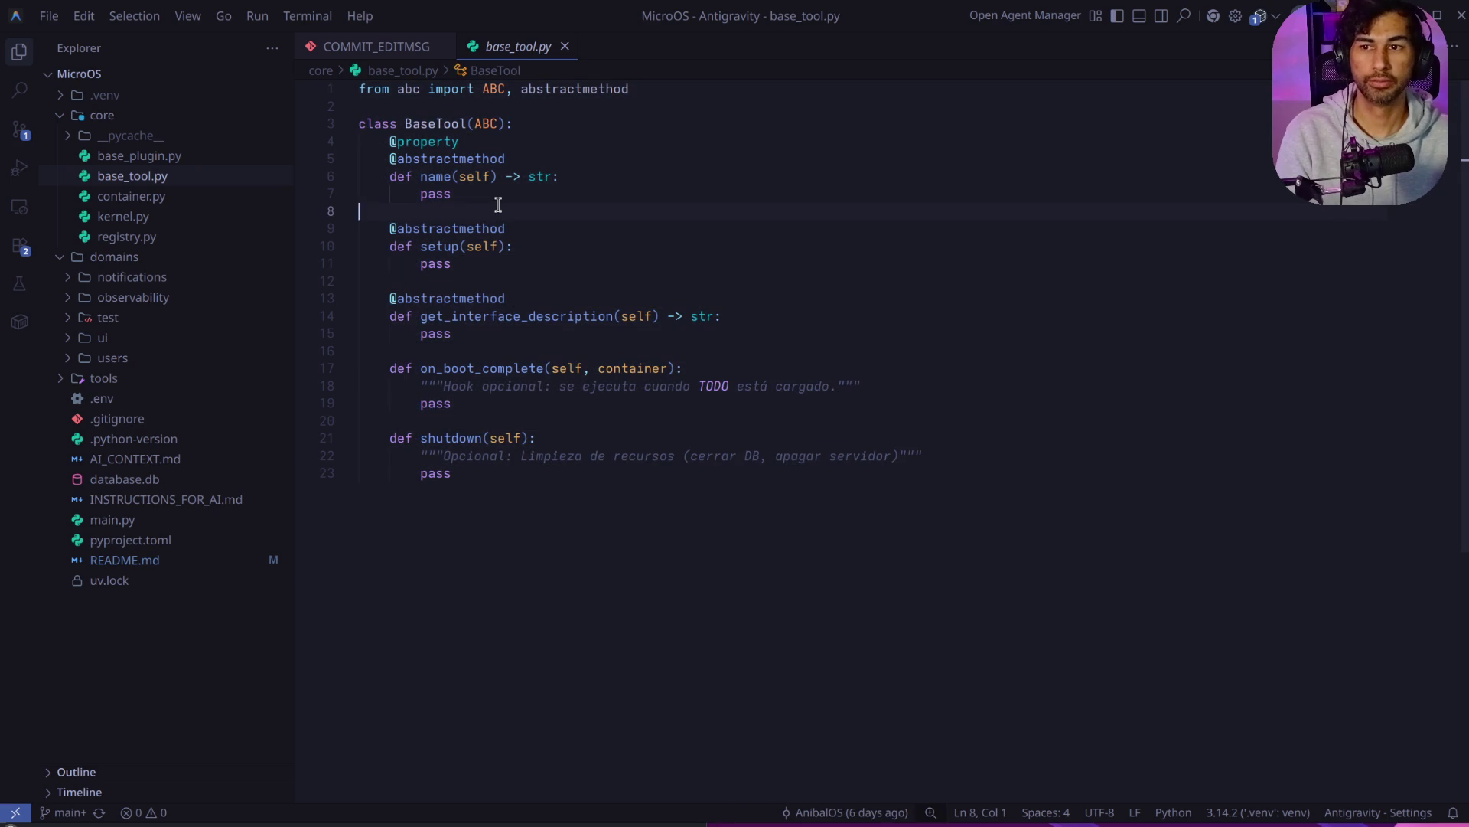
left_click(170, 157)
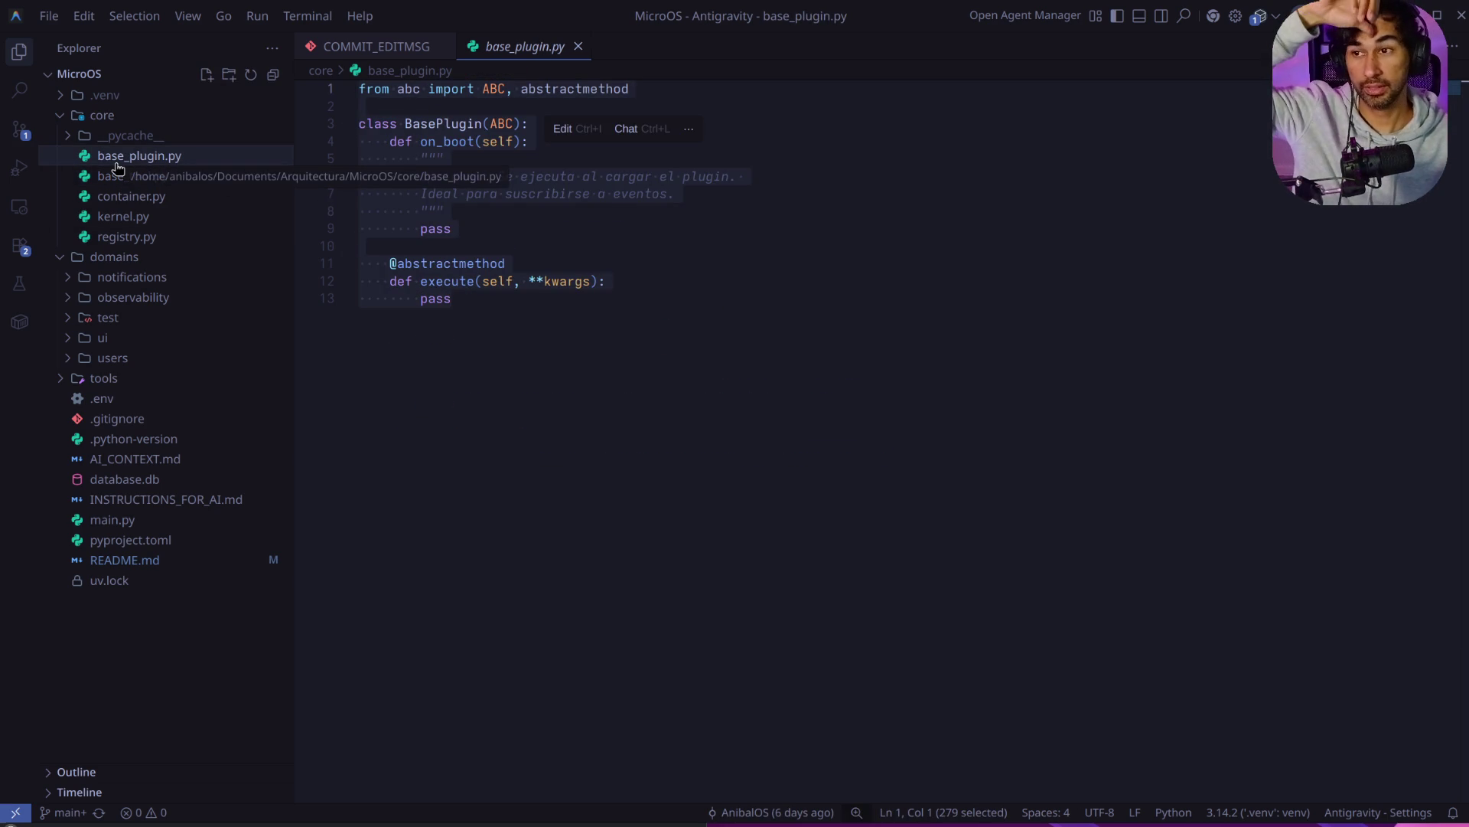
left_click(739, 433)
left_click(57, 114)
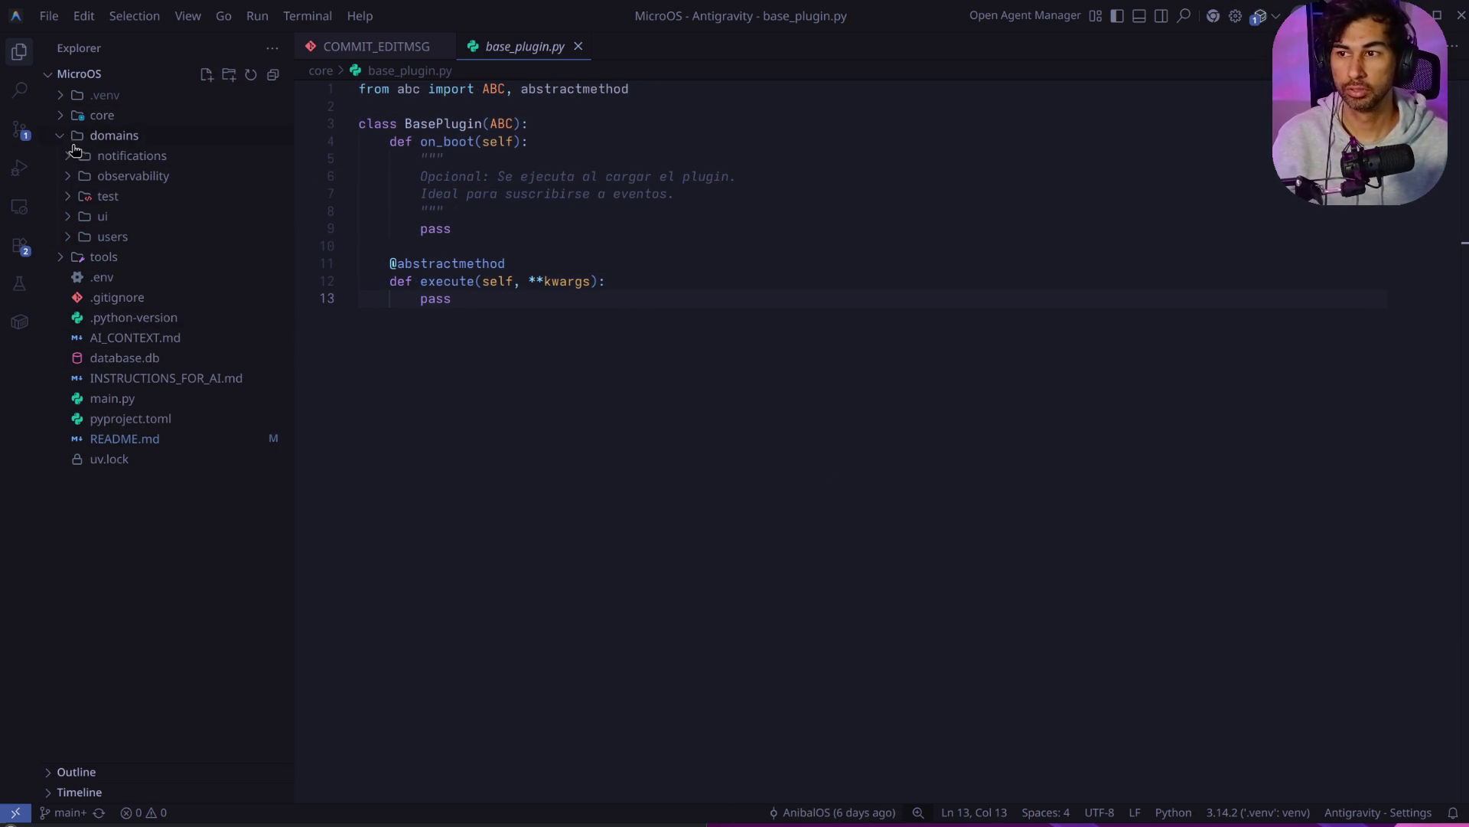
Step: Flip through kernel.py and container.py back to registry.py, then collapse core and domains
left_click(63, 118)
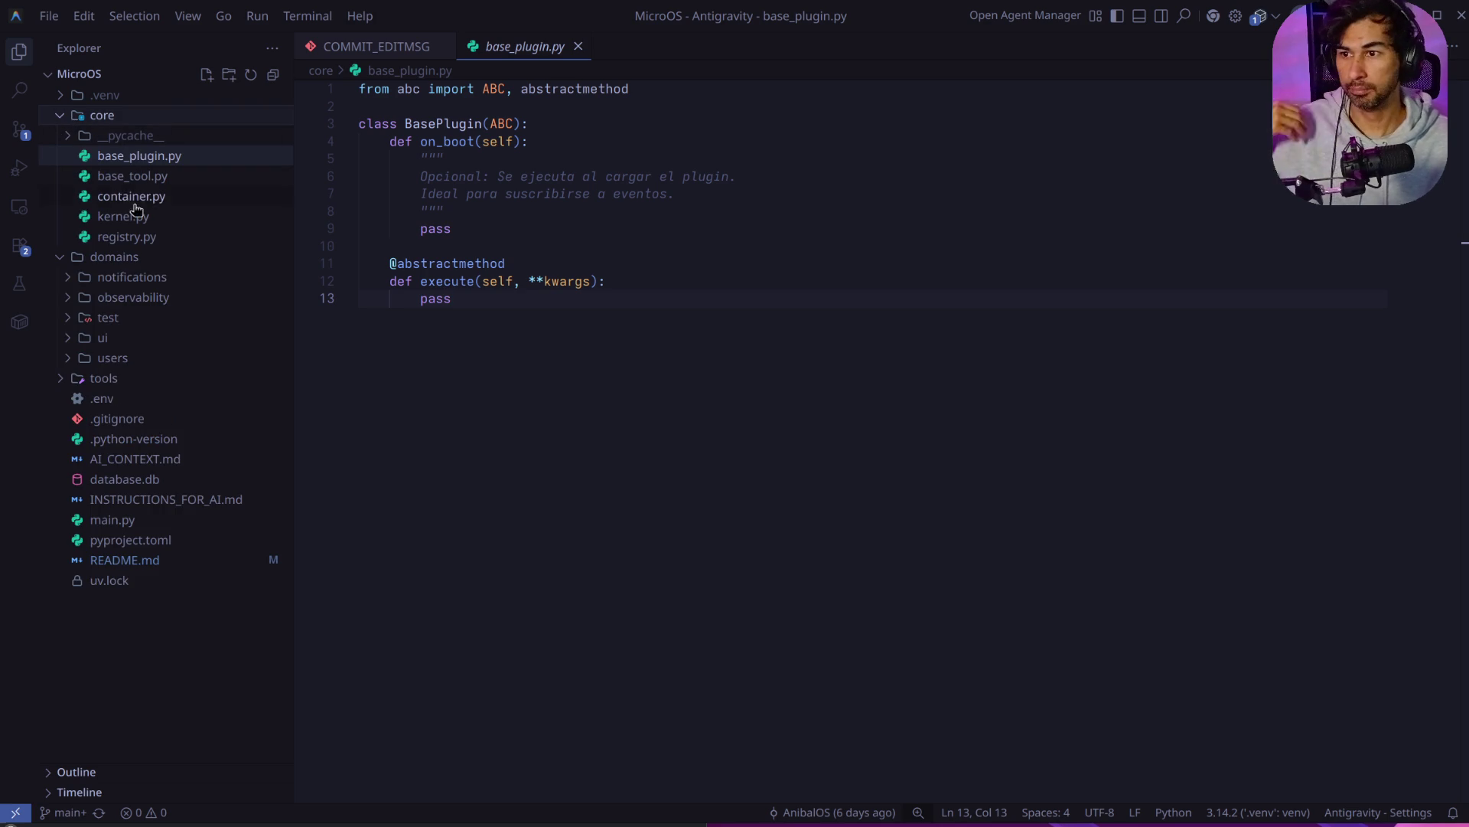
left_click(138, 237)
left_click(139, 218)
left_click(142, 197)
left_click(142, 218)
left_click(137, 233)
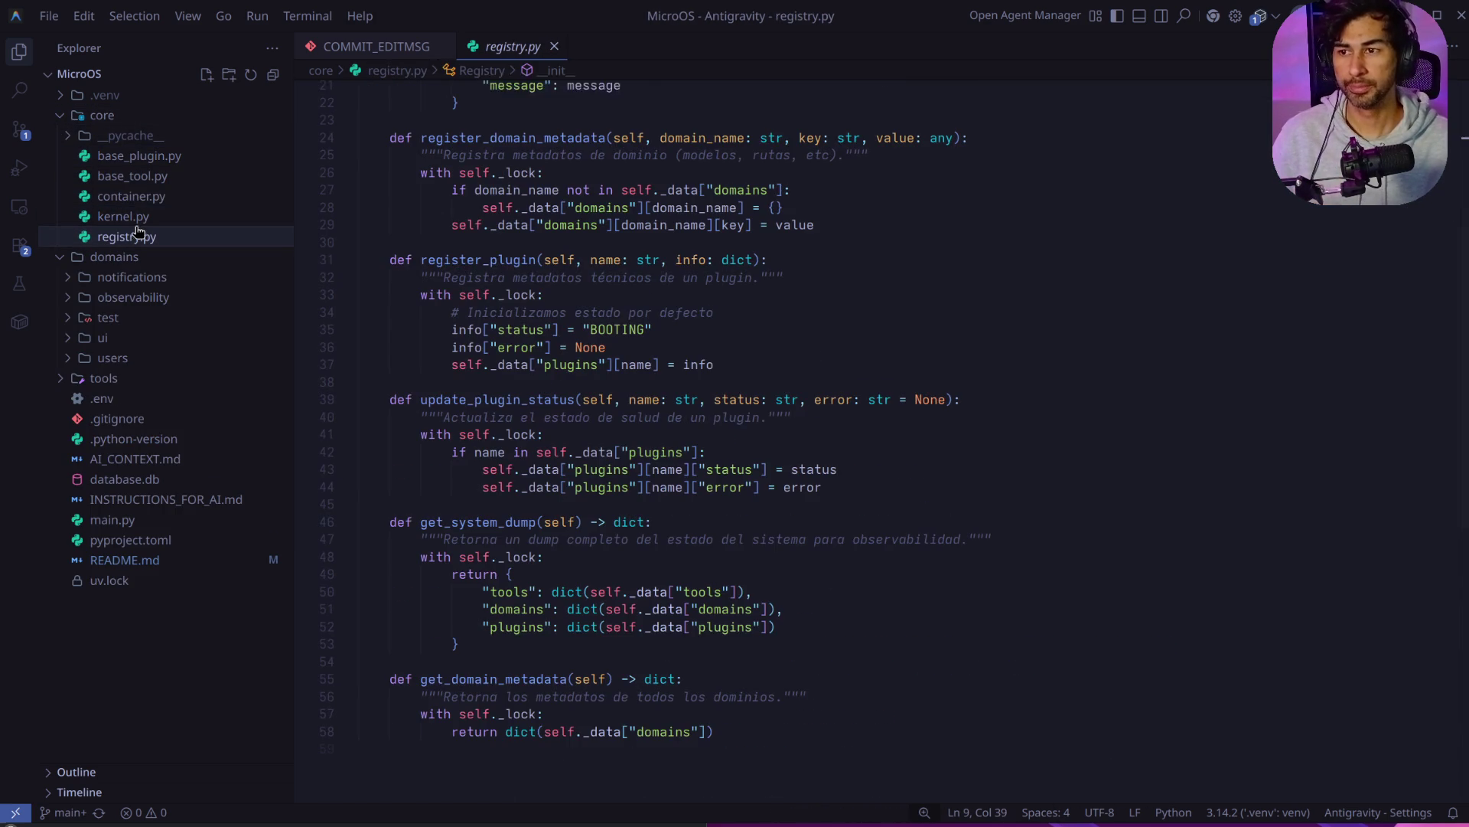
left_click(57, 117)
left_click(56, 138)
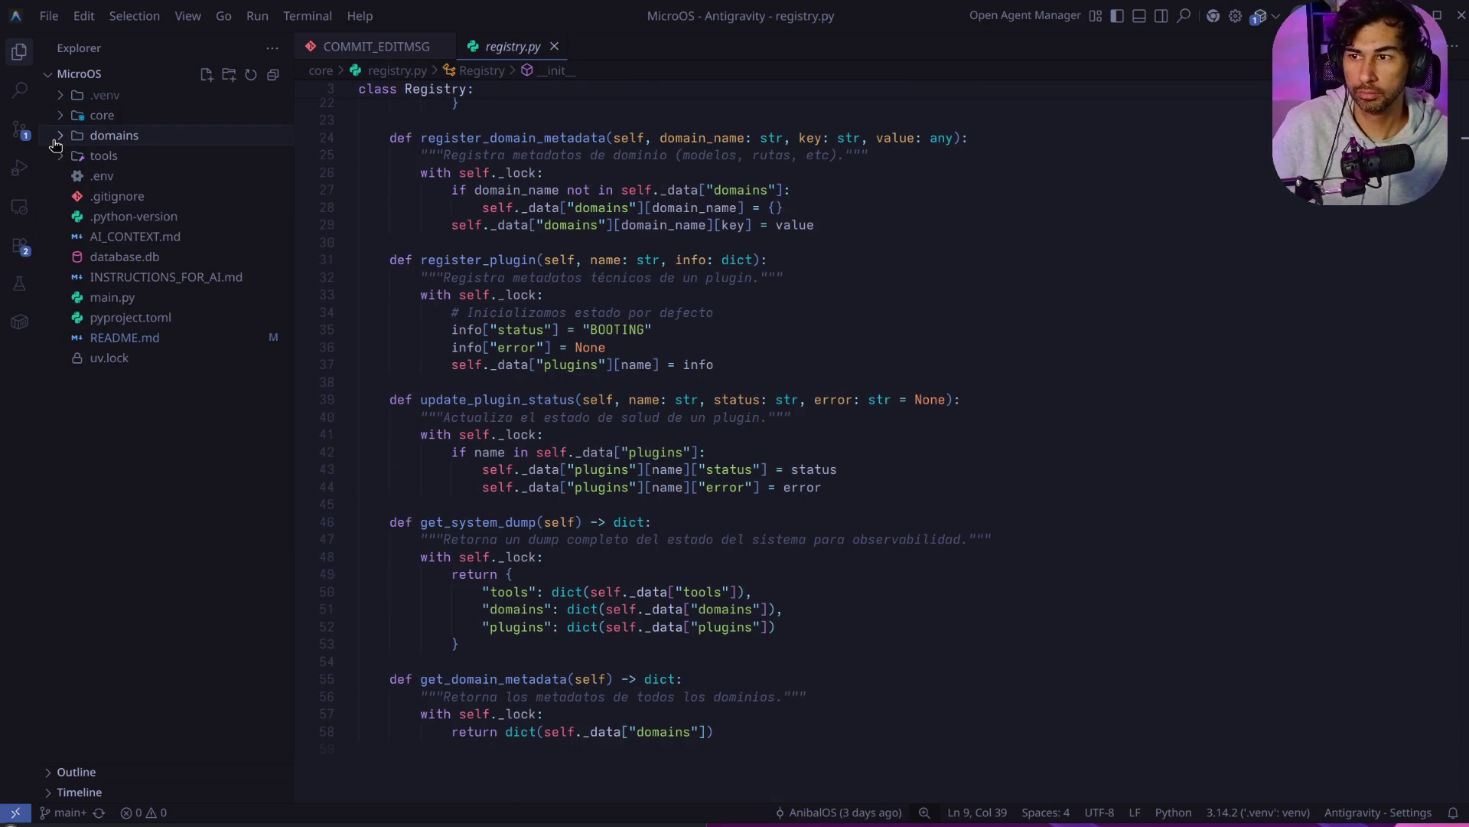
left_click(48, 15)
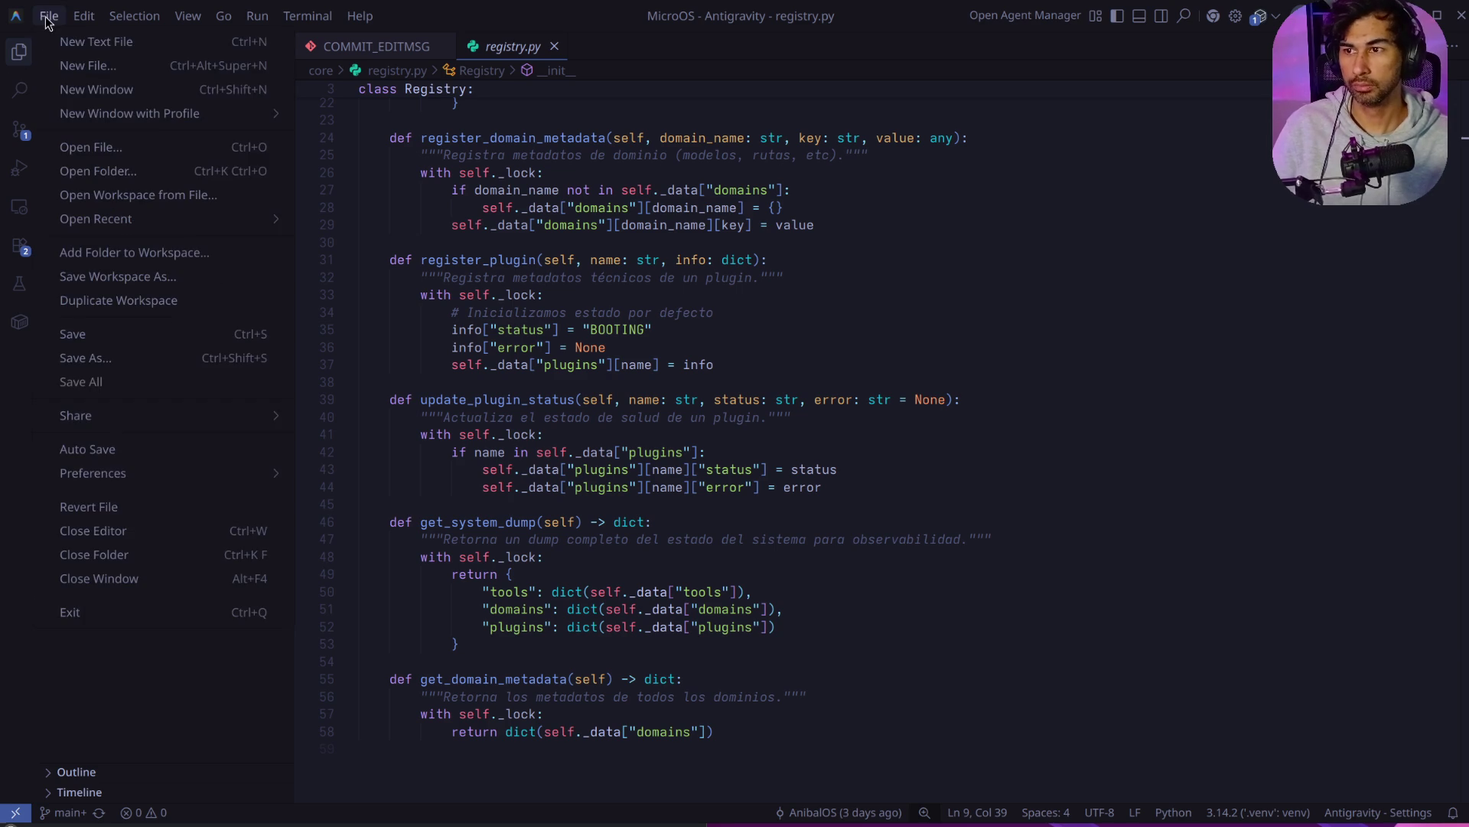
Step: Open the recent MicroCoreOS-TS project and enlarge the Explorer file tree
mouse_move(133, 228)
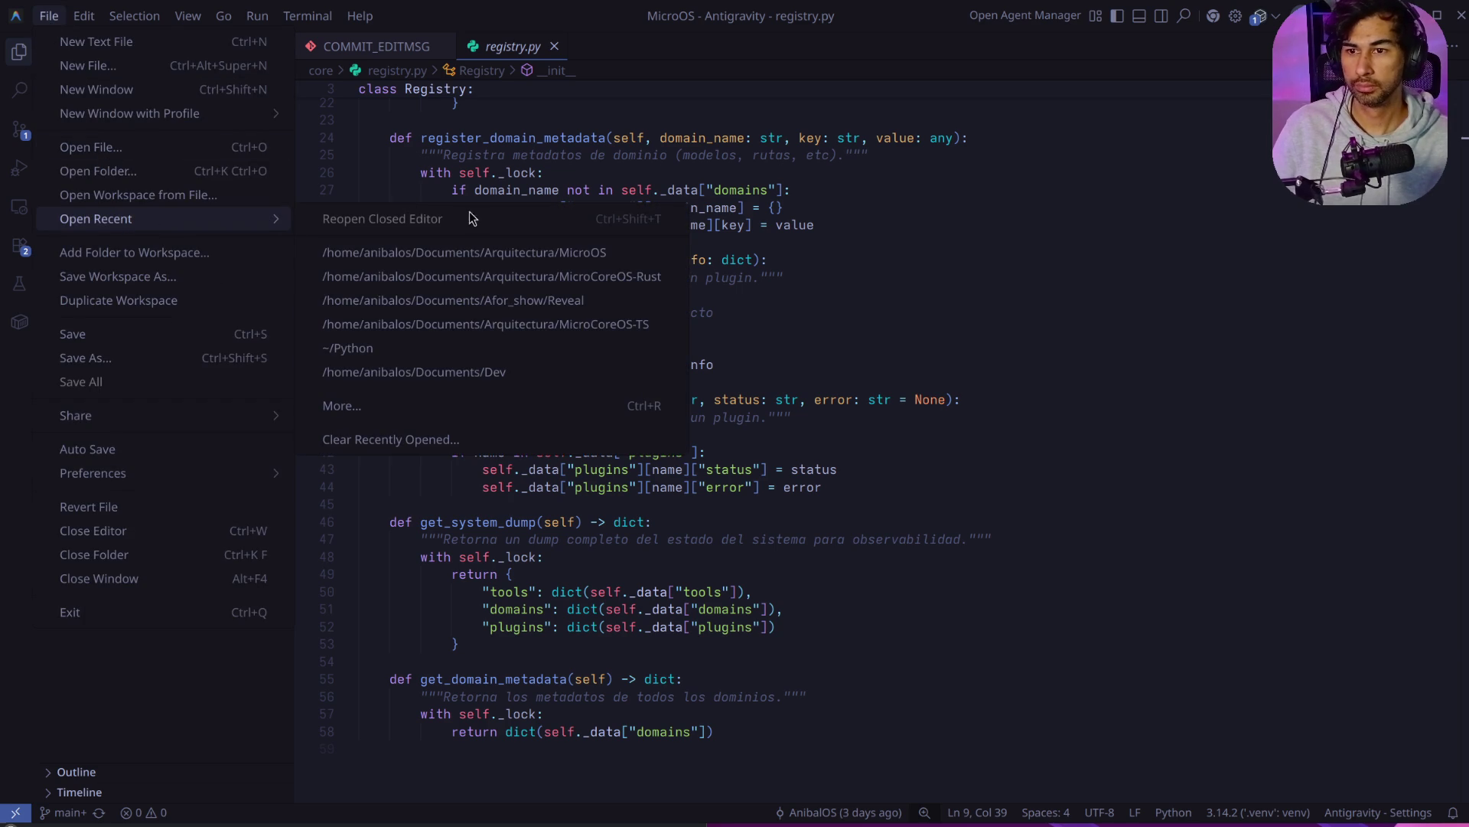
left_click(506, 324)
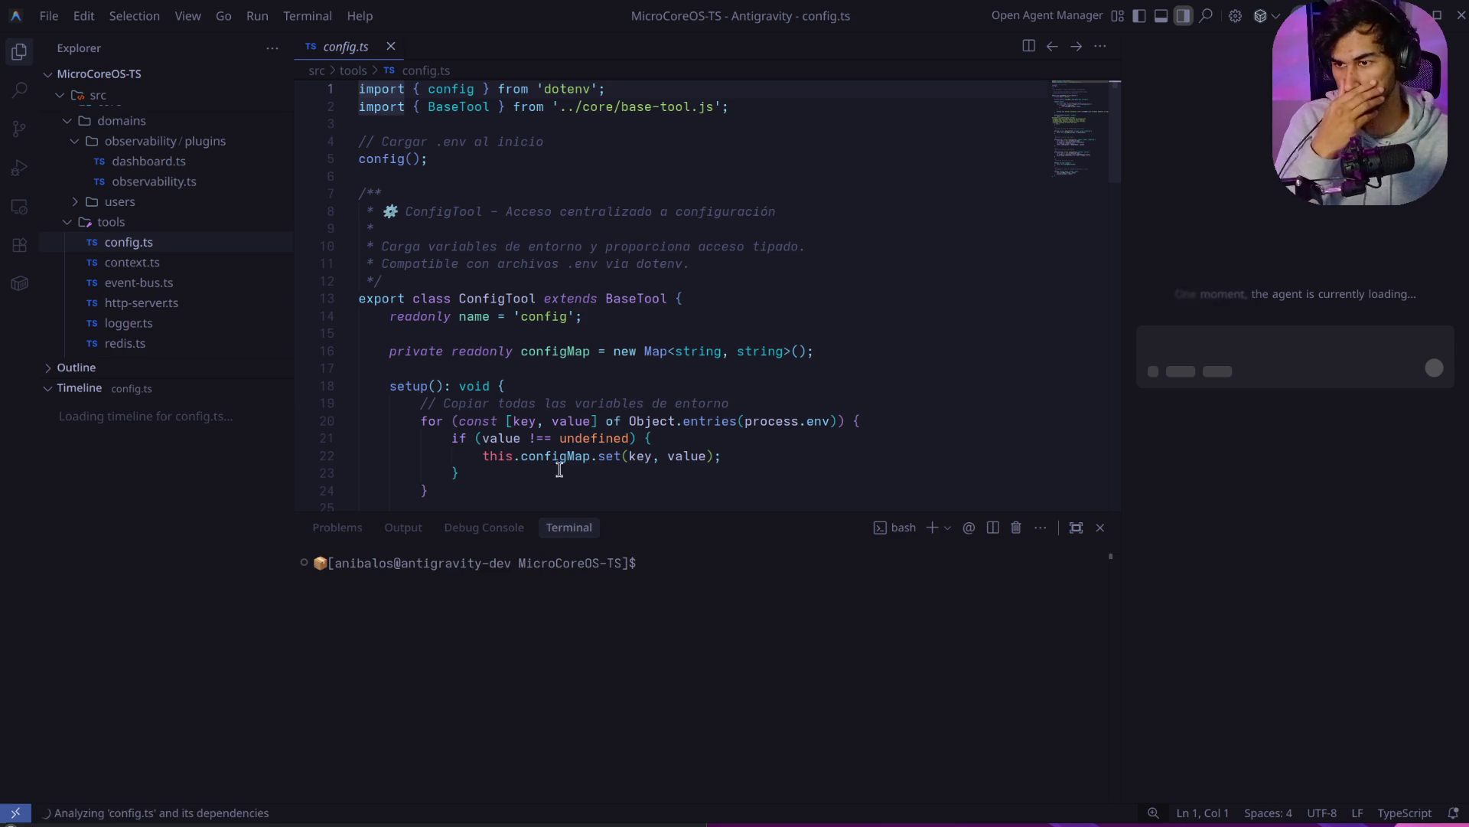
mouse_move(157, 356)
left_mouse_down()
mouse_move(154, 522)
mouse_move(131, 639)
mouse_move(141, 678)
left_mouse_up()
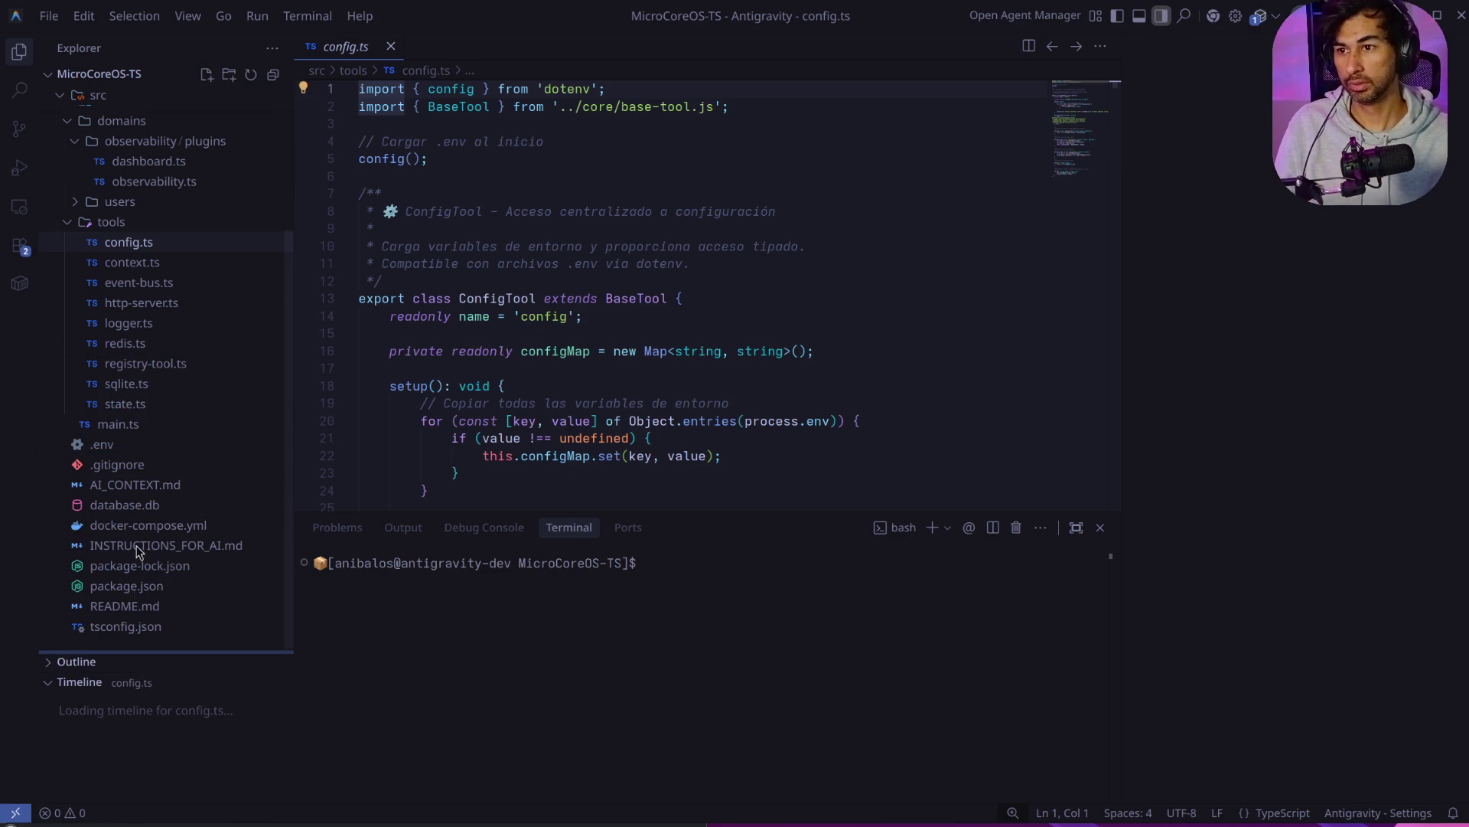
left_click(73, 203)
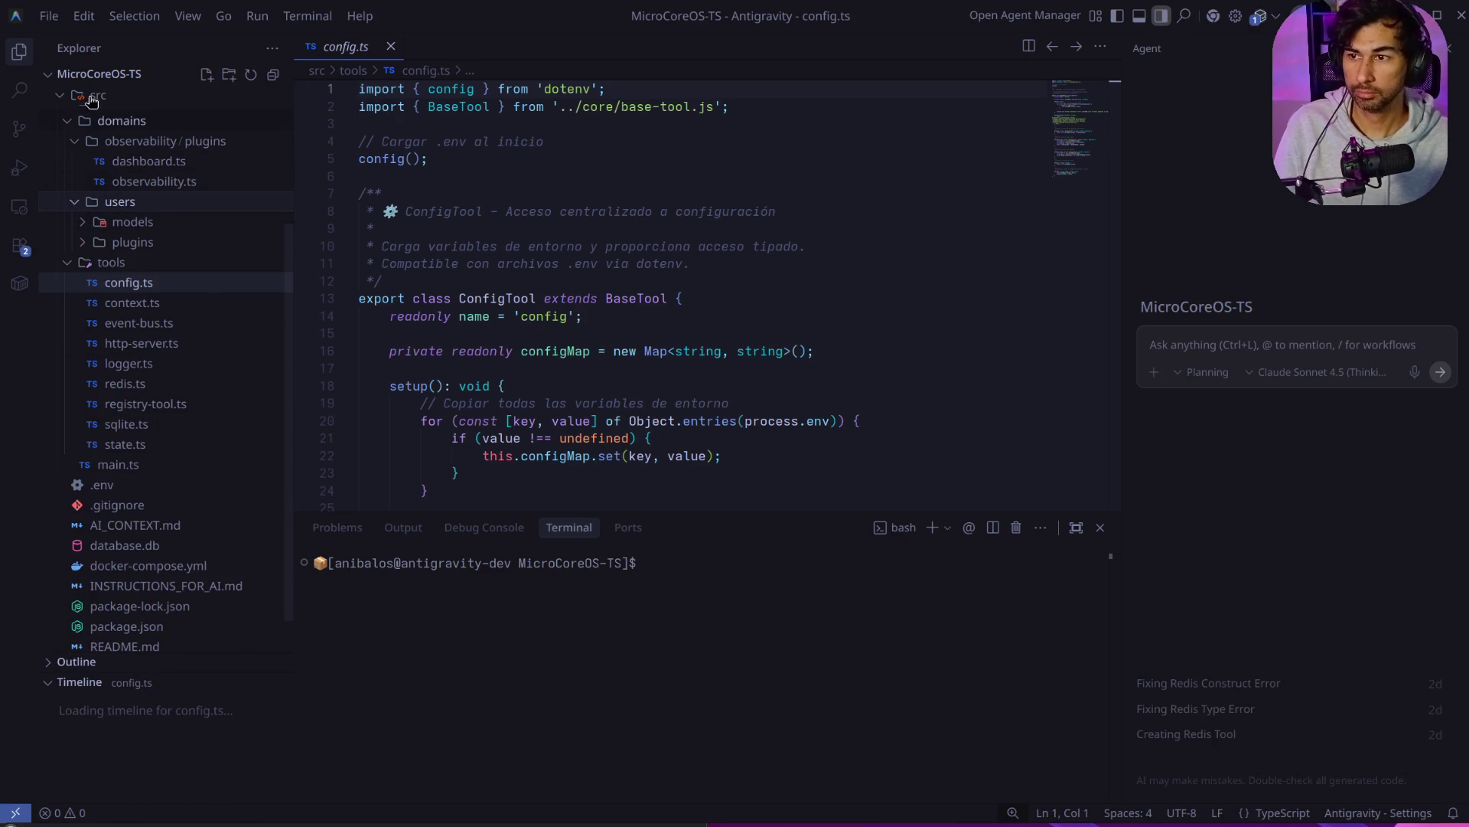
Step: Open kernel.ts, registry.ts and types.ts from the core folder and scroll through types.ts
left_click(73, 126)
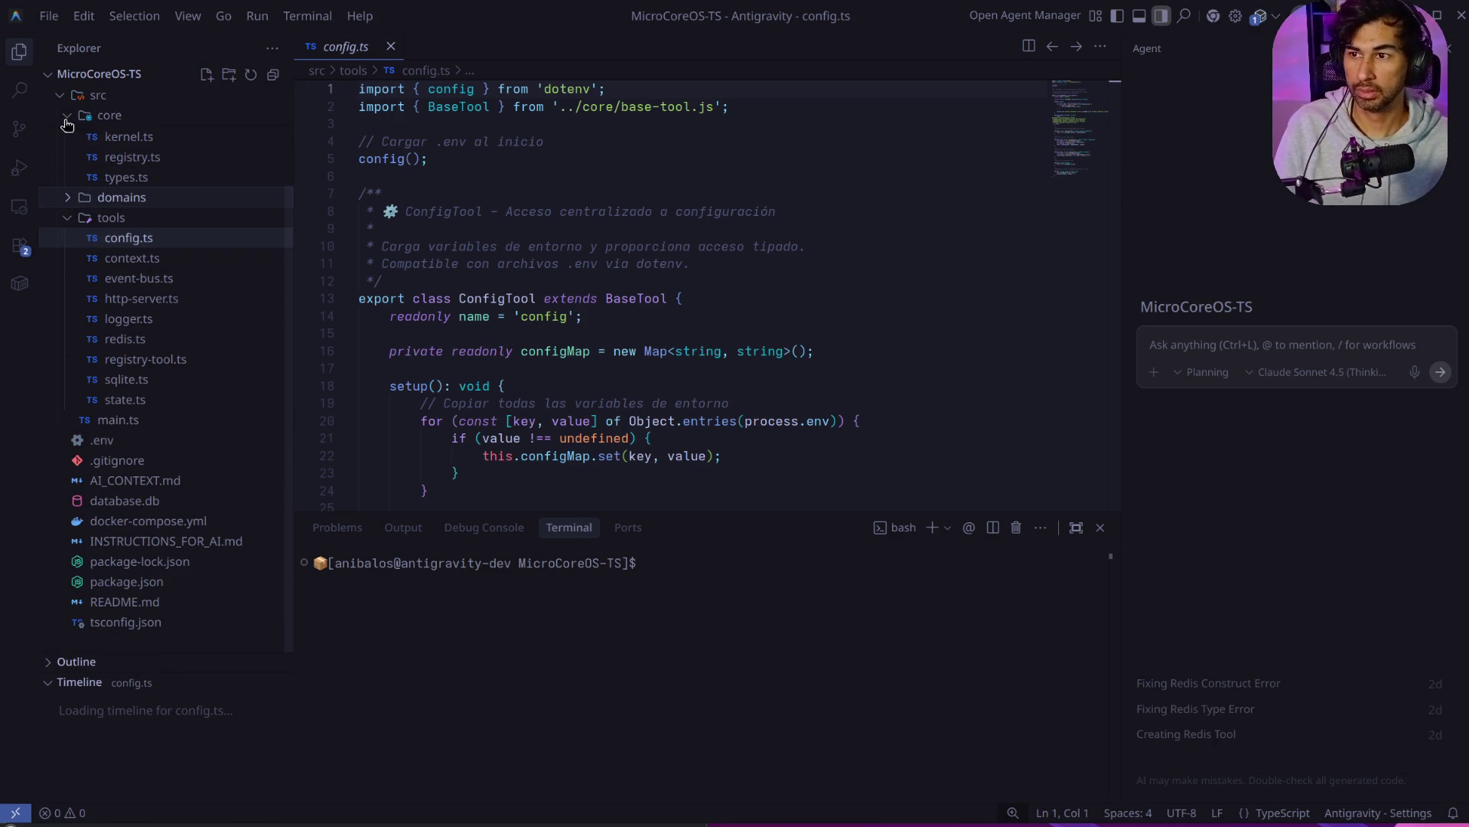
left_click(128, 137)
left_click(132, 157)
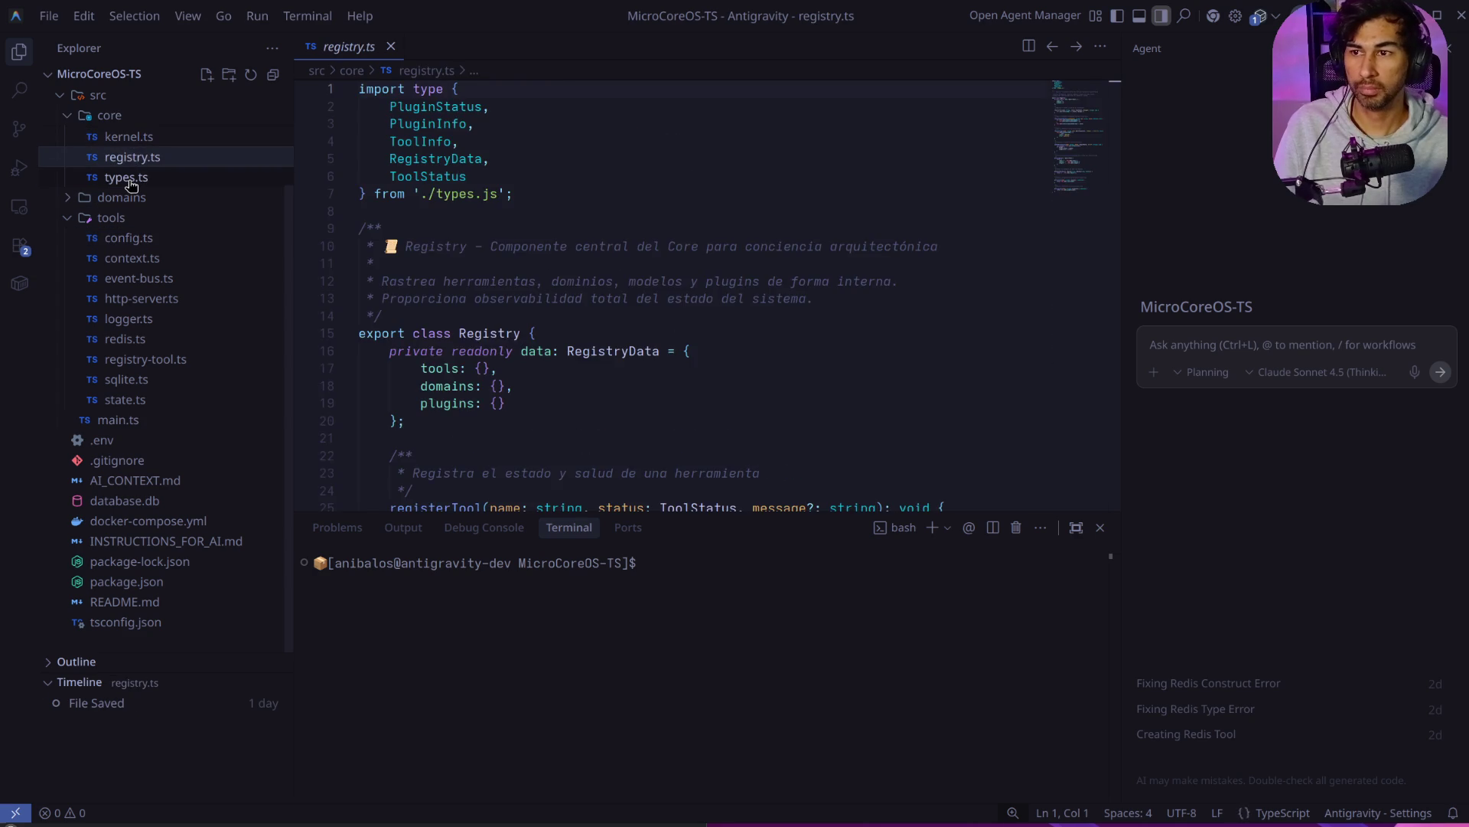
left_click(130, 181)
scroll(586, 234, "down", 5)
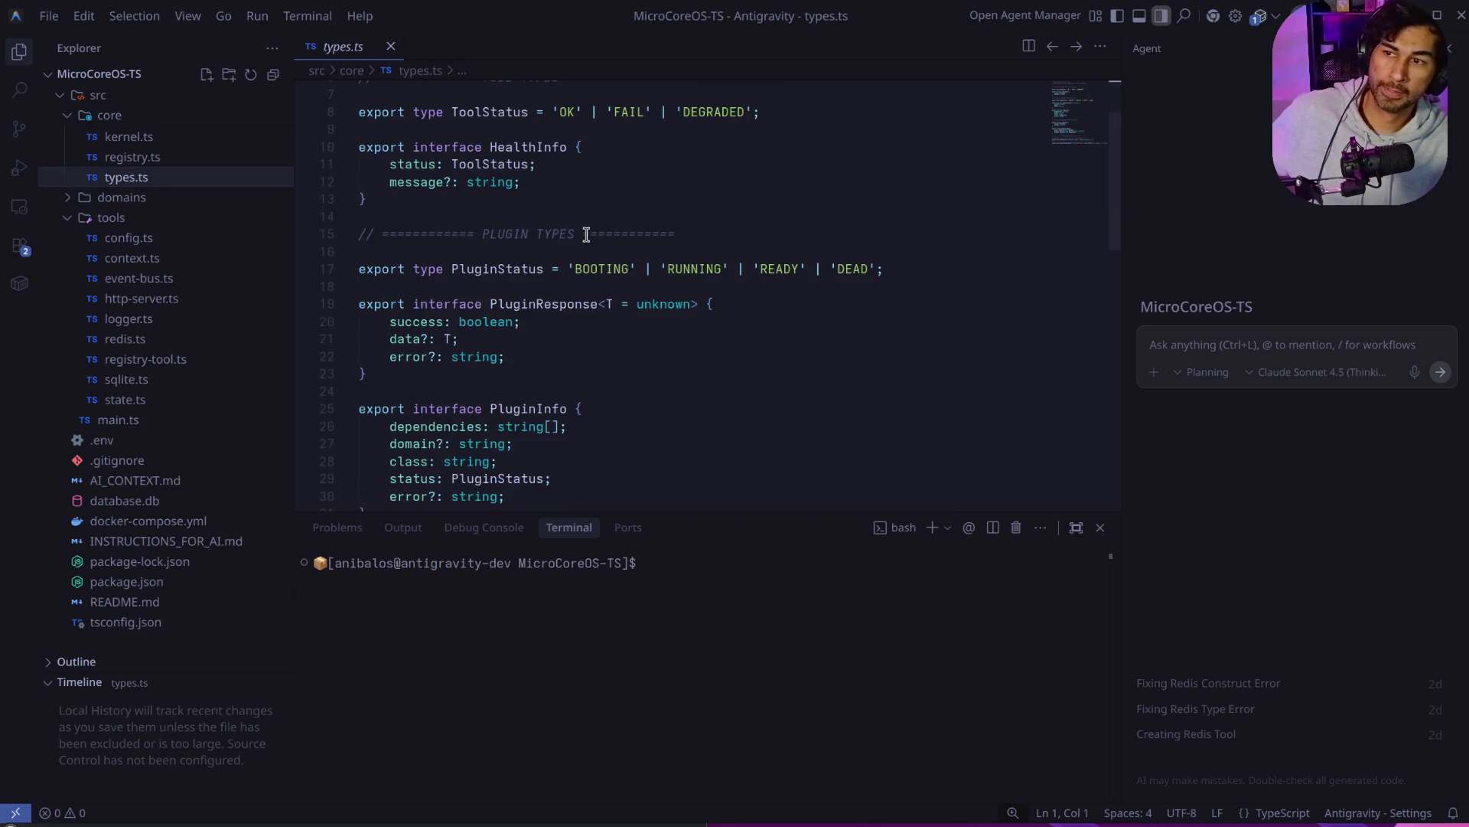
scroll(586, 234, "down", 12)
scroll(586, 234, "up", 5)
scroll(586, 234, "up", 10)
scroll(584, 233, "down", 6)
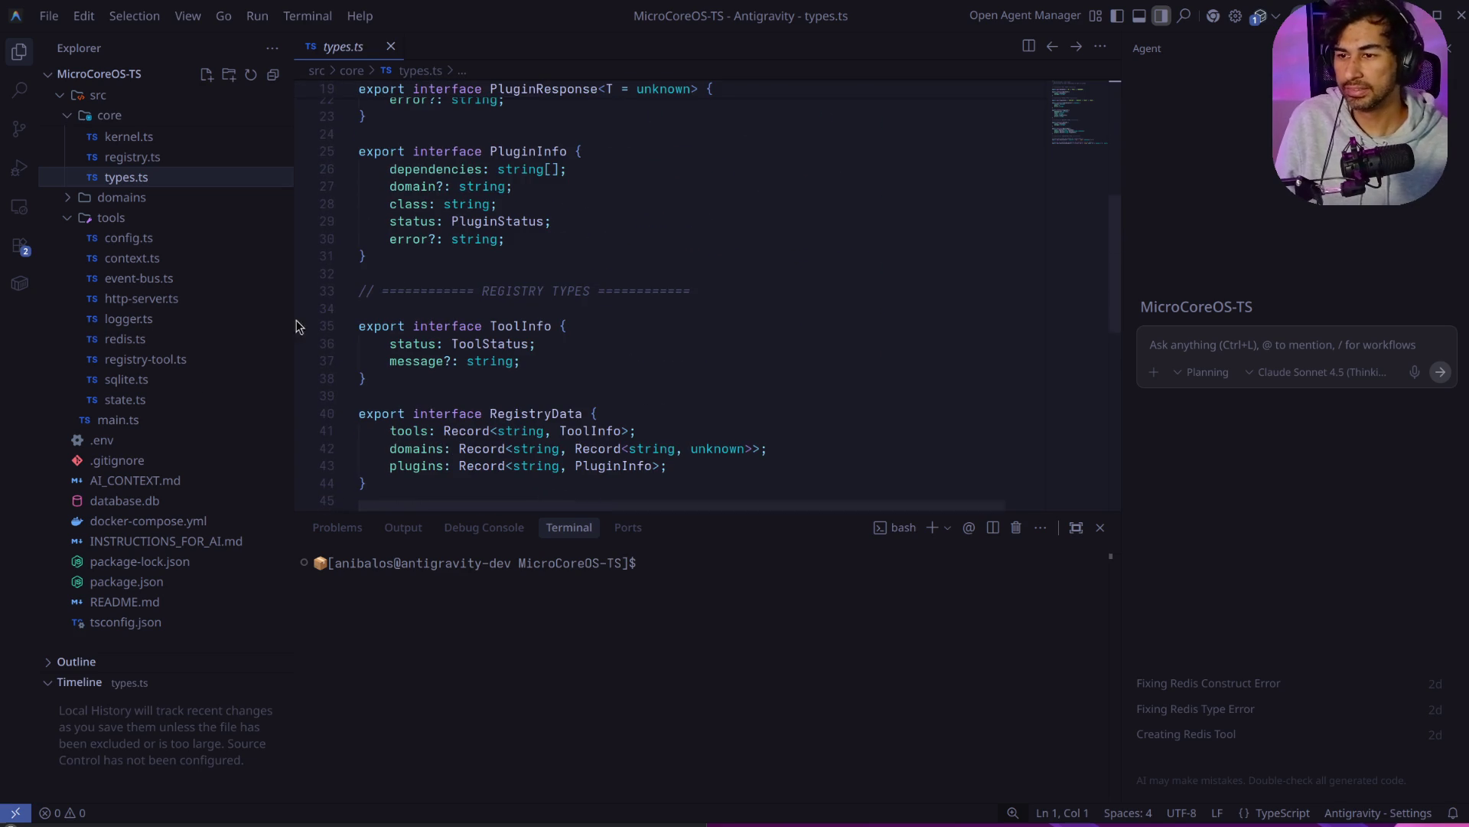
Step: Check main.ts, return to types.ts, expand domains and focus the bash terminal
left_click(123, 419)
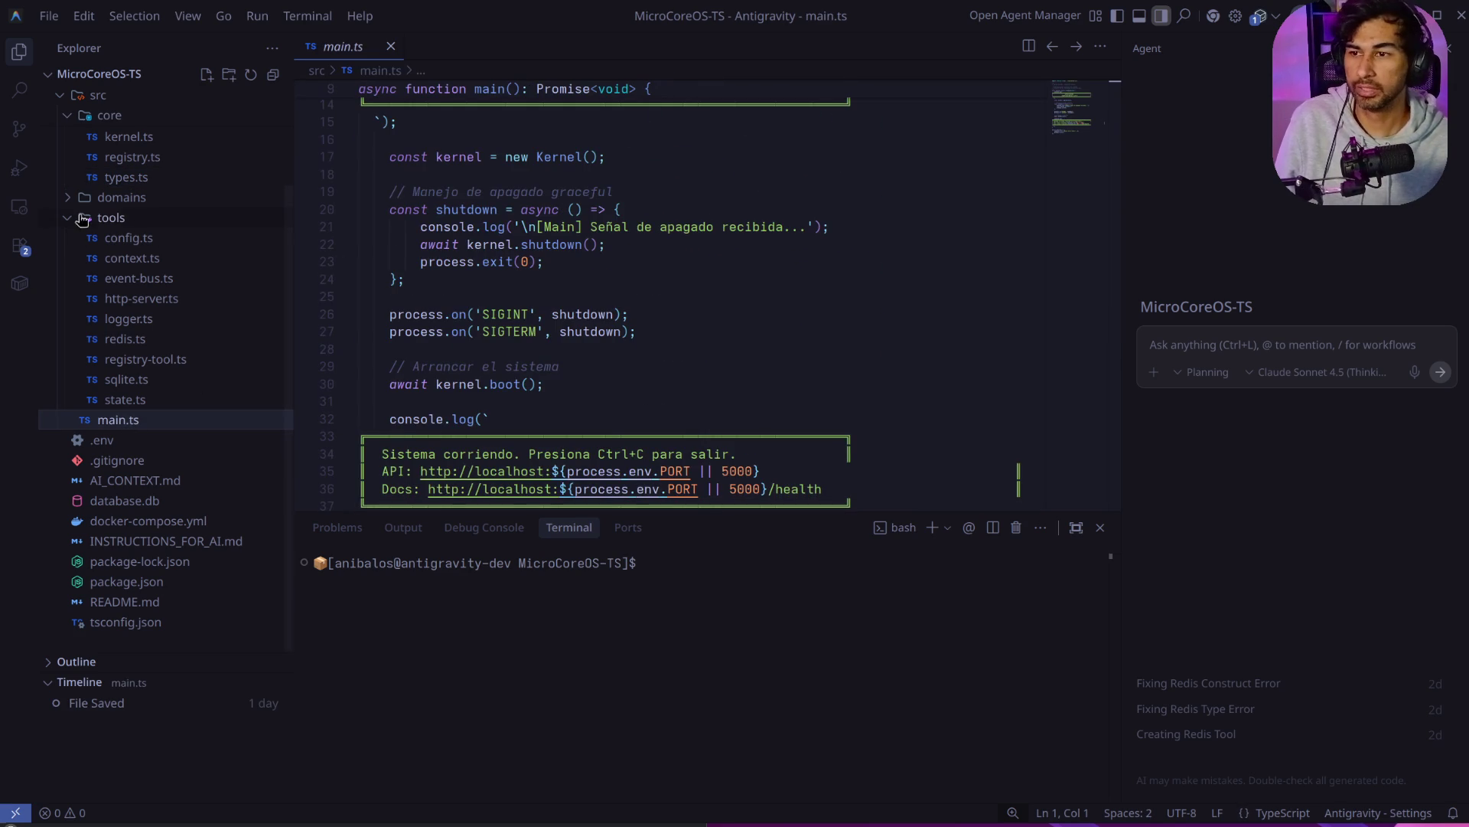
left_click(122, 177)
left_click(58, 201)
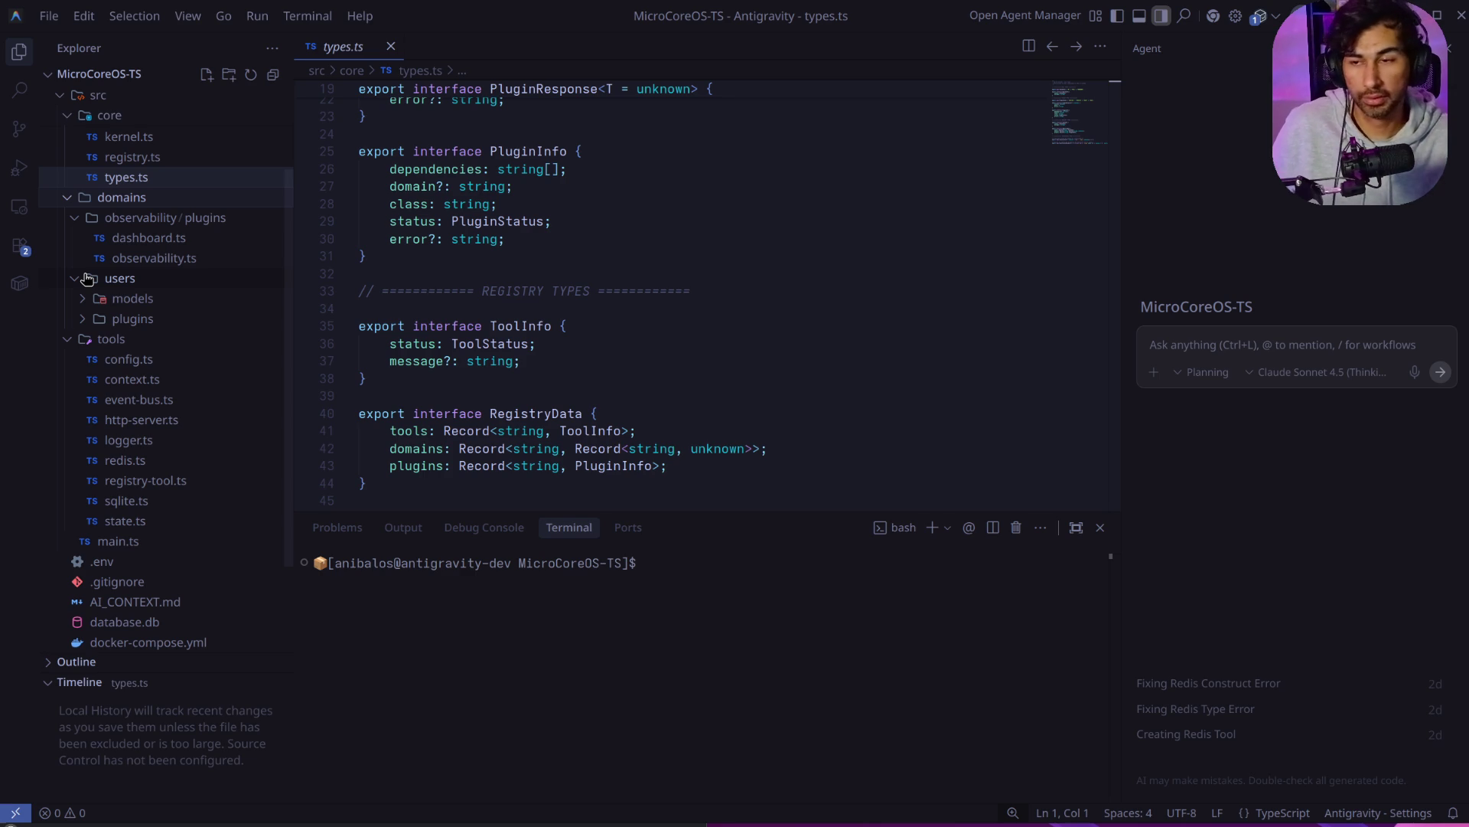
scroll(741, 304, "up", 6)
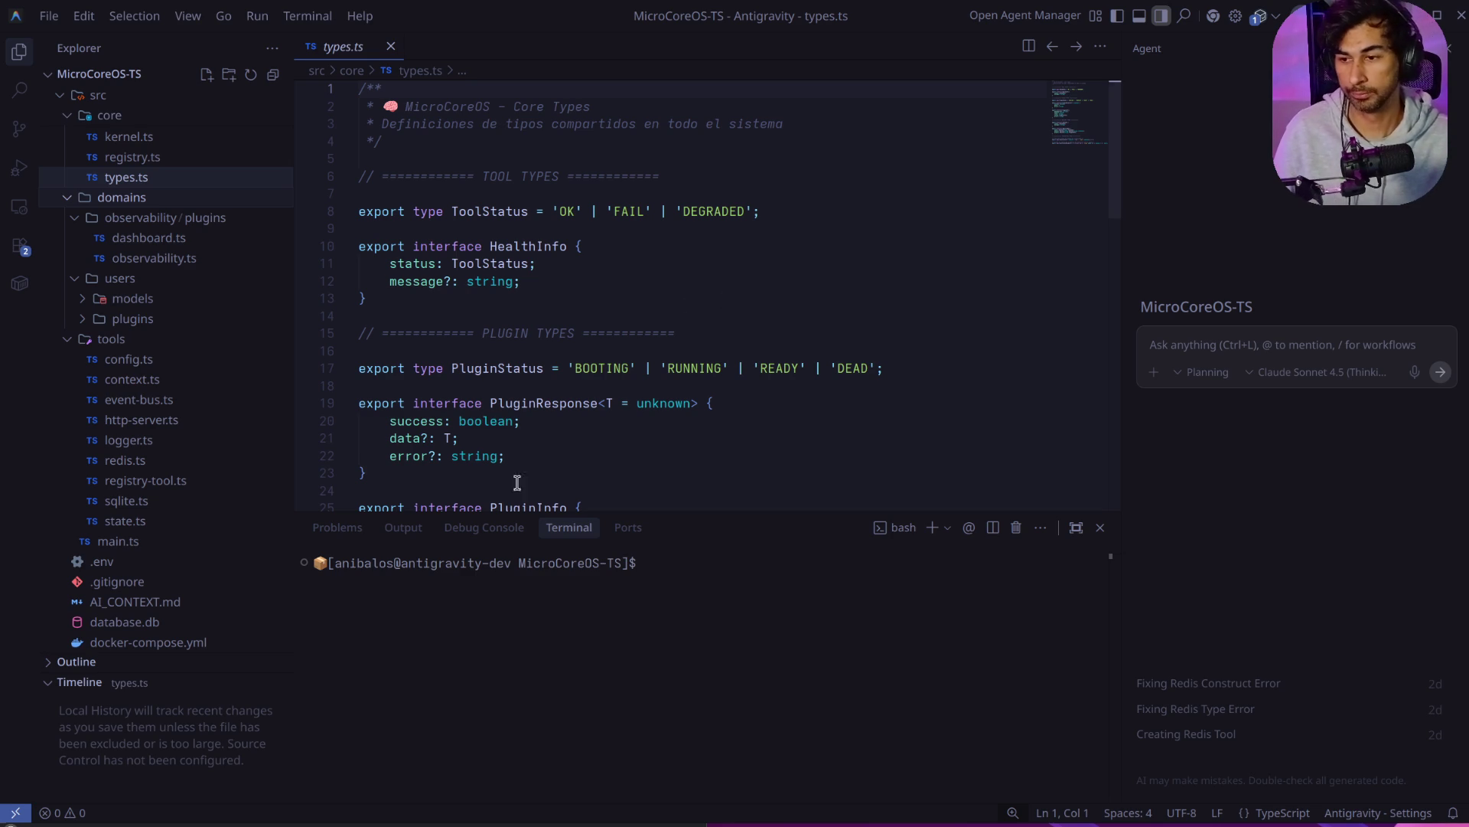
left_click(695, 617)
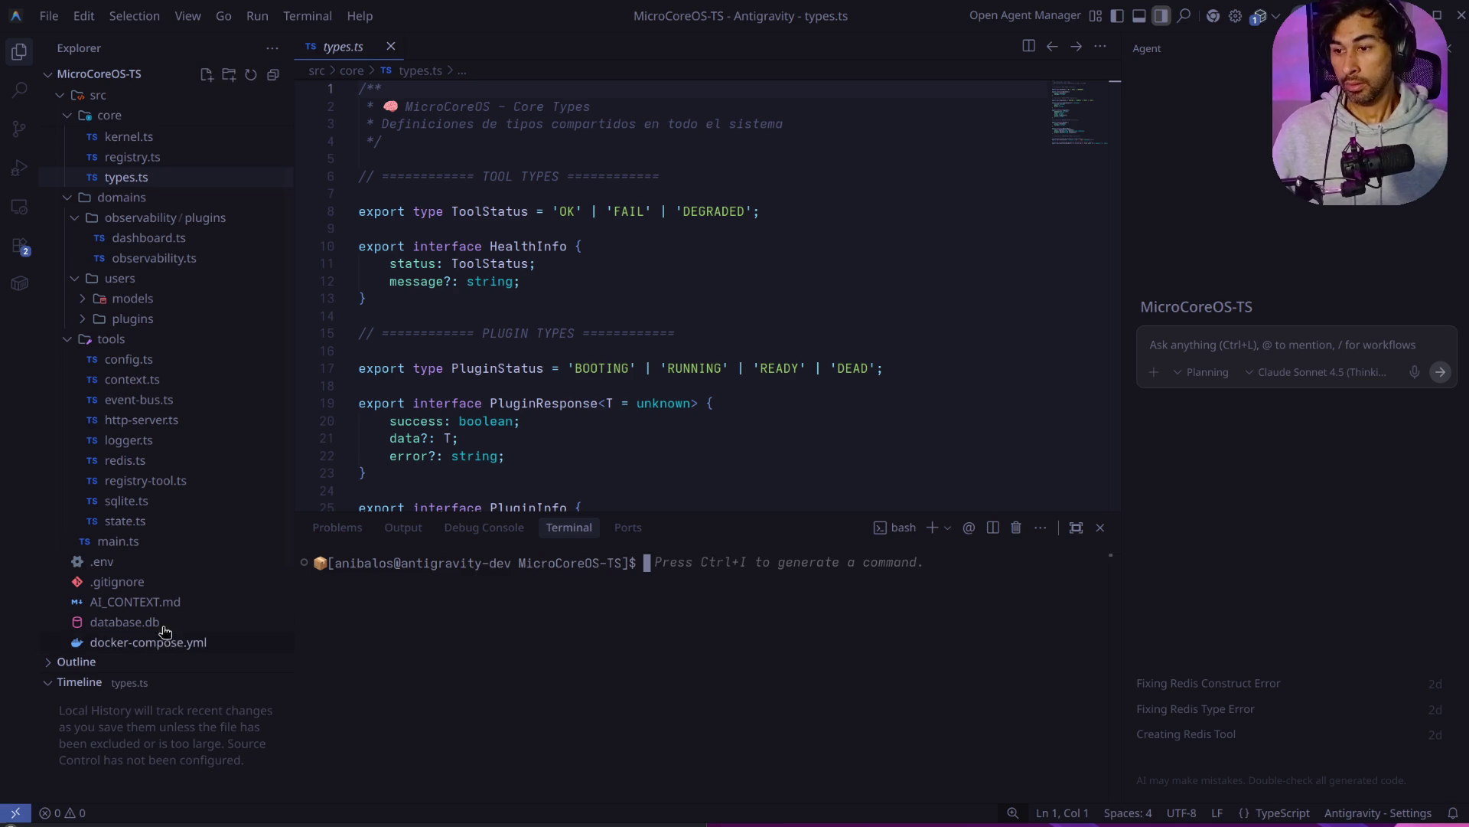
Step: Glance at AI_CONTEXT.md, then open package.json with its build, start and dev scripts
left_click(145, 601)
scroll(667, 368, "down", 5)
scroll(667, 369, "up", 10)
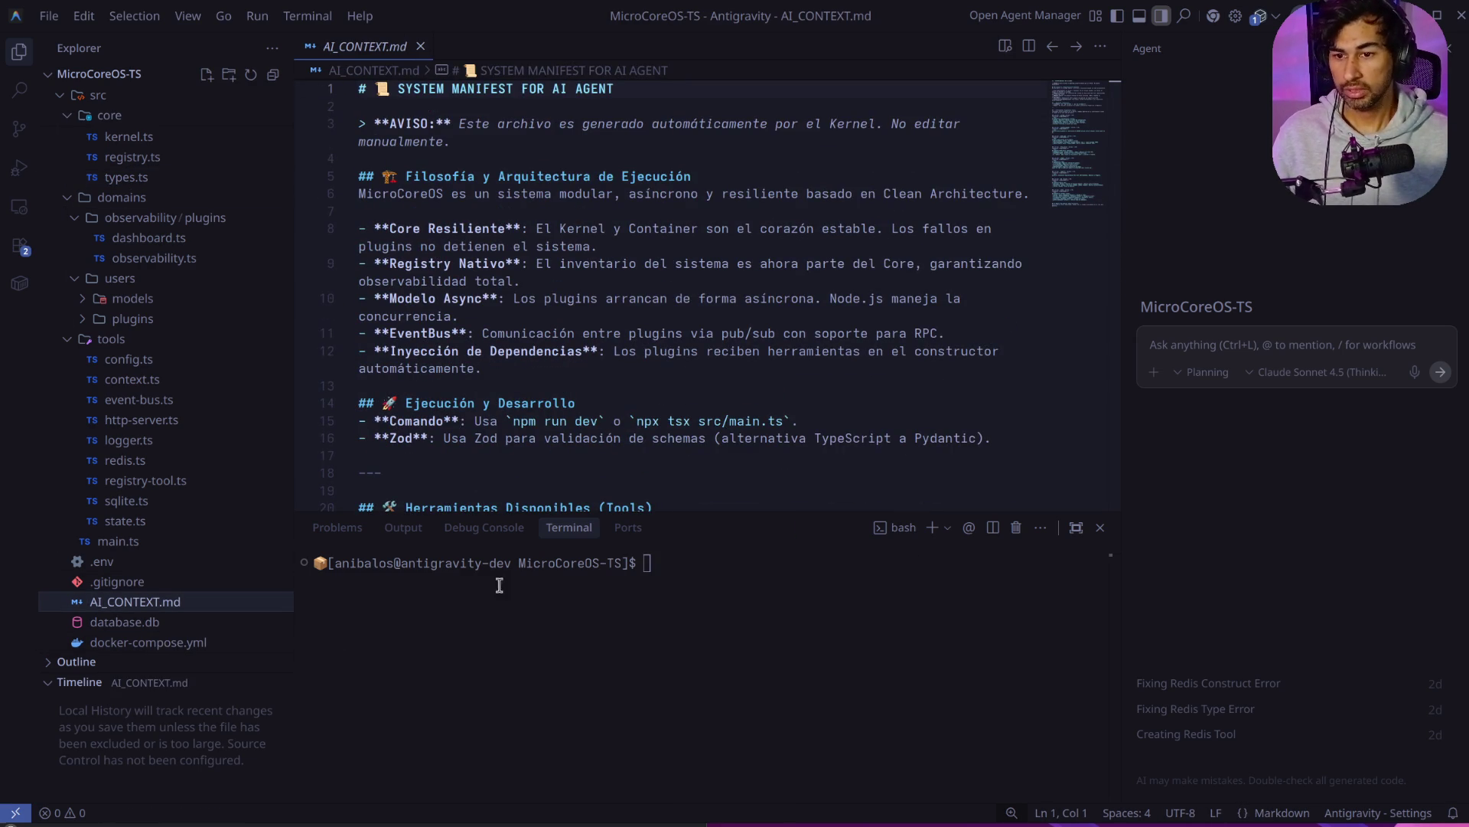
scroll(132, 576, "down", 3)
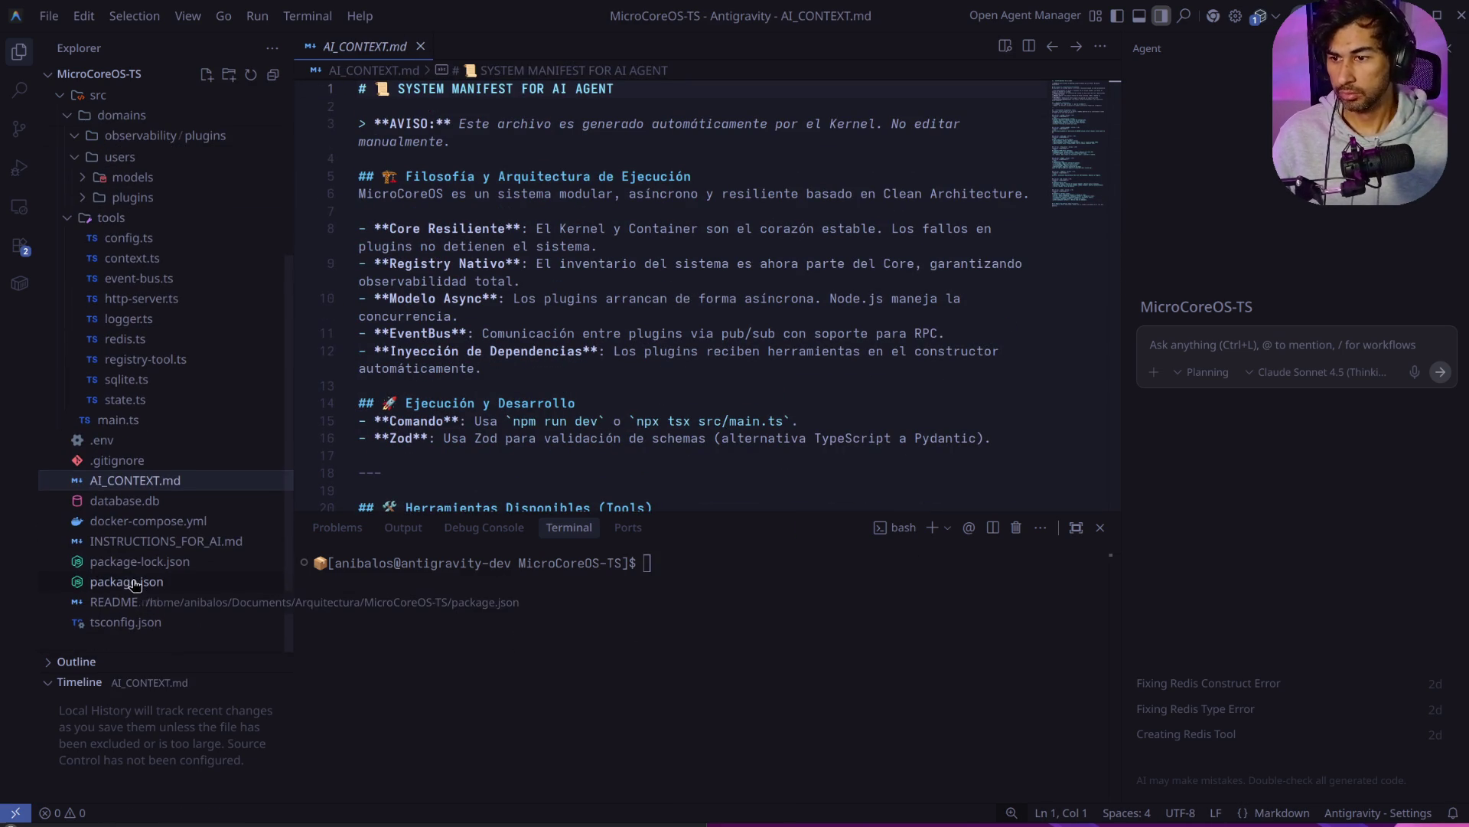
left_click(107, 582)
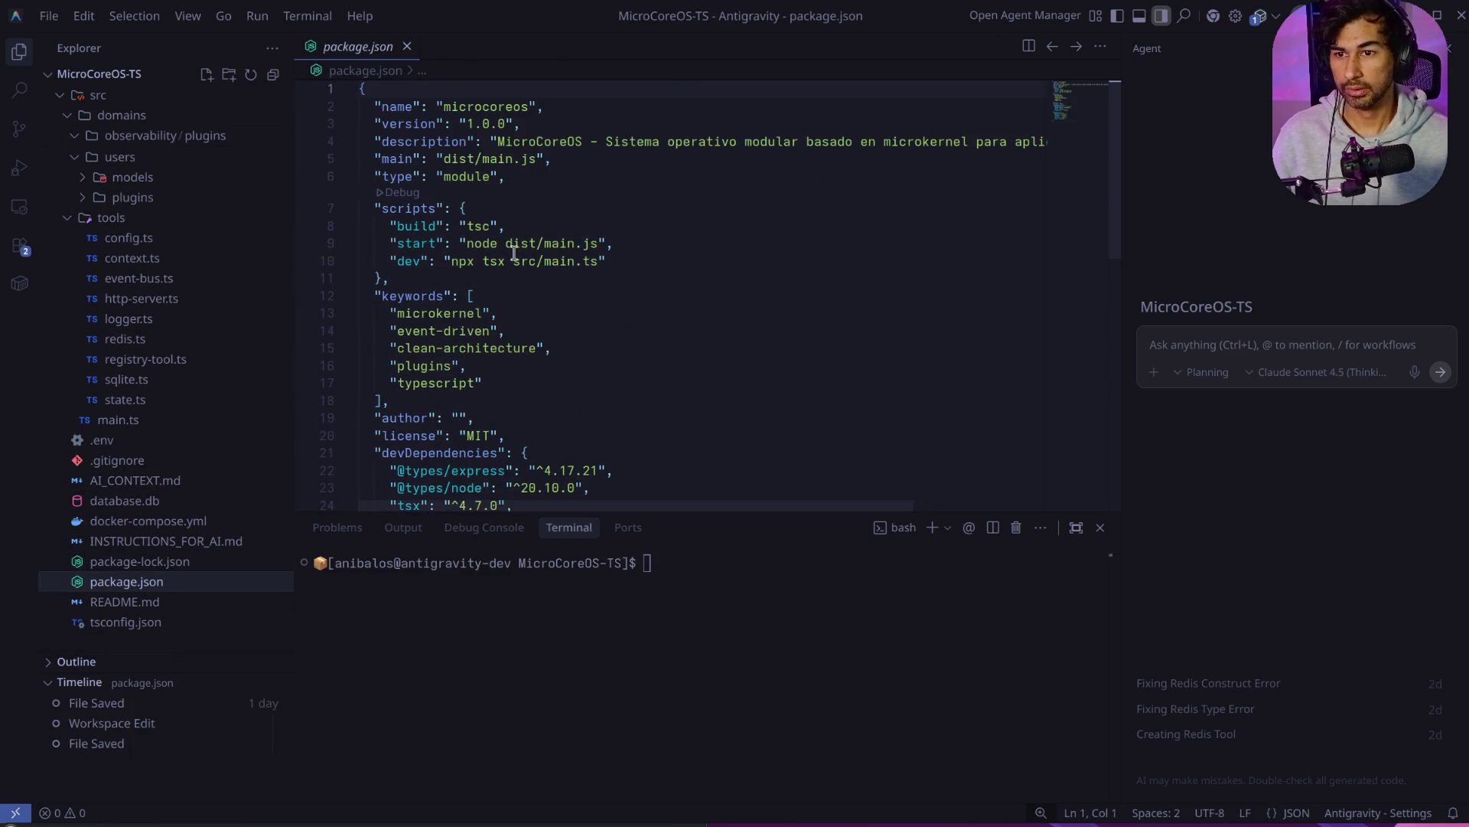
left_click(733, 579)
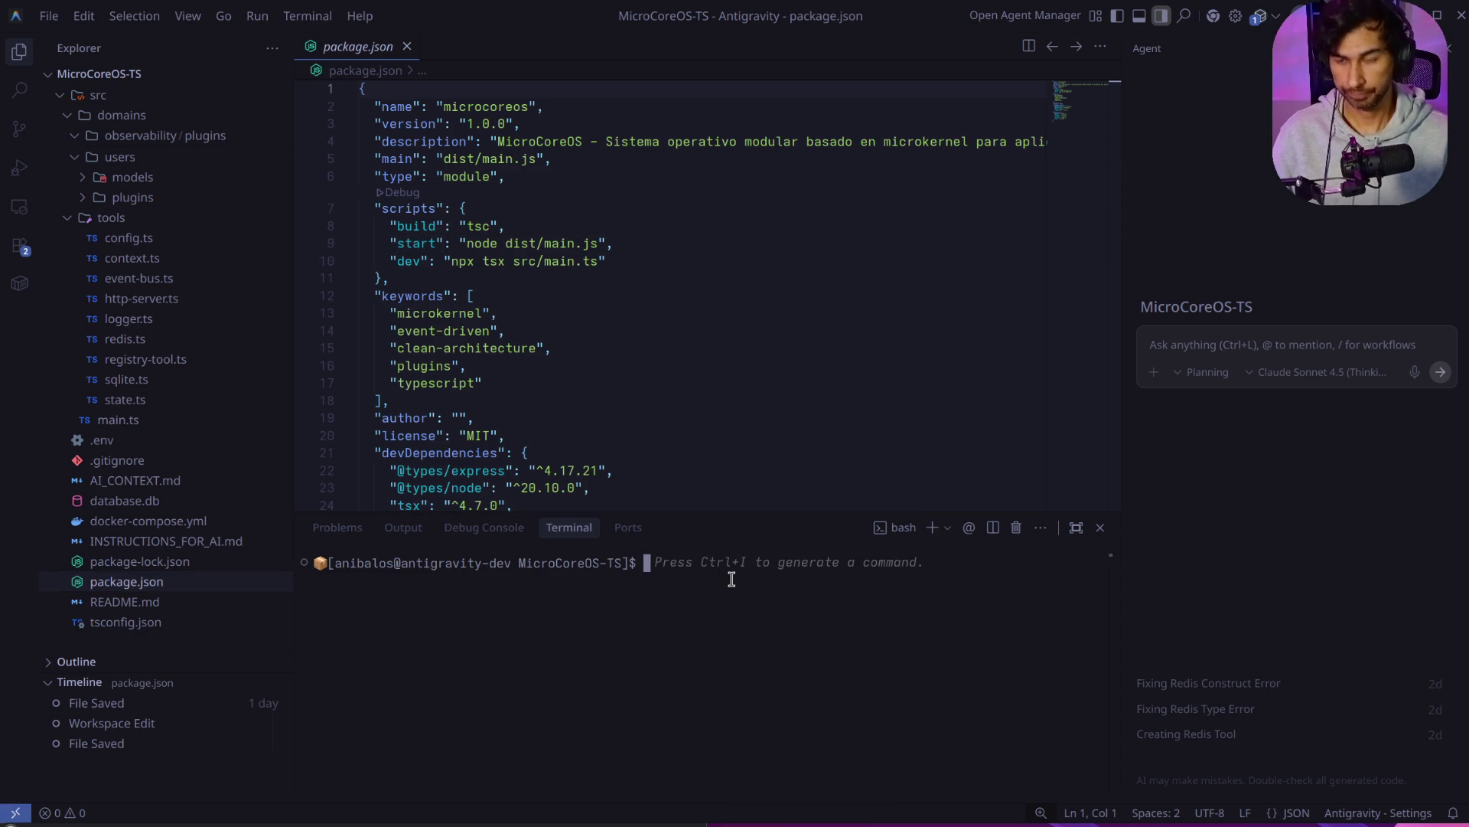
Step: Run 'npm run start' in the terminal and scroll through its output
type("npm")
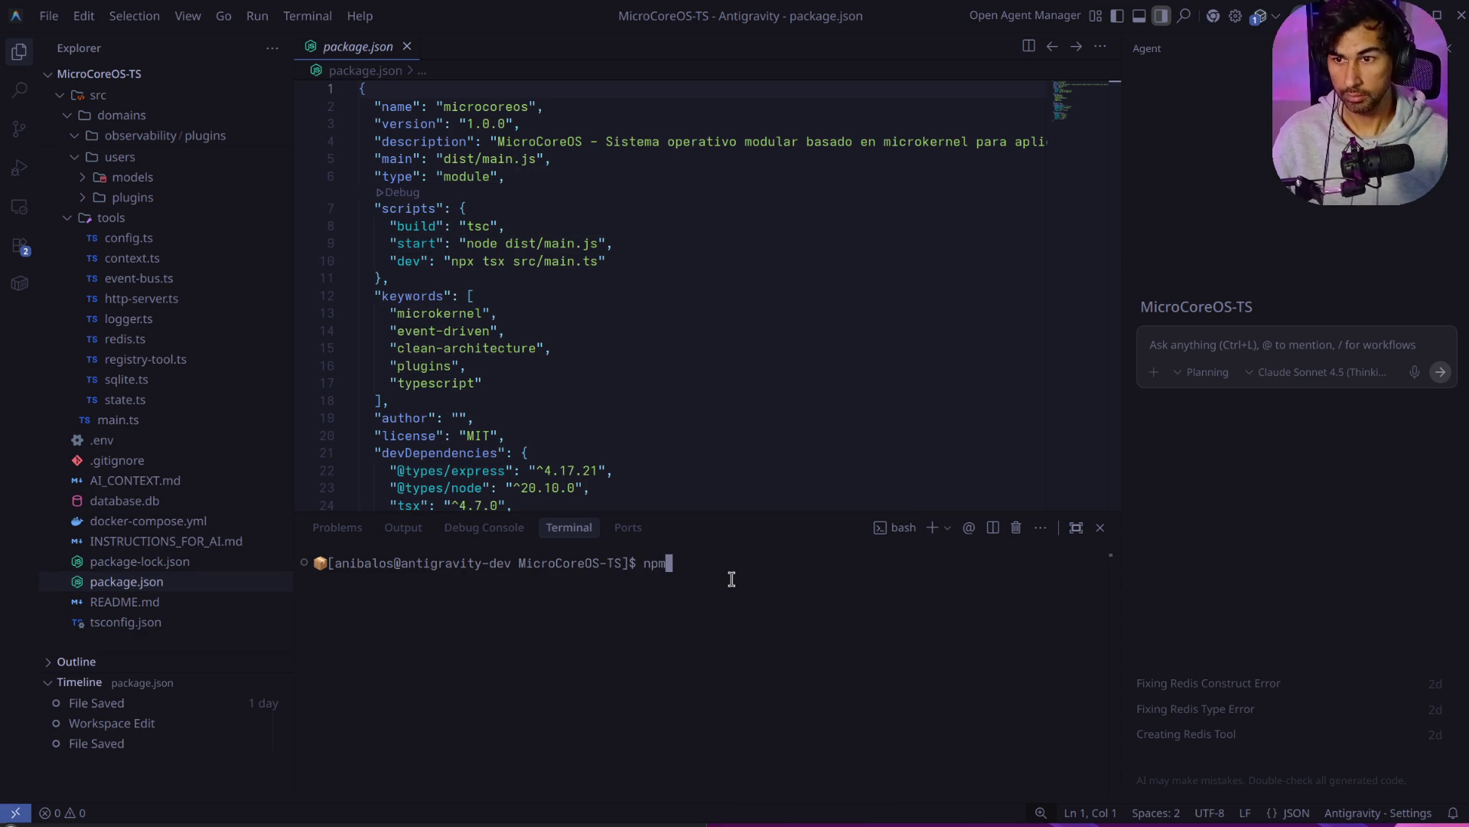
type(" run start")
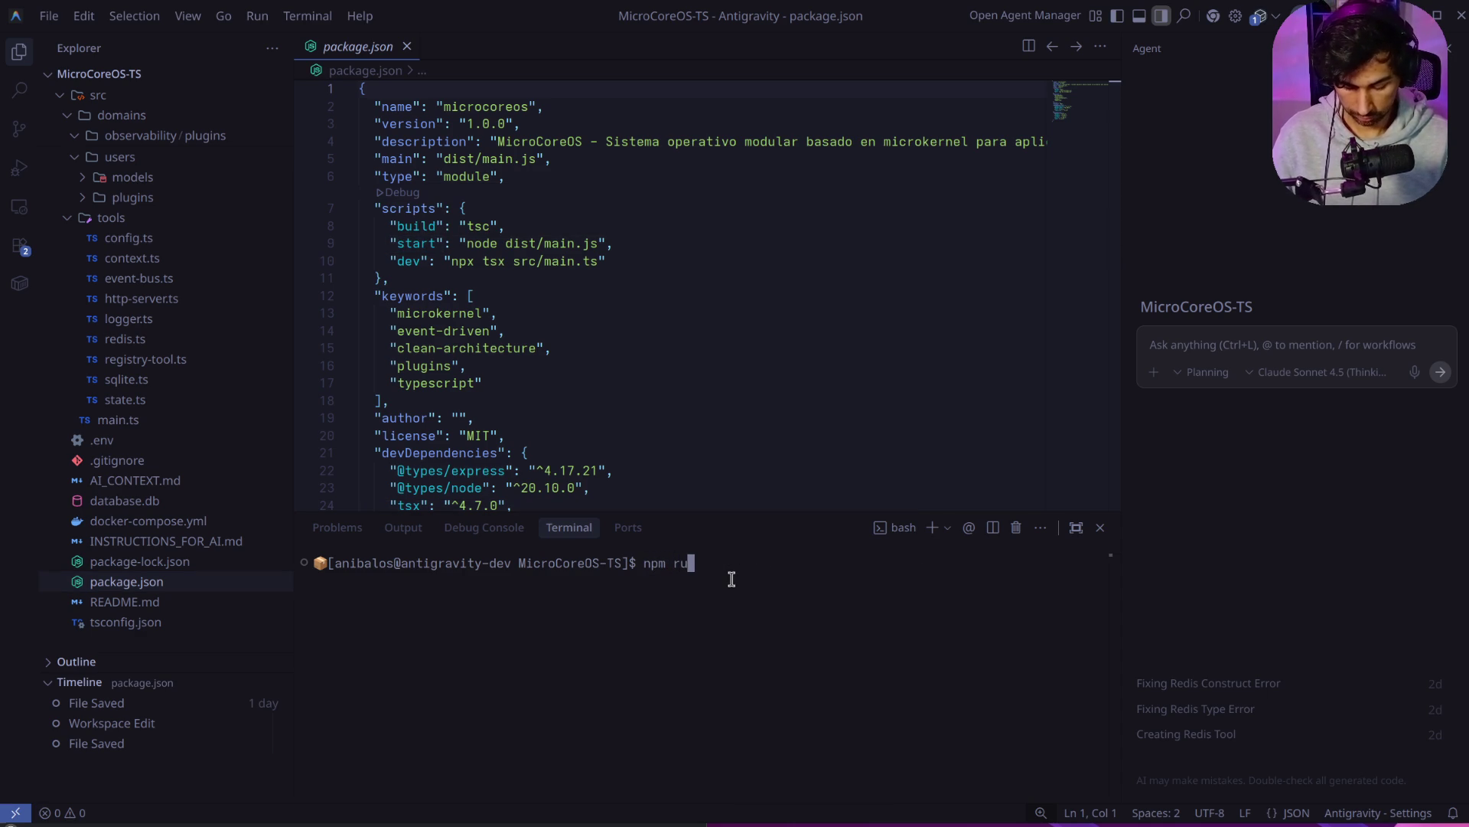
key("Return")
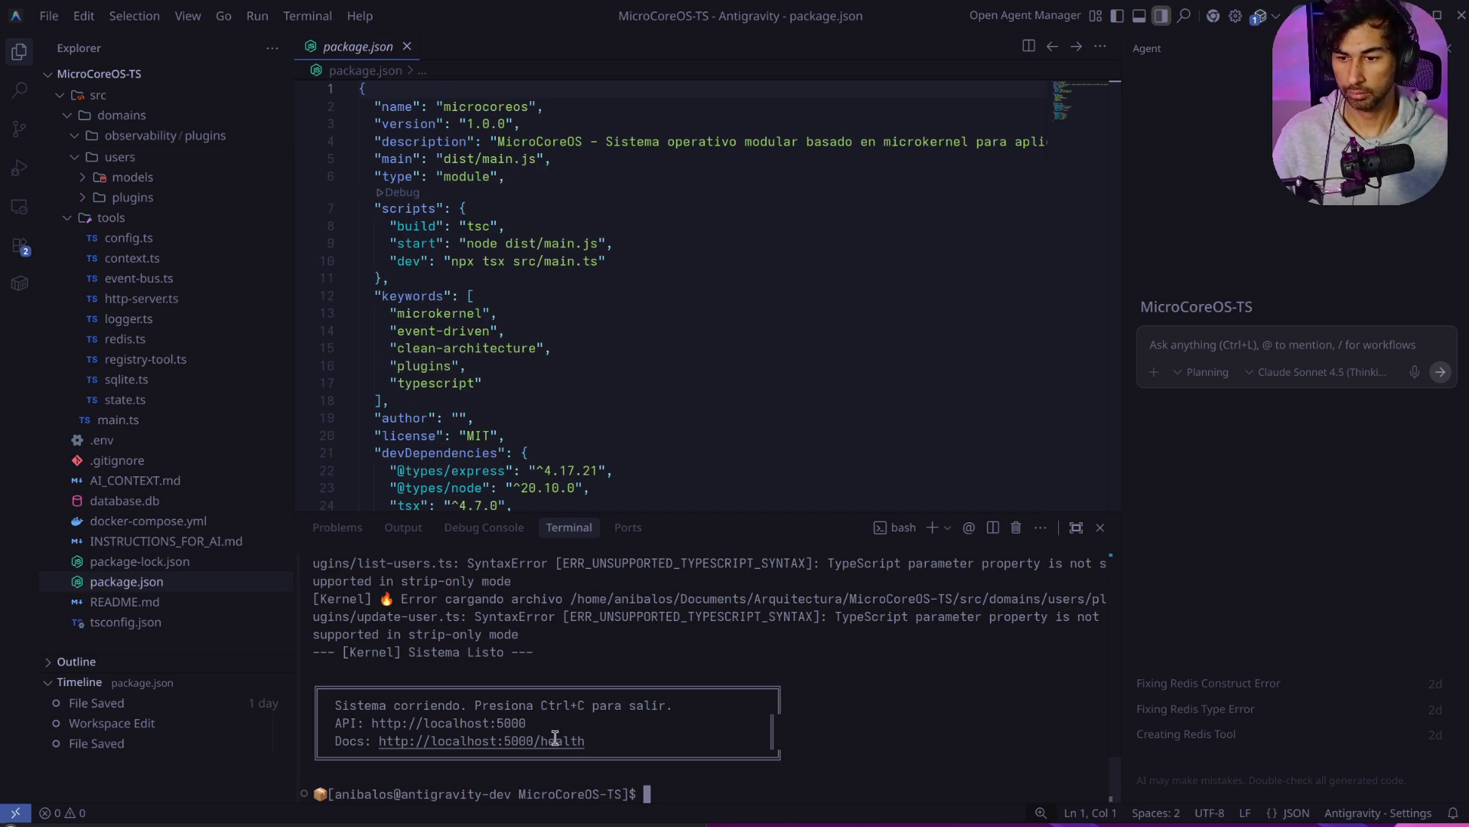
scroll(704, 727, "up", 2)
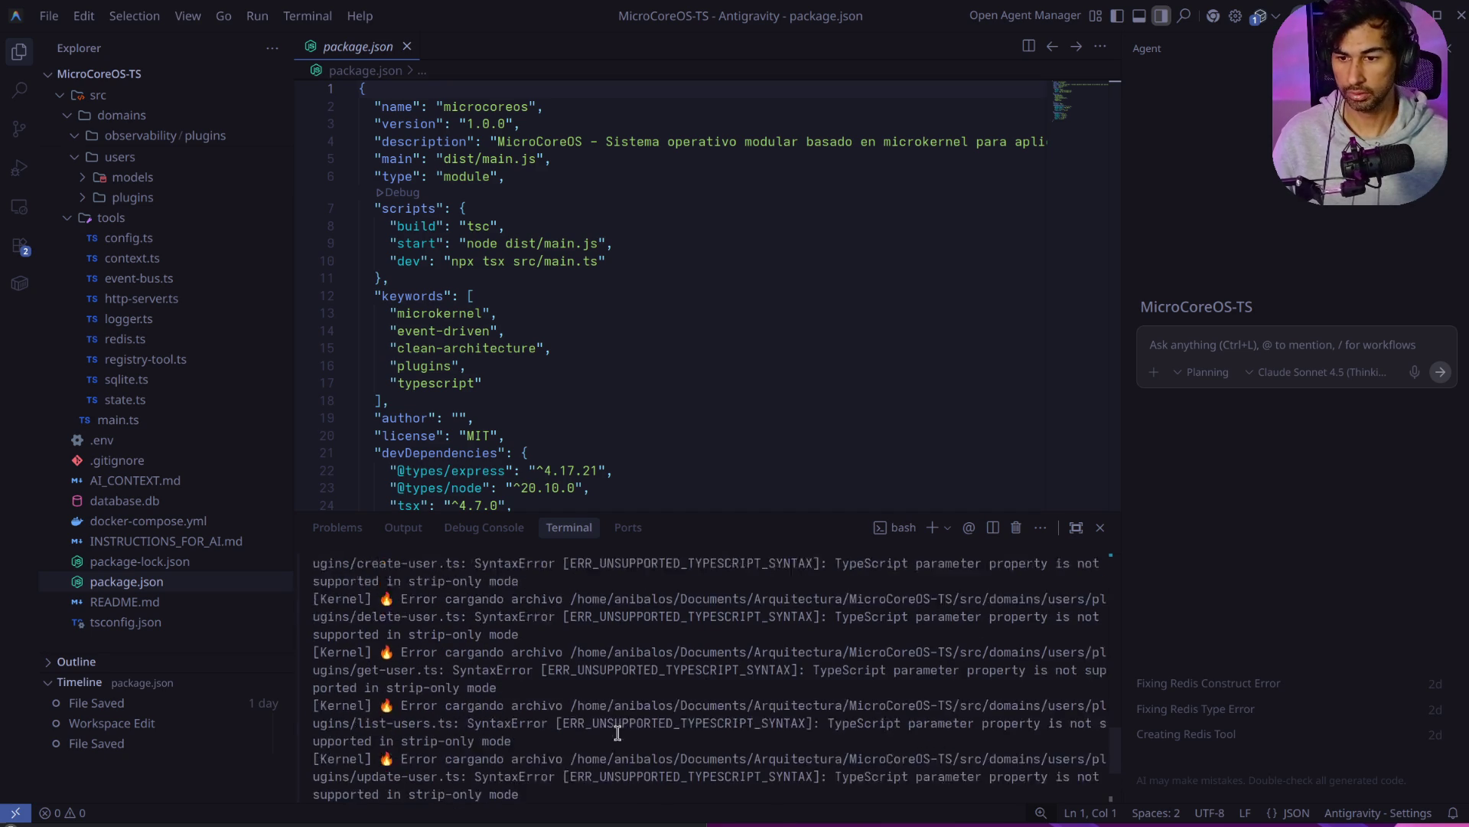
scroll(618, 732, "up", 5)
scroll(618, 733, "up", 6)
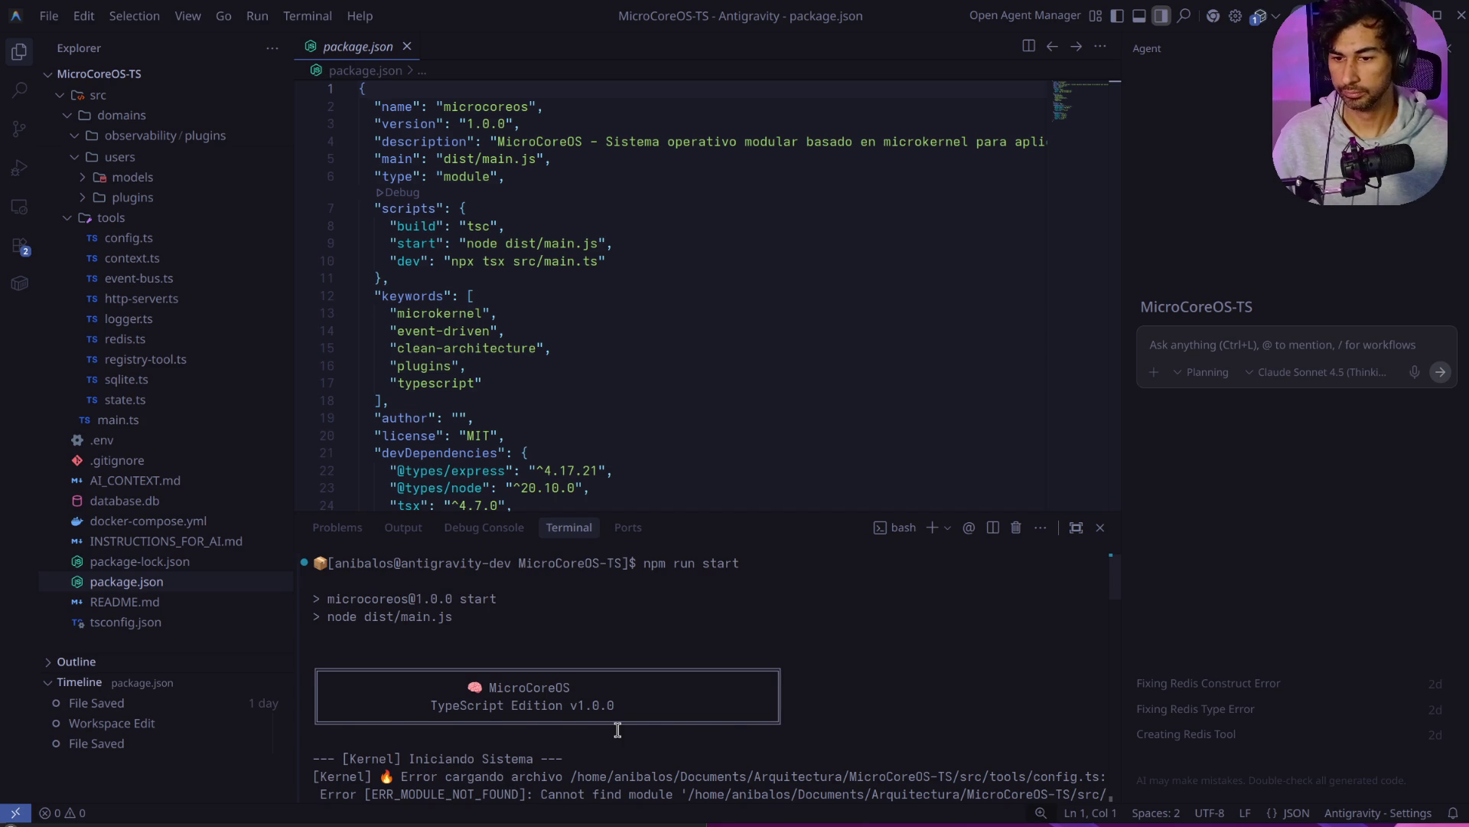
scroll(617, 729, "down", 3)
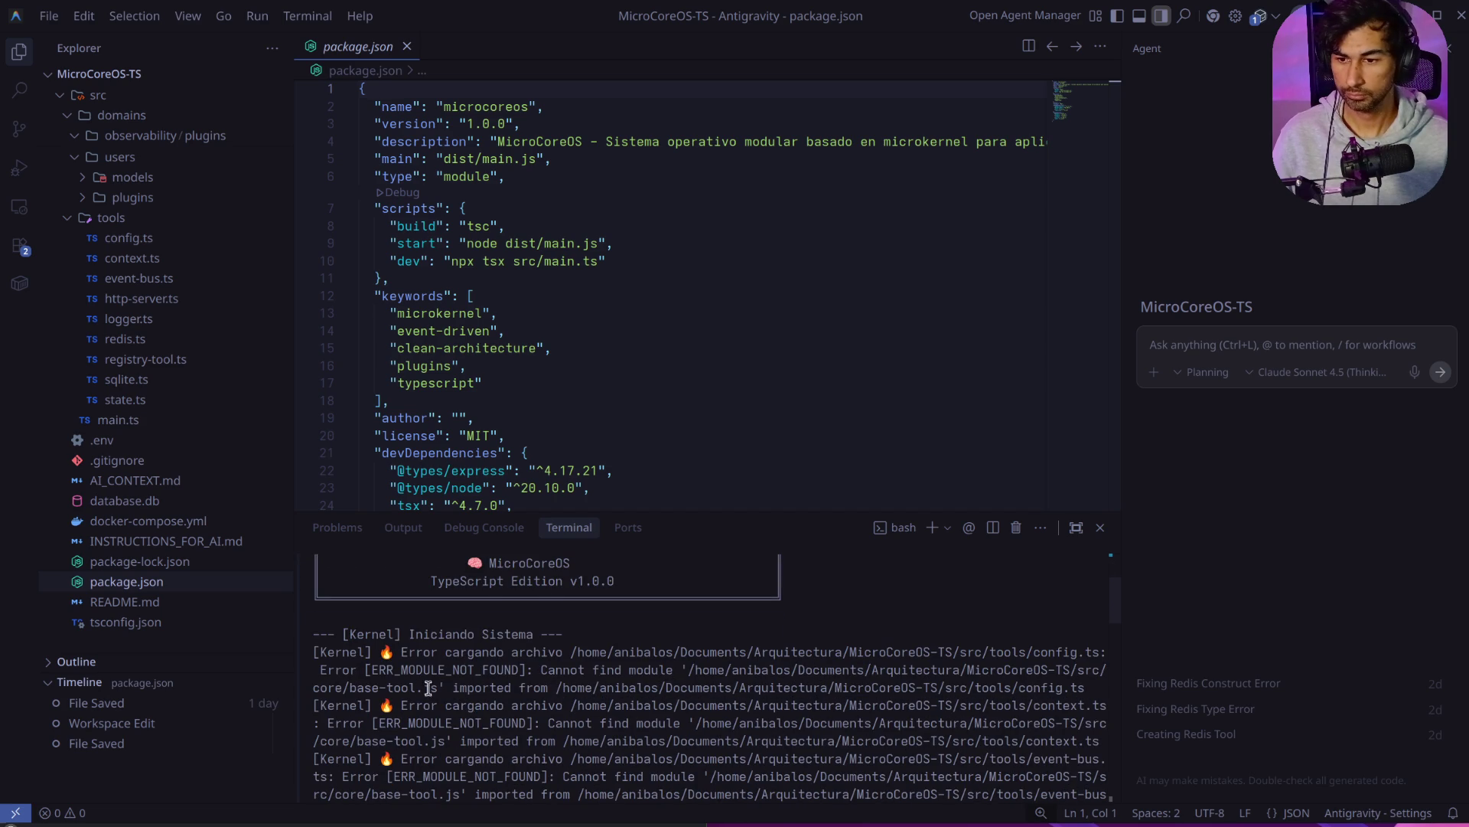
scroll(600, 704, "down", 15)
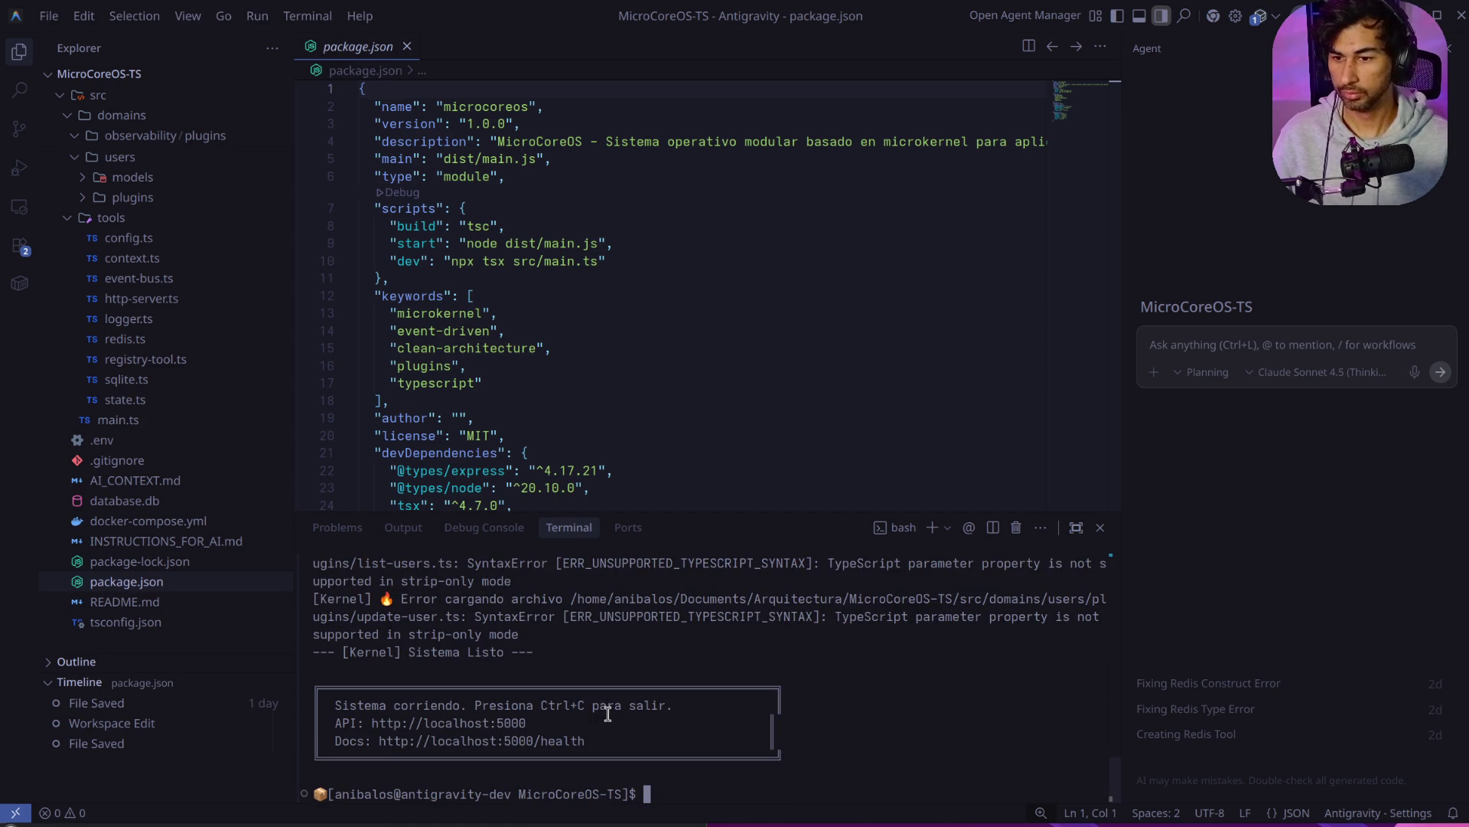
Step: List the project files with 'ls' and reinstall dependencies with 'npm i', reporting 0 vulnerabilities
type("ls")
key("Return")
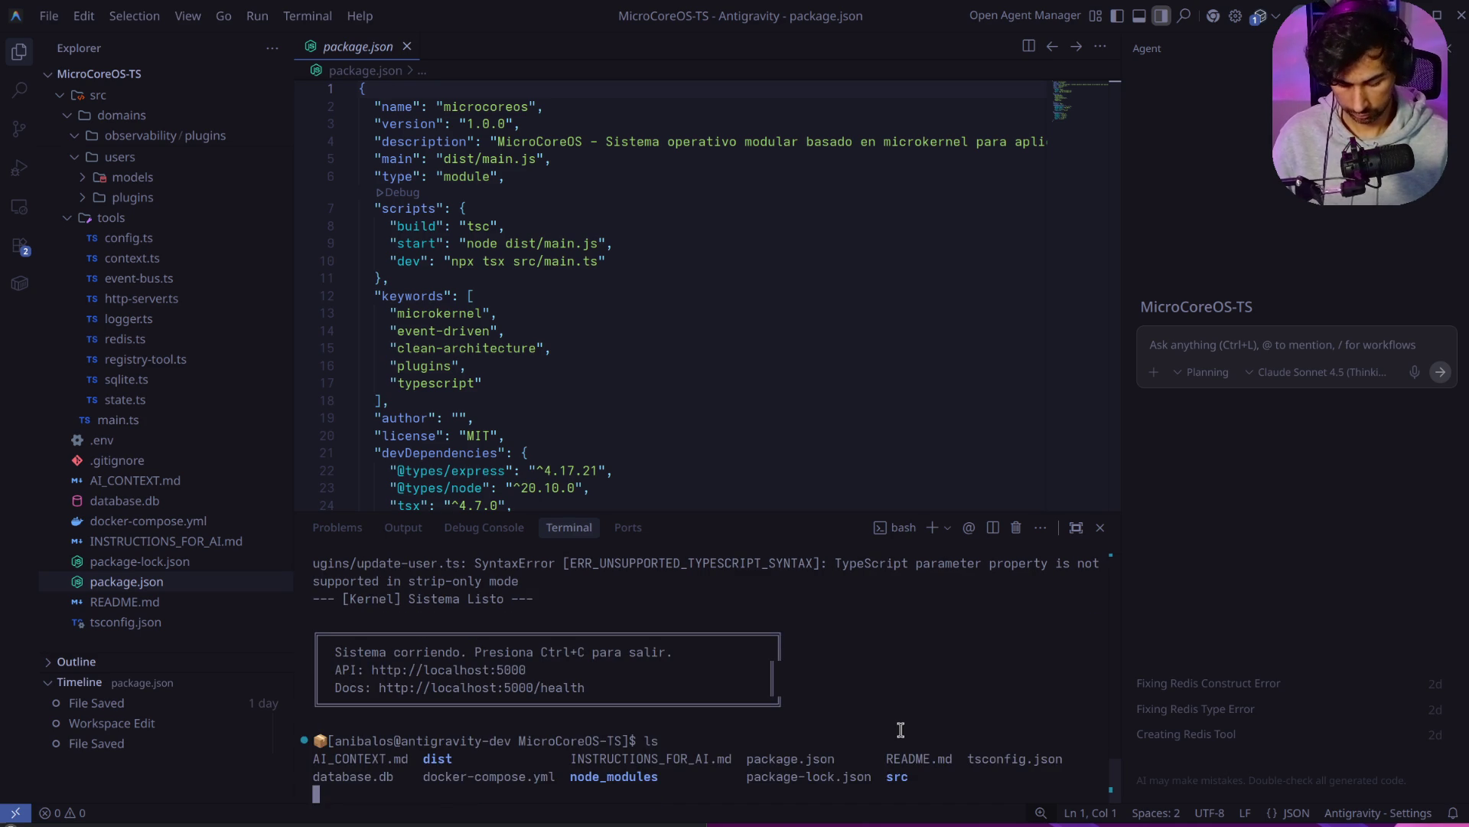
type("npm i")
key("Return")
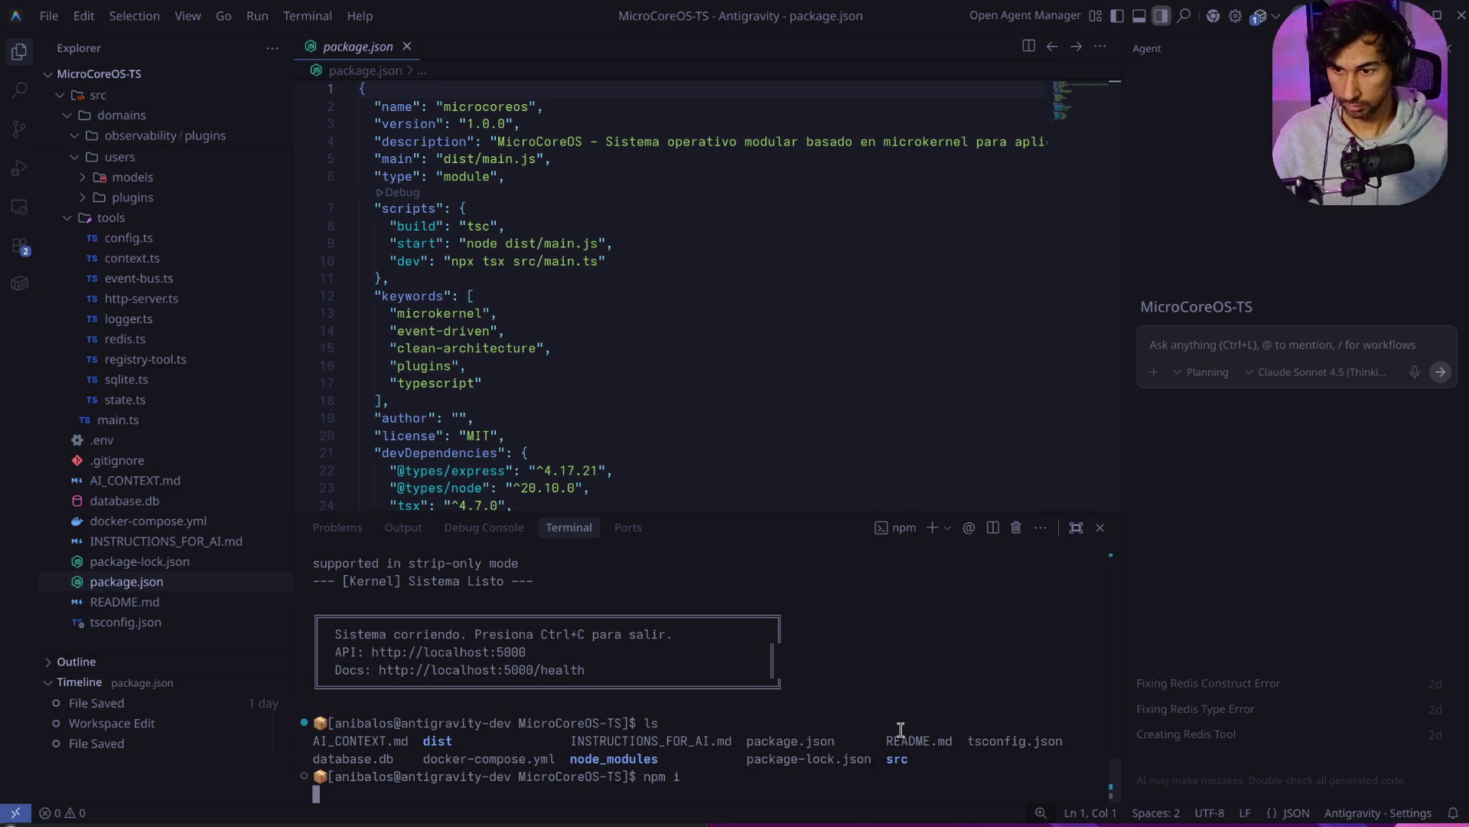
key("ctrl+l")
left_click(901, 729)
left_click(1449, 52)
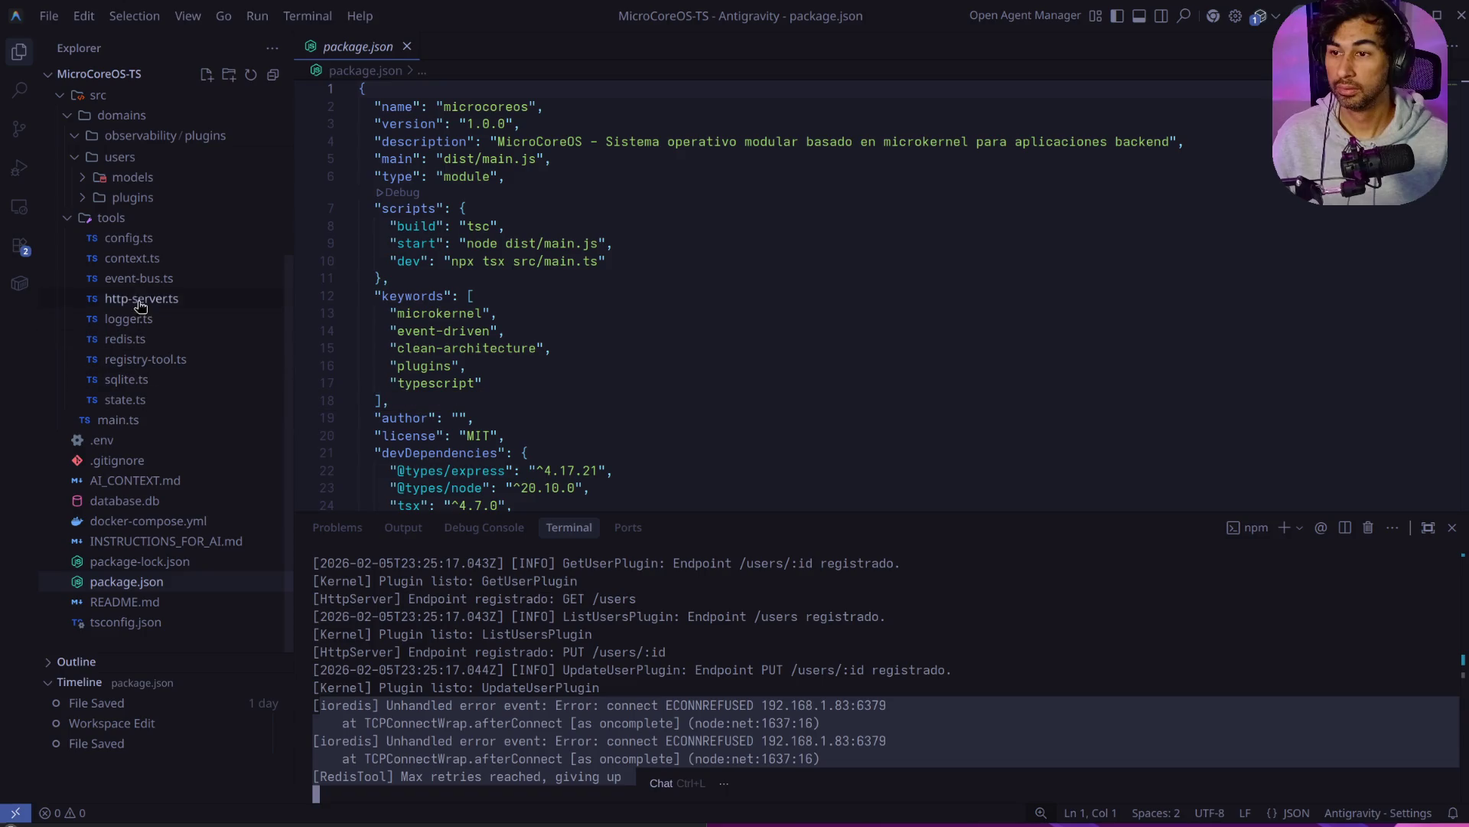
Step: Widen the terminal panel and highlight the Redis connection failure lines in the server log
scroll(949, 705, "up", 3)
scroll(947, 708, "down", 3)
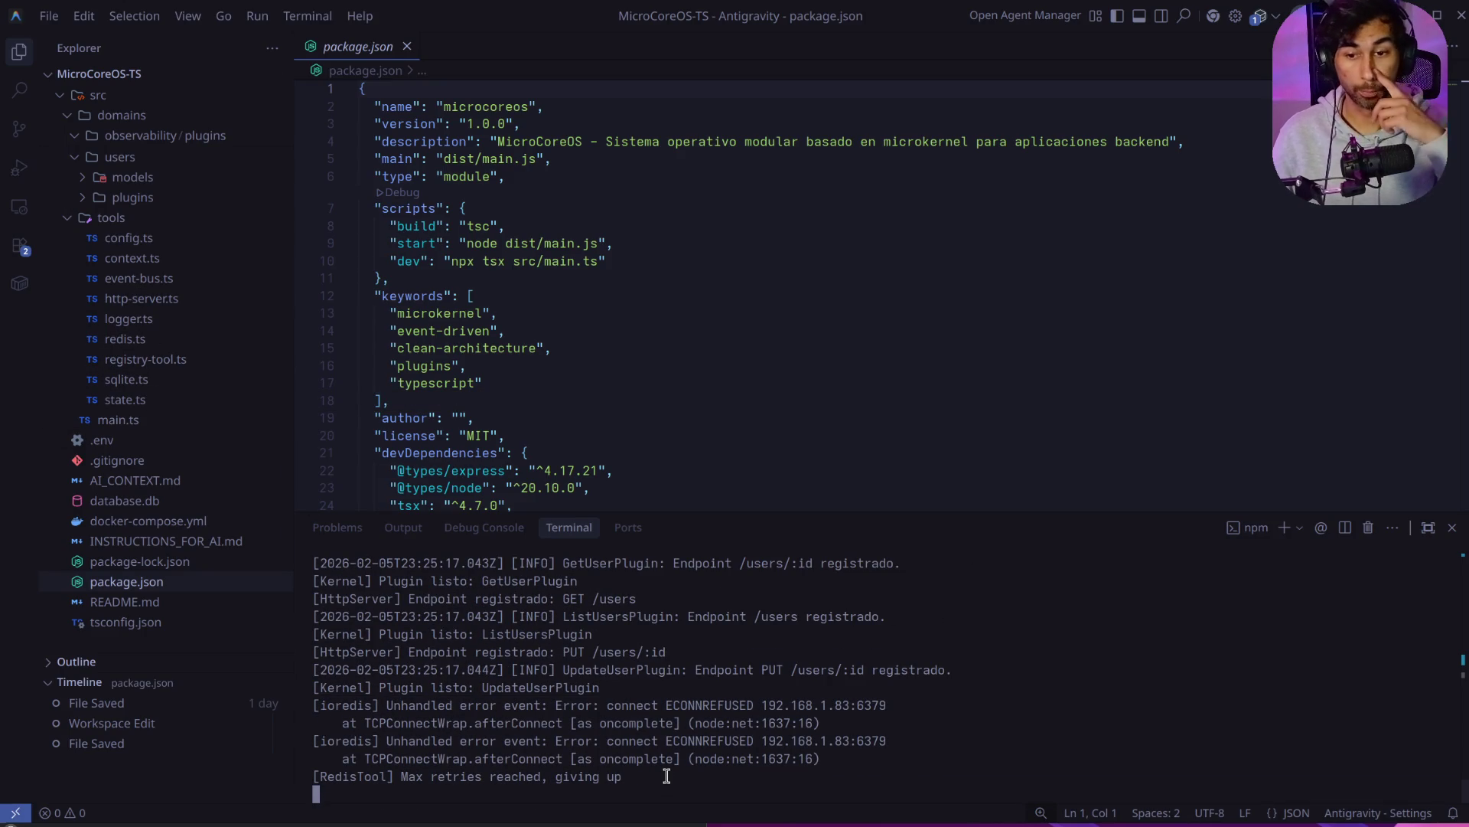
left_click_drag(894, 706, 778, 712)
scroll(777, 716, "up", 5)
scroll(778, 715, "up", 10)
scroll(778, 716, "up", 5)
left_click_drag(423, 706, 1131, 714)
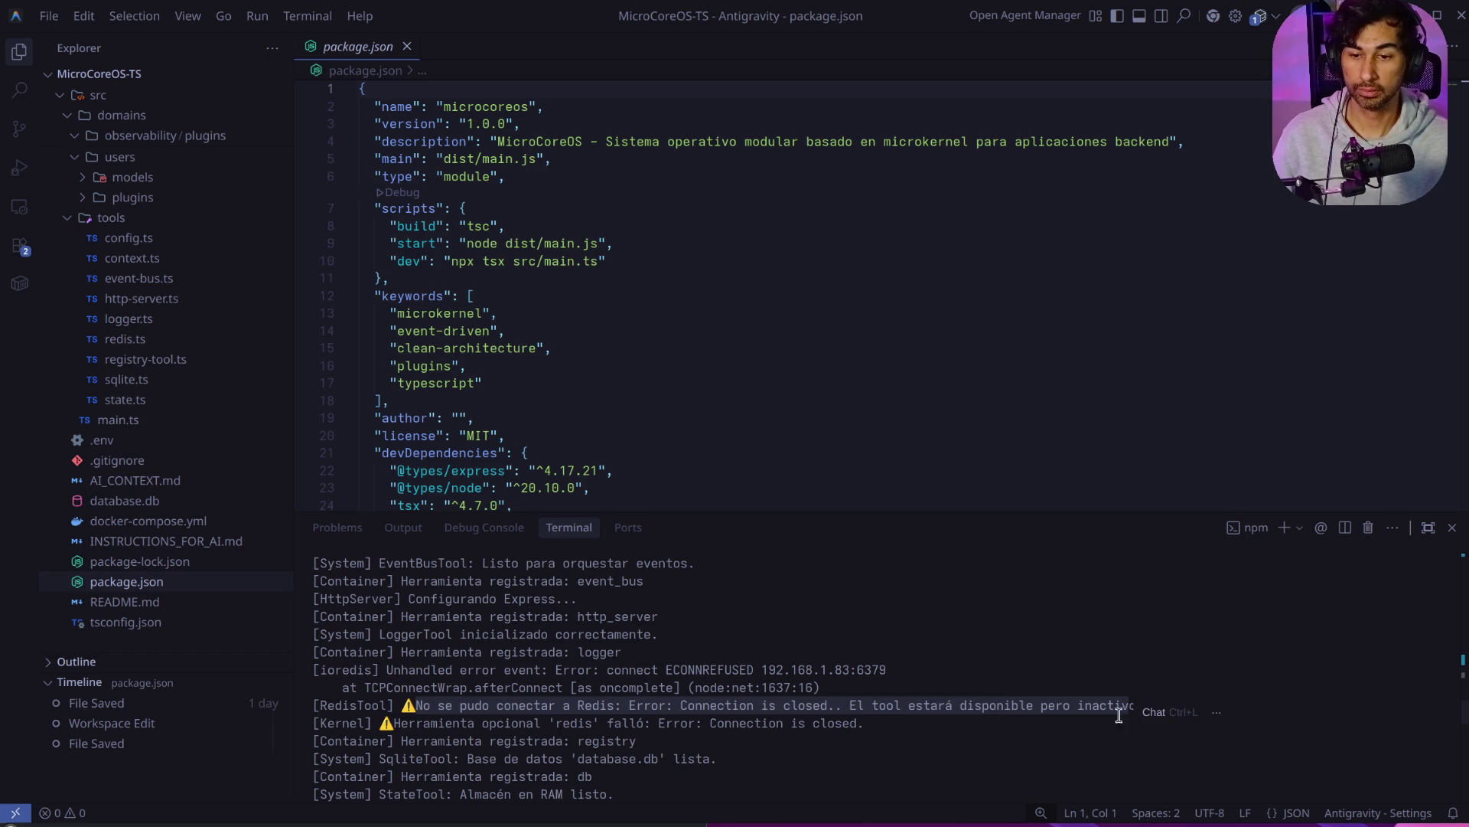
Step: Enlarge the terminal output and highlight the could-not-connect-to-Redis and failed redis tool lines
scroll(752, 741, "up", 5)
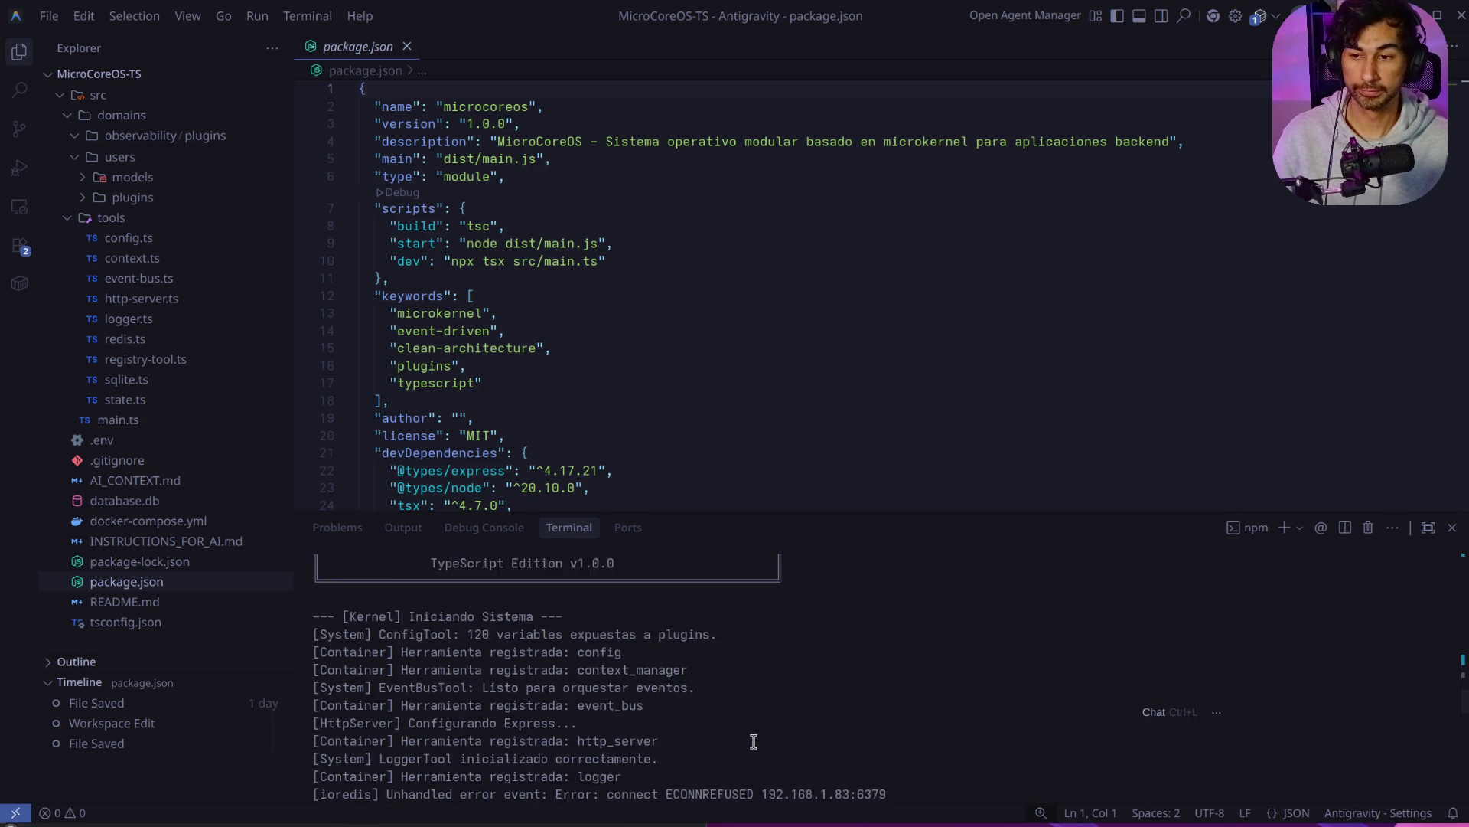
scroll(752, 741, "down", 10)
scroll(752, 741, "down", 5)
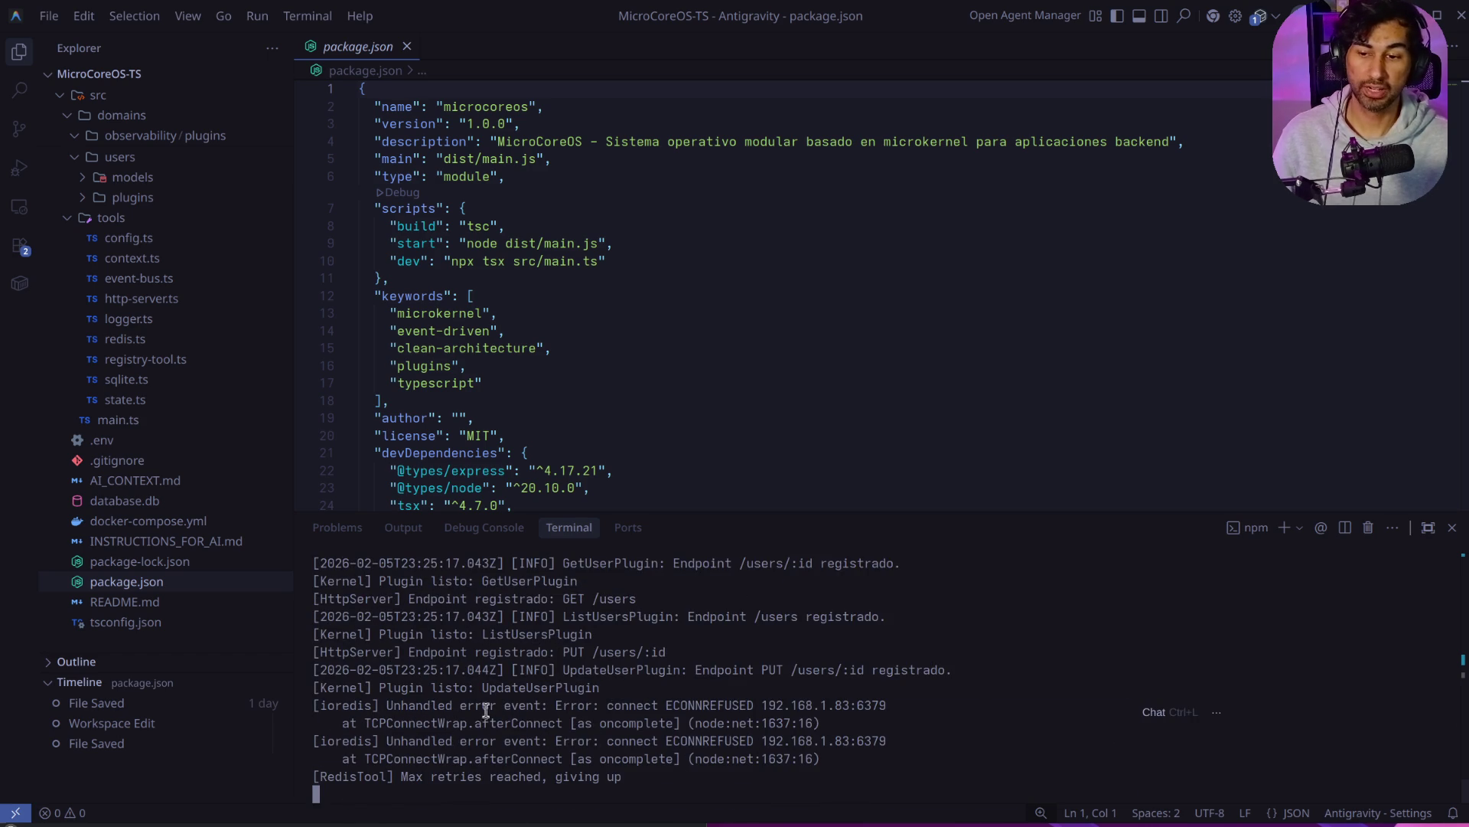
scroll(790, 712, "up", 10)
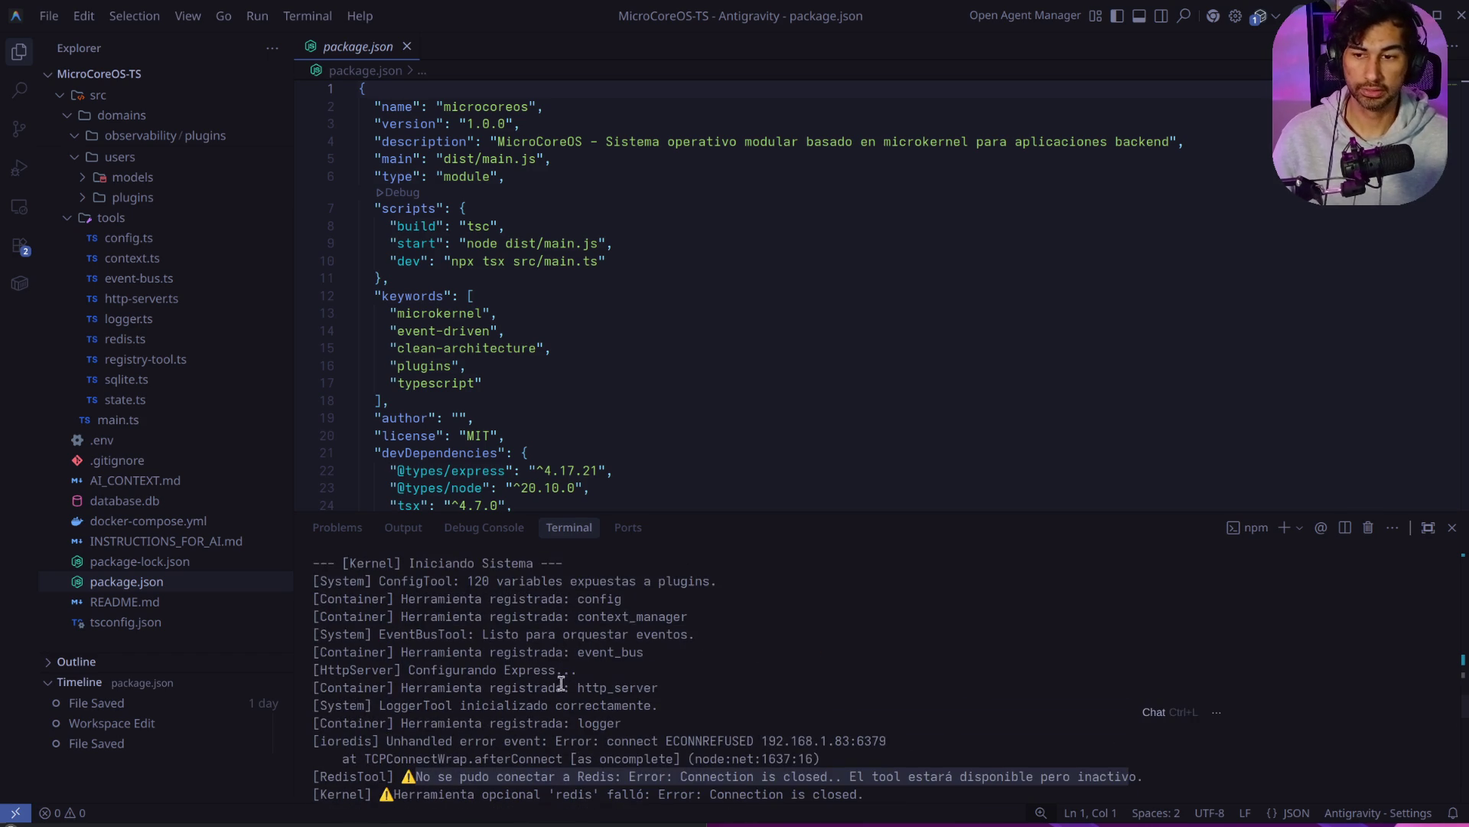
left_click_drag(749, 509, 716, 251)
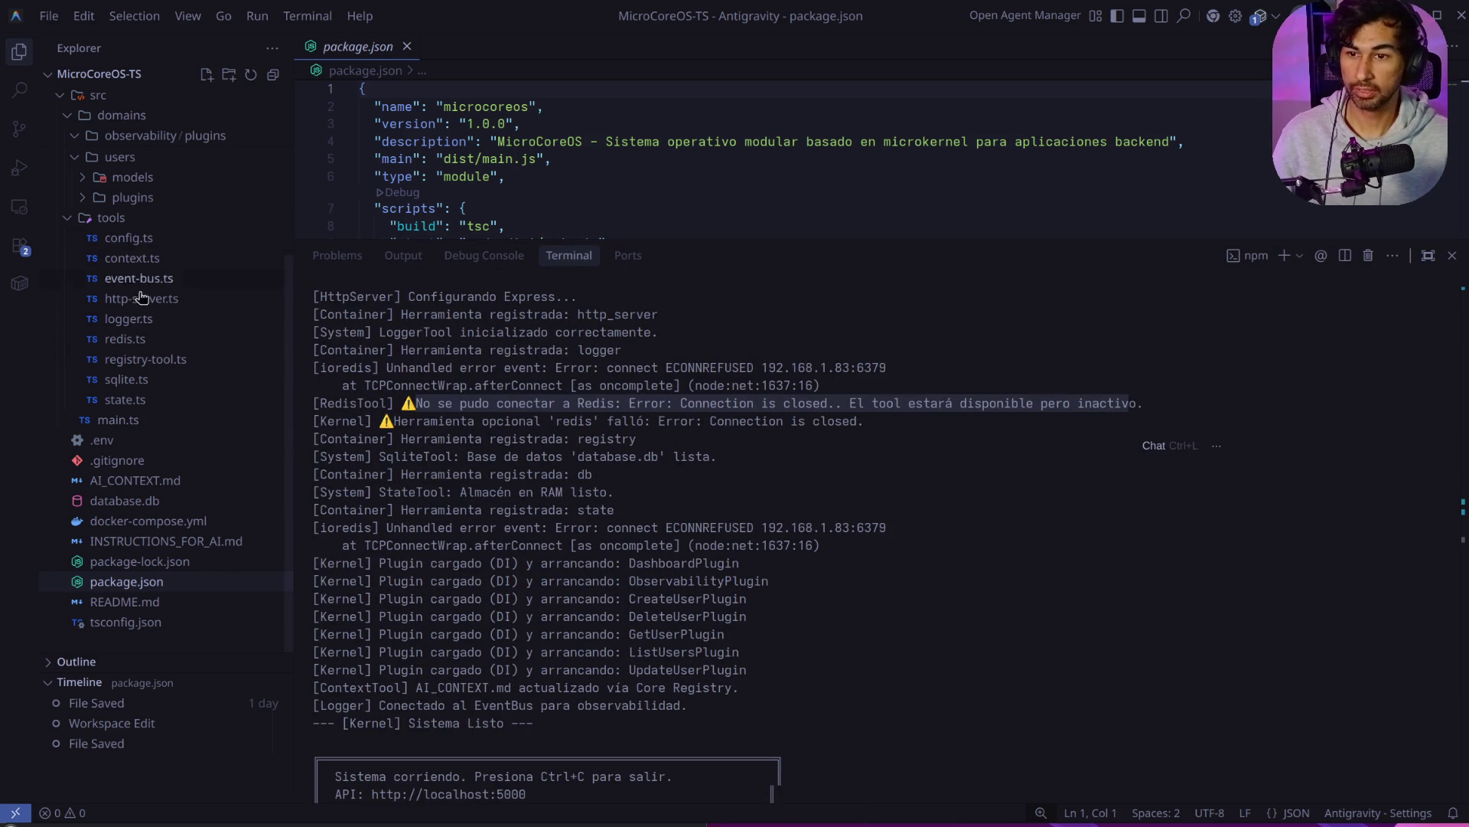
left_click(433, 399)
left_click_drag(413, 402, 831, 402)
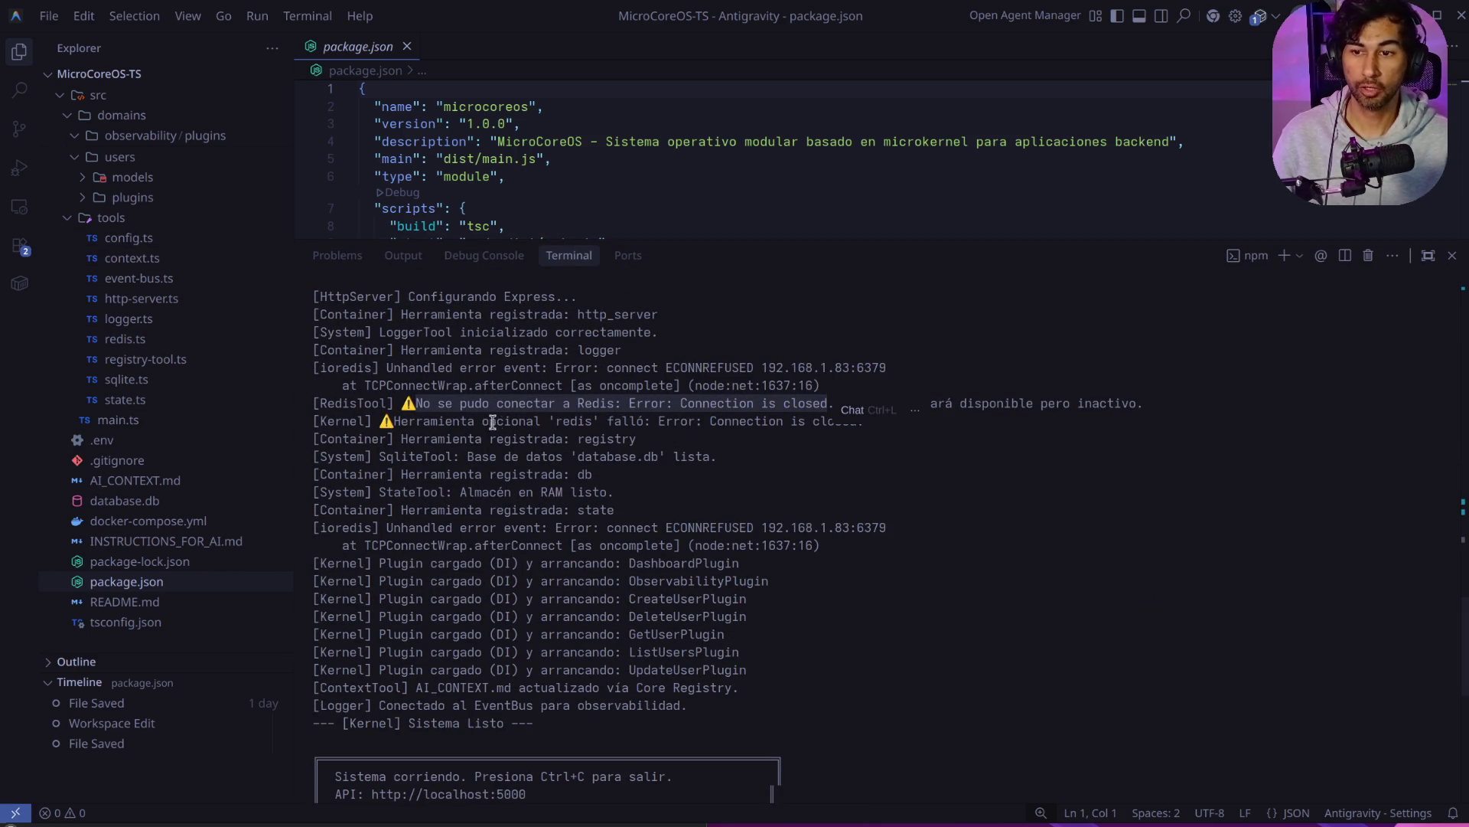
left_click_drag(541, 421, 739, 432)
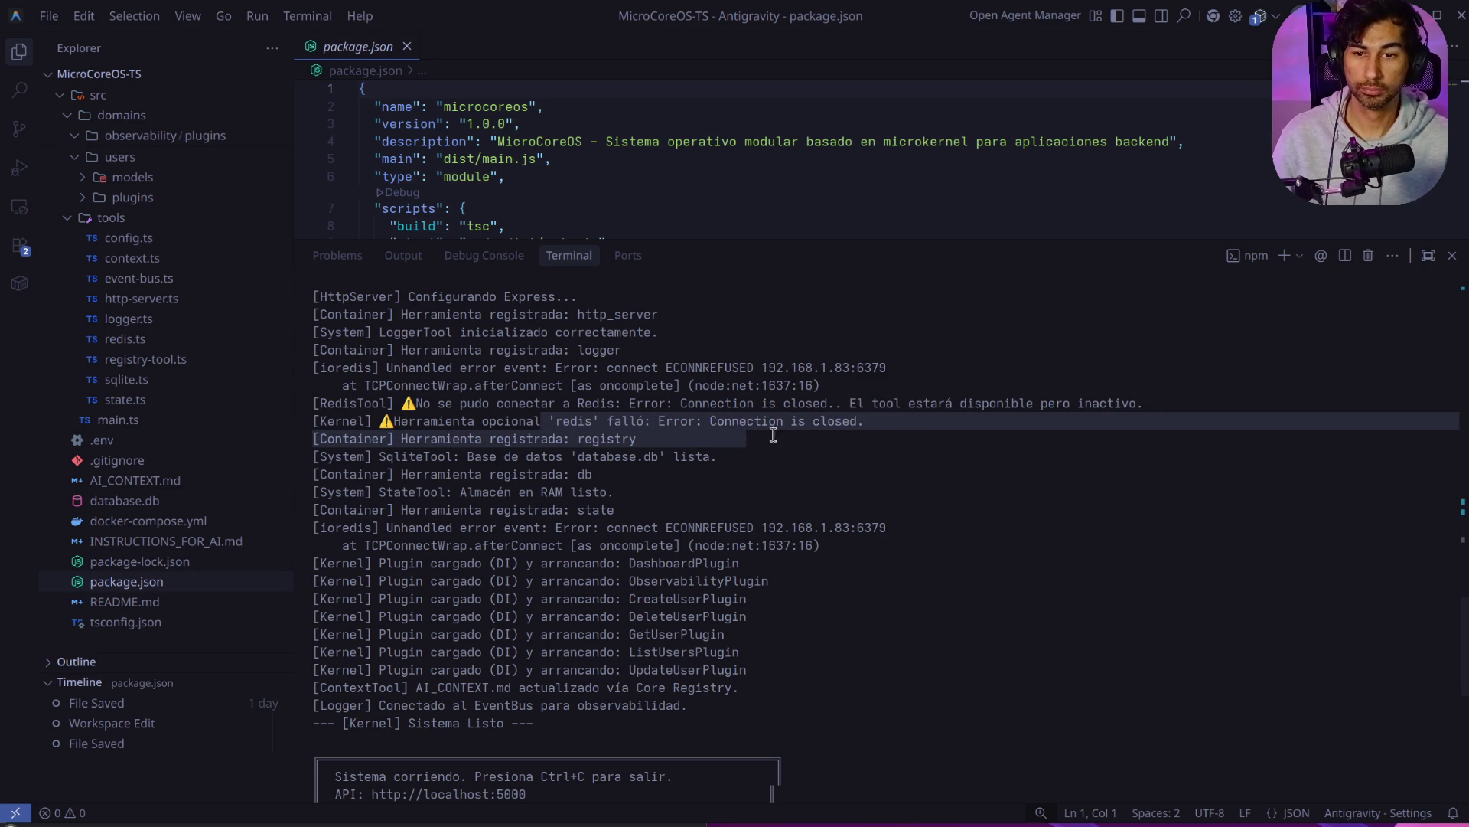
left_click(776, 424)
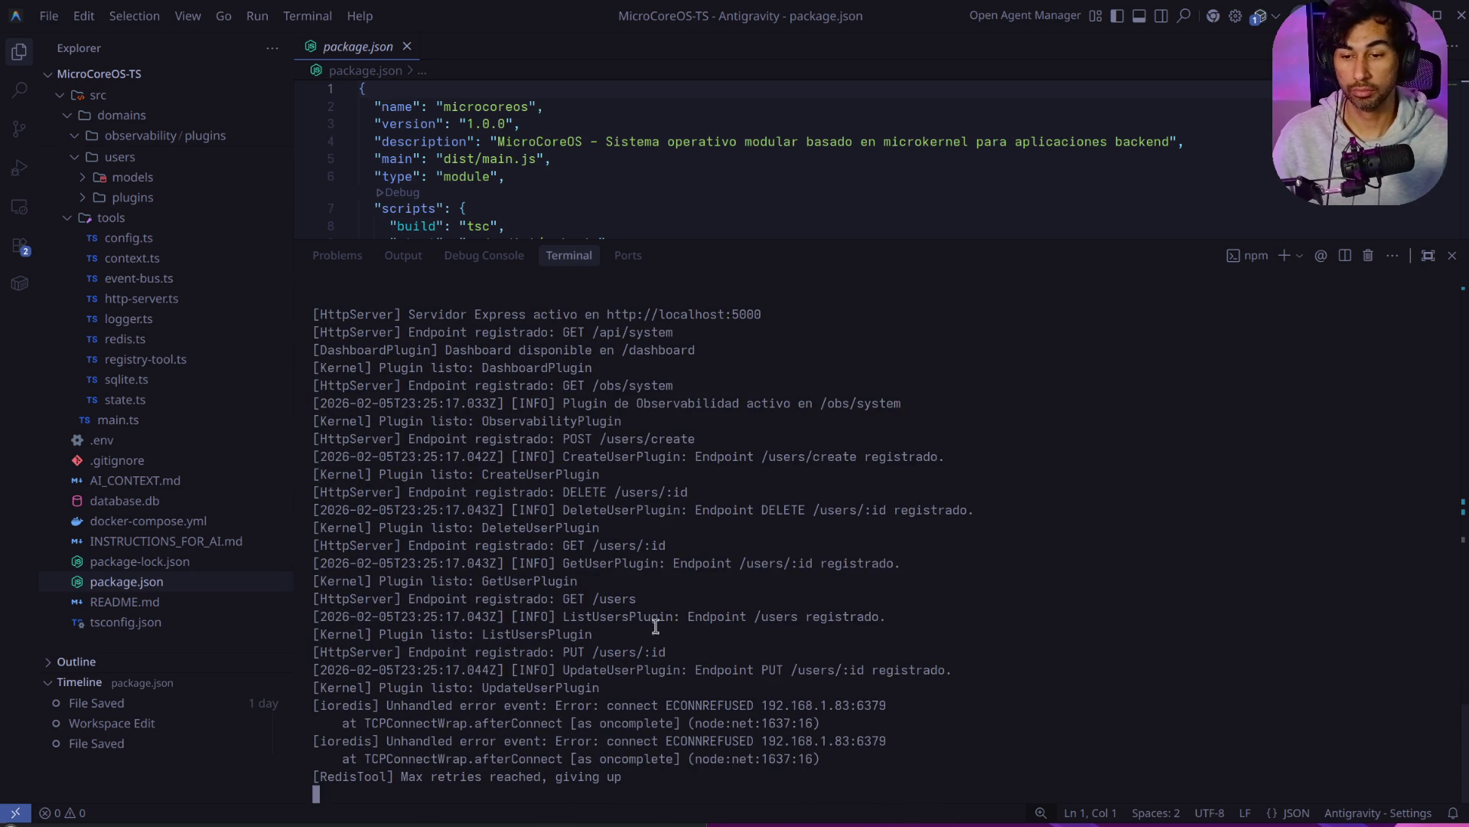
scroll(657, 622, "up", 8)
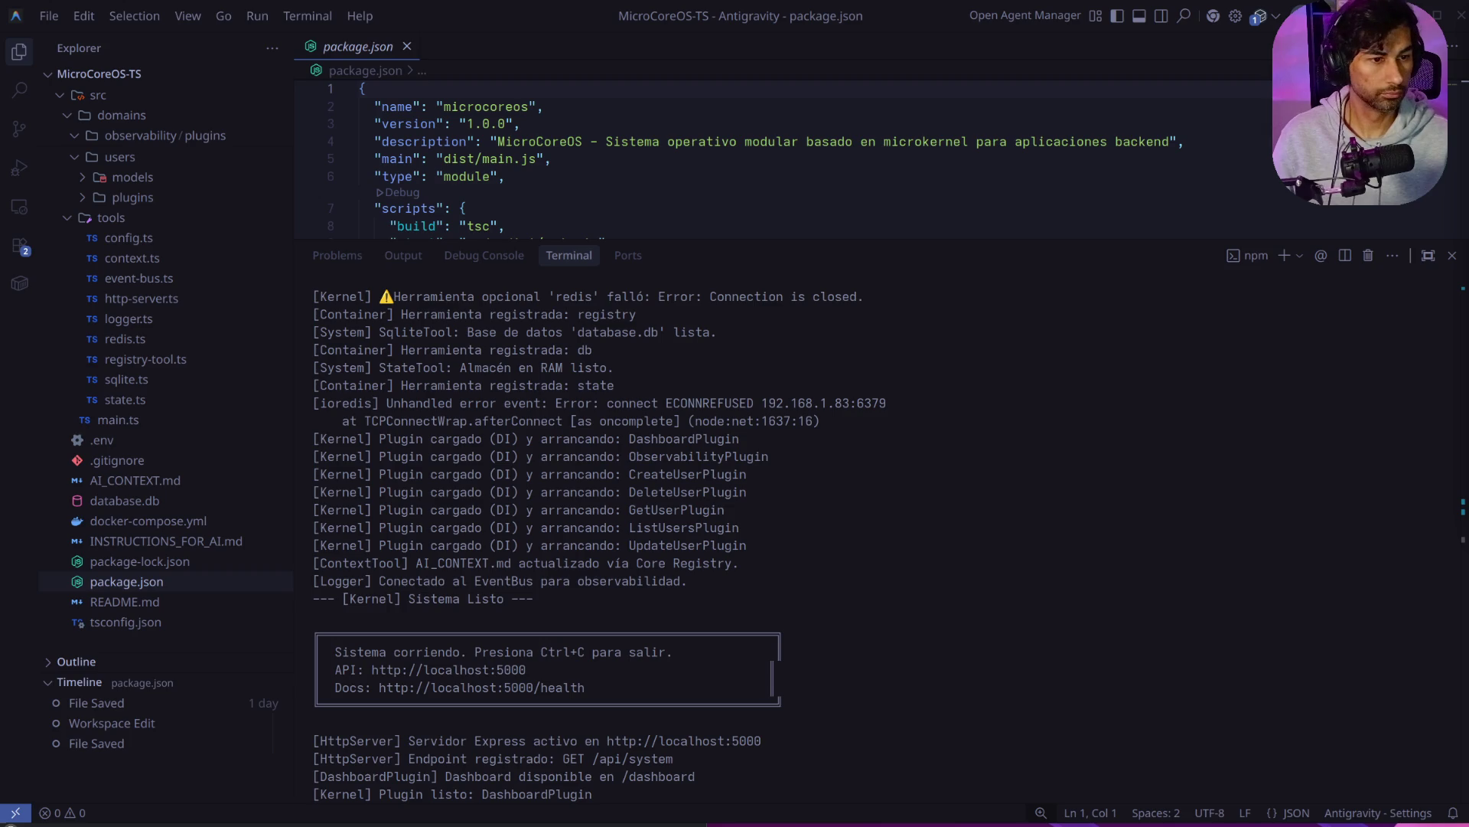
key("ctrl+w")
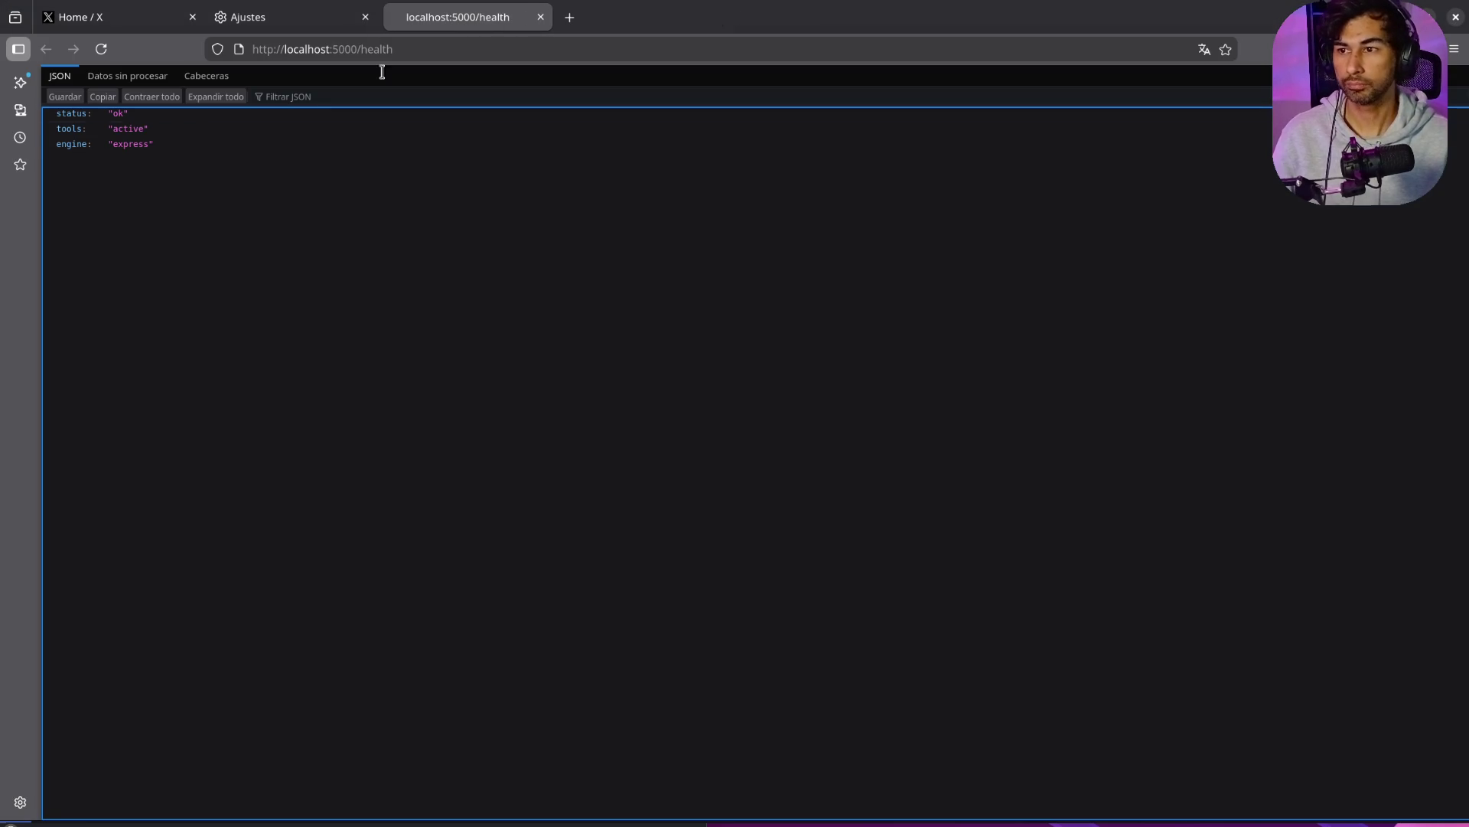
Step: Load localhost:5000/dashboard/infra.html from the address suggestions; it answers Cannot GET
double_click(453, 51)
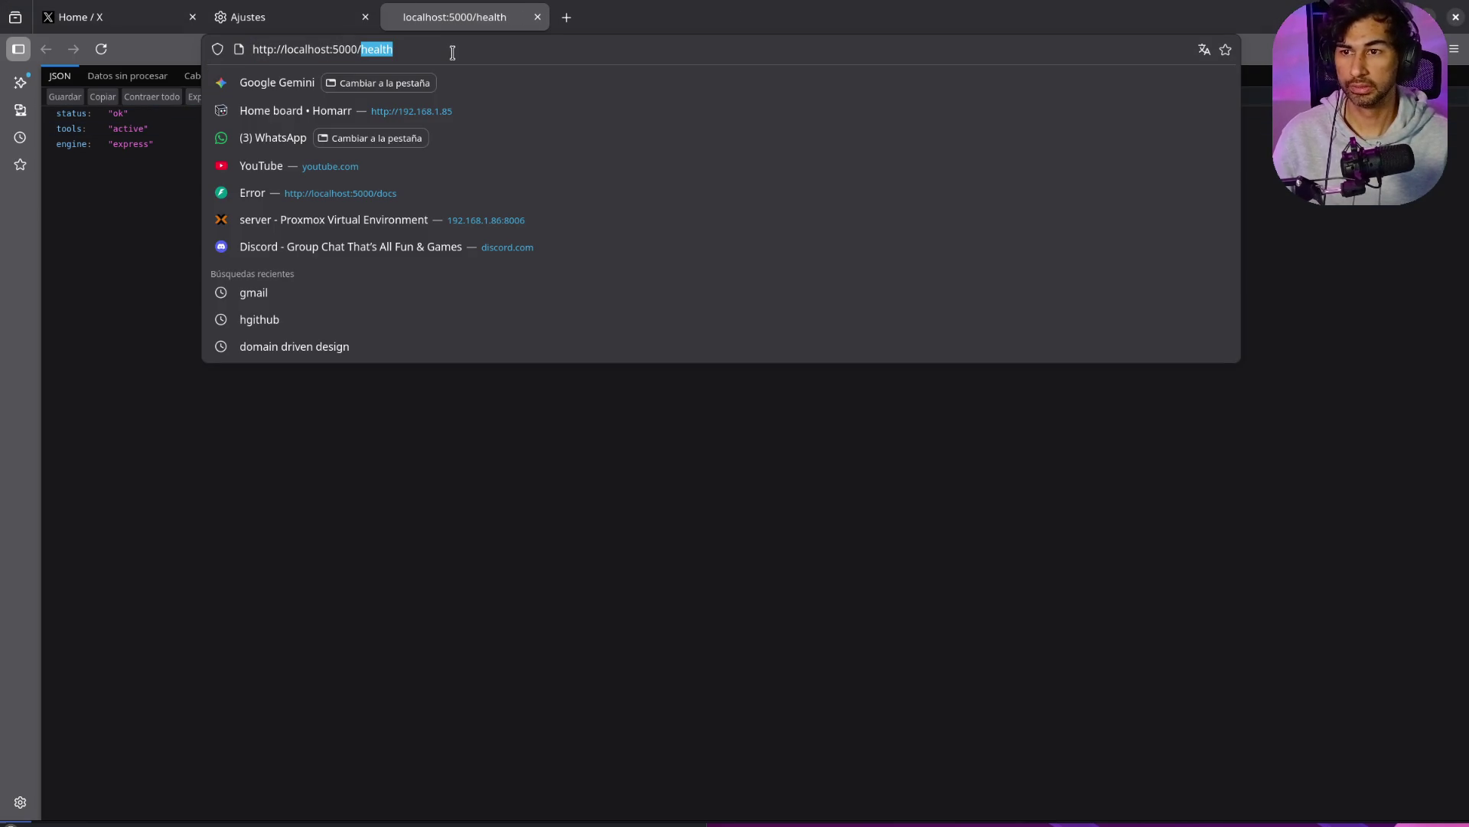
type("d")
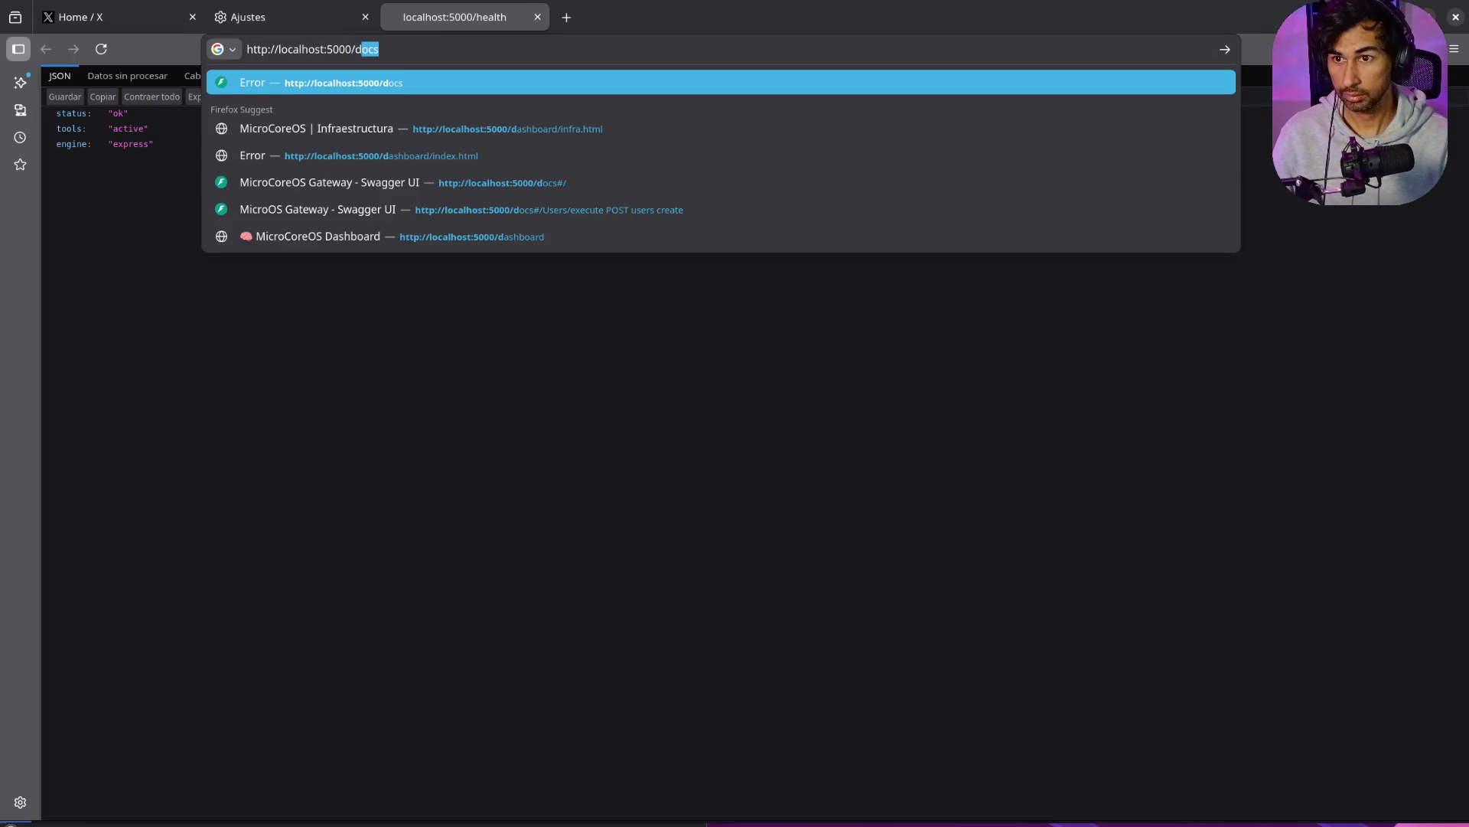
key("Down")
key("Return")
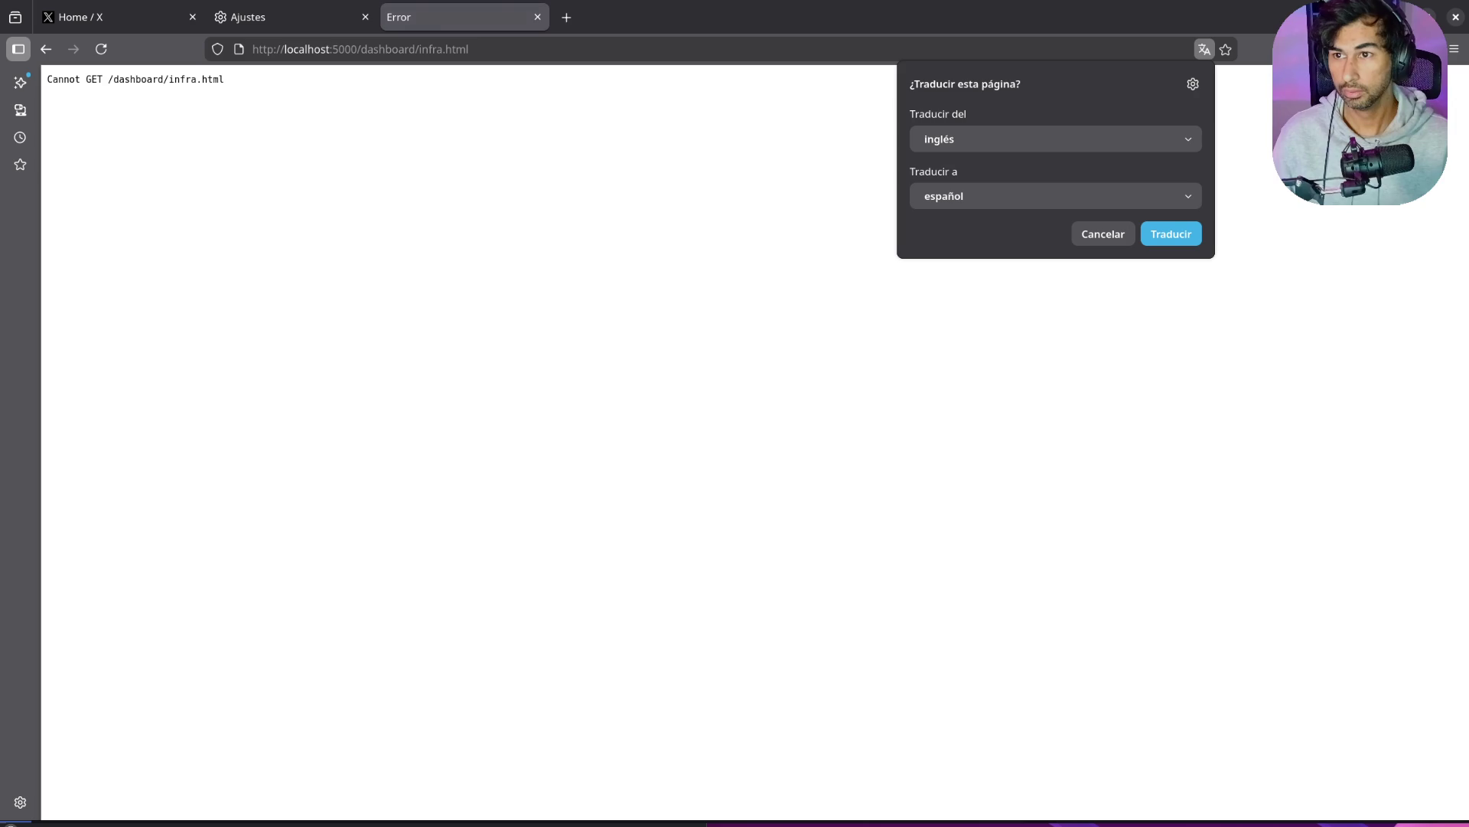
left_click(341, 180)
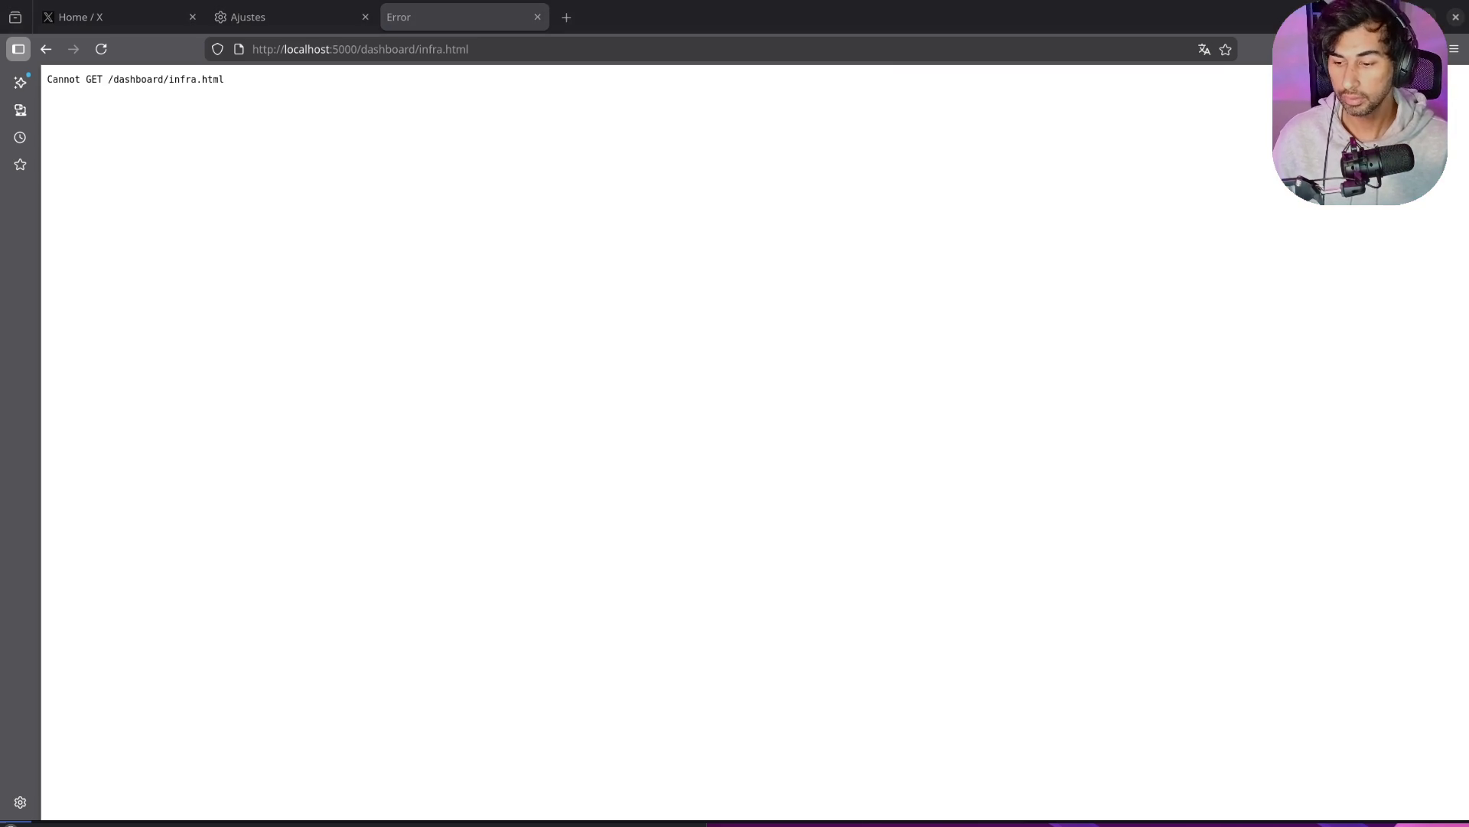
key("alt+Tab")
scroll(729, 565, "down", 3)
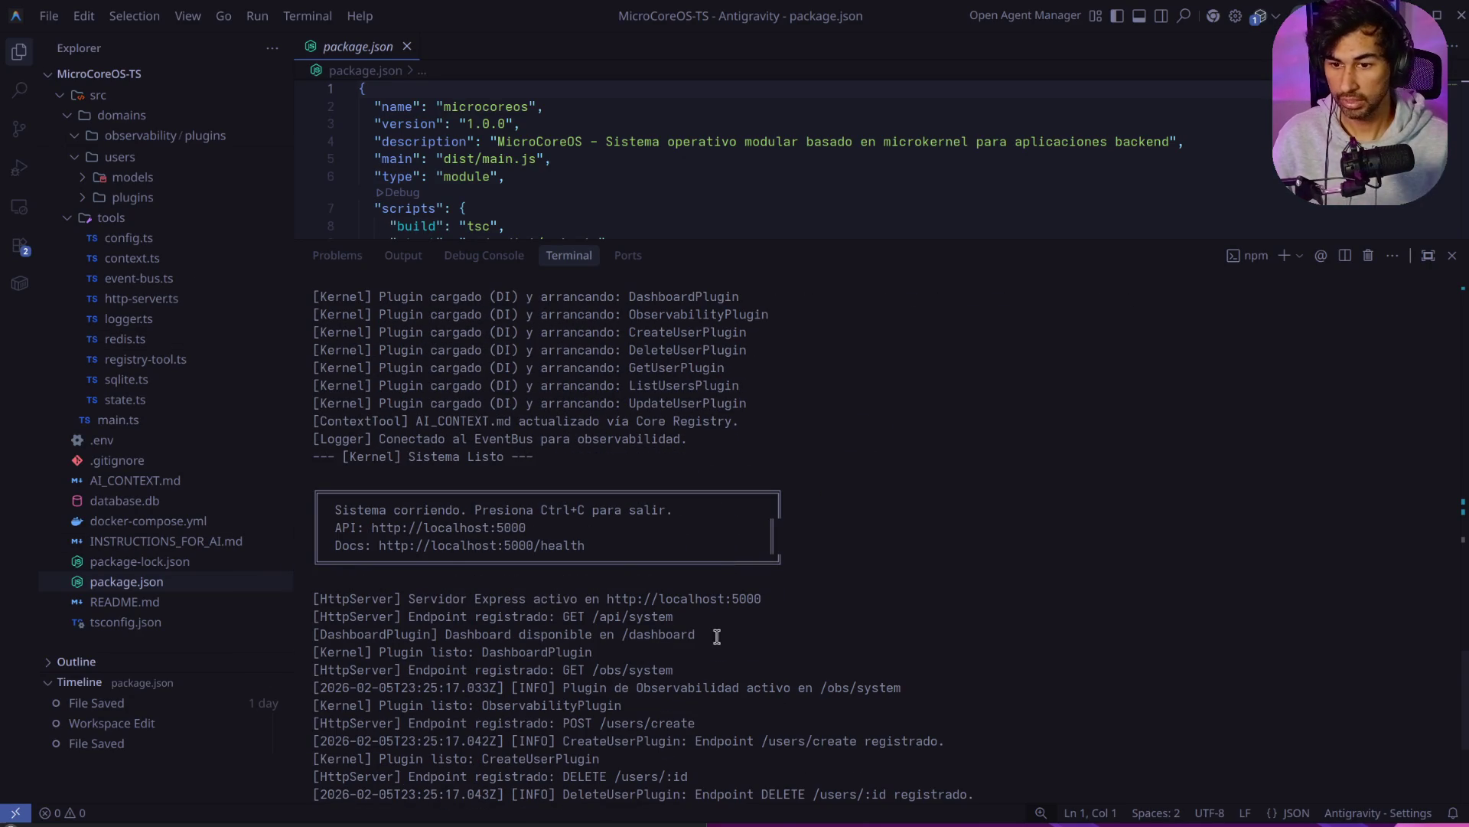
Step: Stop the MicroCoreOS server with Ctrl+C and rerun npm run dev
key("ctrl+c")
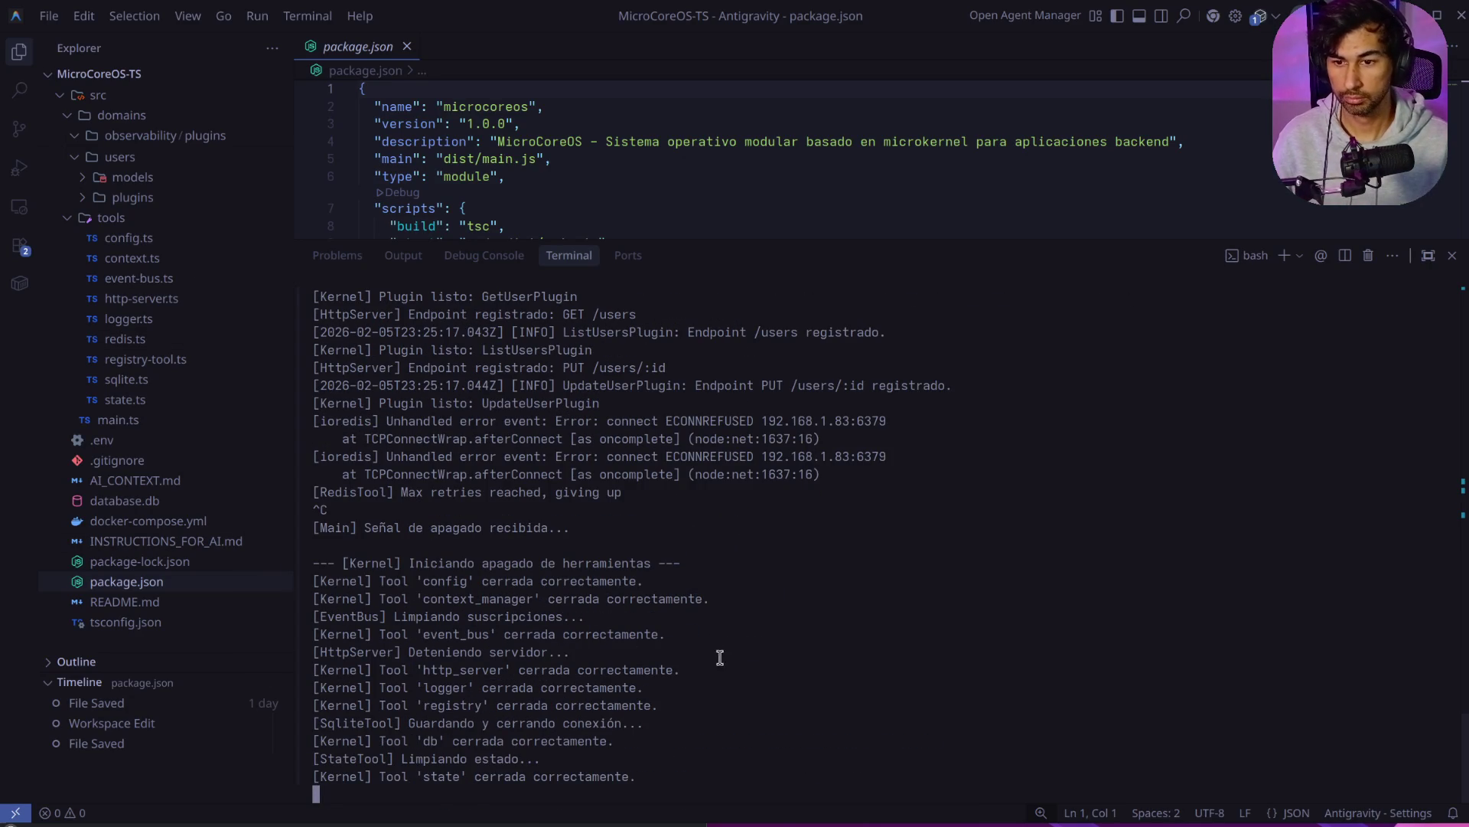
key("Up")
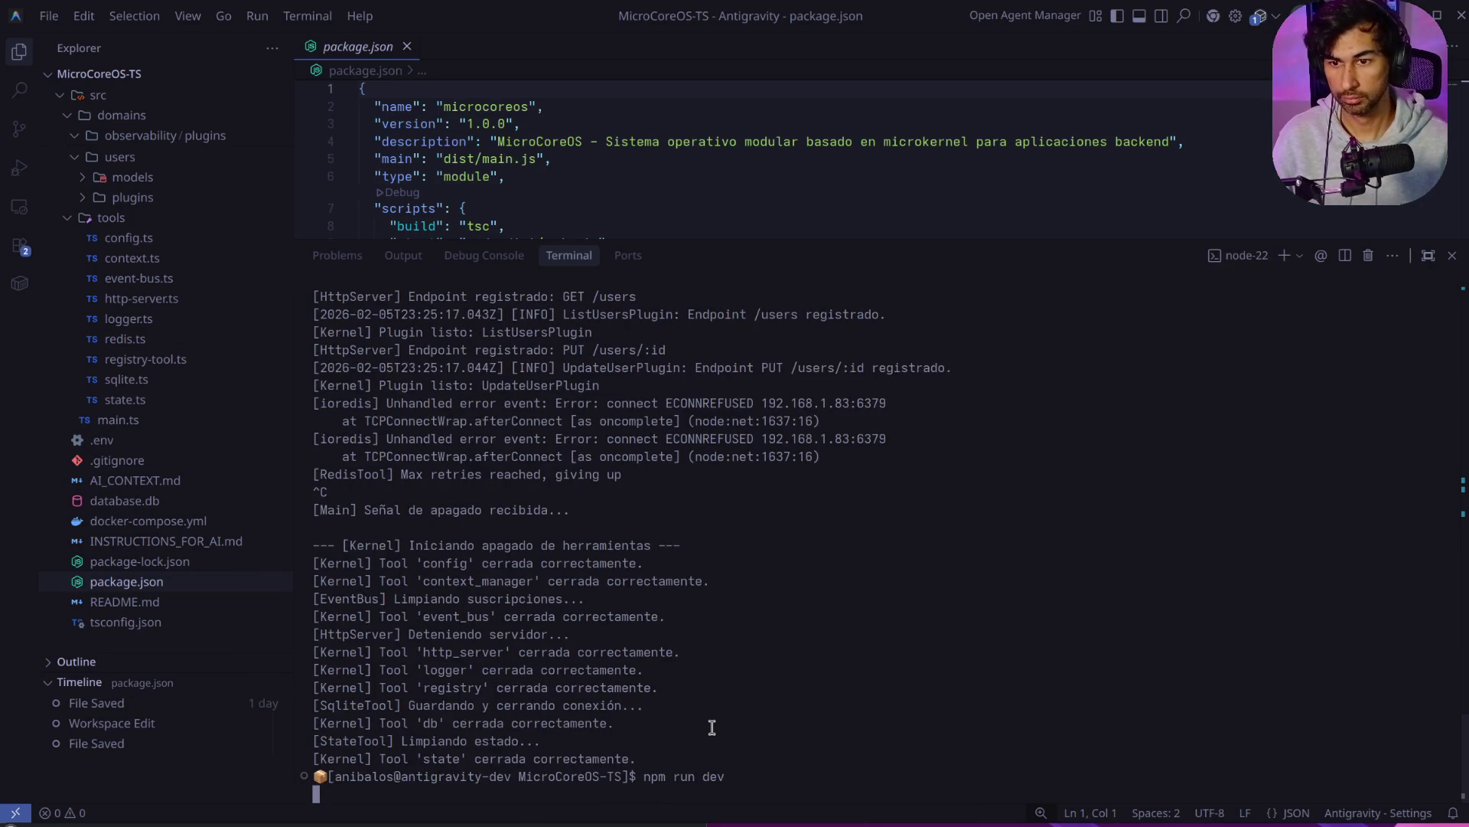
key("Return")
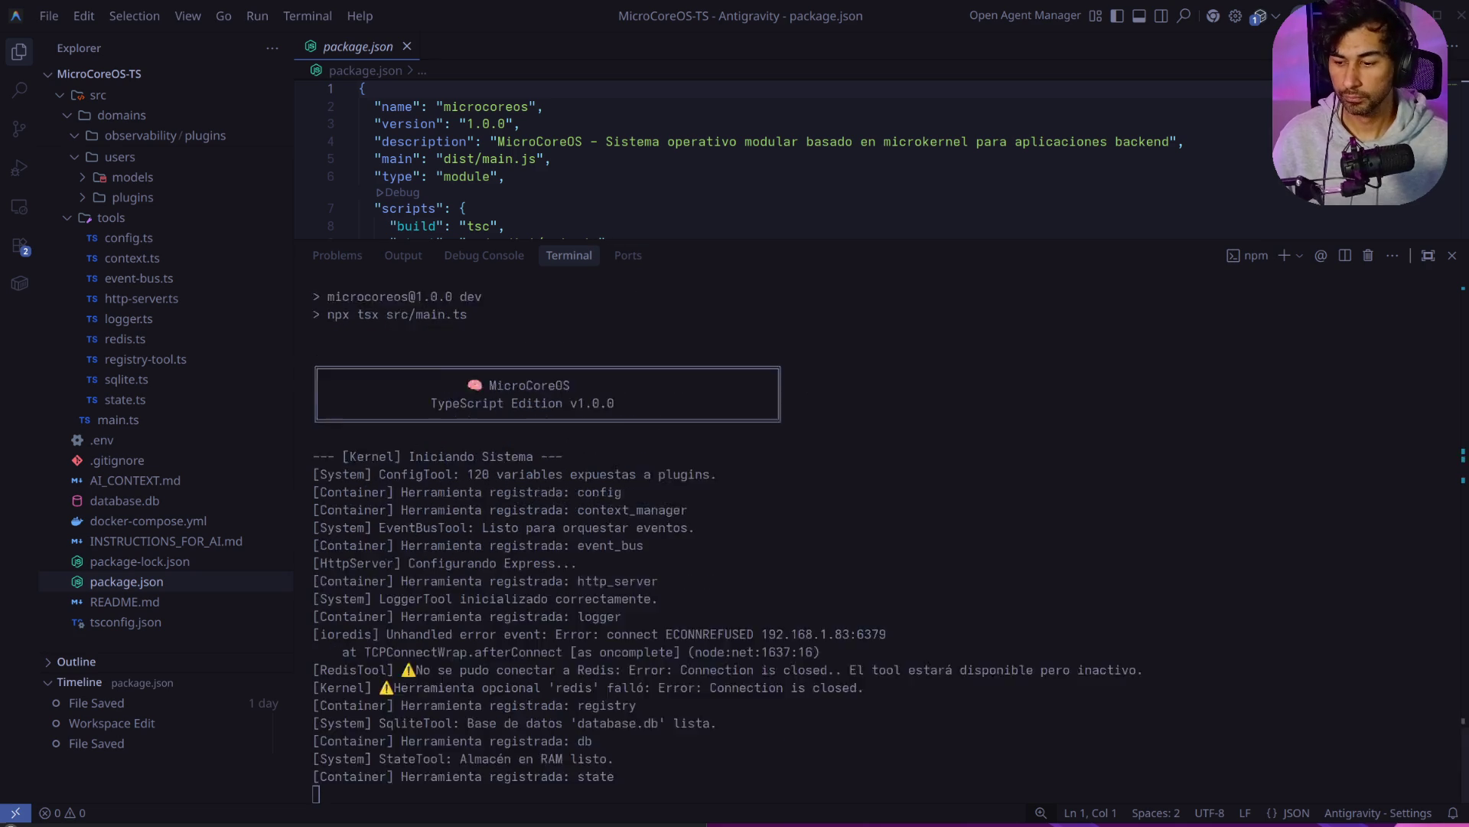
key("alt+Tab")
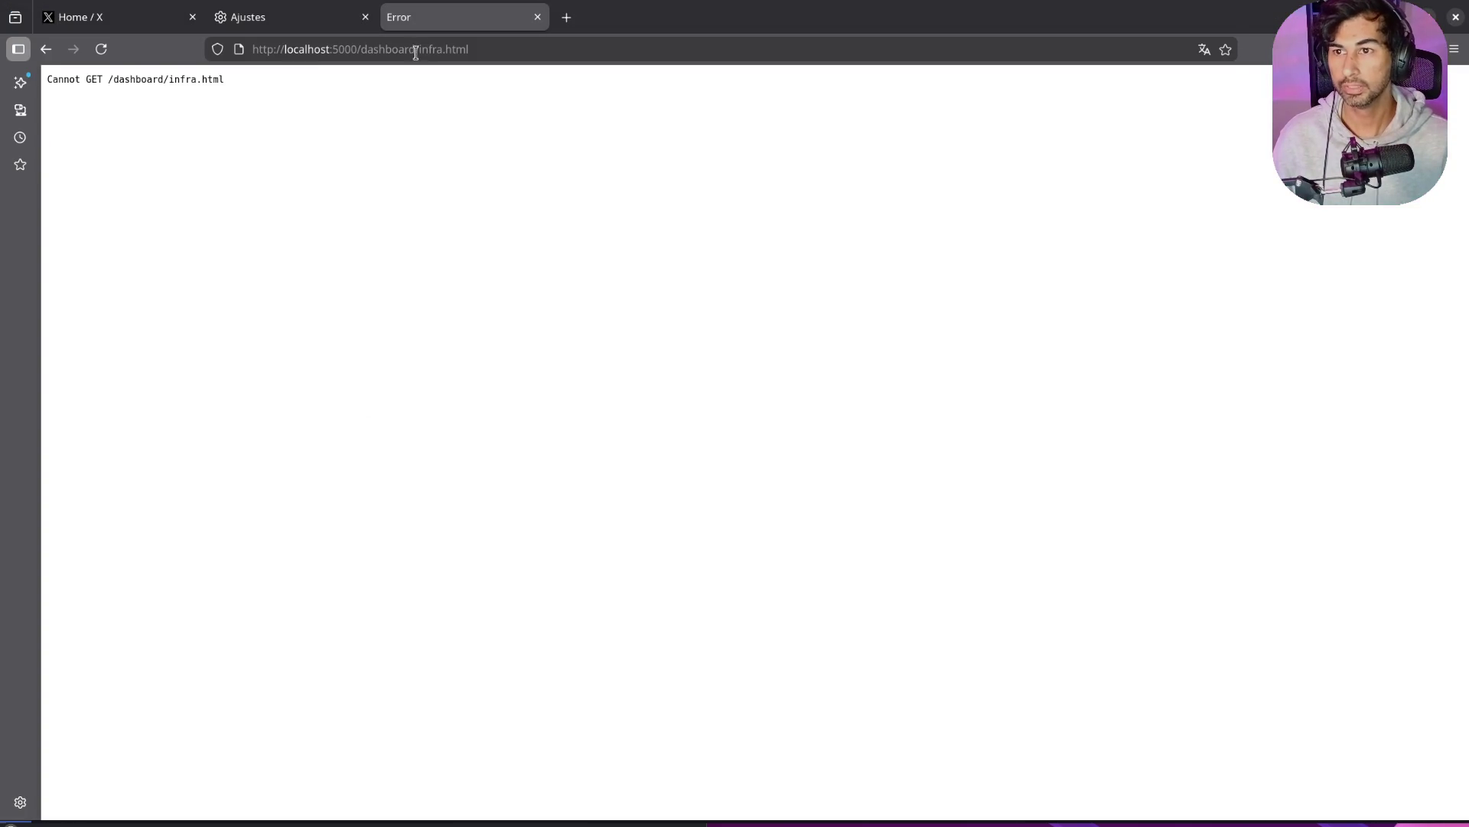
Step: Load localhost:5000/dashboard and check the redis tool's FAIL status
left_click_drag(416, 51, 508, 49)
key("BackSpace")
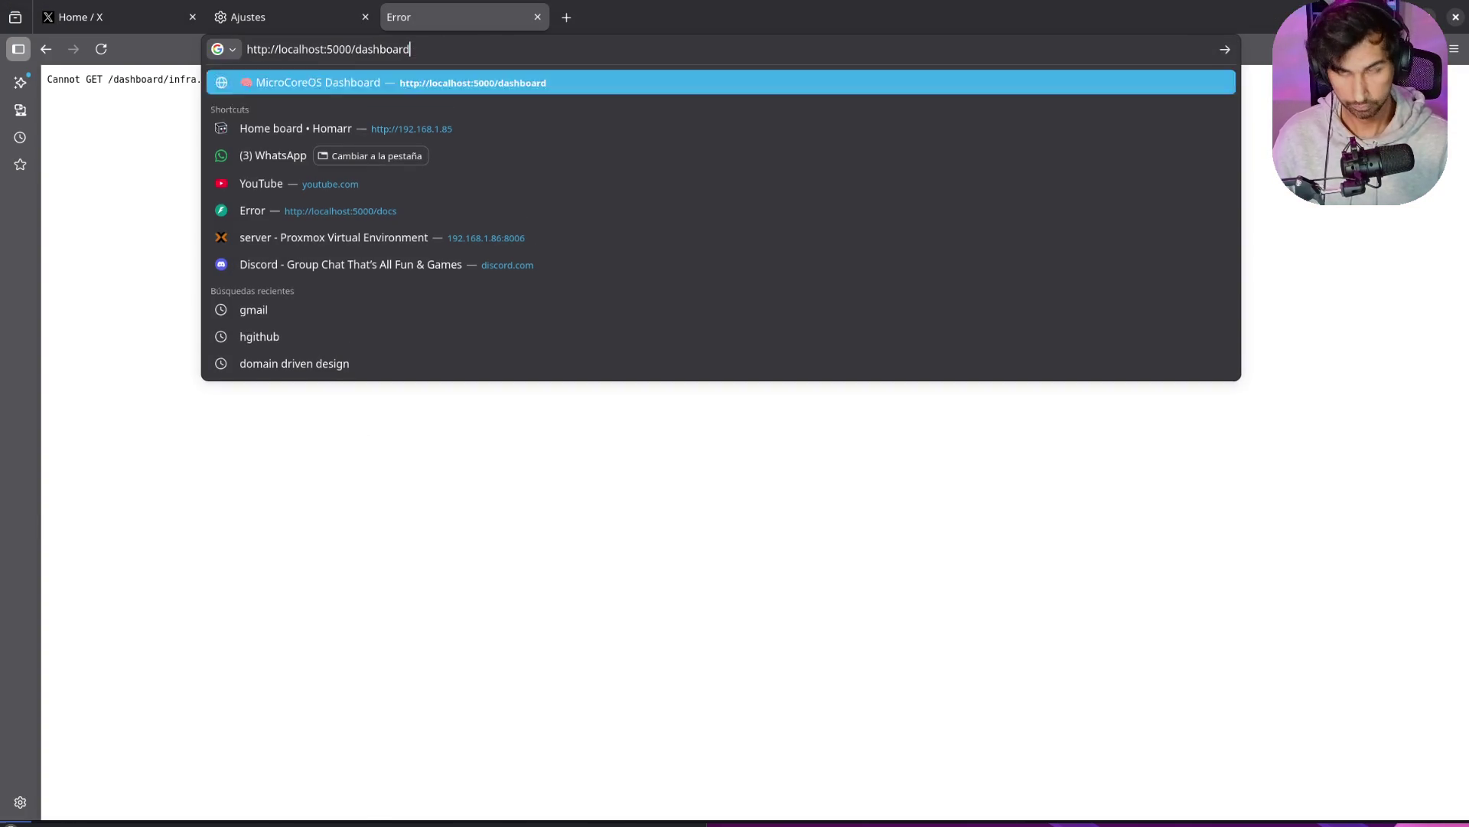
key("Return")
scroll(1313, 433, "down", 1)
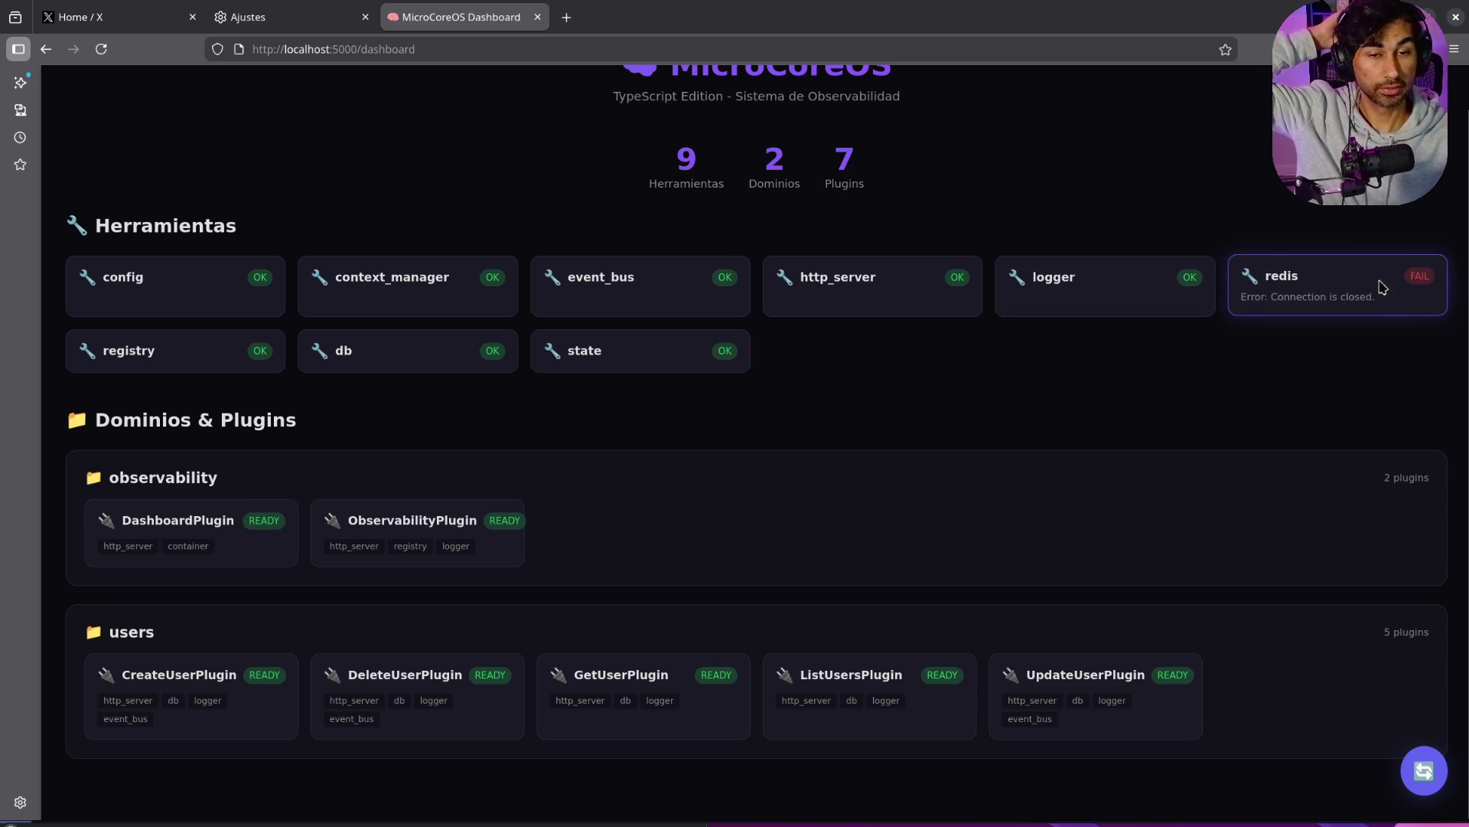
double_click(1412, 279)
left_click(1349, 404)
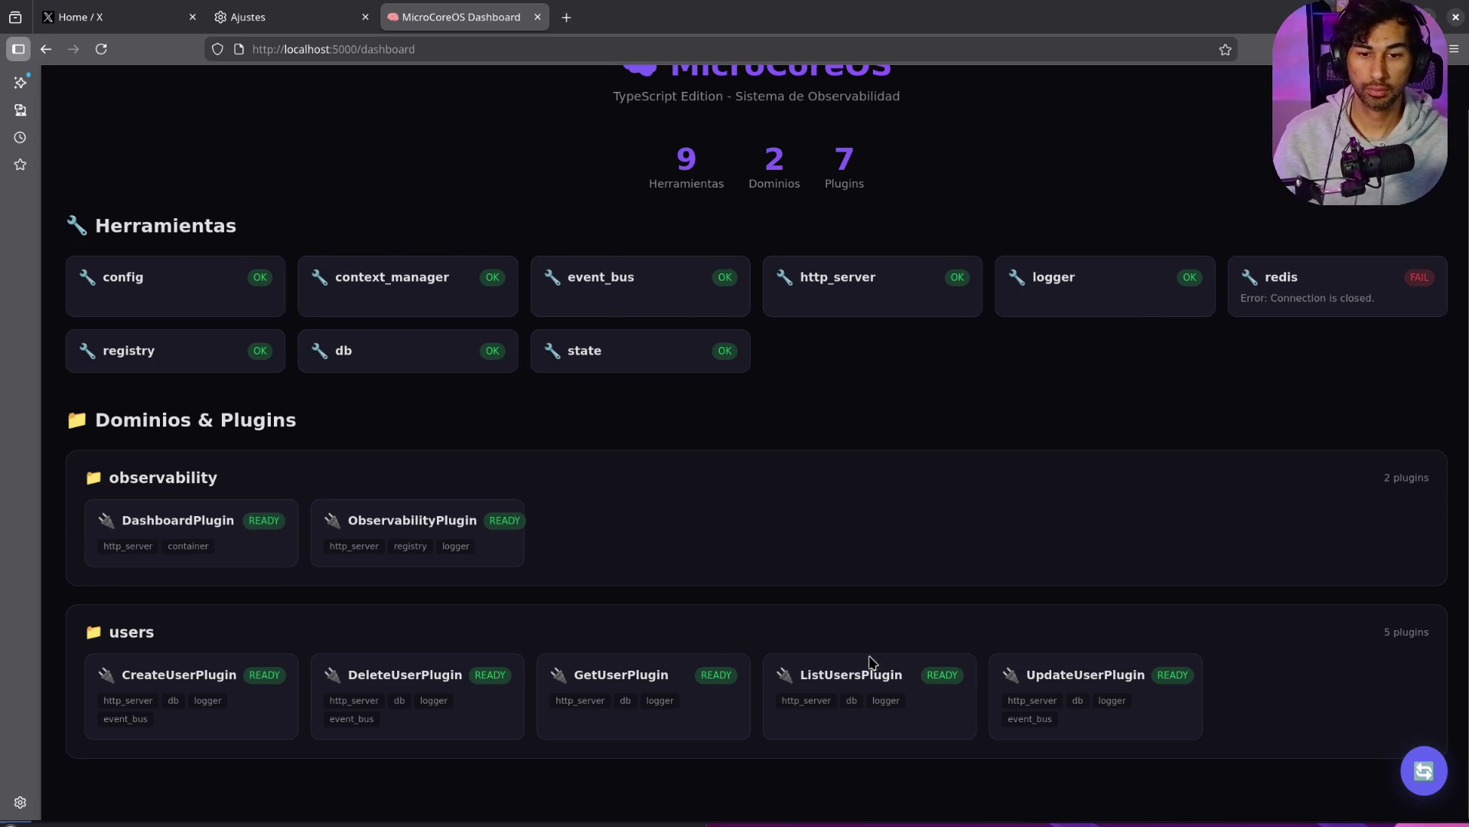
Step: Inspect the user plugin cards and ListUsersPlugin's http_server and logger dependencies
double_click(132, 669)
left_click_drag(348, 674, 476, 674)
left_click_drag(570, 678, 995, 685)
scroll(433, 686, "up", 5, "ctrl")
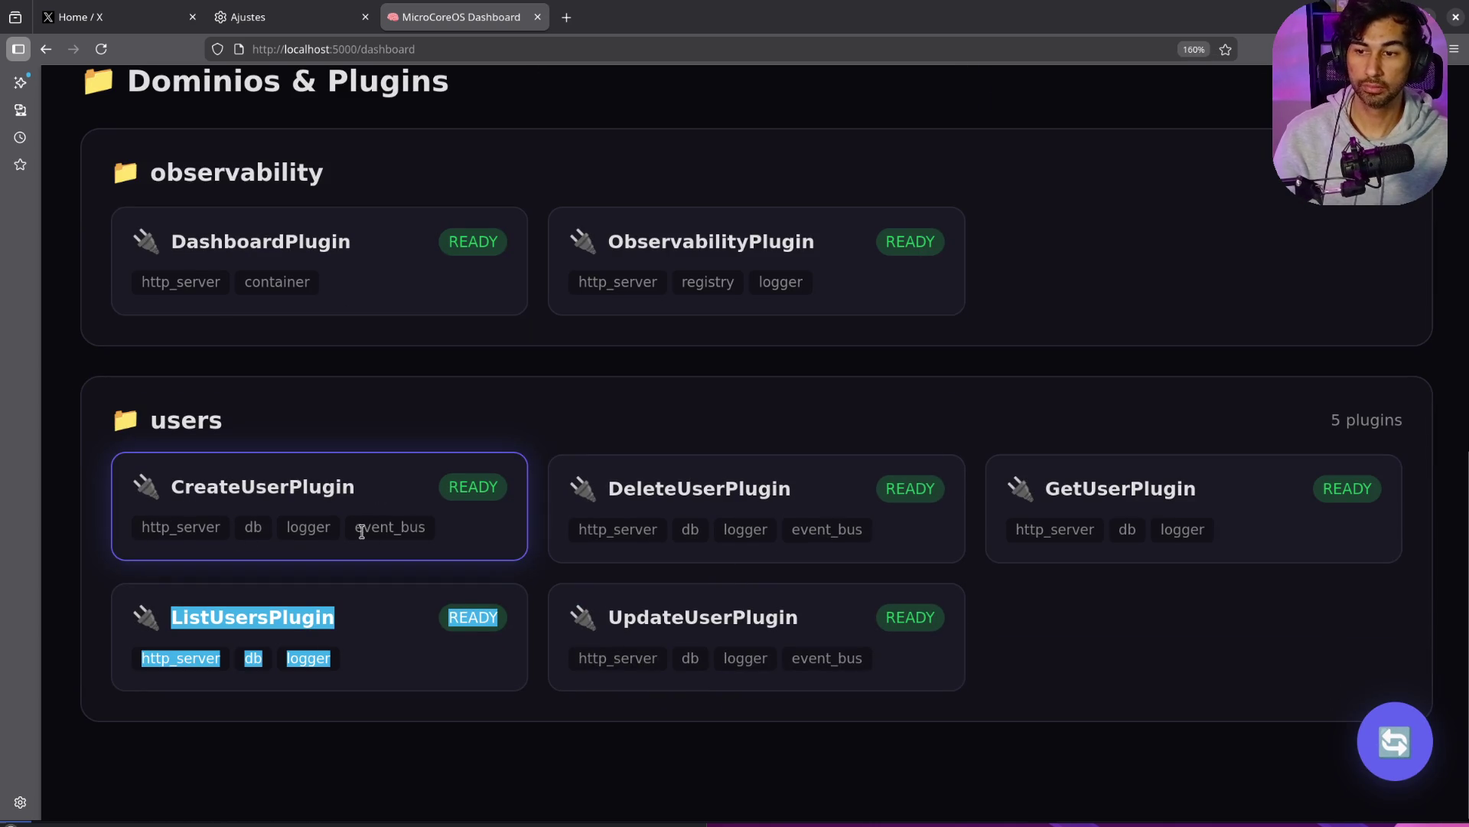
left_click(345, 715)
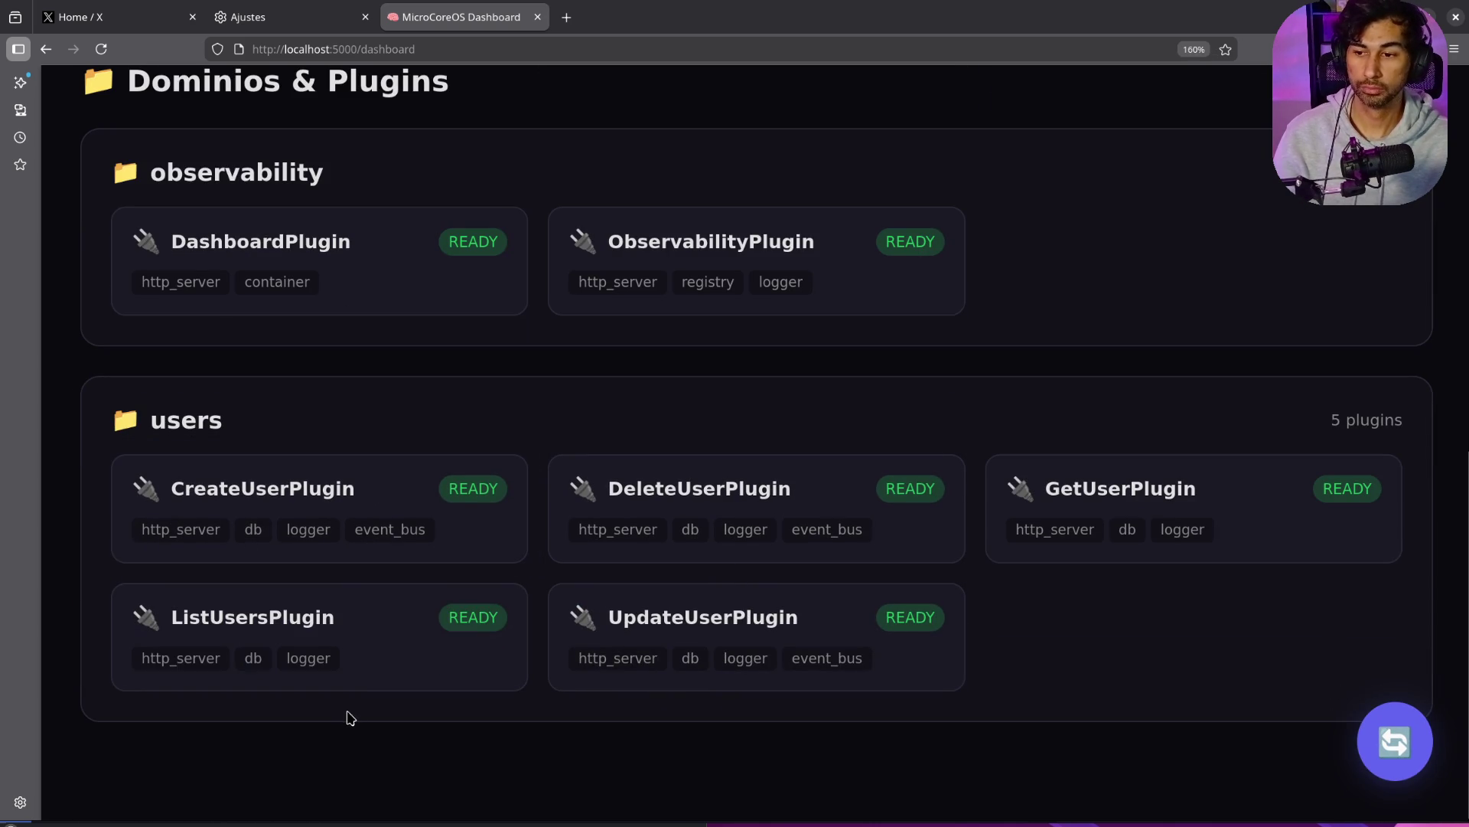
double_click(208, 663)
left_click(264, 657)
double_click(296, 657)
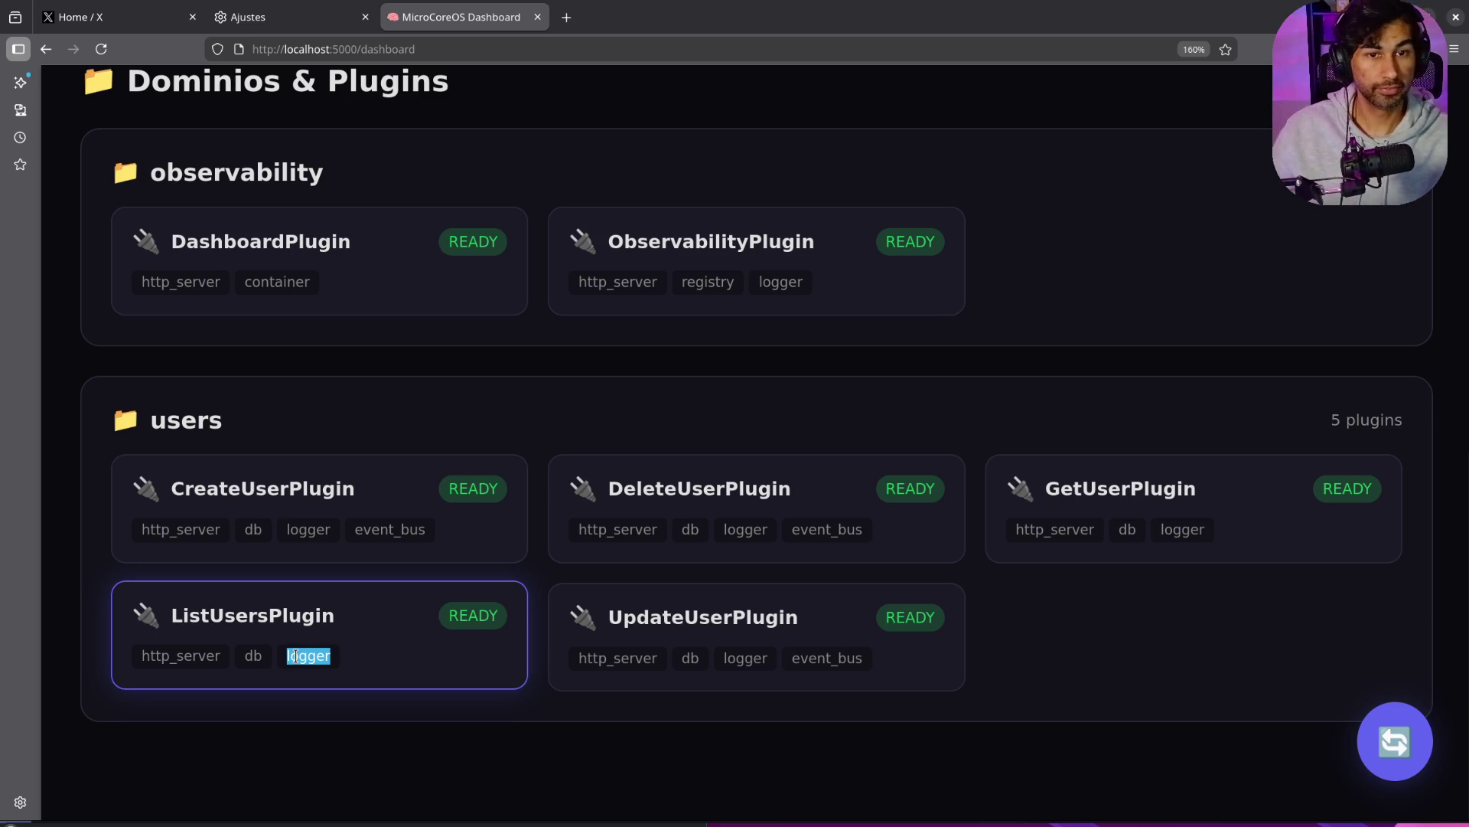
Step: Reset the dashboard zoom to normal size and close the MicroCoreOS Dashboard tab
key("ctrl+minus")
key("ctrl+minus")
key("ctrl+minus")
key("ctrl+minus")
key("ctrl+minus")
key("ctrl+minus")
key("ctrl+0")
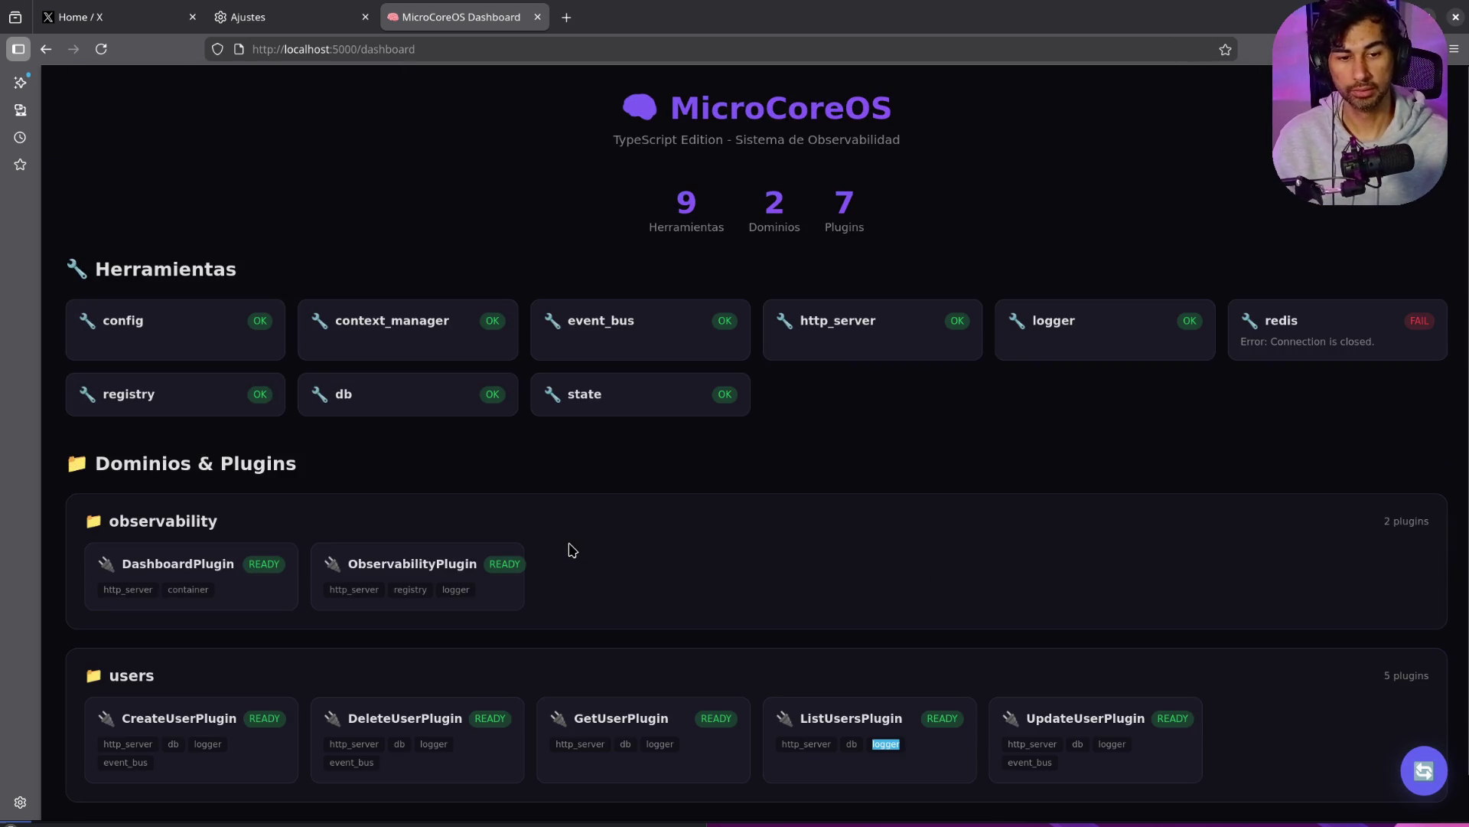
left_click(1416, 773)
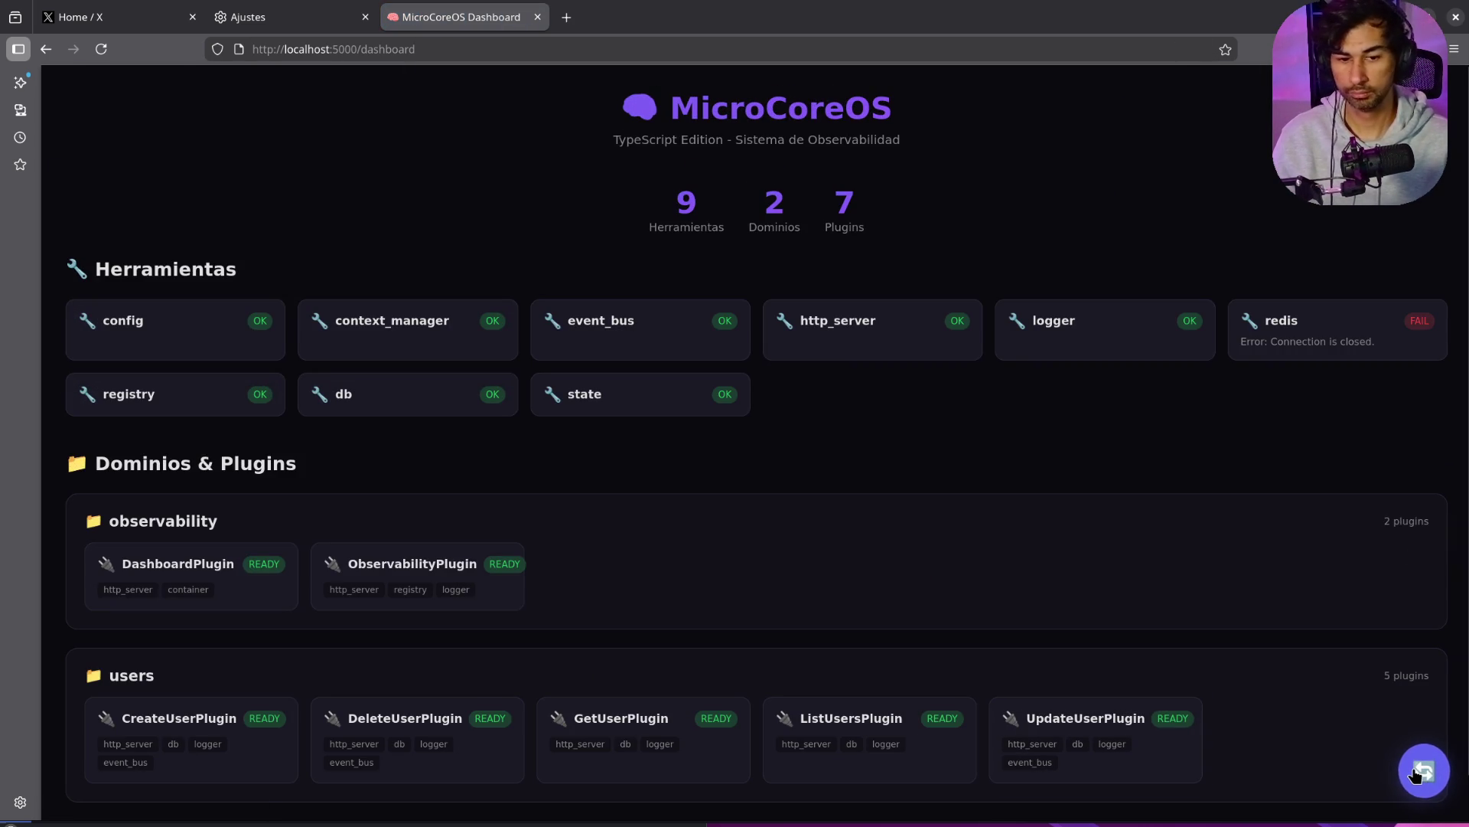
scroll(1112, 510, "down", 1)
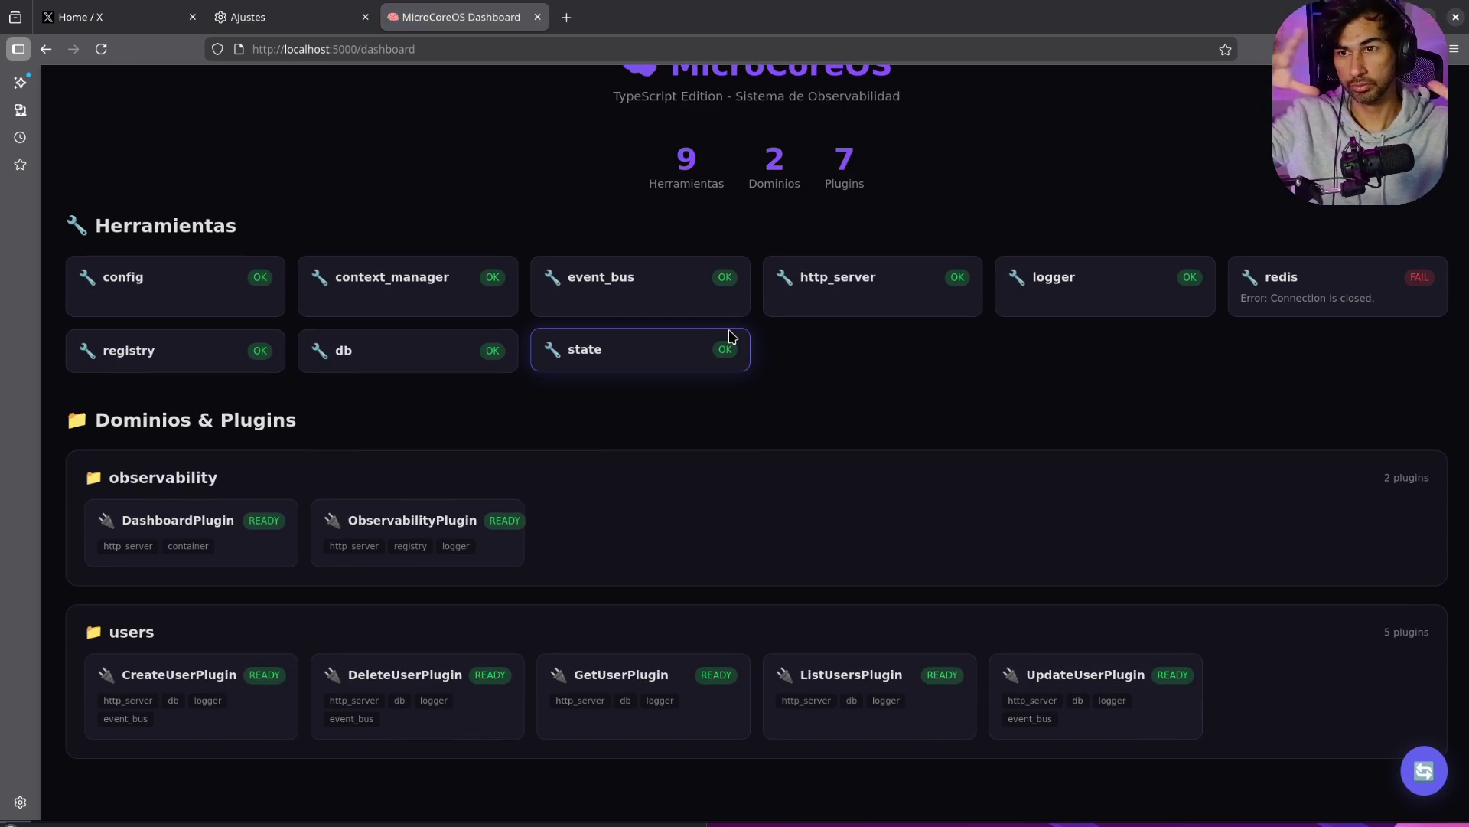
middle_click(386, 17)
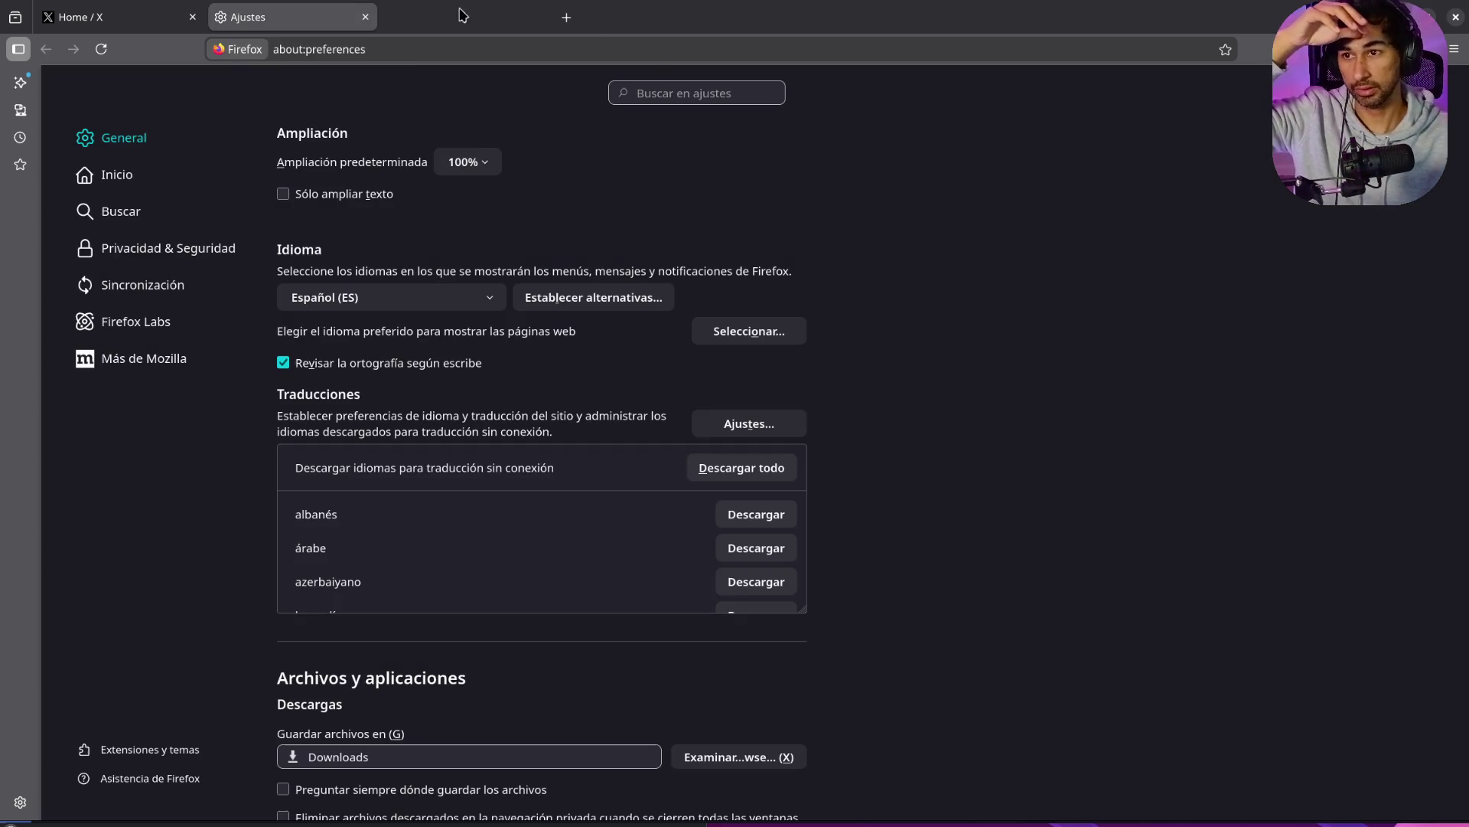
middle_click(353, 21)
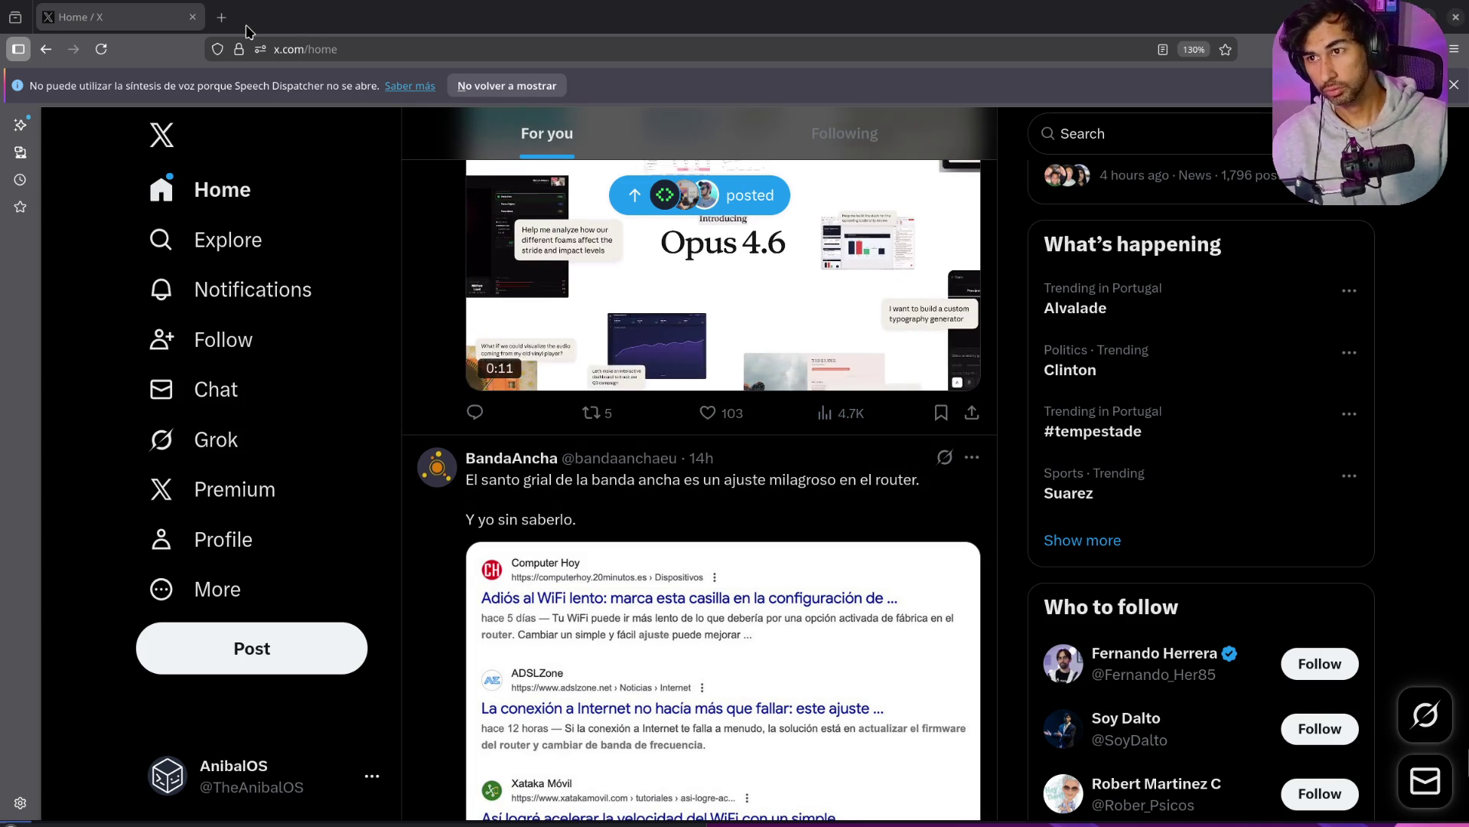
left_click(221, 16)
Step: Open docker.com, then search 'podman' in another tab and open the podman.io site
type("docker")
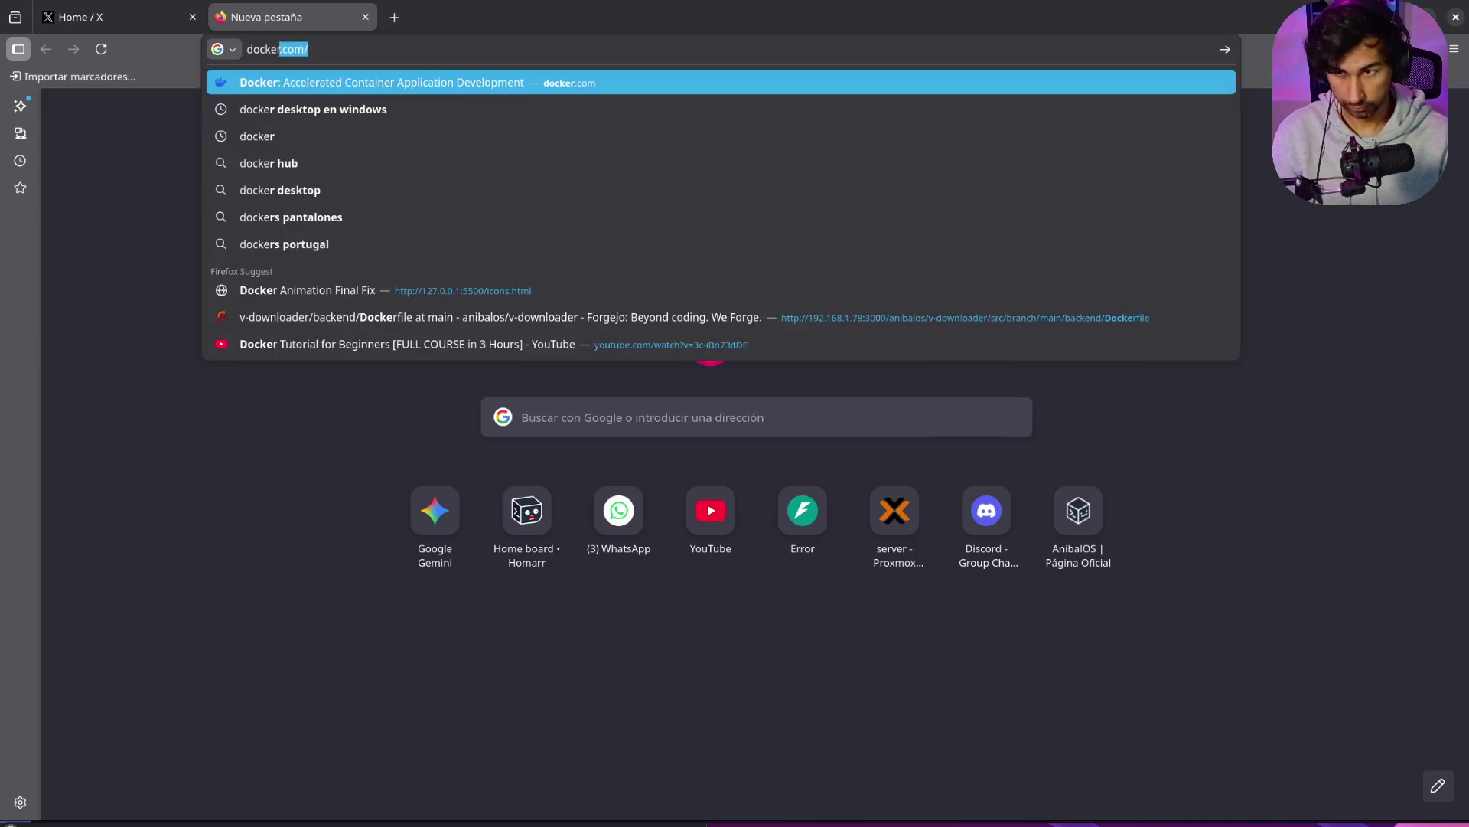
key("Return")
left_click(393, 18)
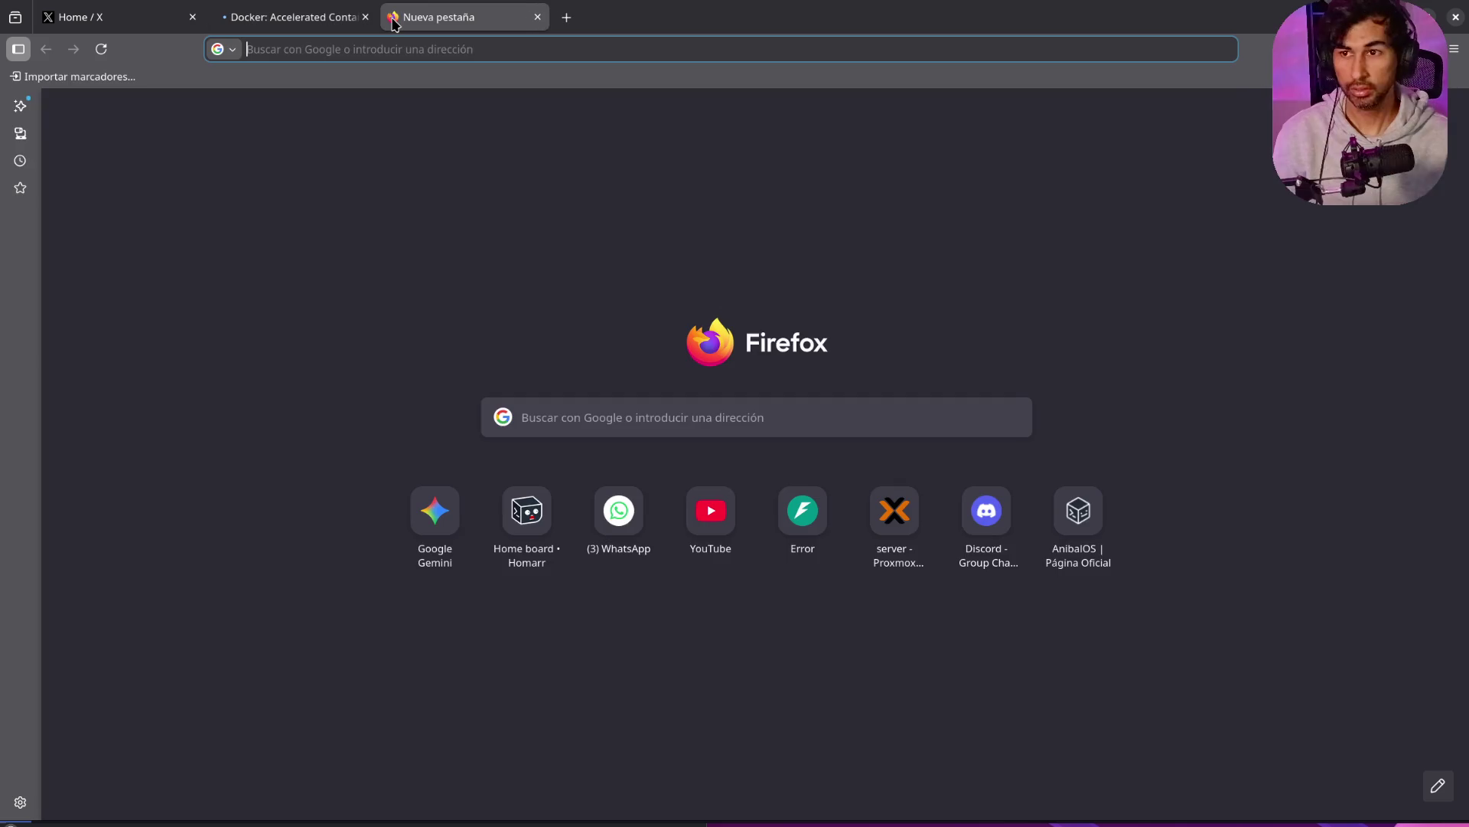
type("podman")
key("Return")
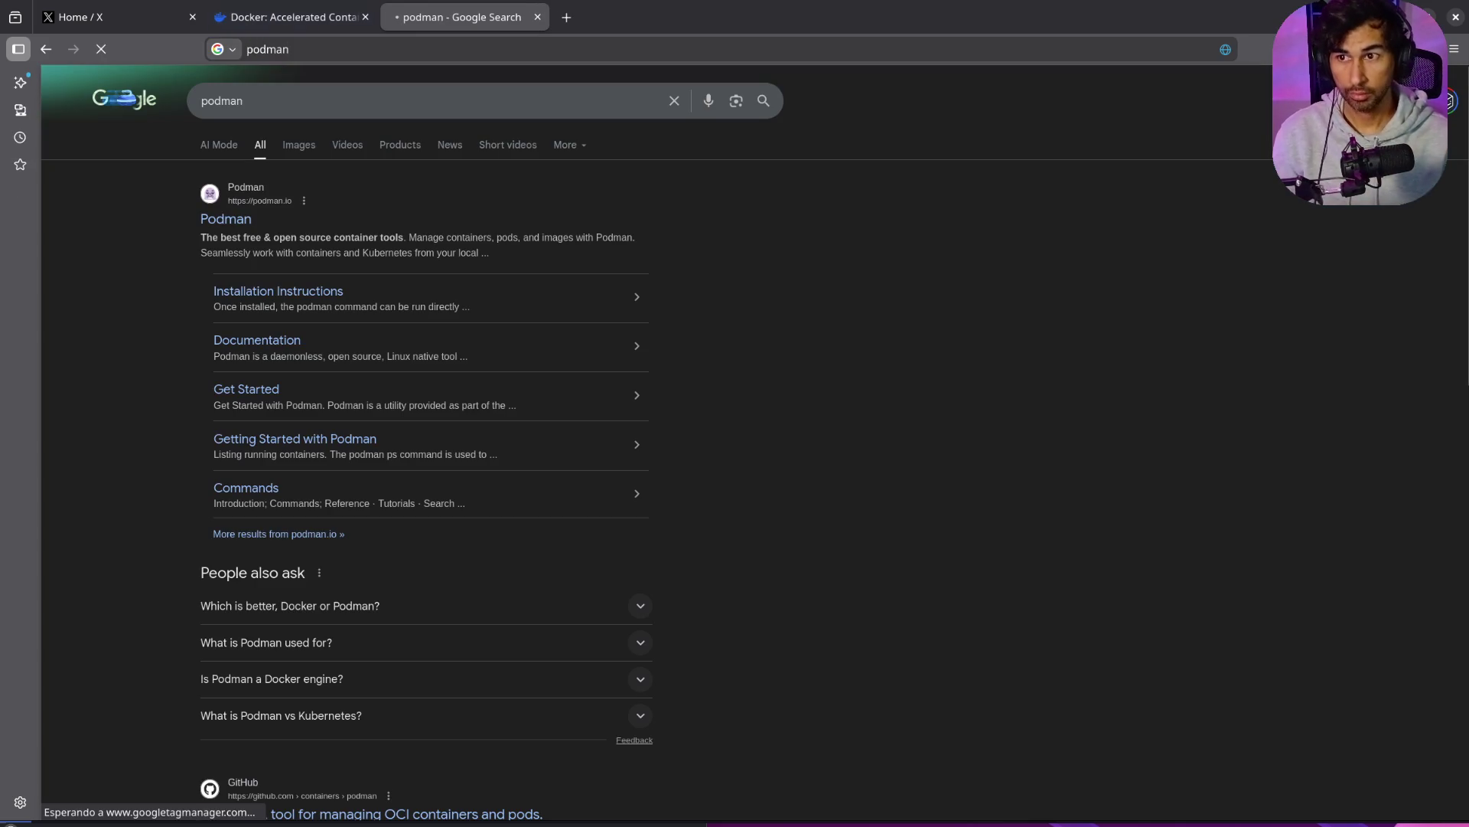
left_click(239, 222)
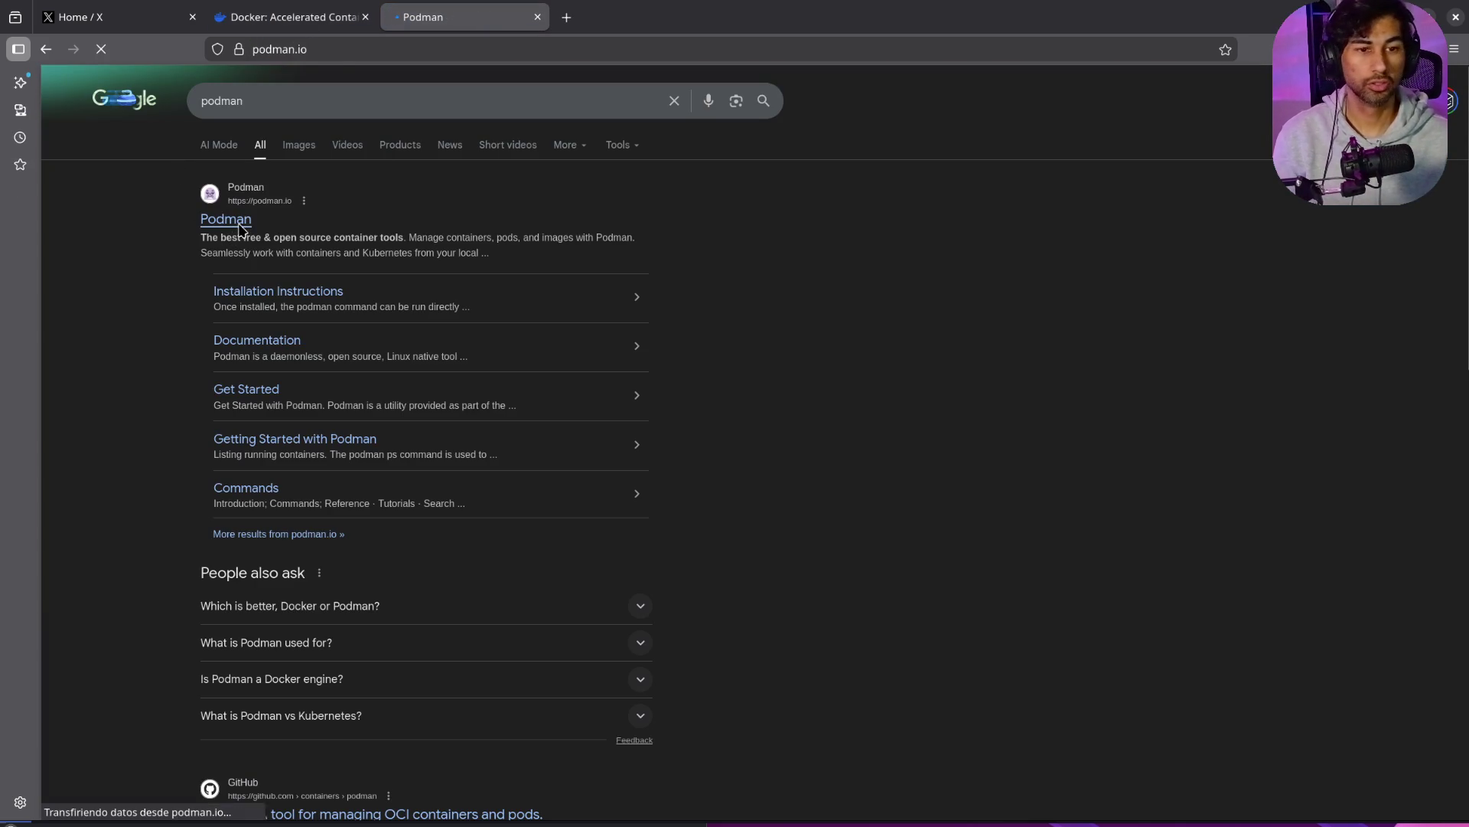
key("Escape")
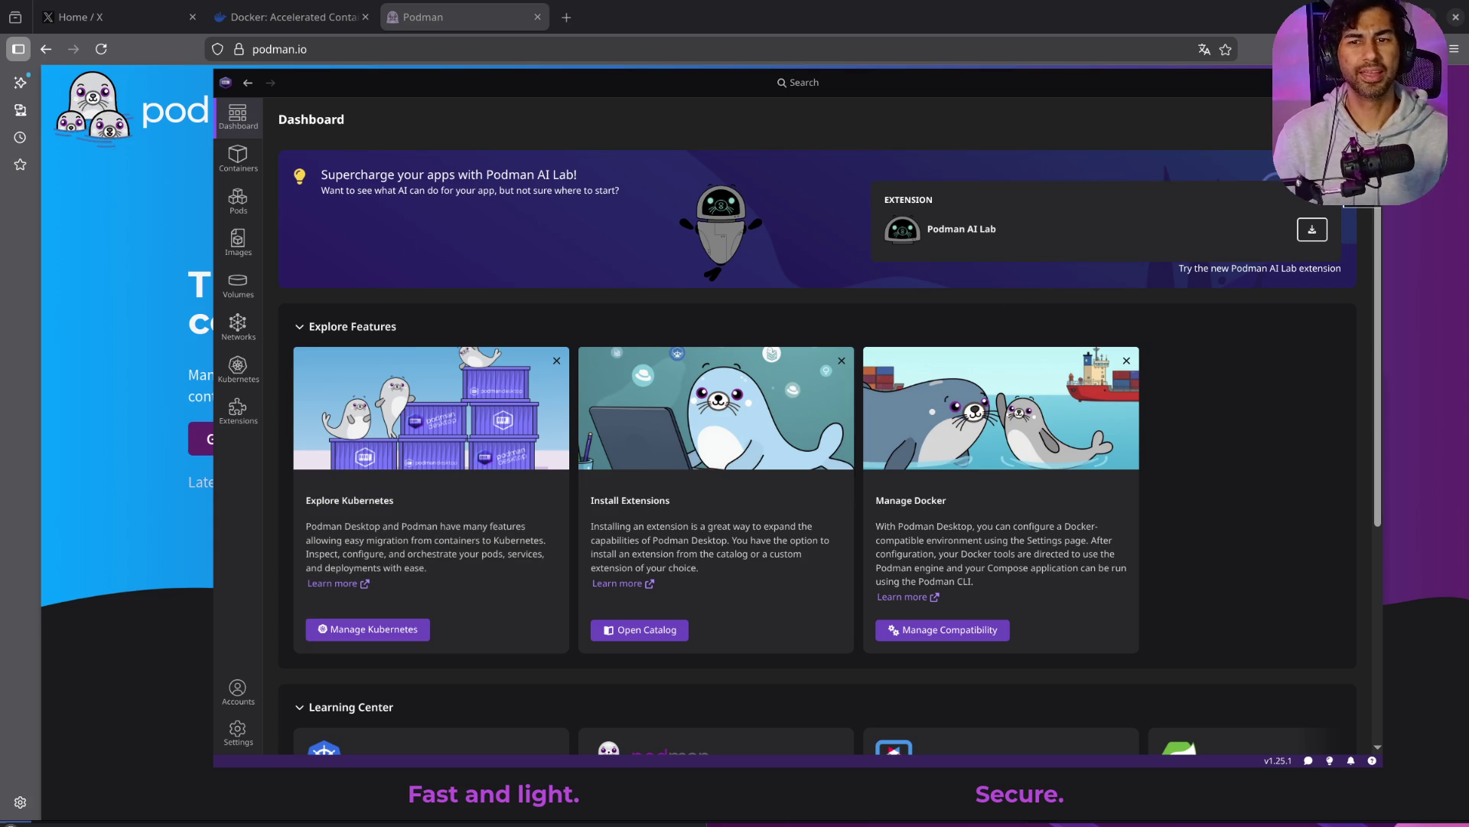
Step: Keep the extension recommendation banners by backing out of the Hide banners dialog
left_click(1345, 162)
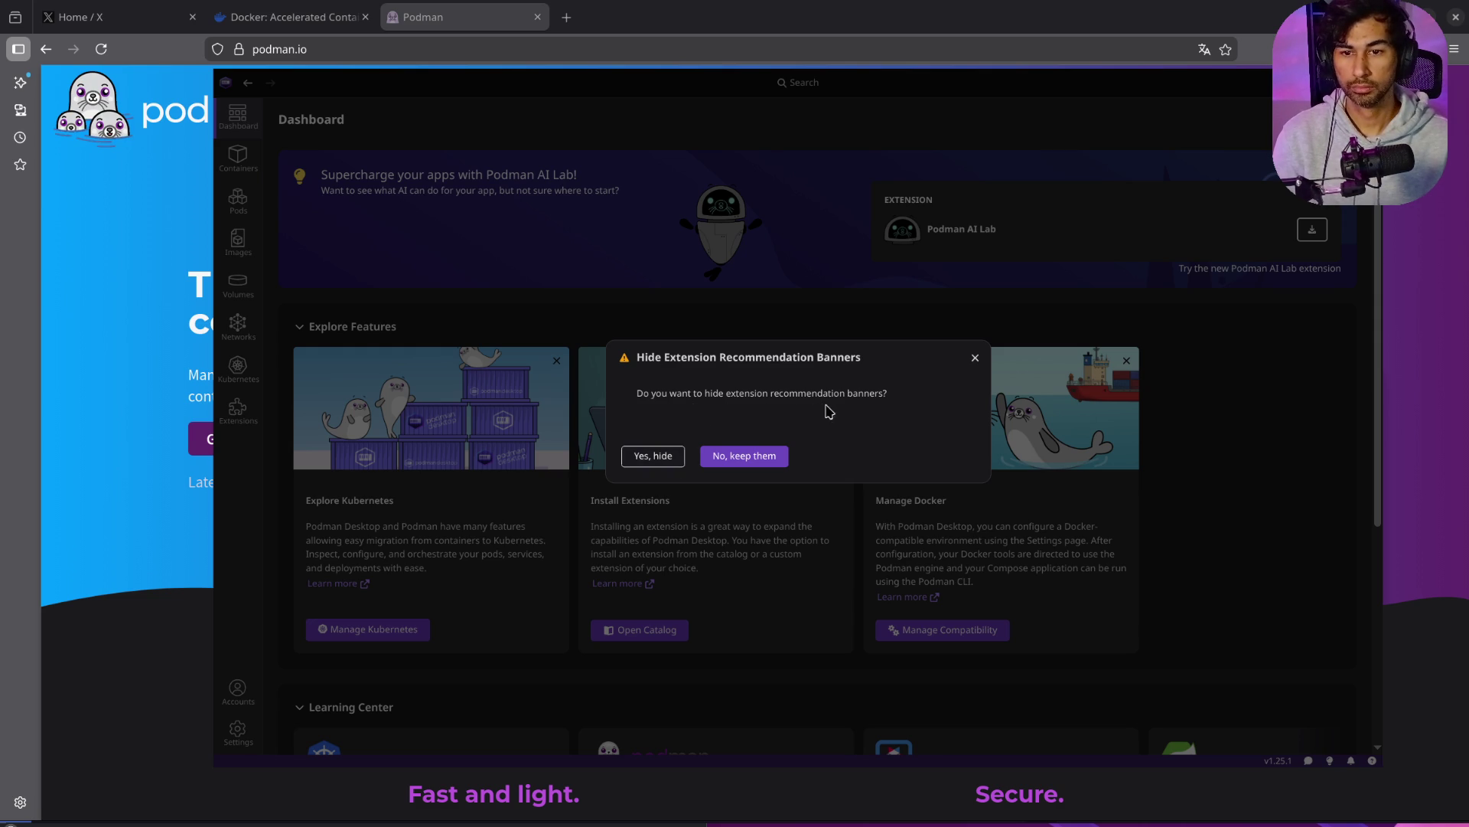
left_click(975, 359)
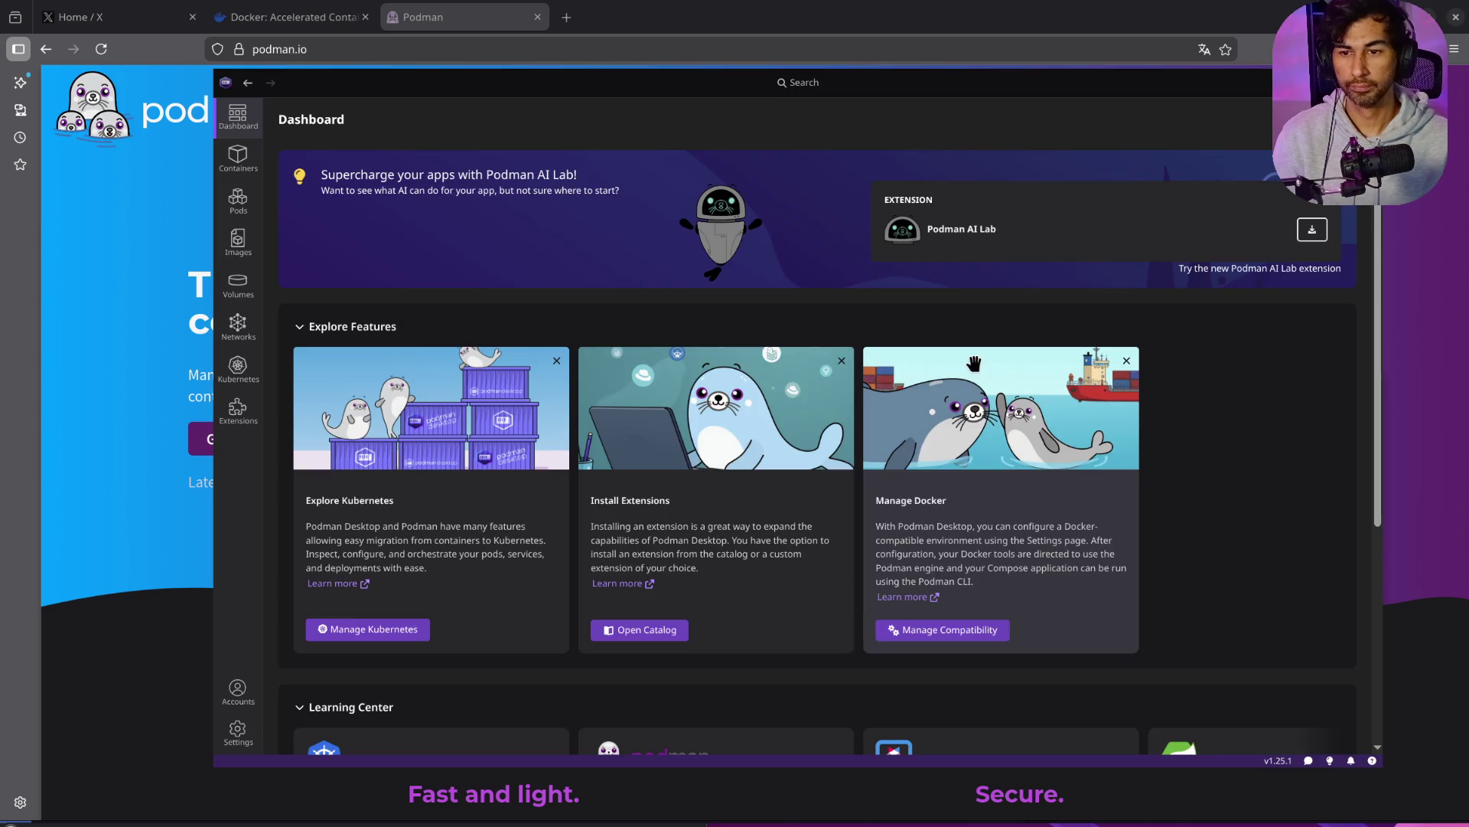
scroll(545, 502, "down", 4)
scroll(282, 381, "up", 2)
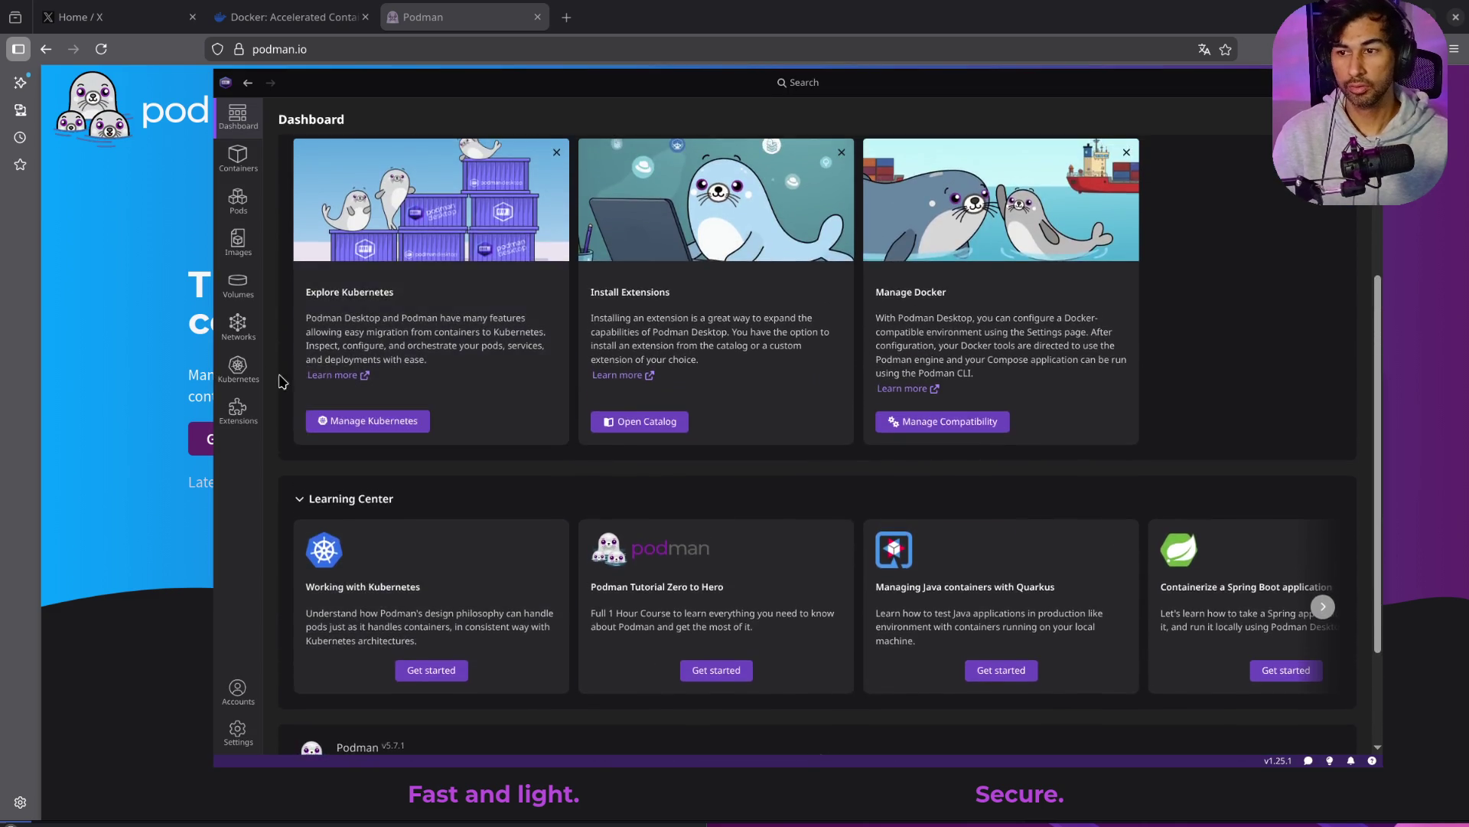
Step: View the Kubernetes page's no-cluster options, then start a new Firefox tab with 'podman'
left_click(239, 368)
scroll(798, 338, "down", 2)
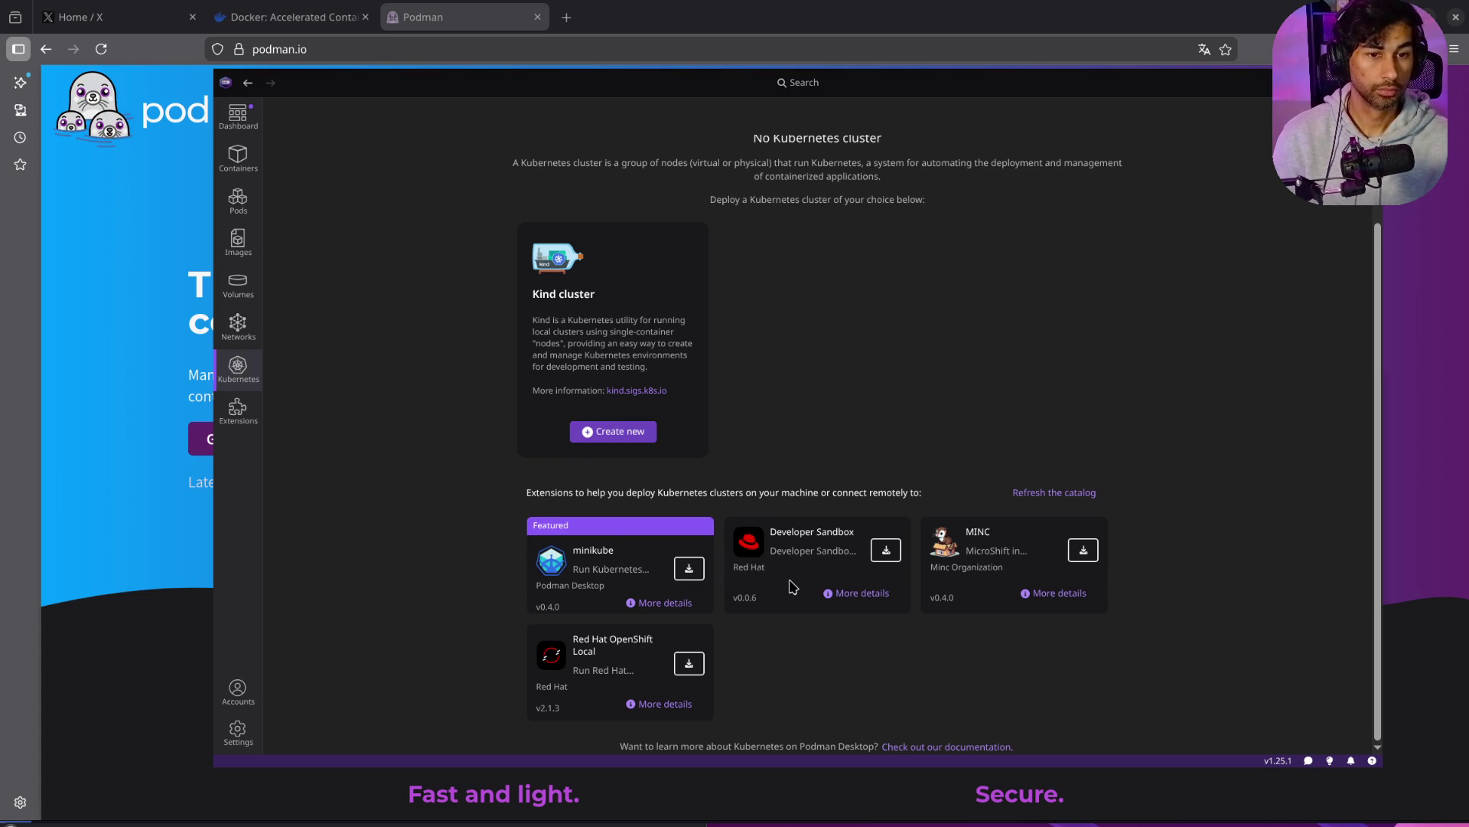
left_click(567, 18)
type("podma")
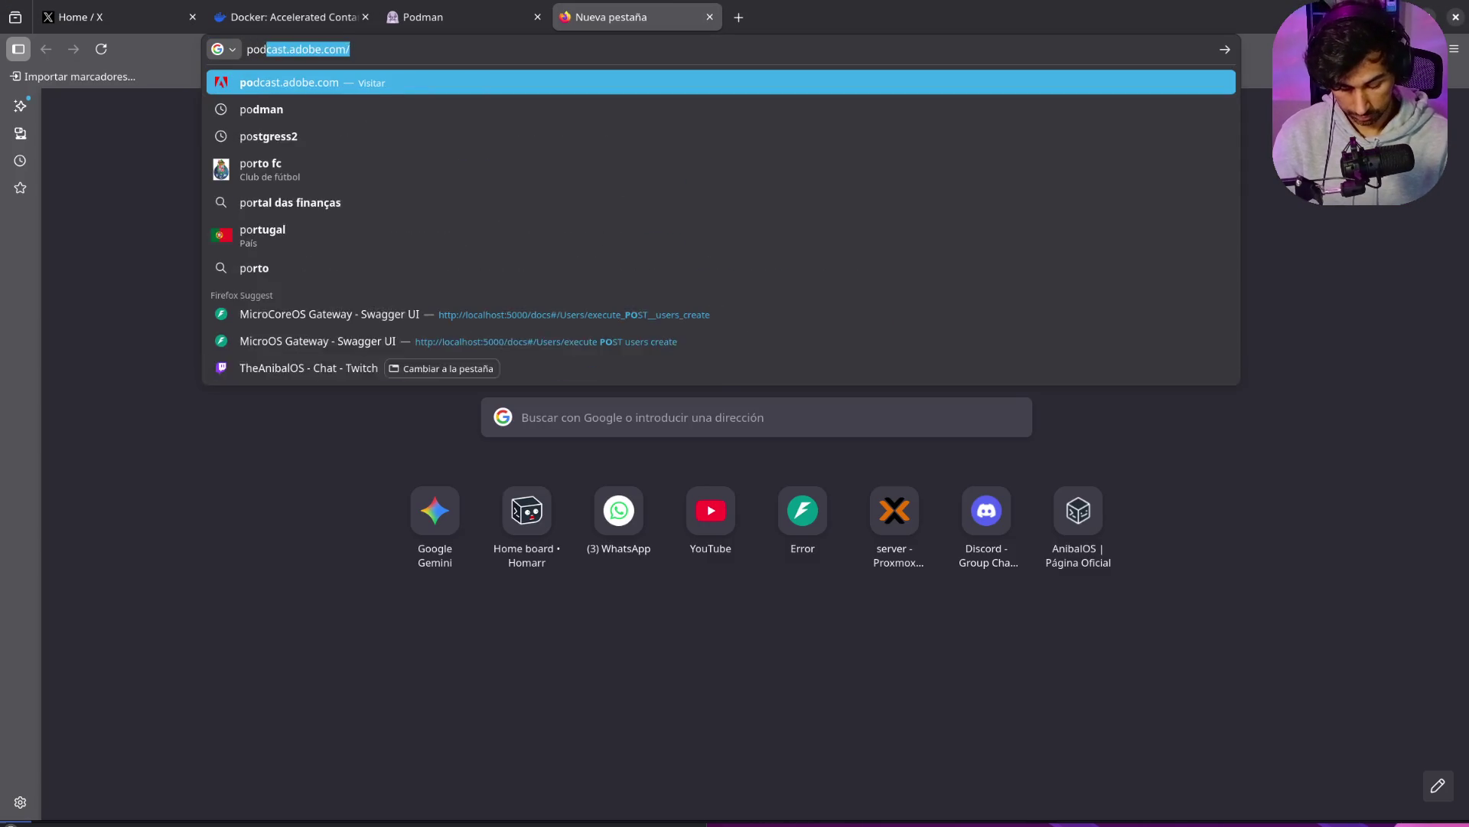
type("n")
Step: Search Google for 'podman desktop', open podman-desktop.io, then close that tab
key("Down")
key("Return")
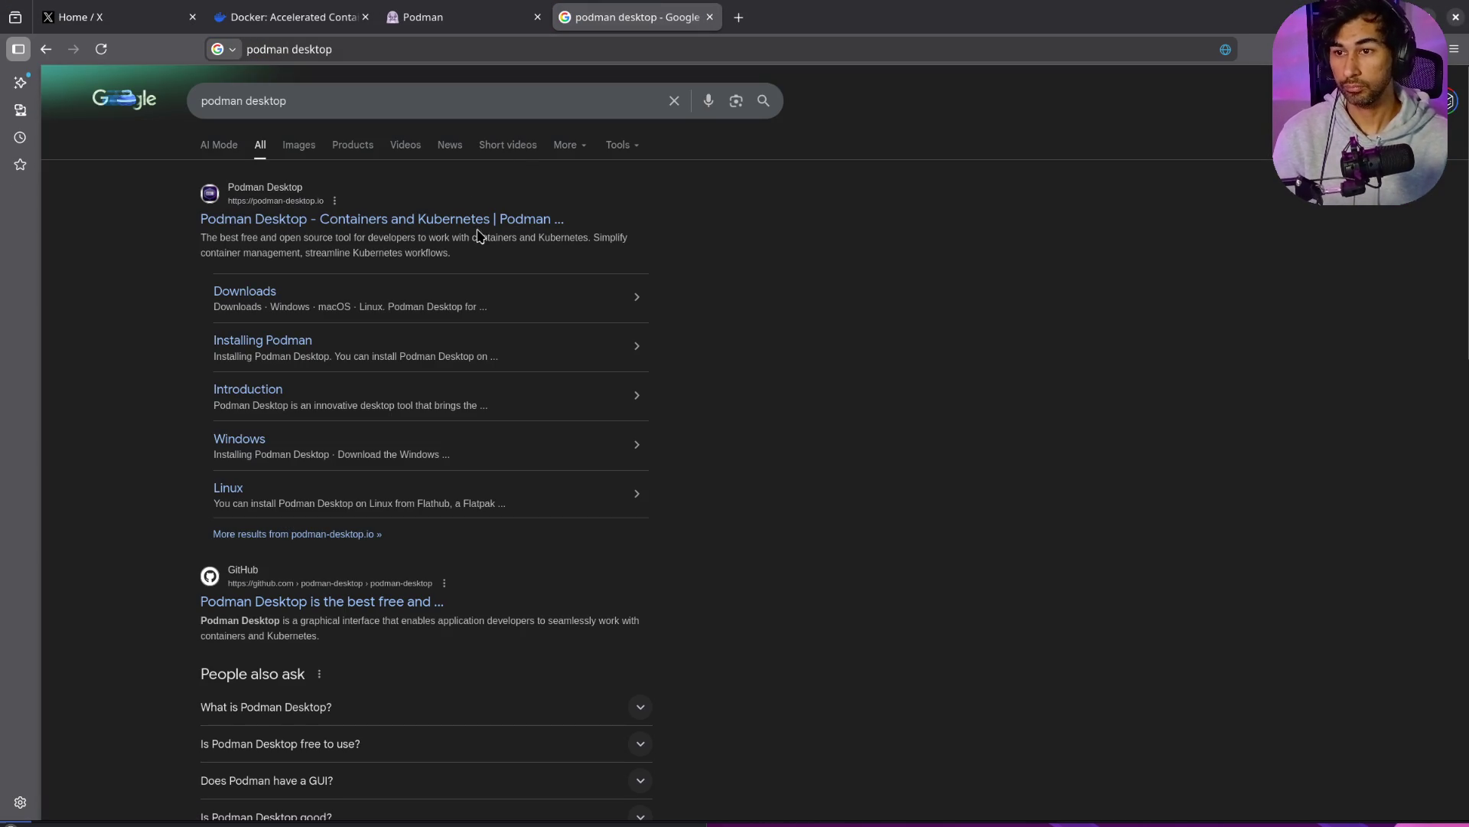
left_click(481, 220)
scroll(857, 391, "down", 3)
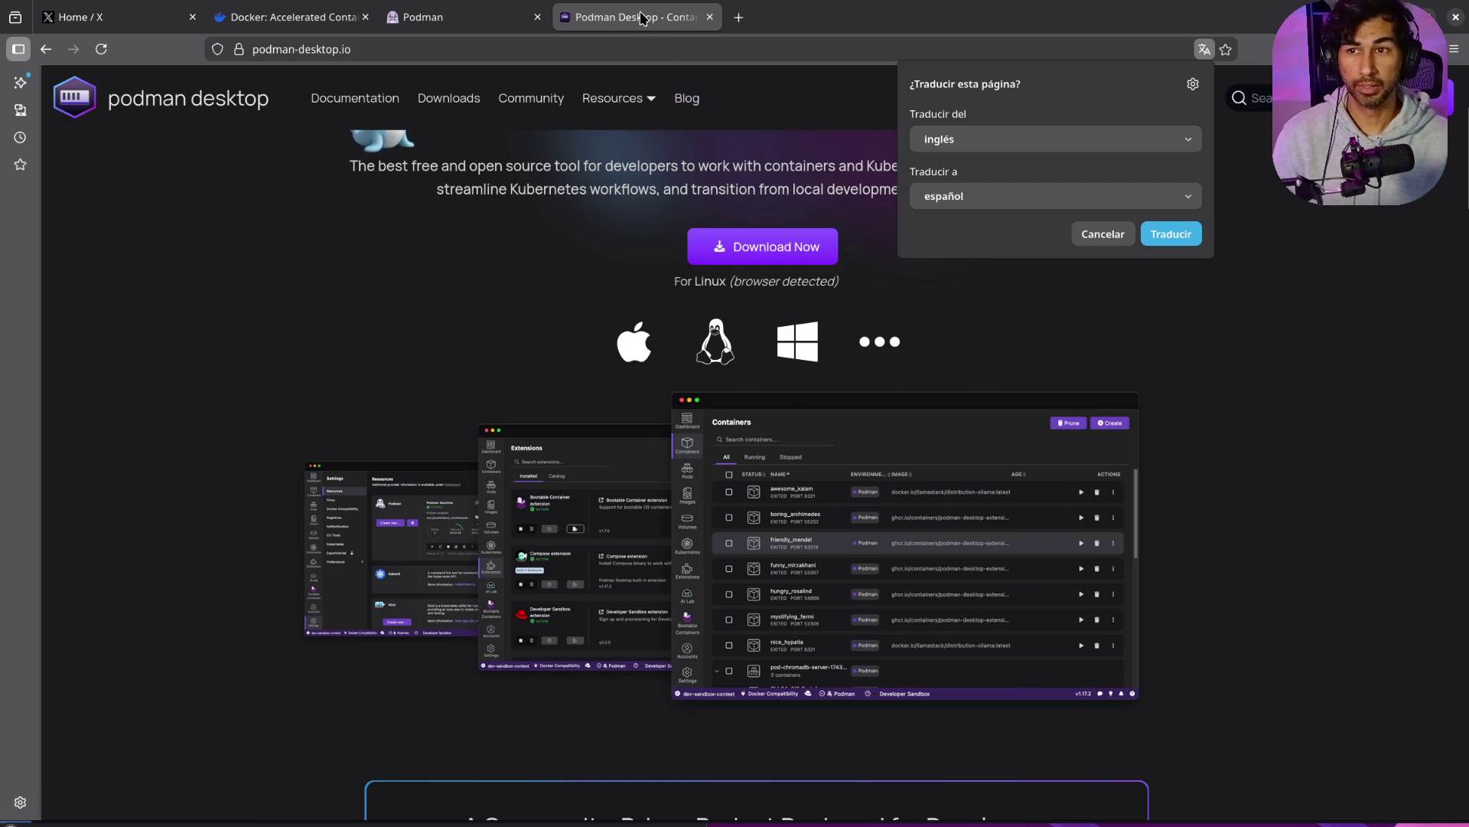
left_click(710, 17)
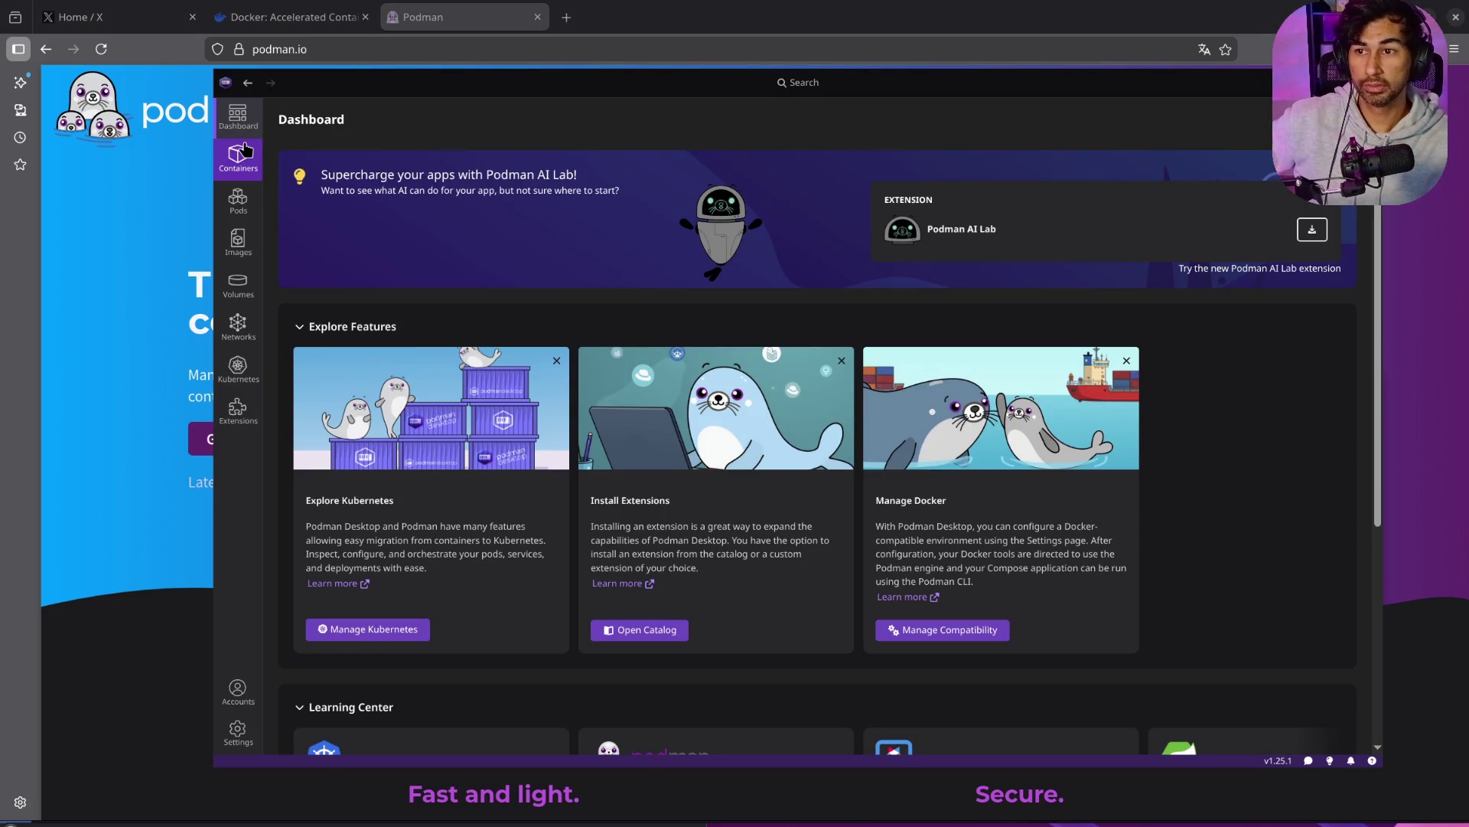
Step: Review the containers, cancel deleting boring_lewin, and open the empty Pods page
left_click(243, 154)
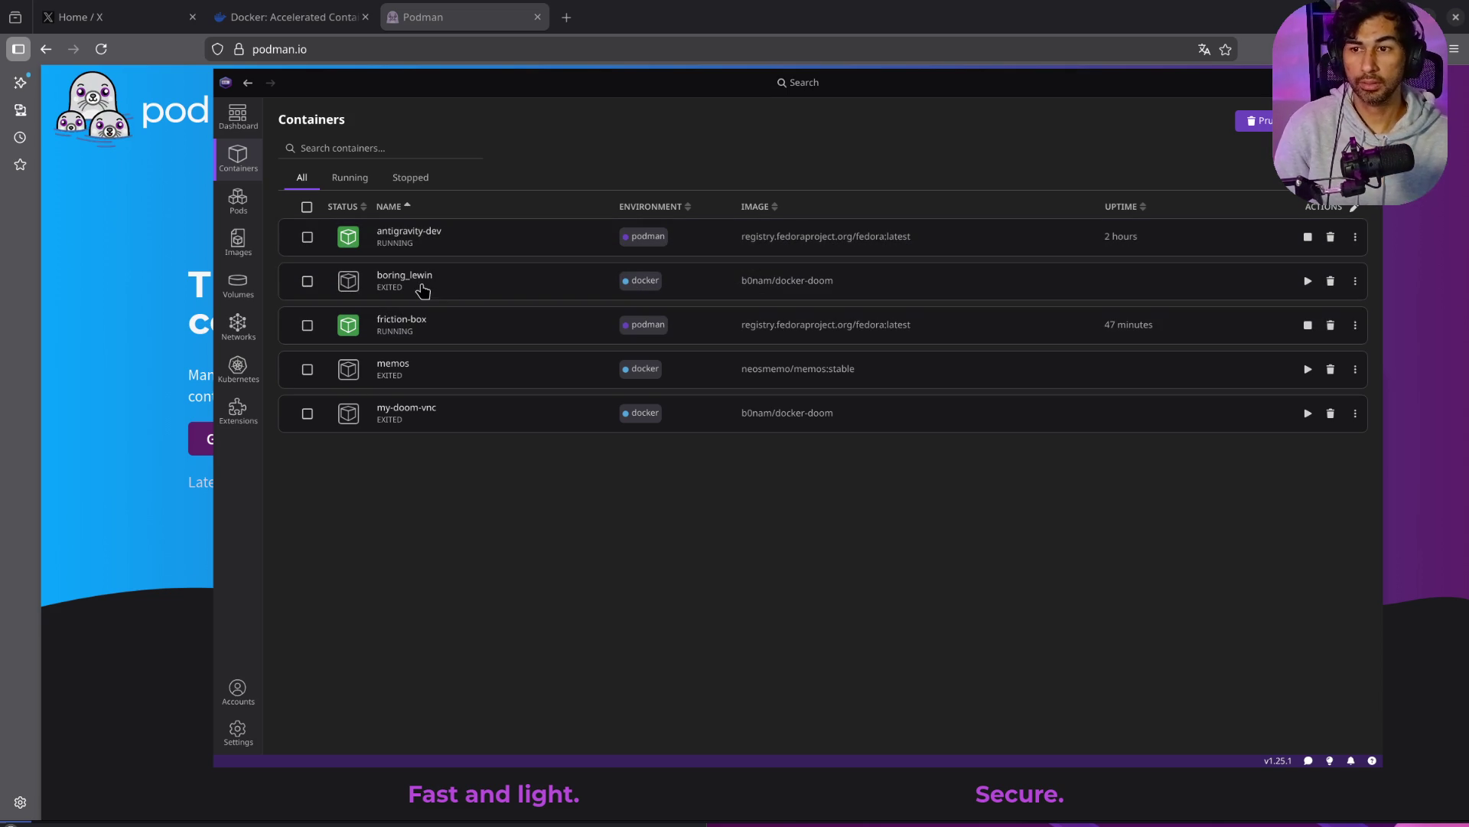
left_click(1330, 283)
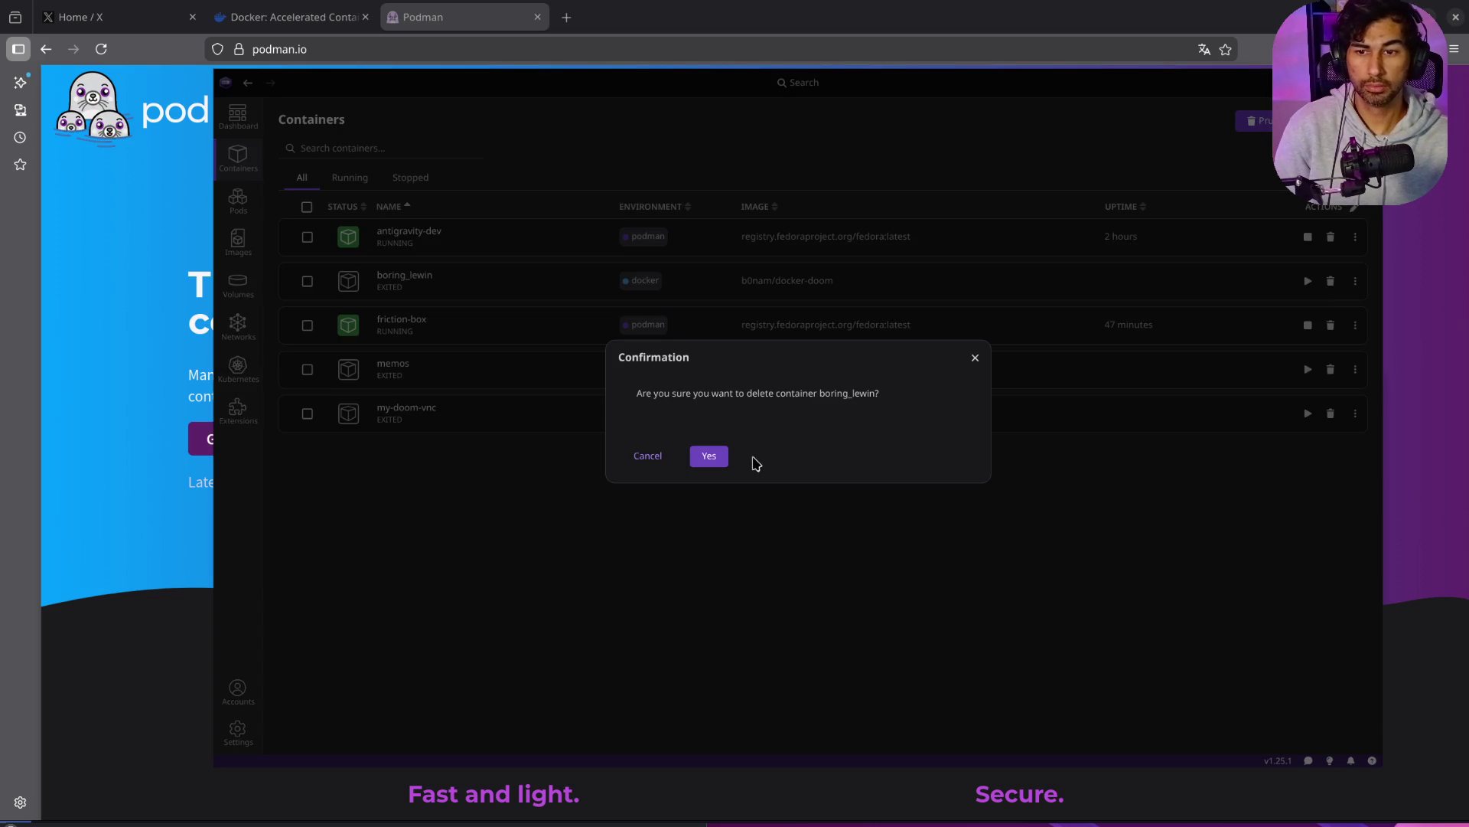
left_click(710, 457)
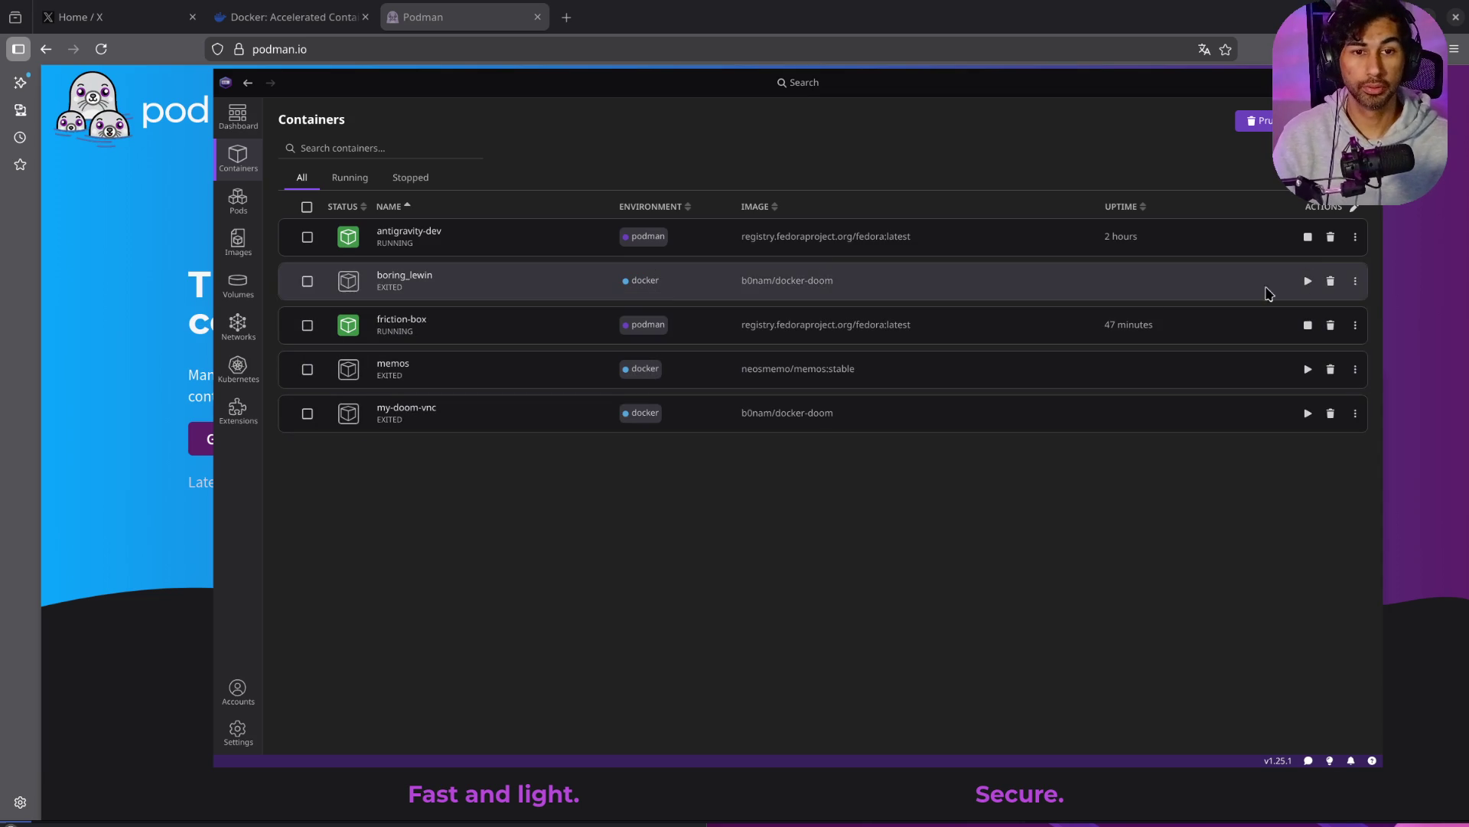
left_click(239, 199)
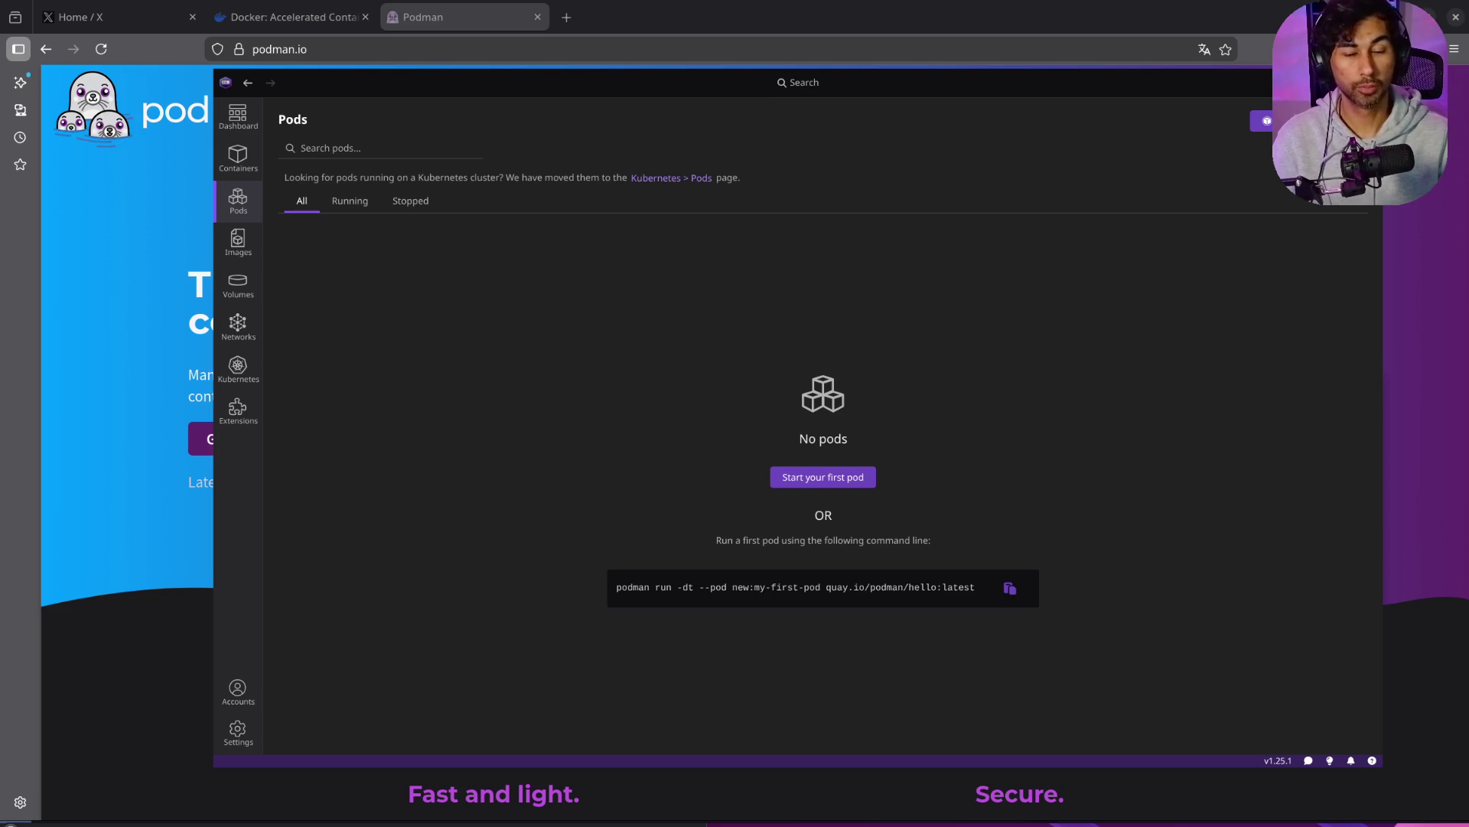
Step: Scroll through the Images page's locally stored container images with their ages and sizes
left_click(239, 242)
scroll(623, 381, "down", 3)
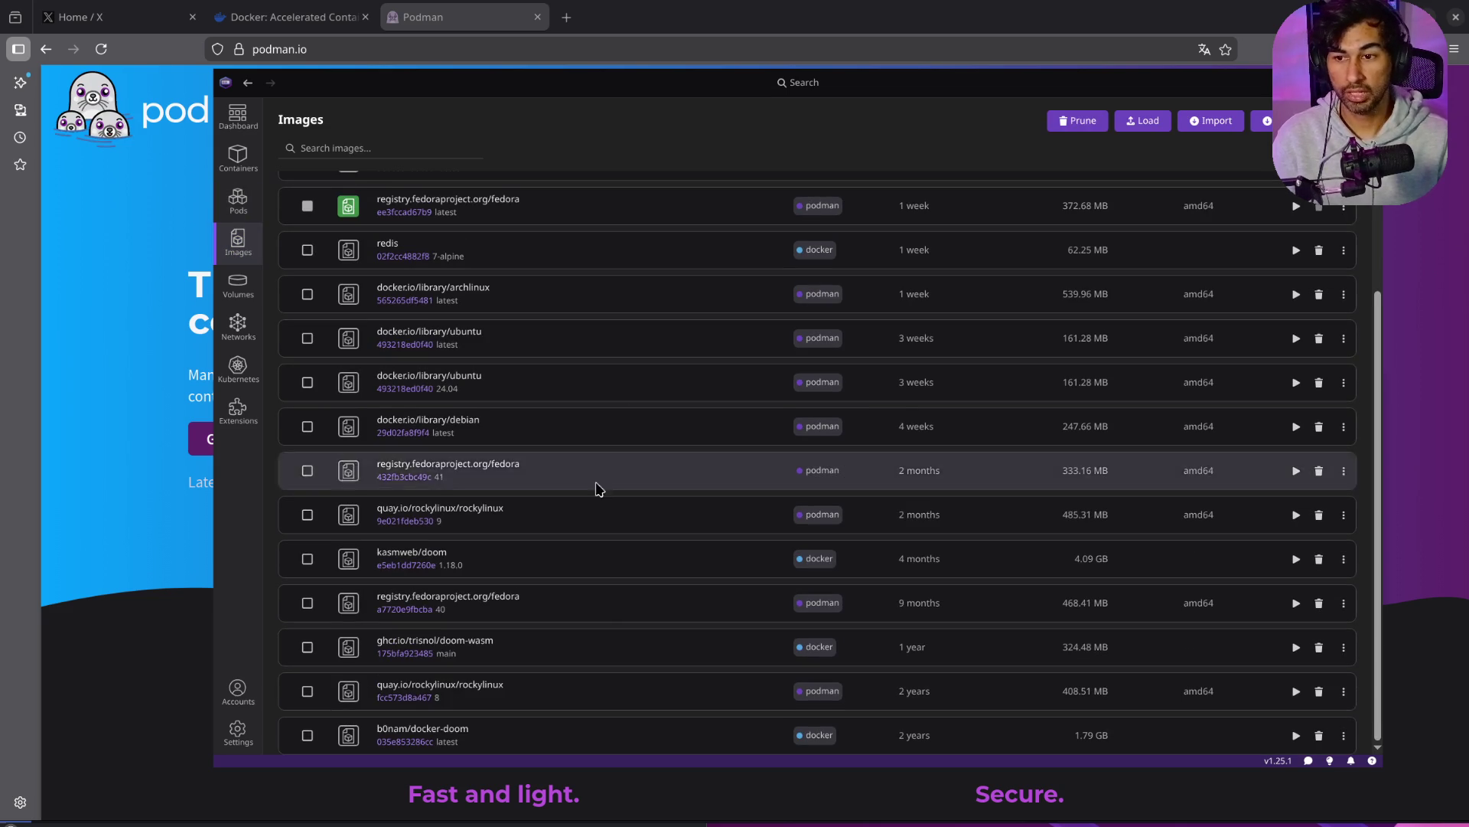
scroll(567, 685, "up", 3)
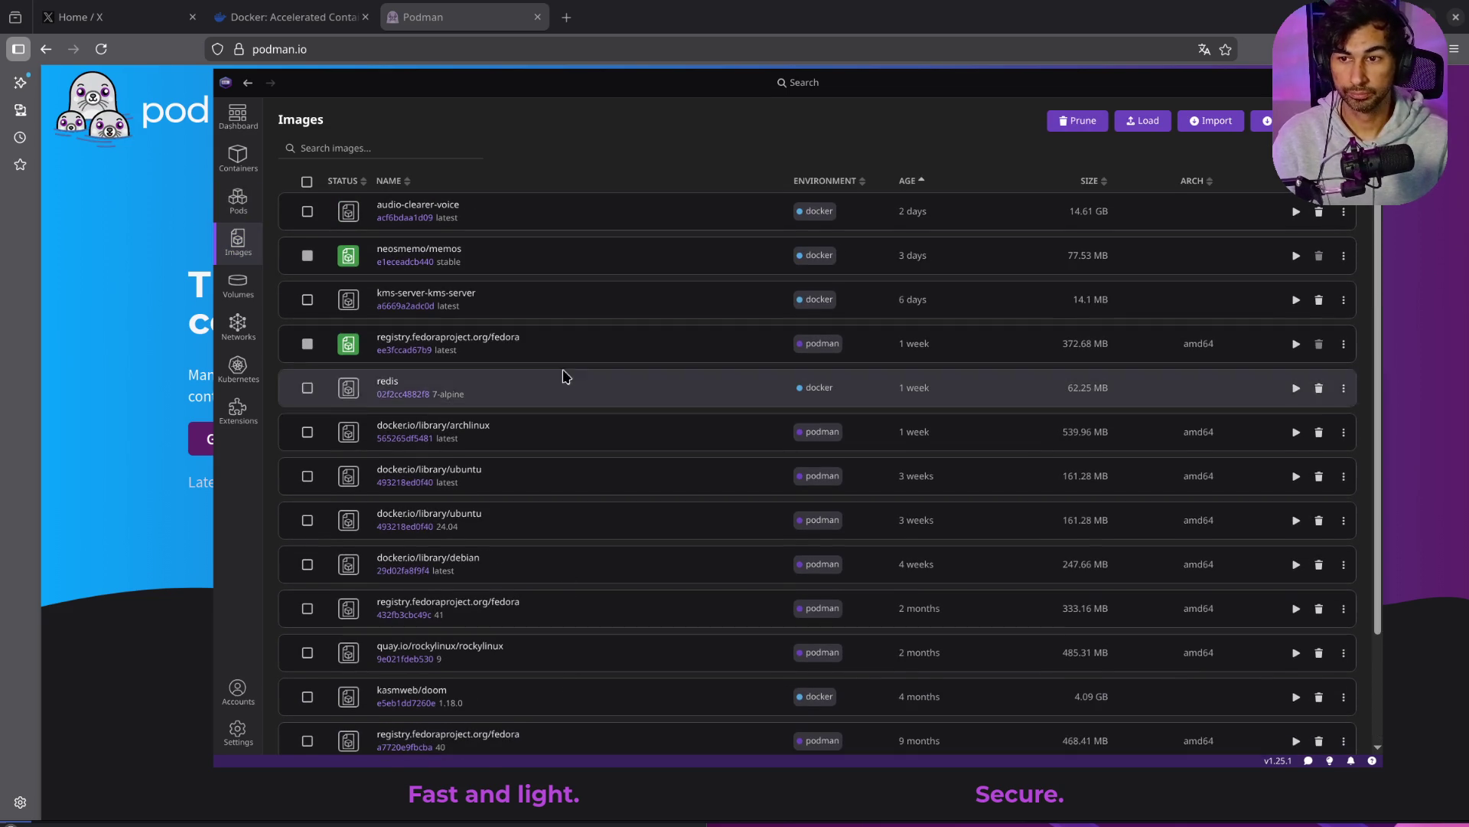
scroll(557, 341, "down", 3)
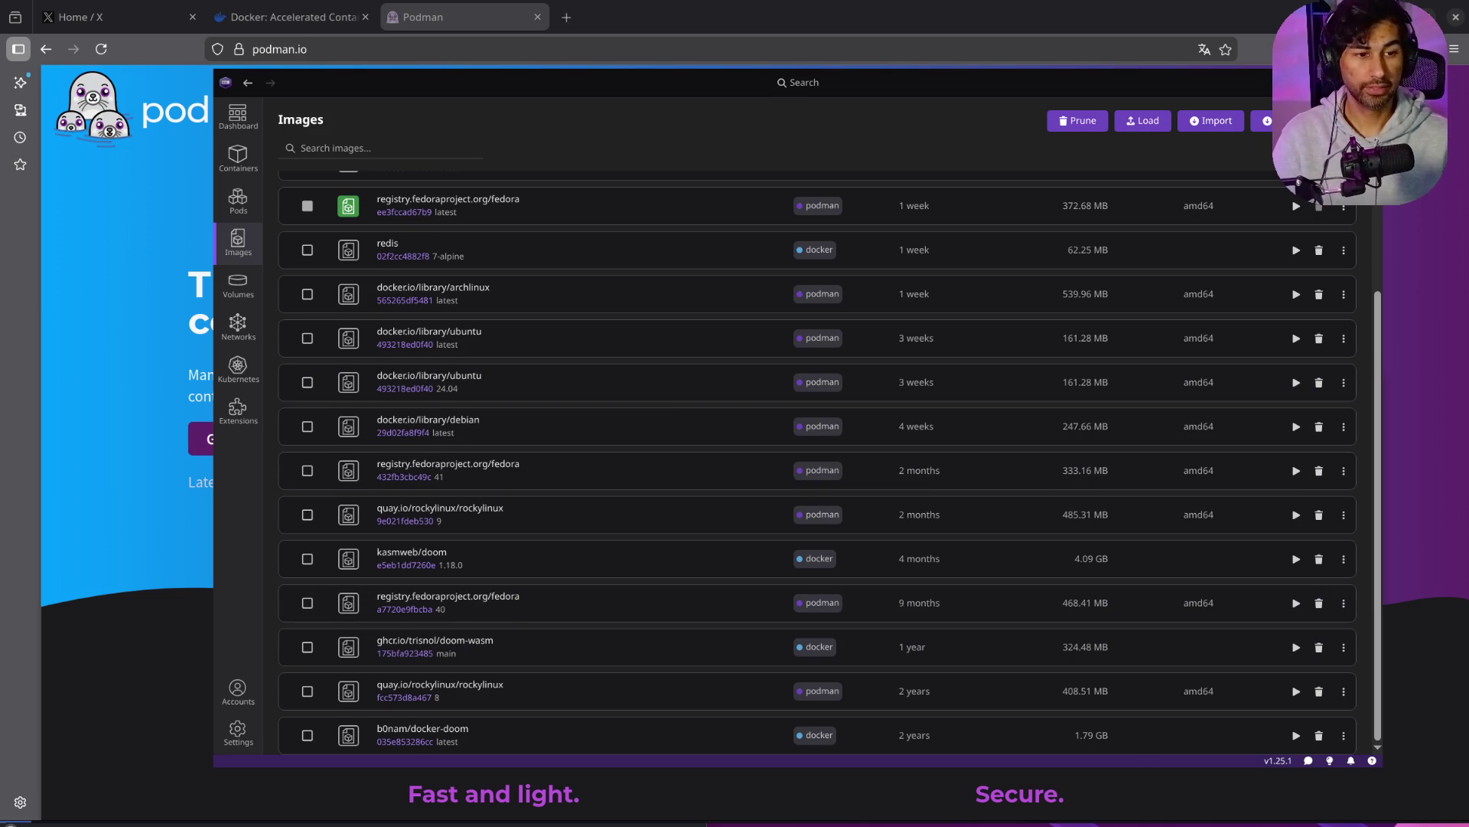
mouse_move(658, 103)
left_mouse_down()
mouse_move(590, 42)
mouse_move(636, 19)
left_mouse_up()
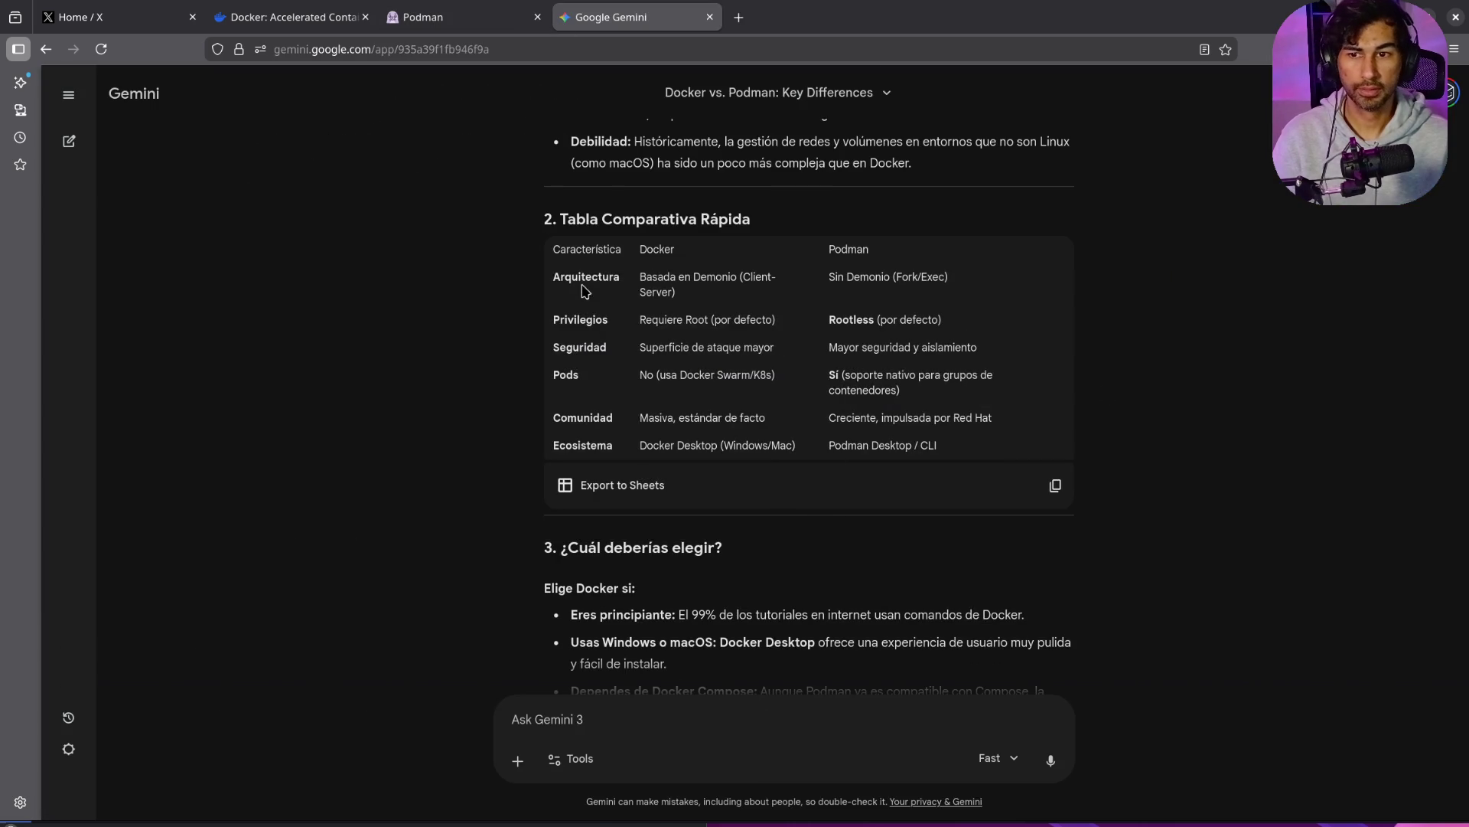
Step: Highlight the table's daemon architecture, security and Pods comparison entries
left_click_drag(641, 280, 742, 293)
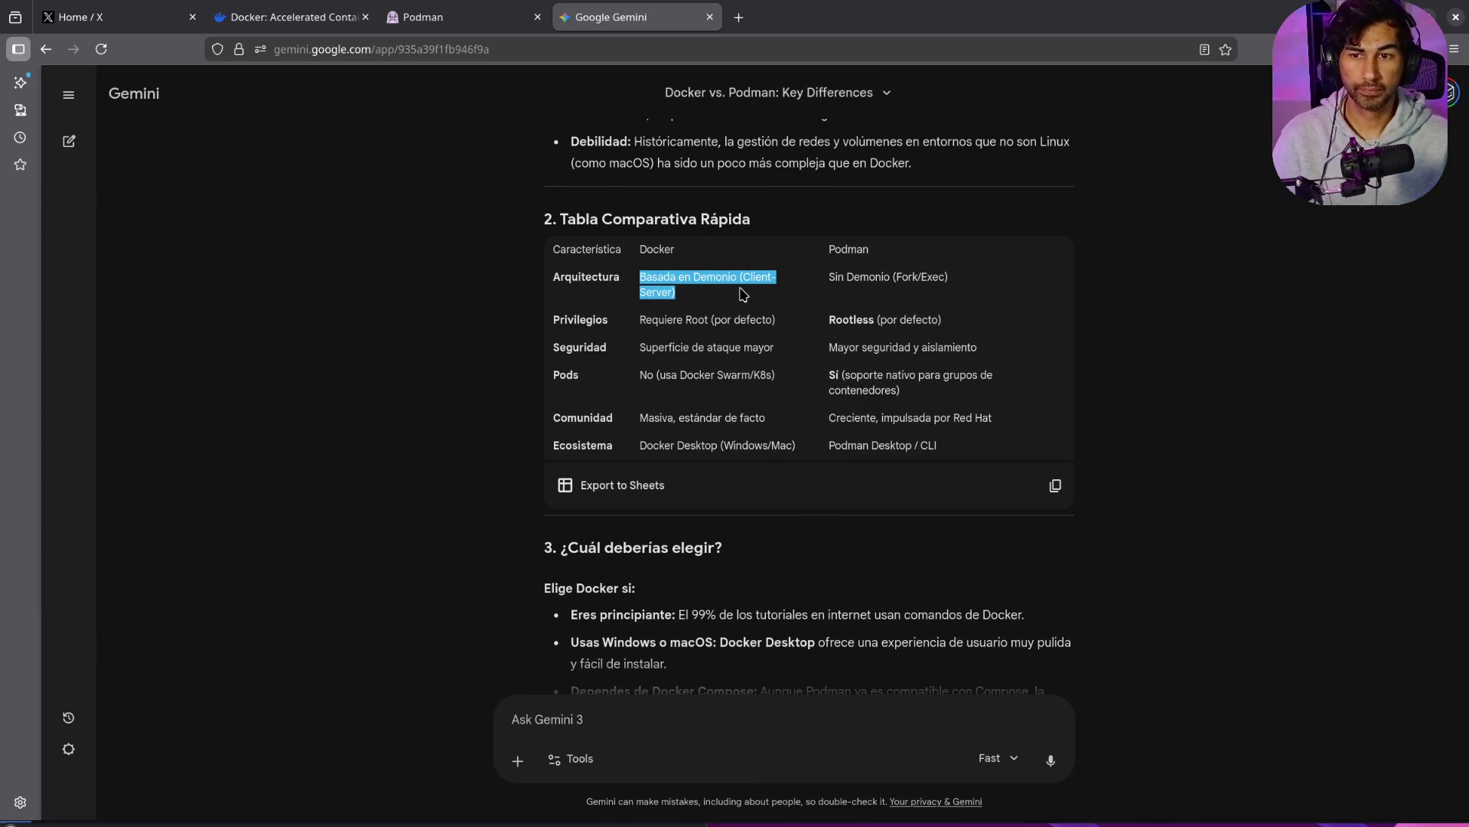
left_click_drag(646, 348, 961, 353)
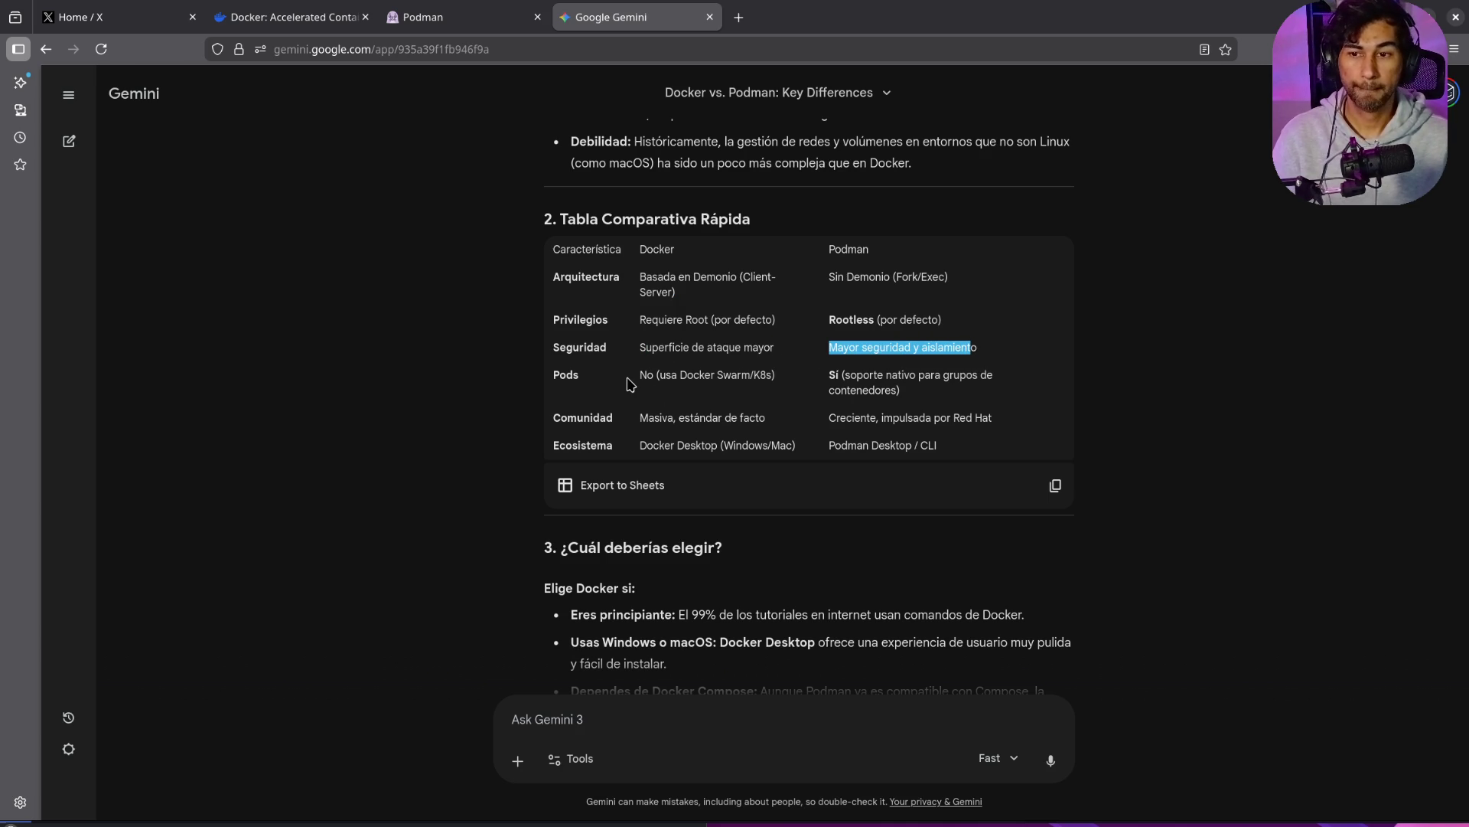
left_click_drag(559, 376, 584, 382)
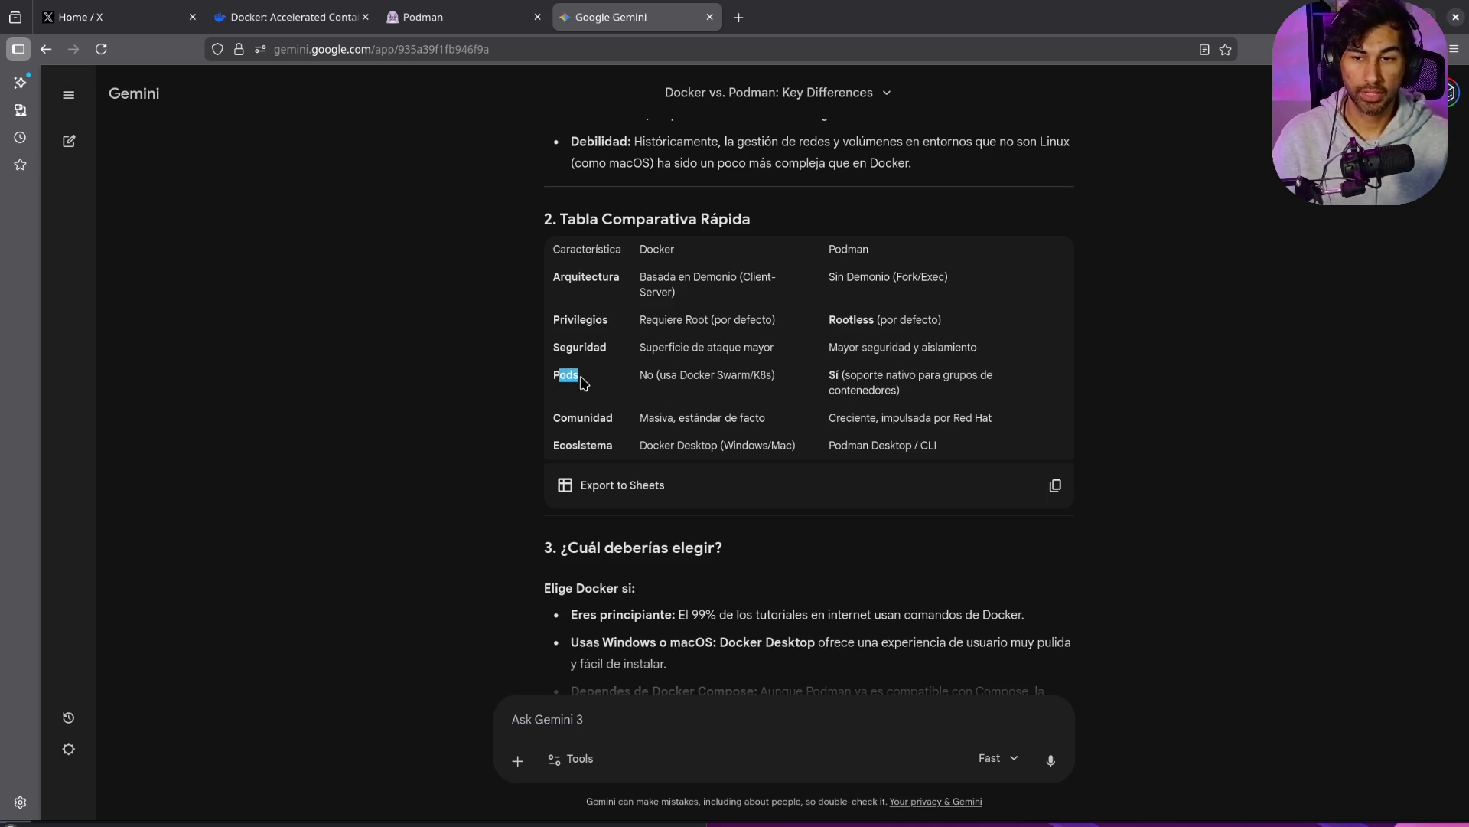
left_click(641, 377)
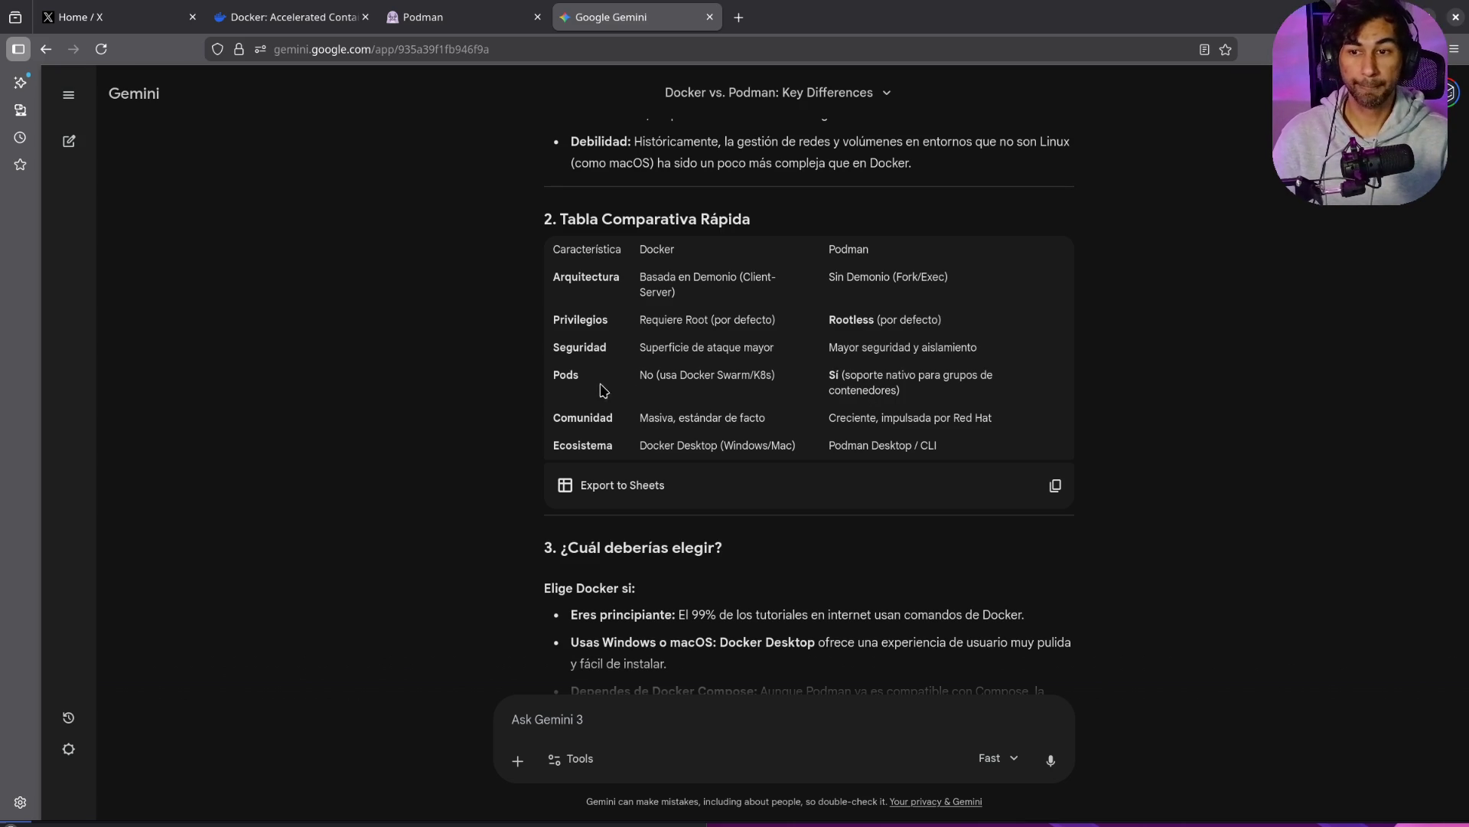
left_click_drag(582, 377, 554, 374)
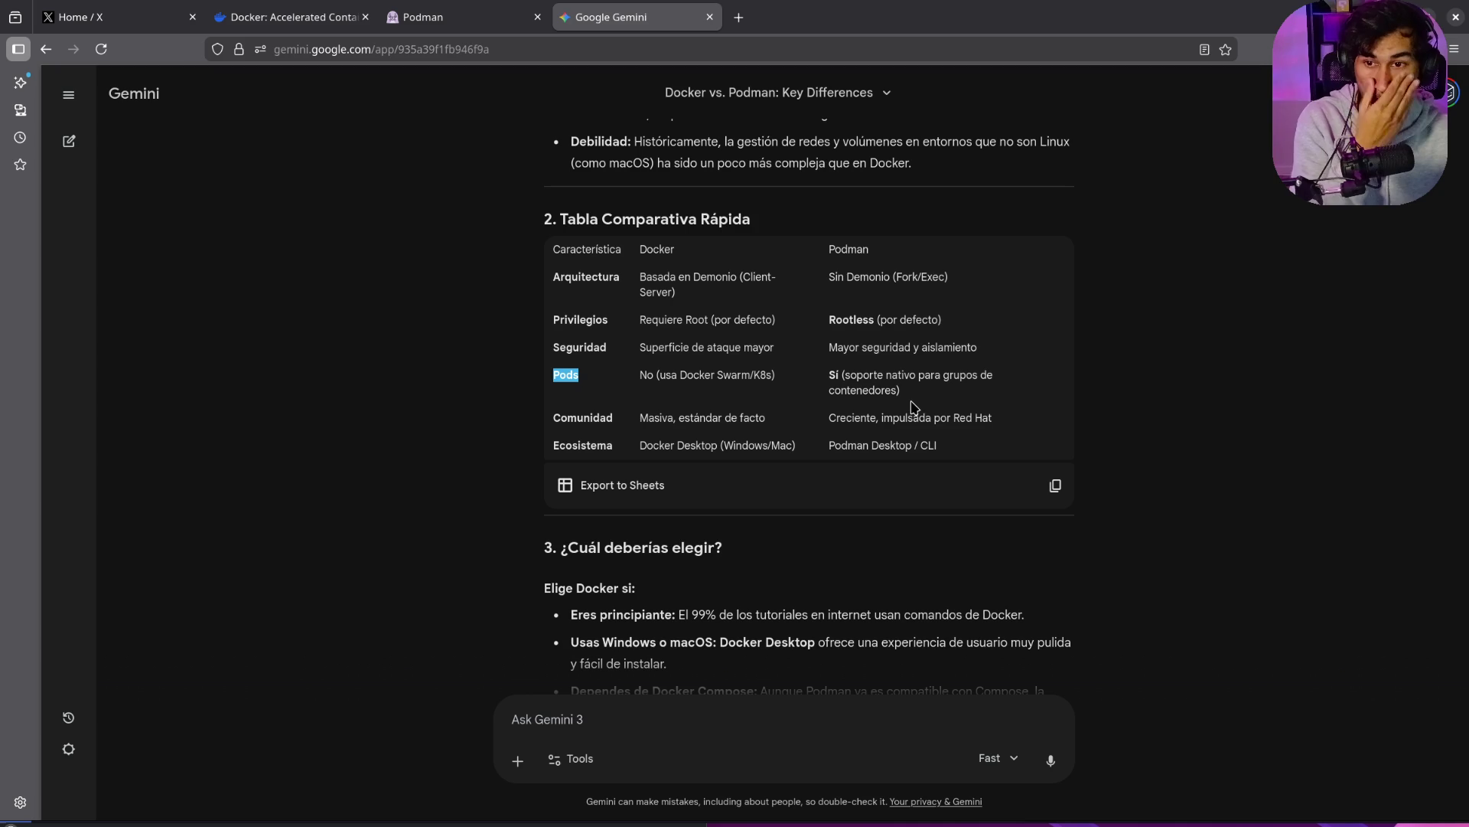
Step: Highlight the community entries and the ecosystem row's Docker Desktop versus Podman Desktop
left_click_drag(652, 418, 748, 418)
left_click_drag(841, 417, 978, 425)
left_click(984, 442)
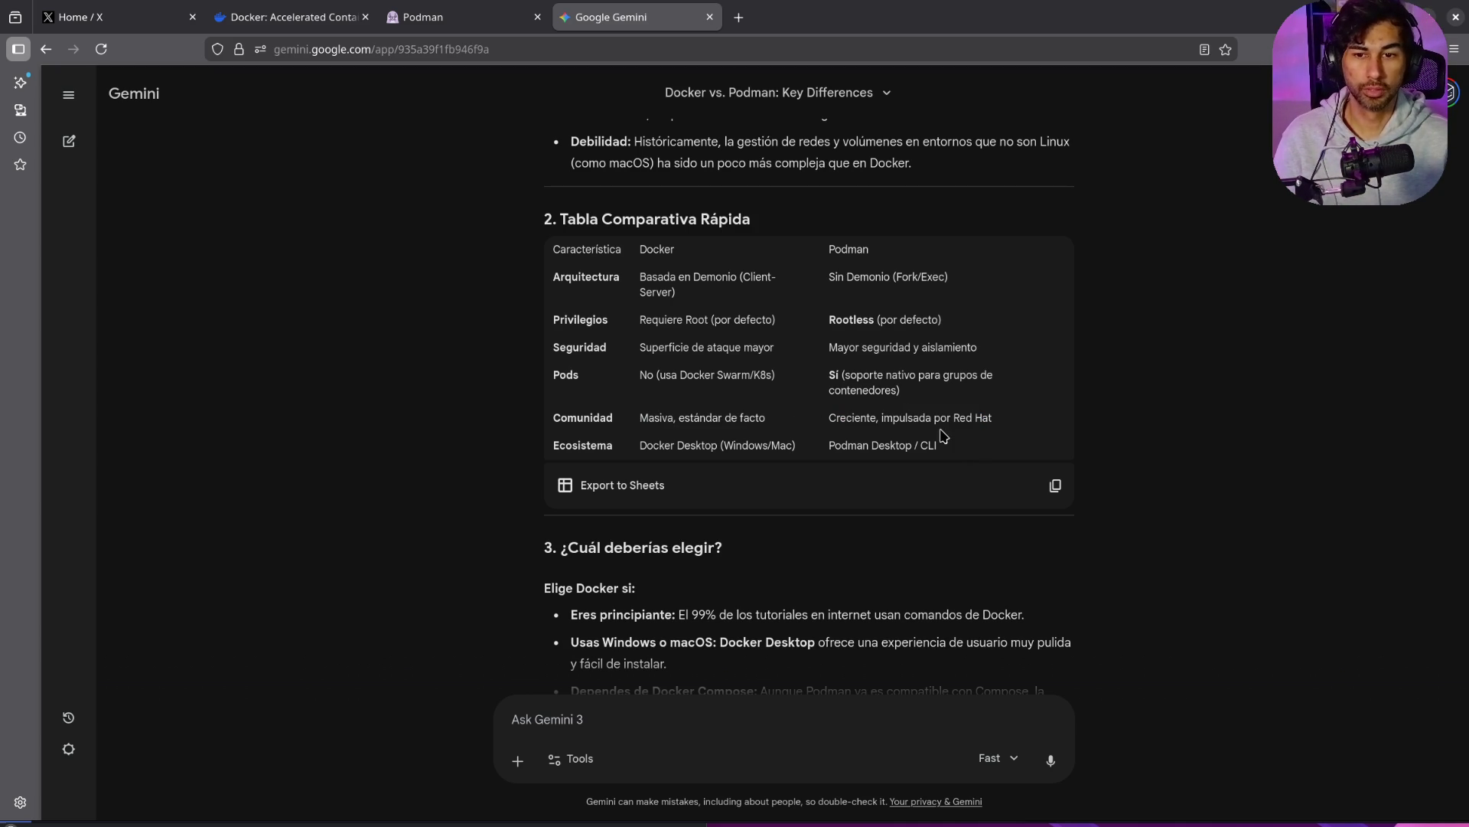
left_click_drag(825, 250, 849, 253)
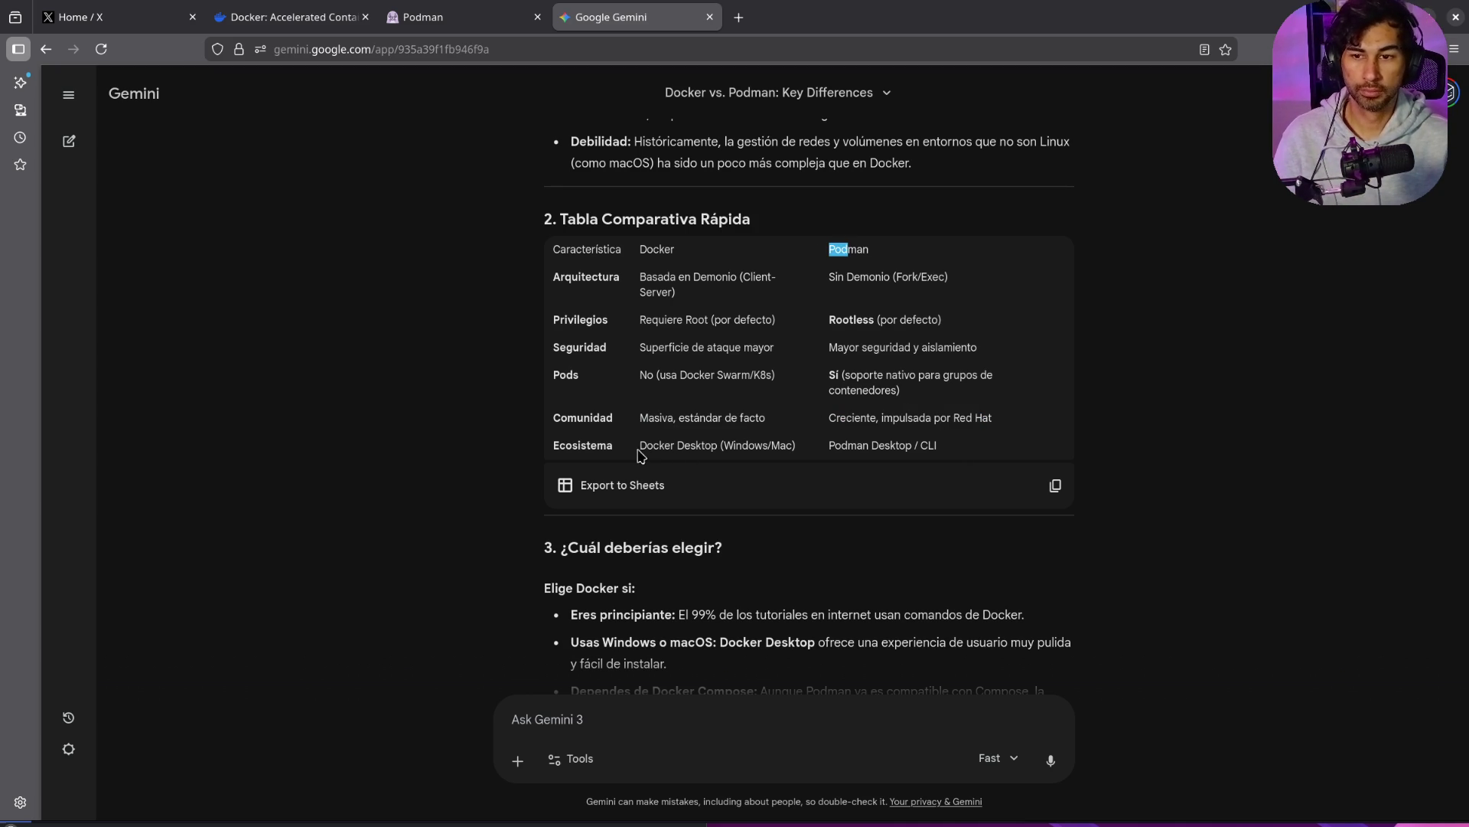
left_click_drag(641, 446, 718, 449)
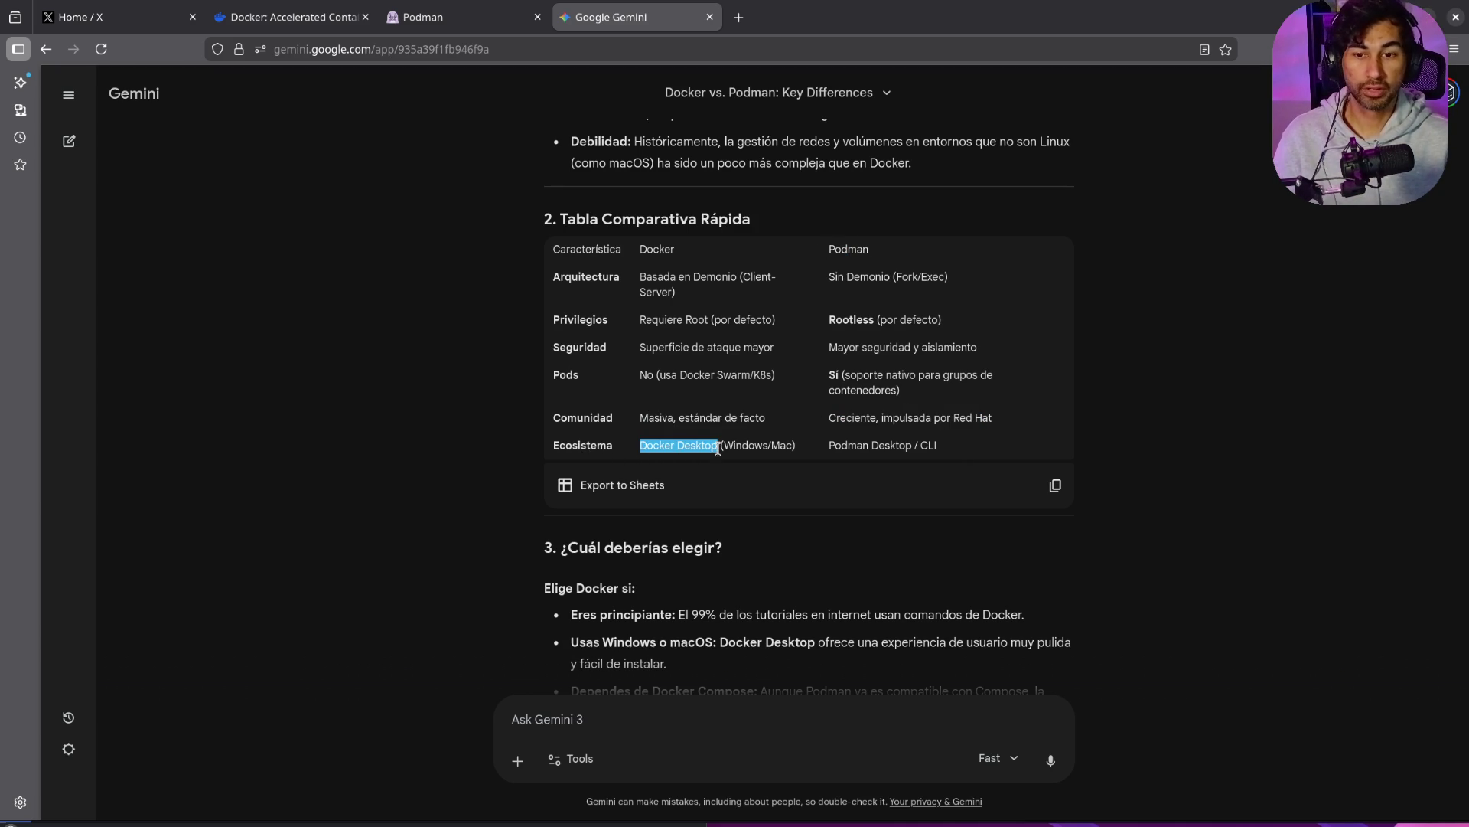
left_click_drag(829, 445, 905, 448)
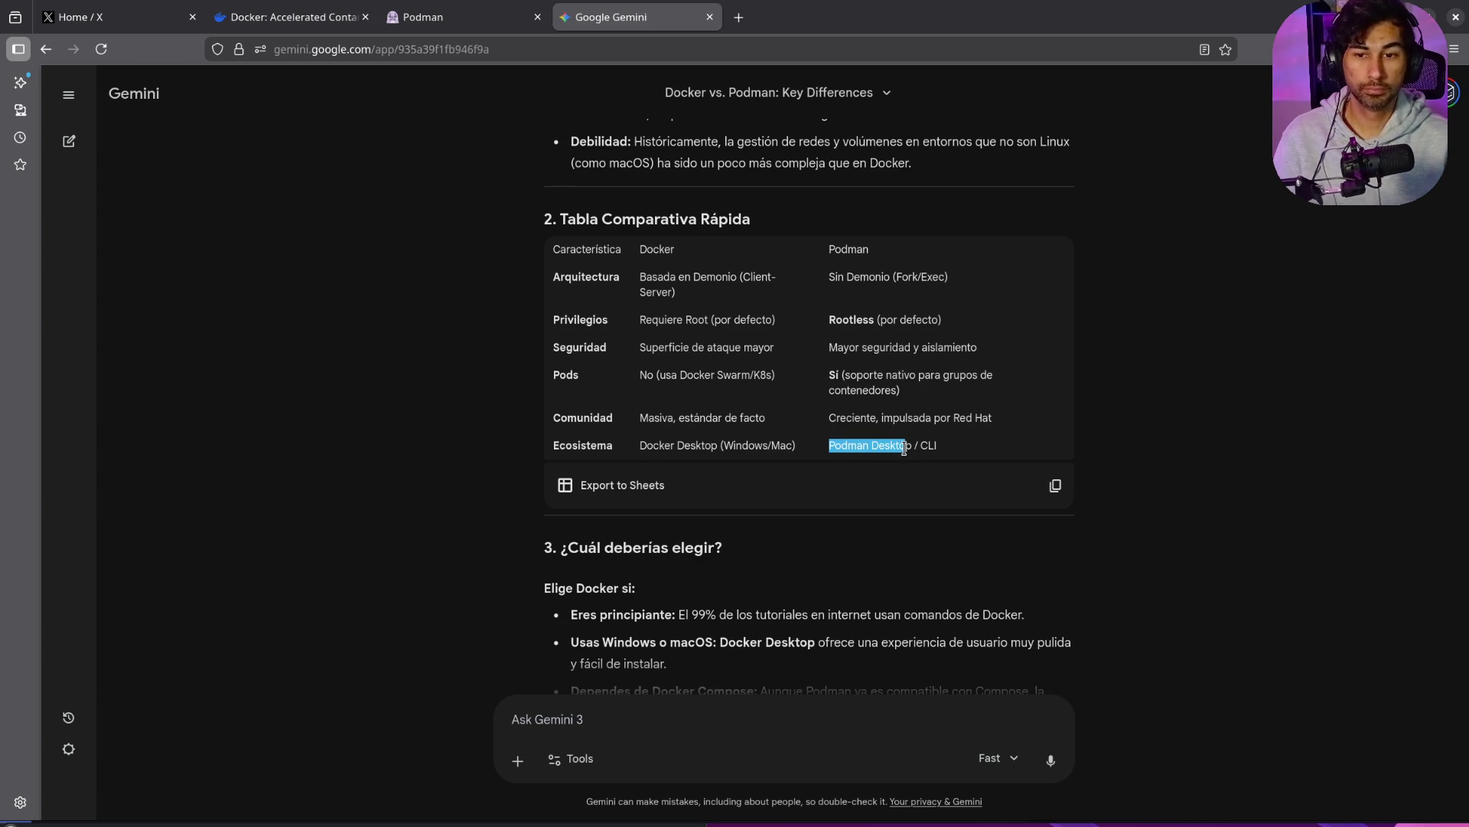
key("alt+Tab")
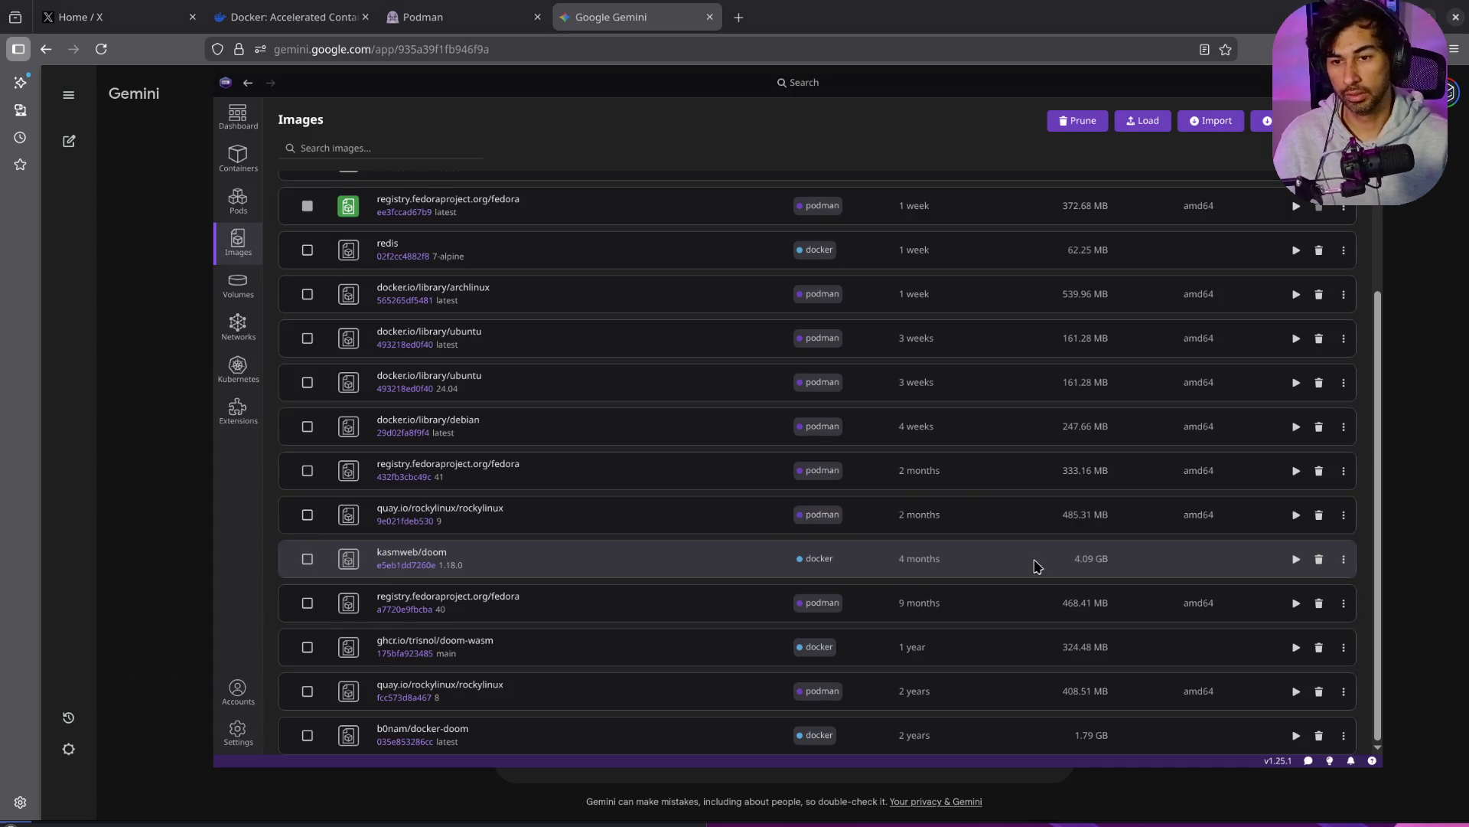
key("alt+Tab")
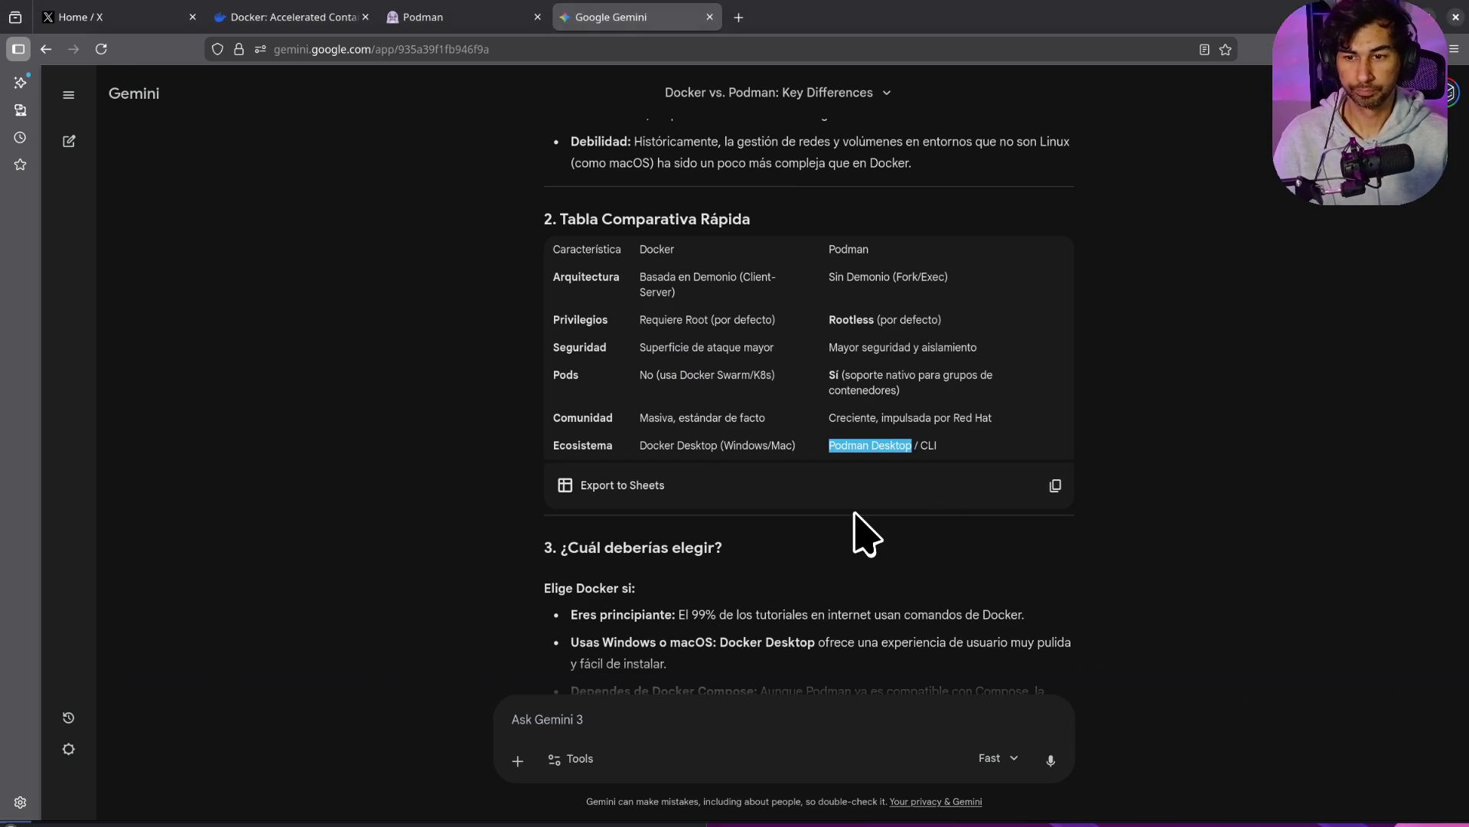
Step: Highlight Gemini's '99% de los tutoriales' line about Docker commands, then open Dolphin at Documents
scroll(855, 513, "down", 3)
scroll(853, 511, "up", 2)
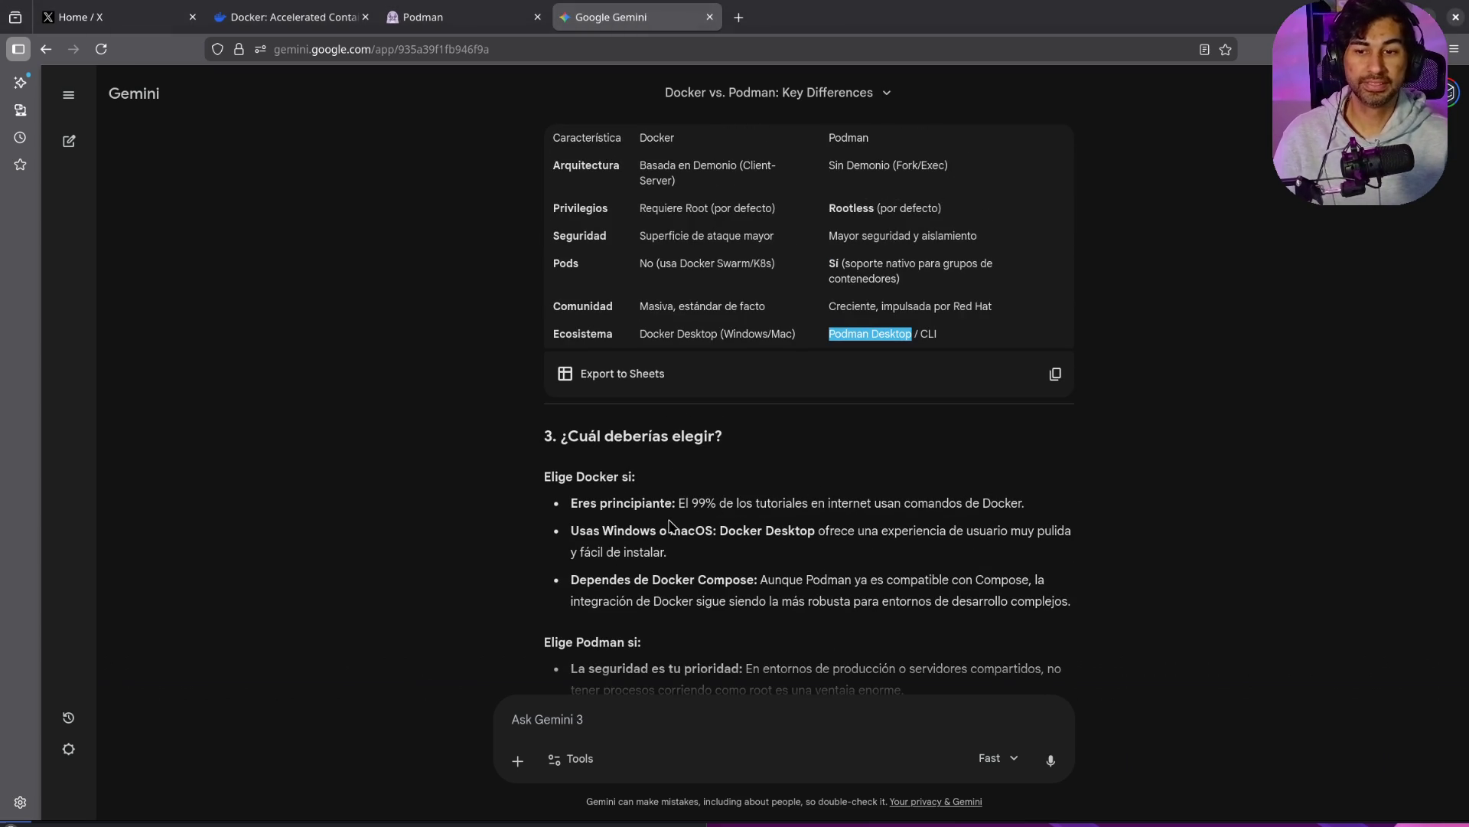
left_click_drag(691, 505, 1006, 507)
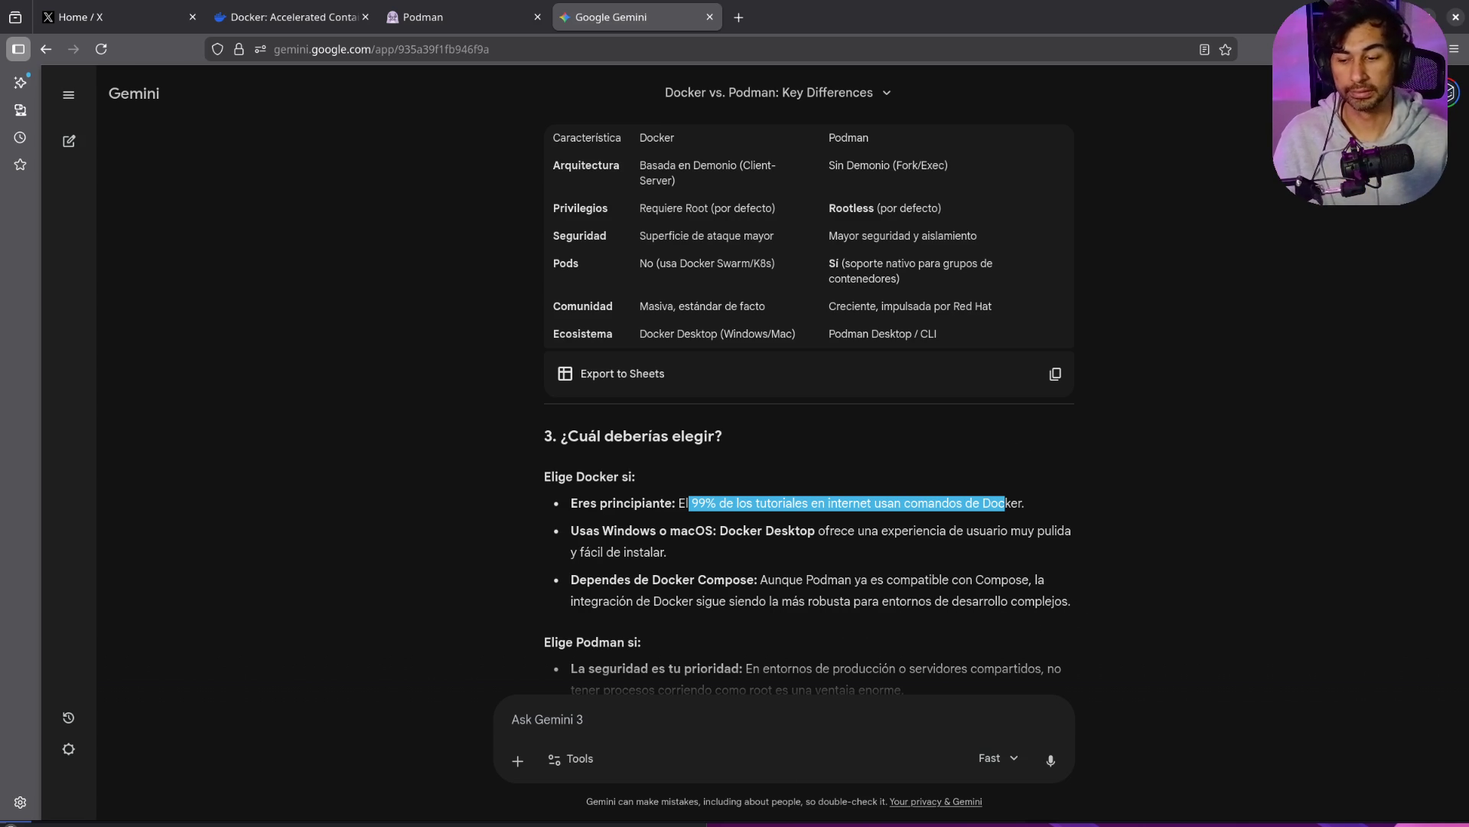
key("super+e")
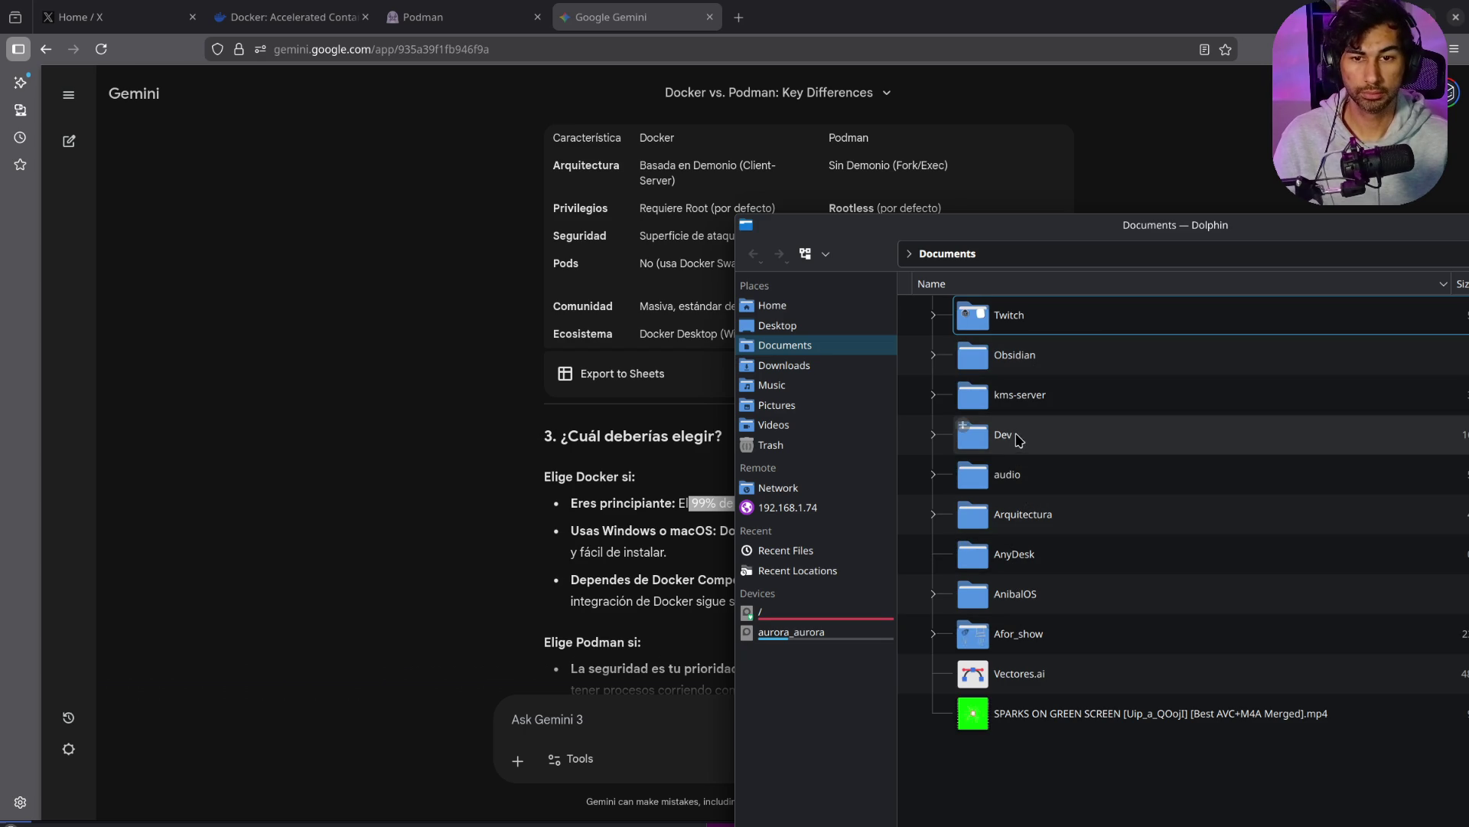
Step: Peek into Dev, then open kms-server and view its compose.yaml in Kate before closing it
double_click(1017, 433)
key("alt+Left")
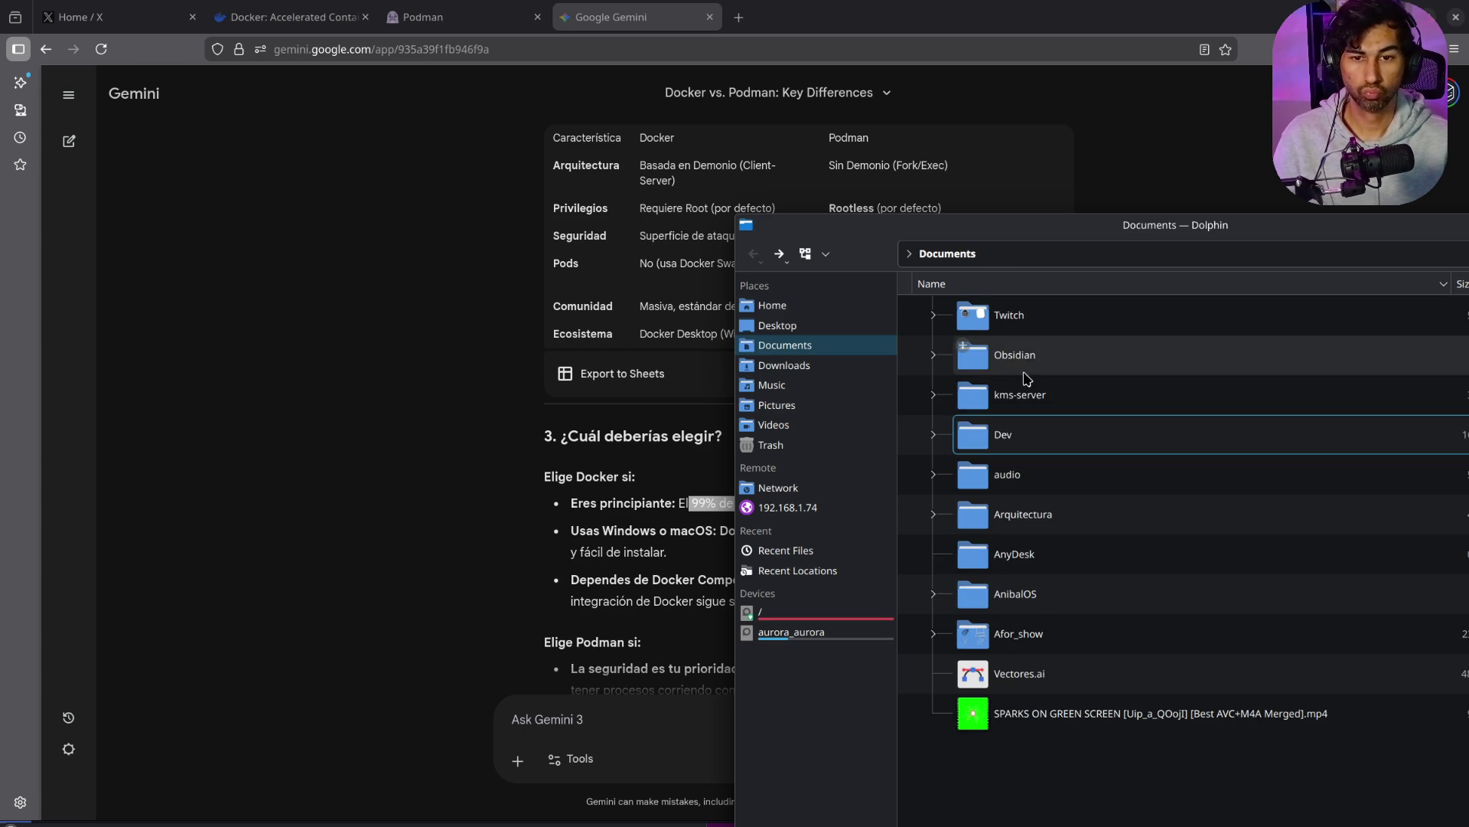
left_click(1024, 398)
double_click(1024, 398)
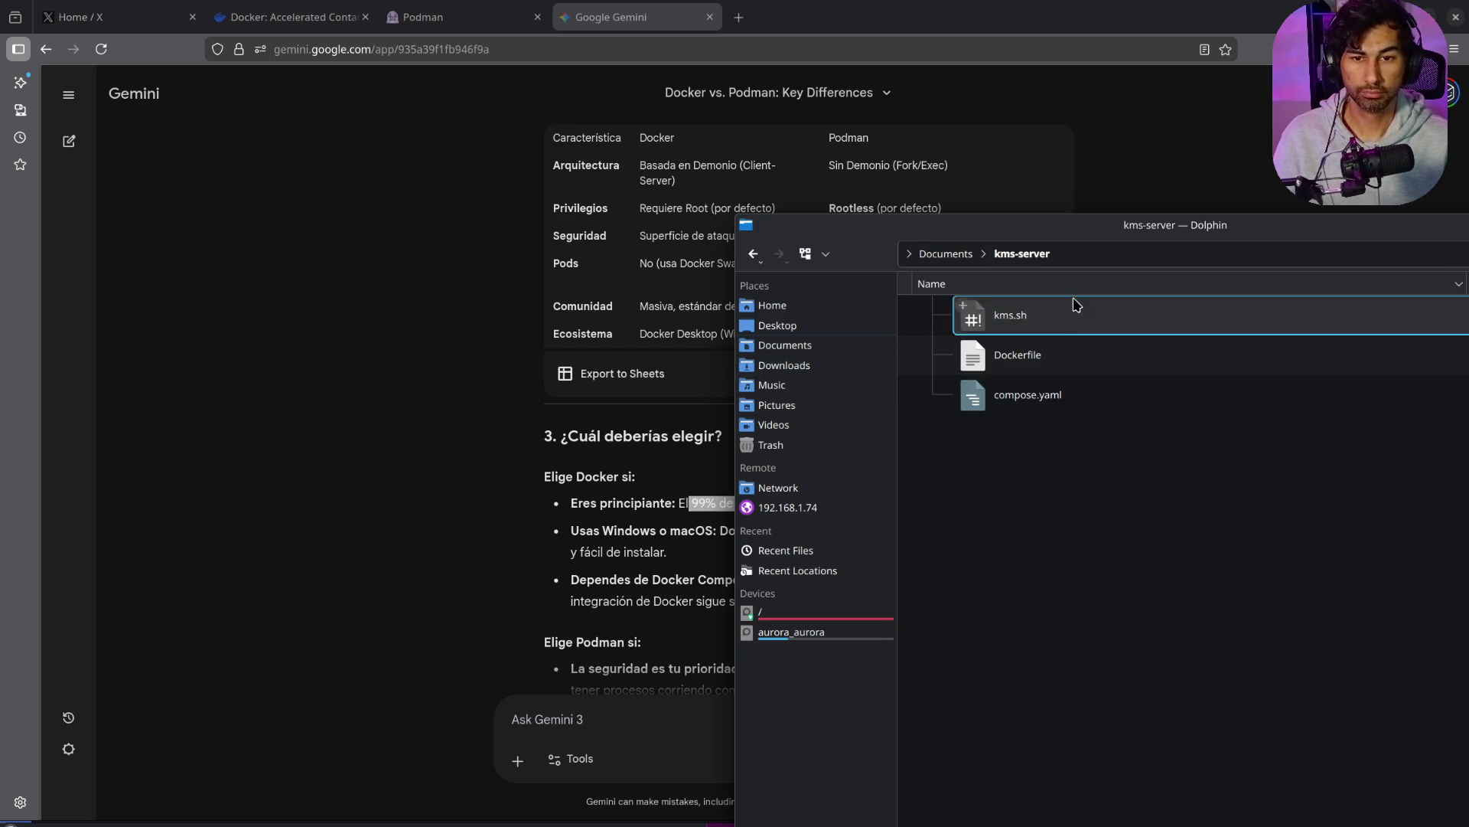
left_click(1051, 404)
double_click(1052, 404)
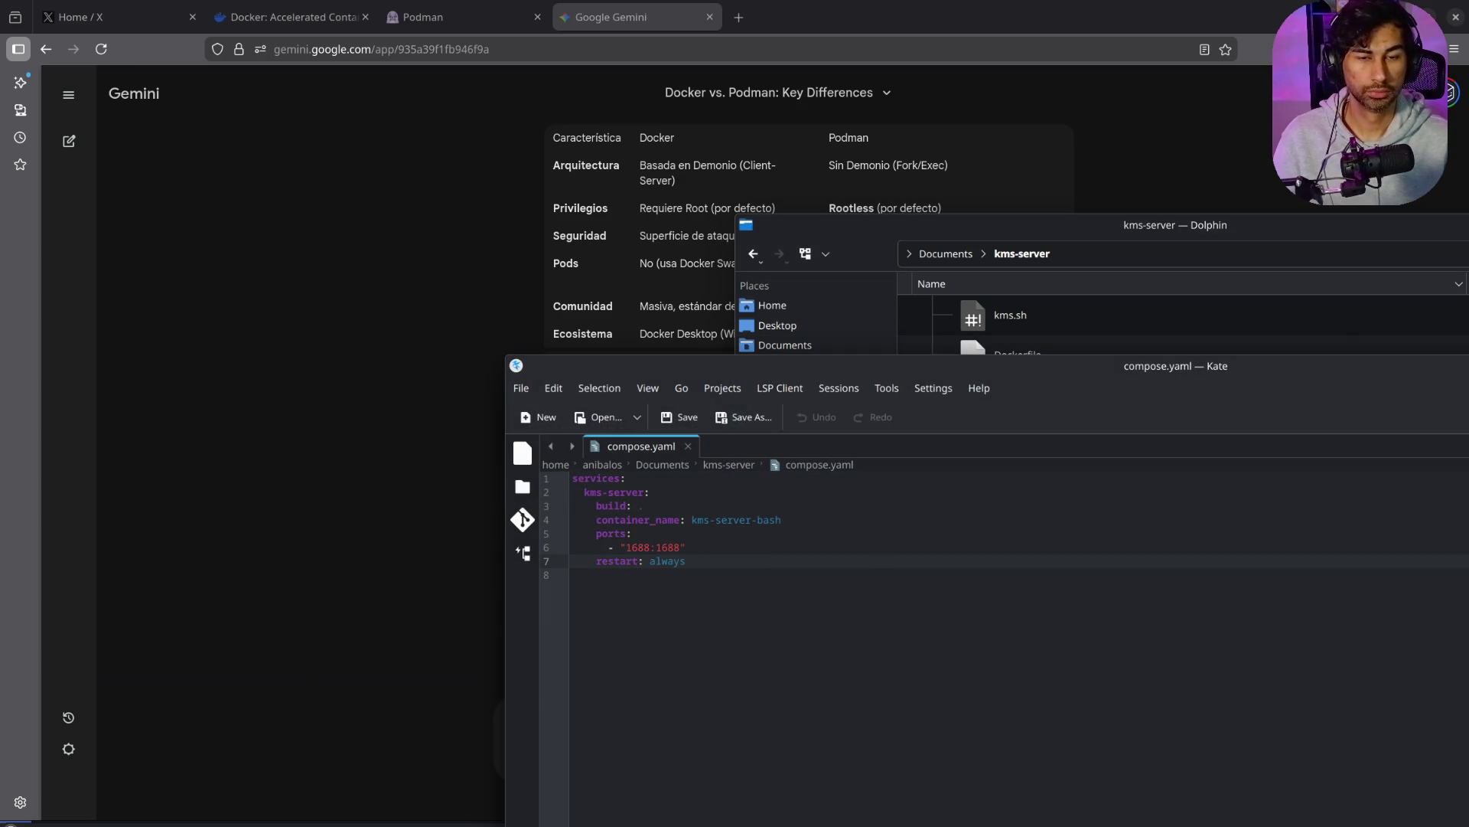
key("ctrl+q")
Step: Move Dolphin aside, return to Documents, and bring the Gemini chat list back up
left_click_drag(1092, 225, 757, 147)
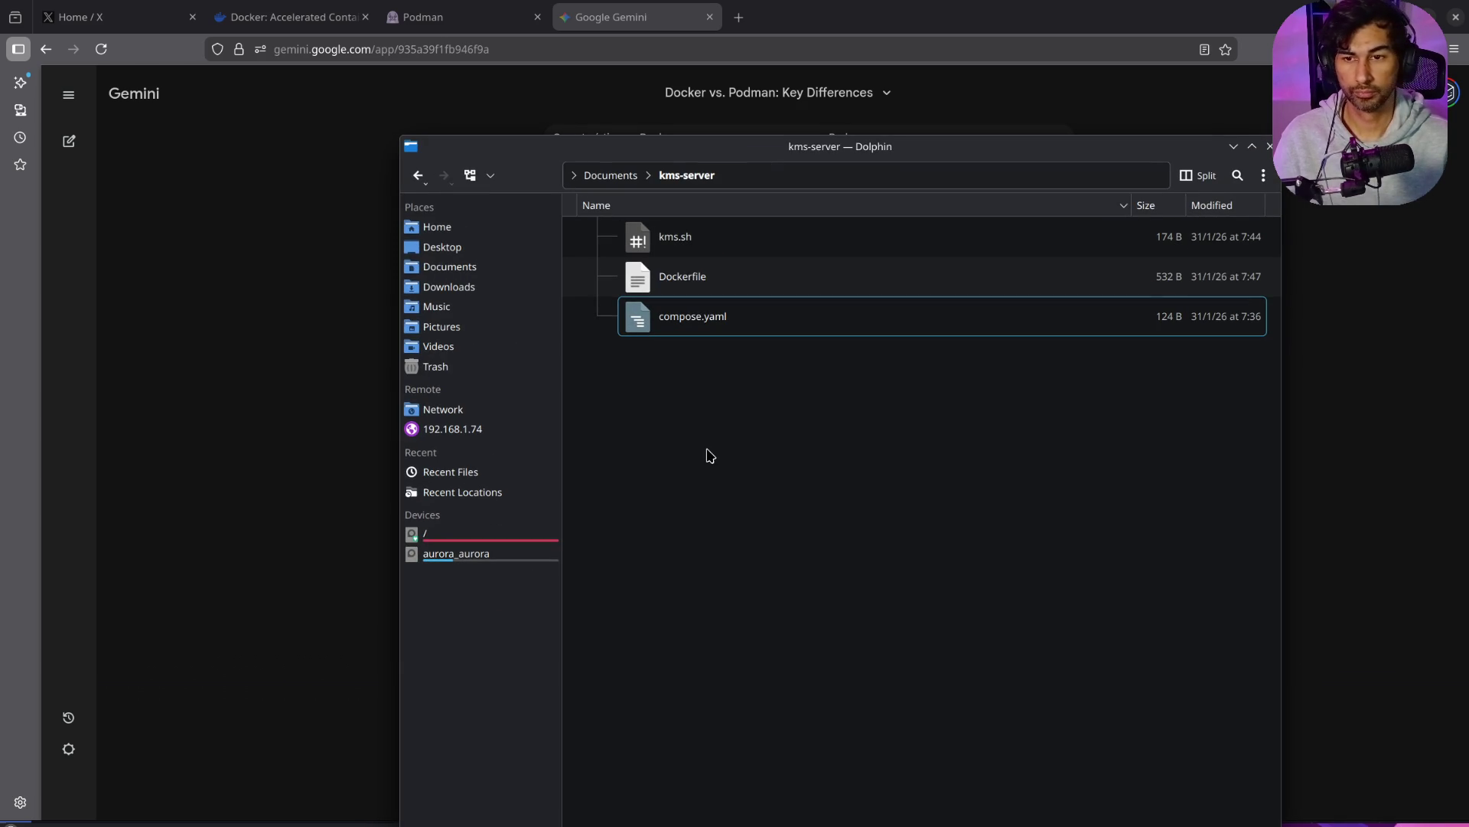
right_click(708, 453)
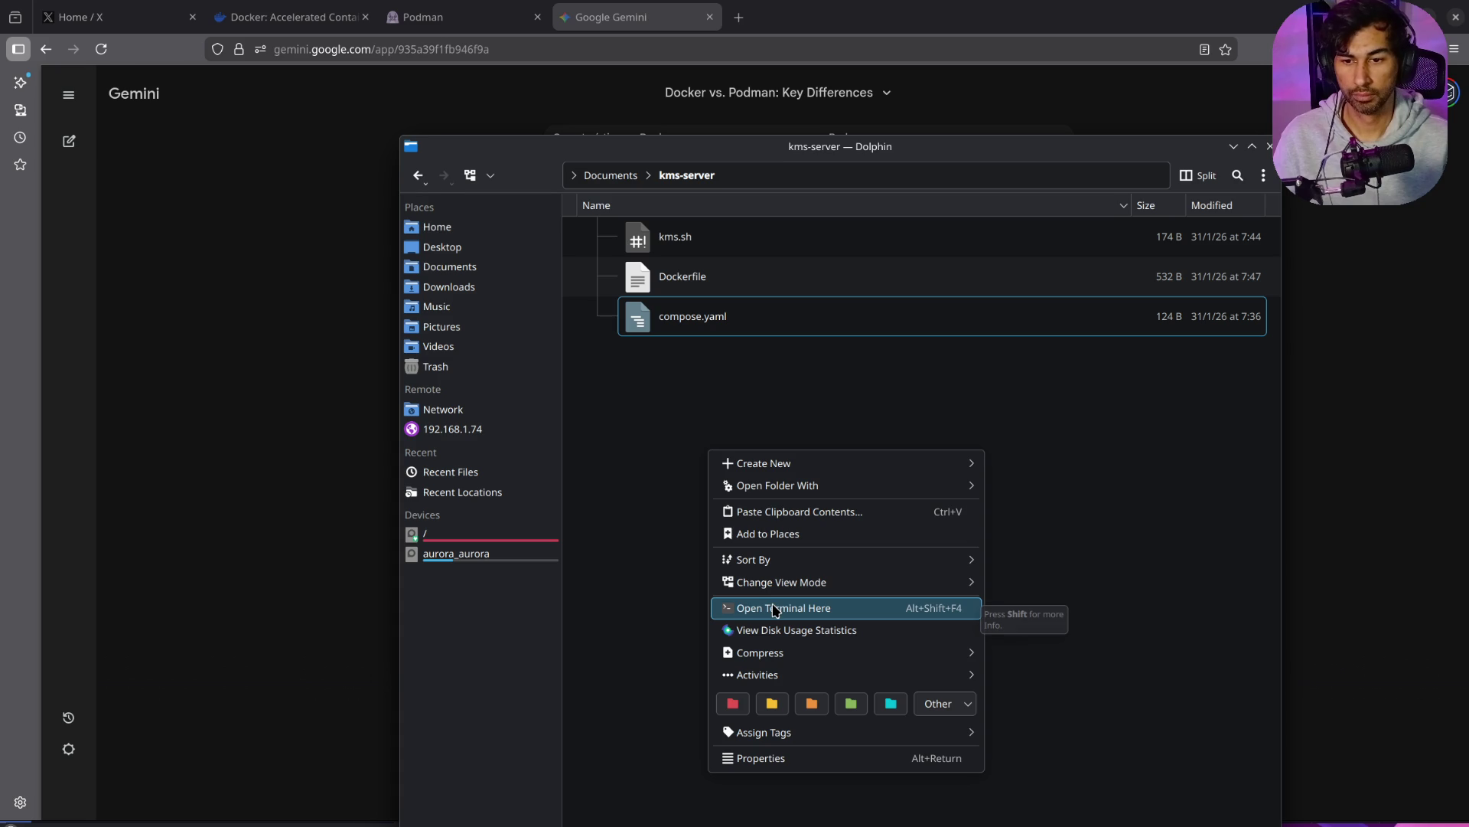
left_click(681, 377)
left_click(475, 268)
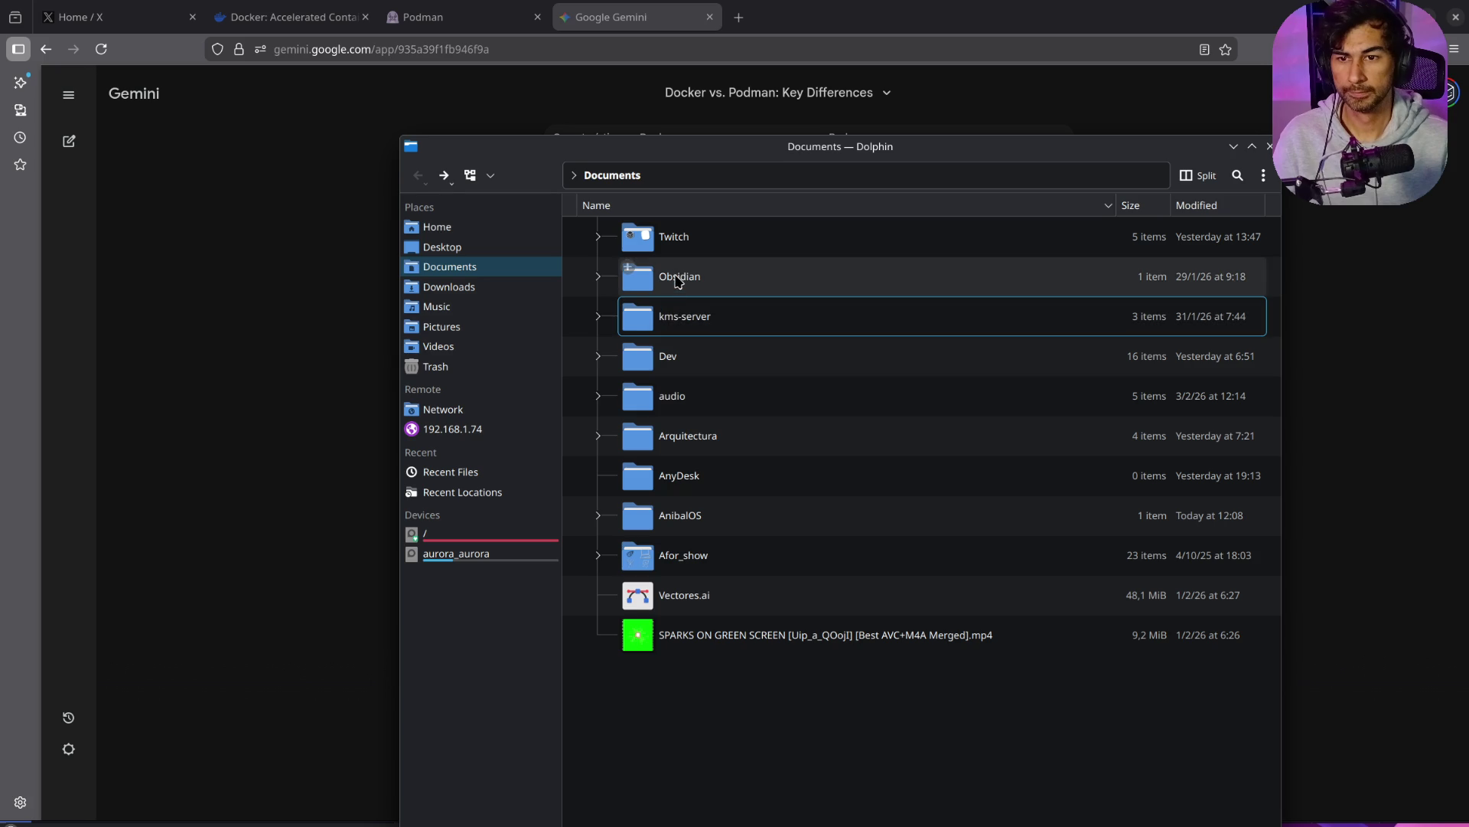
left_click(68, 95)
left_click(69, 95)
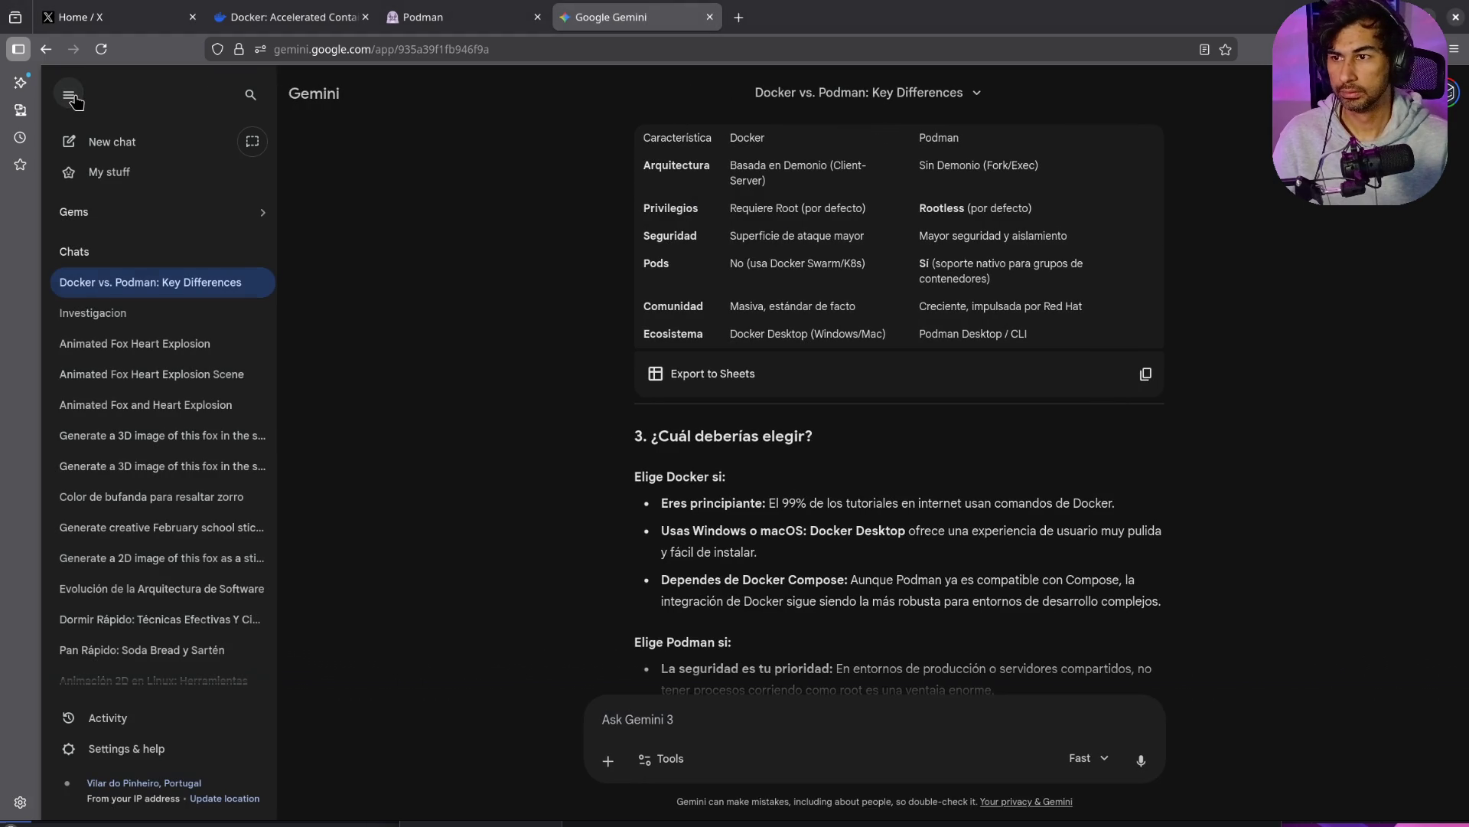
Step: Back in the Gemini chat, request a docker compose file with WordPress and PostgreSQL
left_click(74, 101)
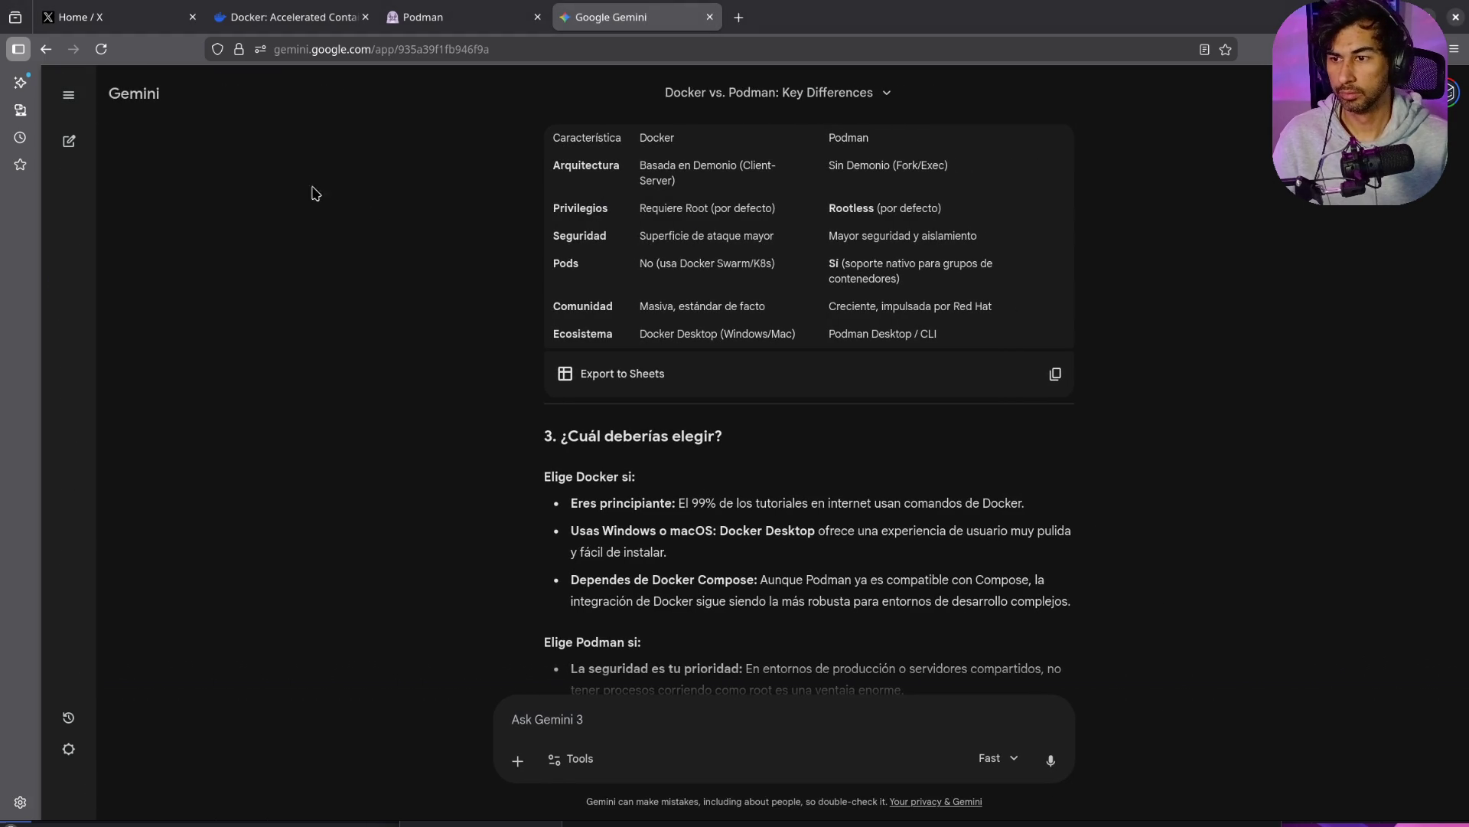
scroll(880, 579, "down", 2)
scroll(880, 579, "down", 2)
scroll(880, 585, "up", 1)
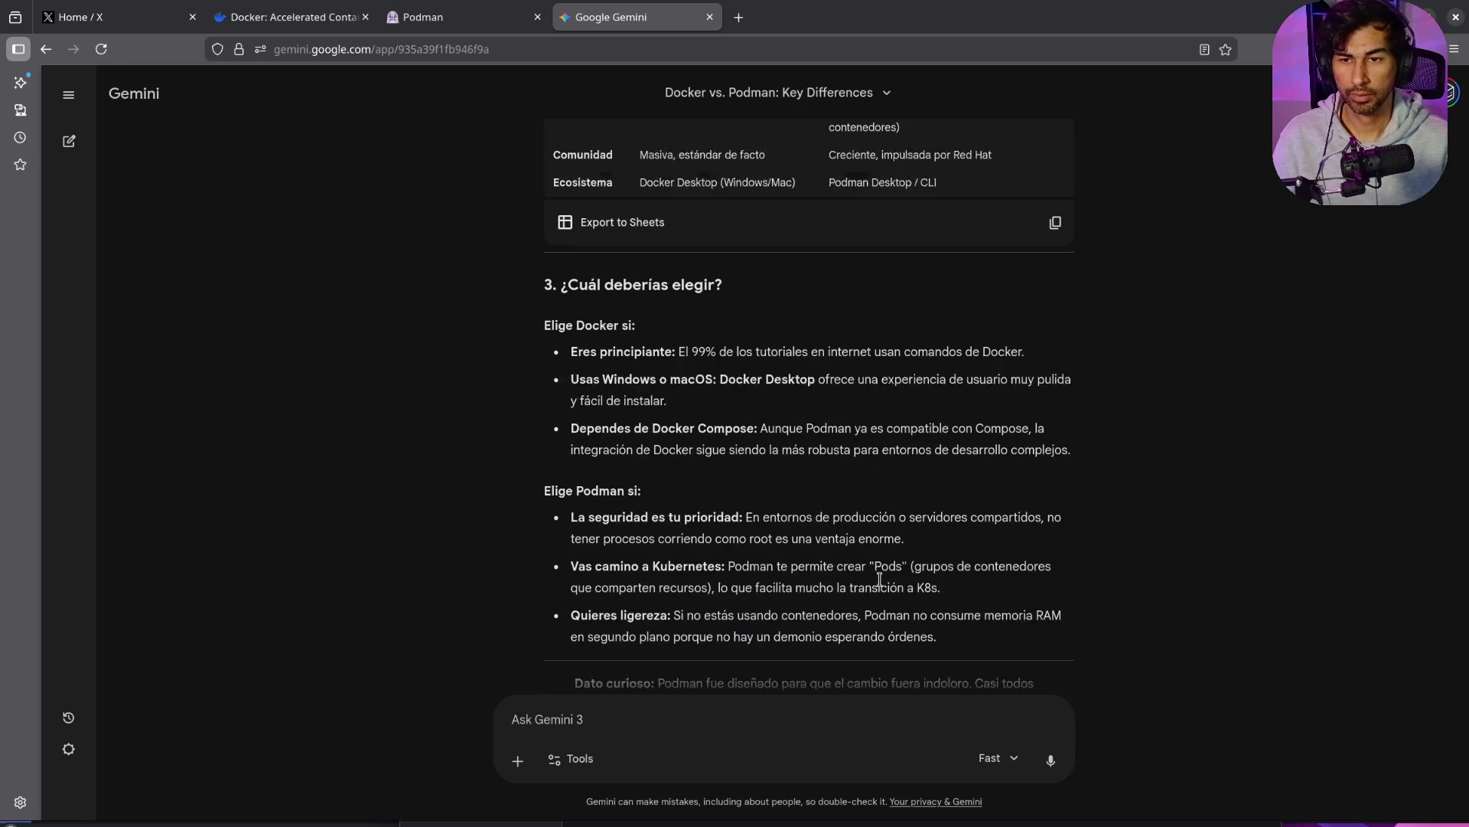
key("alt+Tab")
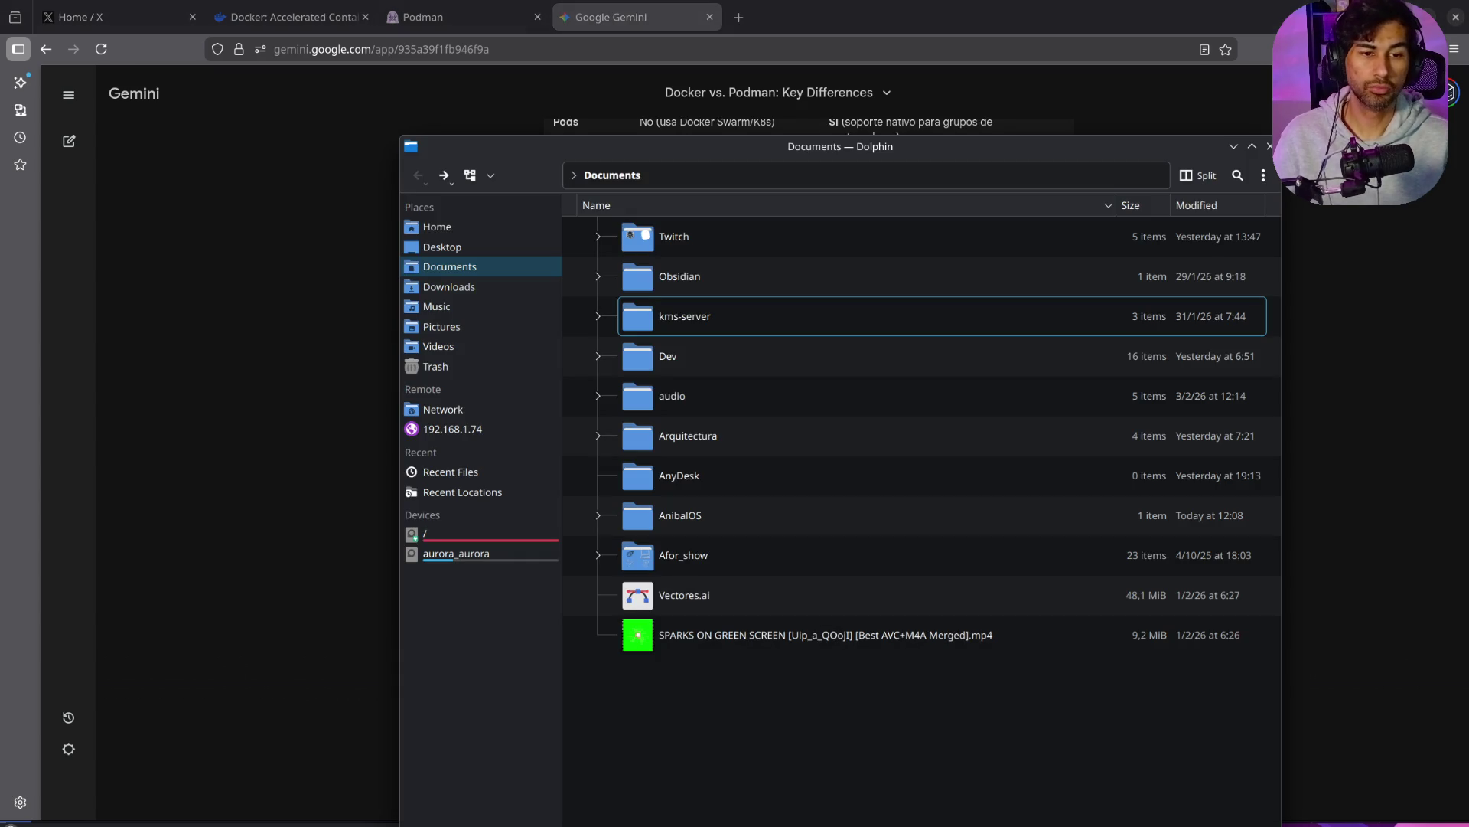
left_click(739, 17)
left_click(665, 16)
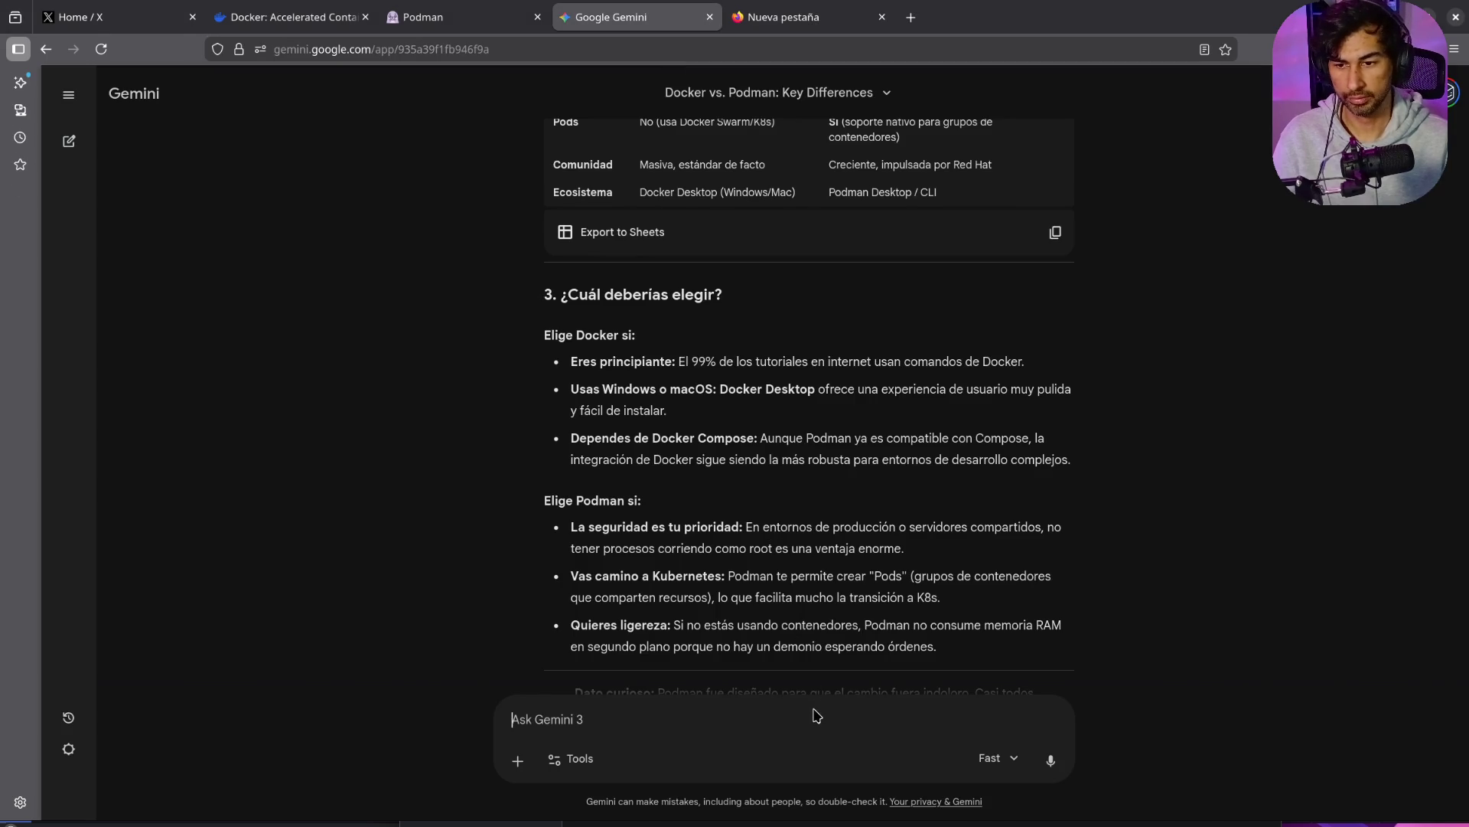
type("Dame un dock")
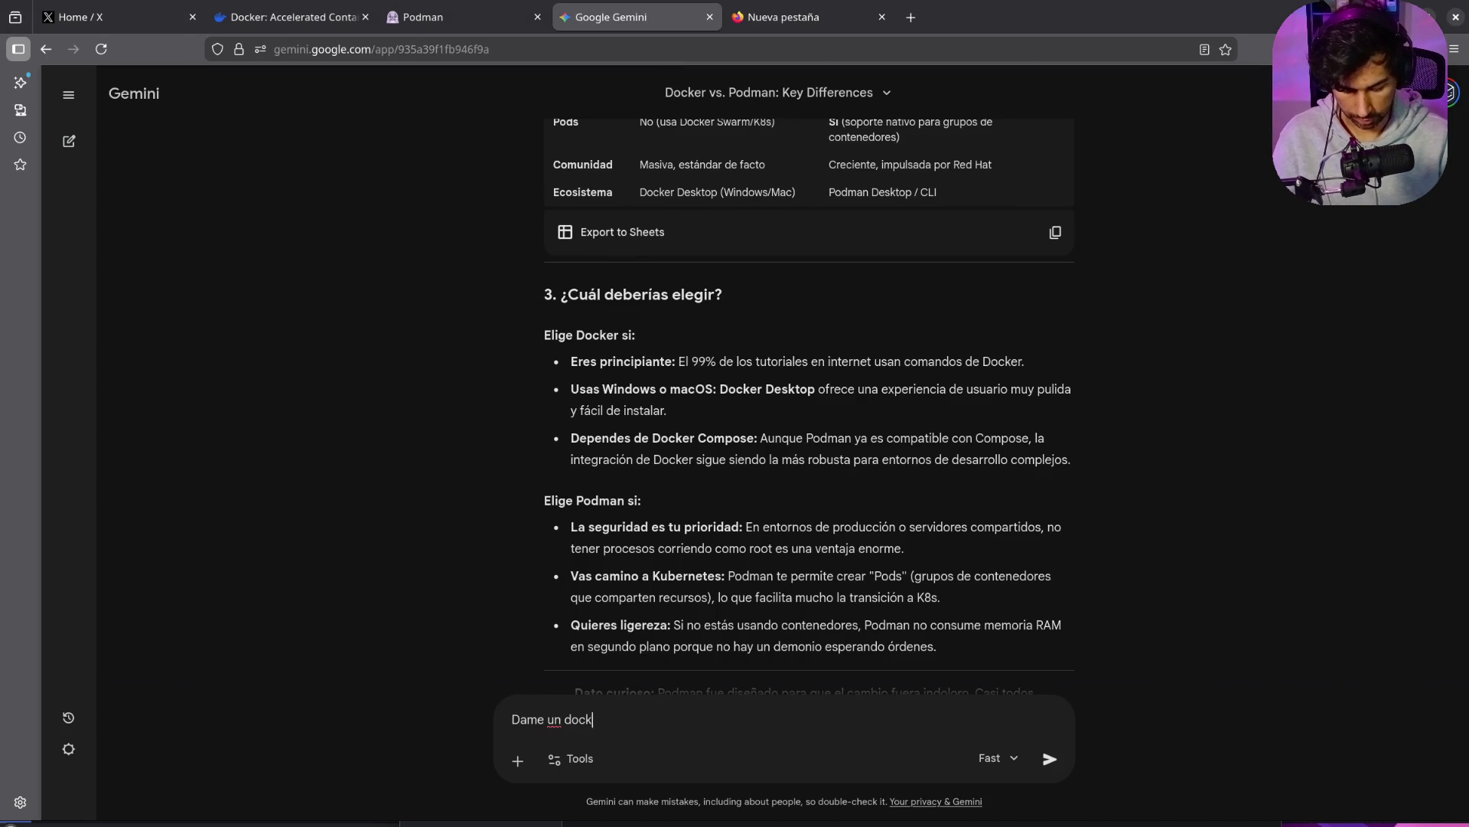
type("er compose con")
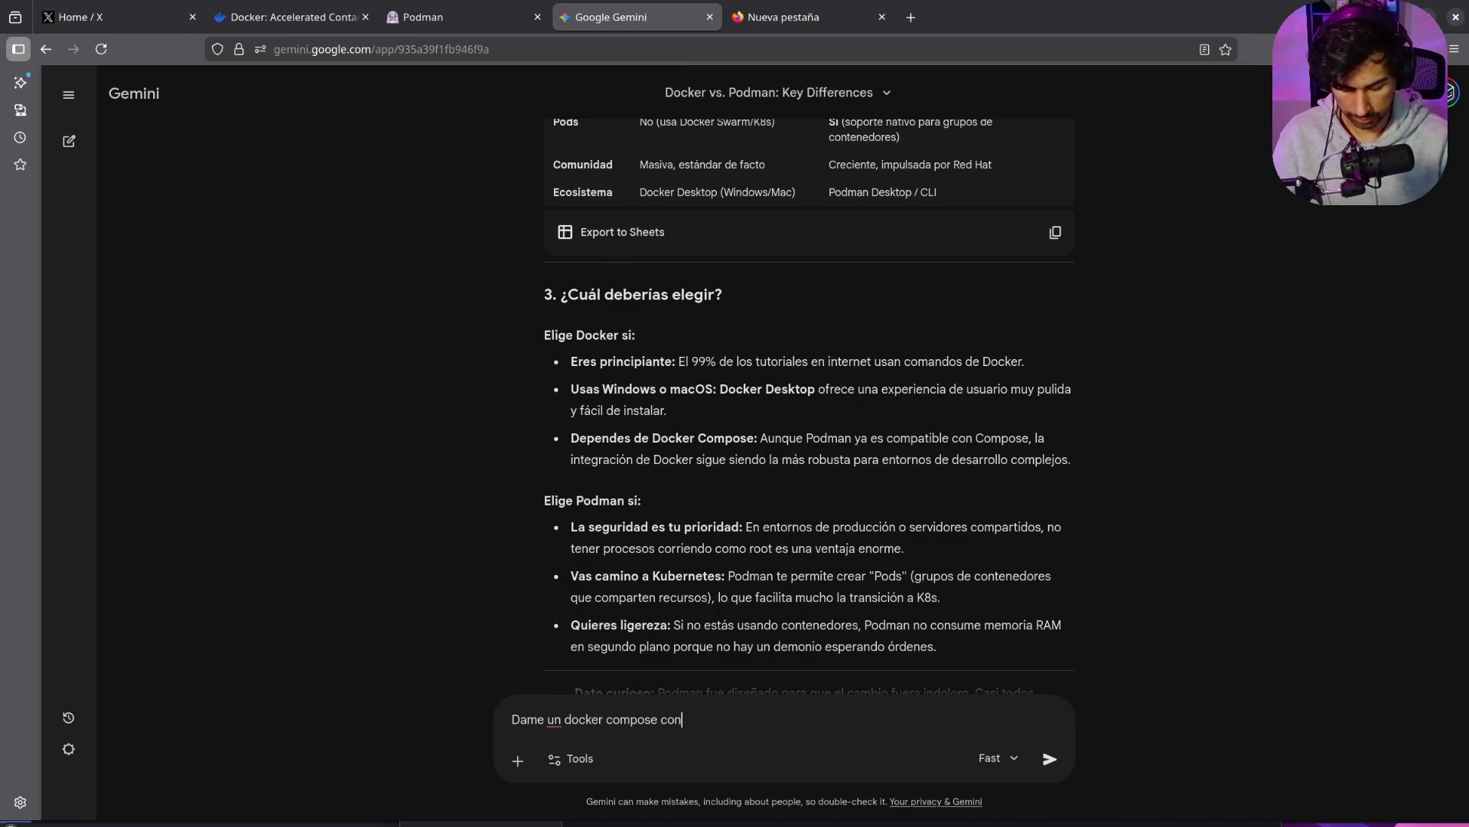
type(" y")
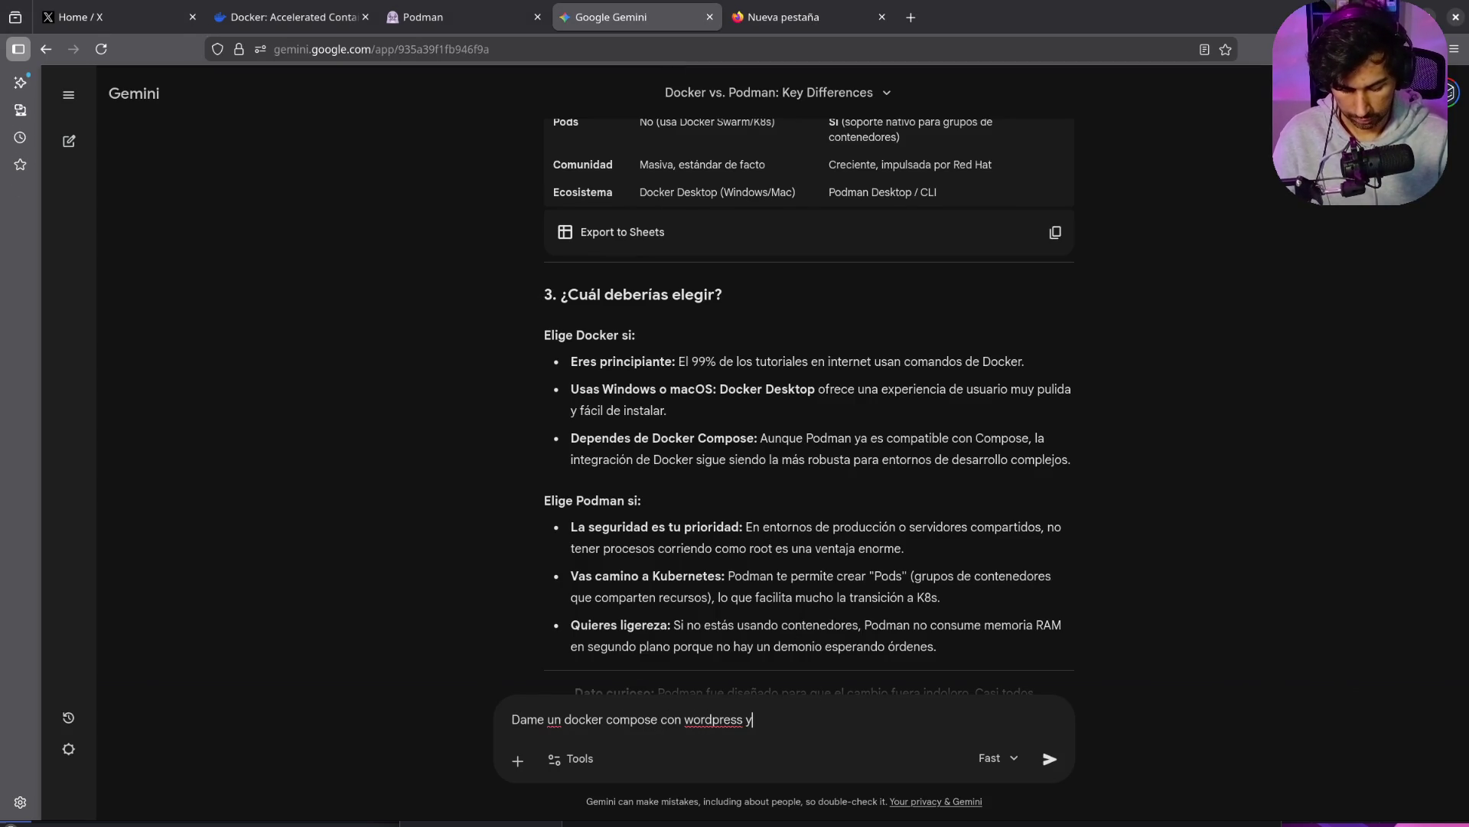
type(" postgressq")
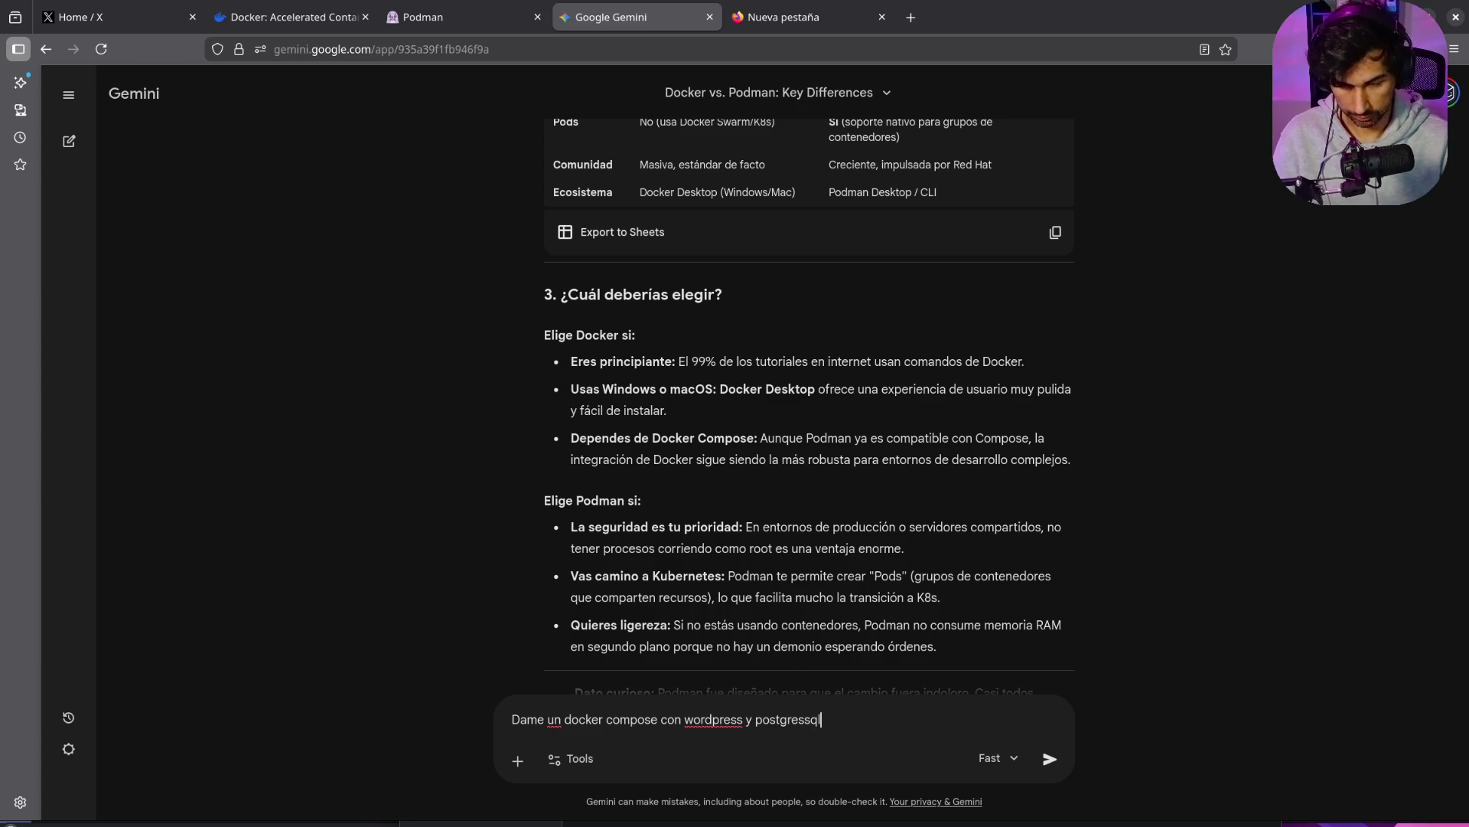
type("l")
key("Return")
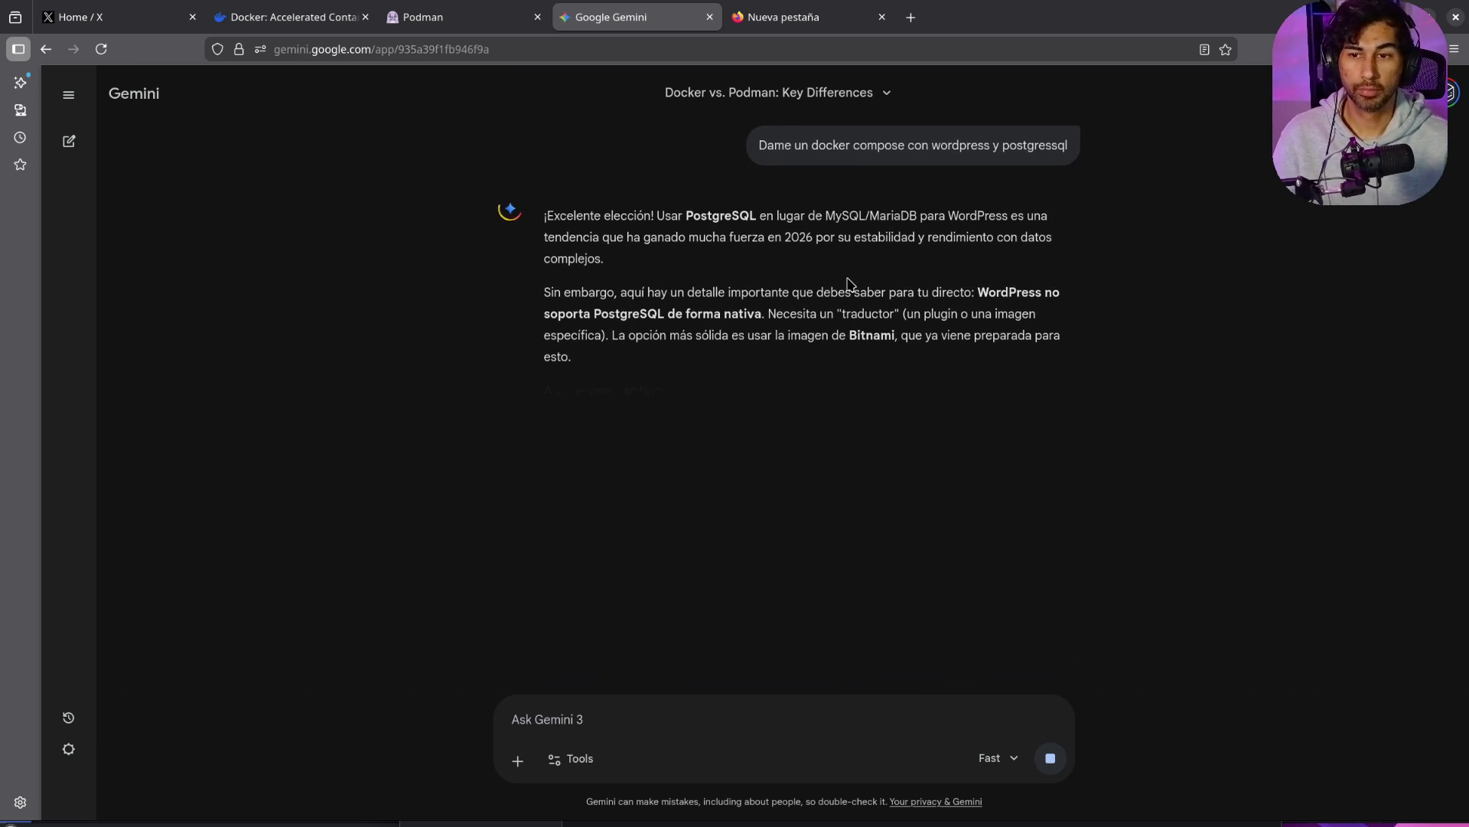
Step: Highlight the database service and the WordPress image and port lines in the returned Bitnami YAML
scroll(846, 280, "down", 4)
scroll(842, 281, "up", 1)
scroll(842, 282, "down", 1)
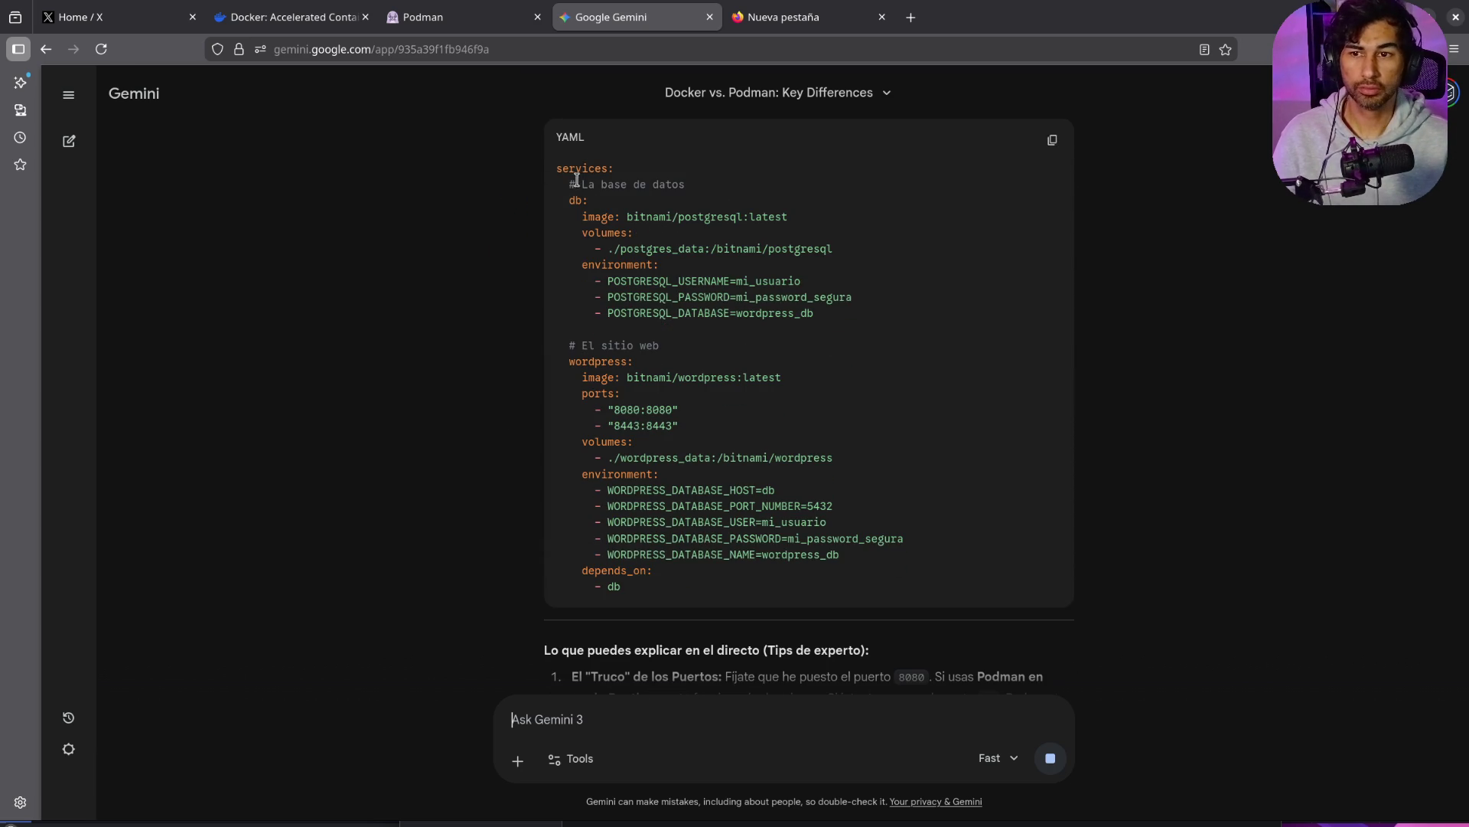
mouse_move(557, 169)
left_mouse_down()
mouse_move(619, 182)
mouse_move(570, 197)
mouse_move(859, 303)
mouse_move(872, 322)
left_mouse_up()
left_click(872, 322)
left_click_drag(577, 376, 729, 417)
Step: In Dolphin, navigate to Documents/Afor_show/Reveal/reveal.js
key("alt+Tab")
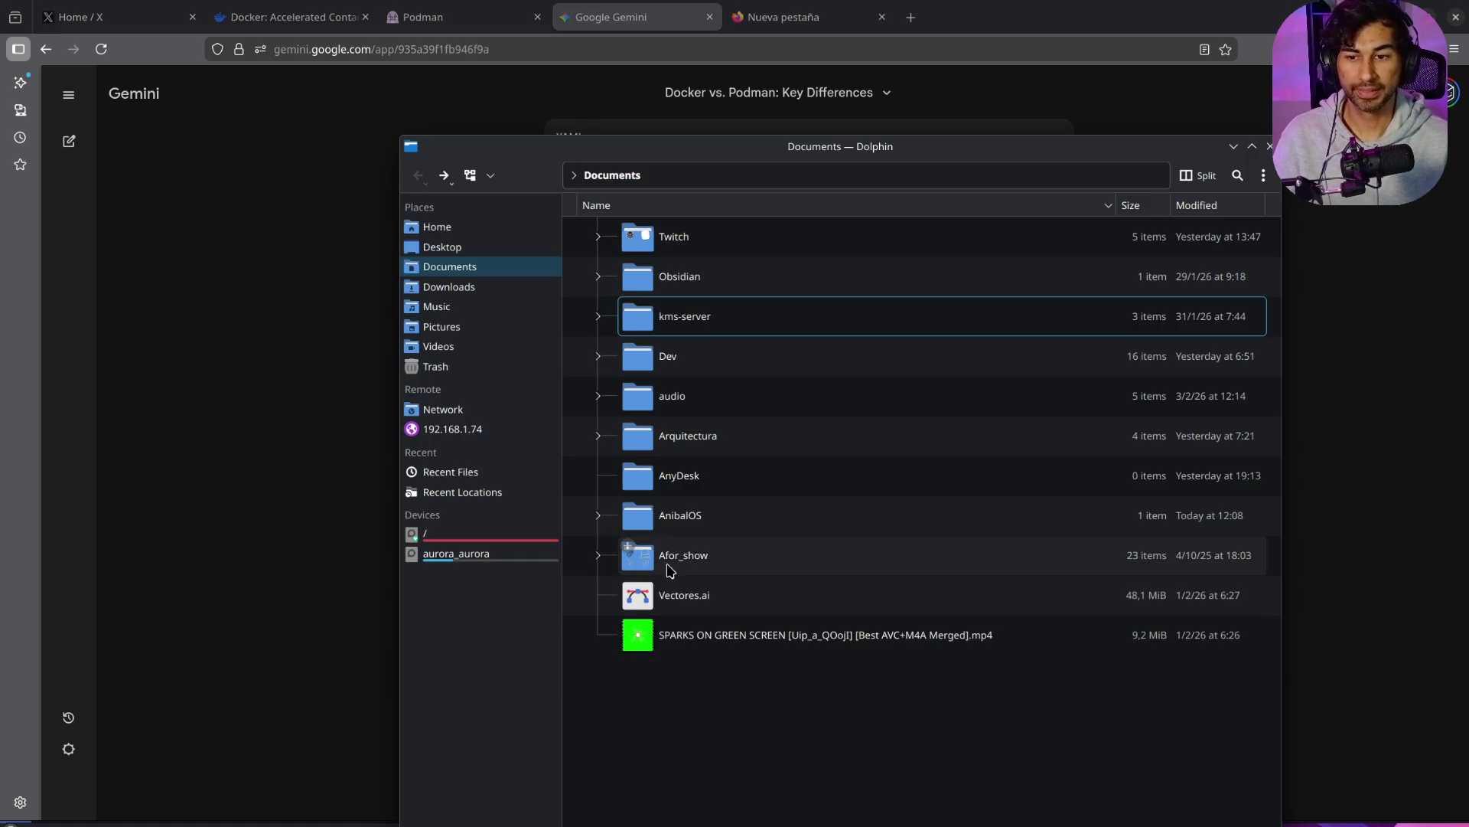
double_click(680, 553)
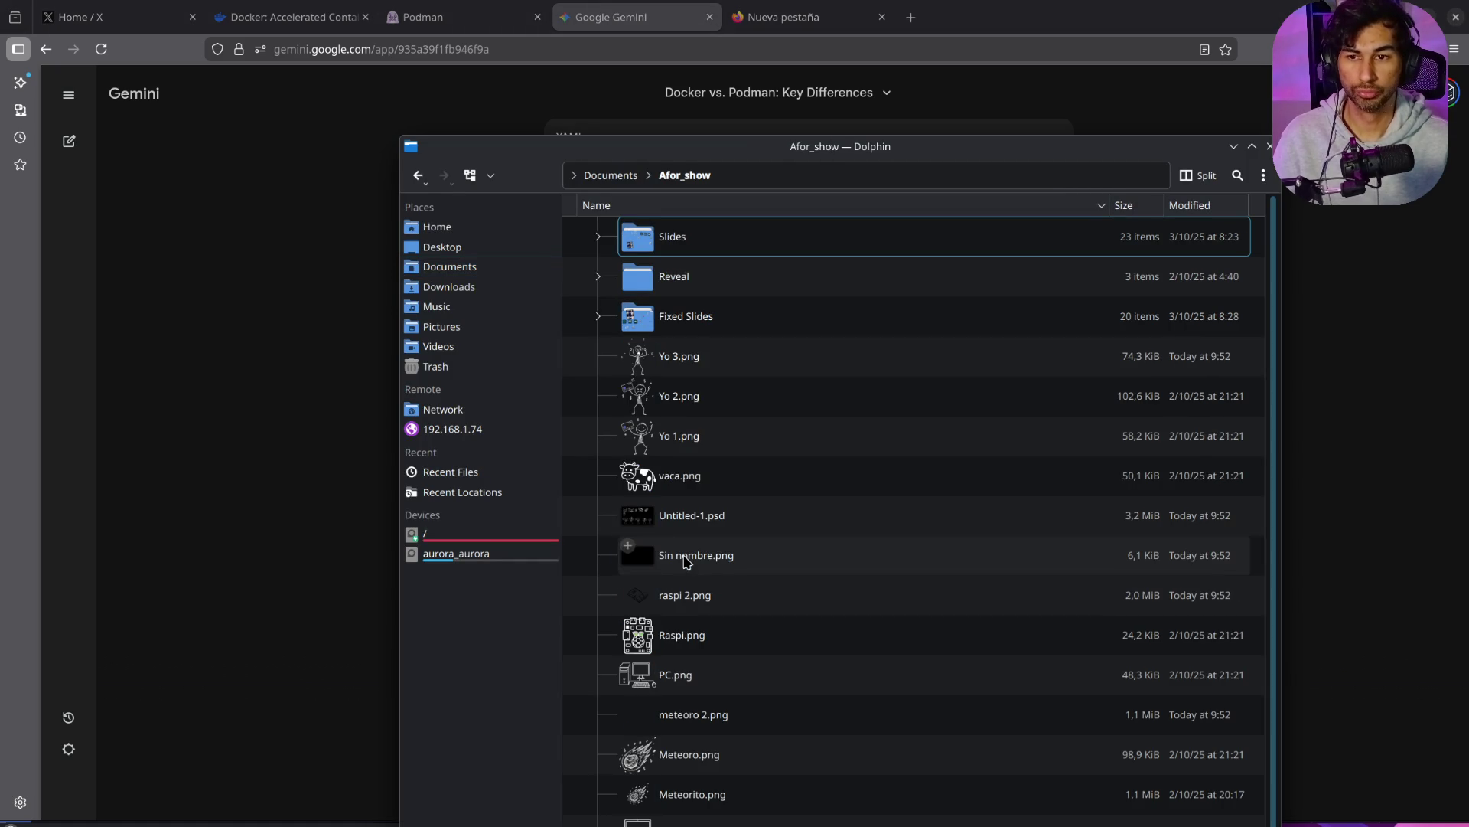
double_click(680, 280)
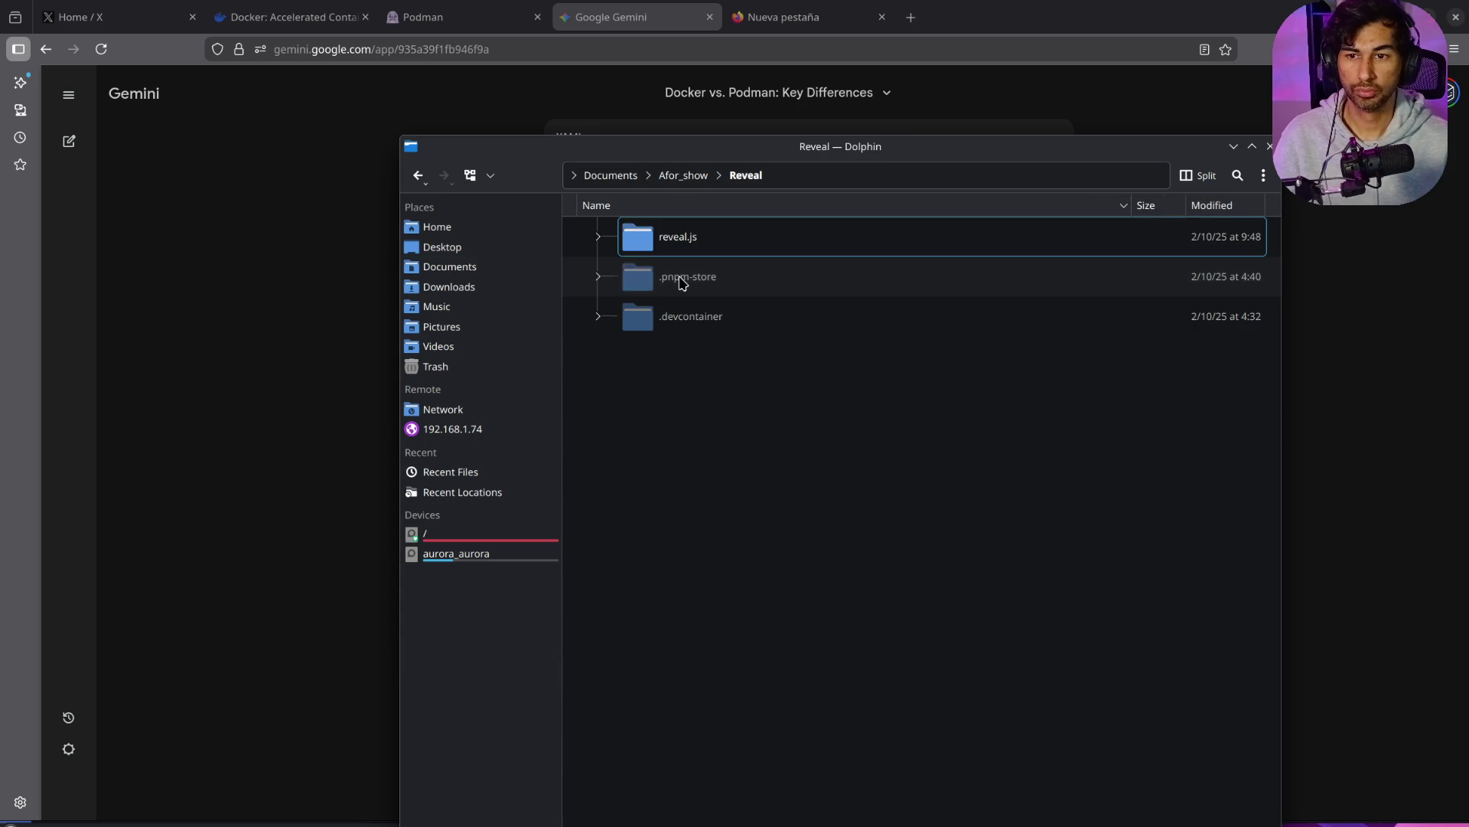
double_click(672, 237)
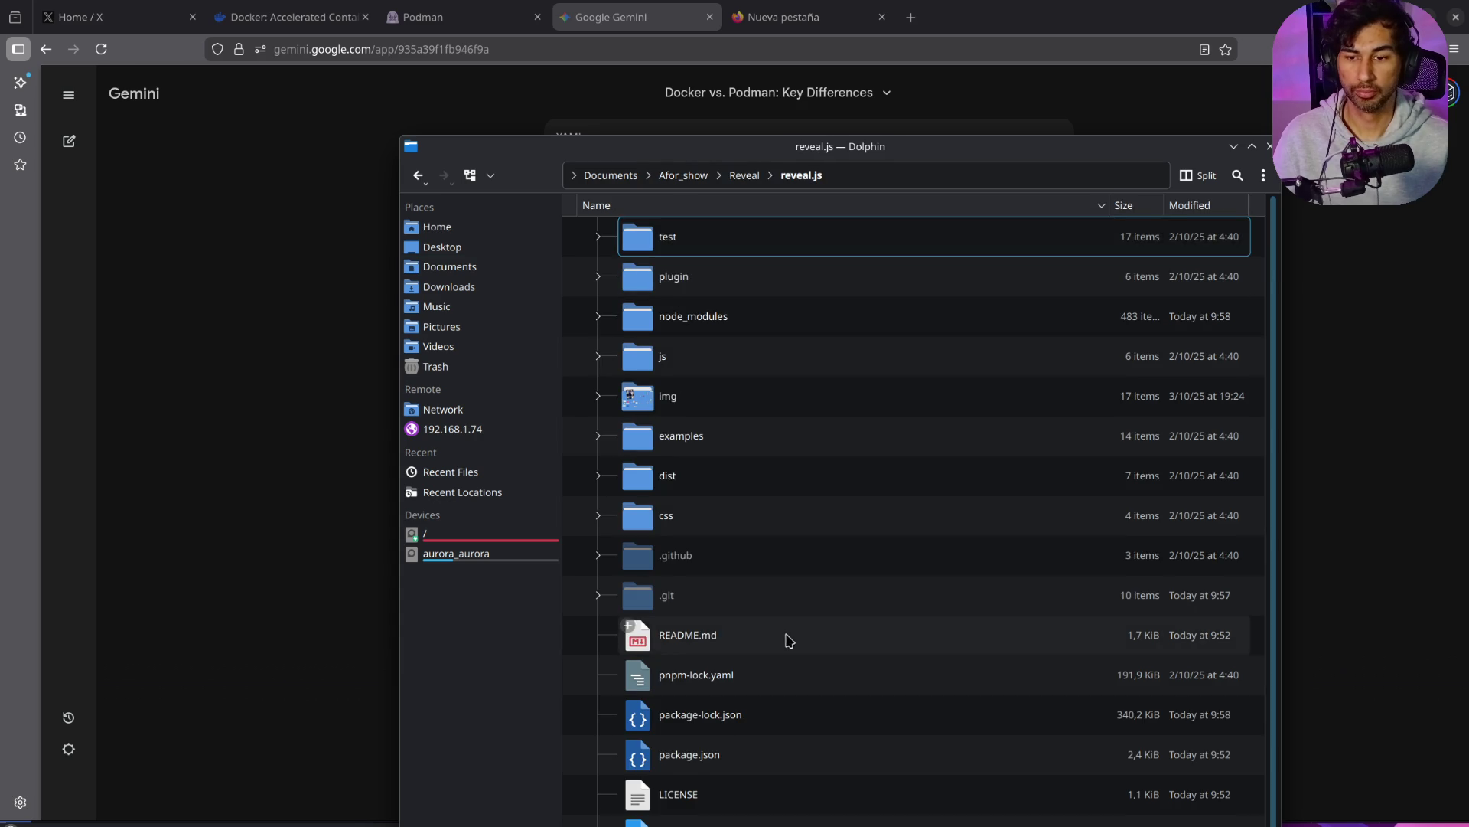
scroll(787, 640, "down", 2)
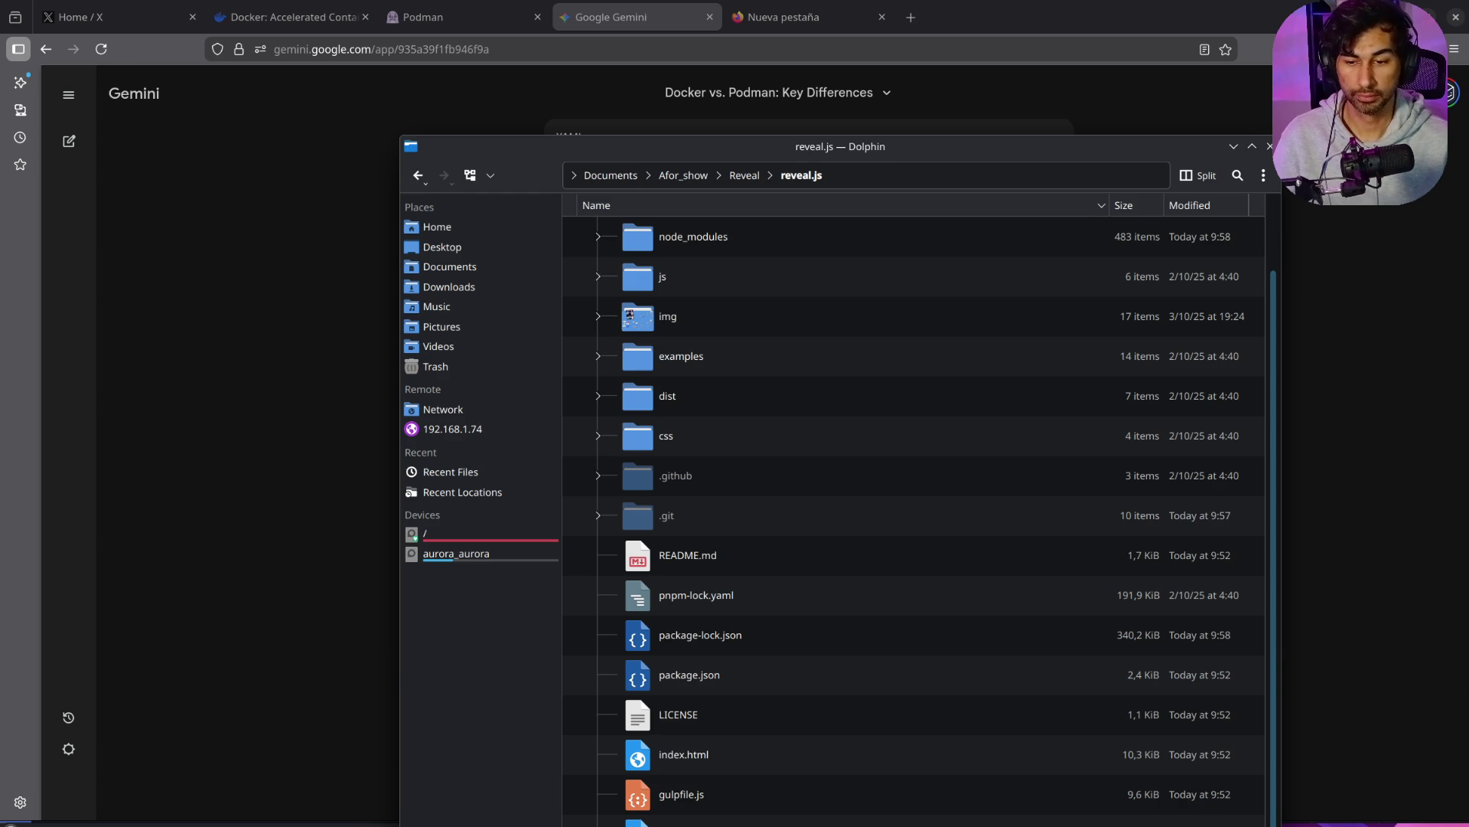
Step: Open a terminal in reveal.js, try 'npm run dev' (command not found), and close it
key("shift+F4")
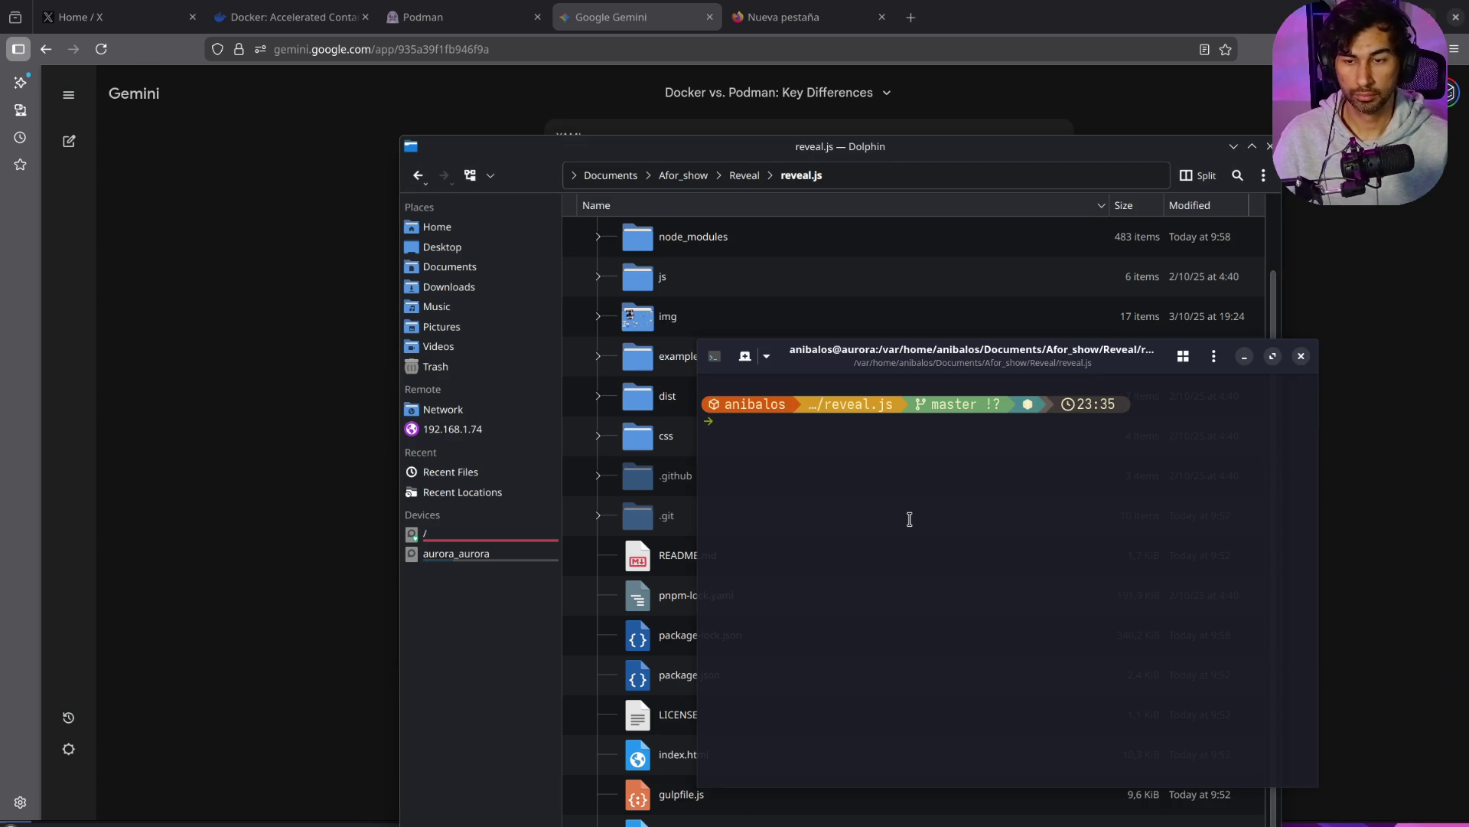
type("npm run dev")
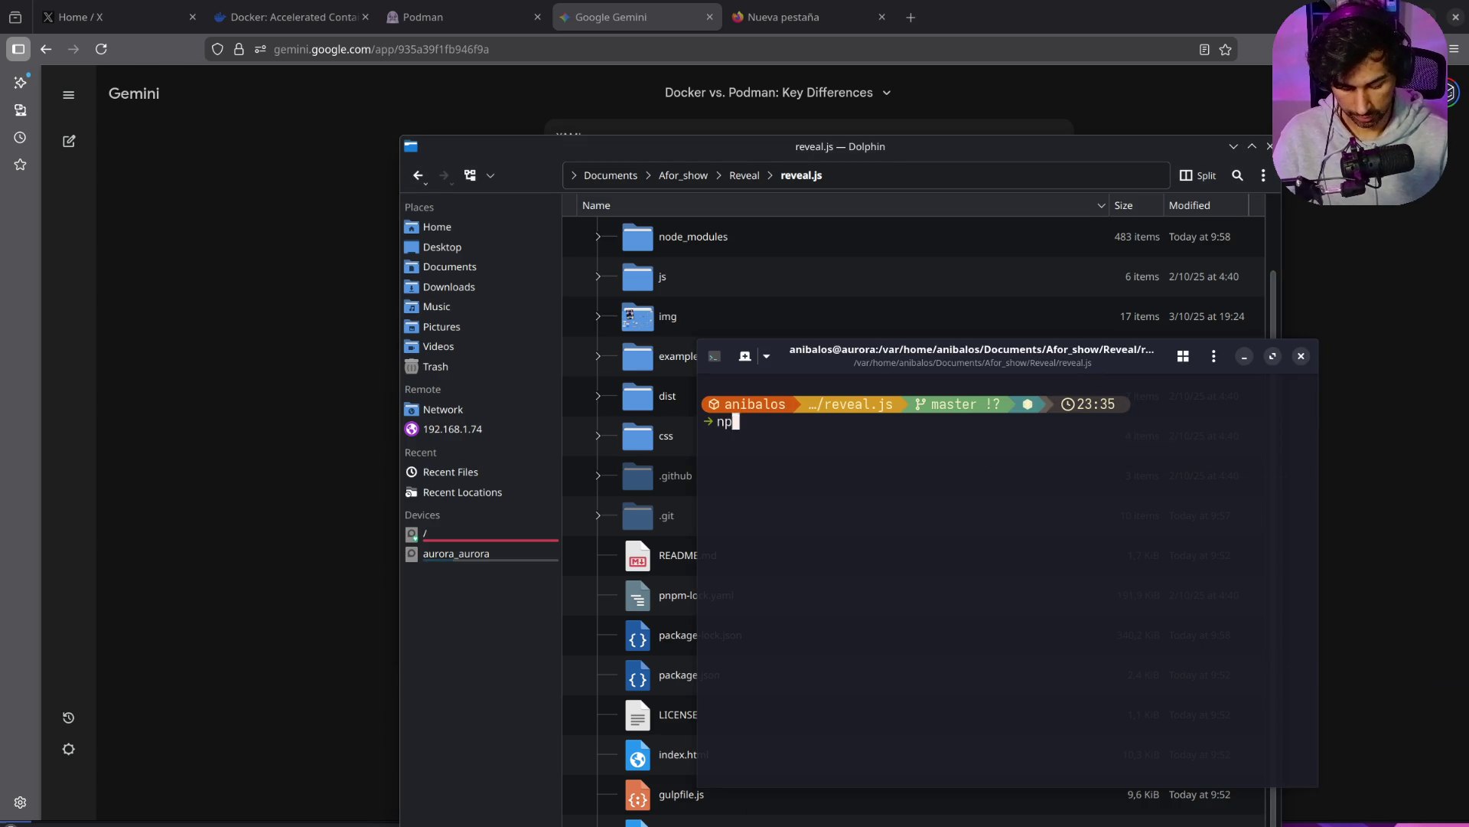
key("Return")
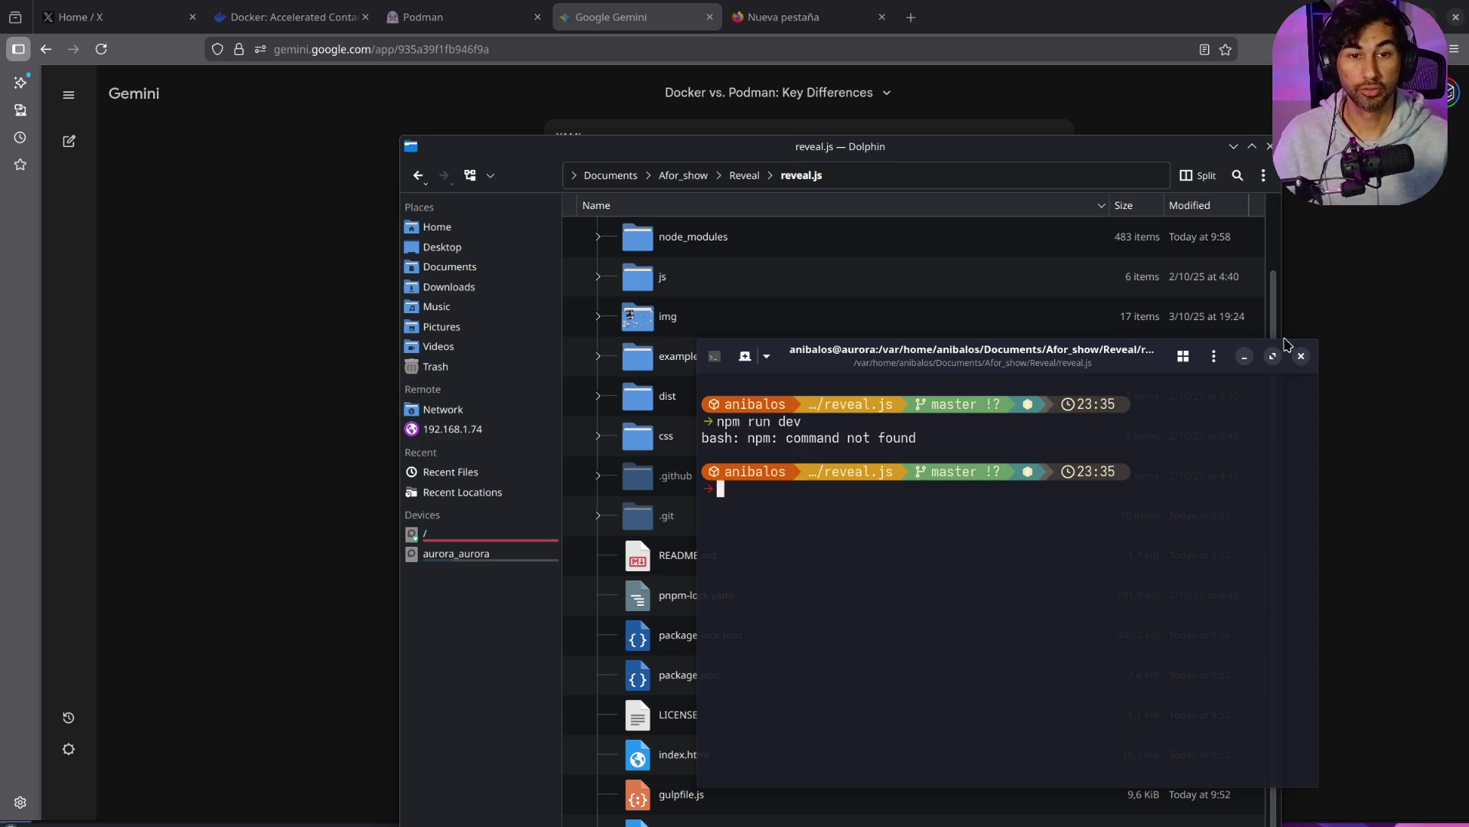
left_click(1301, 356)
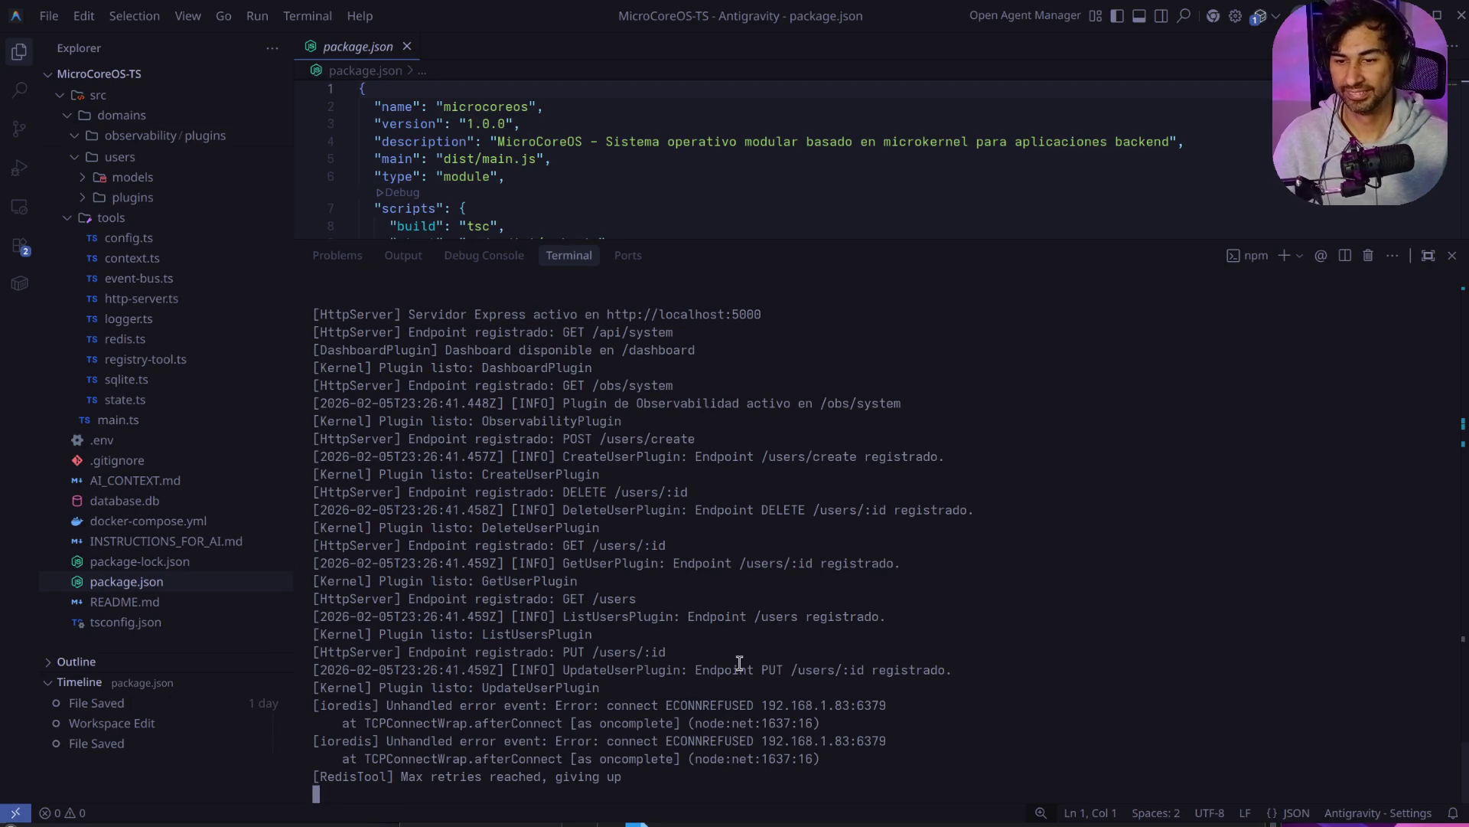
Step: Stop the MicroCoreOS server and open Documents/Afor_show/Reveal/reveal.js as the project folder
key("ctrl+c")
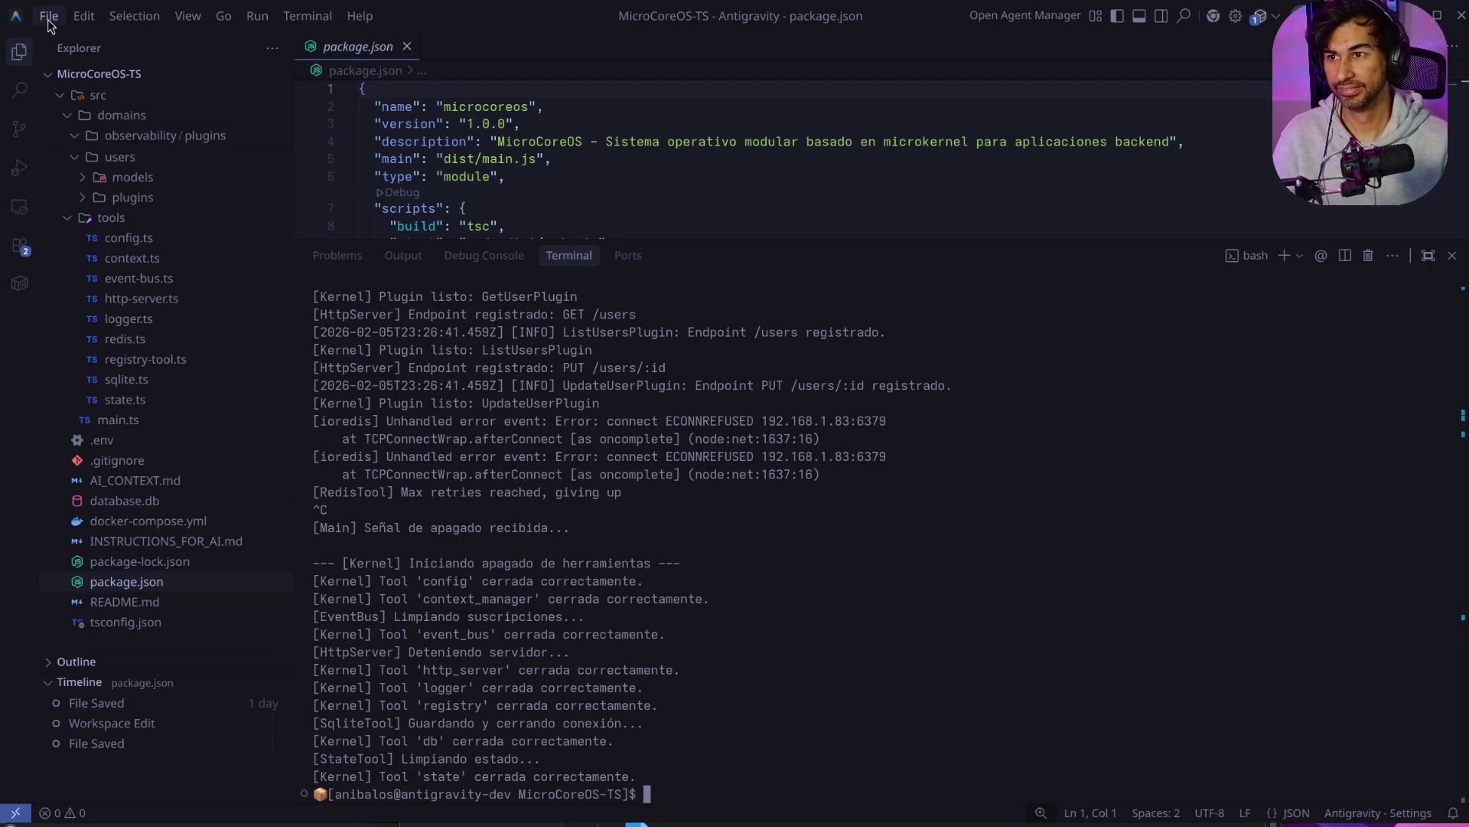
left_click(48, 18)
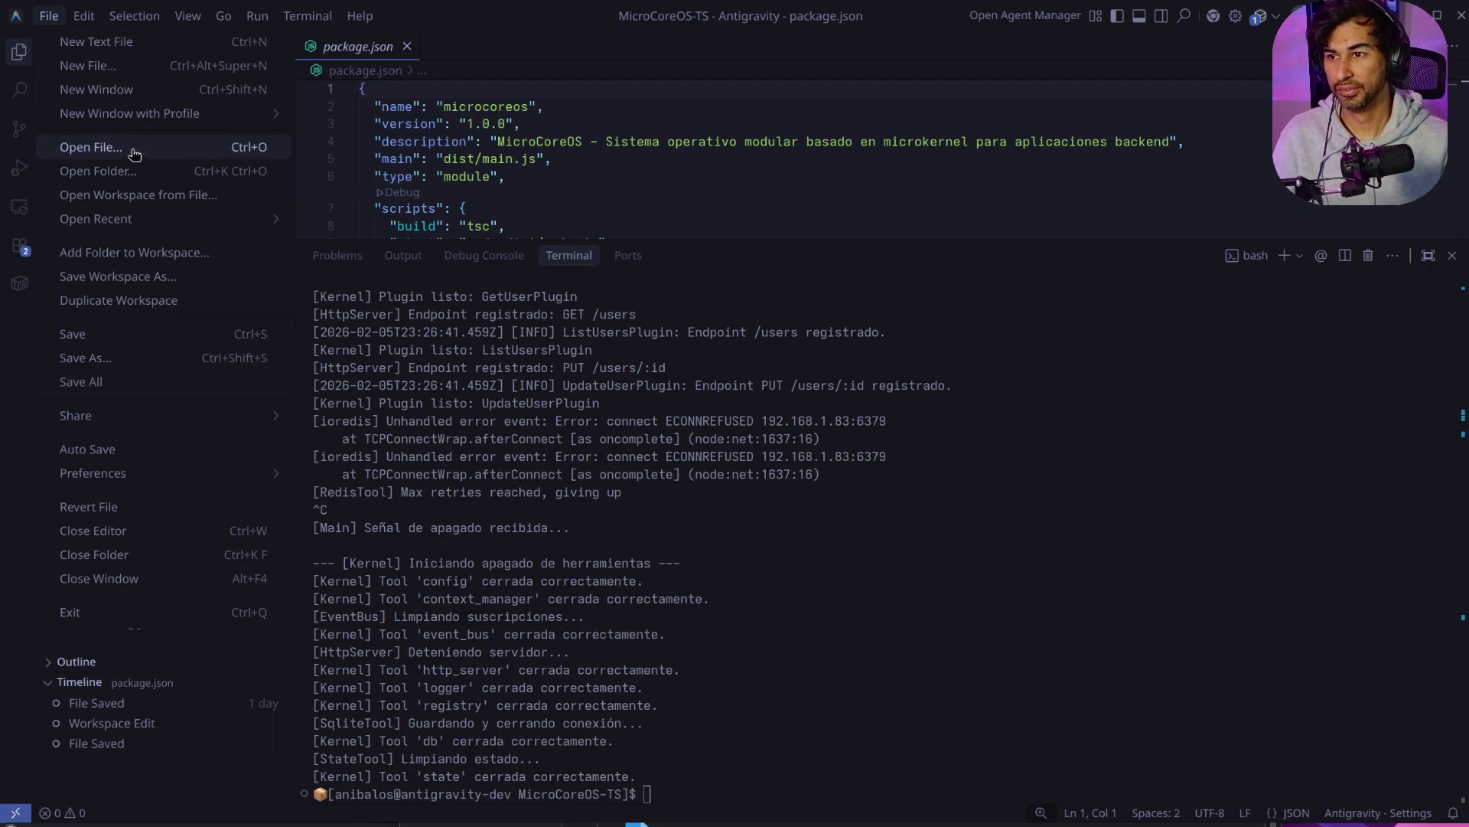
left_click(132, 172)
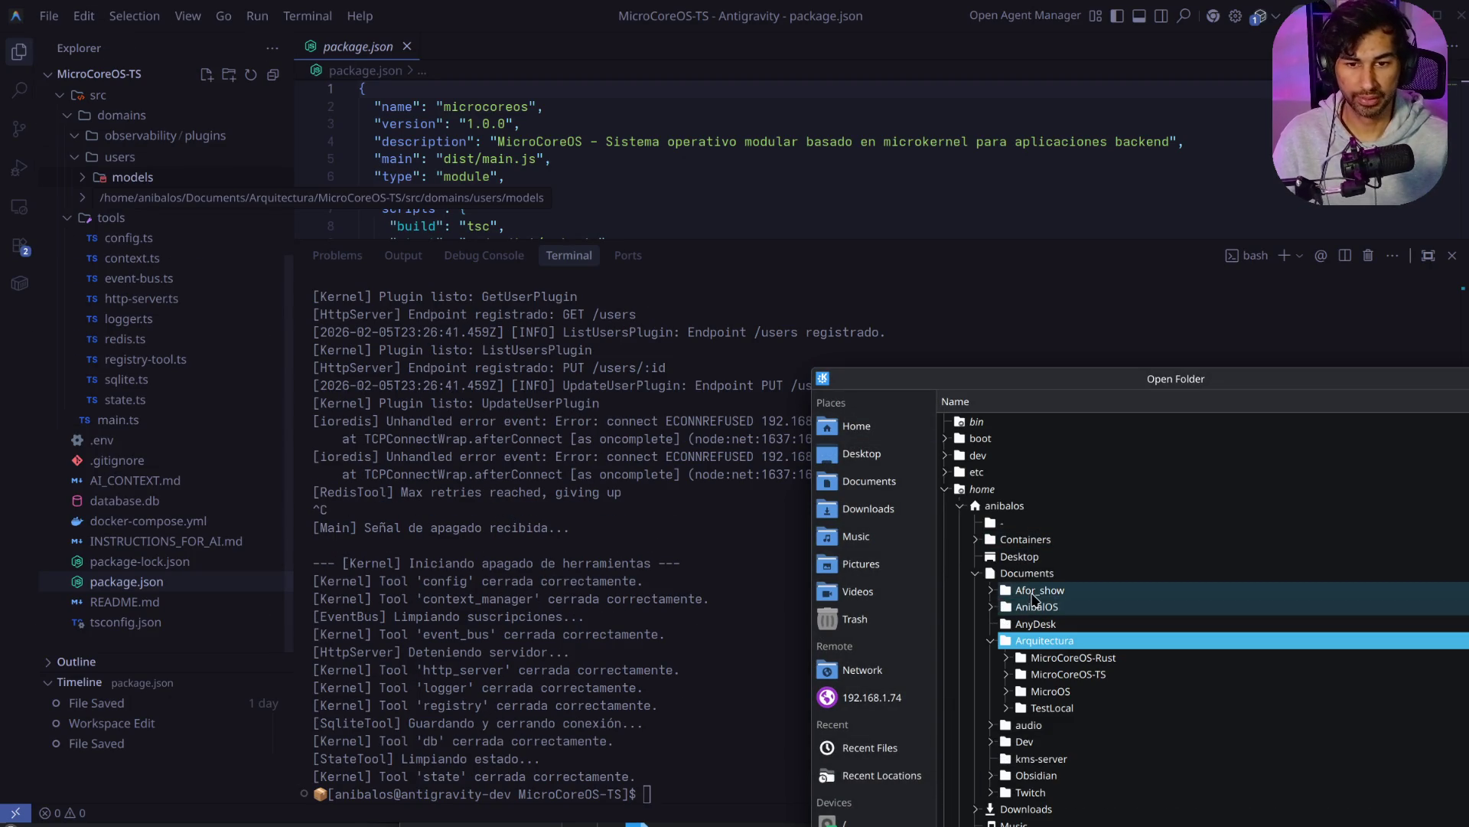
left_click(991, 590)
left_click(1038, 625)
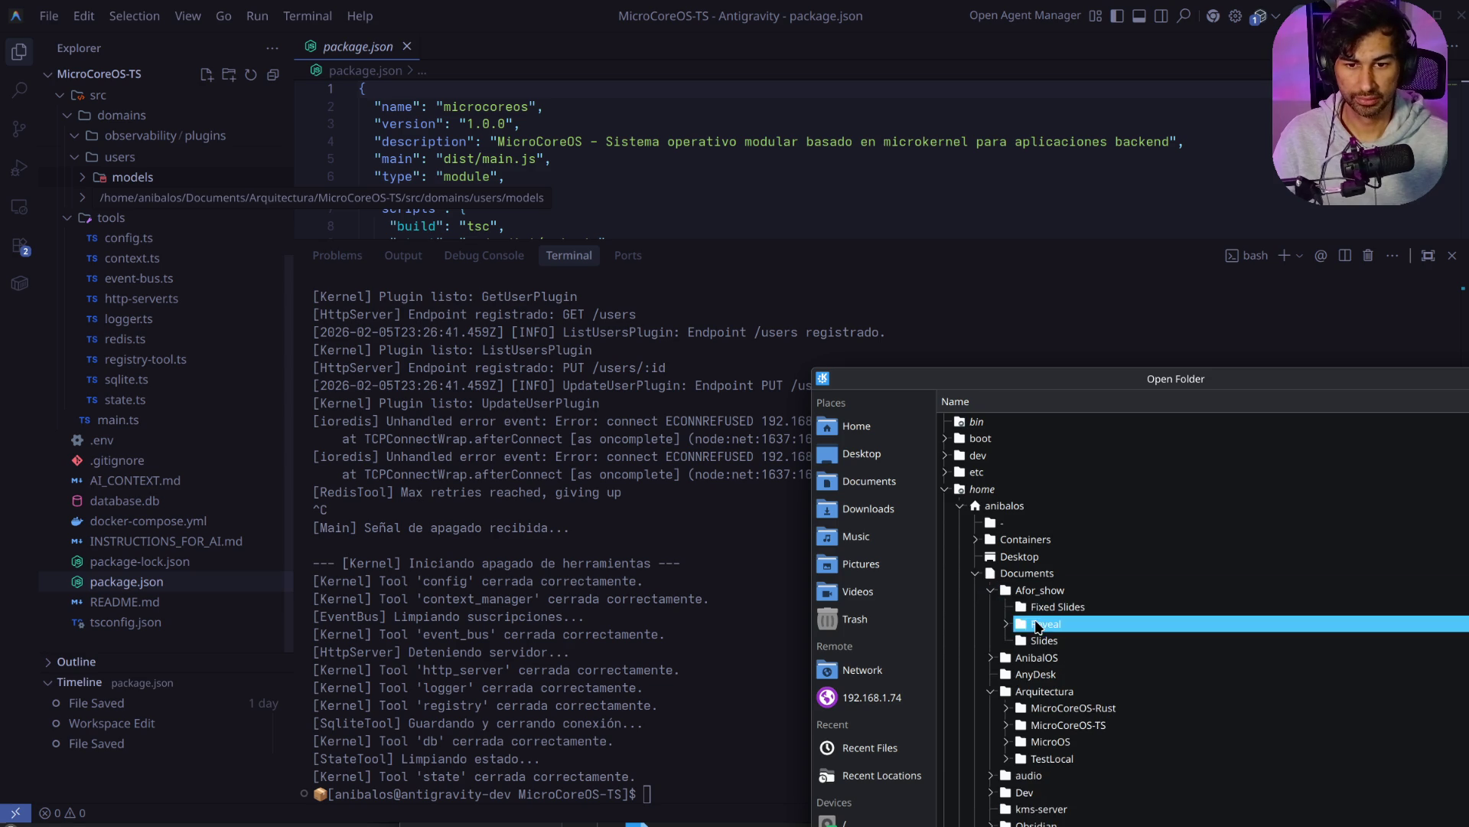
double_click(1039, 624)
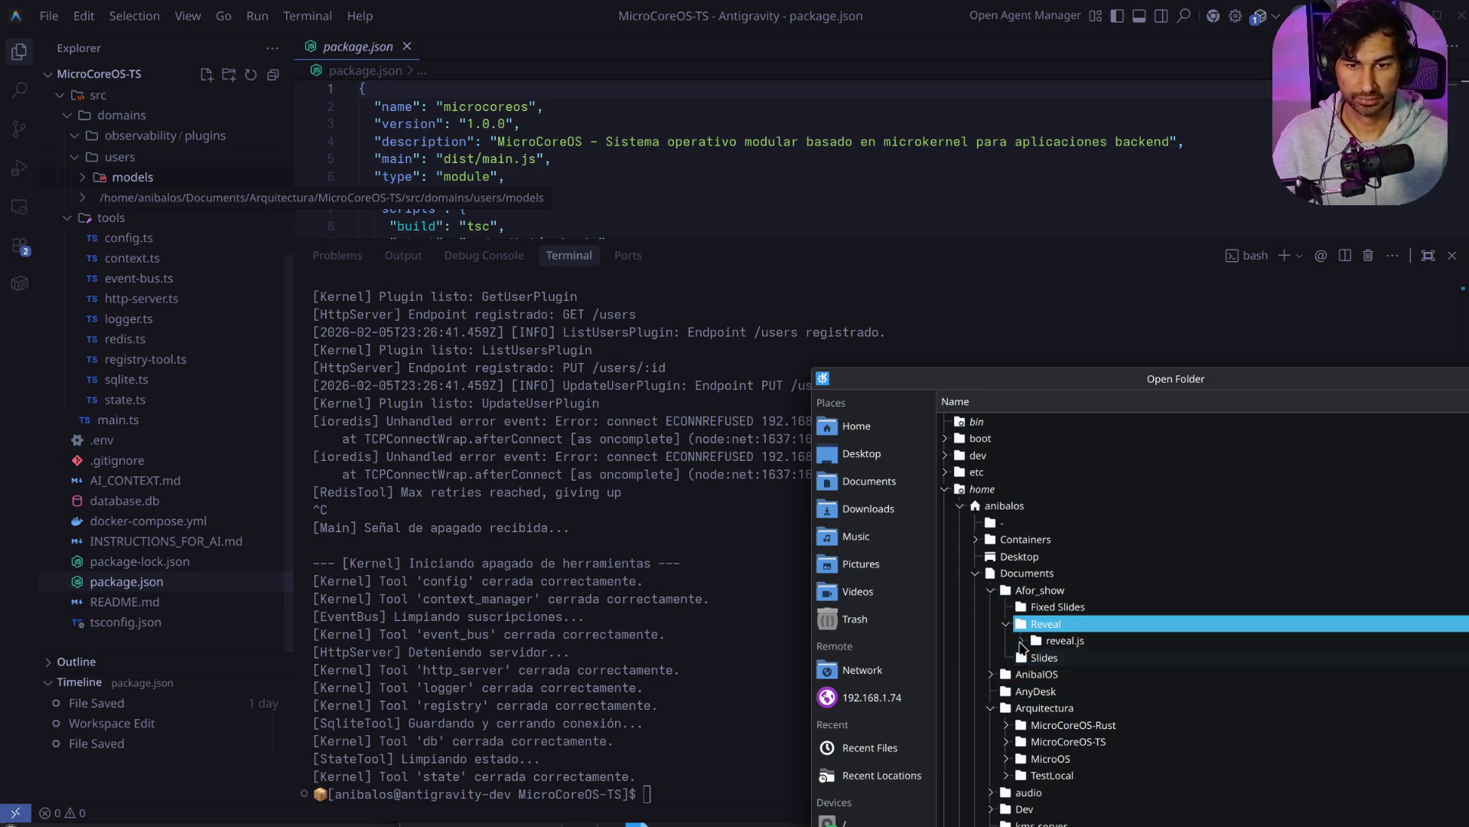
left_click(1021, 641)
left_click(1059, 647)
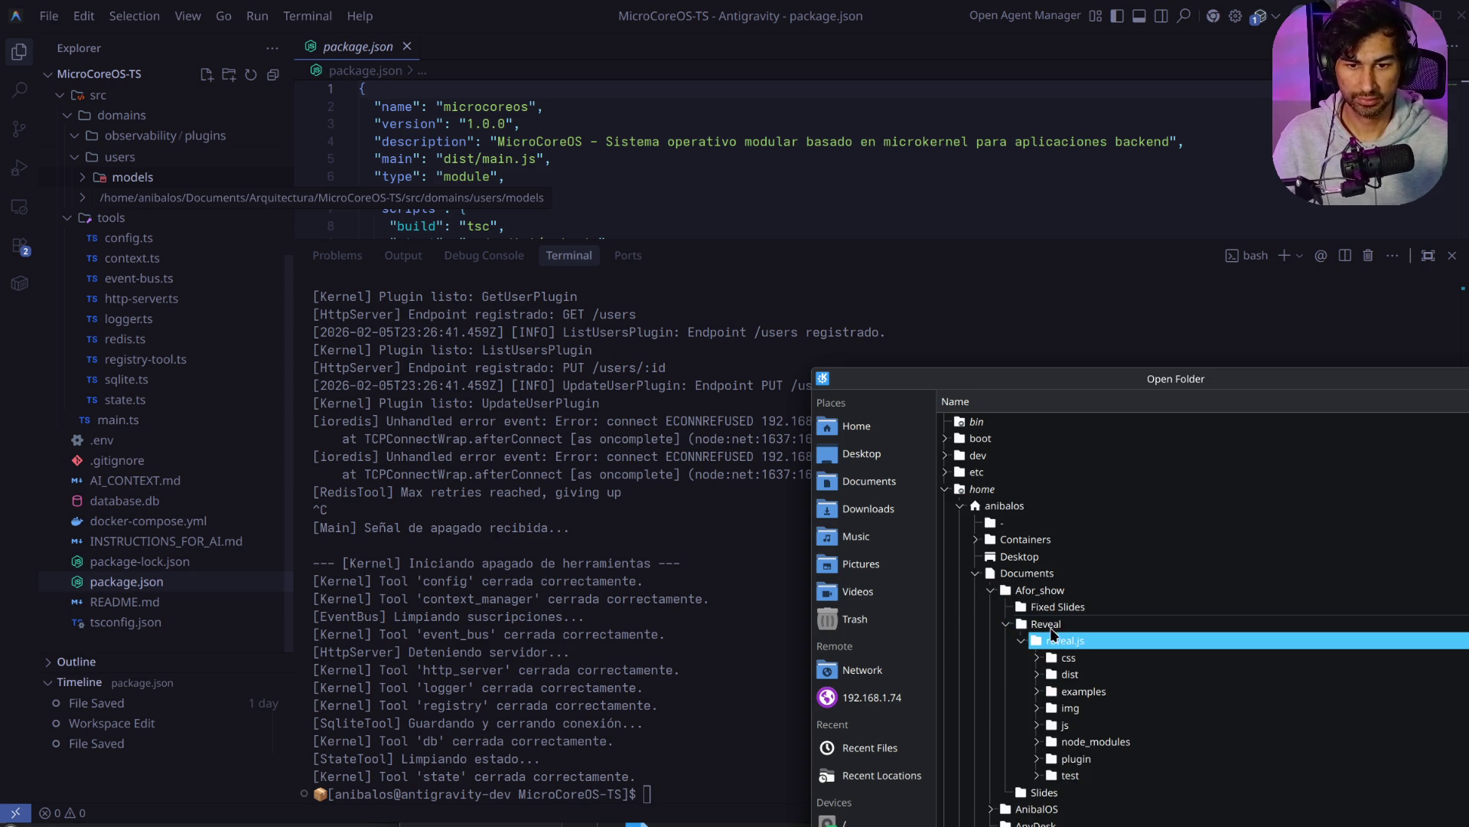
key("Return")
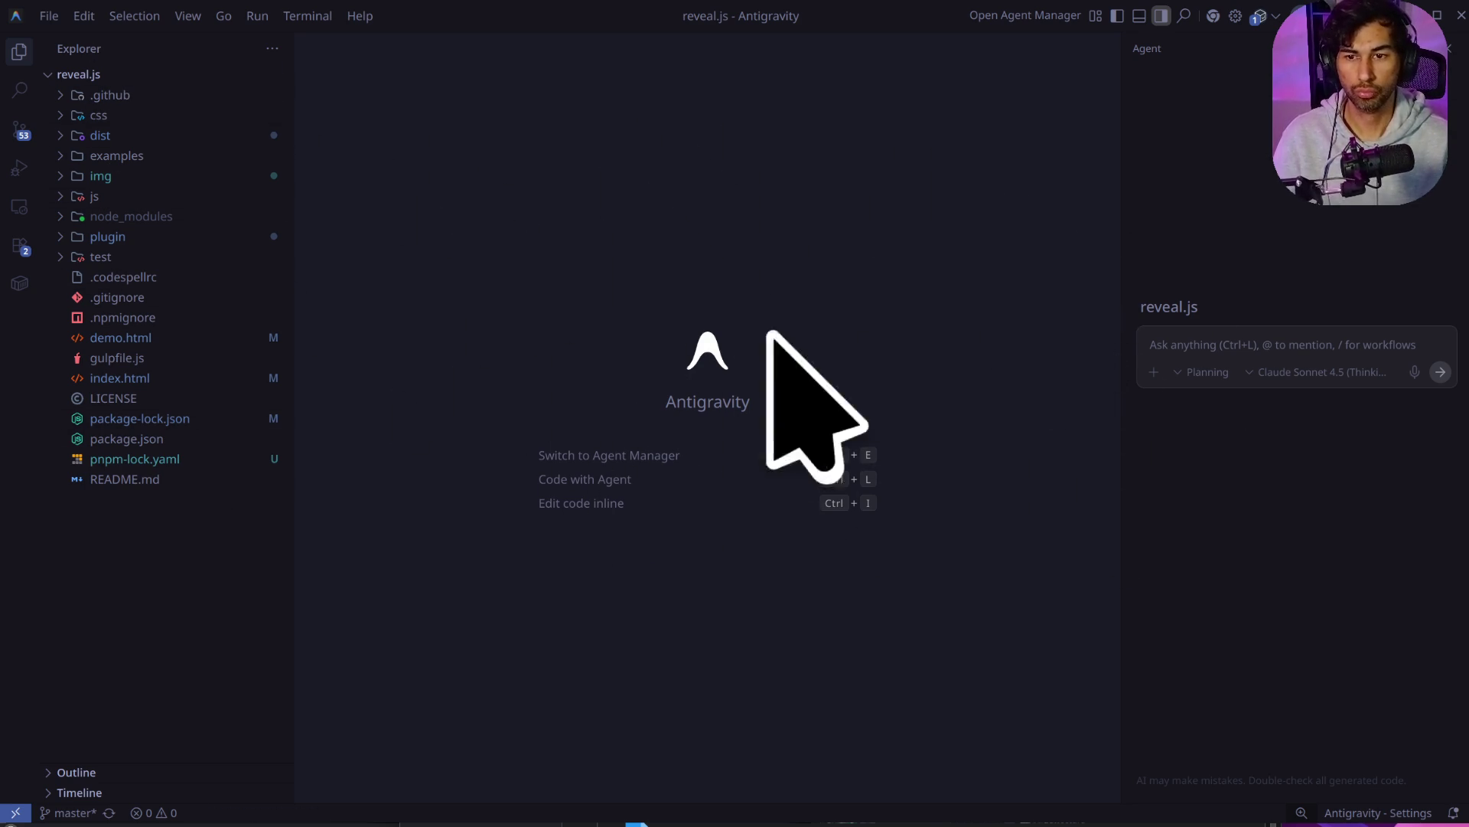
key("ctrl+grave")
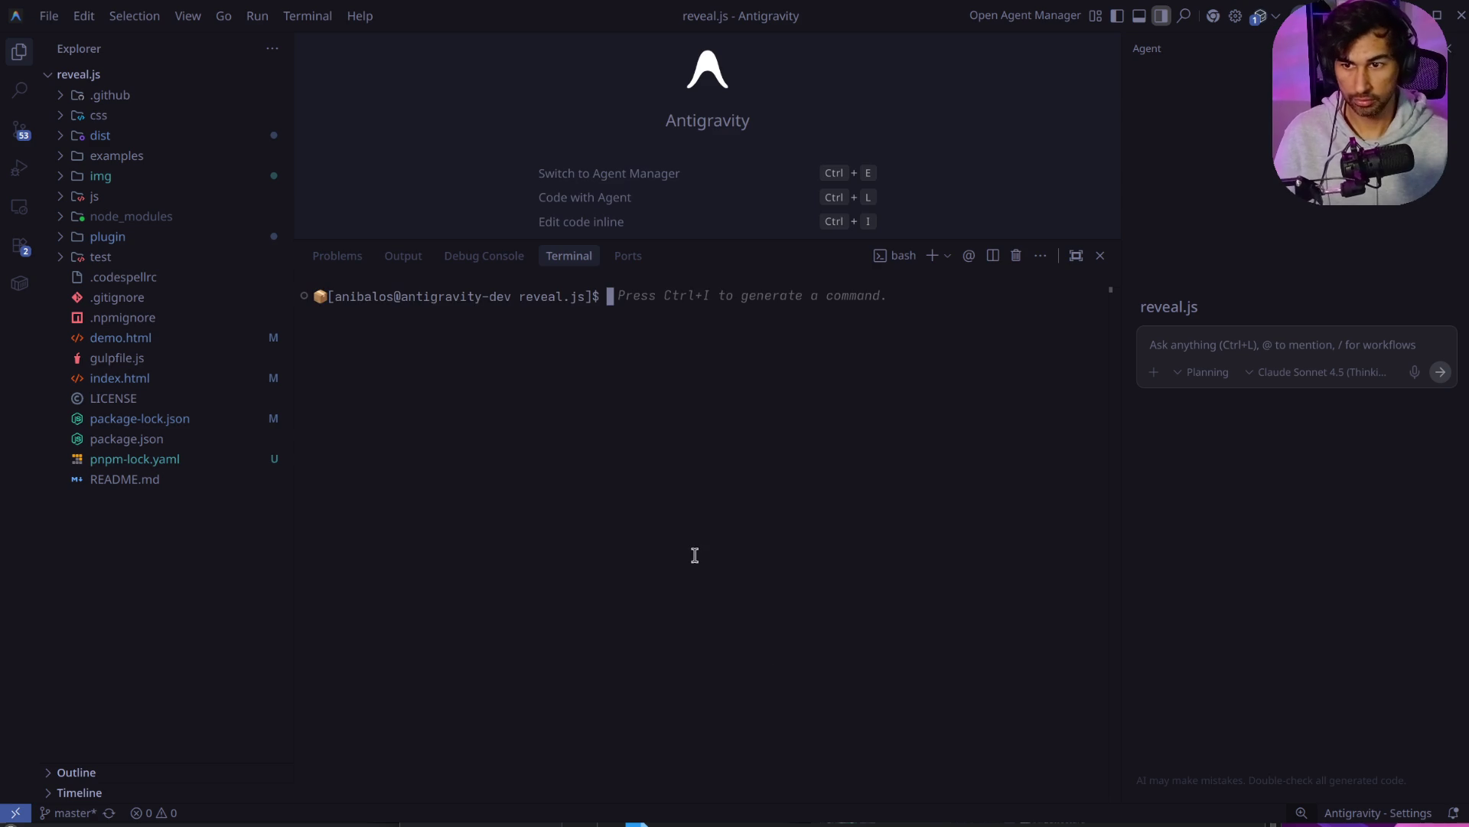
Step: Check package.json's scripts and run the start script to serve the deck on localhost:8000
left_click(145, 440)
mouse_move(490, 244)
left_mouse_down()
mouse_move(443, 546)
mouse_move(459, 567)
left_mouse_up()
left_click(719, 636)
type("npm run start")
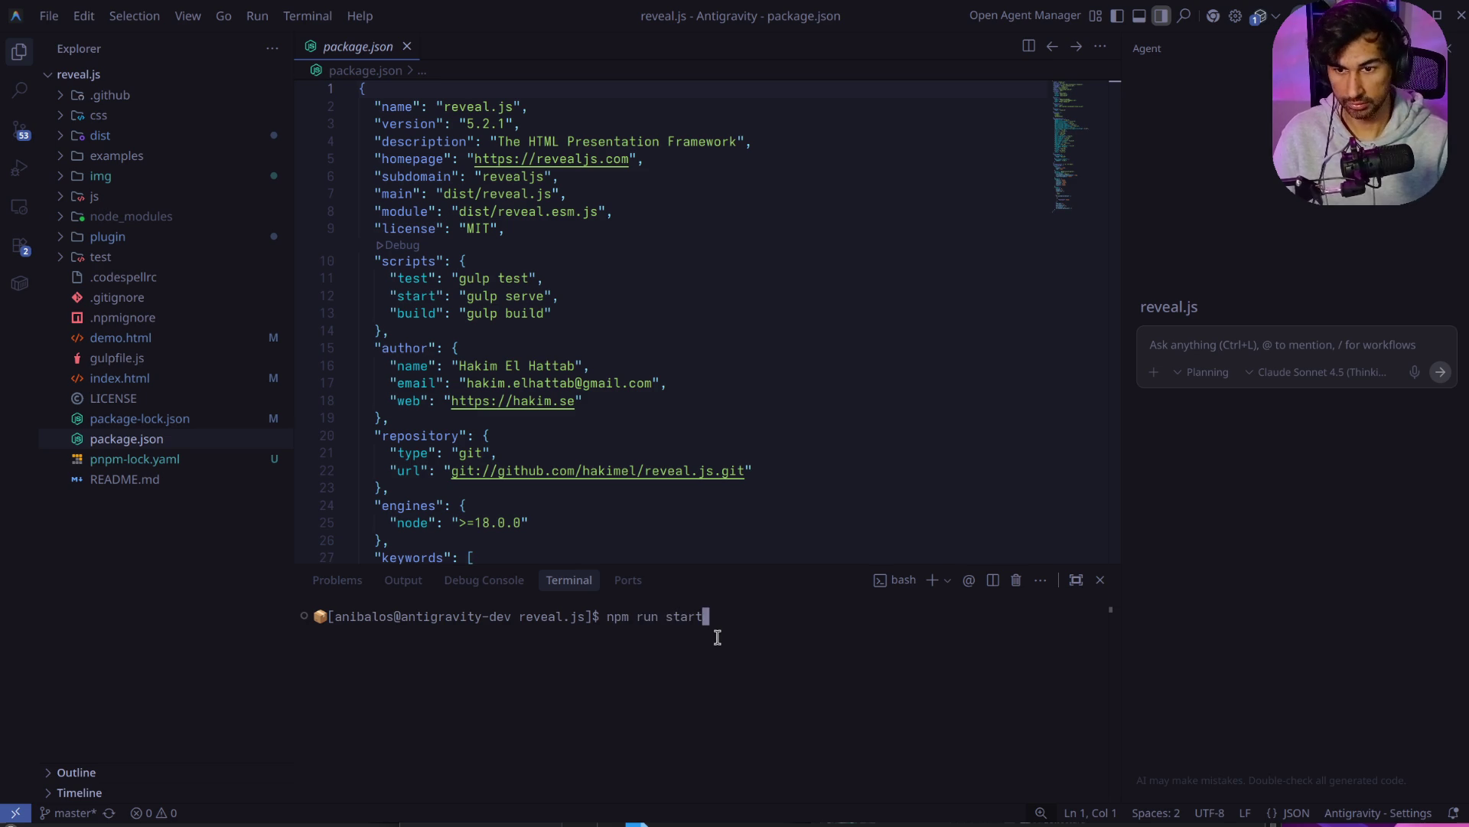
key("Return")
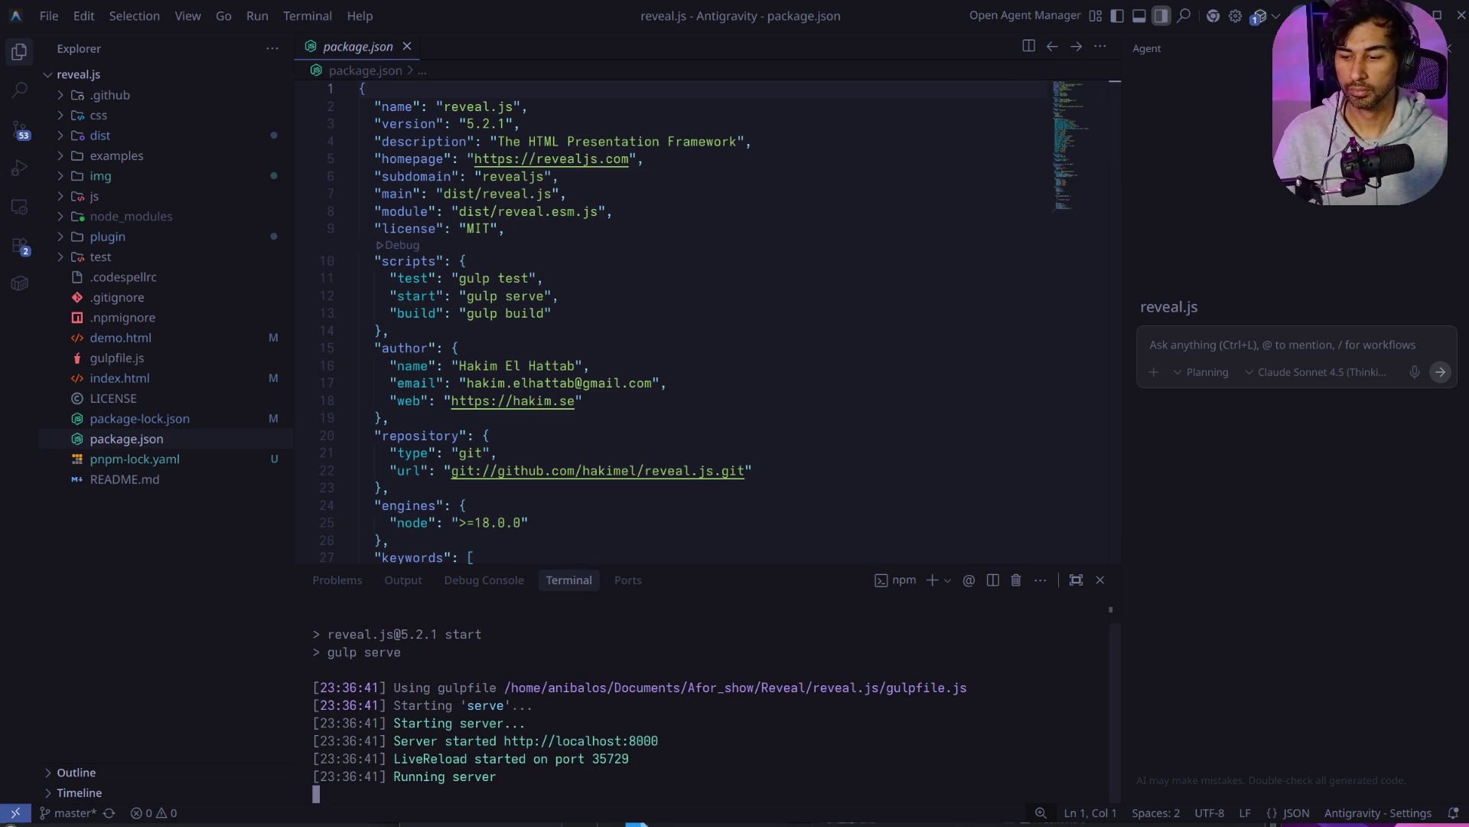
key("alt+Tab")
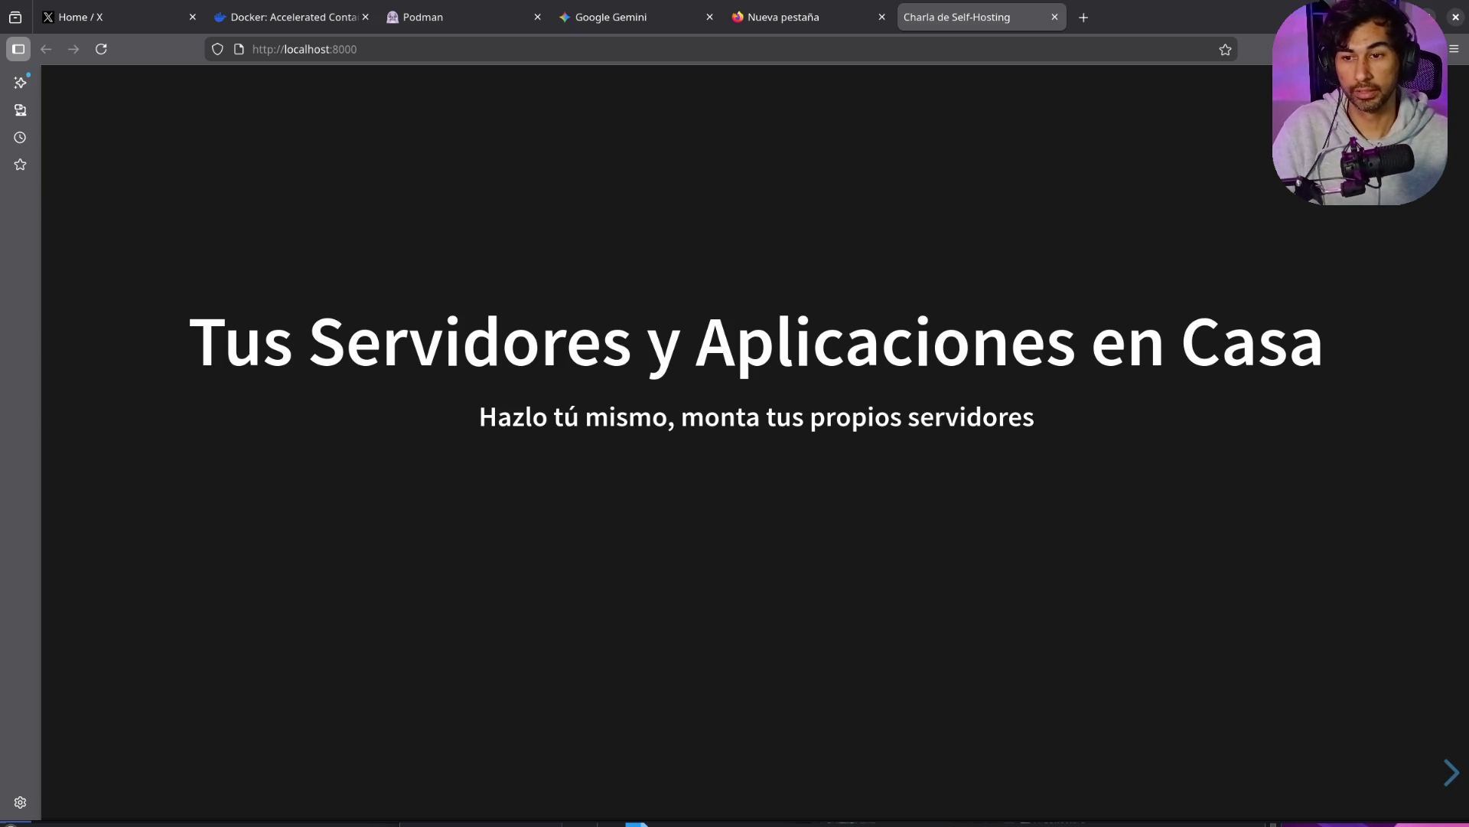
Step: Advance the deck from the title slide to the Docker Compose WordPress demo slide (#/8)
key("Right")
key("Right")
key("Right")
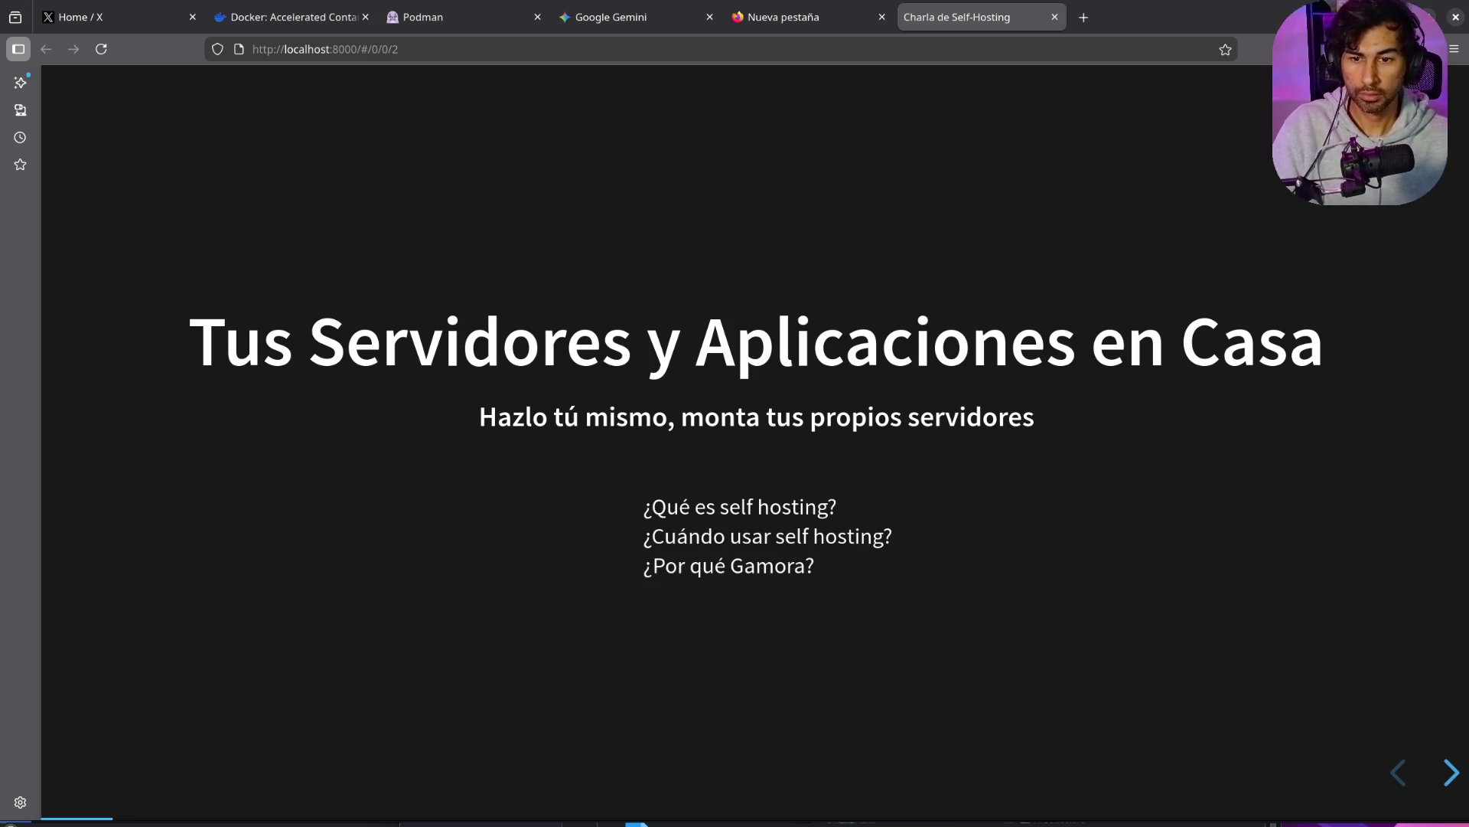
key("Right")
key("Right")
key("Right")
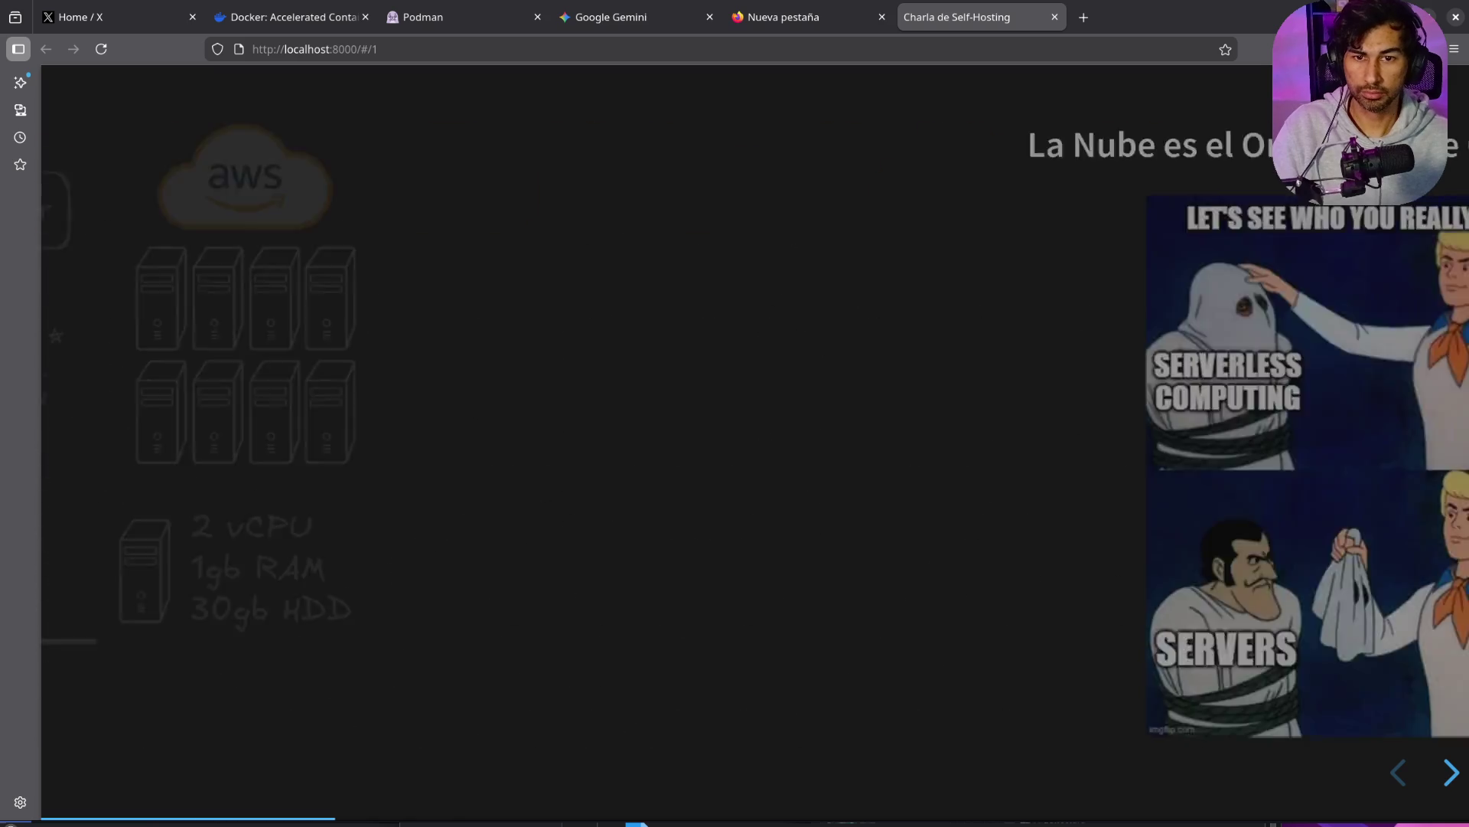
key("Right")
key("Right")
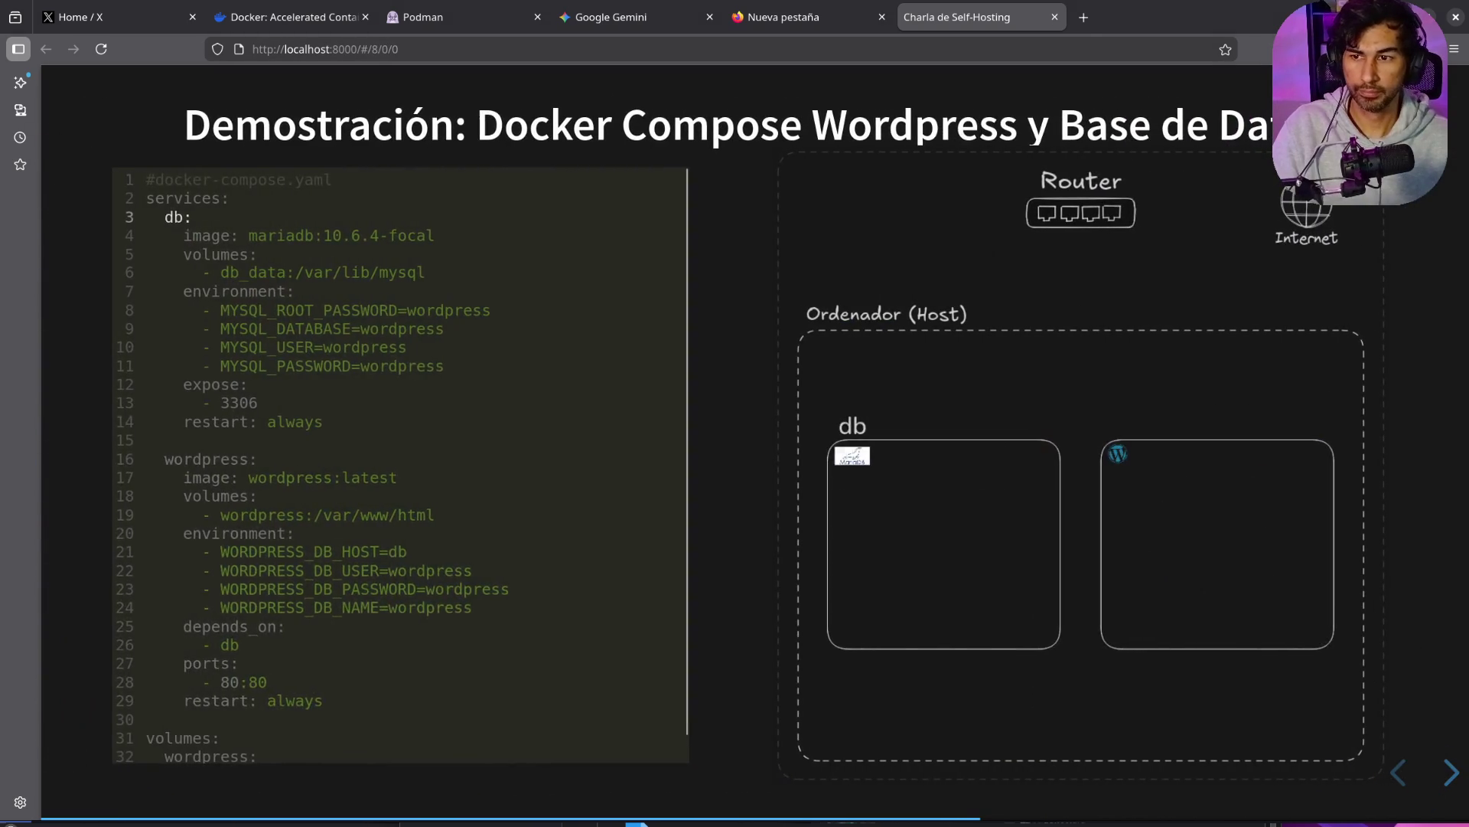
key("Left")
key("Left")
key("Right")
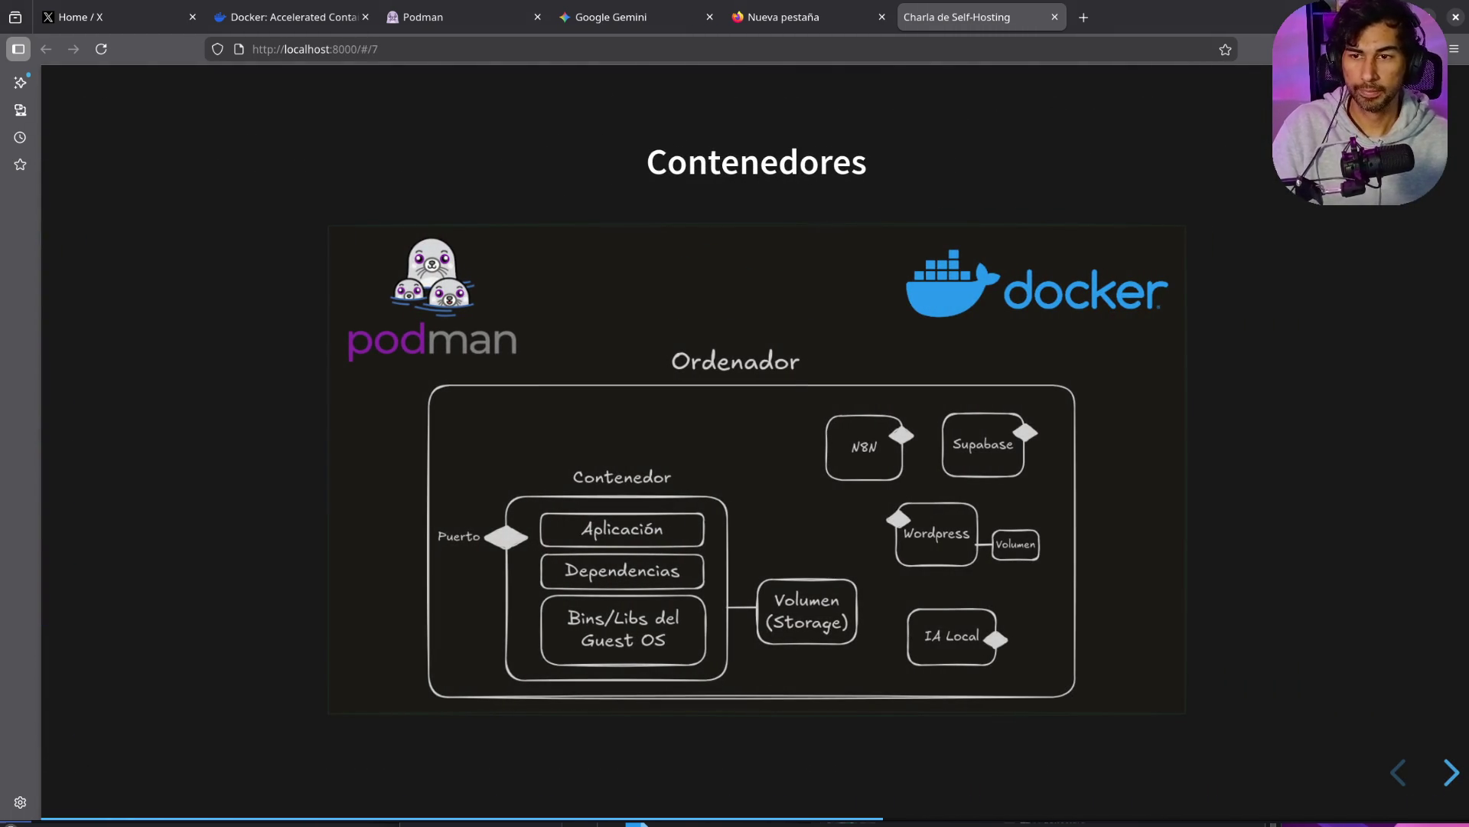
key("Right")
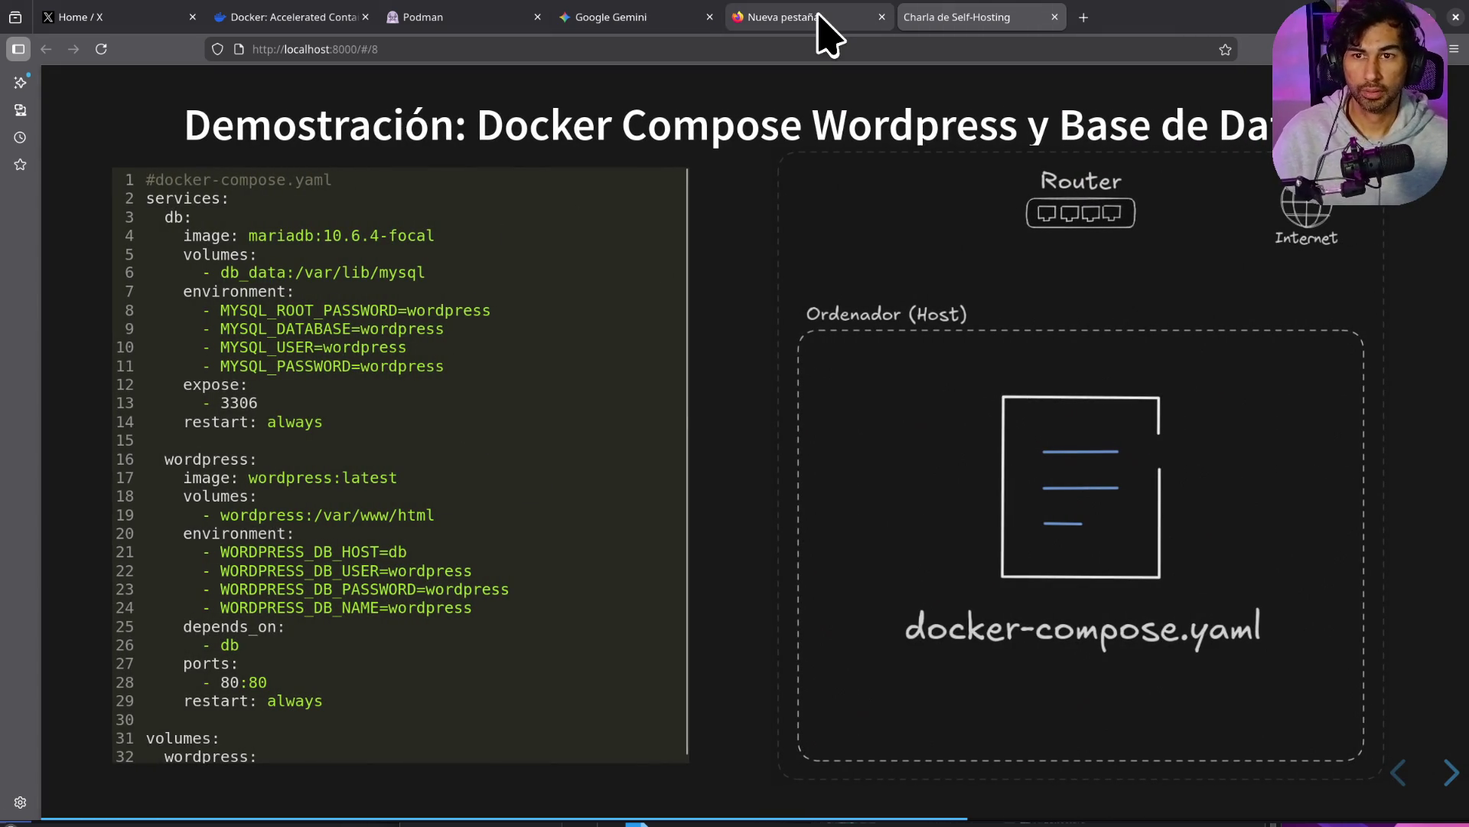
left_click(1084, 17)
Step: Go to youtube.com and open the afor digital channel
type("youtube.com/")
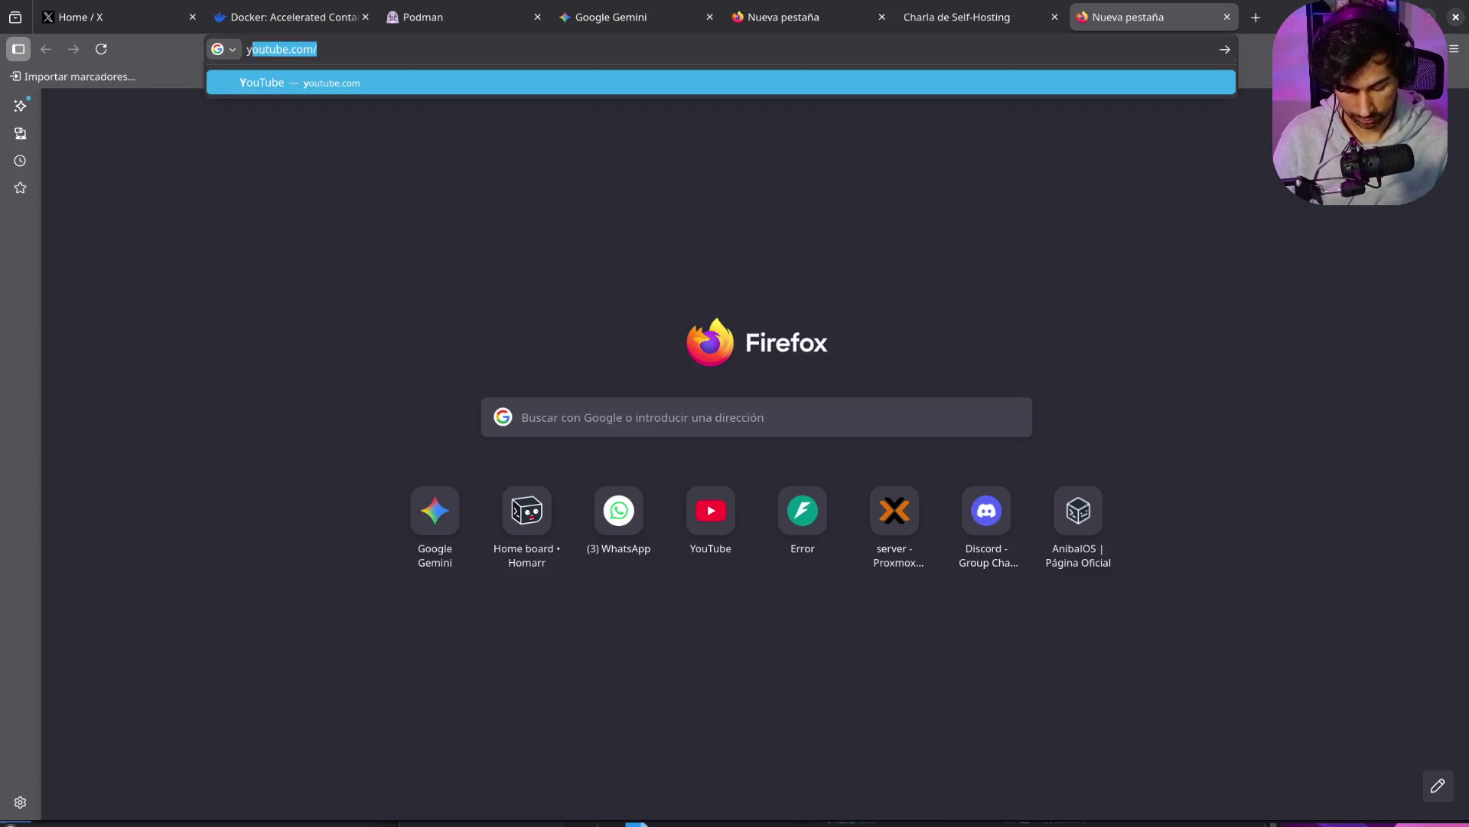
key("Return")
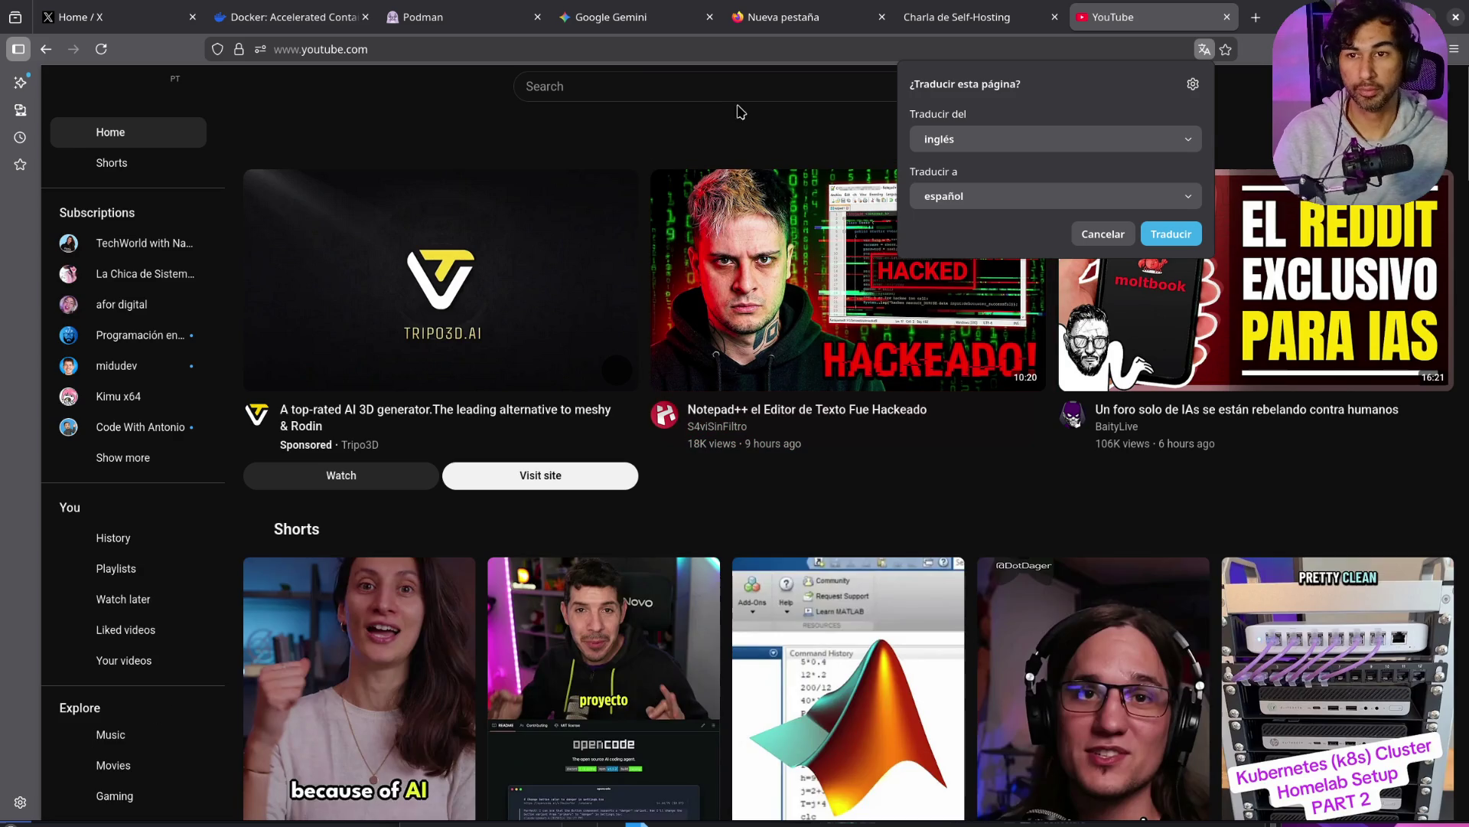
left_click(742, 88)
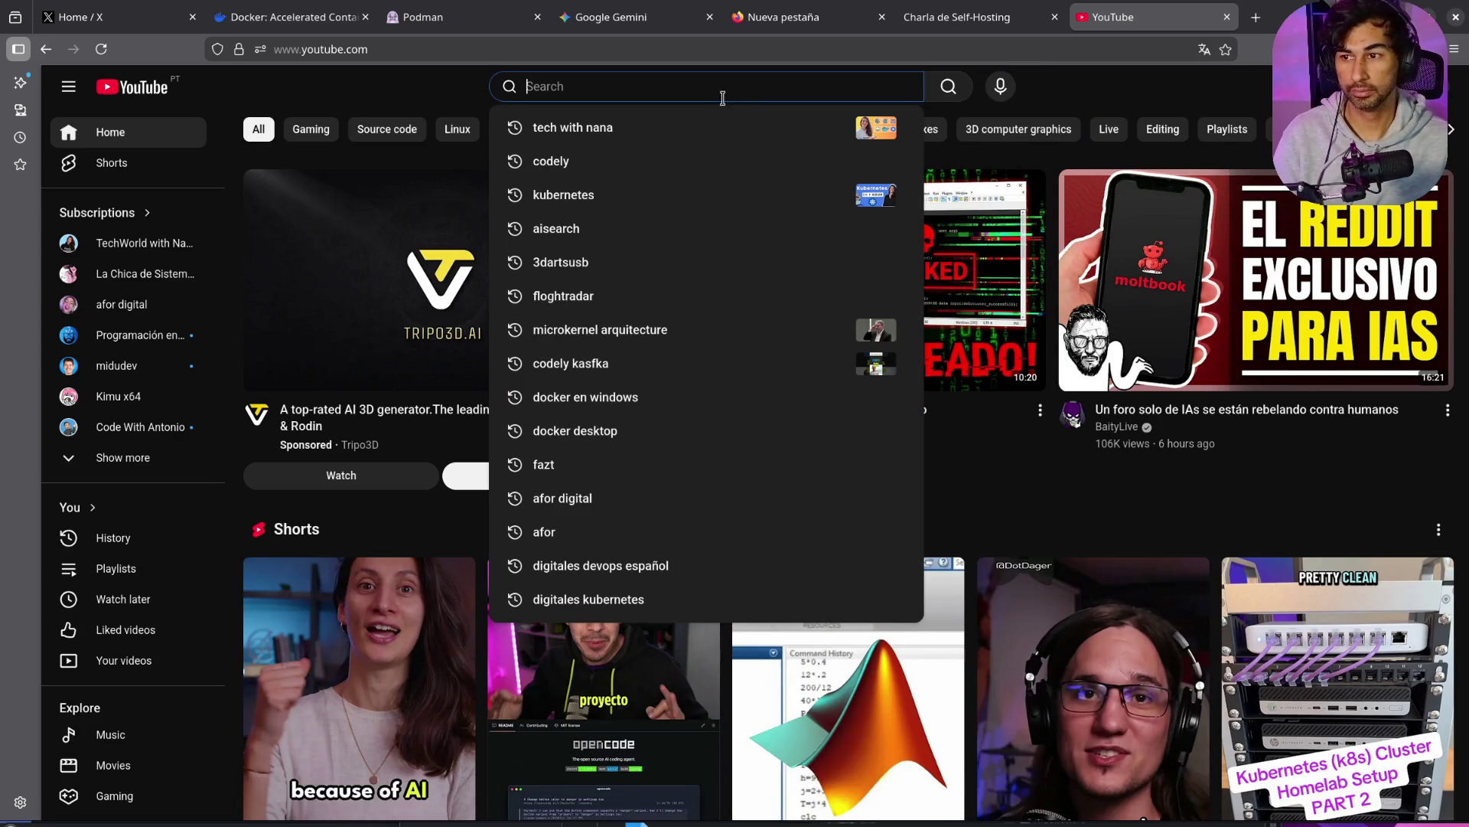
left_click(123, 304)
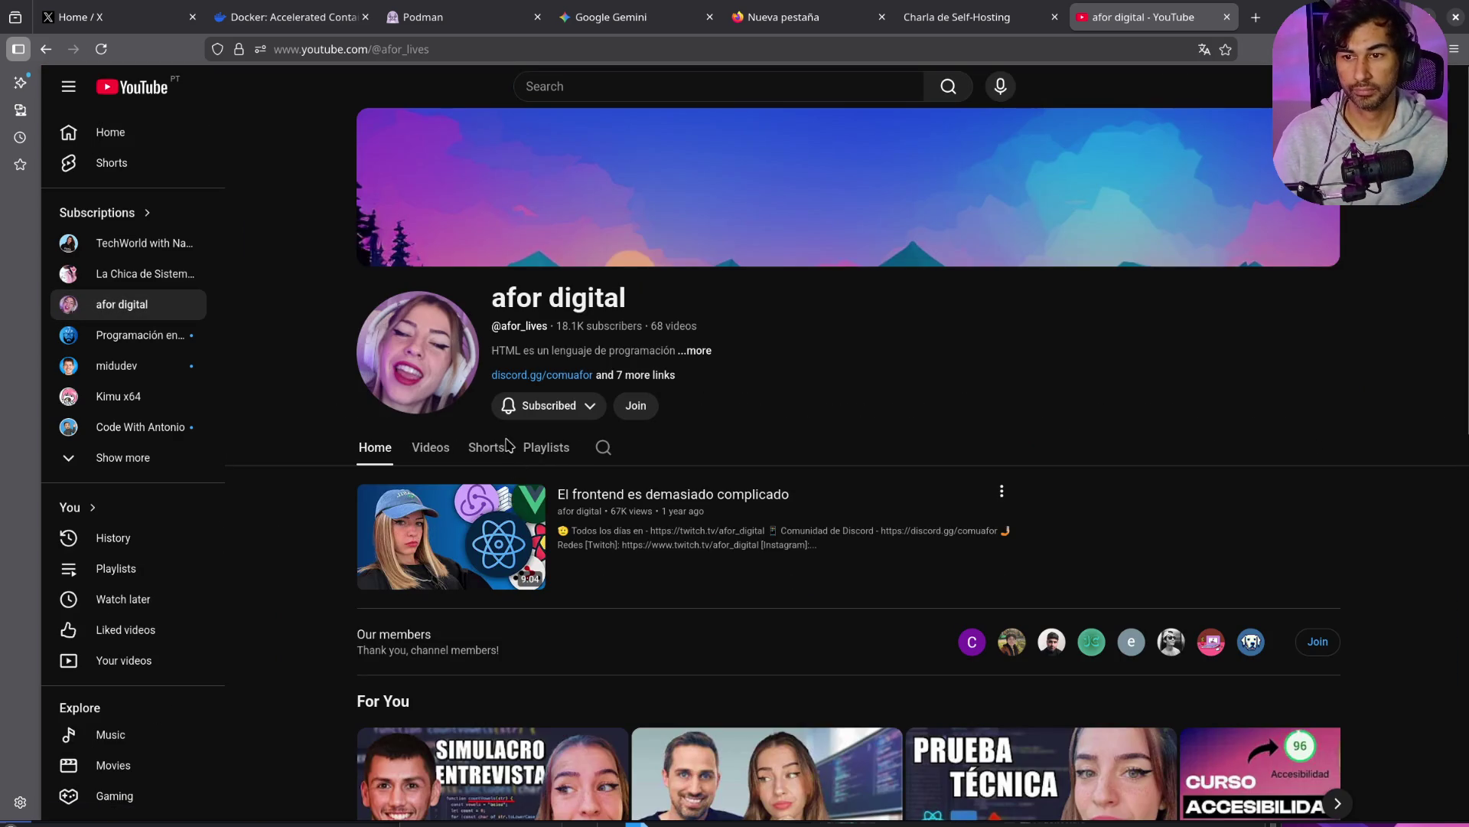
Step: Browse the channel's Videos, Shorts and Playlists, then open the SELF-HOSTING video in a new tab
left_click(430, 448)
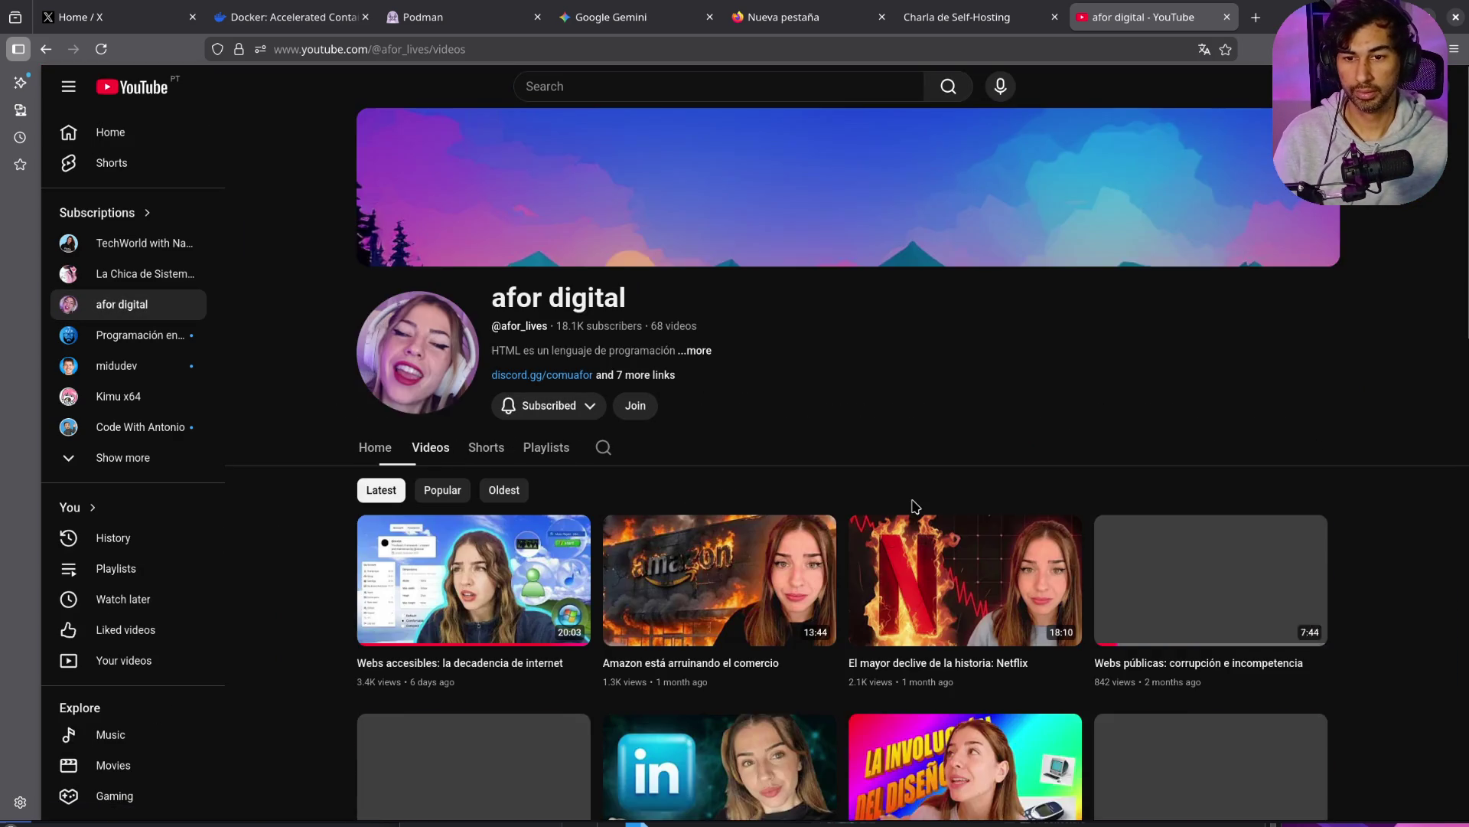
scroll(914, 505, "down", 8)
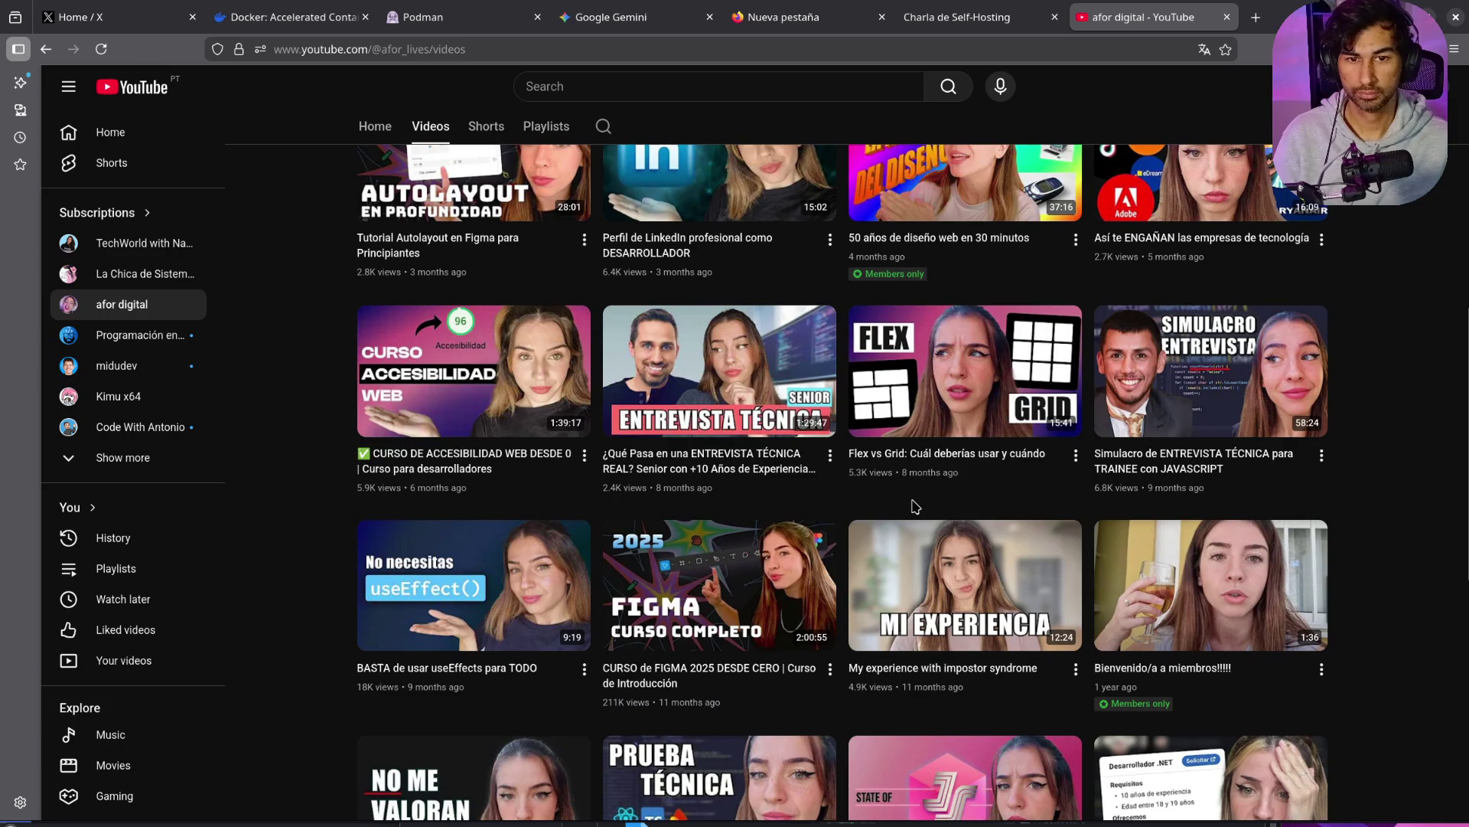
scroll(915, 505, "down", 6)
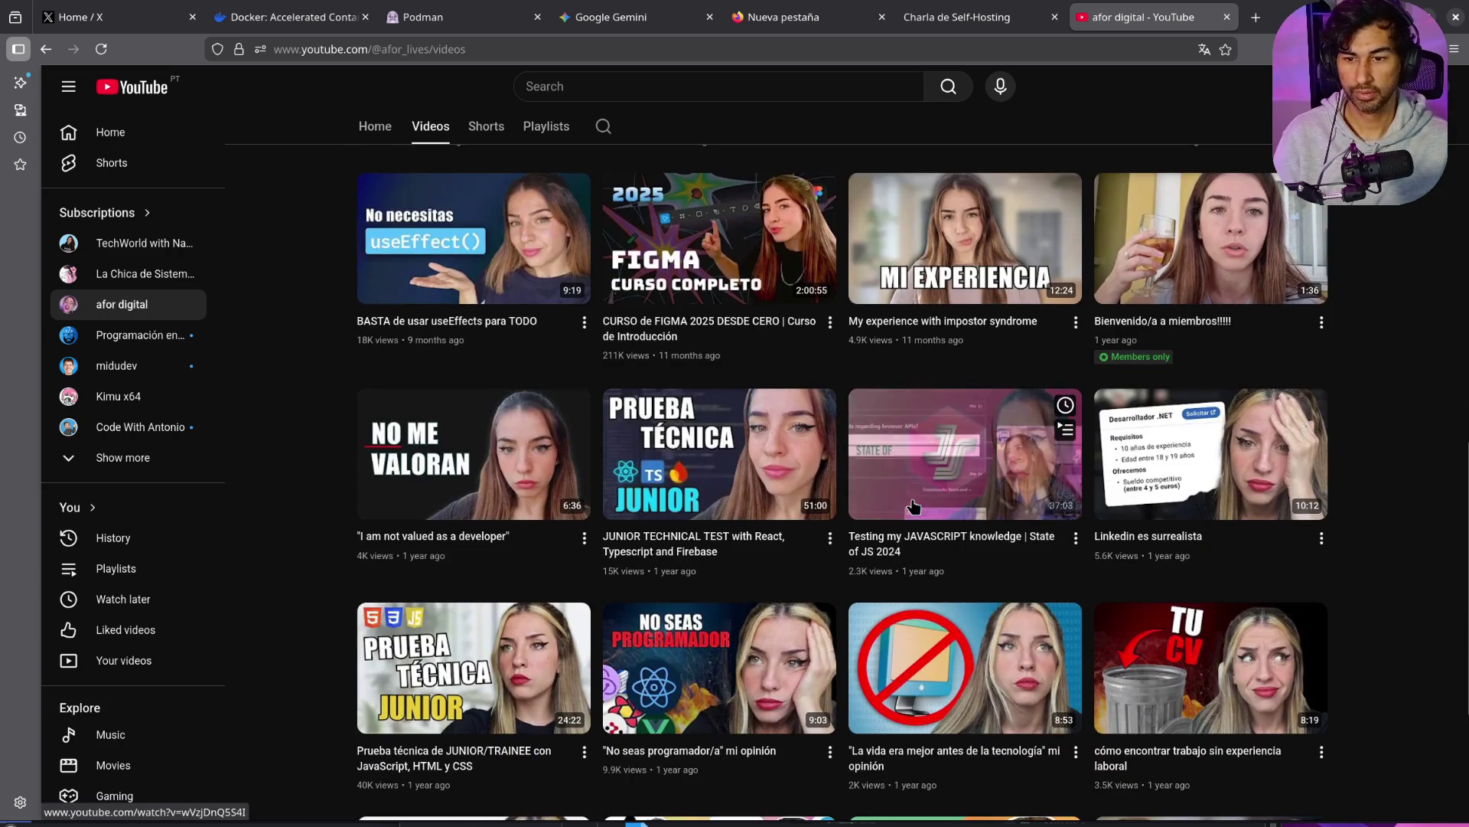
scroll(913, 505, "down", 3)
scroll(919, 536, "up", 4)
scroll(922, 563, "up", 12)
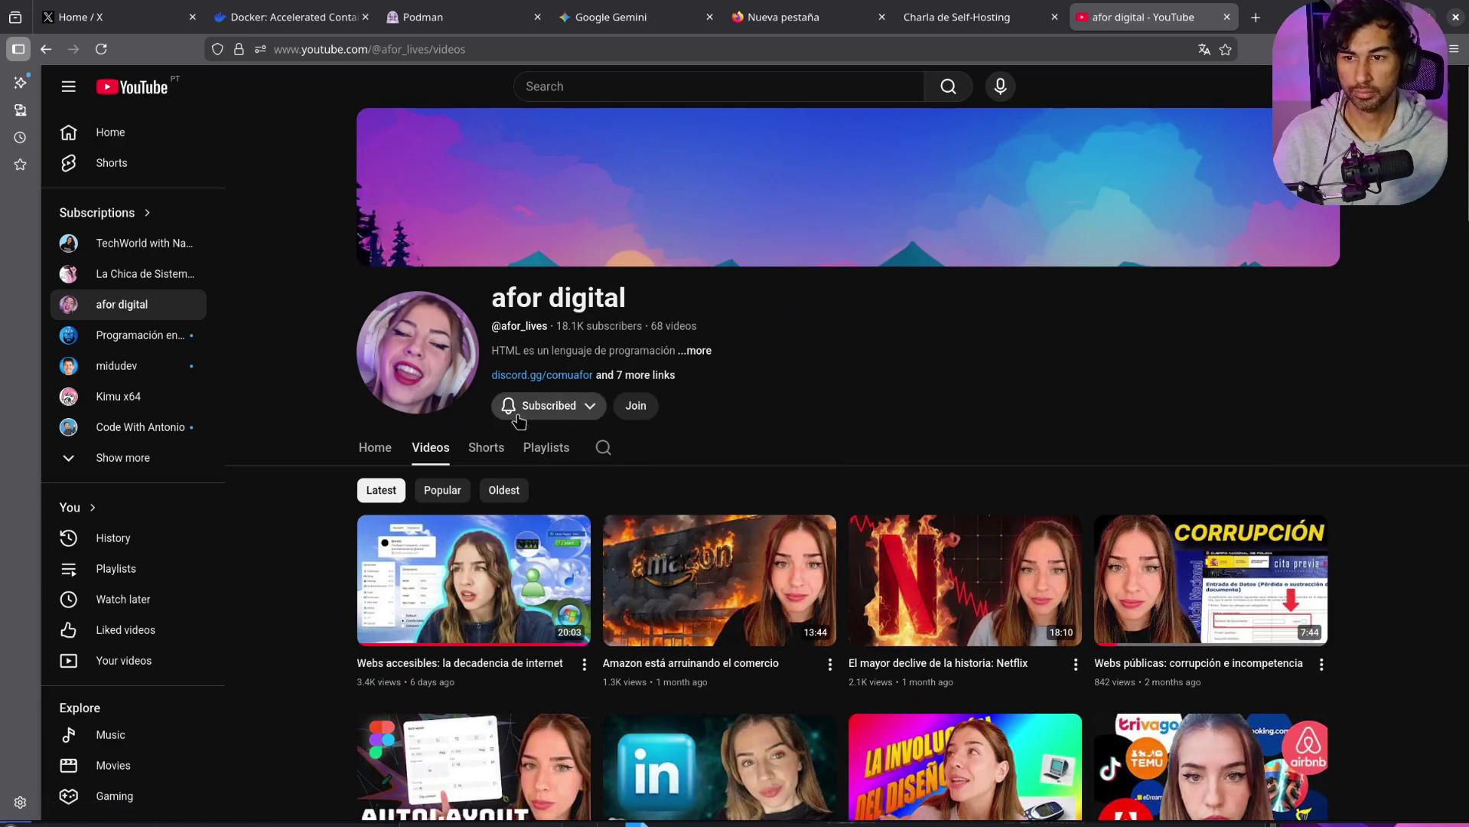
left_click(487, 457)
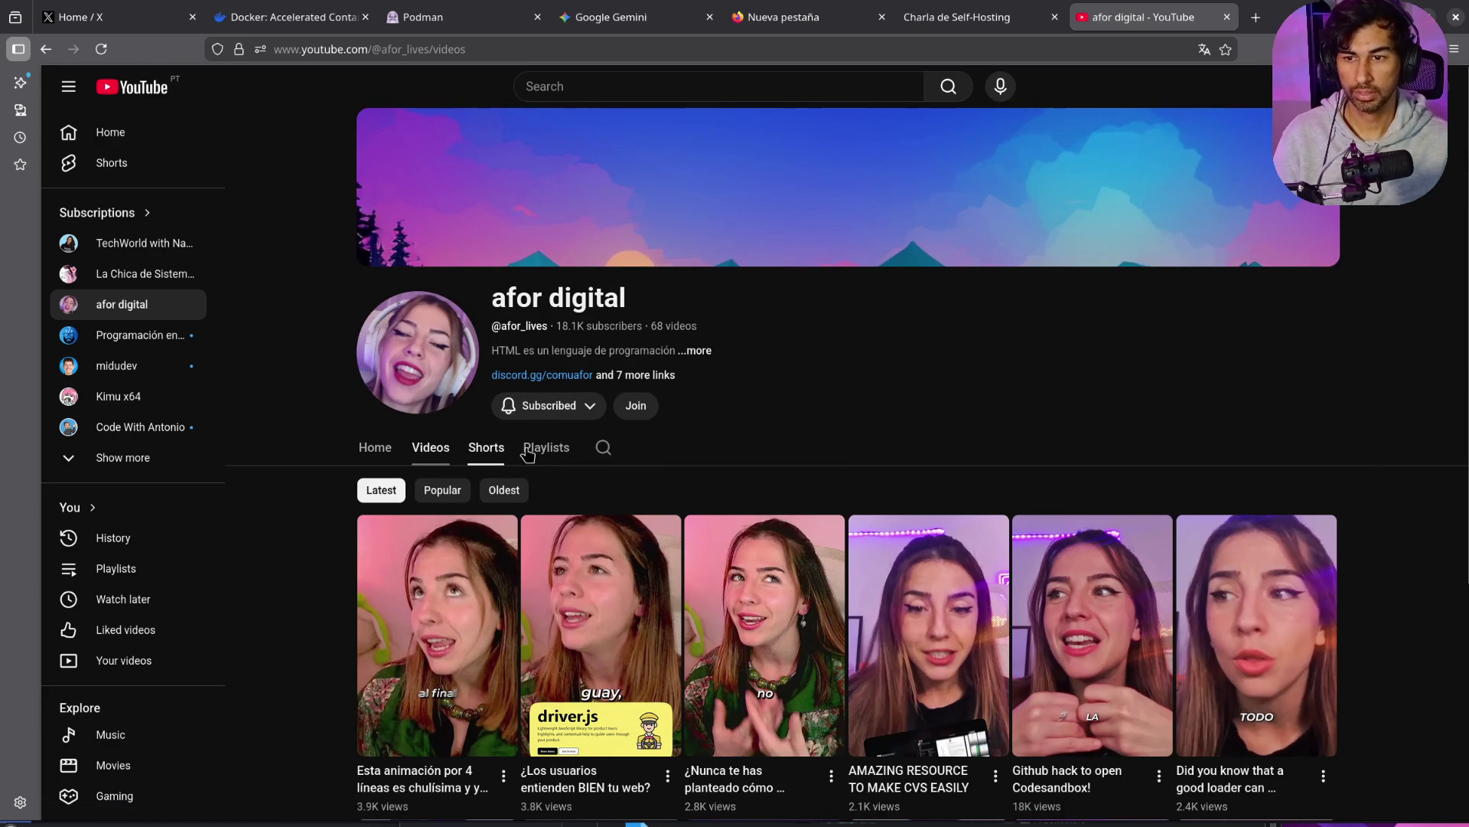
left_click(544, 451)
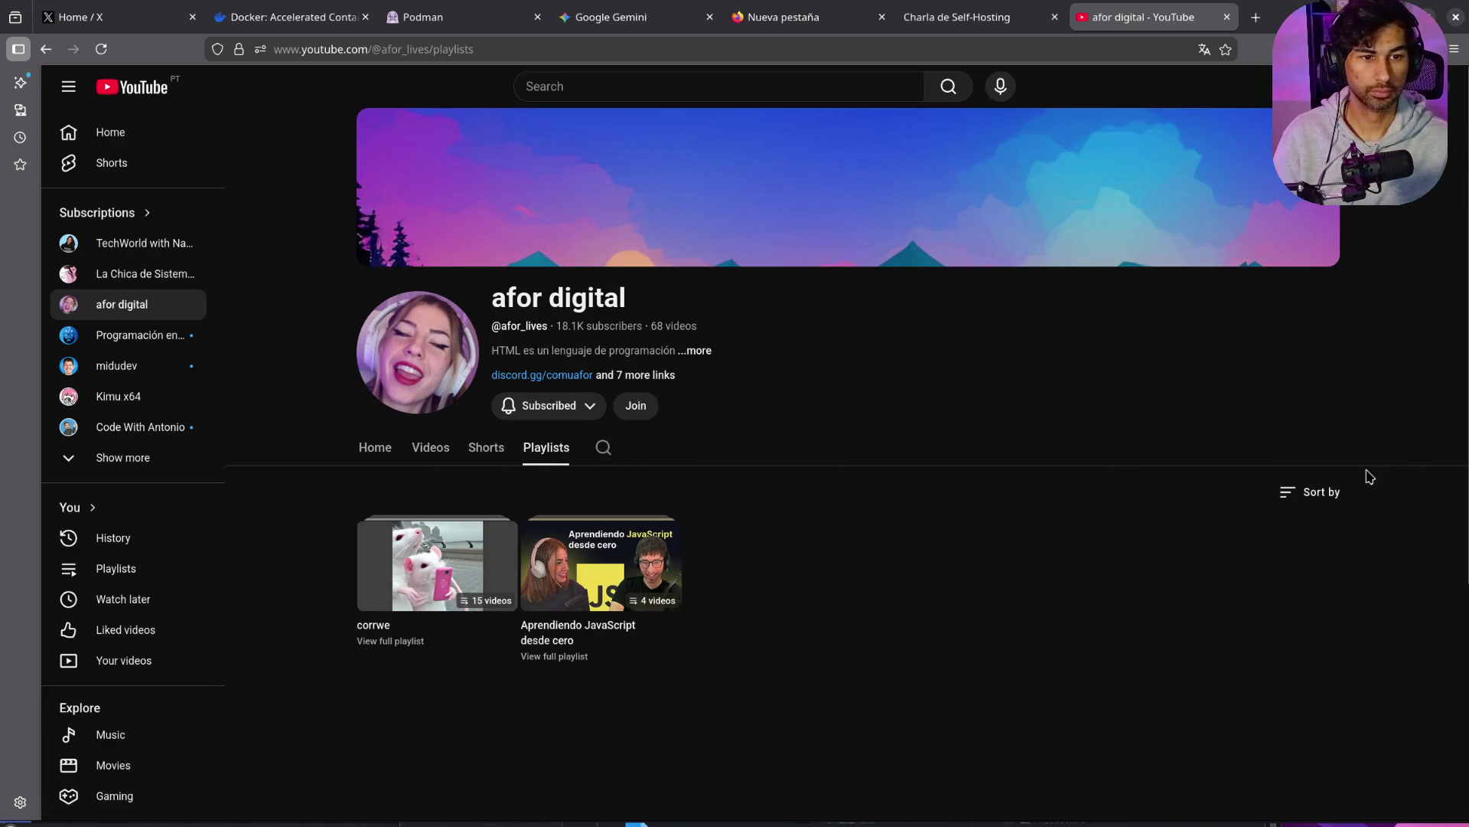
middle_click(600, 566)
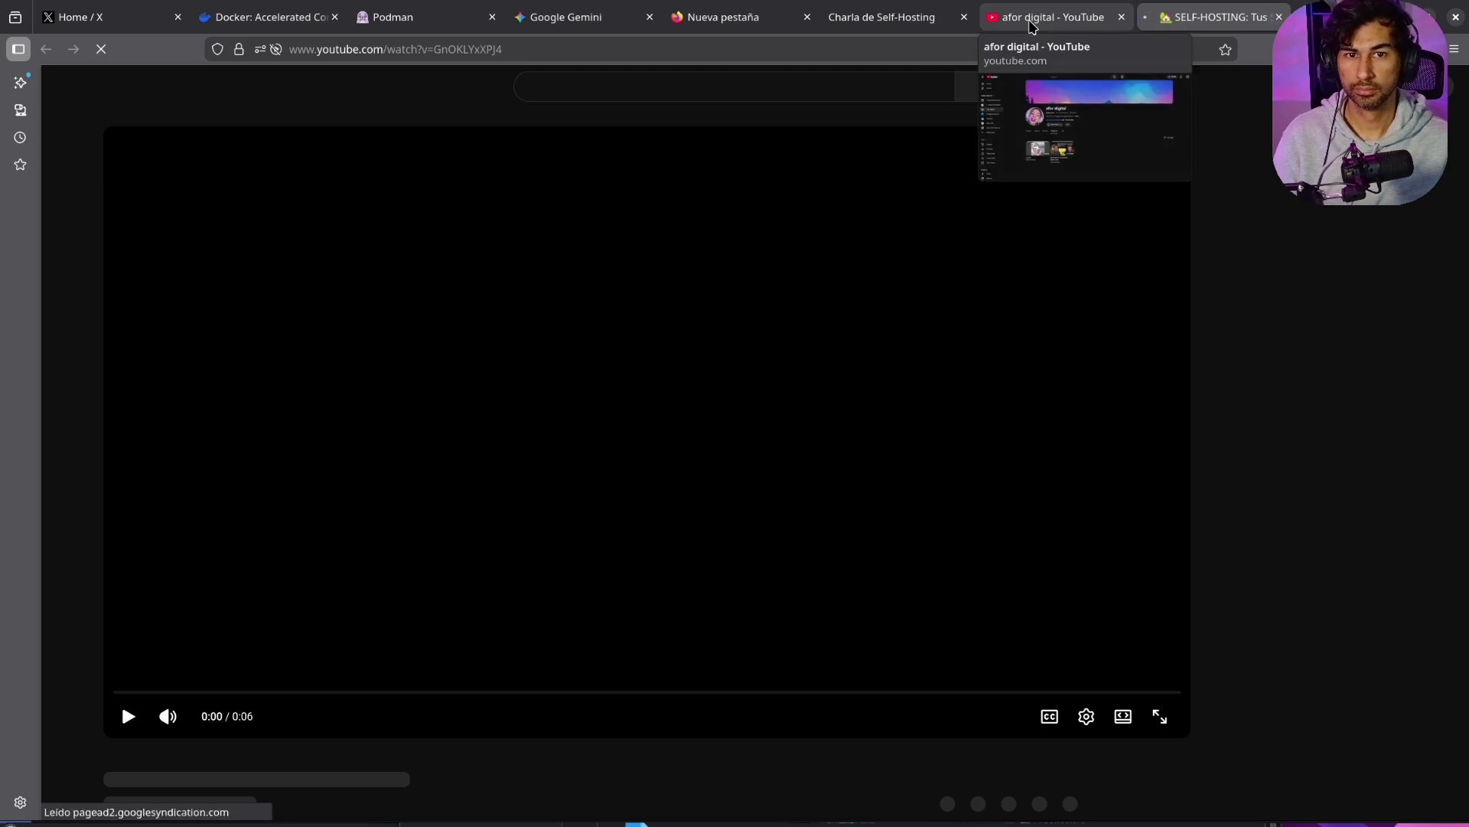
Step: Close the channel tab, subscribe to afor digital vods, and skip the ad
middle_click(1025, 19)
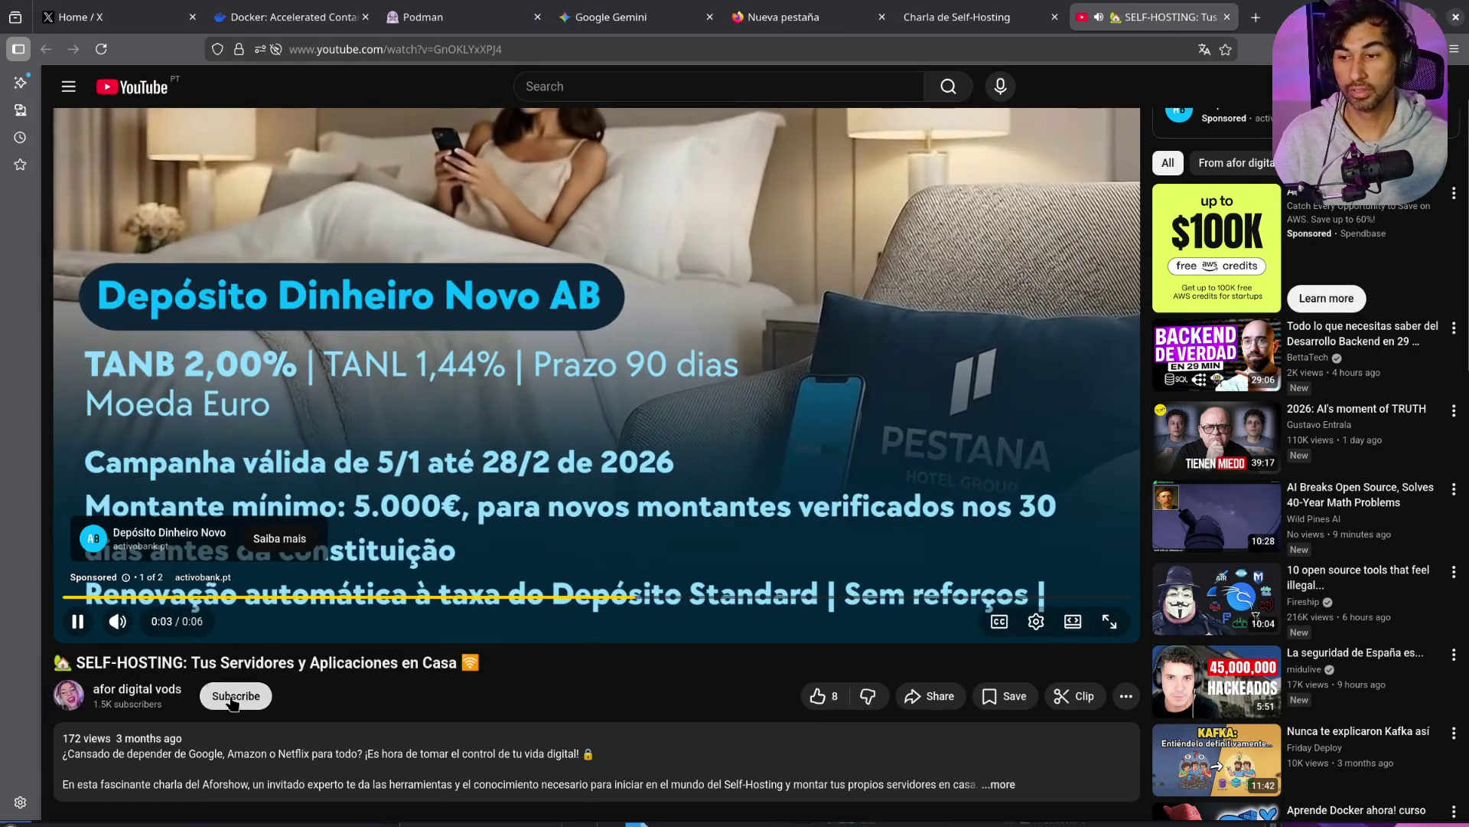
left_click(222, 695)
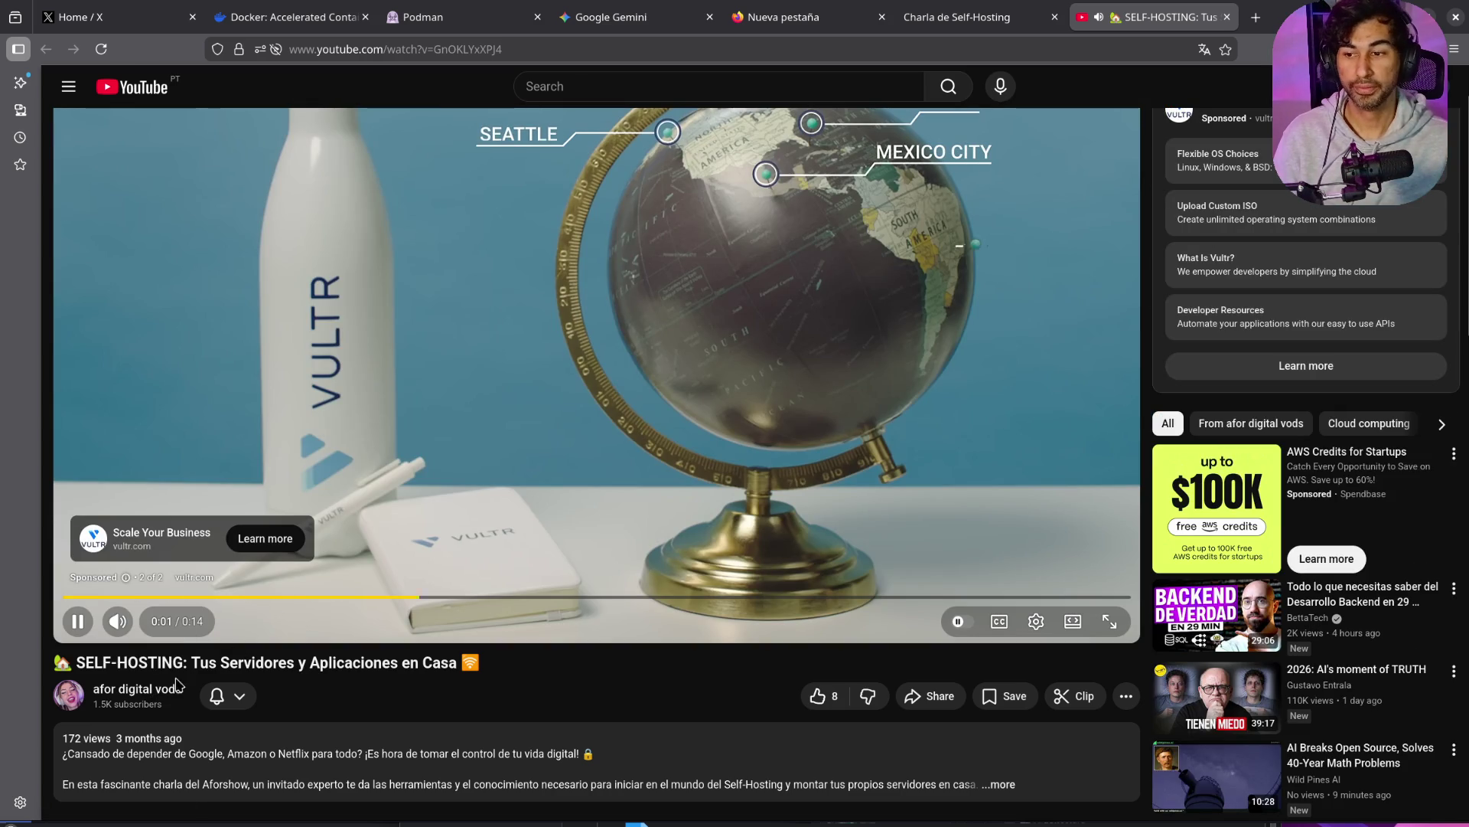
left_click(117, 624)
left_click(117, 624)
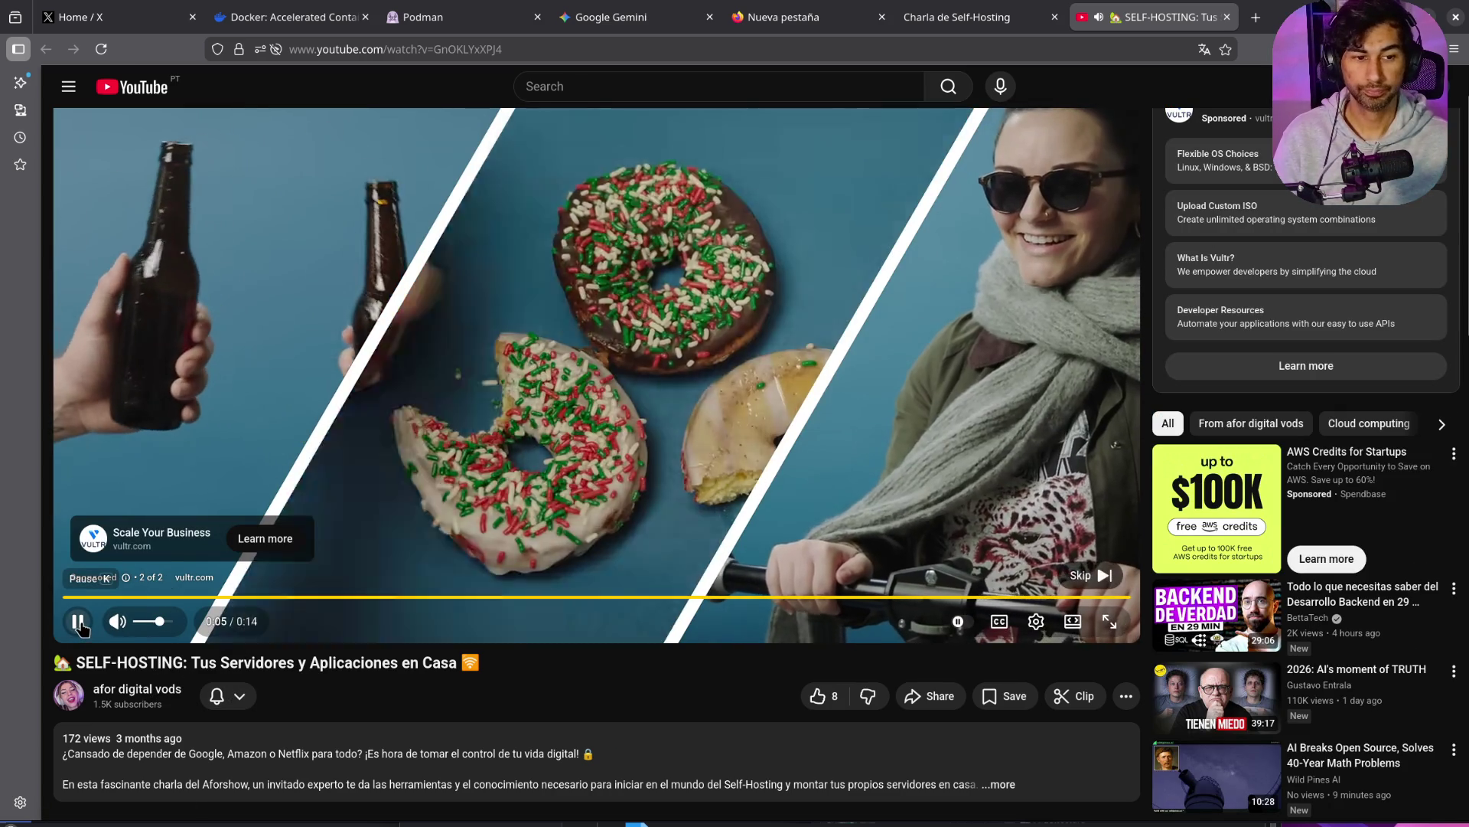
left_click(1116, 573)
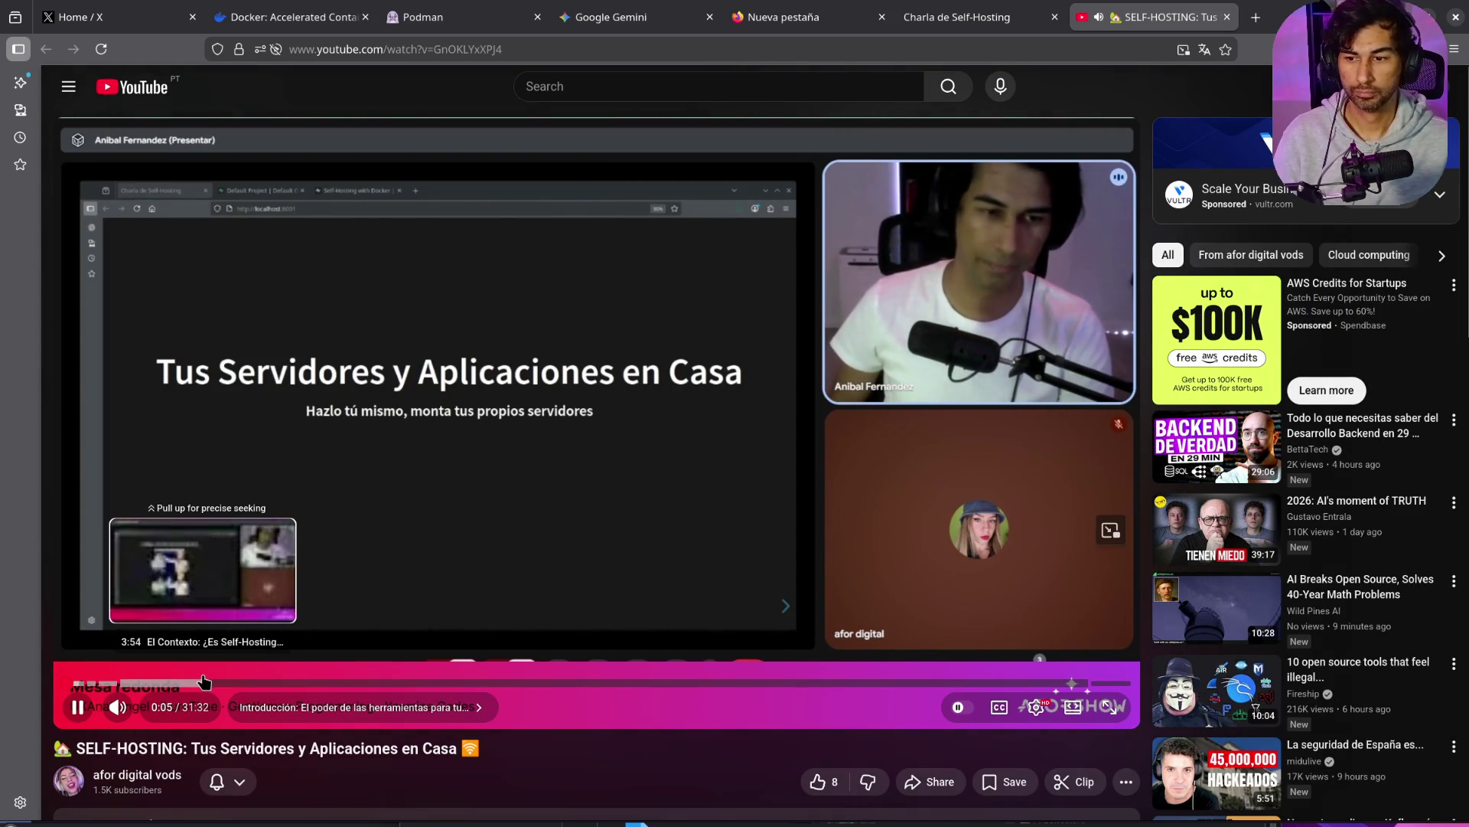
Step: Like the SELF-HOSTING talk, jump to 6:17, pause it, and close the video tab
left_click(831, 791)
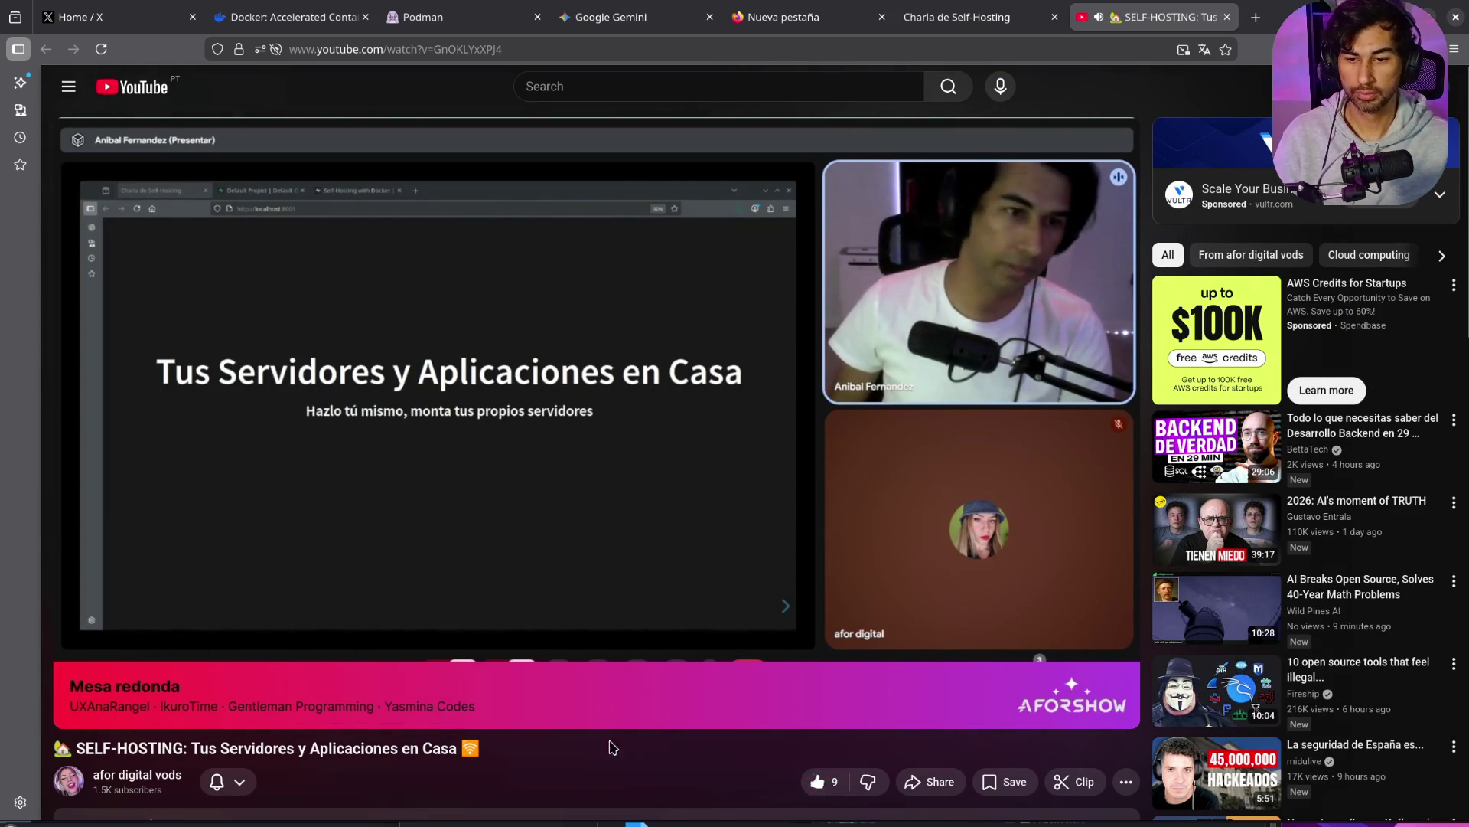
scroll(607, 744, "down", 3)
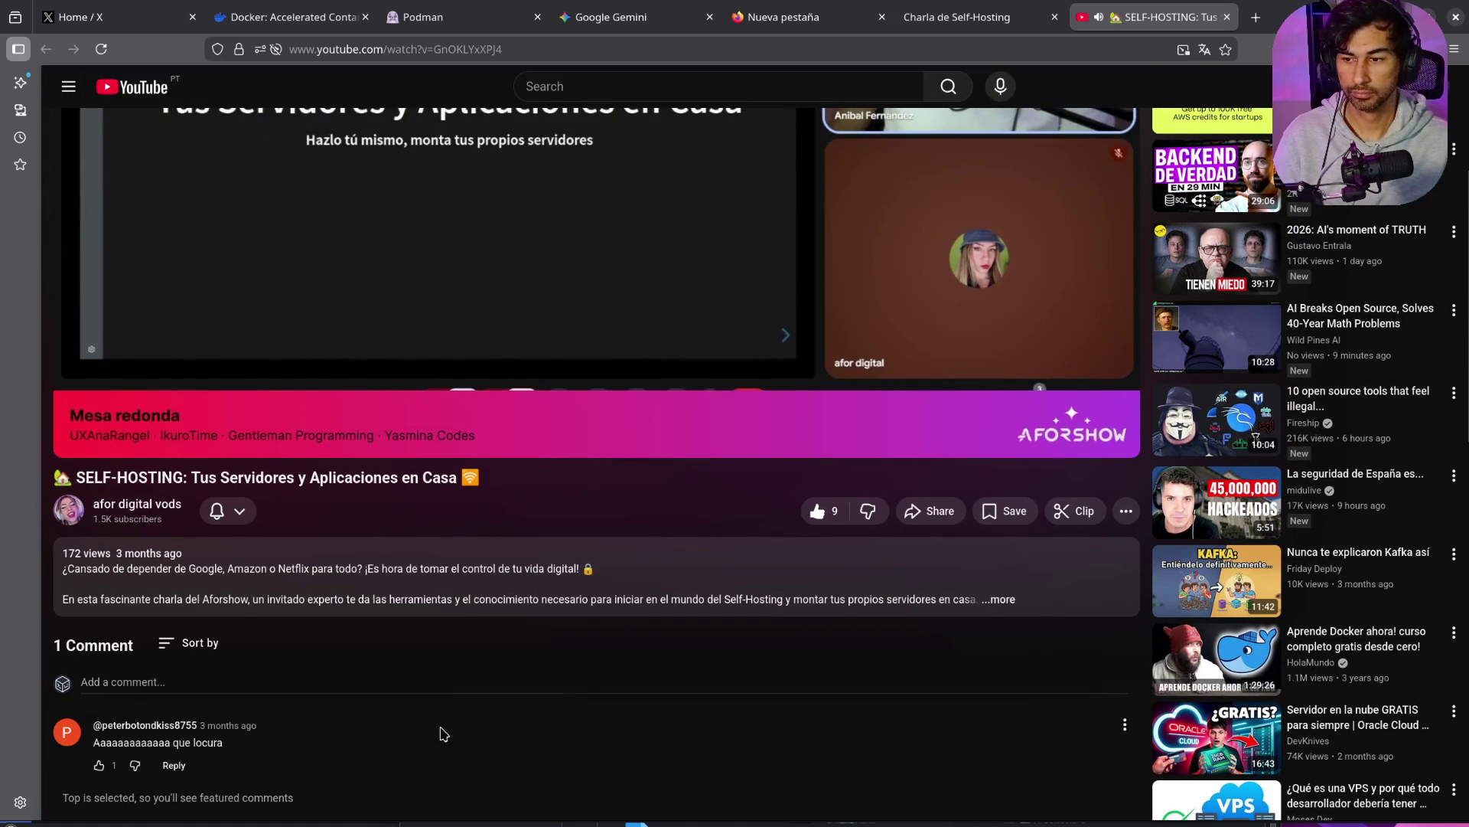
scroll(583, 556, "up", 3)
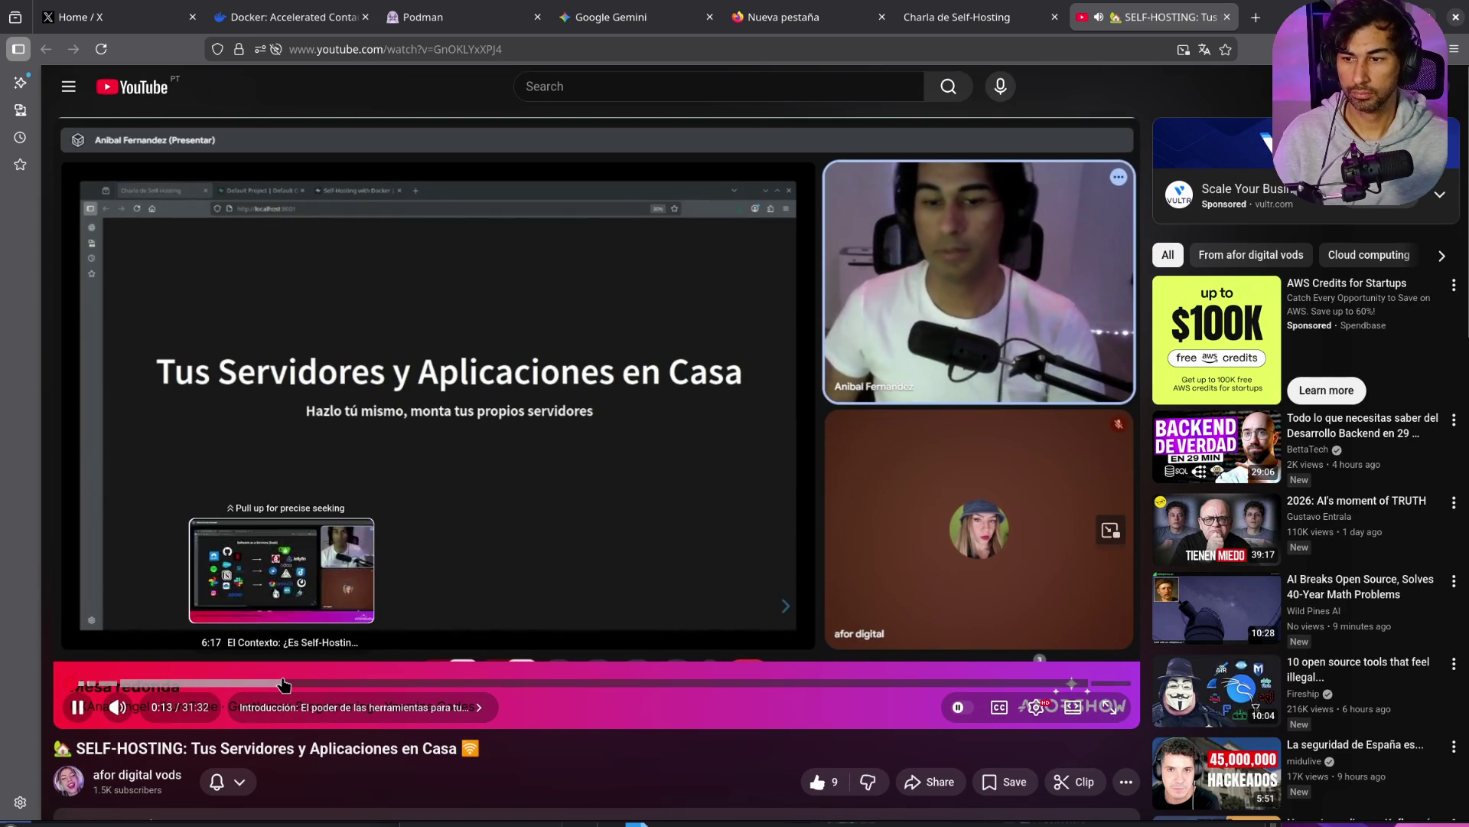
left_click(283, 684)
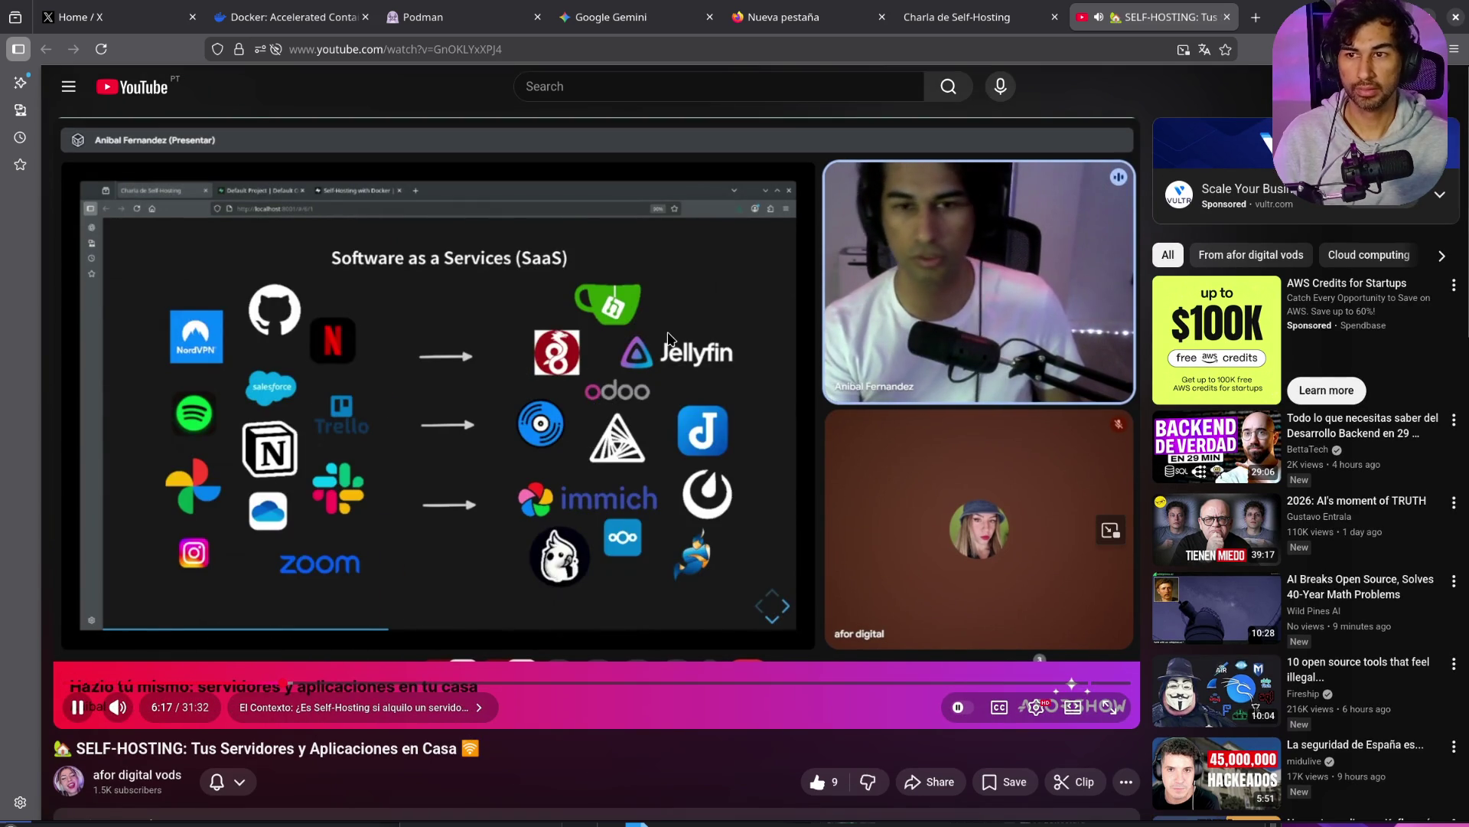
left_click(984, 135)
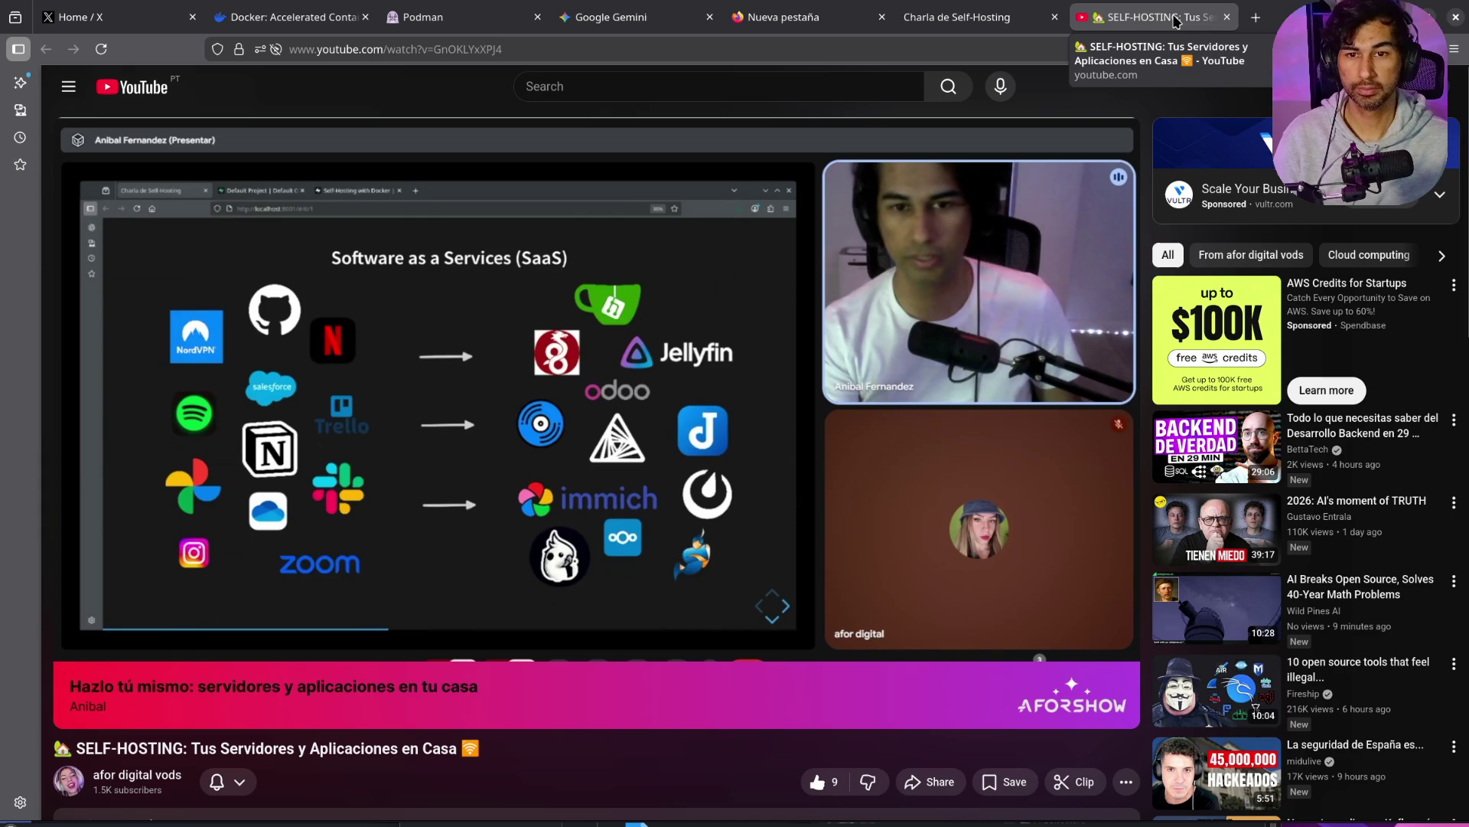
scroll(739, 432, "down", 3)
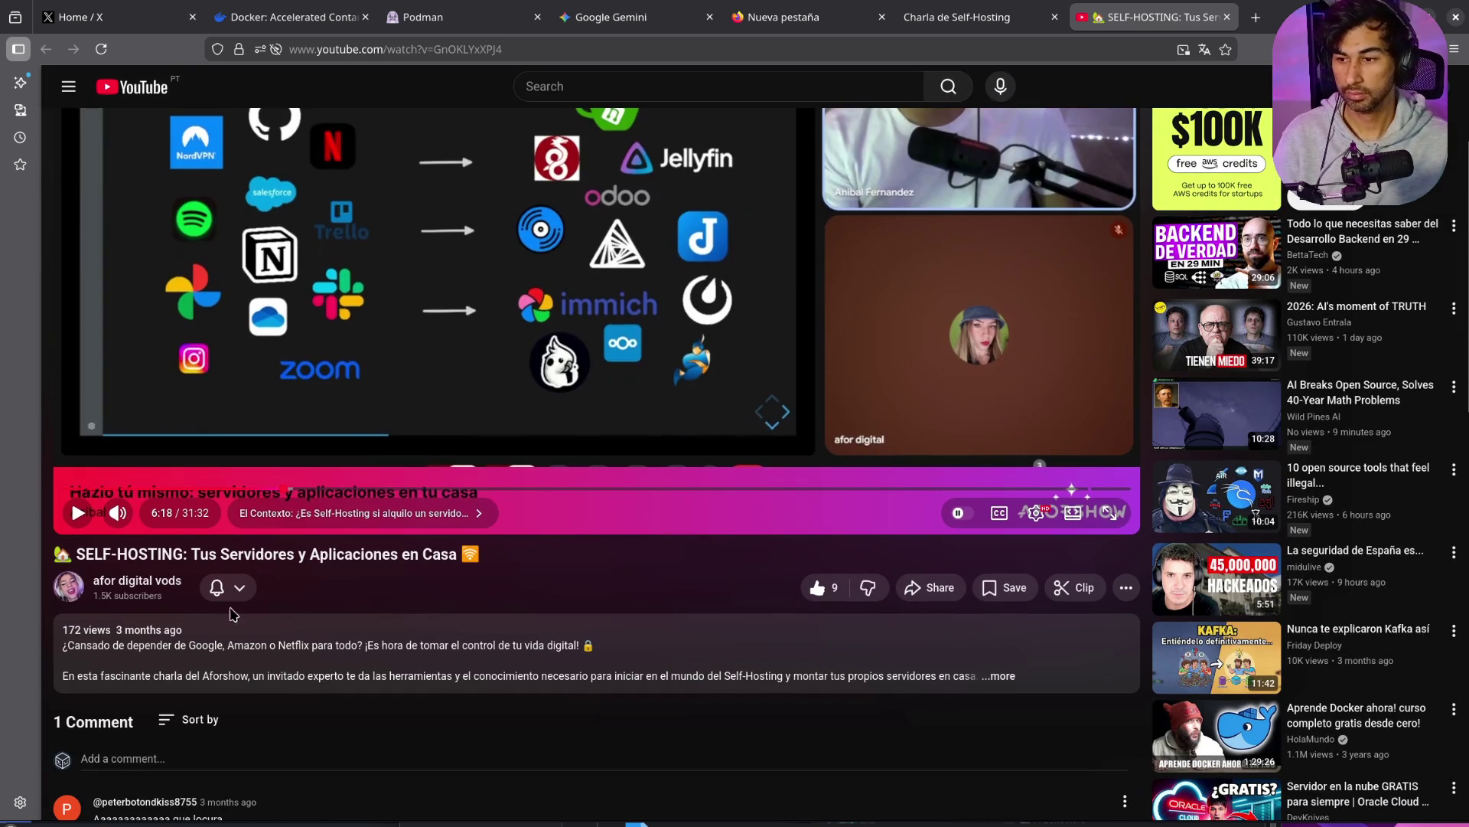
middle_click(1115, 19)
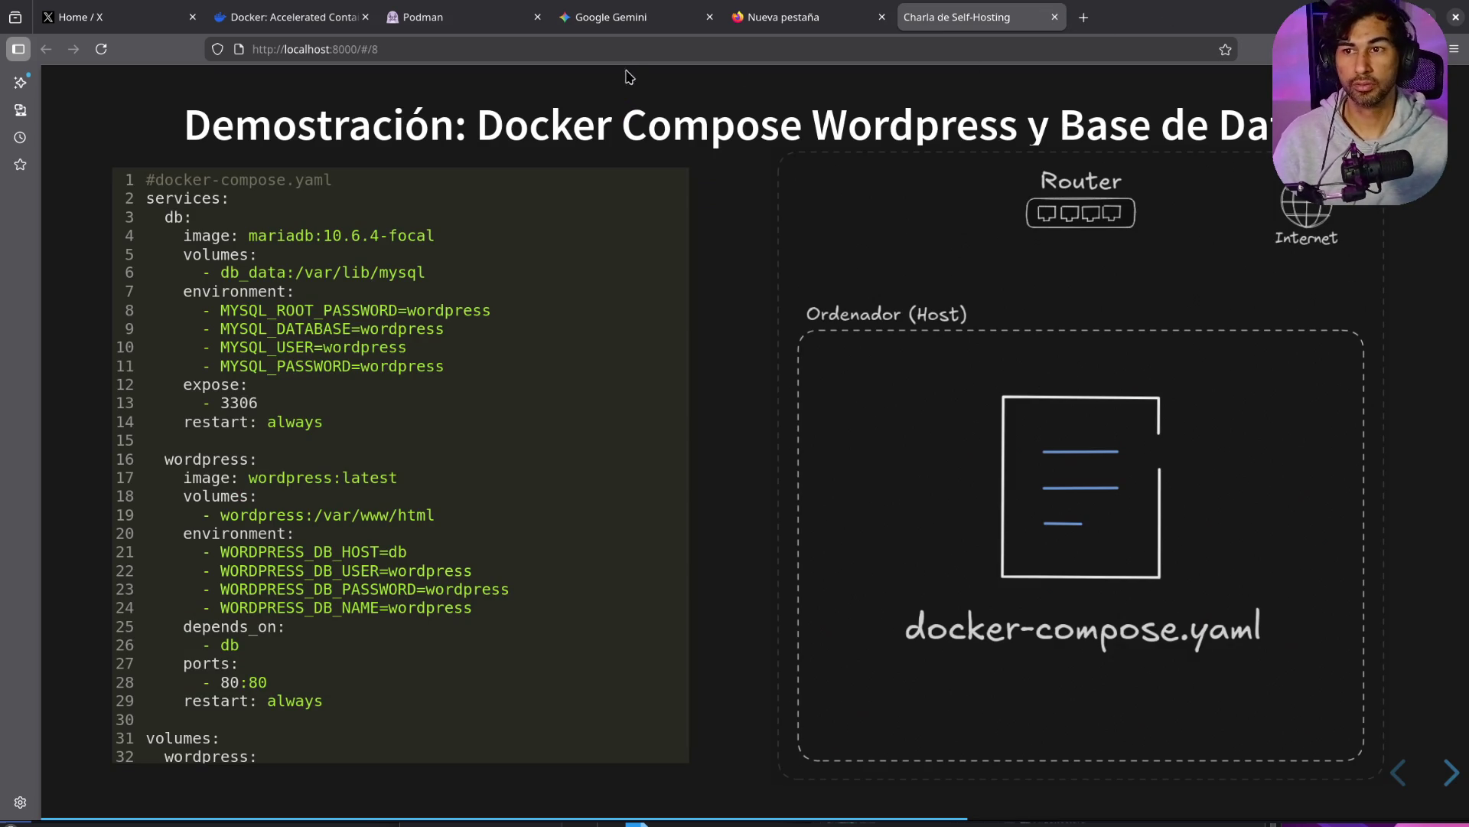
Step: Step through the Docker Compose slide's fragments, highlighting the db block, until the db and WordPress containers show
mouse_move(458, 26)
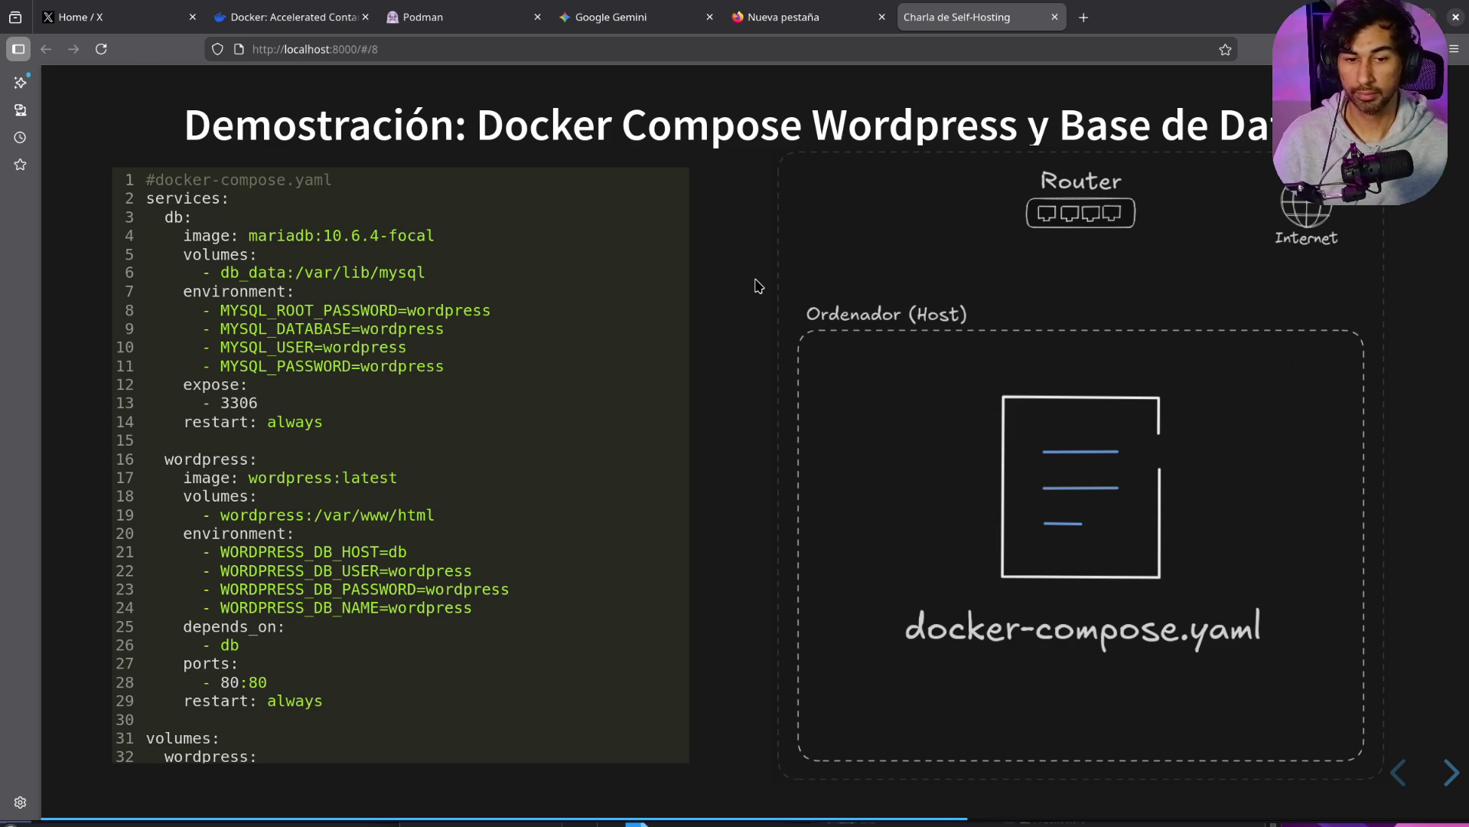
key("Left")
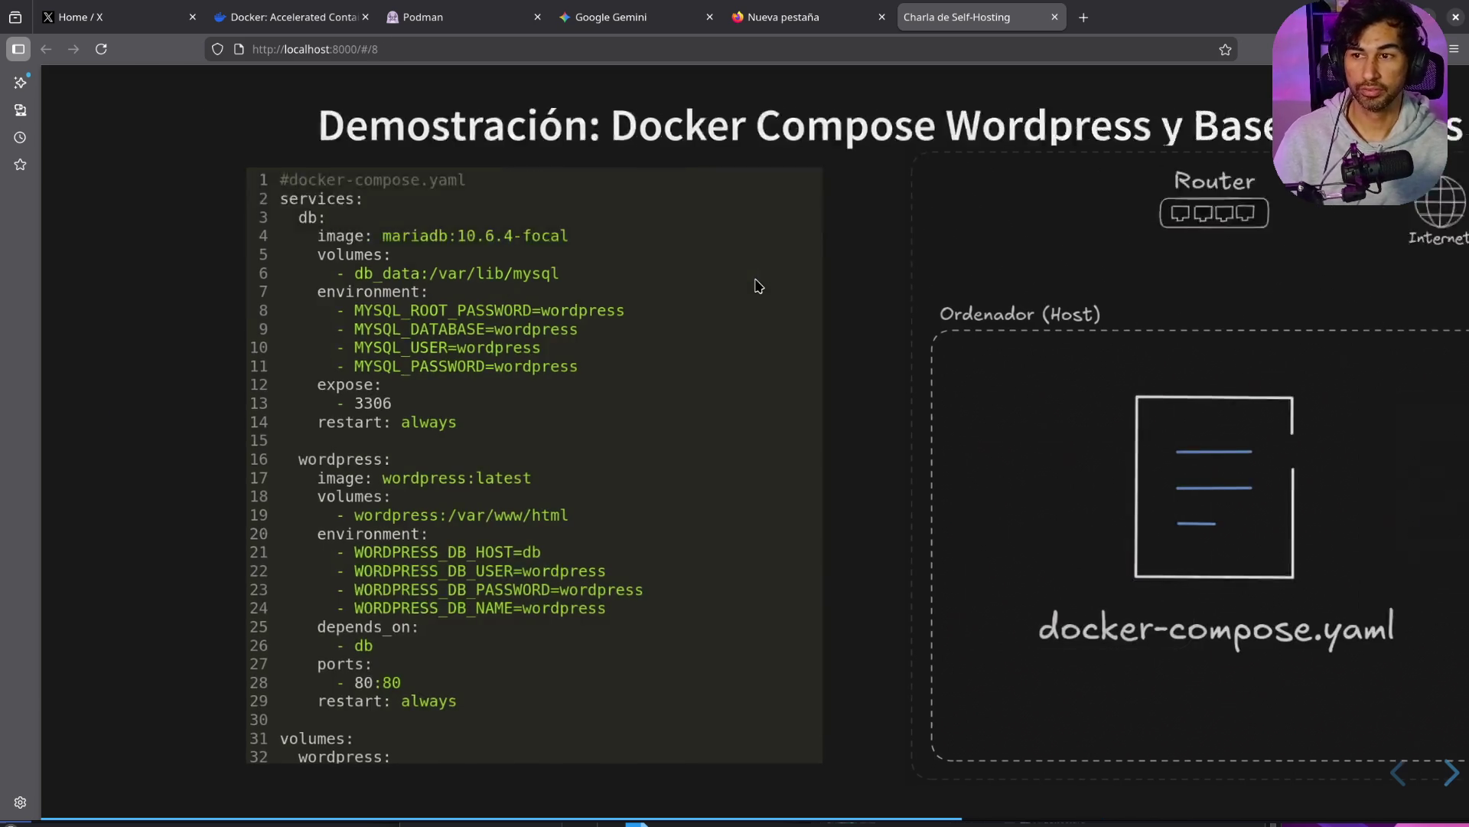
key("Right")
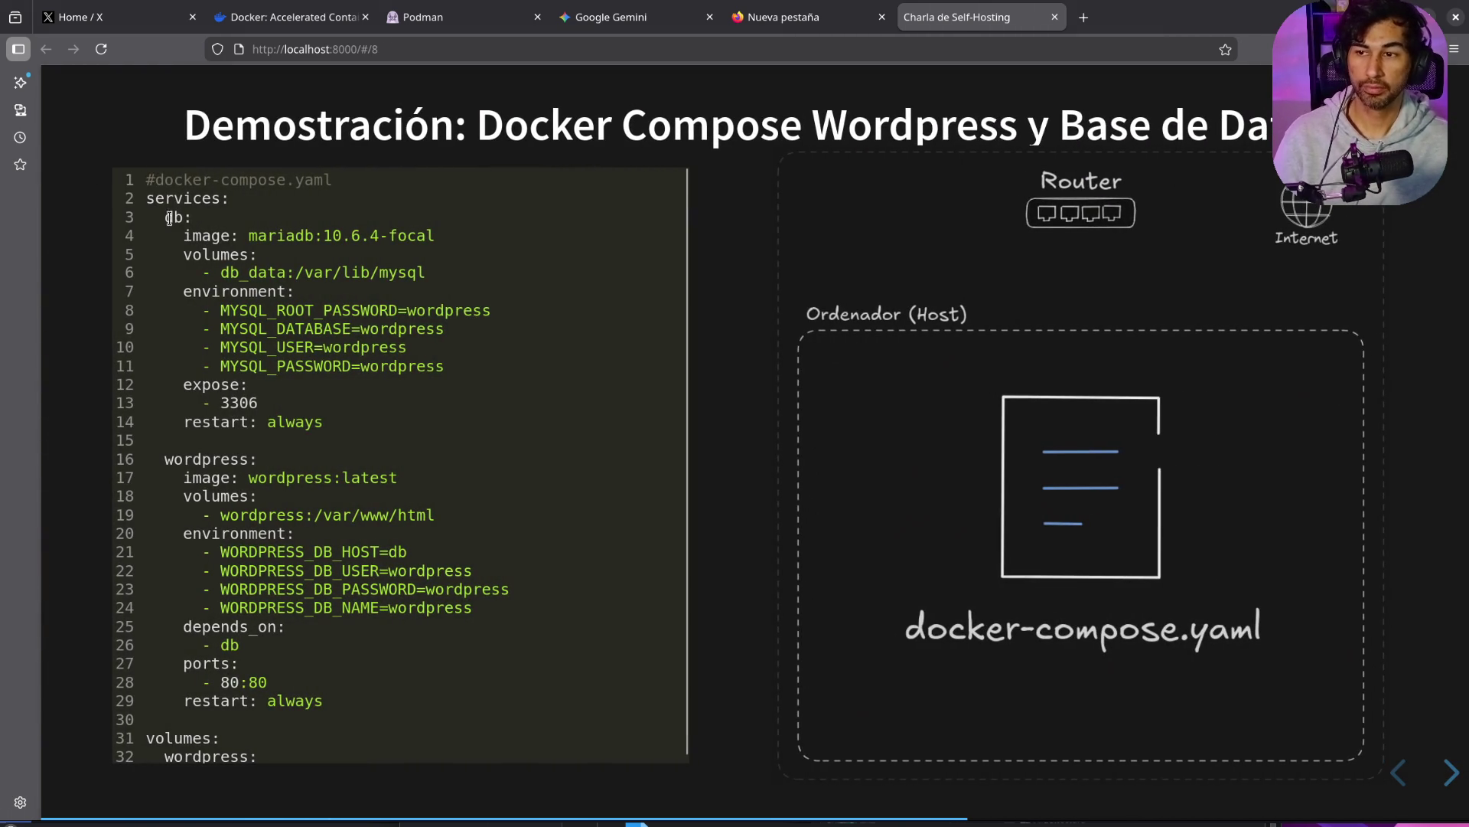
left_click_drag(167, 218, 365, 406)
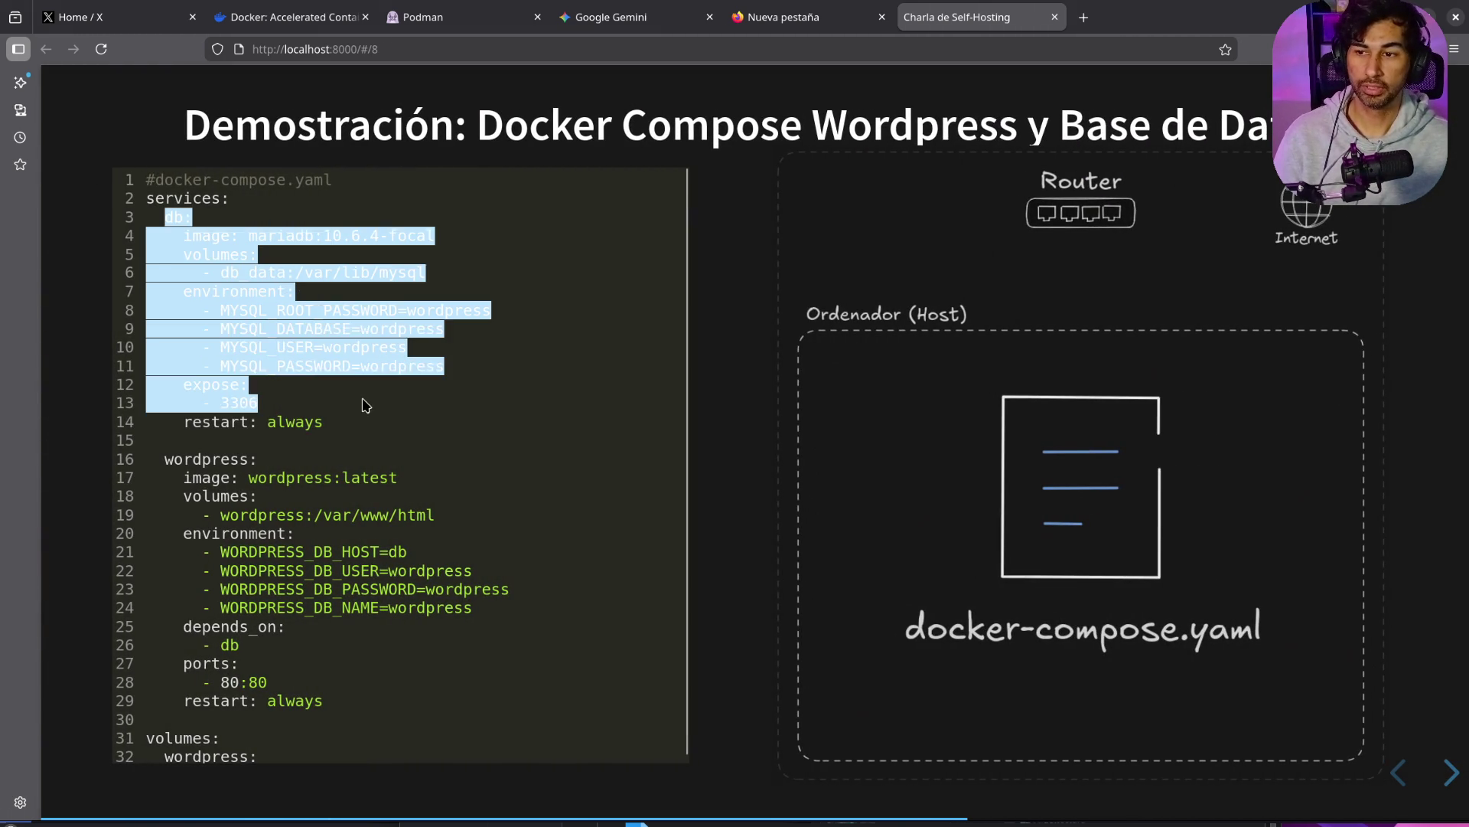
left_click(371, 475)
key("Right")
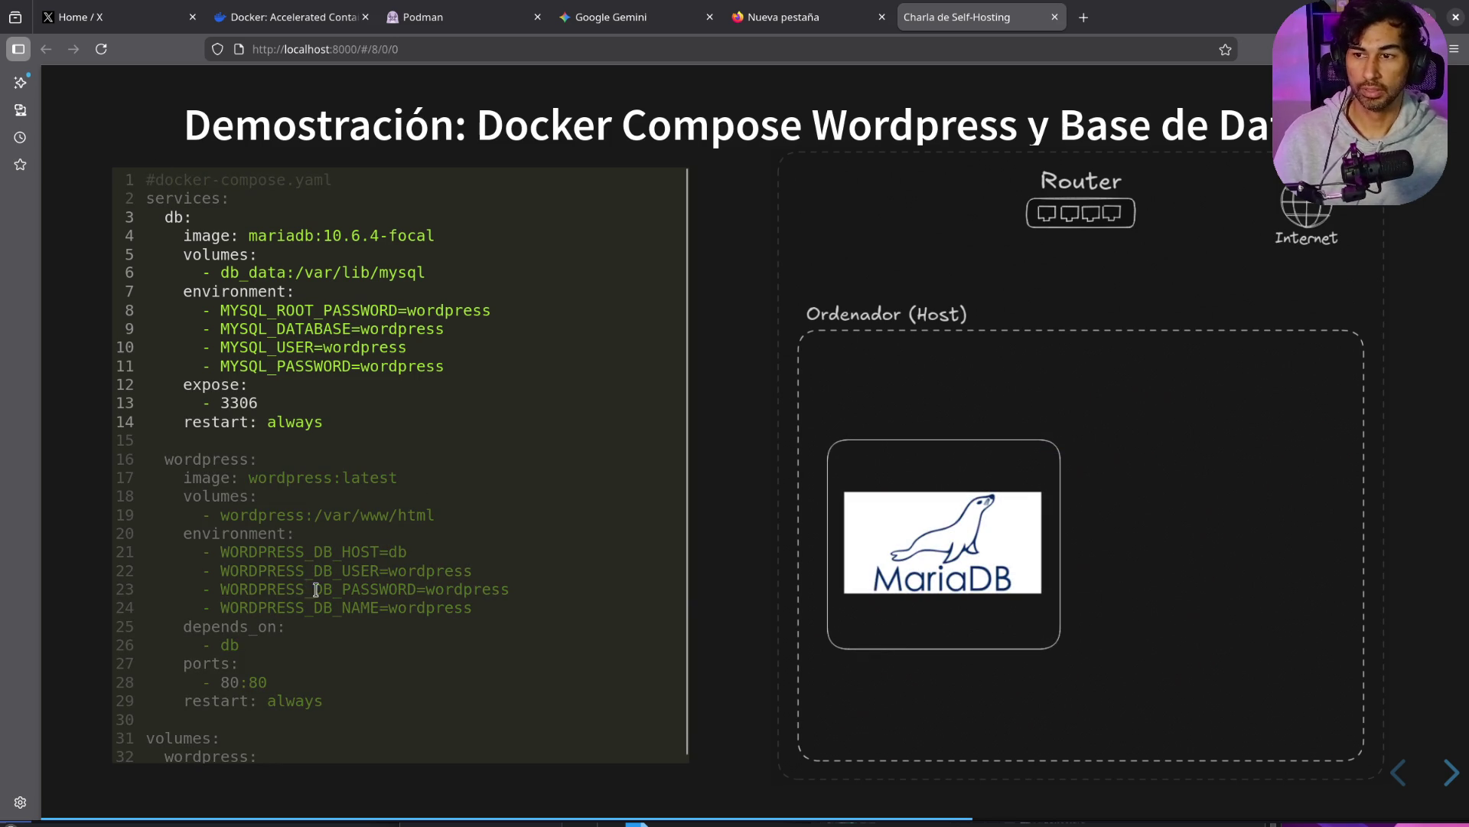
mouse_move(329, 427)
left_mouse_down()
mouse_move(126, 329)
mouse_move(119, 228)
left_mouse_up()
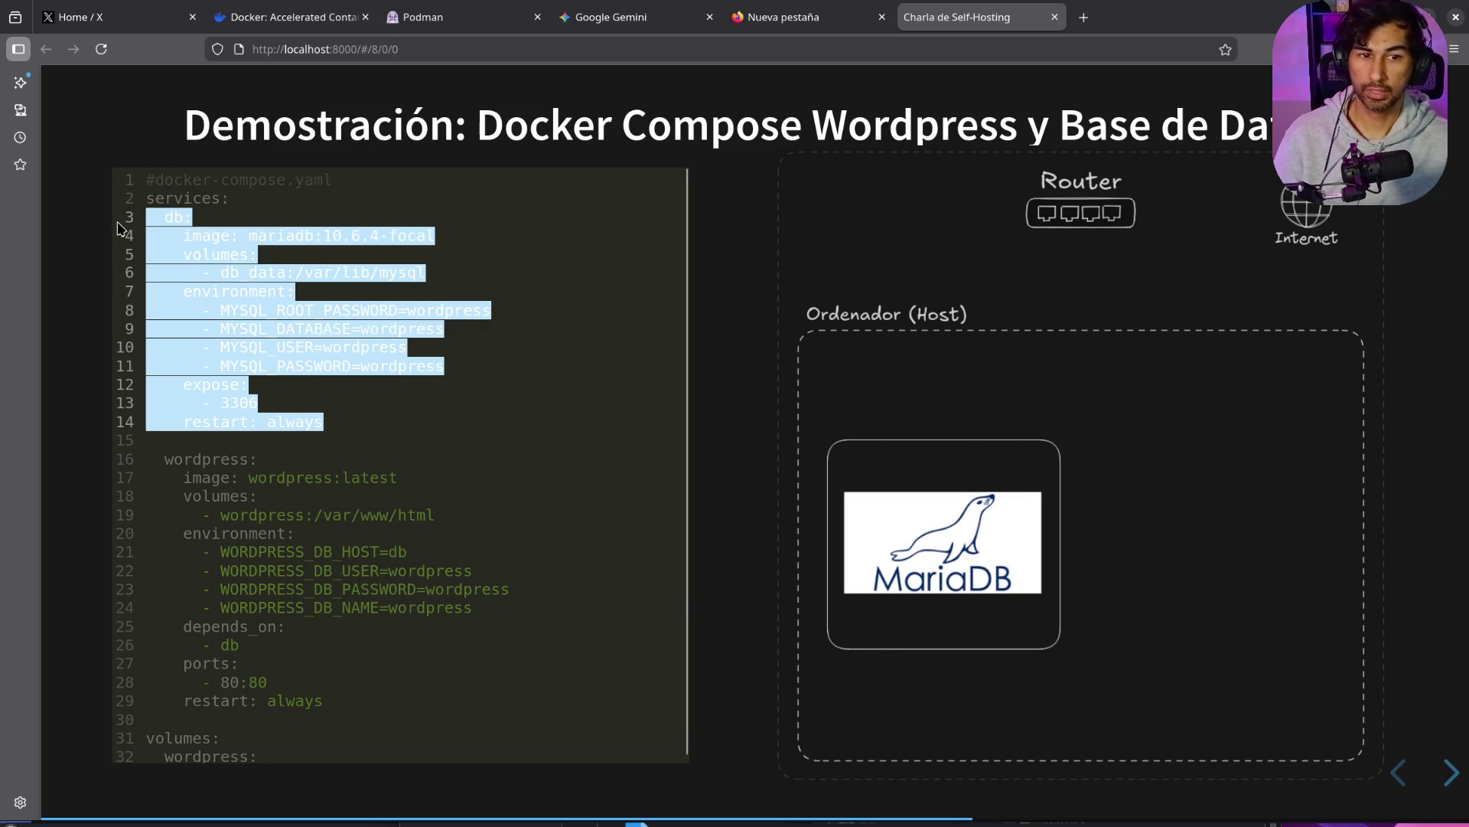
left_click(107, 281)
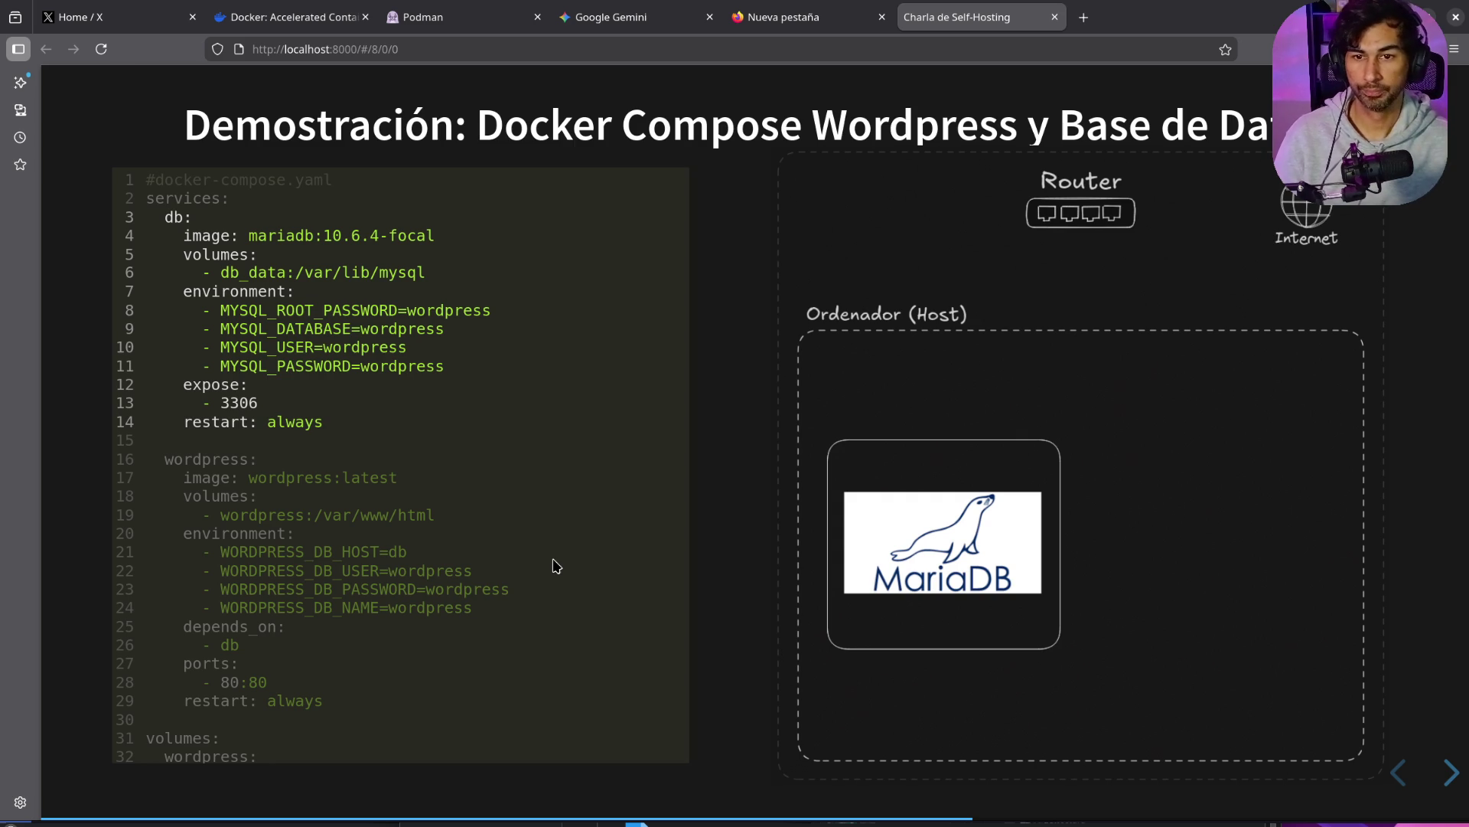
key("Right")
key("Right")
key("Right")
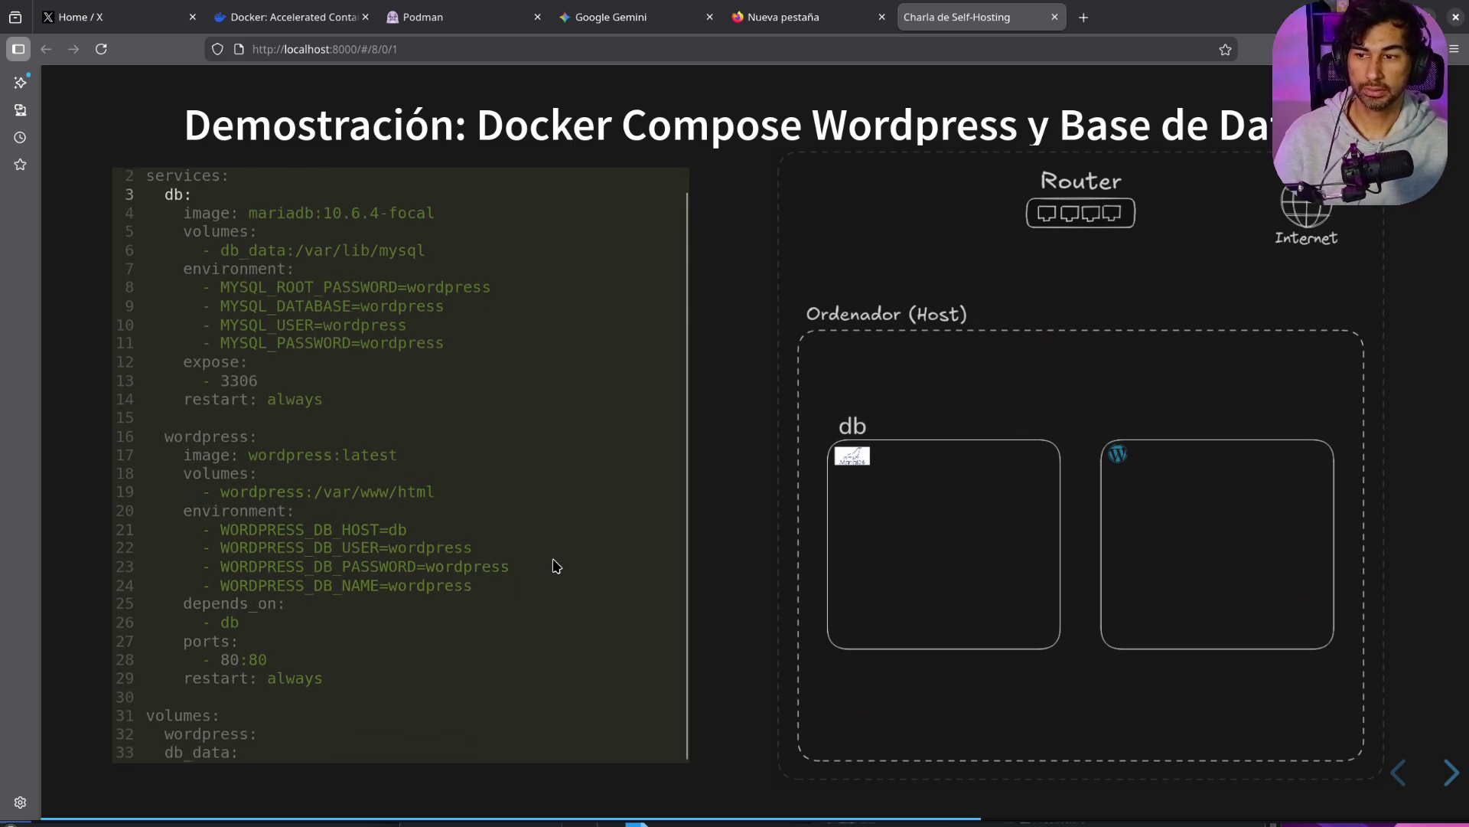
key("alt+Tab")
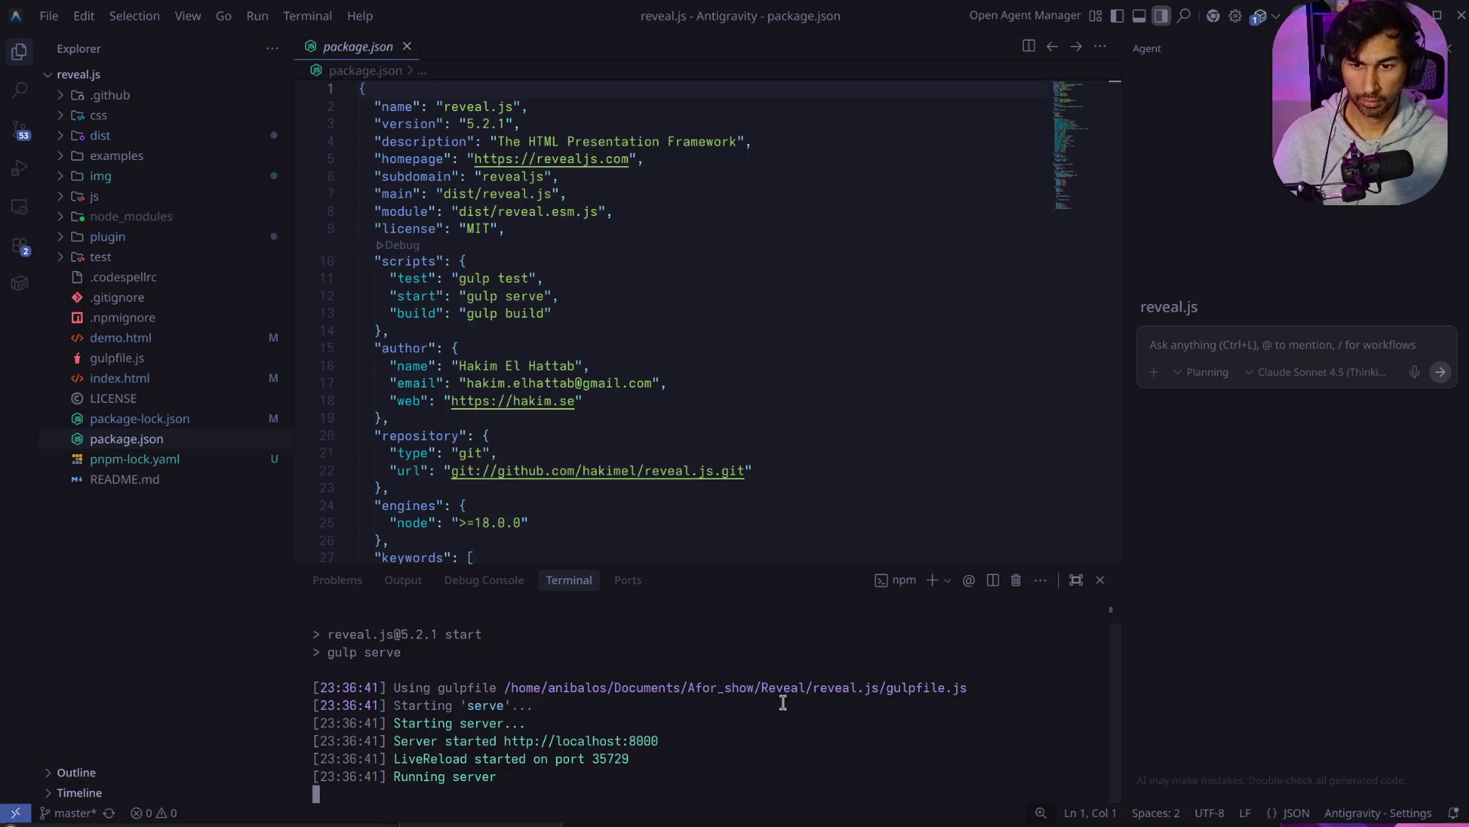
Step: Expand and collapse the test, examples and js folders, including js's components and controllers subfolders
left_click(63, 263)
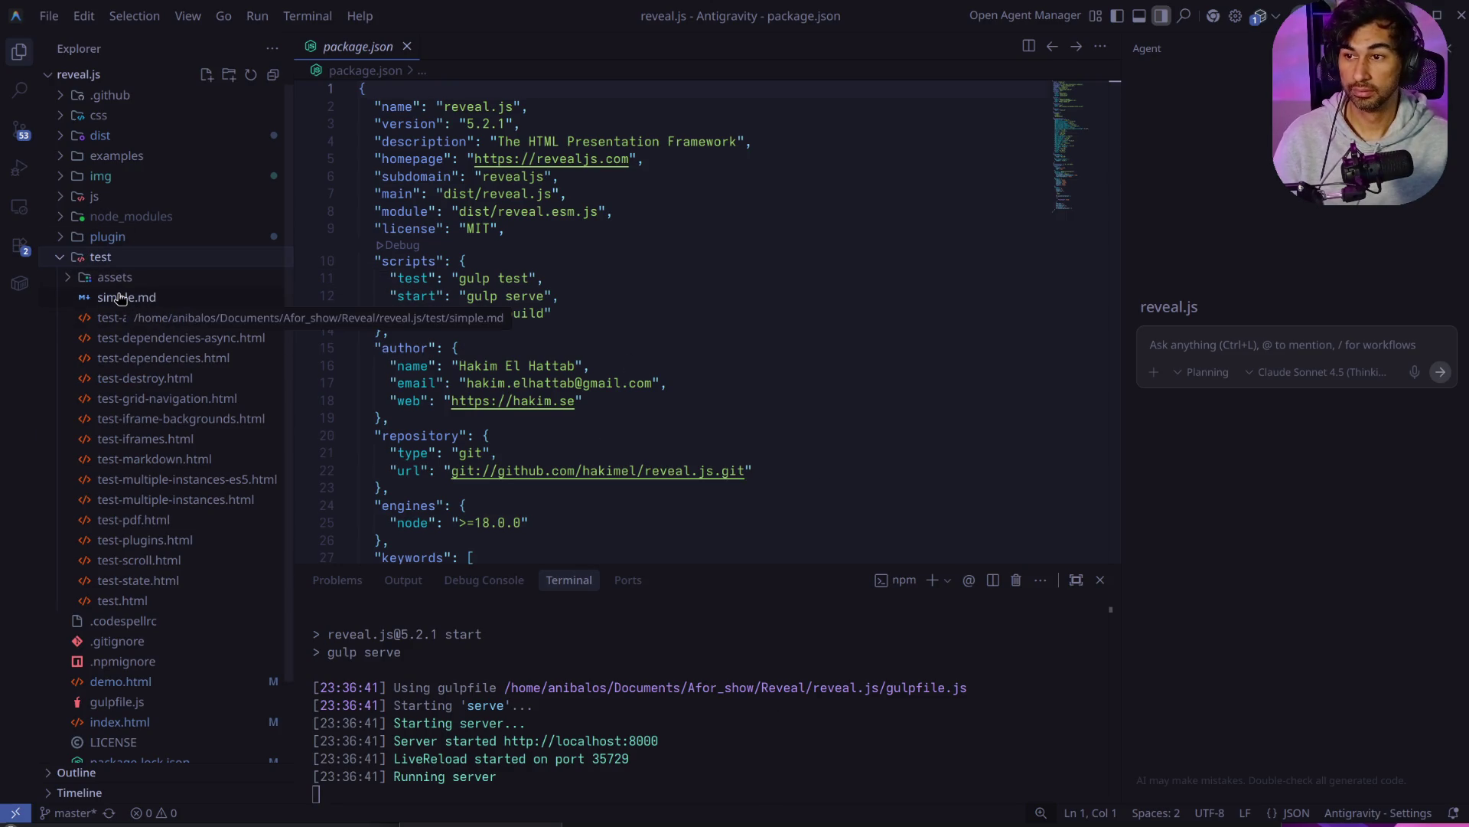
left_click(58, 260)
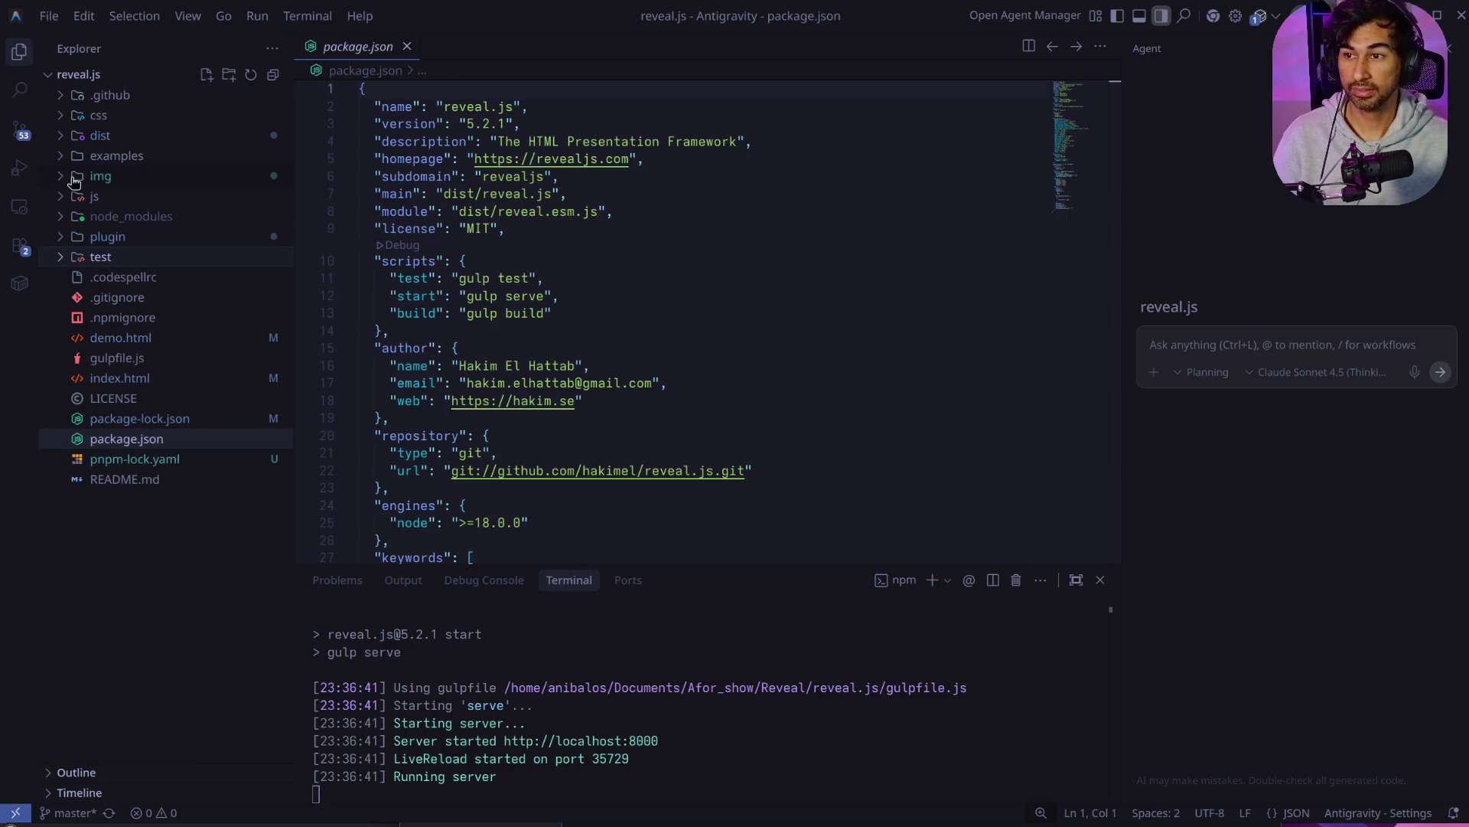
left_click(60, 155)
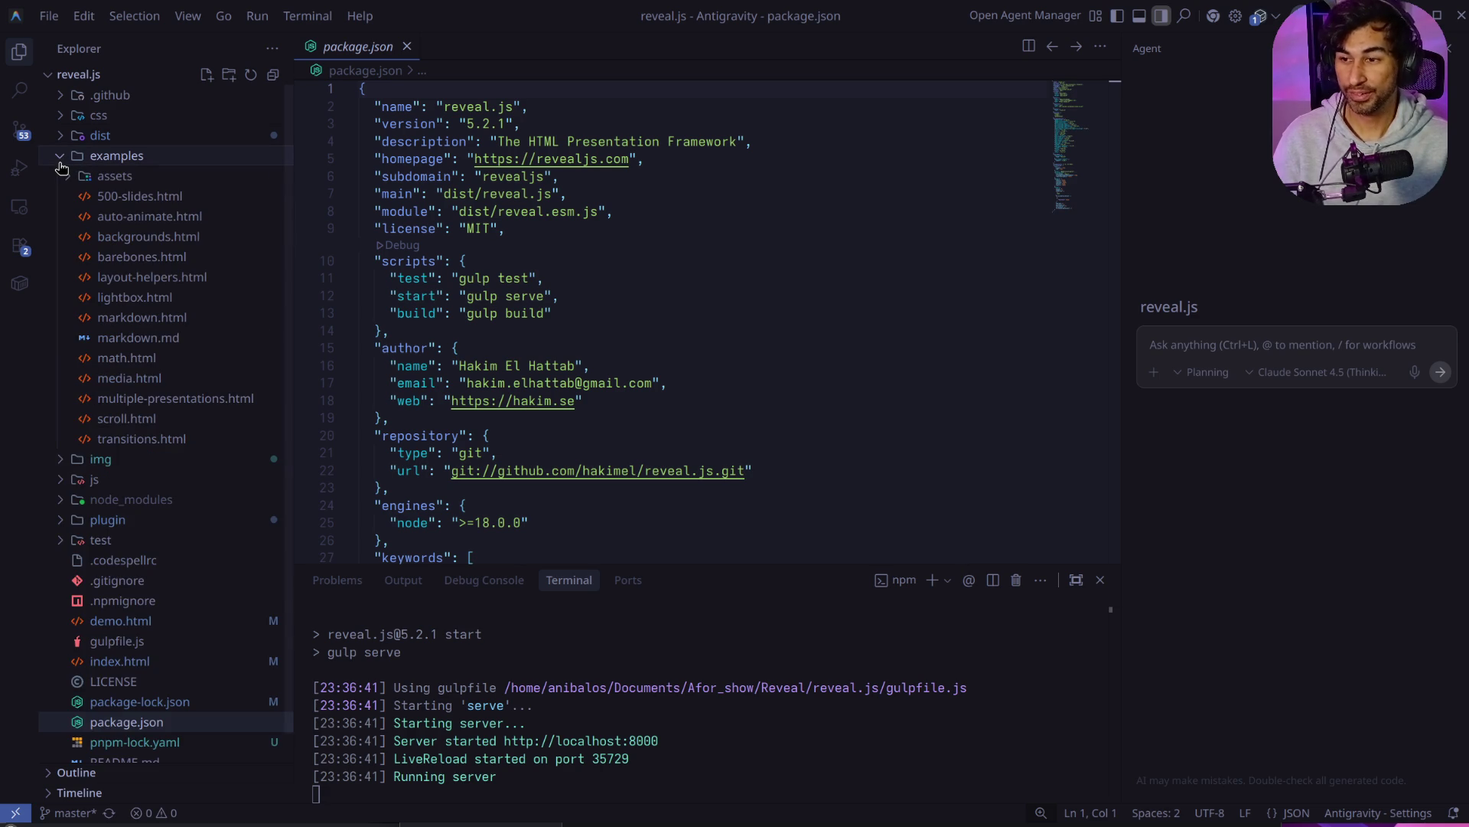
left_click(60, 157)
left_click(61, 199)
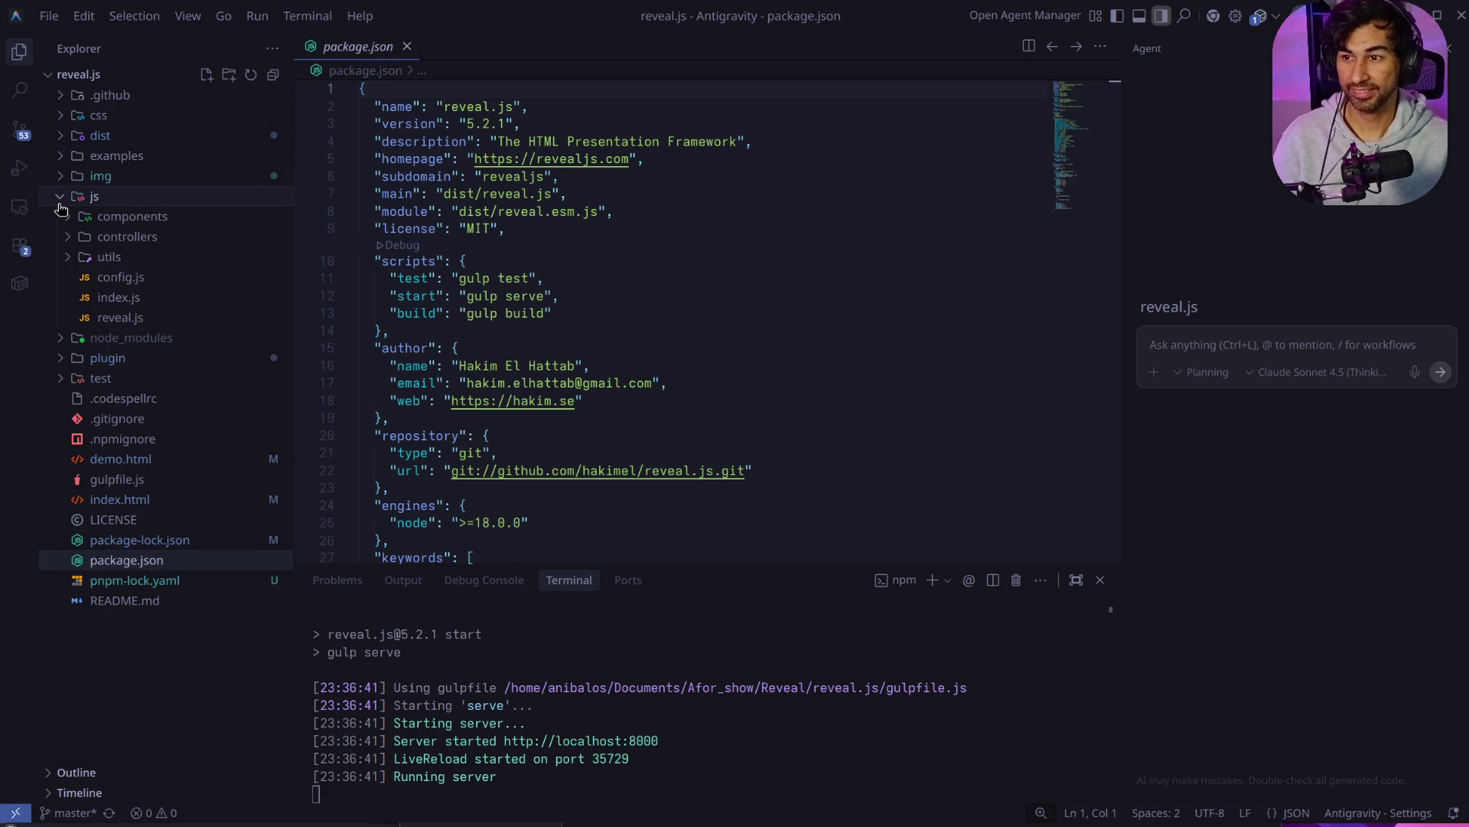
left_click(66, 218)
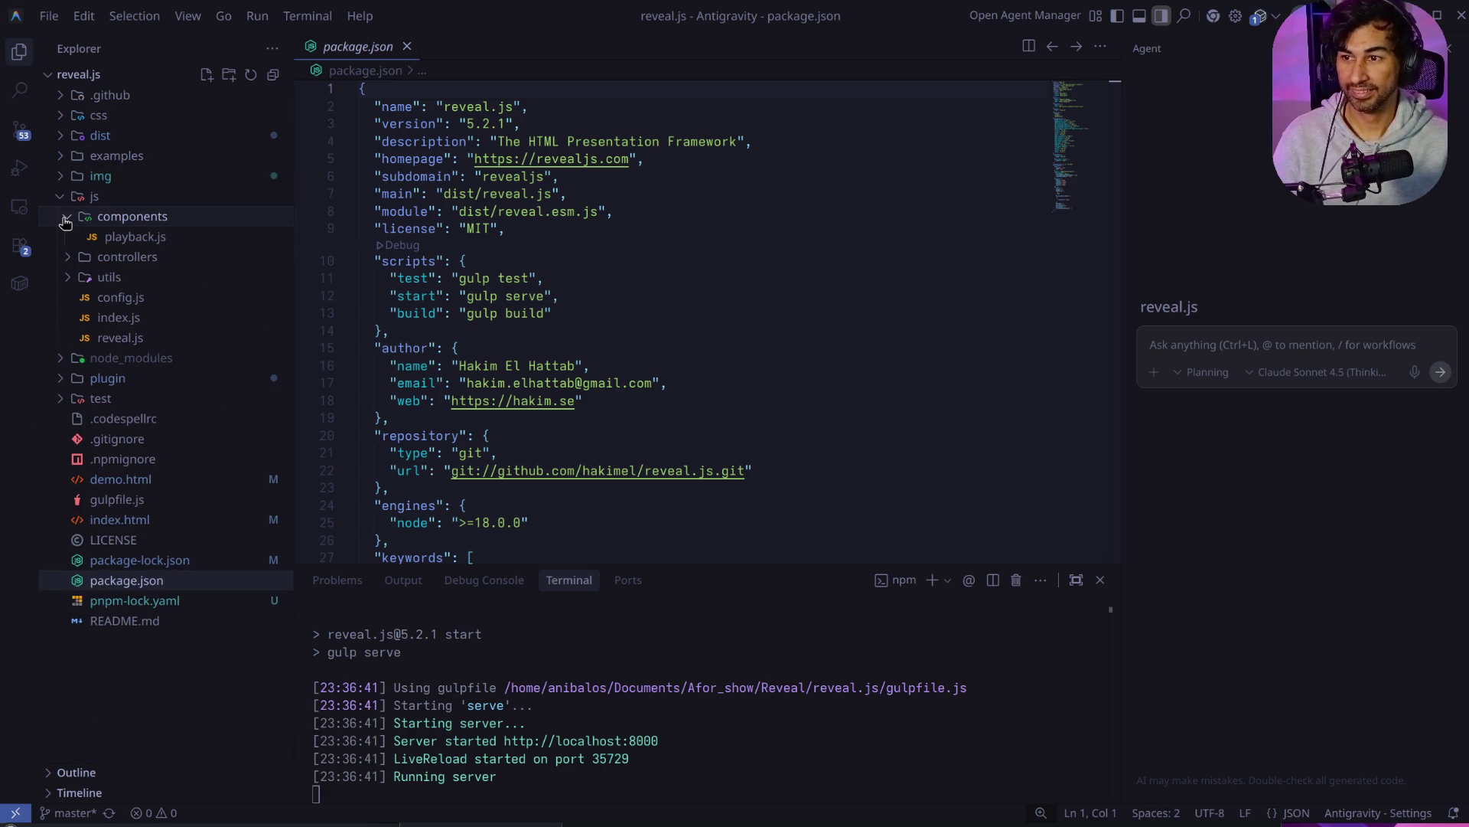
left_click(67, 260)
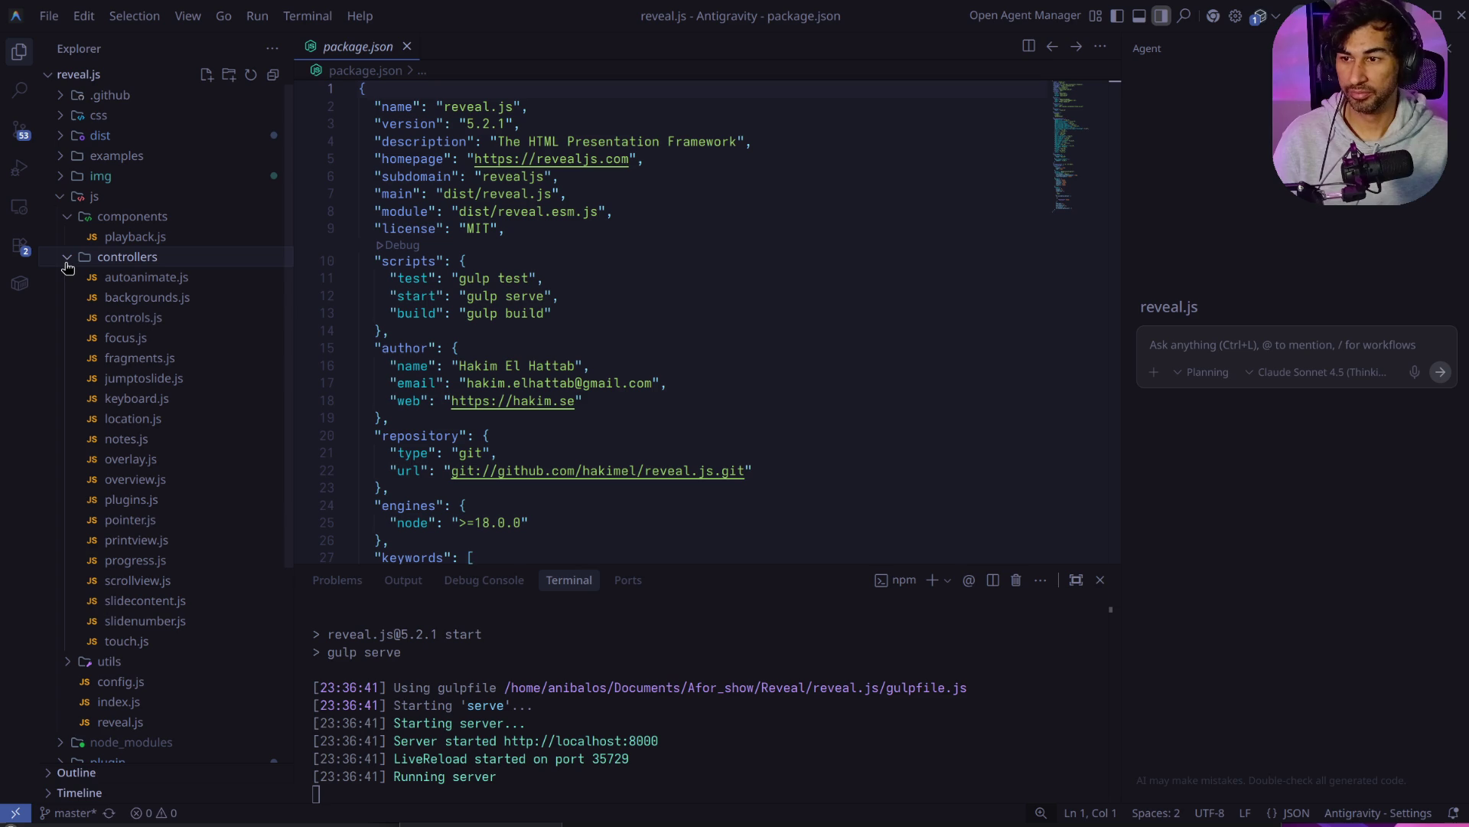
left_click(63, 198)
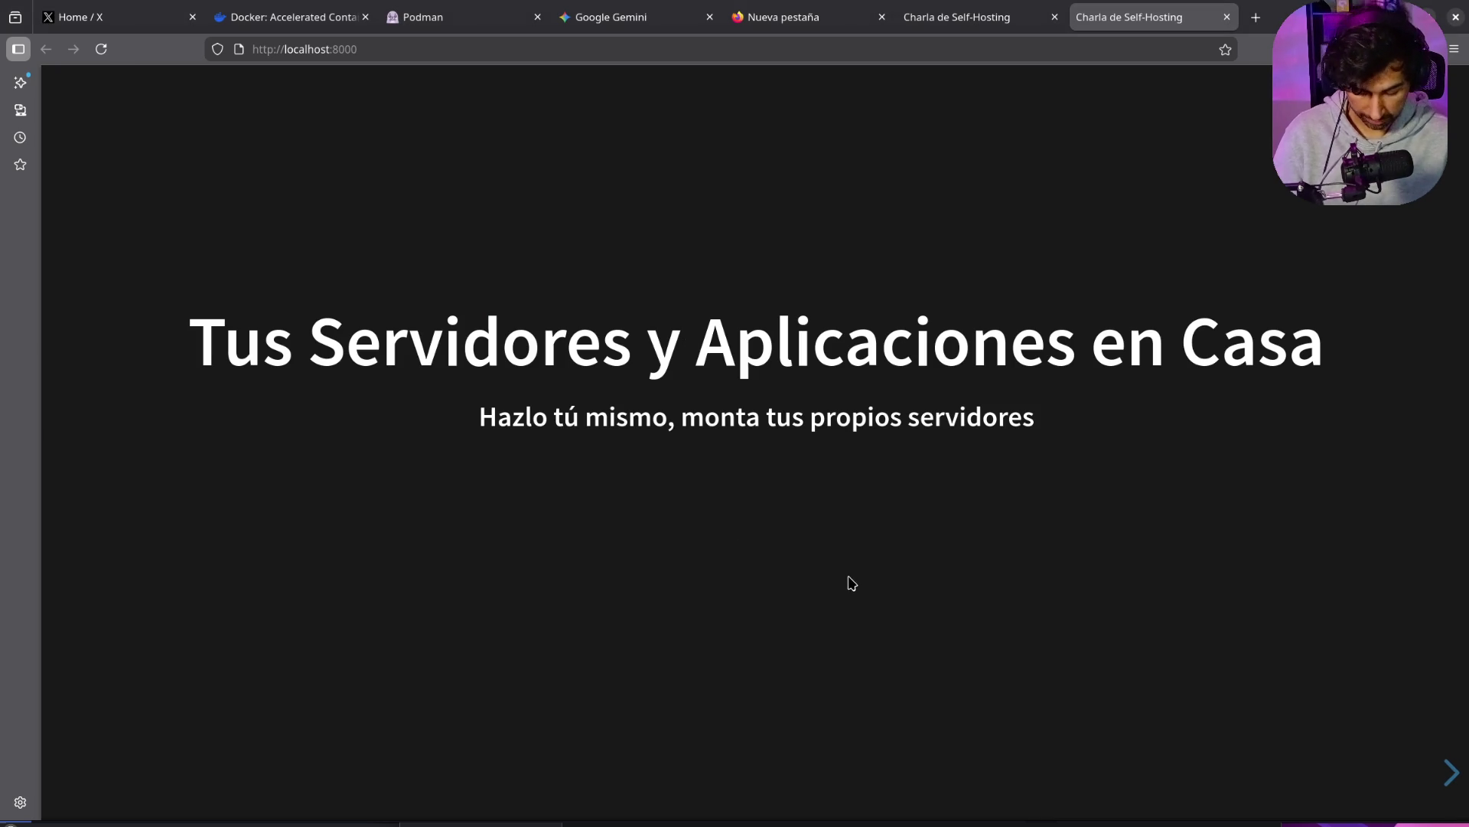
Step: Toggle the '¿Qué es self hosting?' fragment on the title slide, leaving it revealed
key("b")
key("b")
key("Right")
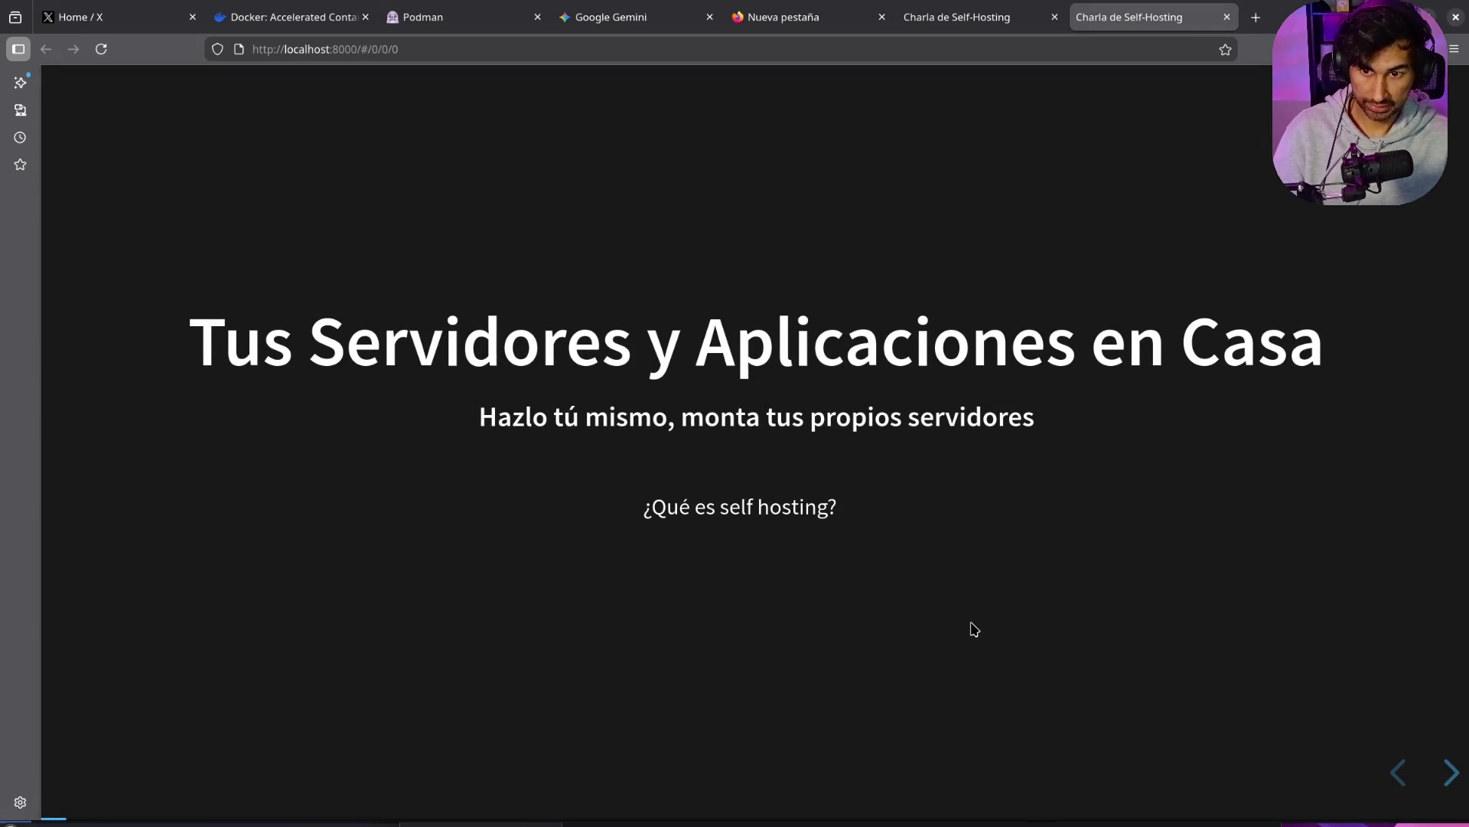
key("Left")
key("Right")
key("Left")
key("Right")
Step: Black out the presentation with B, resume it, then switch to the Google Gemini tab
key("b")
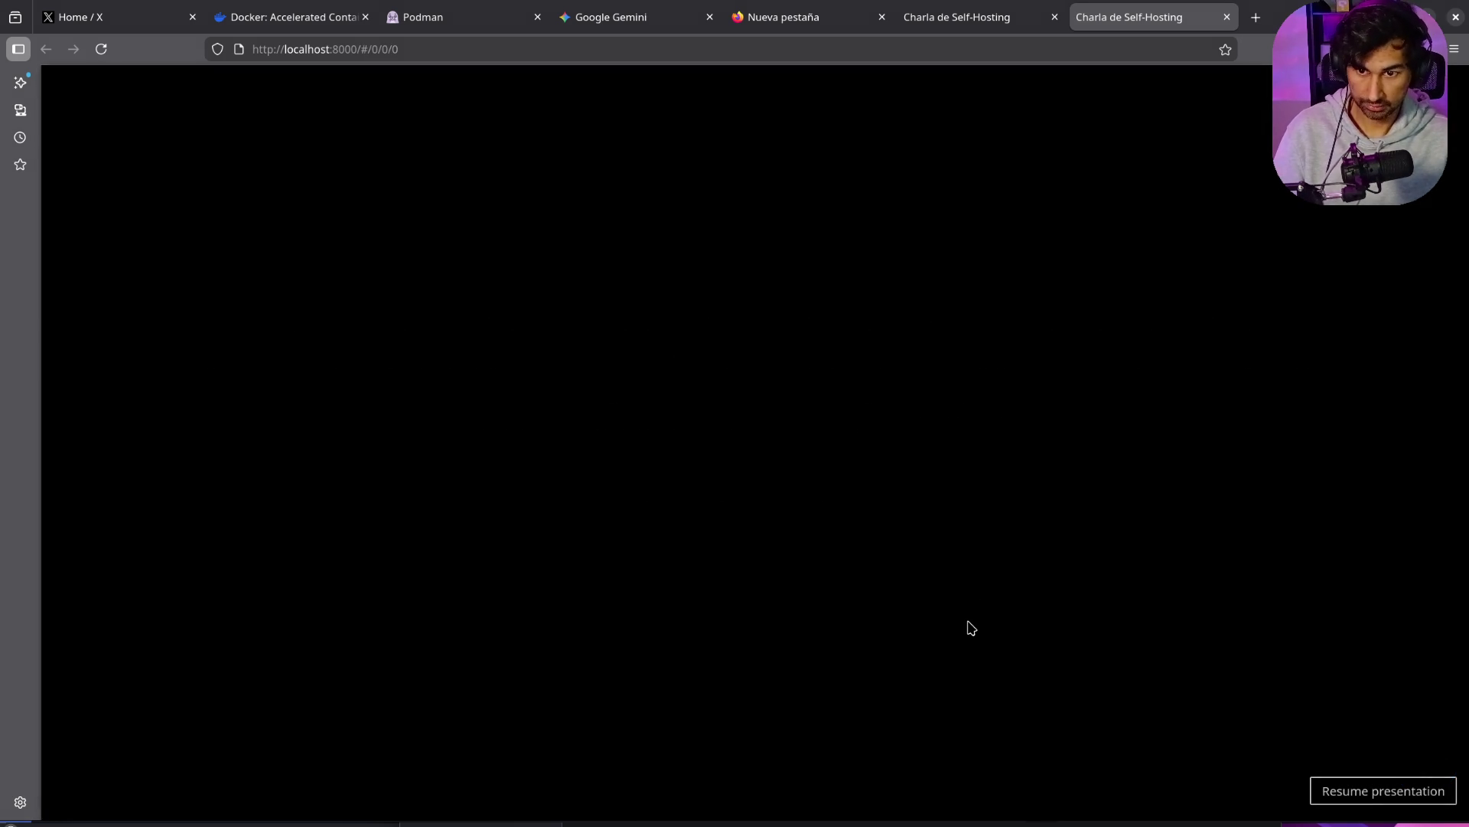
left_click(1355, 791)
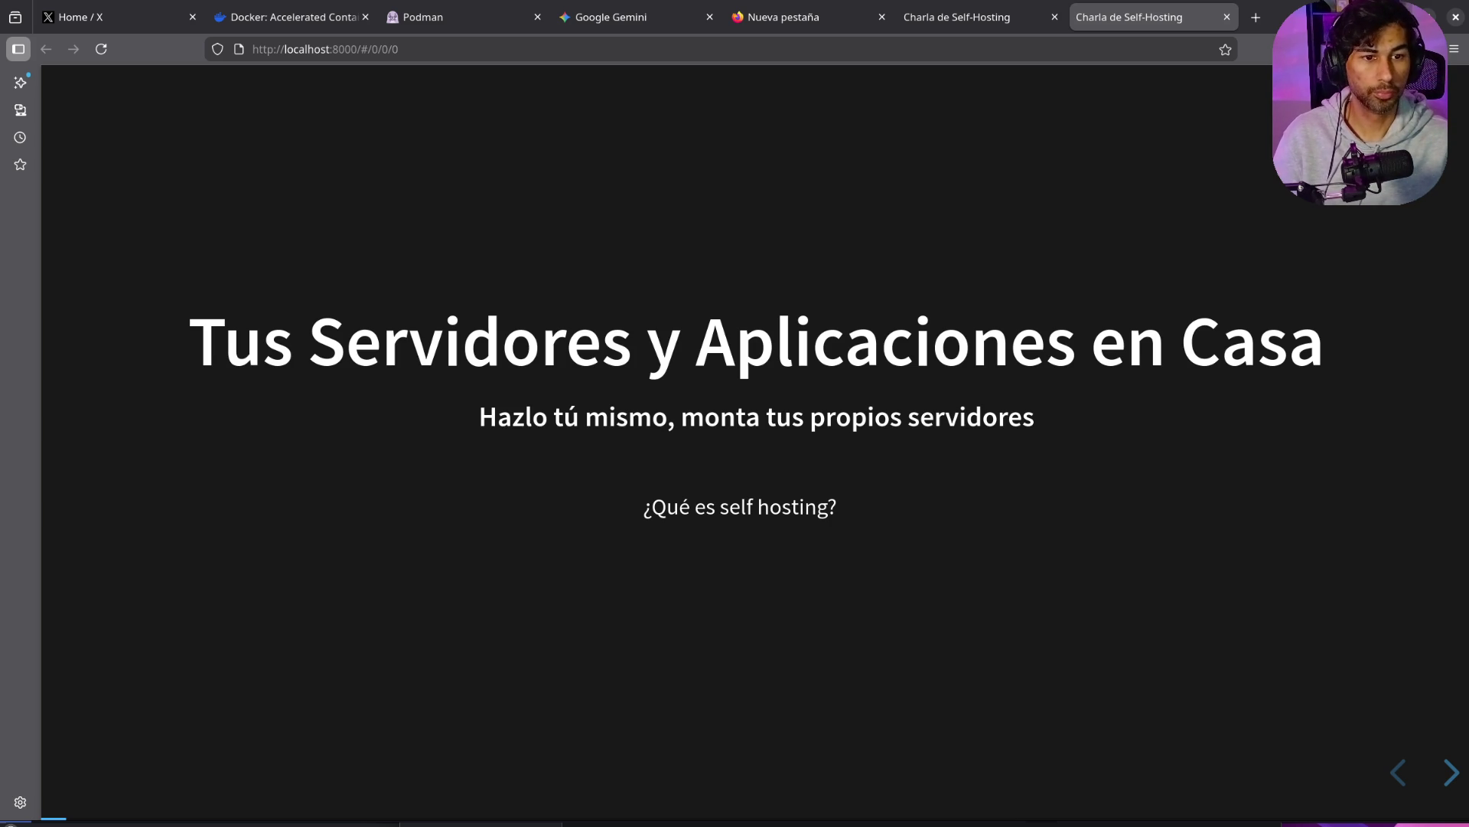
left_click(645, 18)
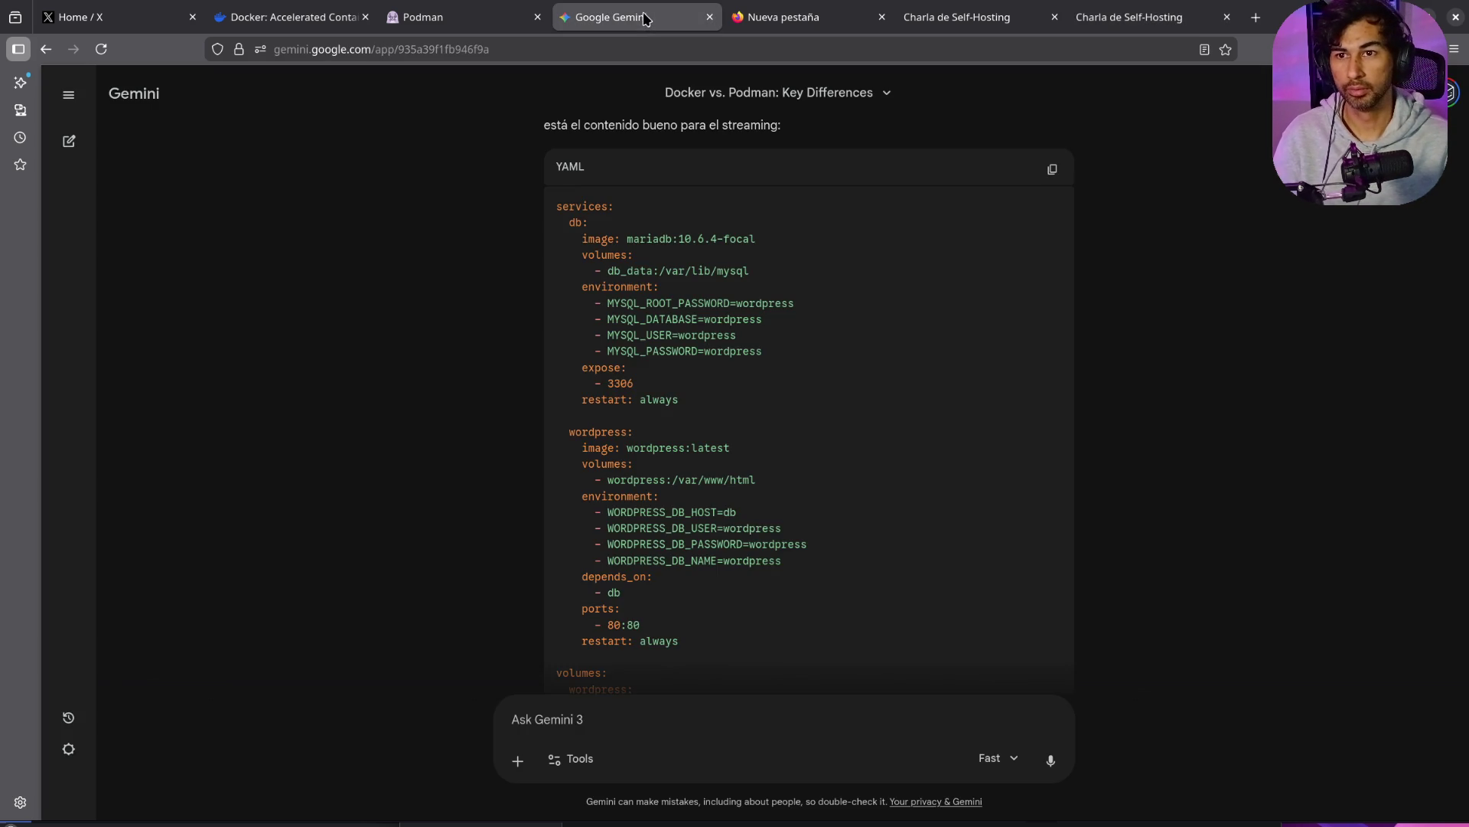
Step: Ask Gemini 'cambiamelo por postgres', then return to the self-hosting deck's title slide
scroll(739, 578, "down", 15)
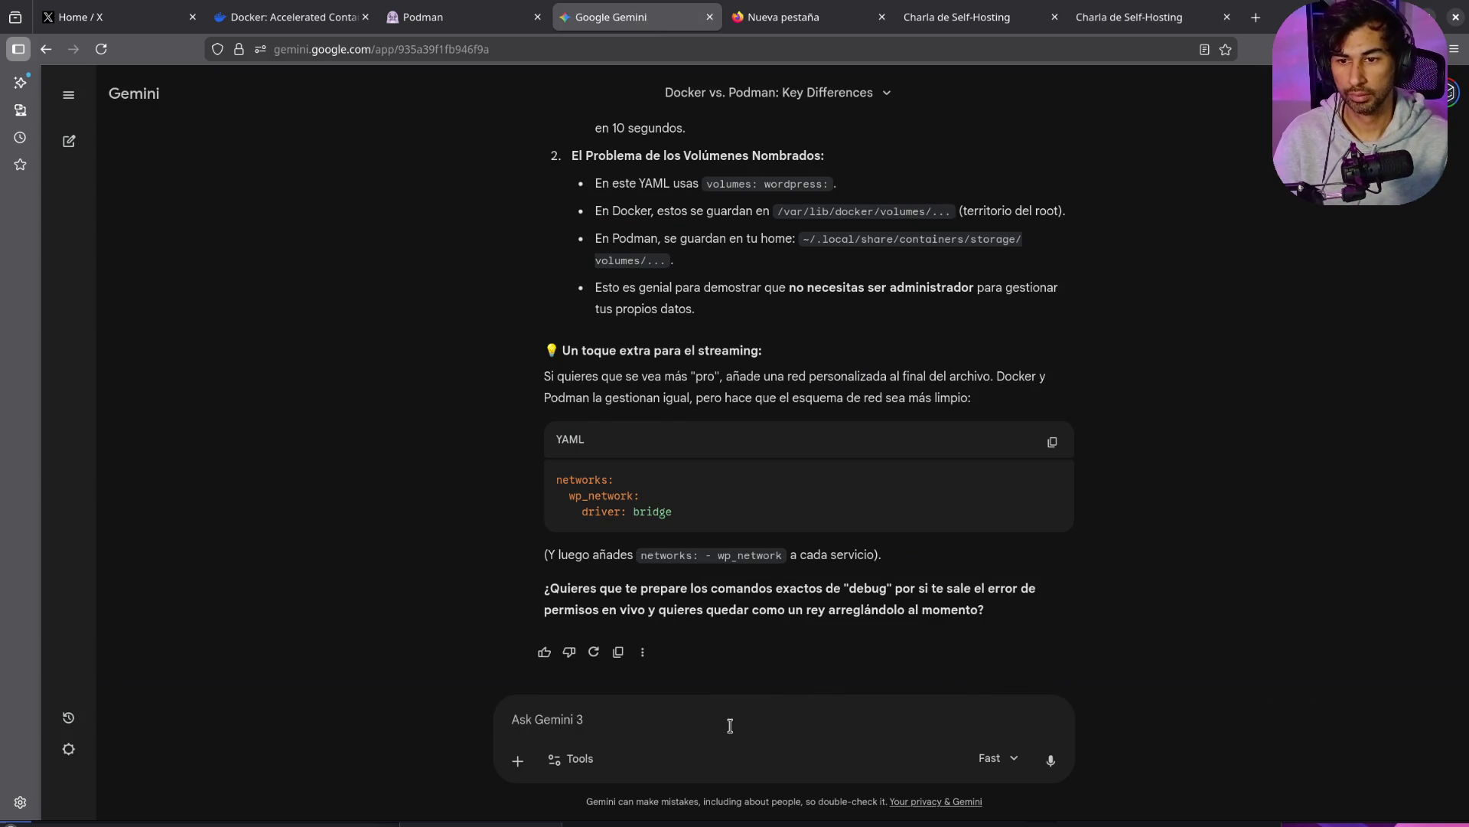
type("cambiamelo por postgres")
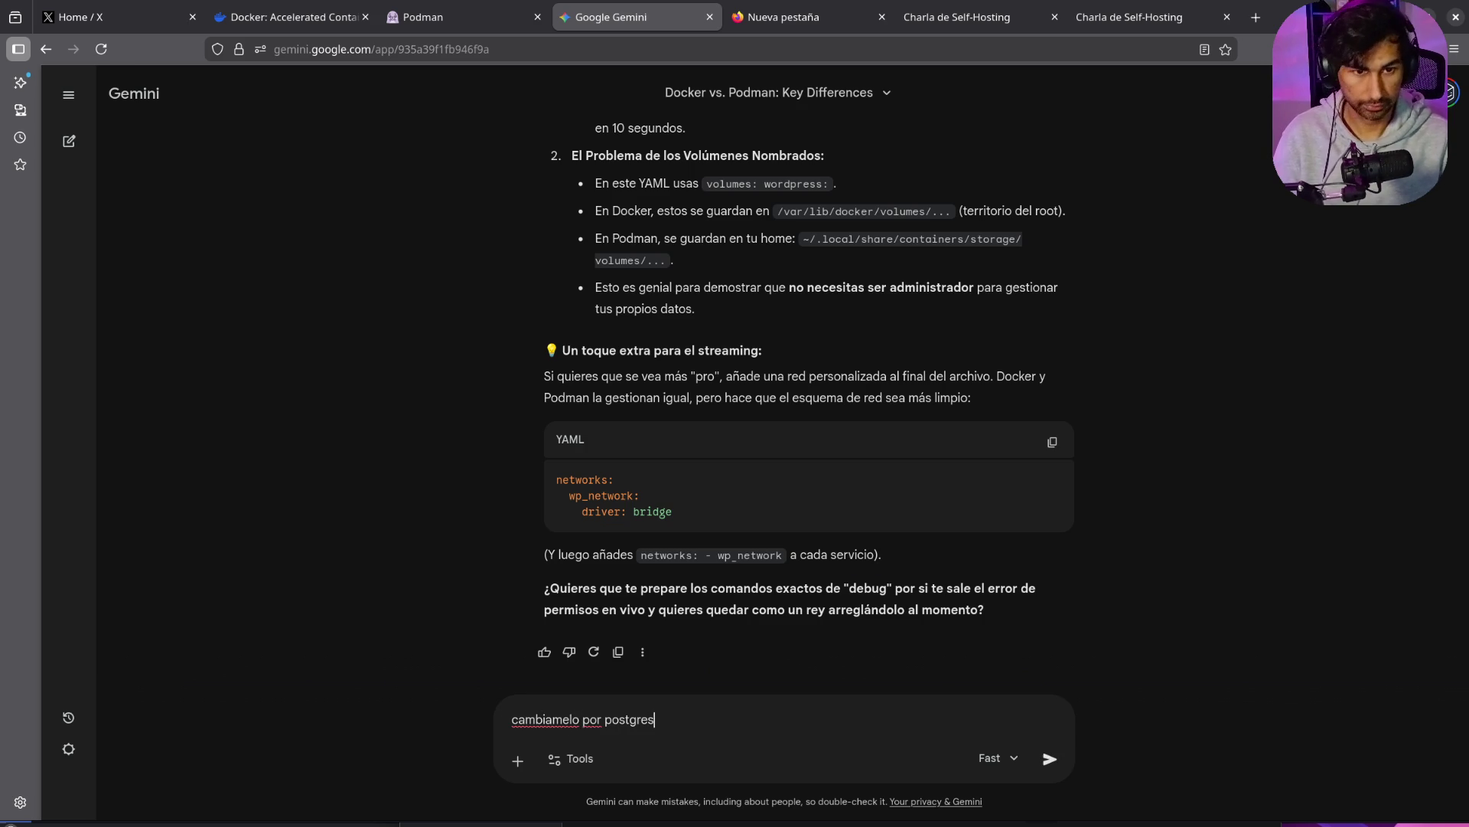
key("Return")
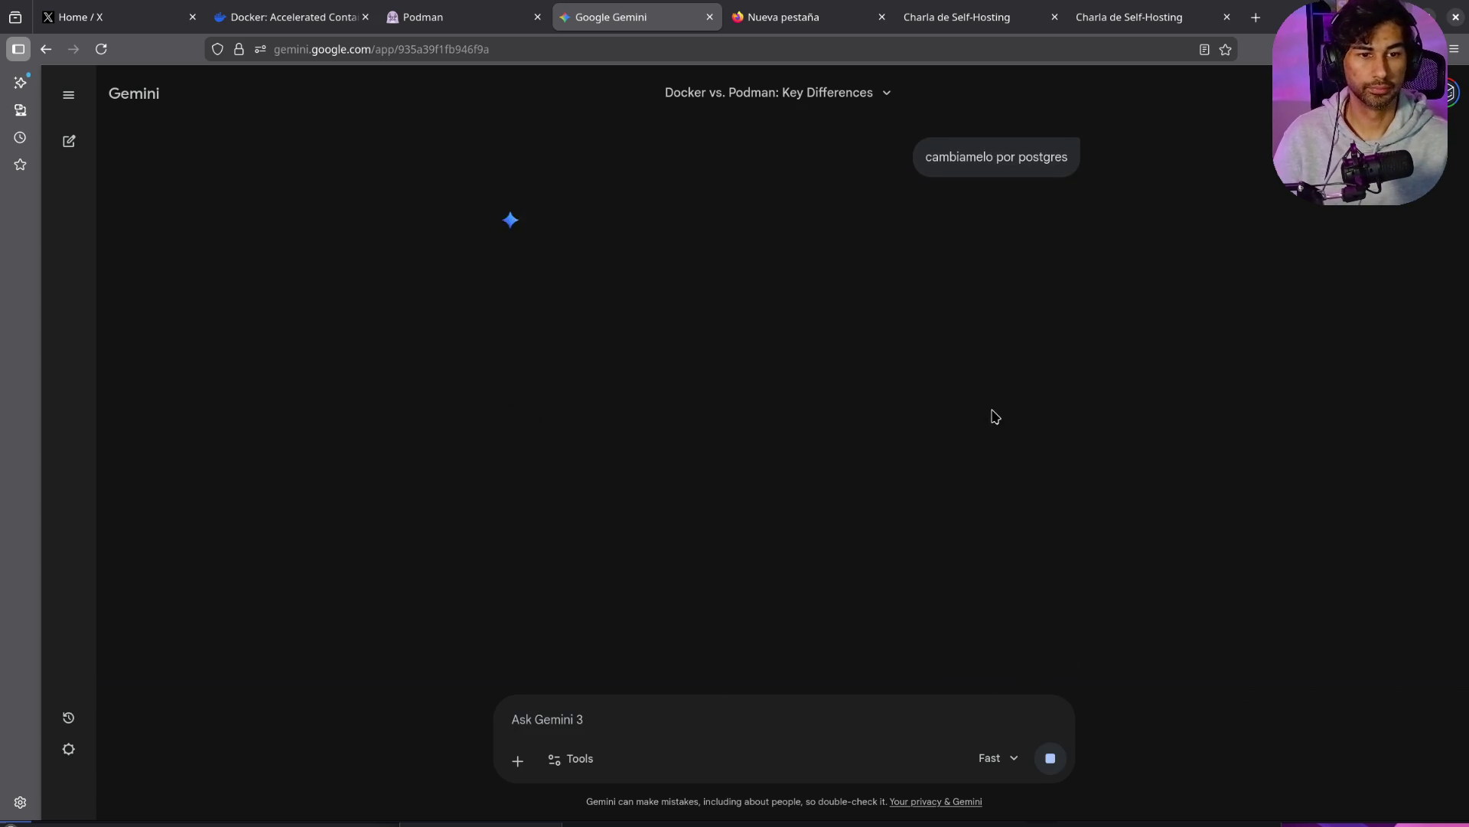
left_click(1093, 23)
right_click(942, 335)
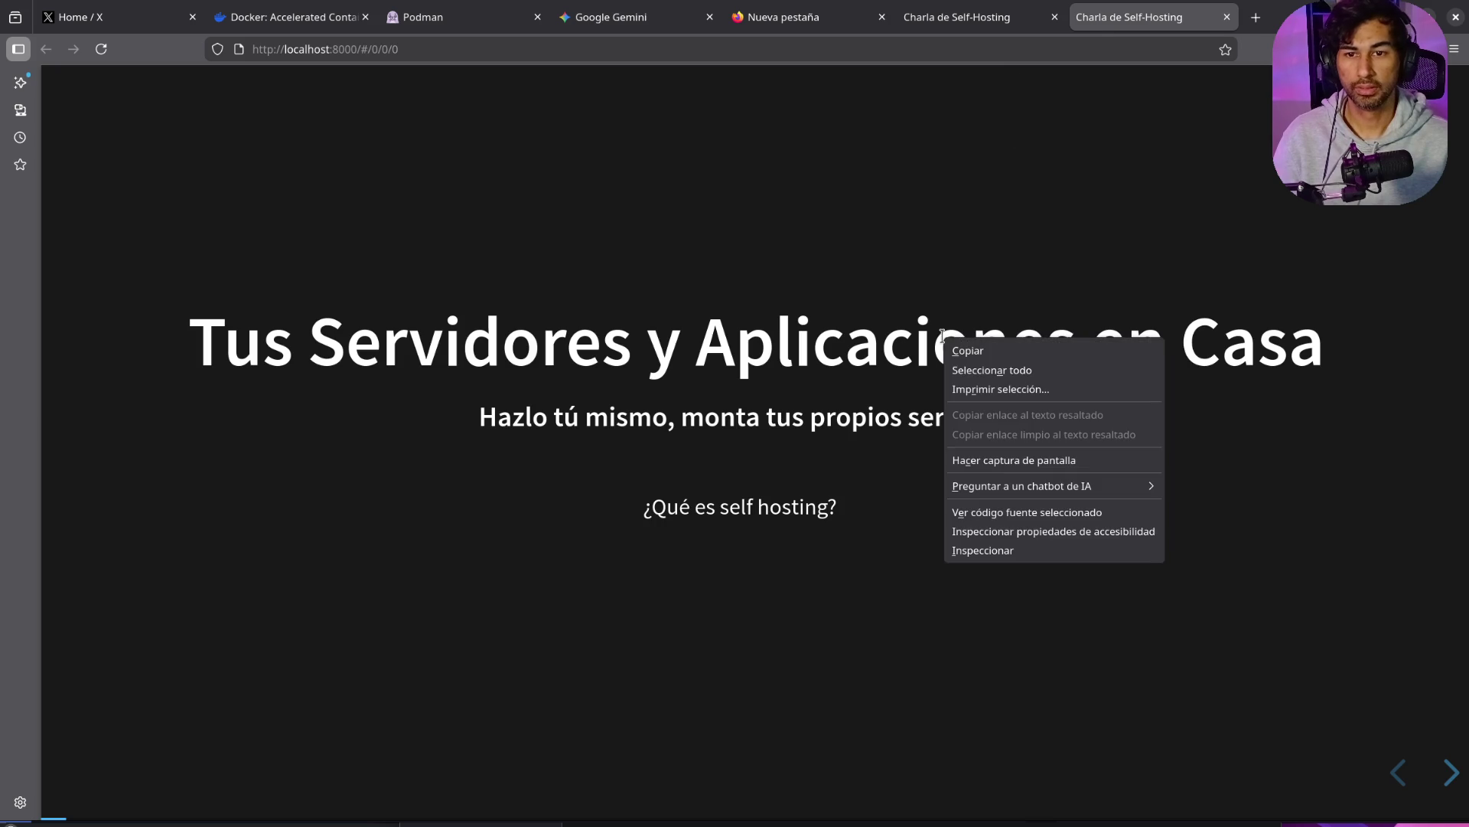
key("Escape")
key("ctrl+p")
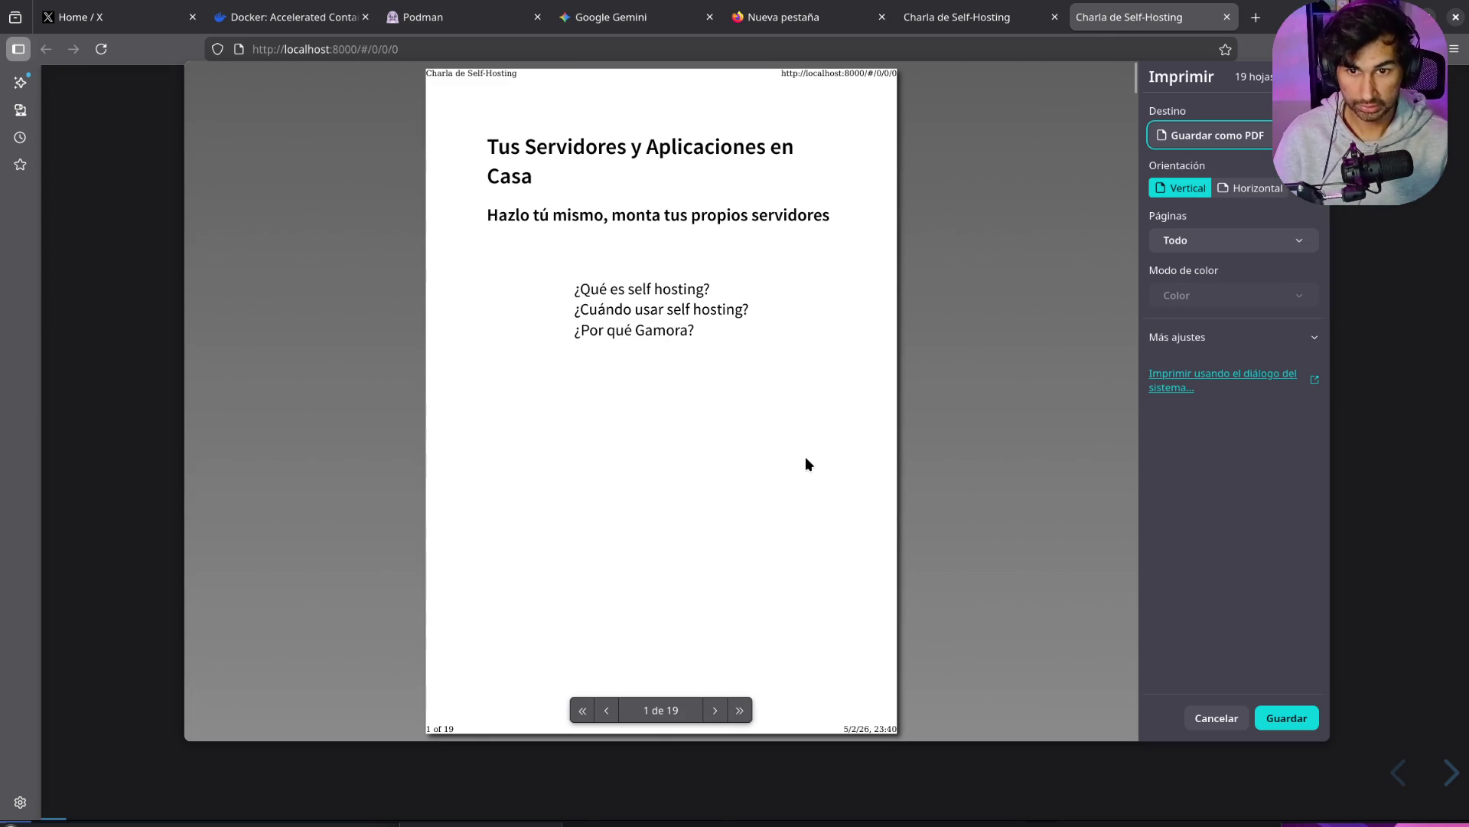
left_click(1230, 722)
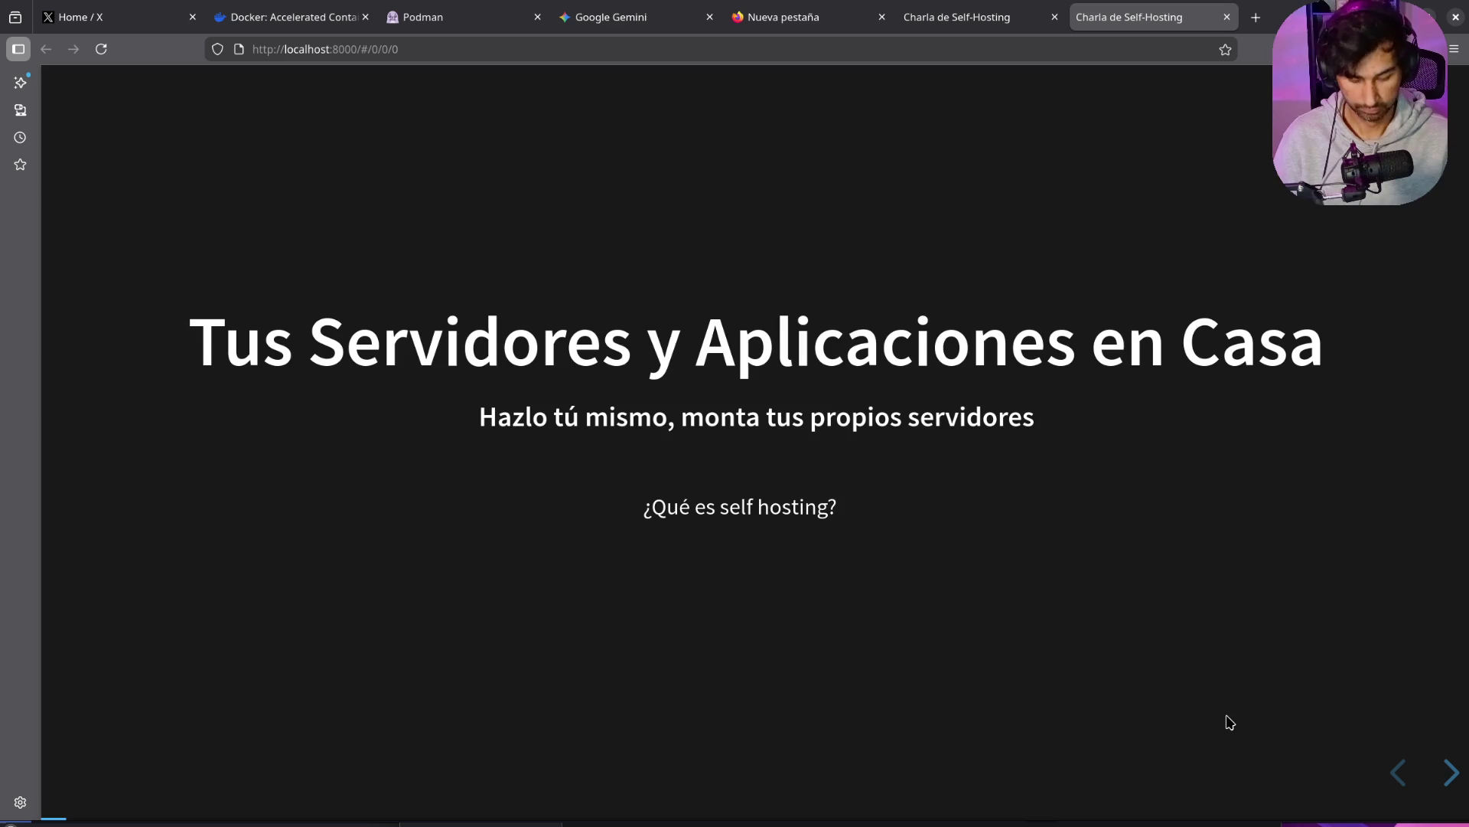
key("ctrl+o")
left_click(1073, 672)
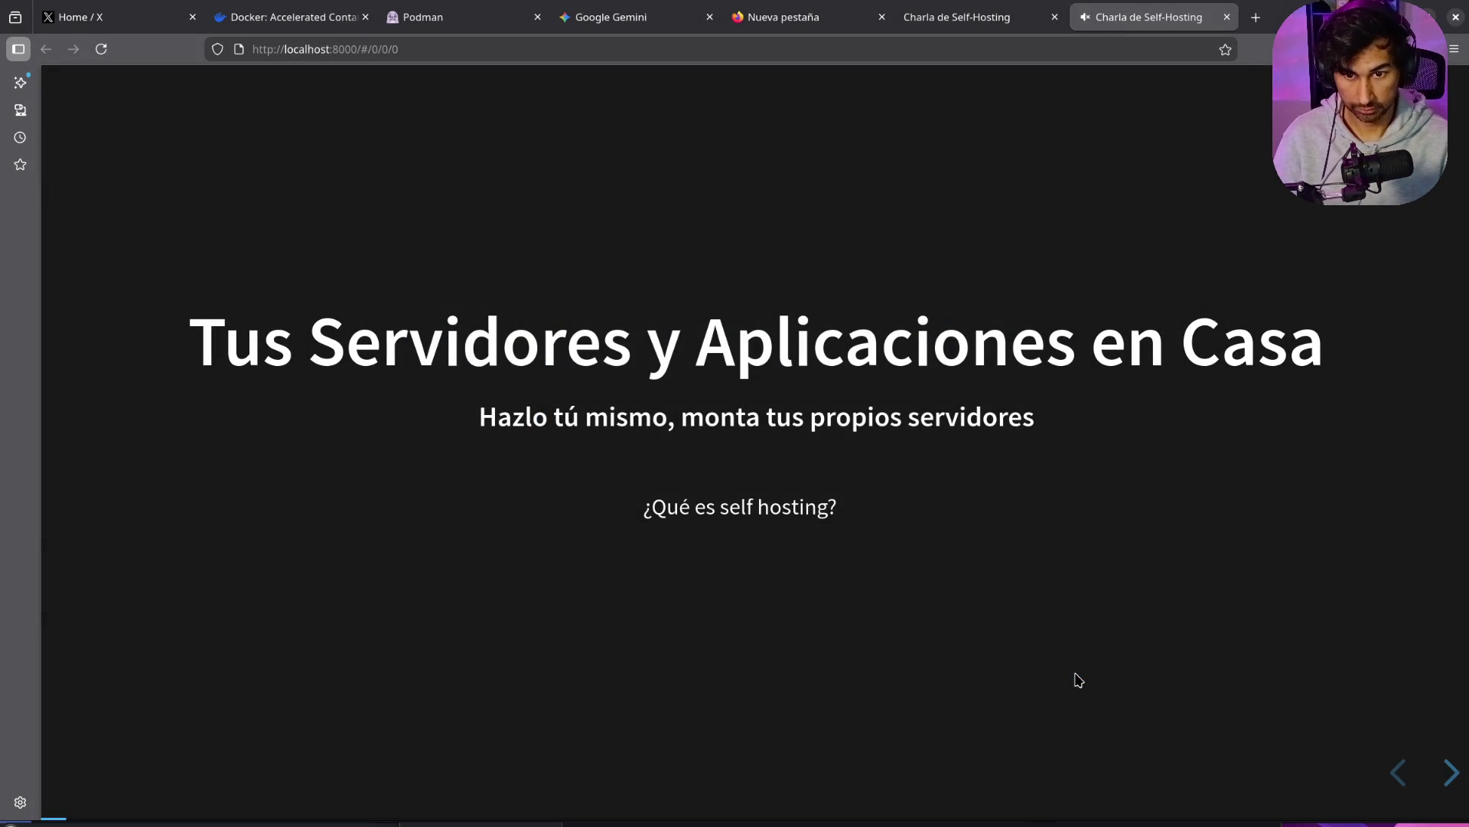
key("ctrl+n")
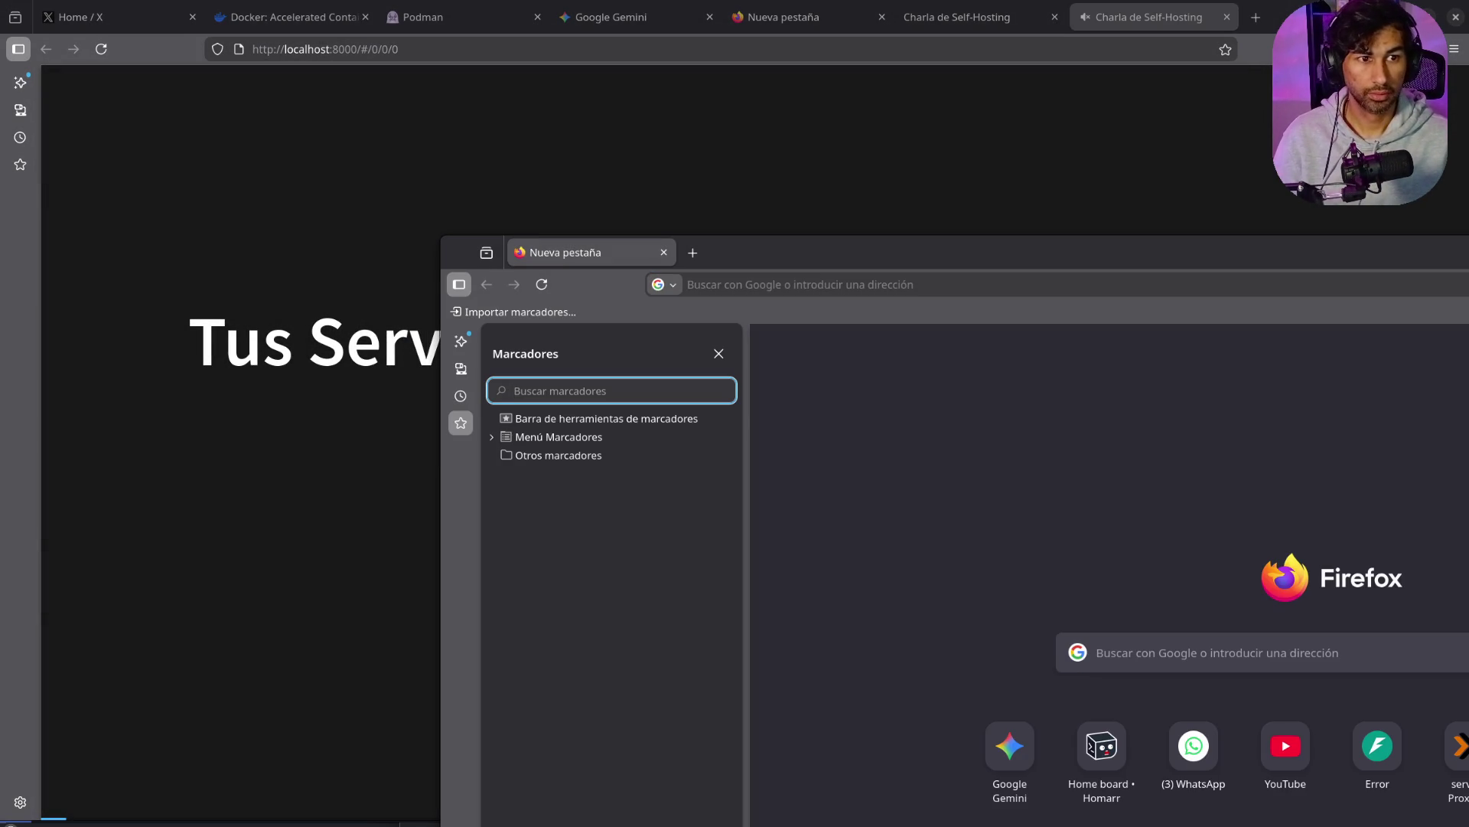
Step: Close the extra browser window and search the web for 'slidejs' in a new tab
key("ctrl+w")
left_click(1249, 23)
type("s")
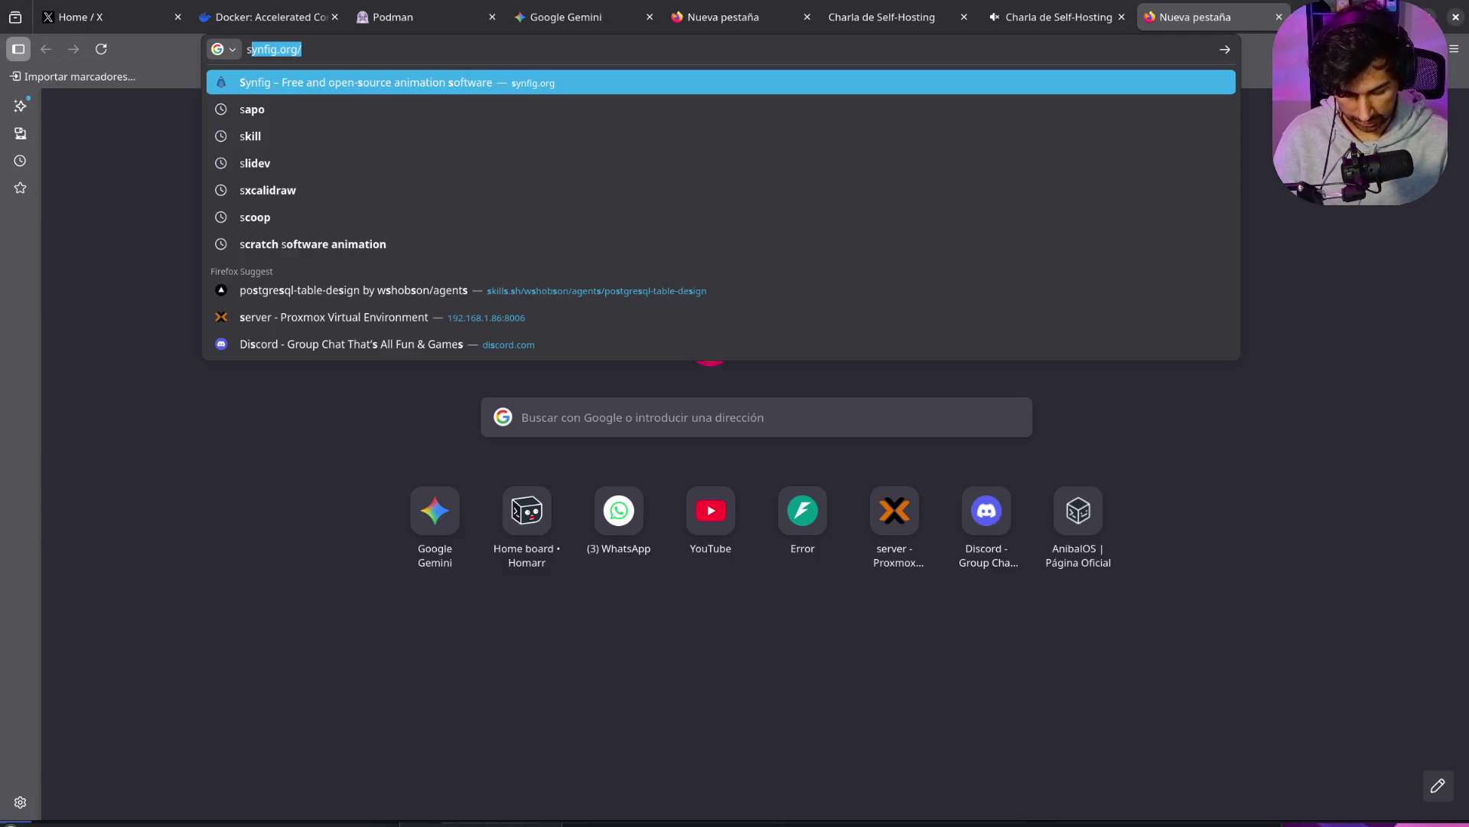
type("lidejs")
key("Return")
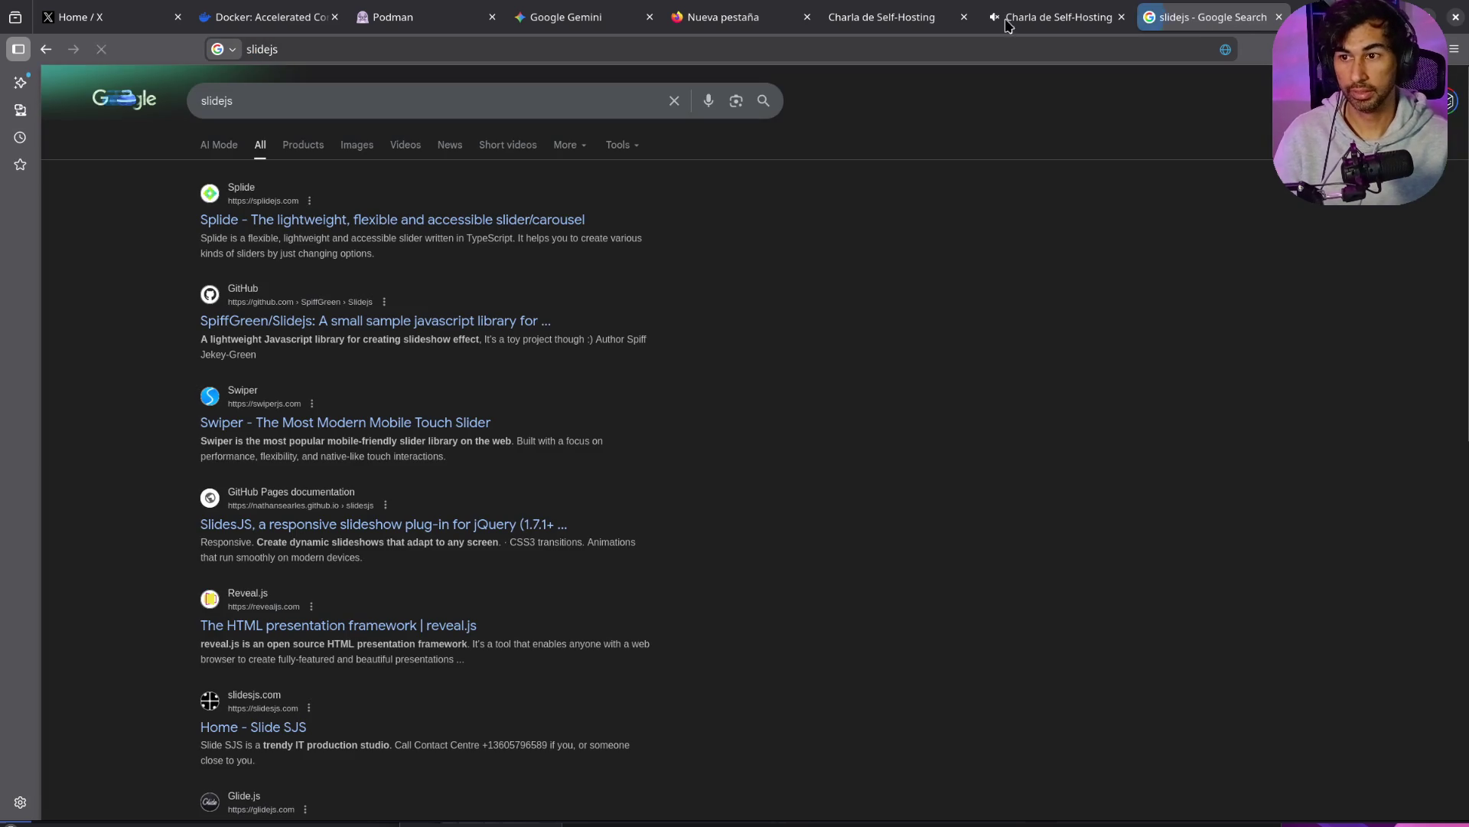
Step: Check the Splide result, return to the search results, and open the file manager on Documents
left_click(431, 225)
key("alt+Left")
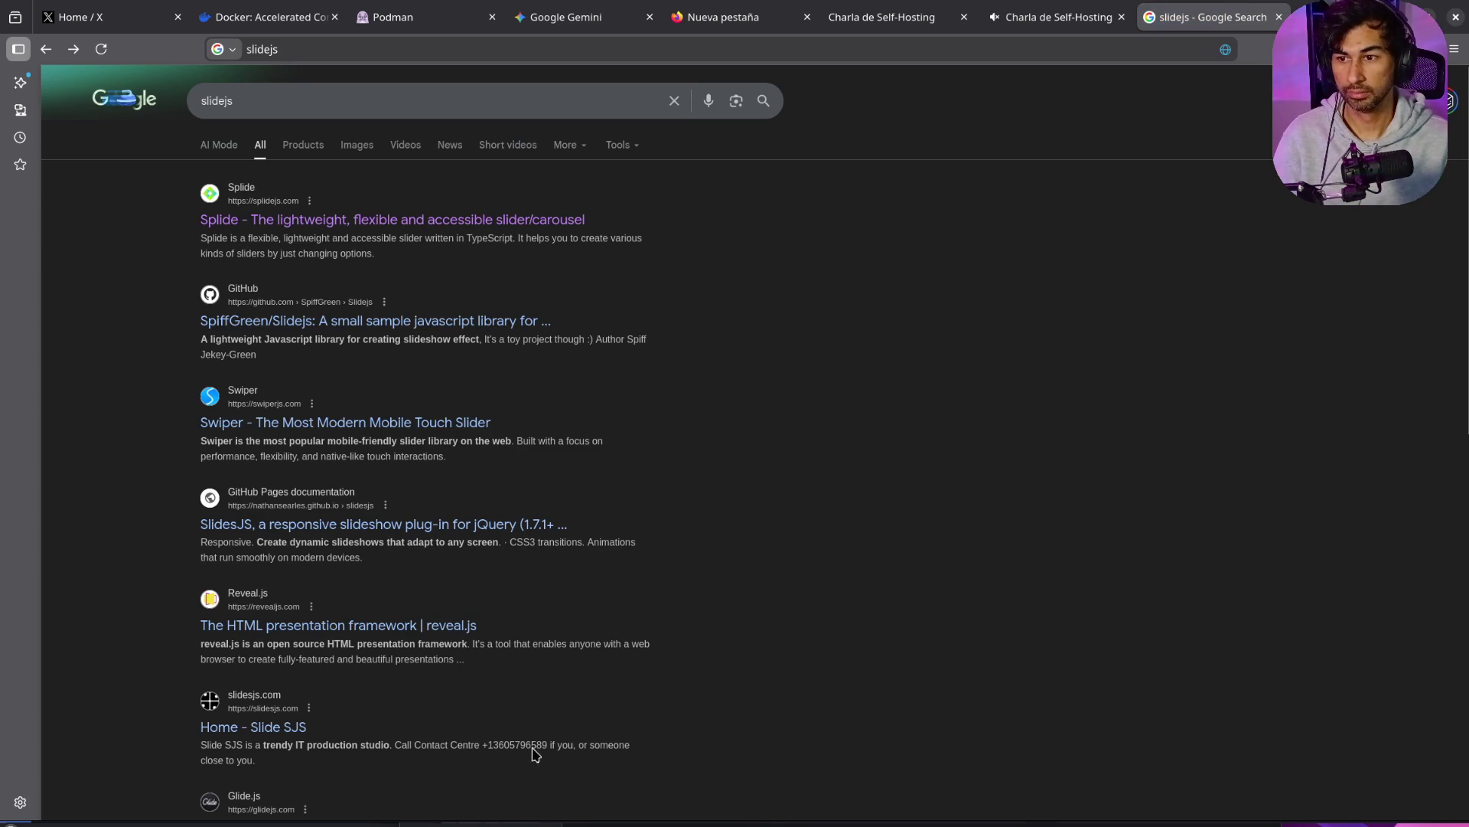
key("super+e")
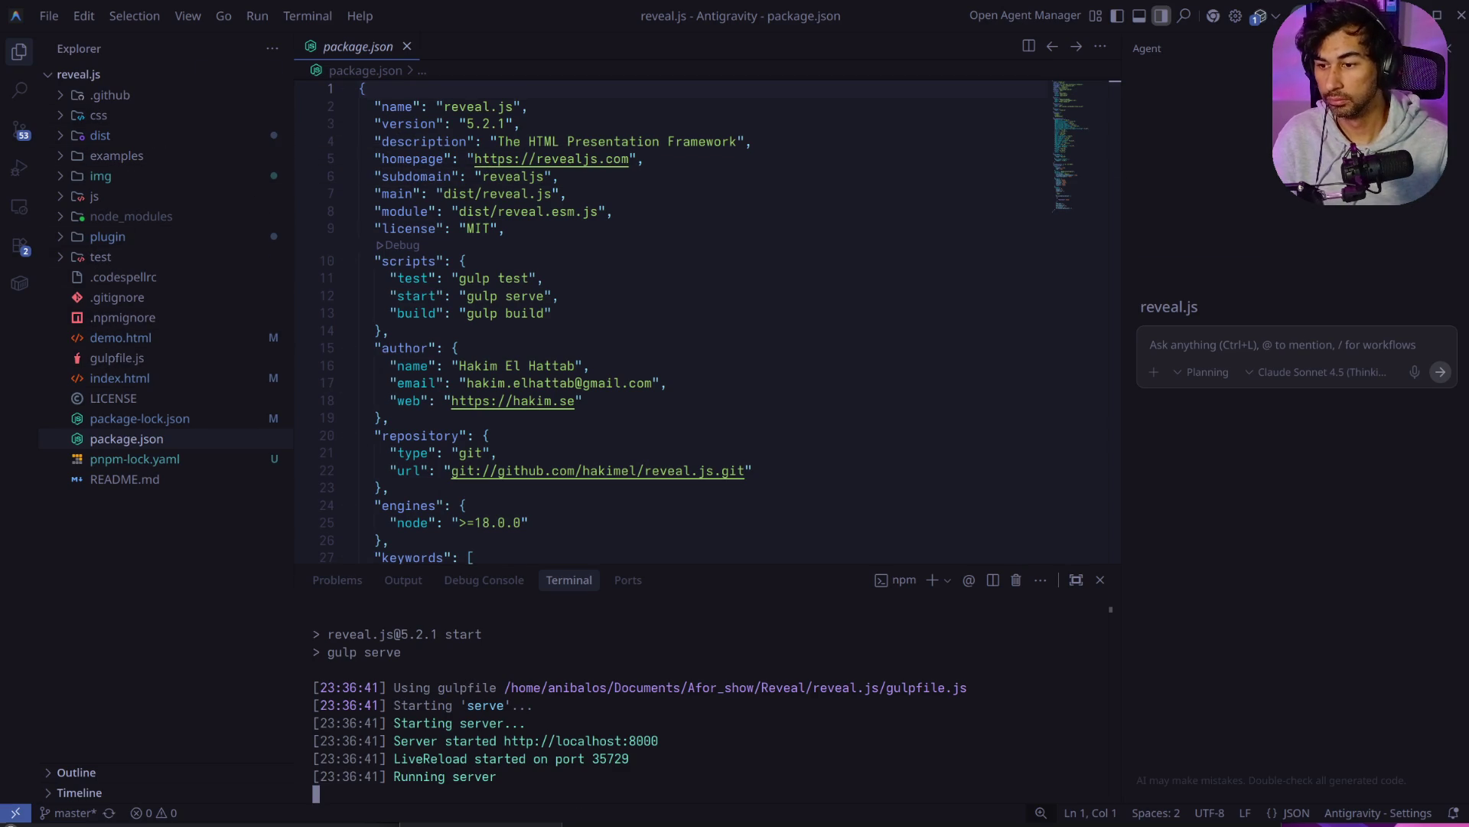
Step: Search the web for 'Reveal js' and open the official revealjs.com homepage demo
key("super+e")
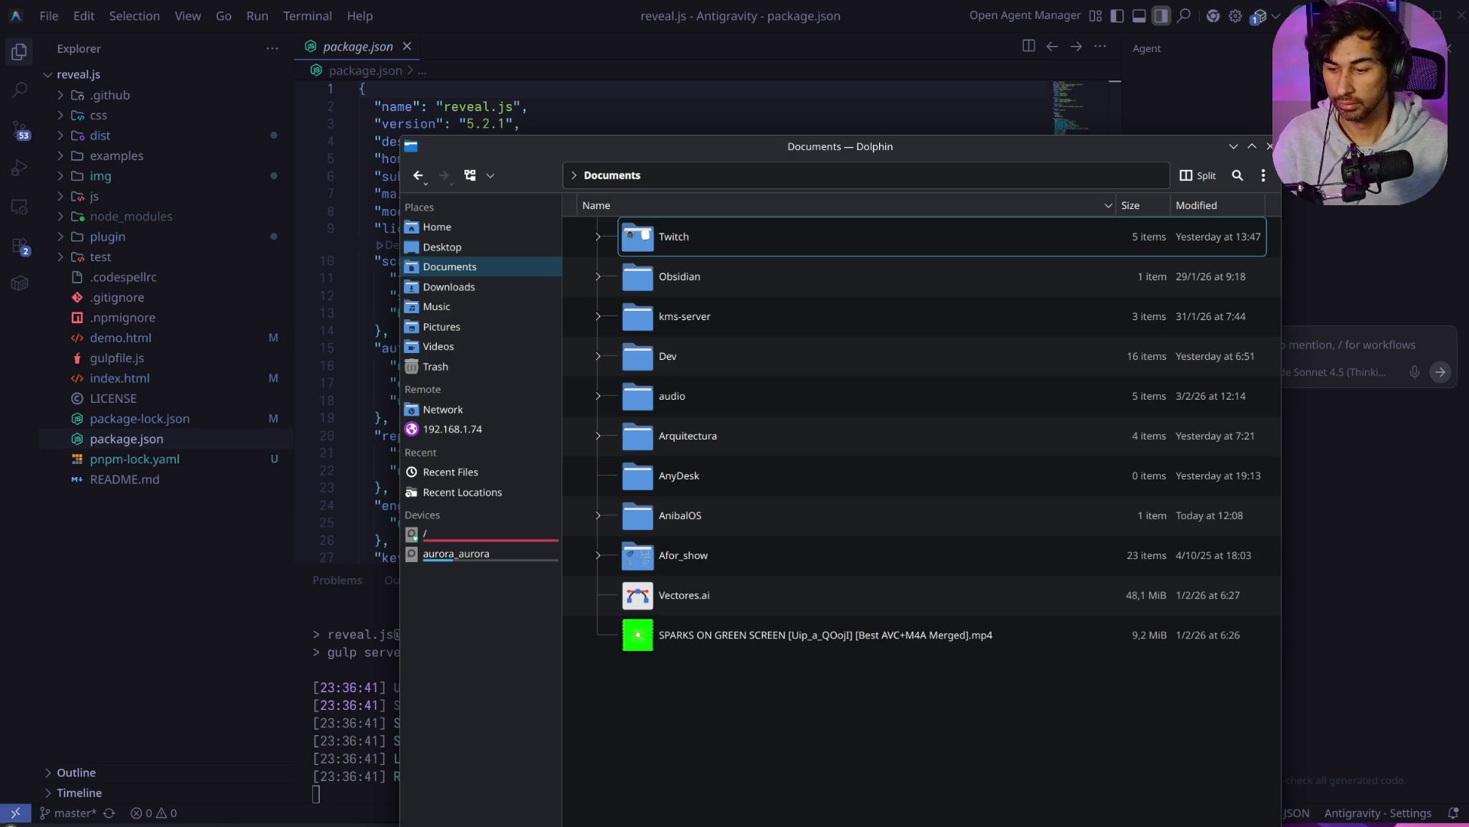
key("ctrl+t")
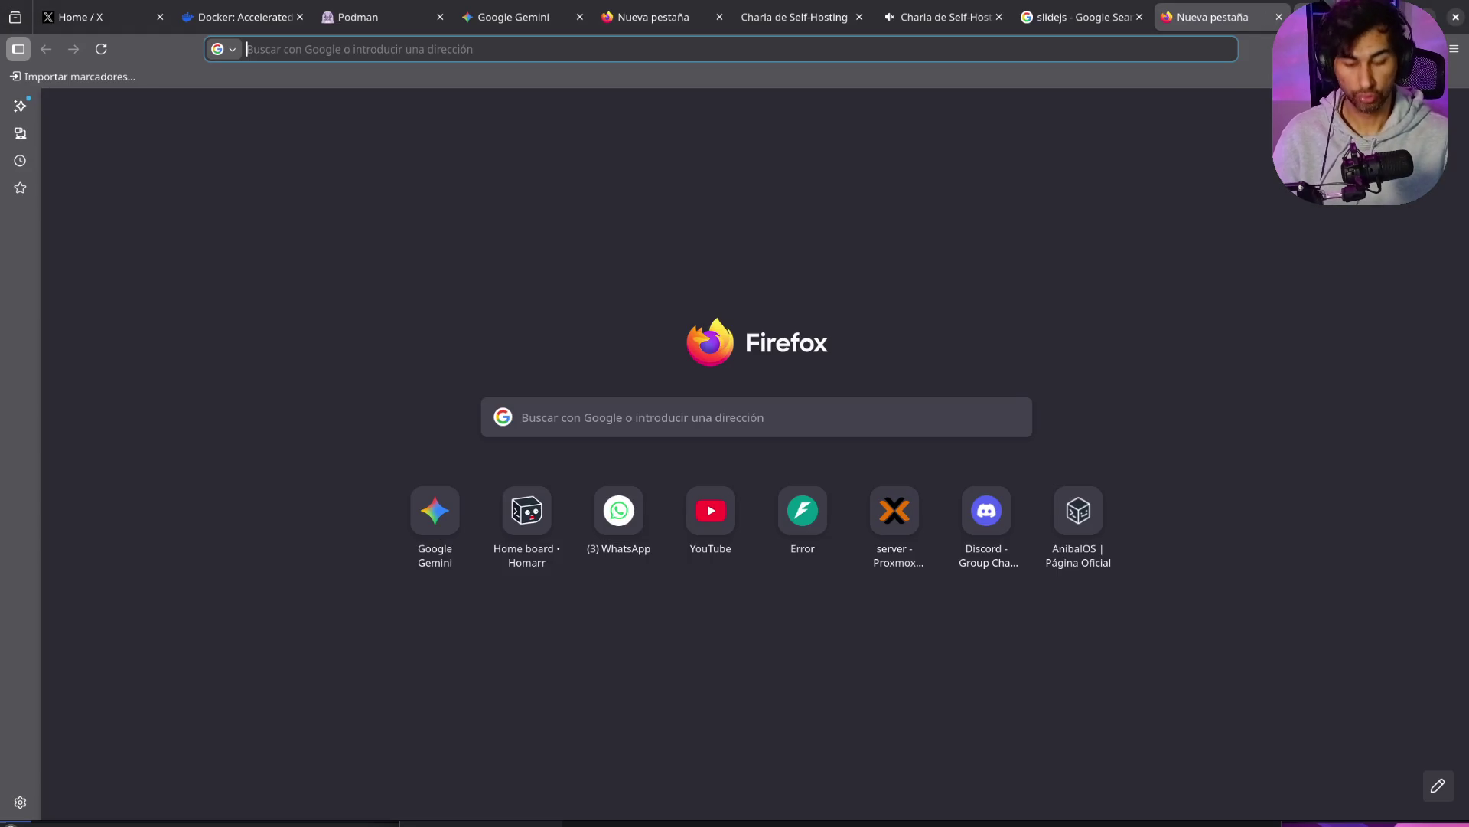
type("refeal")
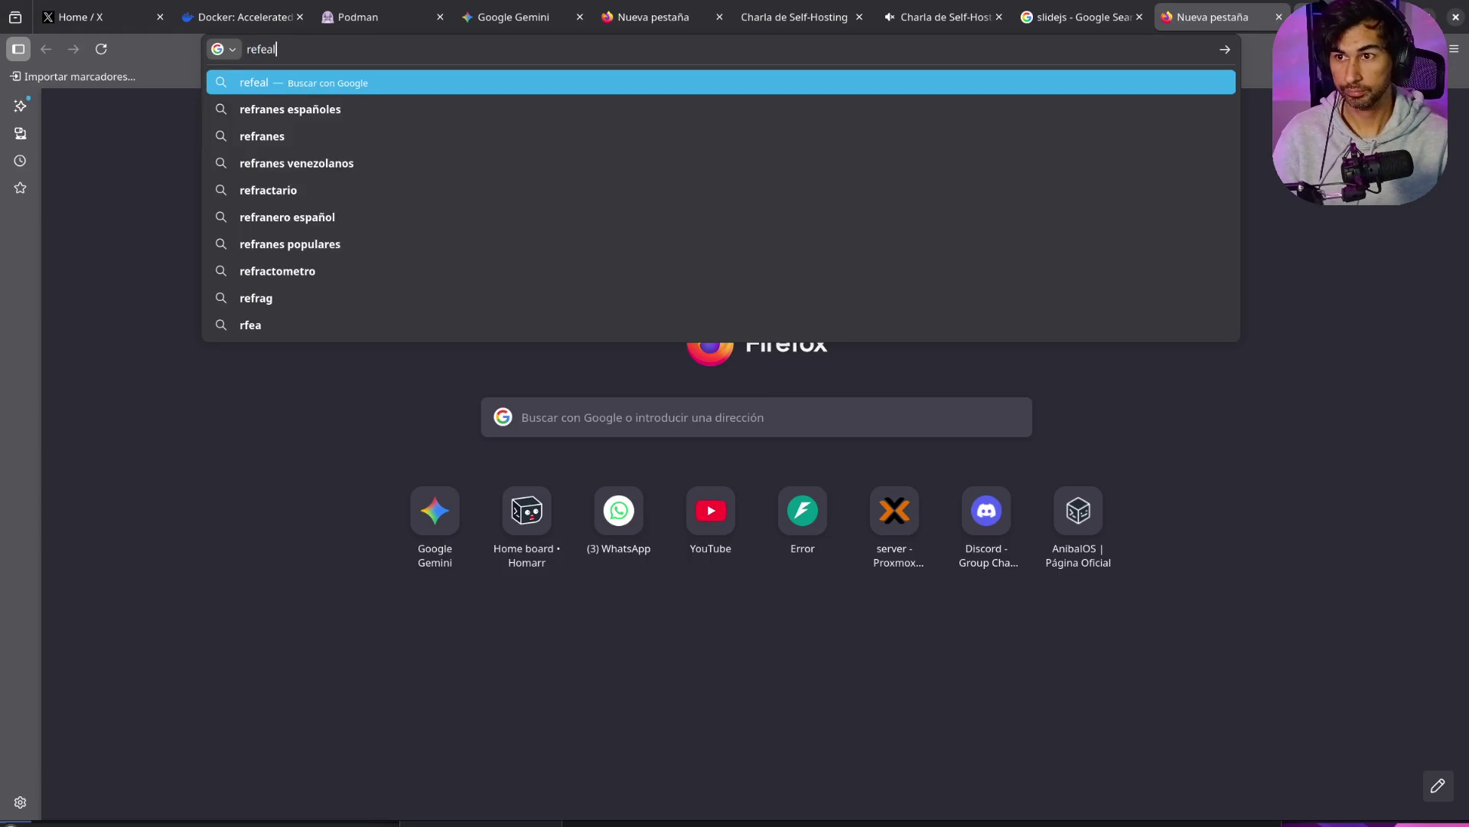
key("BackSpace")
key("BackSpace")
key("BackSpace")
type("Reveal ")
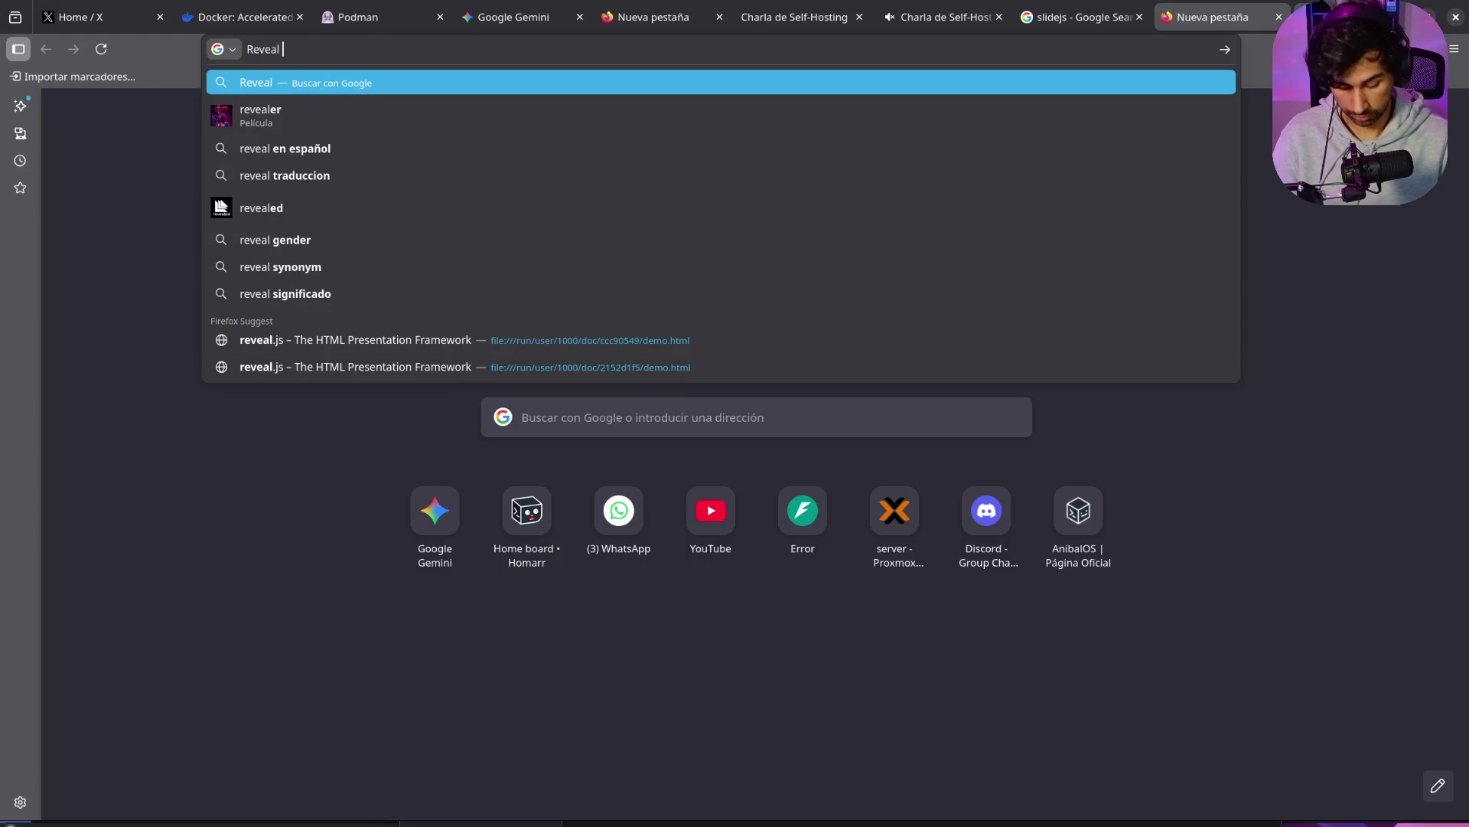
type("js")
key("Return")
left_click(450, 224)
key("ctrl+l")
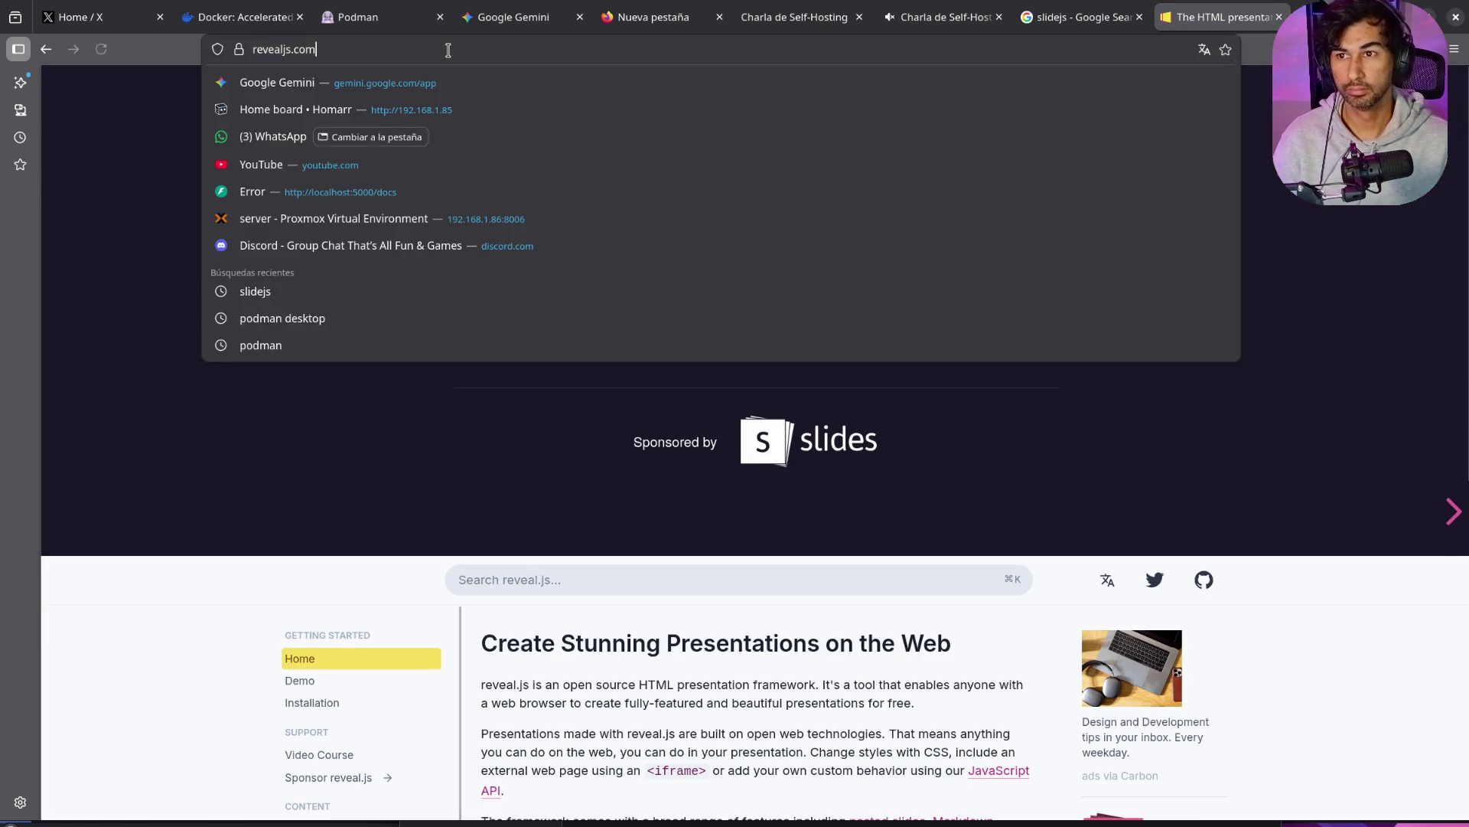
key("Escape")
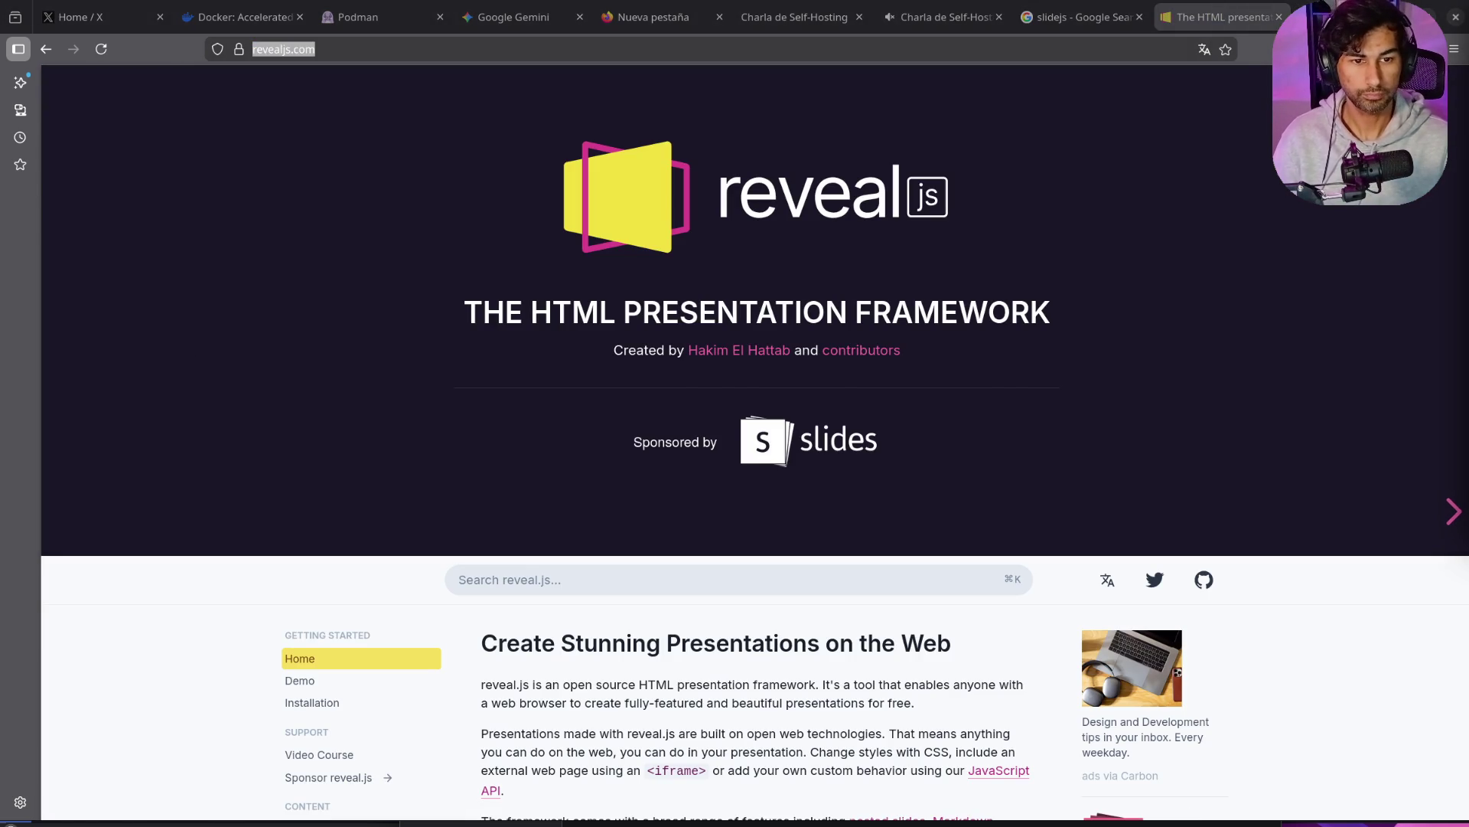
scroll(1173, 483, "down", 8)
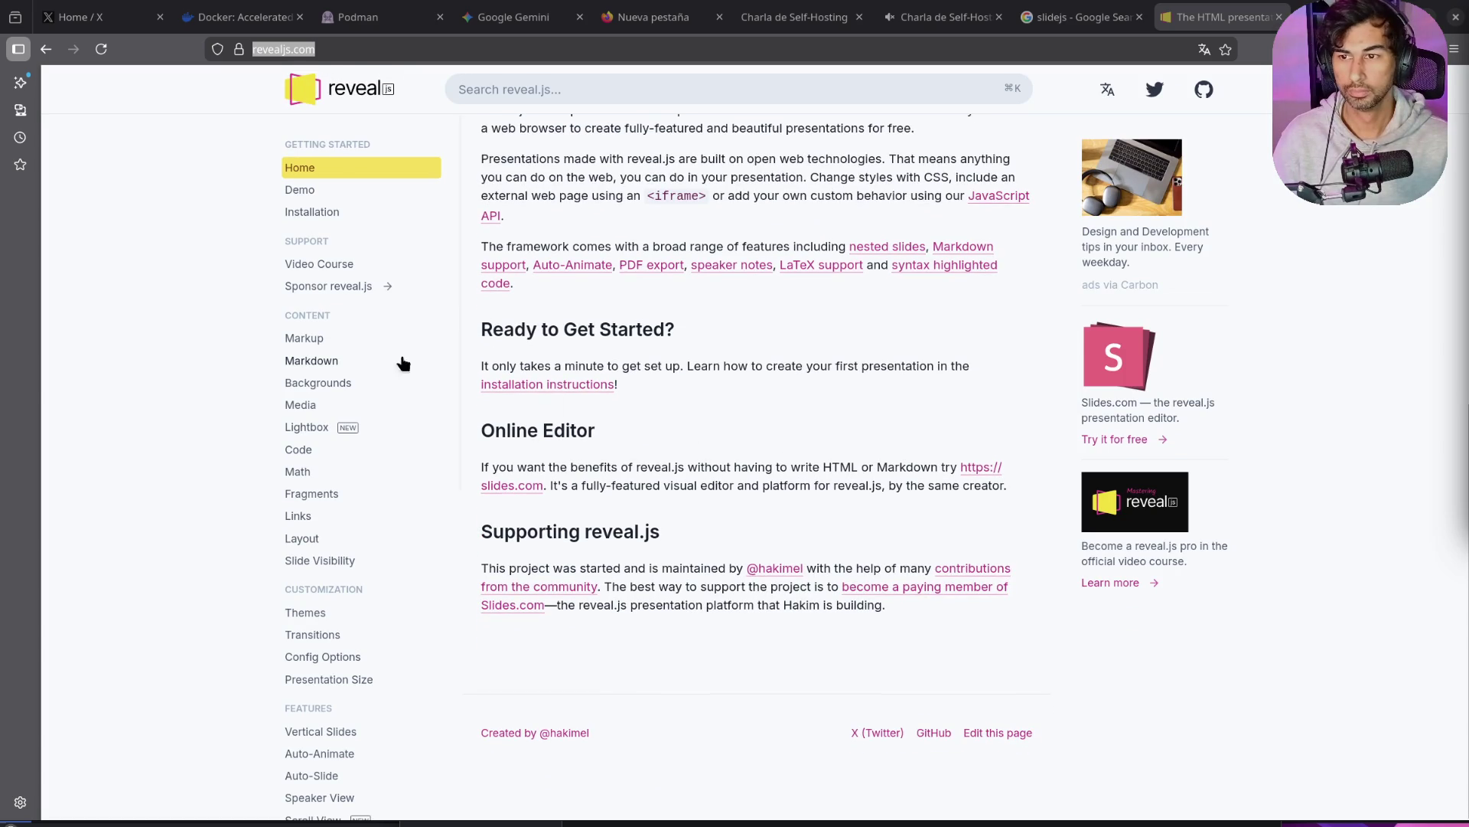
left_click(302, 167)
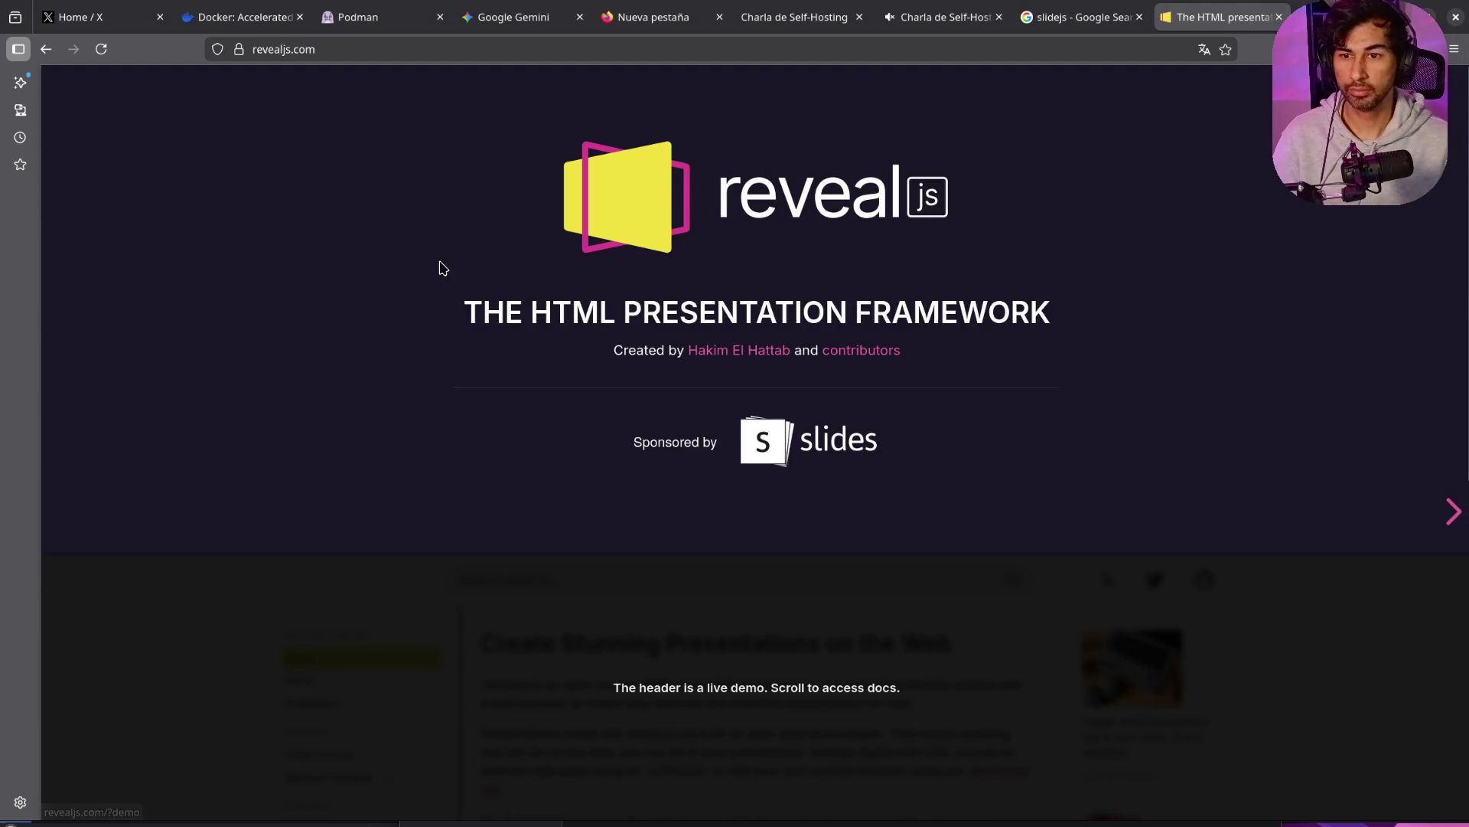
scroll(1053, 523, "down", 4)
scroll(1053, 524, "up", 3)
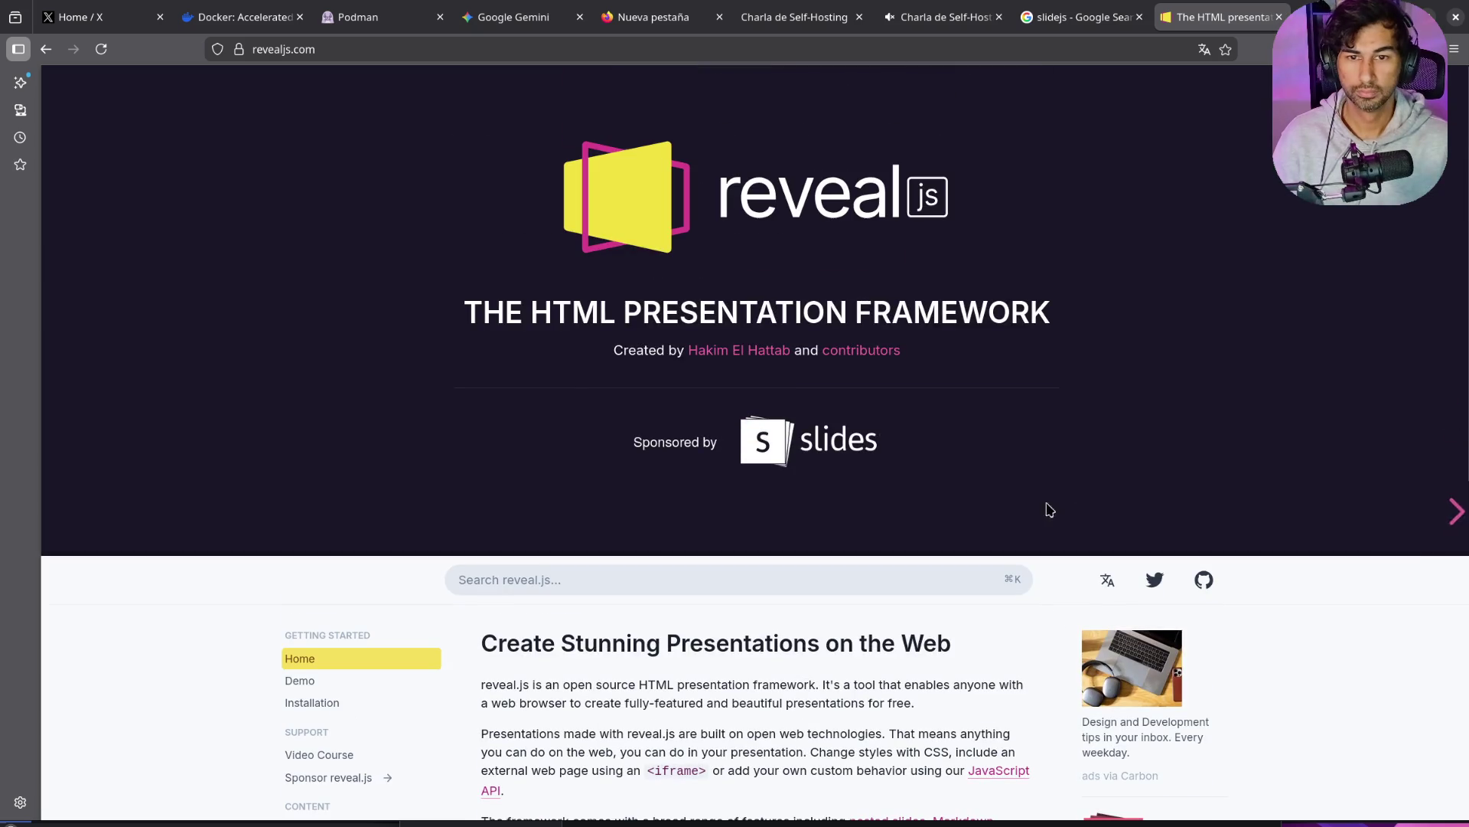
Step: Step the homepage demo forward to Even Prettier Animations, then back to the Slides slide
left_click(1451, 512)
left_click(1452, 512)
left_click(1452, 511)
left_click(1452, 512)
left_click(1452, 512)
left_click(1401, 511)
left_click(1401, 513)
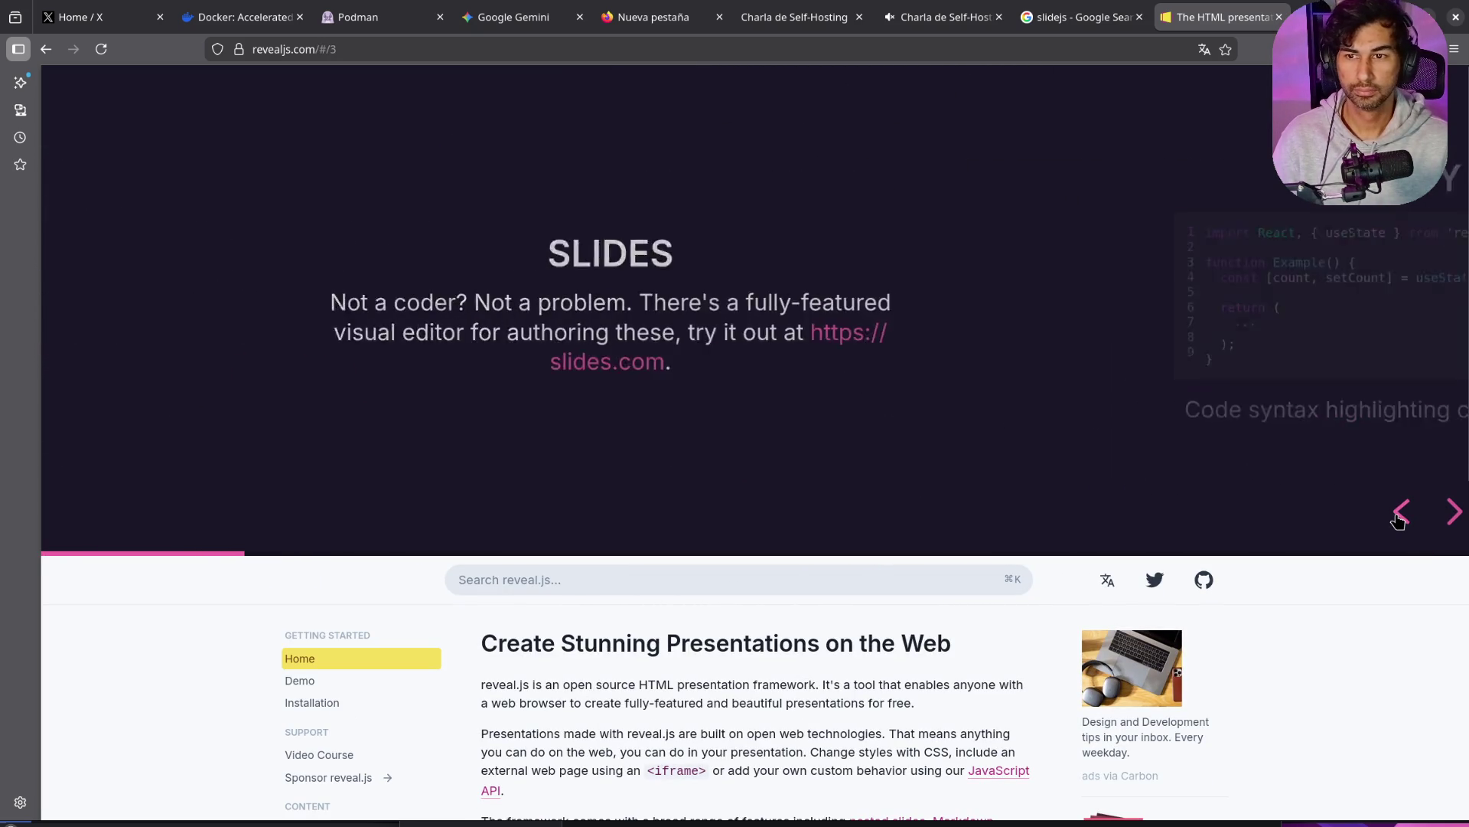
Step: Advance through Pretty Code, stepping its code highlights, to the Auto-Animate slide
left_click(1452, 523)
left_click(1452, 523)
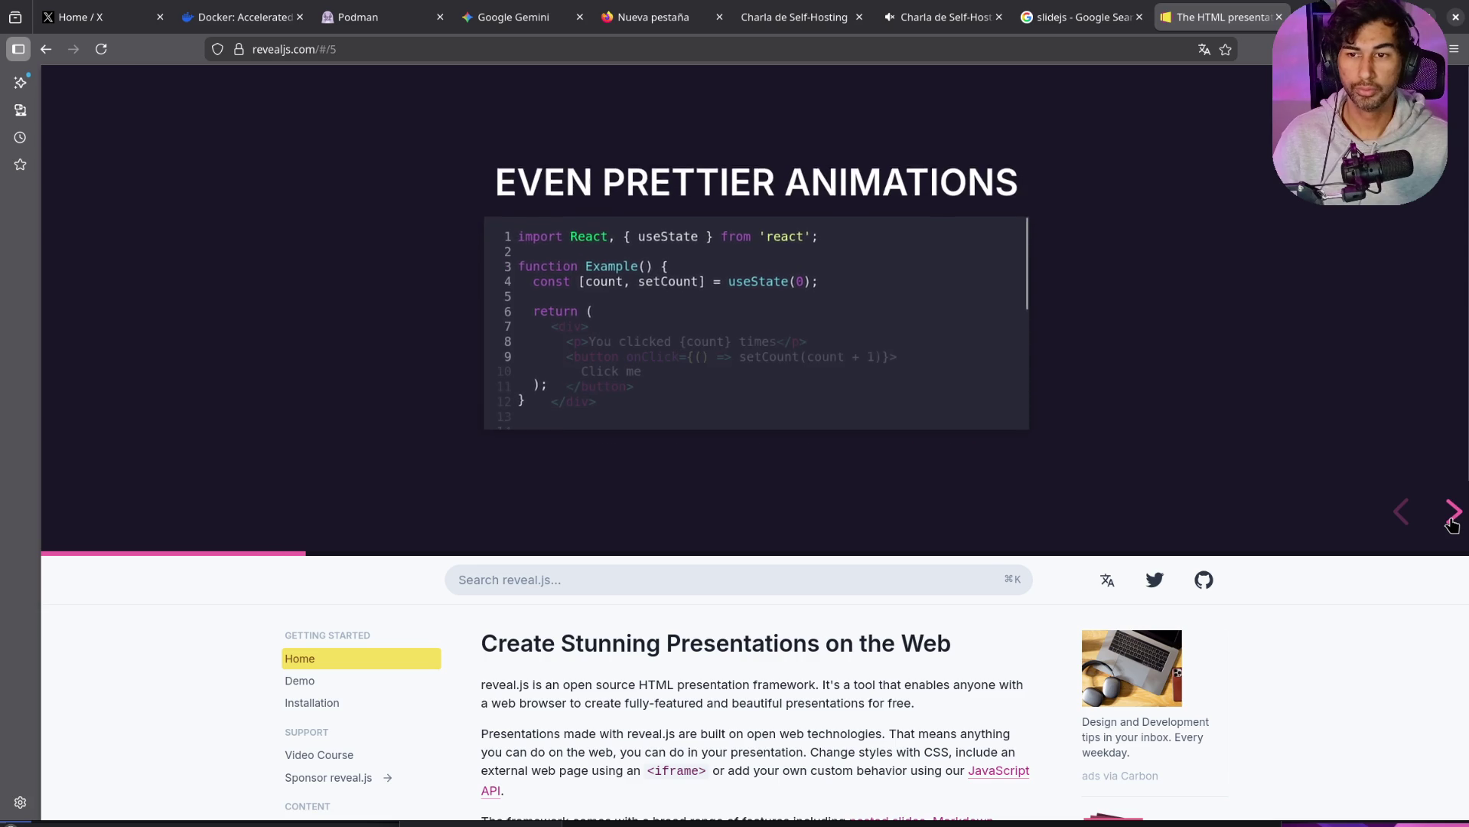
left_click(1452, 523)
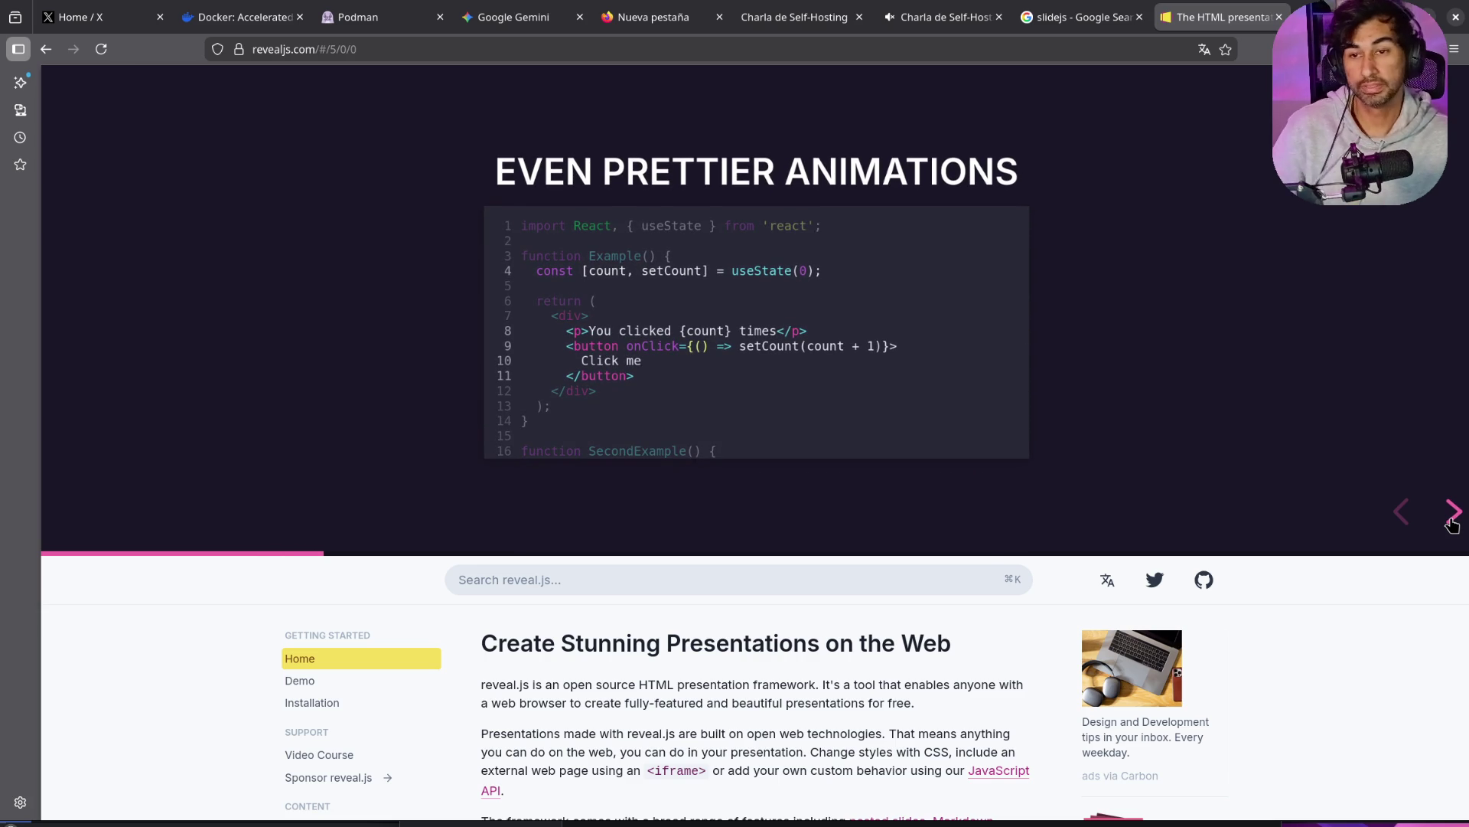
left_click(1451, 523)
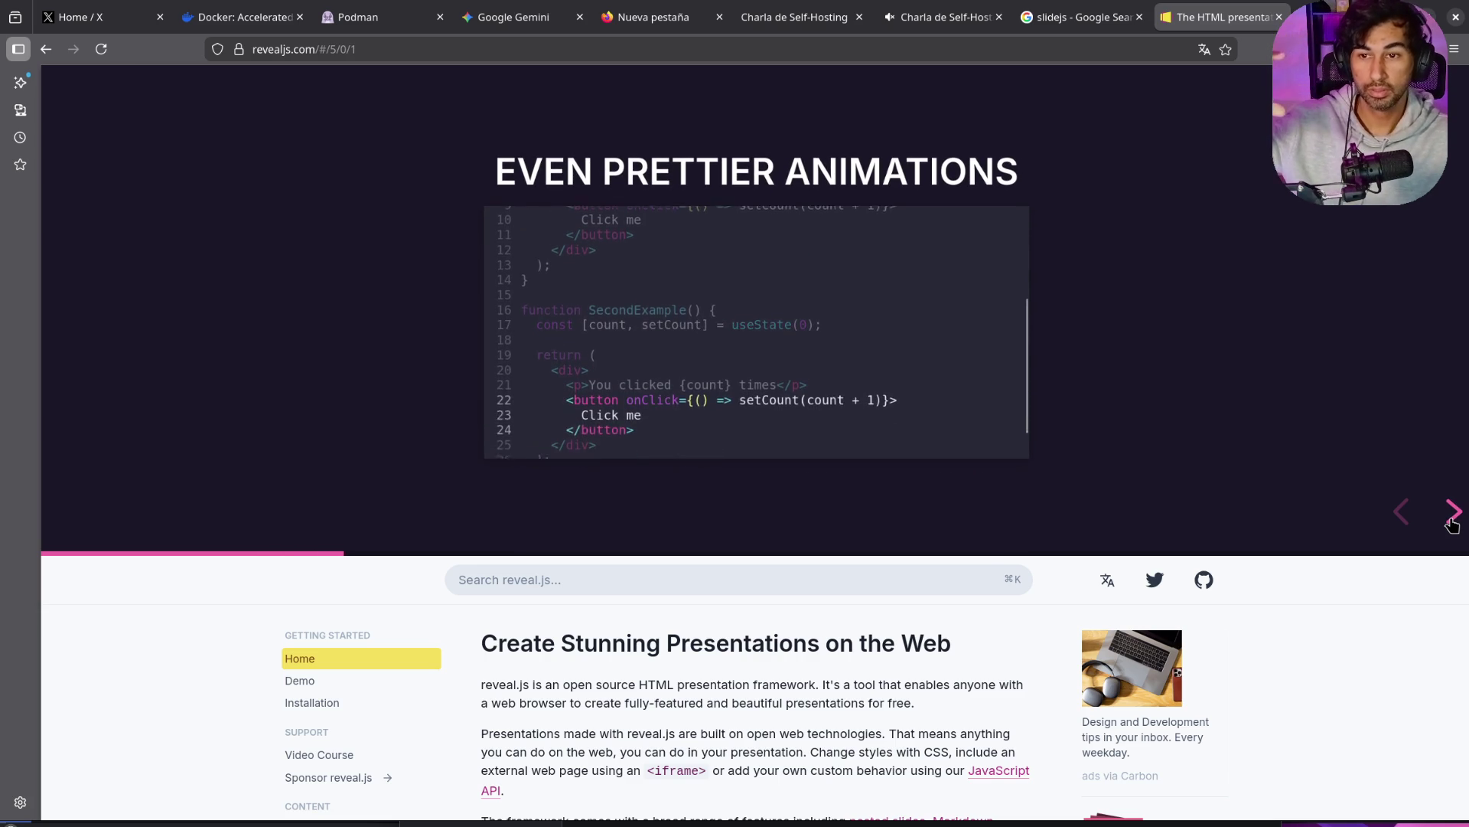
left_click(1452, 523)
left_click(1452, 523)
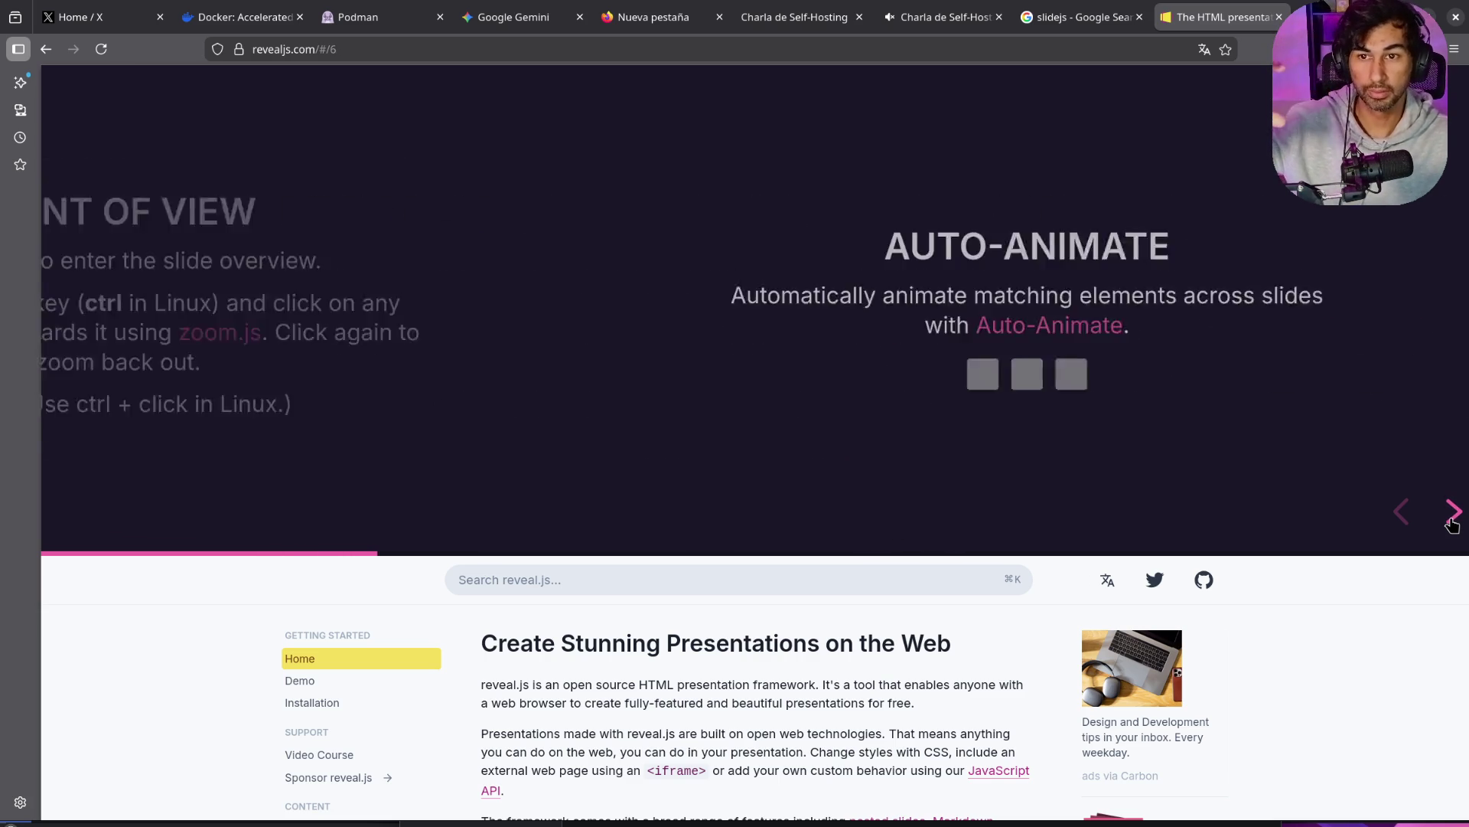
Step: Step through Auto-Animate, Touch Optimized, Markdown and Fit Text to Fragments, revealing each fragment
left_click(1452, 522)
left_click(1451, 523)
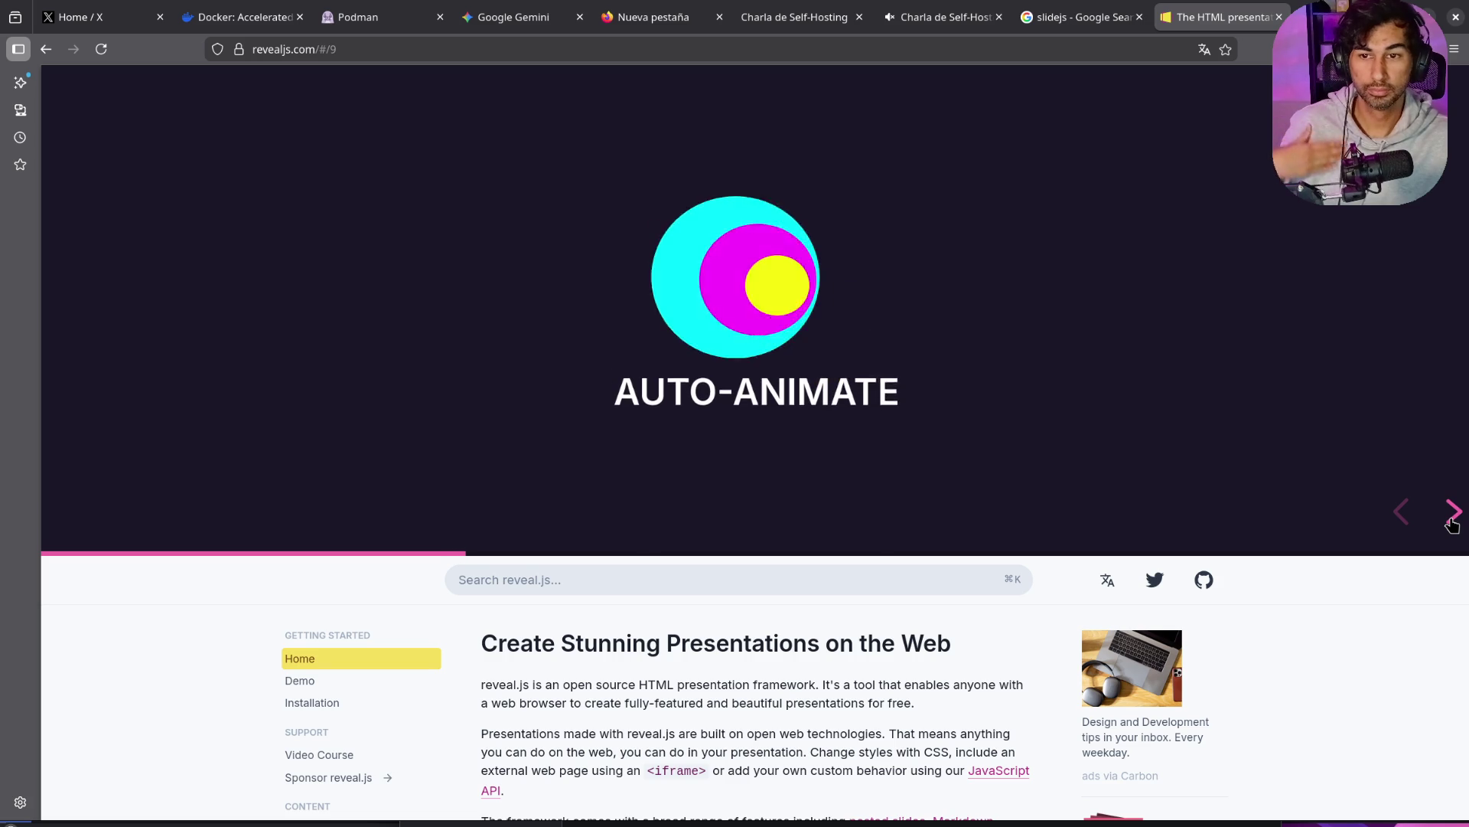
left_click(1452, 522)
left_click(1452, 523)
left_click(1452, 523)
left_click(1451, 523)
left_click(1451, 523)
left_click(1452, 522)
left_click(1452, 523)
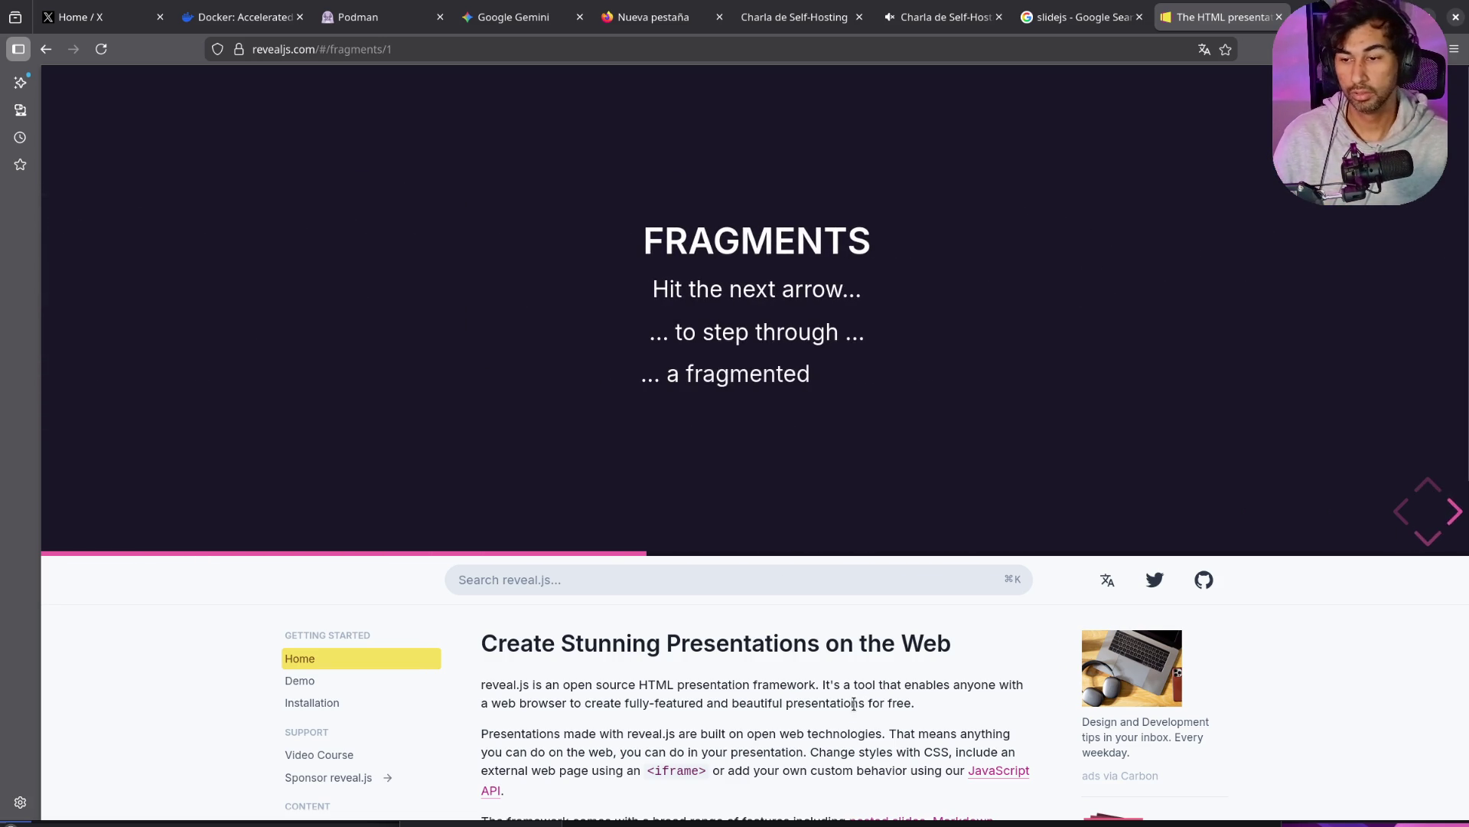
scroll(815, 683, "down", 5)
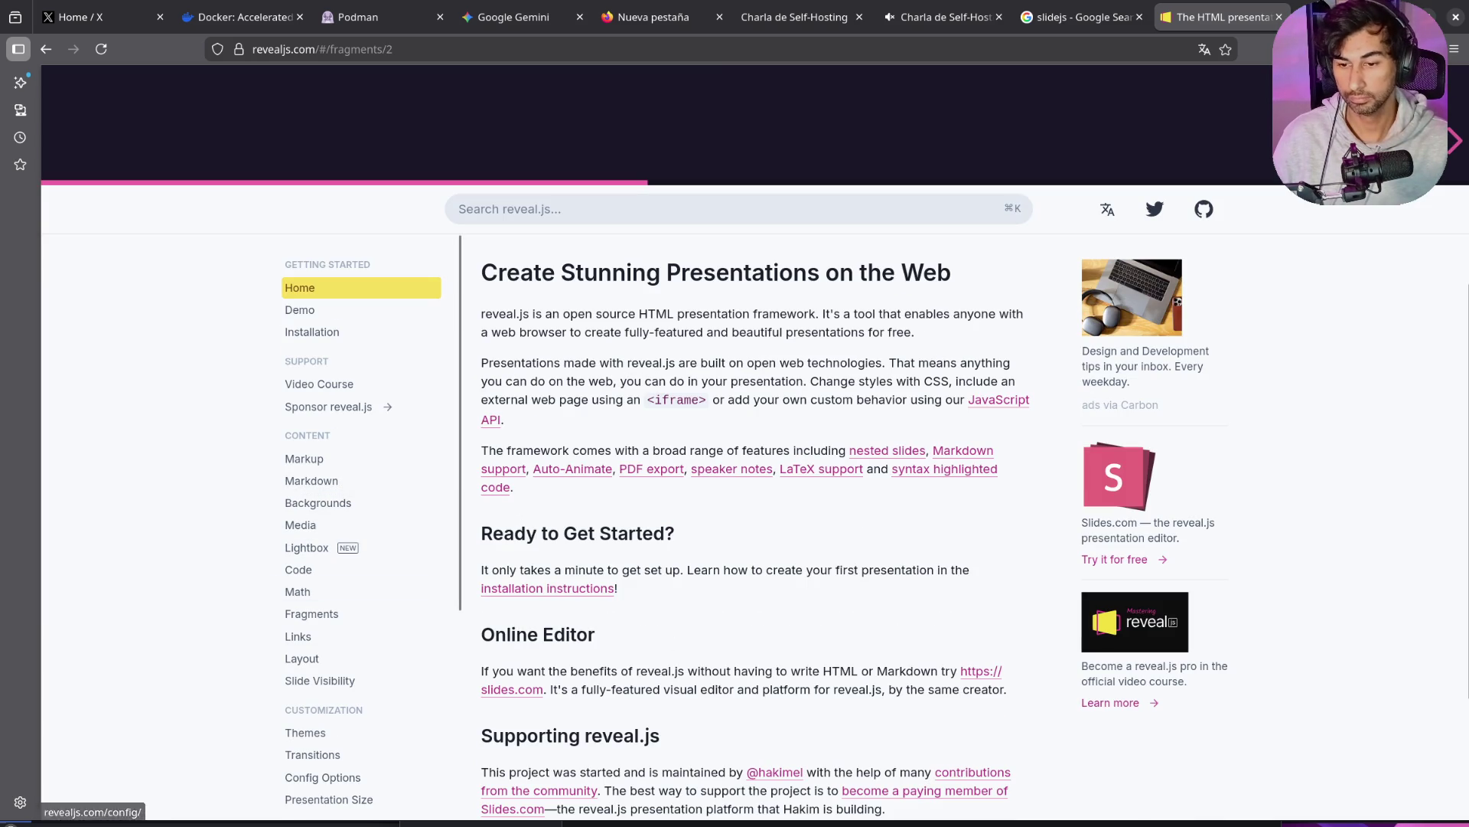
Step: Read the Keyboard bindings docs page, glance at Presentation State, then return to Keyboard
scroll(393, 555, "down", 3)
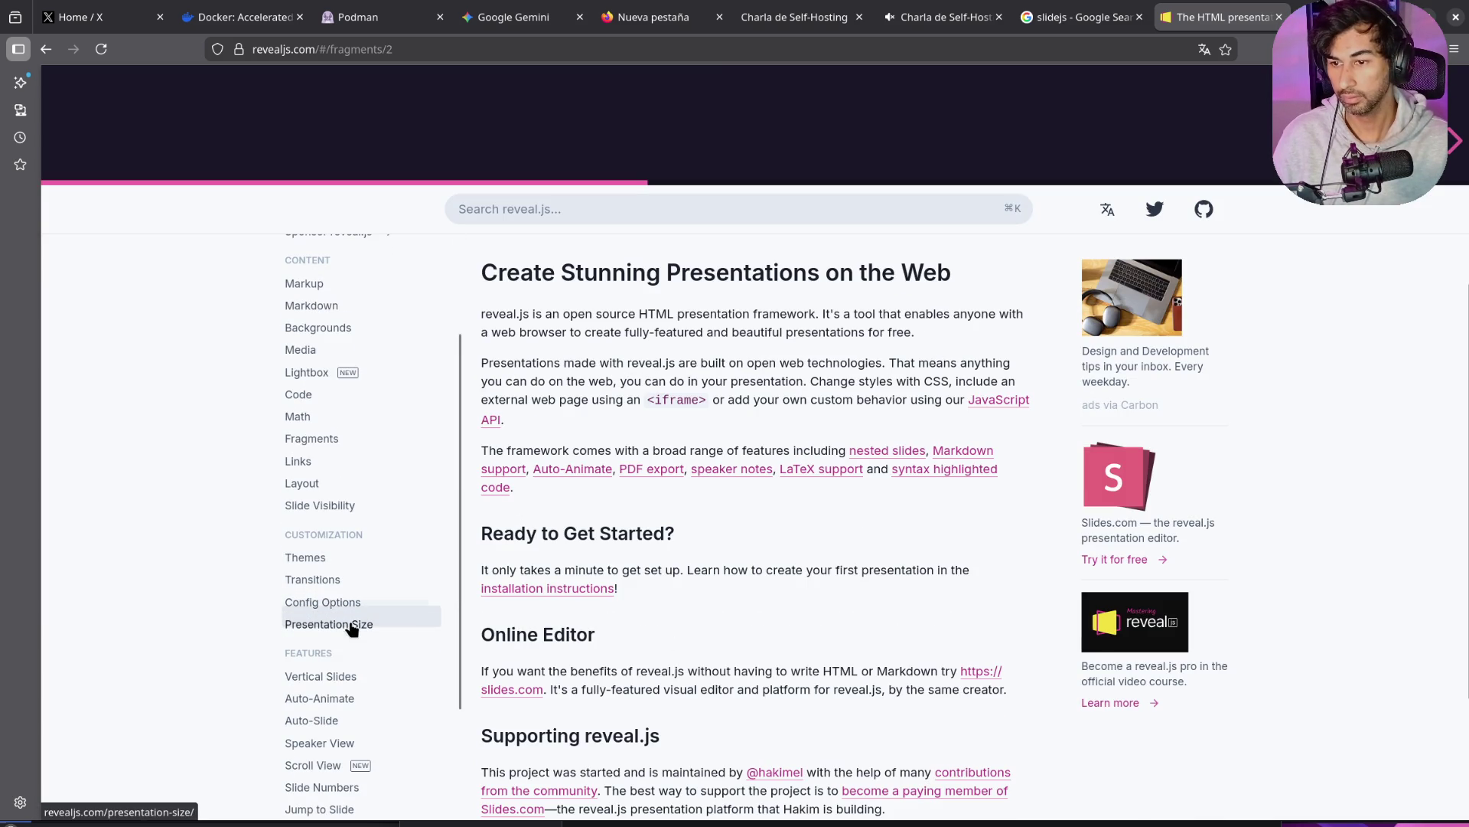
scroll(340, 584, "down", 6)
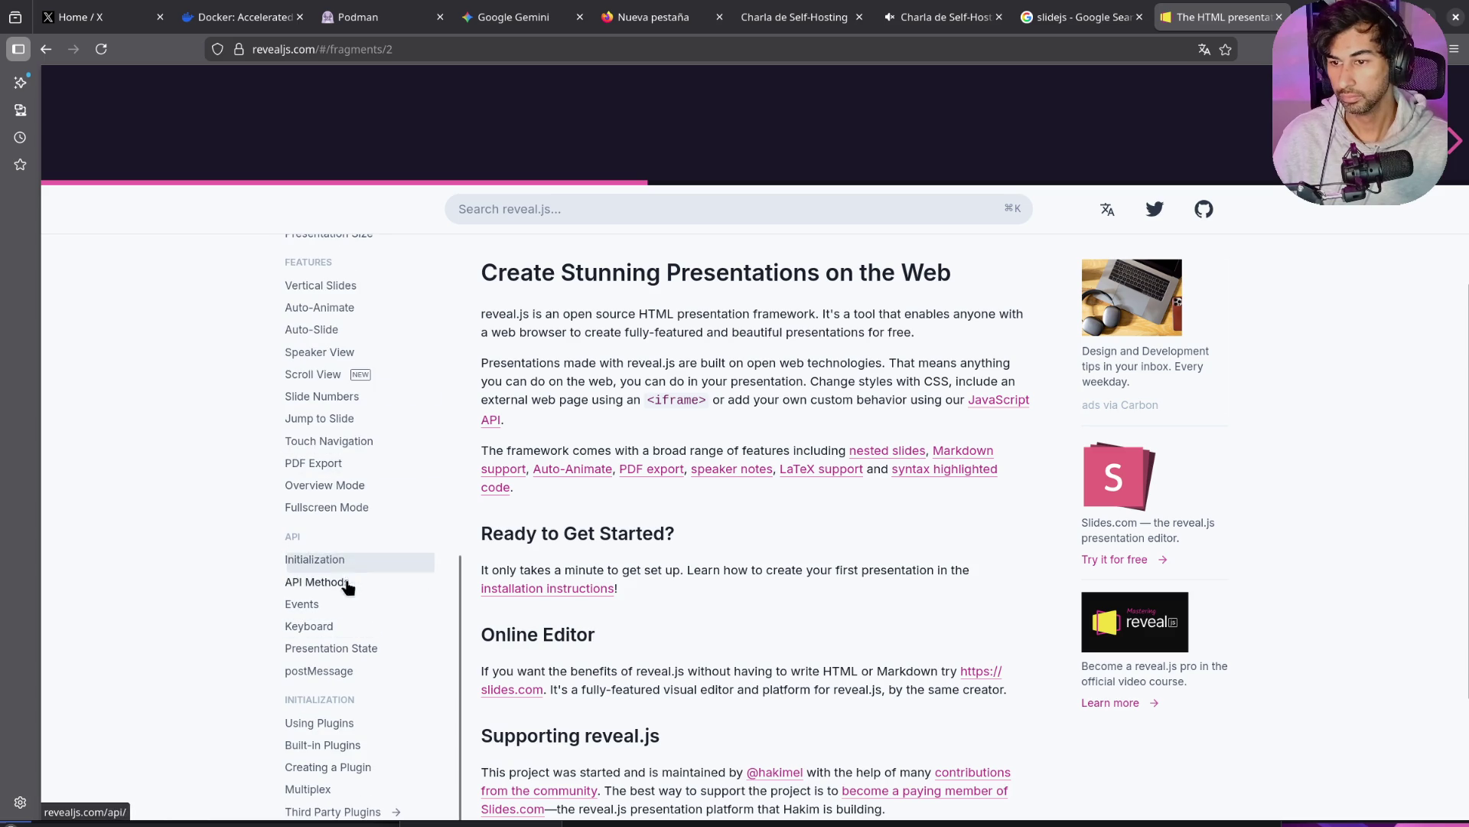
left_click(360, 626)
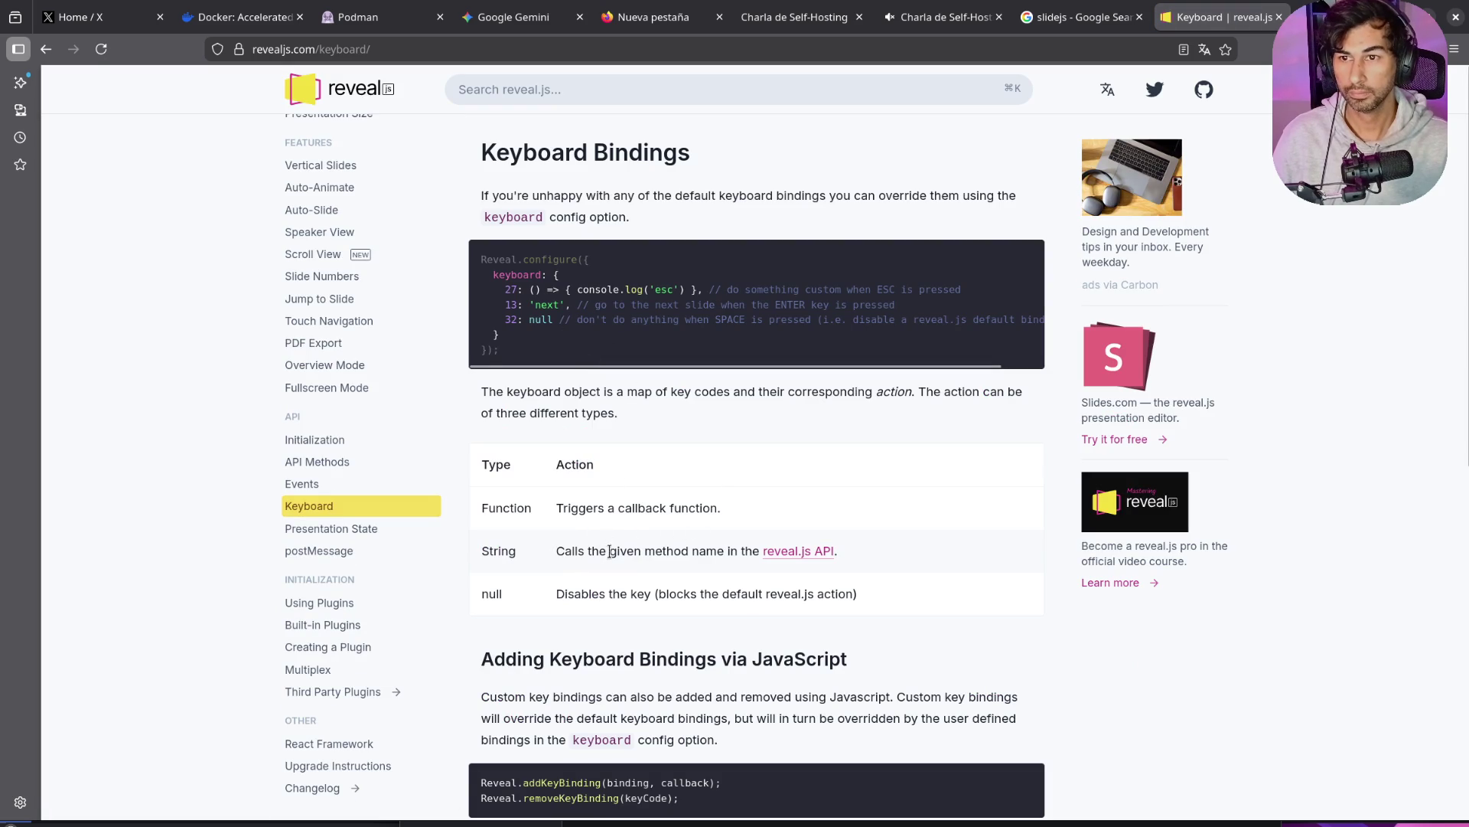
scroll(610, 551, "down", 8)
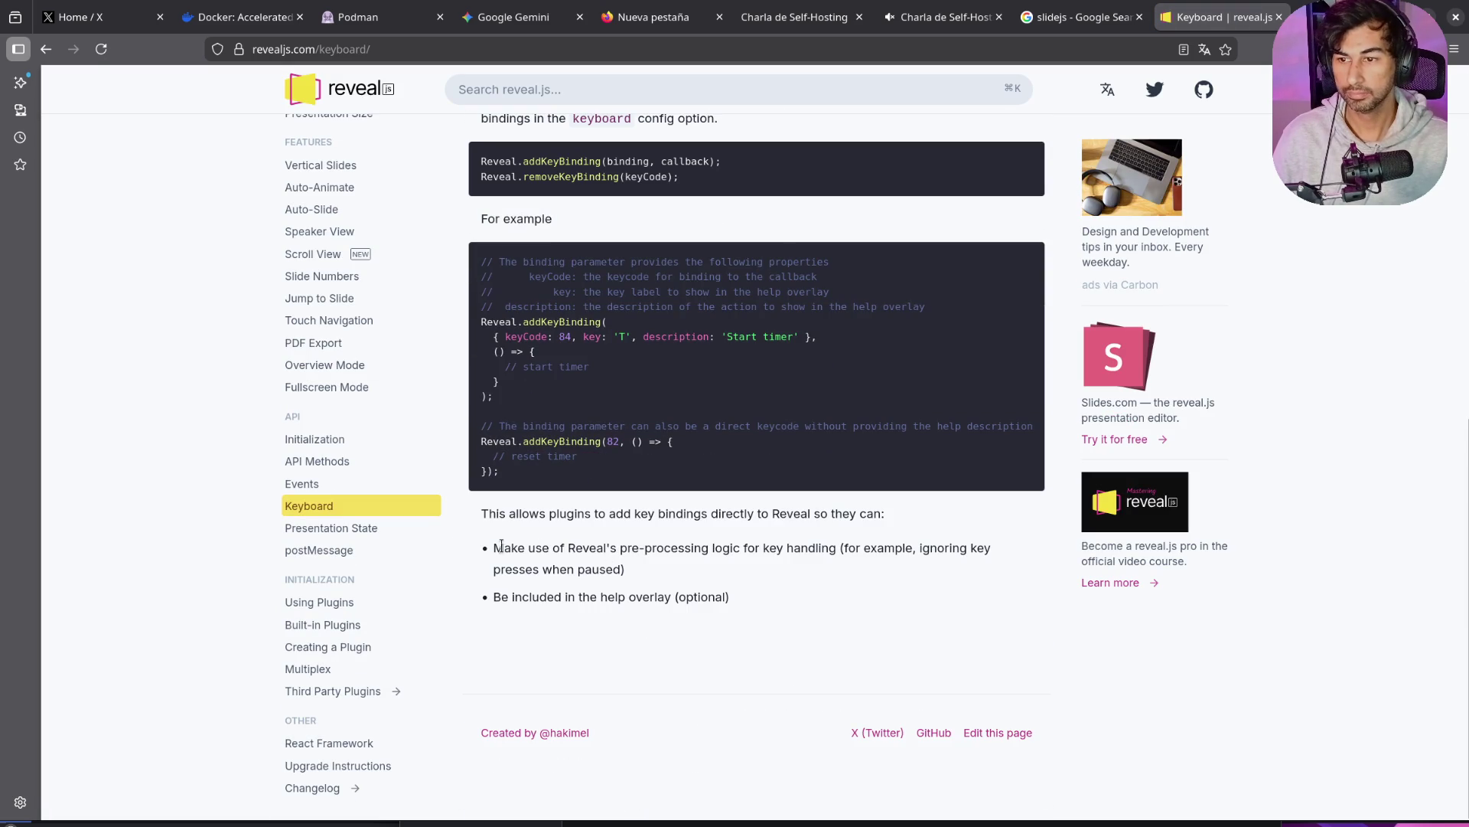
left_click(377, 528)
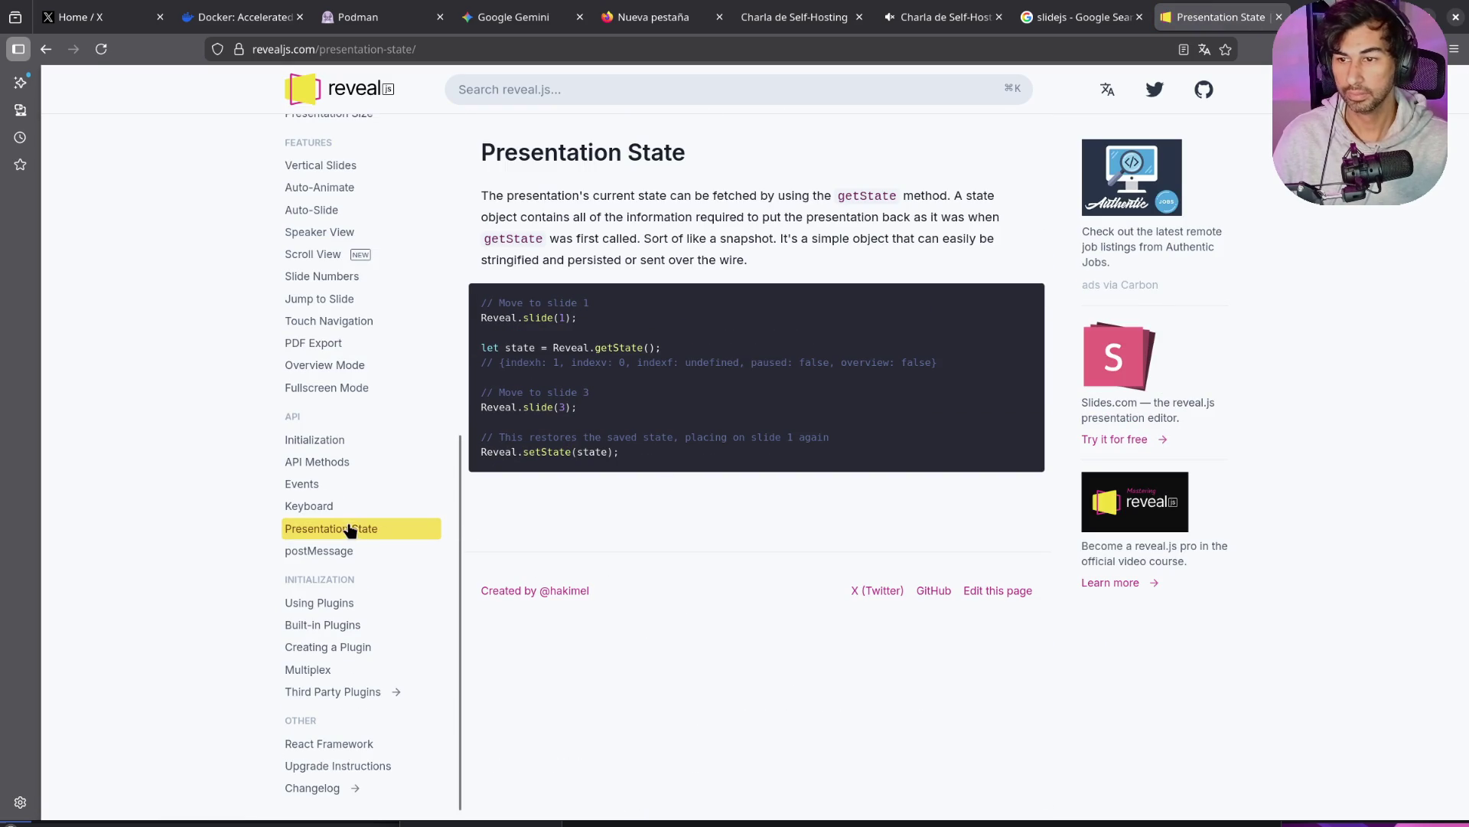
left_click(350, 505)
scroll(728, 475, "down", 4)
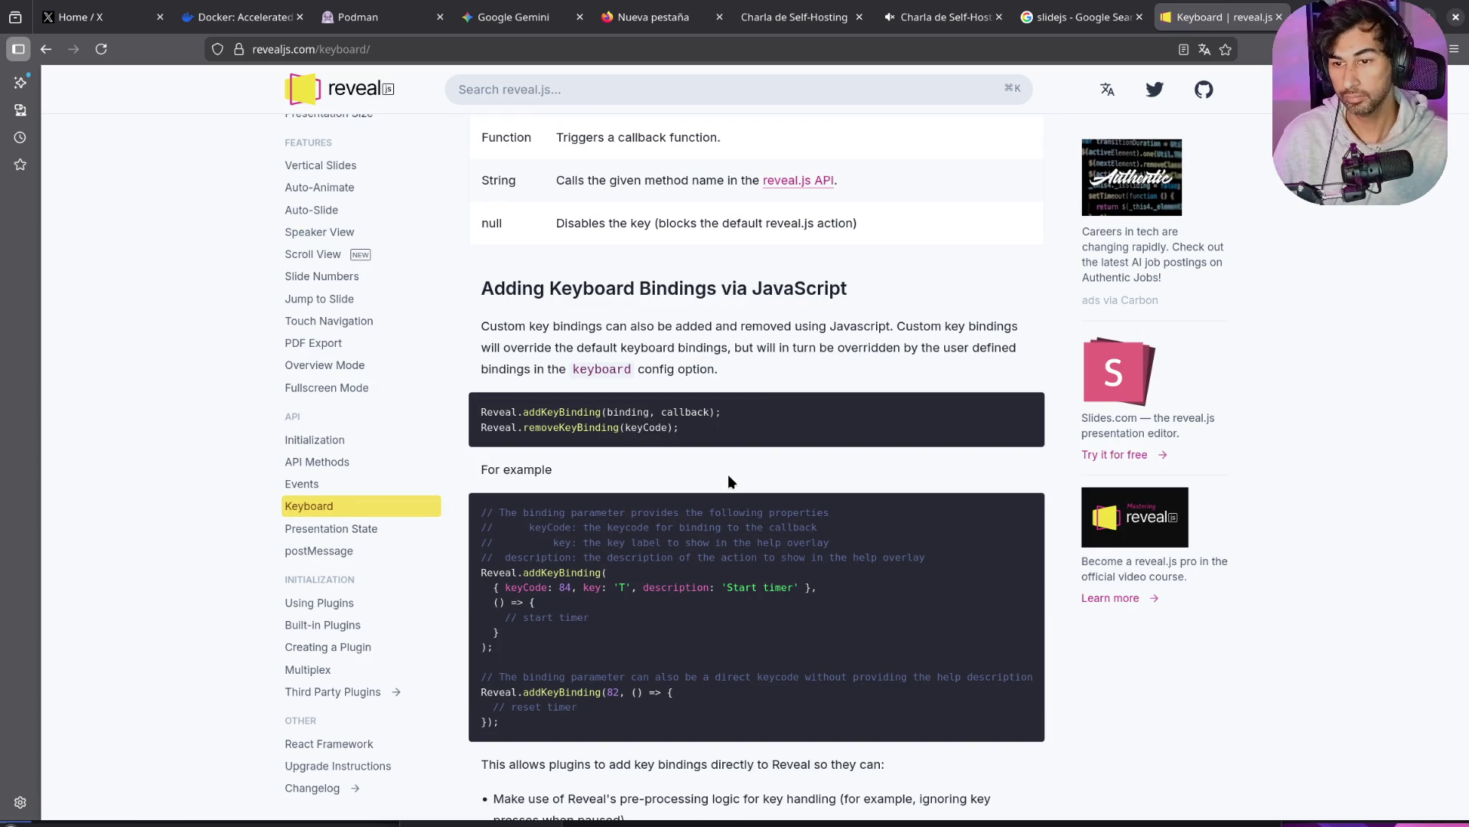
scroll(745, 470, "down", 3)
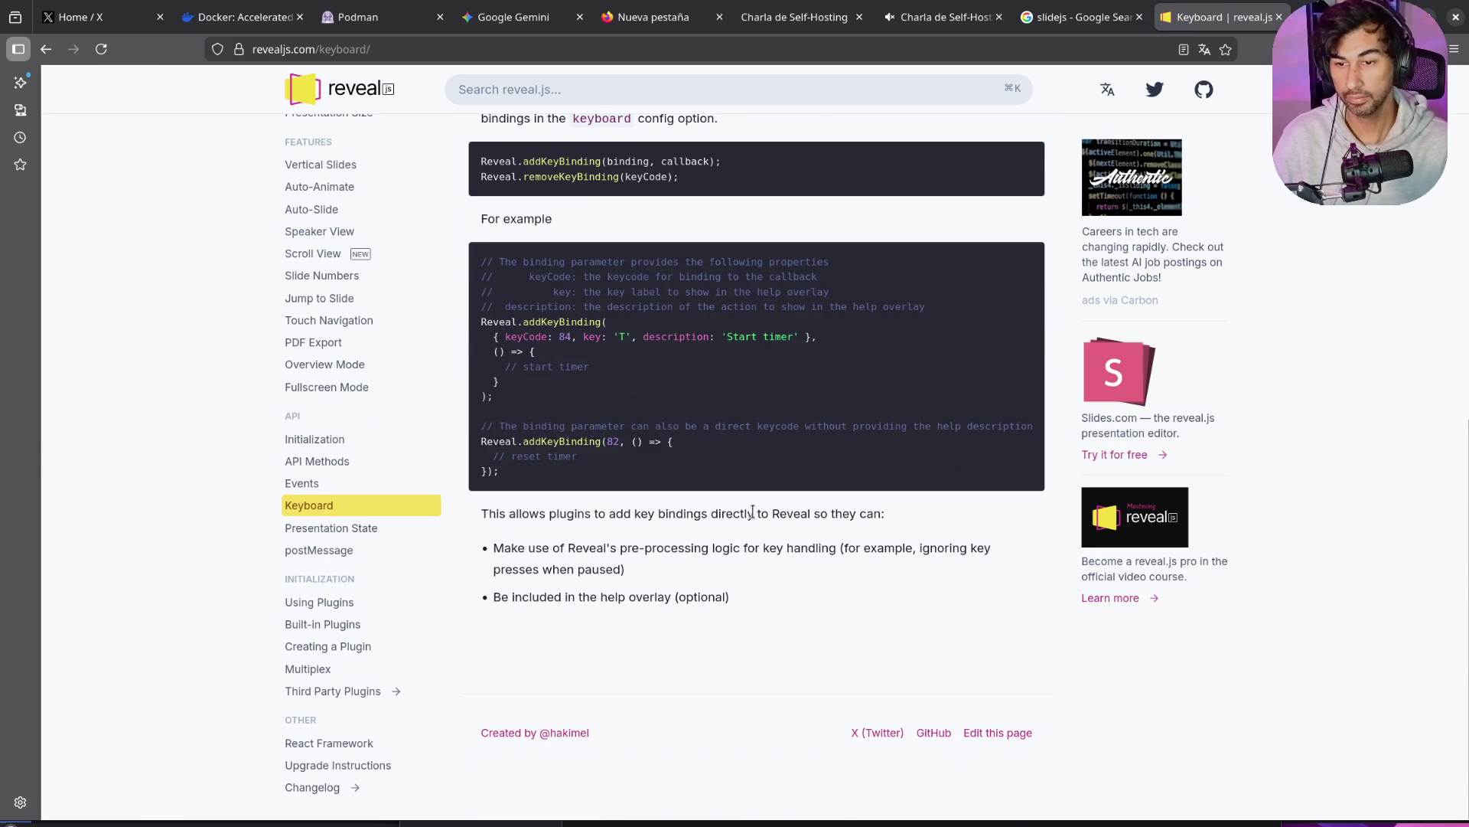
scroll(754, 517, "up", 8)
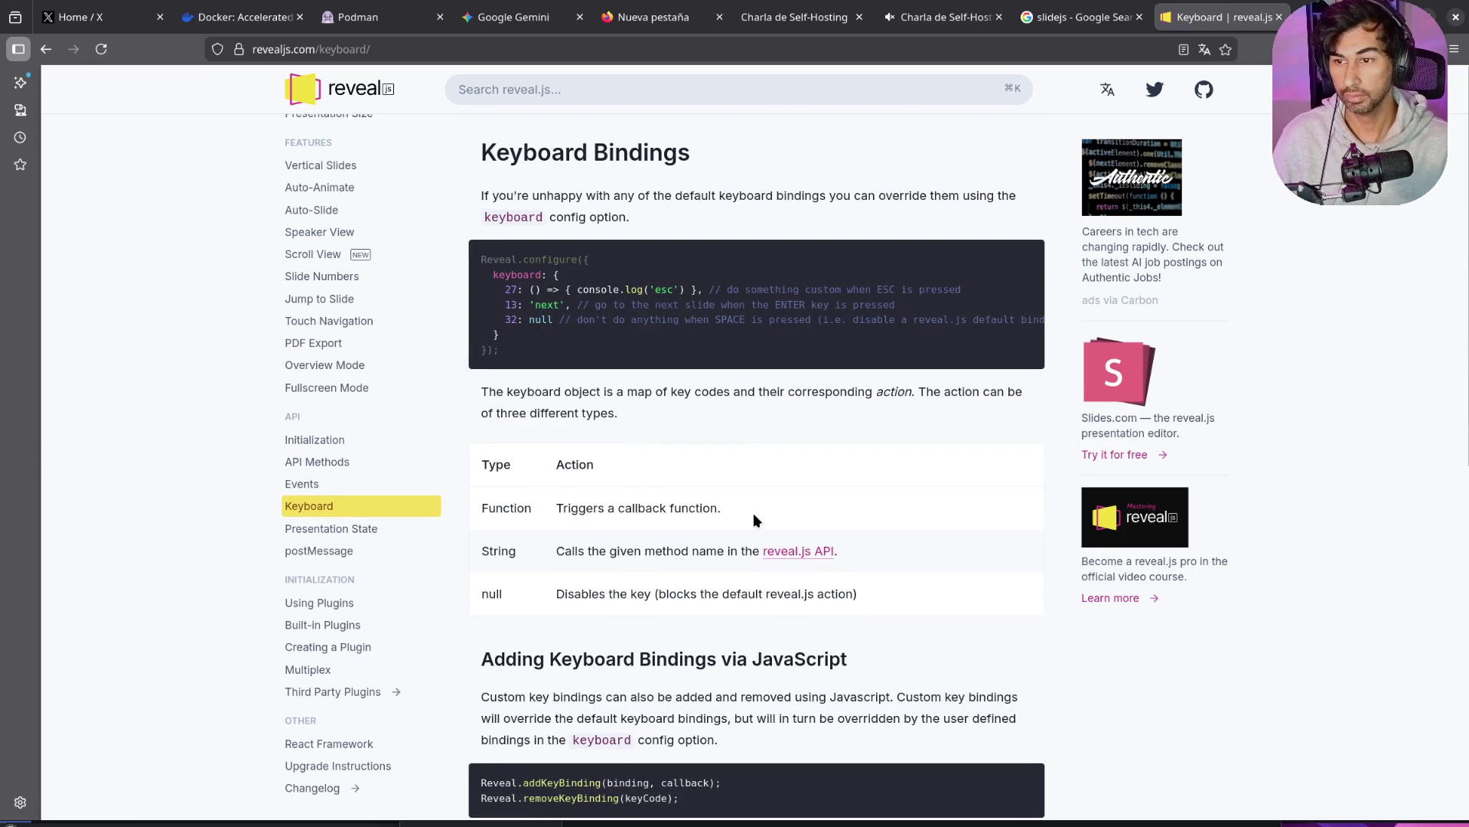
scroll(344, 685, "down", 1)
scroll(701, 715, "down", 8)
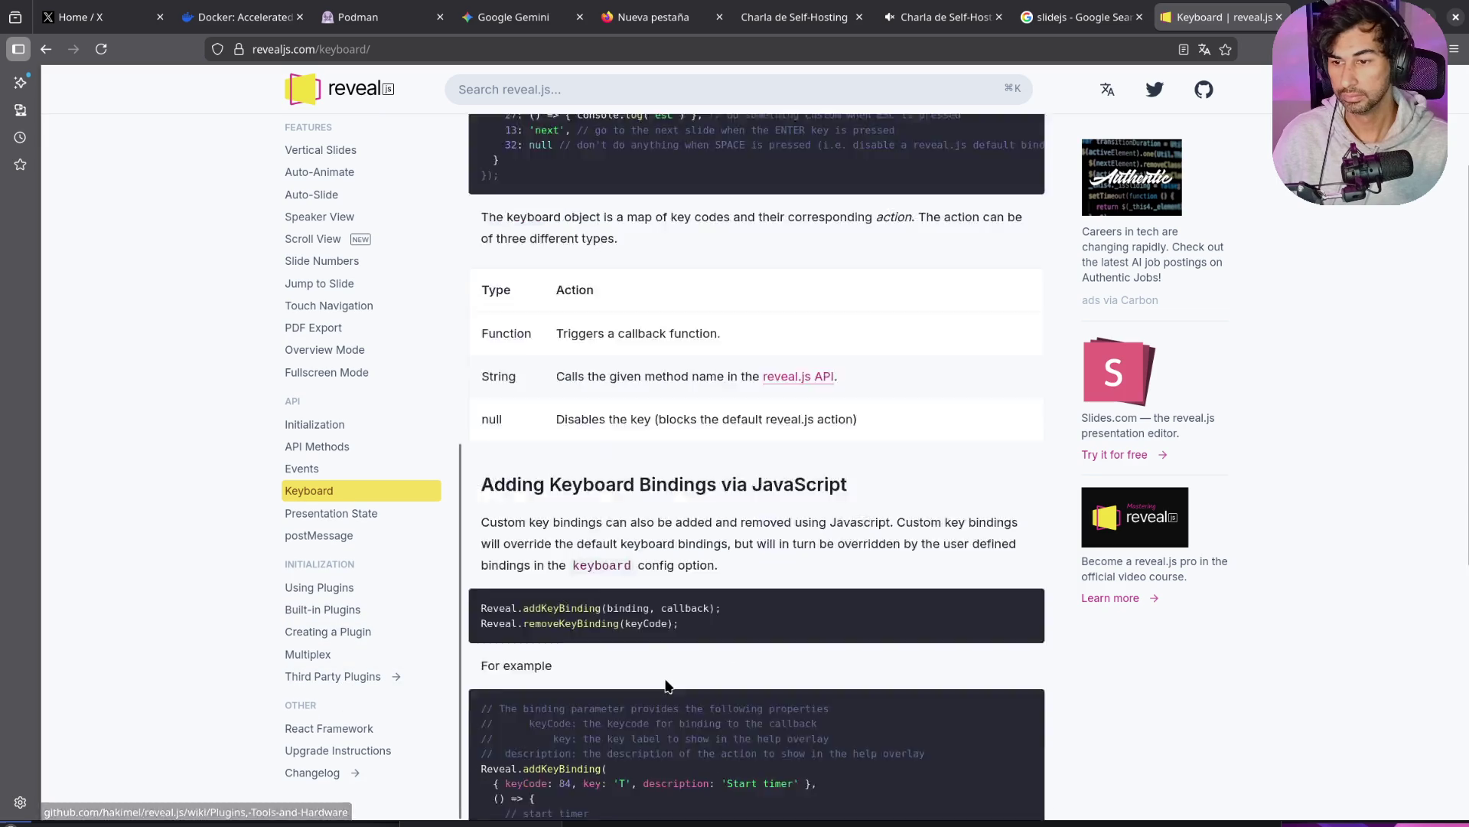
scroll(329, 571, "up", 10)
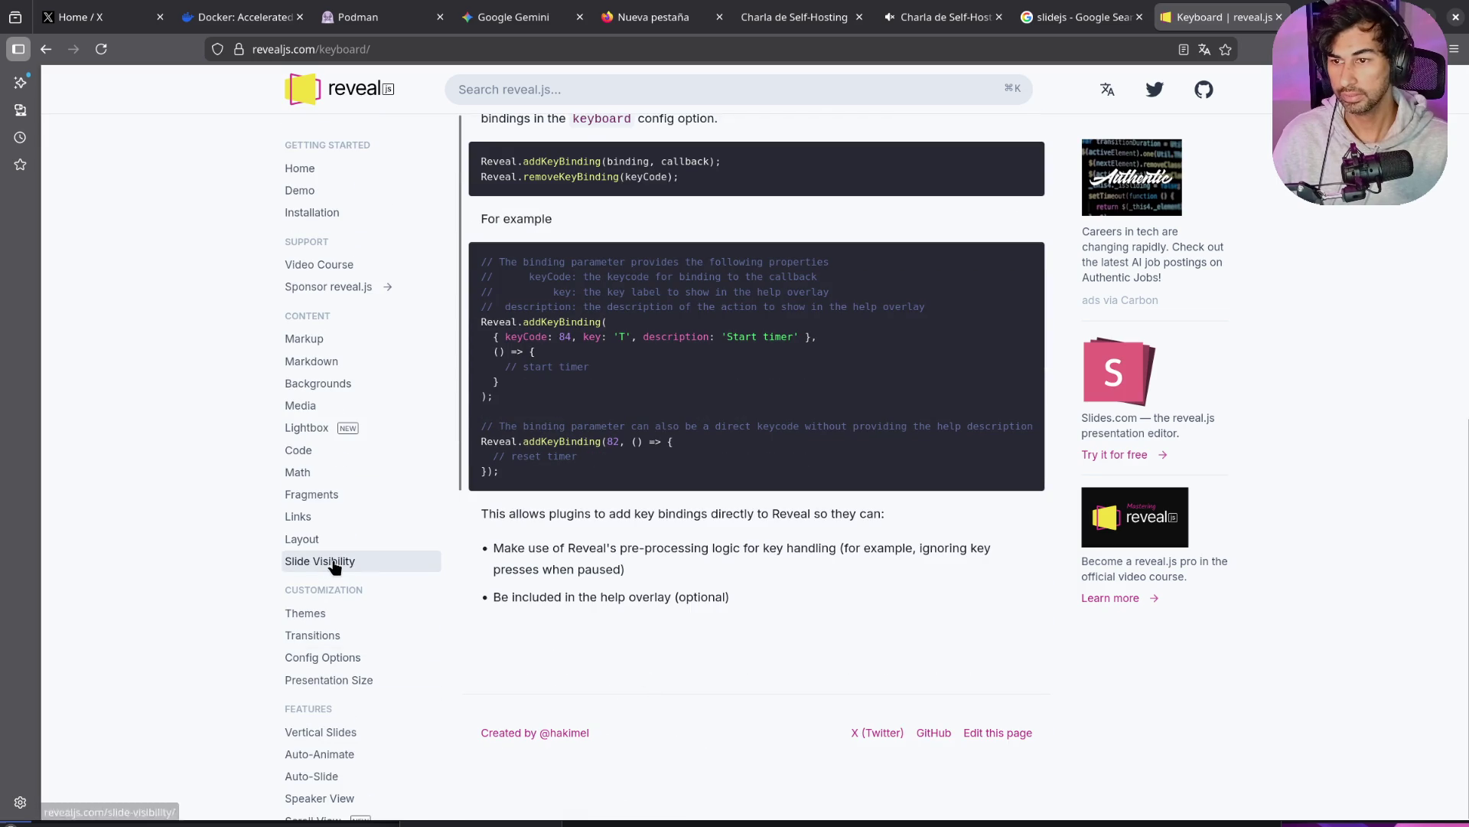
scroll(314, 429, "up", 7)
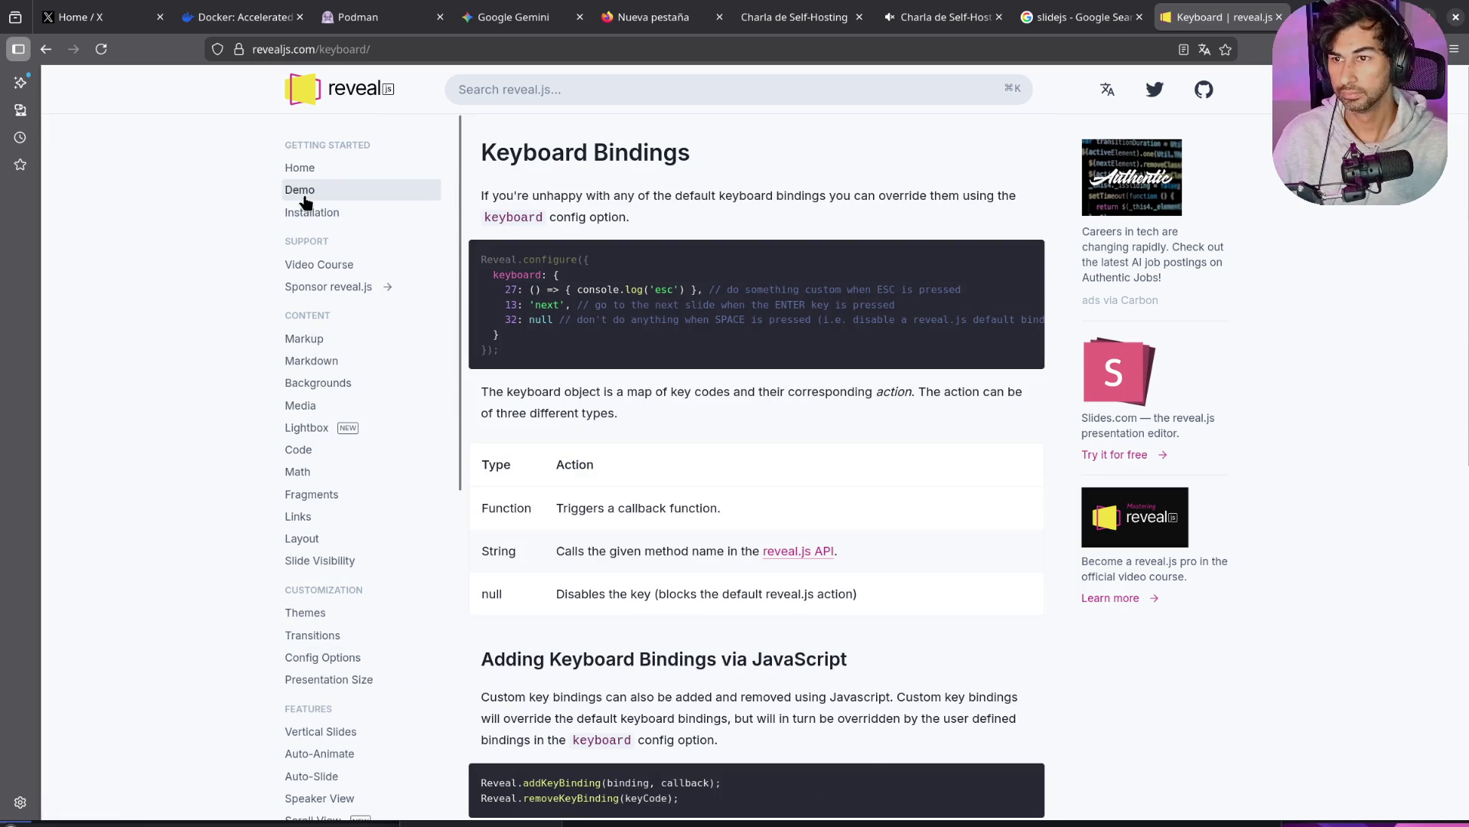
Step: Open the reveal.js demo page, check the installation instructions, and come back to the demo page
left_click(301, 192)
scroll(733, 520, "down", 7)
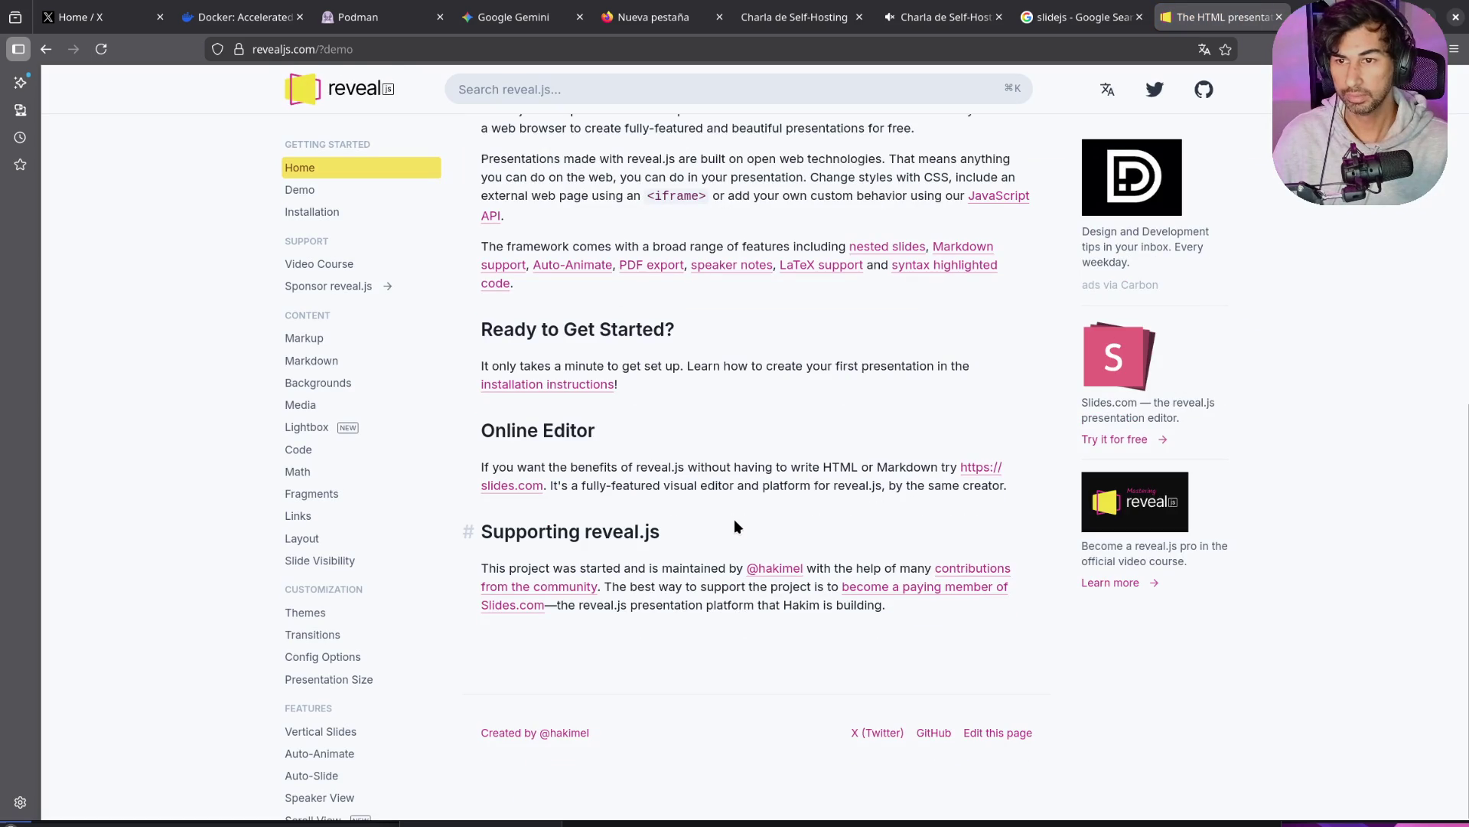
left_click(586, 383)
key("alt+Left")
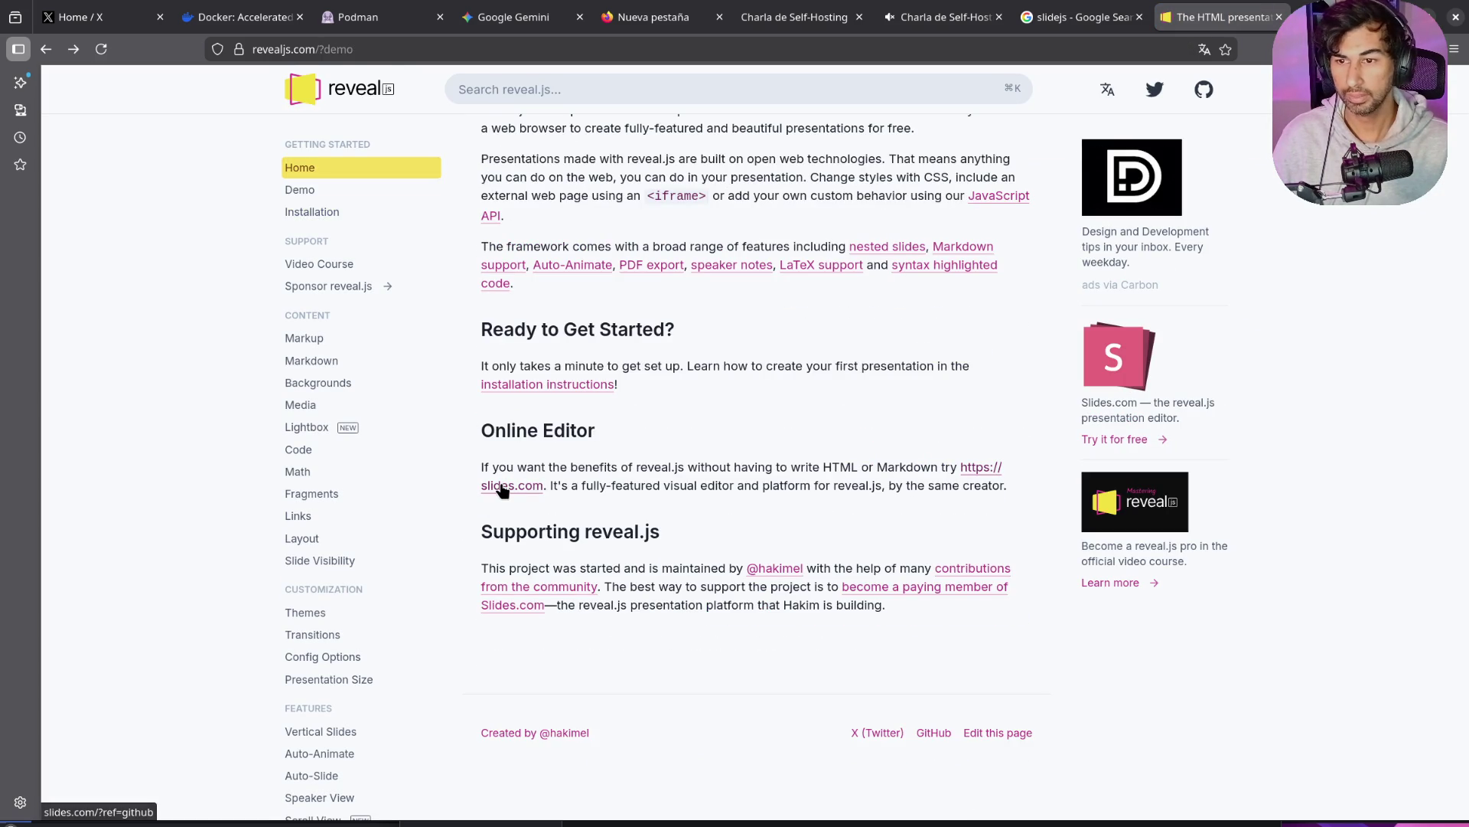
scroll(360, 482, "down", 5)
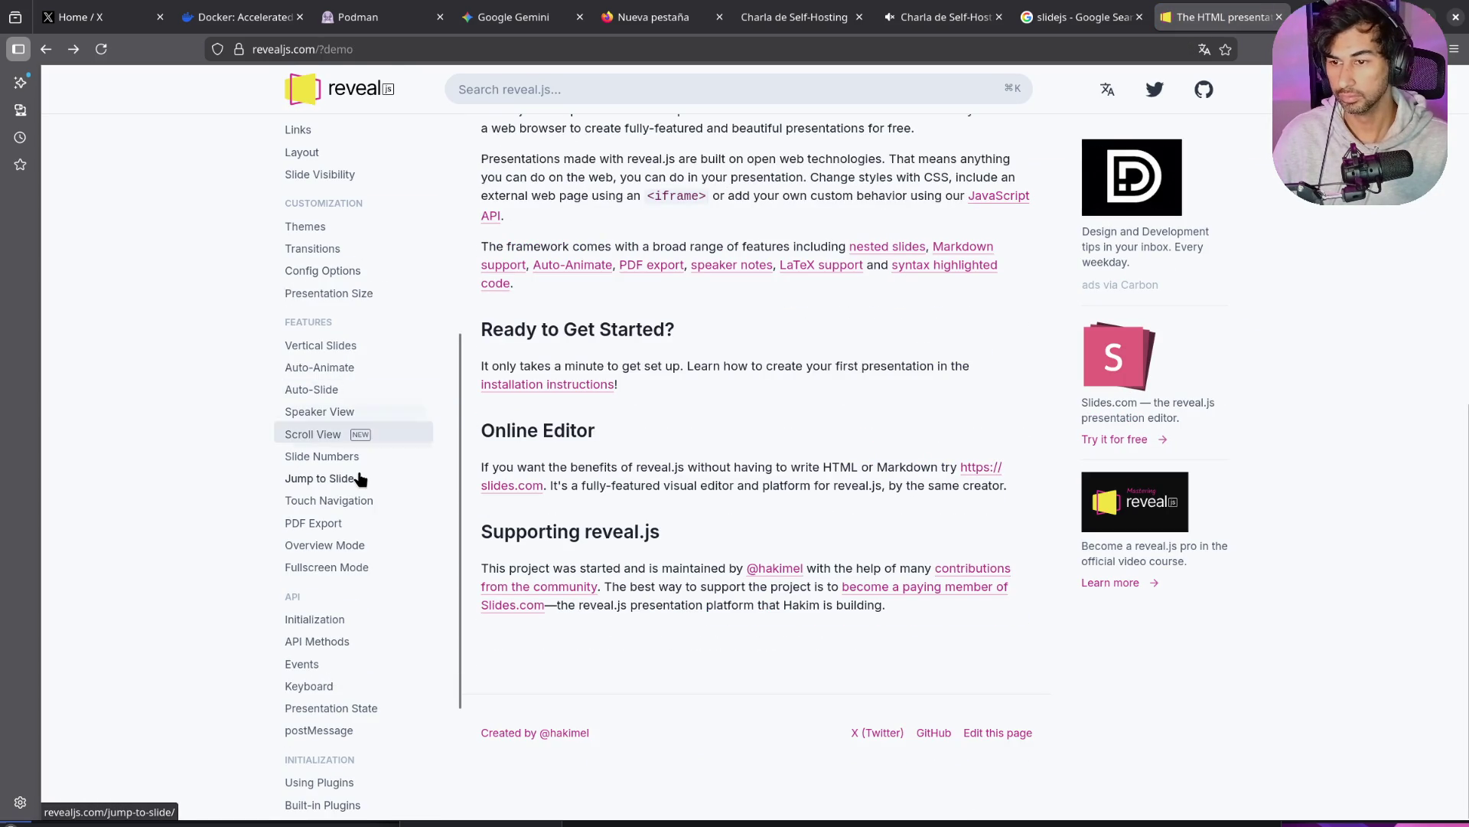
scroll(356, 493, "down", 2)
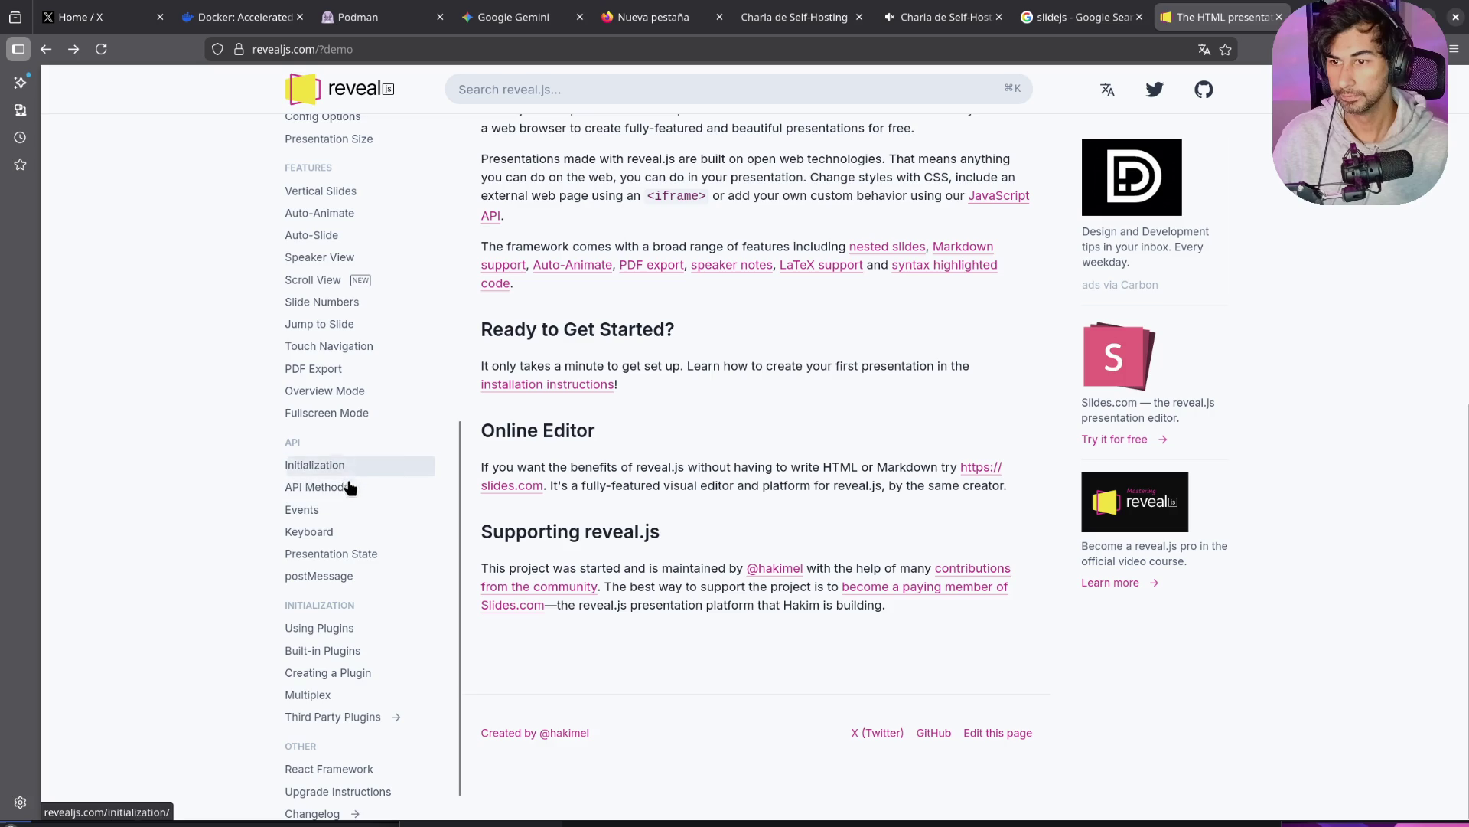
Step: Look over the Events docs page, then read the Keyboard page's addKeyBinding examples
left_click(342, 515)
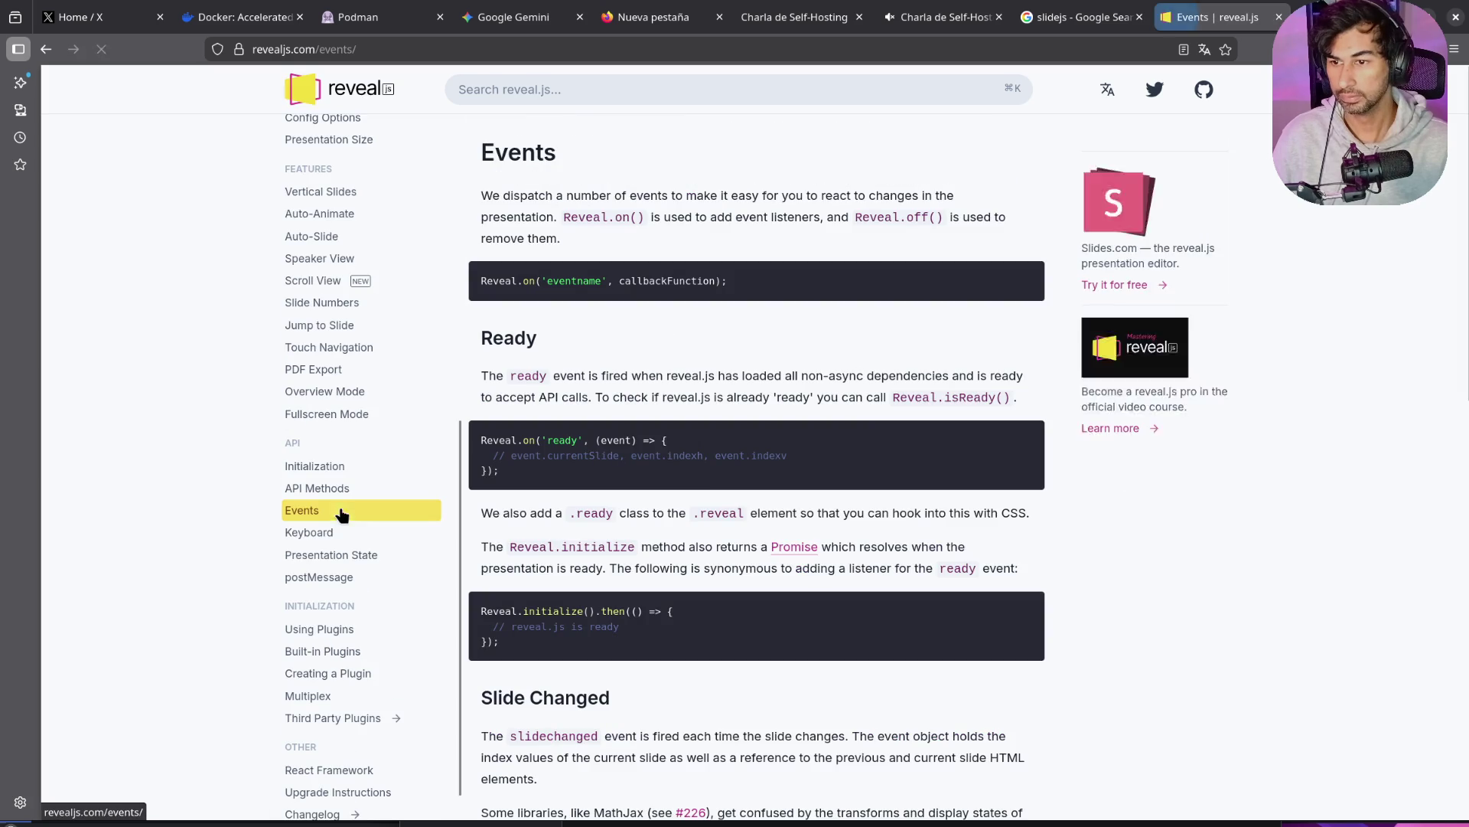
scroll(718, 459, "down", 5)
scroll(718, 459, "down", 8)
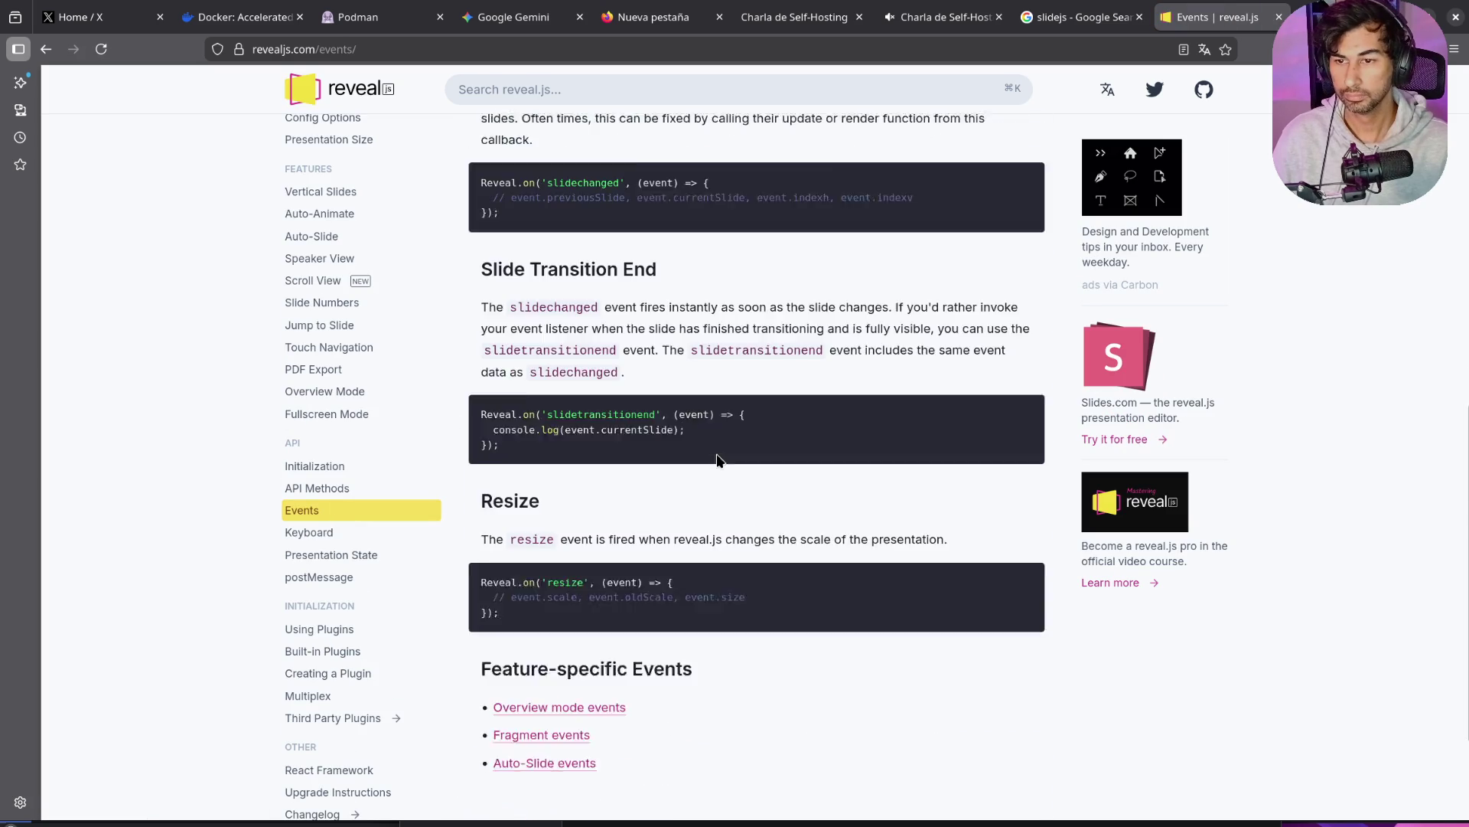
scroll(717, 456, "up", 10)
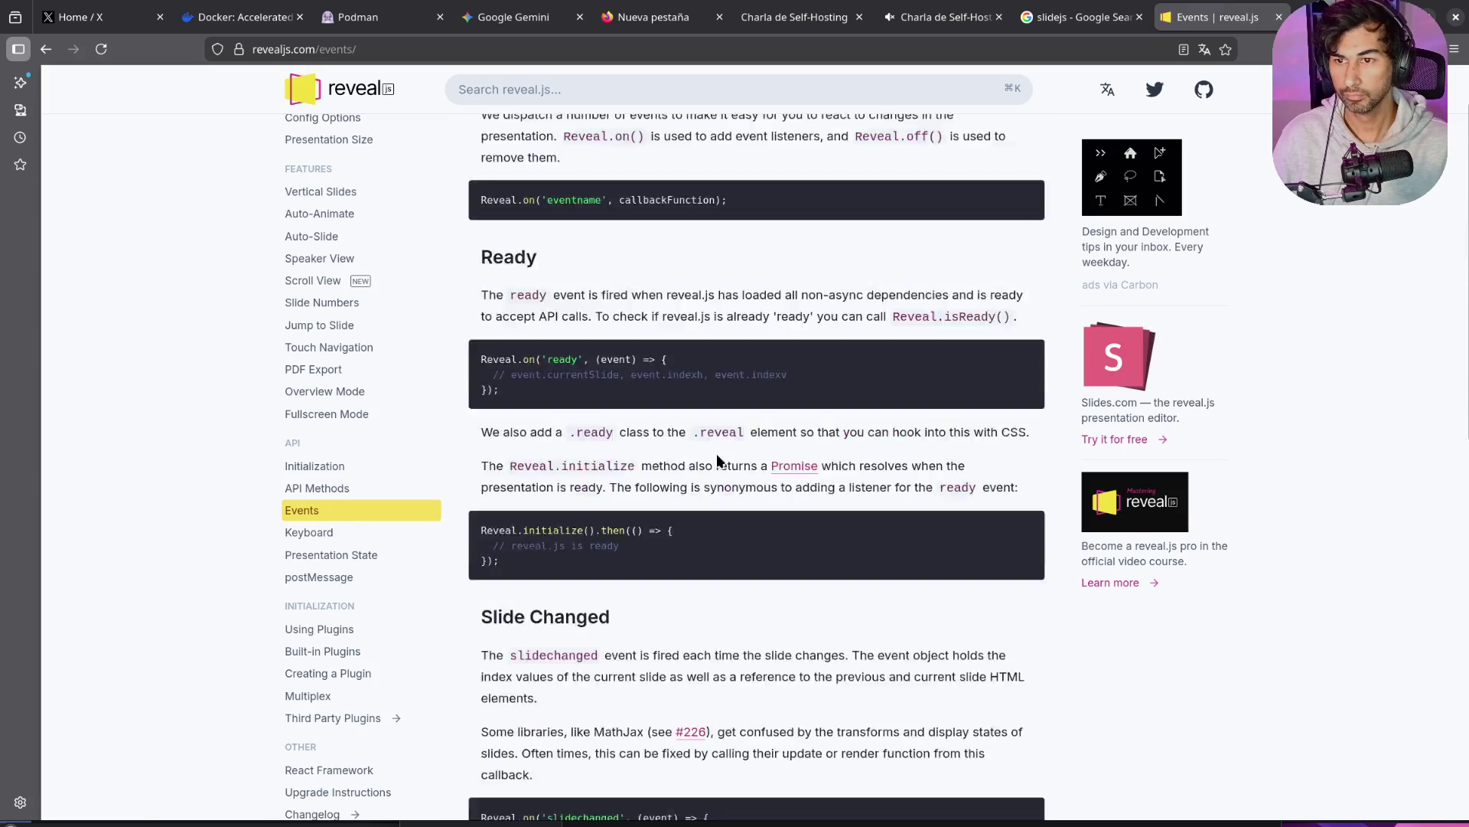
left_click(337, 524)
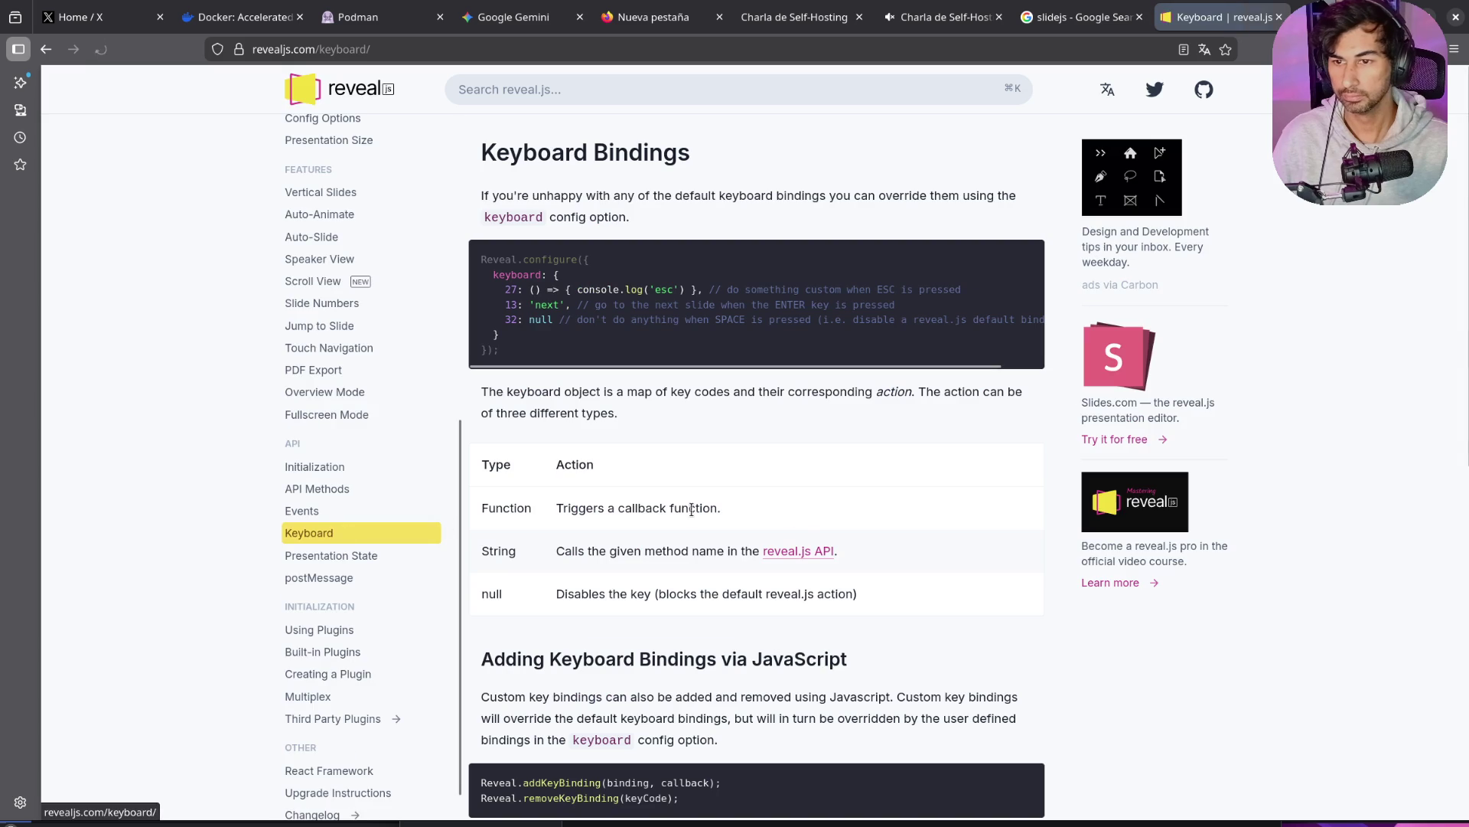
scroll(813, 517, "down", 2)
scroll(812, 525, "down", 7)
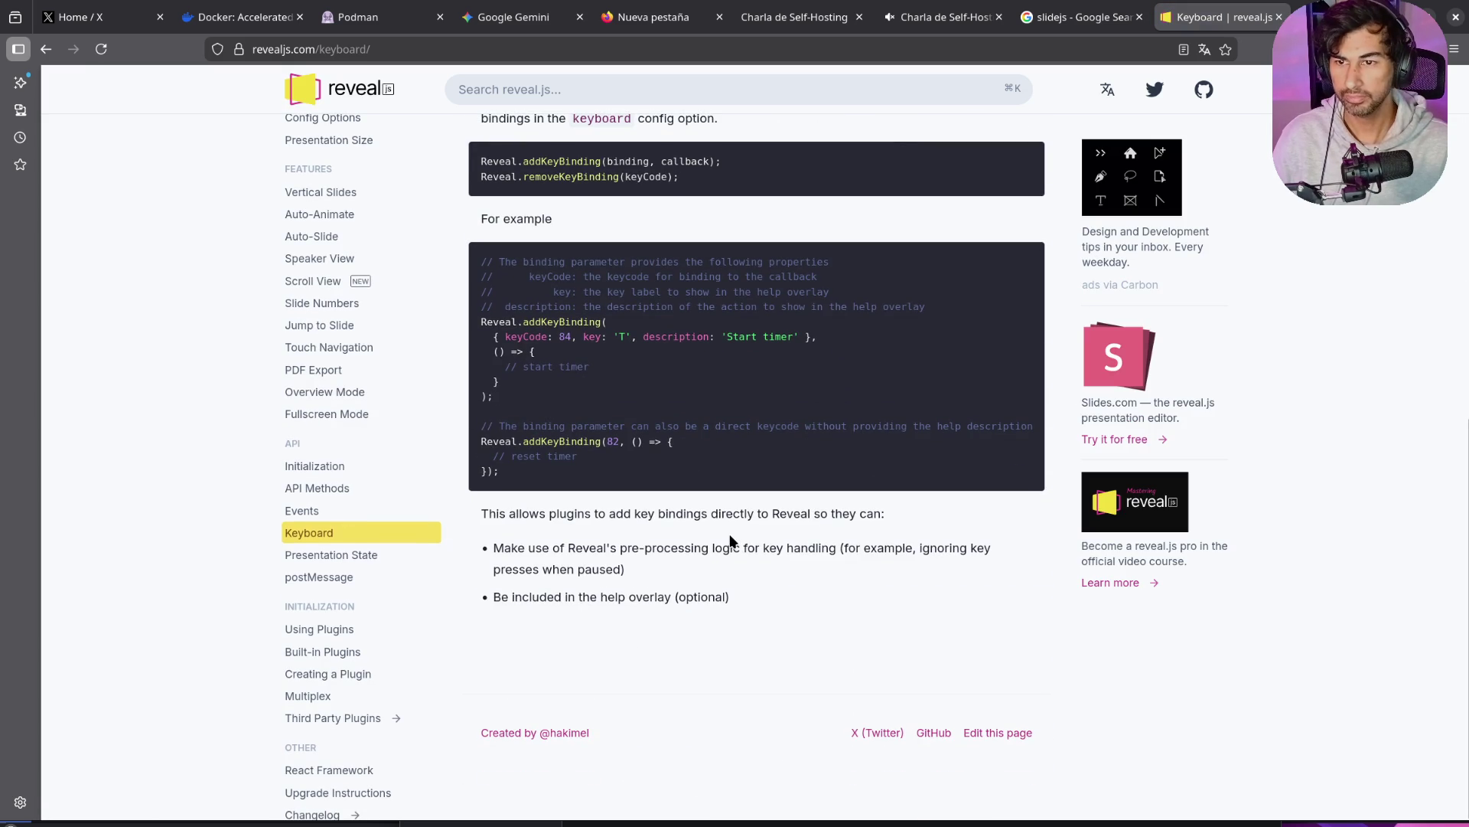
scroll(731, 540, "up", 6)
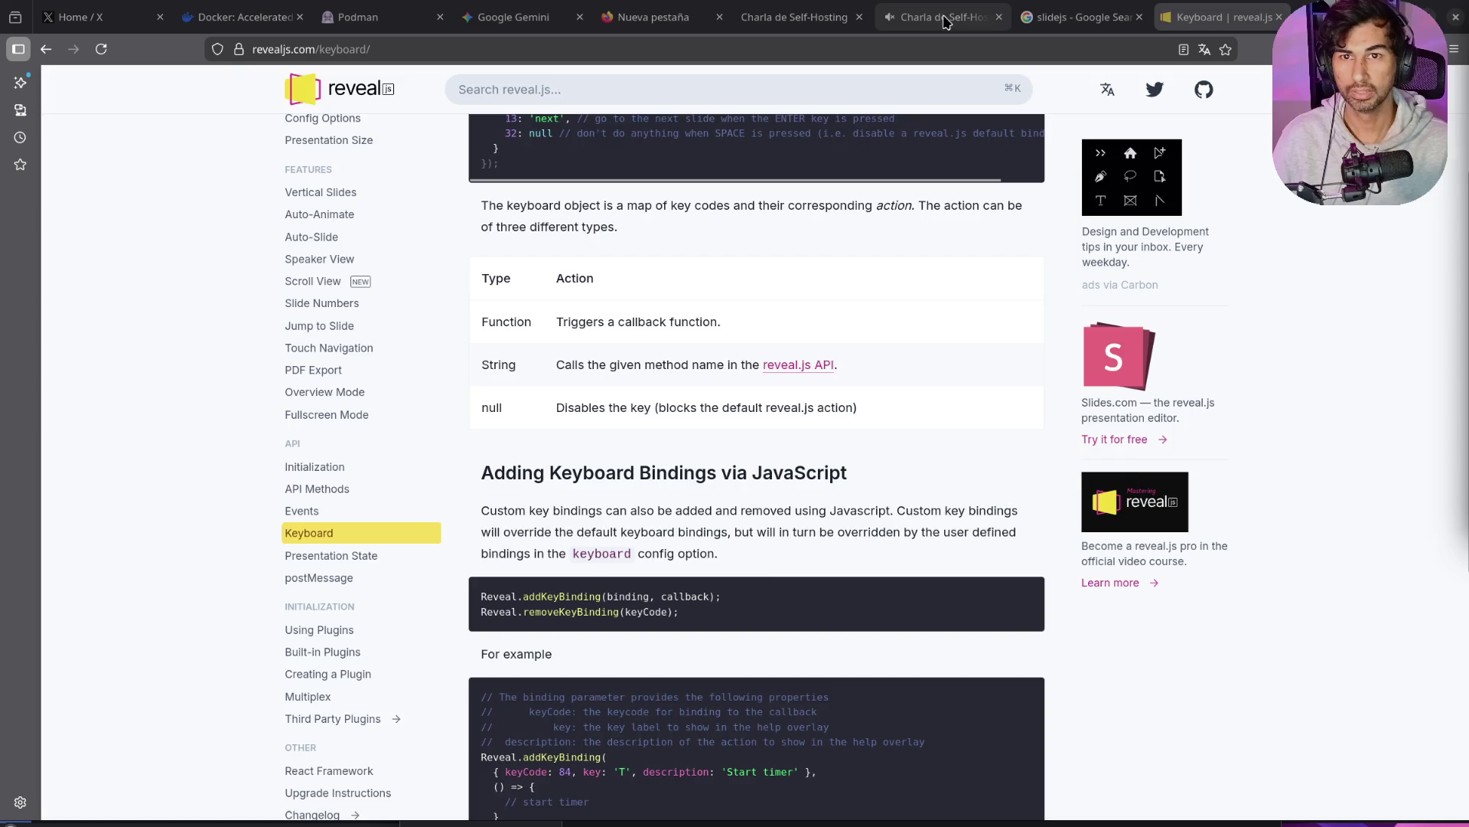
Step: On the Charla de Self-Hosting deck, open the title slide and place the speaker view window over it
left_click(946, 23)
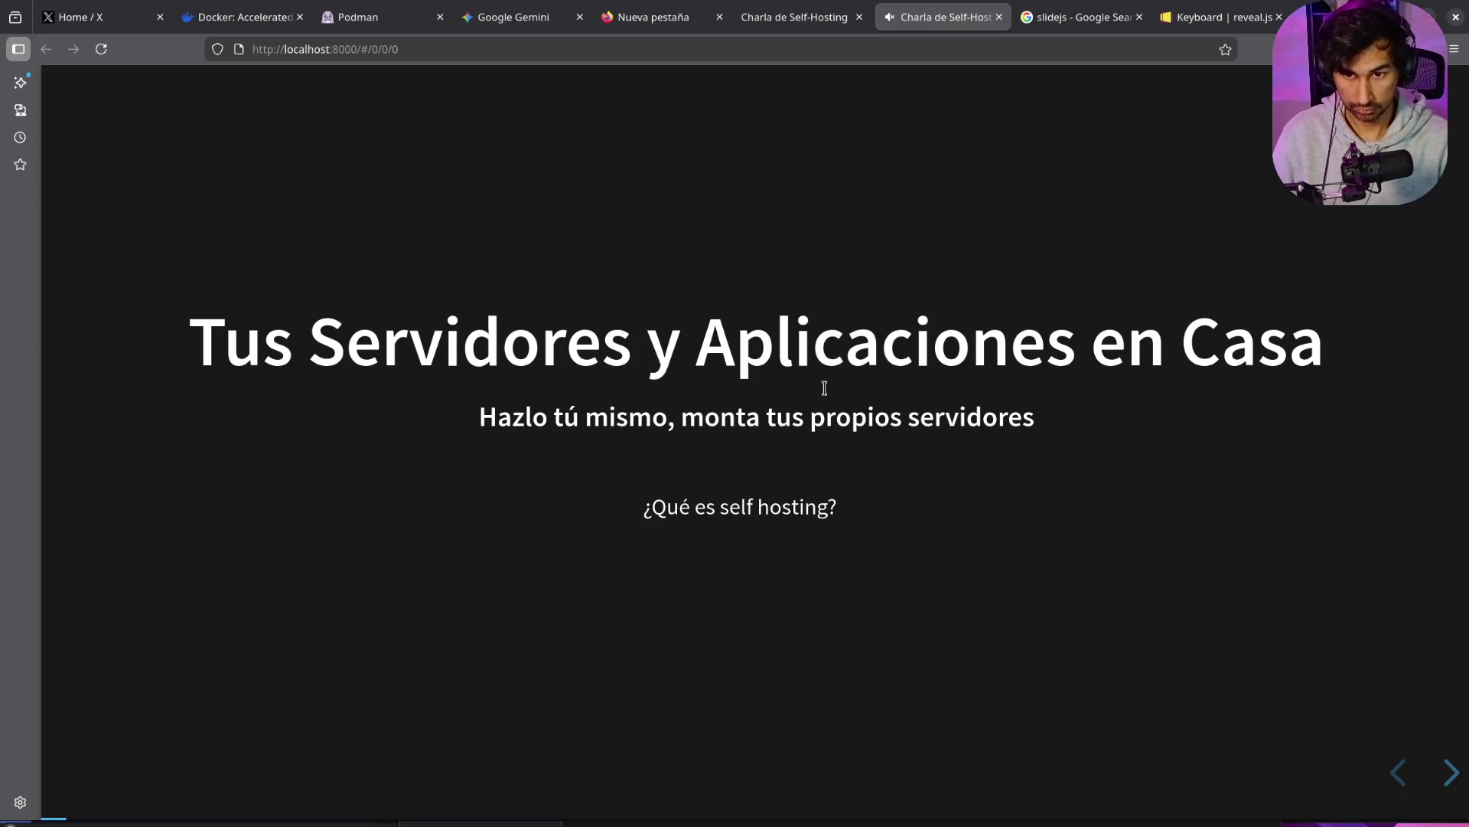
key("Escape")
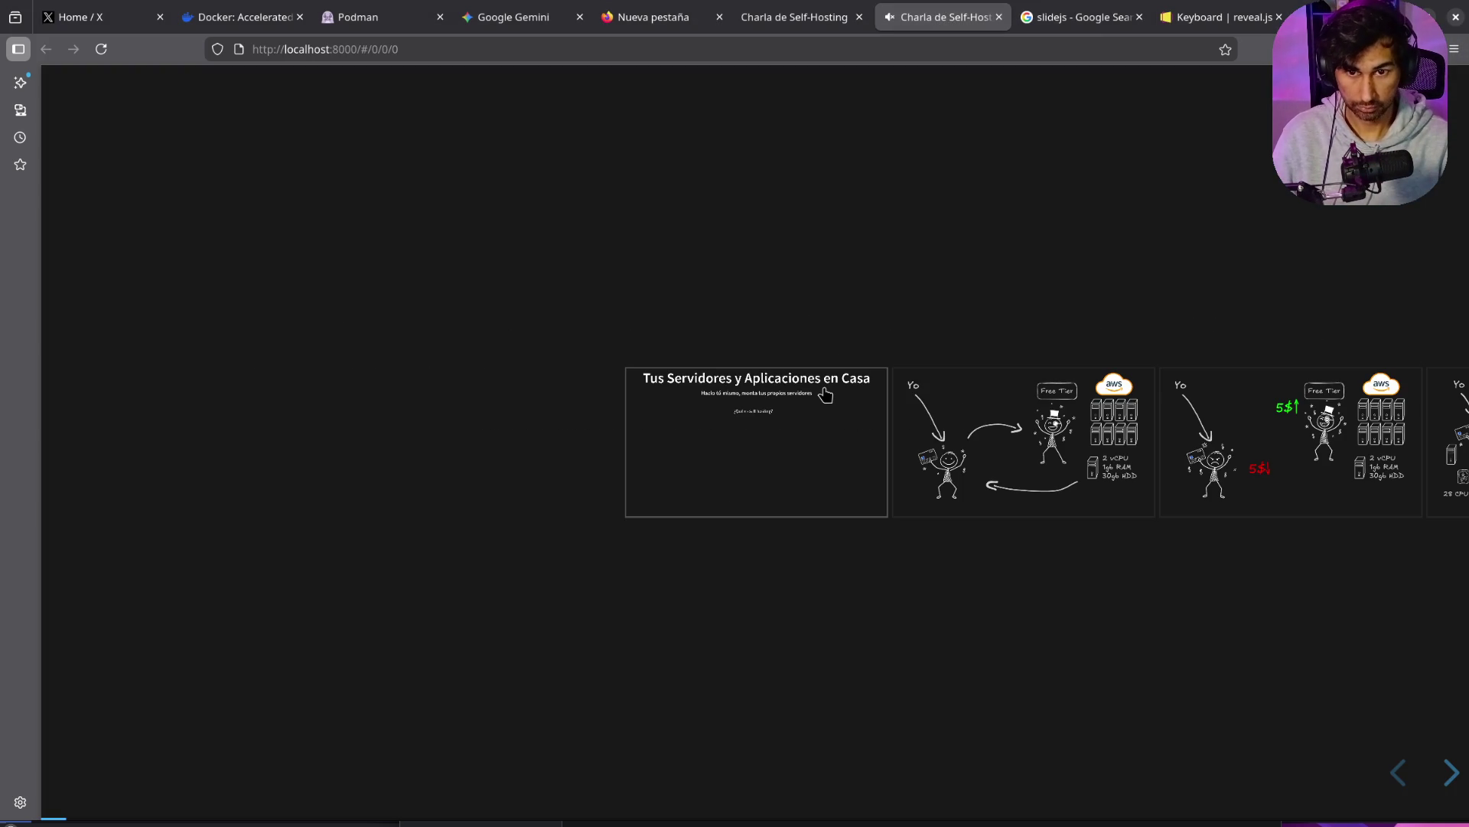
key("s")
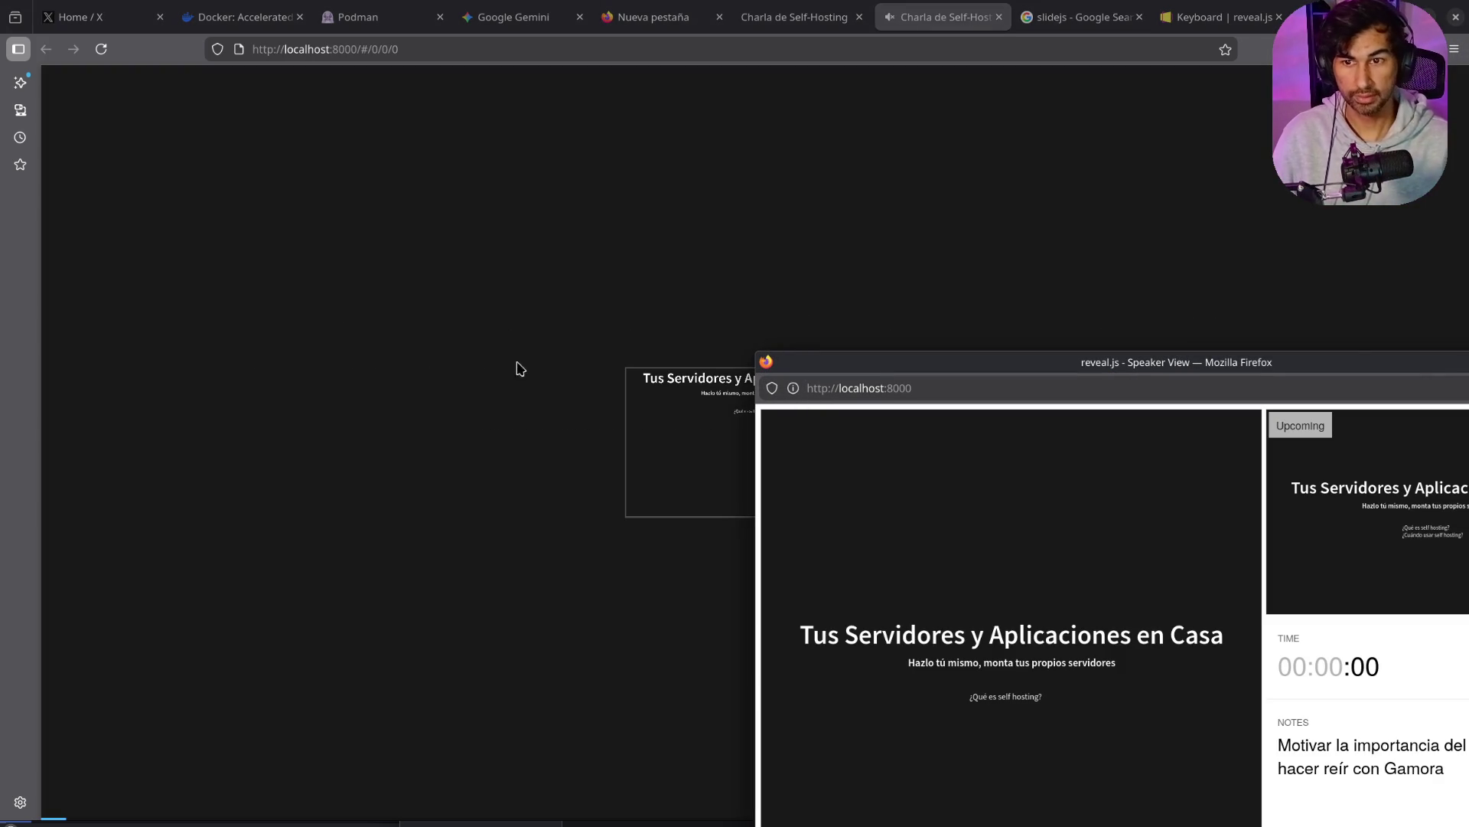
left_click(515, 368)
left_click(666, 434)
key("s")
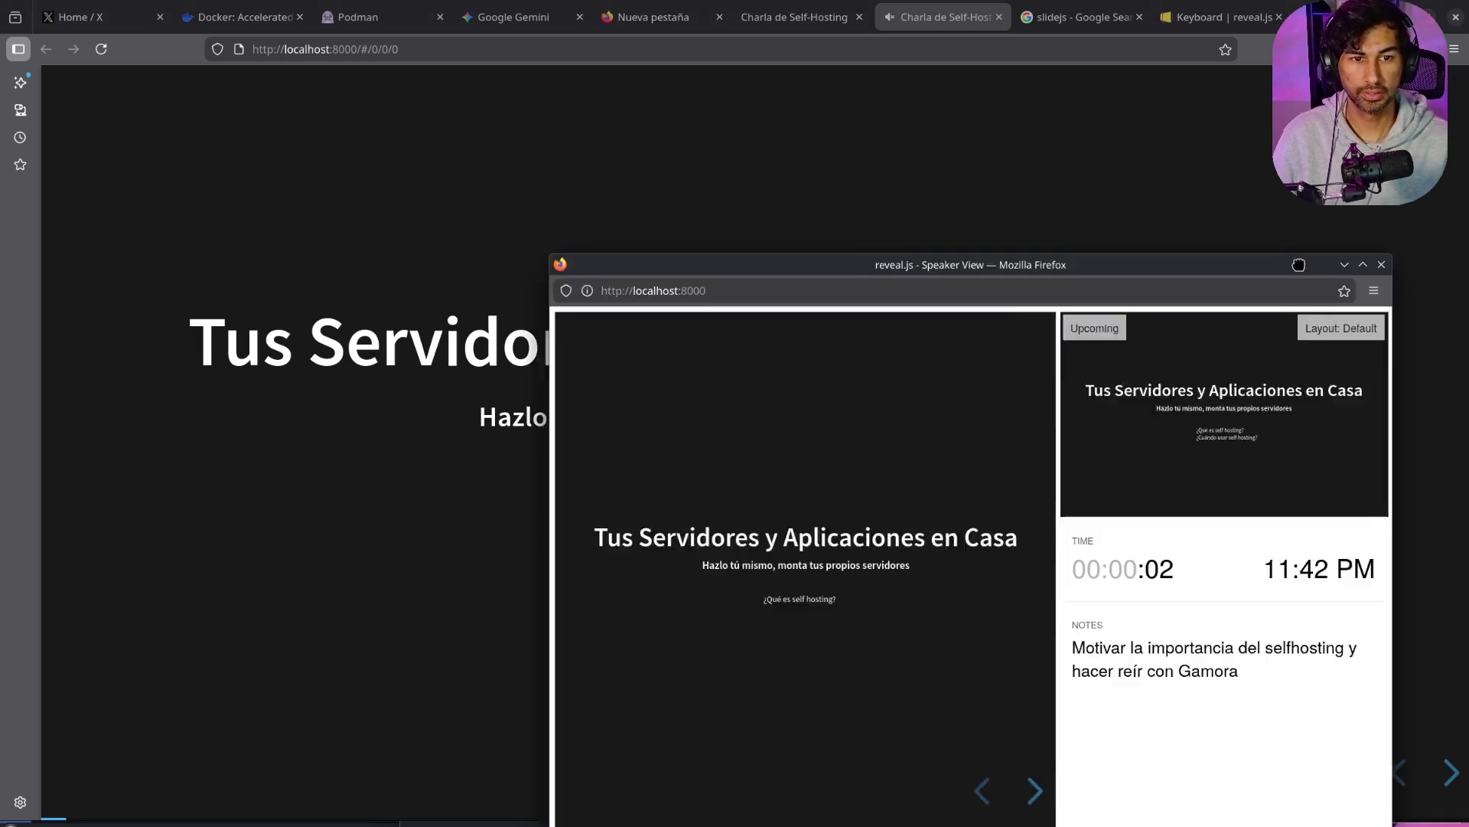
mouse_move(895, 140)
left_mouse_down()
mouse_move(1401, 291)
mouse_move(1468, 460)
mouse_move(1179, 248)
mouse_move(796, 183)
mouse_move(1071, 164)
left_mouse_up()
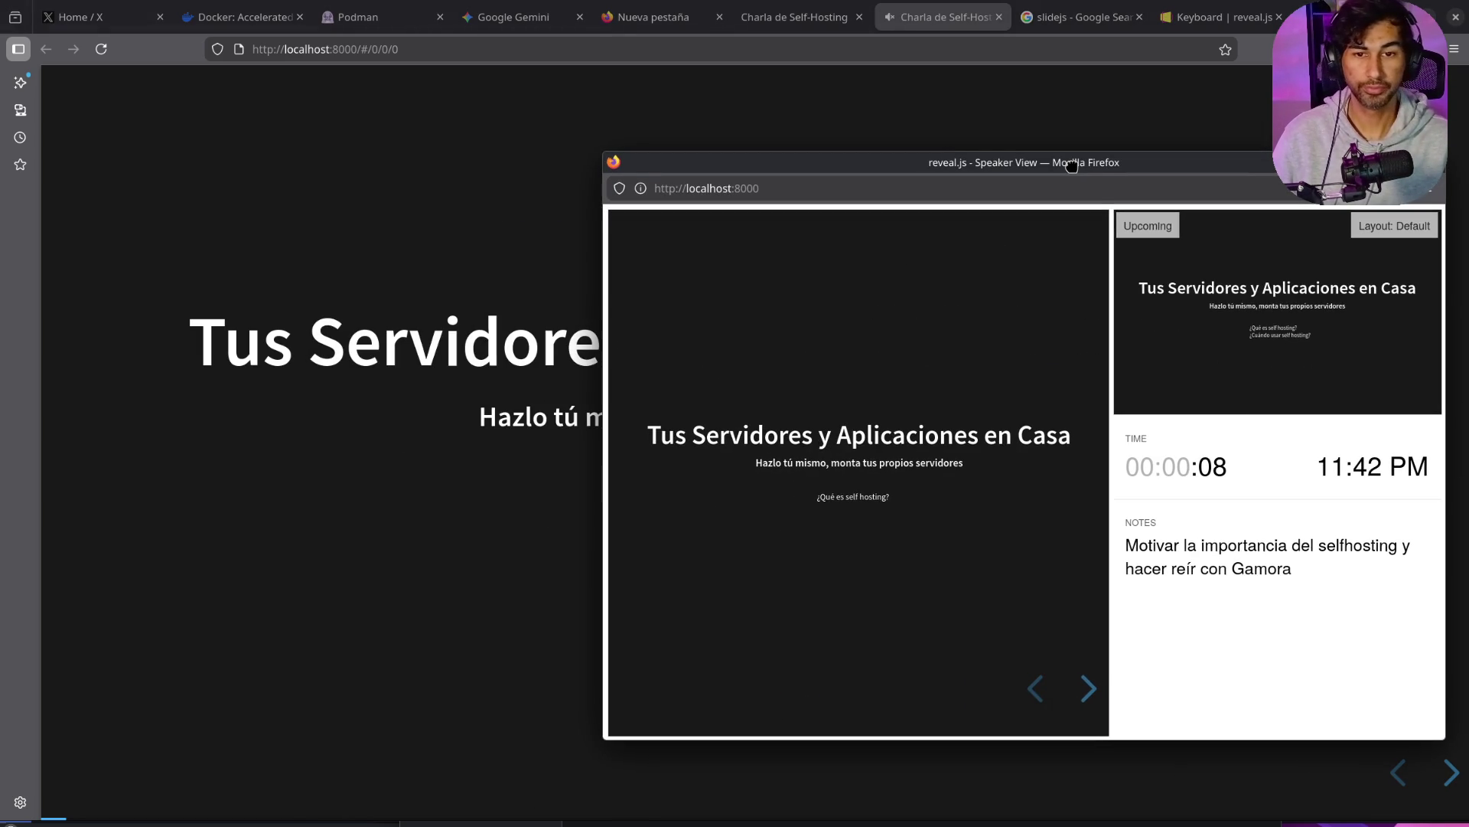
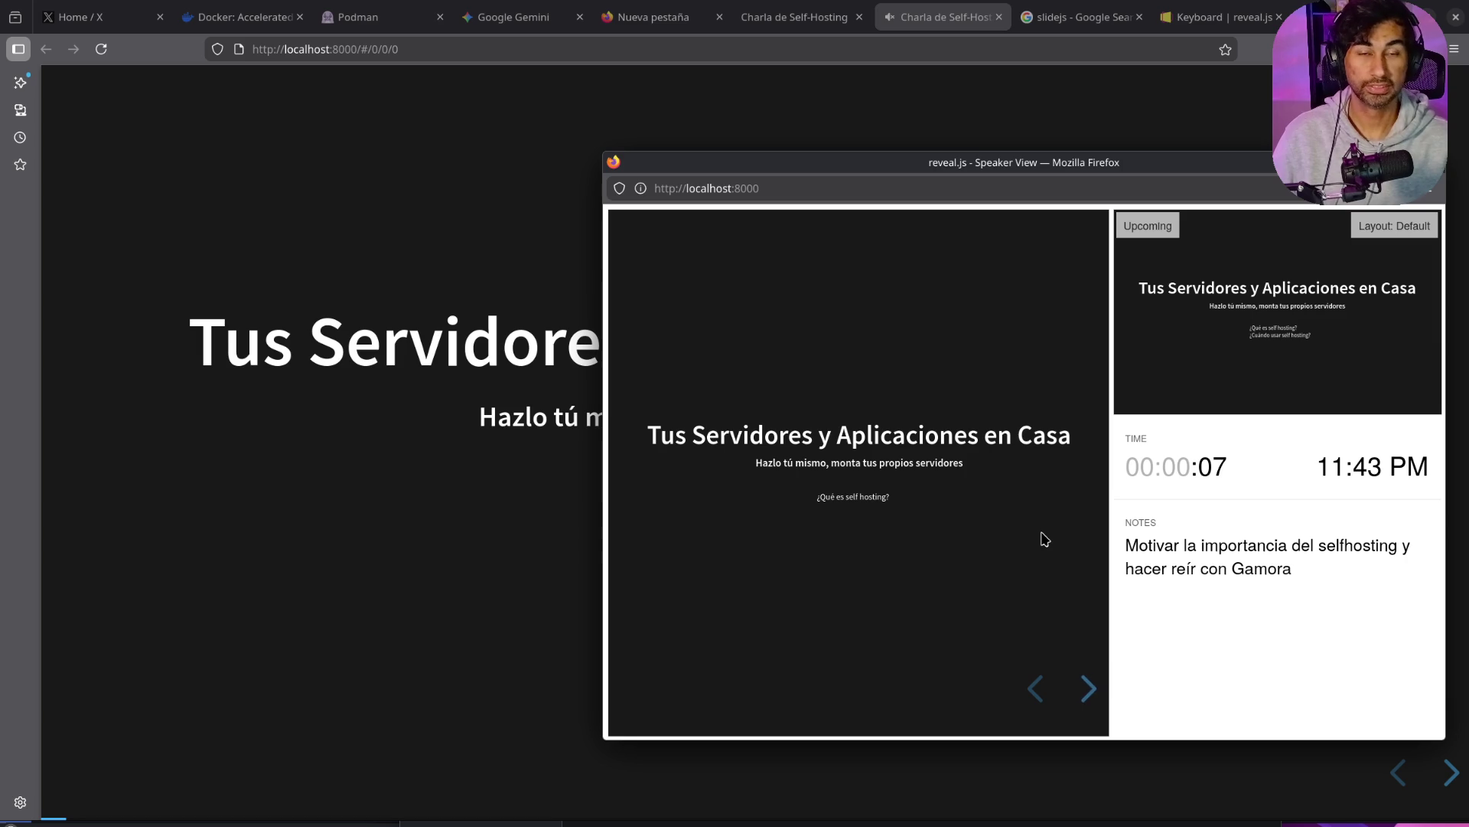
Step: Advance to the Yo / Free Tier slide and move the shrunken speaker view top-left
key("Right")
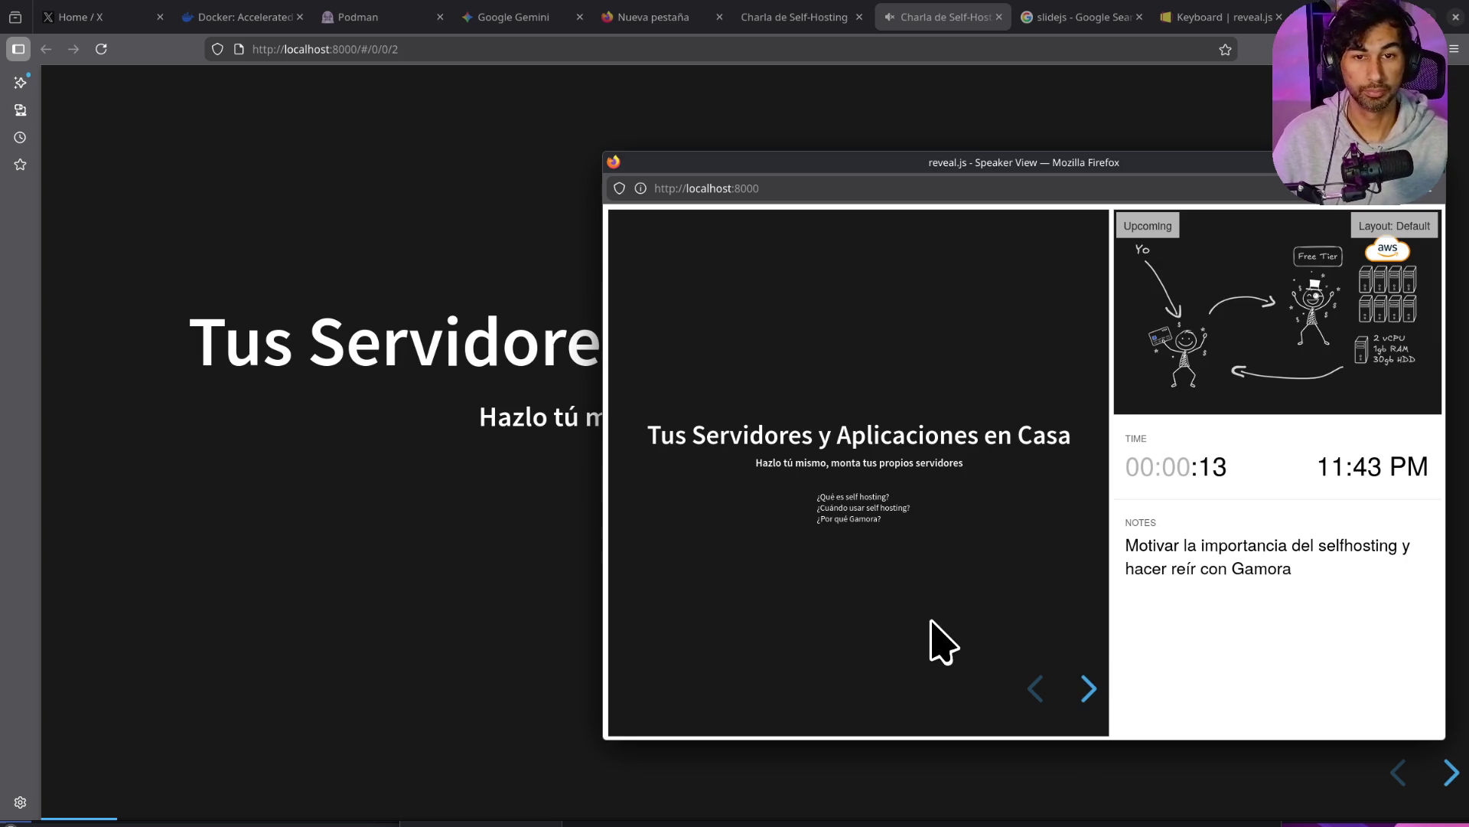
key("Right")
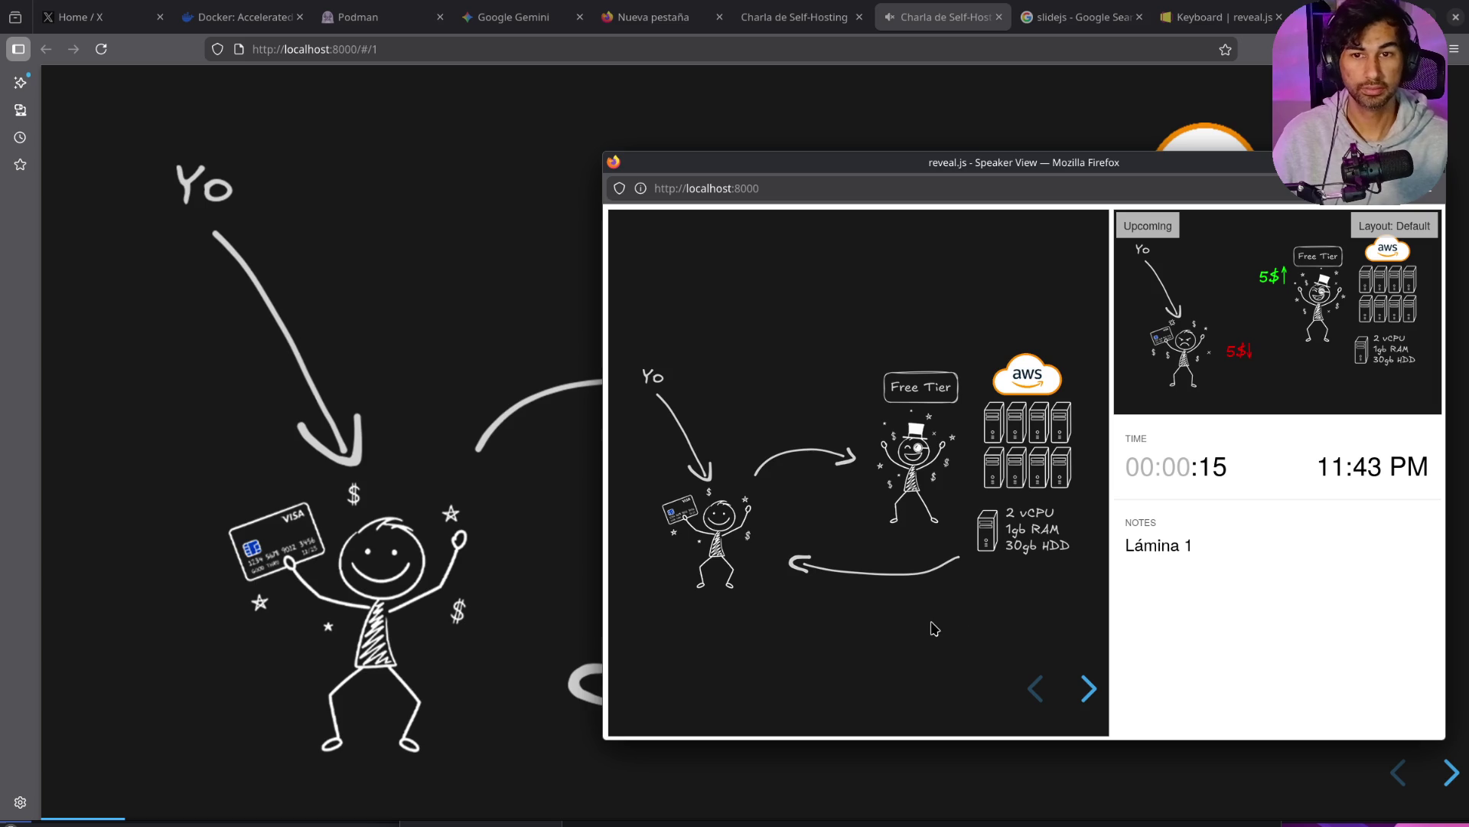
mouse_move(1090, 212)
left_mouse_down()
mouse_move(1215, 306)
mouse_move(1133, 382)
mouse_move(1094, 337)
left_mouse_up()
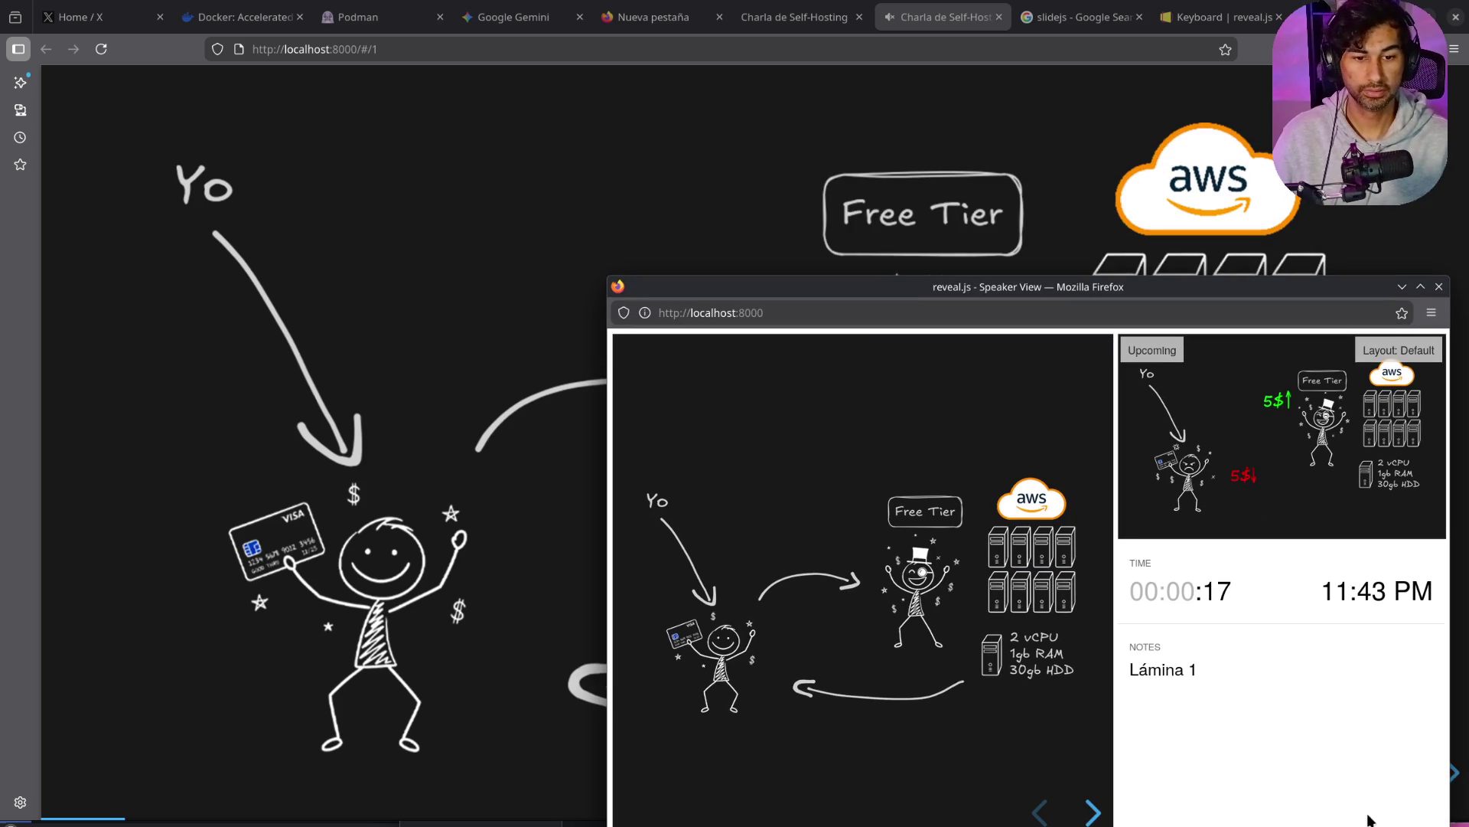
mouse_move(1449, 823)
left_mouse_down()
mouse_move(1344, 754)
mouse_move(1165, 587)
left_mouse_up()
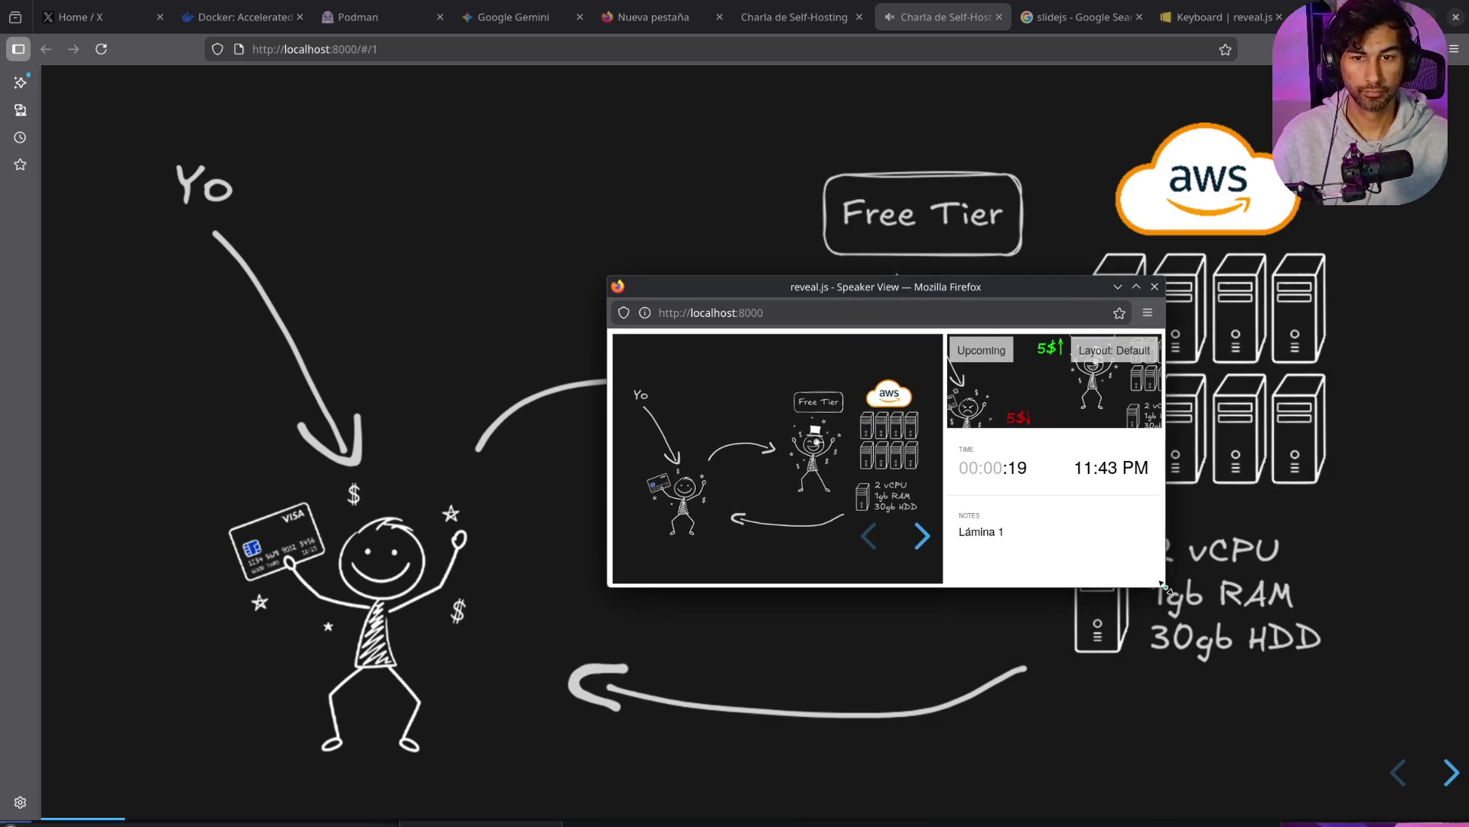
left_click_drag(817, 296, 456, 93)
Step: Step through the 28 CPU / 41gb RAM and Pequeños Errores slides, reveal MariaDB and WordPress, hide speaker view
key("Right")
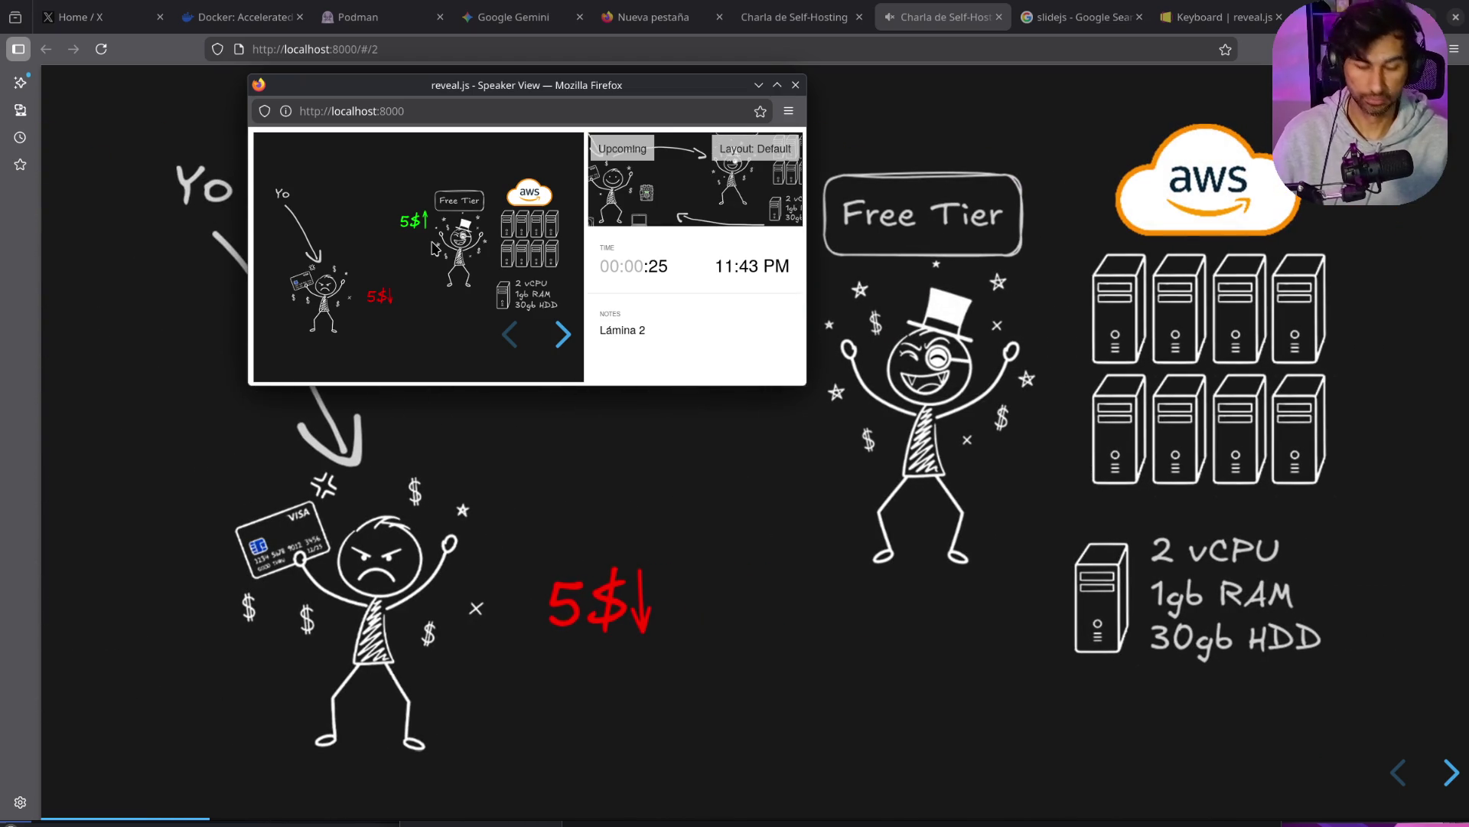
key("Right")
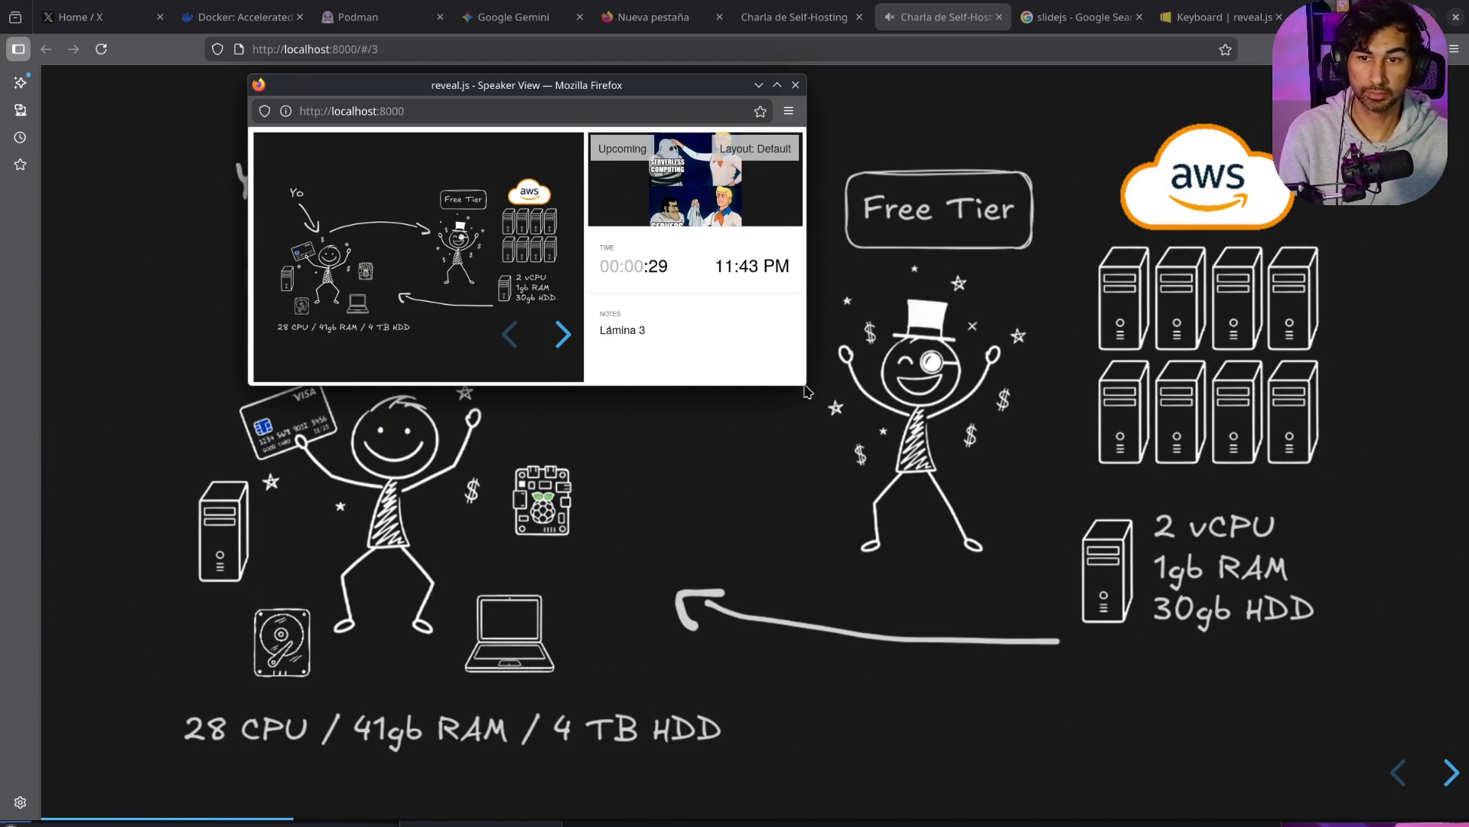
left_click_drag(815, 392, 1084, 648)
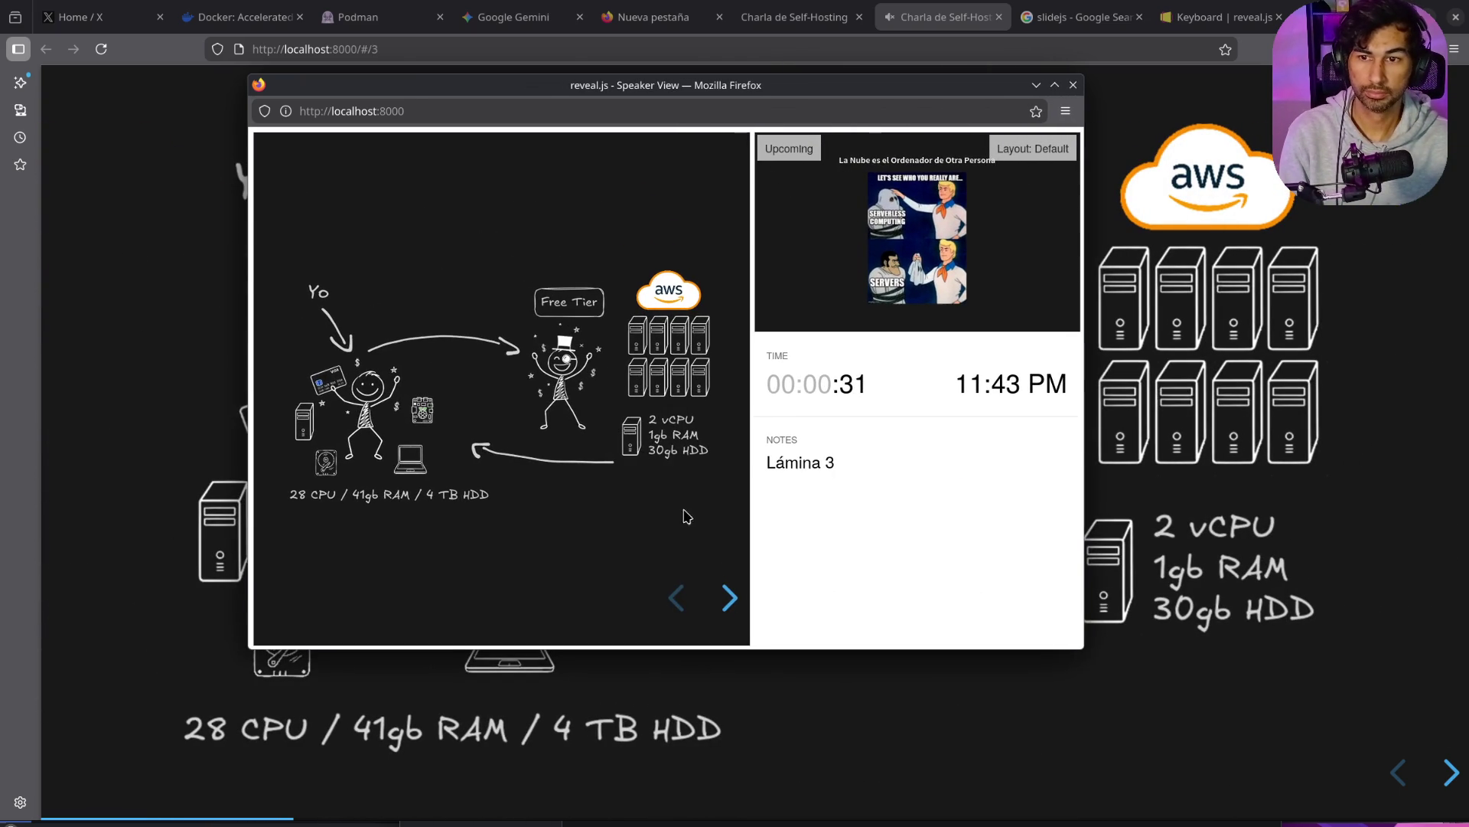
key("Right")
key("Right")
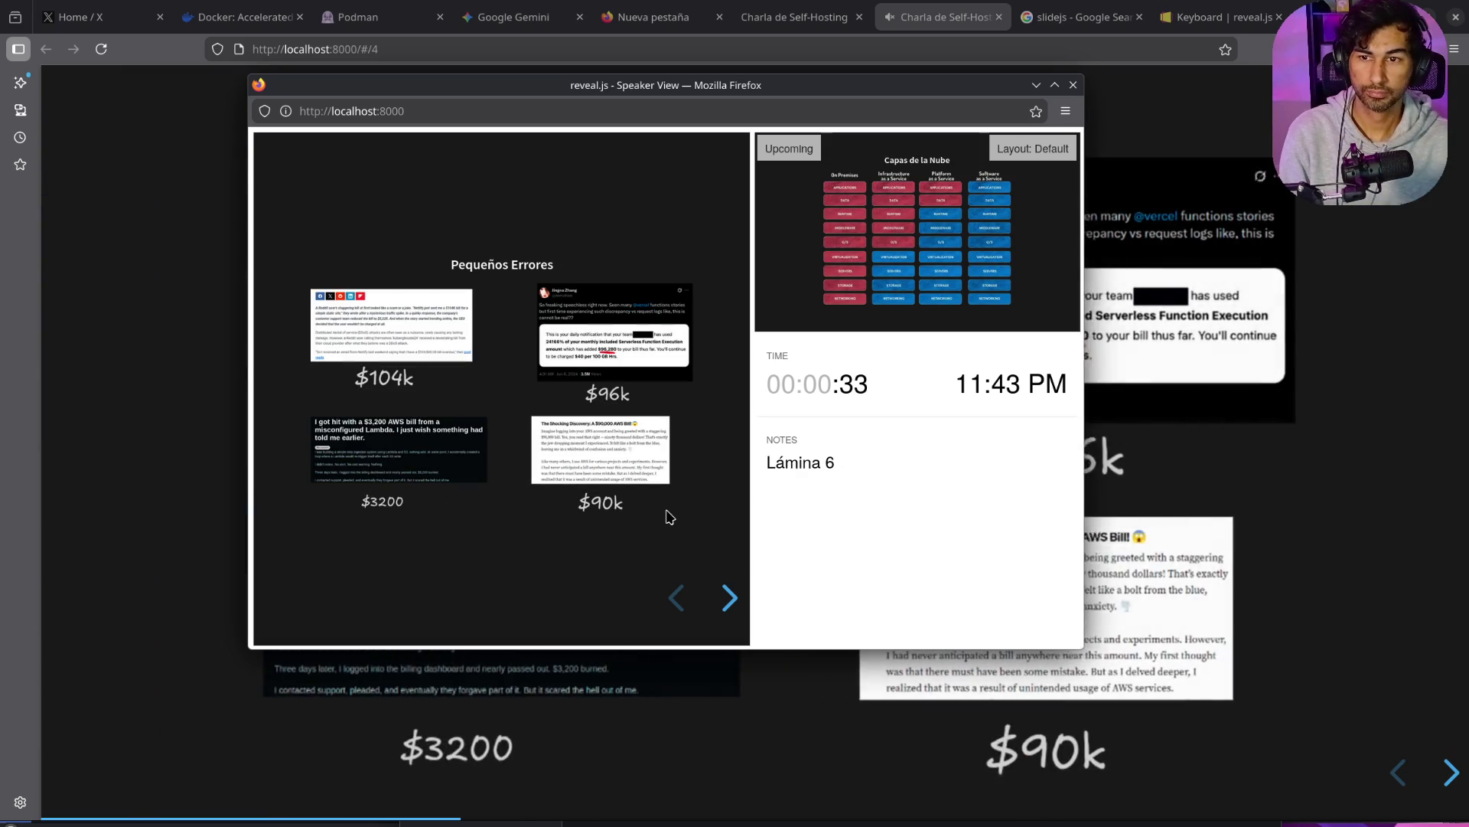
key("Right")
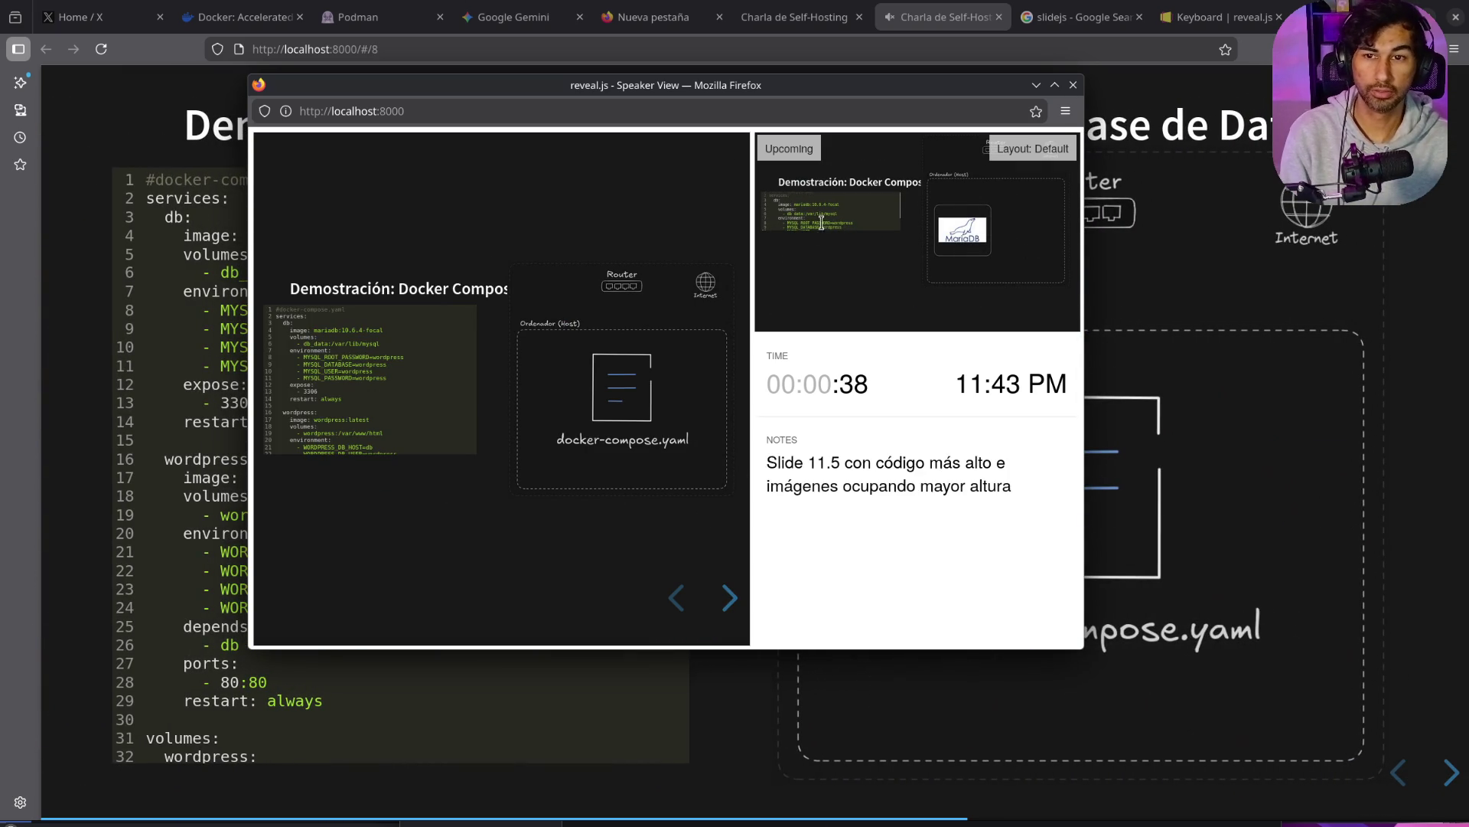
key("Right")
key("Right")
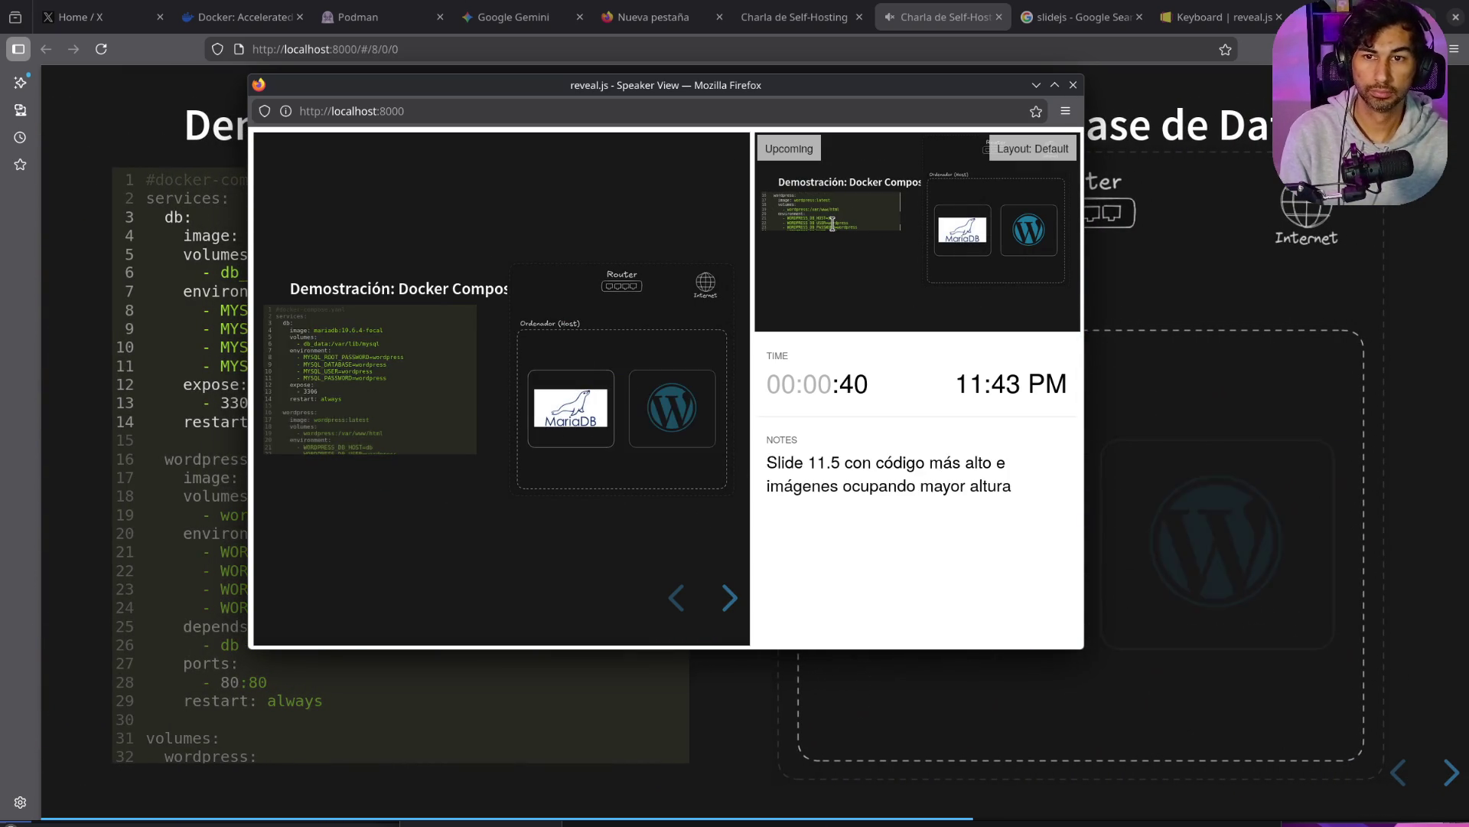
key("Right")
key("Right")
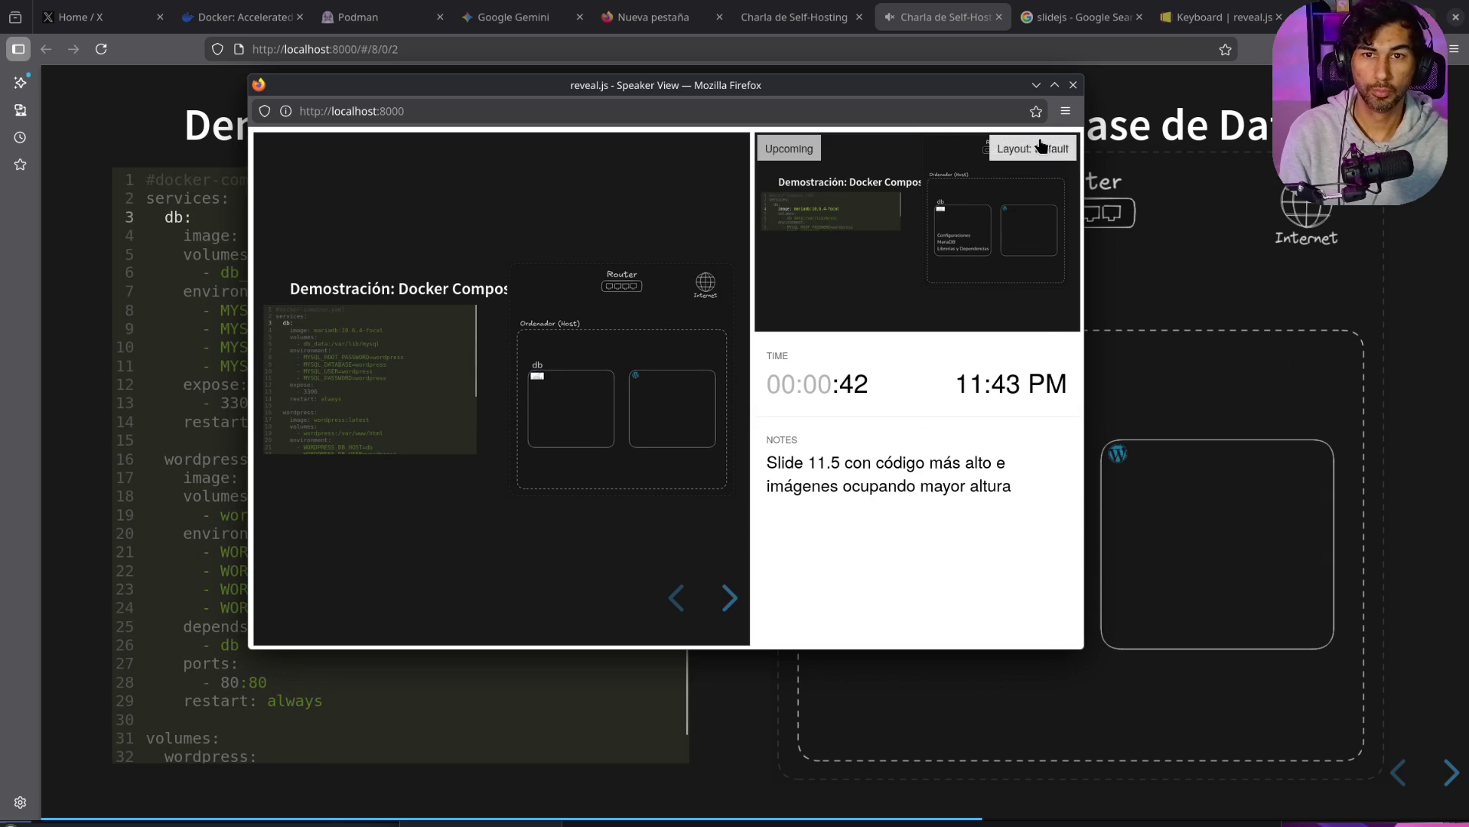
left_click(1036, 86)
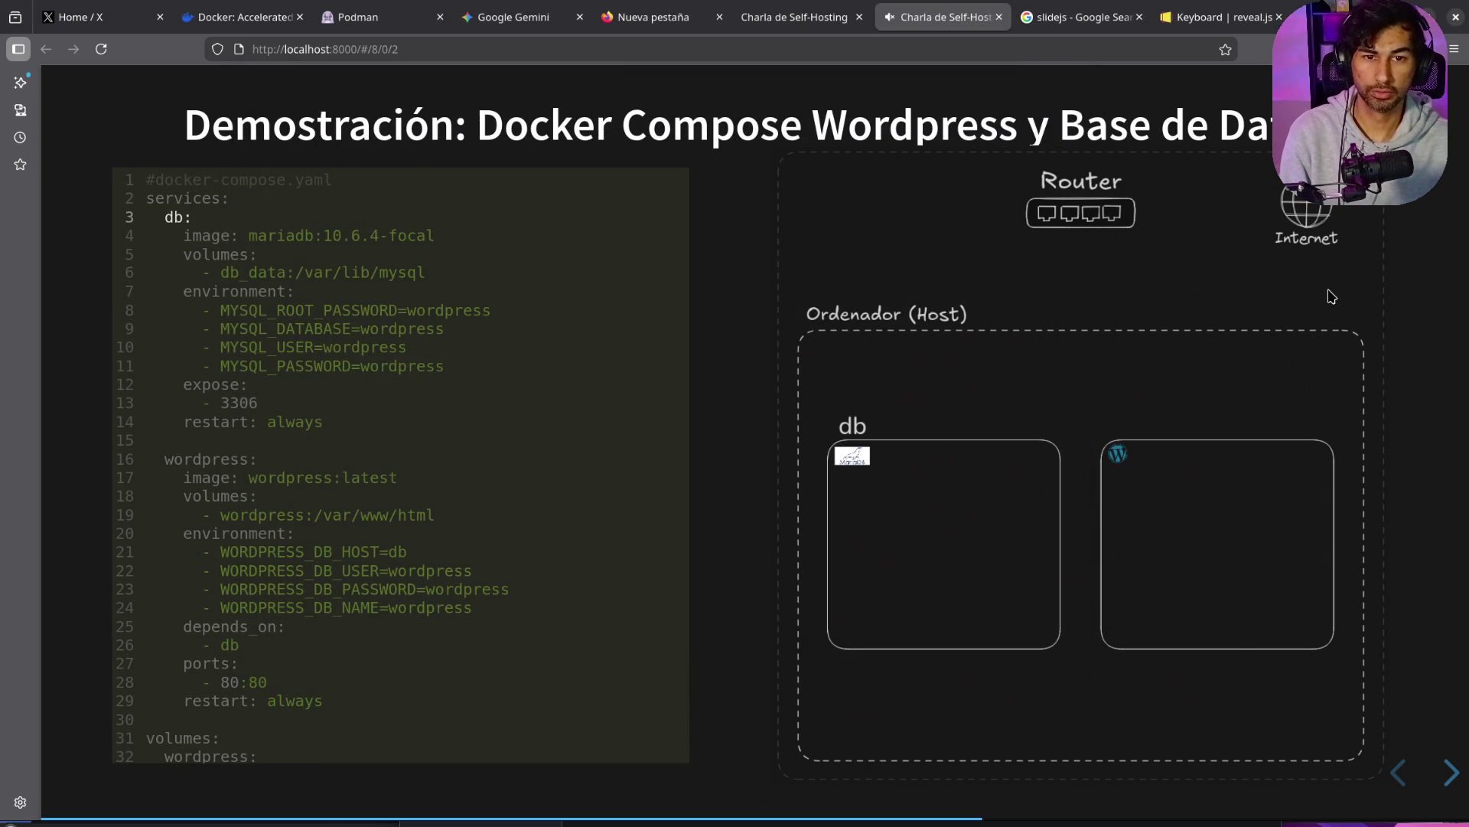
Step: Reveal the db variables, db_data volume, port 3306 and restart policy on the compose slide
left_click_drag(888, 673, 527, 546)
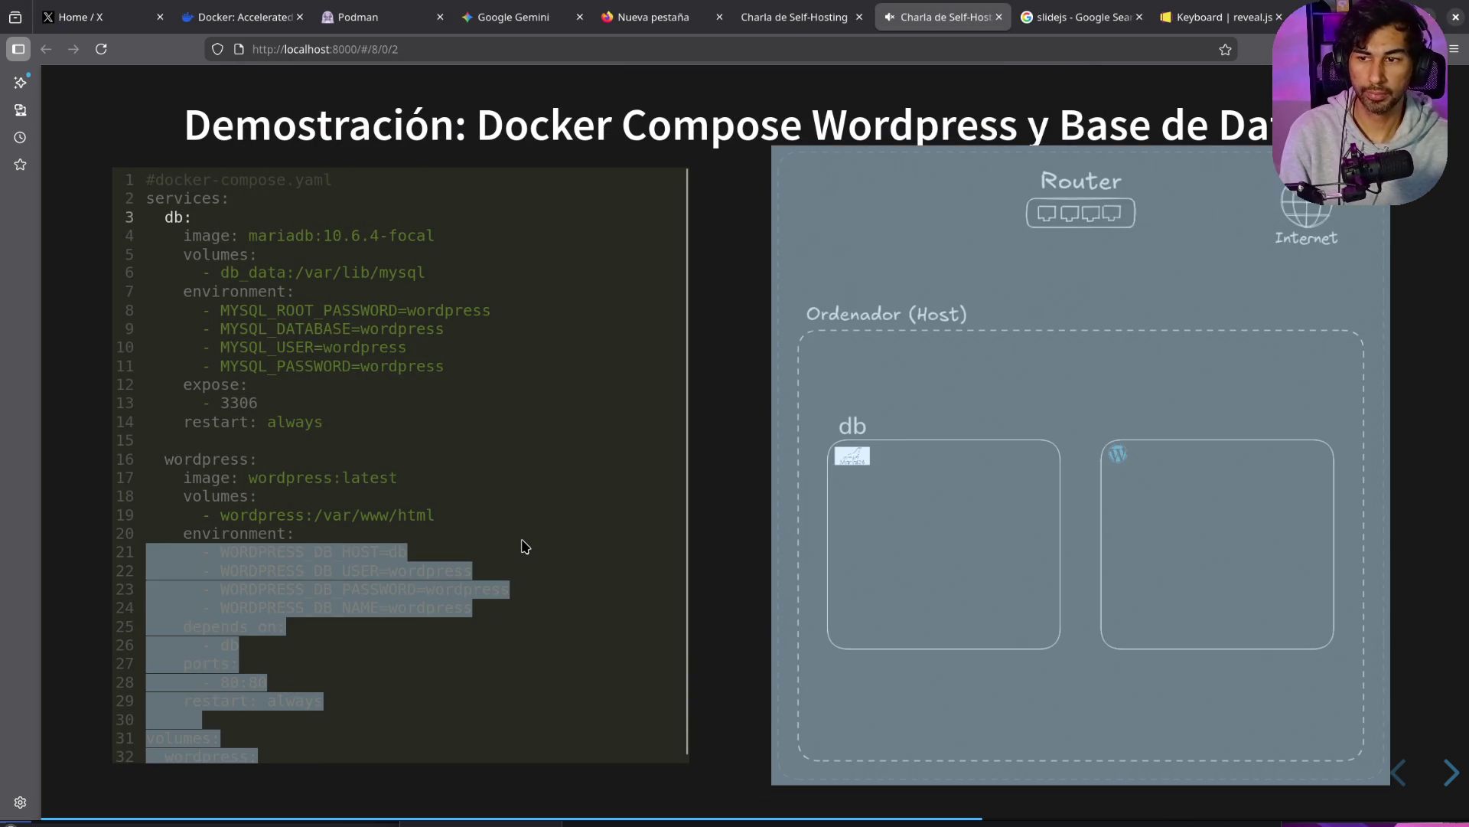
left_click(757, 480)
key("Right")
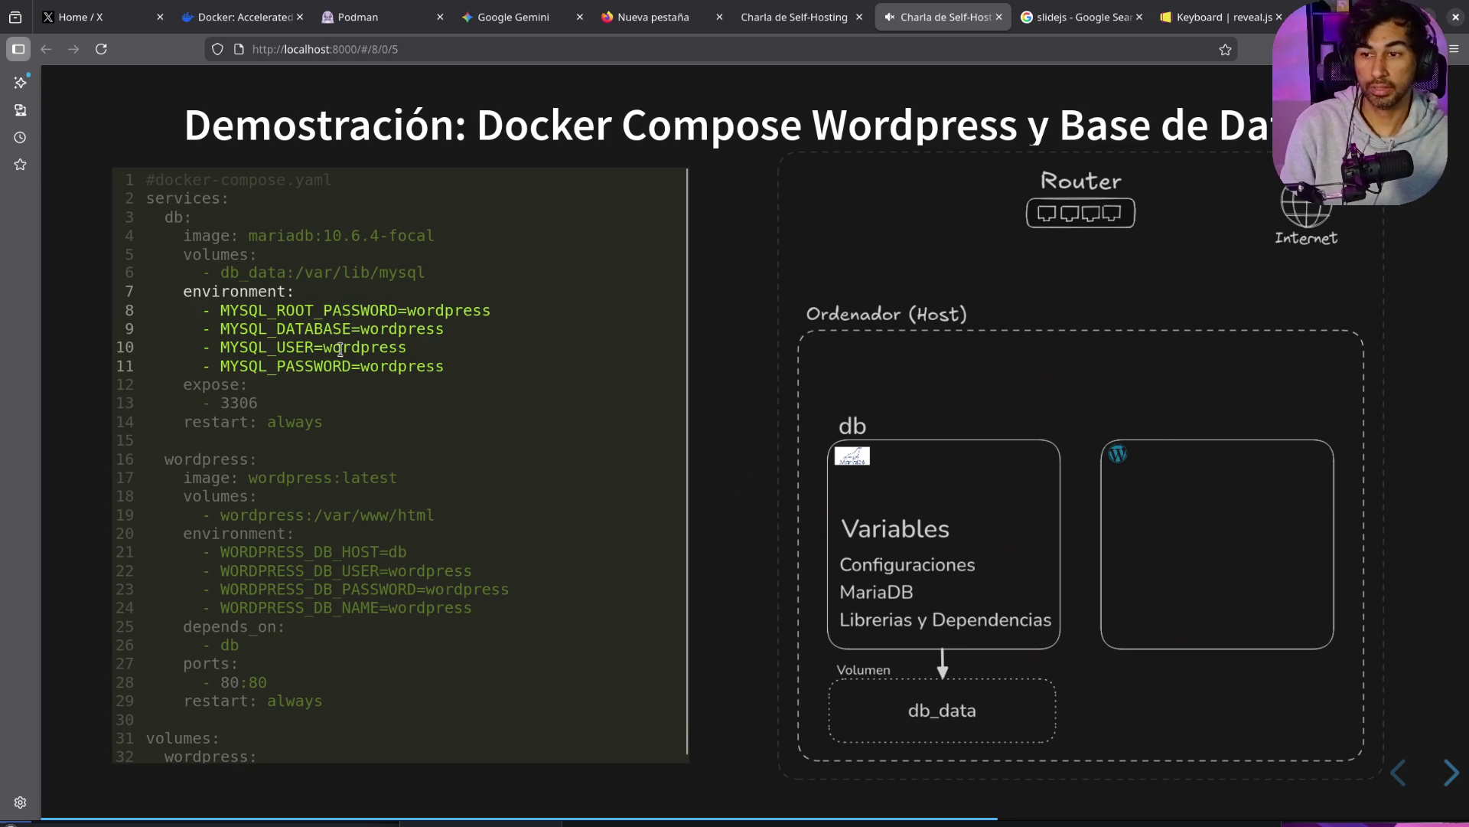
key("Right")
key("Right")
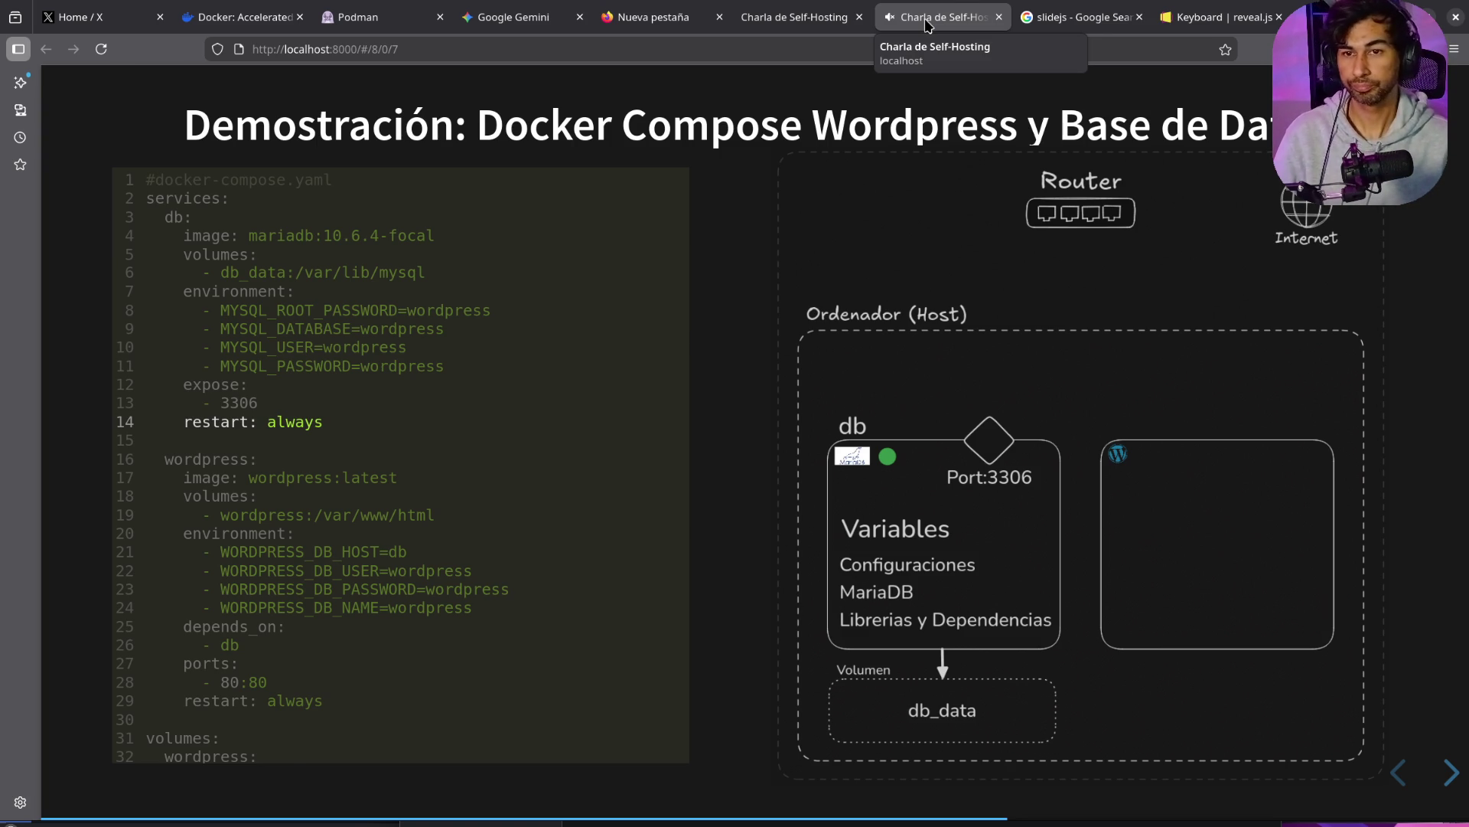
Step: Close the reveal.js keyboard, slidejs search and Charla de Self-Hosting tabs
left_click(1071, 17)
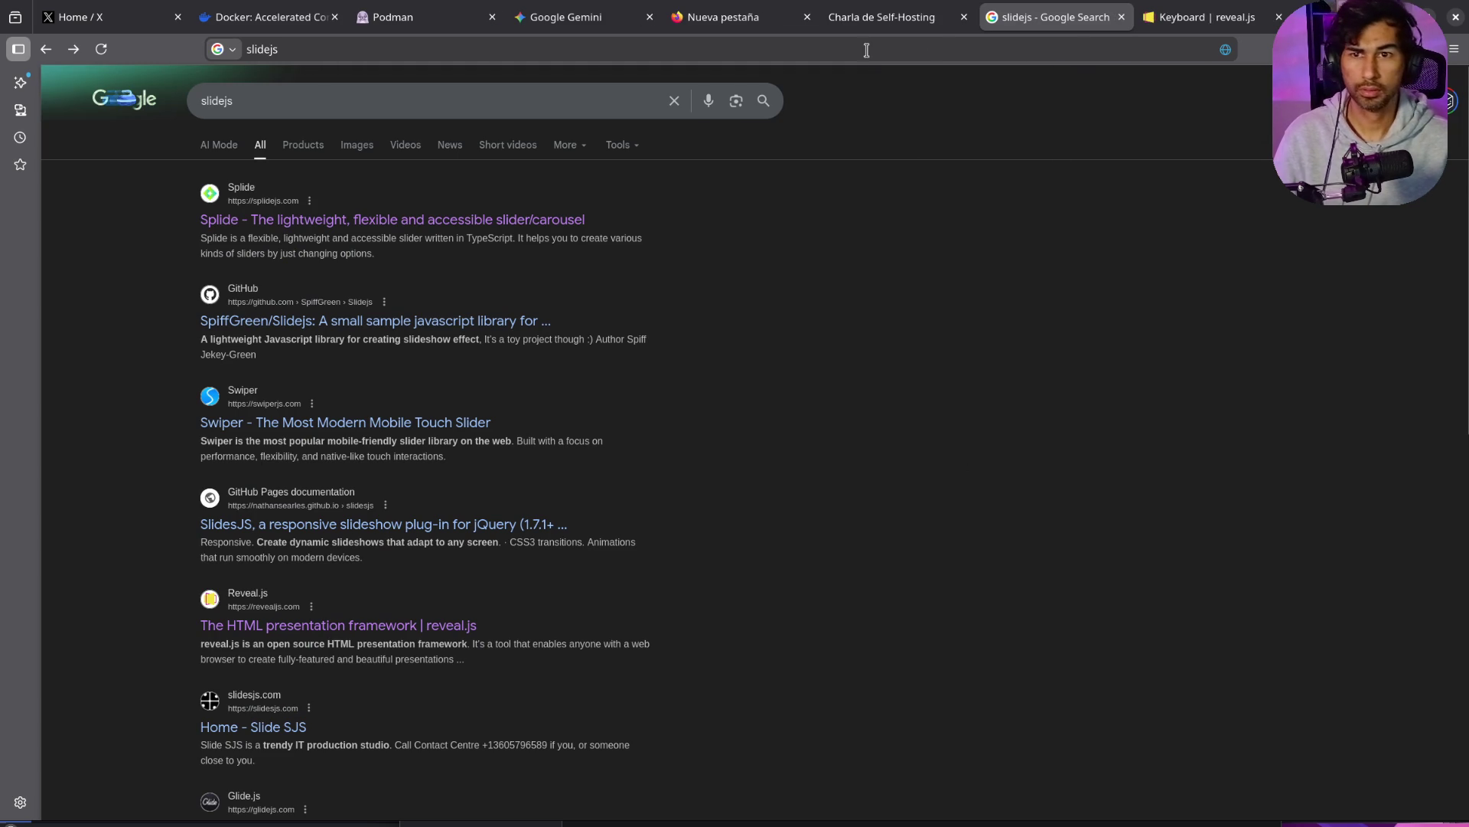
middle_click(1157, 23)
middle_click(1080, 16)
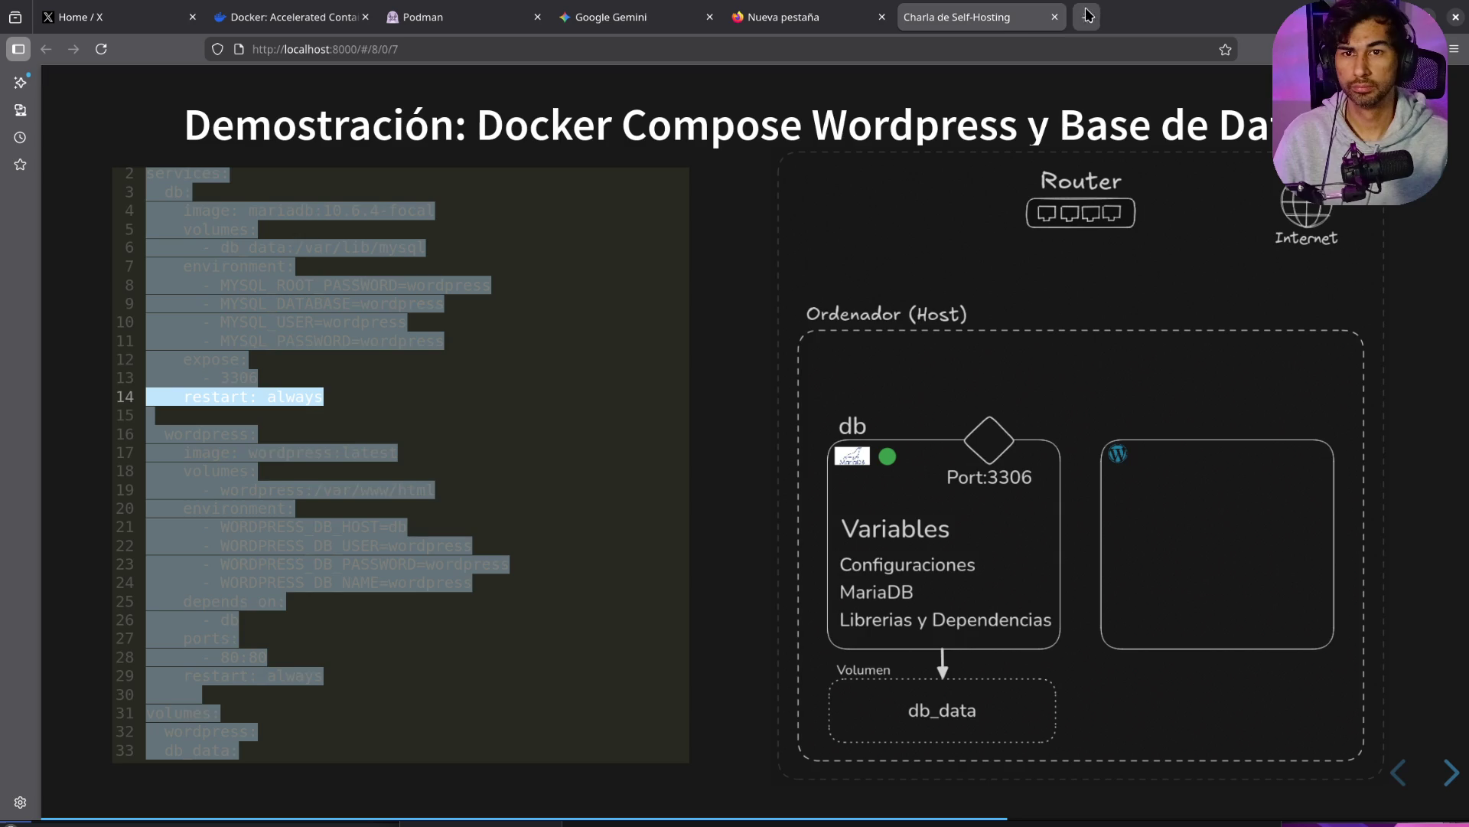
middle_click(1020, 16)
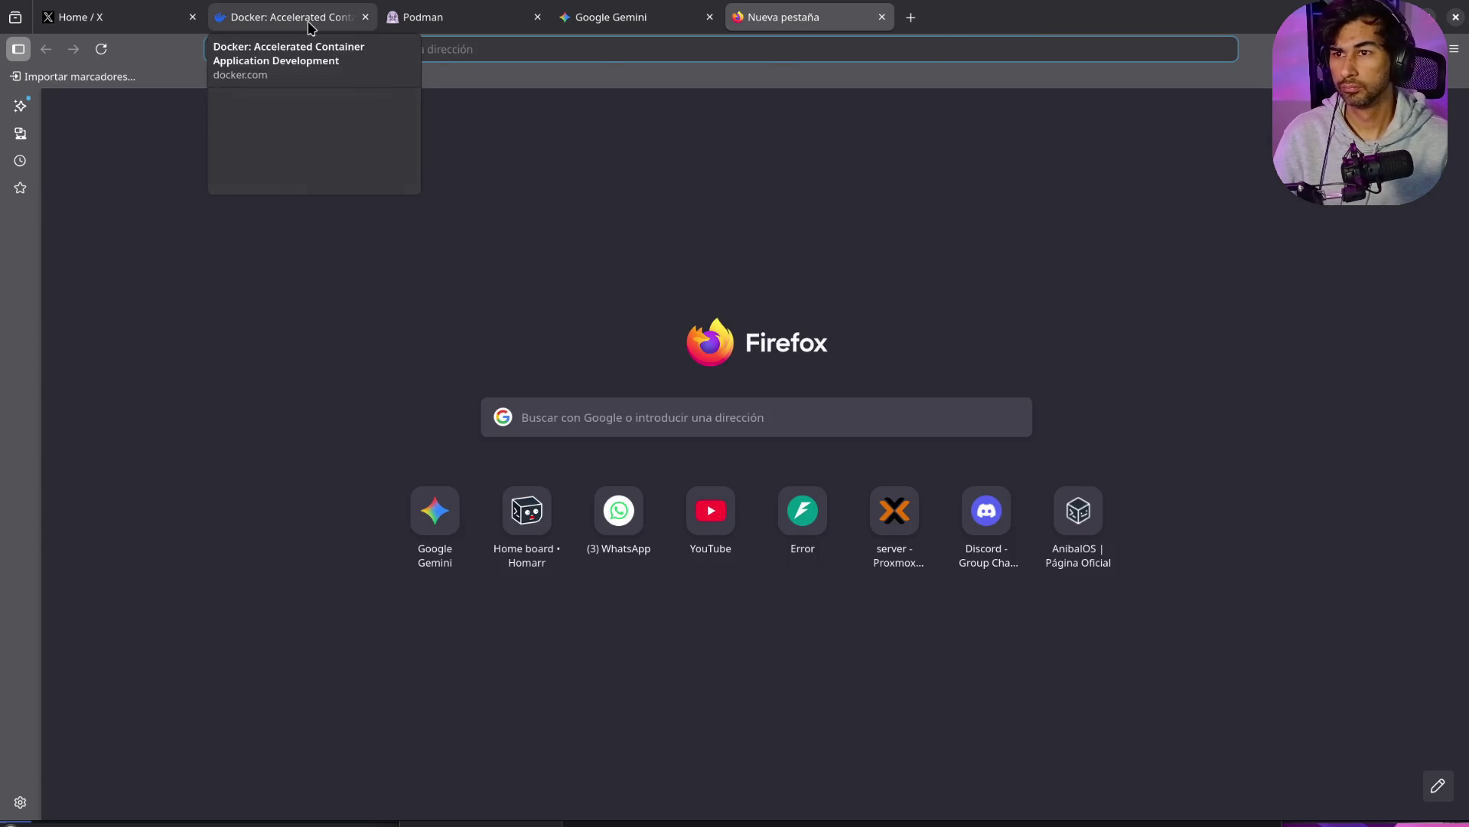
Step: Read Gemini's Docker vs. Podman reply down to the /var/run/docker.sock and rootless port differences
left_click(658, 23)
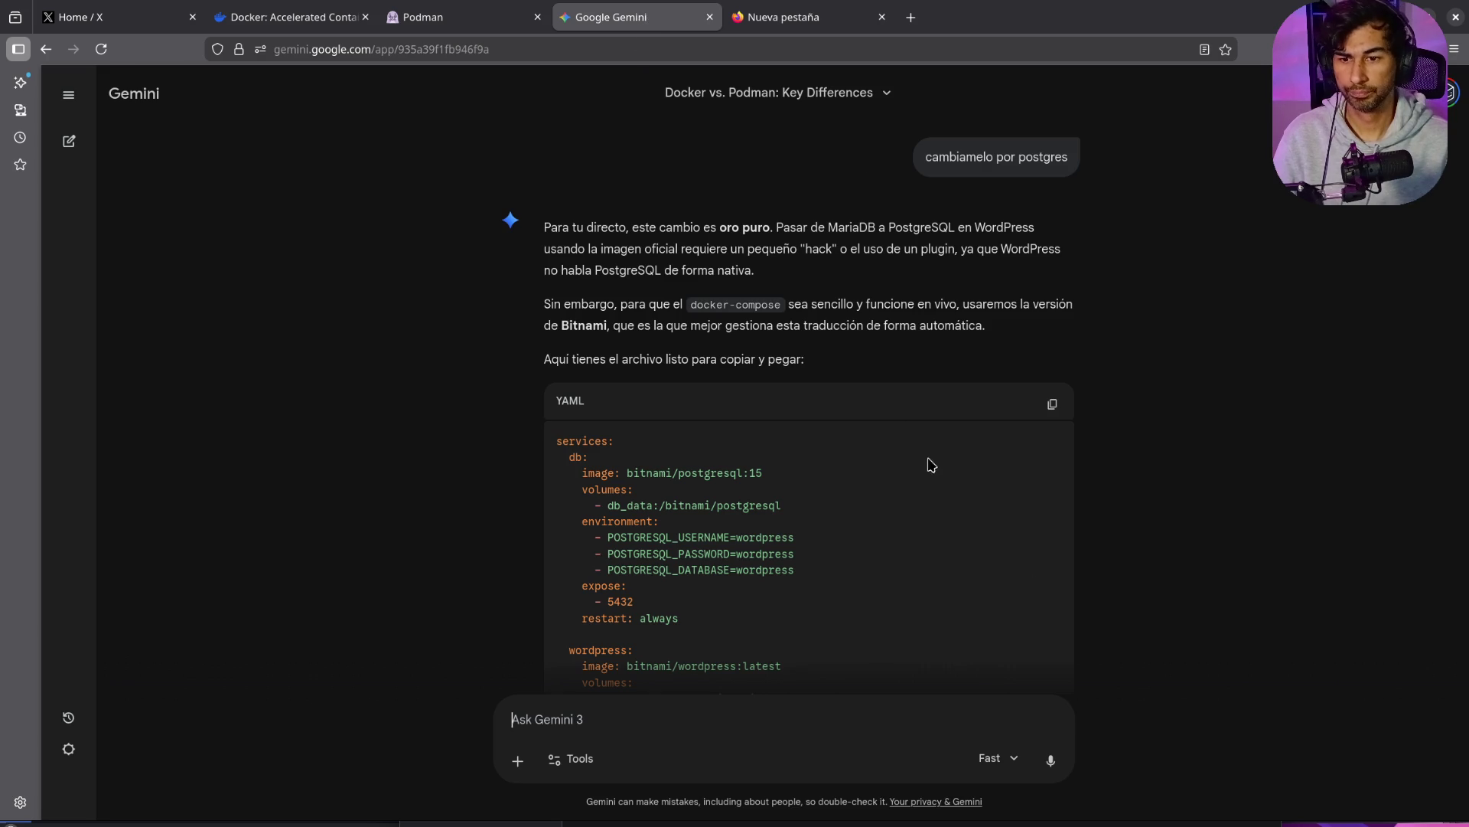
scroll(932, 457, "down", 15)
scroll(933, 457, "up", 20)
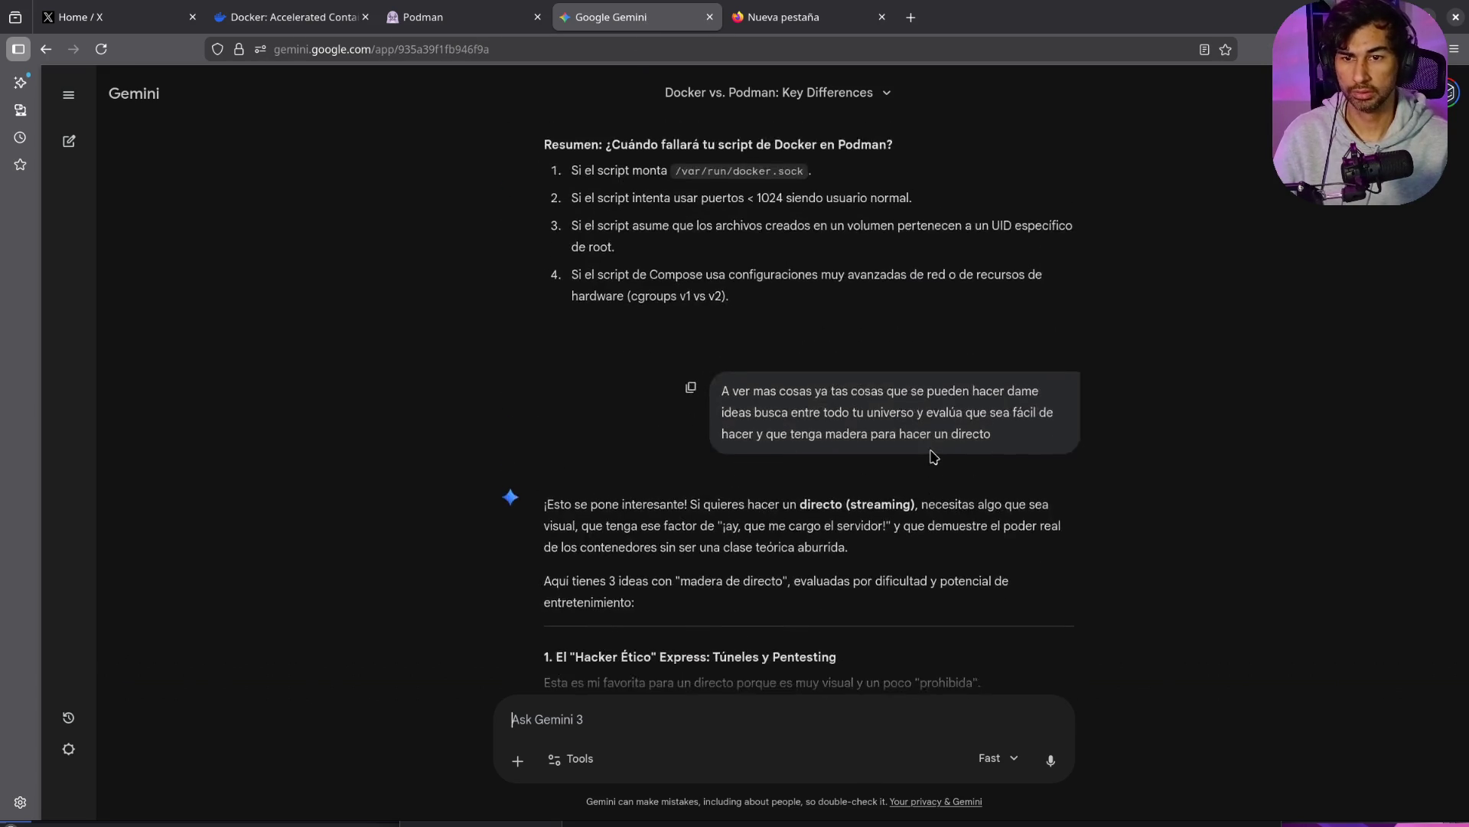
scroll(934, 457, "up", 20)
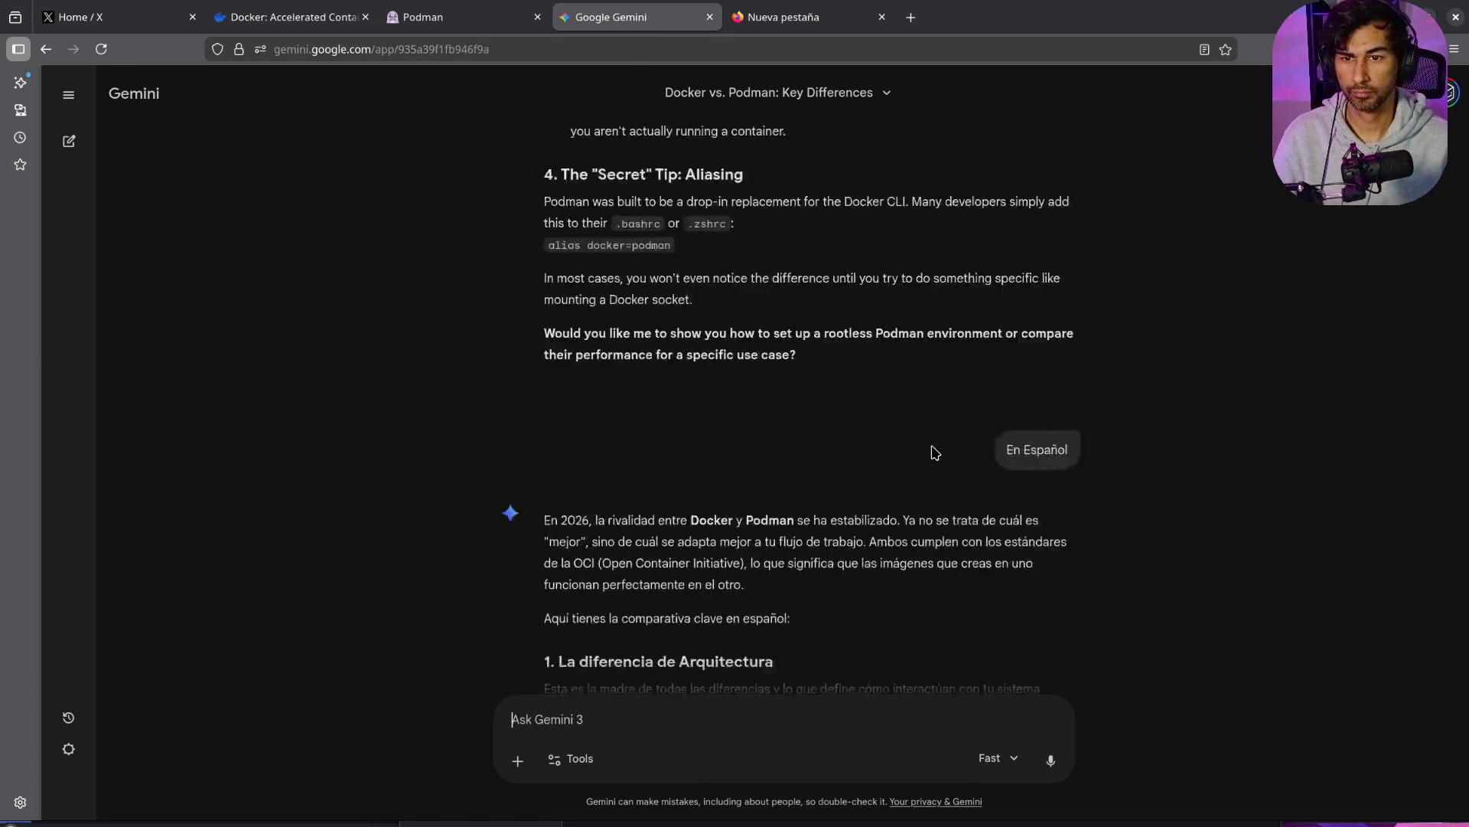
scroll(932, 445, "down", 20)
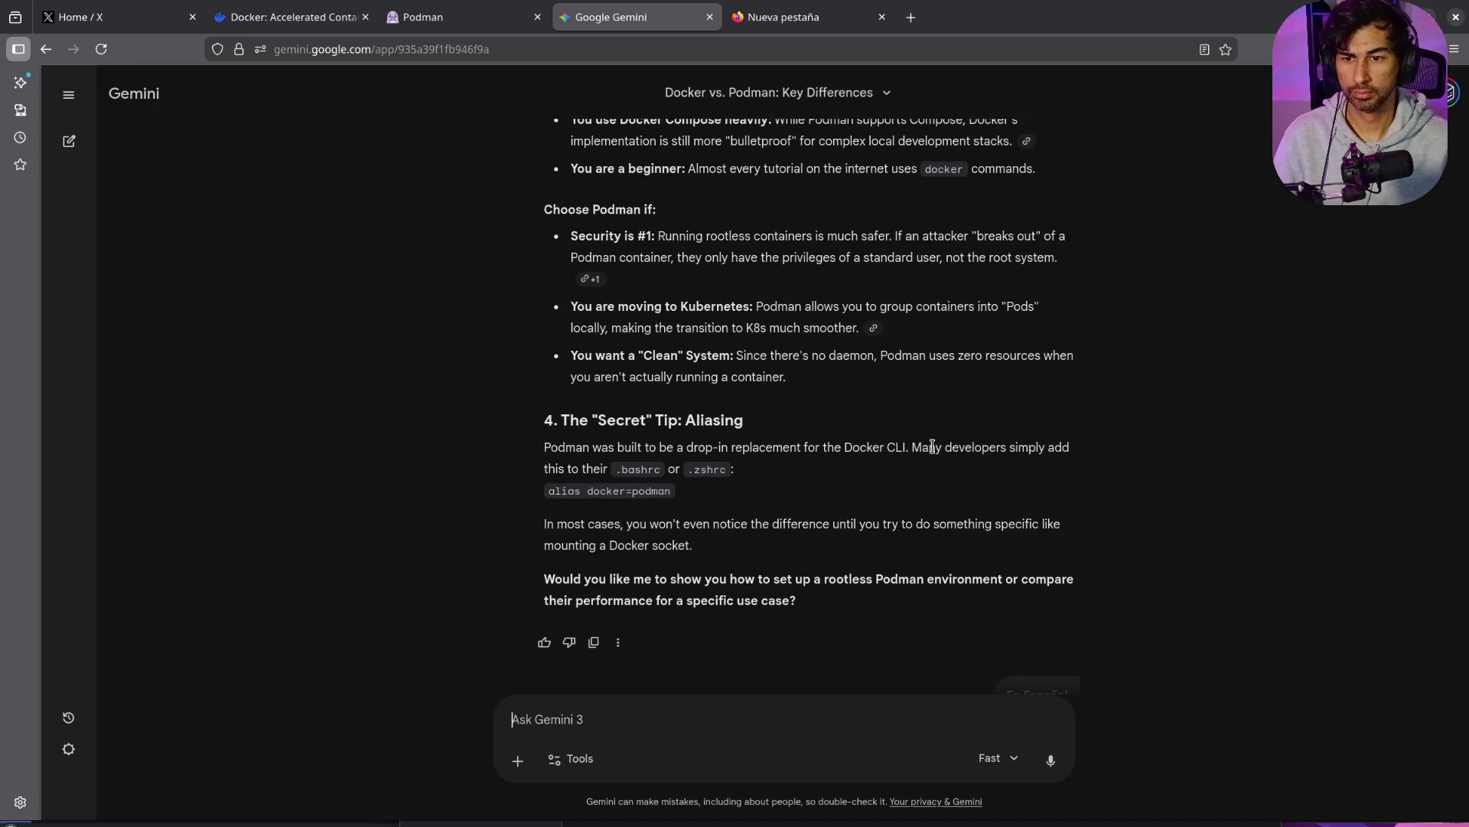
scroll(932, 446, "down", 10)
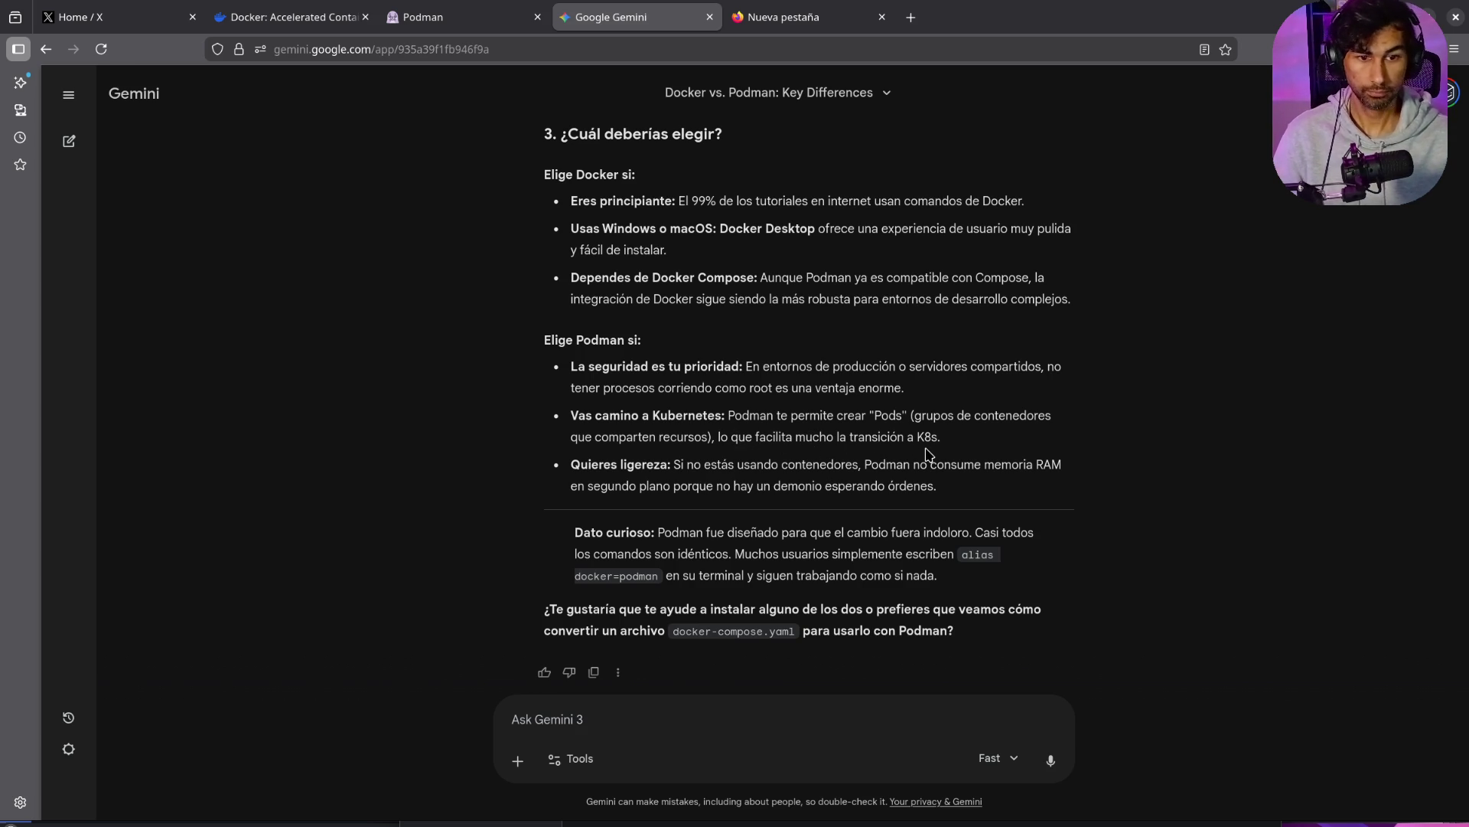
mouse_move(913, 435)
left_mouse_down()
mouse_move(934, 442)
mouse_move(934, 487)
mouse_move(822, 487)
left_mouse_up()
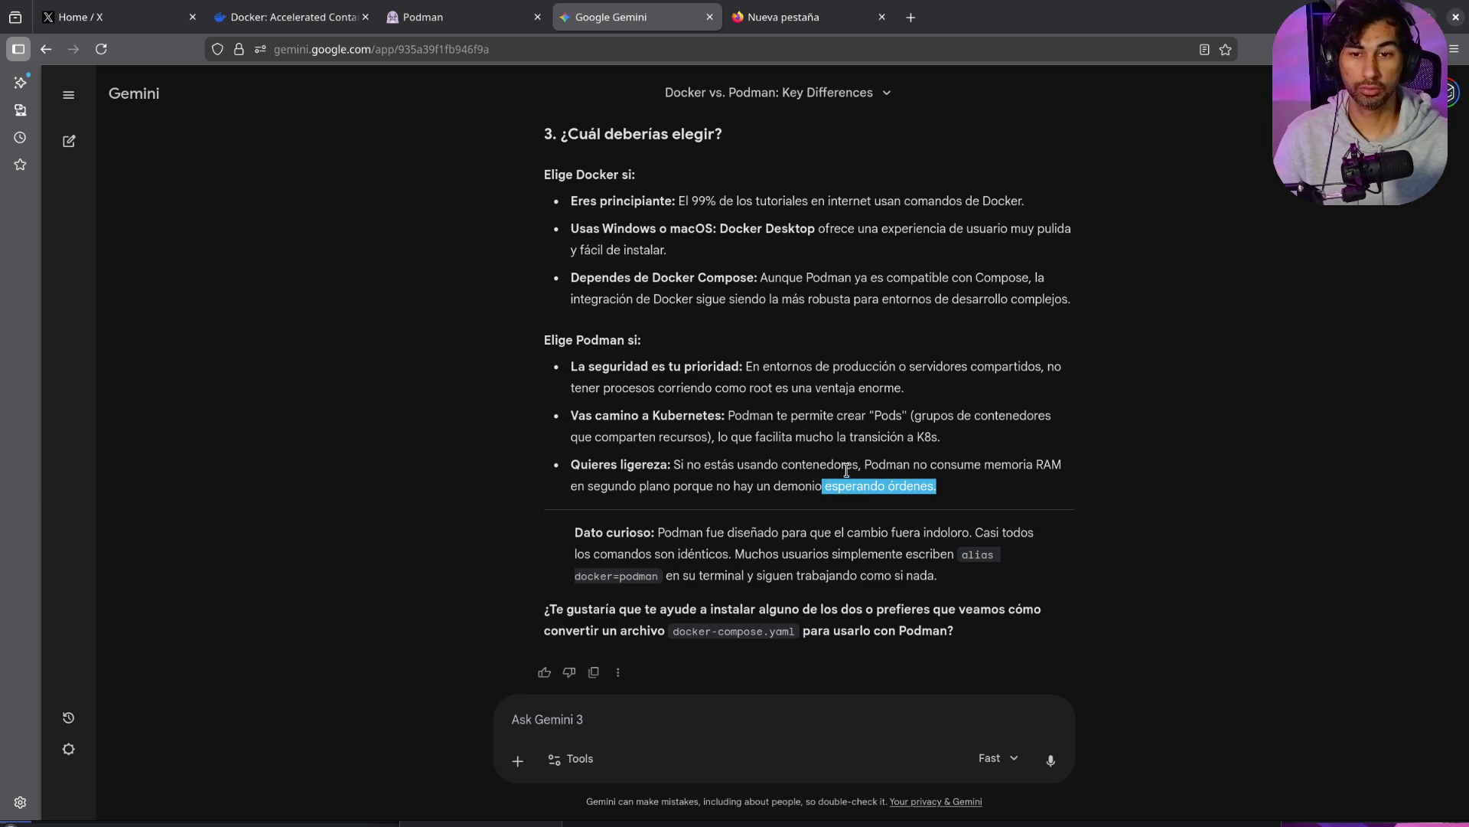
left_click(976, 490)
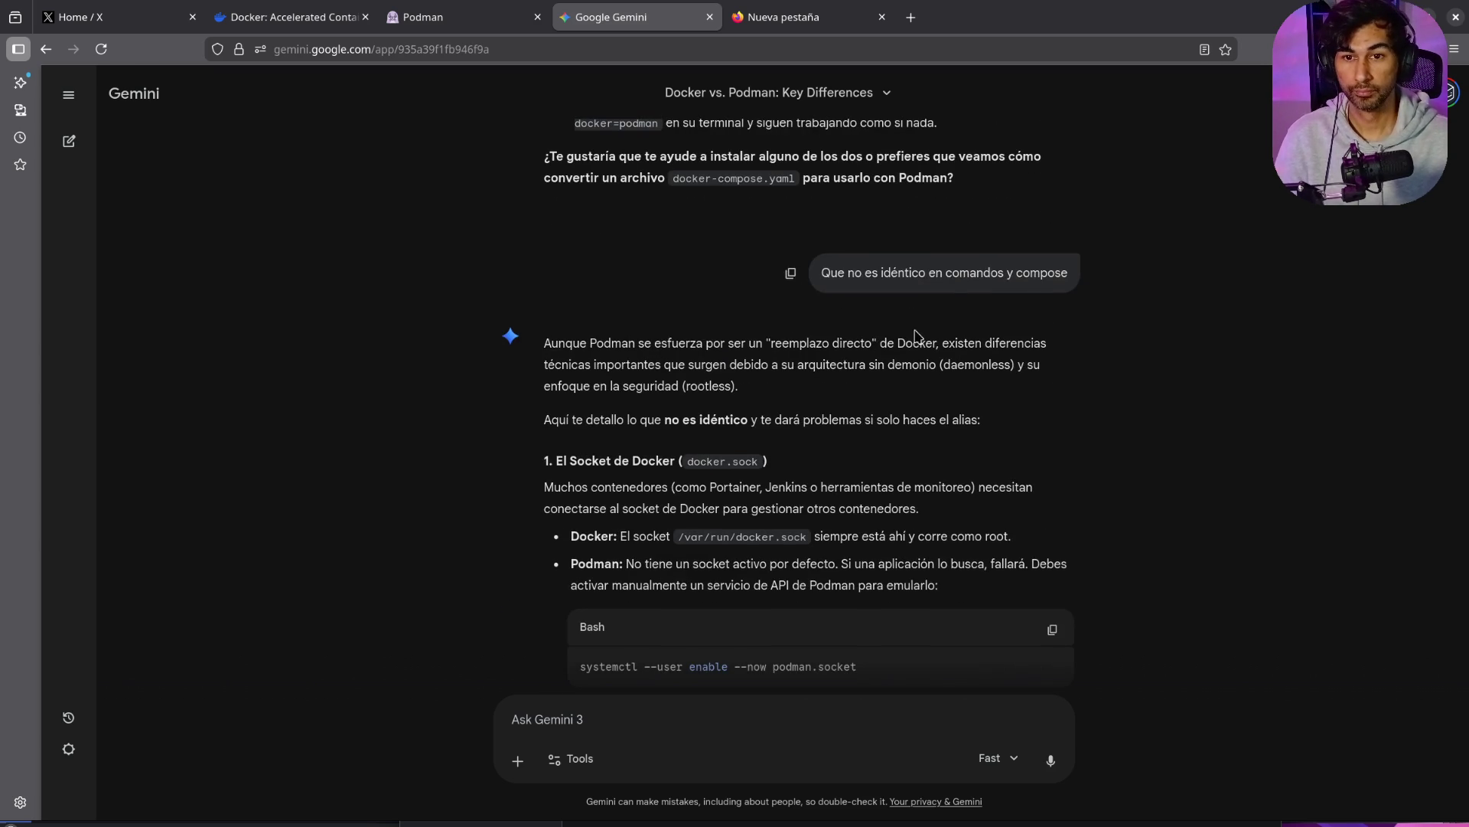
scroll(913, 347, "down", 3)
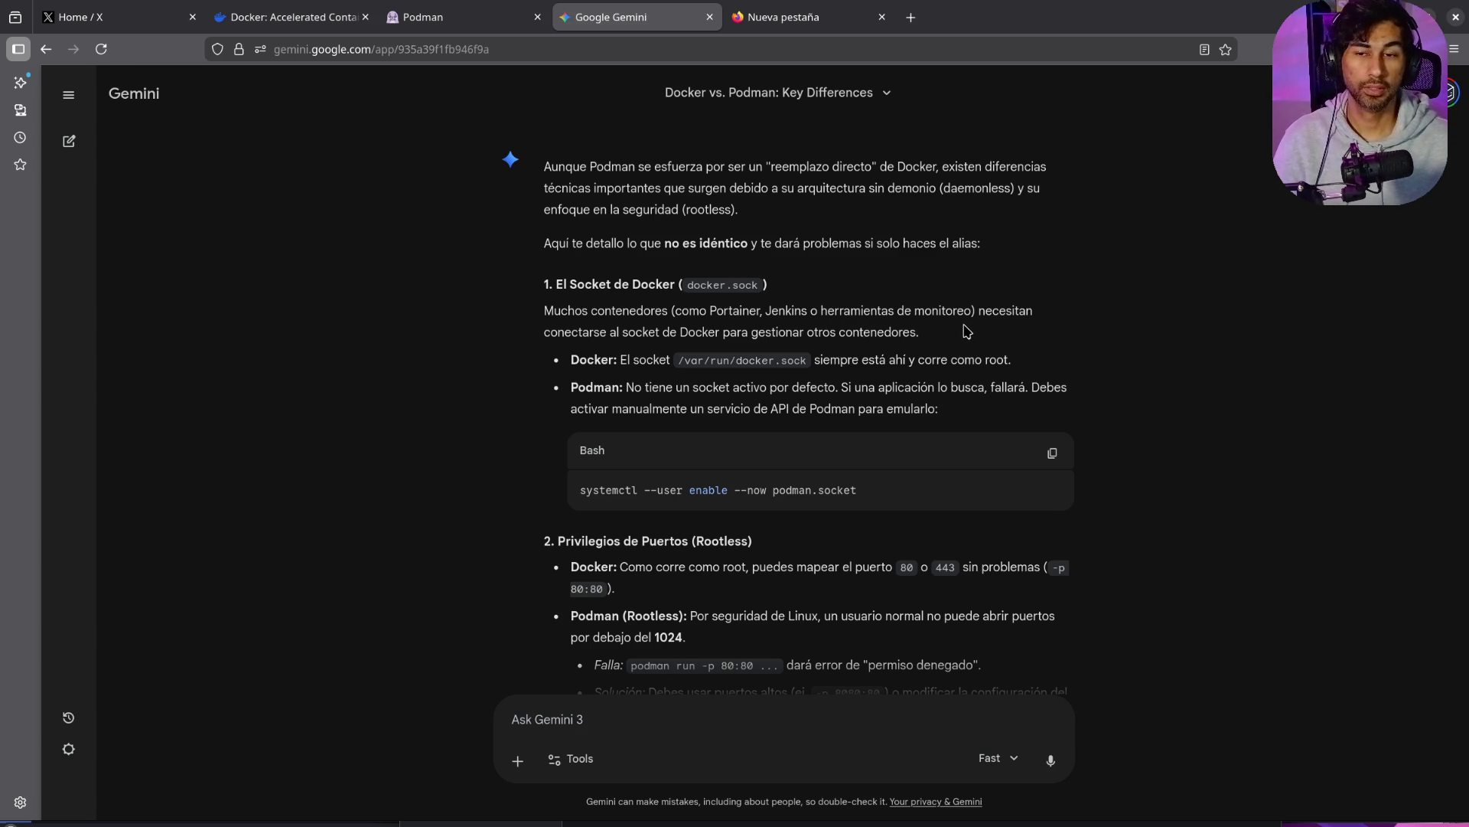
left_click_drag(678, 366, 813, 365)
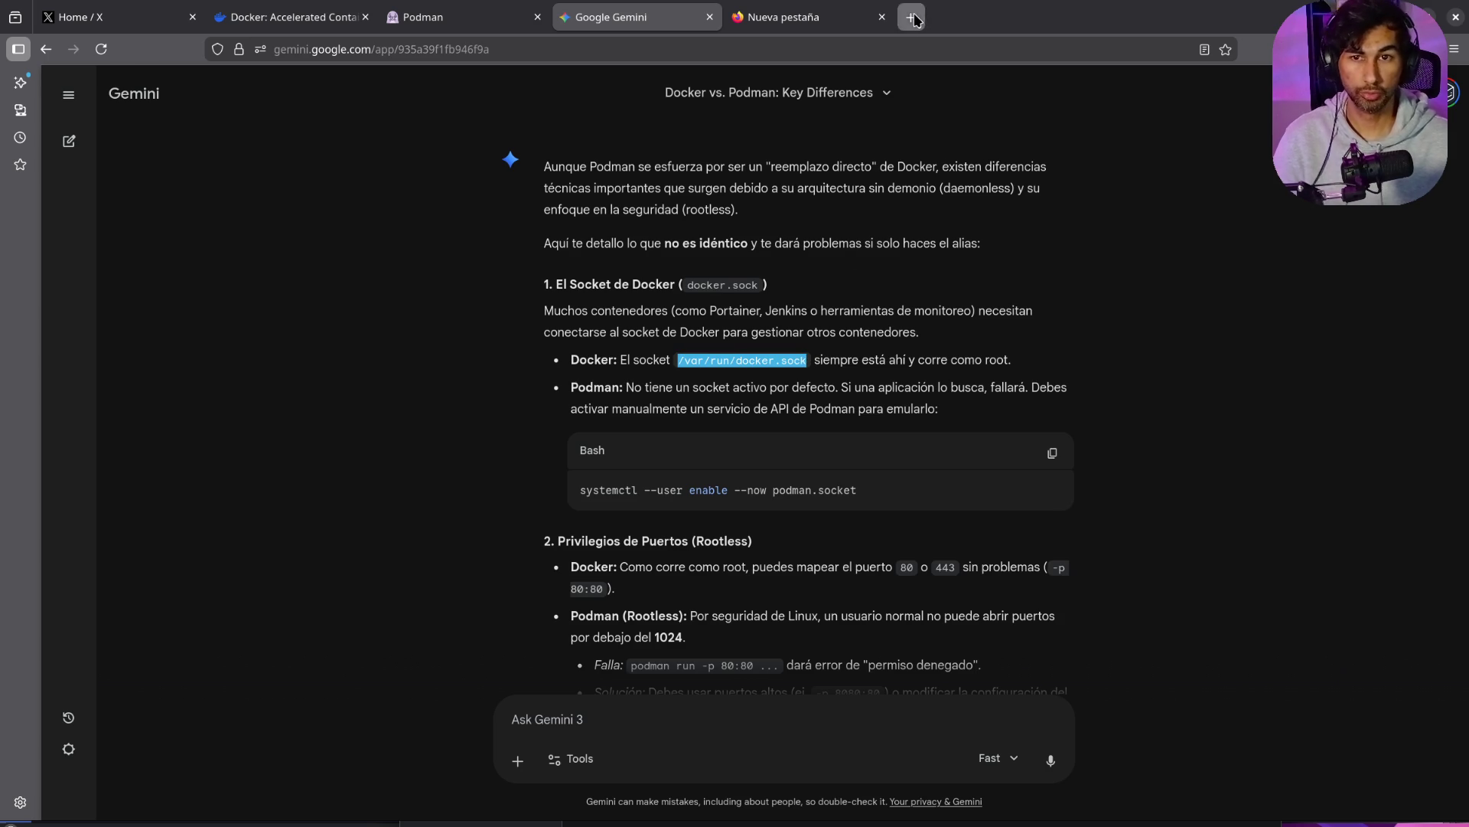
Step: Search the web for portainer and glance at the Portainer website
left_click(911, 17)
type("portainer")
key("Return")
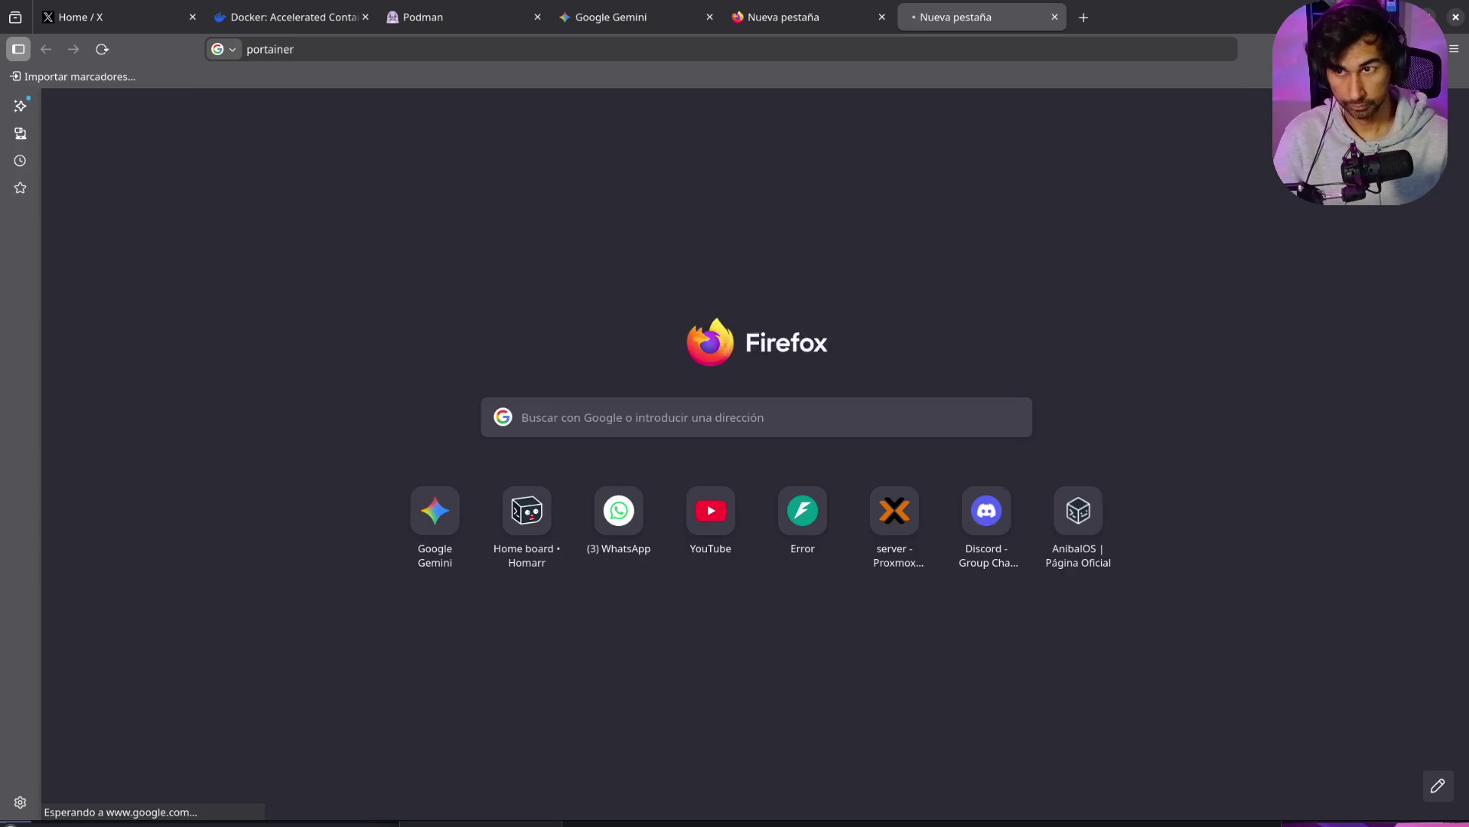
left_click(237, 218)
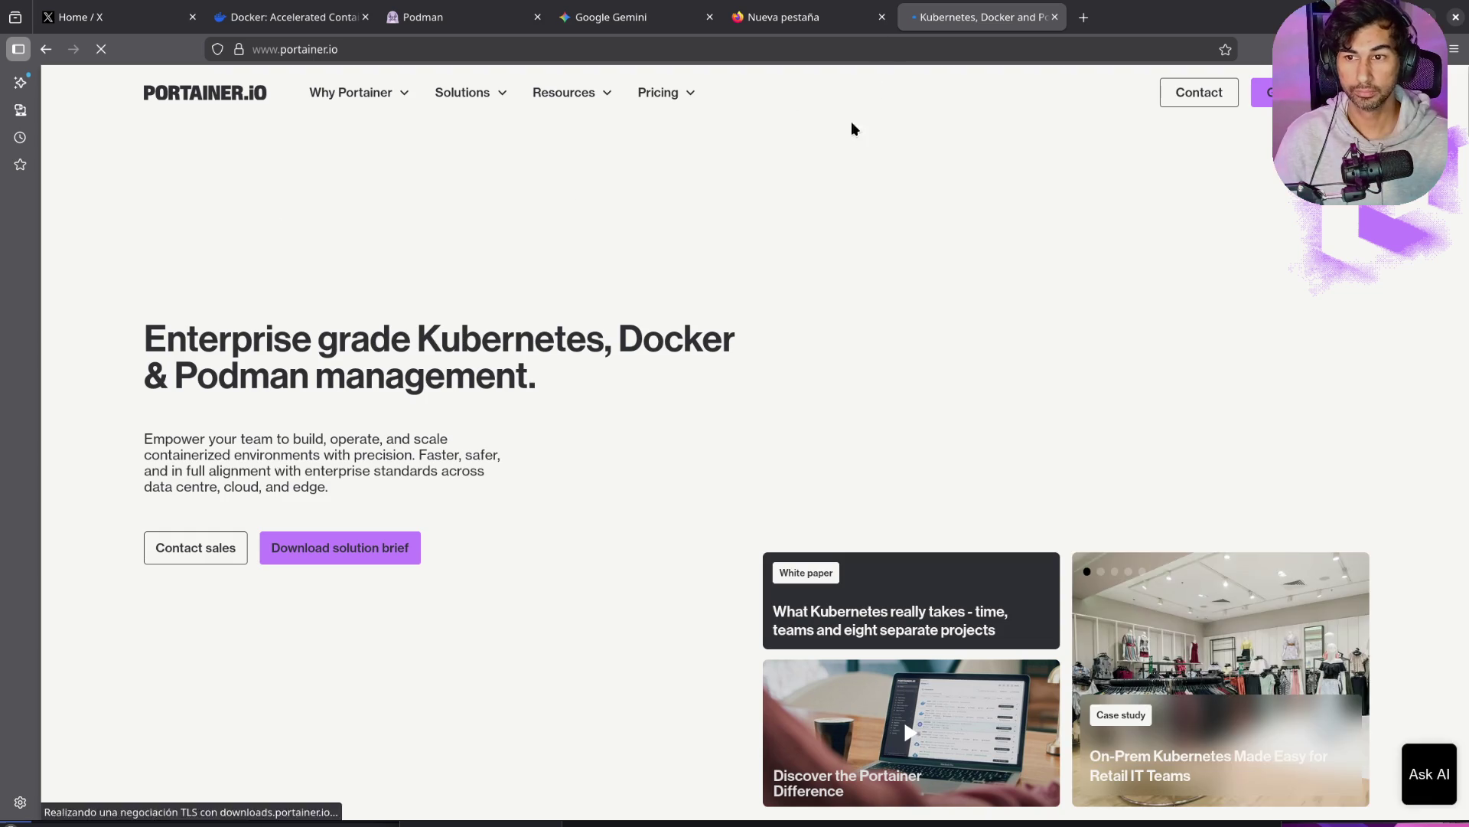
key("alt+Left")
Step: Open the Install Portainer CE guide for a new server, Docker Standalone, Docker on Linux
left_click(291, 293)
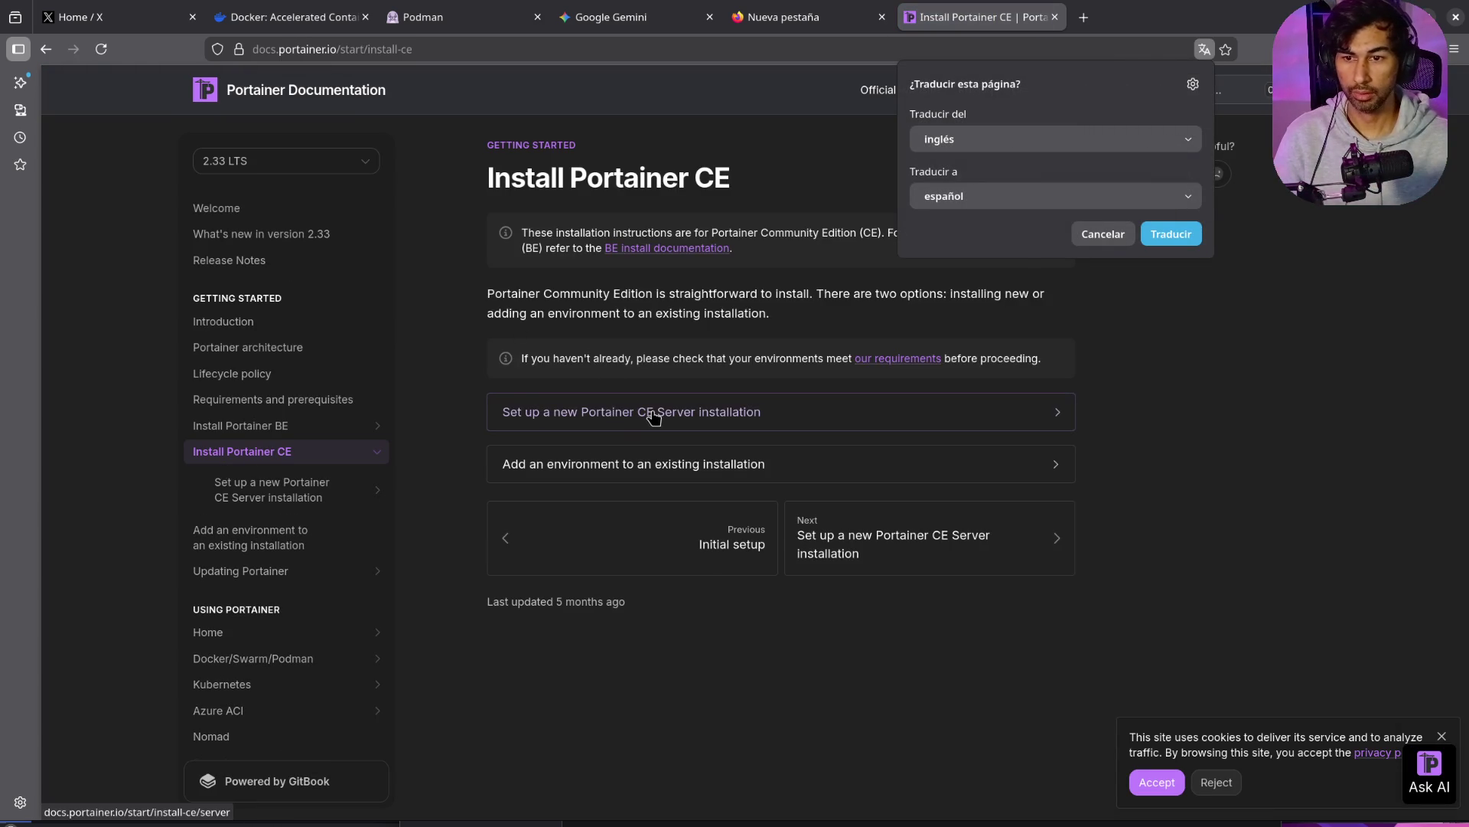
left_click(653, 413)
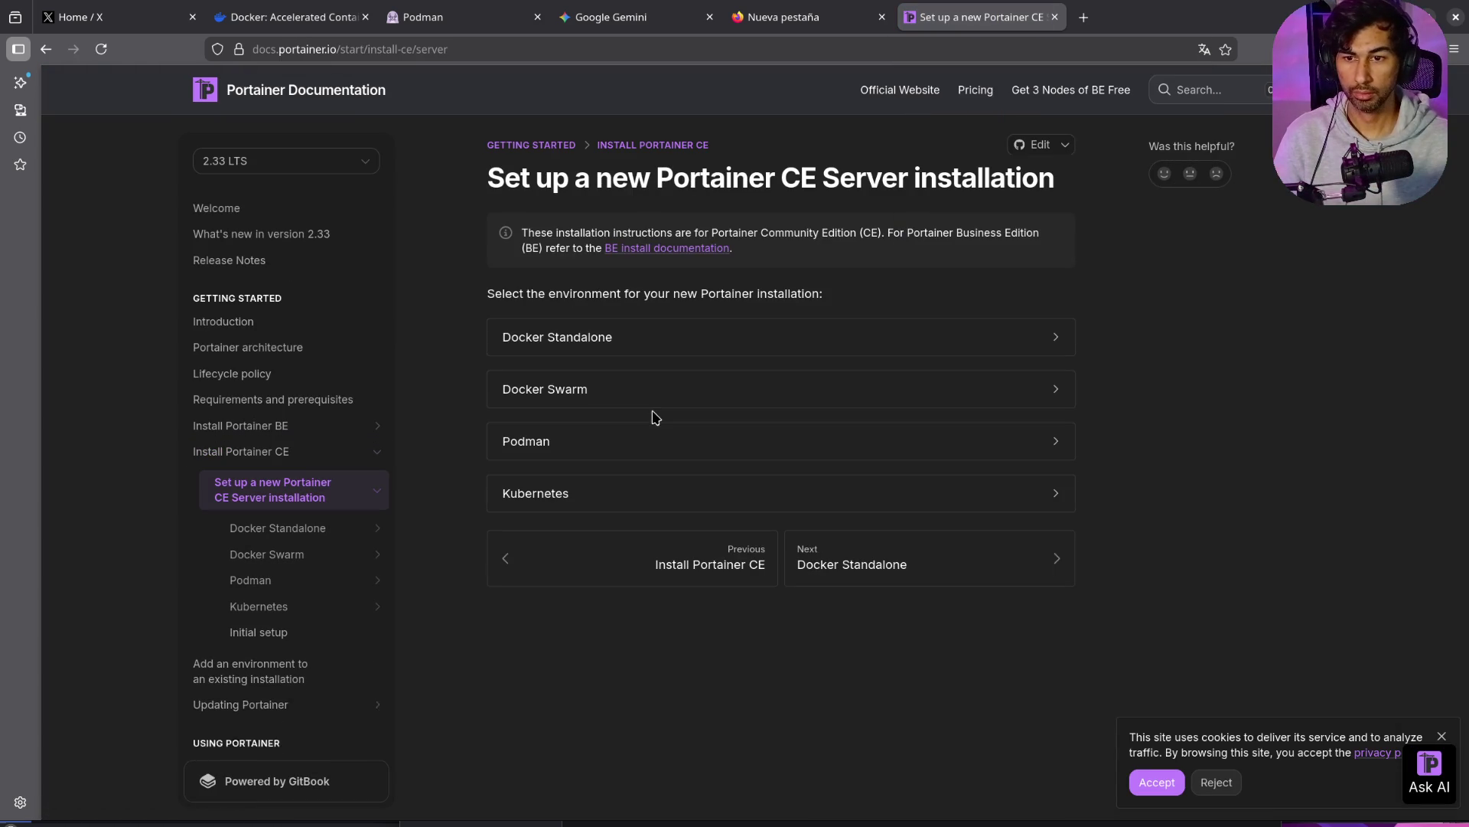
left_click(619, 349)
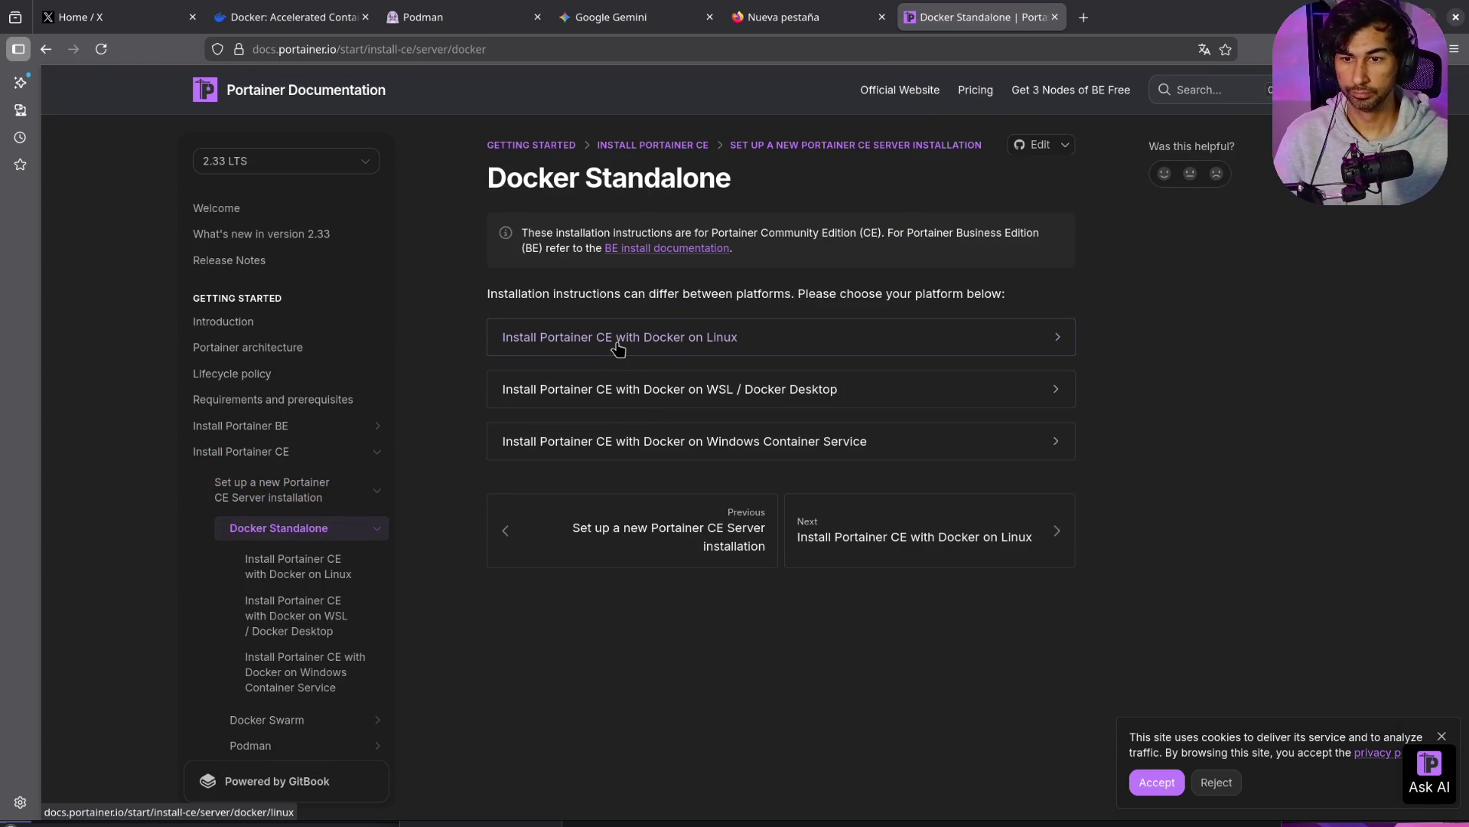
left_click(668, 347)
scroll(673, 428, "down", 15)
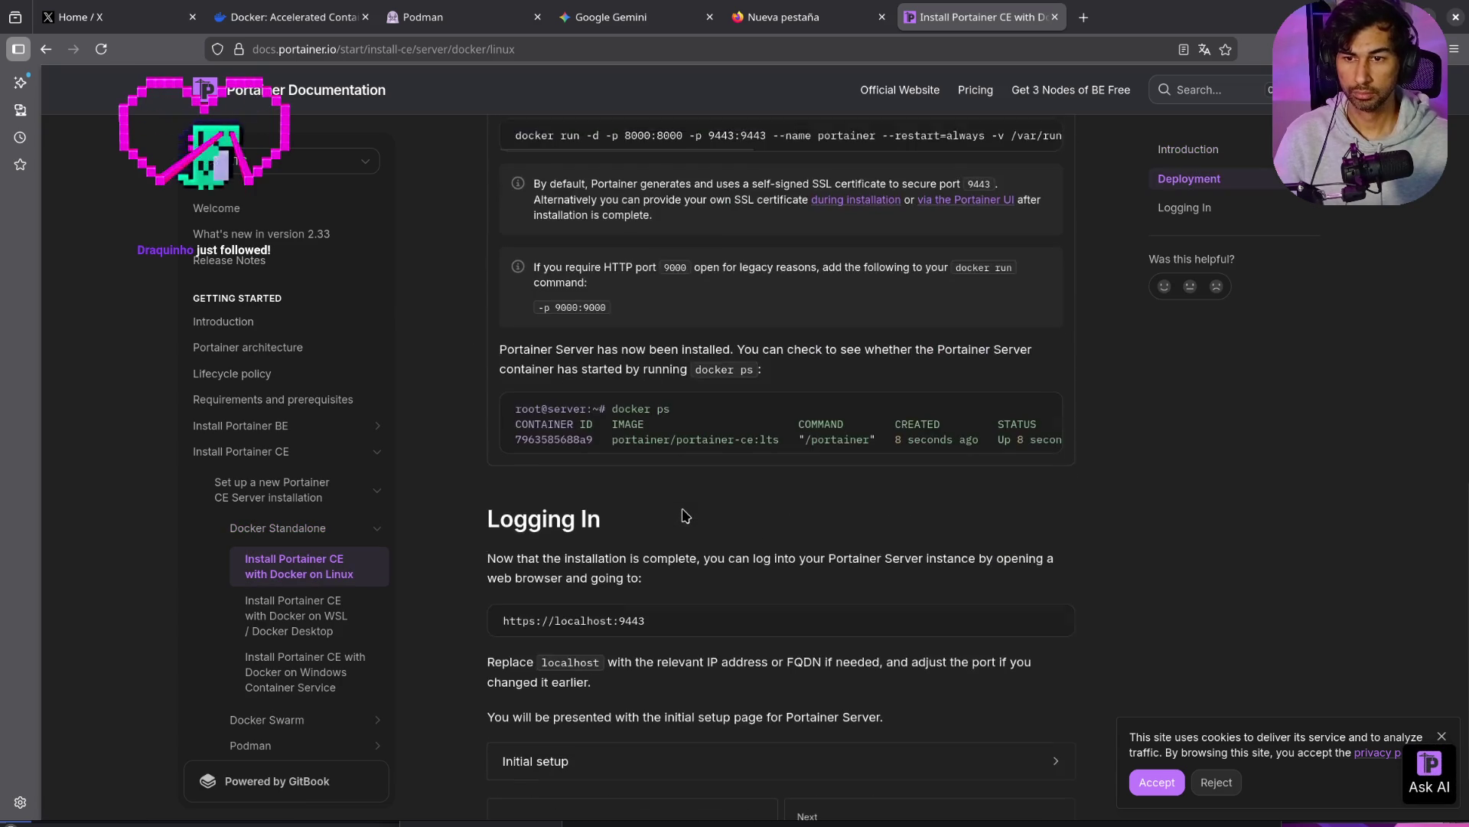
scroll(685, 514, "up", 5)
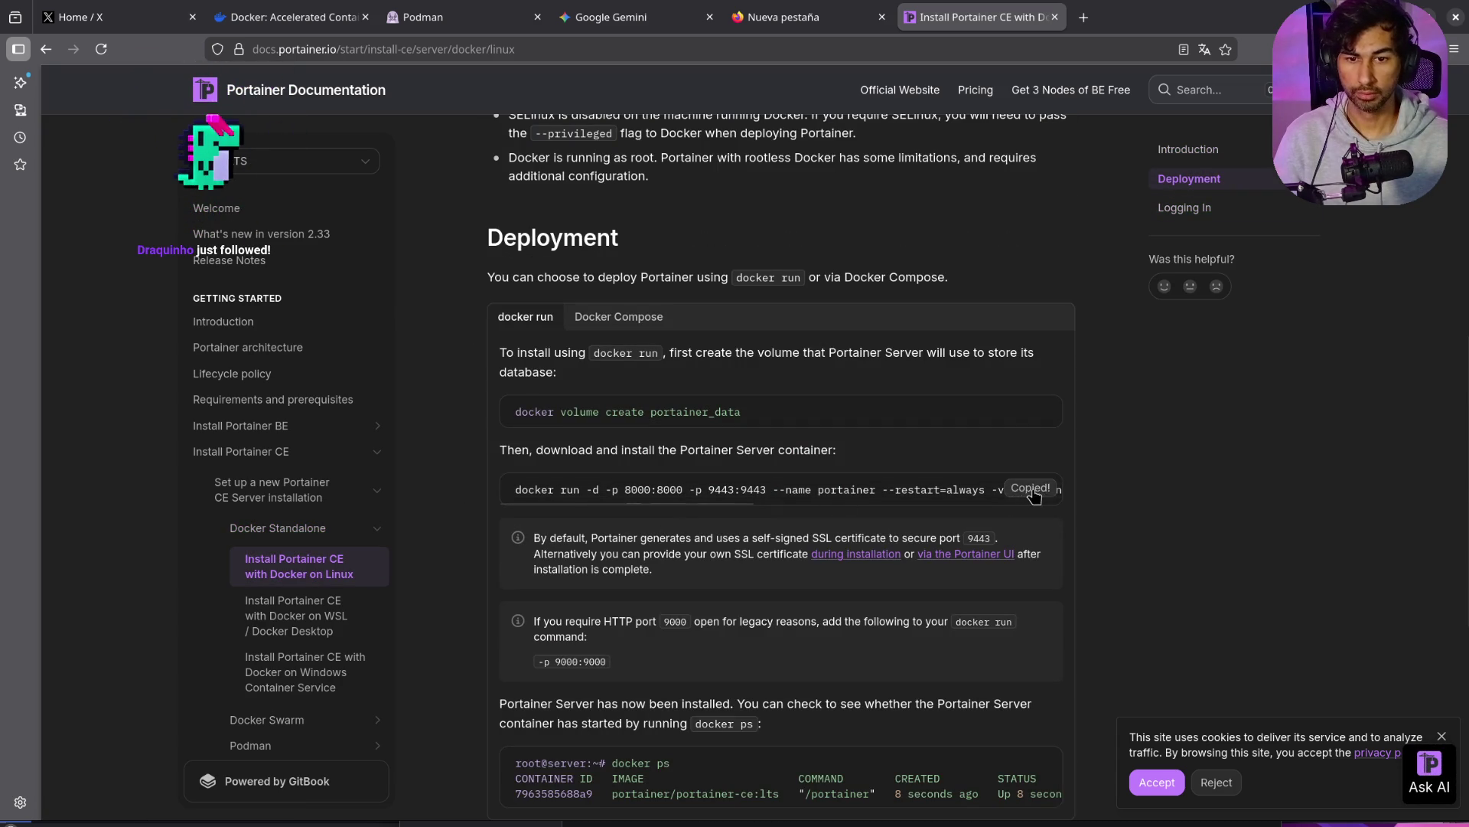
key("super+e")
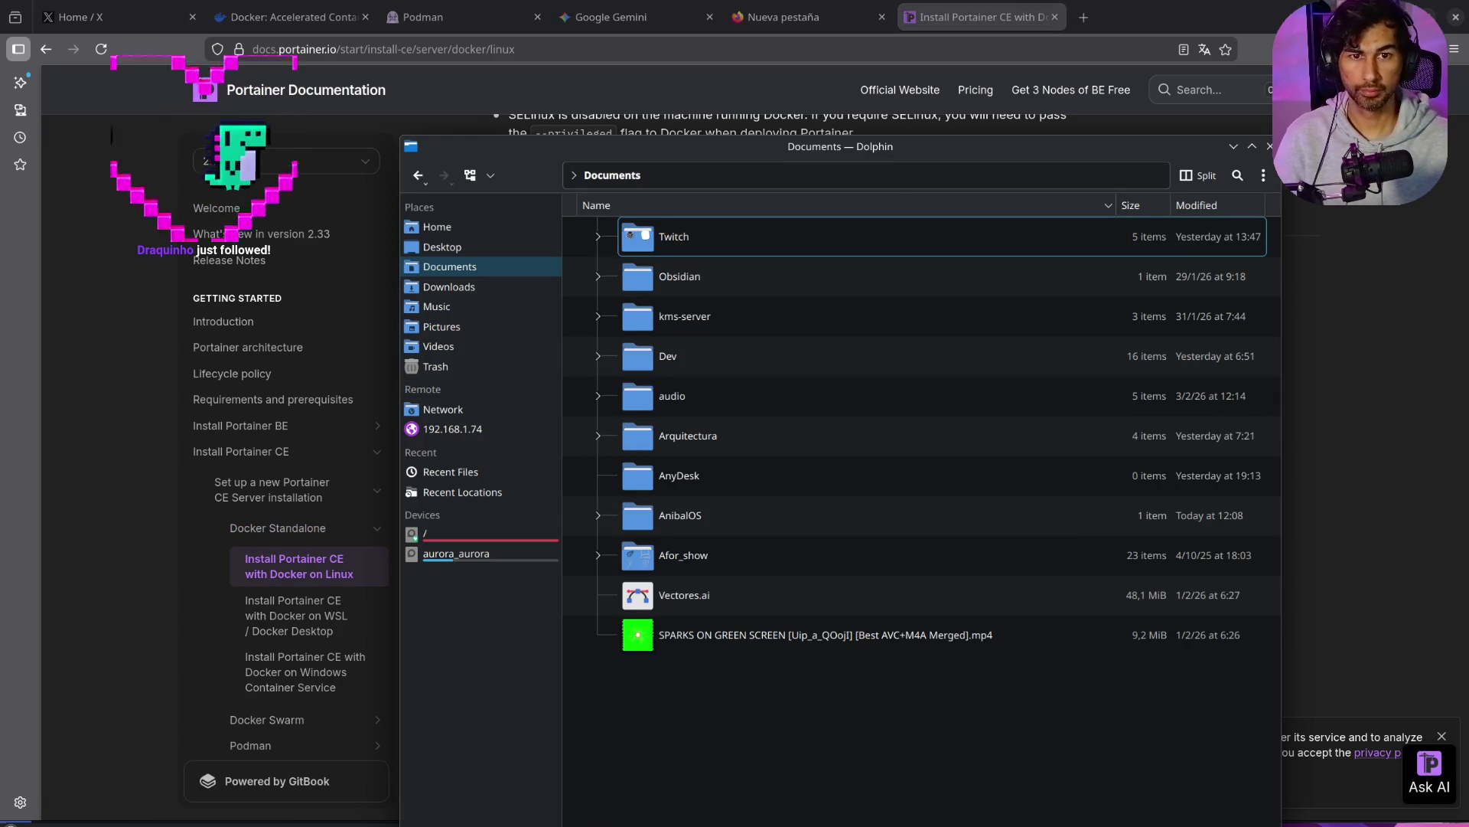
Step: Run the copied Portainer CE docker run command in a new terminal
left_click(1266, 150)
key("ctrl+alt+t")
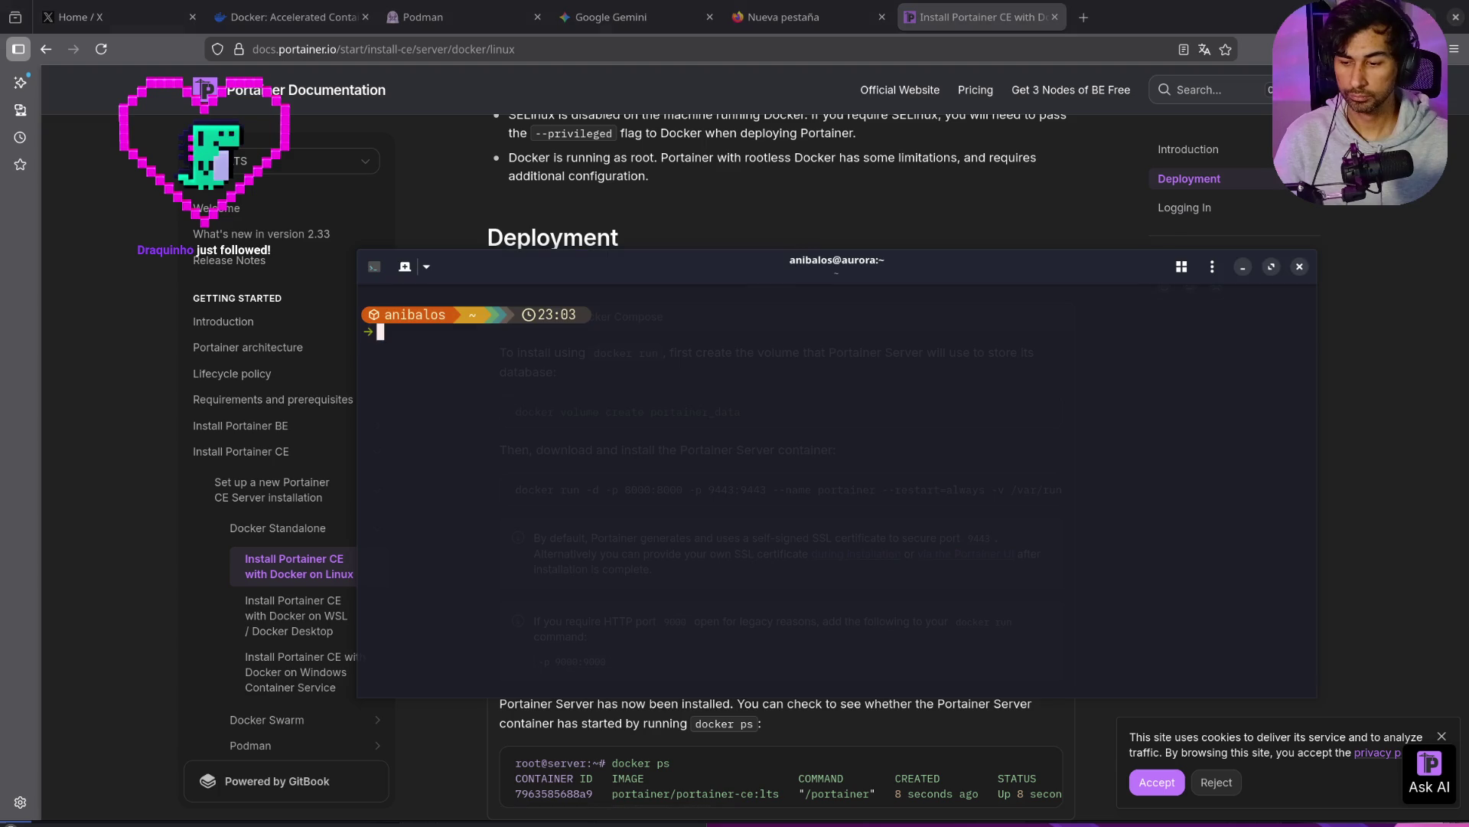
type("docker run -d -p 8000:8000 -p 9443:9443 --name portainer --restart=always -v /var/run/docker.sock:/var/run/docker.sock -v portainer_data:/data portainer/portainer-ce:lts")
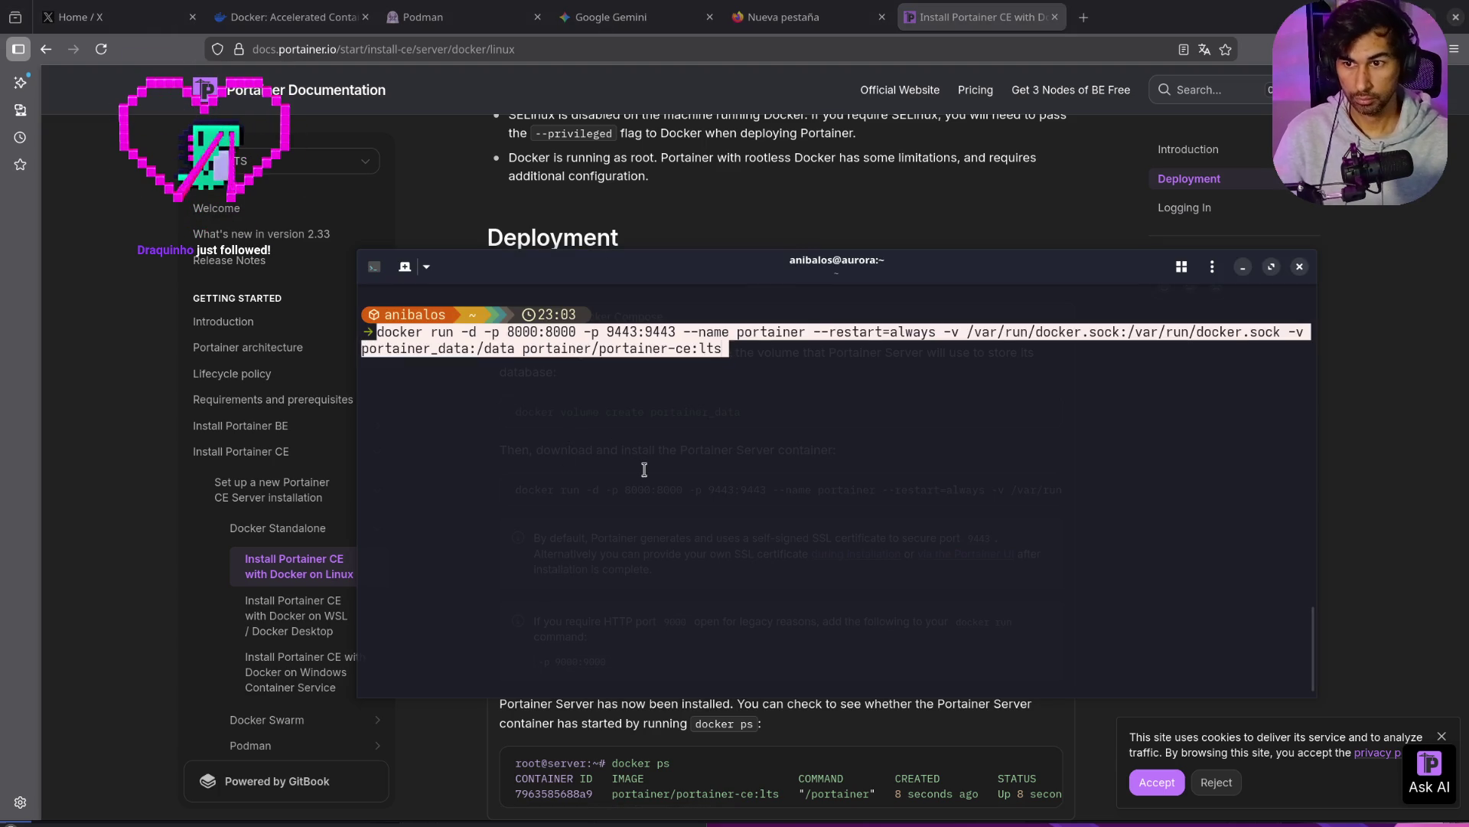
key("Return")
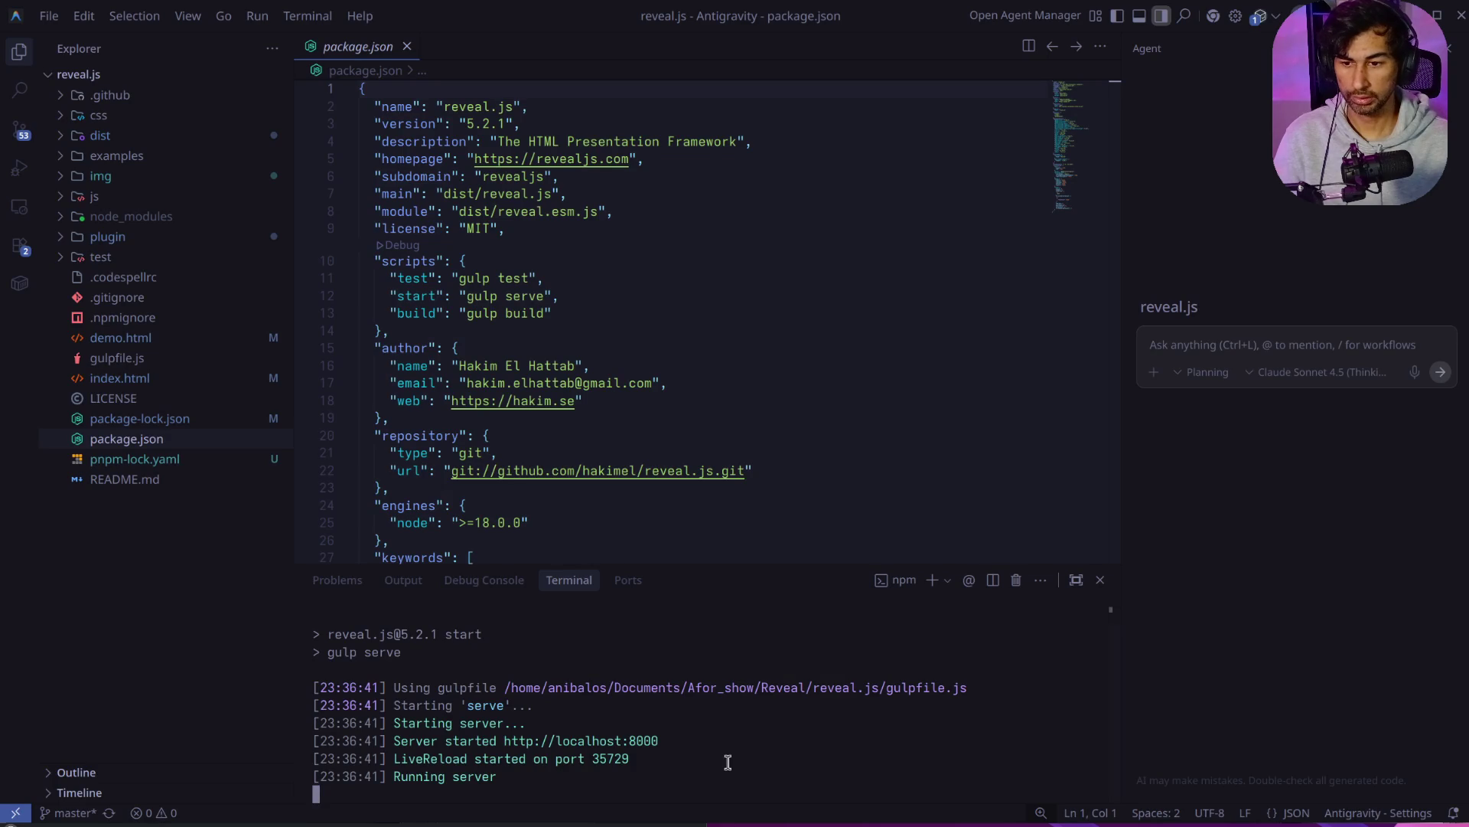
Step: Stop the reveal.js gulp server and confirm with docker ps that portainer is up on 8000 and 9443
key("ctrl+c")
key("ctrl+c")
left_click(1458, 17)
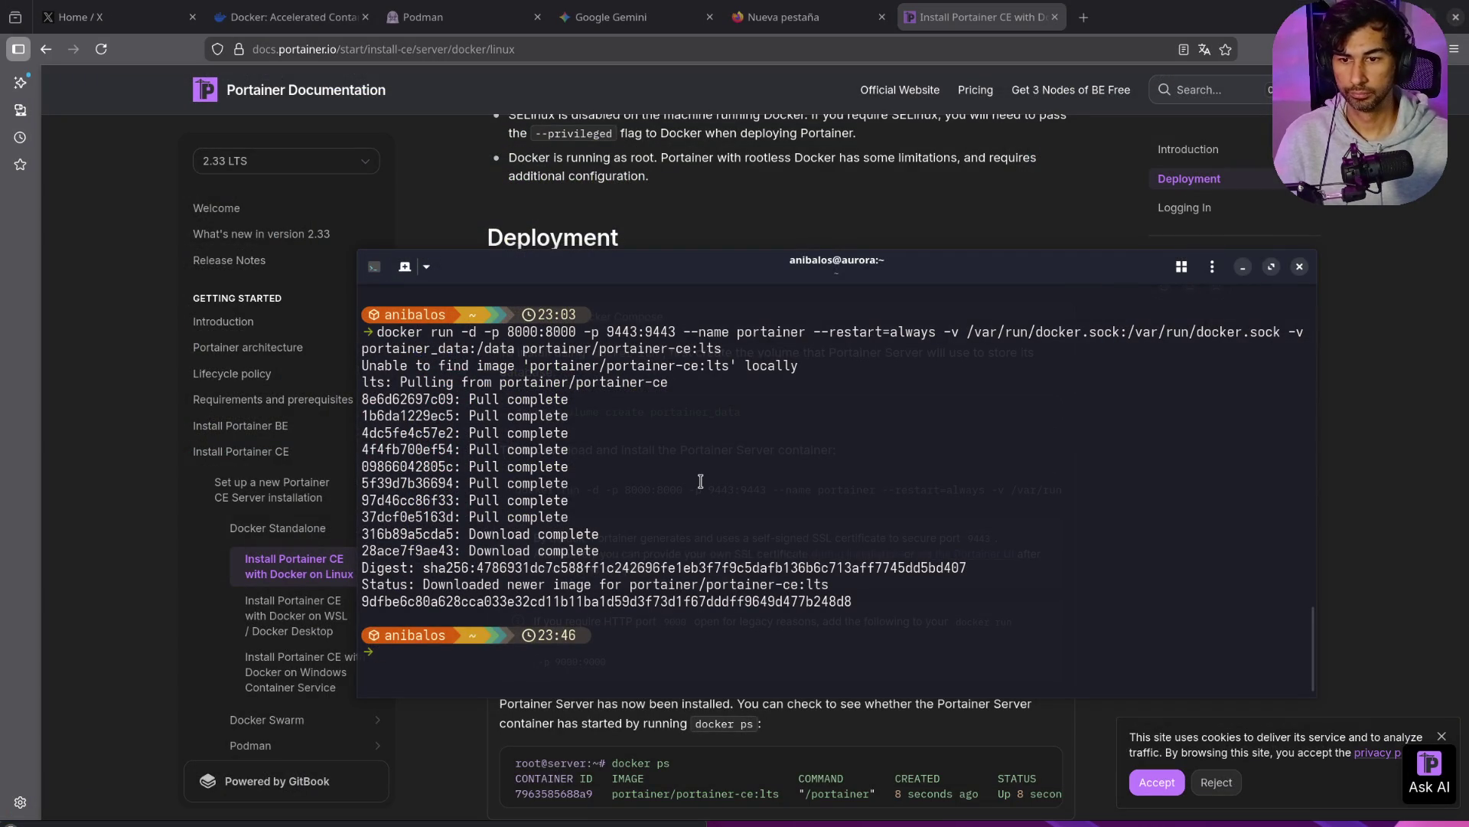
type("docker ps")
key("Return")
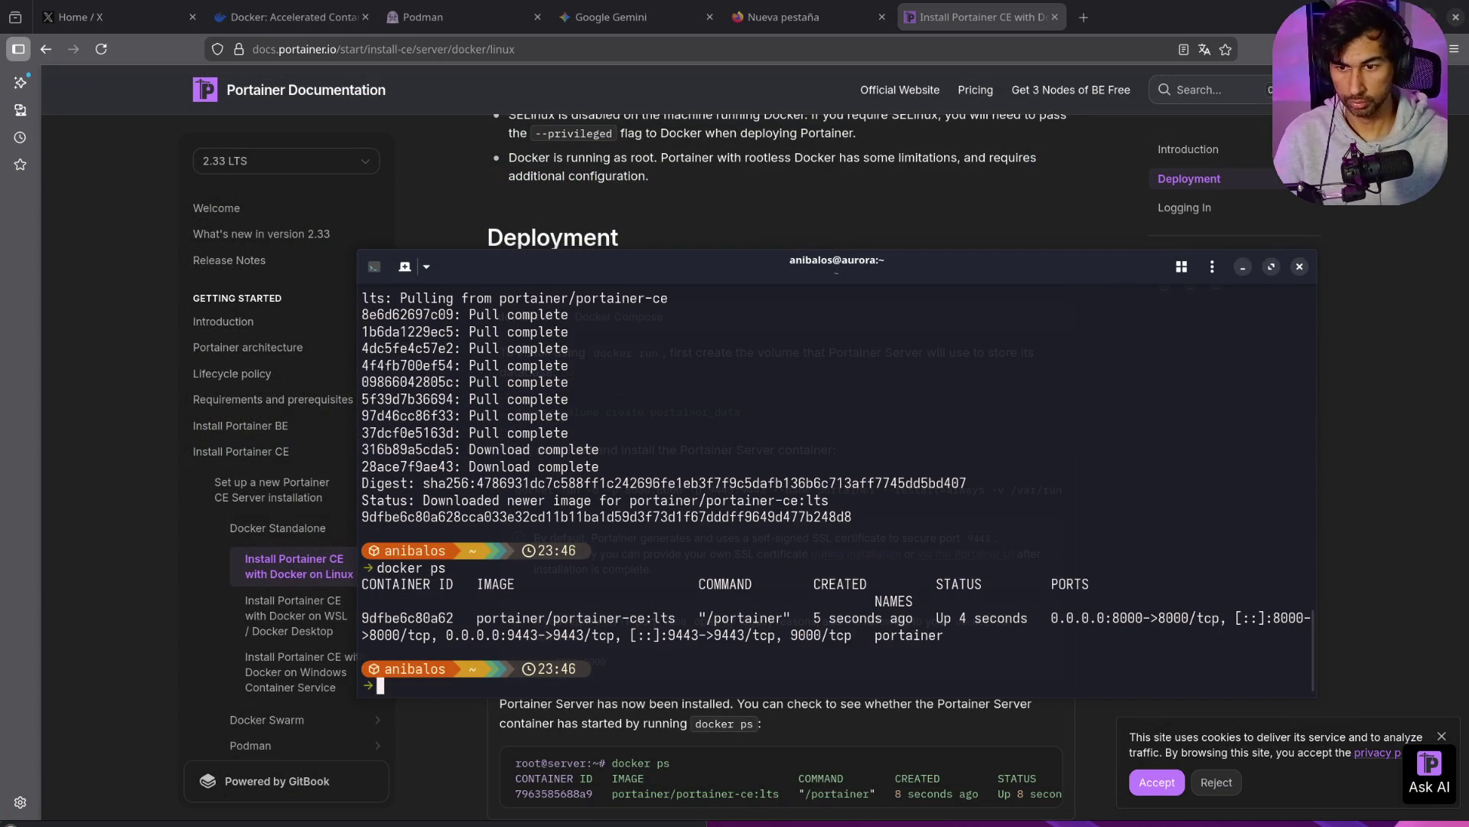
Step: Load localhost:8000 in a new Firefox tab
left_click(1084, 17)
type("loc")
key("Right")
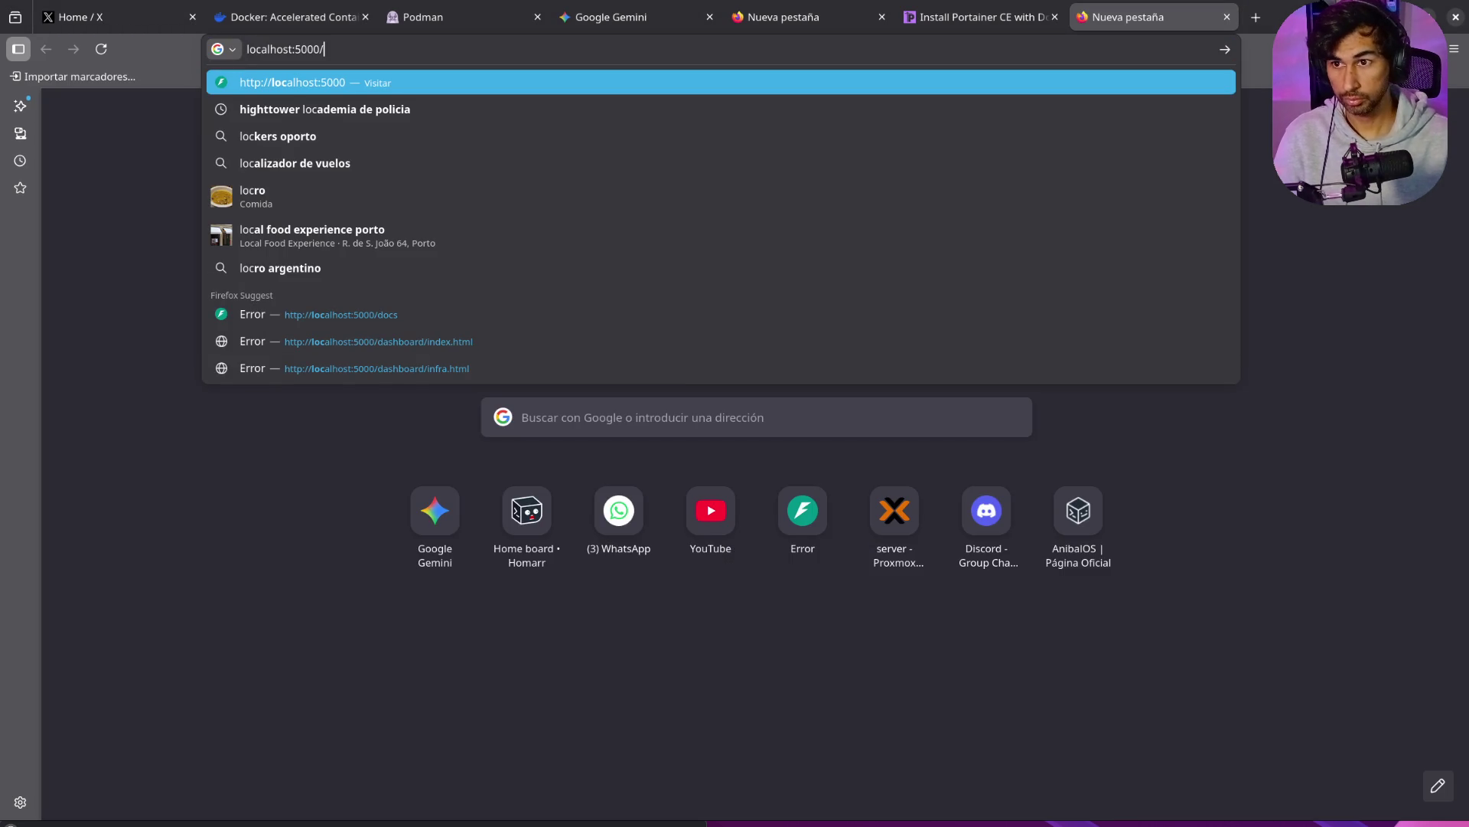
key("BackSpace")
key("BackSpace")
key("BackSpace")
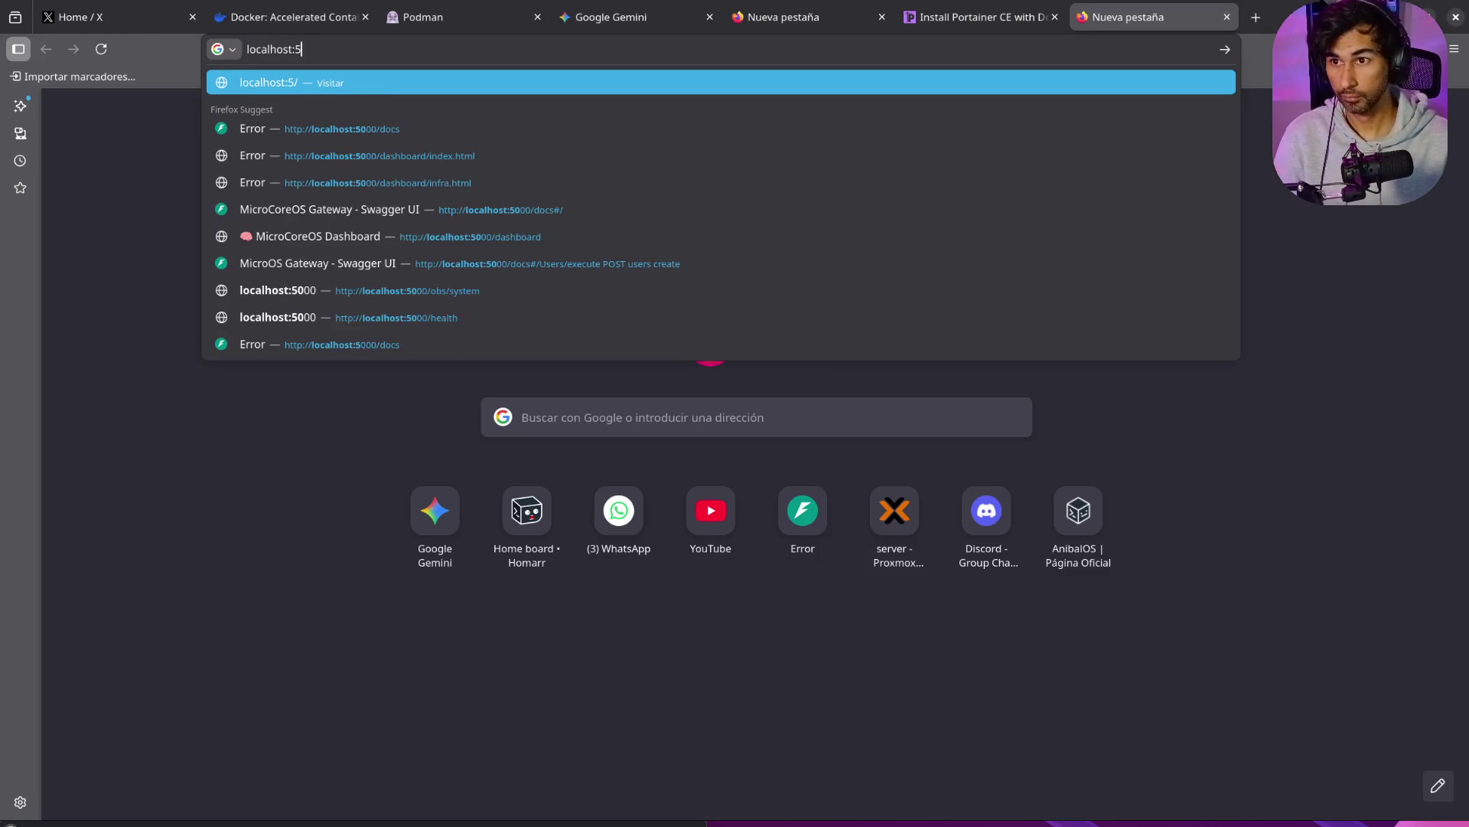
type("8000/")
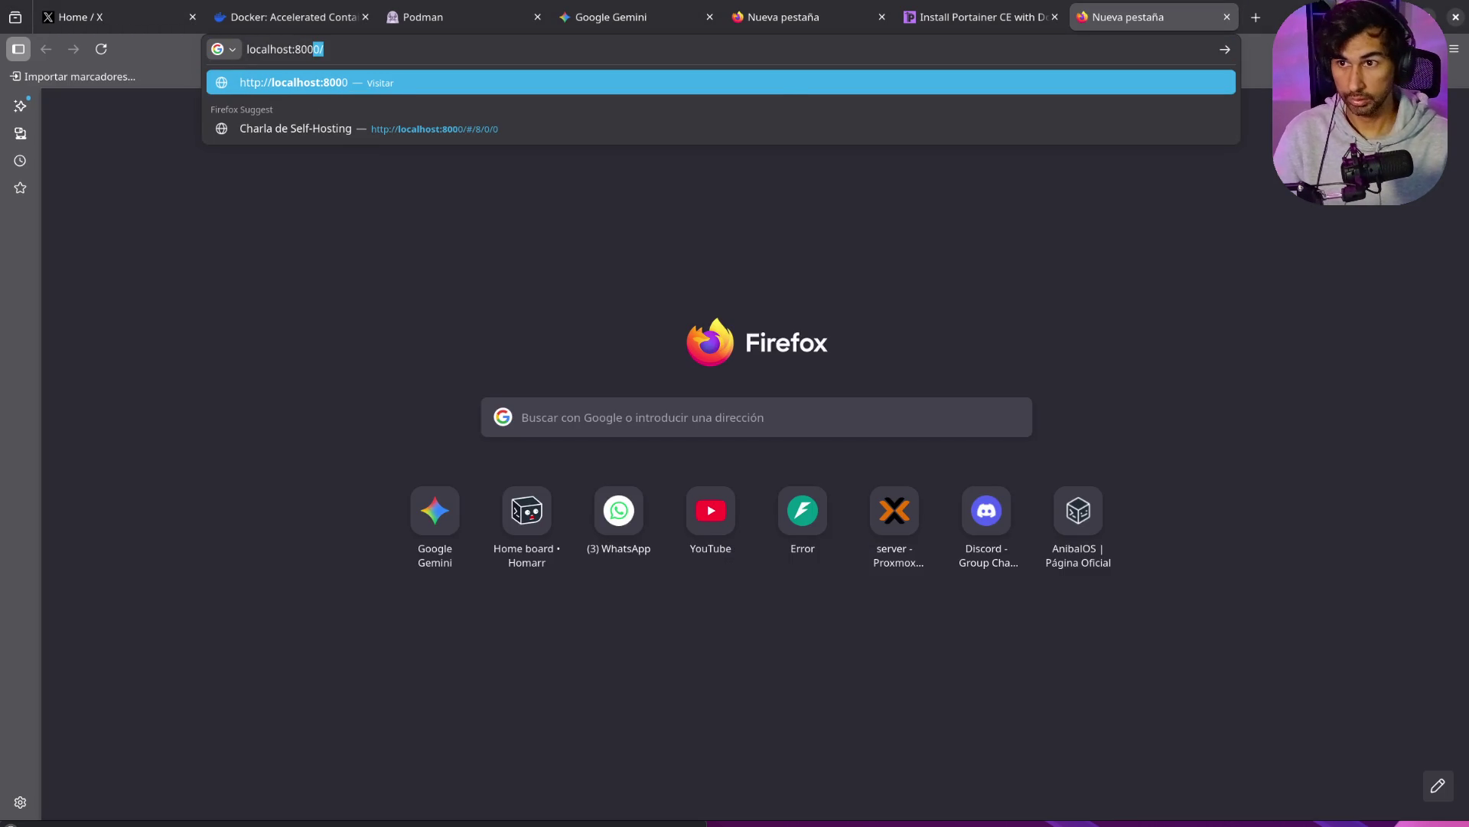
key("Return")
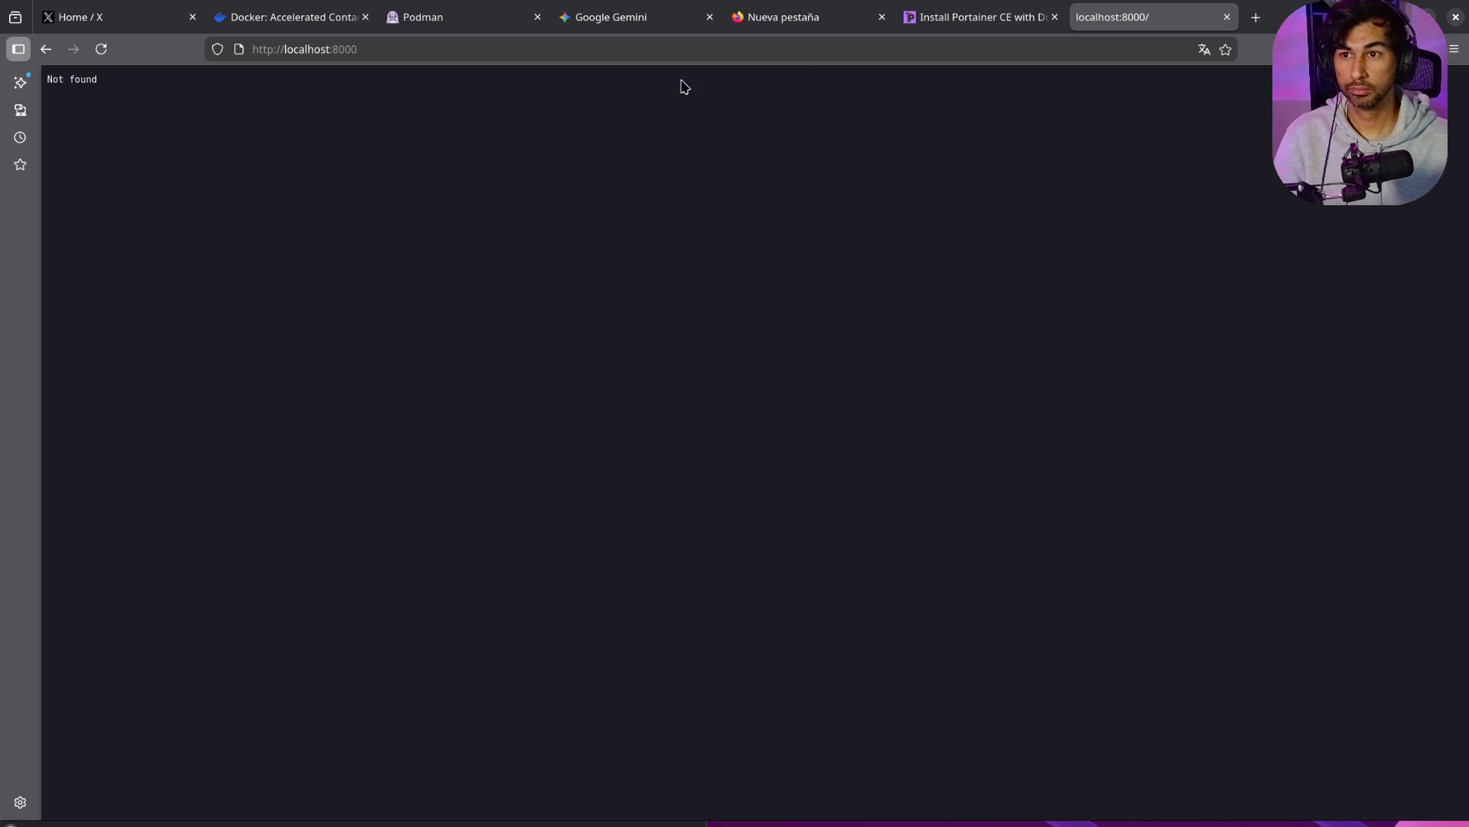
Step: Retry localhost:8000 over https, hitting an SSL error, and re-dock the Portainer docs tab
left_click(686, 50)
left_click(275, 51)
type("s")
key("Return")
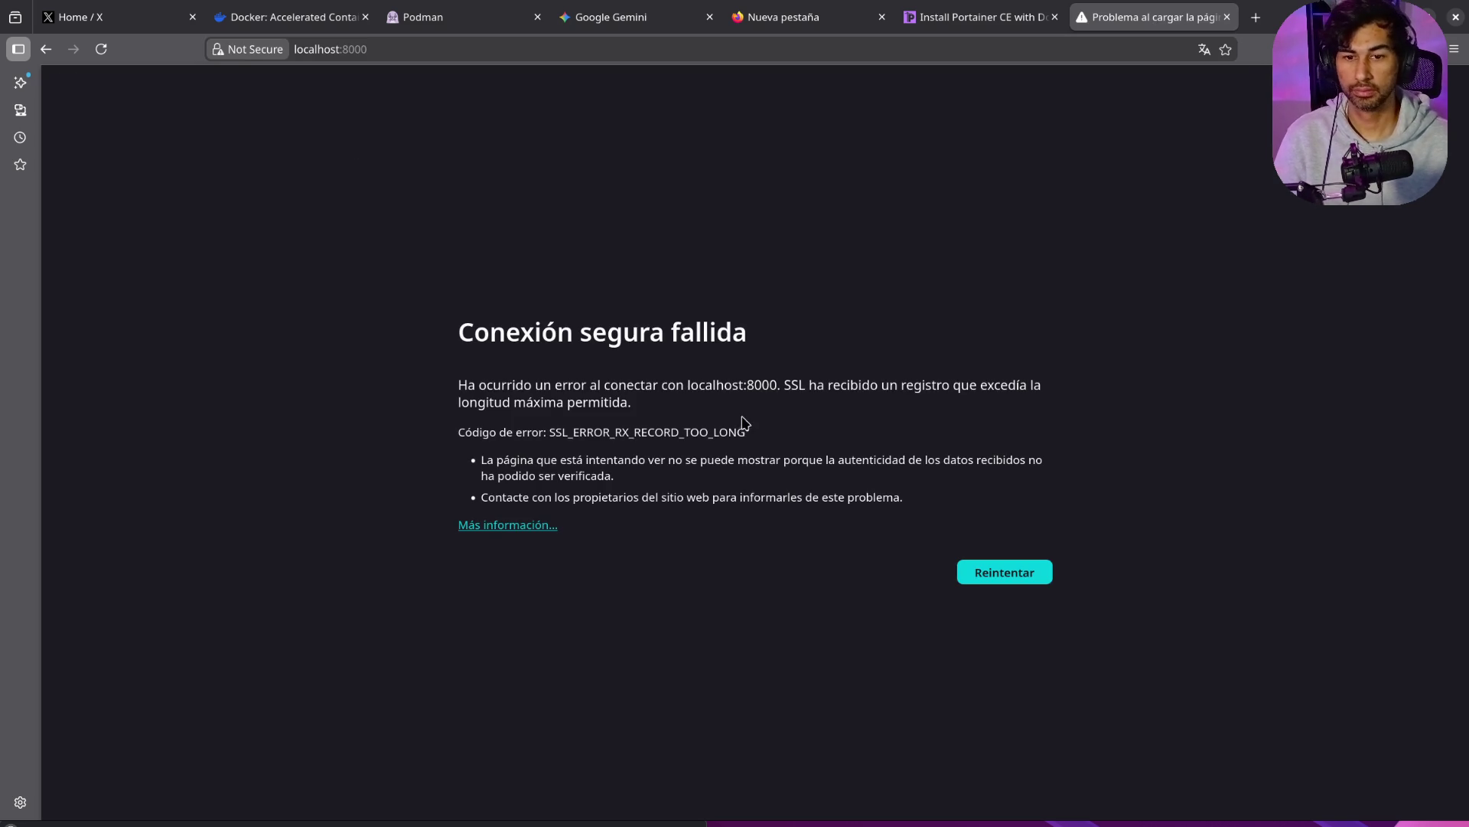
left_click(441, 55)
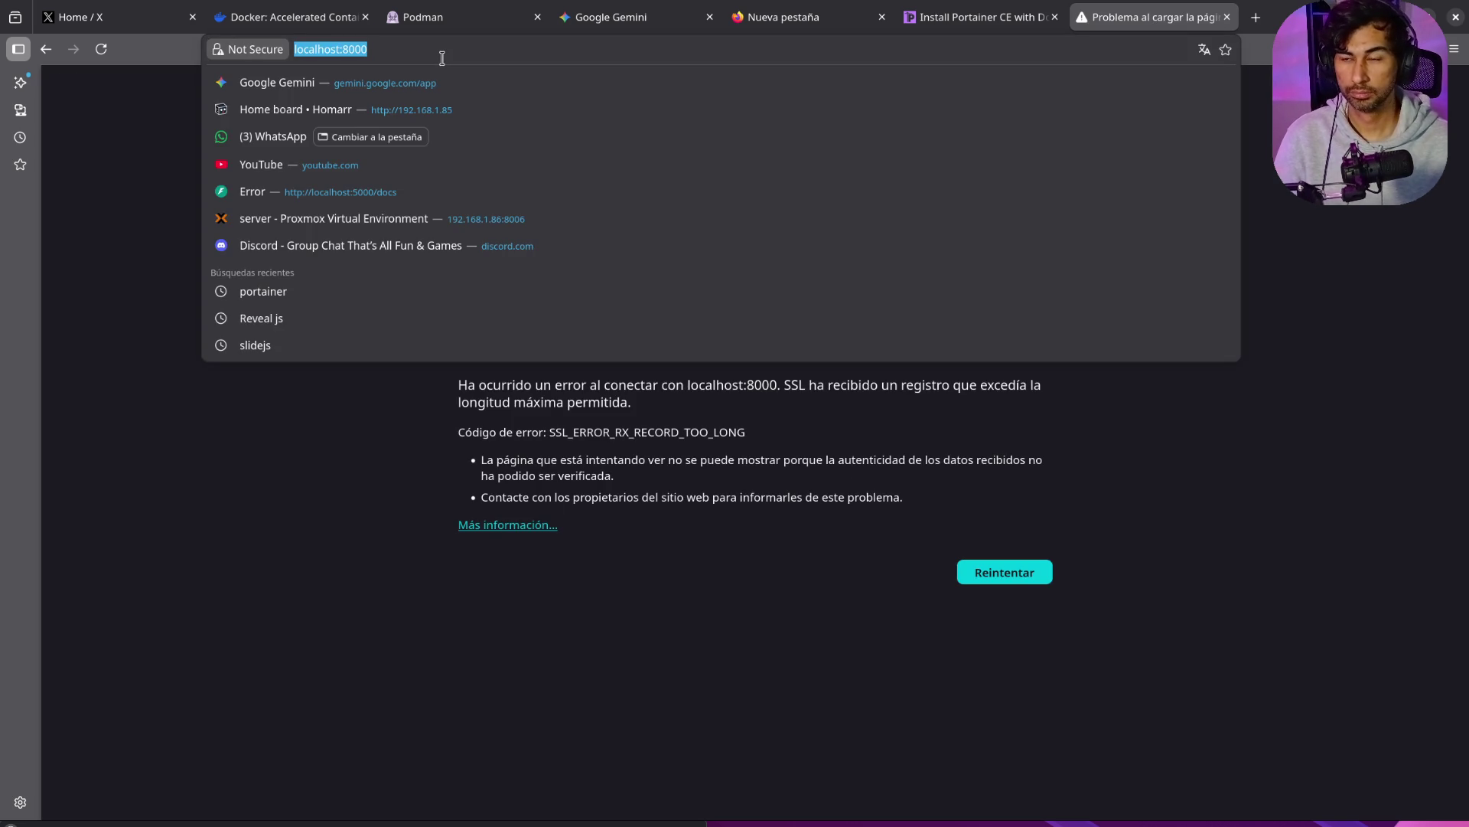
key("Return")
left_click_drag(970, 11, 962, 33)
left_click_drag(639, 255, 911, 31)
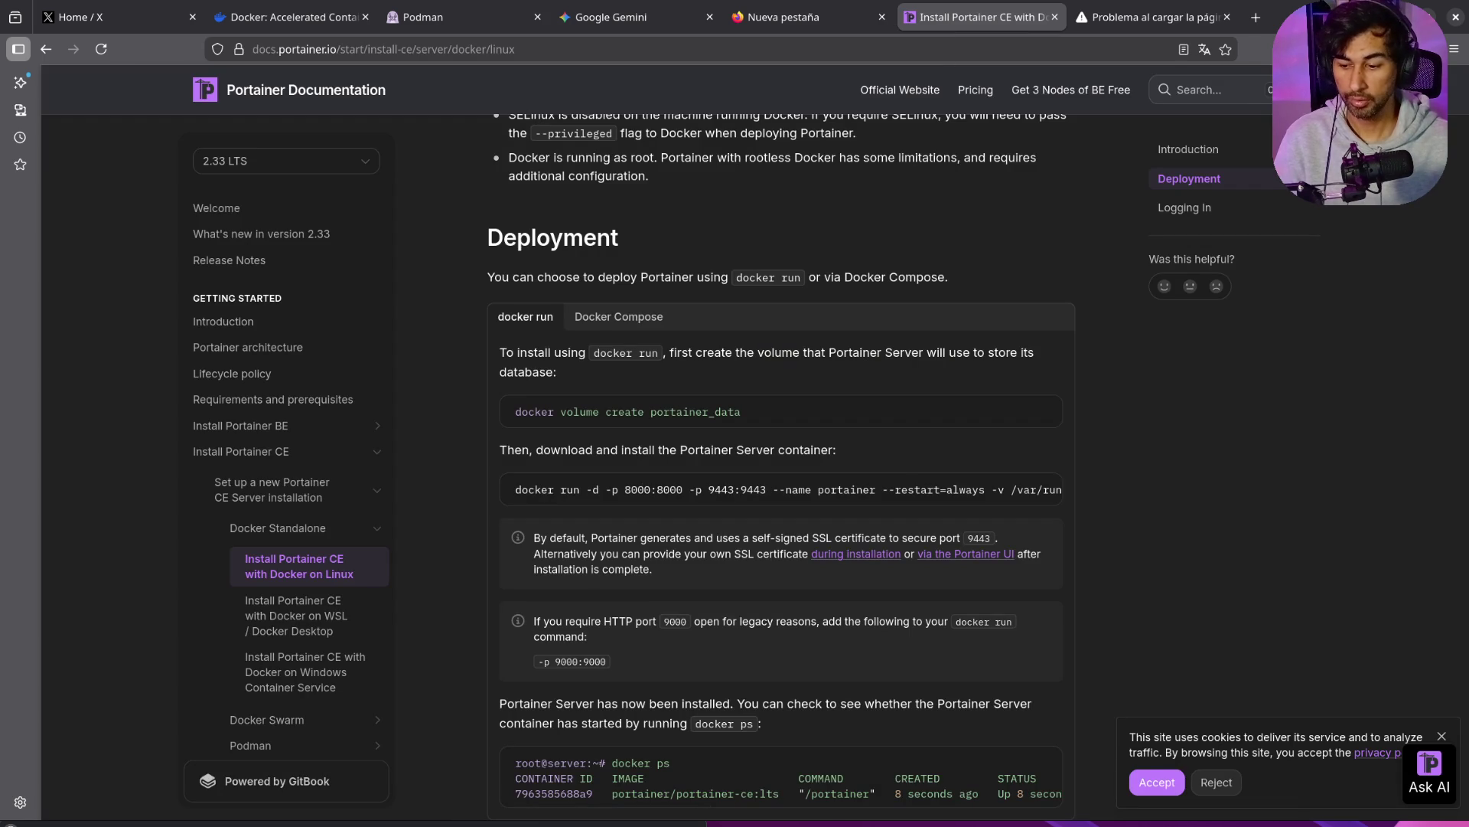
Step: Switch to Podman Desktop's containers list, briefly checking the Dashboard's Podman and Docker engines
key("alt+Tab")
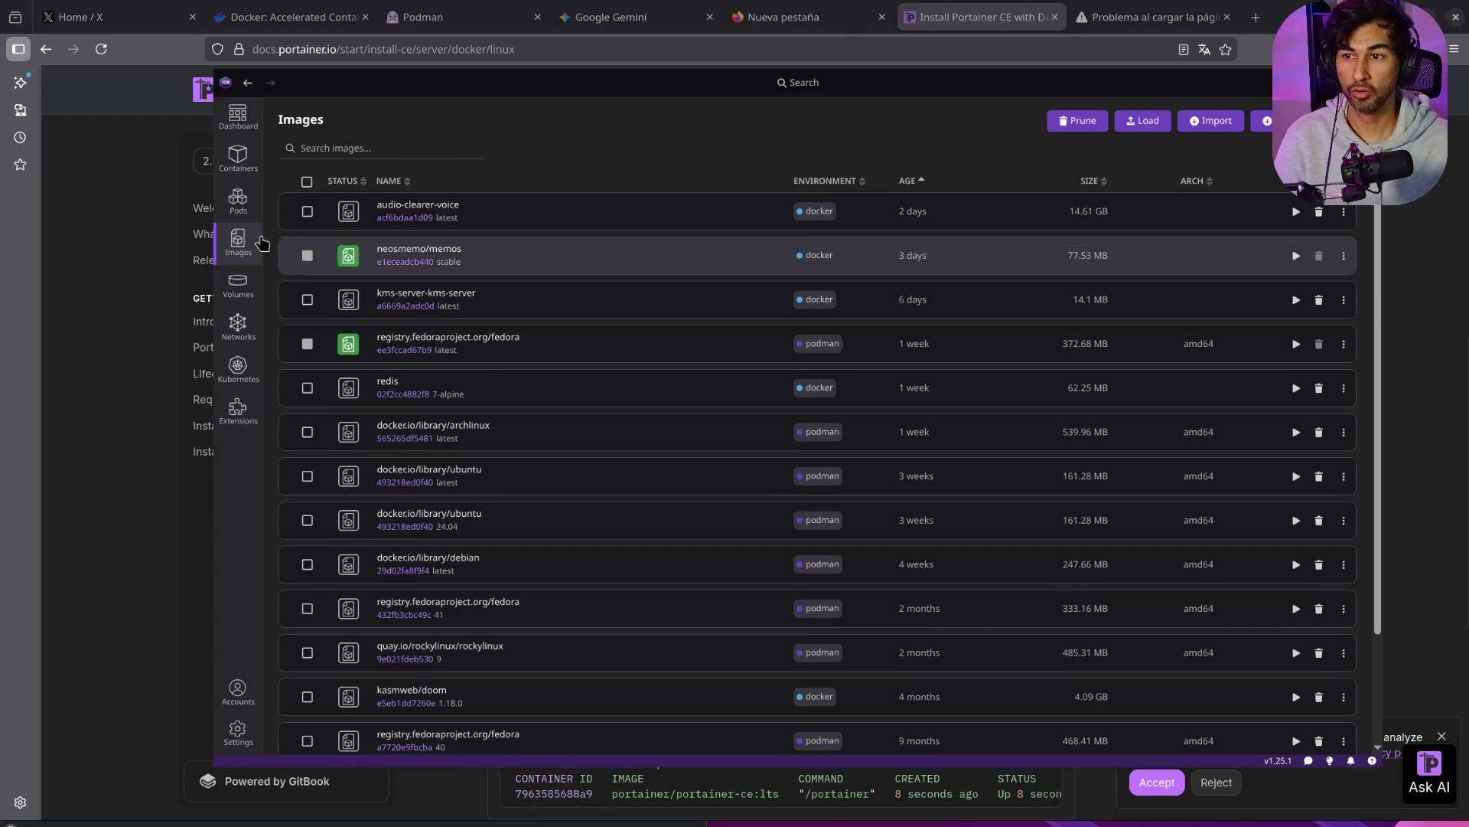
left_click(238, 158)
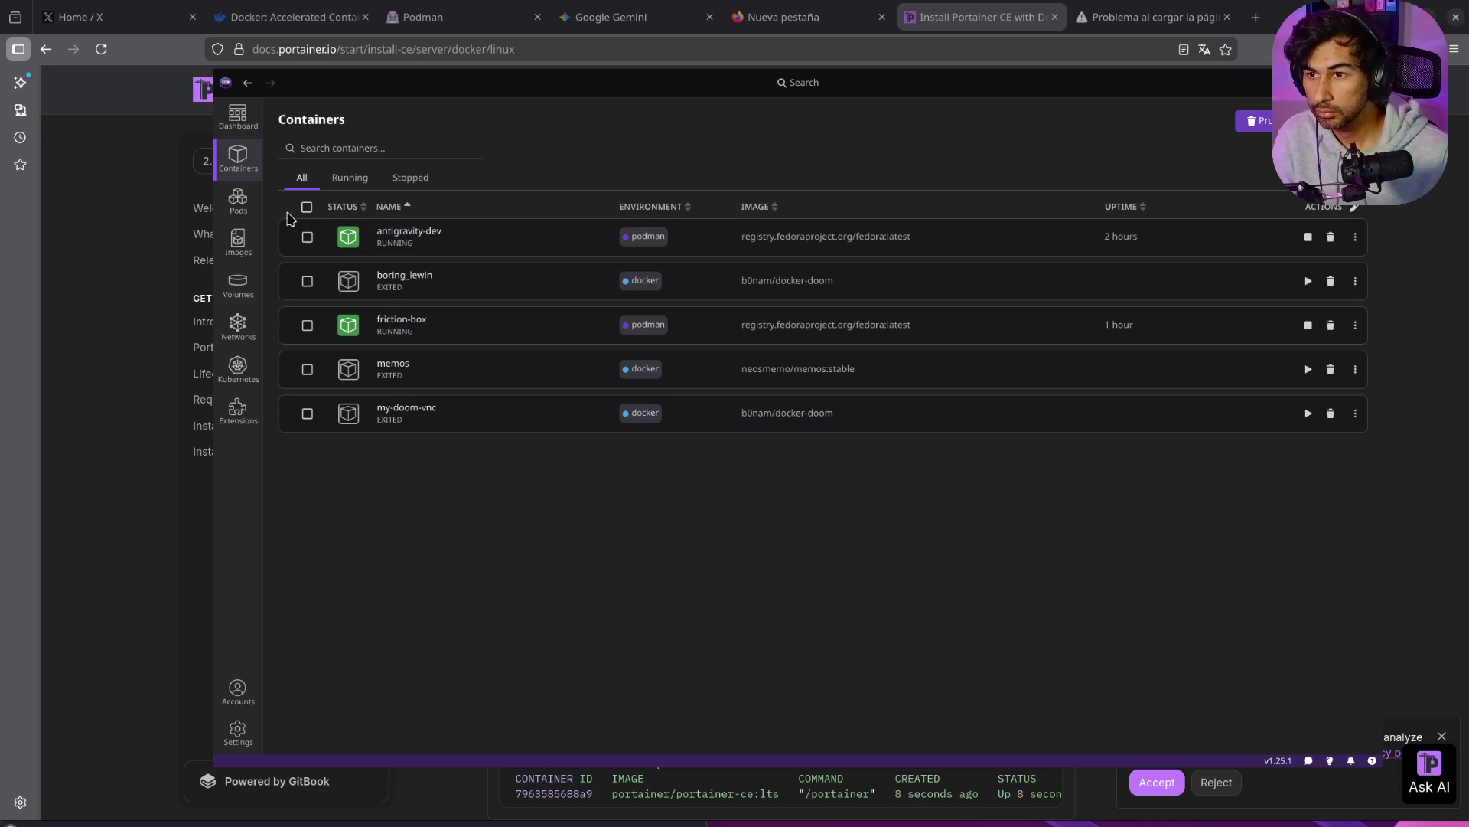
left_click(238, 116)
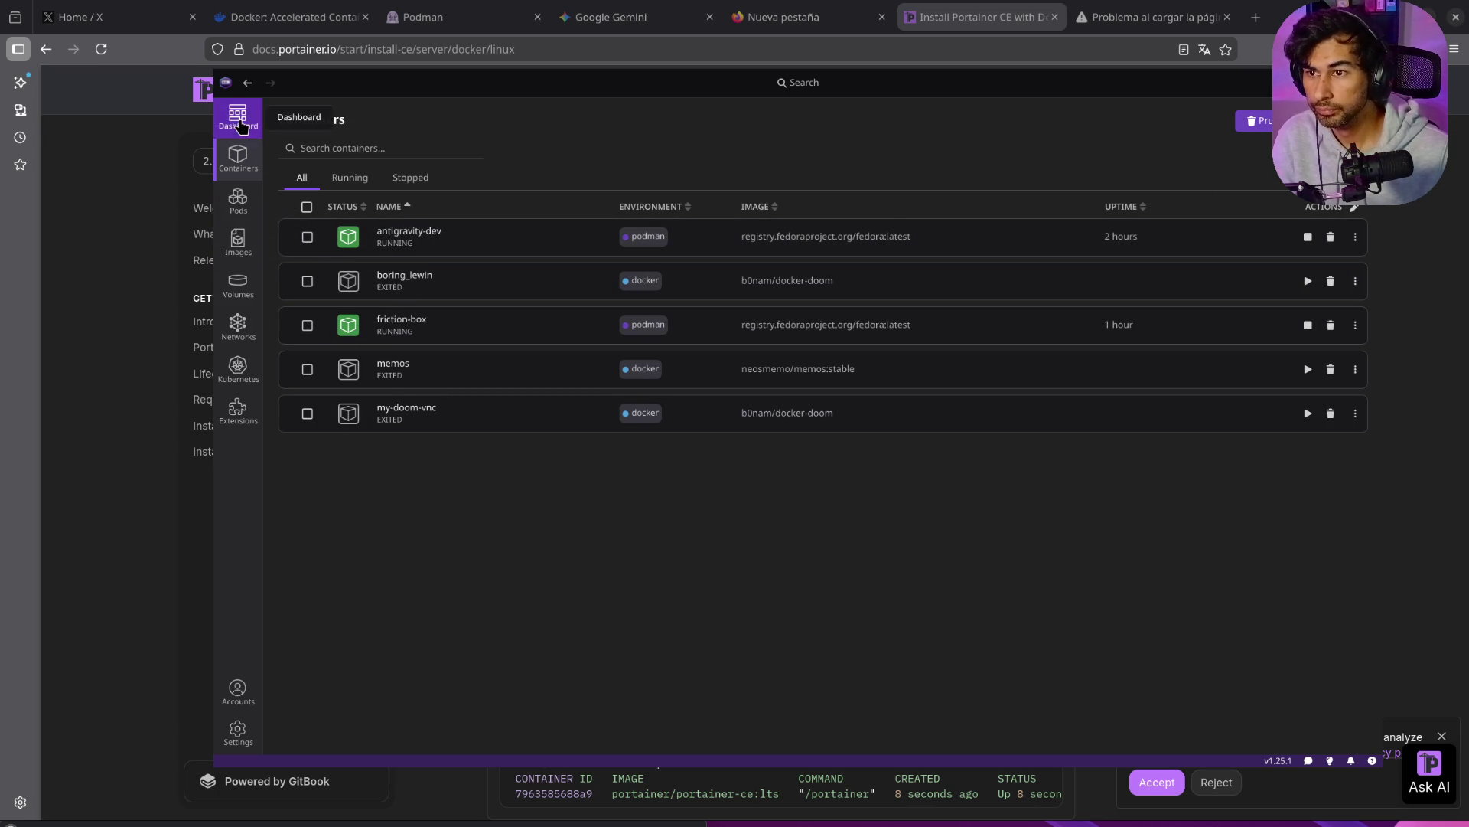
scroll(610, 488, "down", 5)
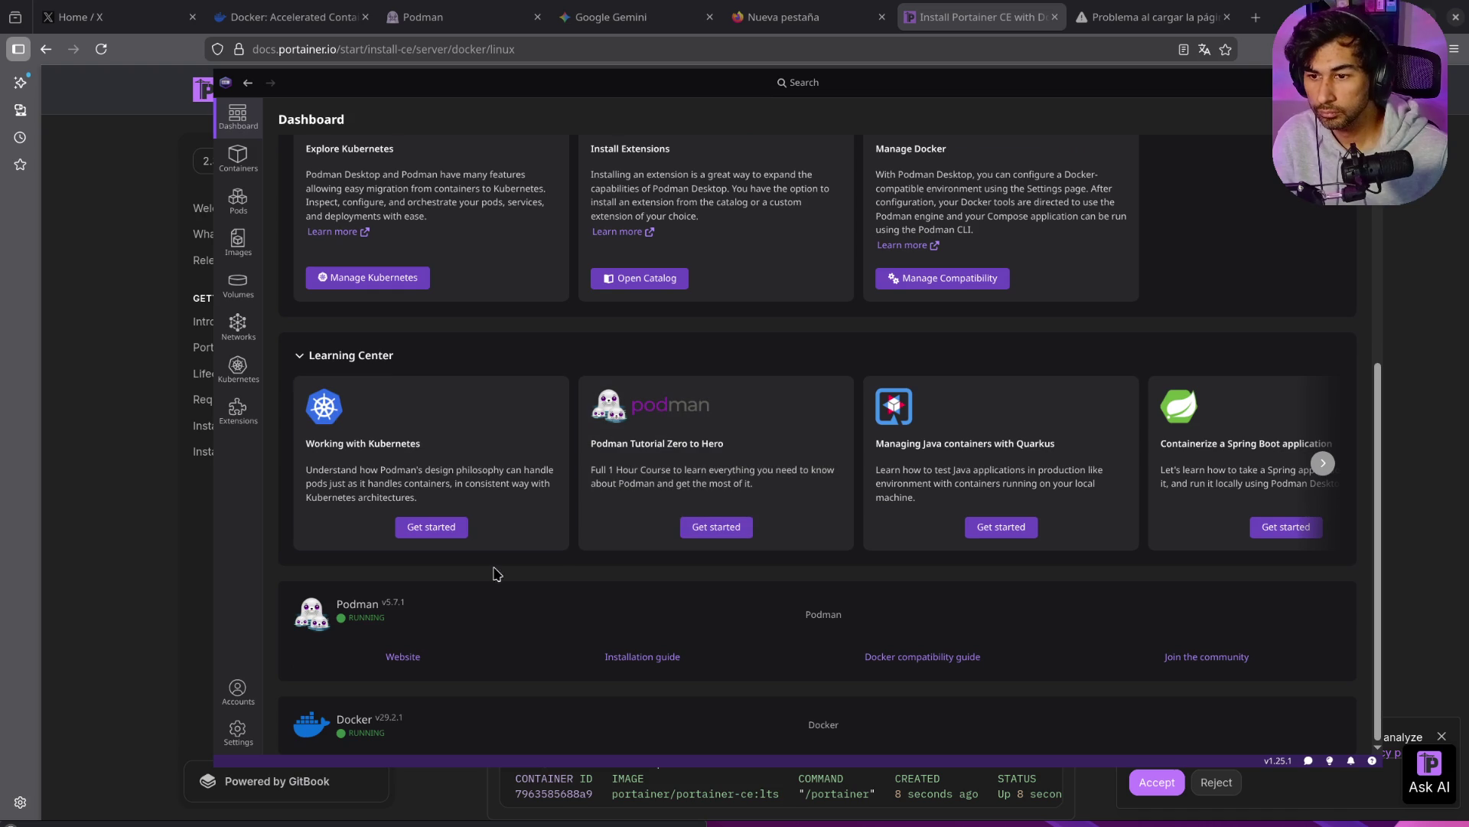
left_click(237, 155)
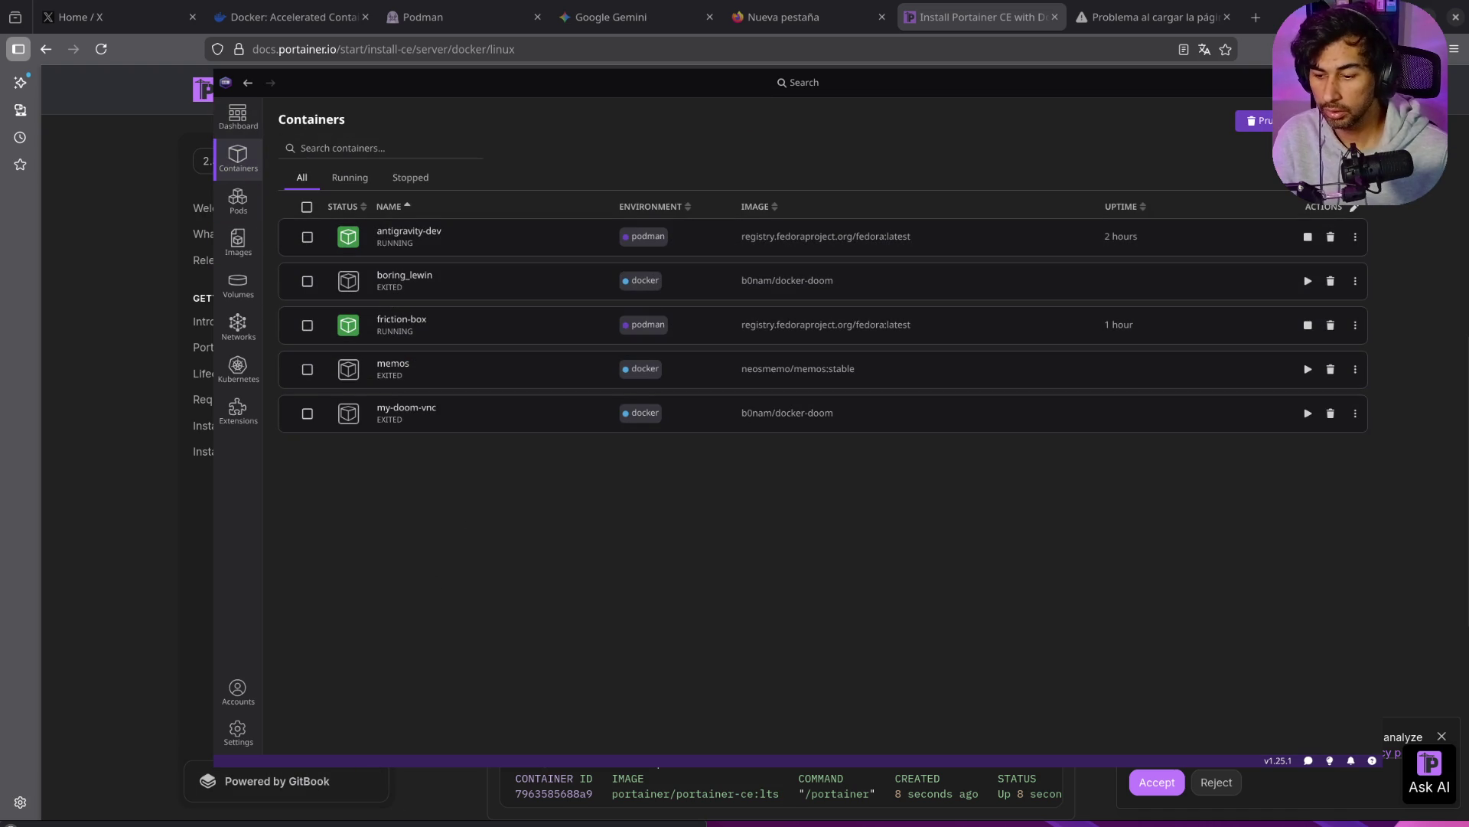
Step: Rerun docker ps, copy the portainer 9443 port, and return to the localhost:8000 browser tab
key("alt+Tab")
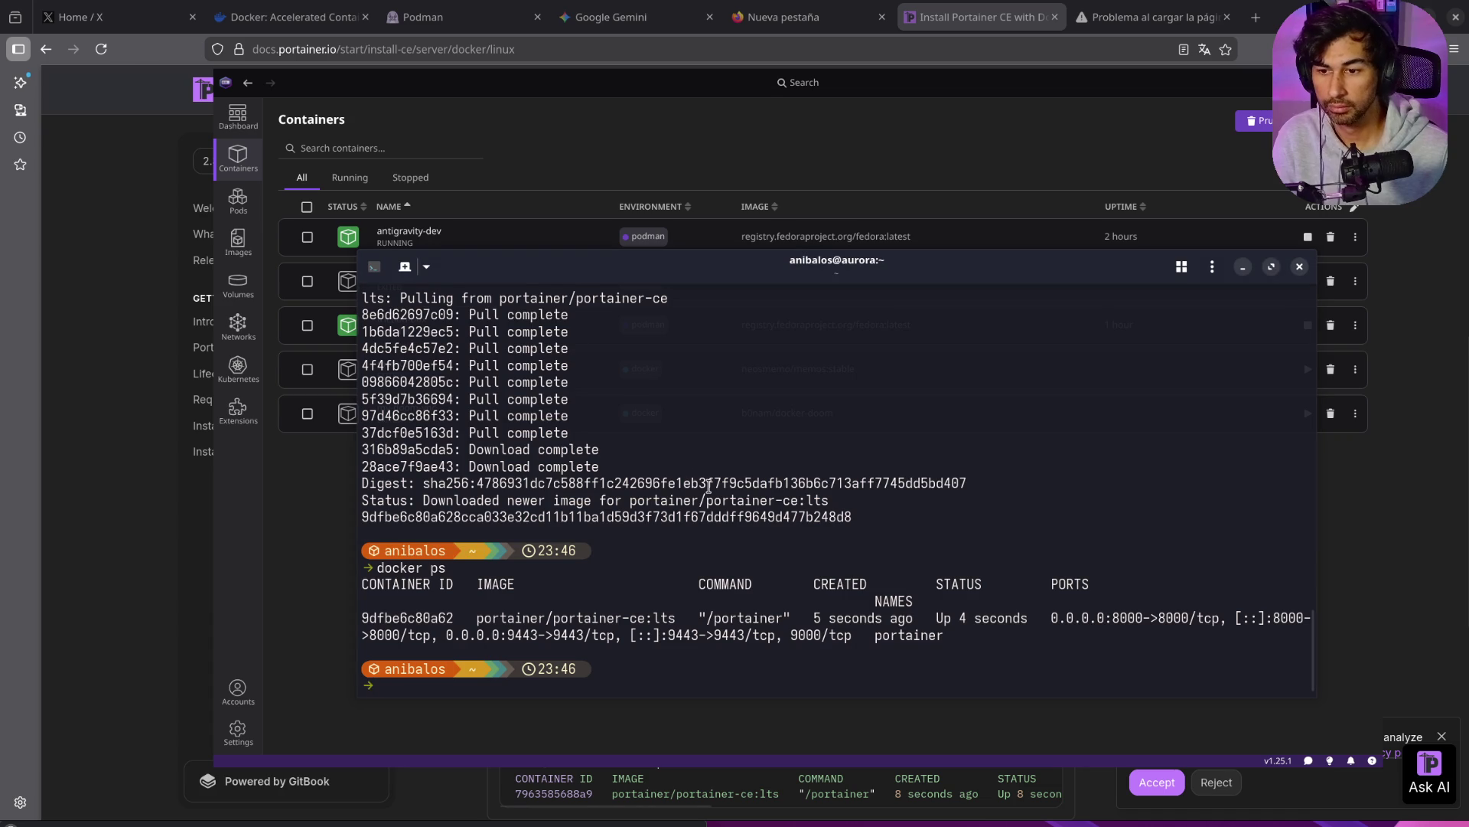
type("docker ps")
key("Return")
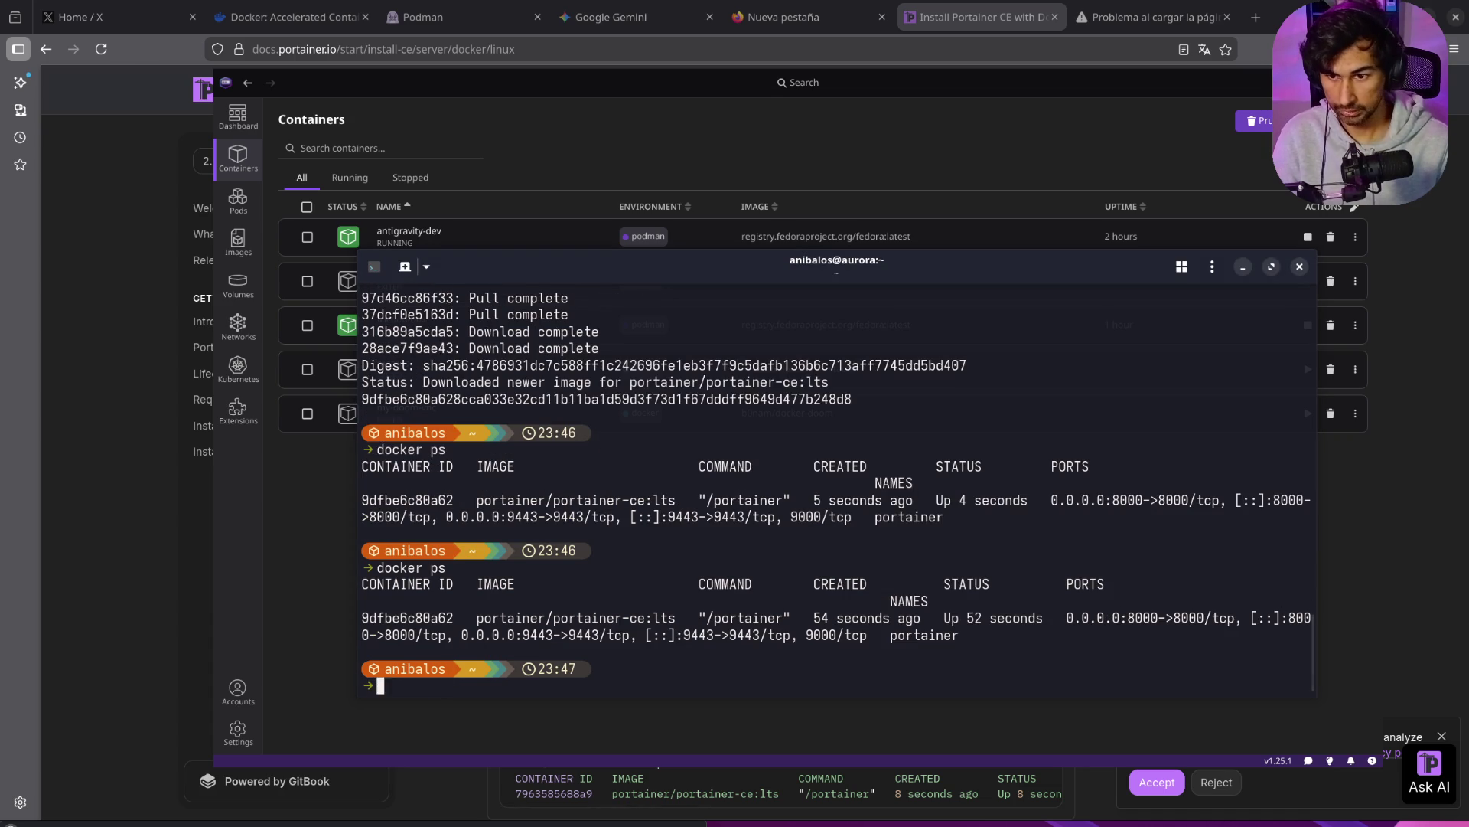
double_click(538, 637)
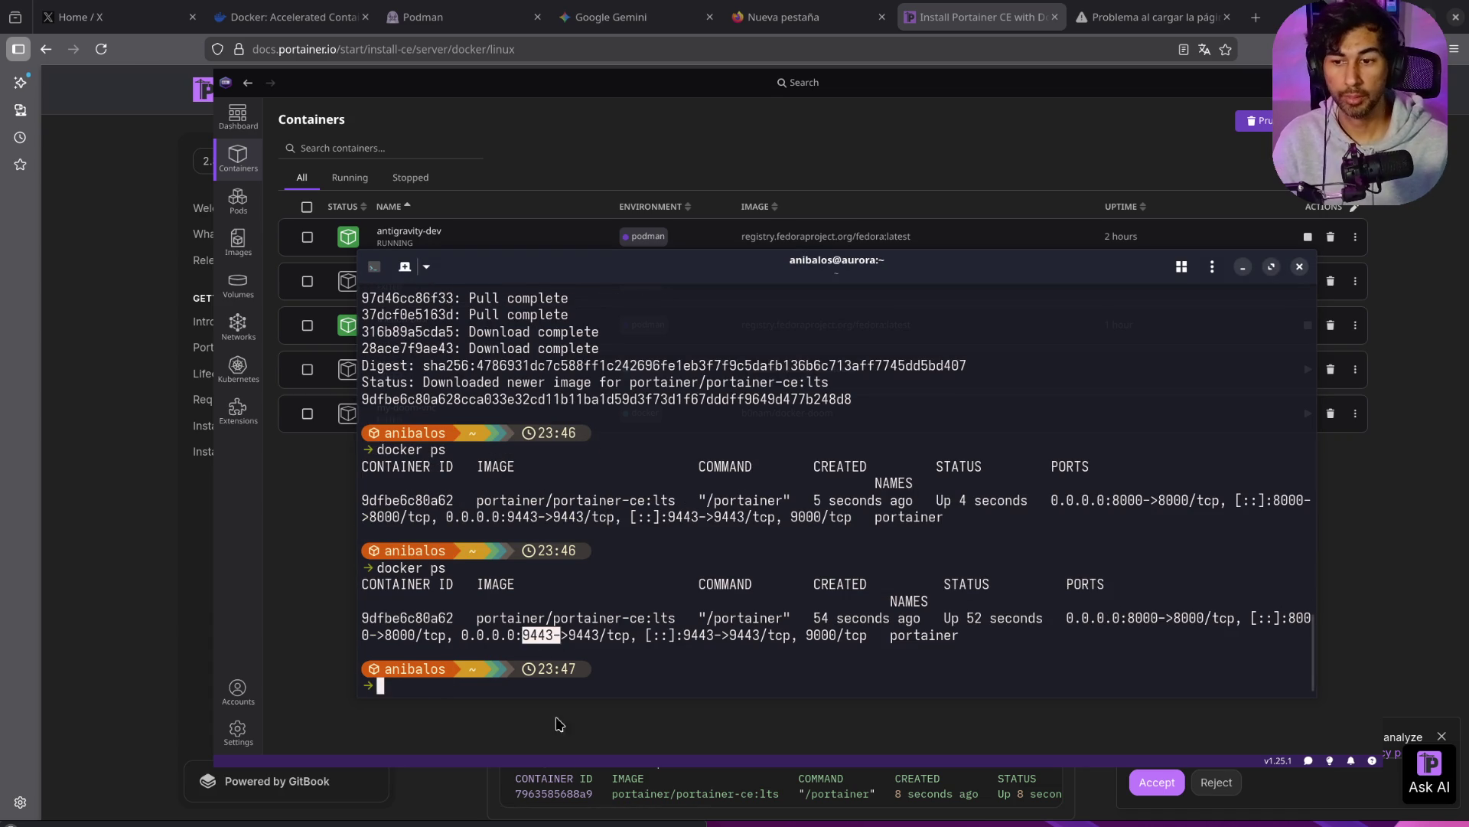
left_click(545, 641)
double_click(551, 638)
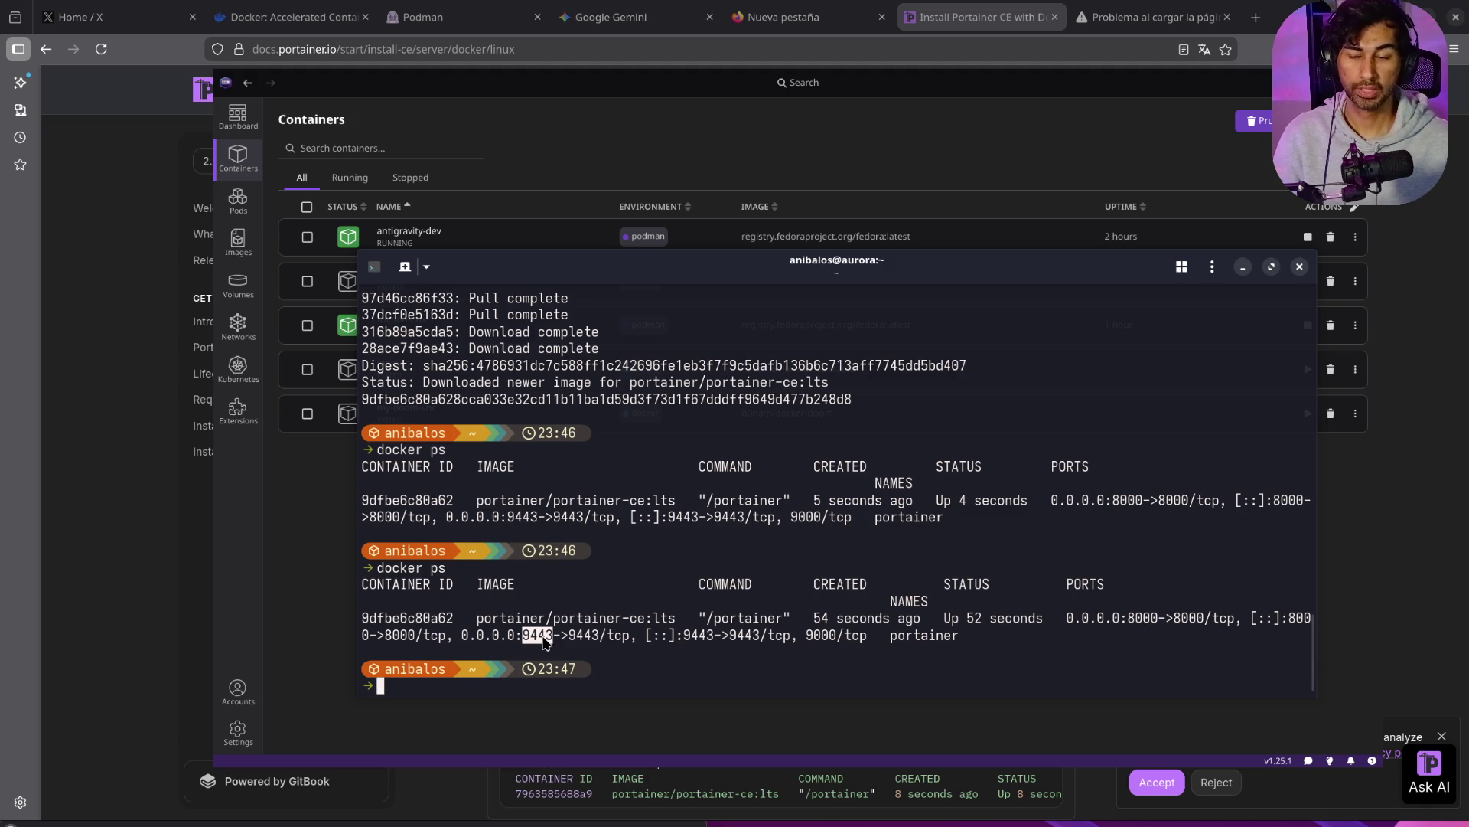
right_click(545, 642)
left_click(590, 687)
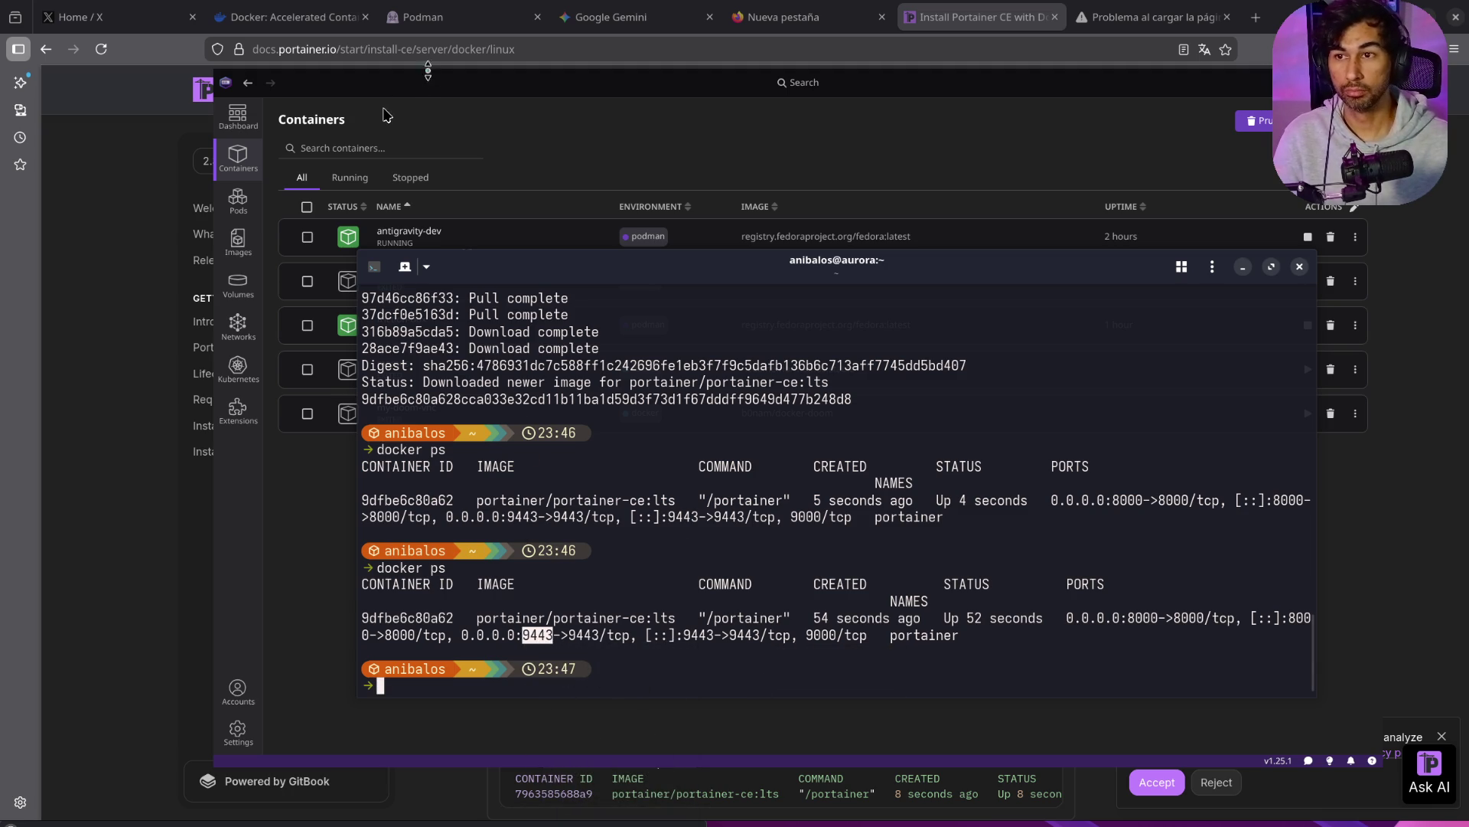
left_click(1109, 16)
left_click(366, 54)
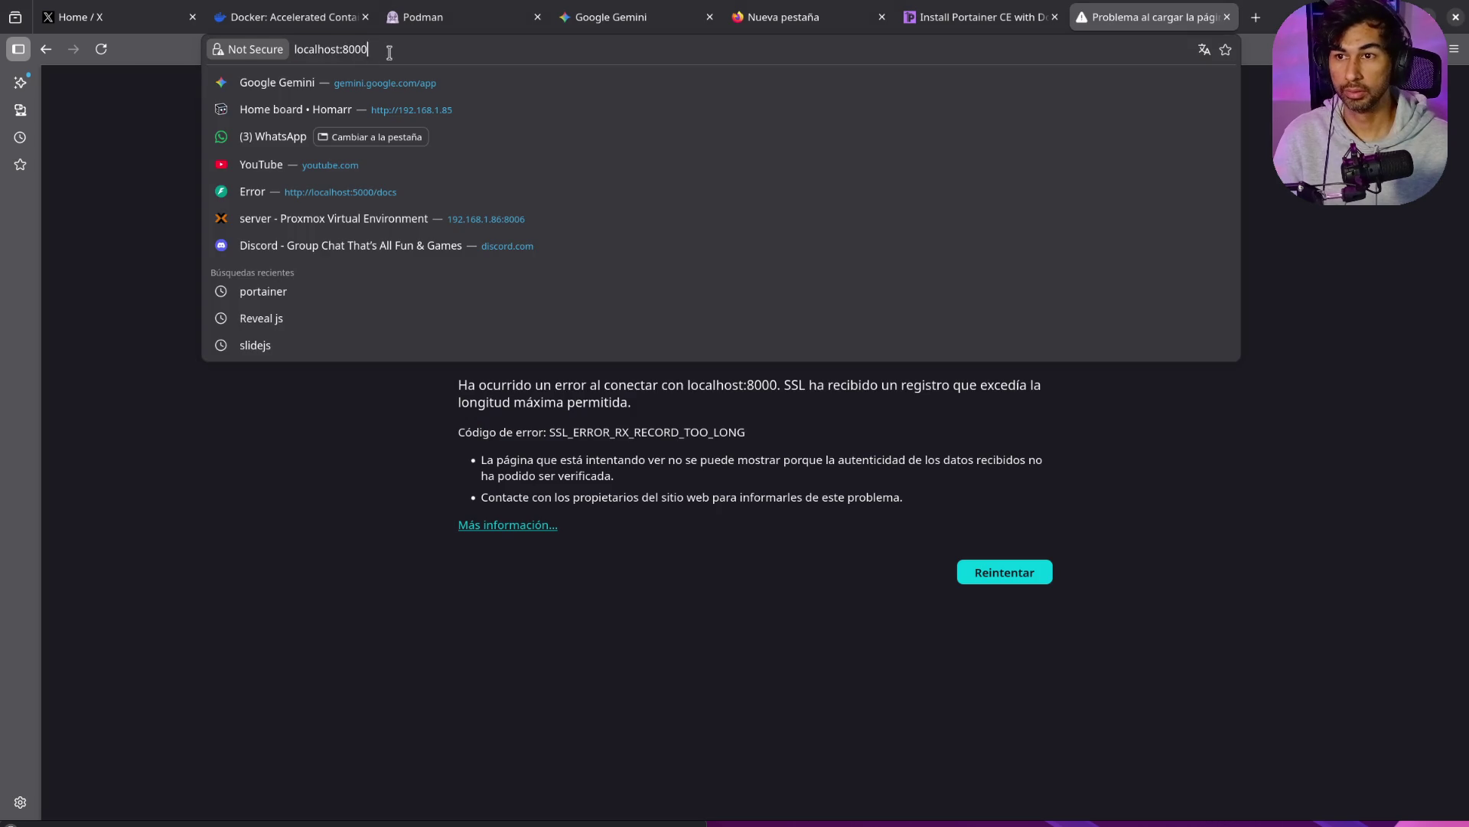
Step: Load localhost:9443 and accept the self-signed certificate risk
double_click(390, 50)
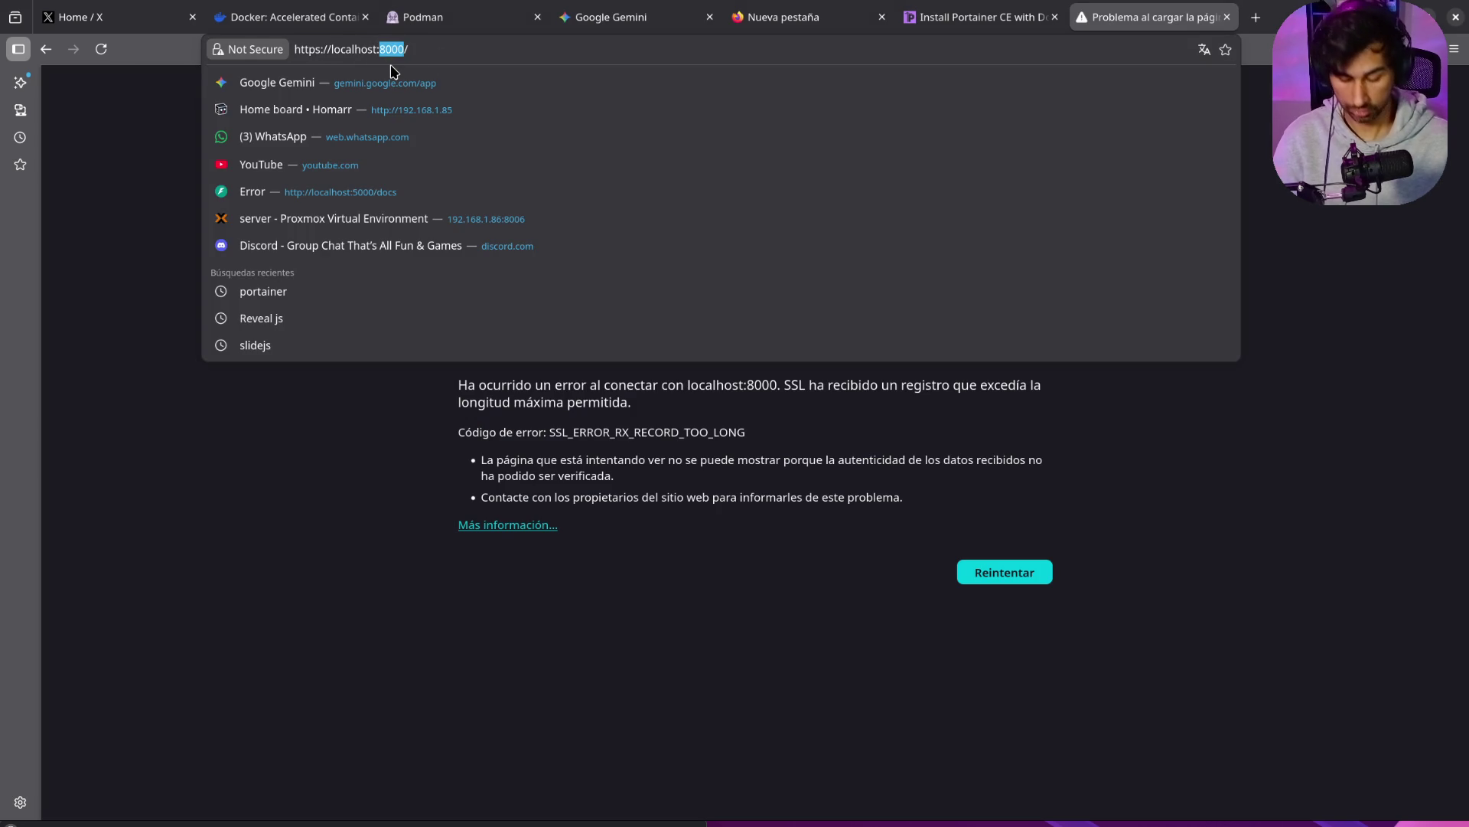
type("9443")
key("Return")
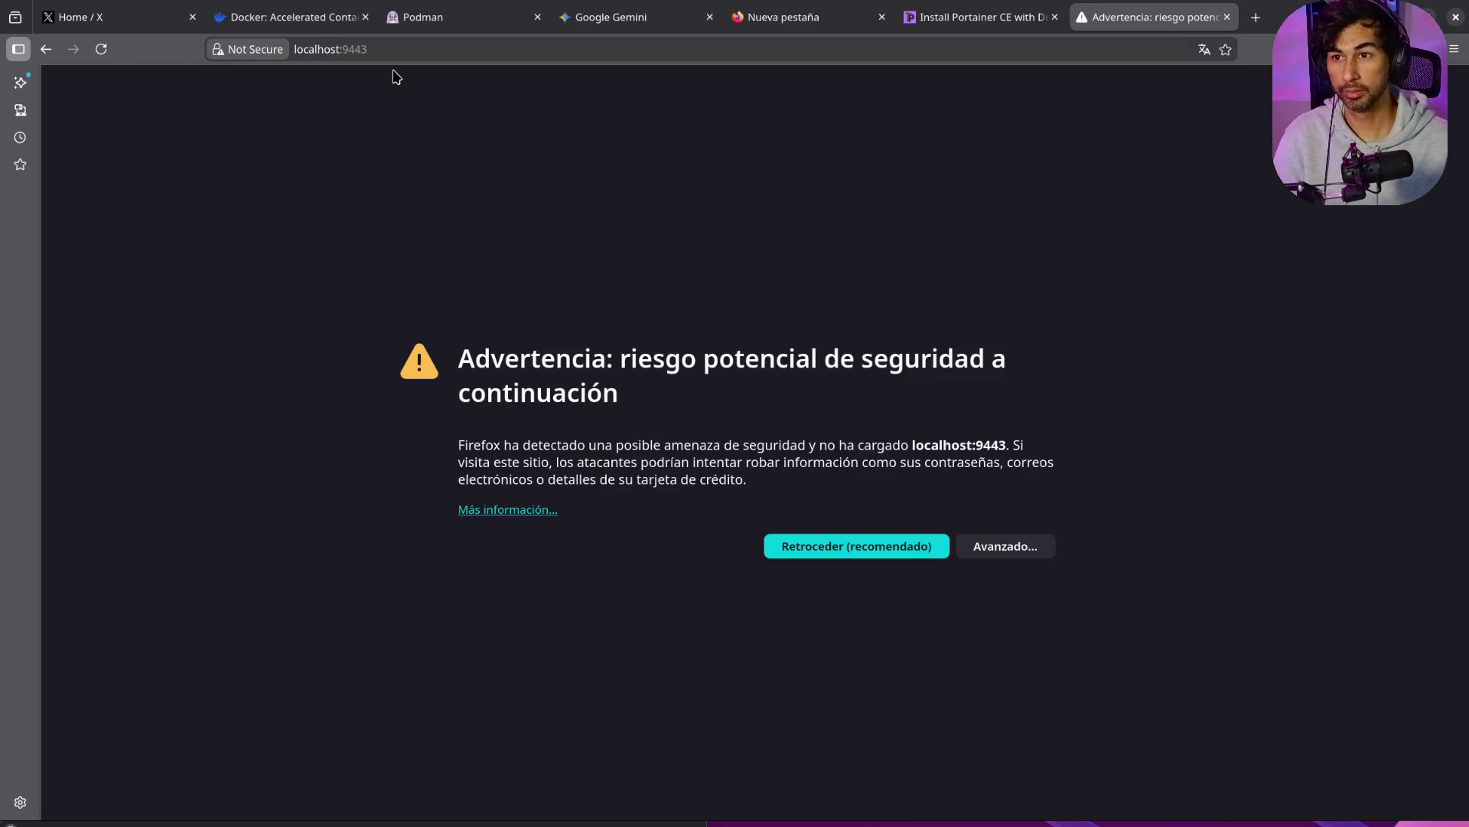
left_click(985, 545)
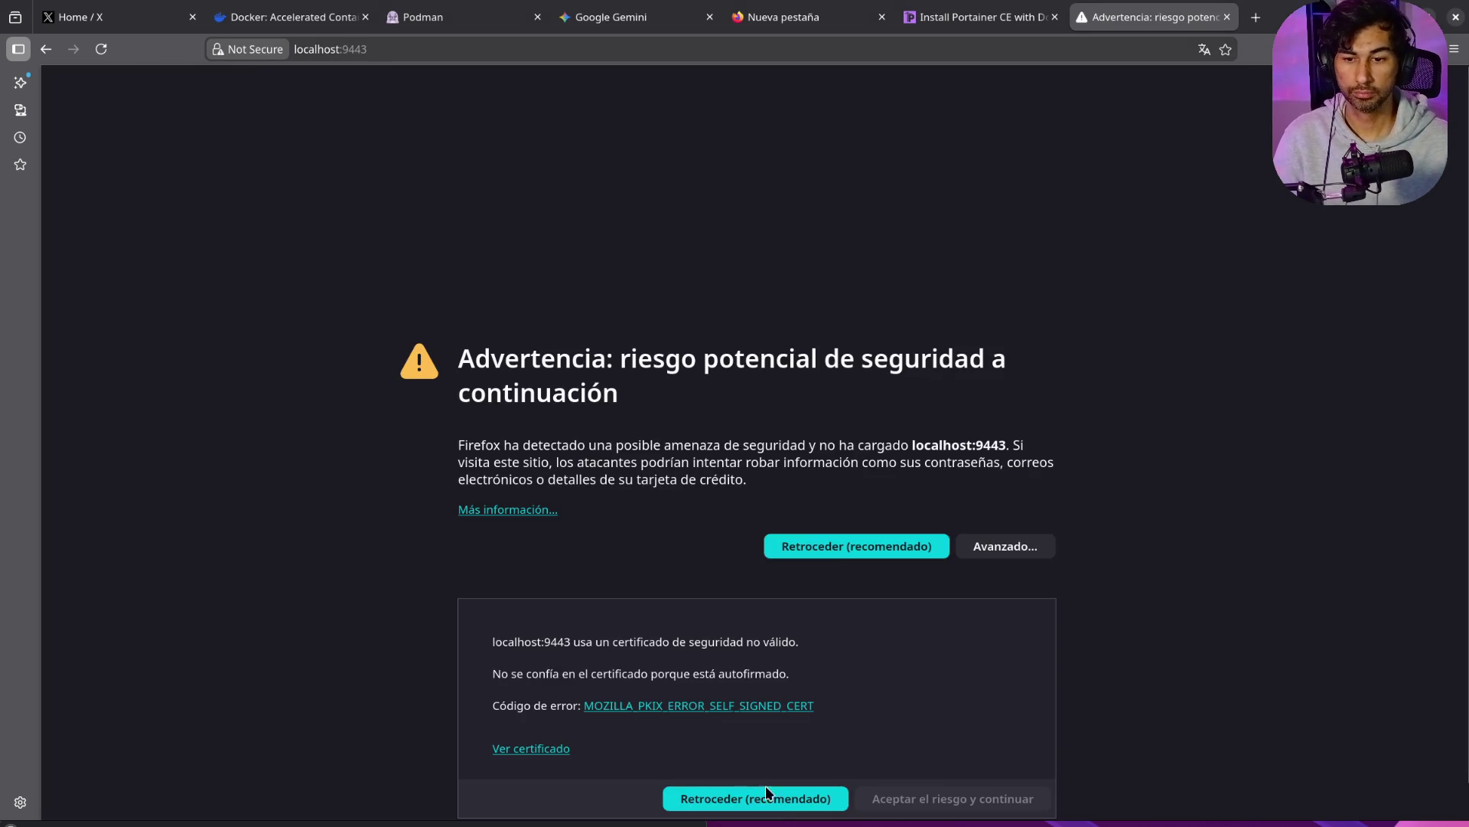
left_click(922, 809)
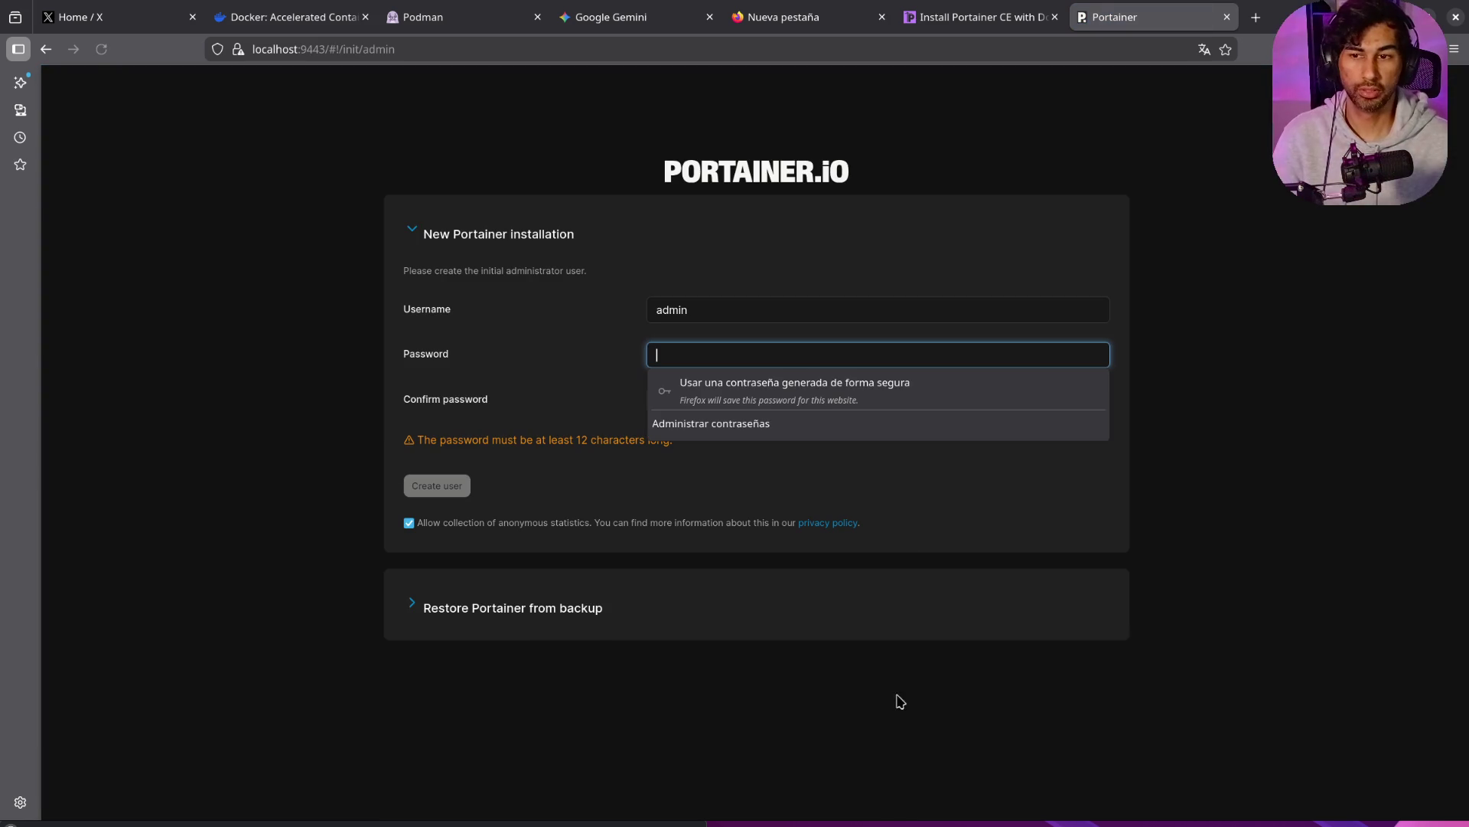
Step: Enter and confirm an admin password, then create the Portainer admin user
left_click(757, 358)
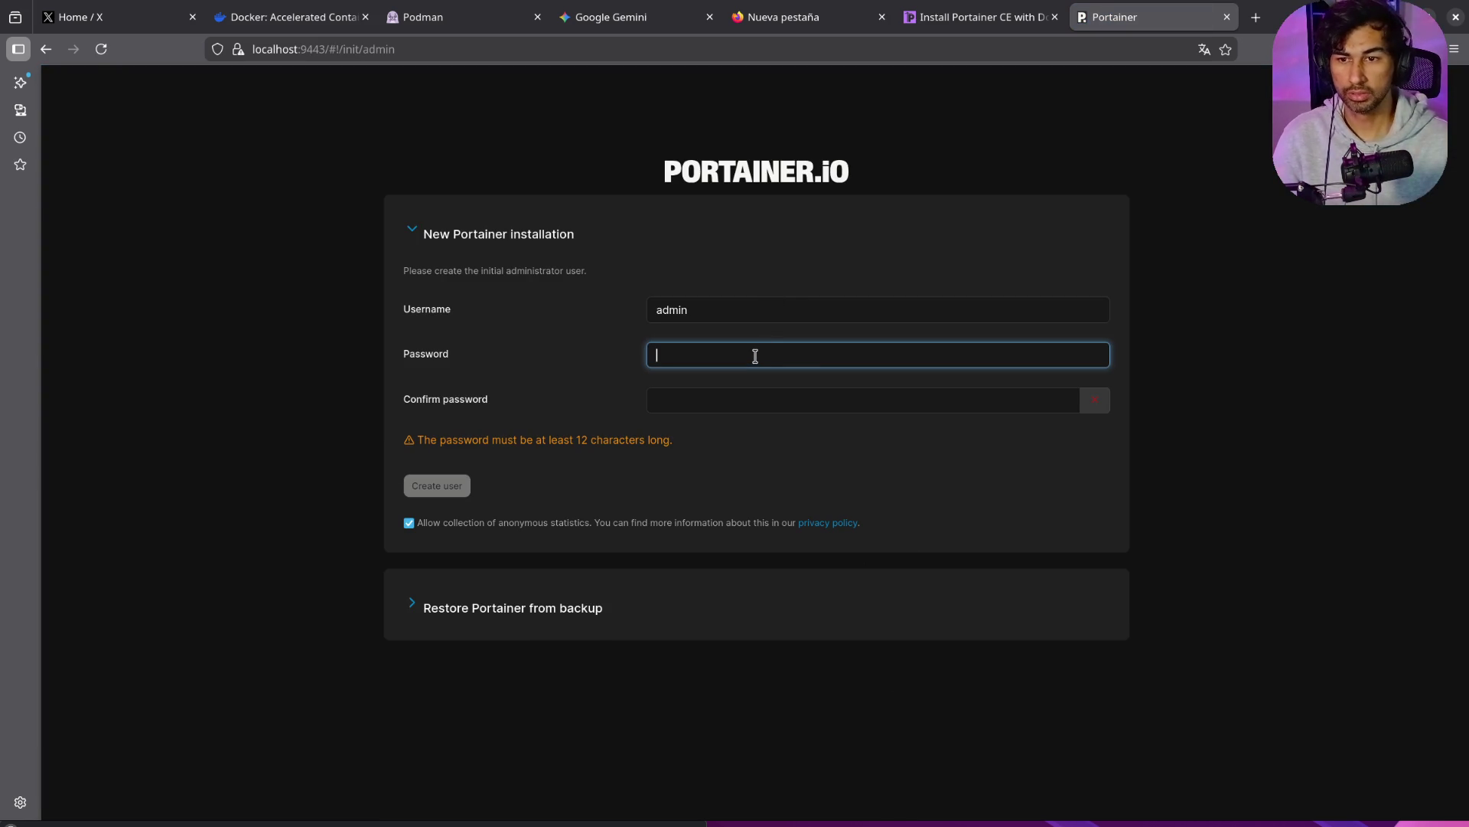
type("a")
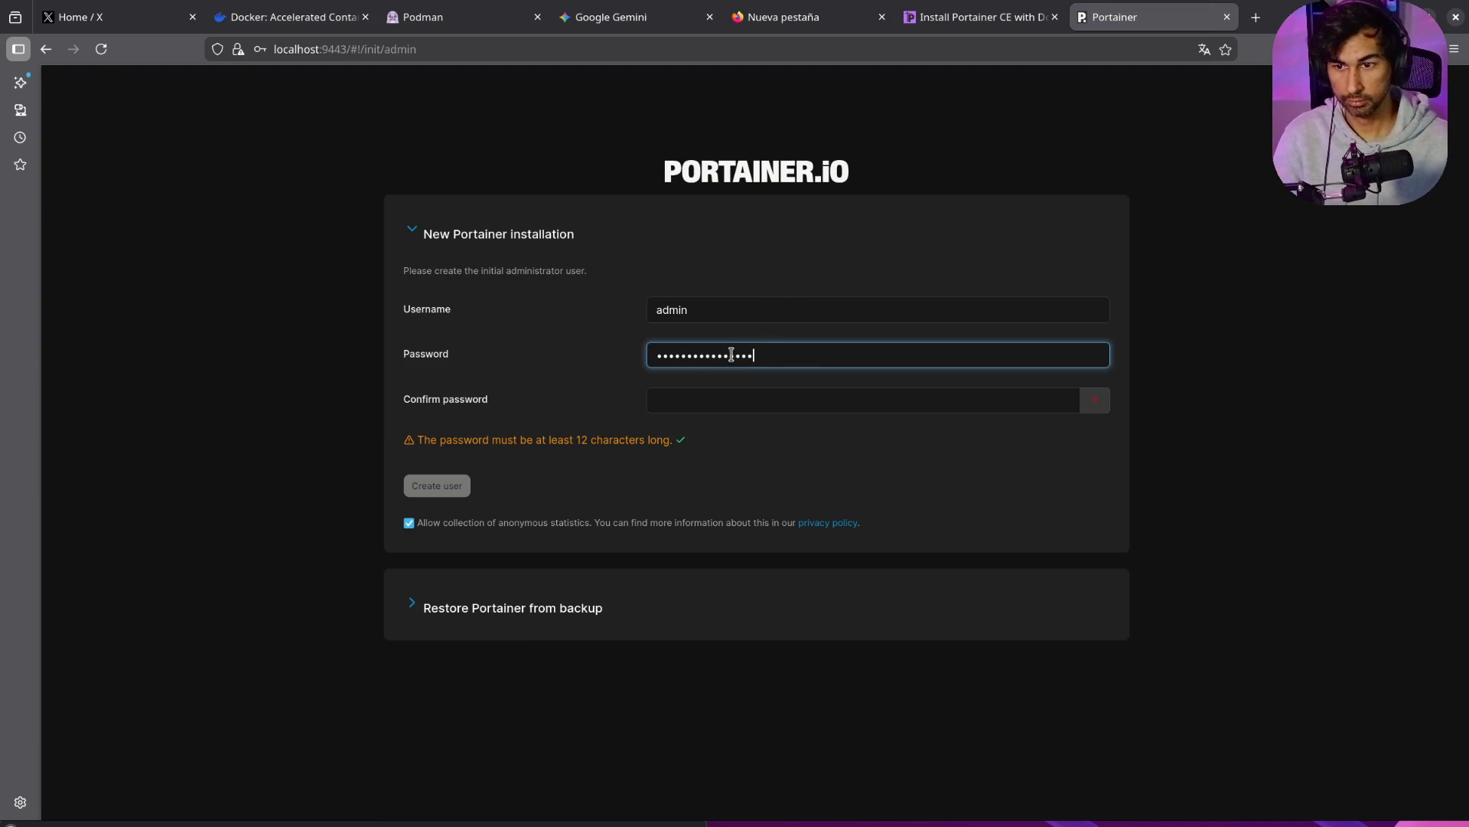
left_click(748, 401)
type("ad")
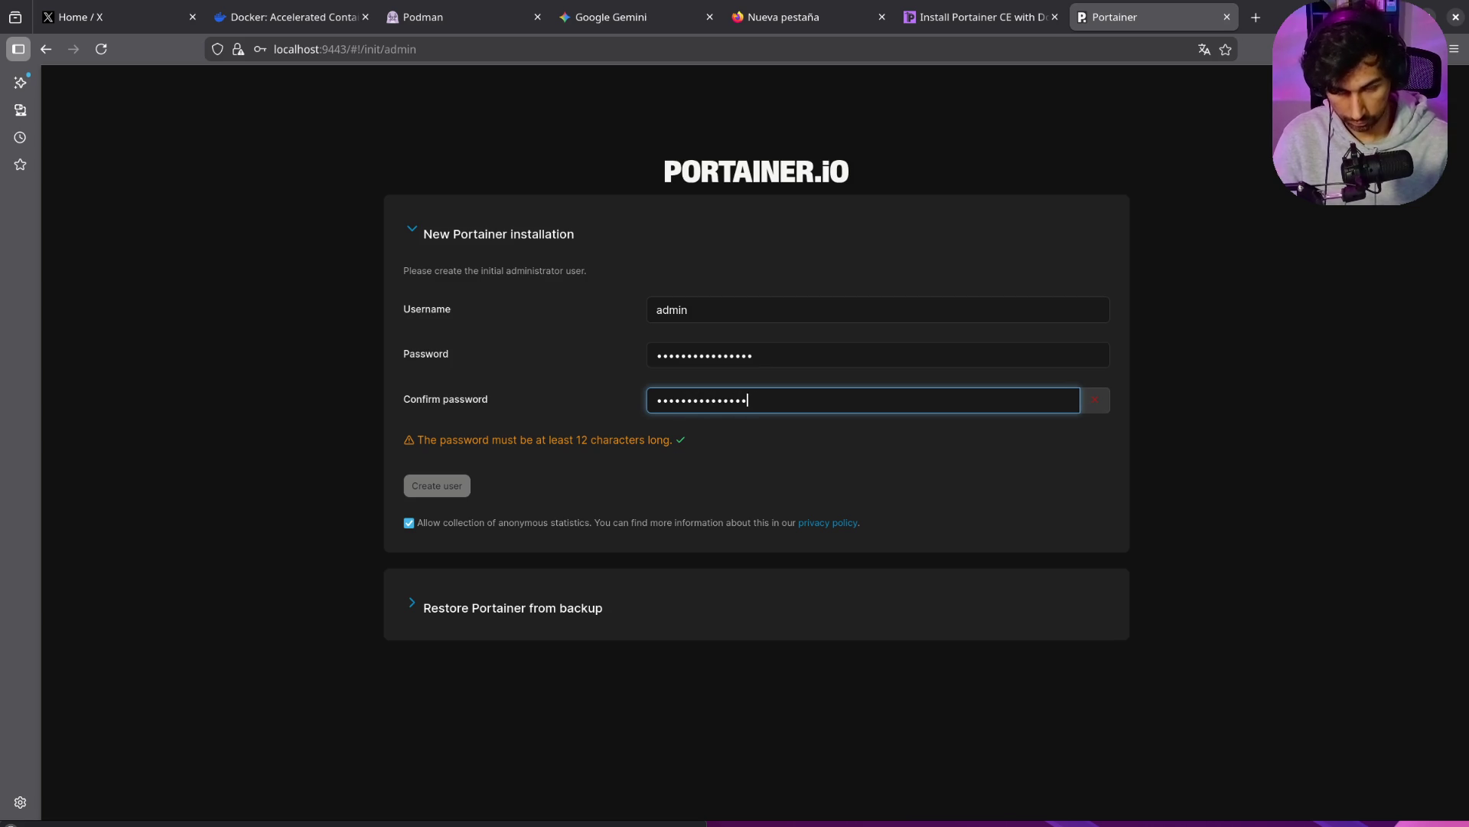
type("a")
left_click(448, 488)
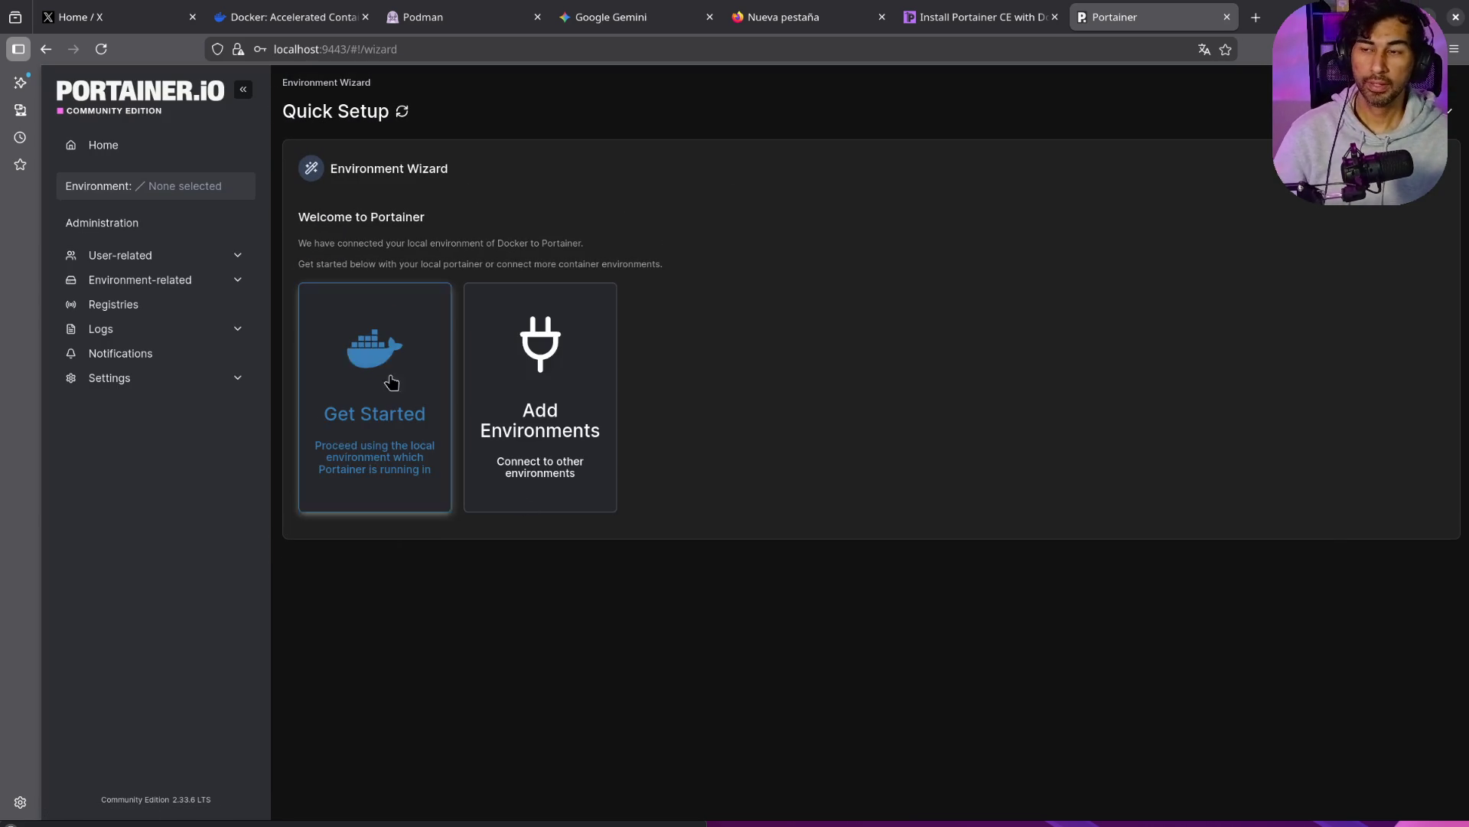
Step: Recall the Portainer docker run command in Terminal and select its -v /var/run/ docker.sock mount
key("alt+Tab")
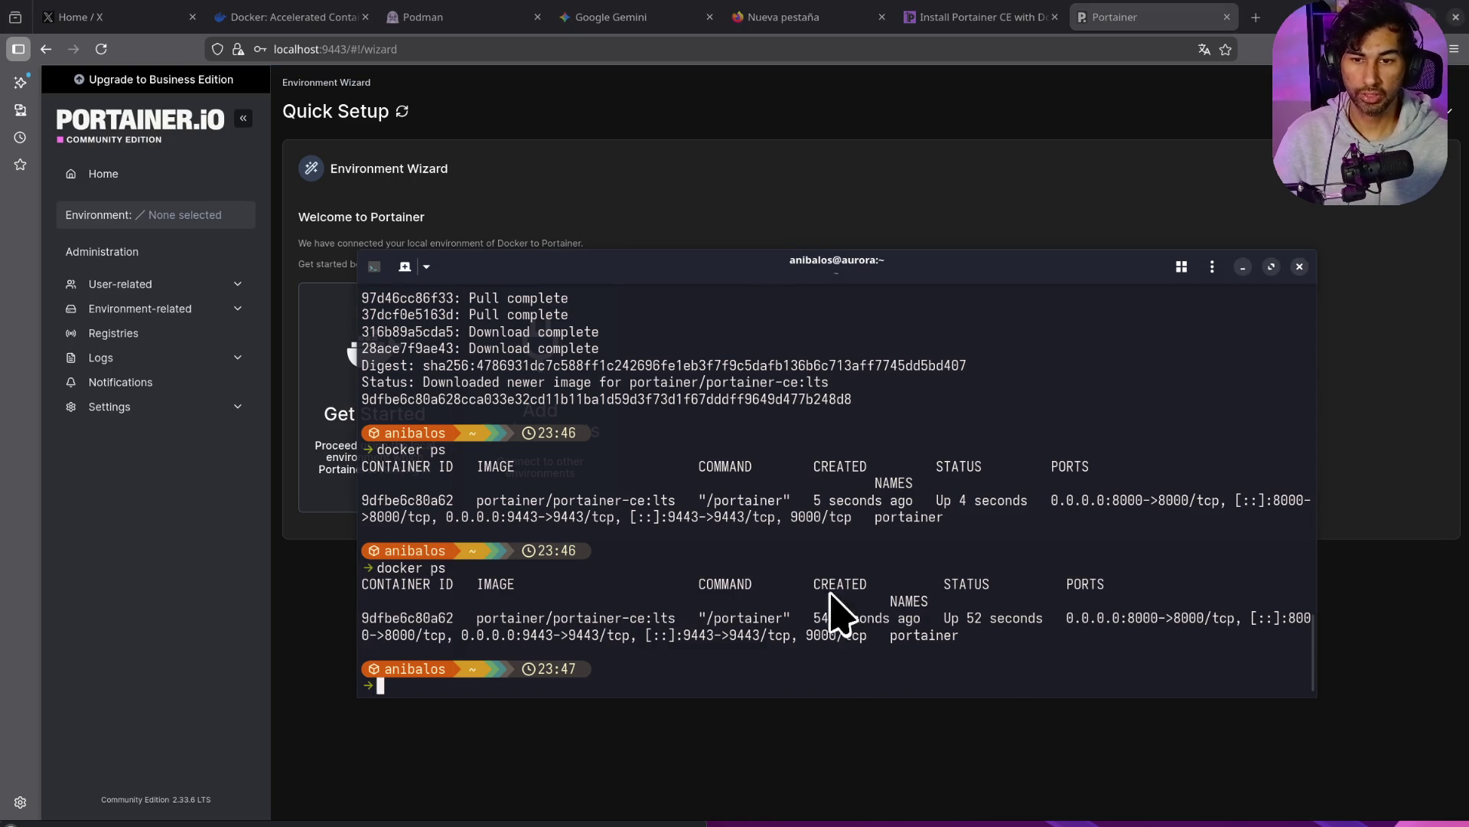
key("Up")
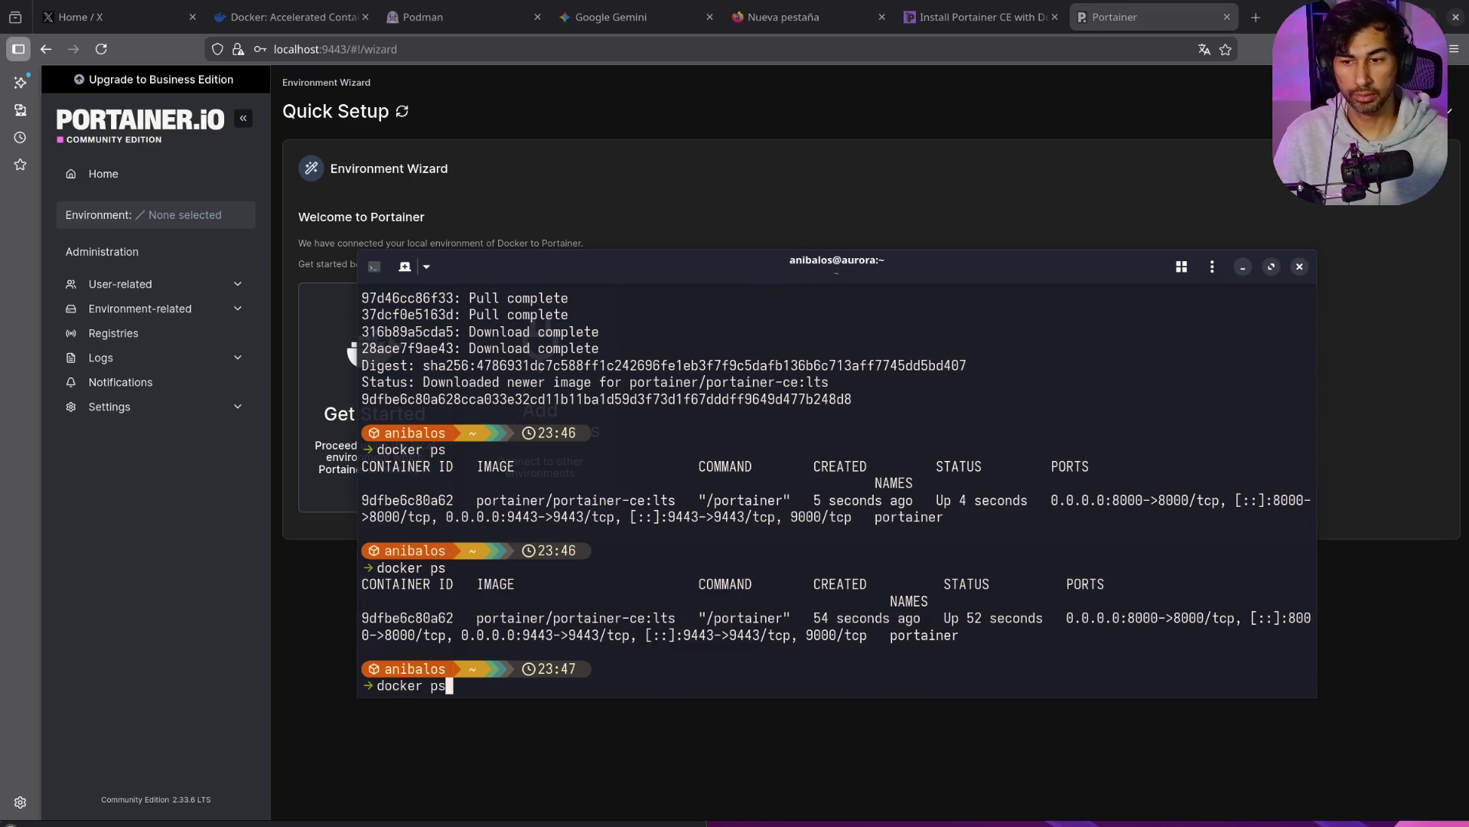
key("Up")
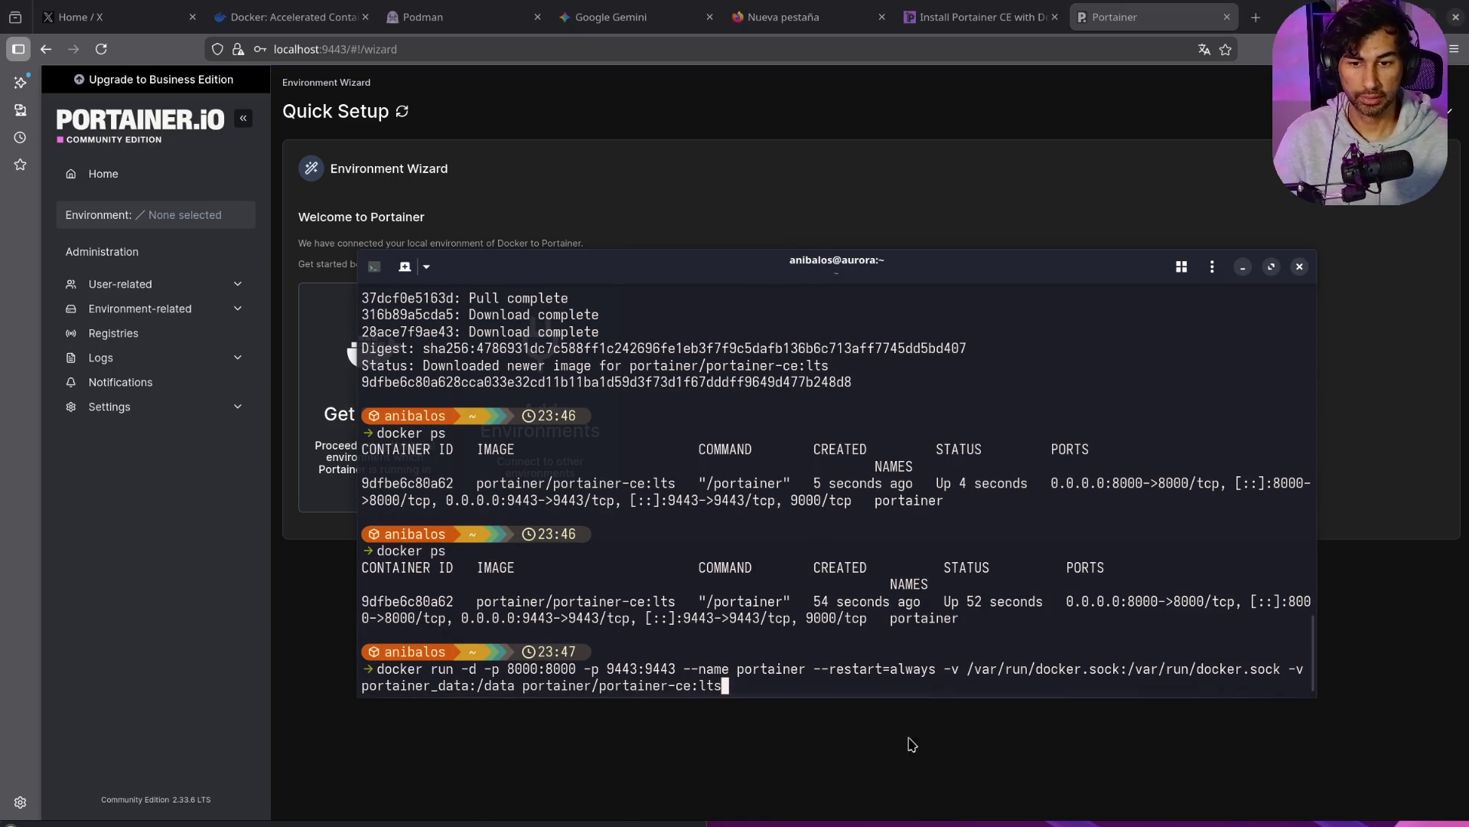
left_click_drag(956, 669, 1057, 674)
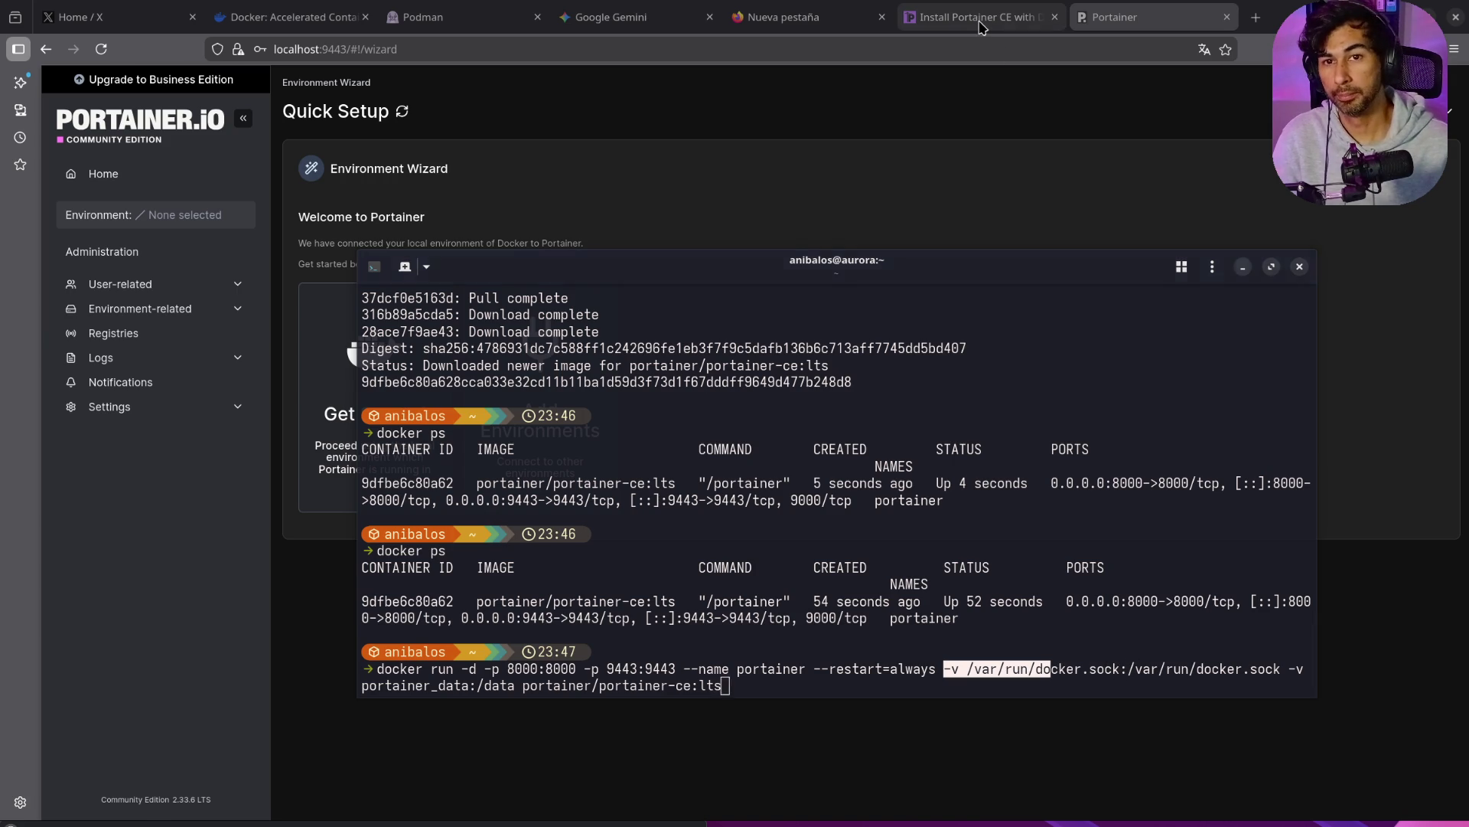
Step: Skim the Portainer install docs, then enter 9443 in the Gemini prompt
left_click(981, 27)
scroll(828, 444, "down", 6)
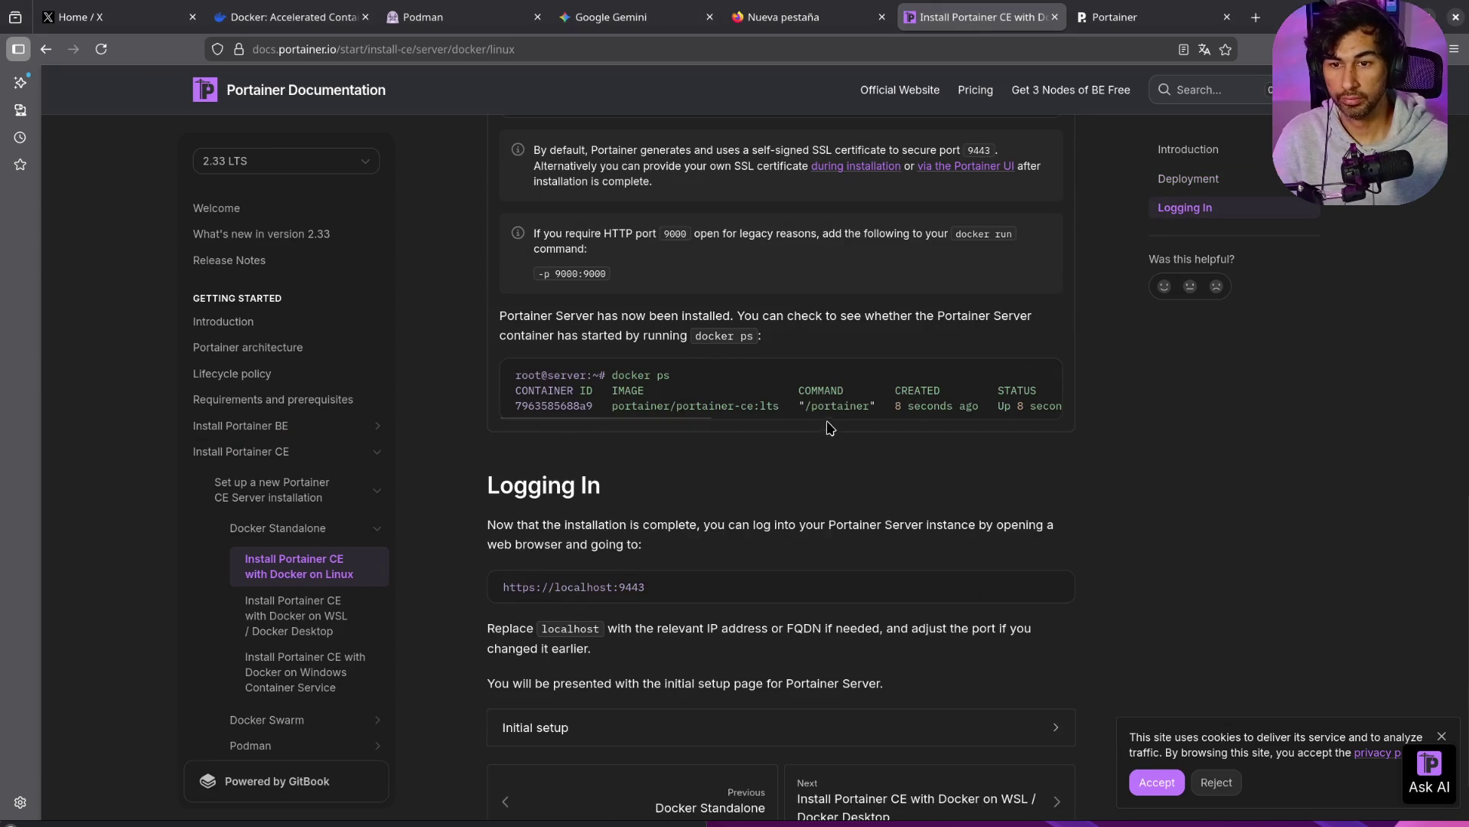
scroll(780, 487, "up", 2)
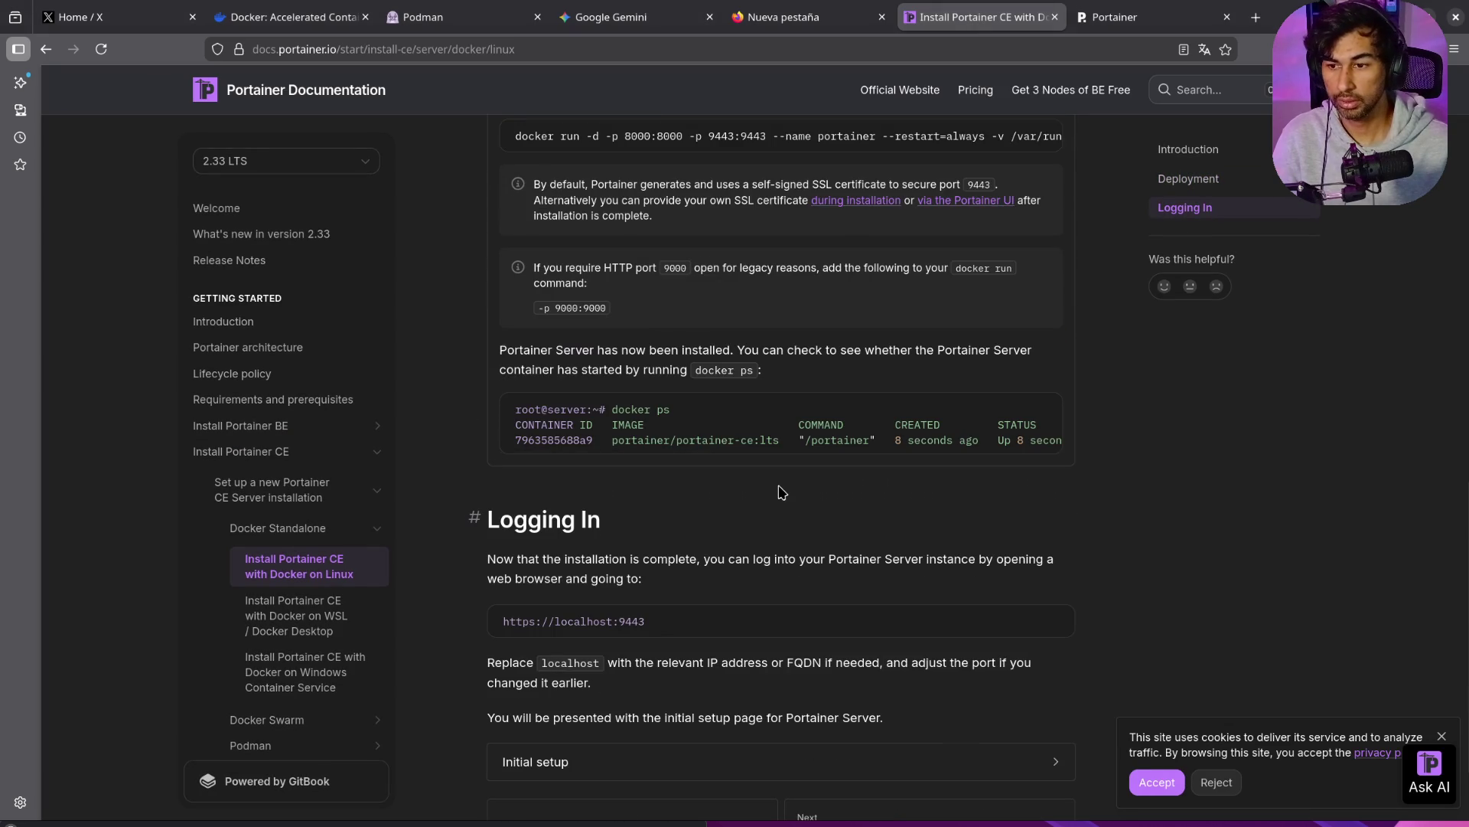
scroll(781, 491, "up", 6)
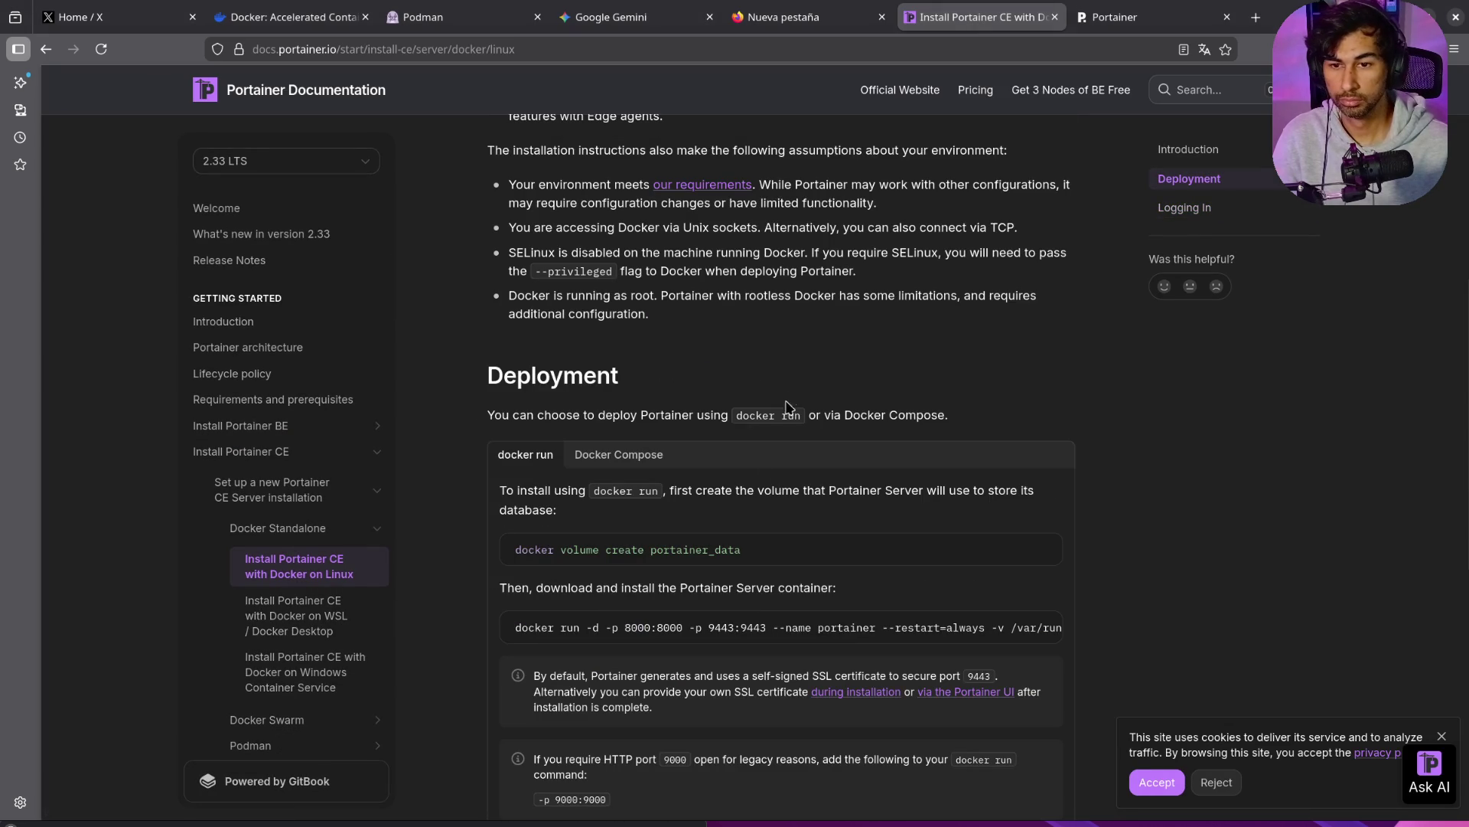
scroll(605, 508, "down", 4)
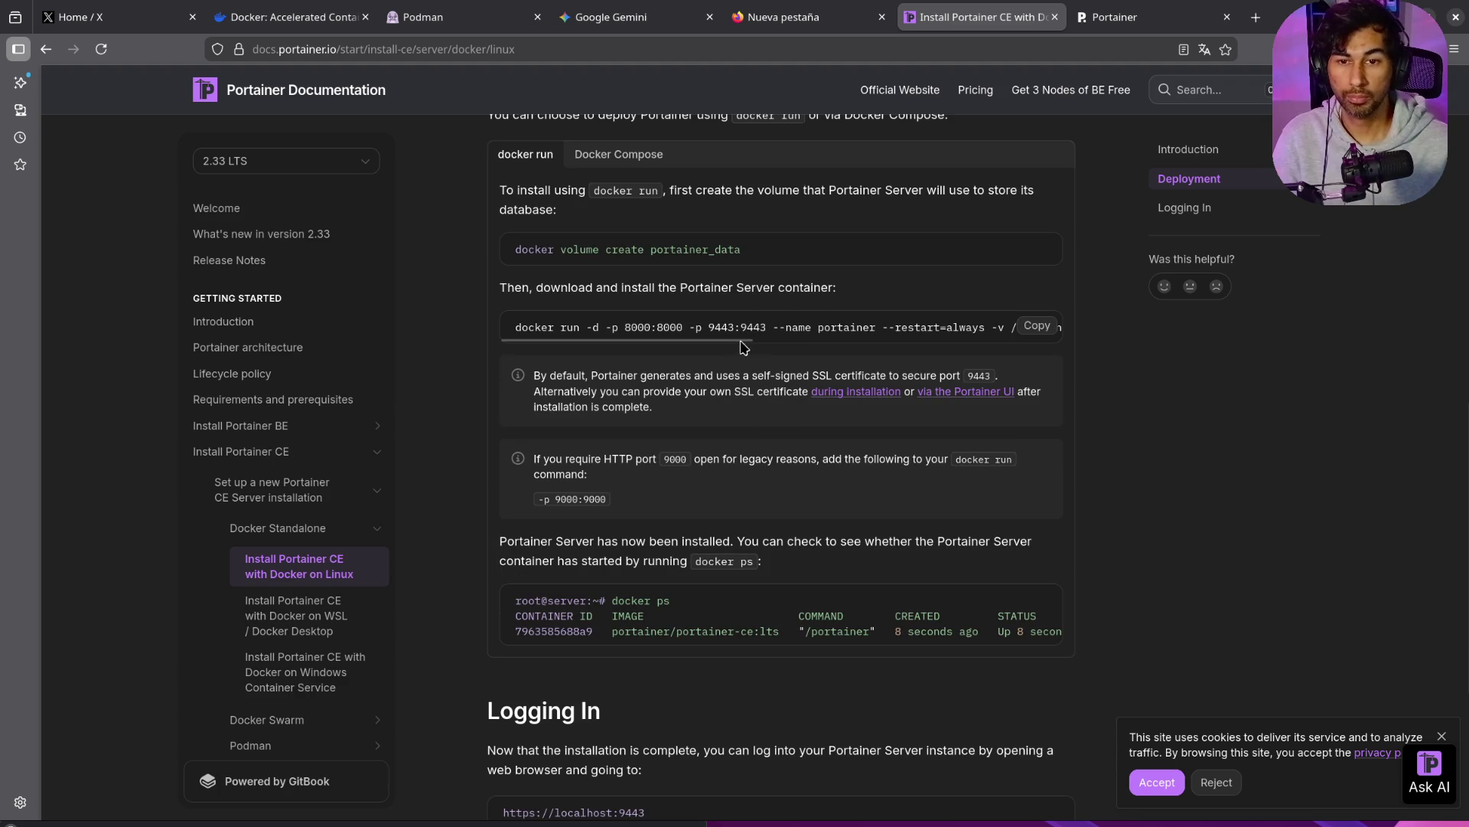
left_click_drag(743, 347, 914, 346)
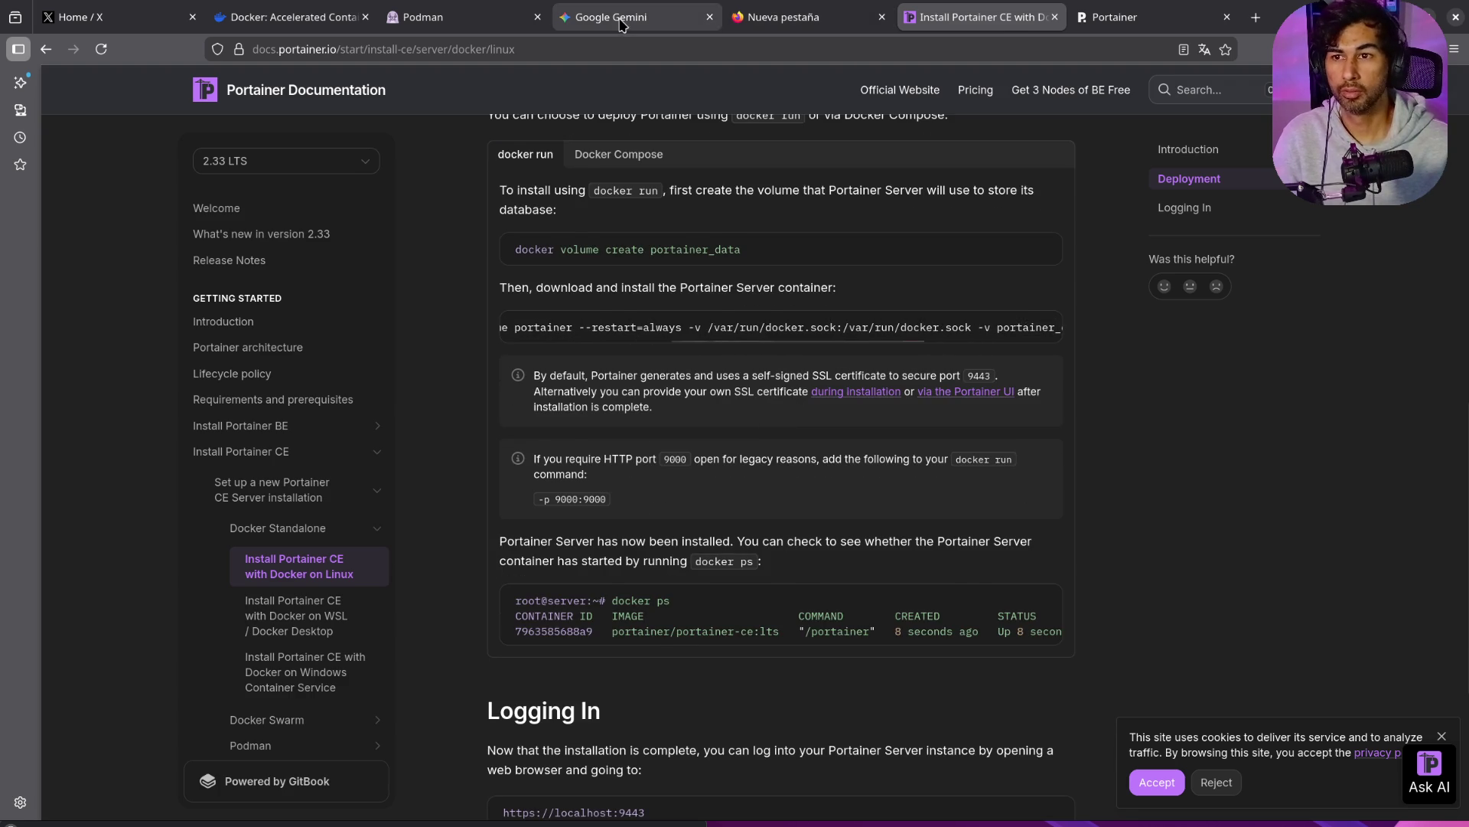
left_click(622, 25)
left_click(767, 714)
type("9443")
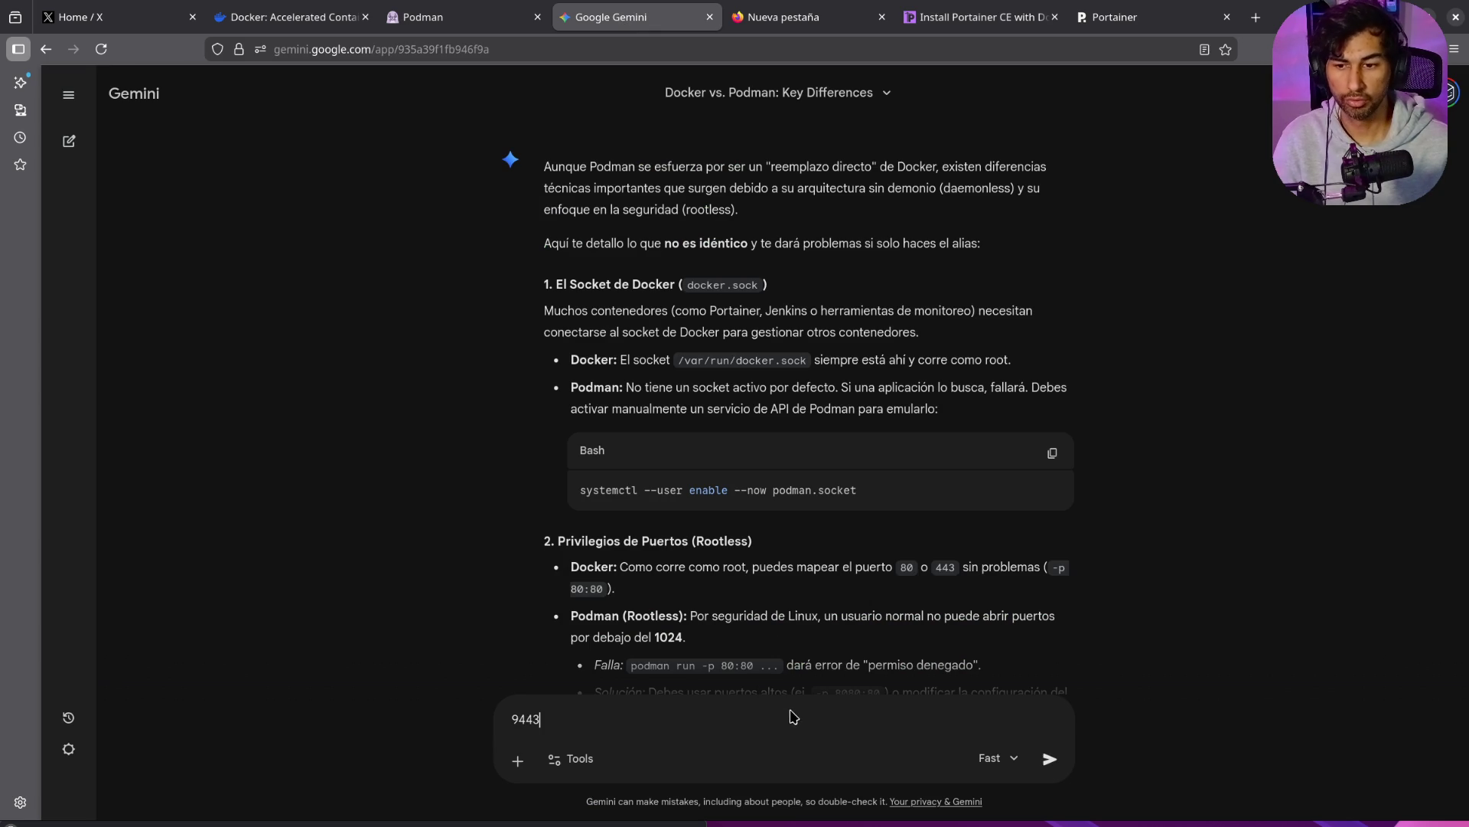
Step: Copy Portainer's docker run command from the docs and select 9443 in Gemini's prompt
left_click(979, 16)
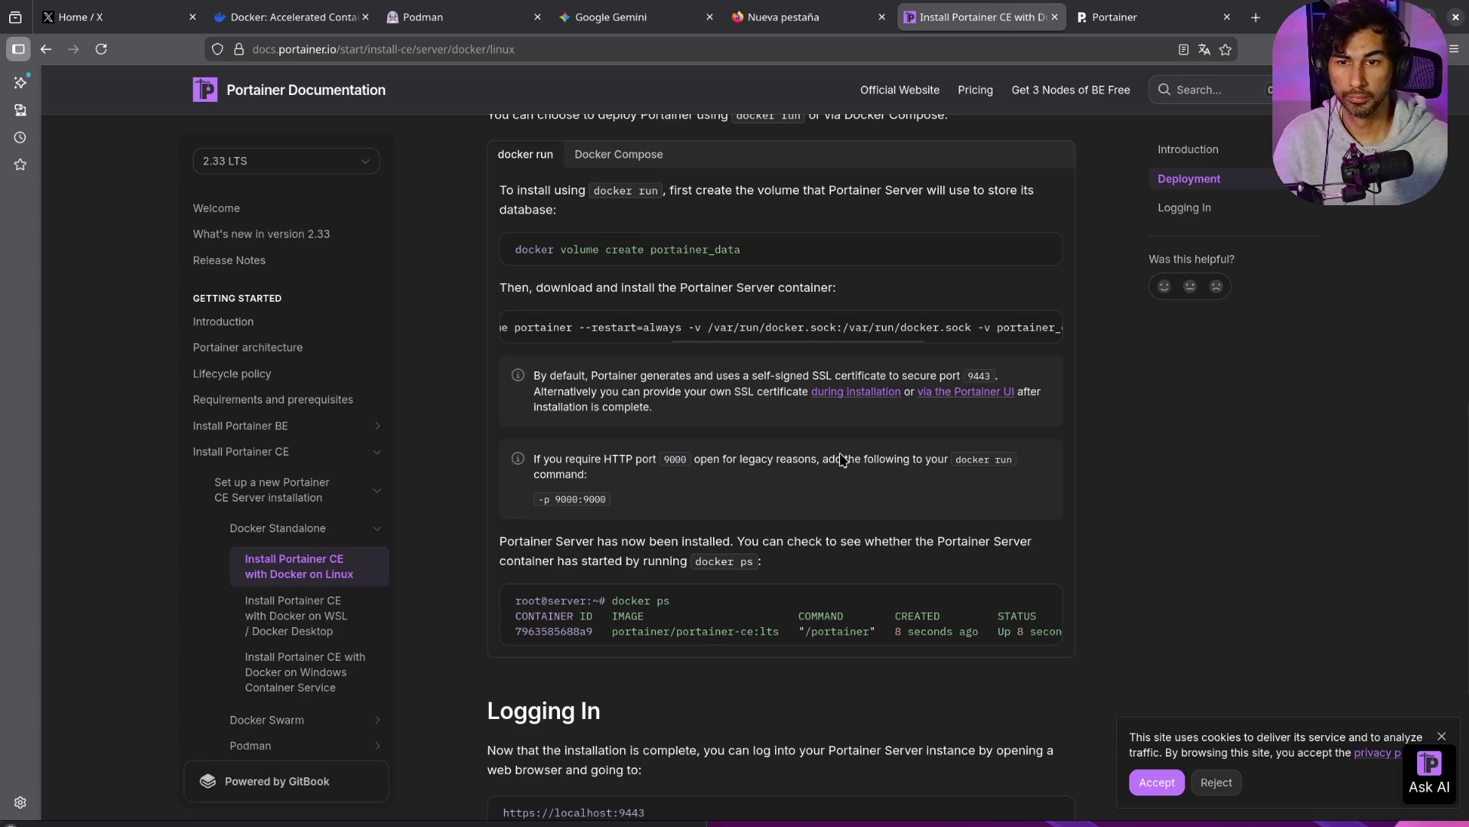
scroll(906, 458, "up", 3)
left_click(1047, 532)
left_click_drag(659, 548, 417, 518)
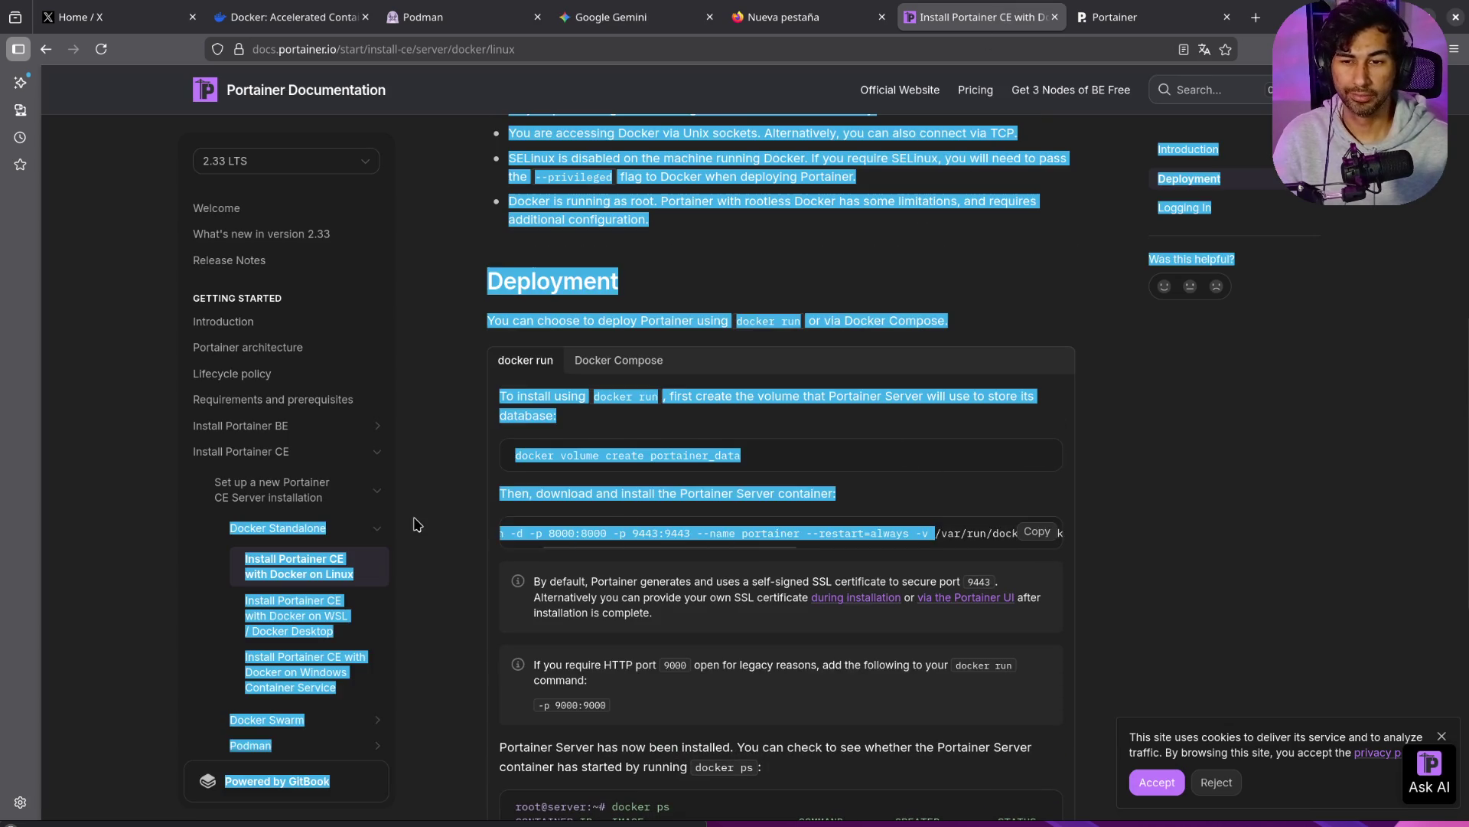
left_click(591, 547)
left_click(1113, 18)
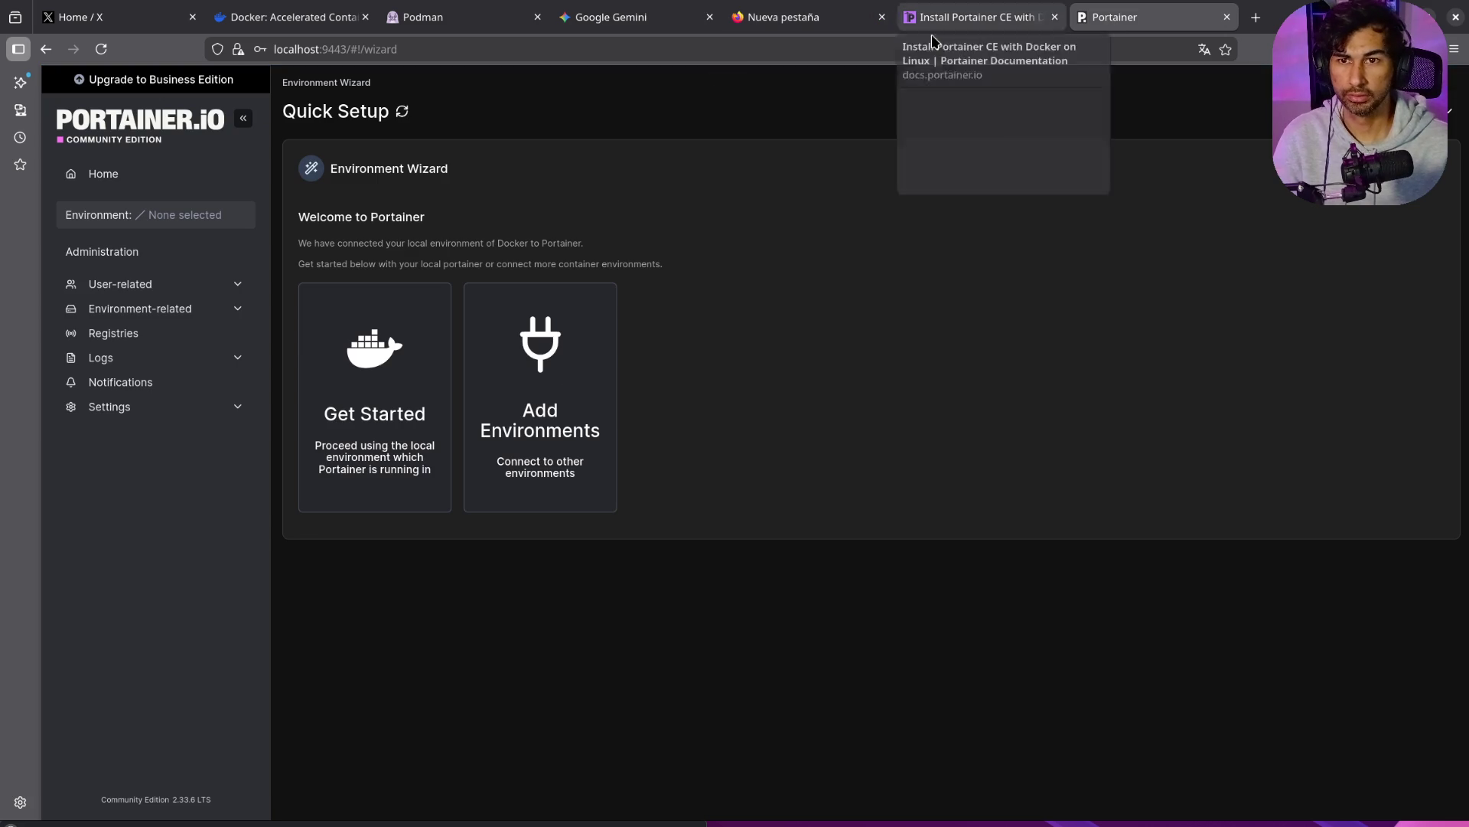
left_click(645, 17)
left_click_drag(648, 714, 498, 700)
type("con")
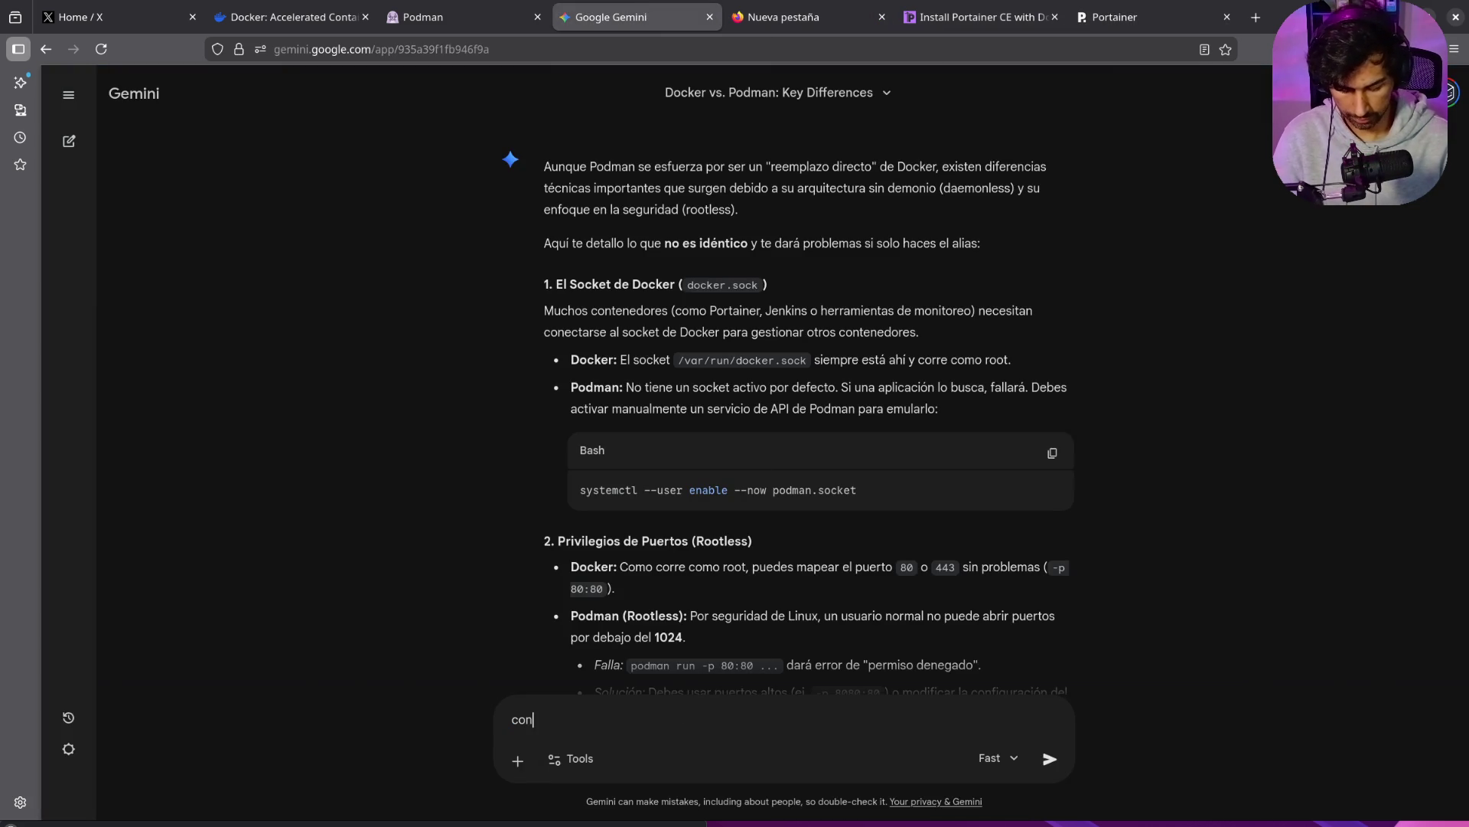
type("virteme esto en")
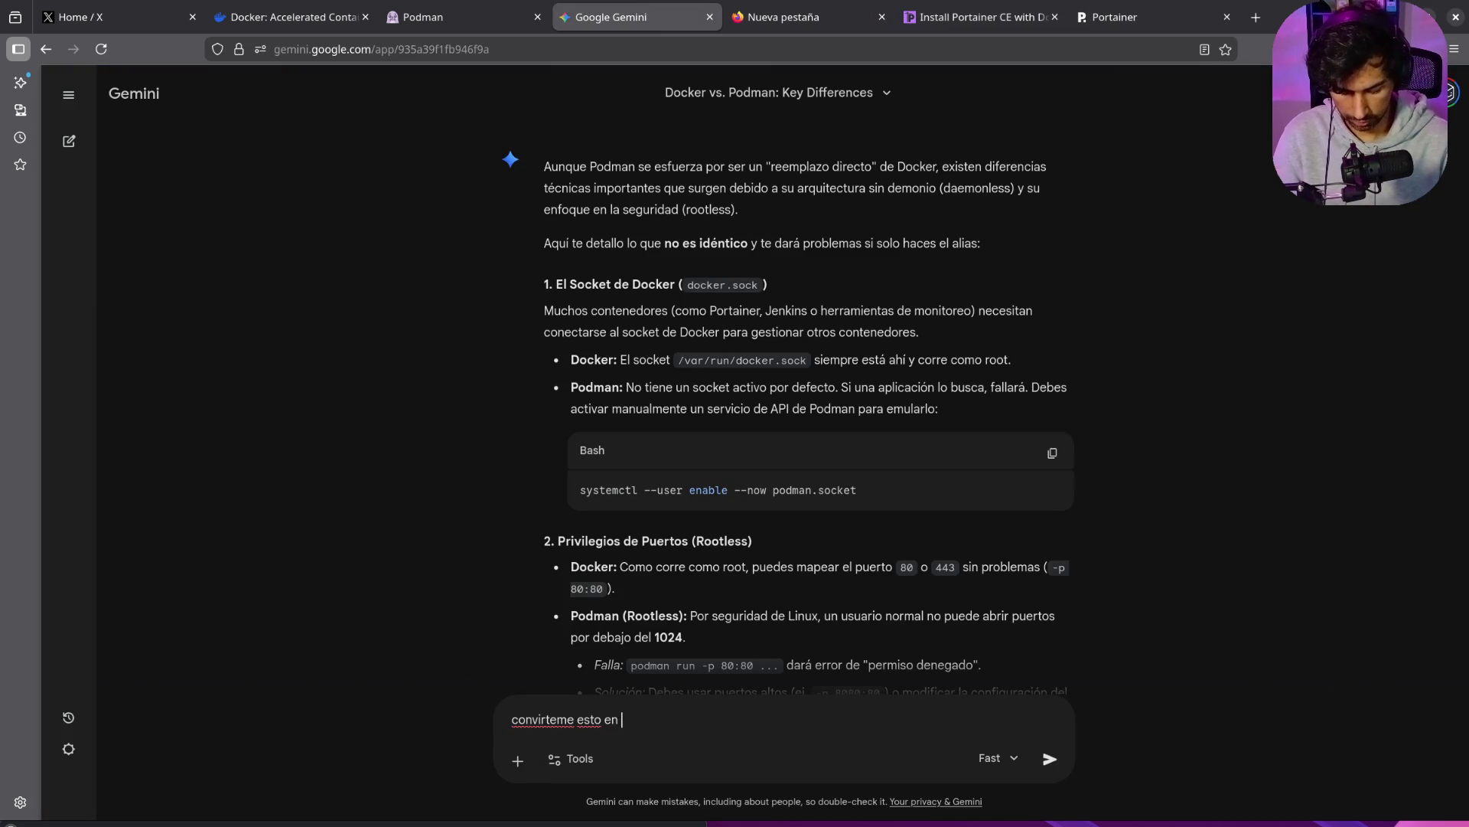
key("shift+Return")
key("shift+Return")
key("ctrl+v")
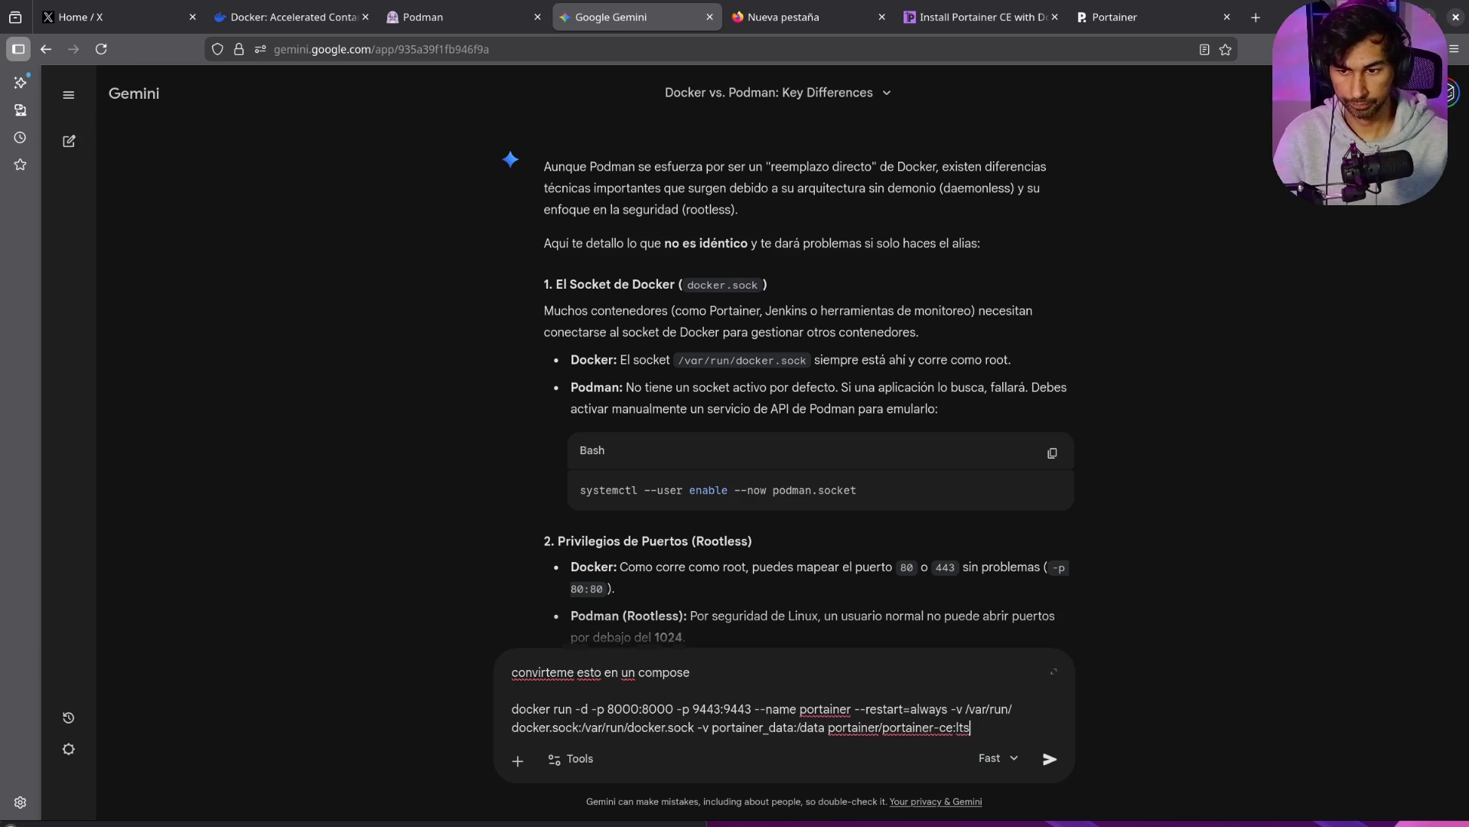
key("Return")
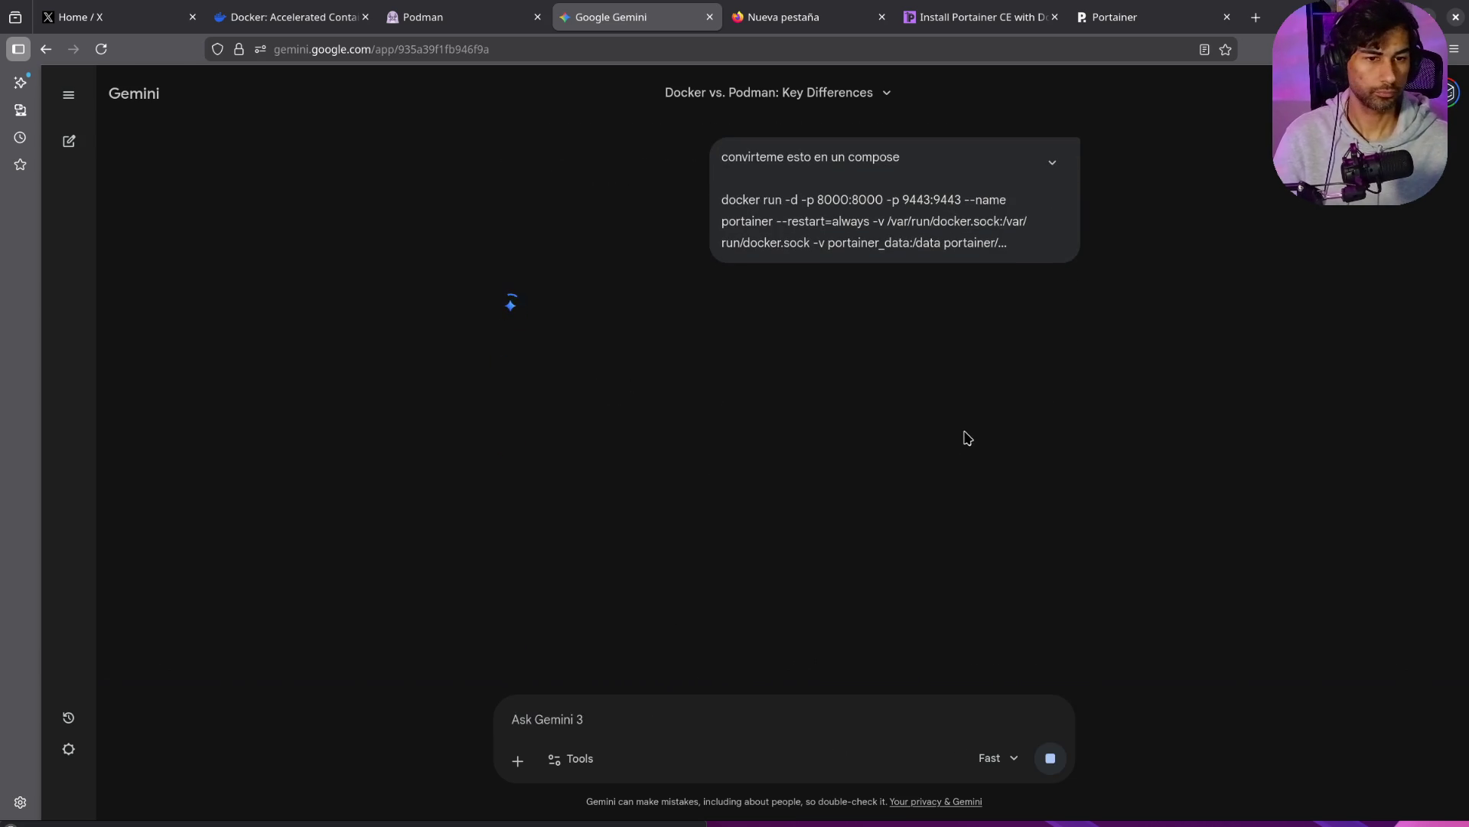
scroll(1022, 519, "up", 5)
scroll(1022, 519, "down", 10)
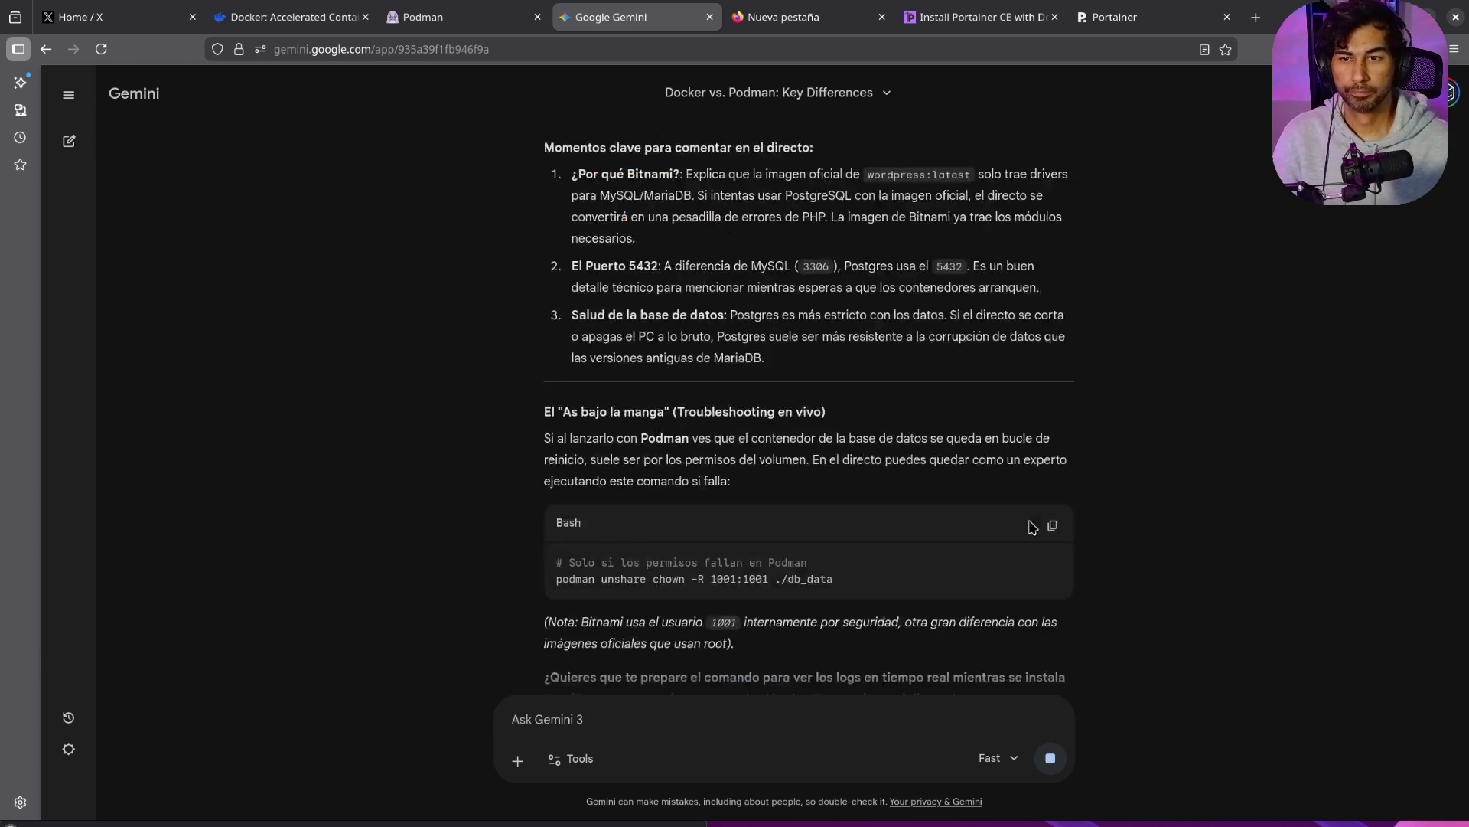
left_click_drag(585, 353, 843, 364)
mouse_move(743, 369)
left_mouse_down()
mouse_move(588, 372)
mouse_move(671, 386)
left_mouse_up()
left_click_drag(593, 414, 675, 423)
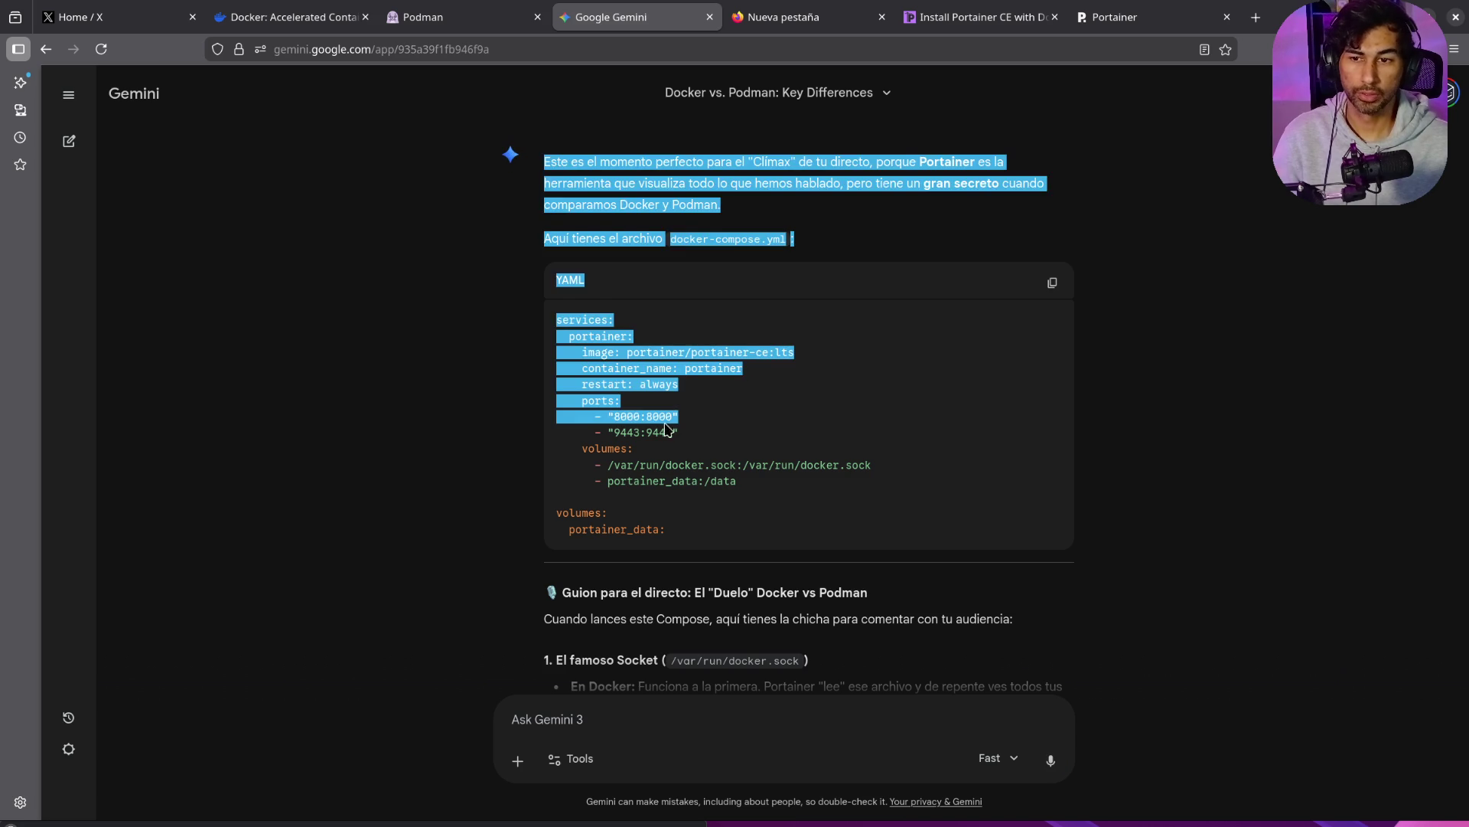
left_click(625, 418)
double_click(622, 434)
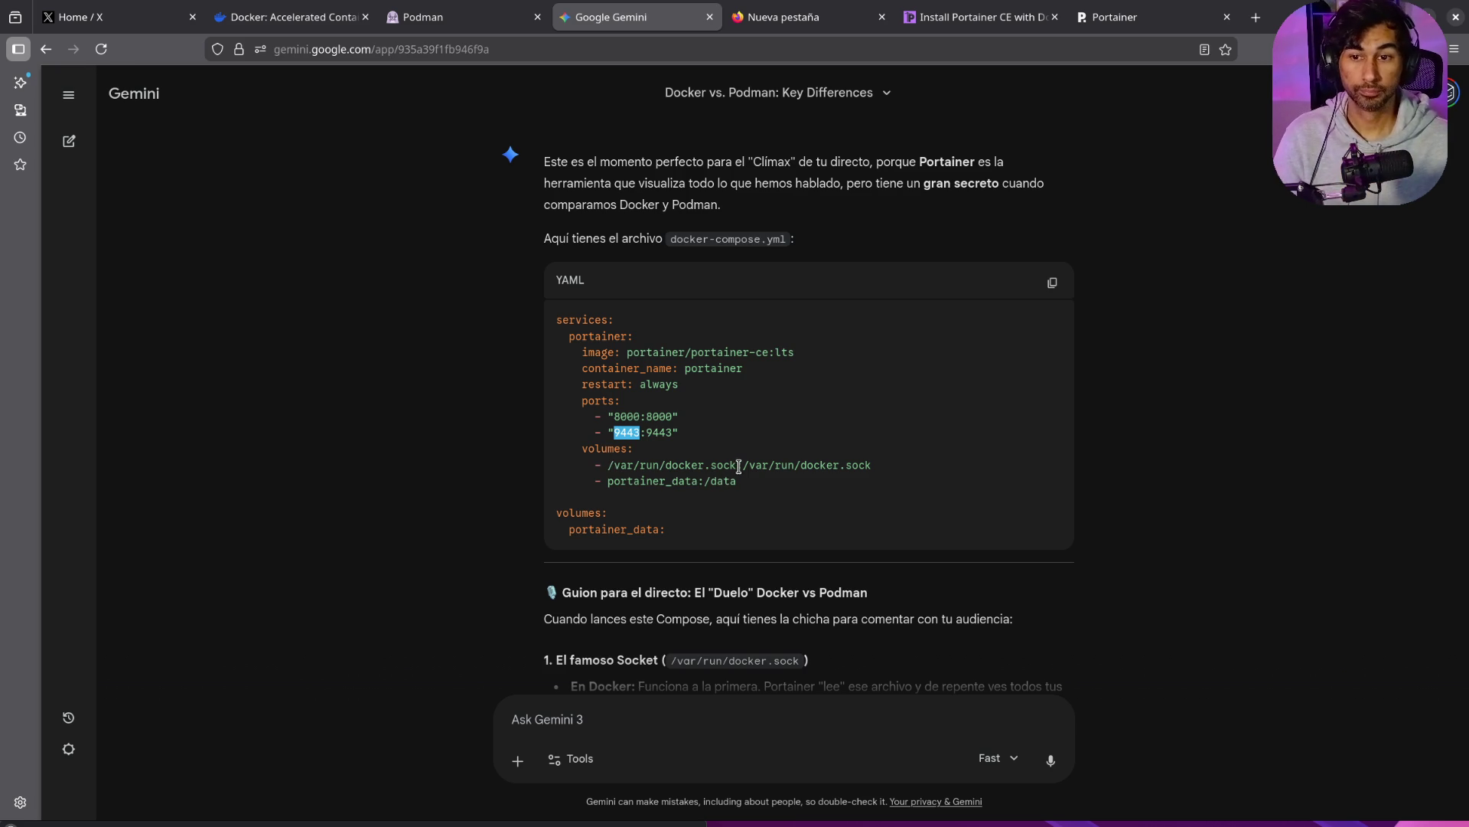
left_click_drag(743, 467, 865, 472)
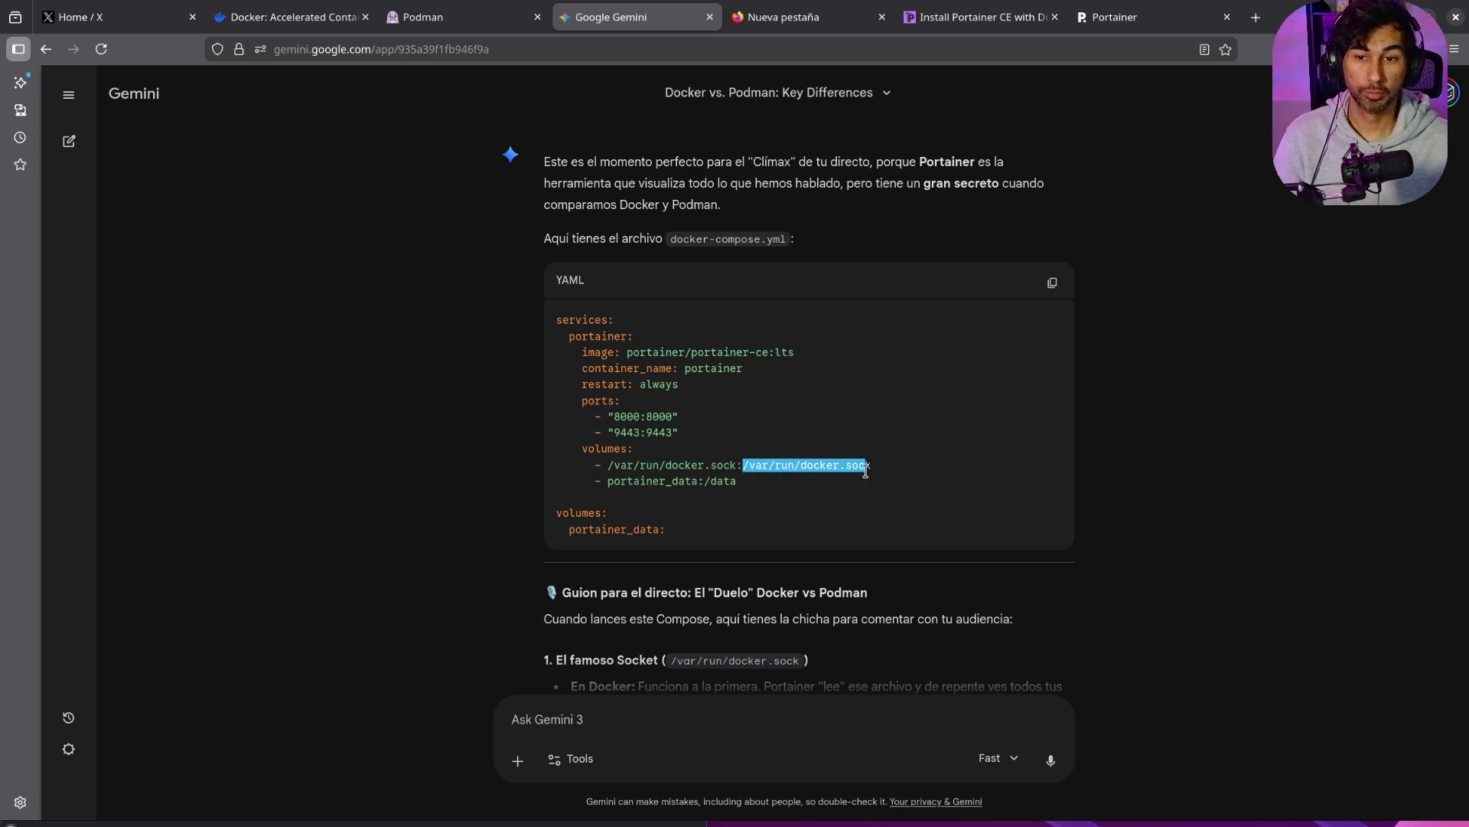
left_click(765, 466)
left_click_drag(876, 468, 633, 467)
Step: Open Portainer's local environment and list its containers: memos, my-doom-vnc and portainer
left_click_drag(754, 496, 700, 480)
left_click(1125, 17)
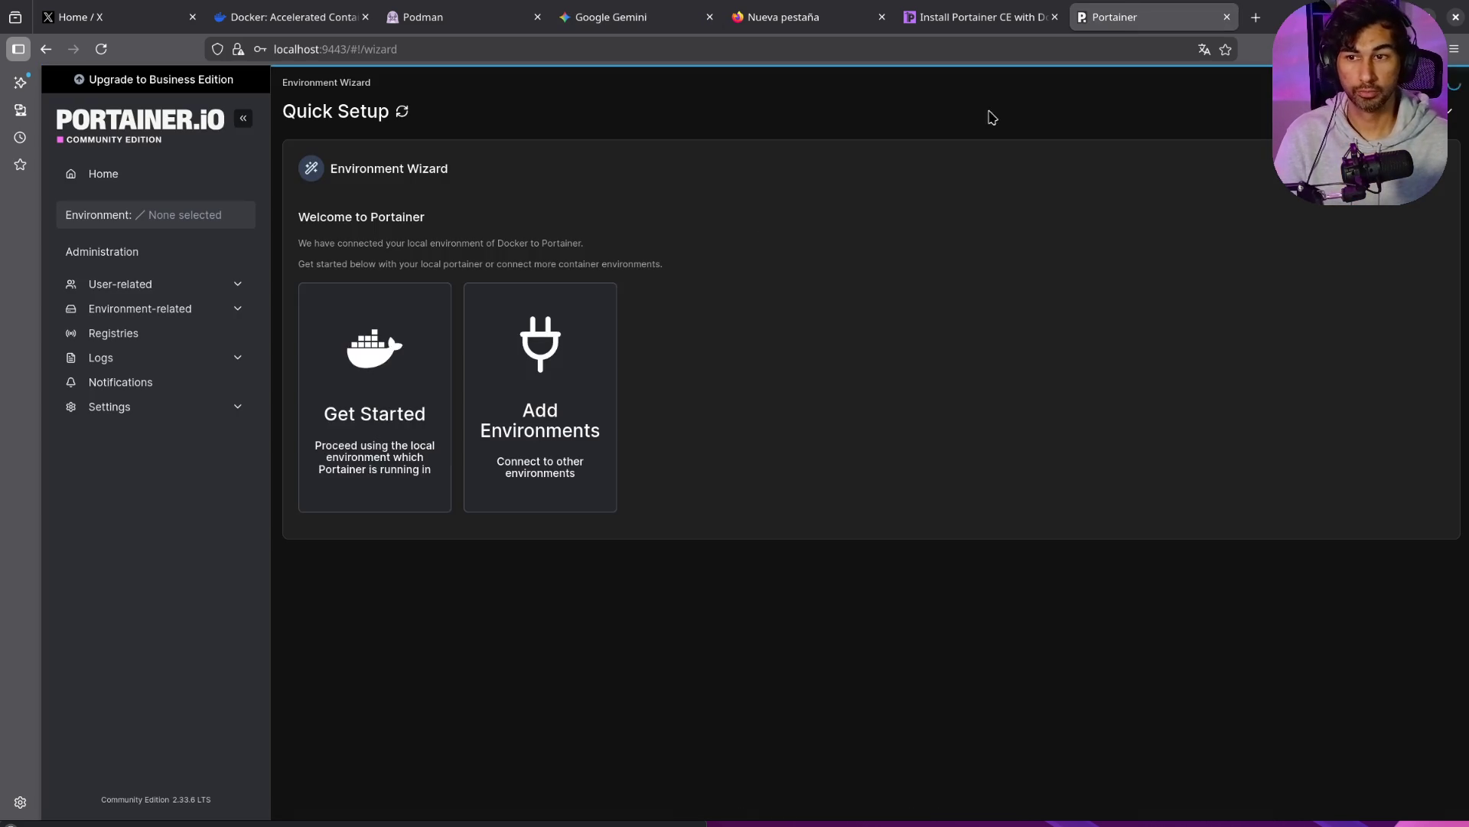
left_click(382, 420)
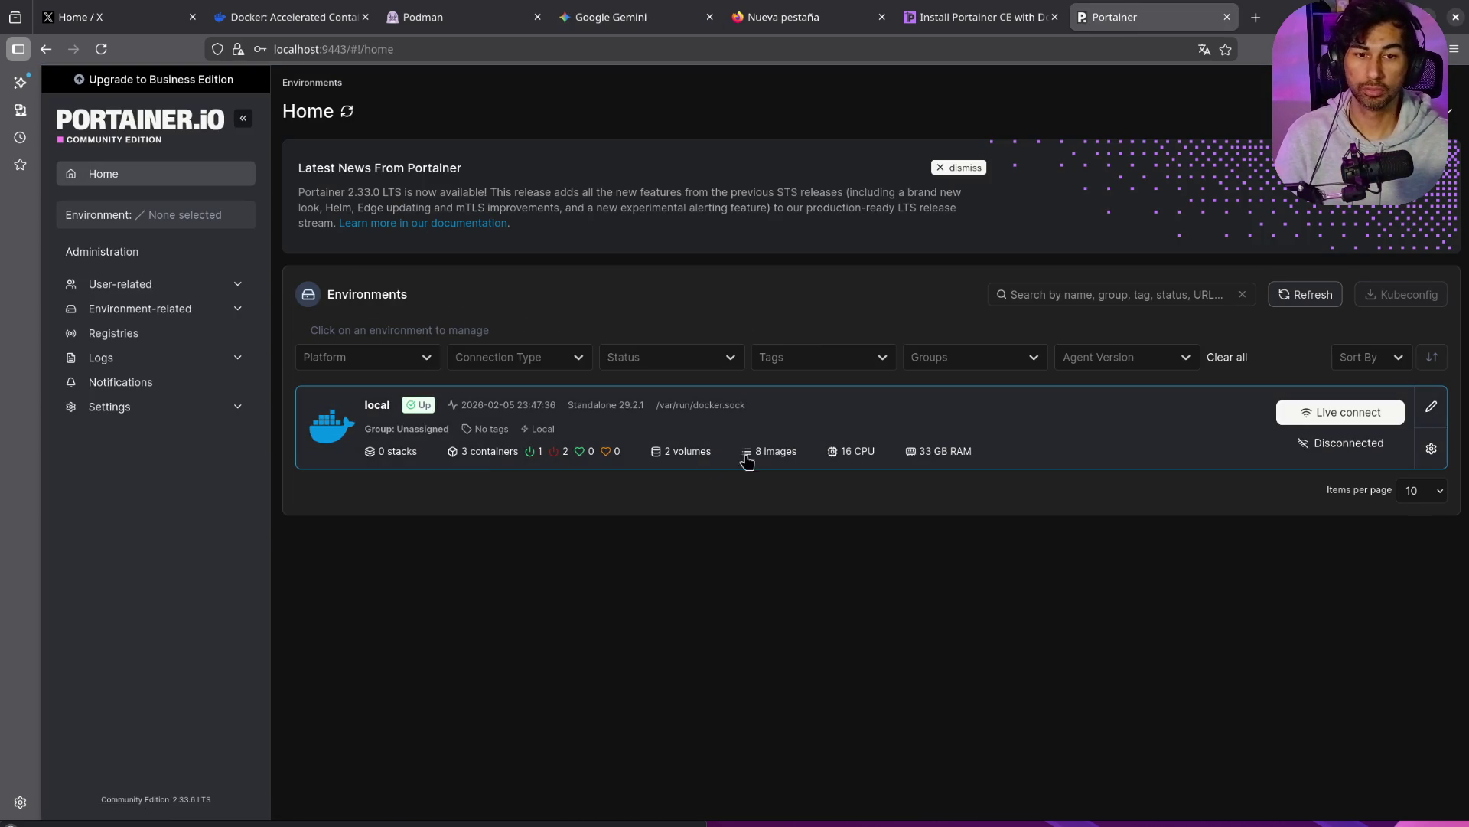
left_click(594, 422)
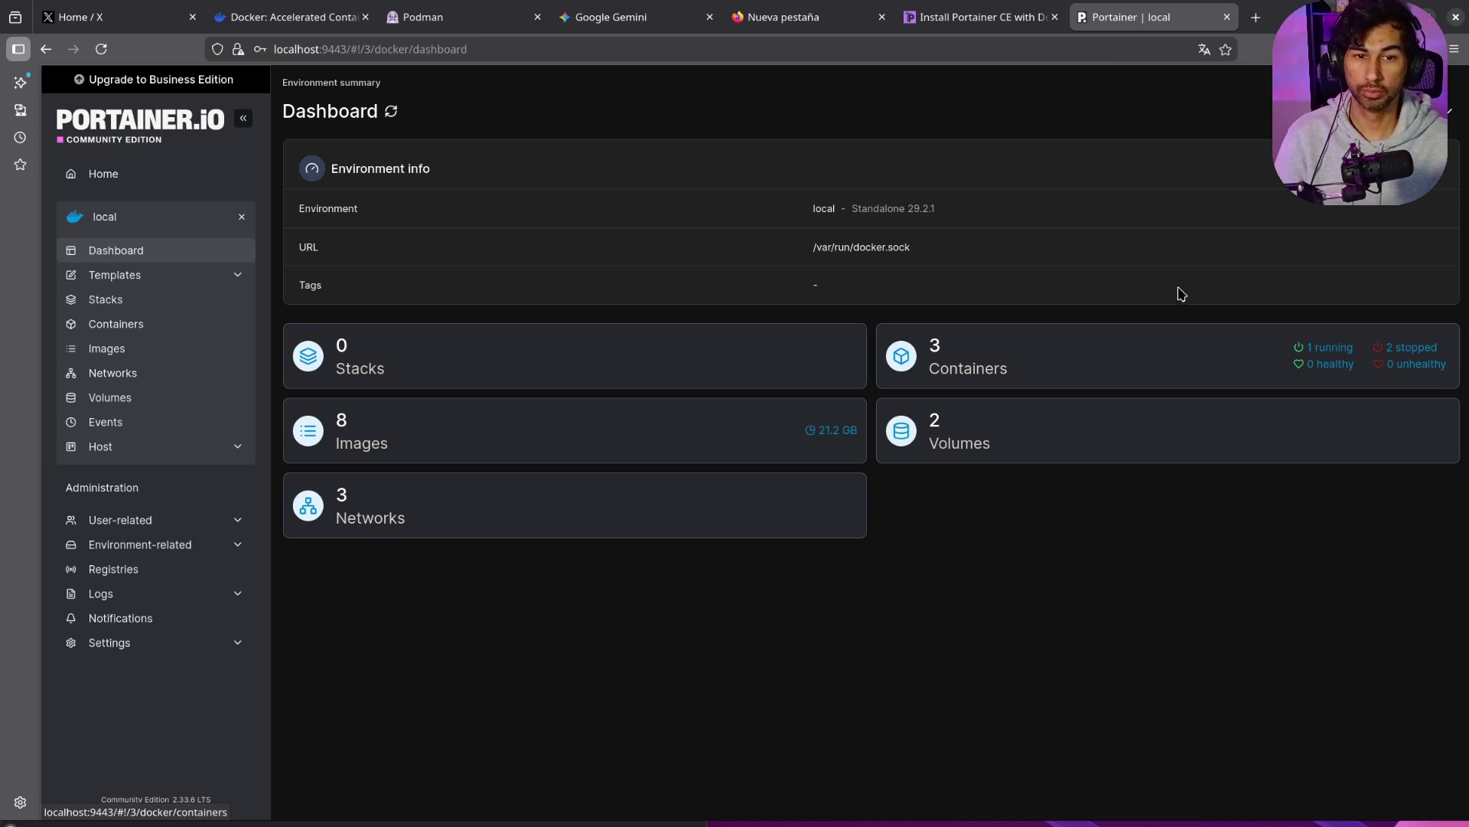
left_click(980, 346)
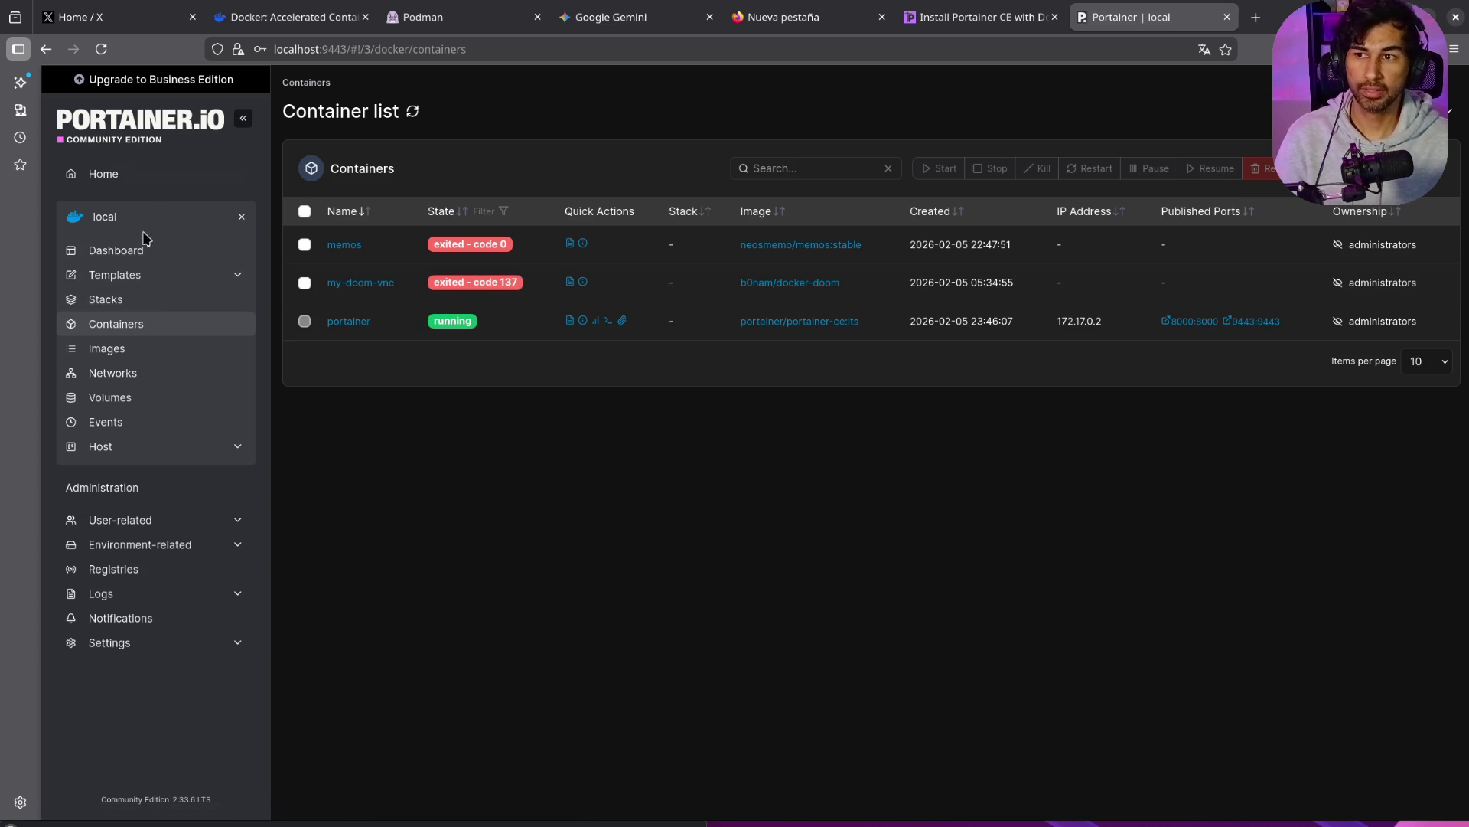
Step: Compare with the terminal and Podman Desktop, then show Portainer's local dashboard (3 containers, 8 images)
key("alt+Tab")
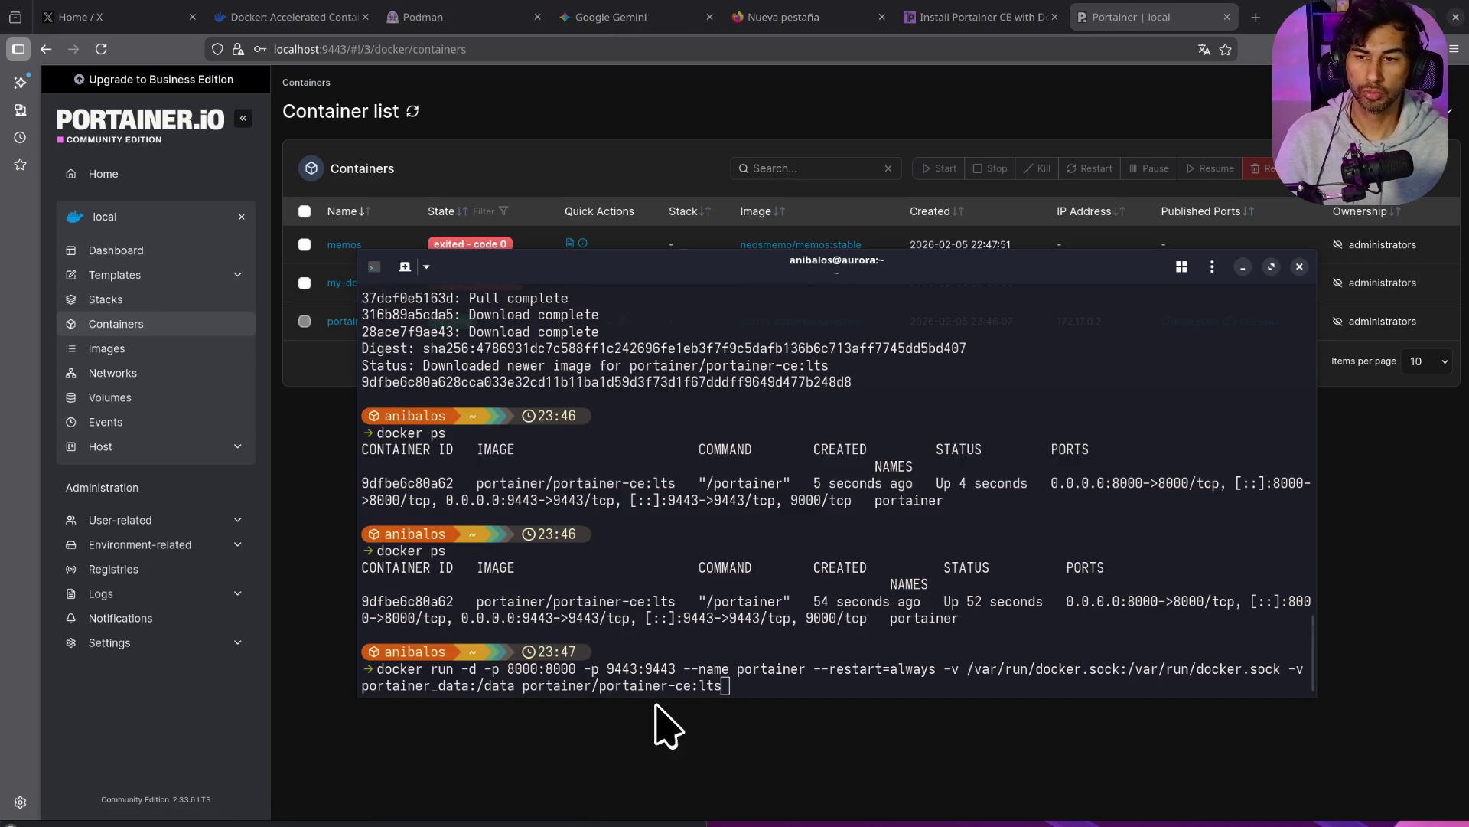
key("alt+Tab")
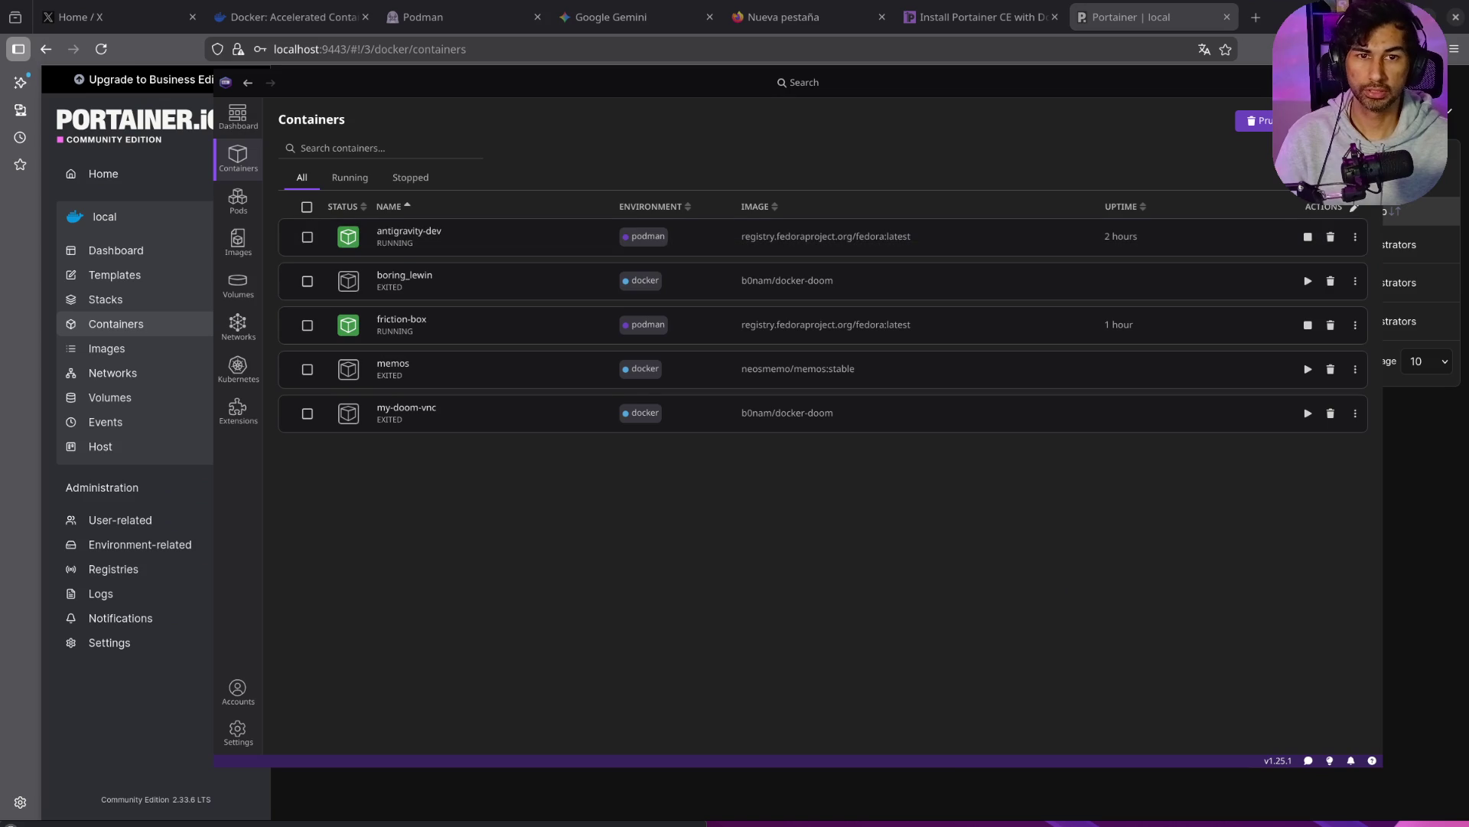
left_click_drag(1100, 128, 1066, 672)
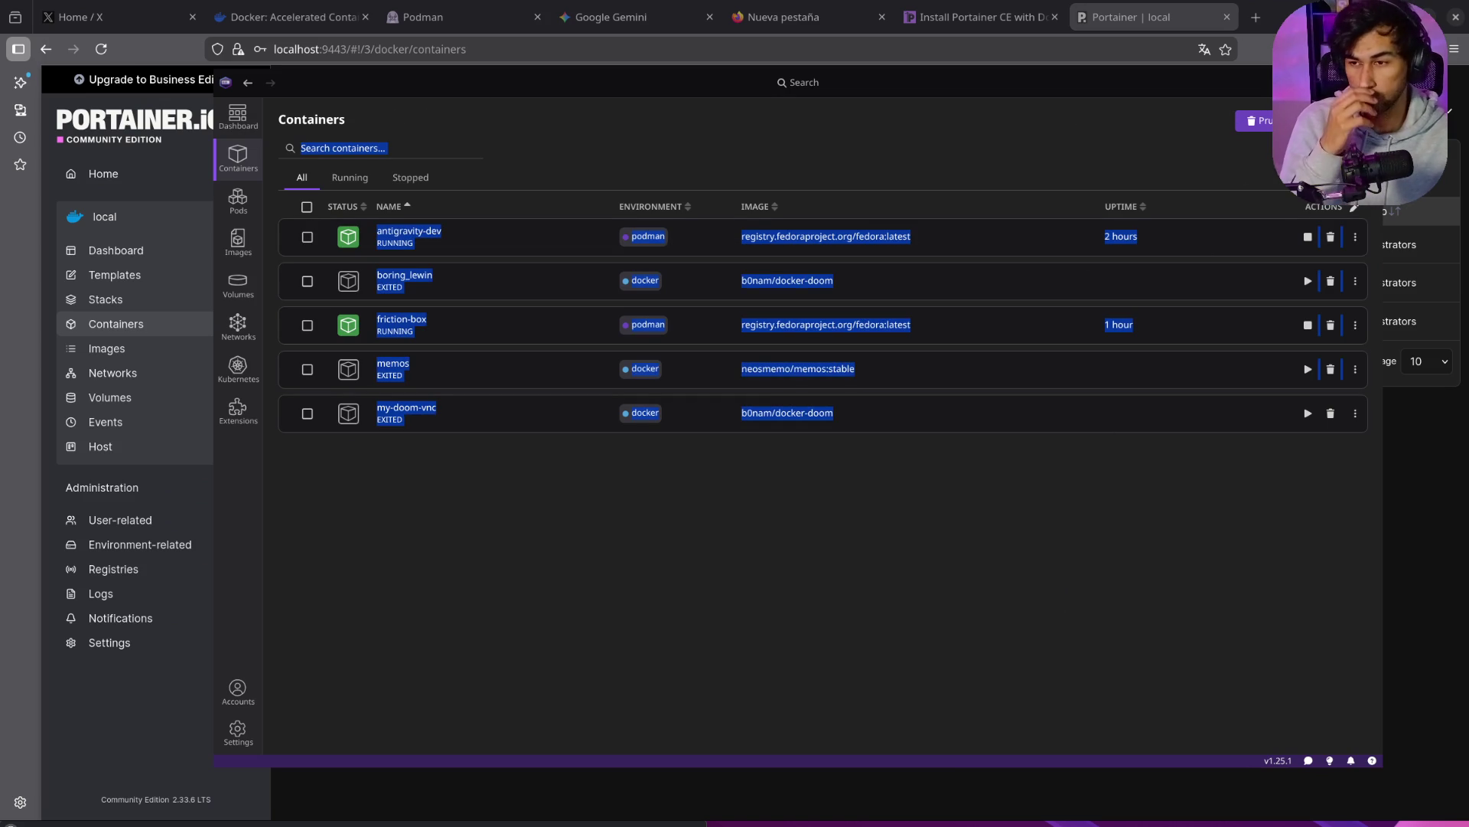
key("alt+Tab")
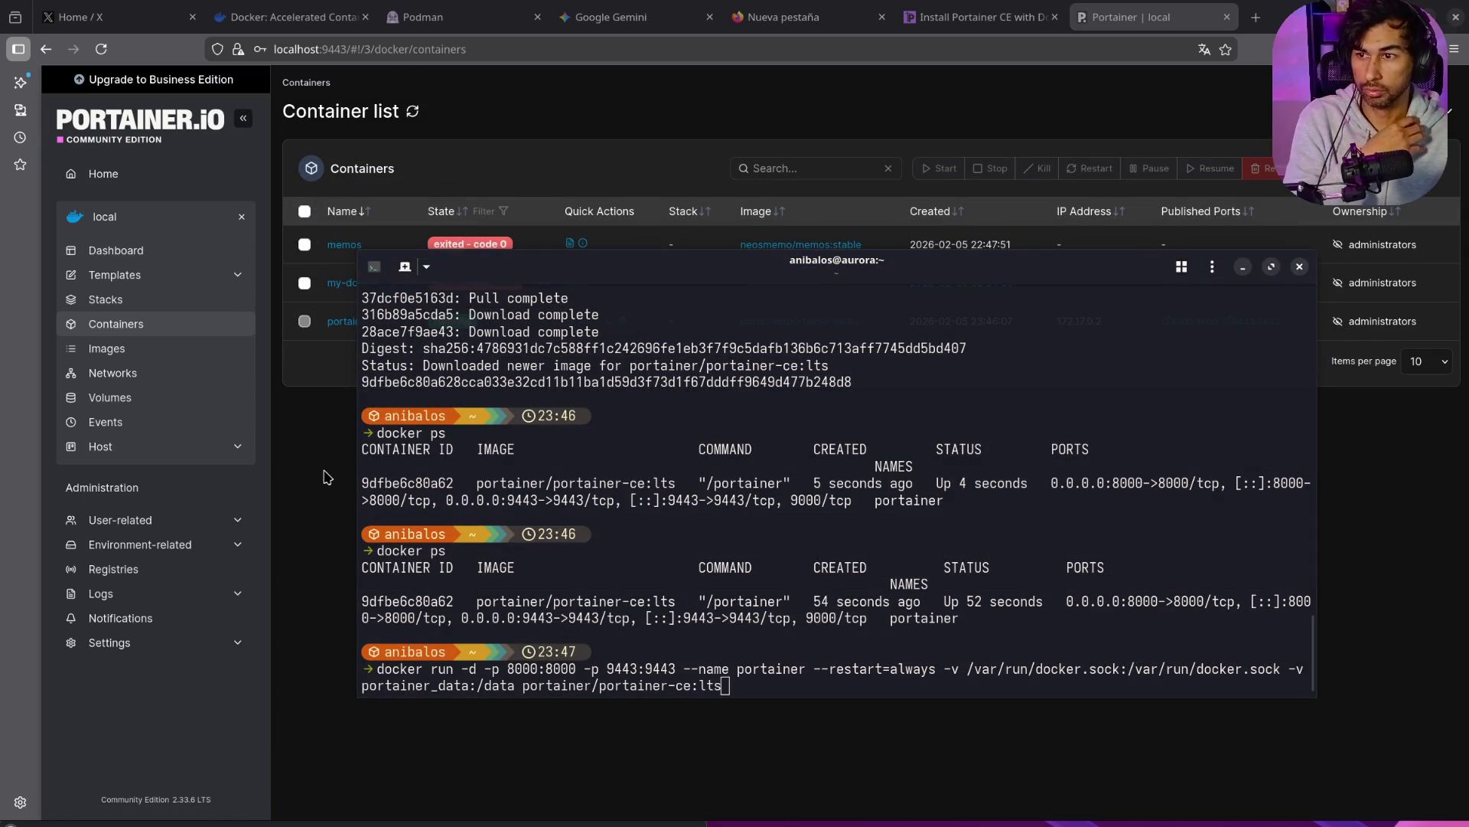
key("alt+Tab")
left_click(145, 252)
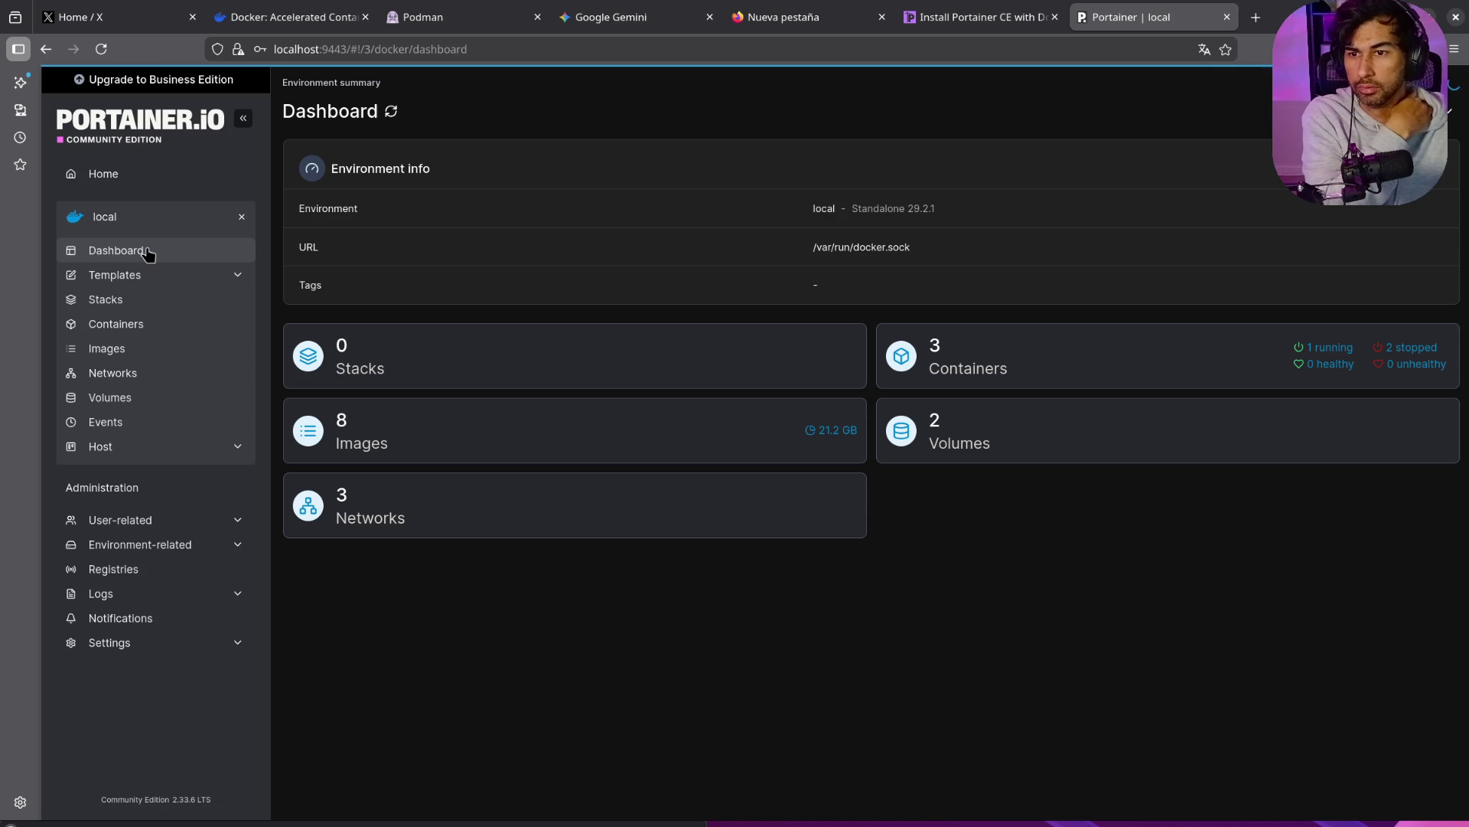
Step: Browse the local environment's images, containers, volumes, networks and host details
left_click(401, 433)
scroll(692, 469, "down", 1)
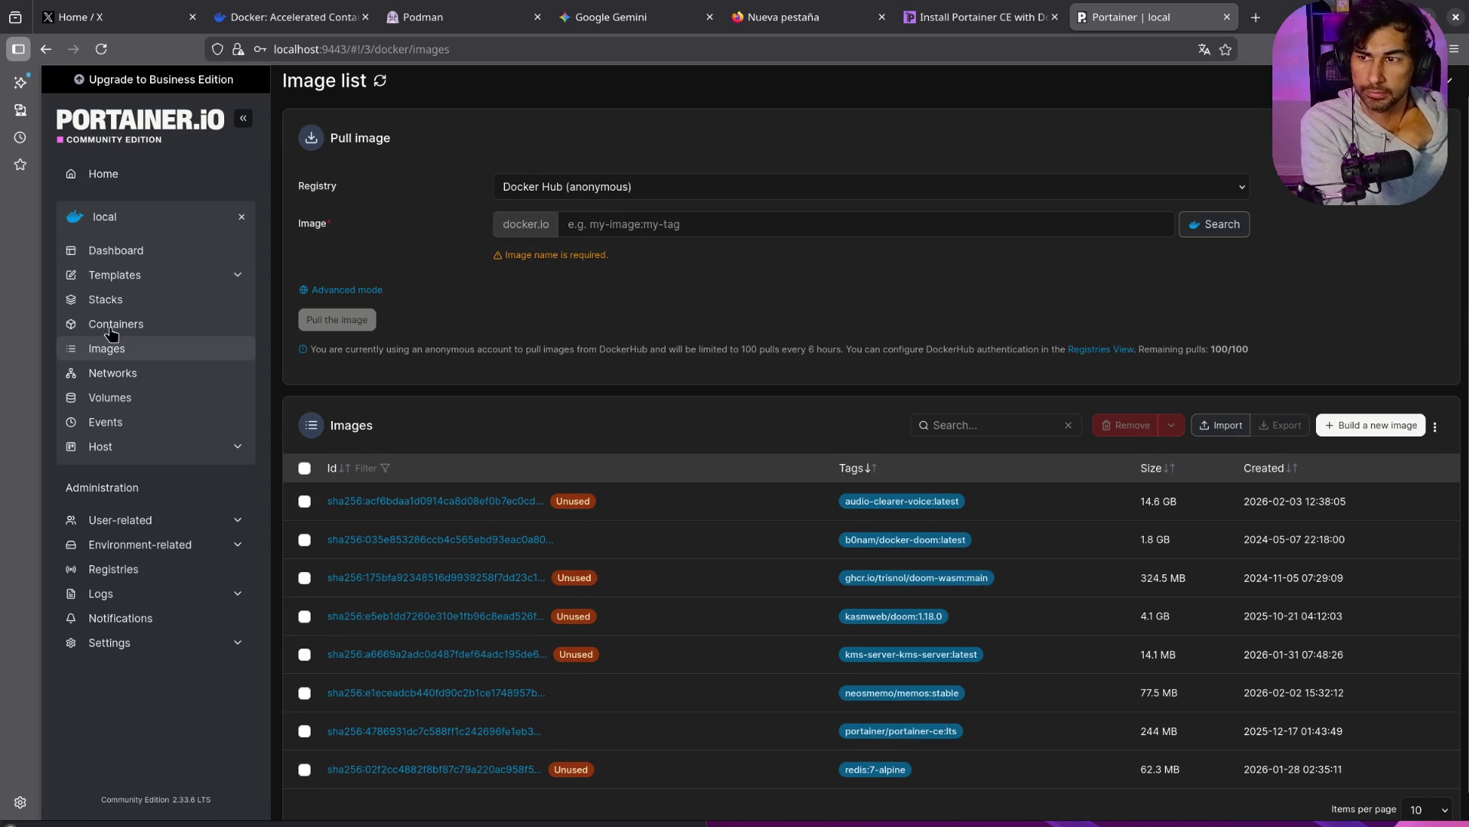
left_click(137, 256)
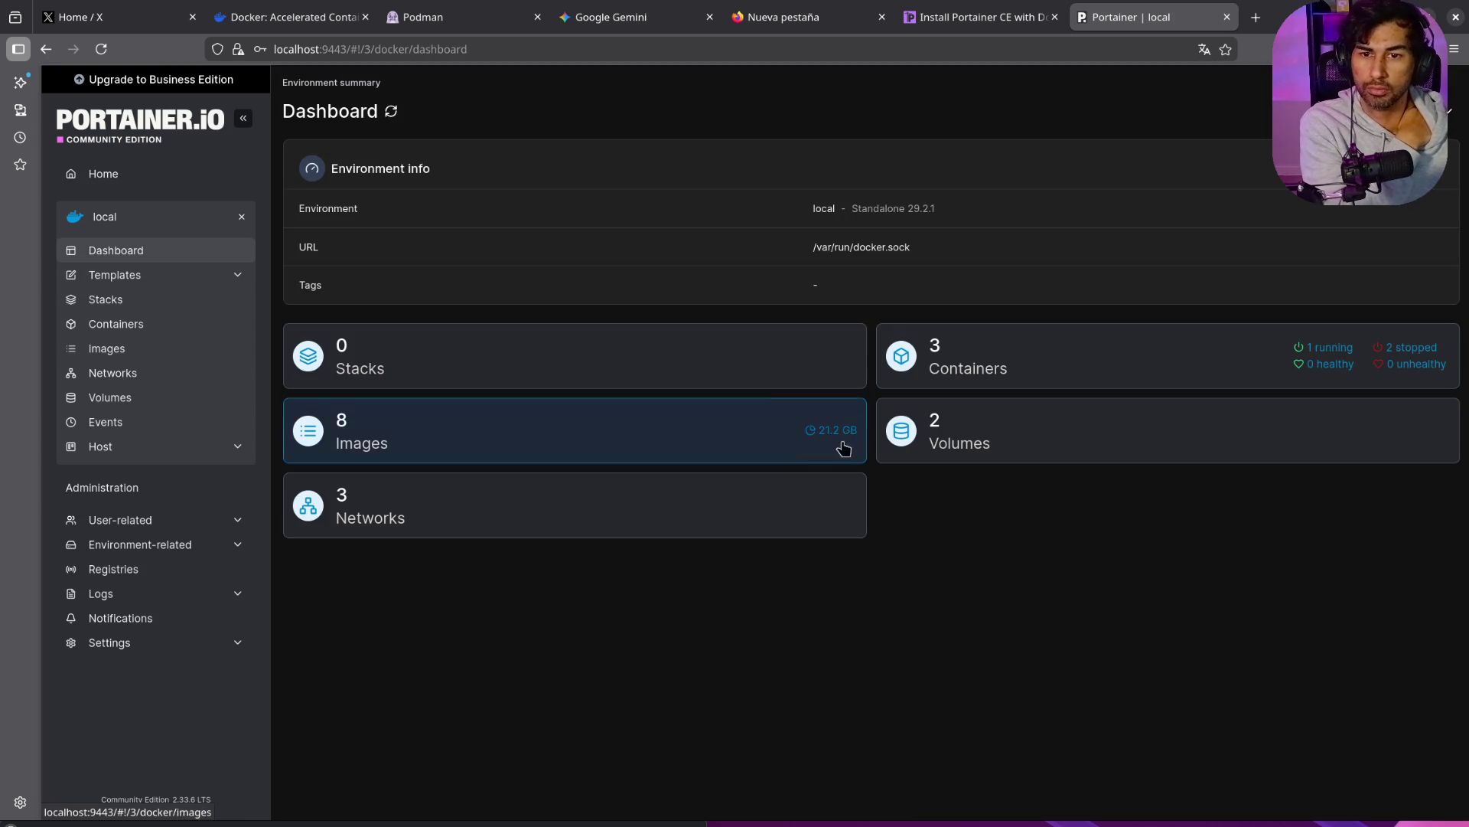
left_click(959, 357)
key("alt+Left")
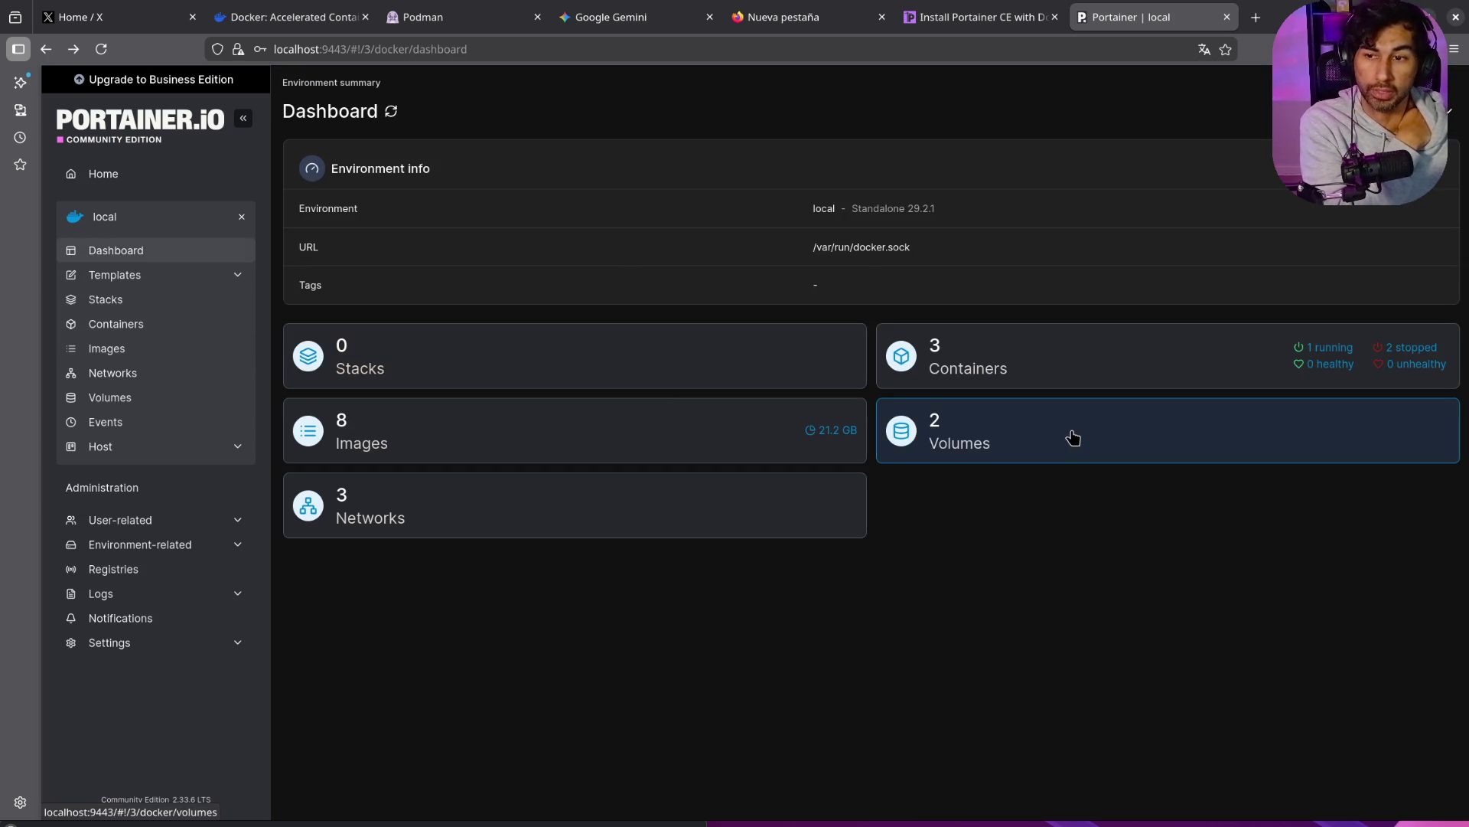
left_click(1069, 436)
left_click(155, 377)
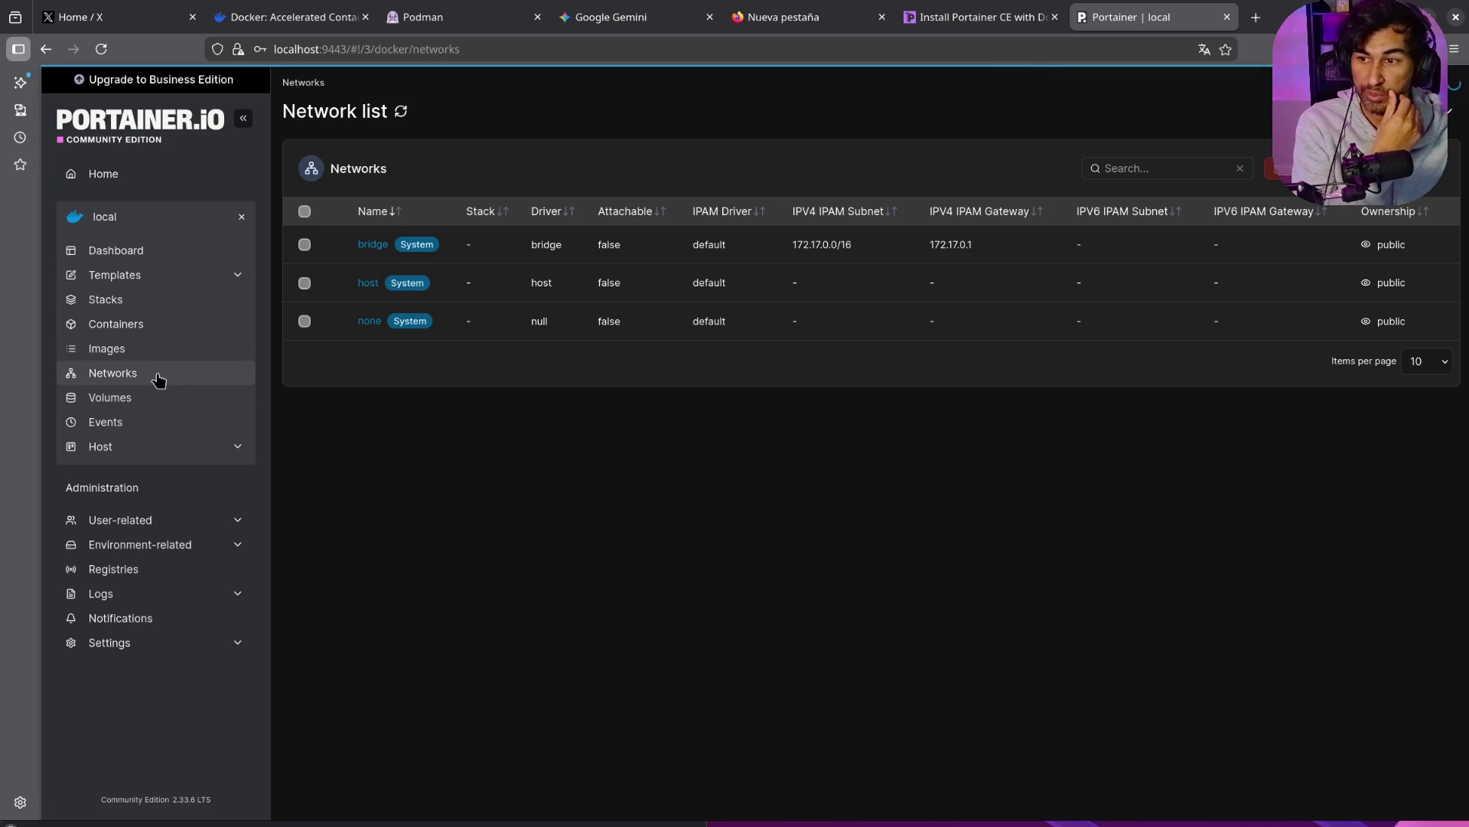
left_click(137, 454)
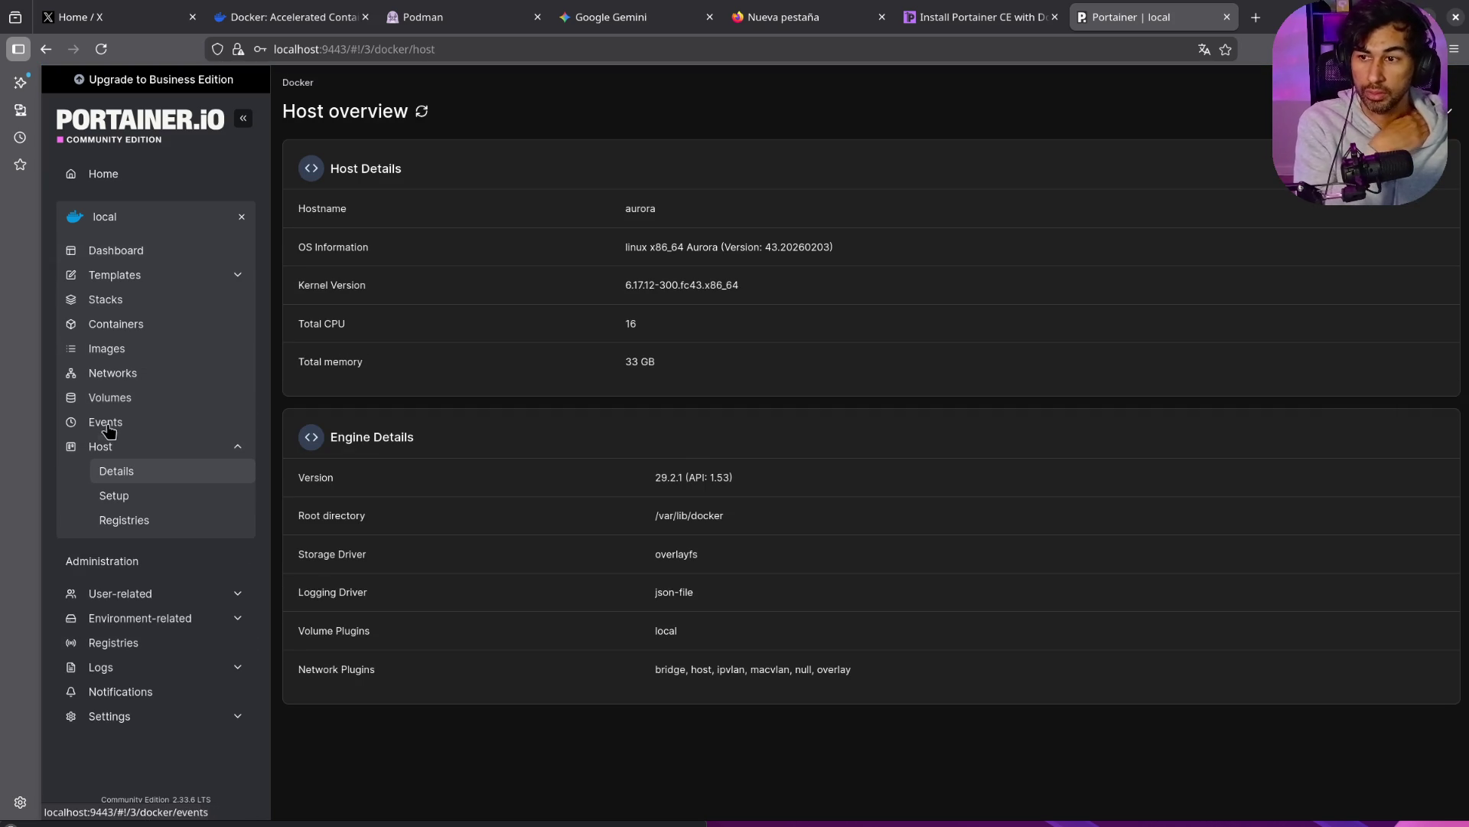
Step: Check the stacks, then open portainer's 9443:9443 published port in a new tab
left_click(134, 257)
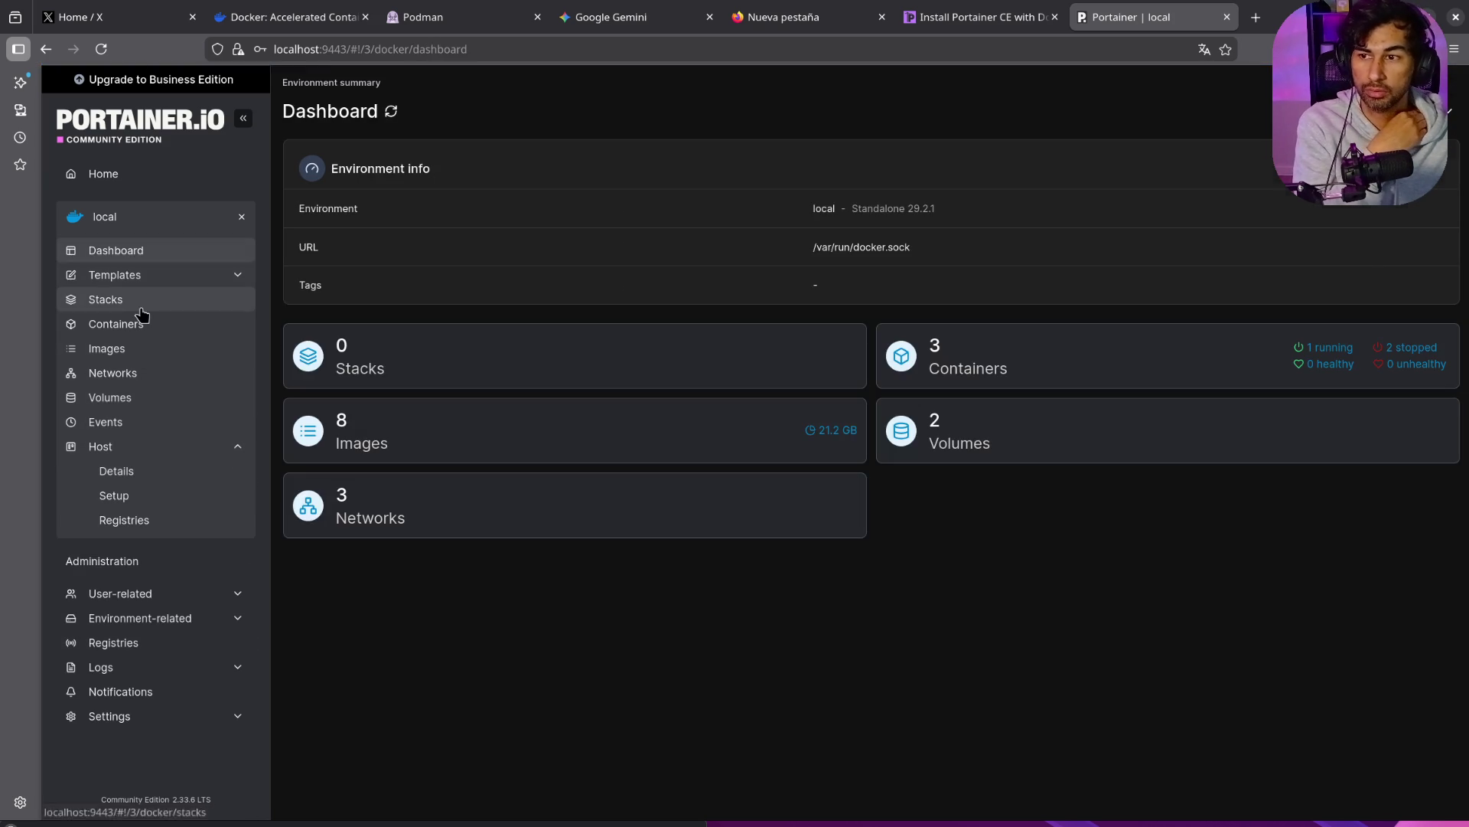
left_click(141, 300)
left_click(149, 326)
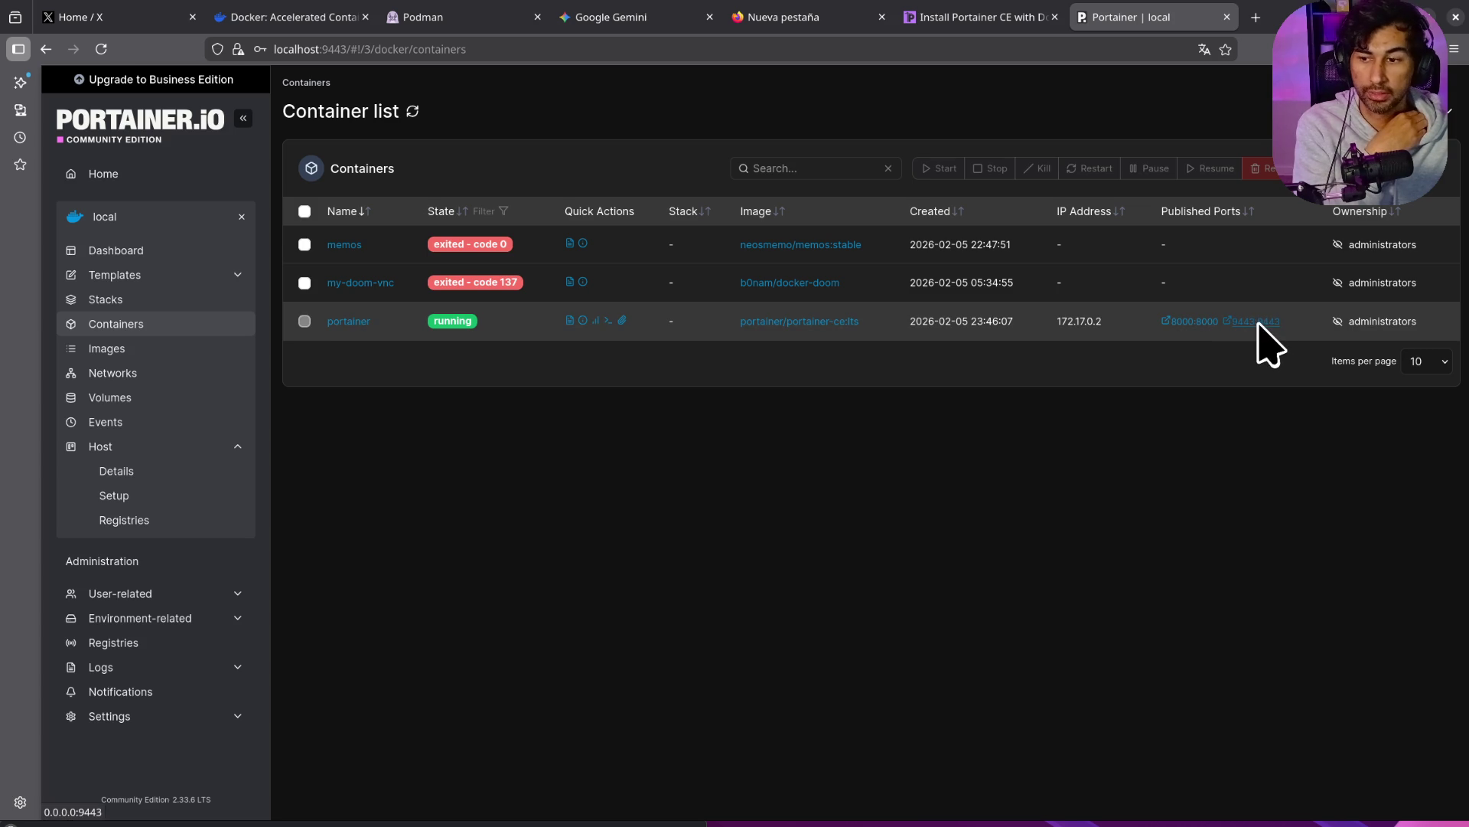
left_click(1257, 322)
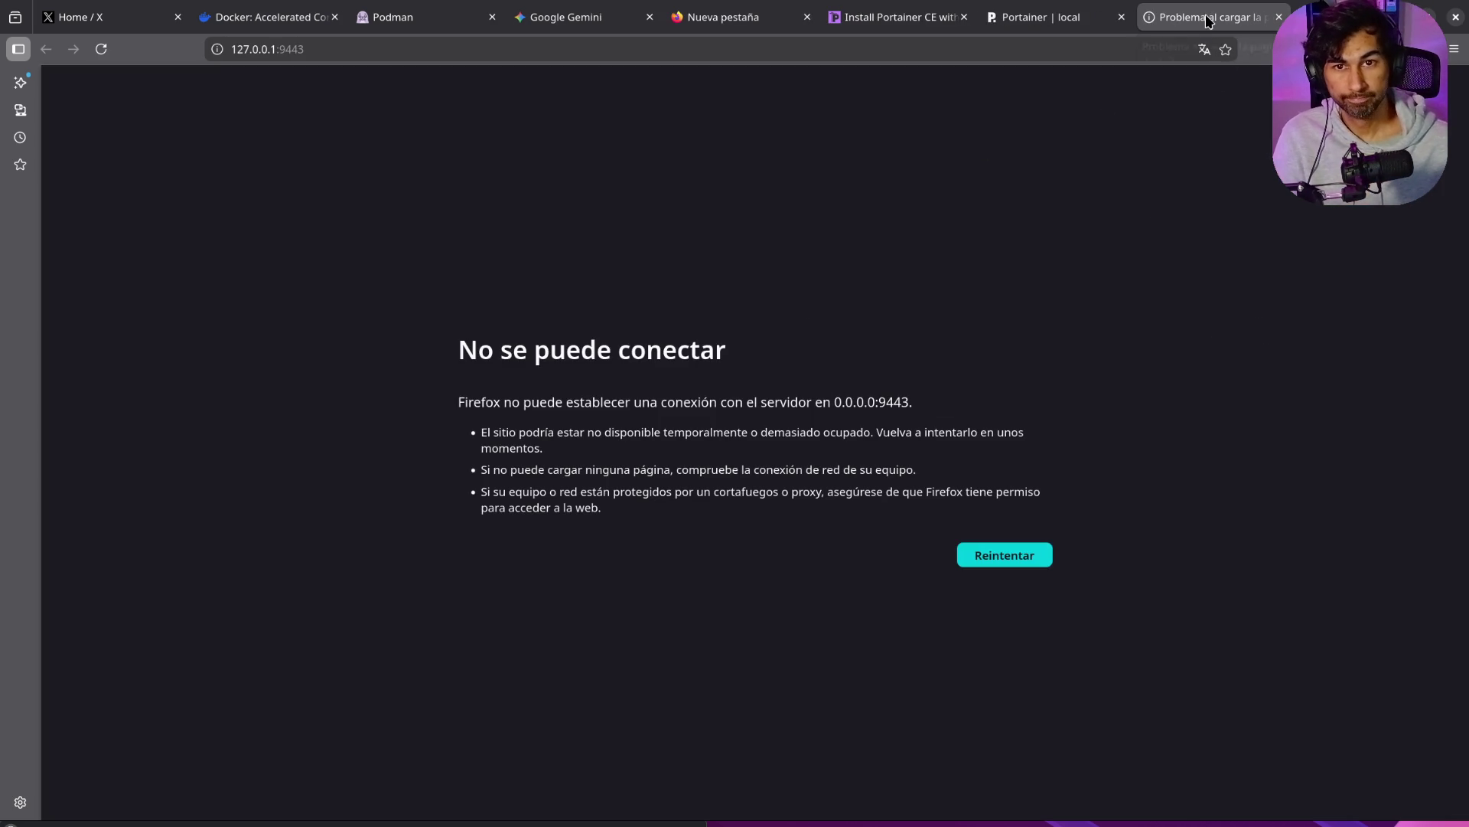
Step: Try portainer's 8000 and 9443 published port links from the container list
left_click(1068, 17)
left_click(1192, 332)
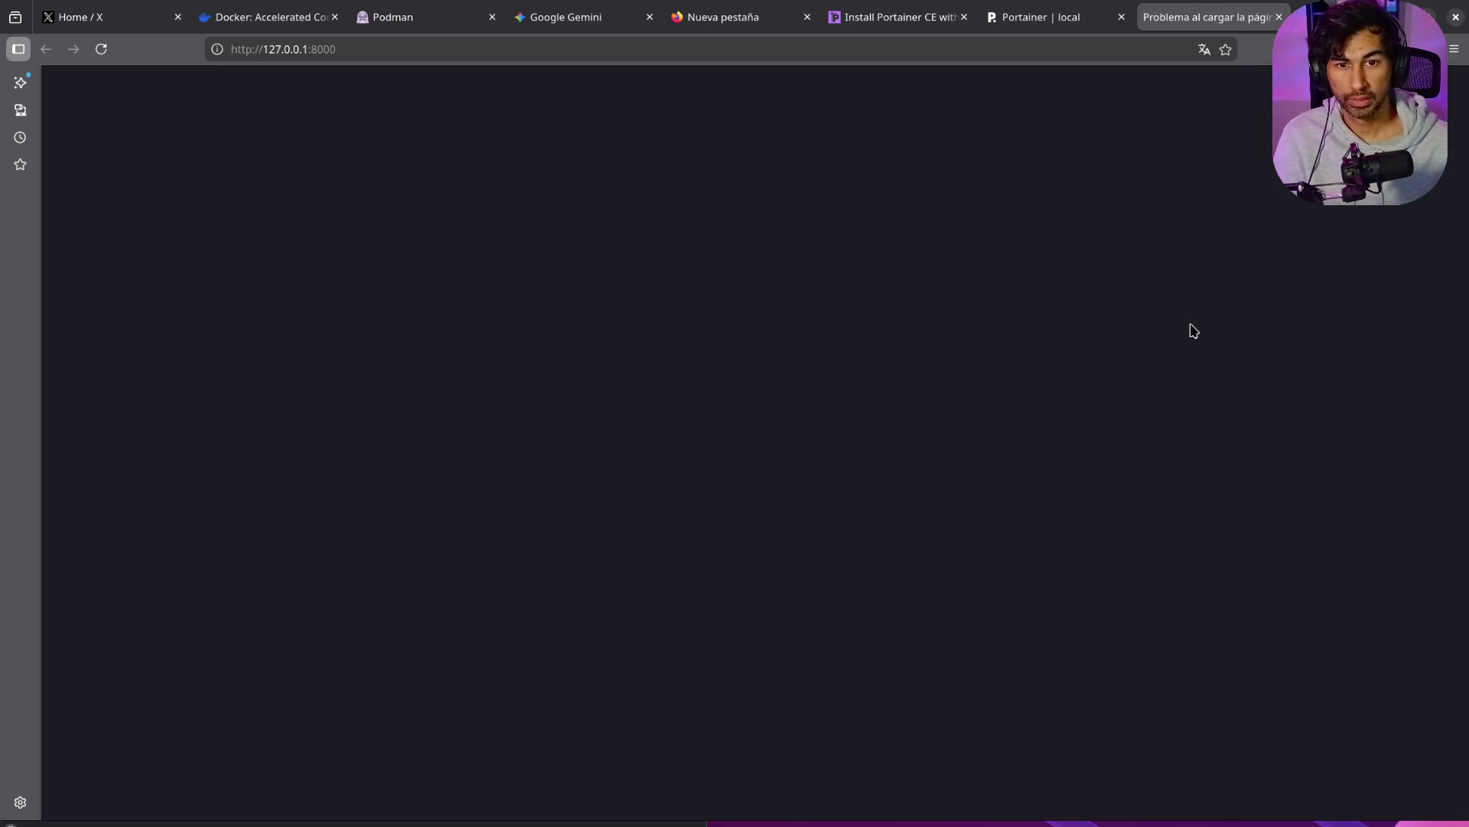
left_click(1068, 17)
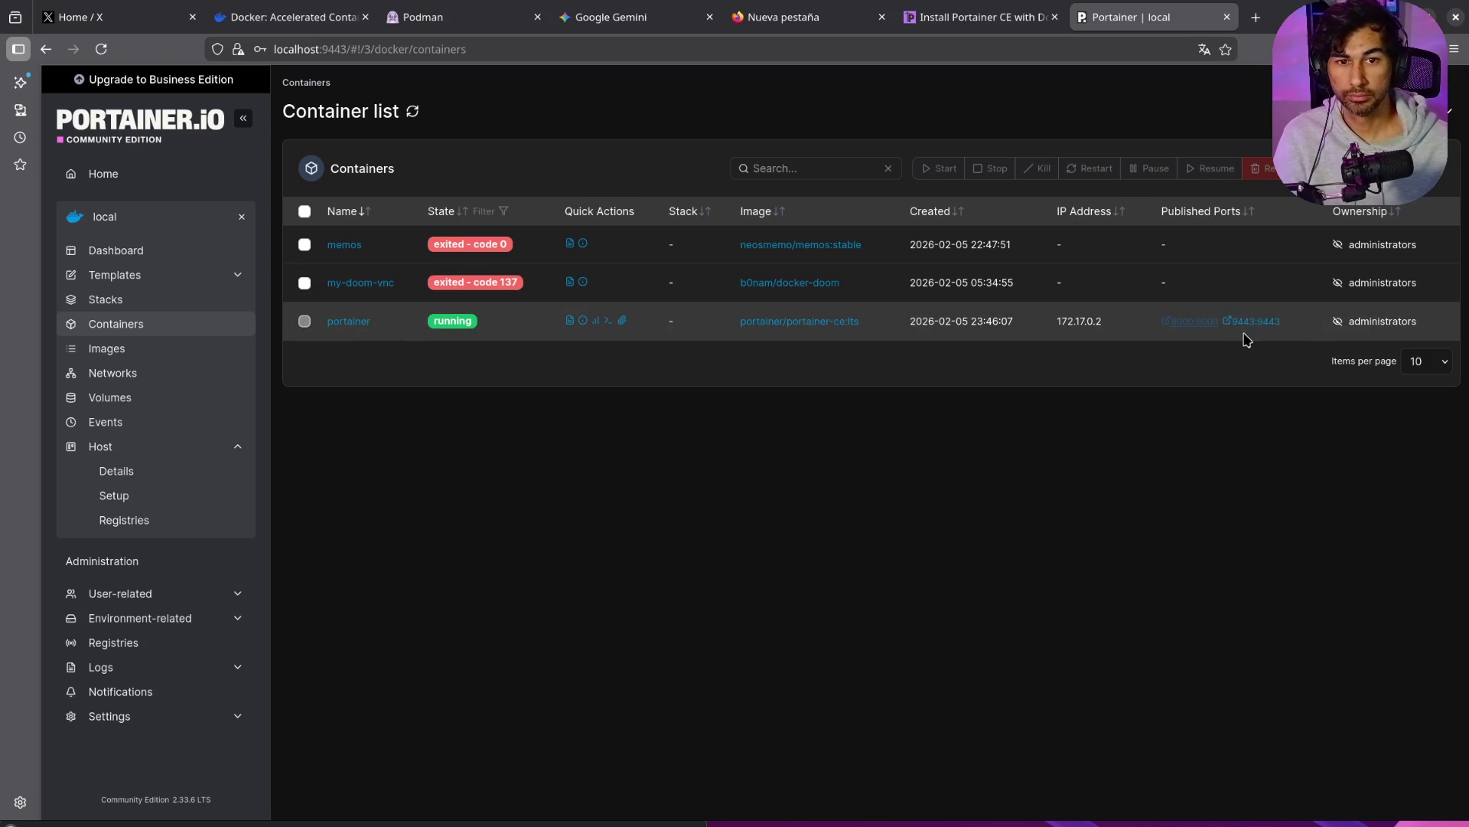
left_click(1238, 325)
Step: Load Portainer over https at 127.0.0.1:9443, accept the certificate risk, and close that tab
left_click(306, 49)
type("https://0.0.0.0:9443/")
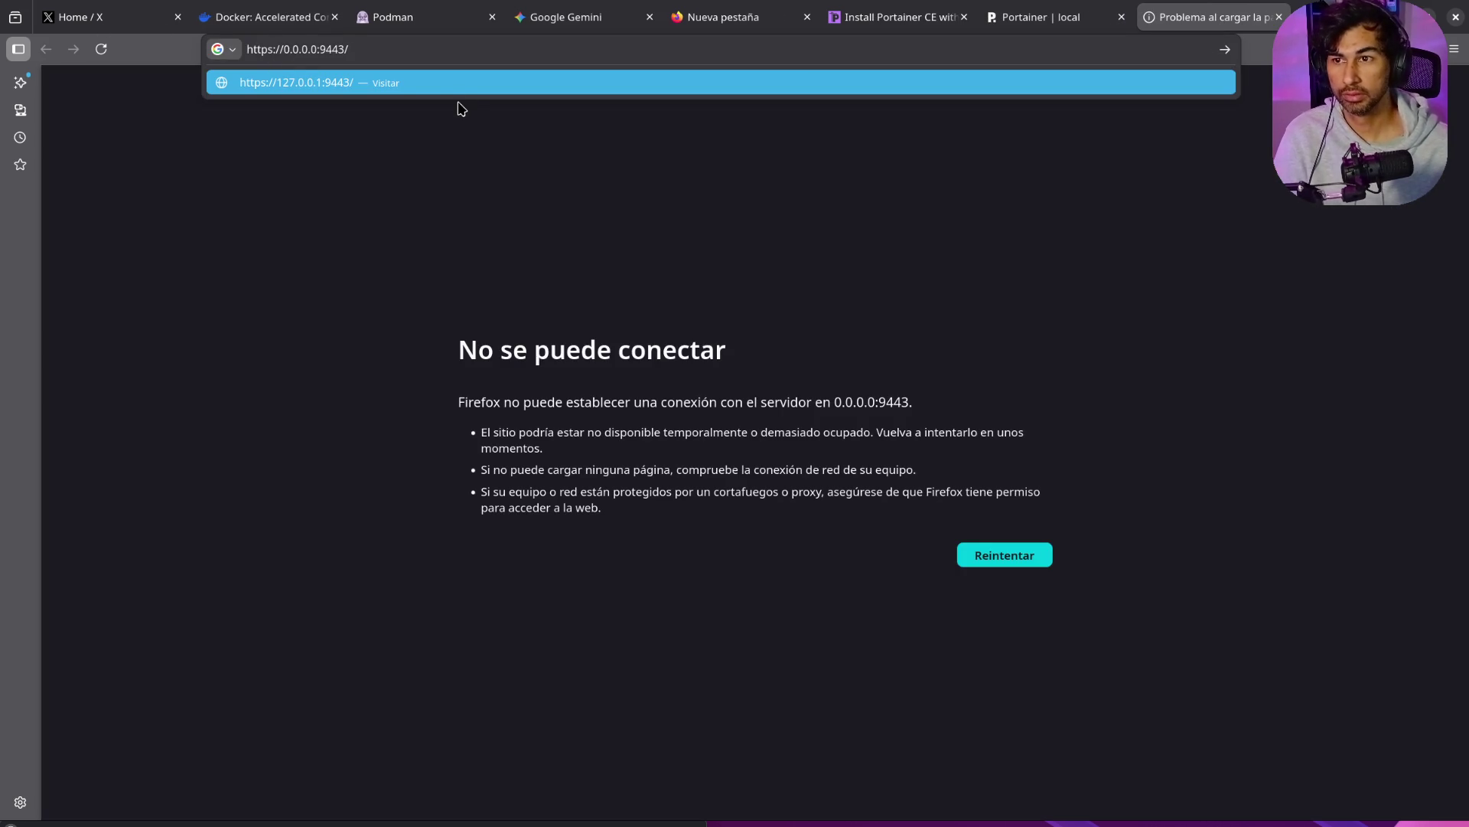
key("Return")
left_click(1002, 554)
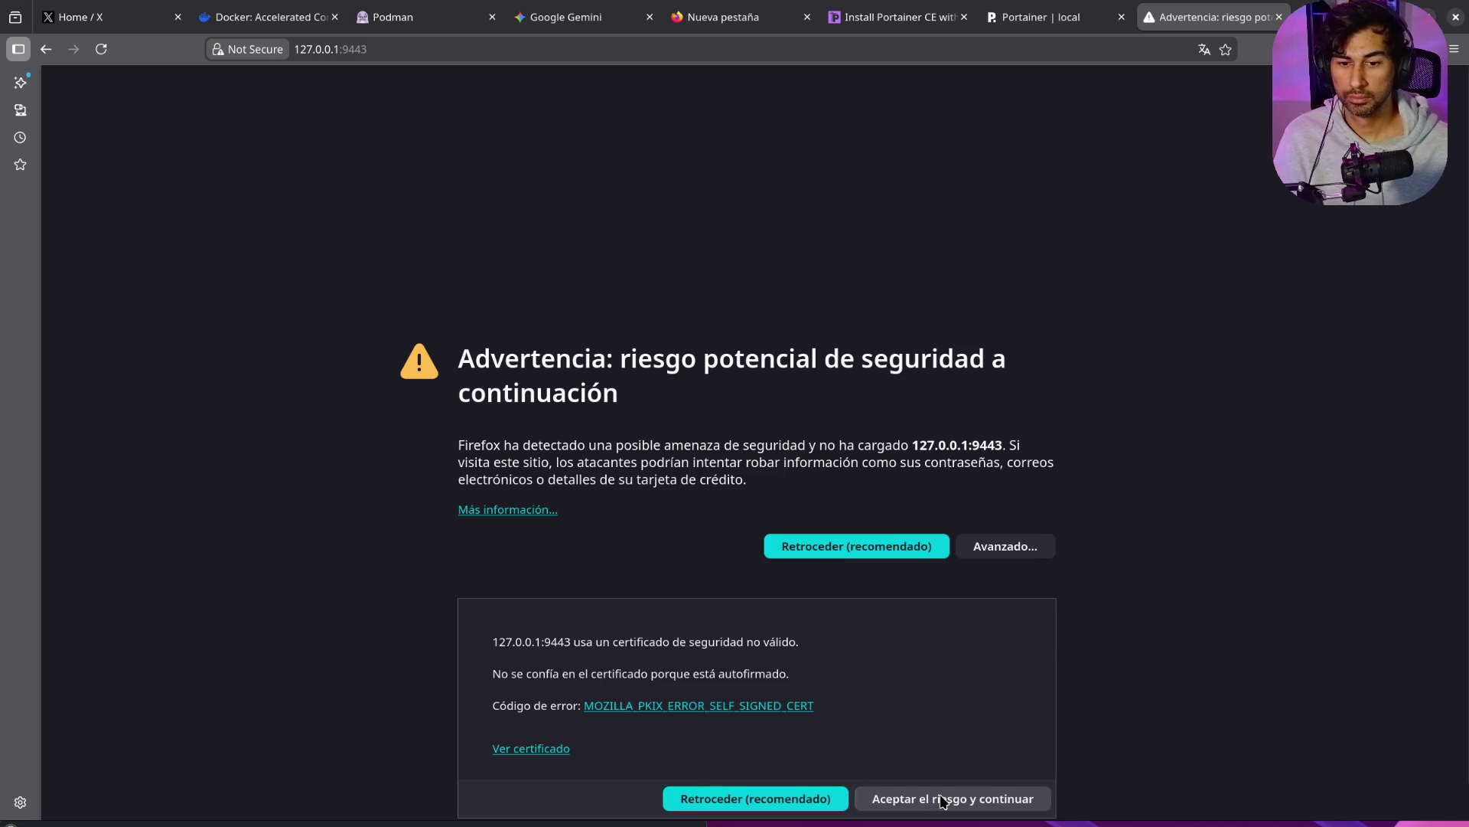
left_click(943, 800)
left_click(1182, 23)
middle_click(1182, 23)
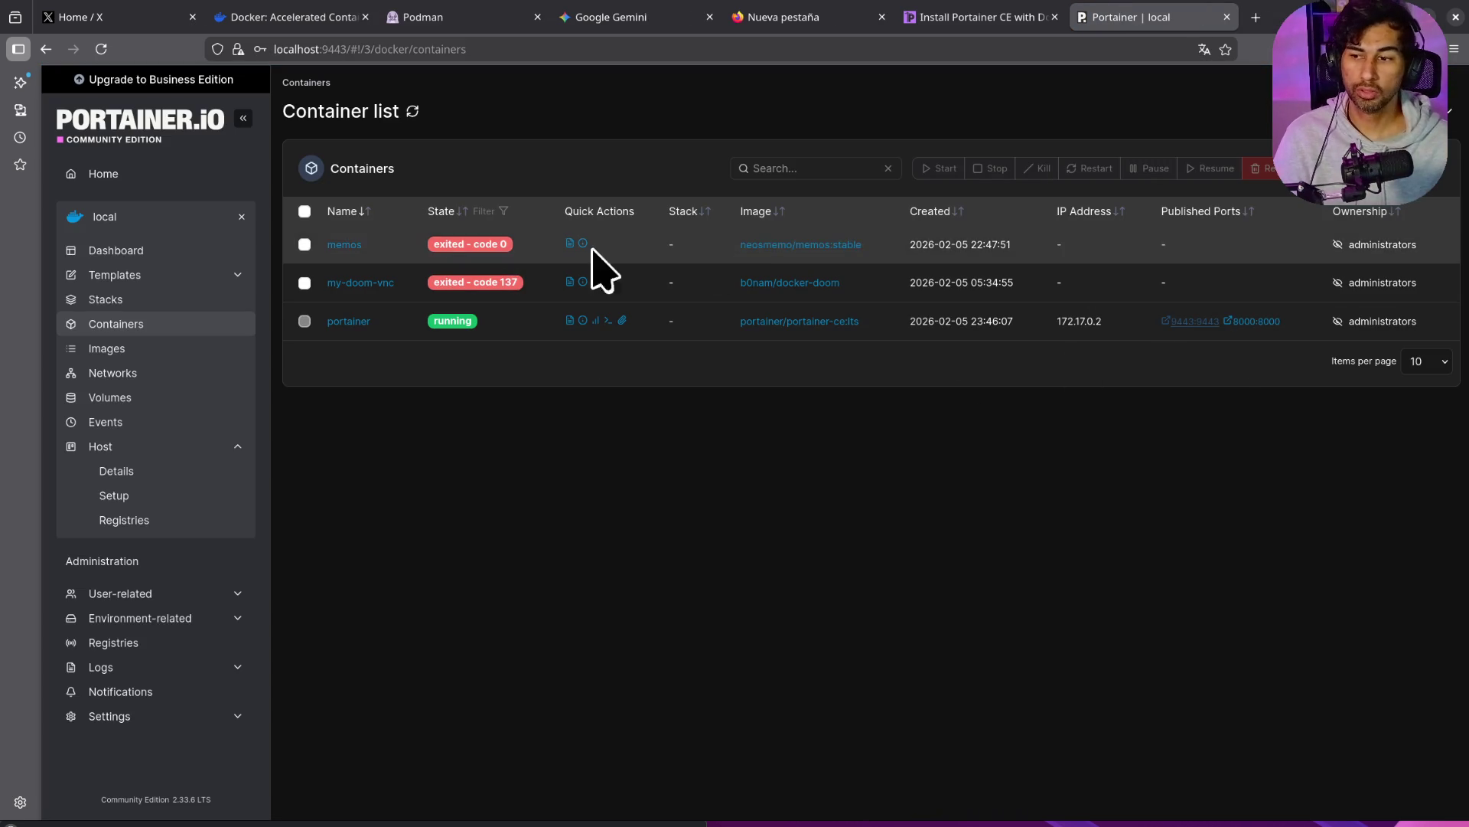
Step: Look through Portainer's environment administration pages: environments list and environment groups
left_click(246, 627)
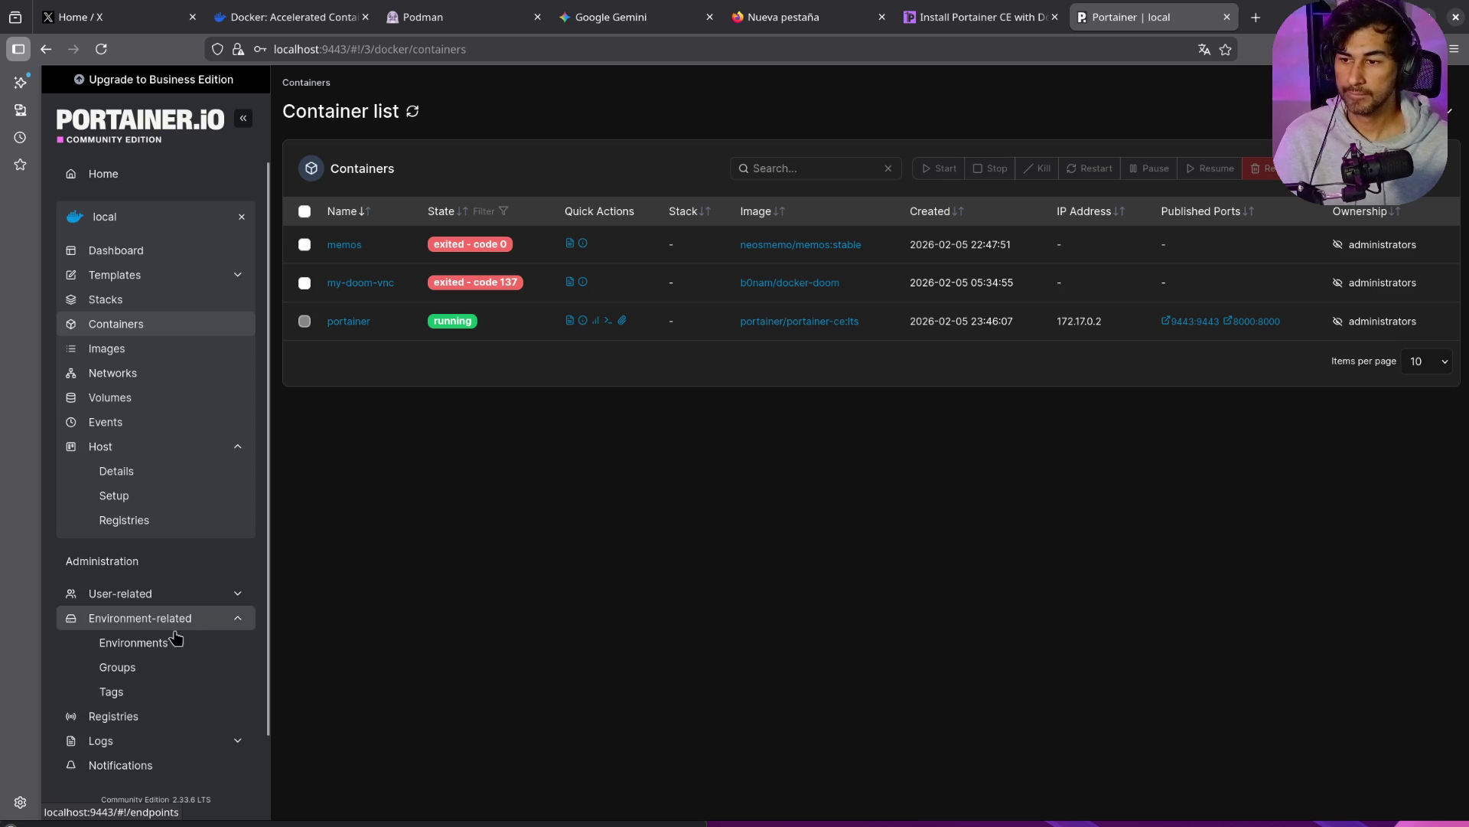
left_click(152, 648)
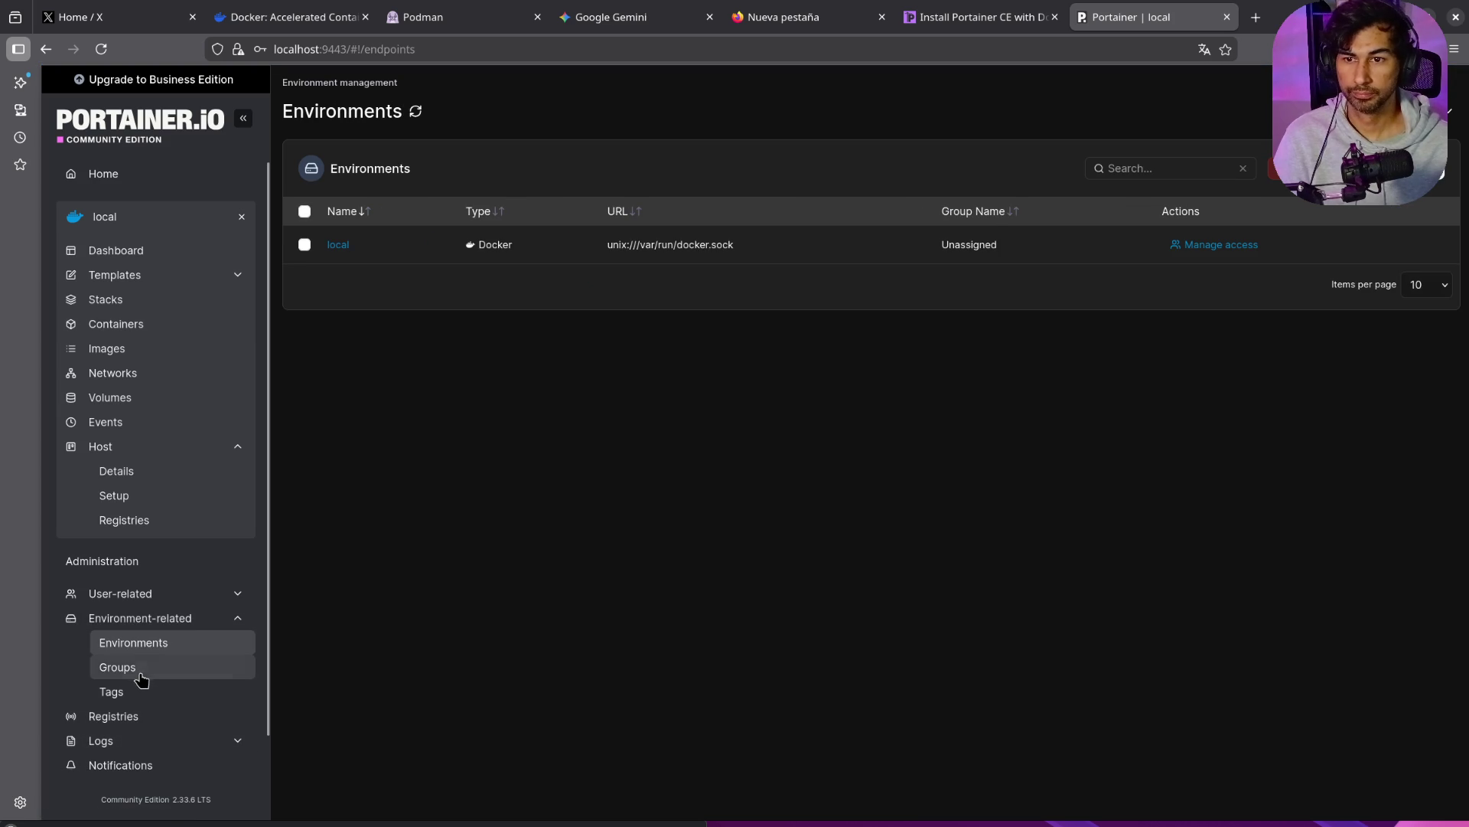
left_click(138, 687)
left_click(134, 643)
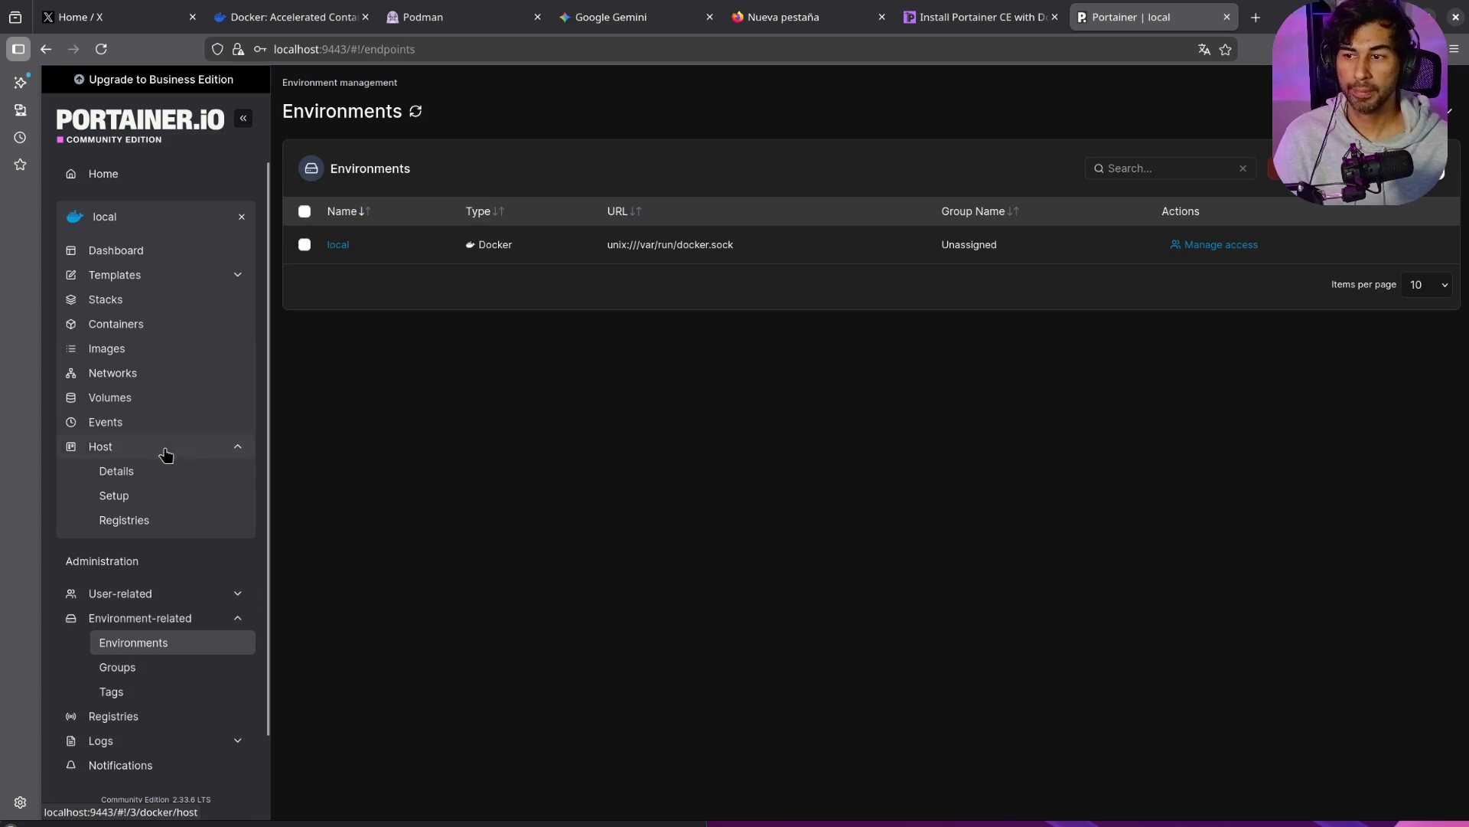
scroll(128, 644, "down", 1)
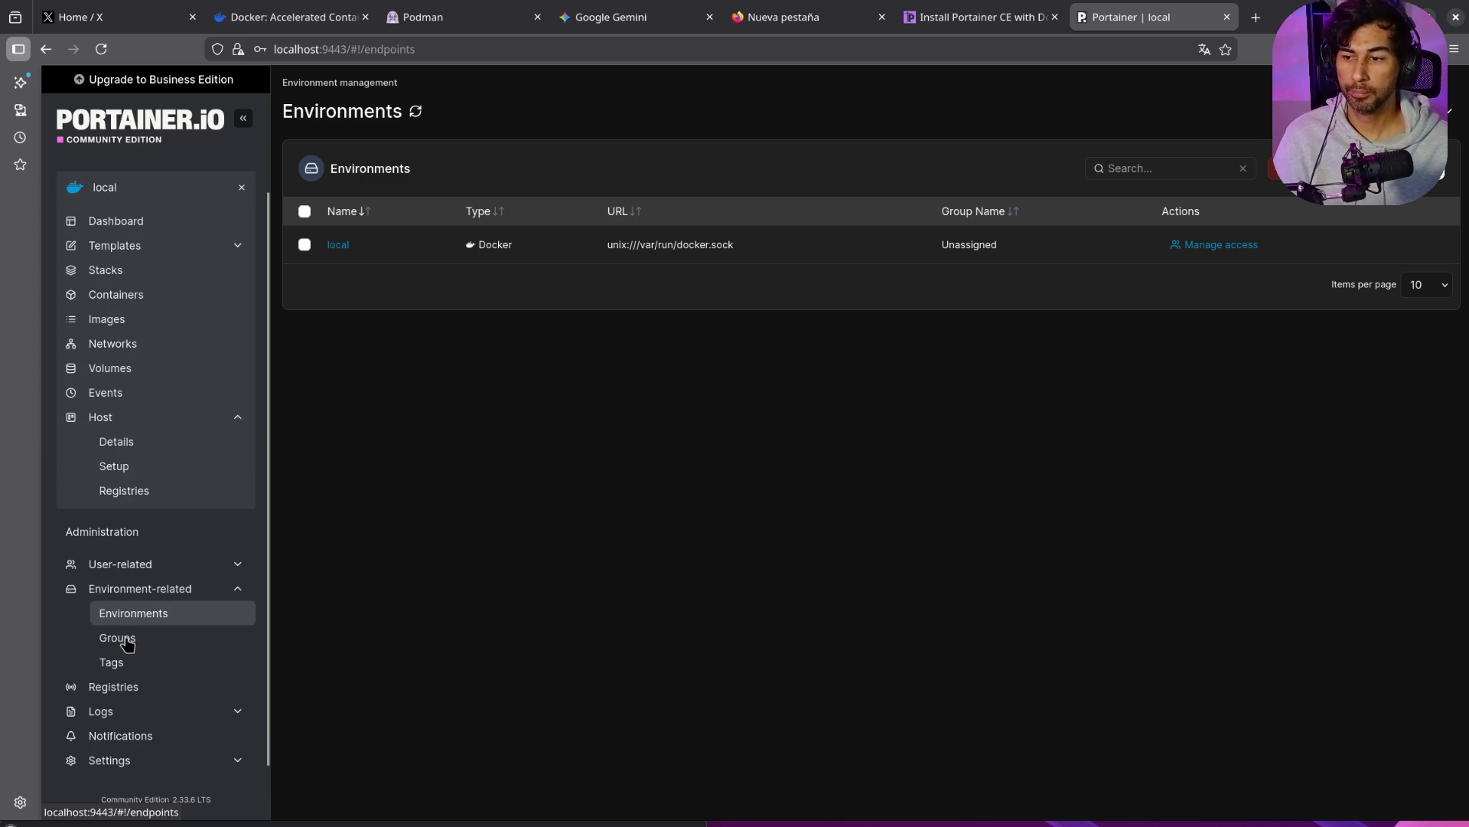
Step: View host details, Docker features and registries, then open the container list from the dashboard
left_click(124, 440)
left_click(121, 465)
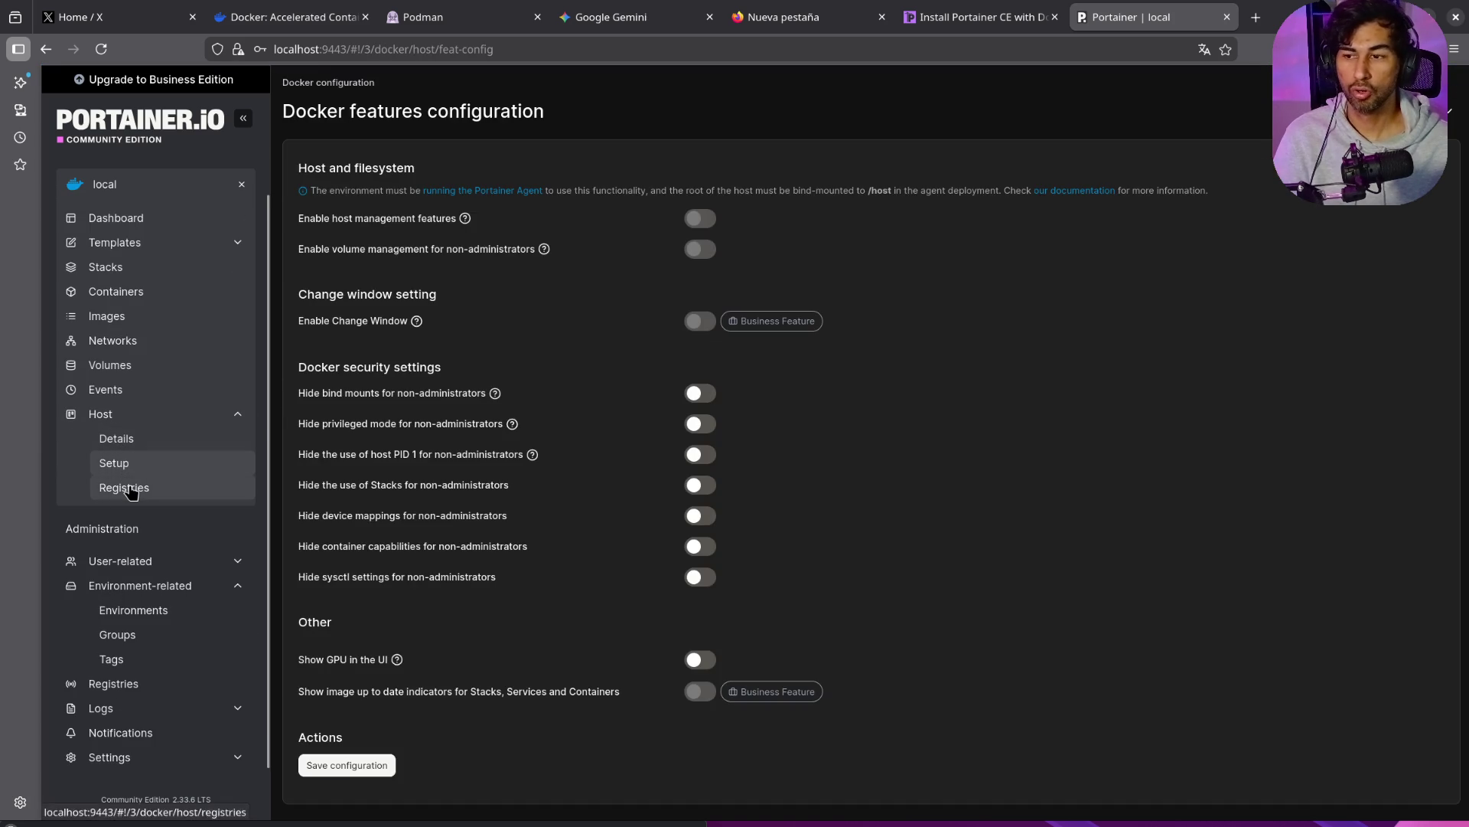
left_click(126, 490)
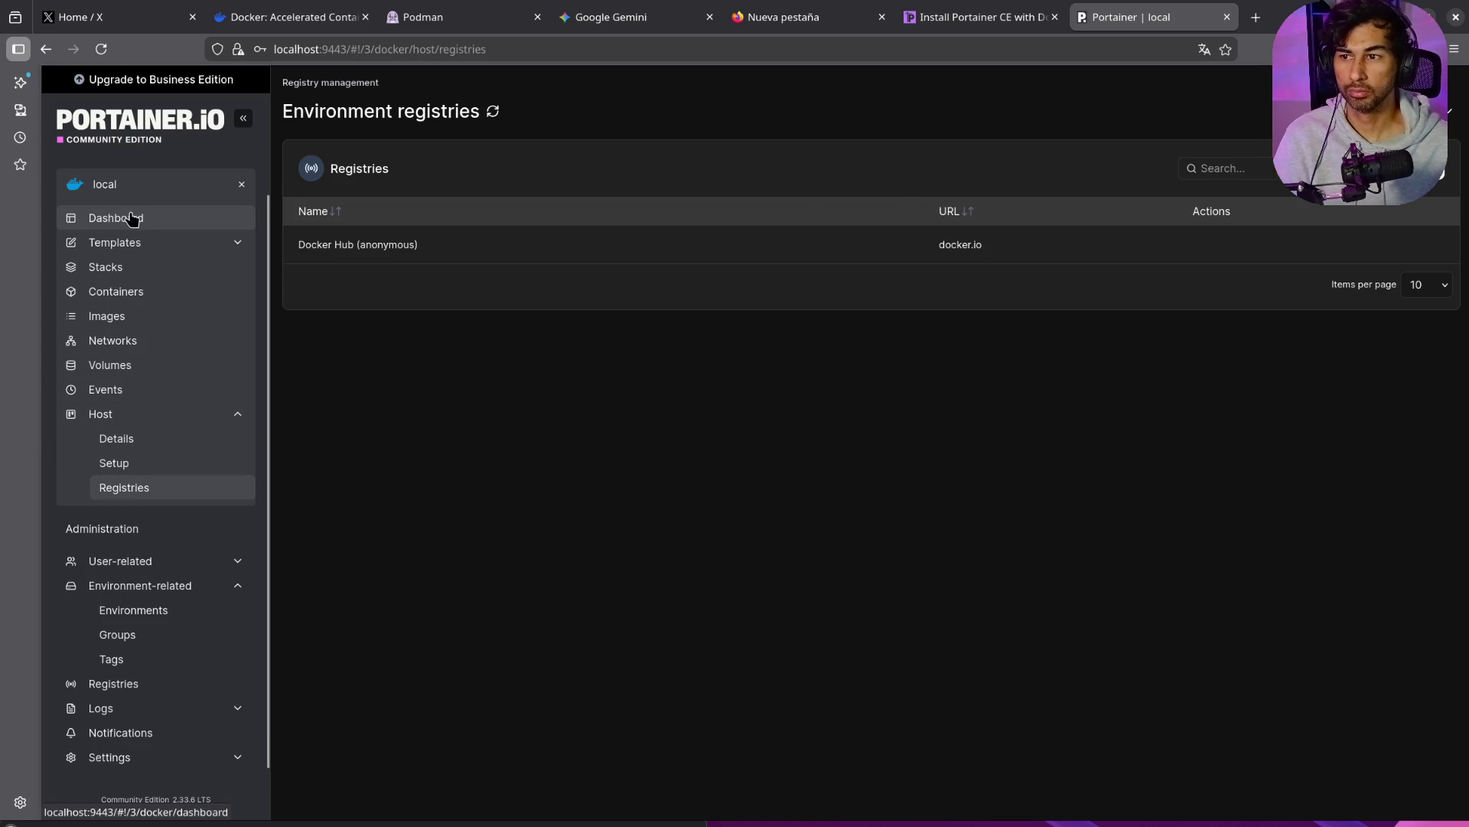
left_click(136, 220)
left_click(901, 381)
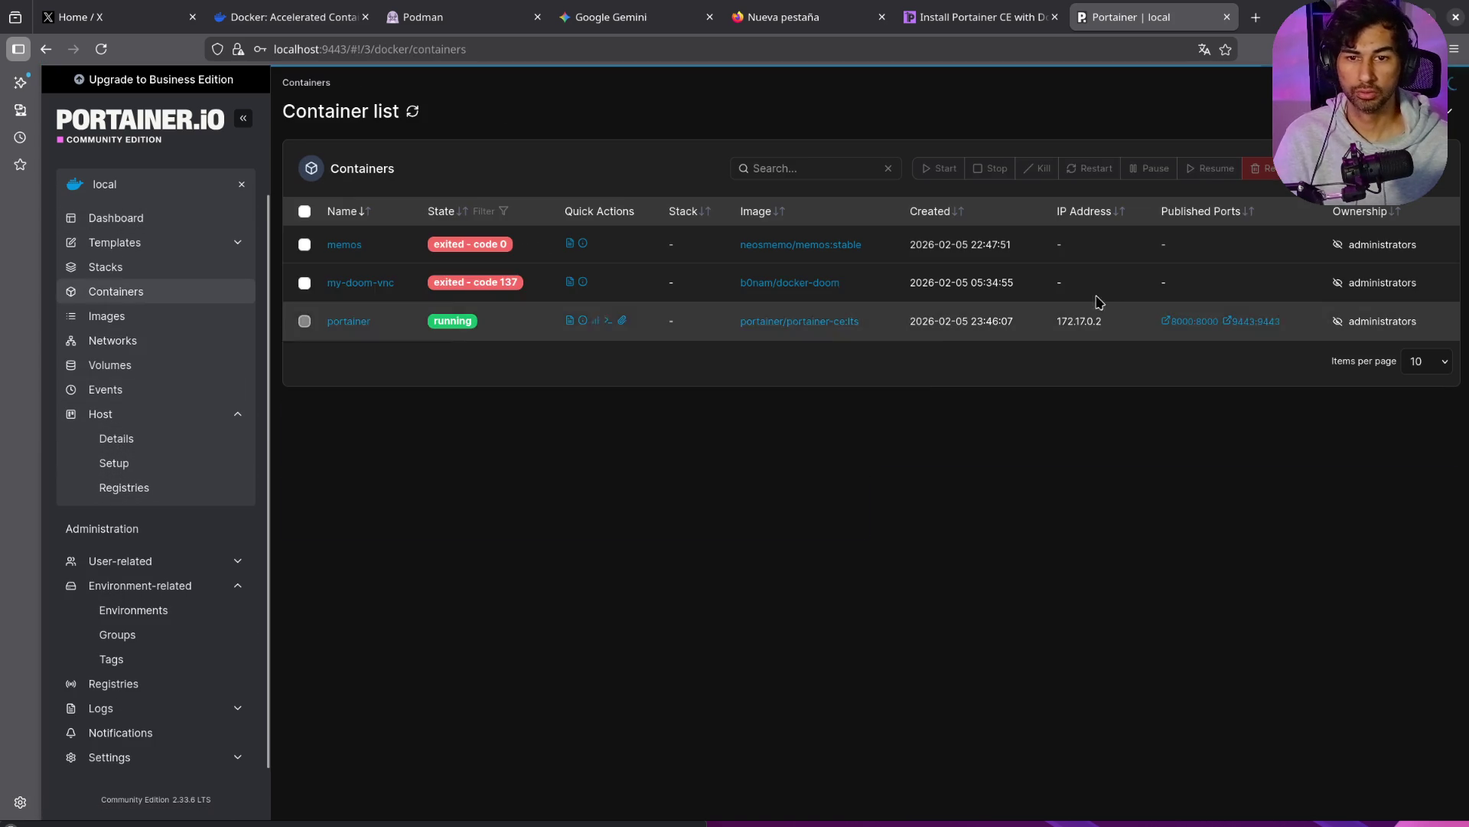
left_click(1196, 327)
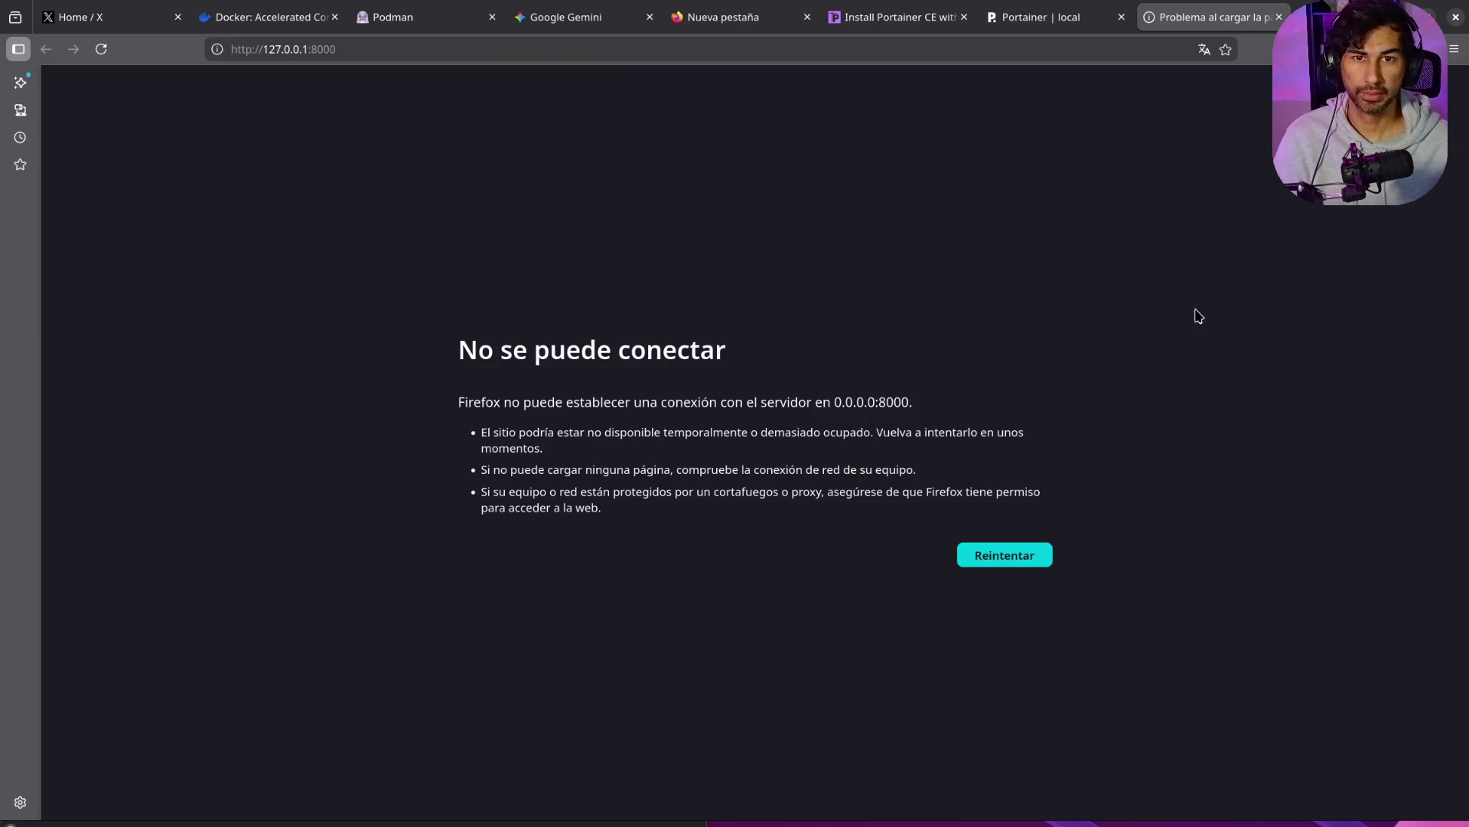
middle_click(1233, 28)
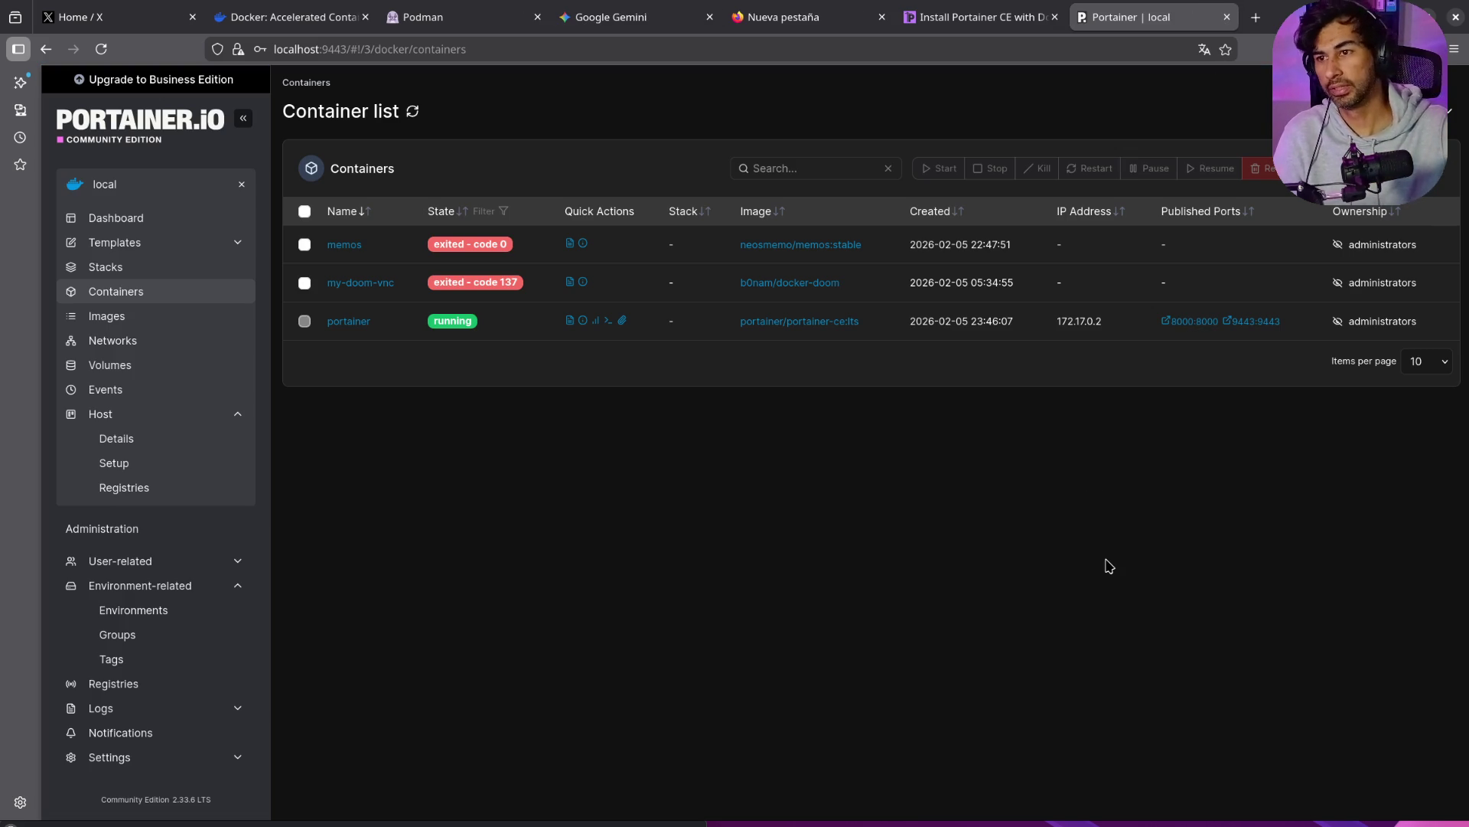
scroll(146, 676, "up", 1)
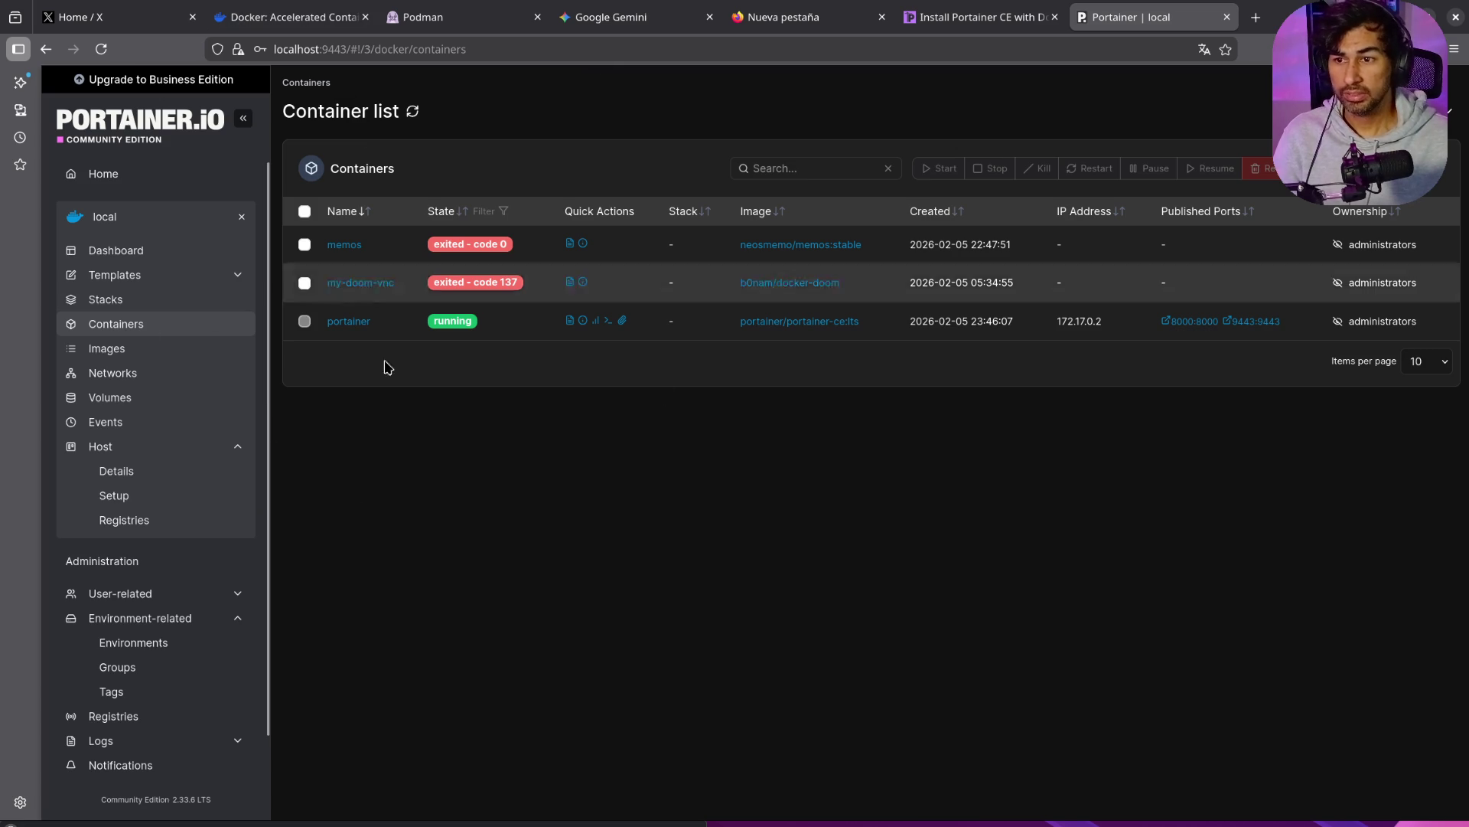
key("alt+Tab")
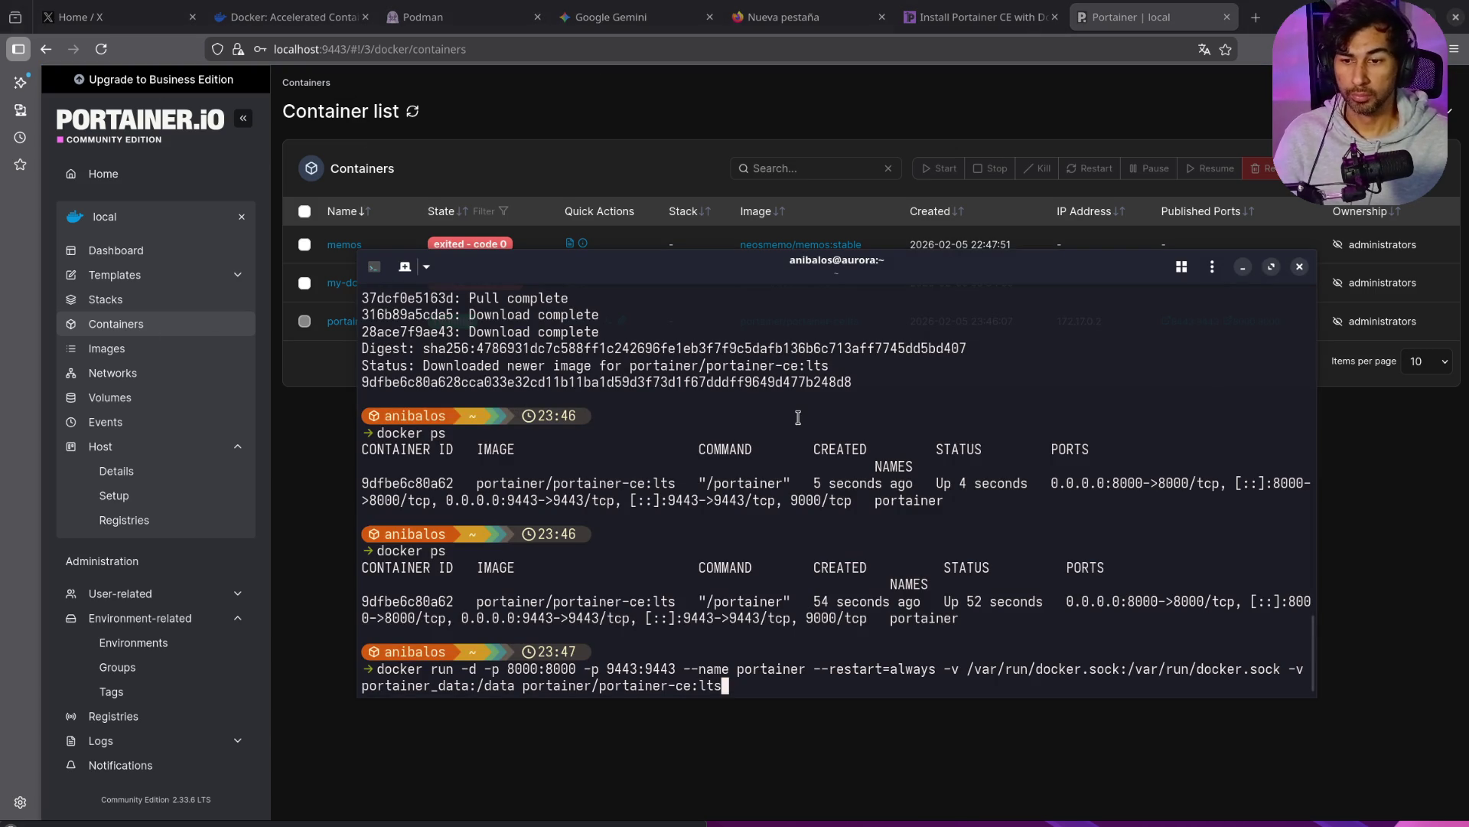
Step: Cancel the old docker run command and clear the terminal to a fresh prompt
key("ctrl+l")
key("ctrl+c")
key("ctrl+l")
key("Return")
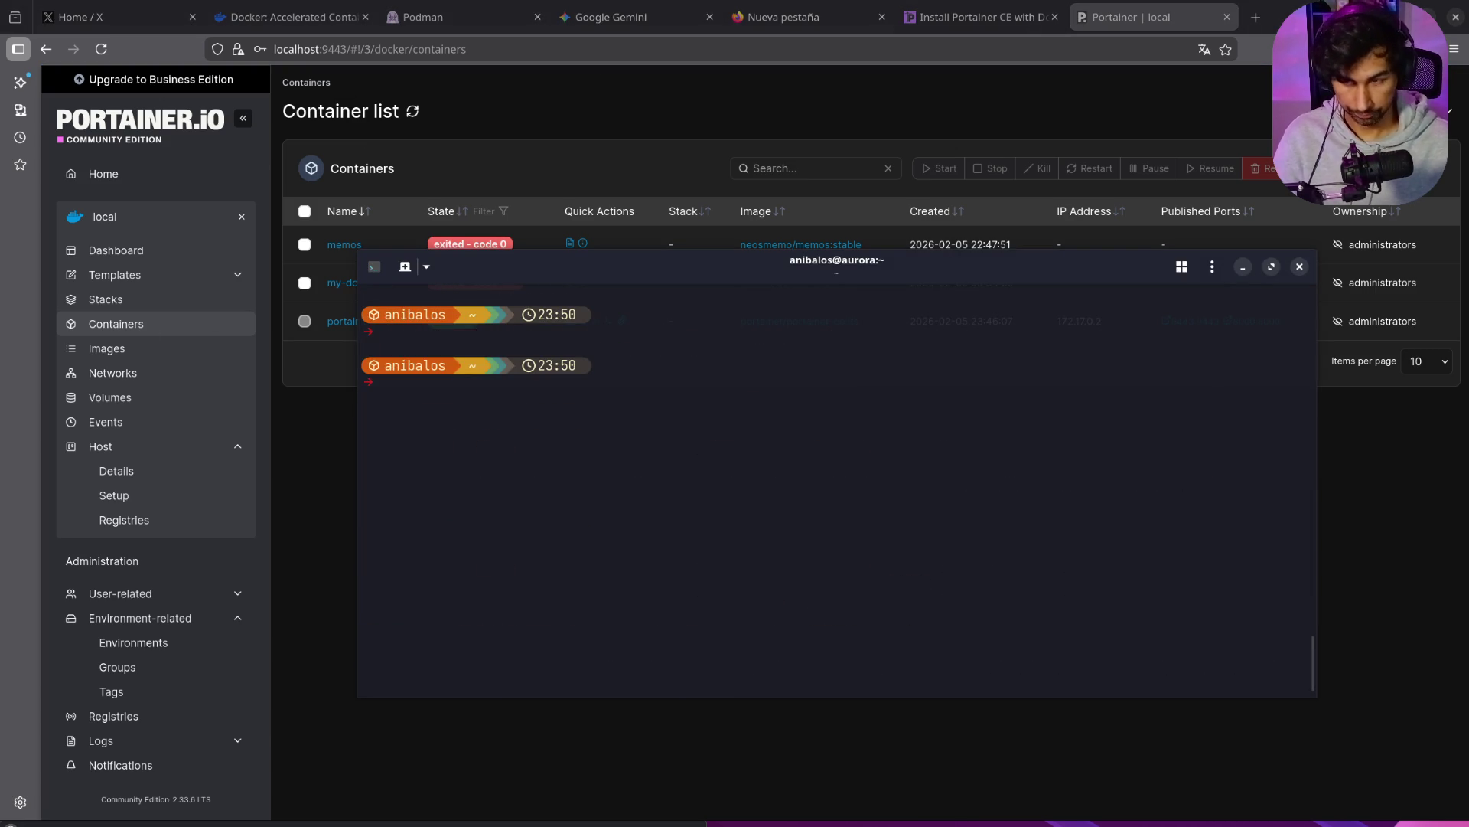
key("ctrl+l")
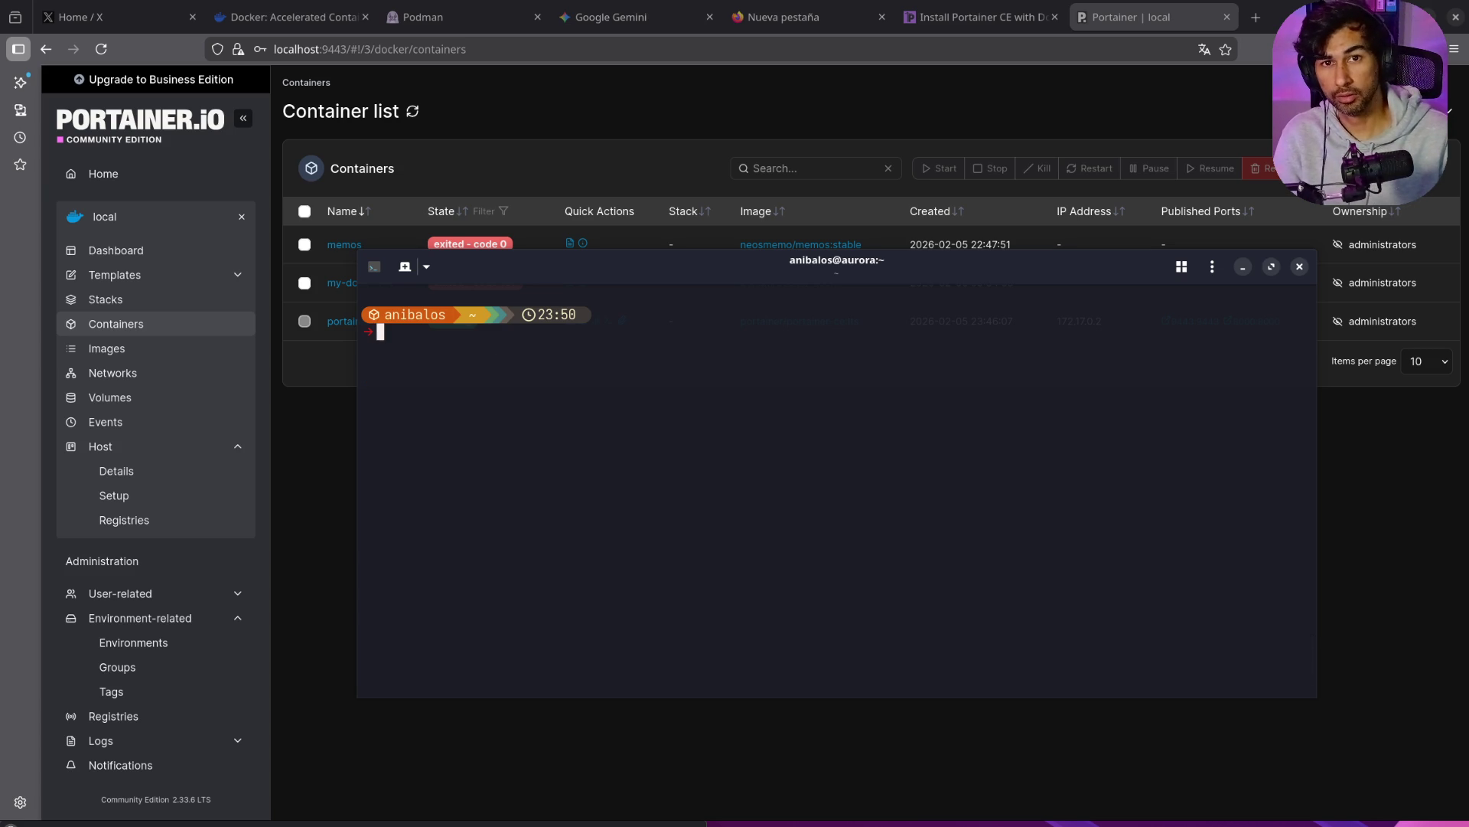
Step: Run 'podman run -p 8080:80 nginx' and show Podman Desktop's Containers page
type("po")
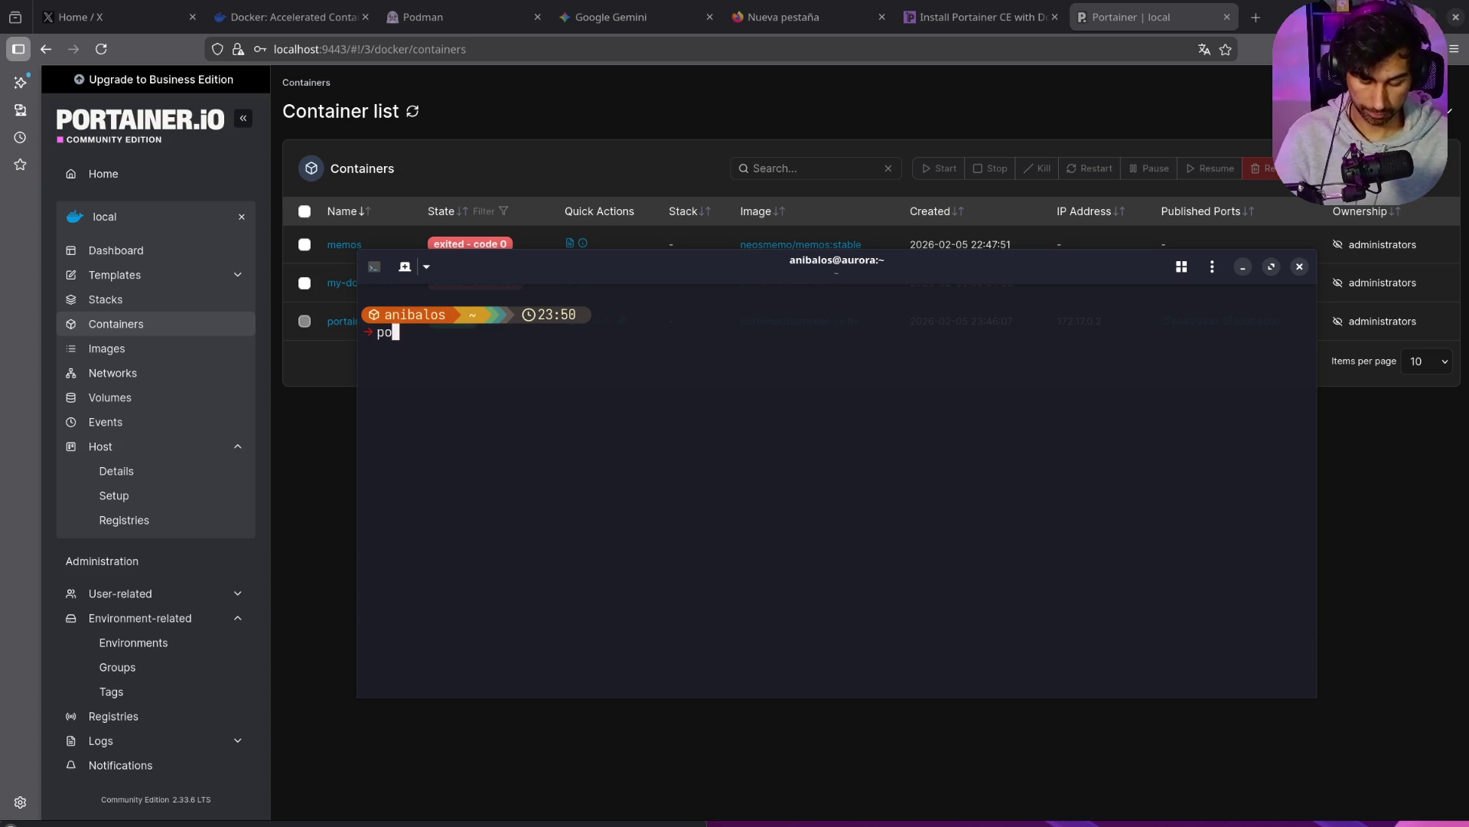
type("dman run ")
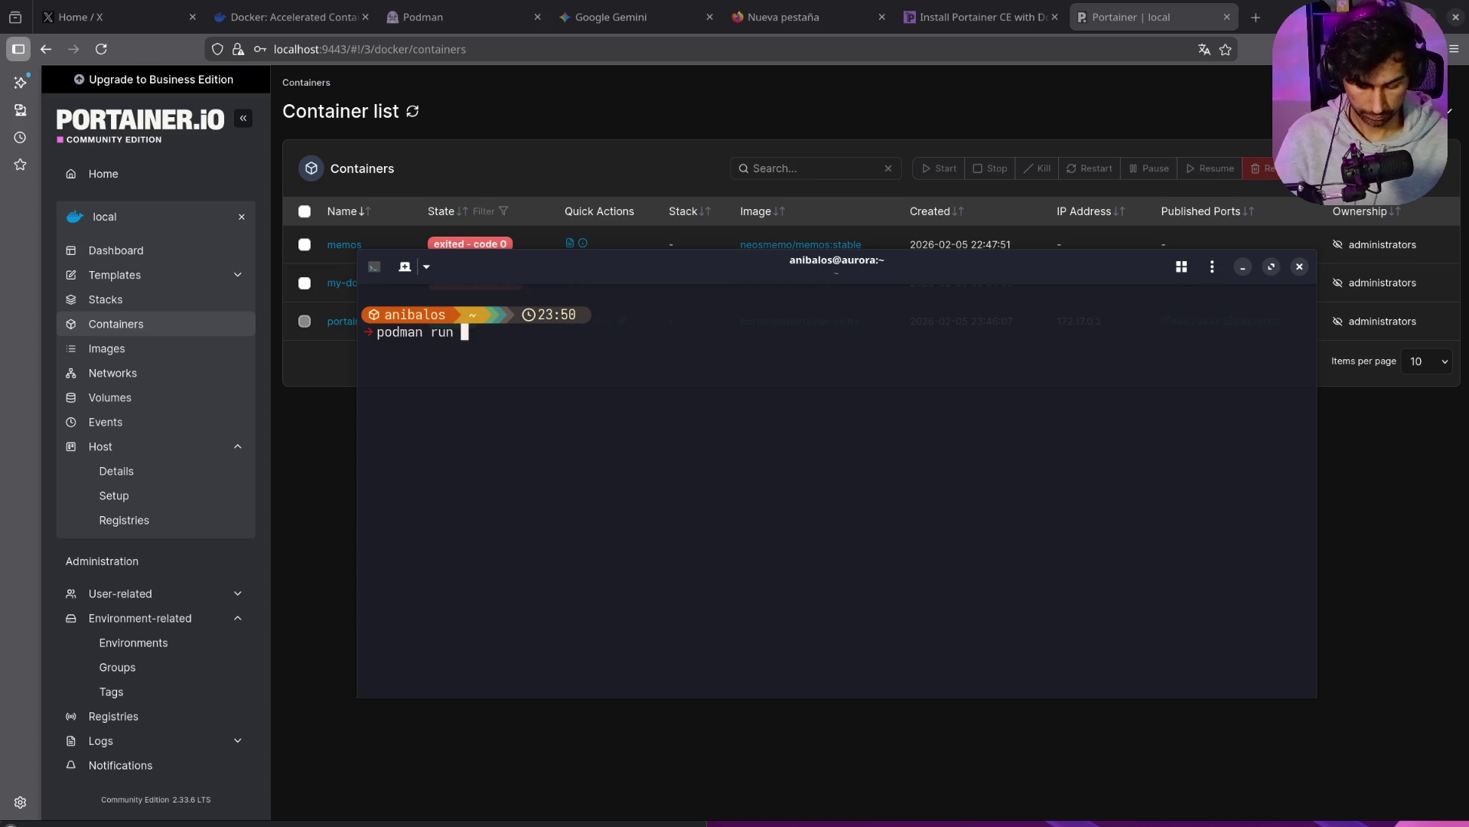
type("-p")
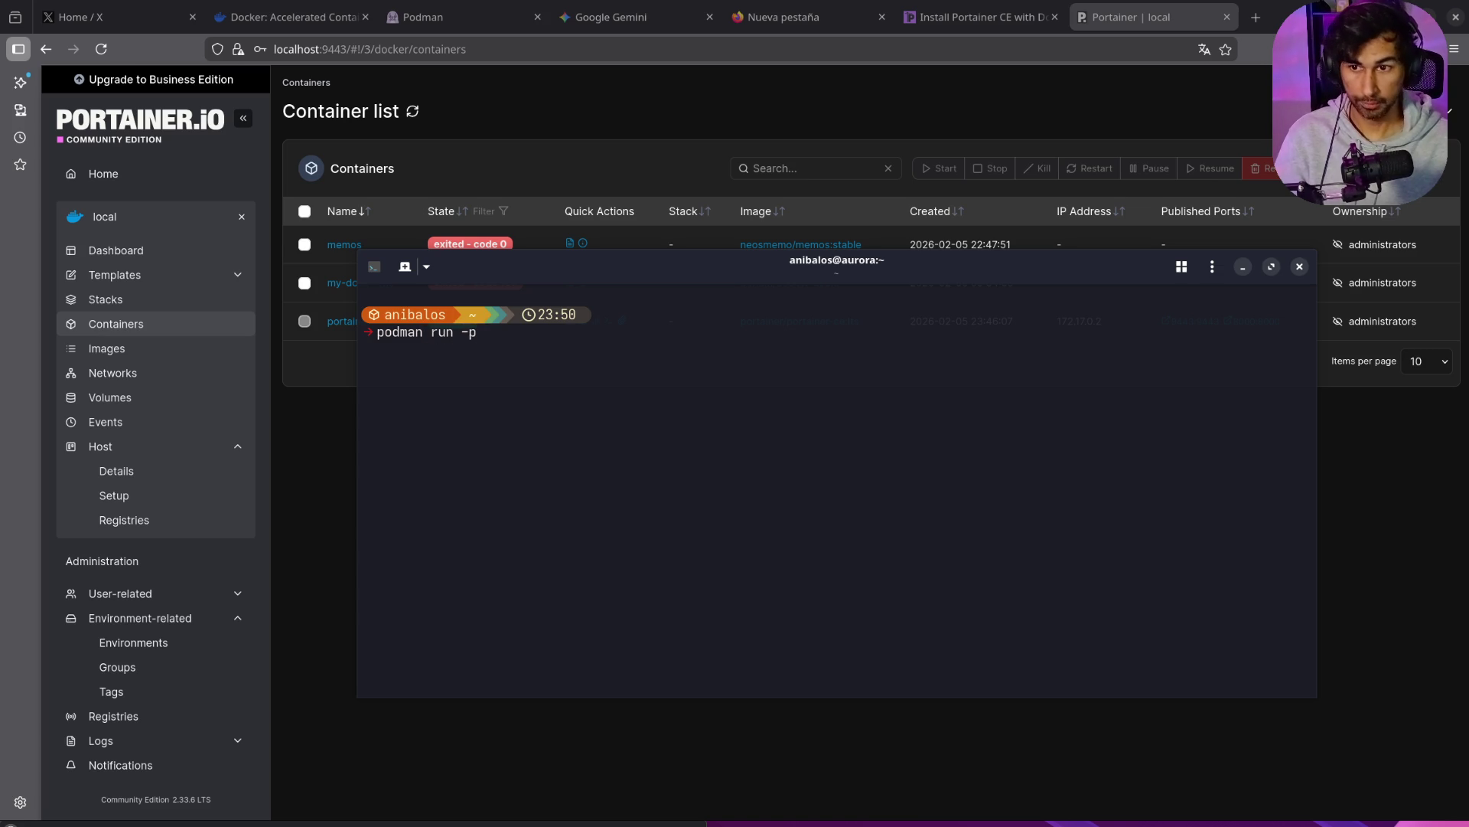
type(" 8080")
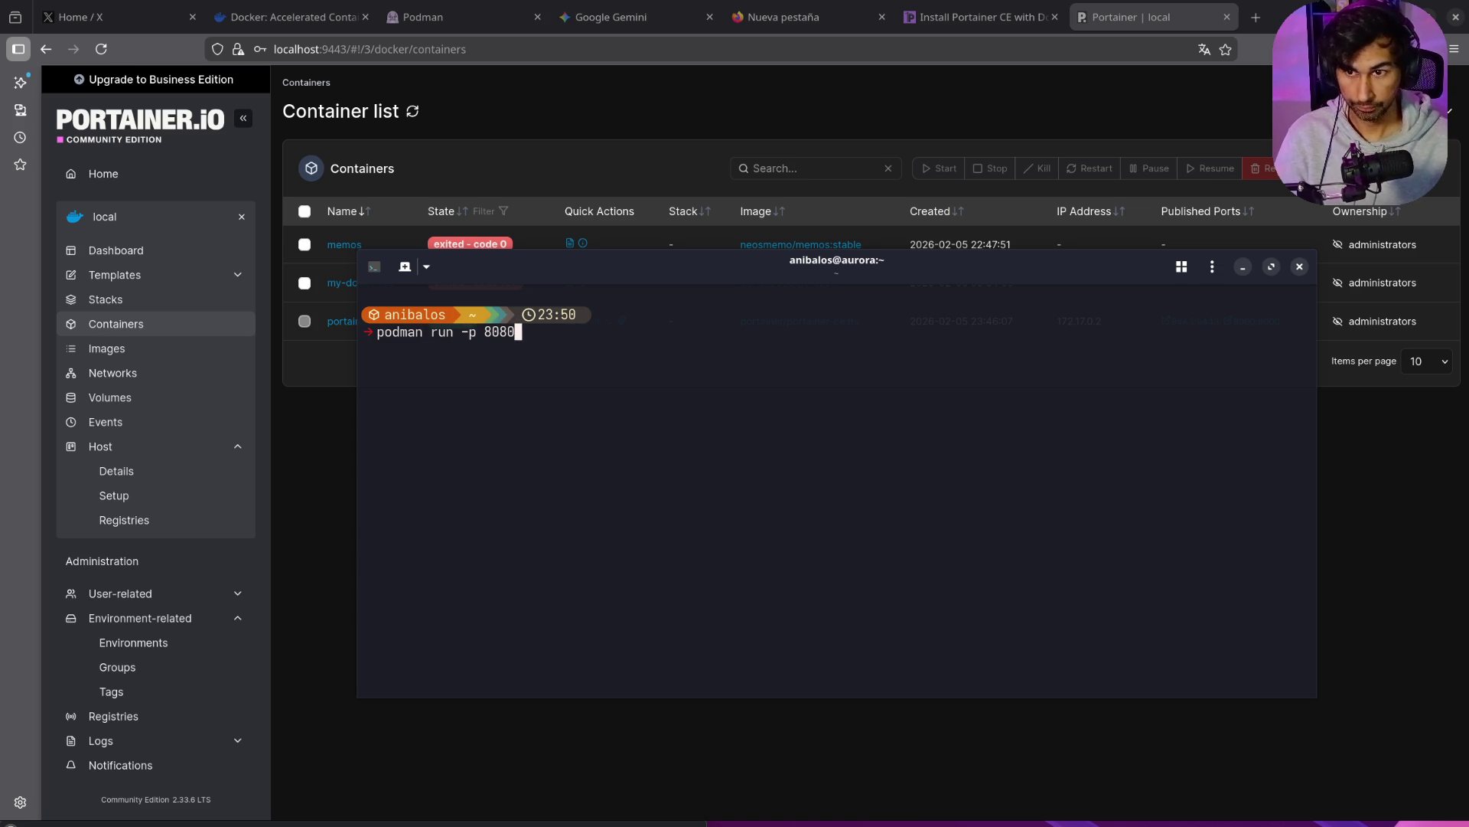
type(":8")
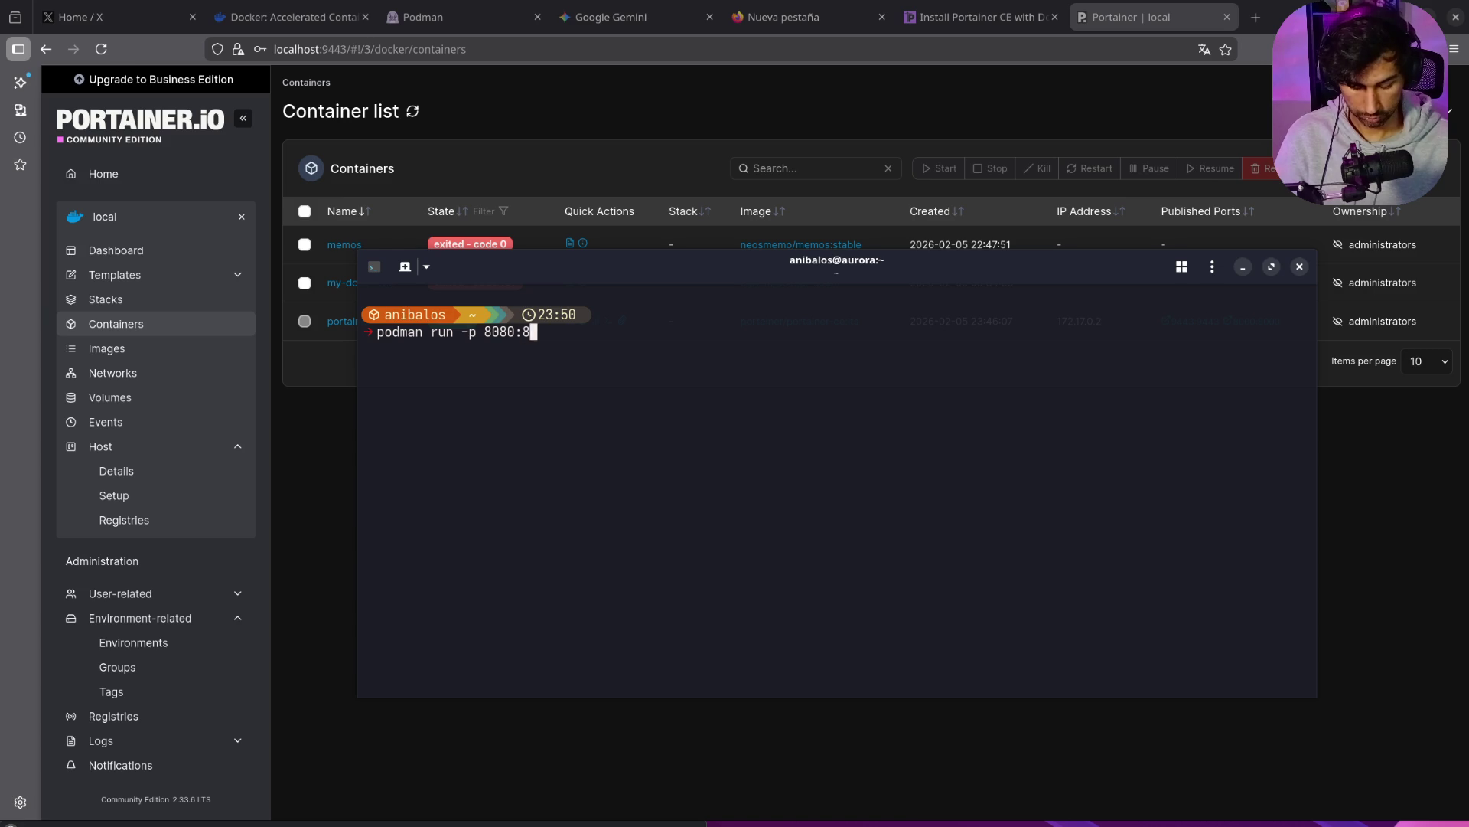
type("0 nginc")
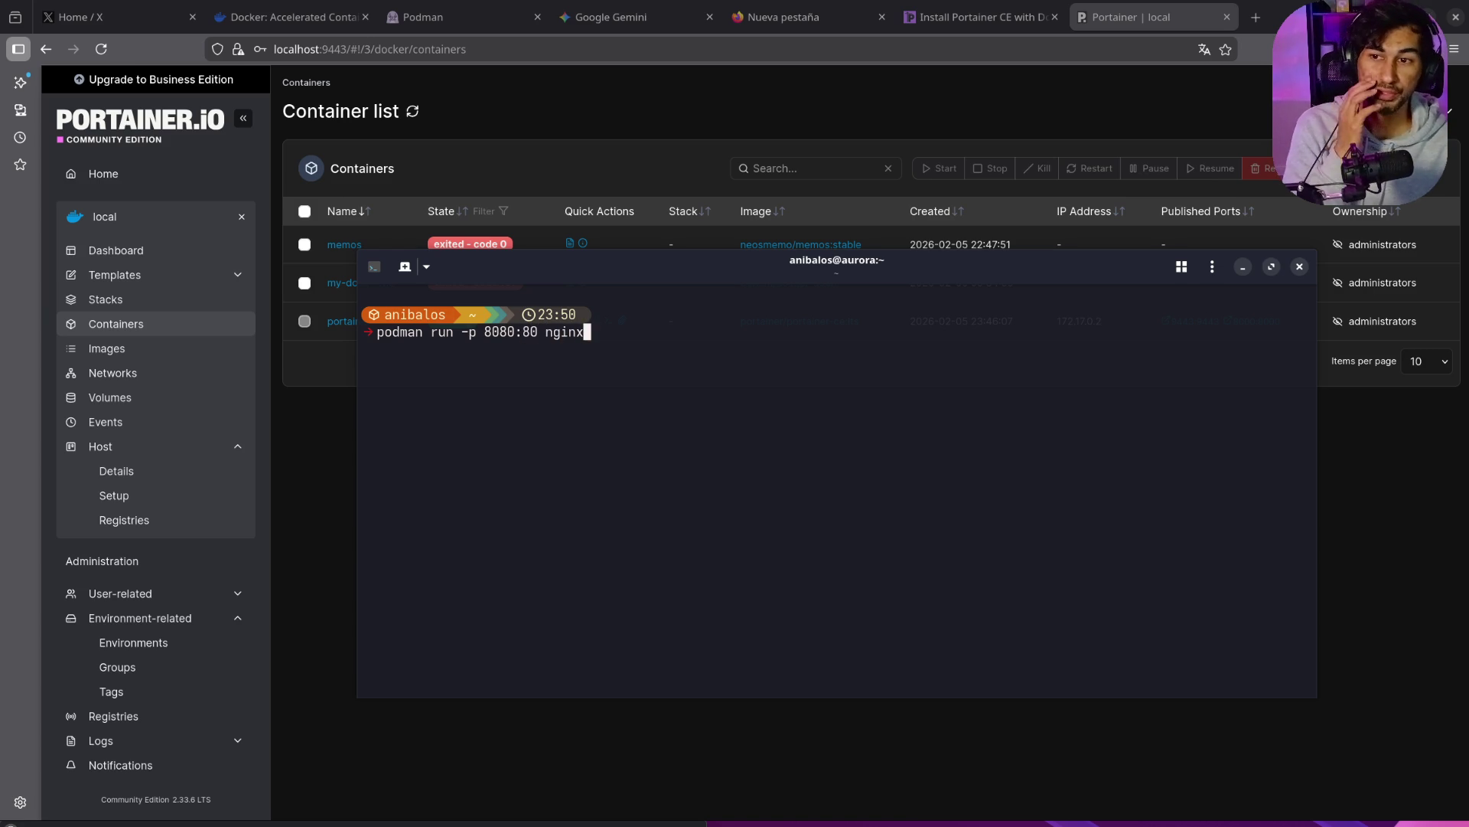
key("Return")
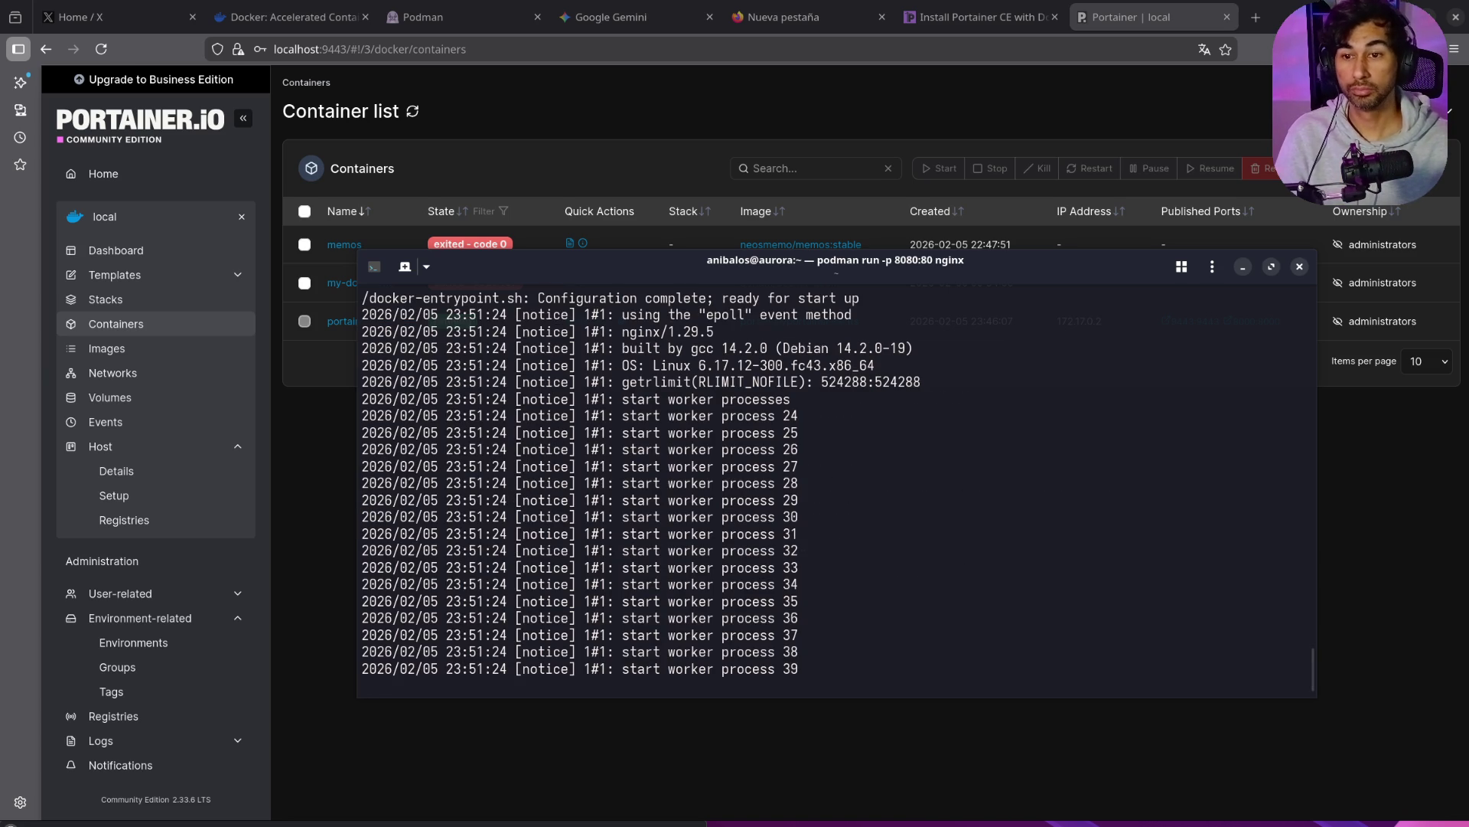
scroll(669, 492, "up", 10)
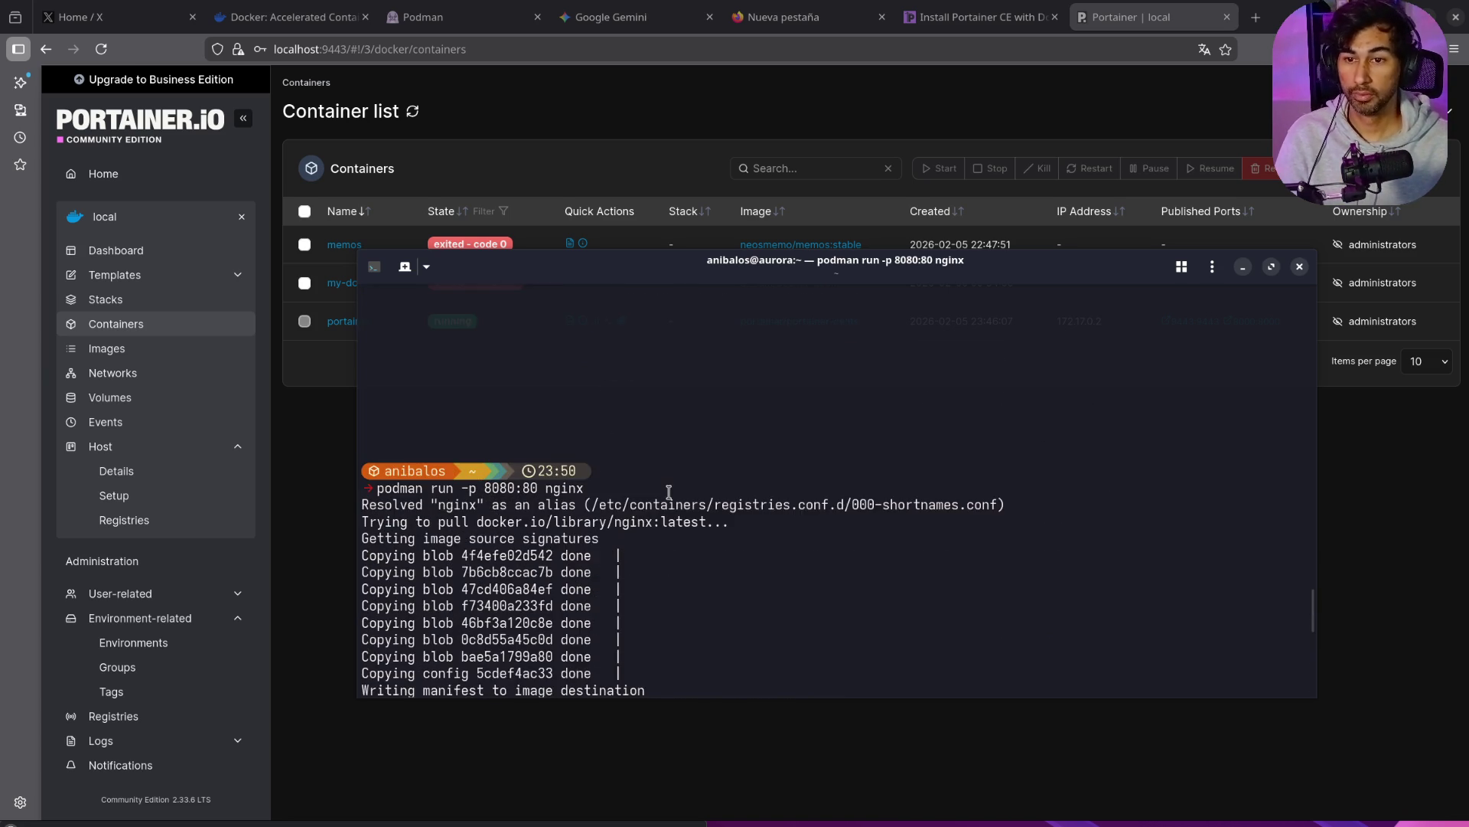
scroll(669, 491, "down", 10)
scroll(650, 490, "up", 10)
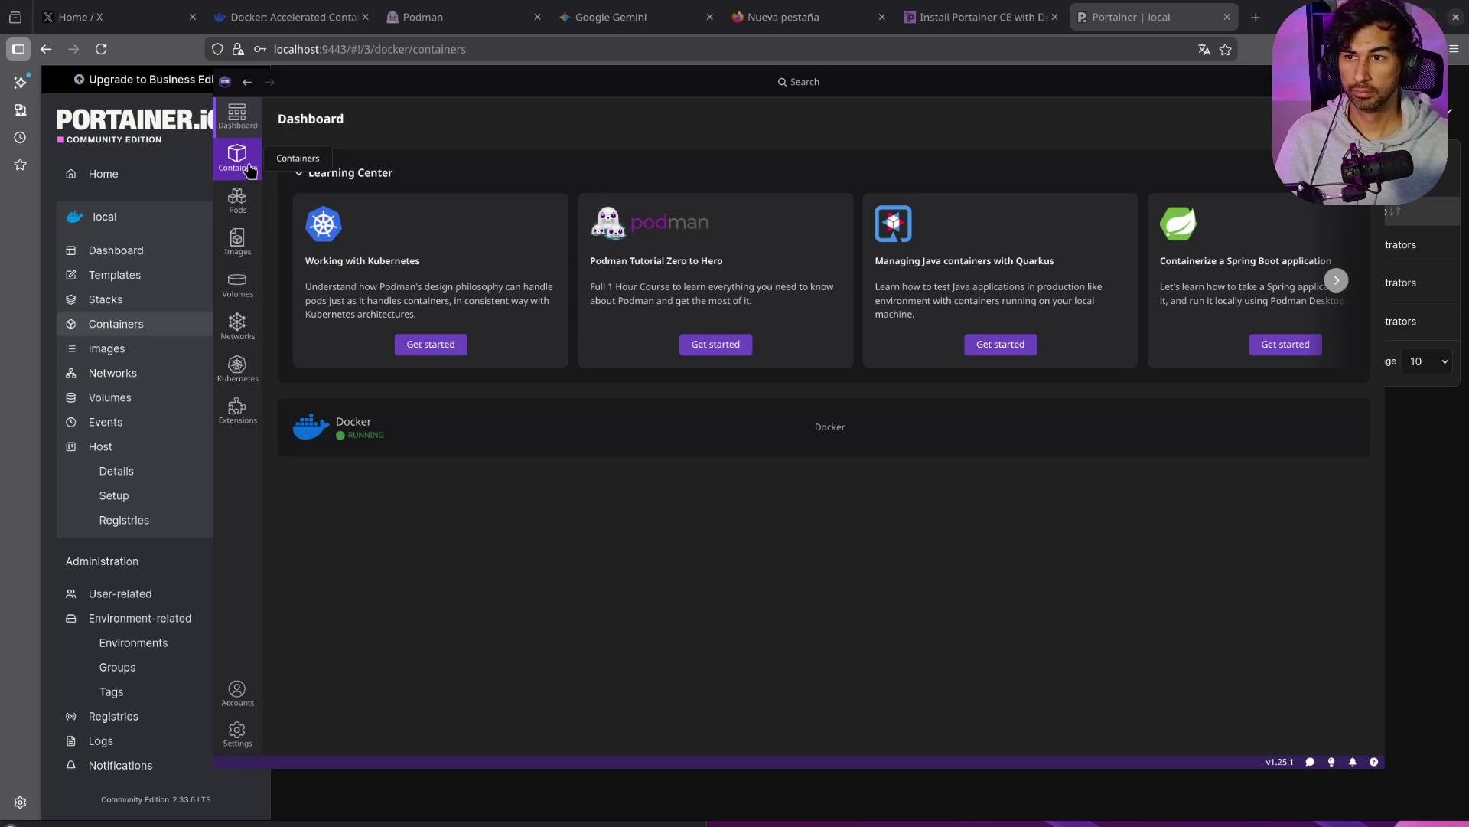
left_click(245, 169)
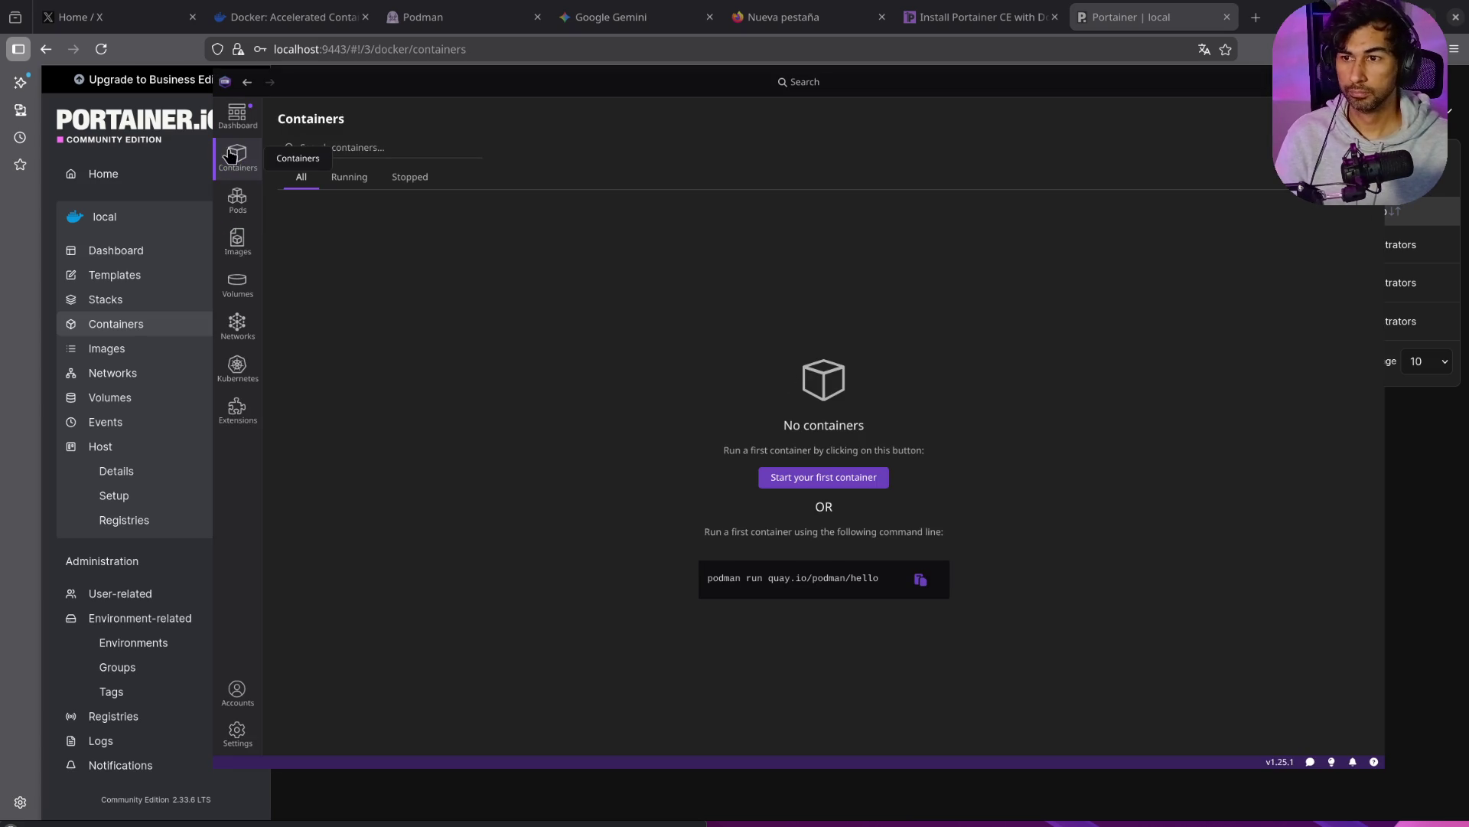
Step: Filter to running containers and review practical_lederberg's Logs, Inspect and Summary tabs
left_click(353, 181)
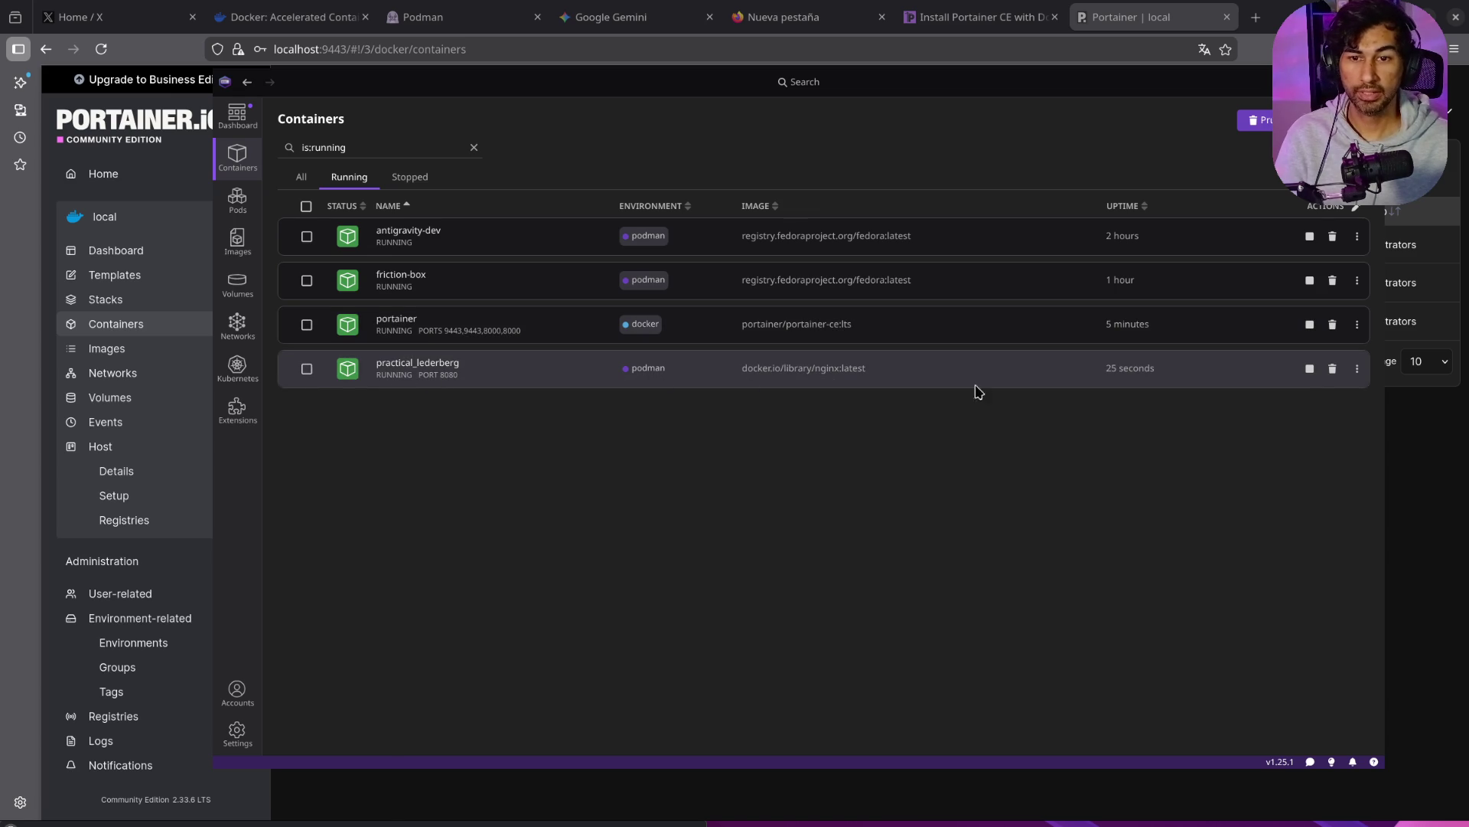
left_click(417, 365)
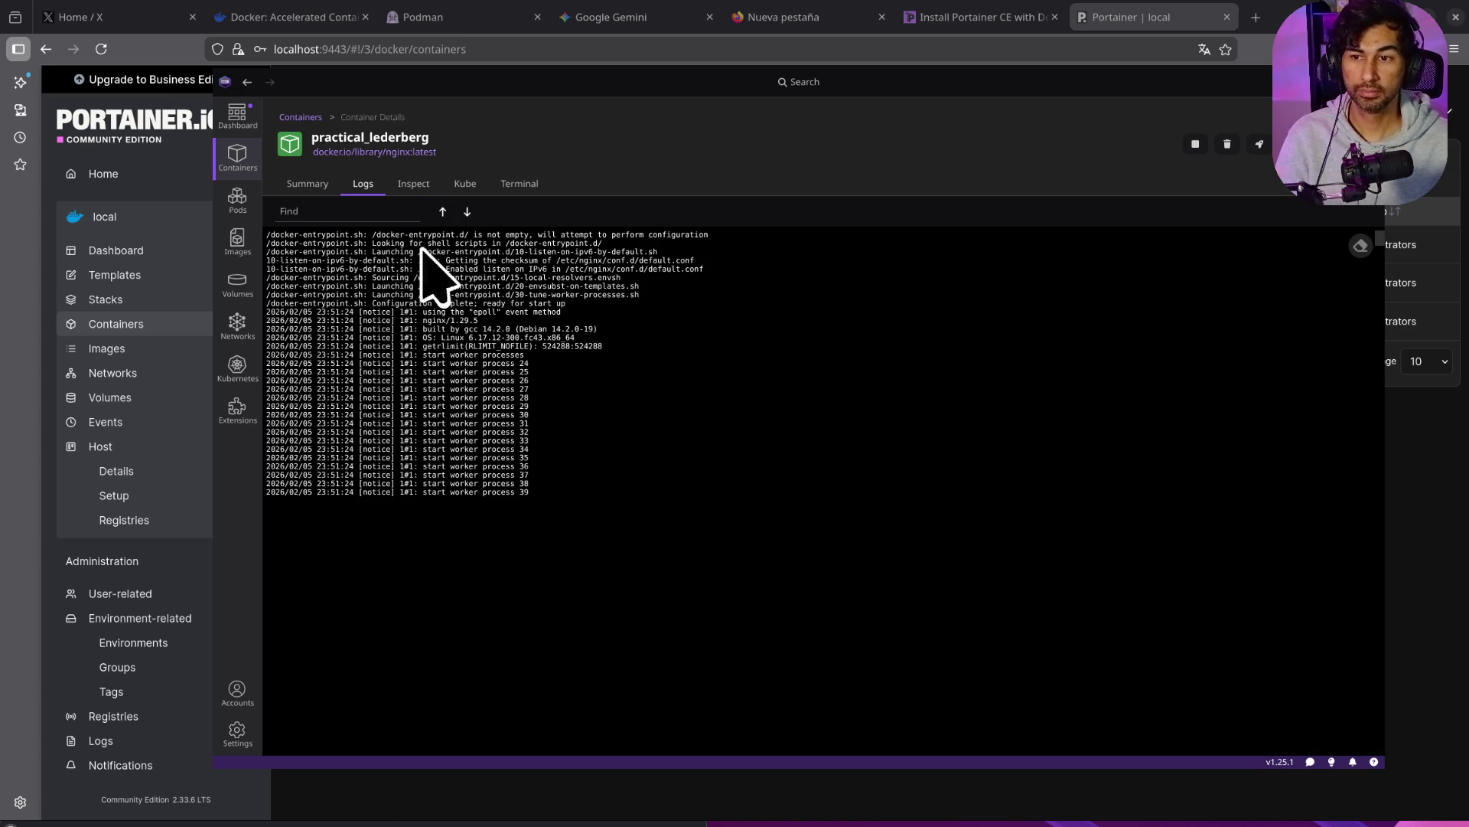
left_click(409, 186)
scroll(527, 505, "down", 3)
scroll(527, 506, "down", 5)
scroll(527, 505, "up", 10)
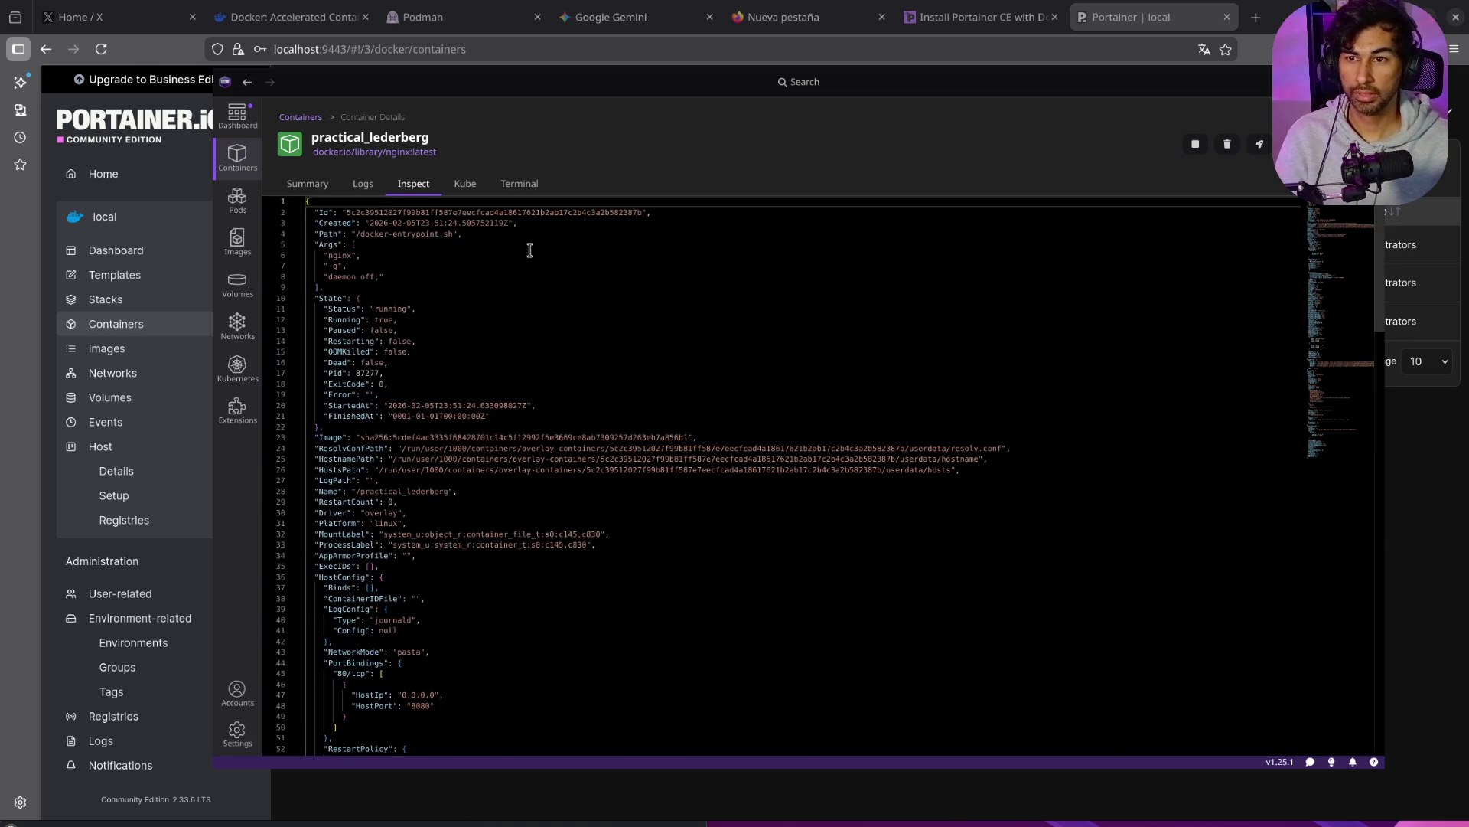
left_click(308, 189)
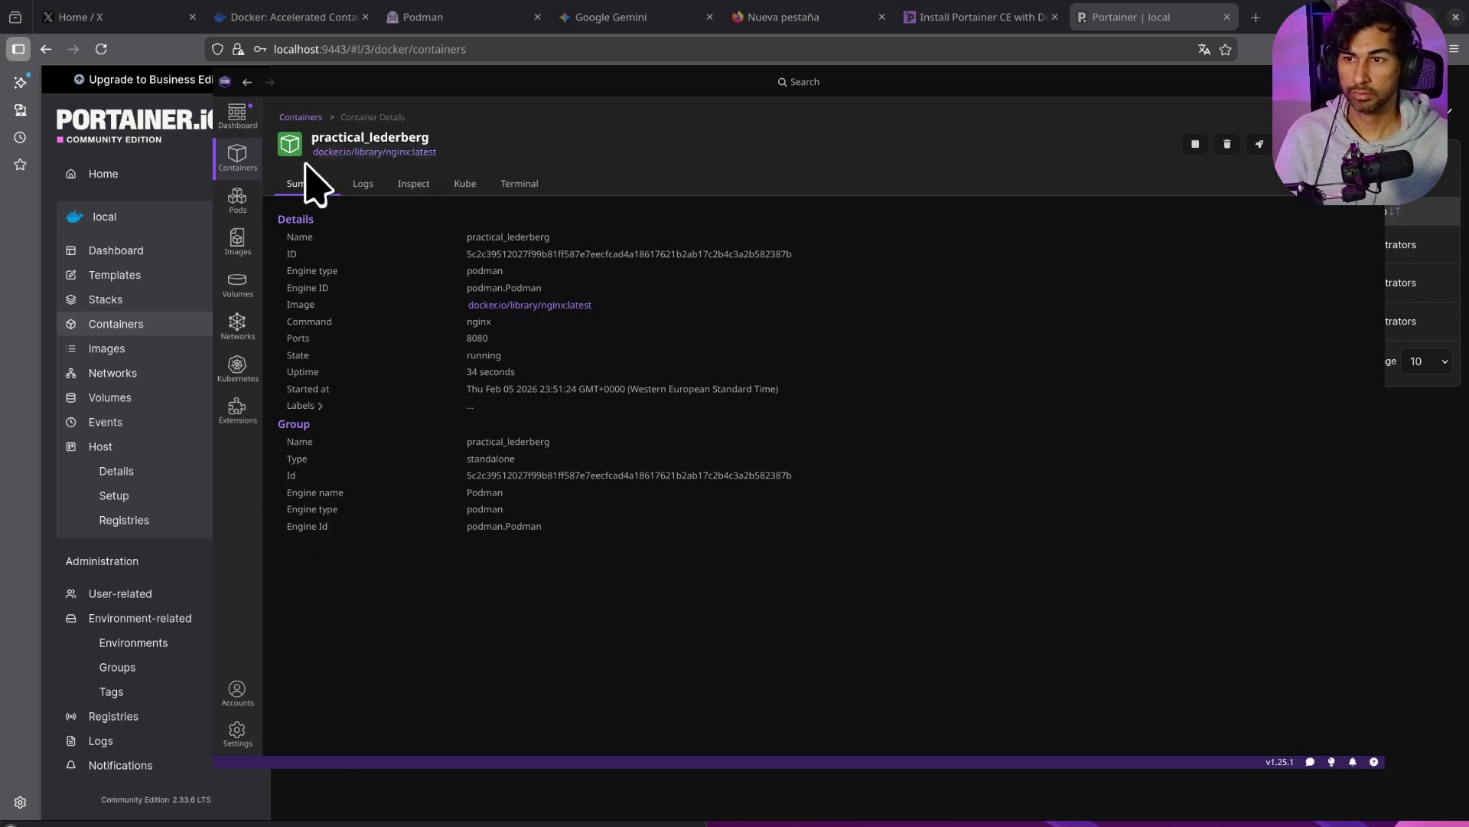
left_click(247, 153)
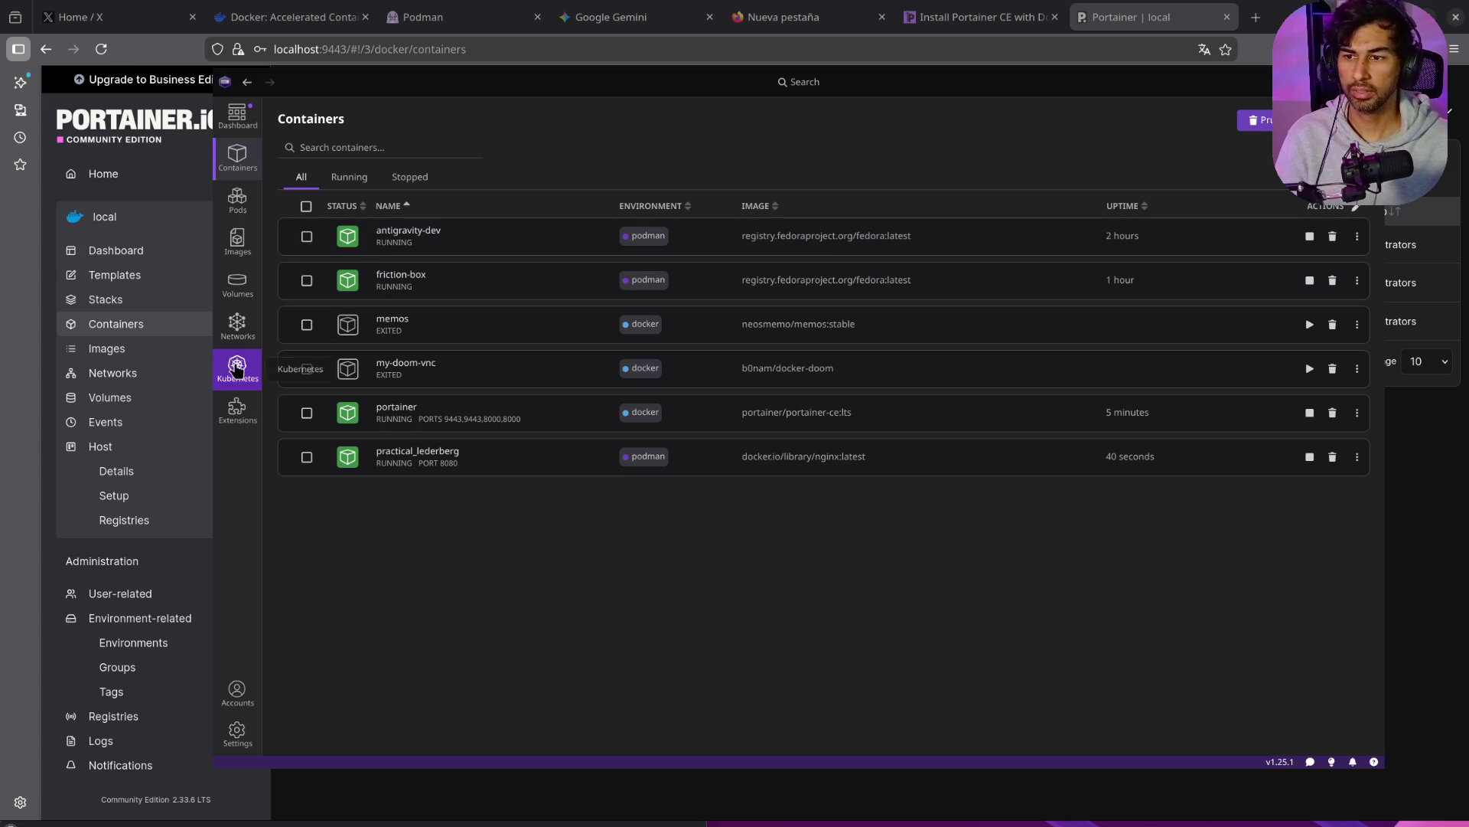
Step: Check the installed extensions, return to Containers, and bring the nginx terminal forward
left_click(243, 421)
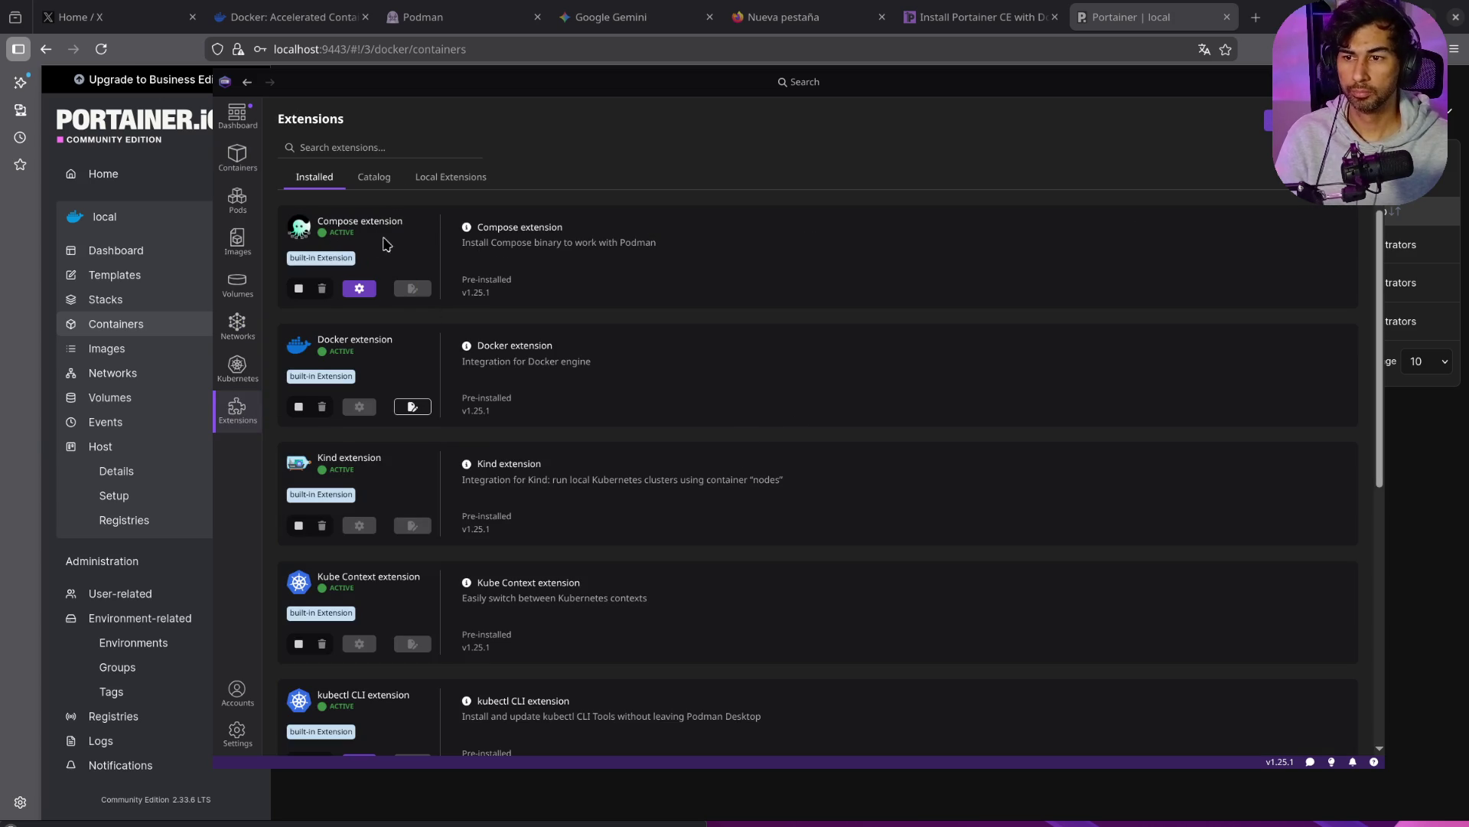
scroll(558, 315, "down", 5)
scroll(388, 317, "down", 2)
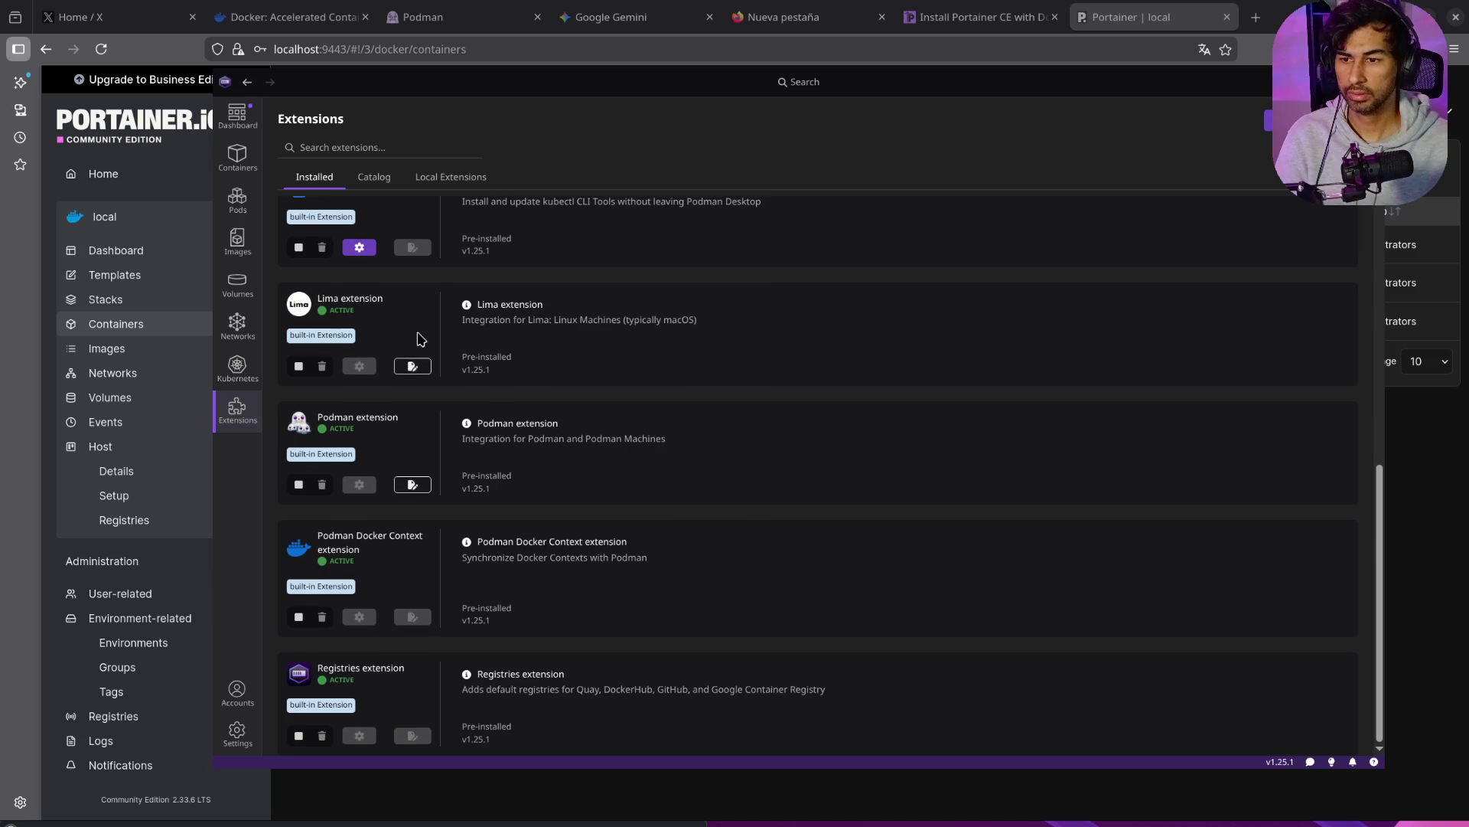
left_click(241, 157)
key("F12")
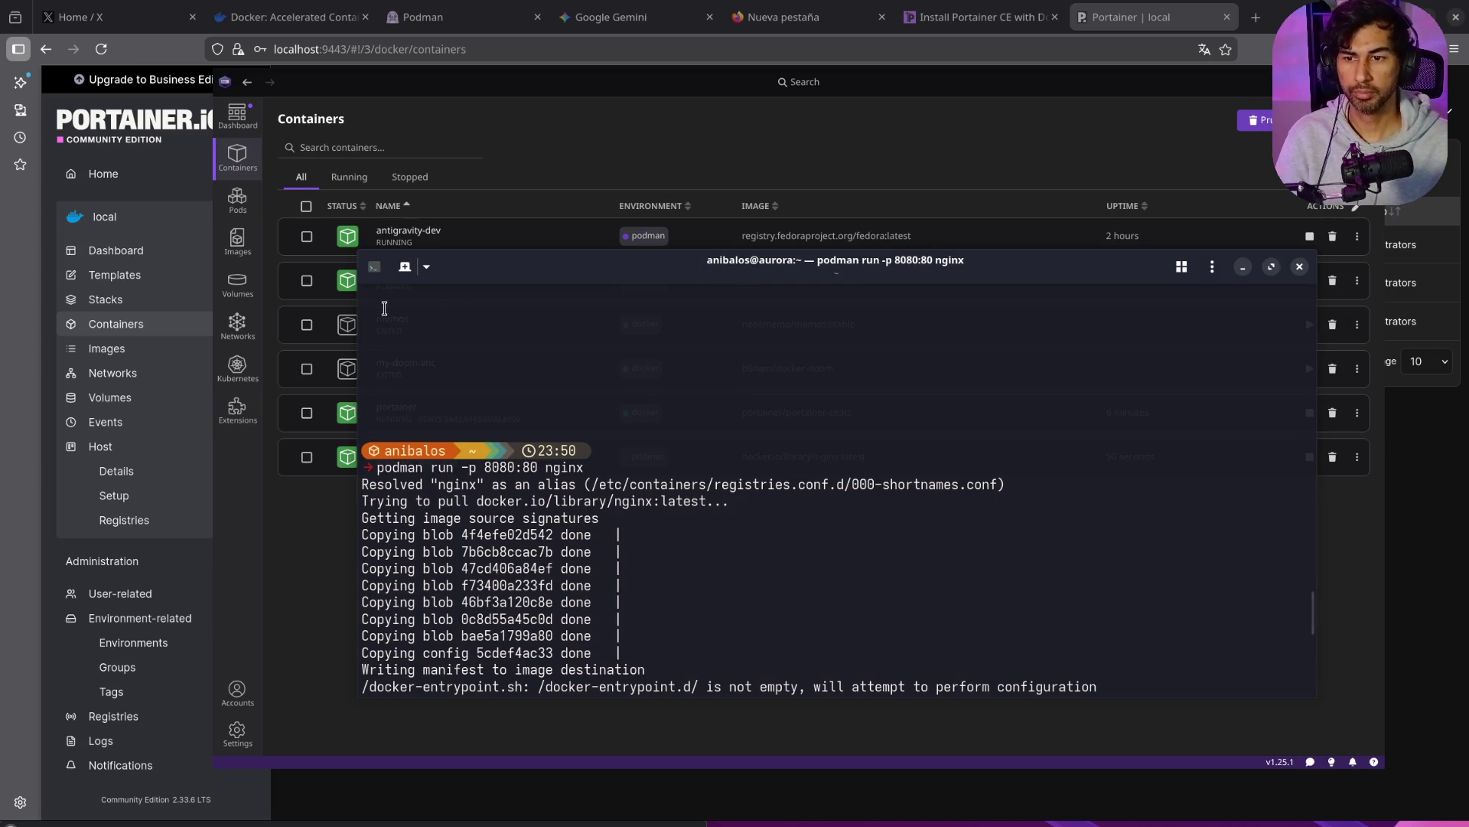
Step: Run podman stats in a new tab, noting the nginx container's 13.74MB memory use
left_click(405, 266)
type("podman stats")
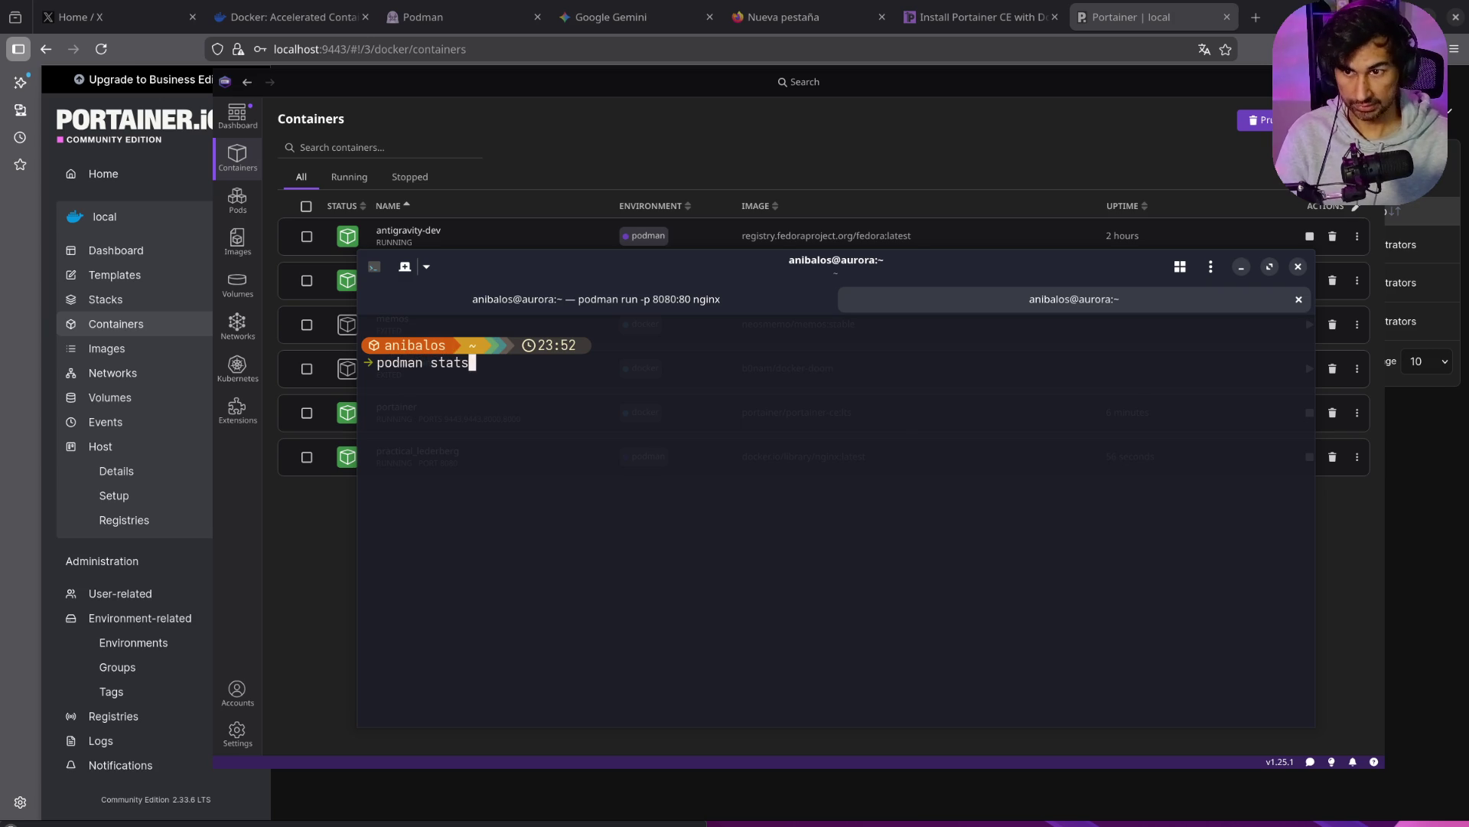
key("Return")
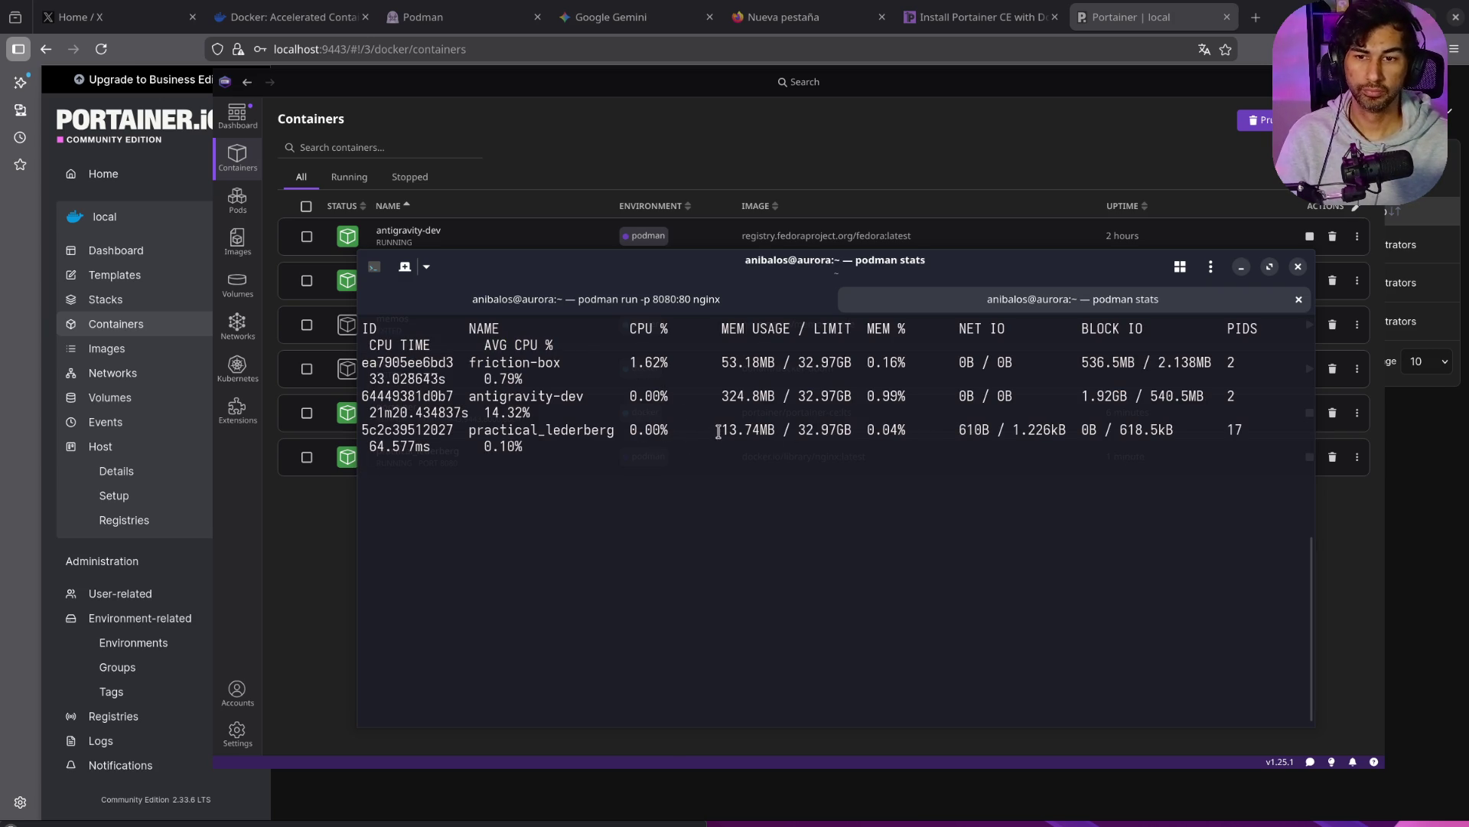
left_click_drag(724, 430, 776, 430)
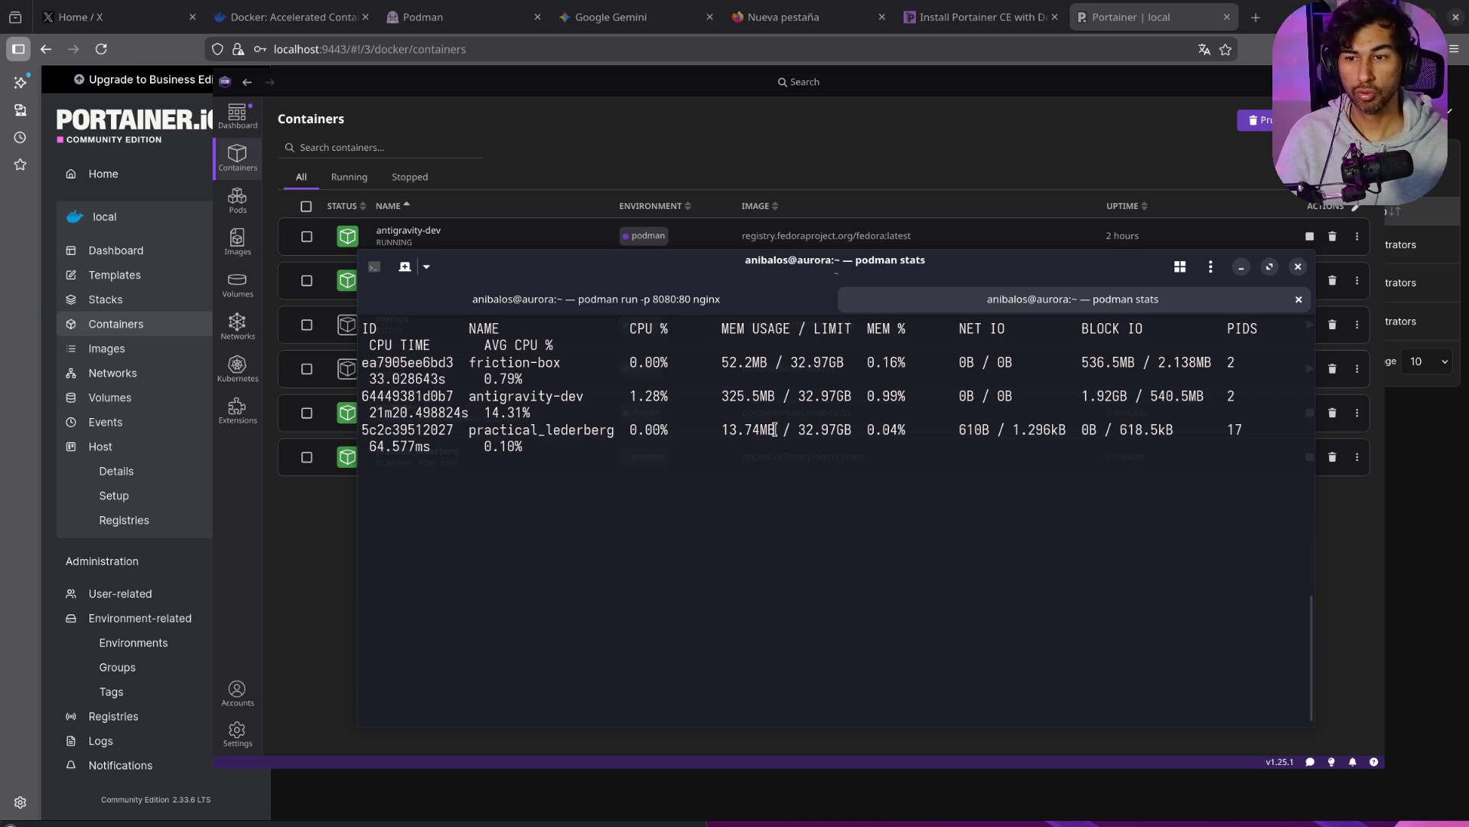
key("ctrl+c")
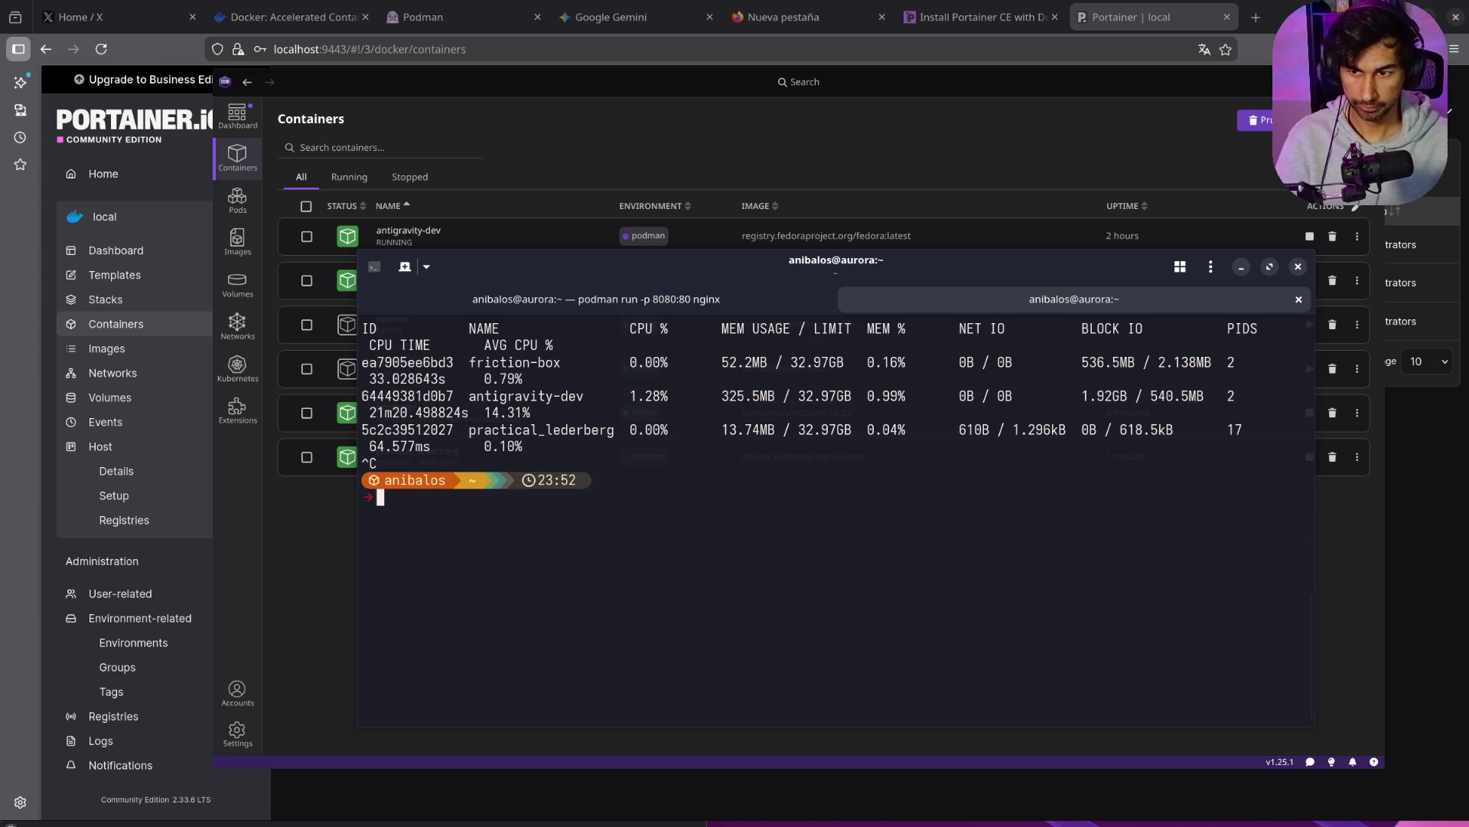
Step: Run 'docker run -p 8090:80 nginx' to pull and serve nginx on port 8090
type("d")
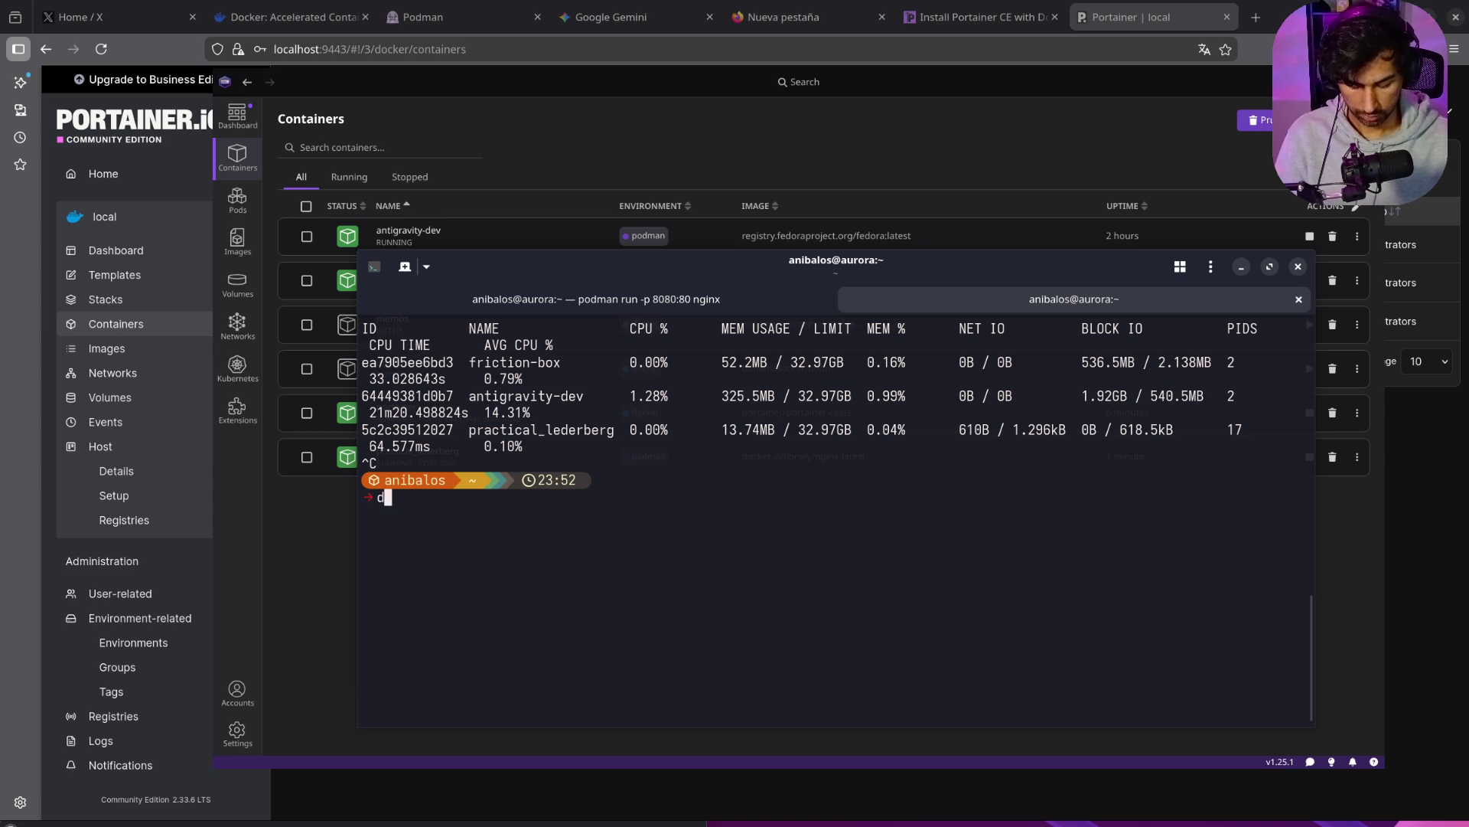
type("ocker r")
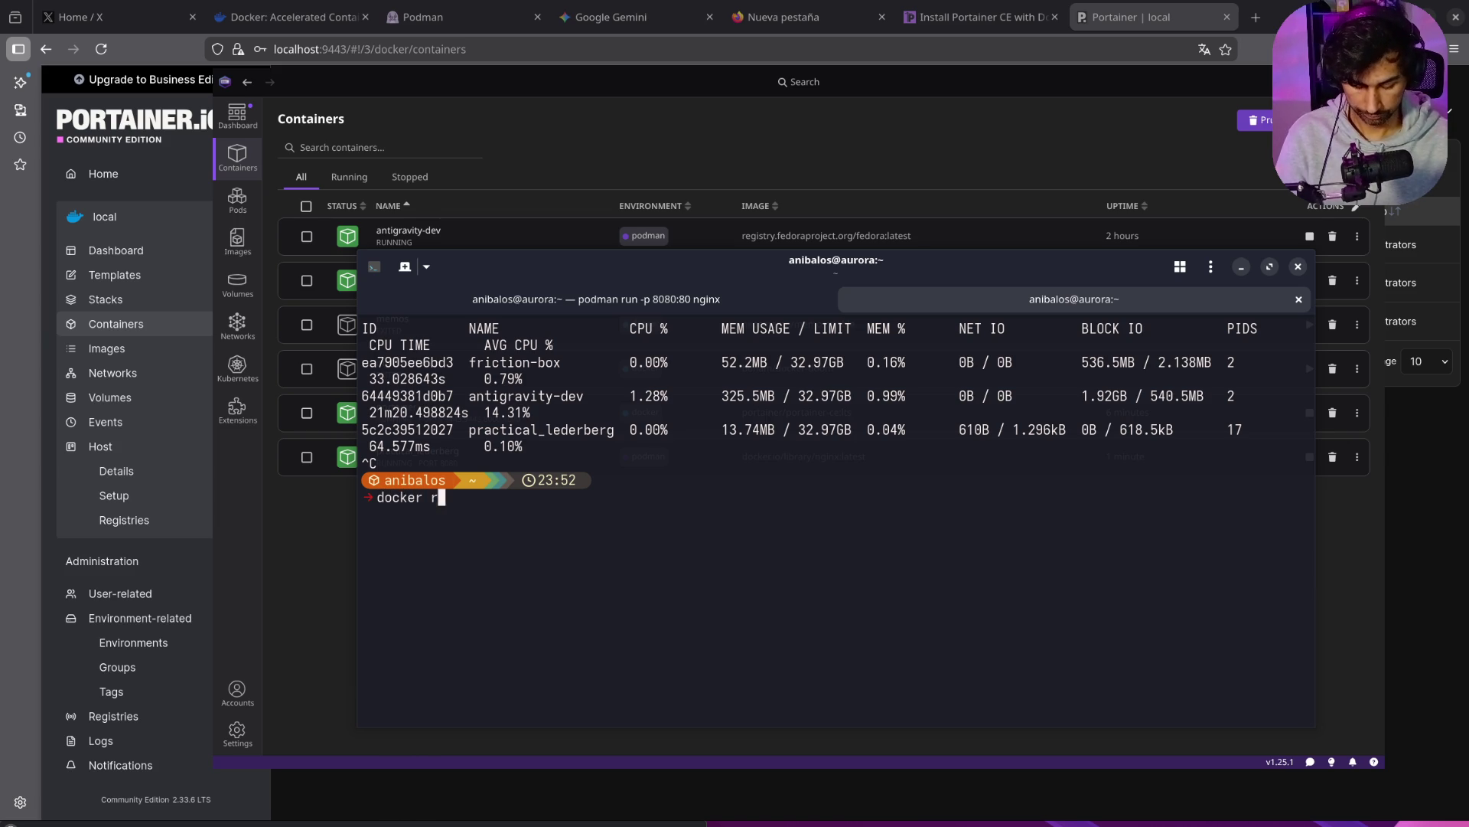
type("un -p ")
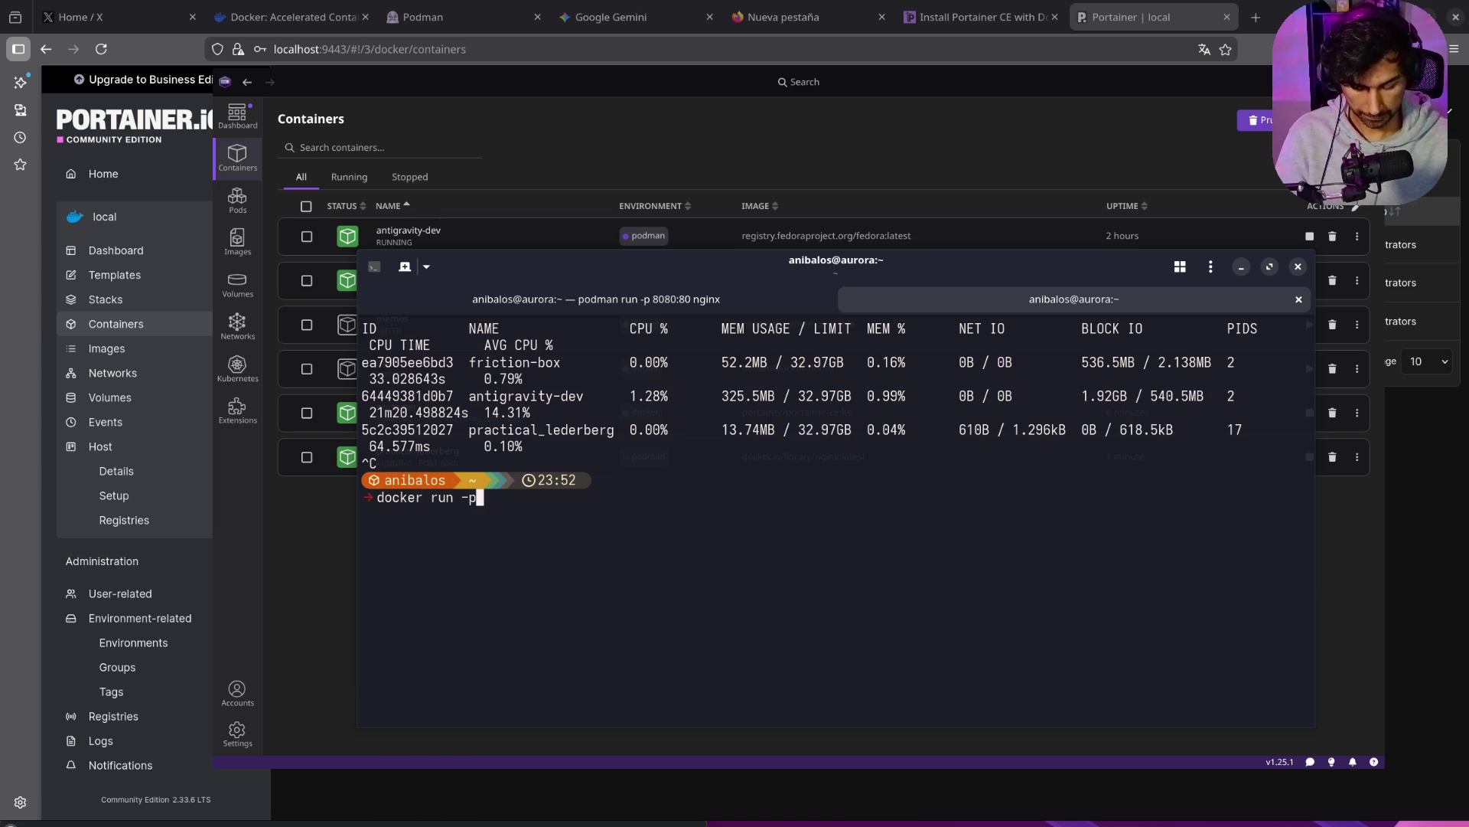
type("80")
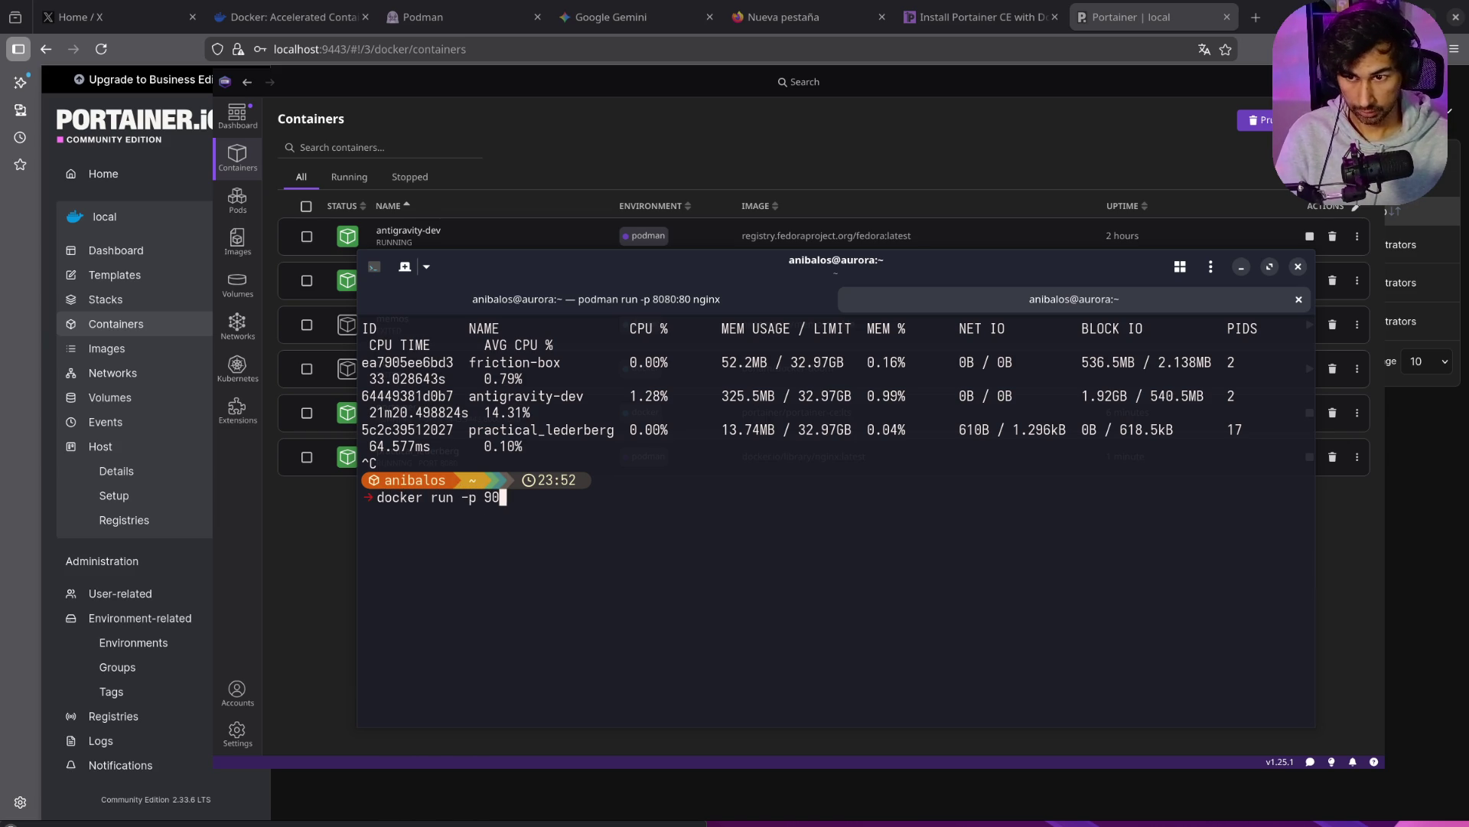
type("90")
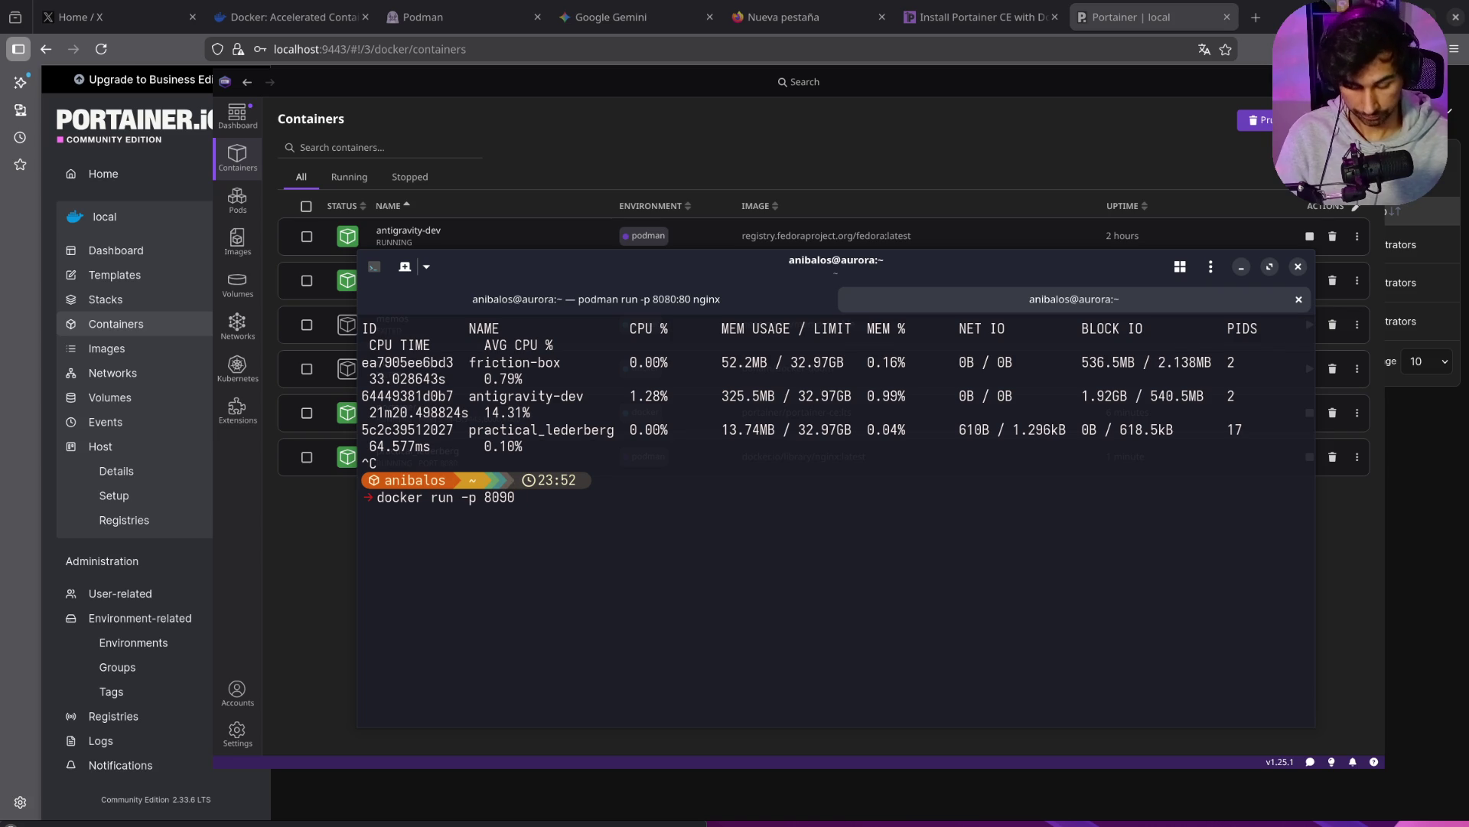
type(":")
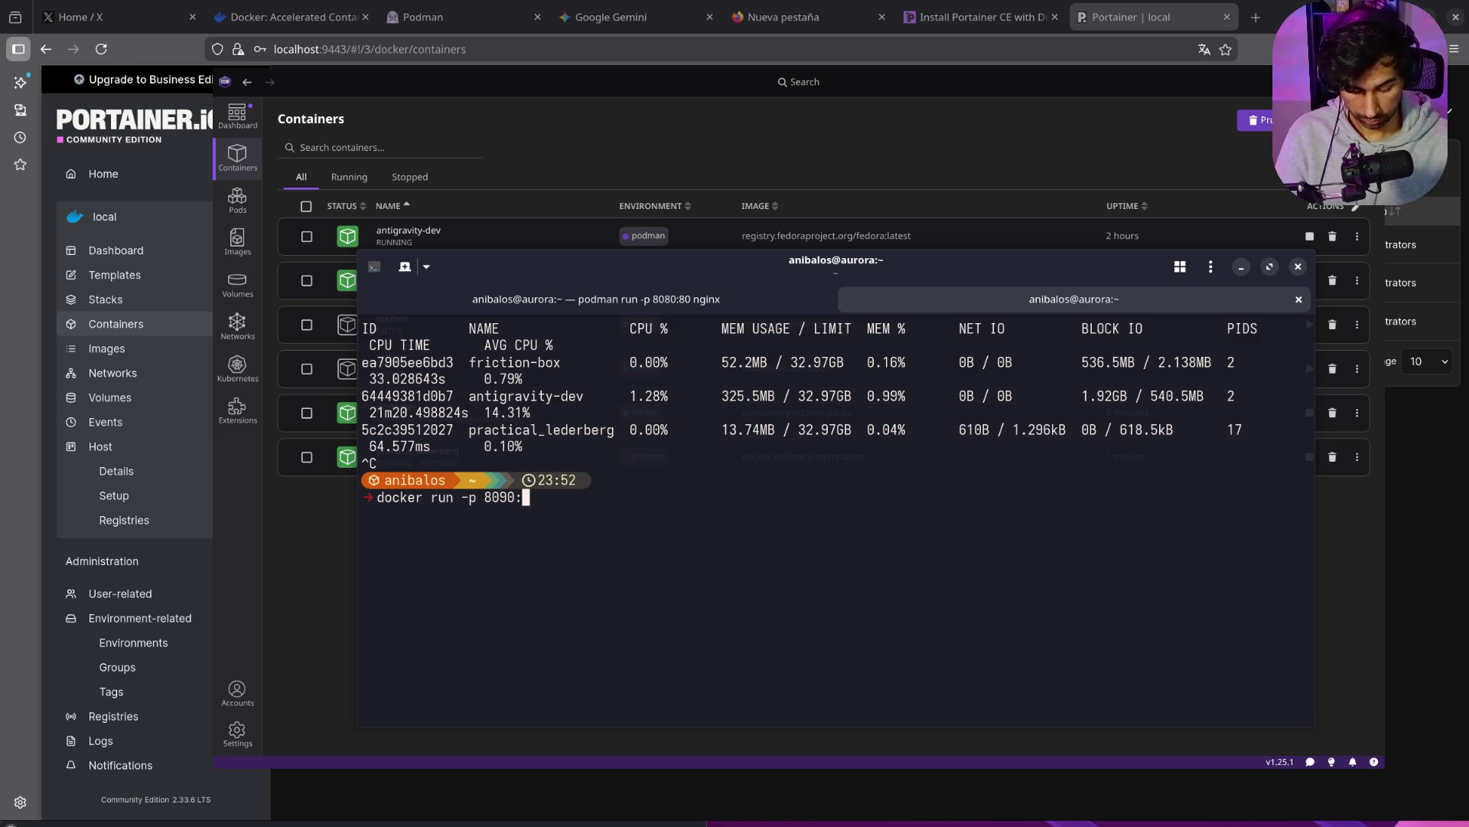
type("80 n")
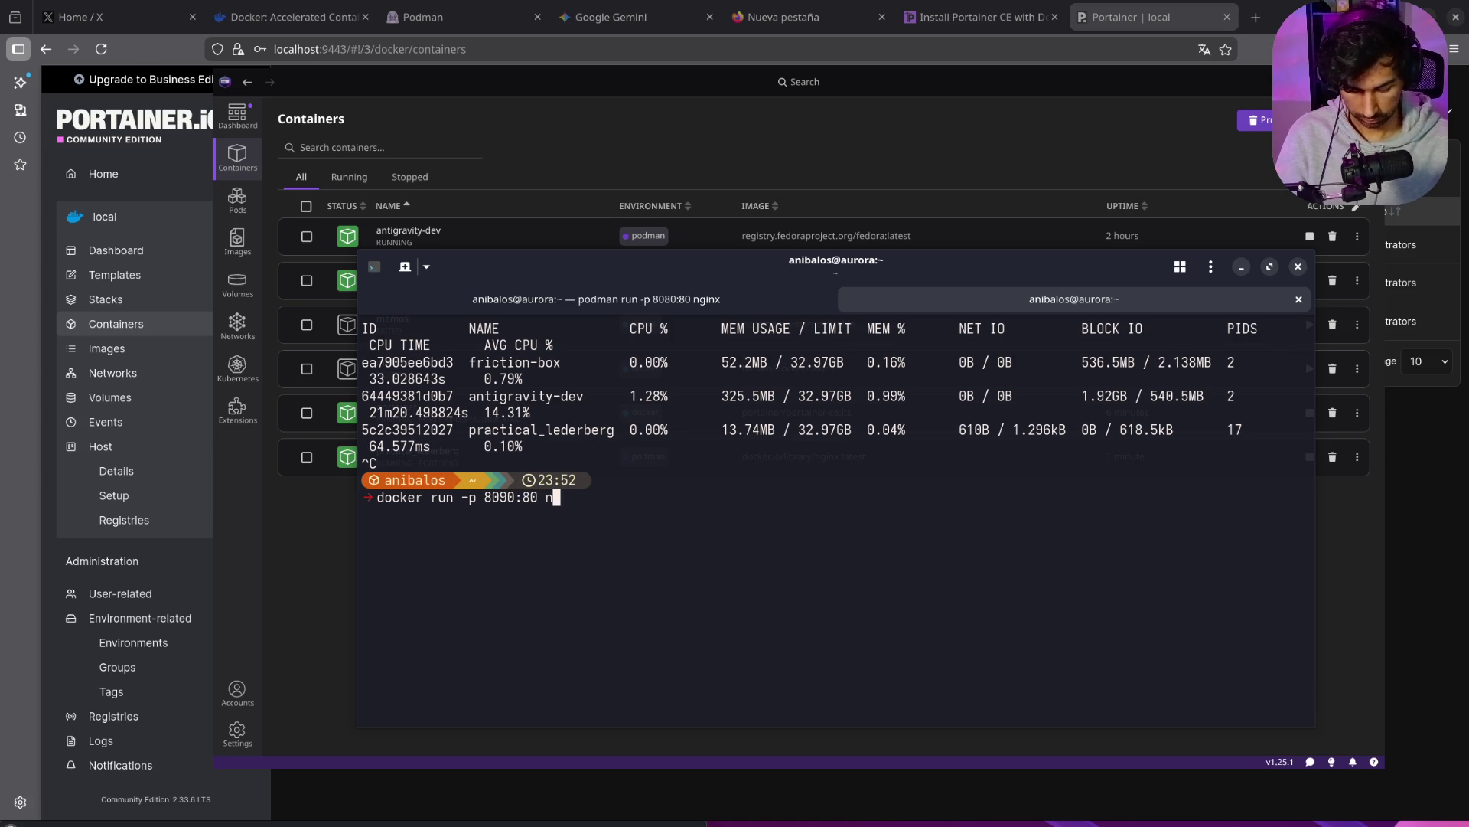
type("ginx")
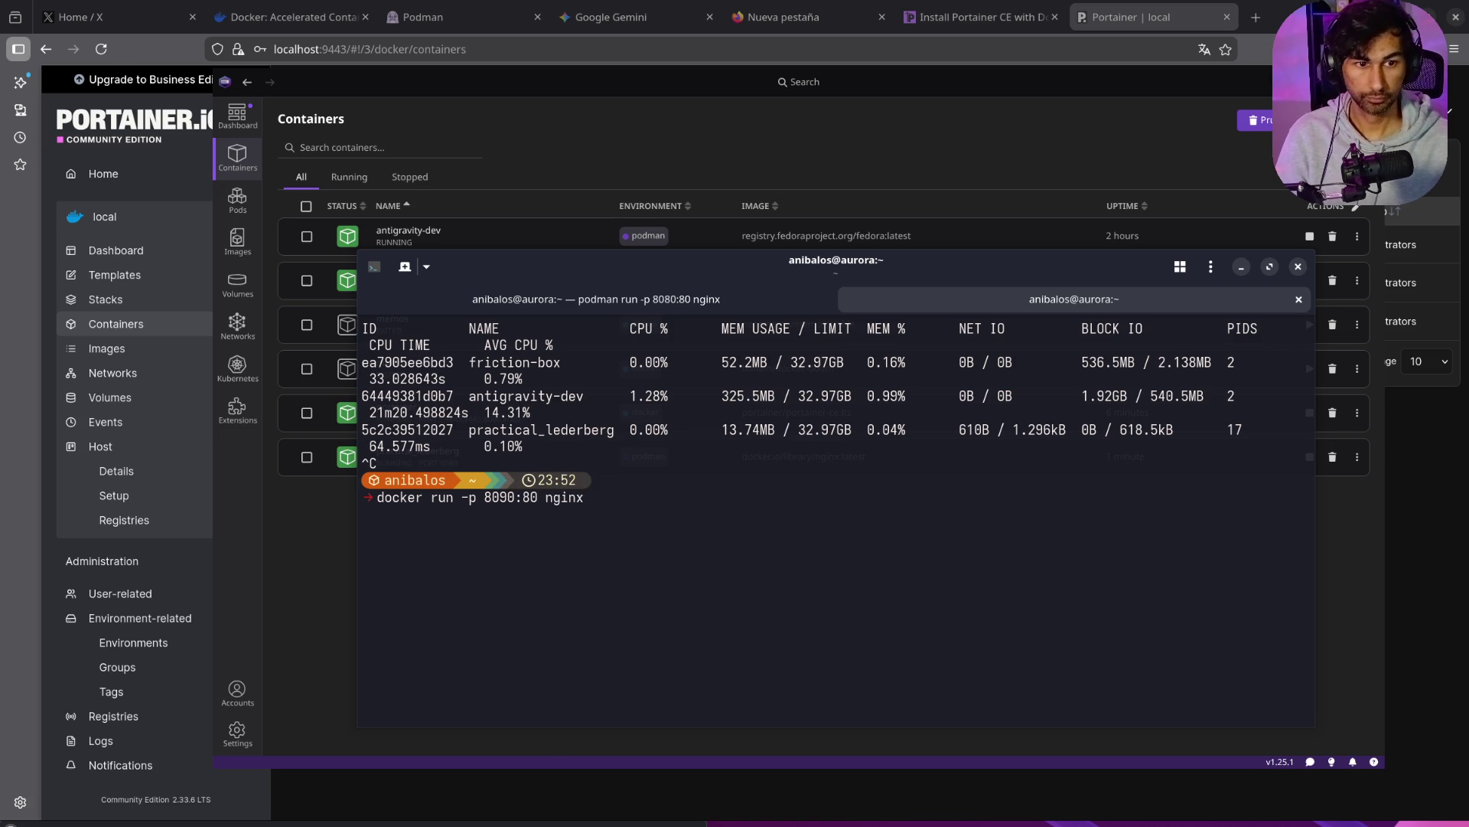
key("Return")
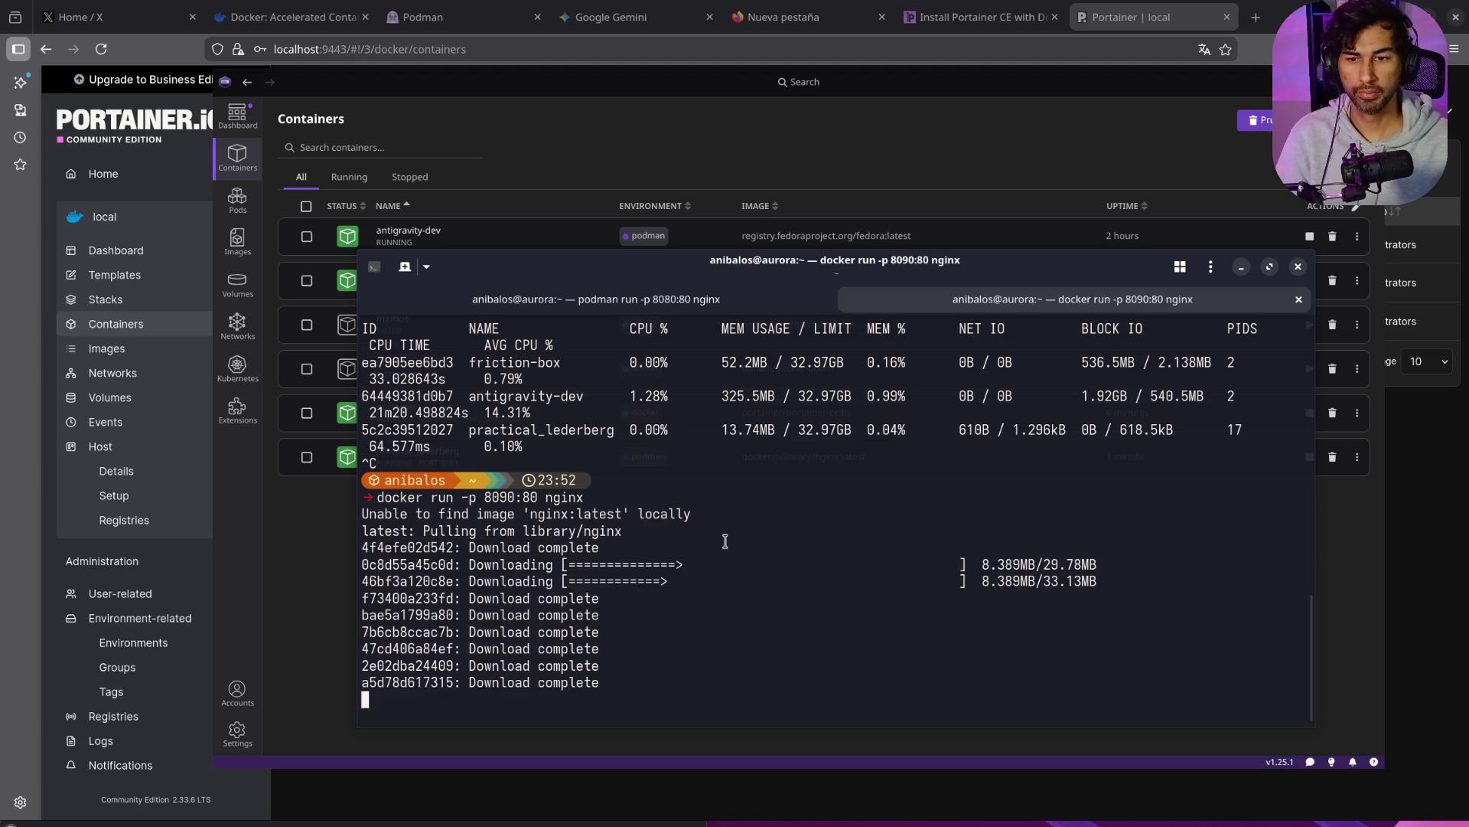
left_click(405, 266)
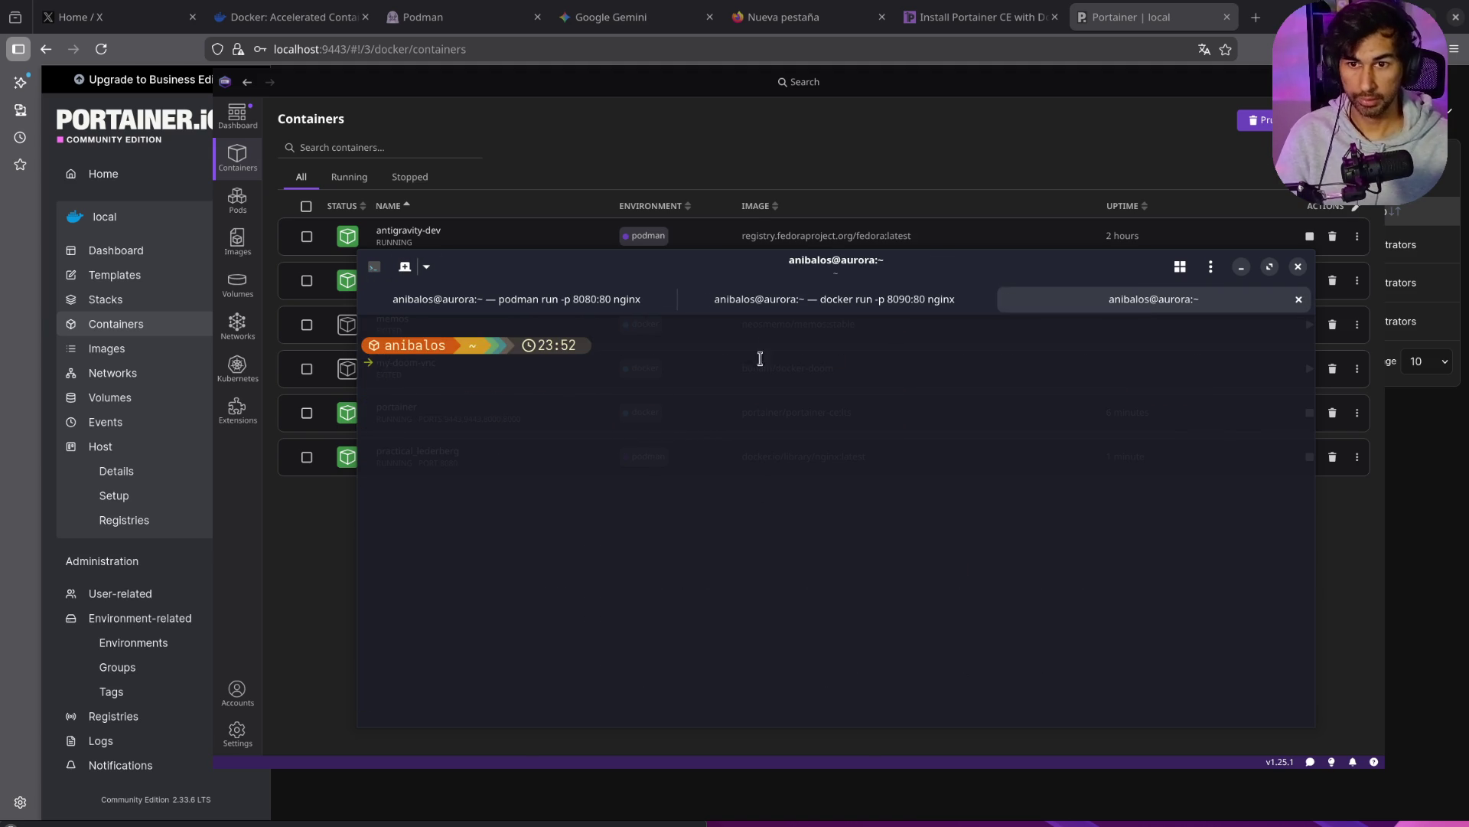
Step: Run podman stats in the fresh tab, comparing against the Docker nginx container's logs
left_click(768, 307)
left_click(1011, 300)
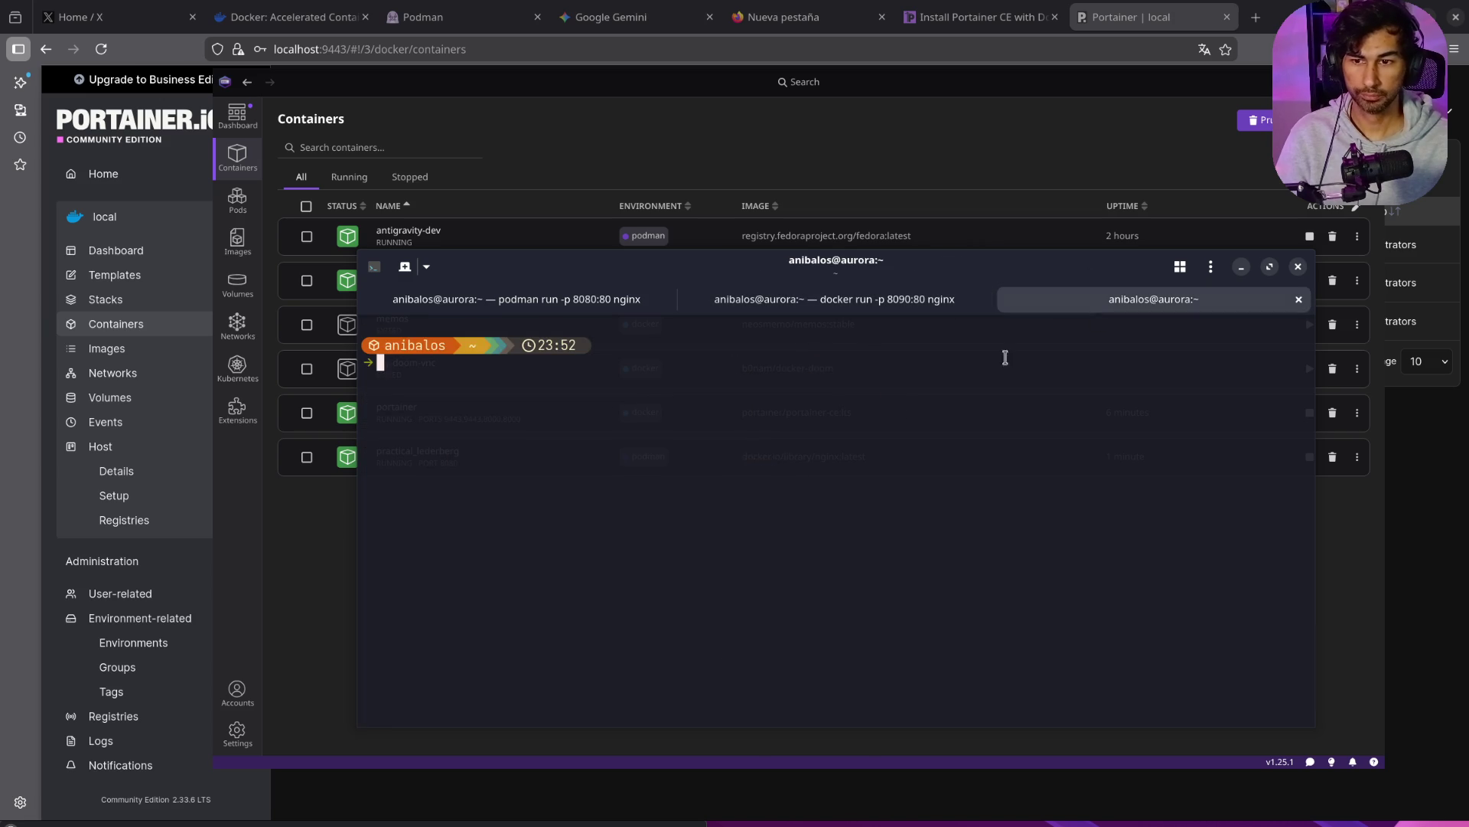
type("docker")
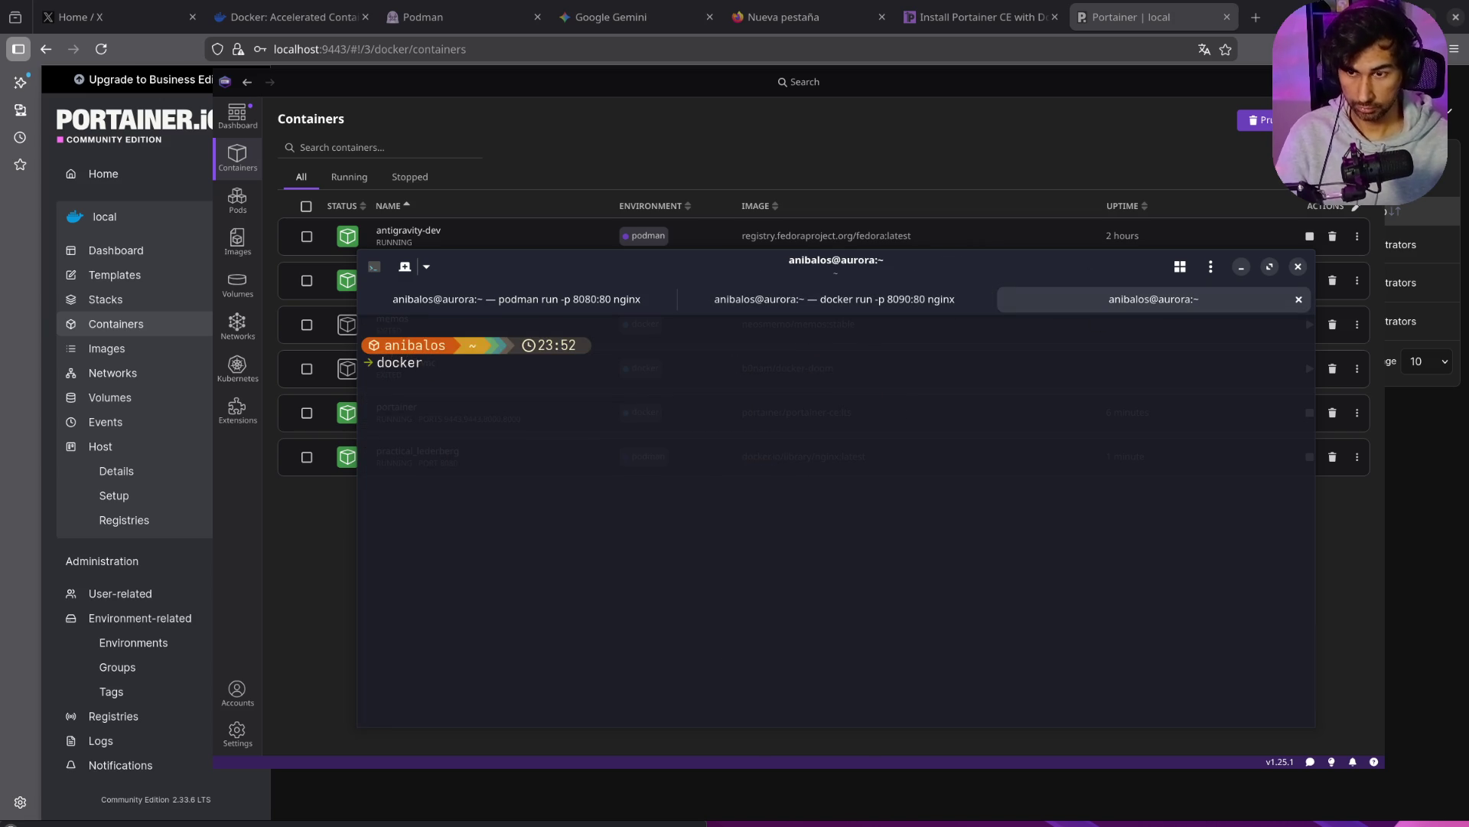
key("BackSpace")
key("BackSpace")
key("BackSpace")
type("podman stat")
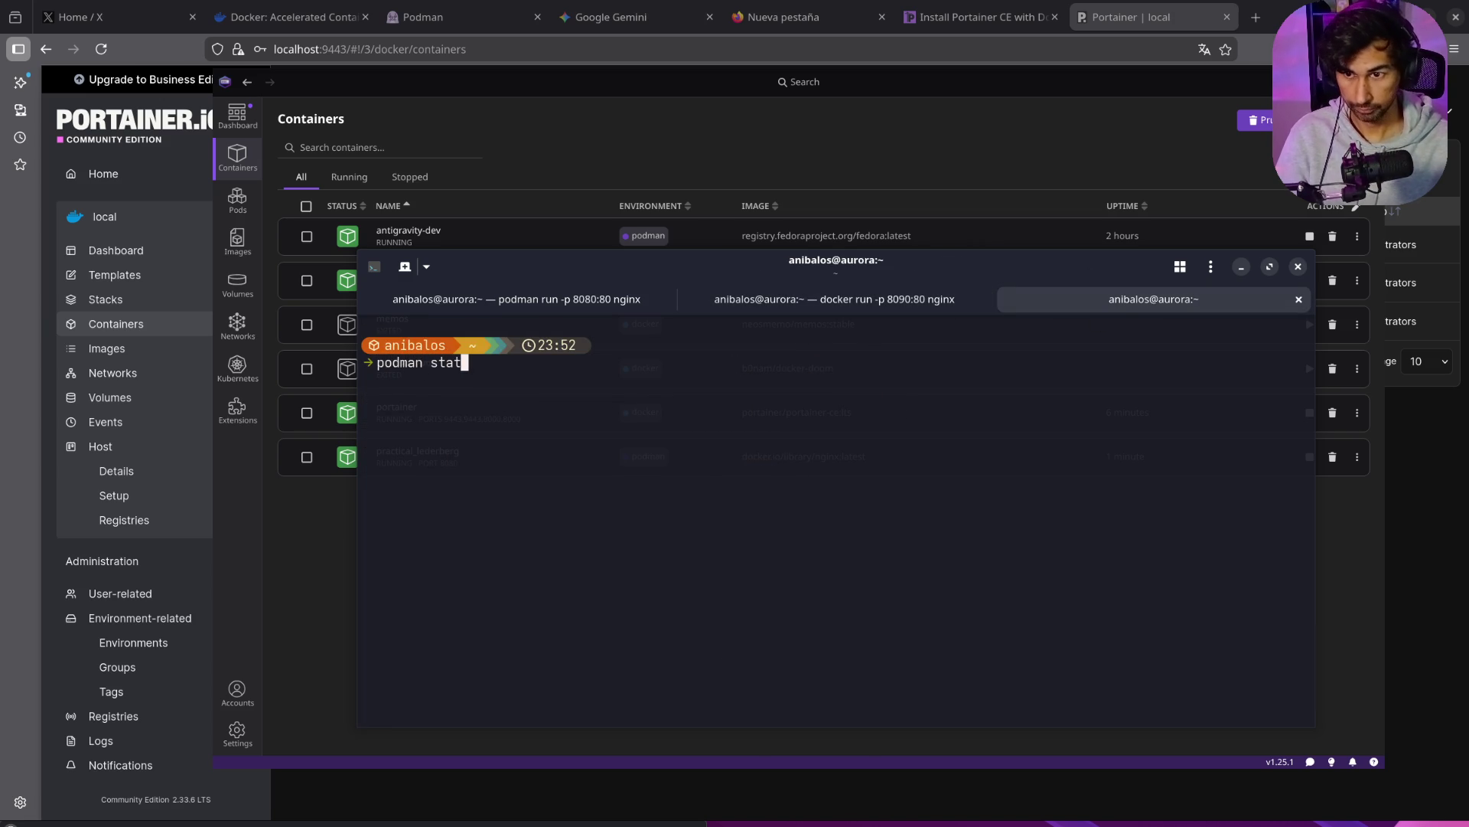
key("Return")
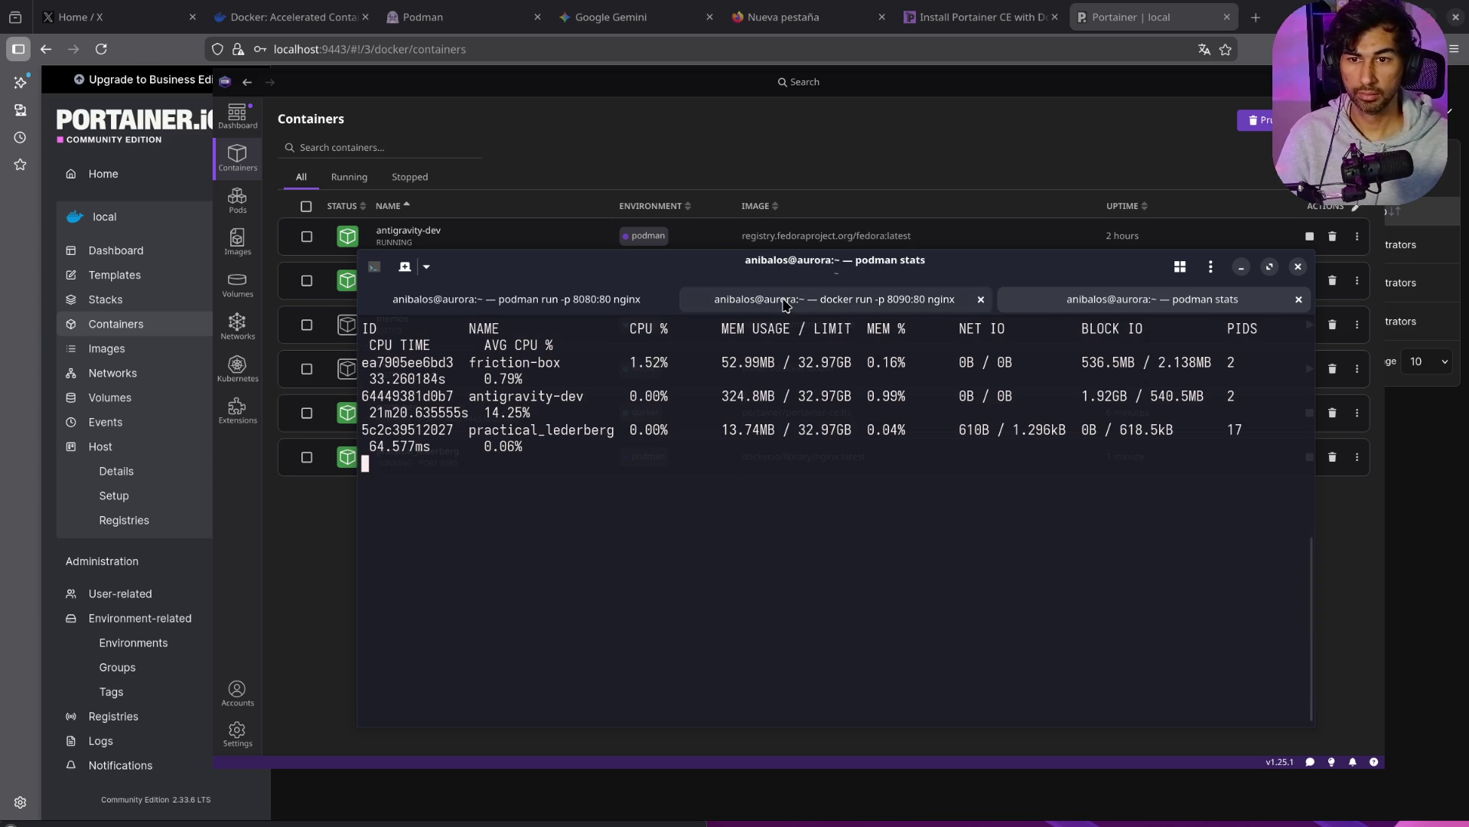
left_click(985, 296)
left_click(1041, 299)
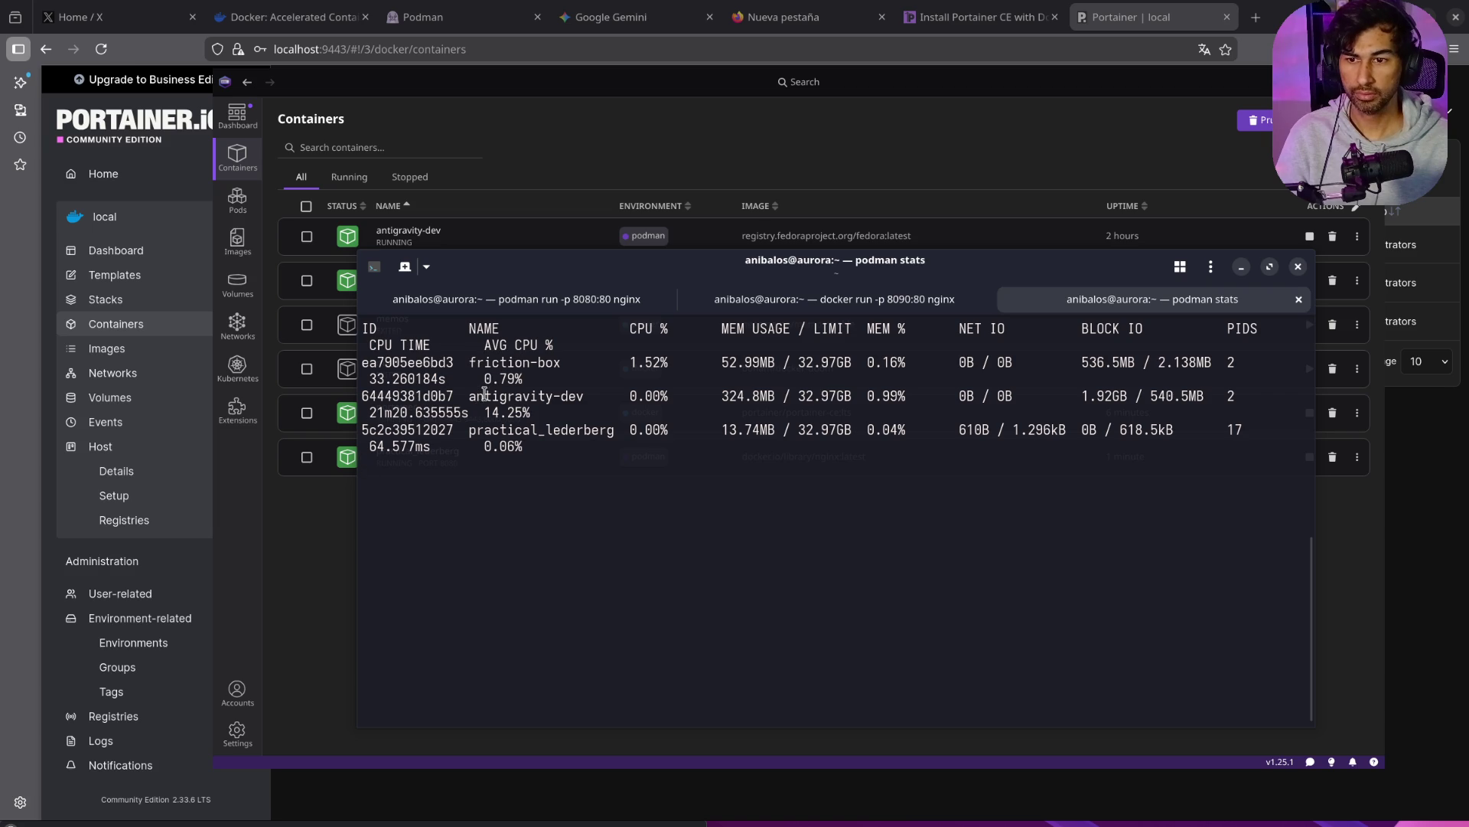
left_click_drag(469, 429, 623, 430)
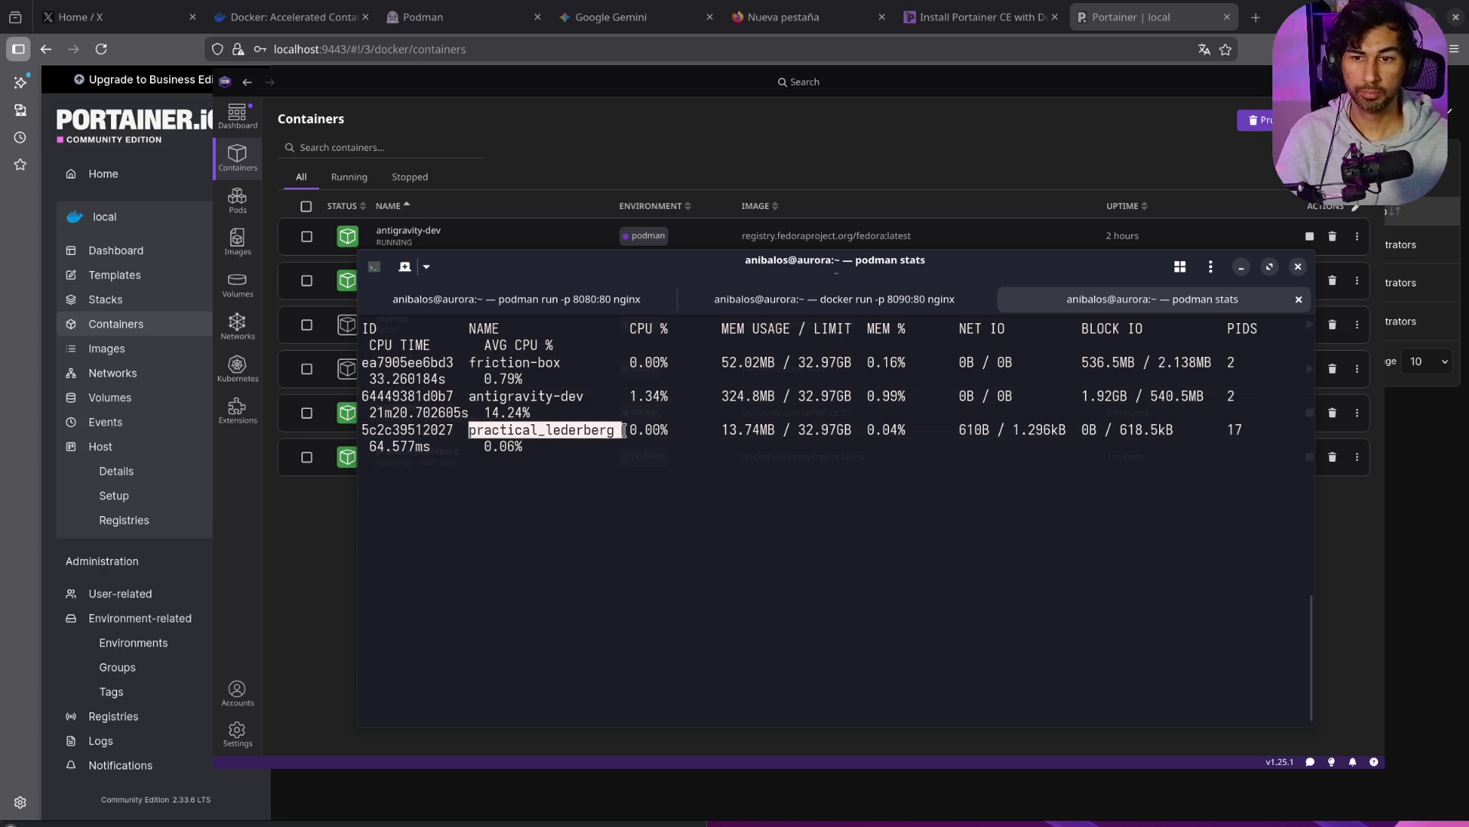
Step: Start another stats tab, then stop and close the stats tabs and reload Portainer's container list
key("ctrl+shift+t")
type("podman stats")
key("Return")
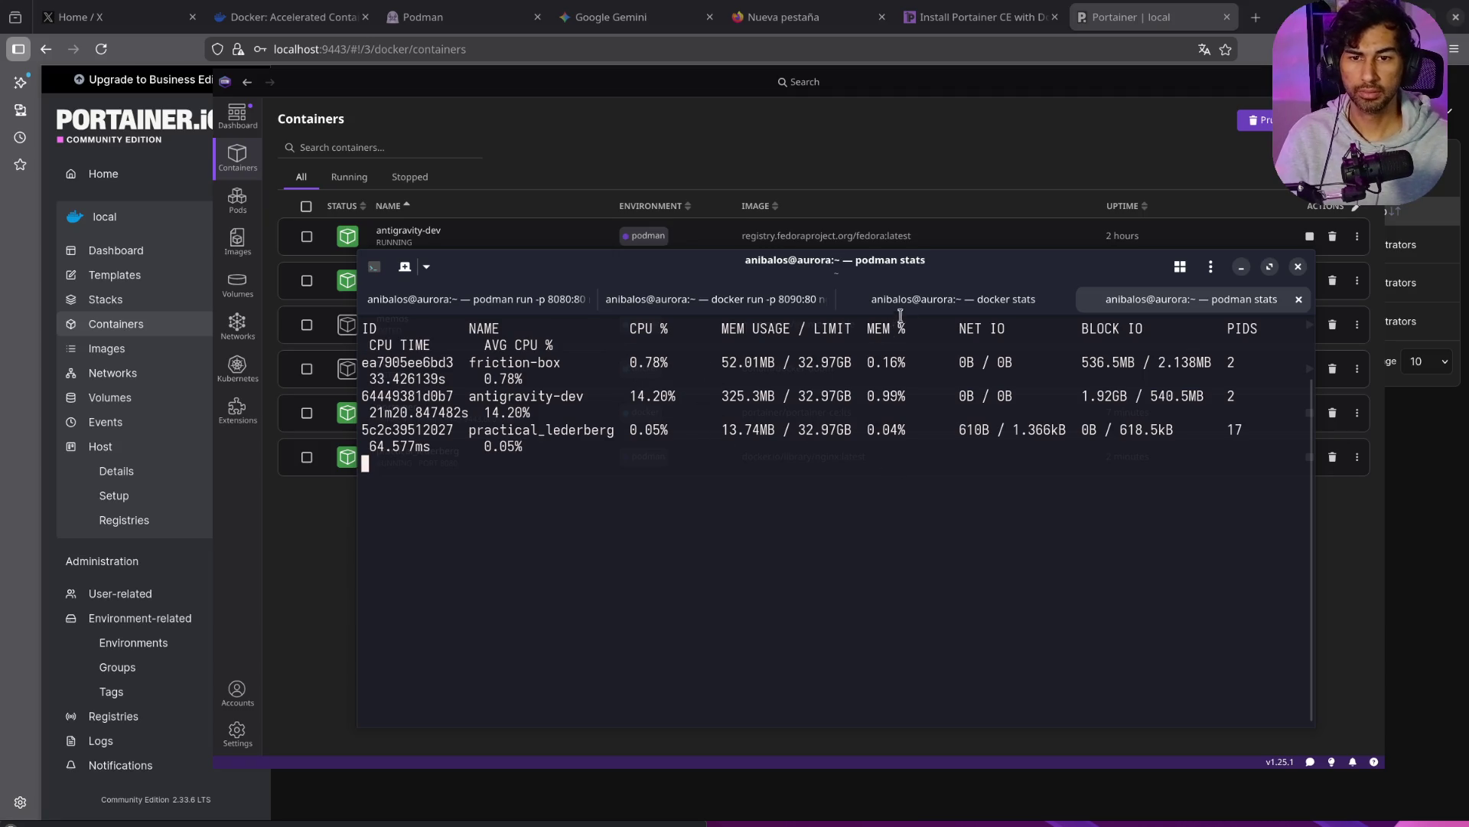
left_click(953, 300)
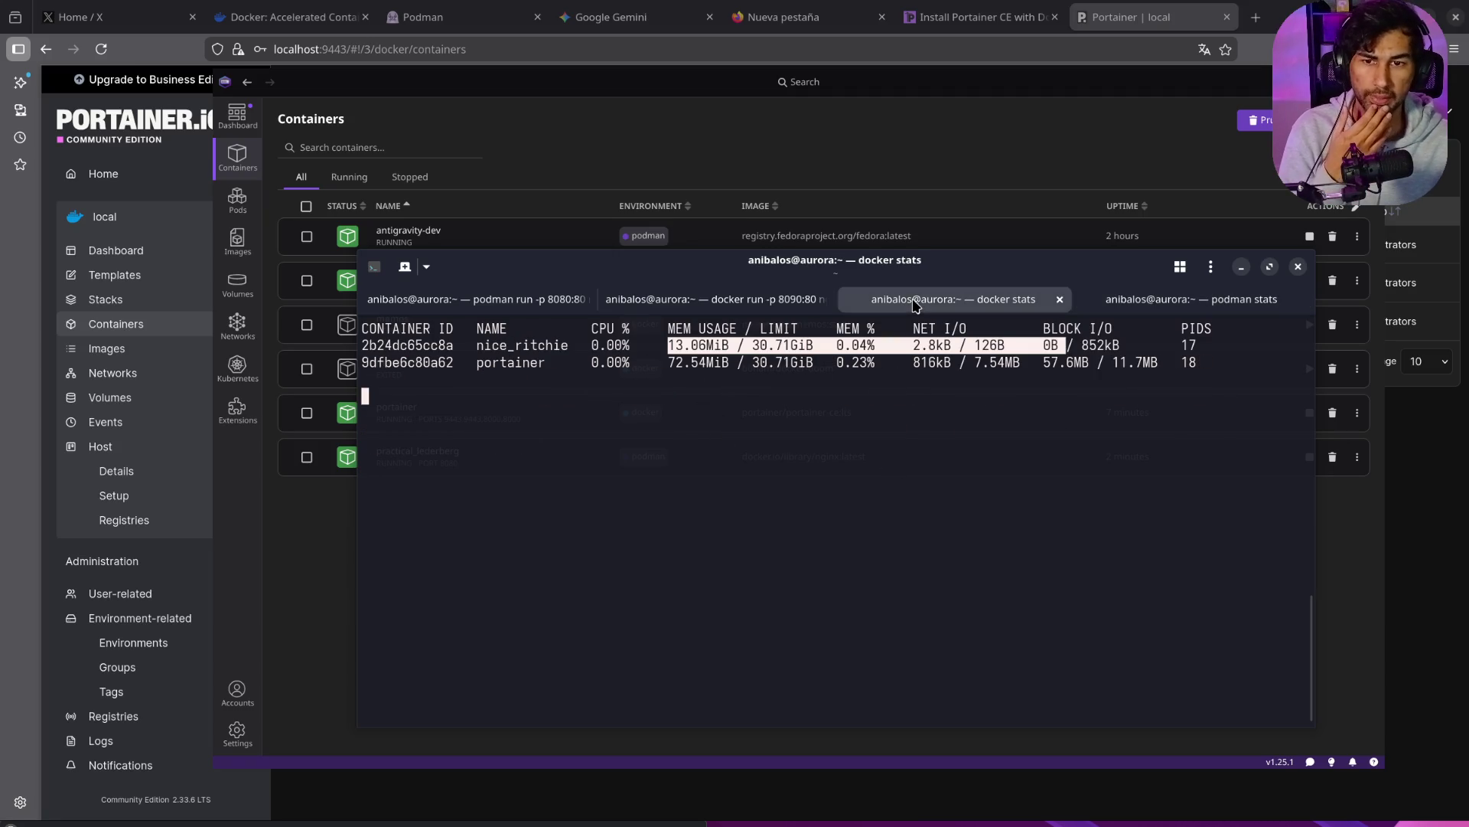
key("ctrl+c")
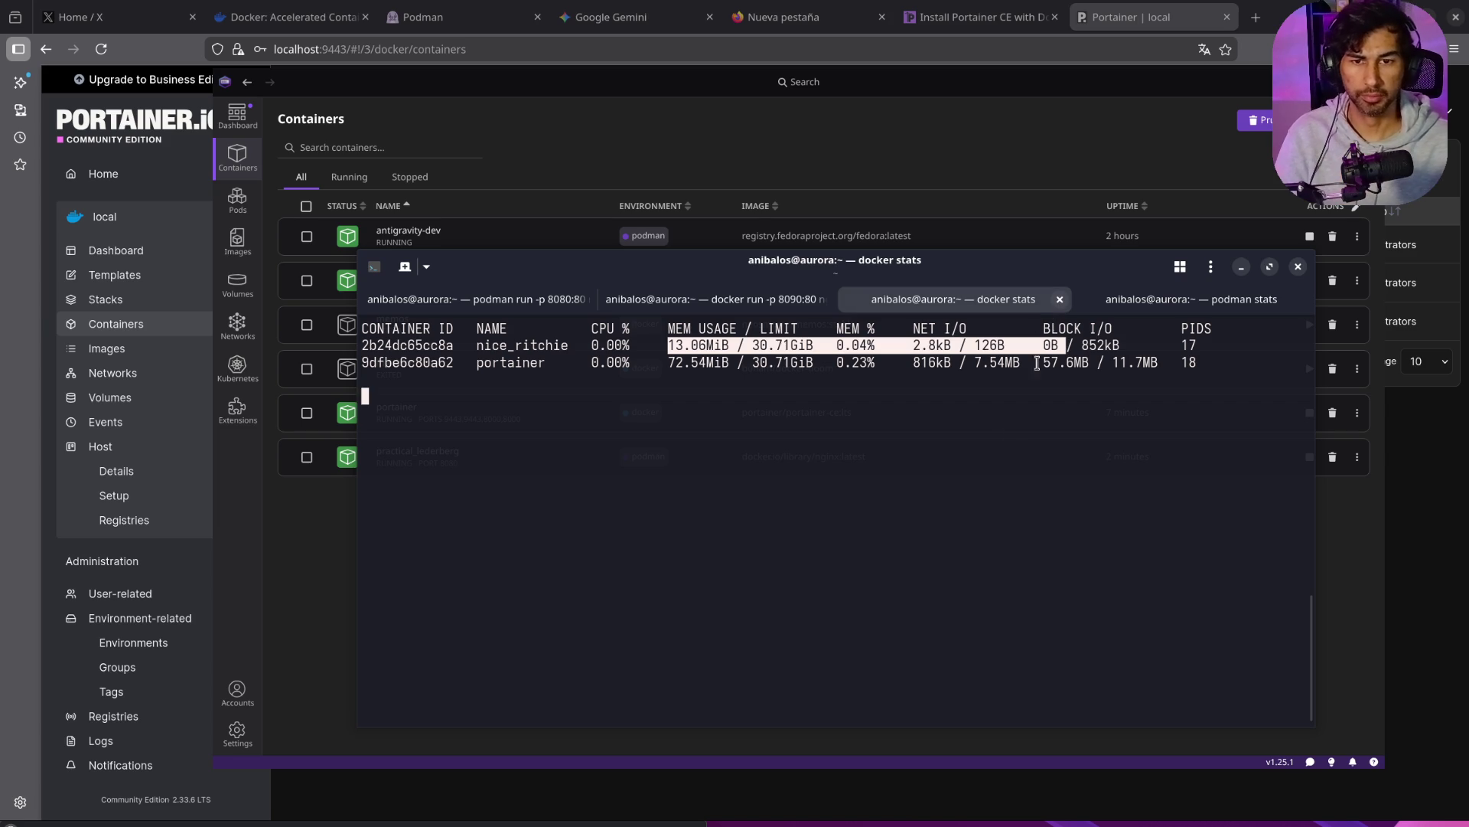
left_click(1057, 300)
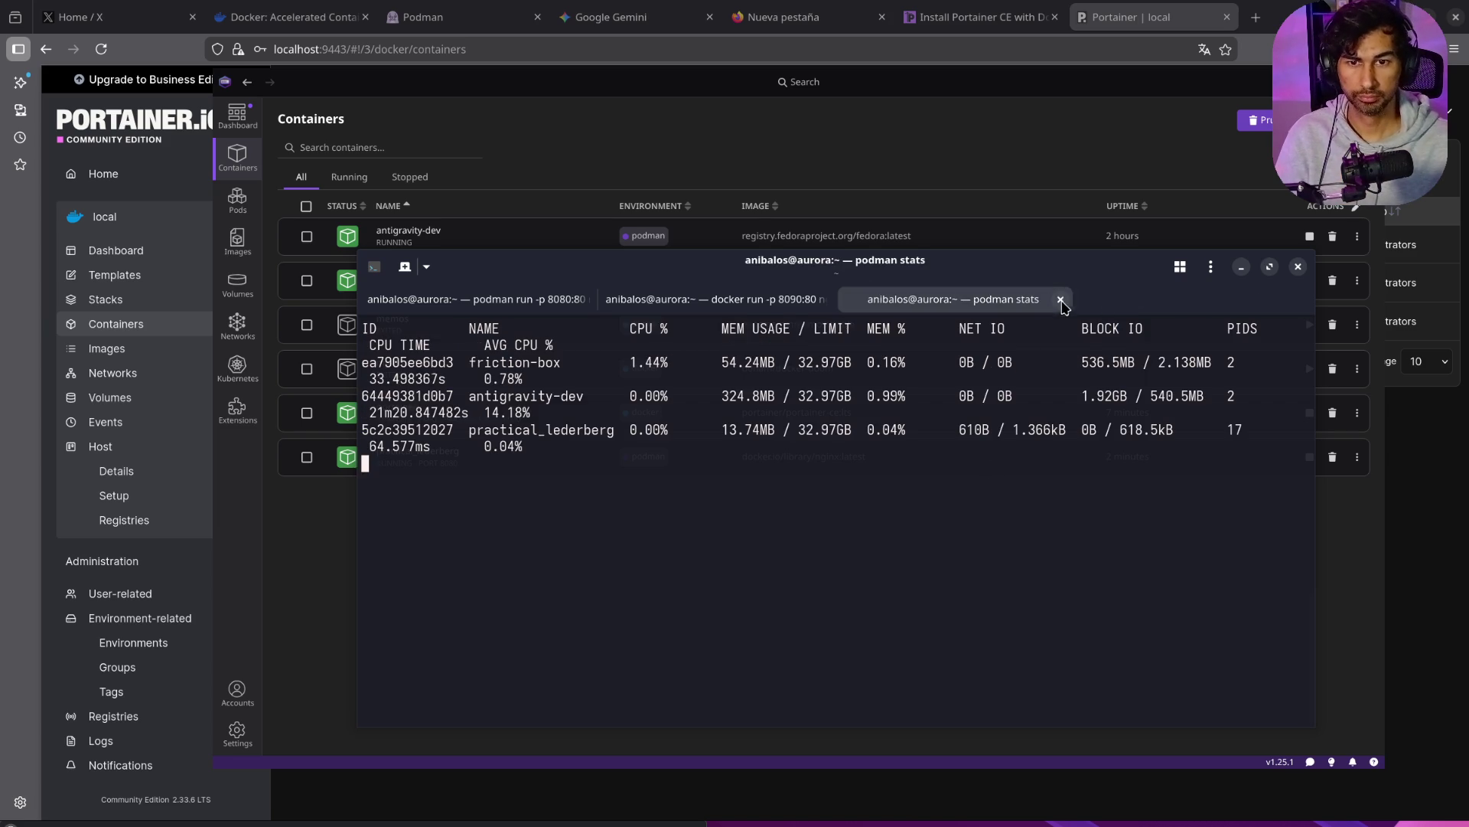
left_click(1064, 303)
left_click(864, 546)
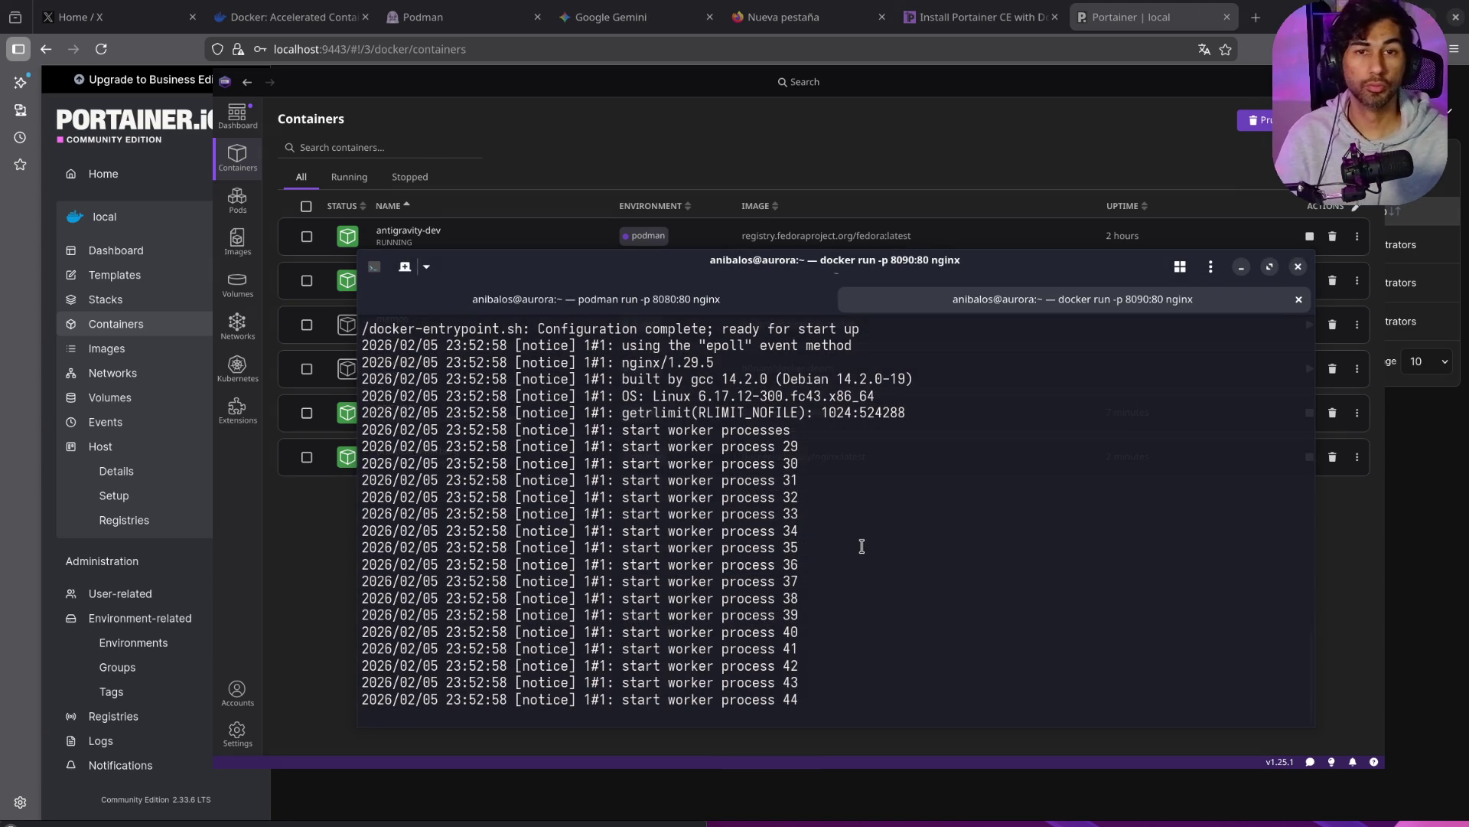
key("ctrl+Page_Up")
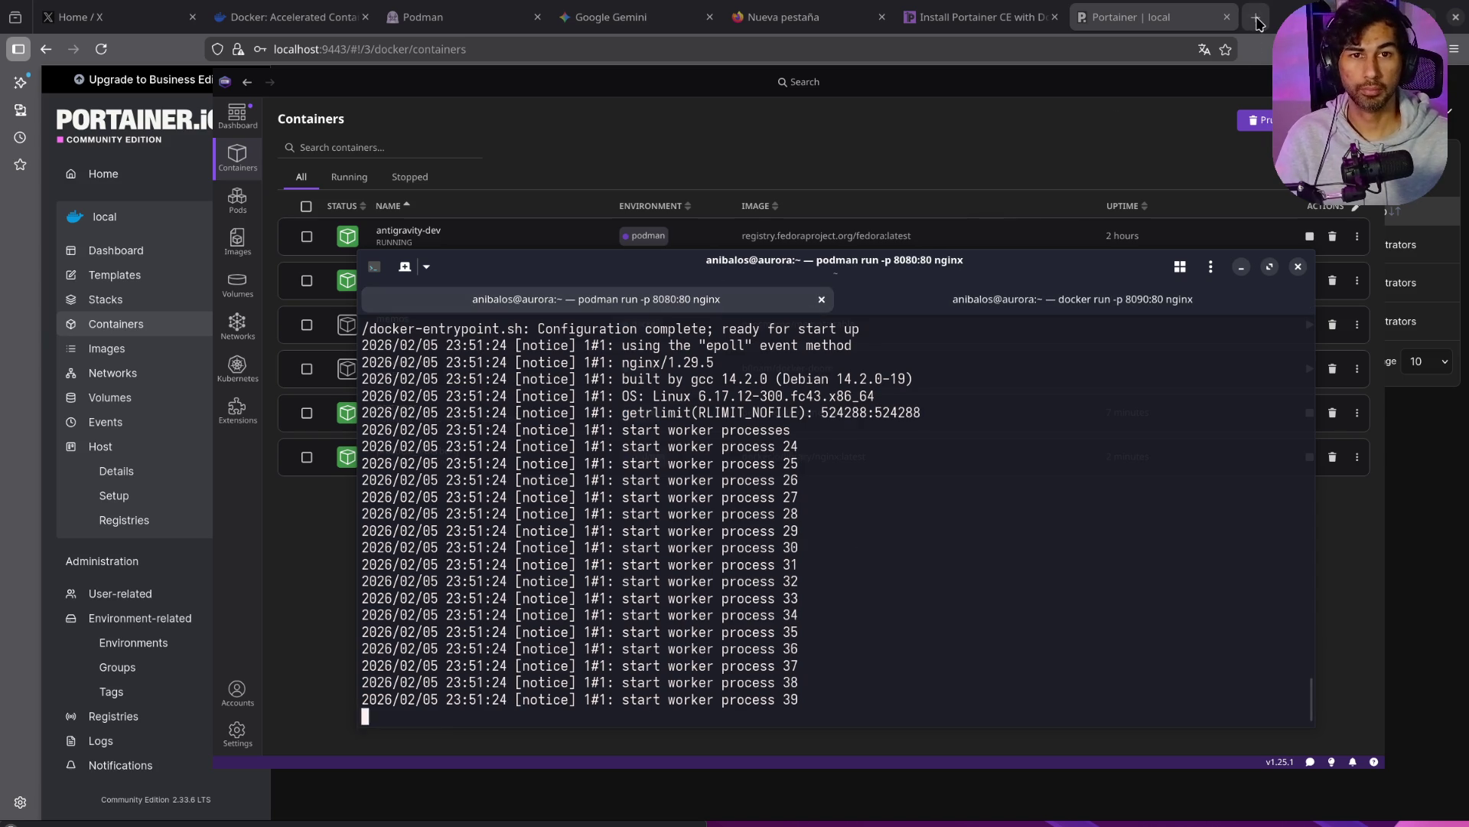
left_click(101, 49)
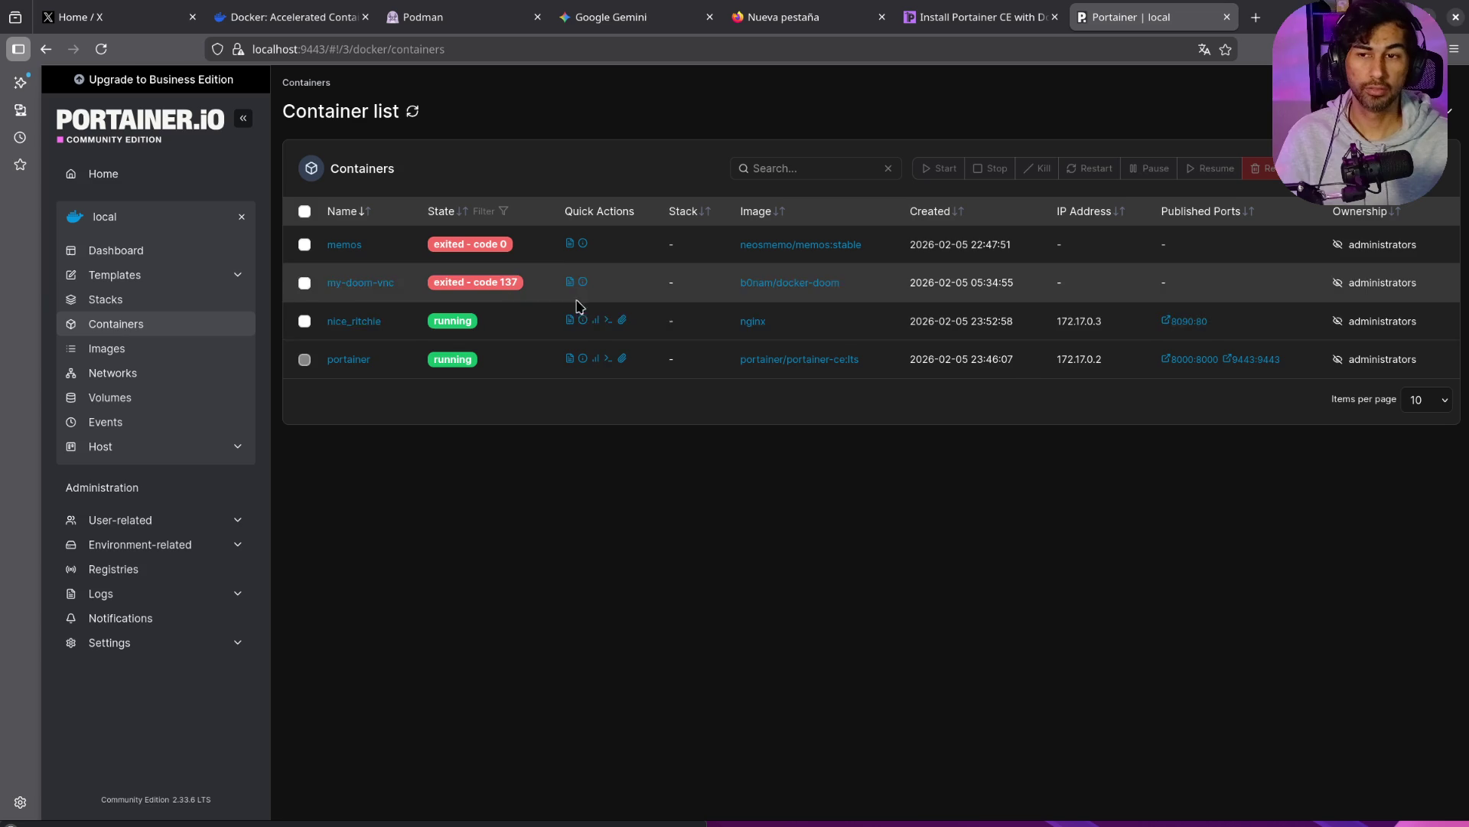
Step: Bring Podman Desktop's container list to the front, passing through the Konsole terminal
key("alt+Tab")
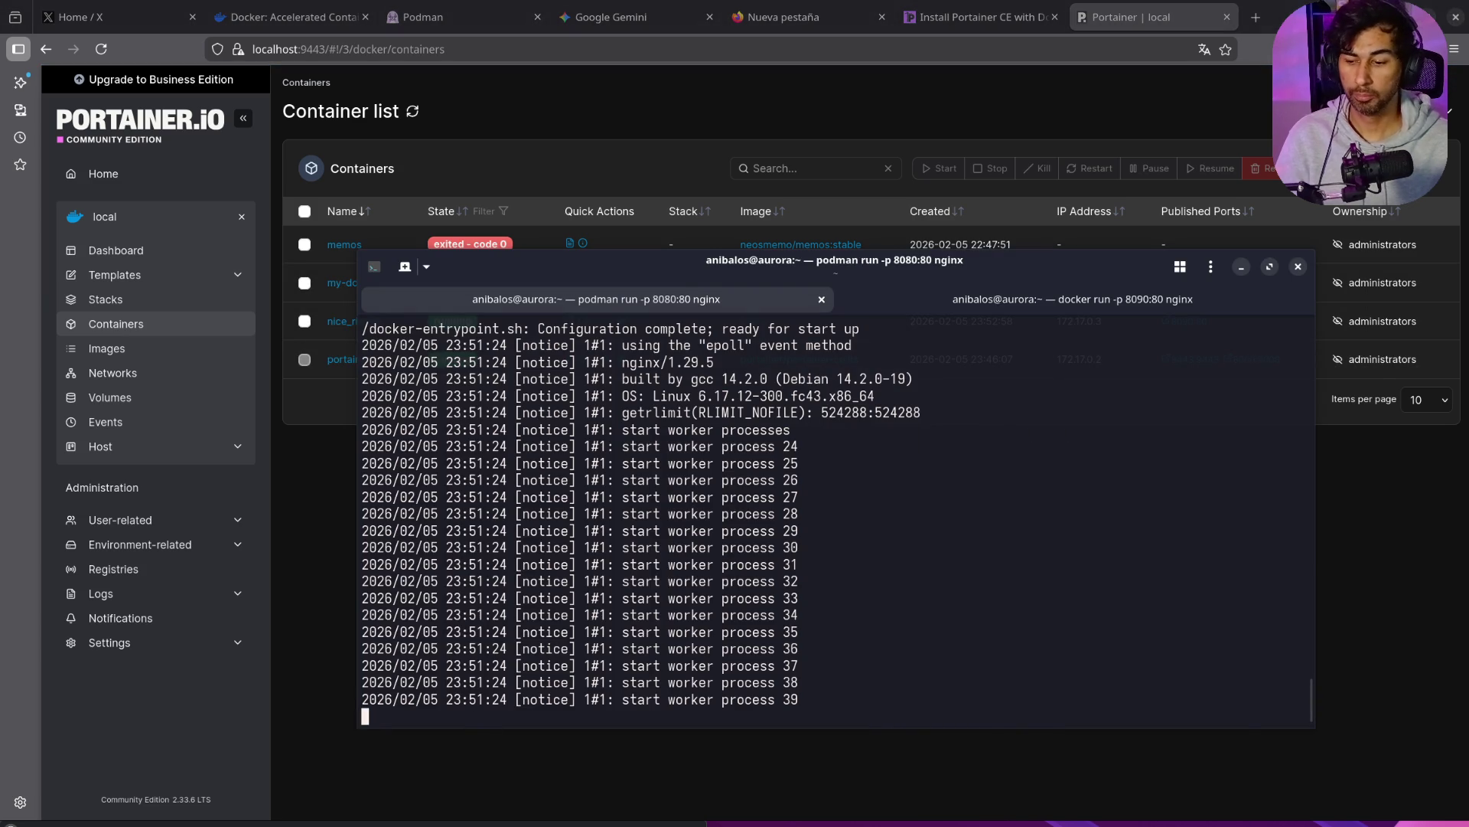
key("alt+Tab")
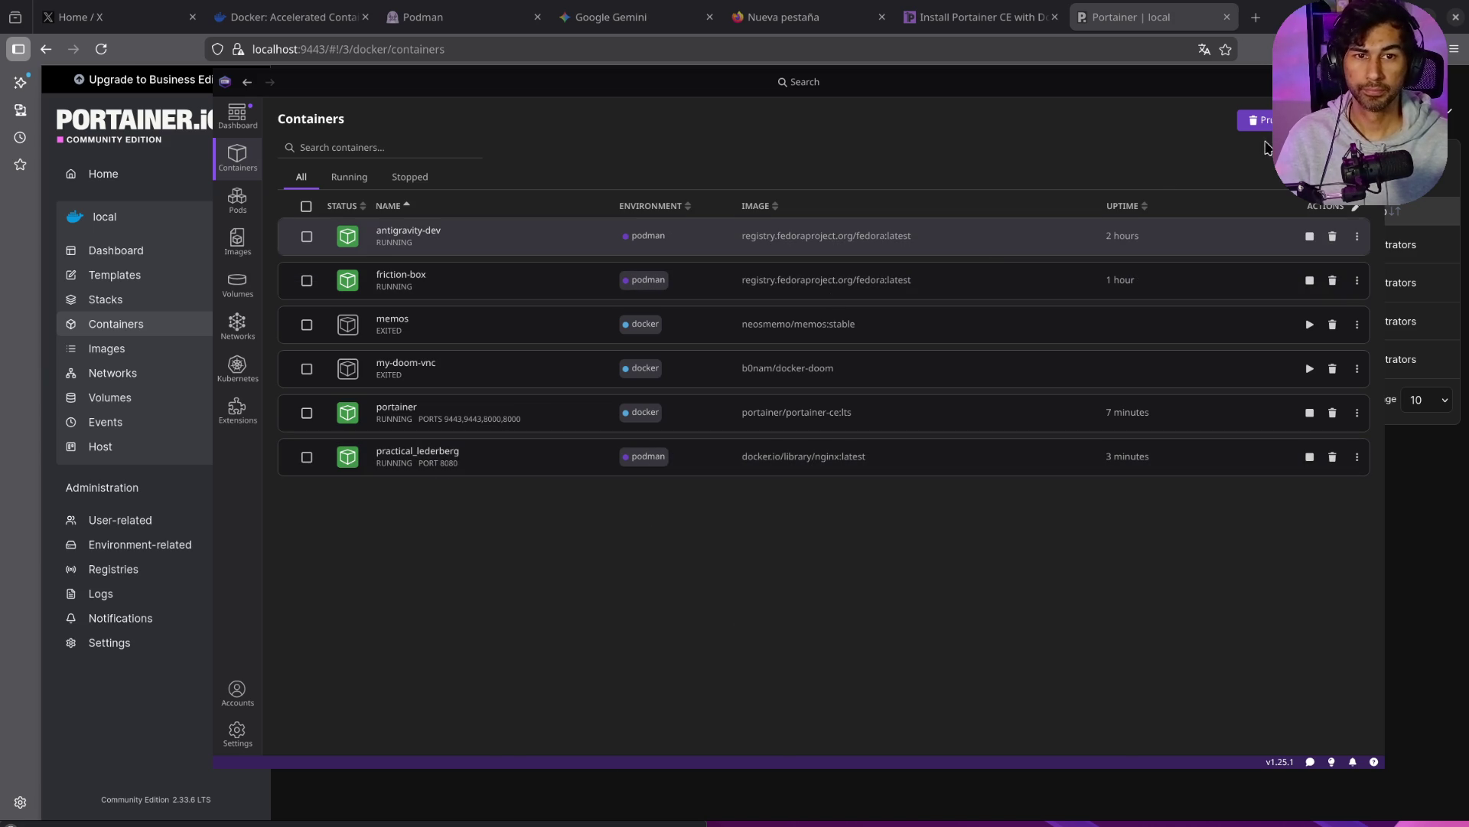
Step: Review all Podman and Docker containers in Podman Desktop's Containers list, then close the extension panel
left_click(248, 84)
left_click(249, 83)
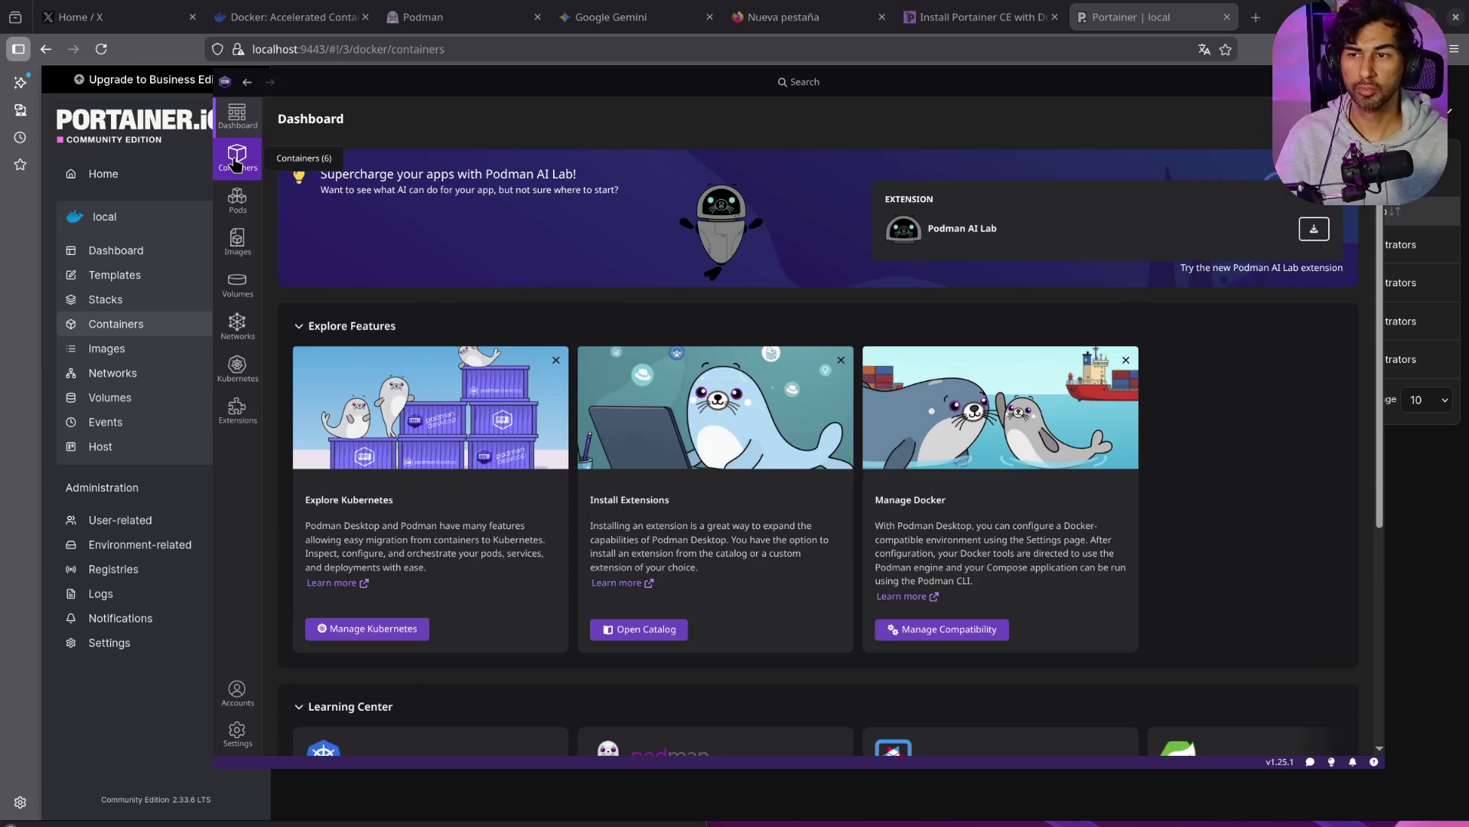
left_click(237, 157)
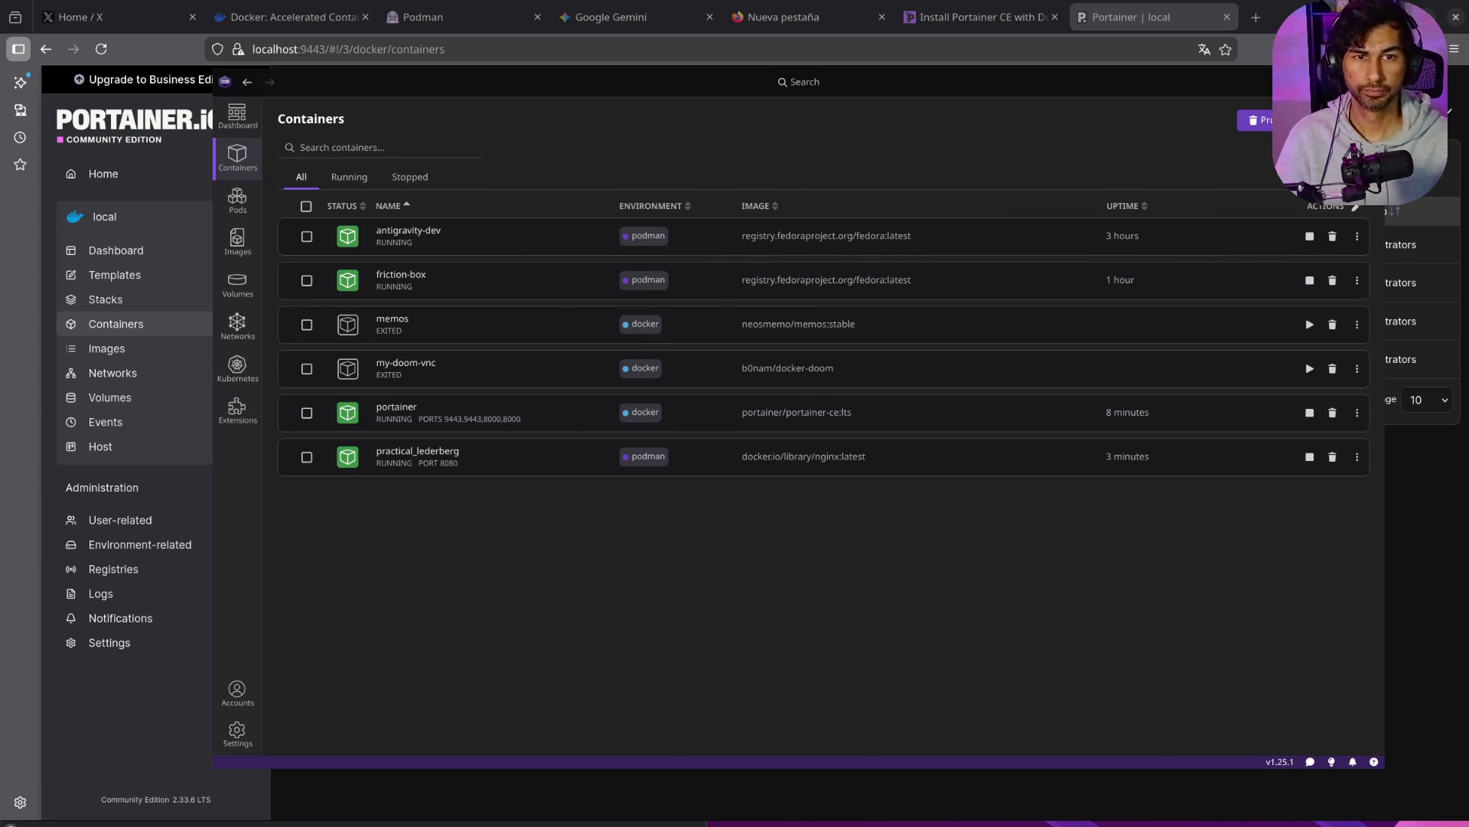
key("alt+Tab")
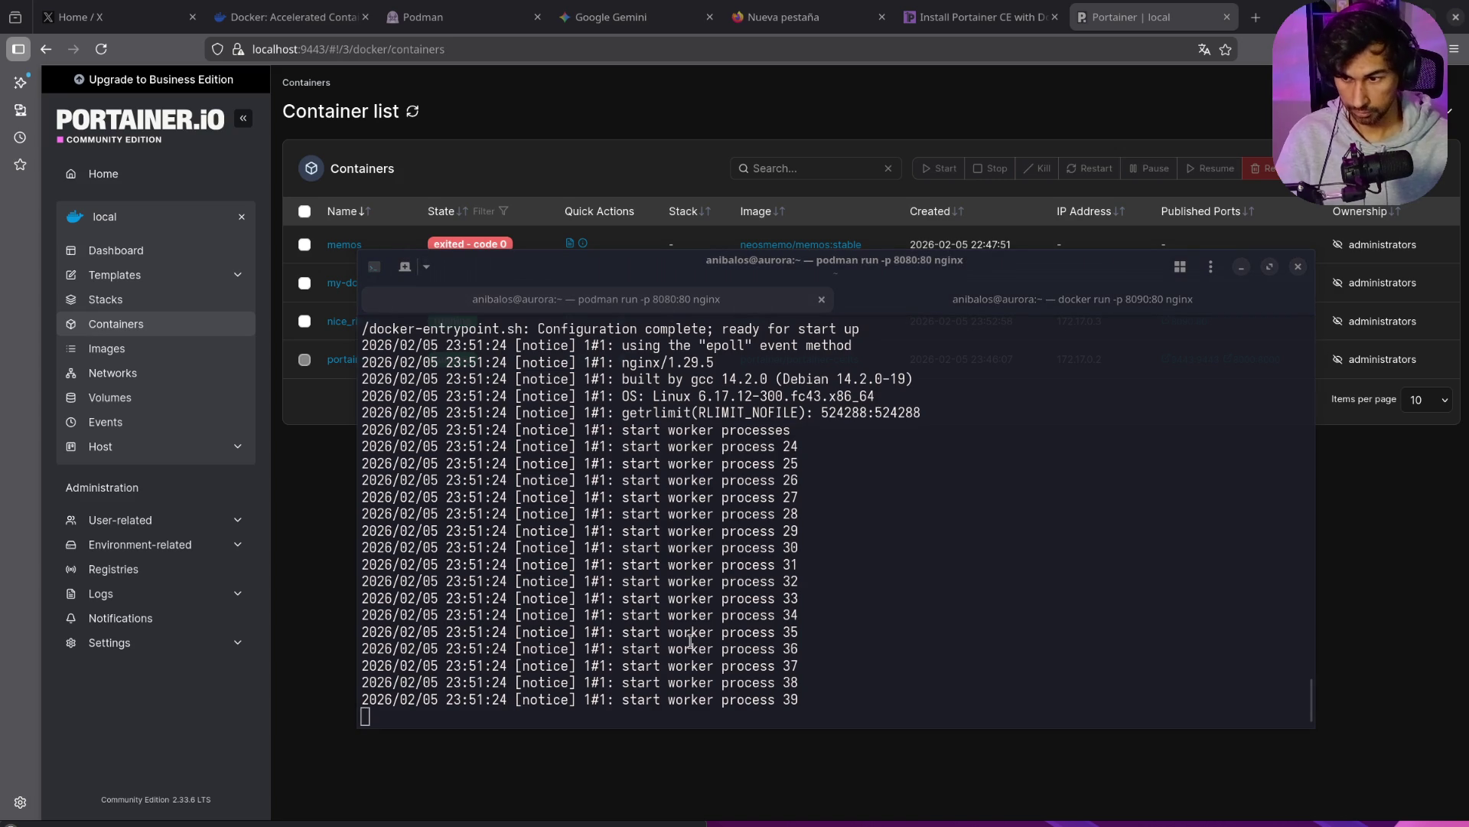
key("alt+Tab")
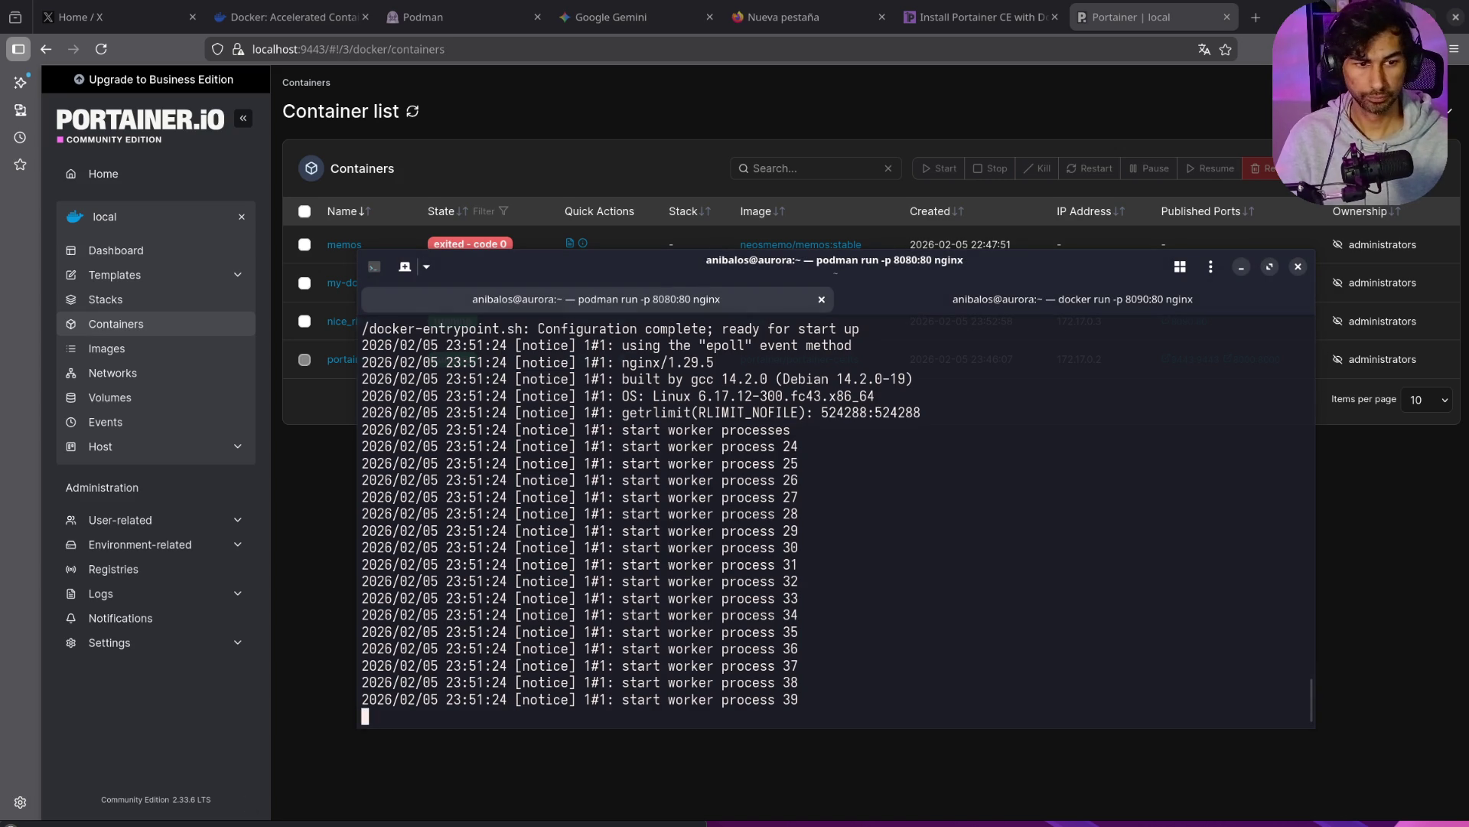
key("alt+Tab")
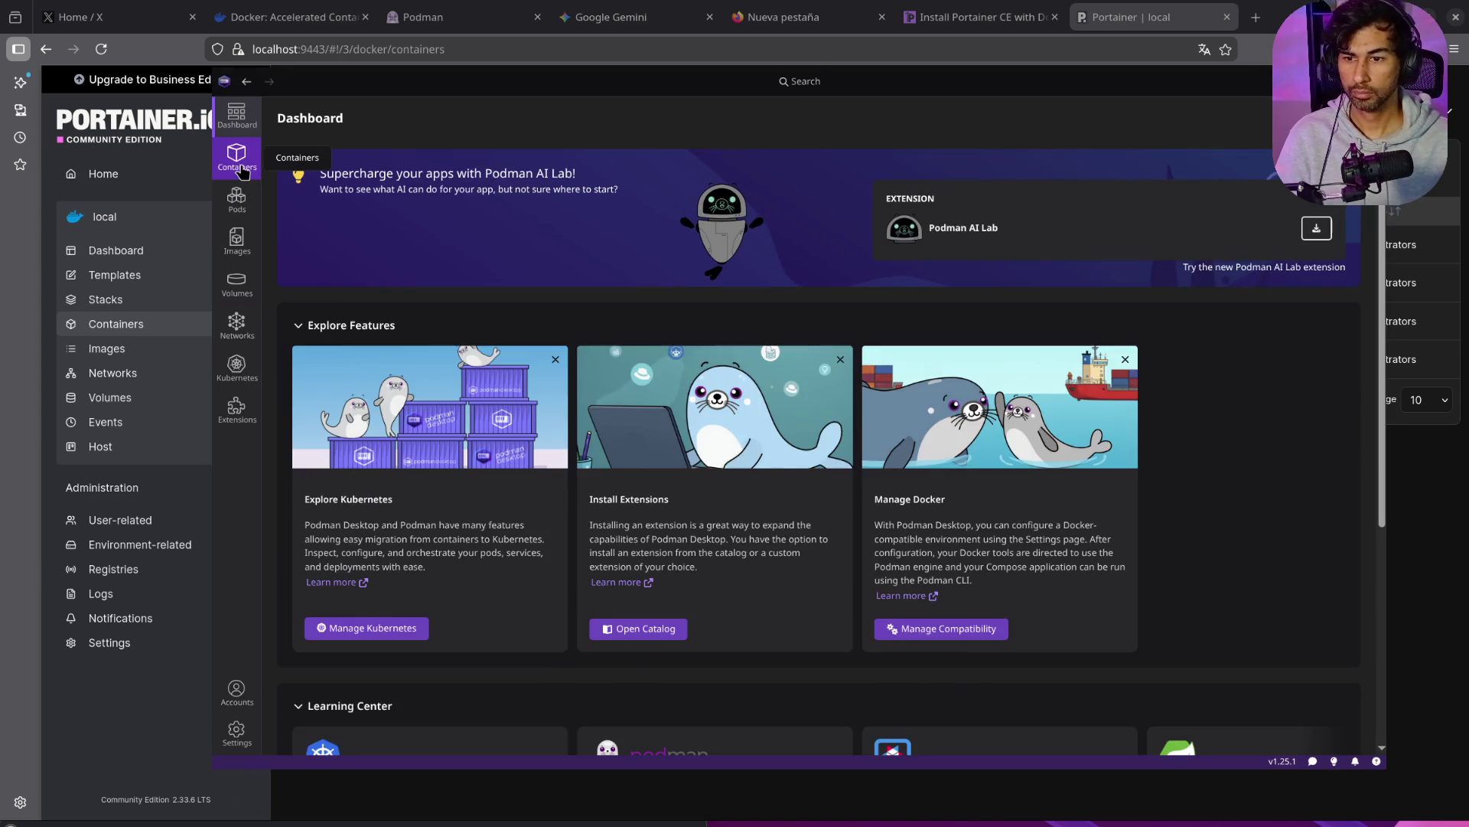
left_click(236, 157)
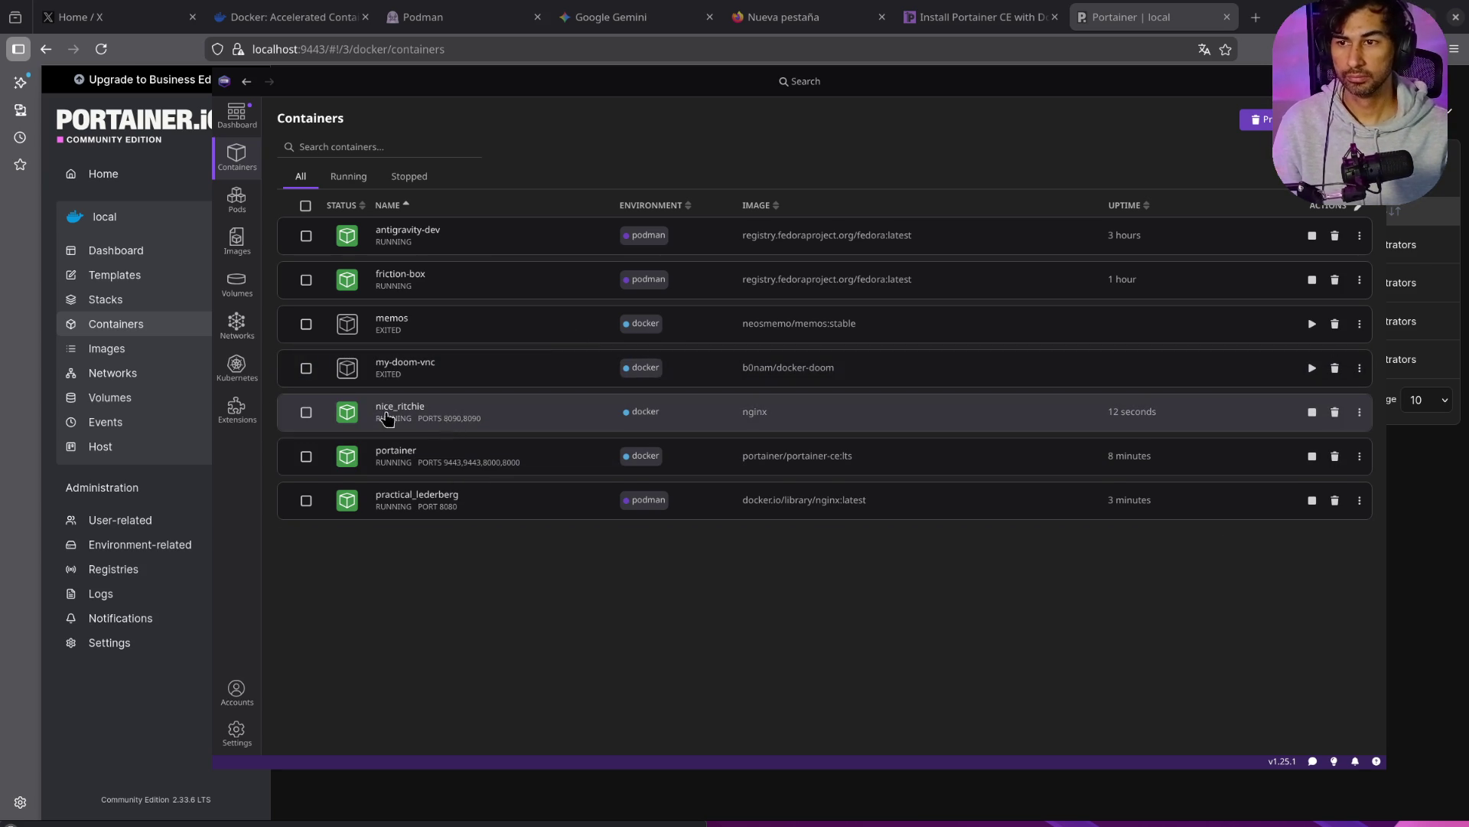
left_click(1415, 559)
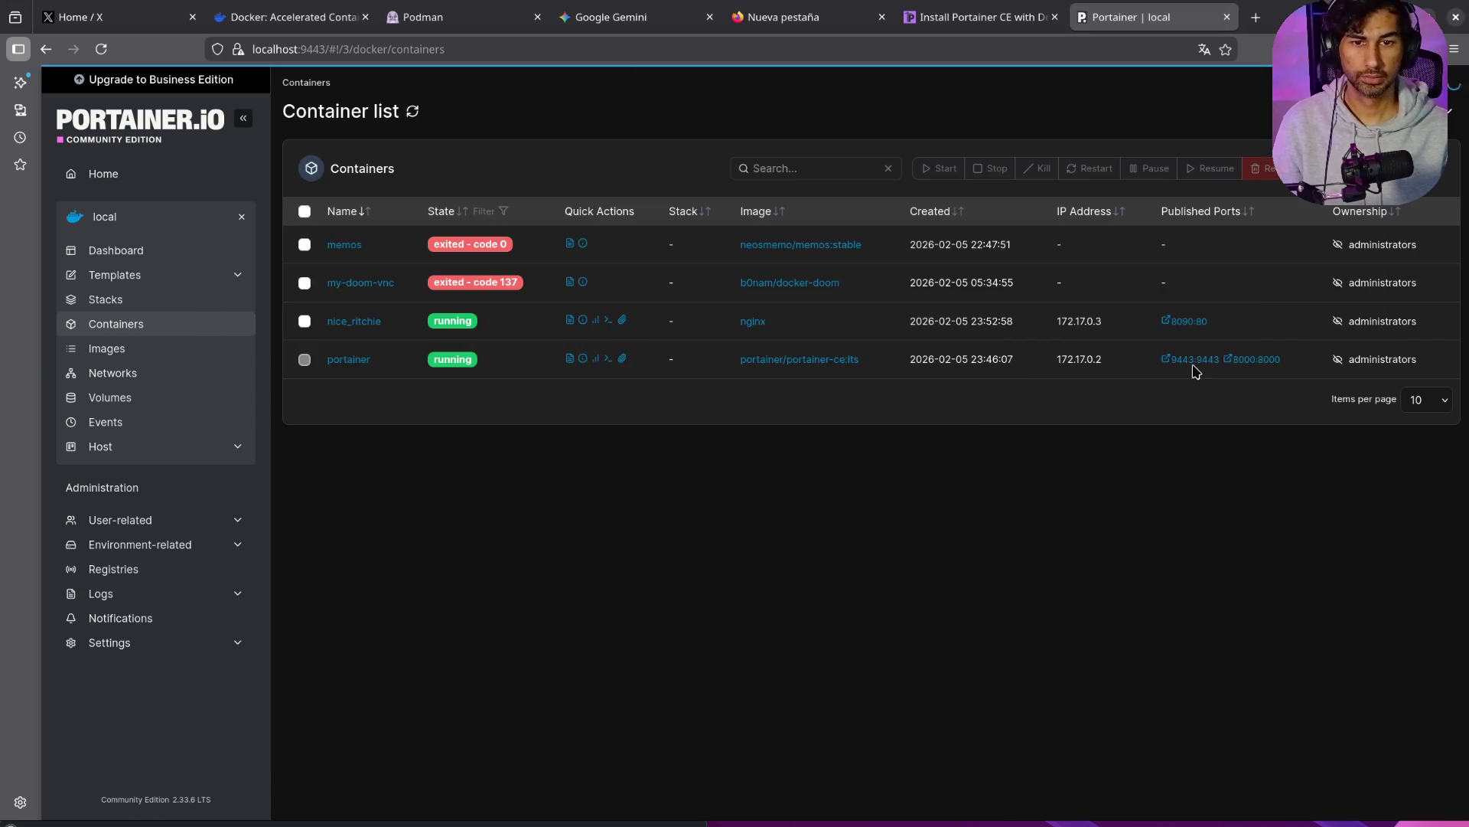
Step: Open the published 8090 port link and load the nginx page at localhost:8090
middle_click(1183, 325)
left_click(1185, 20)
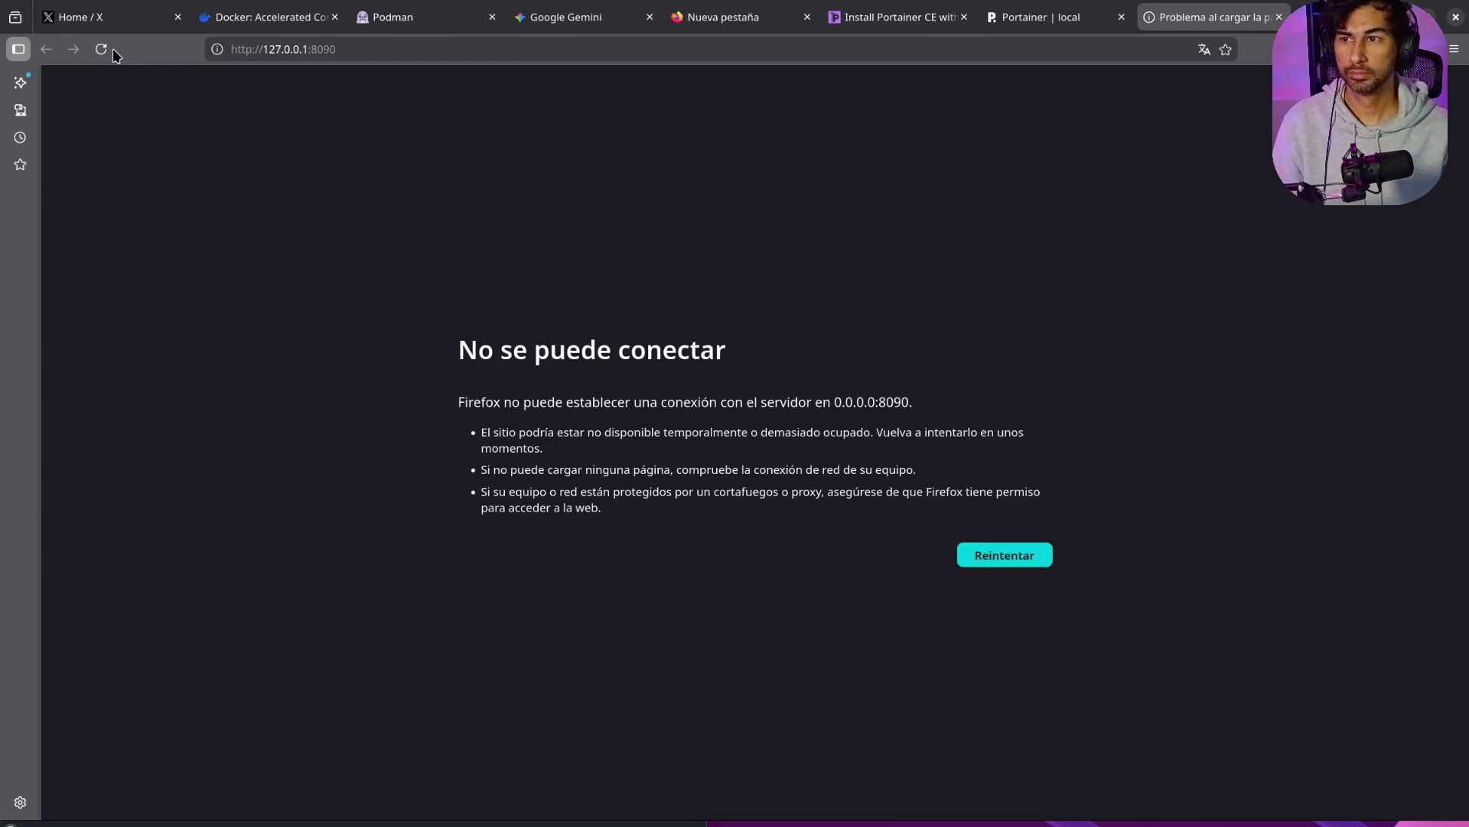
left_click(280, 50)
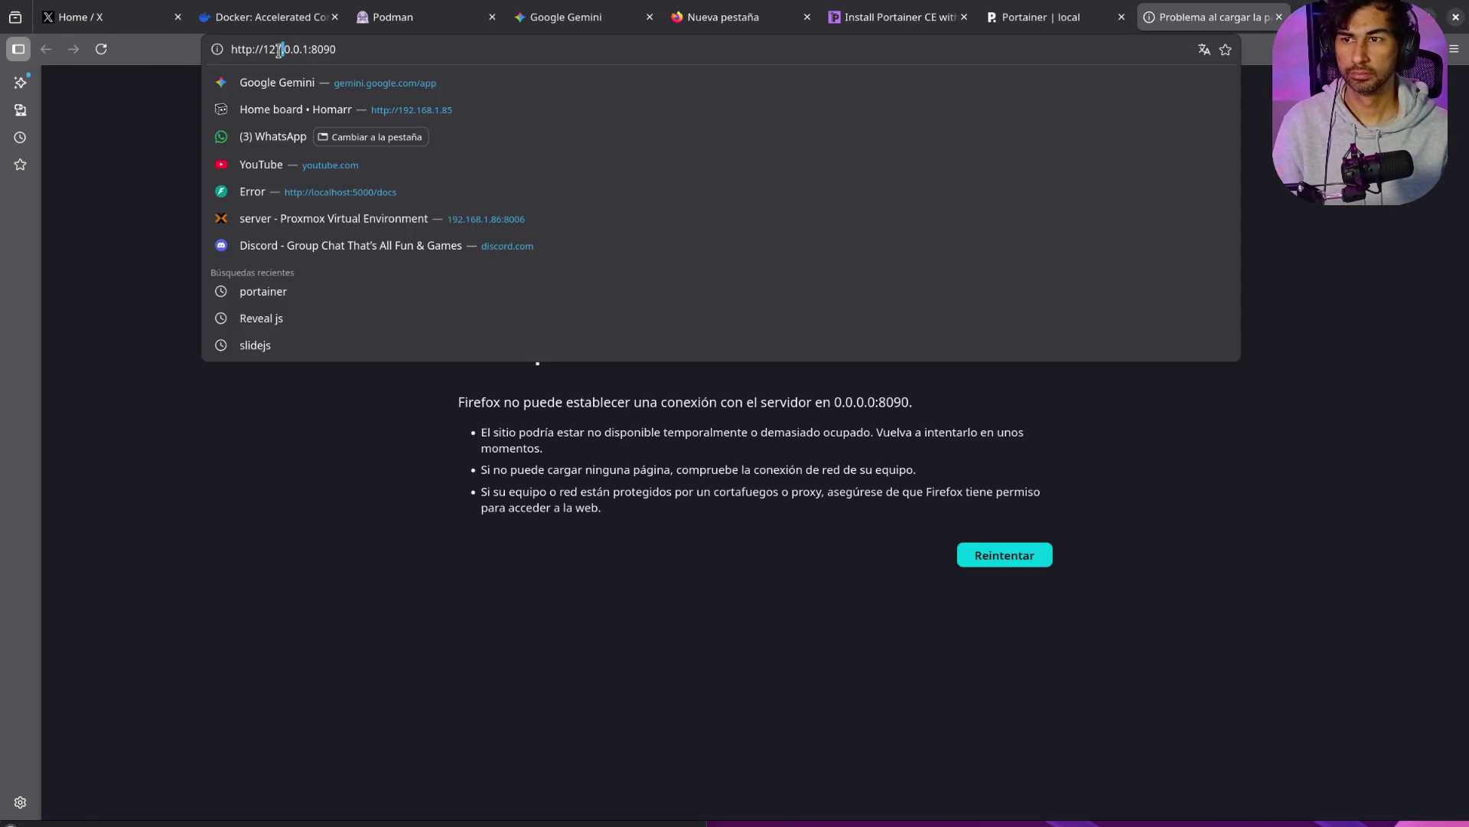
left_click_drag(308, 49, 277, 51)
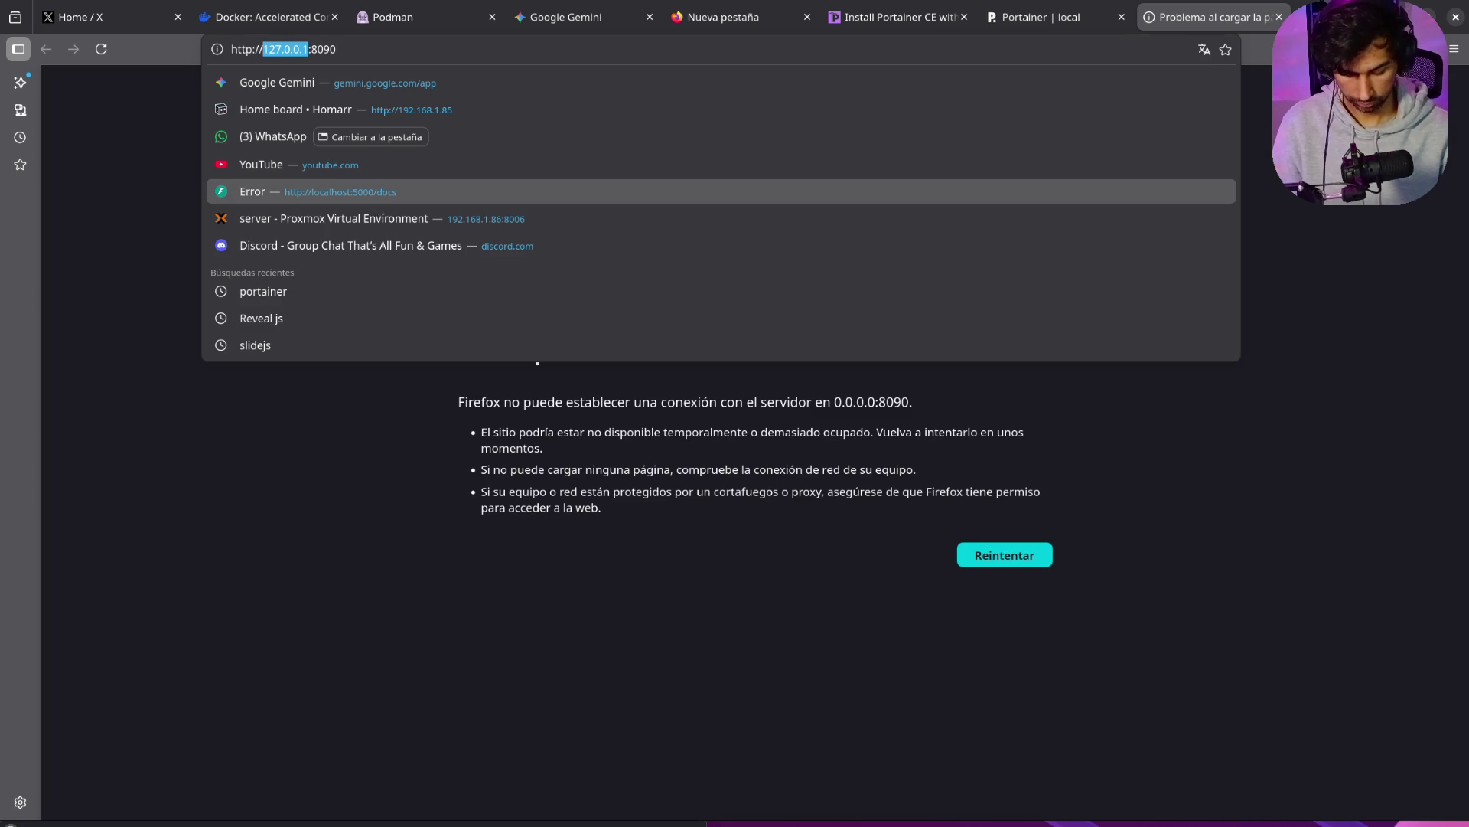
type("localhost:")
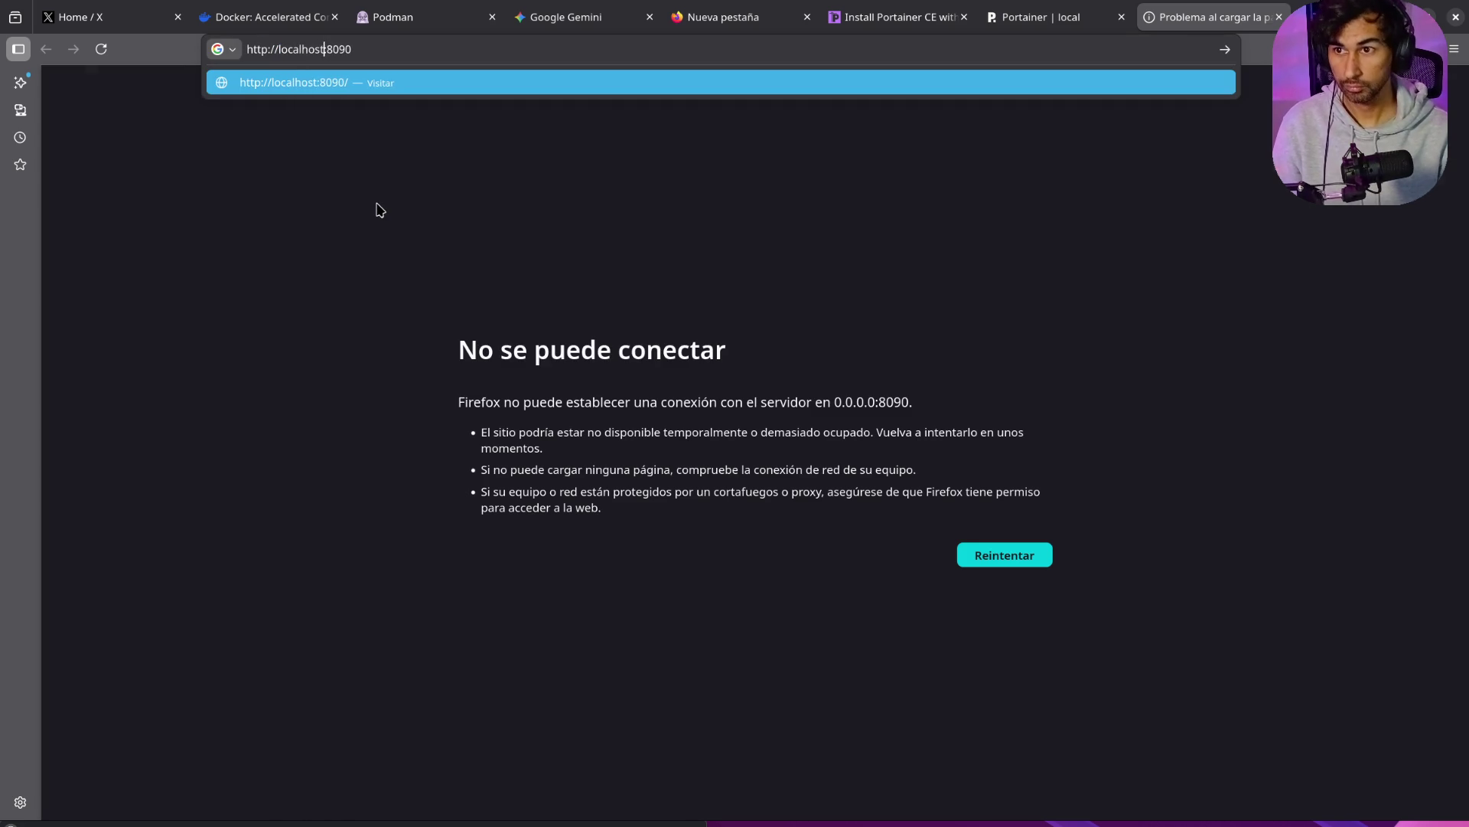
key("Return")
Step: Change the address to localhost:8080, reload the nginx welcome page, then close that tab
left_click(398, 49)
key("Escape")
left_click(399, 49)
key("Escape")
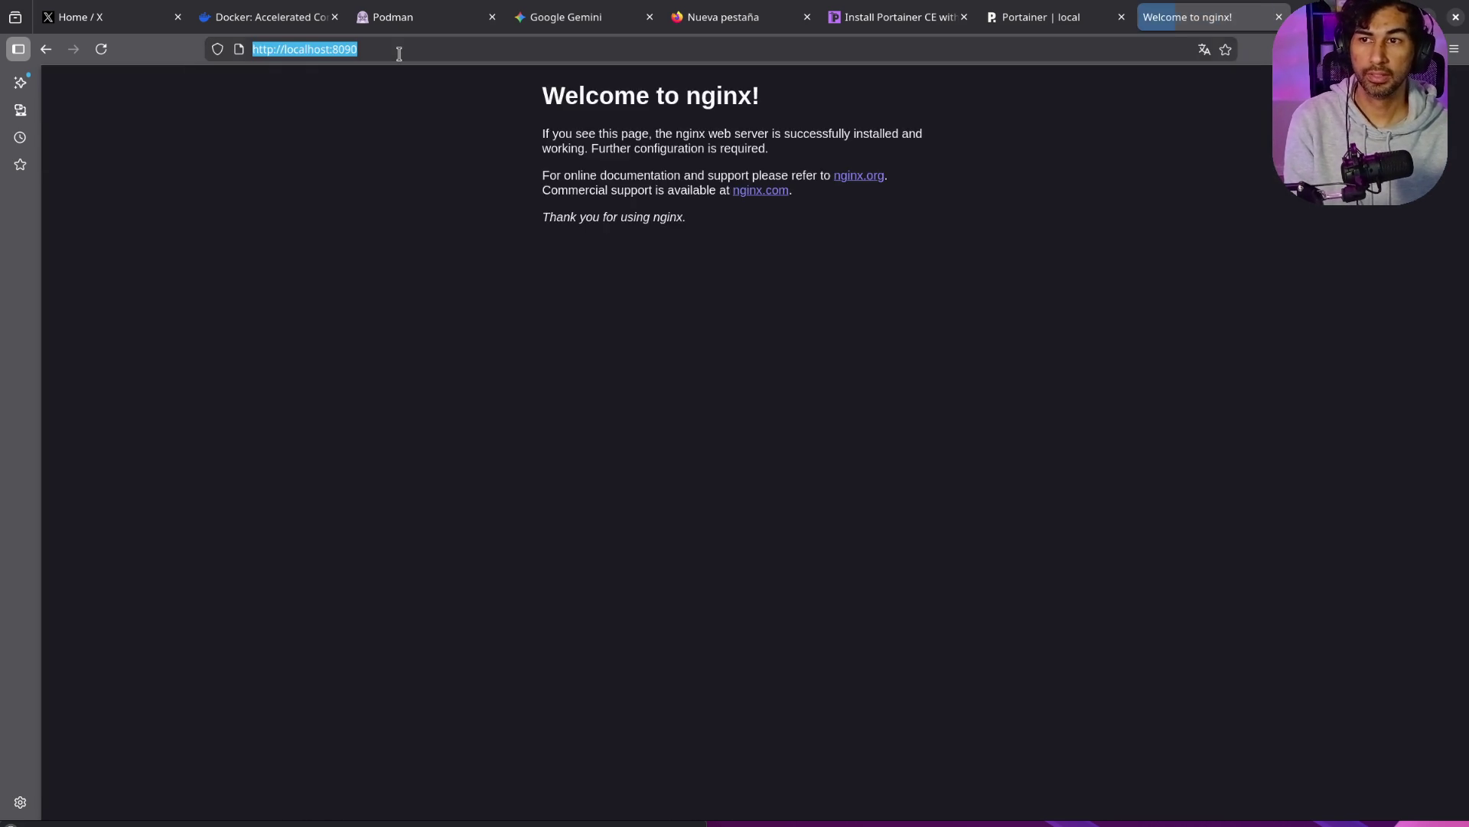
double_click(332, 49)
left_click_drag(357, 49, 349, 49)
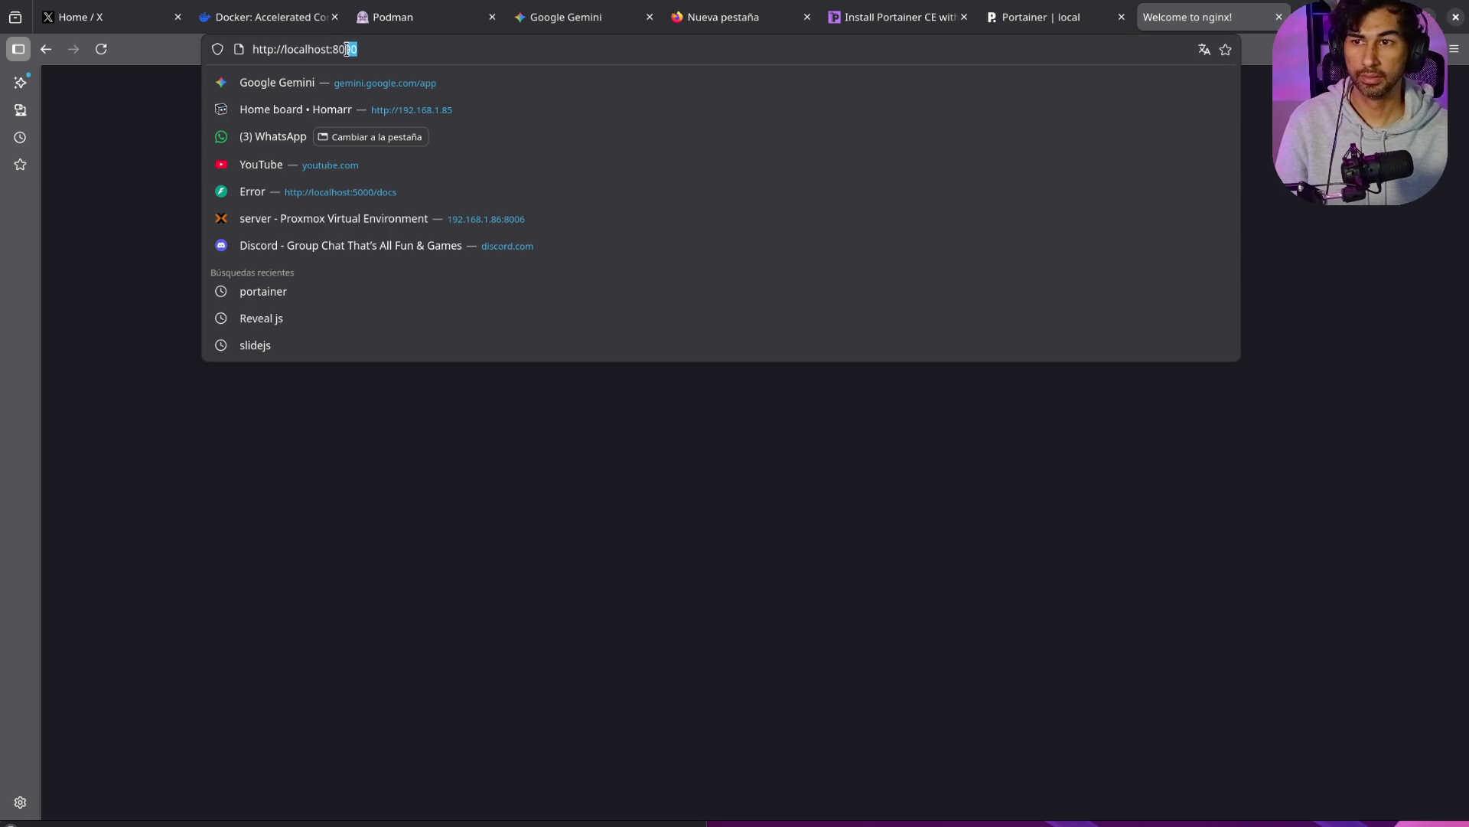
type("80")
key("Return")
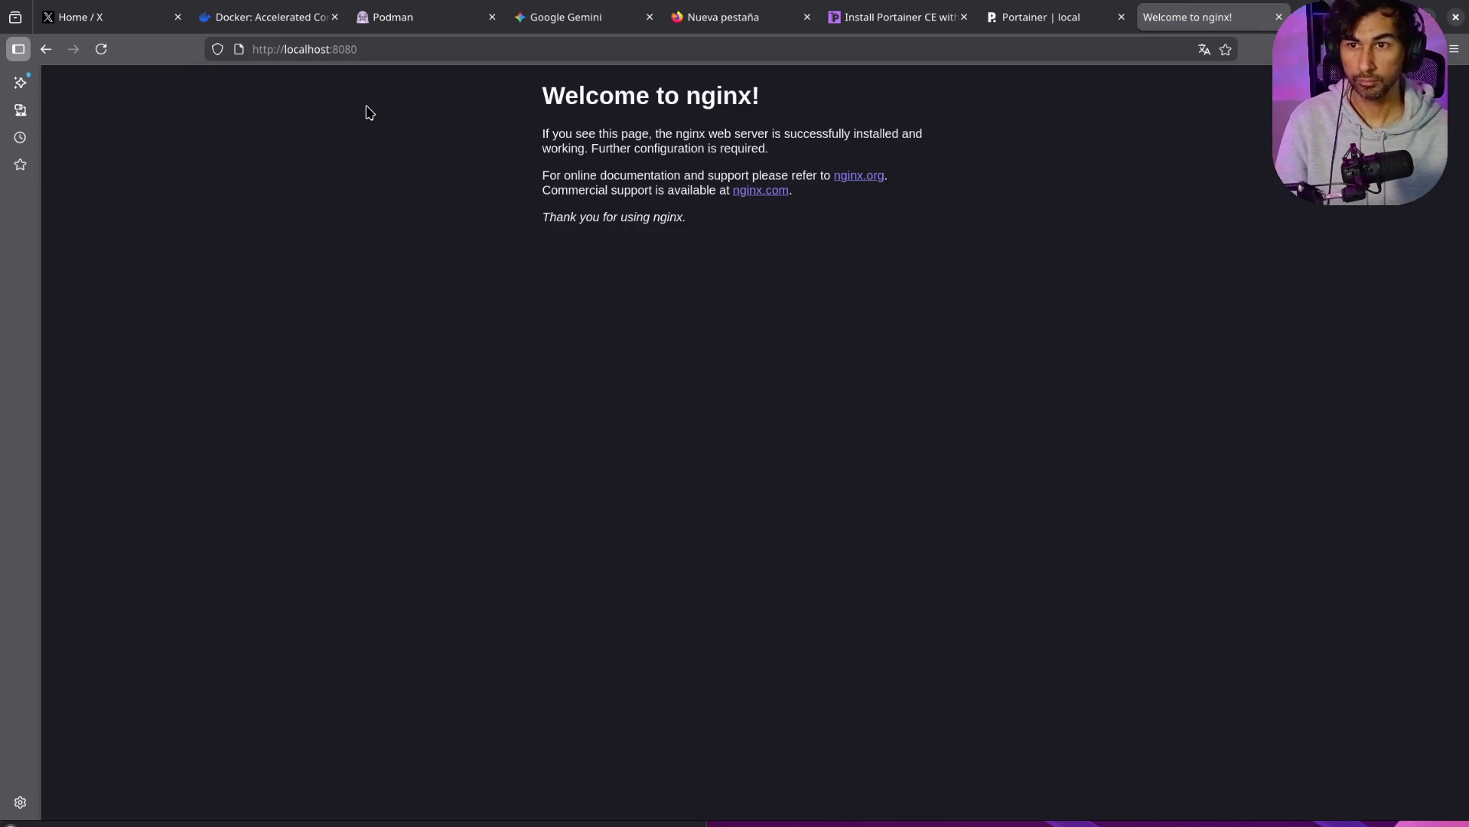
left_click(101, 49)
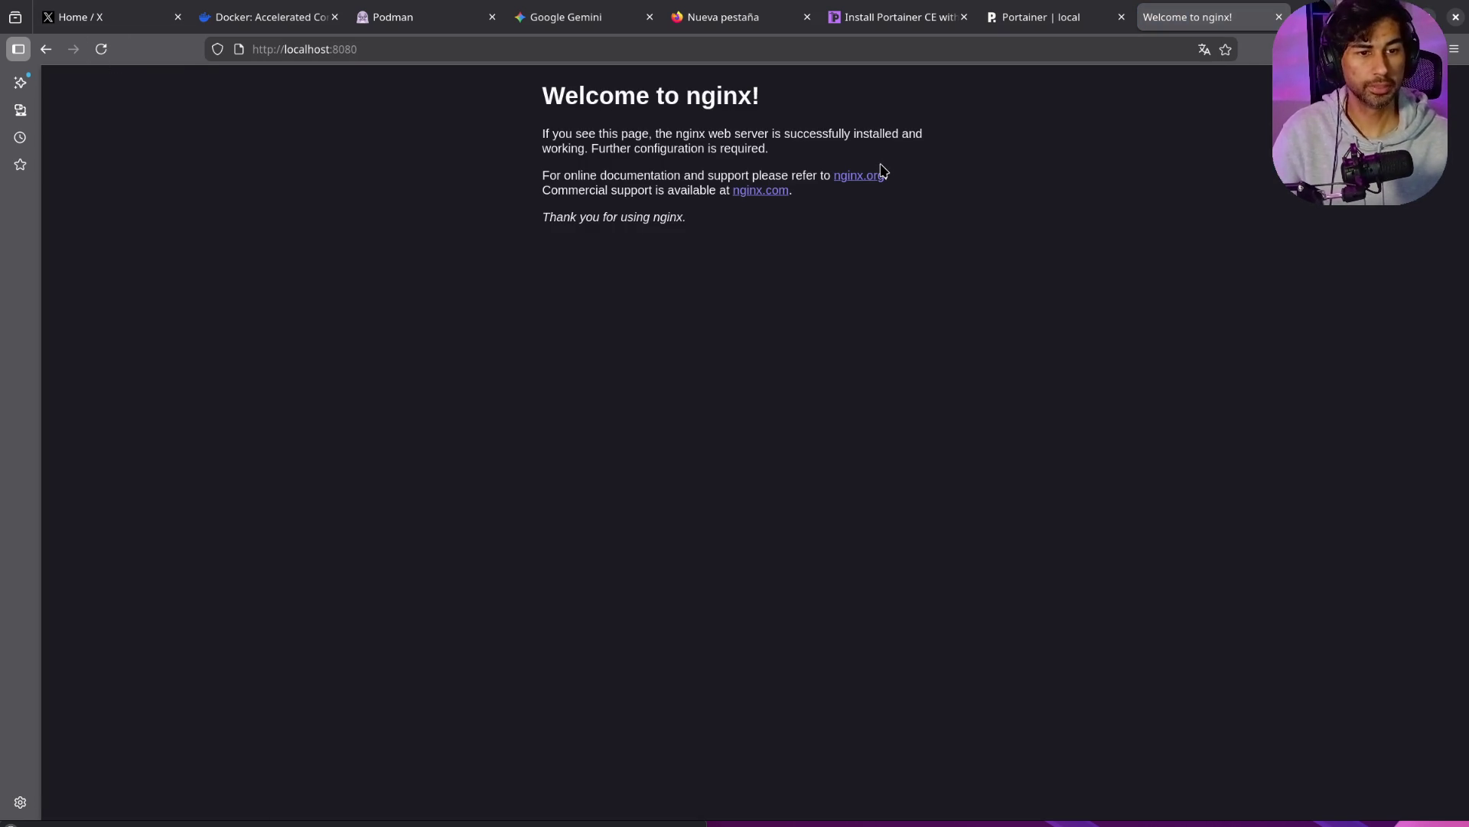
middle_click(1213, 17)
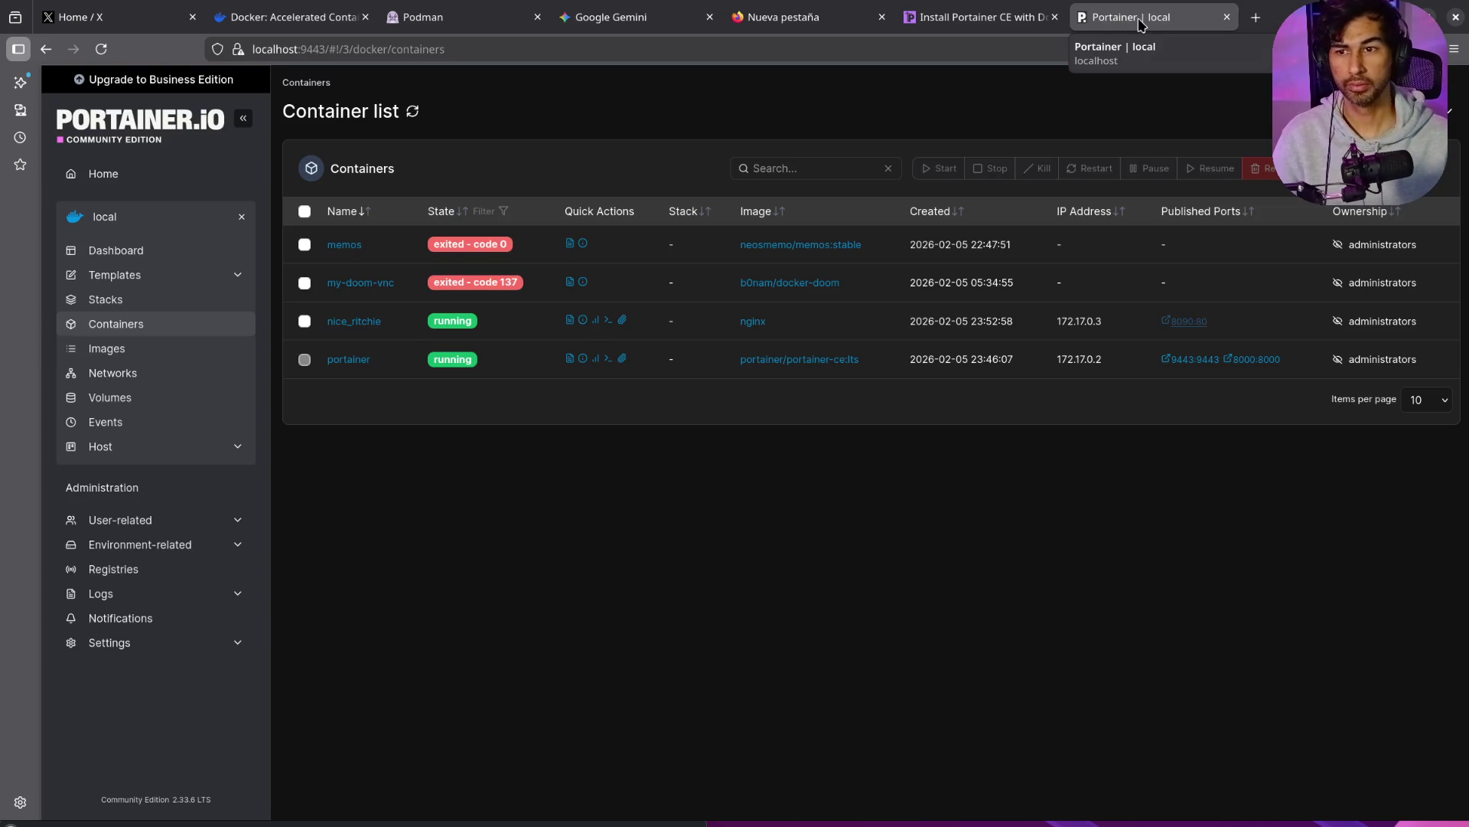
Step: Close the leftover Portainer, Portainer installation docs and empty browser tabs
middle_click(1187, 16)
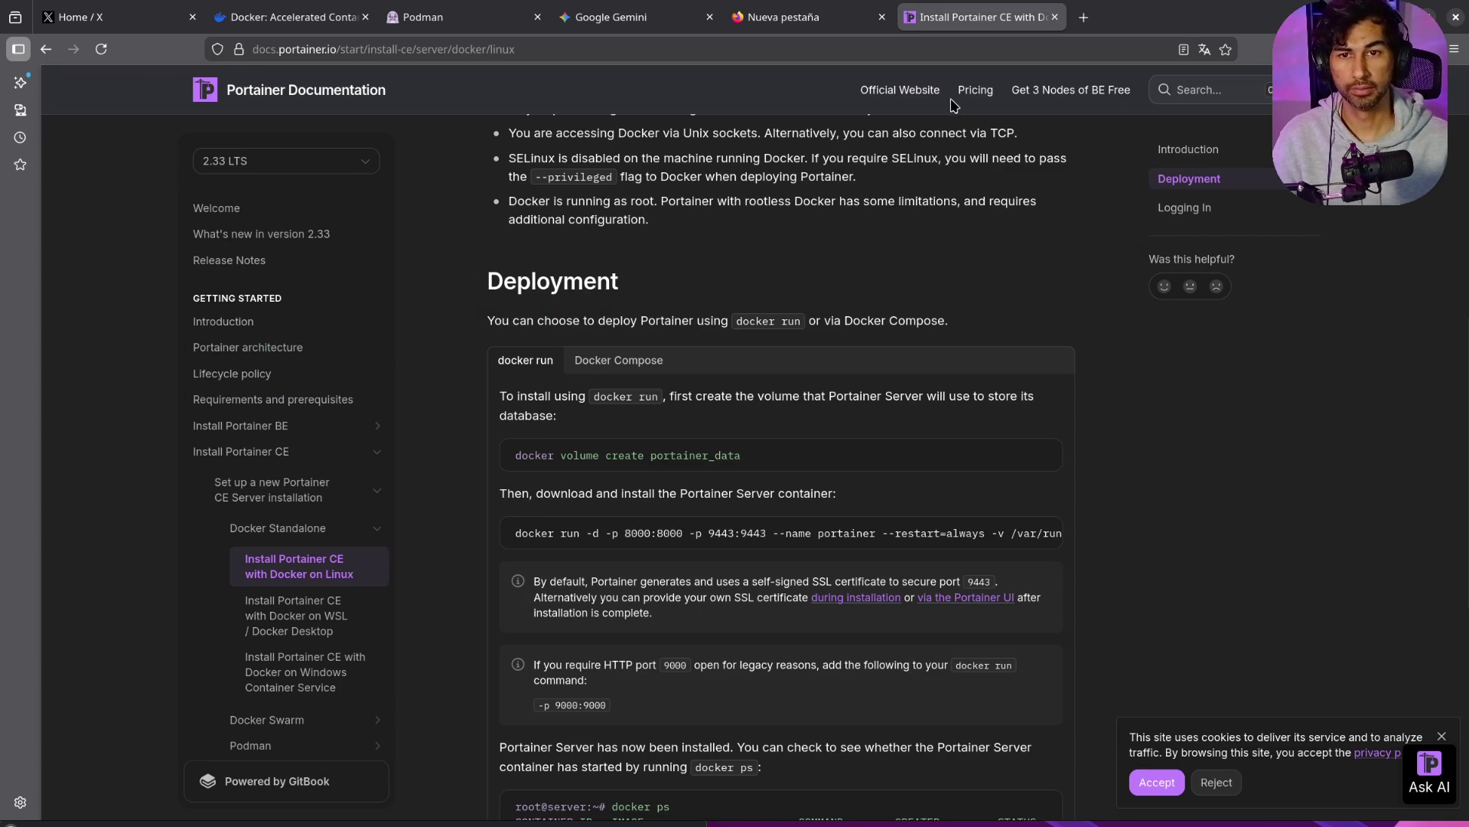
middle_click(967, 20)
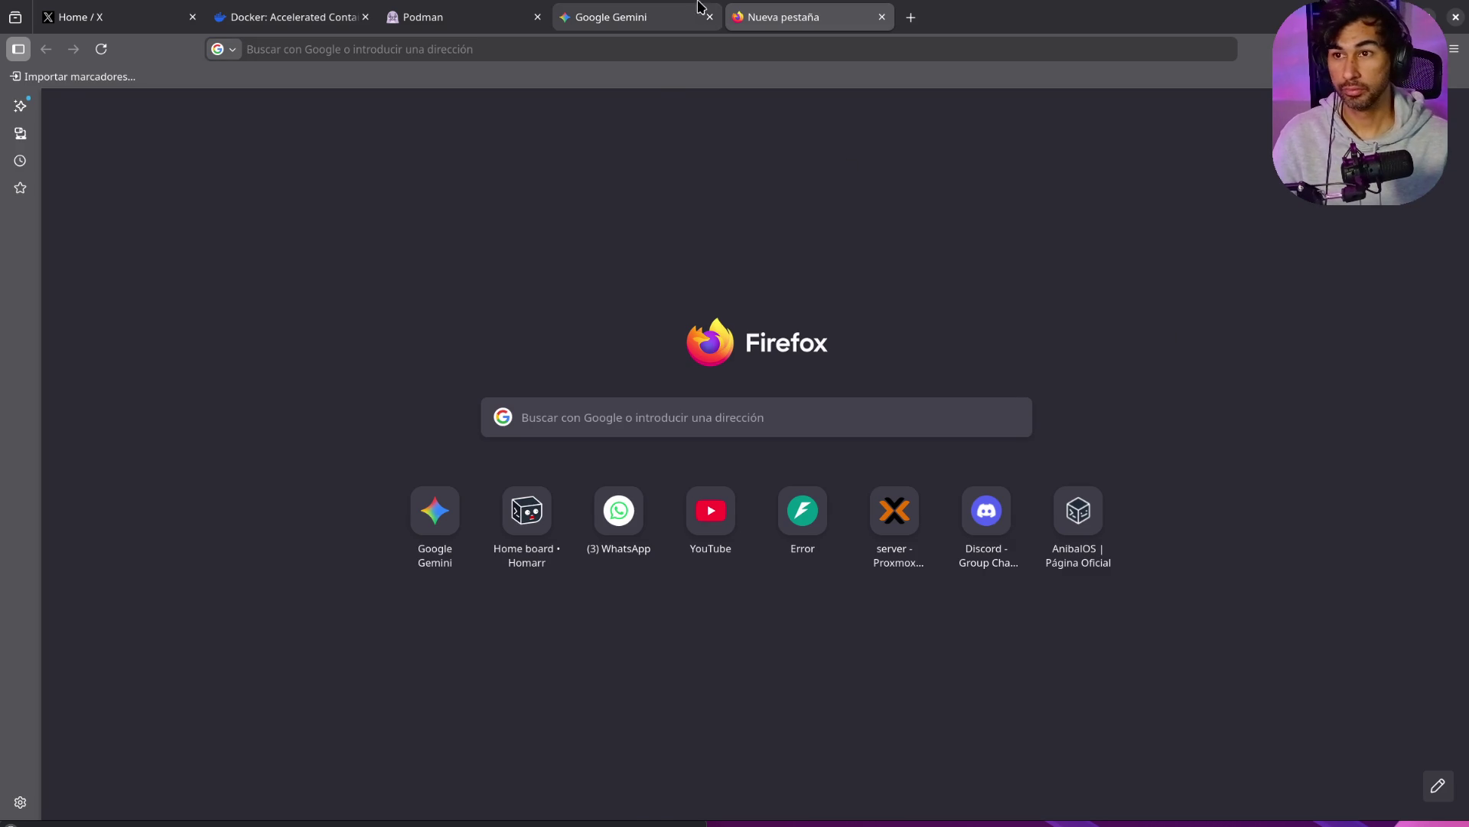
middle_click(732, 21)
Step: Reopen the Gemini chat, dismiss the translation offer and highlight 'systemctl --user enable --now podman.socket'
middle_click(665, 19)
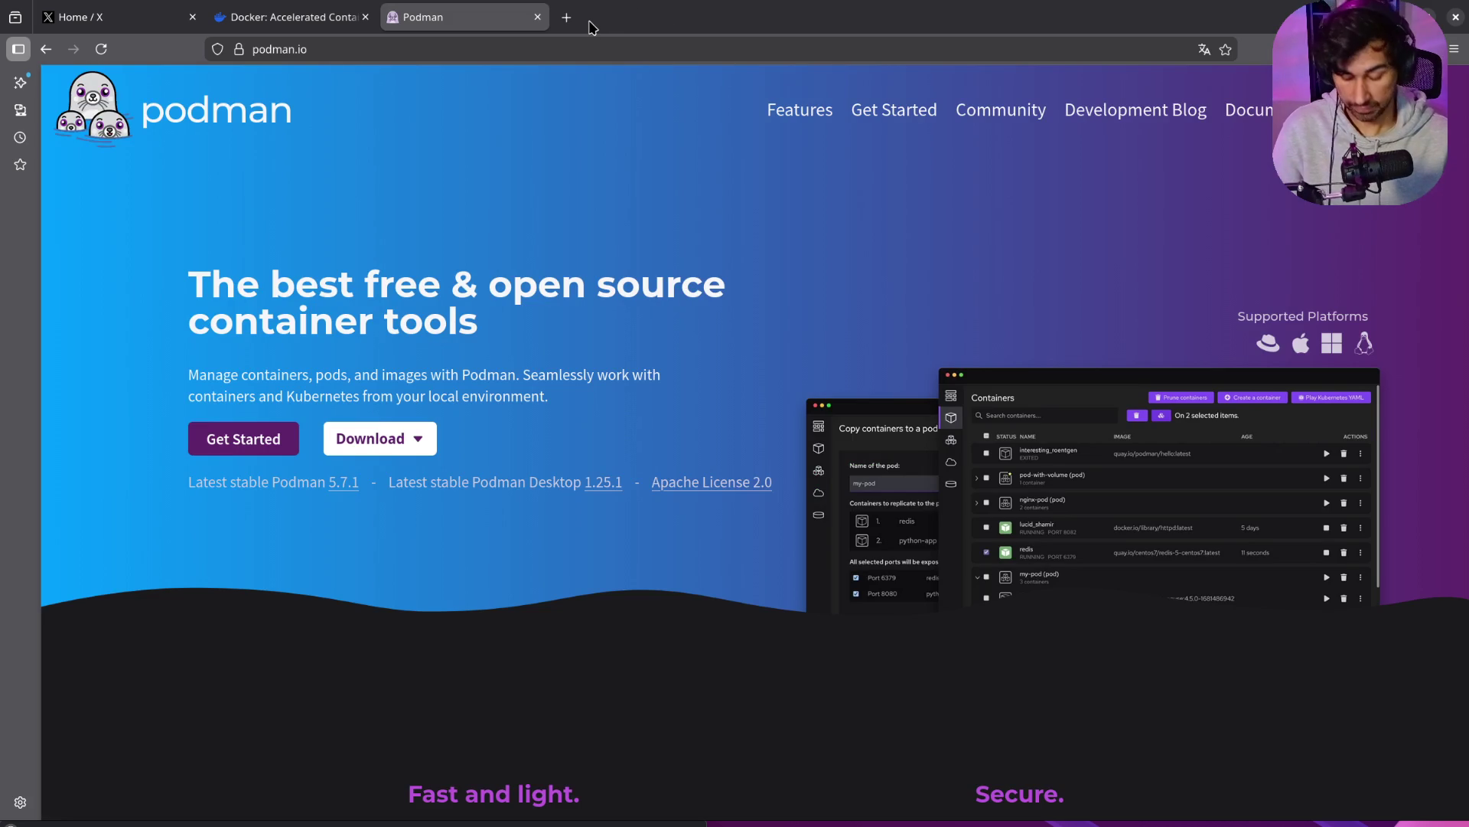
key("ctrl+shift+t")
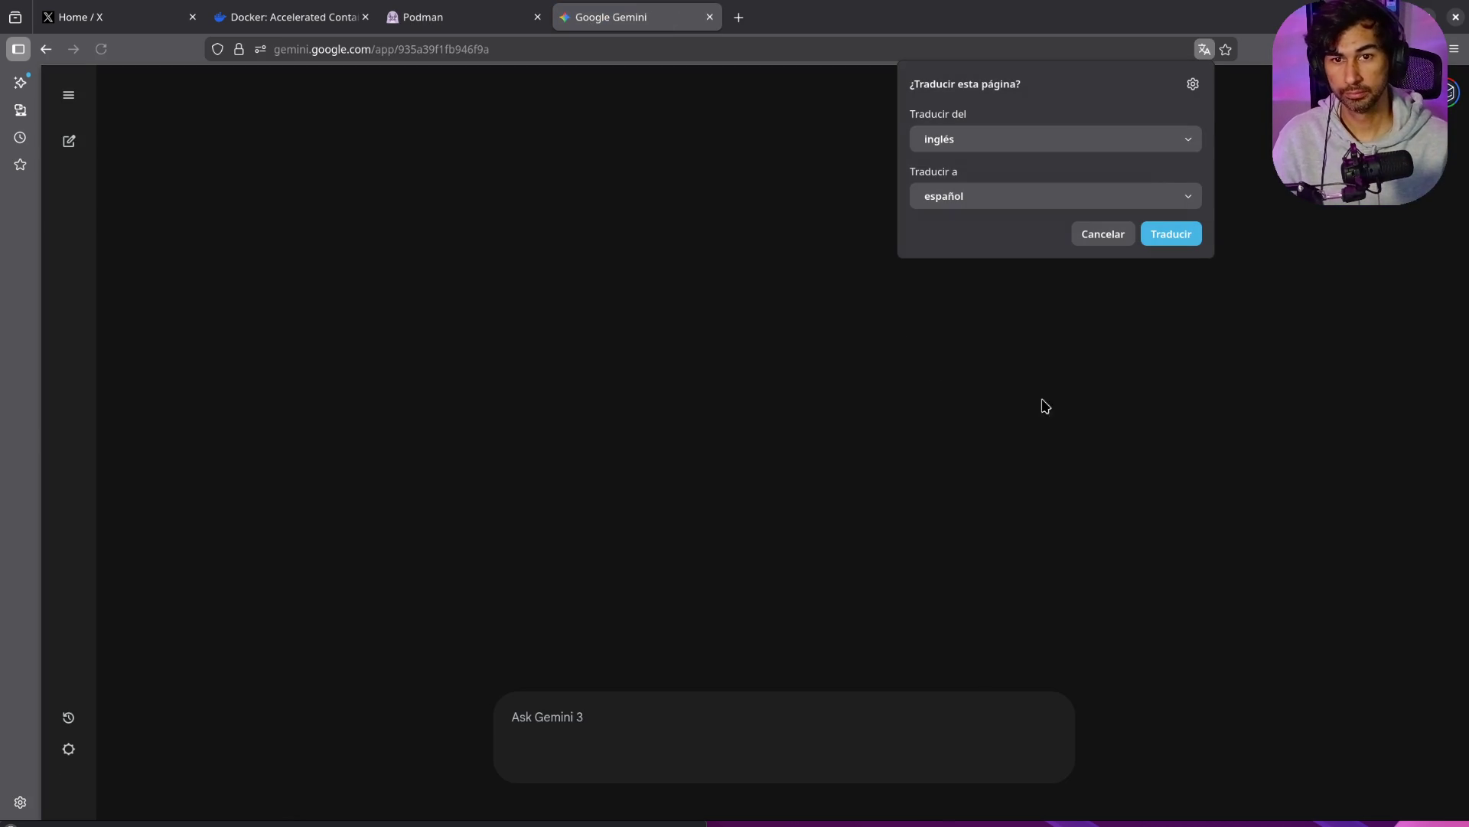
left_click(1103, 239)
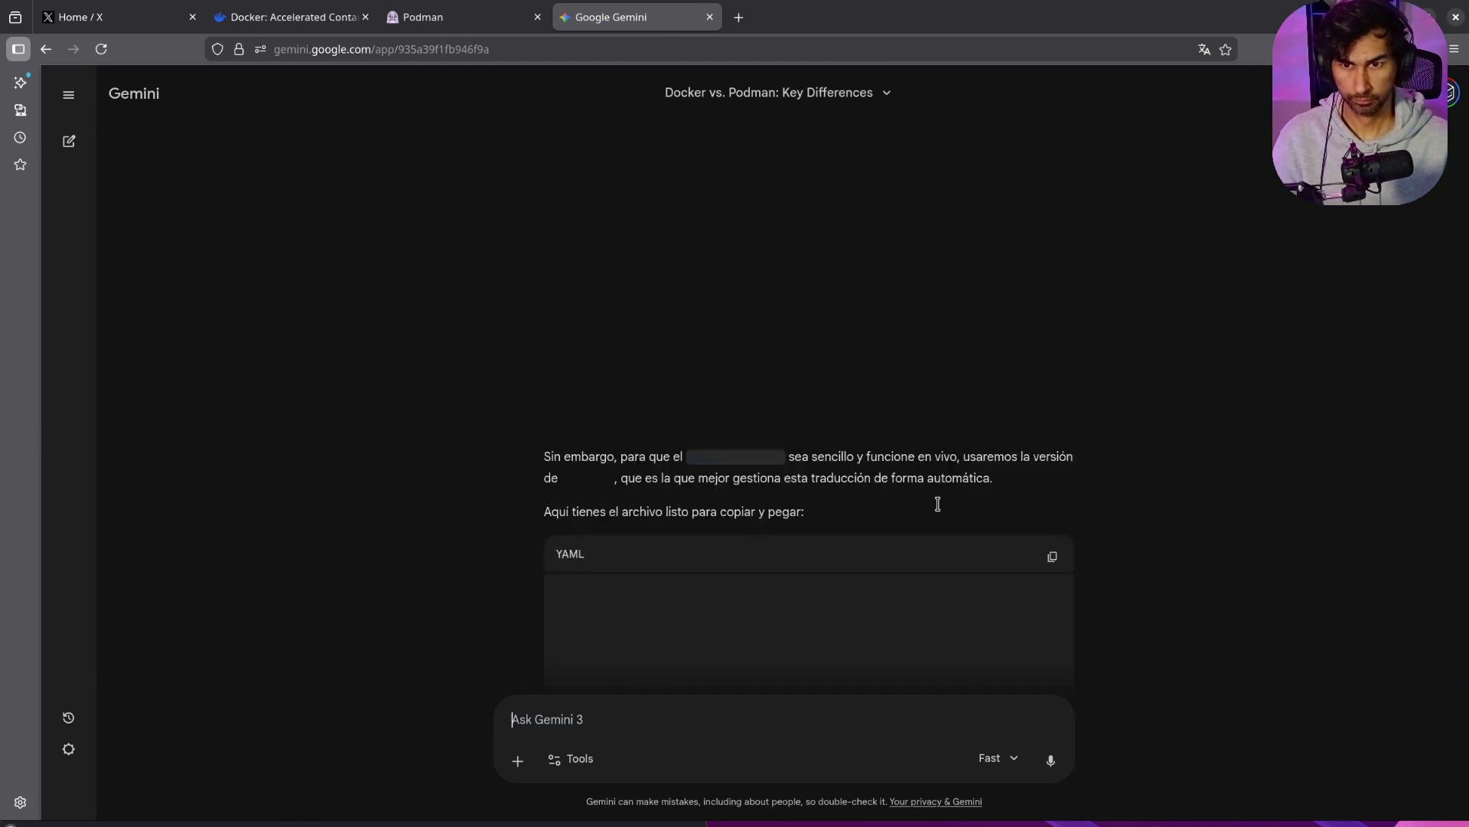
scroll(940, 484, "up", 20)
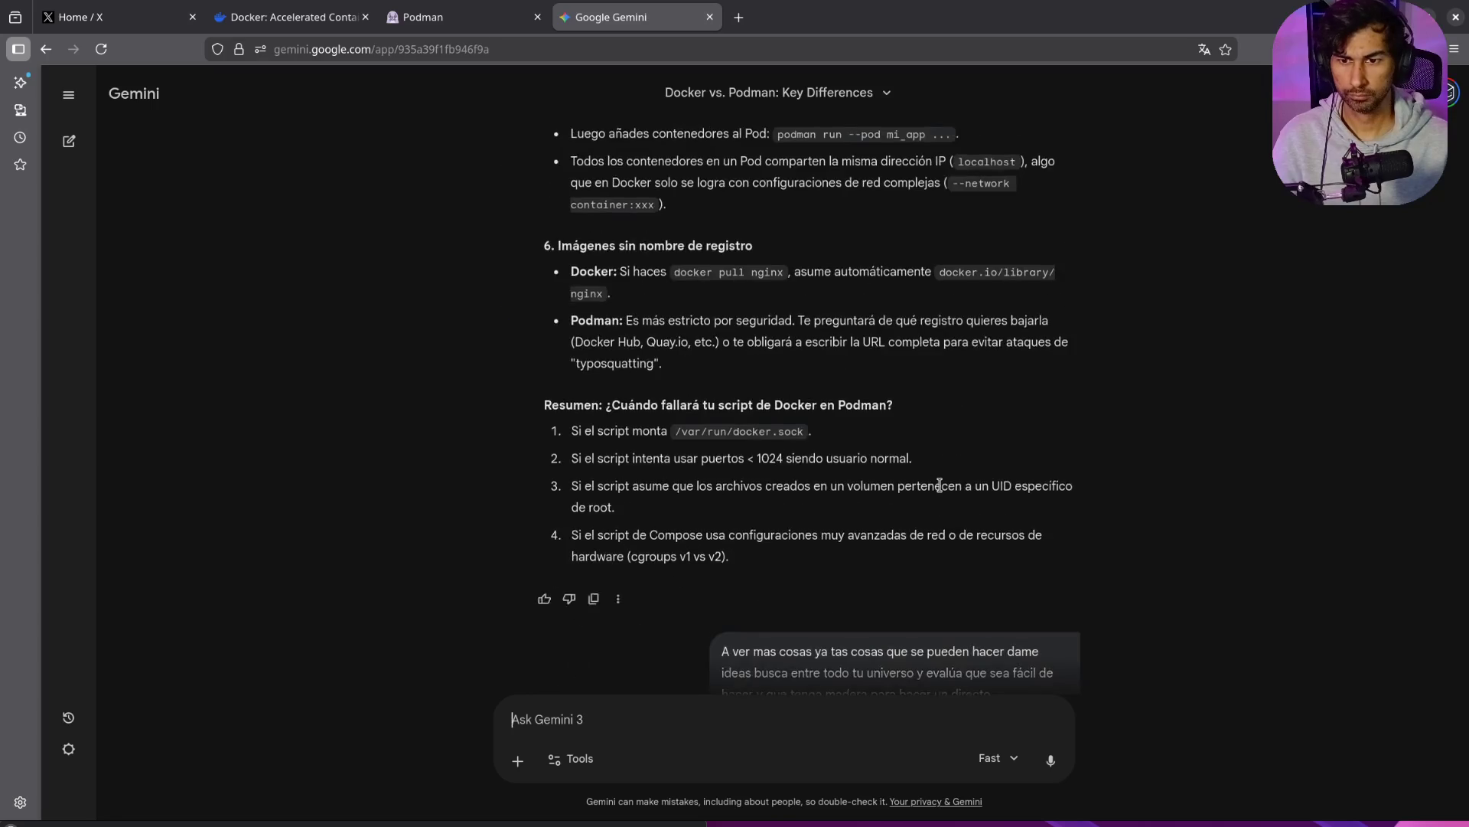
scroll(939, 484, "up", 10)
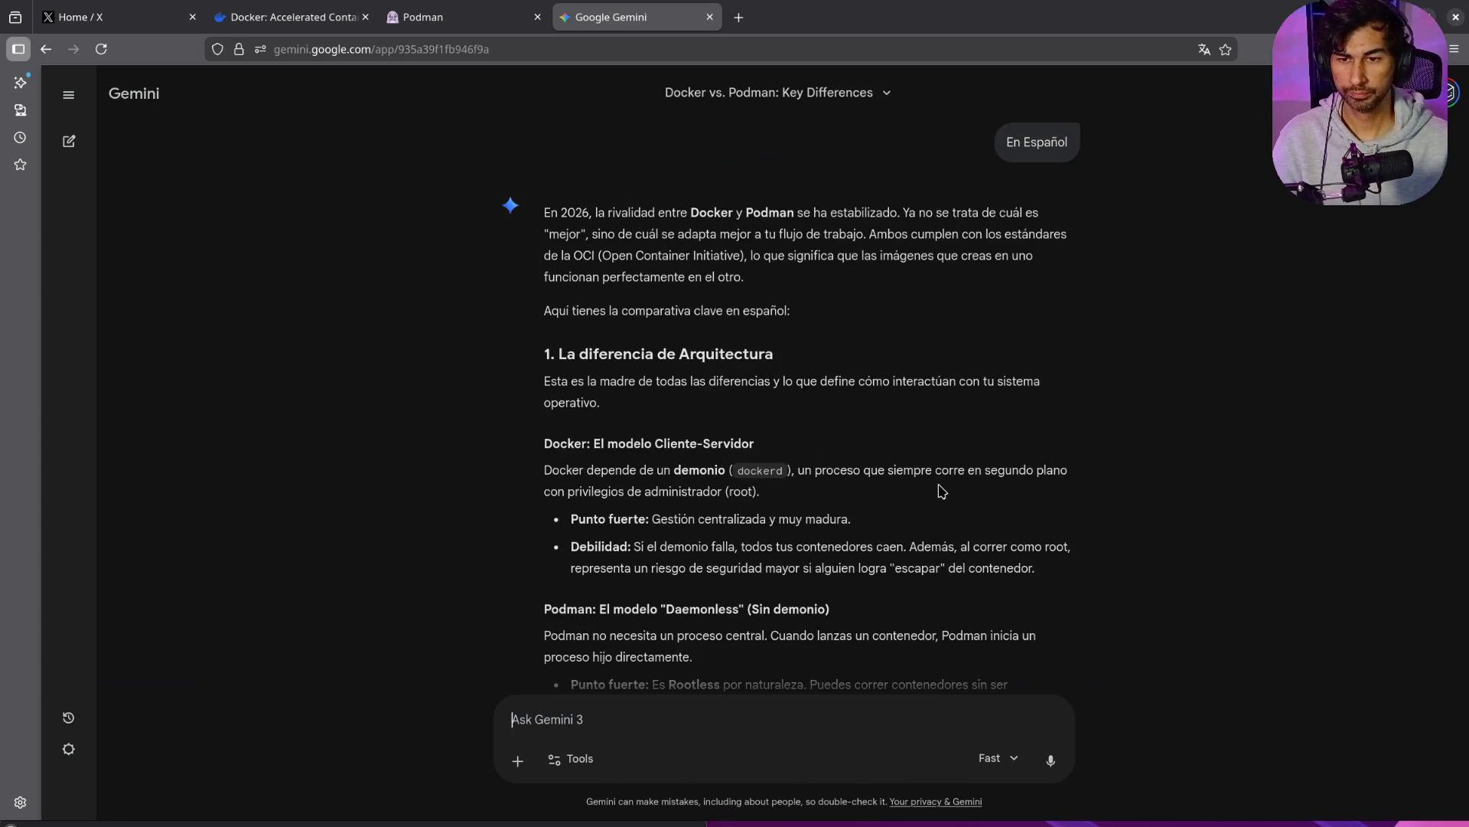
scroll(942, 491, "down", 20)
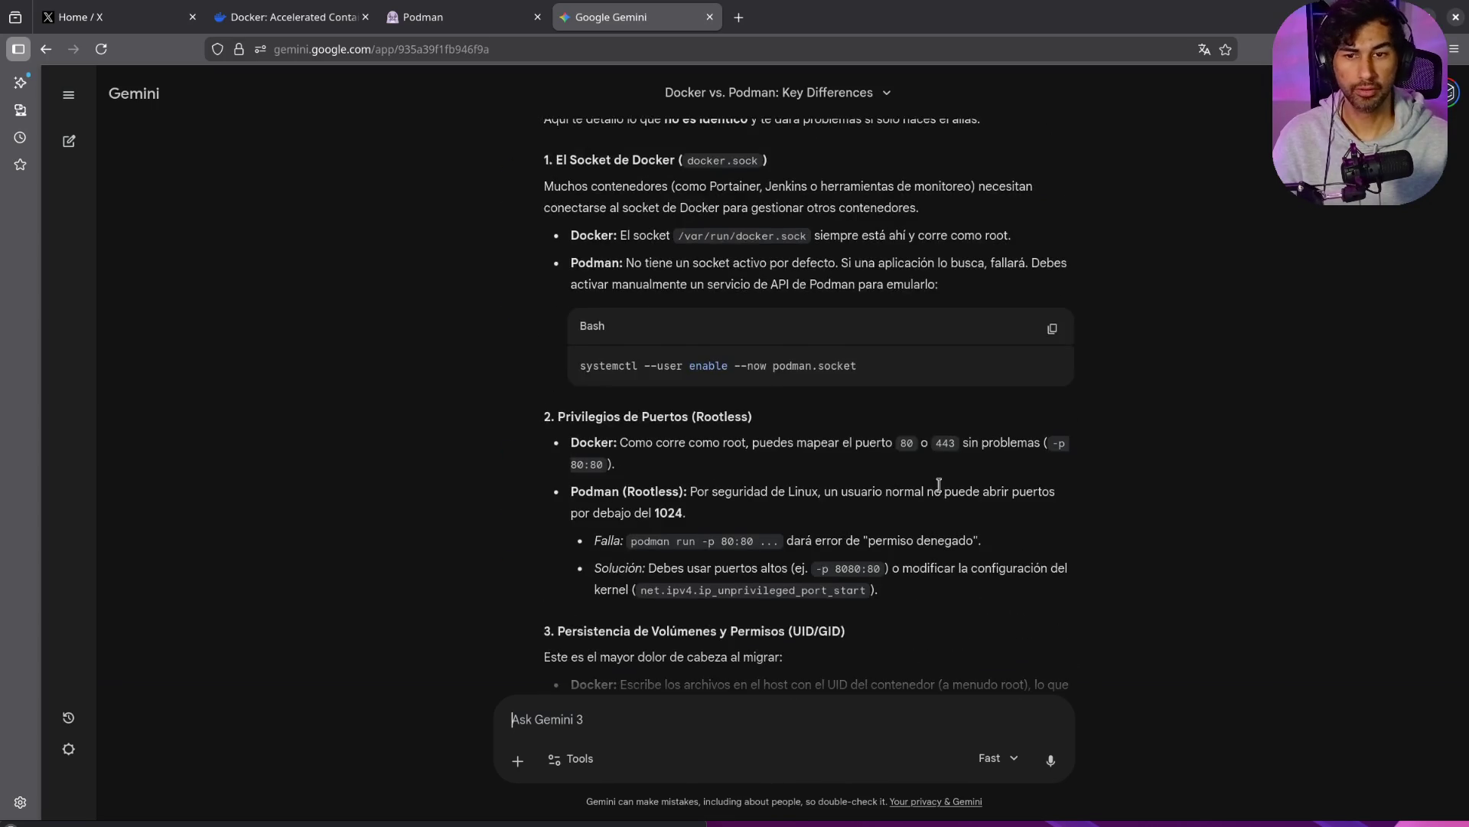
scroll(939, 487, "up", 8)
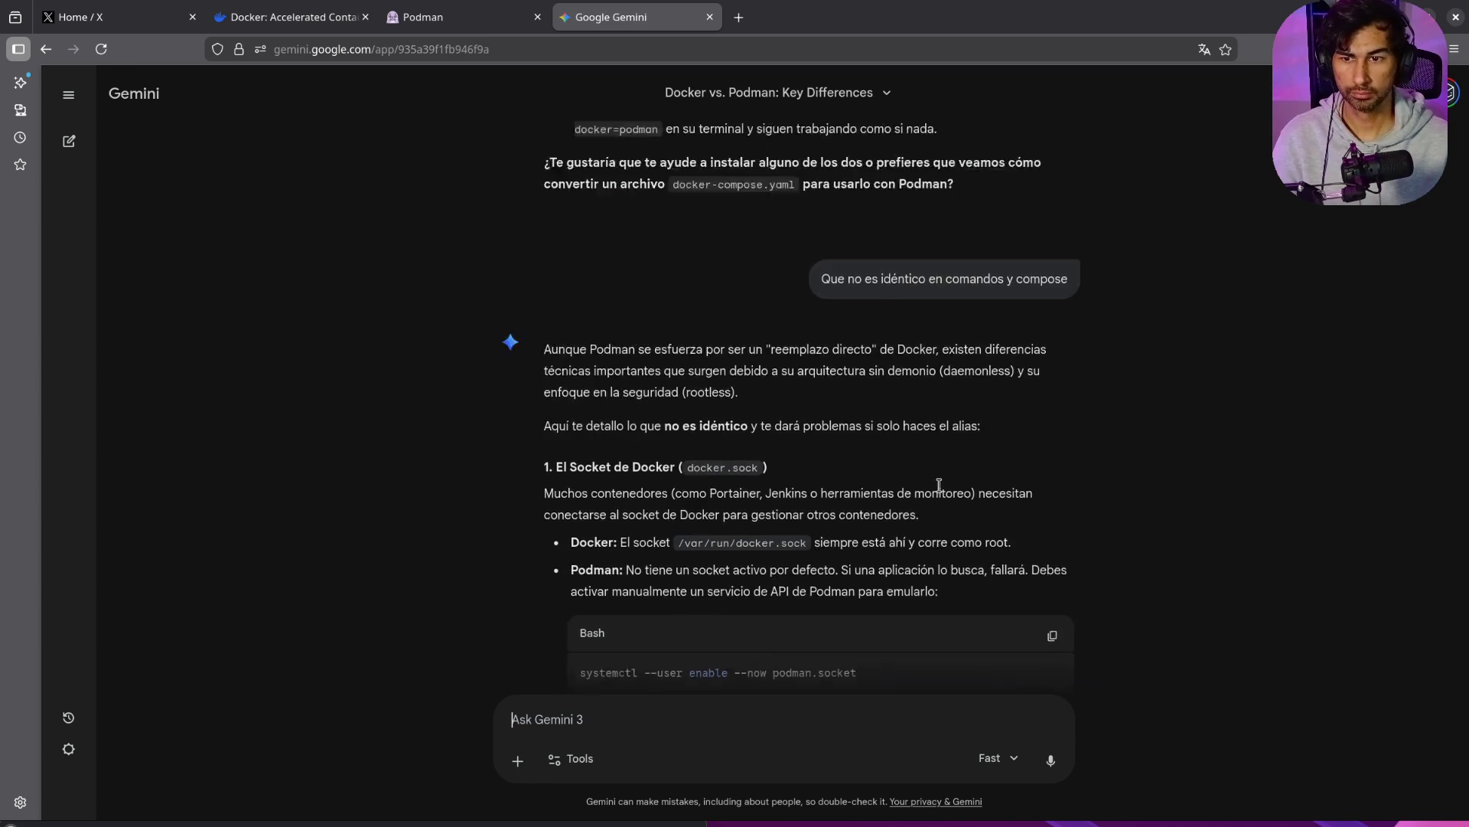
scroll(943, 489, "down", 3)
scroll(943, 481, "down", 2)
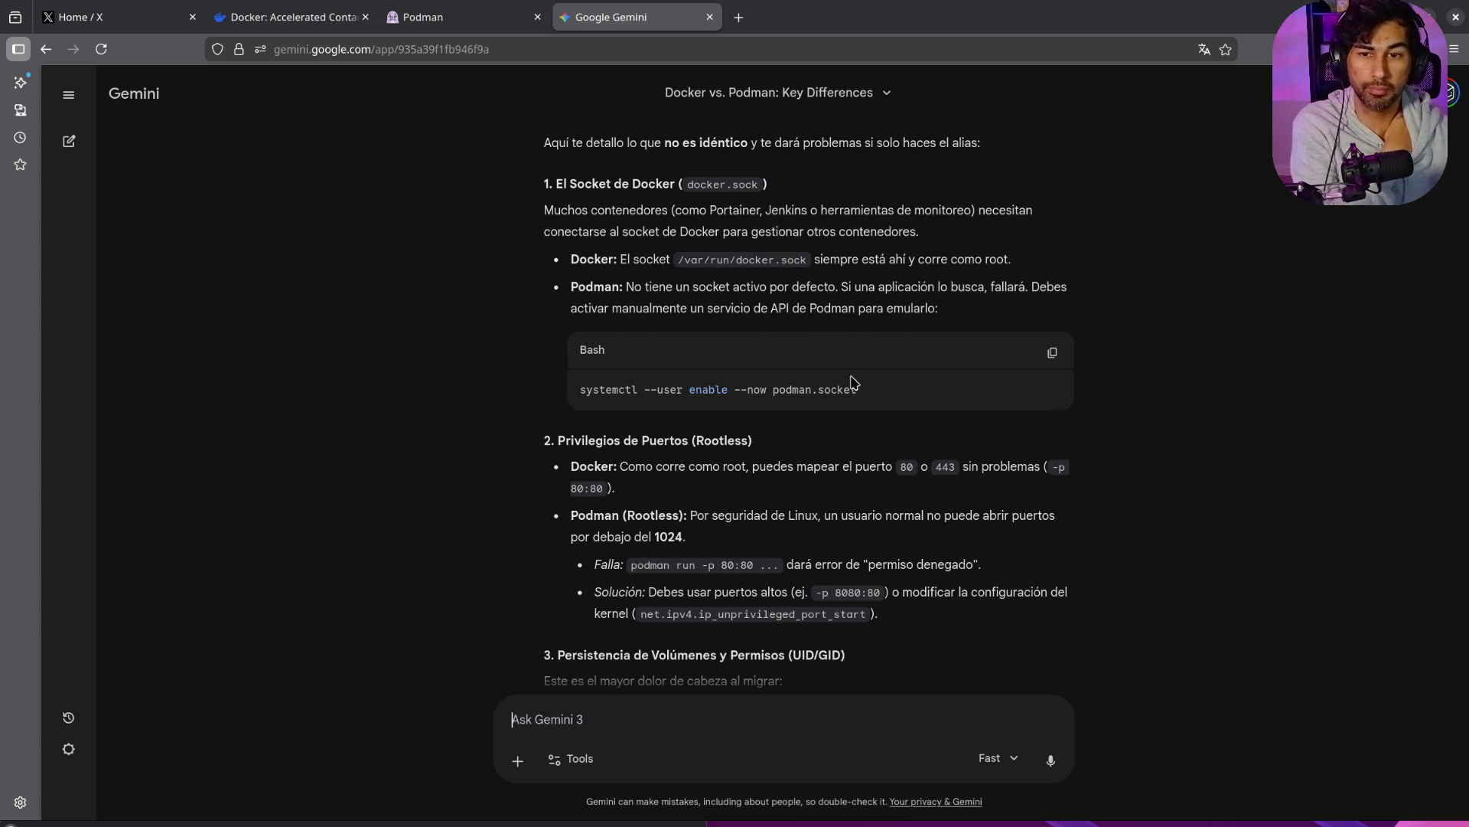
triple_click(579, 392)
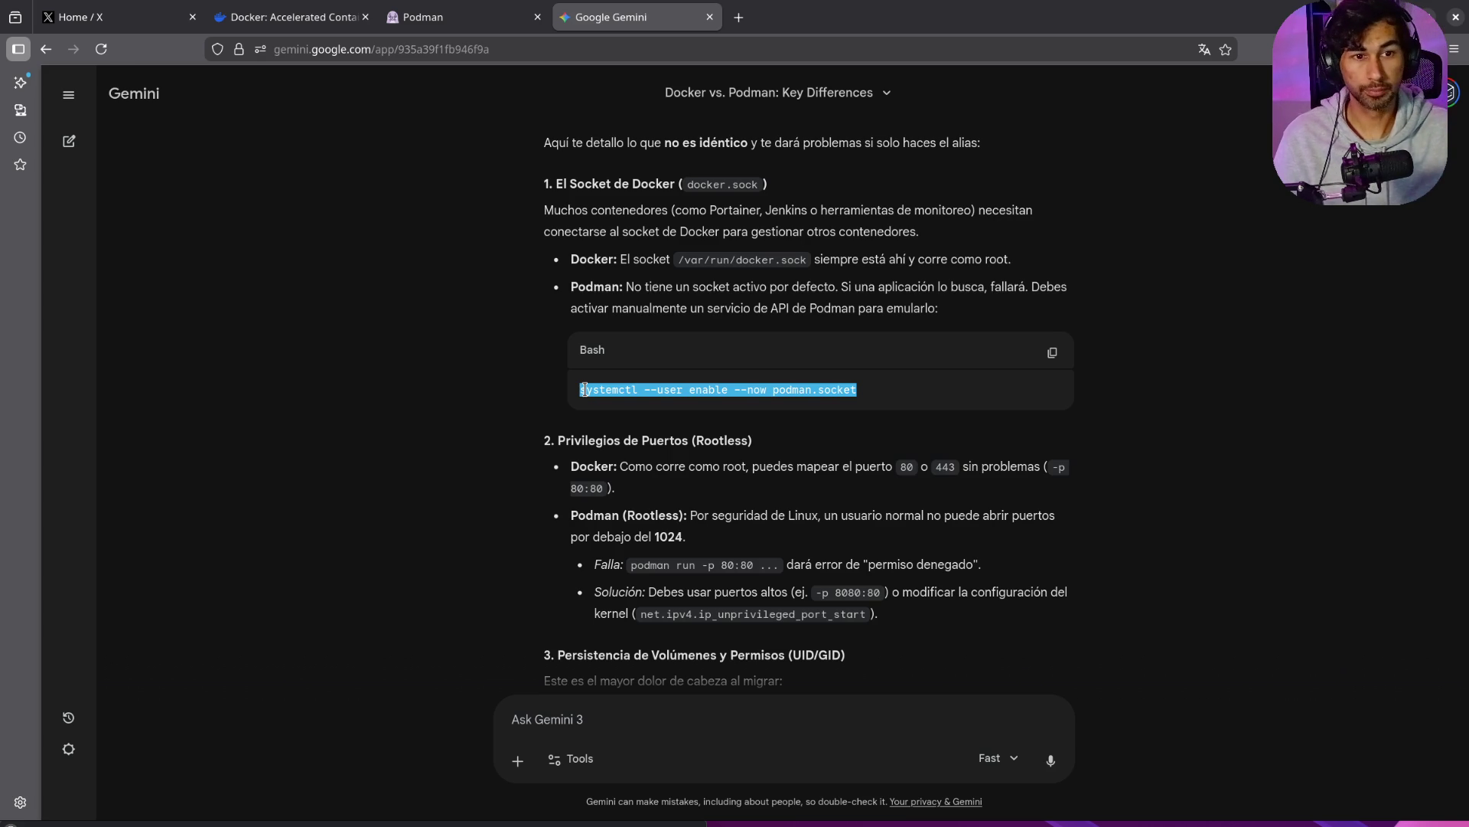
scroll(825, 573, "down", 5)
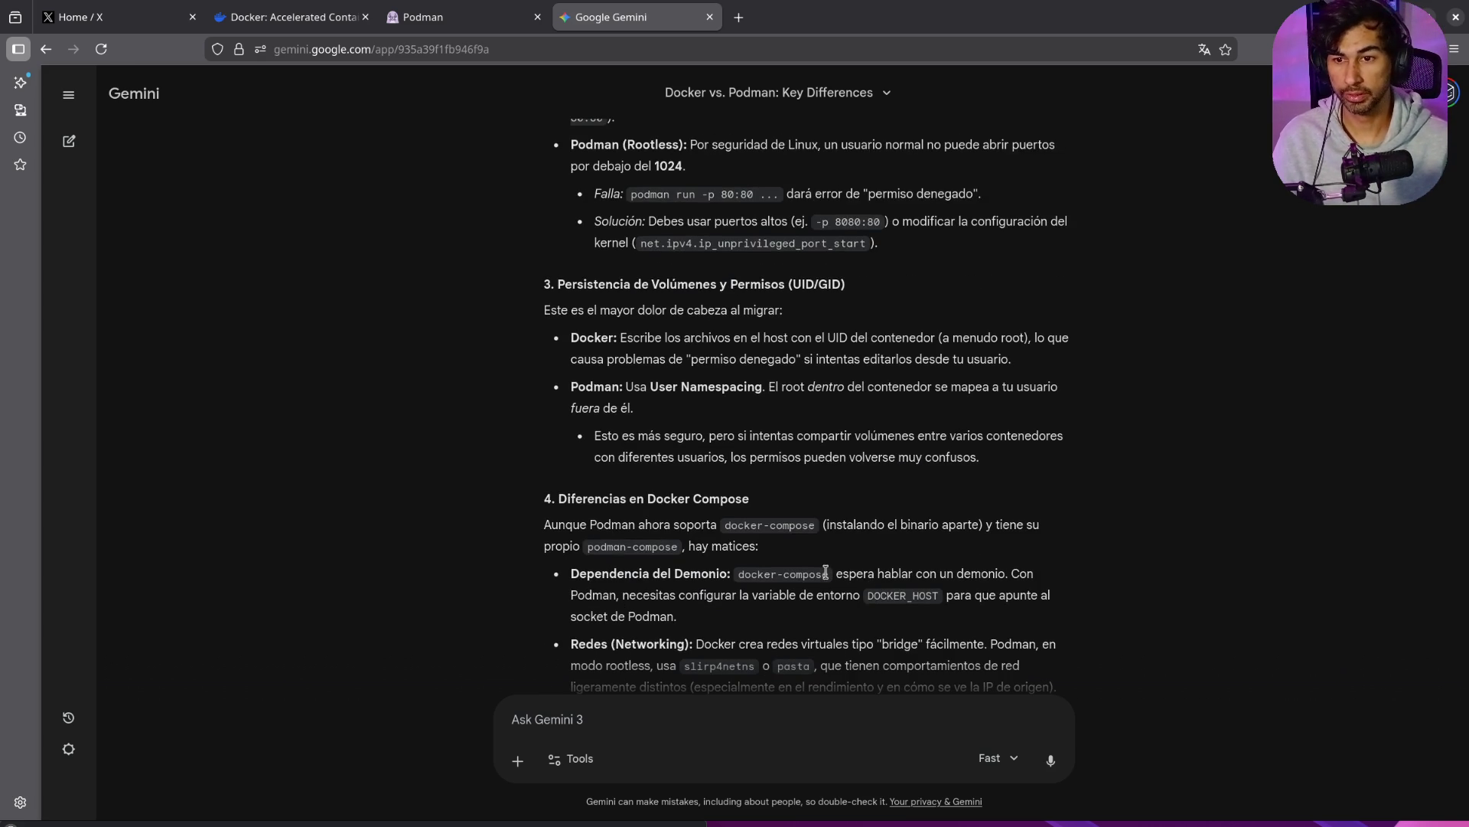
scroll(825, 573, "up", 1)
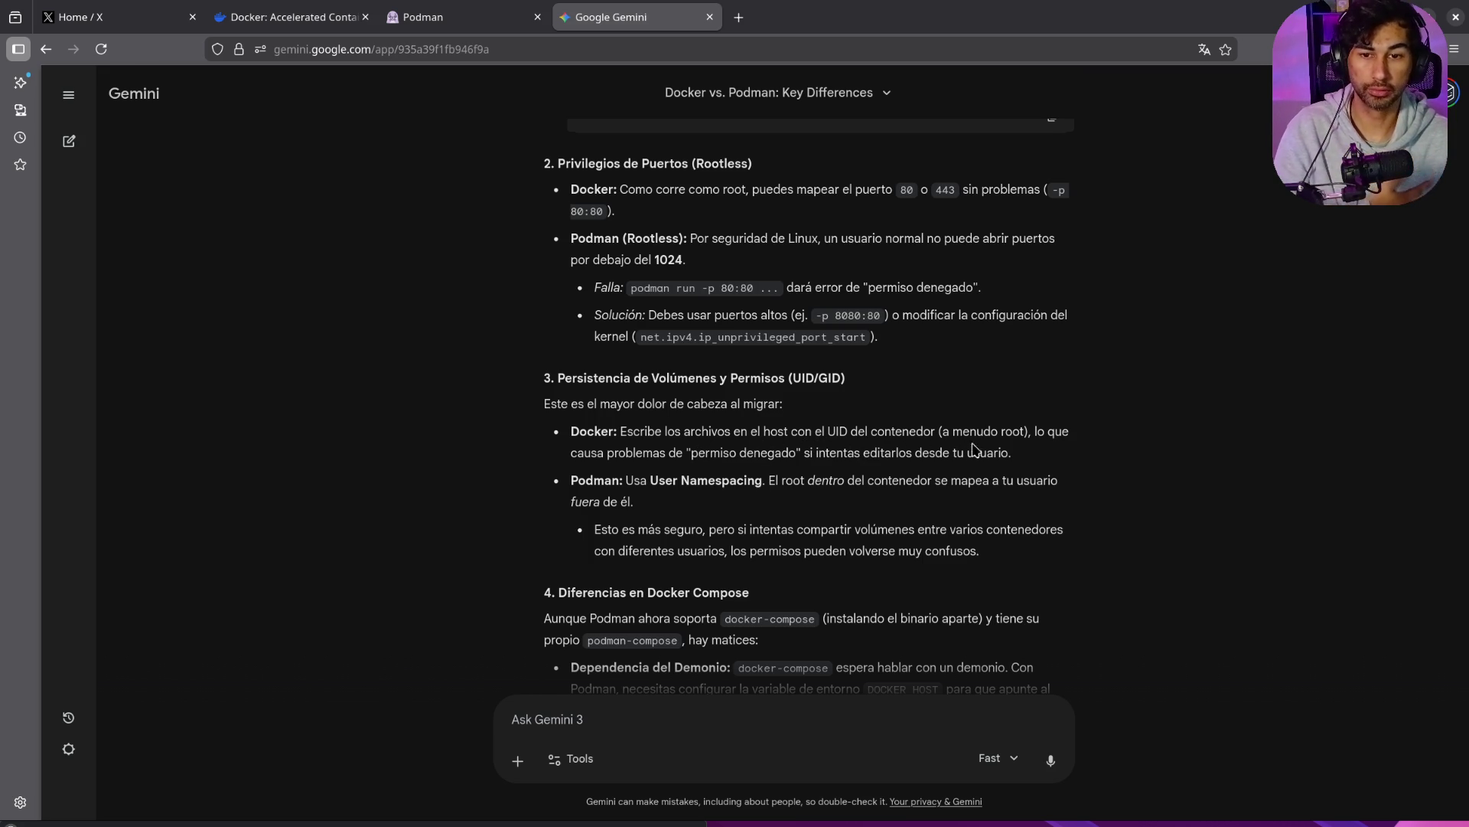
left_click_drag(705, 459, 834, 472)
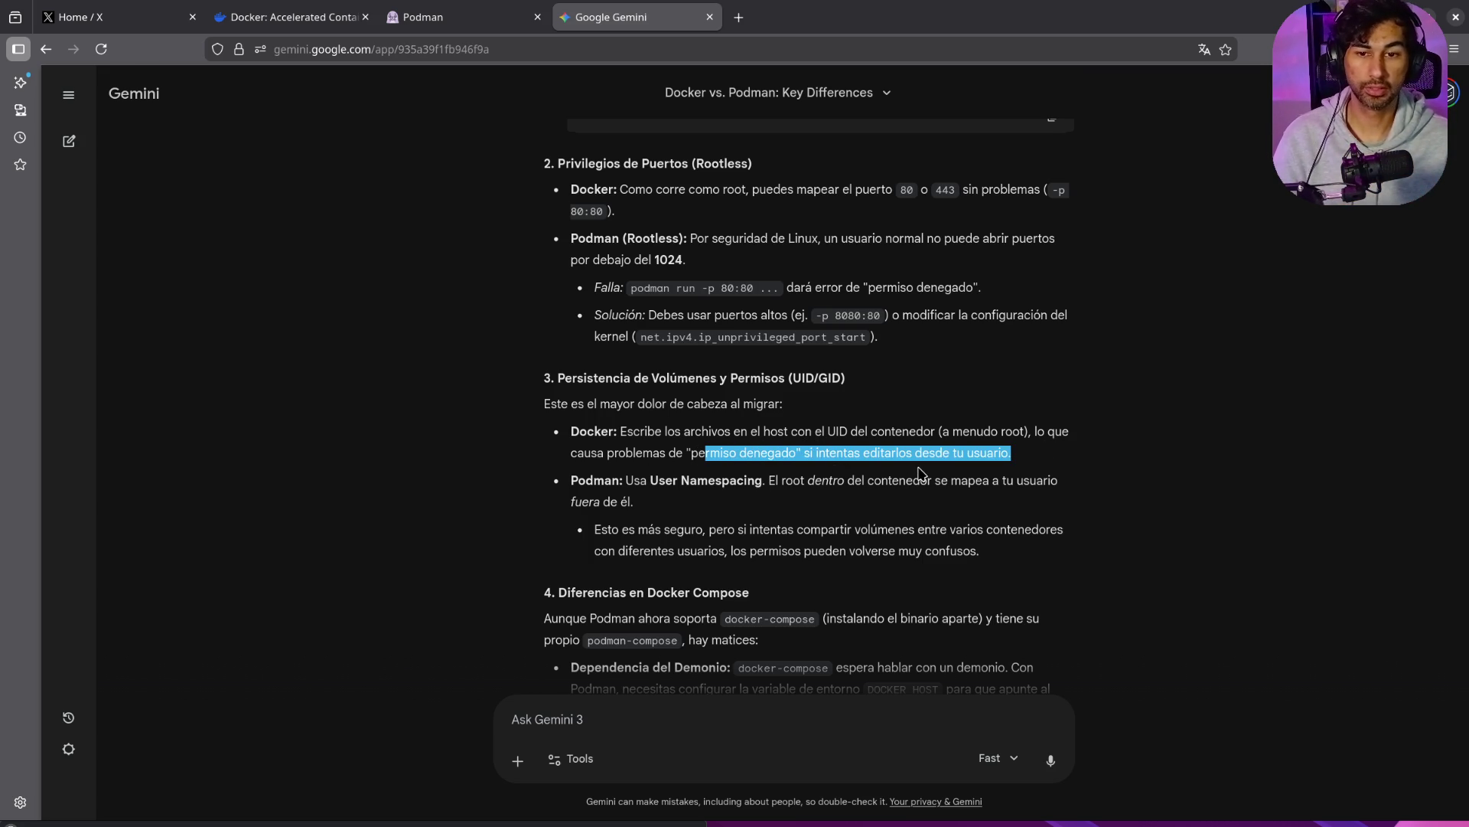
left_click(847, 487)
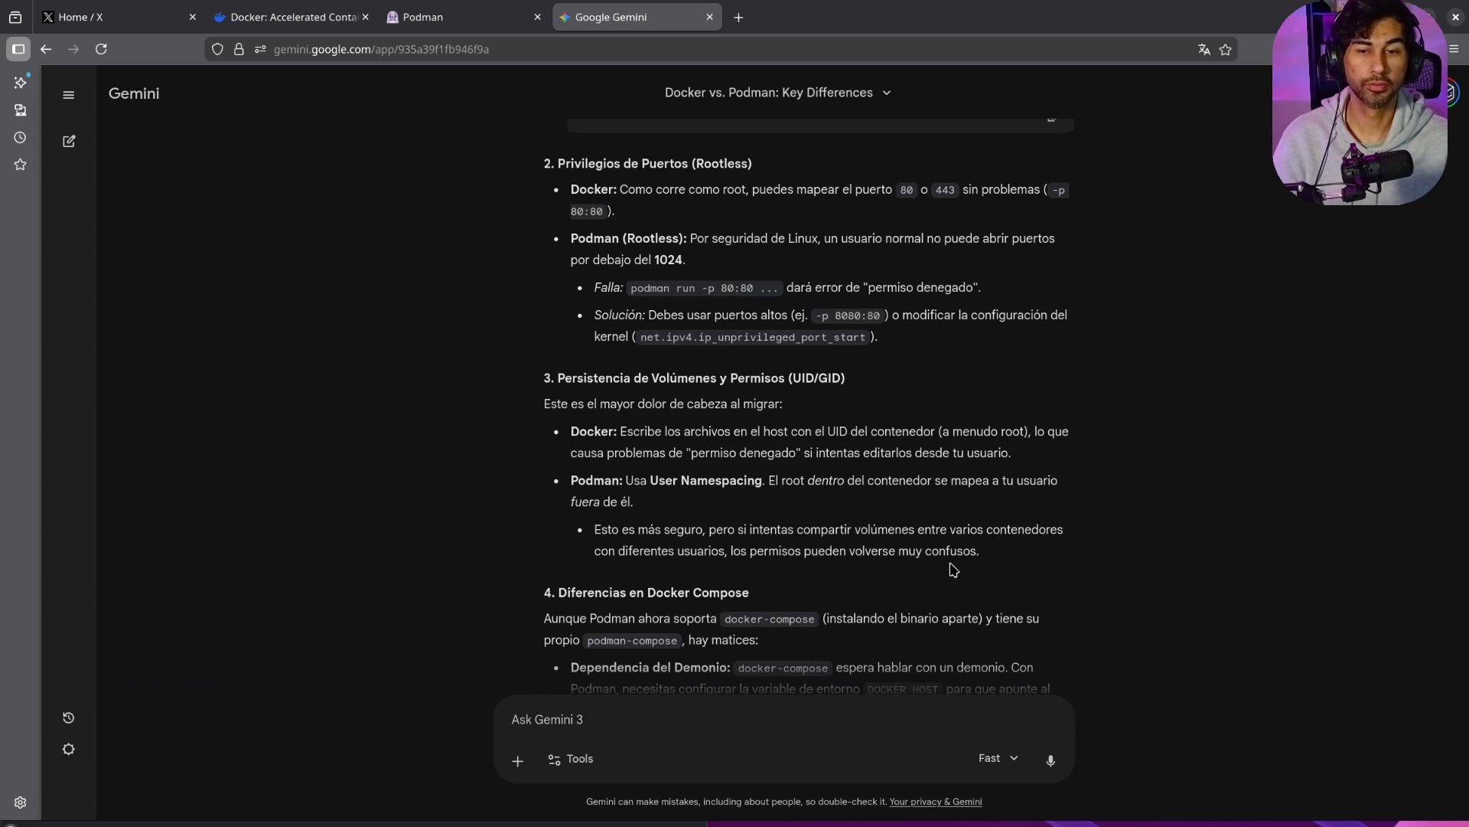
left_click_drag(1032, 573, 686, 506)
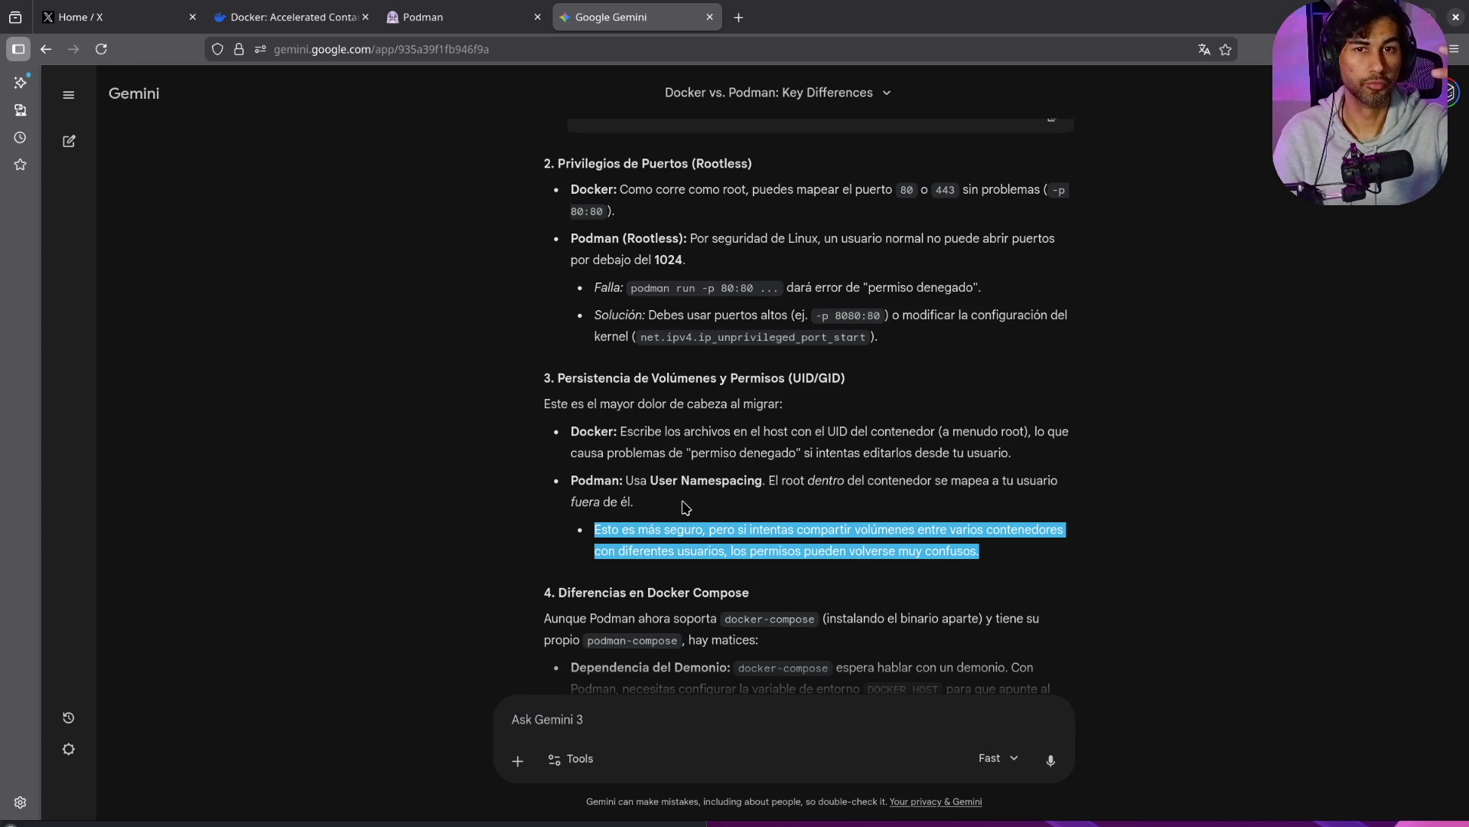
scroll(577, 542, "down", 3)
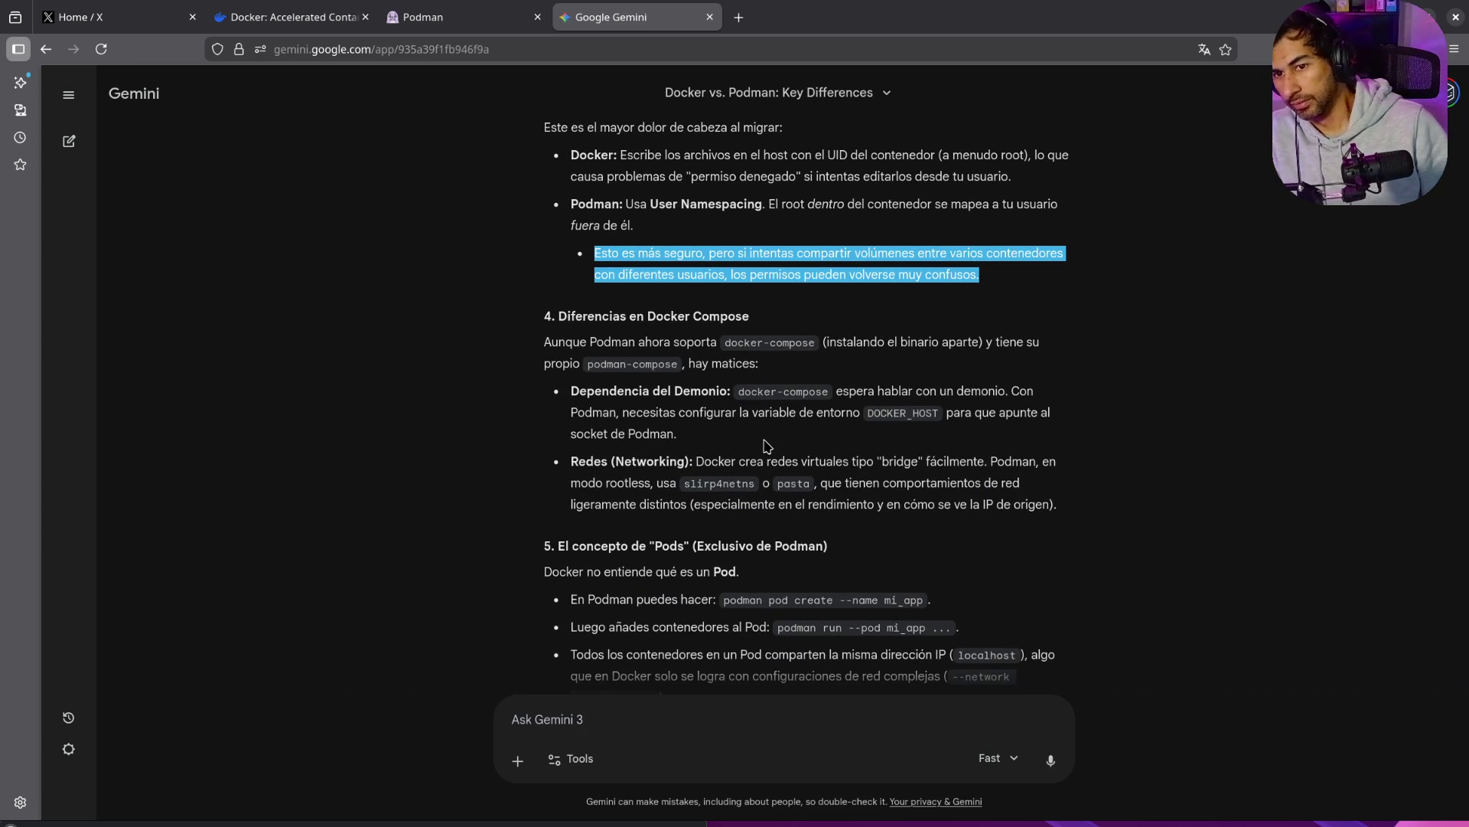
scroll(759, 455, "down", 12)
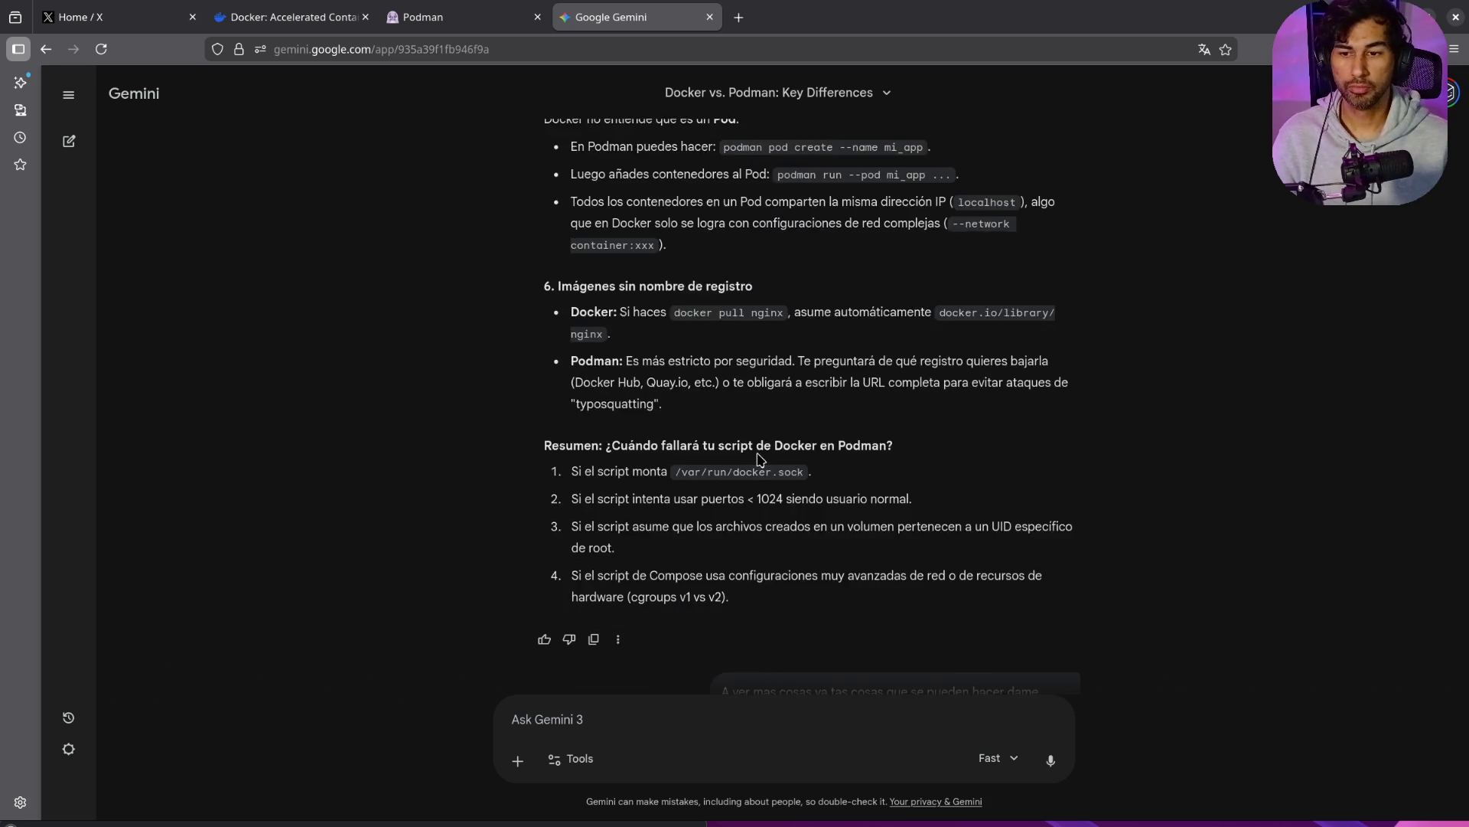
scroll(758, 453, "up", 7)
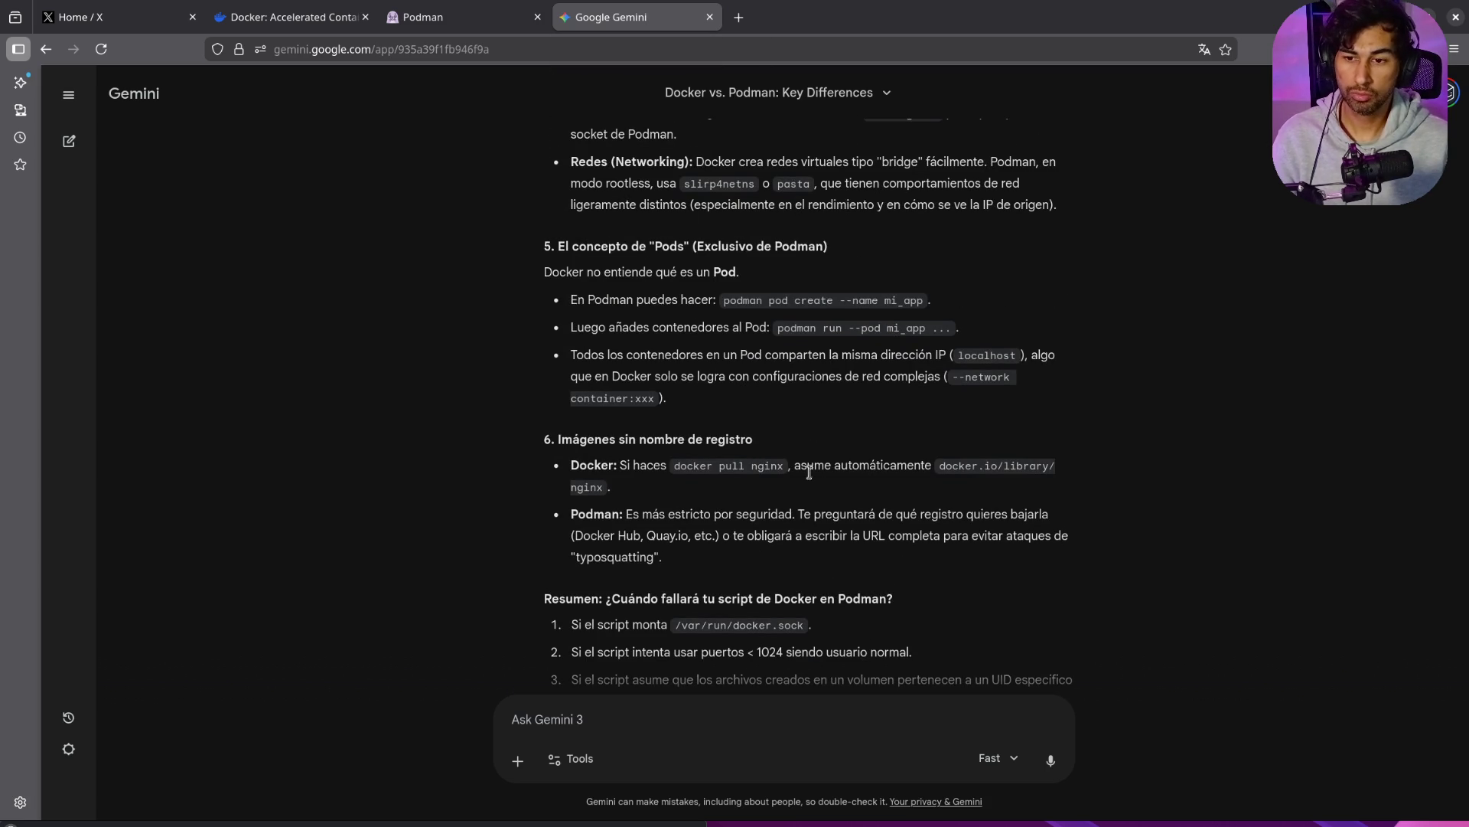
scroll(828, 486, "down", 10)
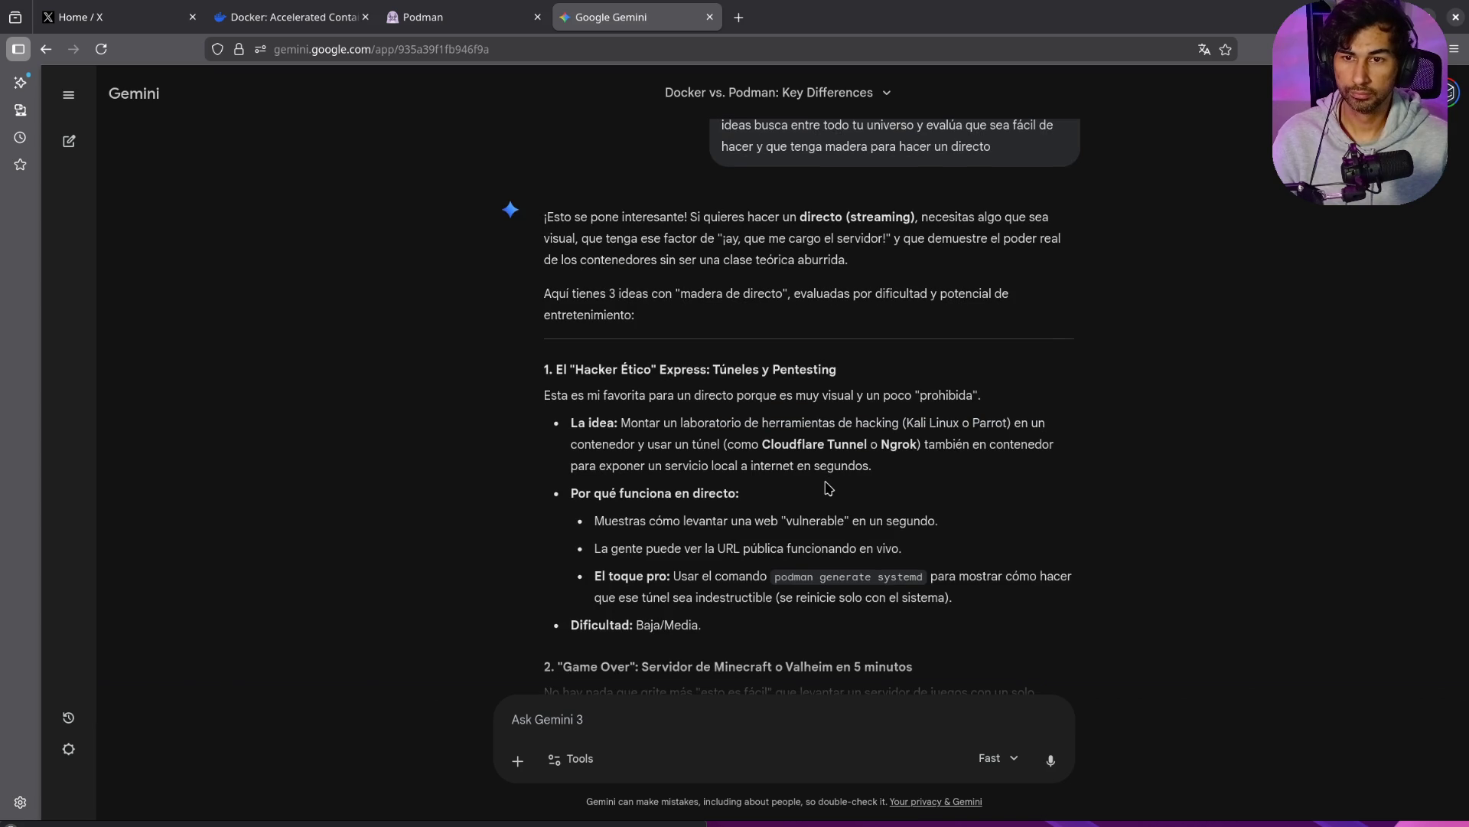
Step: Scroll to Gemini's Bitnami WordPress and PostgreSQL 15 compose YAML and select its entire contents
scroll(828, 487, "down", 1)
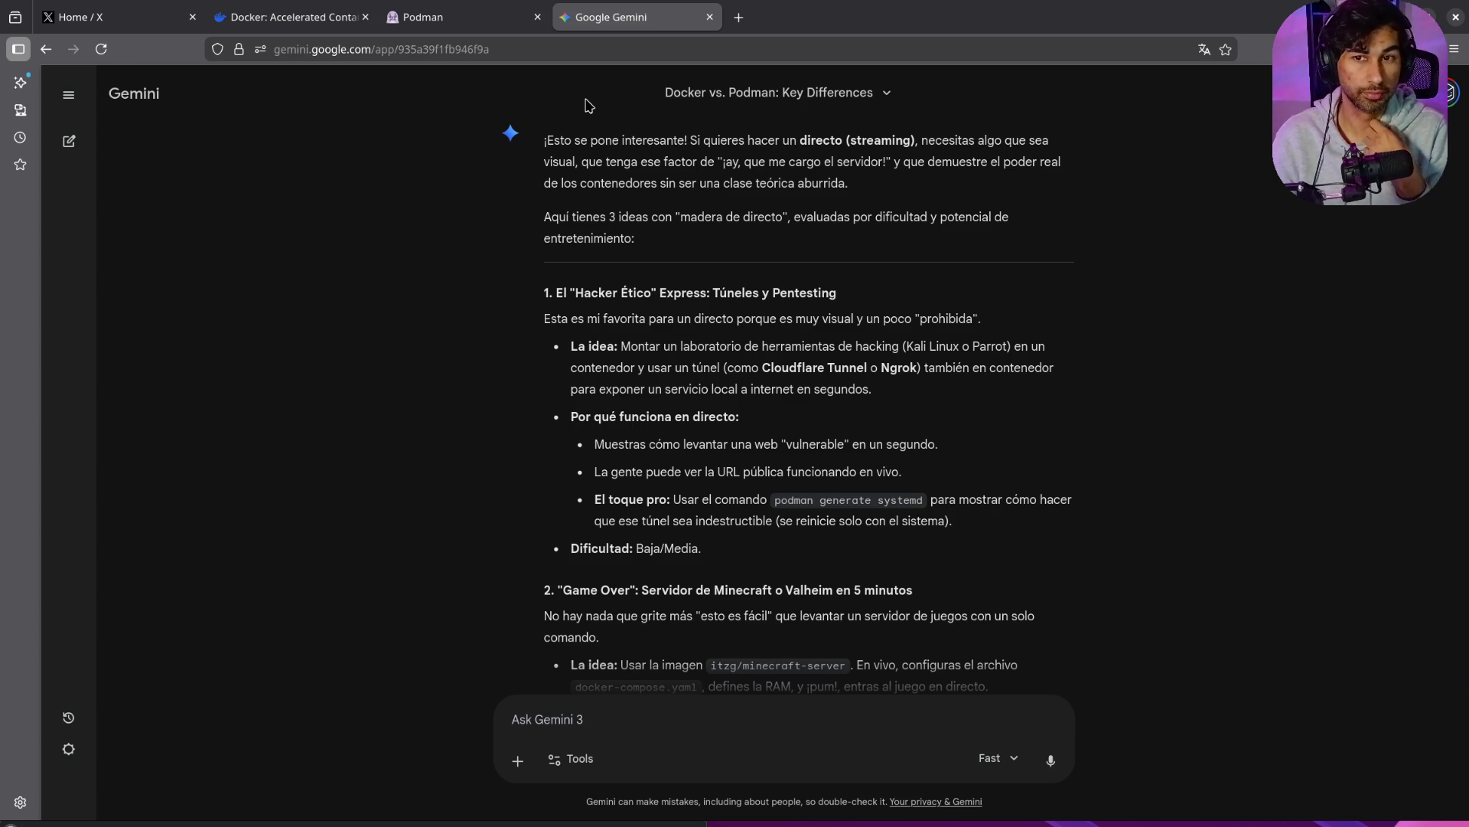
scroll(624, 421, "down", 5)
scroll(888, 563, "down", 20)
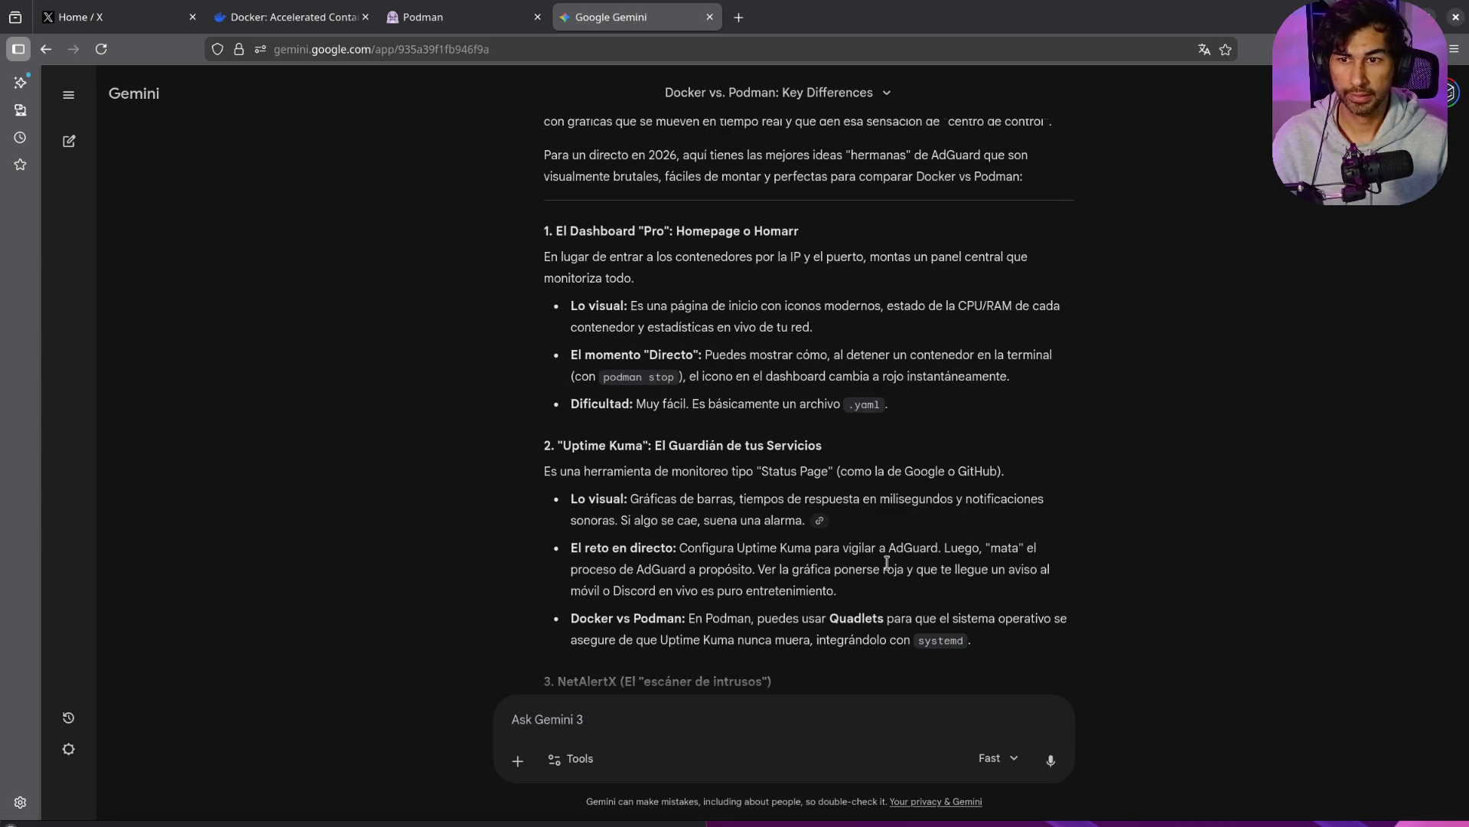
scroll(887, 563, "down", 6)
scroll(888, 568, "up", 4)
scroll(888, 567, "up", 4)
scroll(890, 569, "down", 2)
scroll(889, 570, "down", 15)
scroll(889, 568, "down", 20)
scroll(887, 567, "down", 15)
scroll(889, 570, "up", 12)
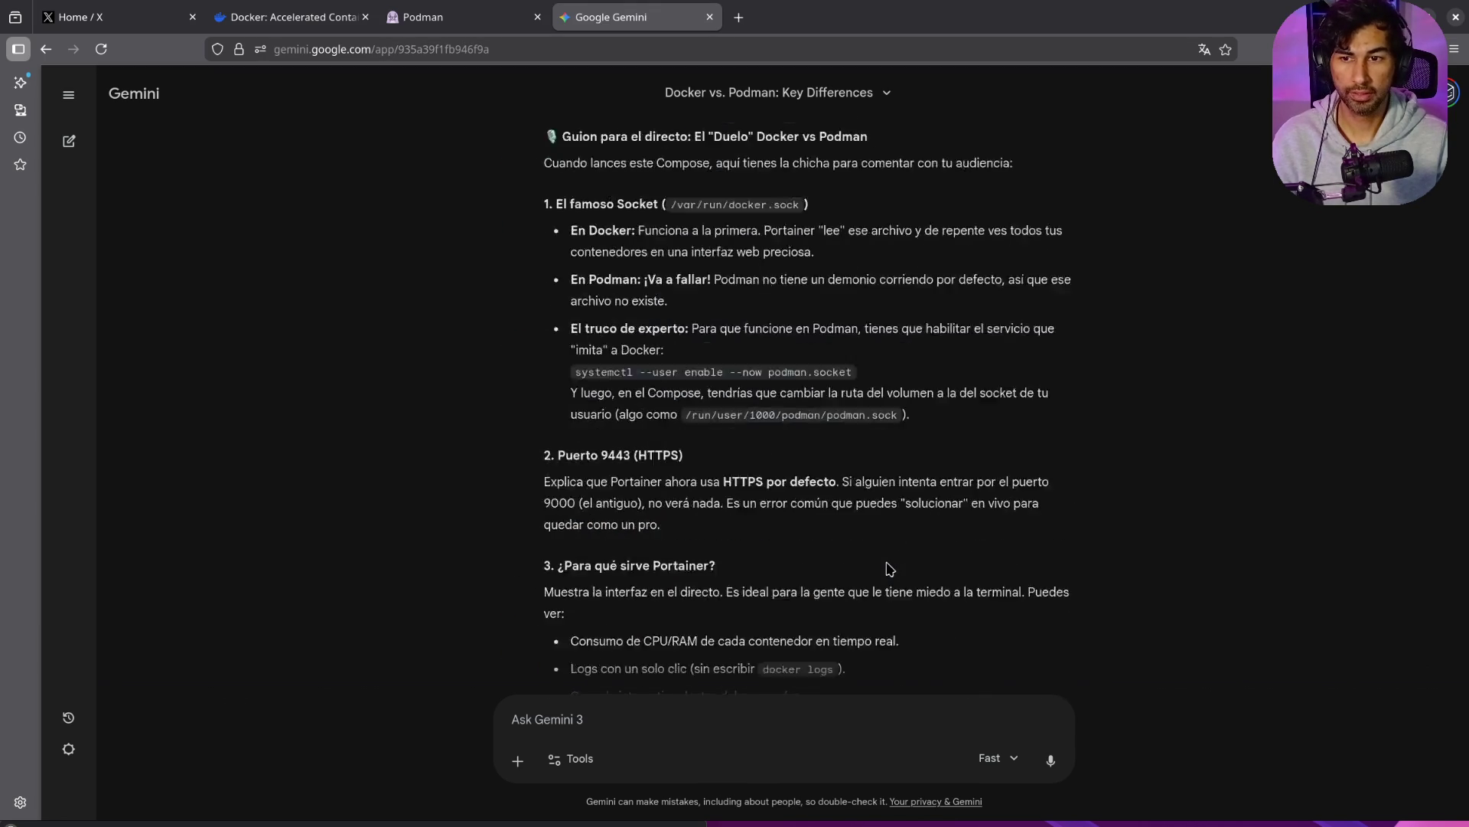
scroll(889, 568, "down", 1)
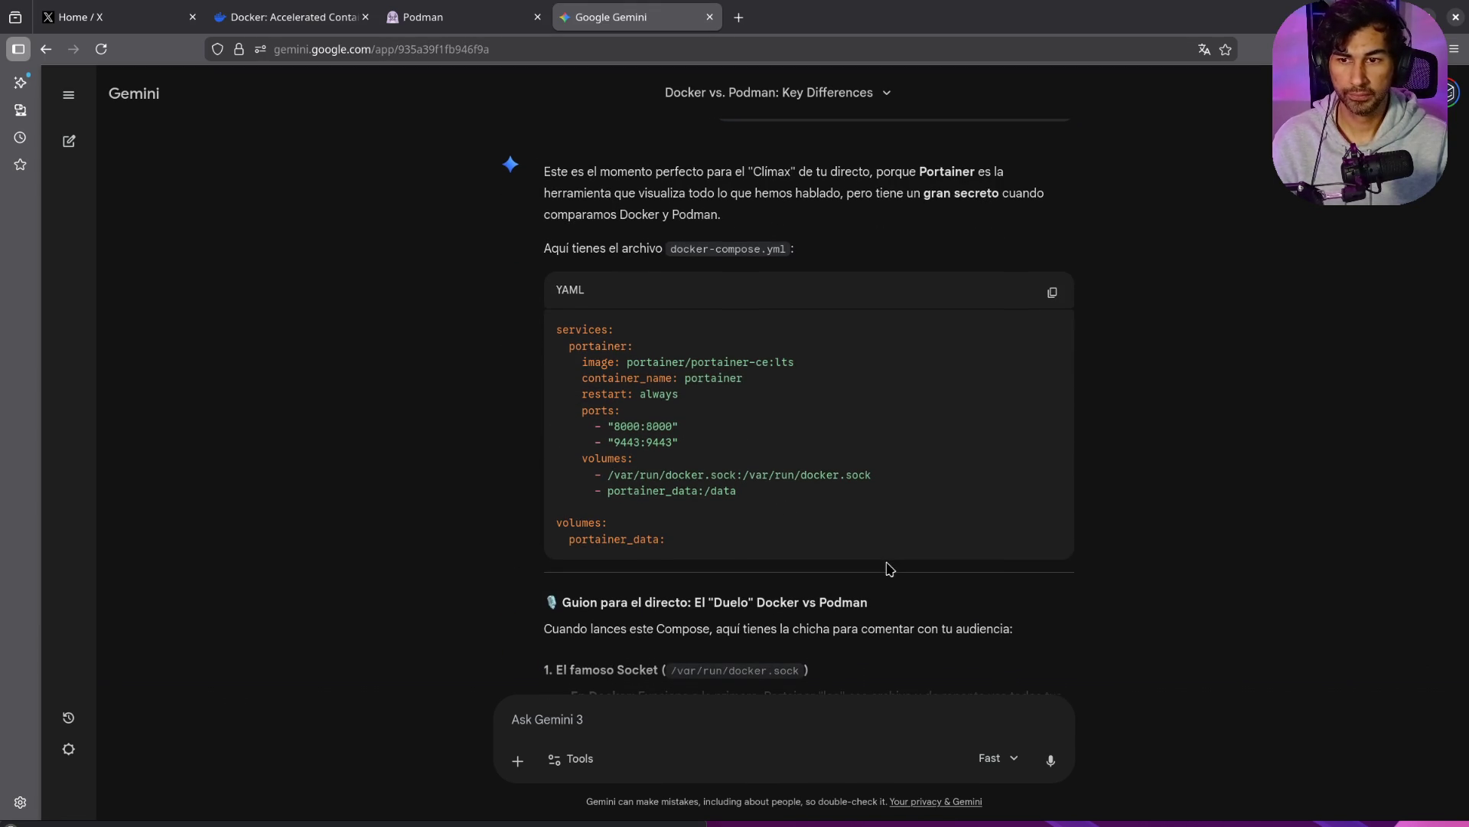
scroll(875, 509, "down", 10)
scroll(875, 509, "up", 3)
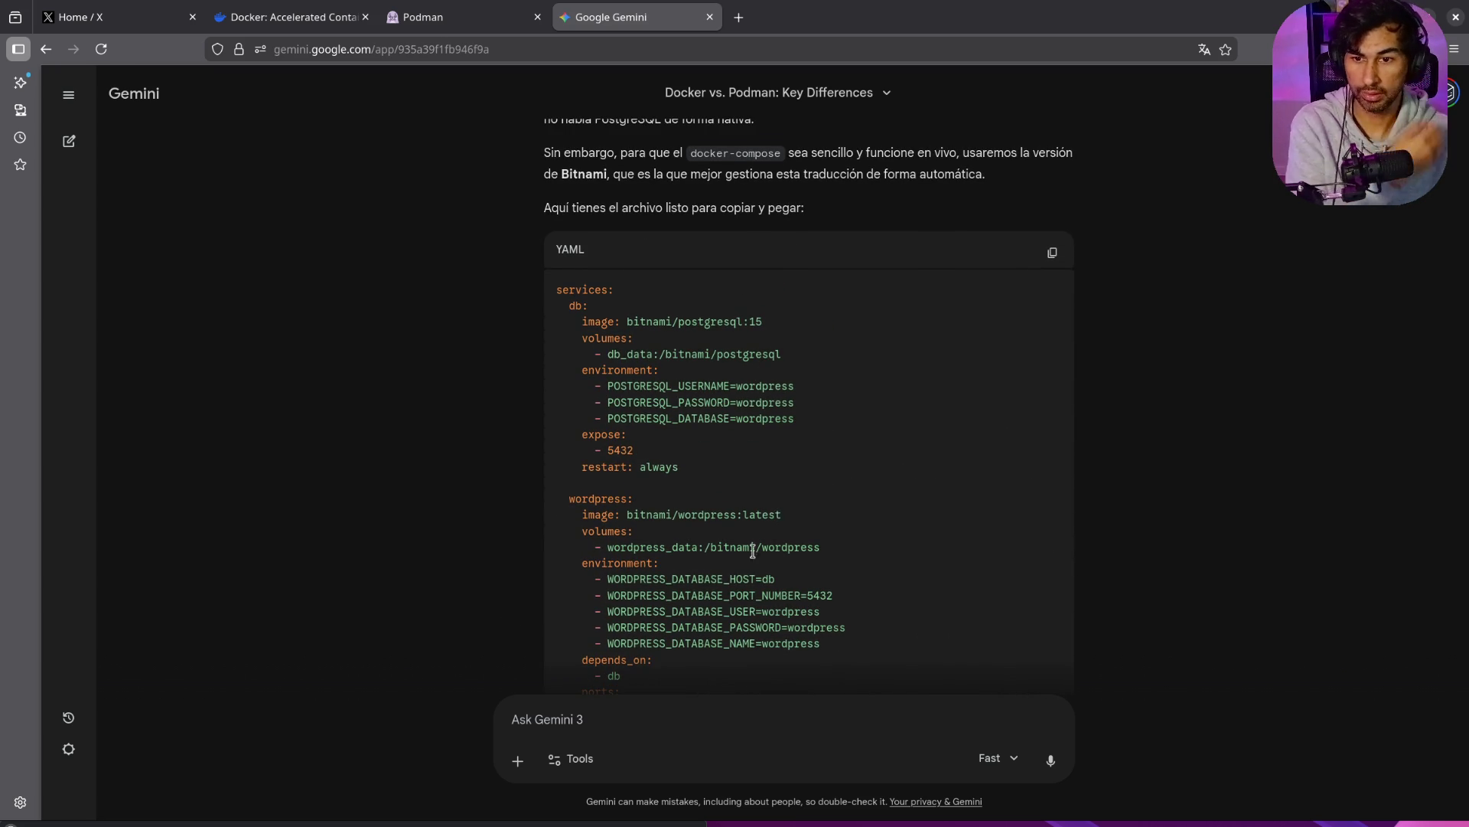
scroll(781, 490, "down", 1)
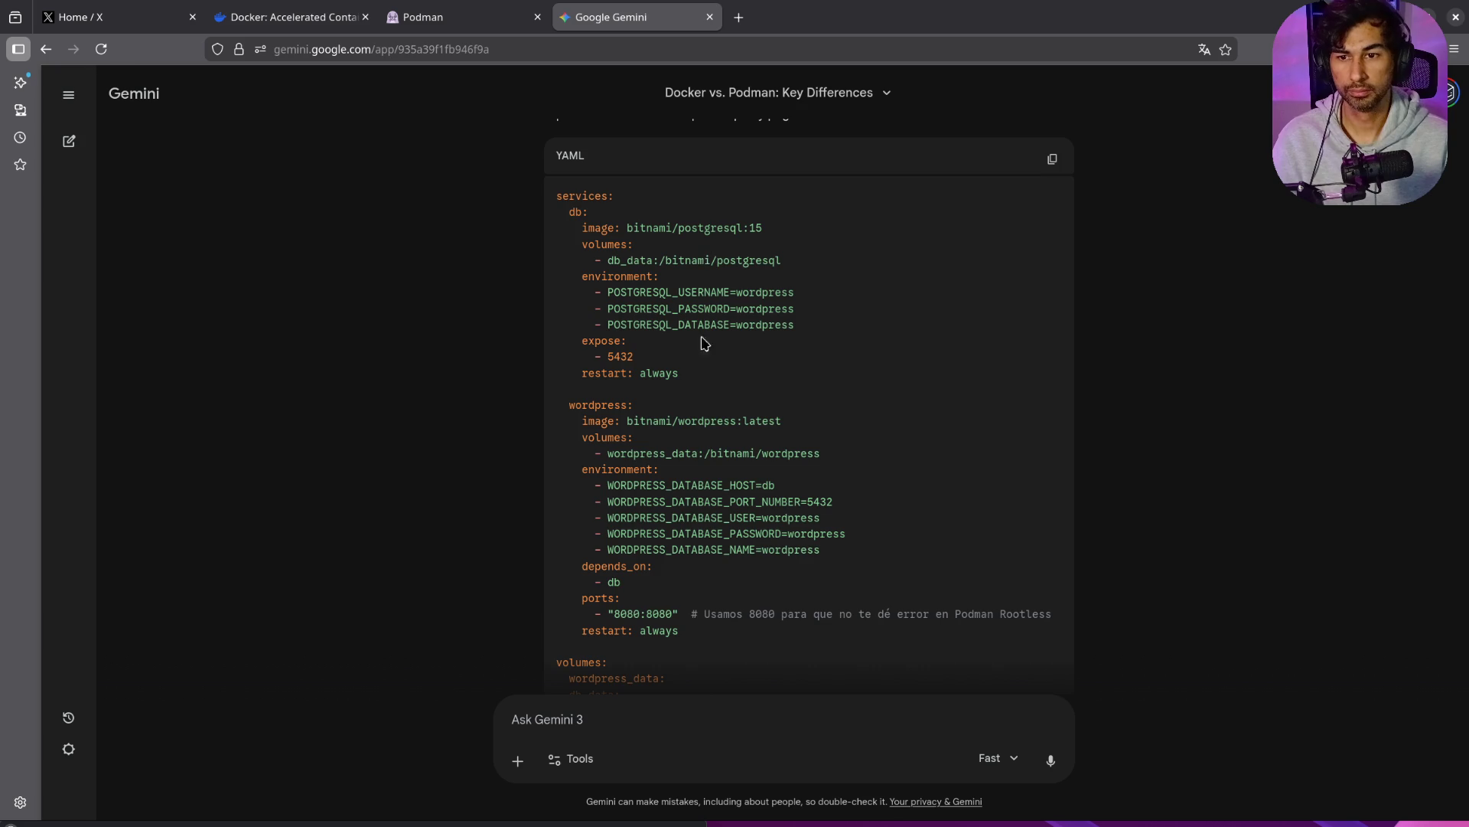
scroll(704, 343, "down", 1)
mouse_move(671, 616)
left_mouse_down()
mouse_move(562, 260)
mouse_move(559, 128)
mouse_move(573, 285)
mouse_move(557, 270)
left_mouse_up()
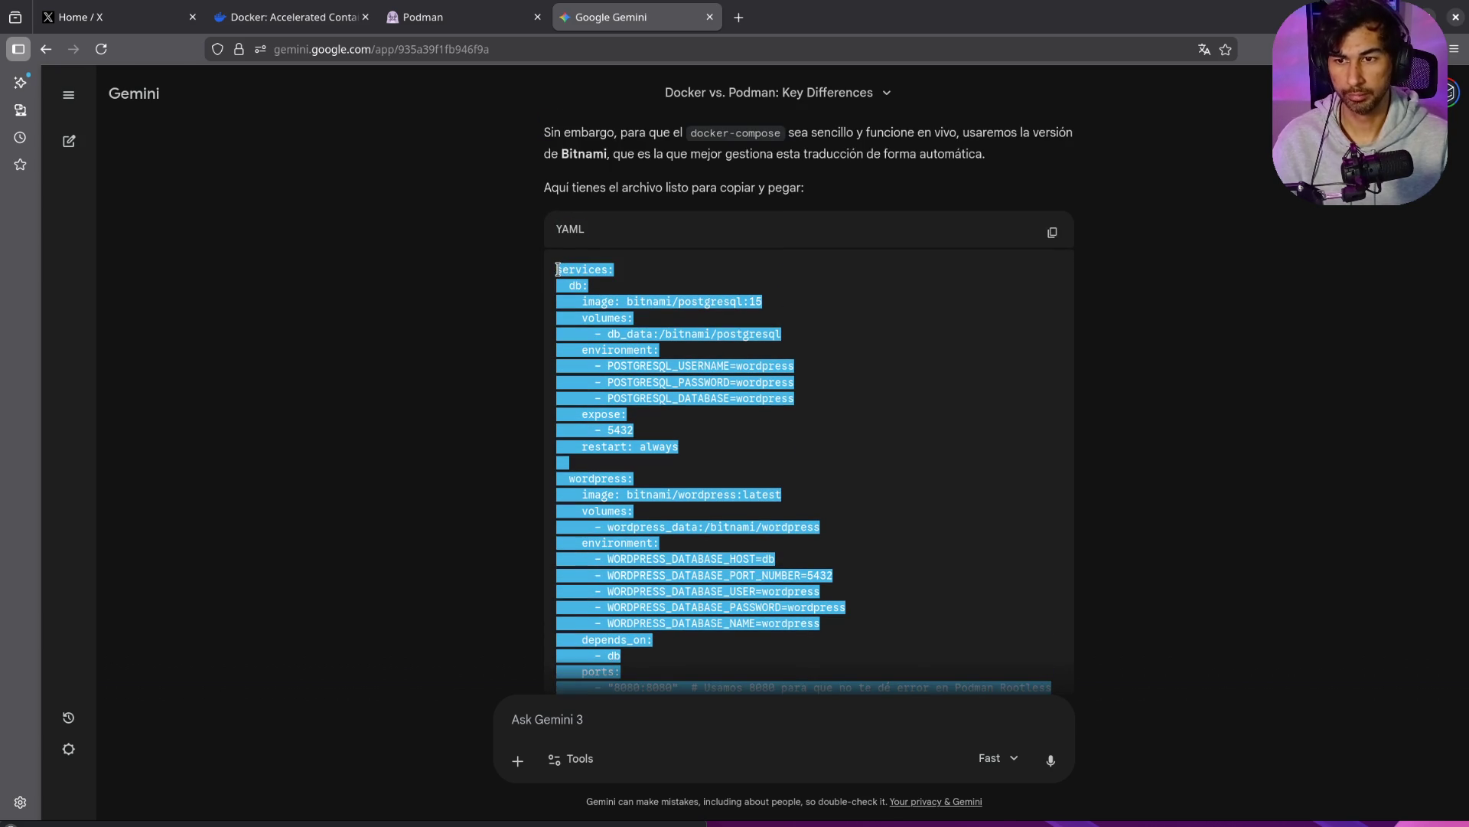
Step: Ask Gemini 'sin bitnami por favor' with the Bitnami compose file pasted below
left_click(617, 712)
type("si")
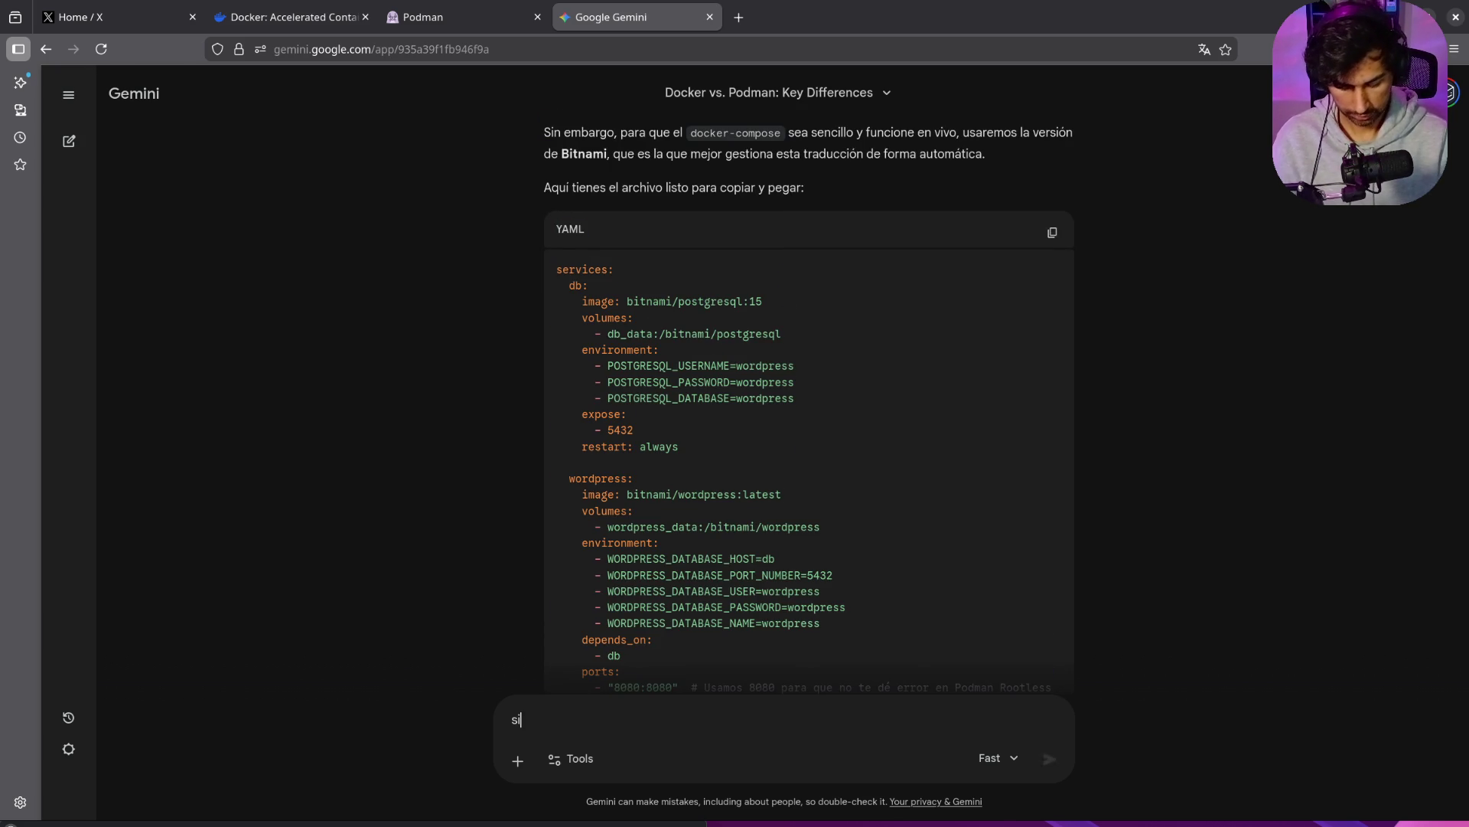
type("n bitnami por fa")
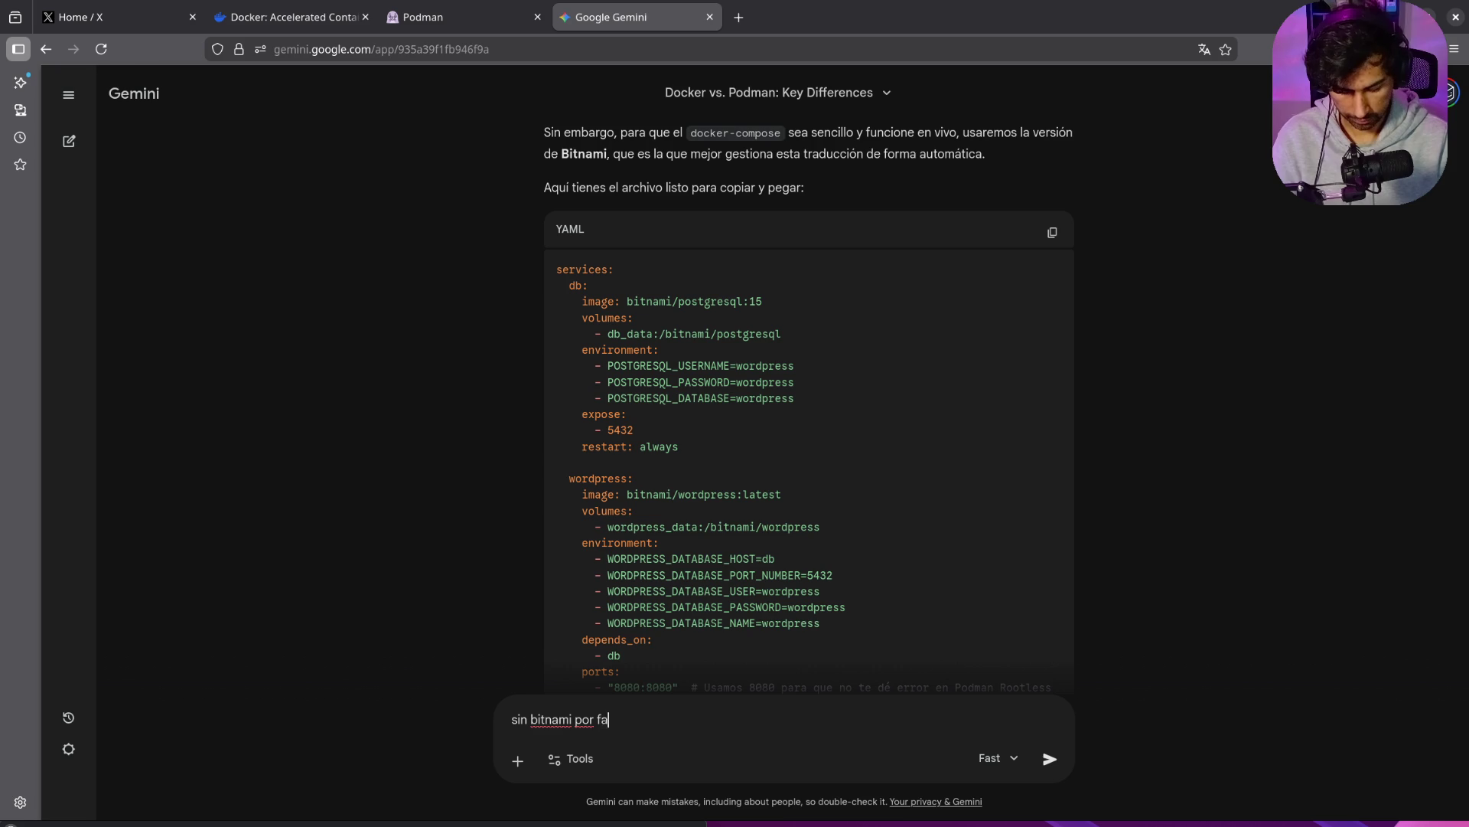
key("shift+Return")
key("ctrl+v")
key("Return")
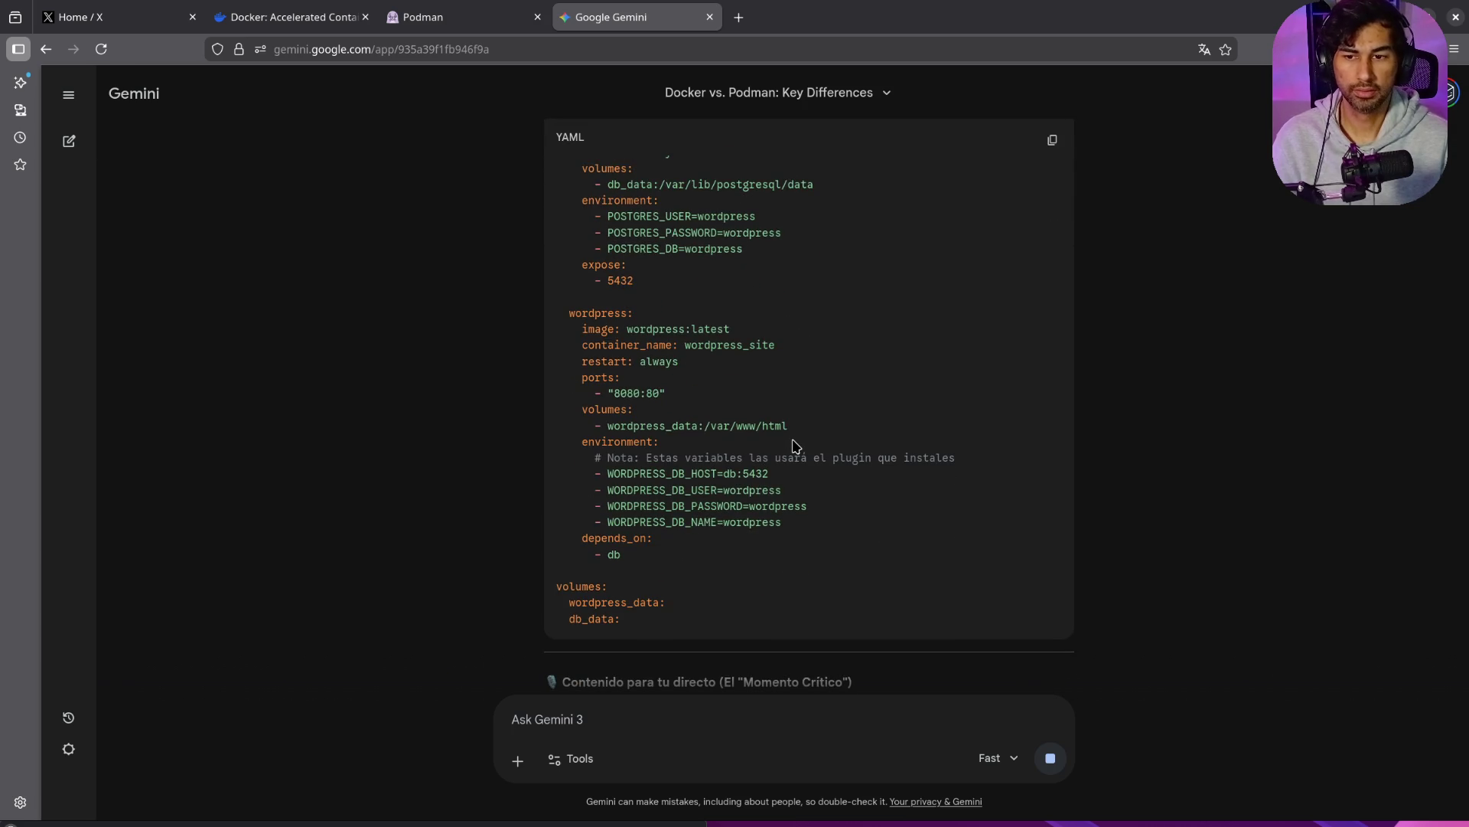
Step: Check the reply uses the postgres:15-alpine image and copy the new official-image compose file
scroll(792, 444, "up", 4)
left_click_drag(586, 391, 741, 407)
left_click(600, 407)
left_click_drag(632, 393, 753, 394)
left_click(750, 449)
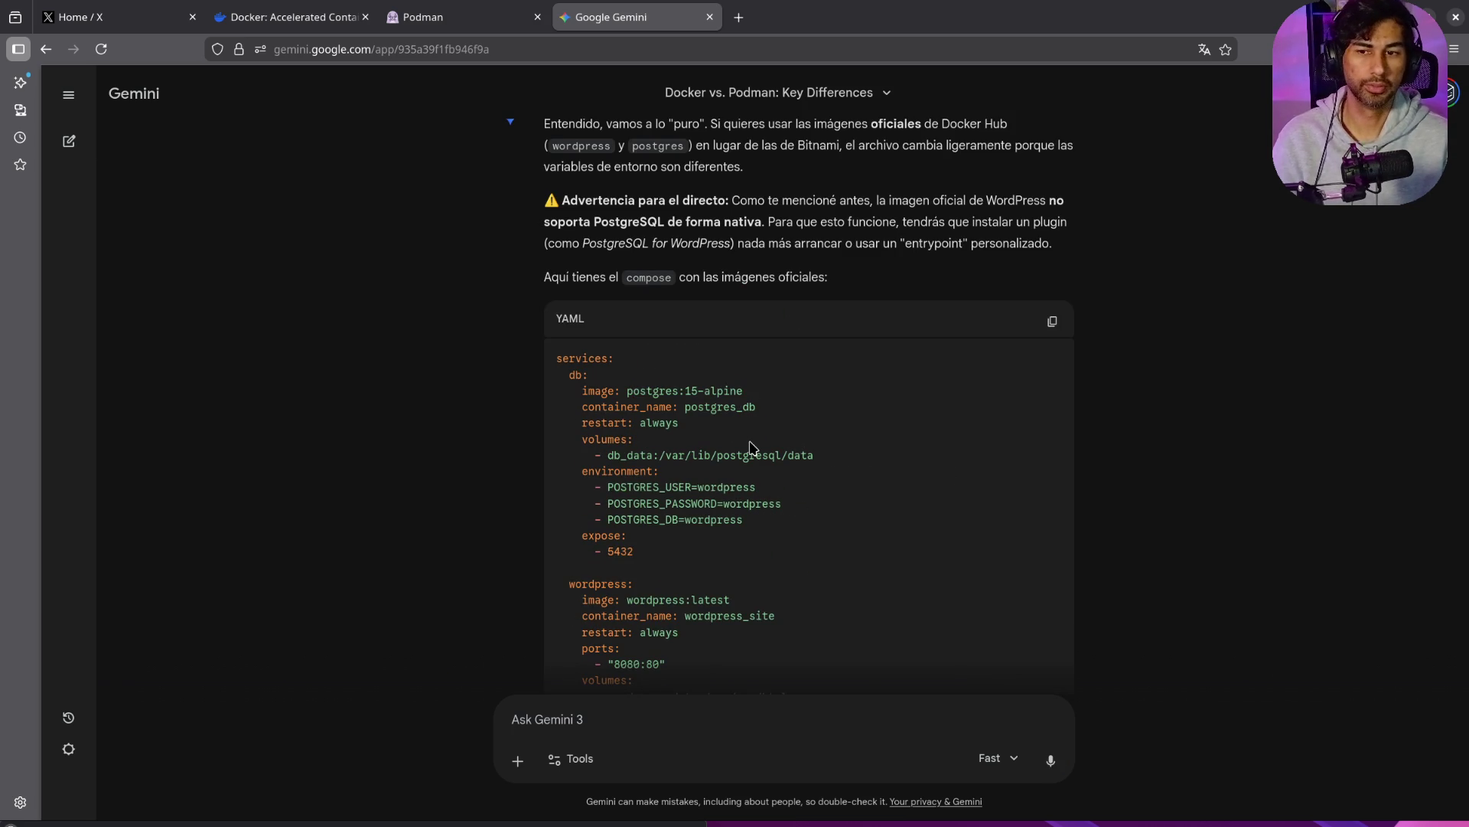
scroll(712, 422, "down", 3)
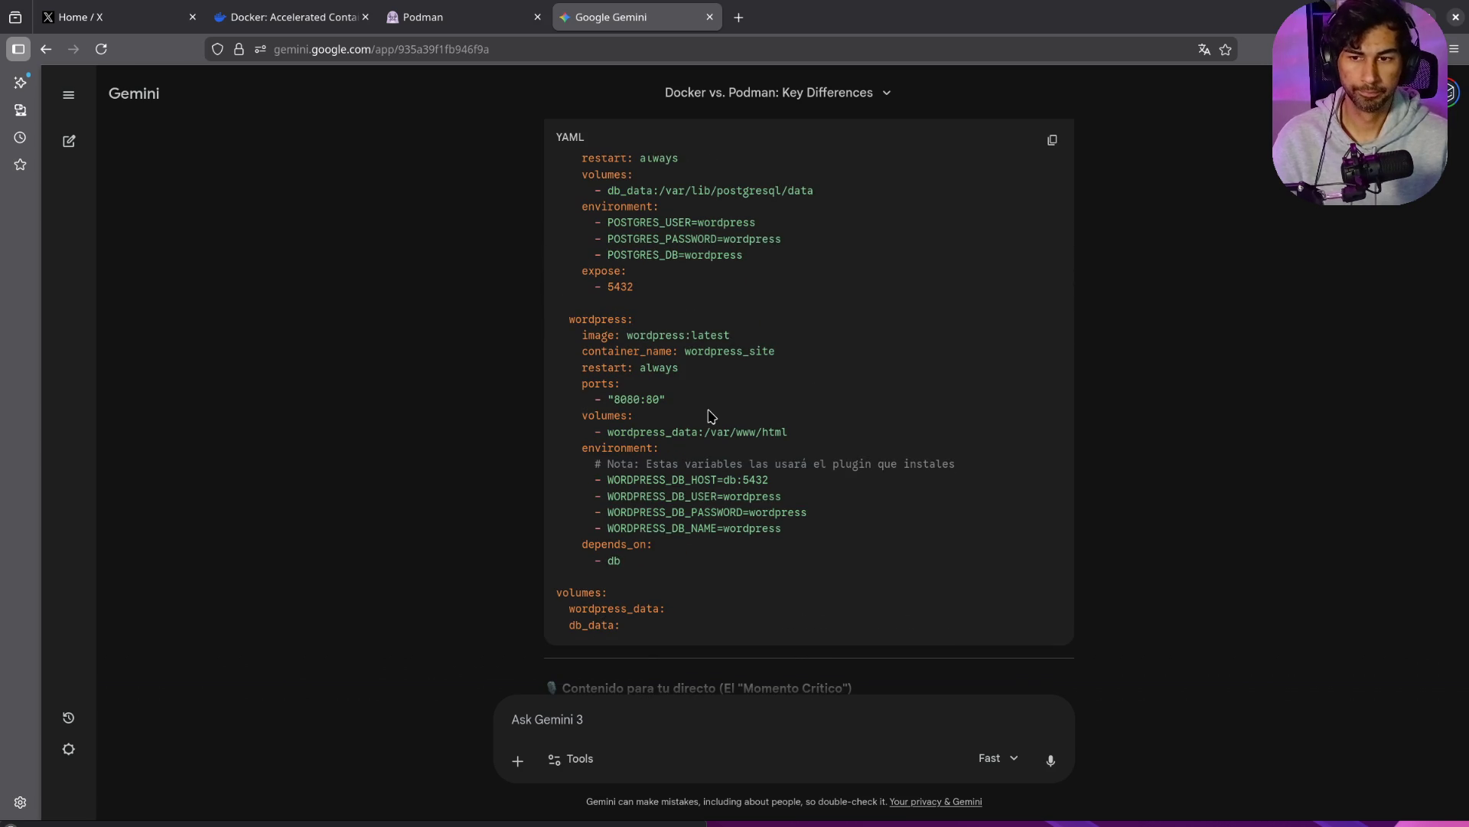
left_click(1051, 140)
Step: Return to the browser and open a new tab
key("alt+Tab")
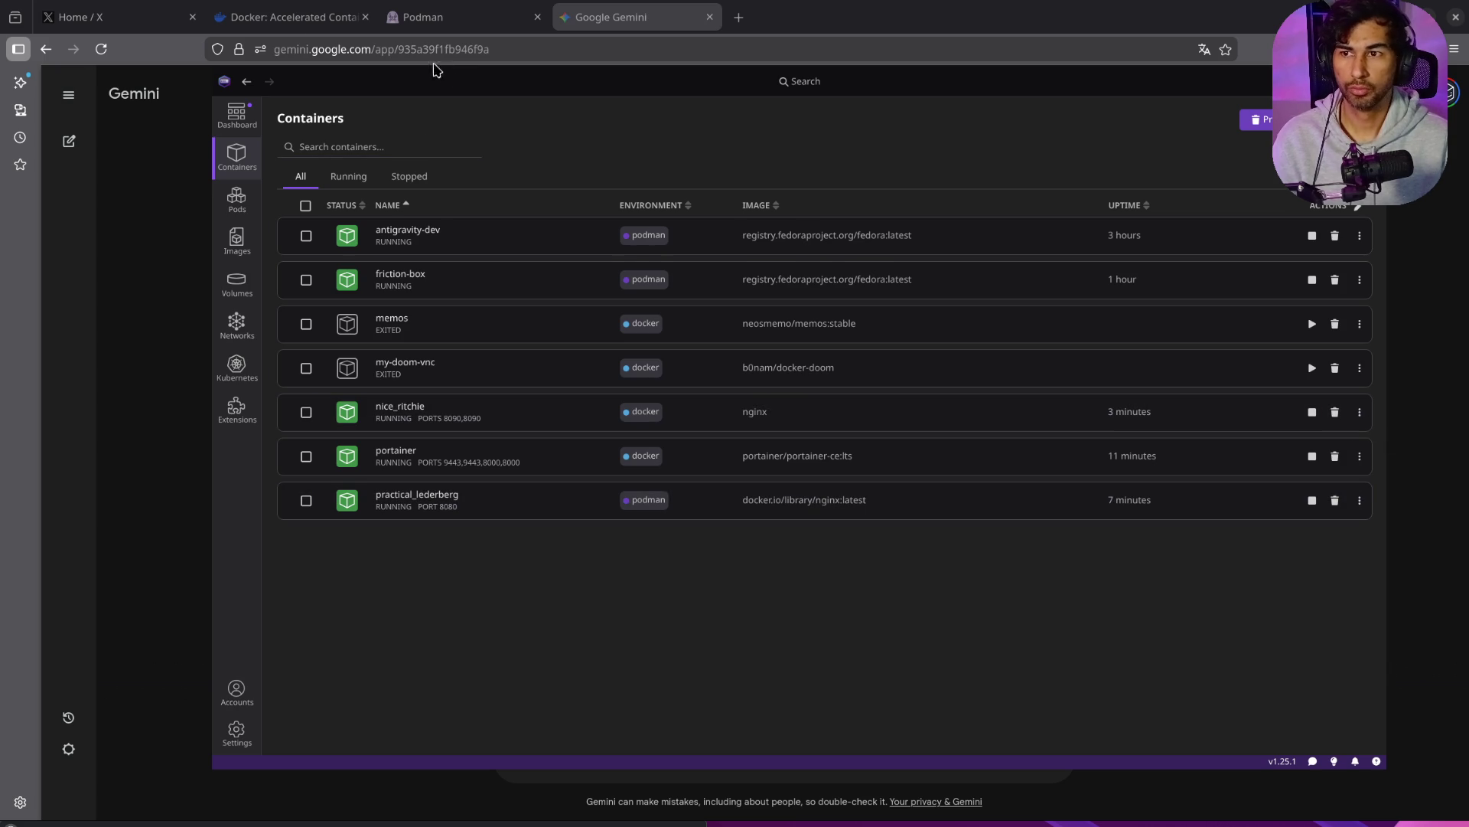
left_click(120, 213)
left_click(738, 17)
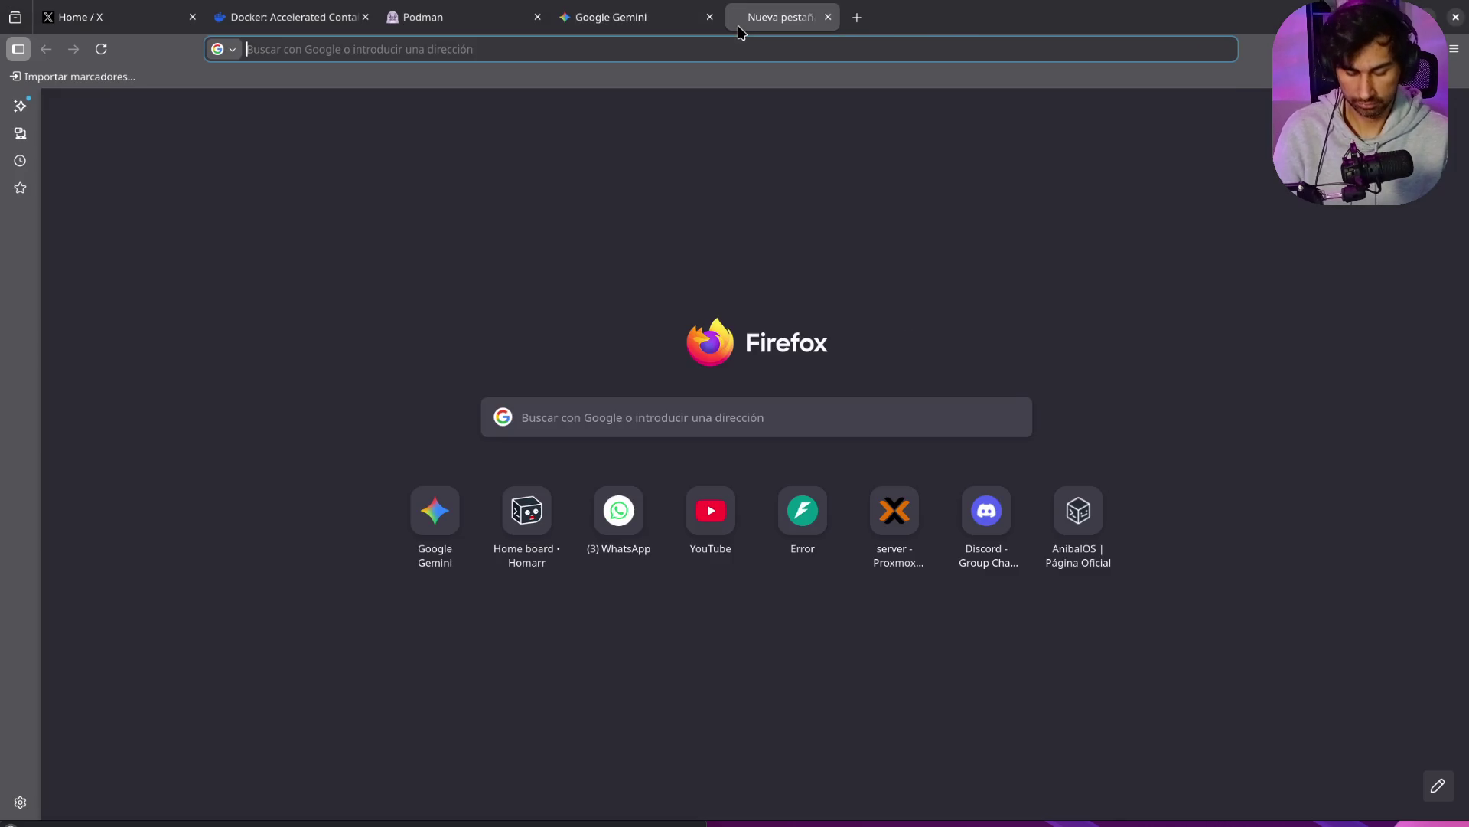
Step: Open the local Portainer dashboard and remove the running nice_ritchie container
type("porta")
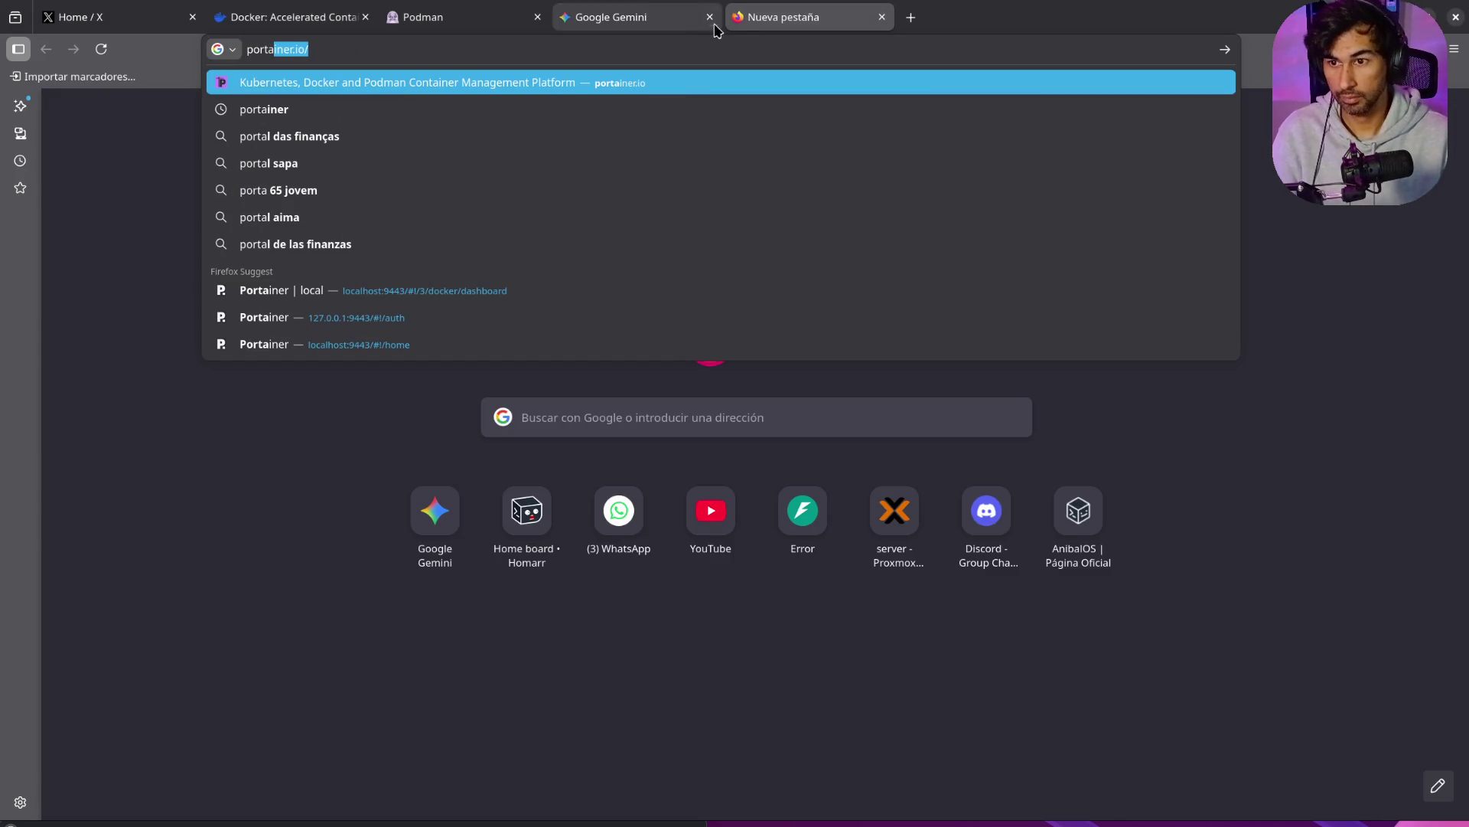
left_click(540, 297)
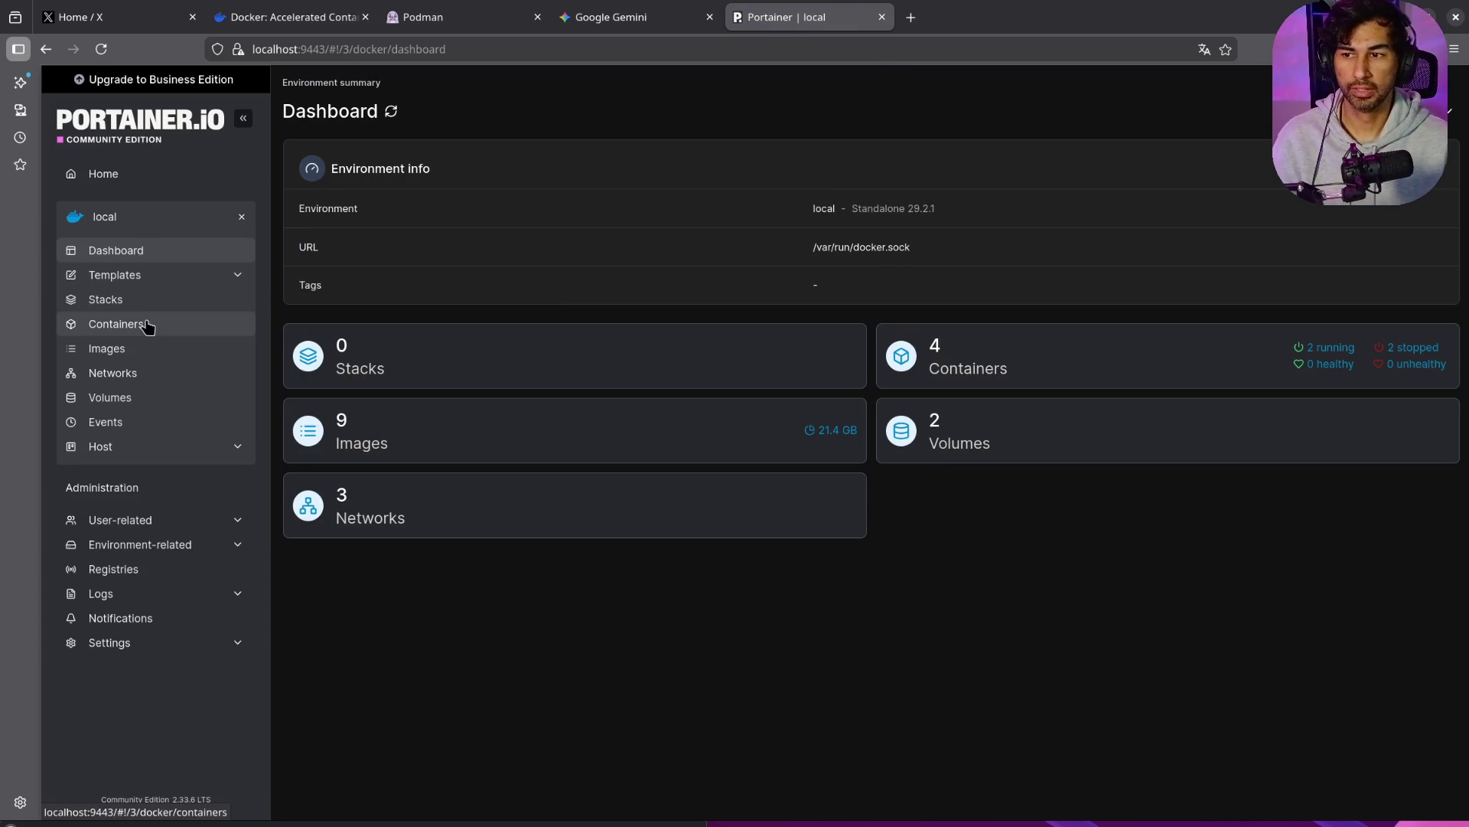
left_click(147, 325)
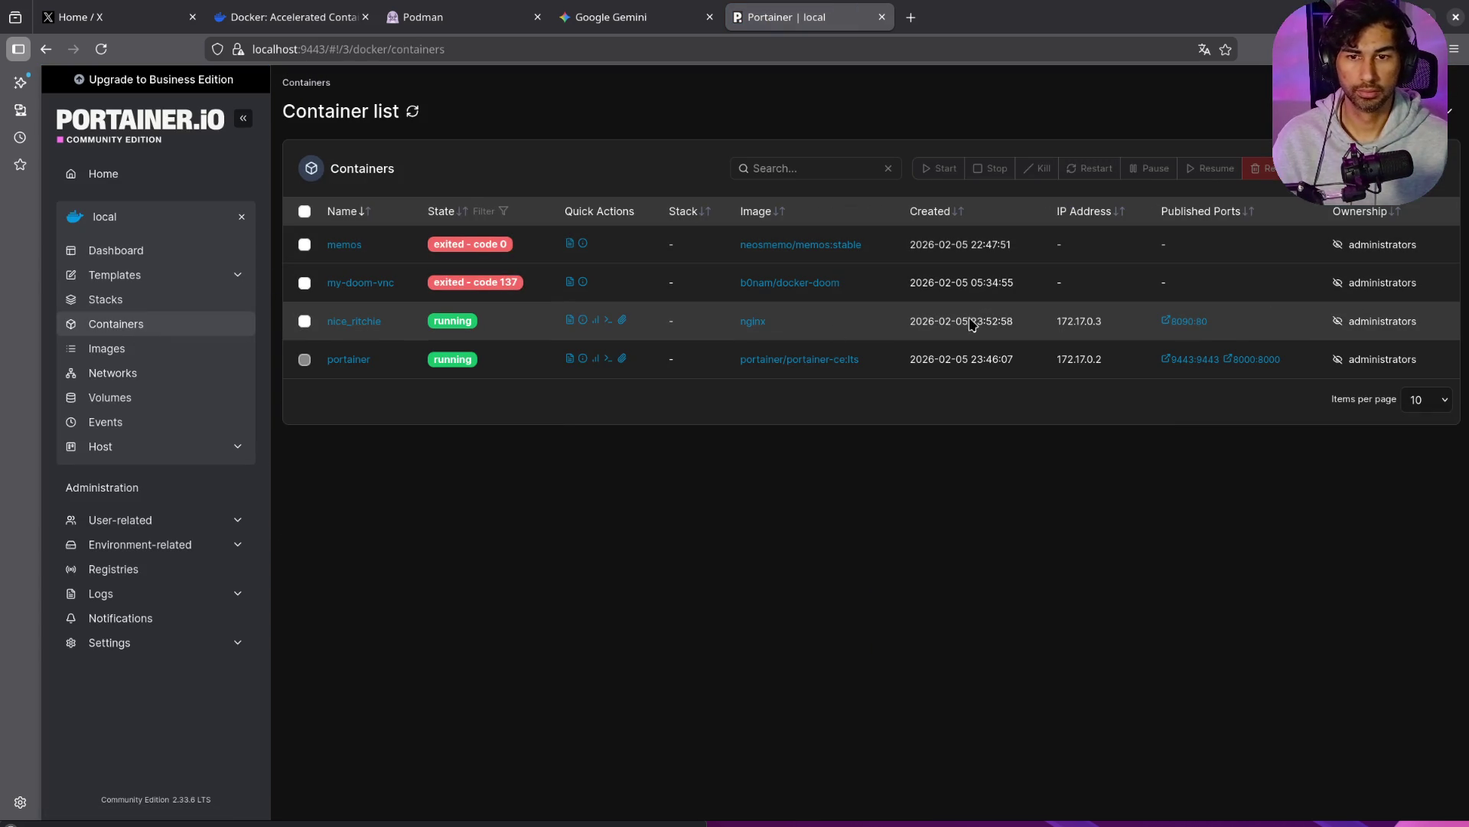
left_click(306, 321)
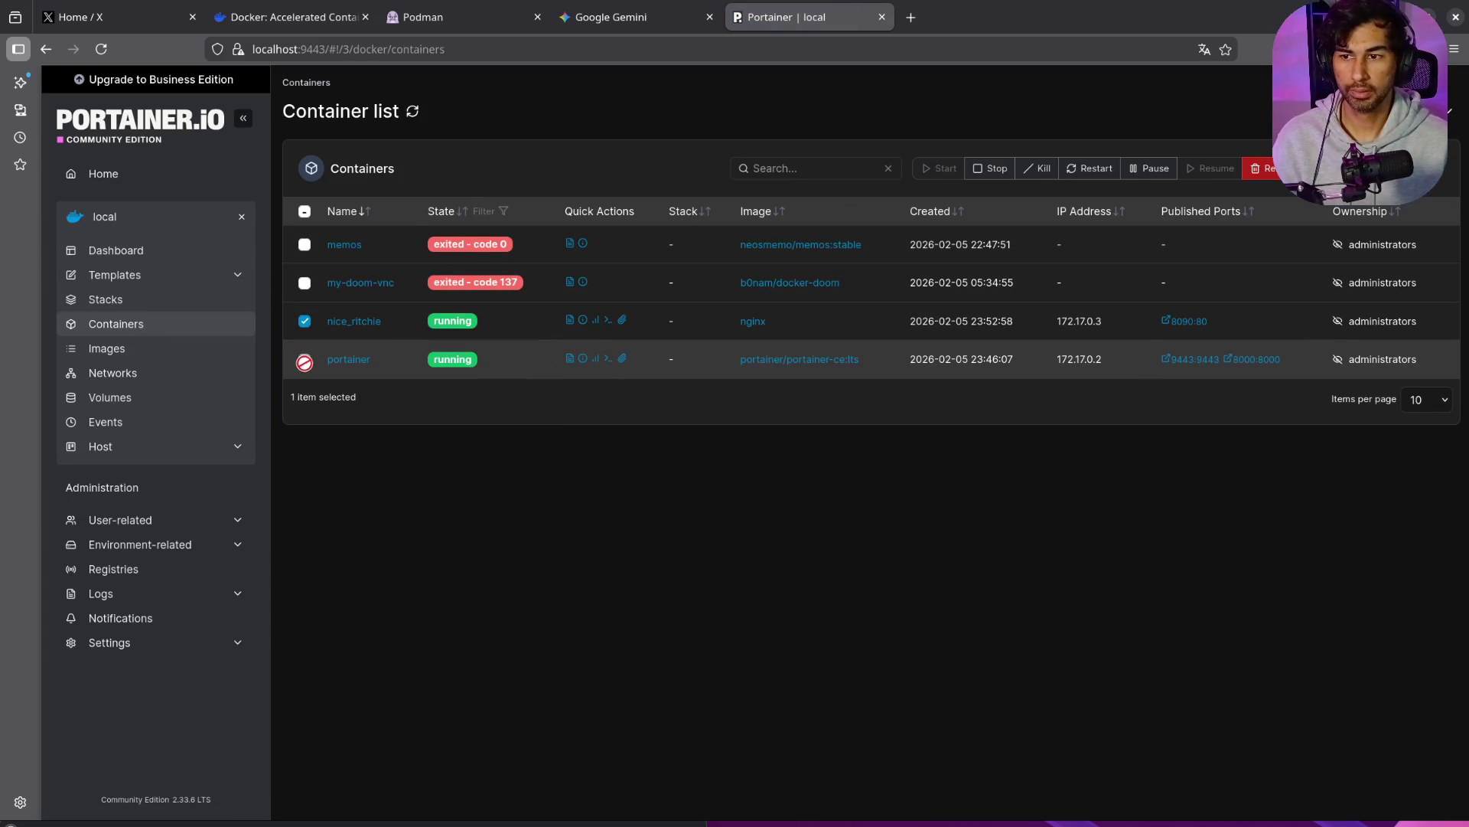
left_click(1276, 173)
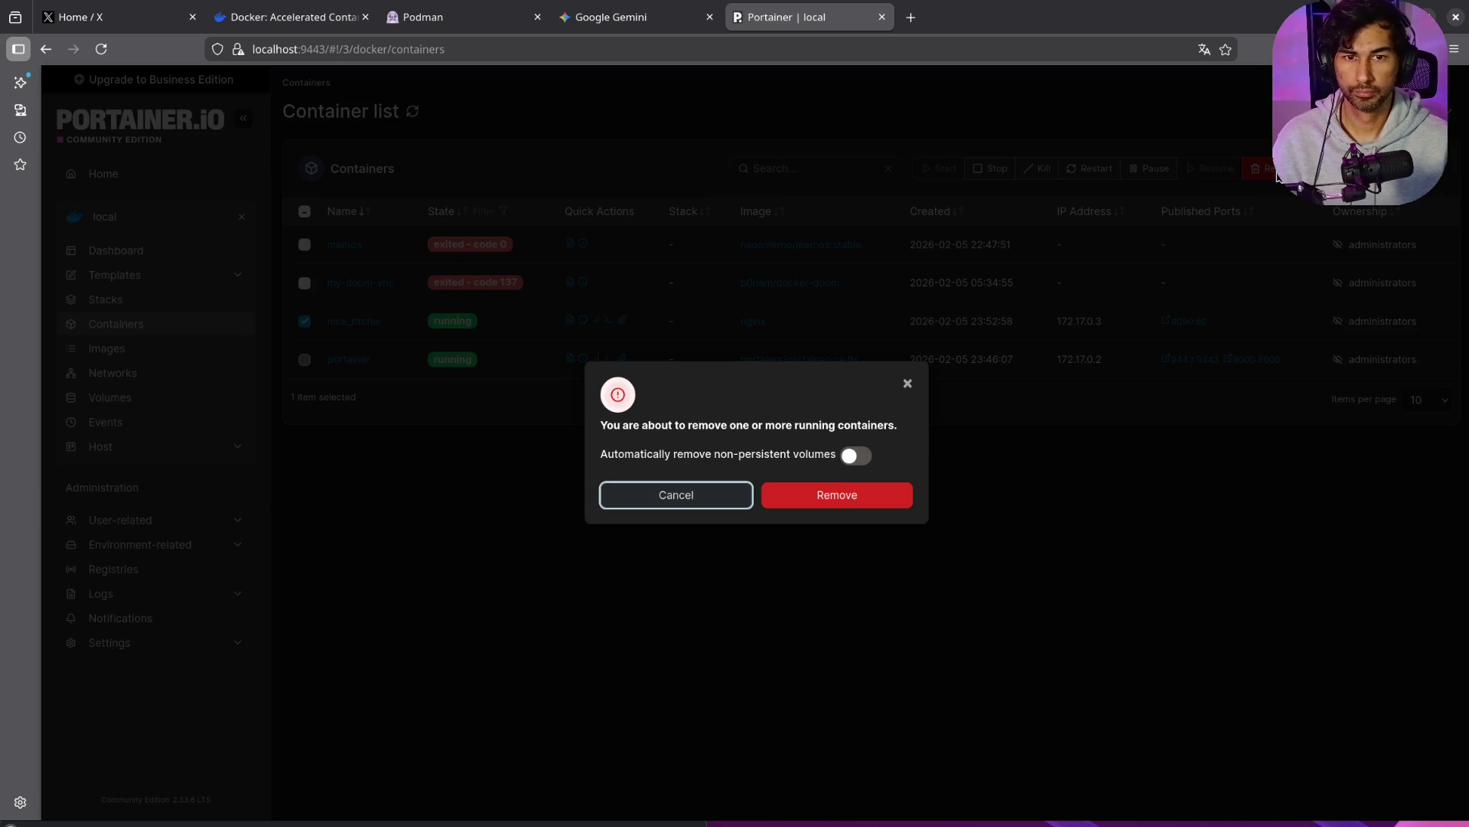
left_click(847, 496)
key("alt+Tab")
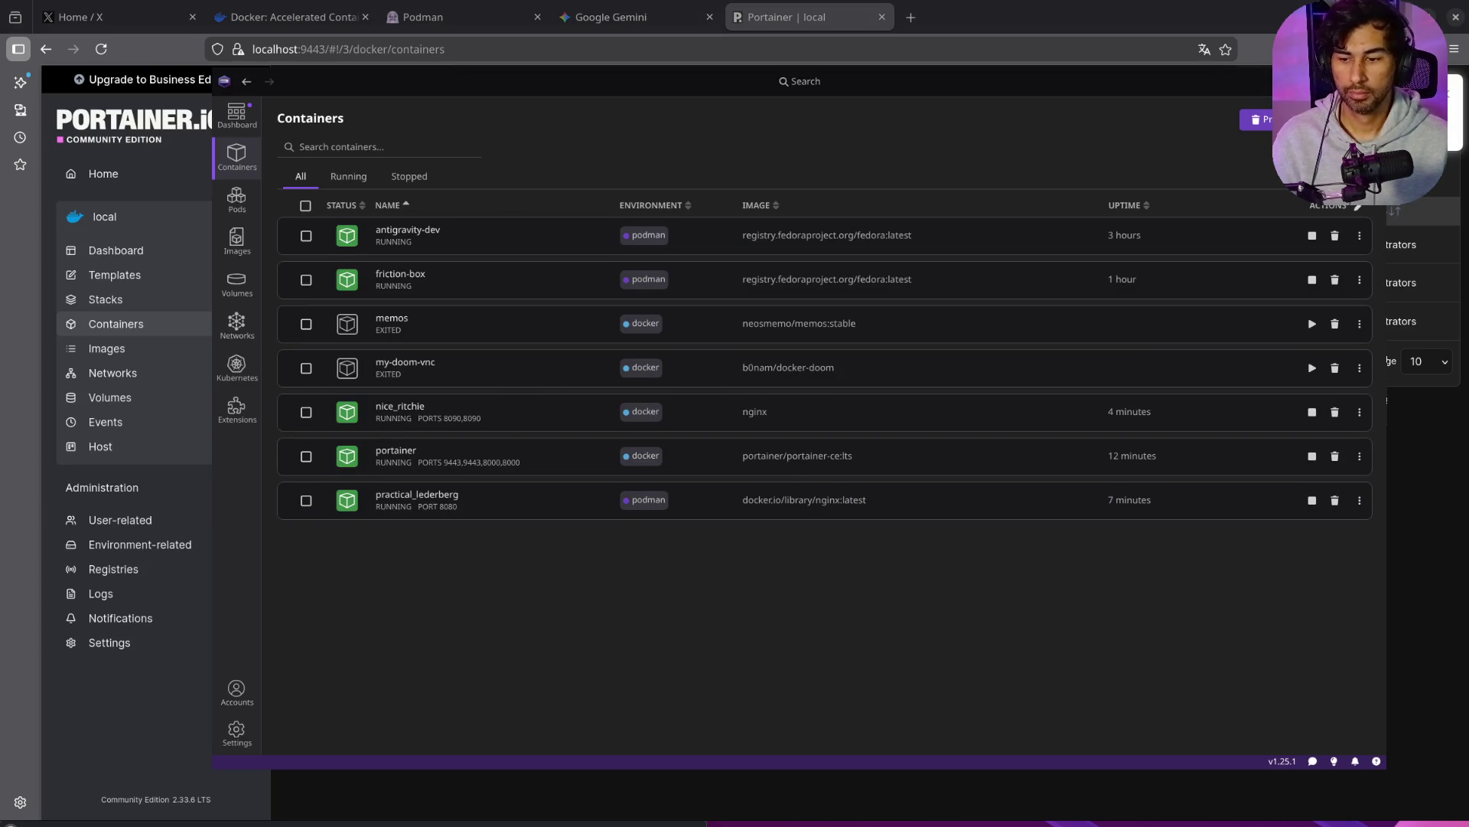
key("alt+Tab")
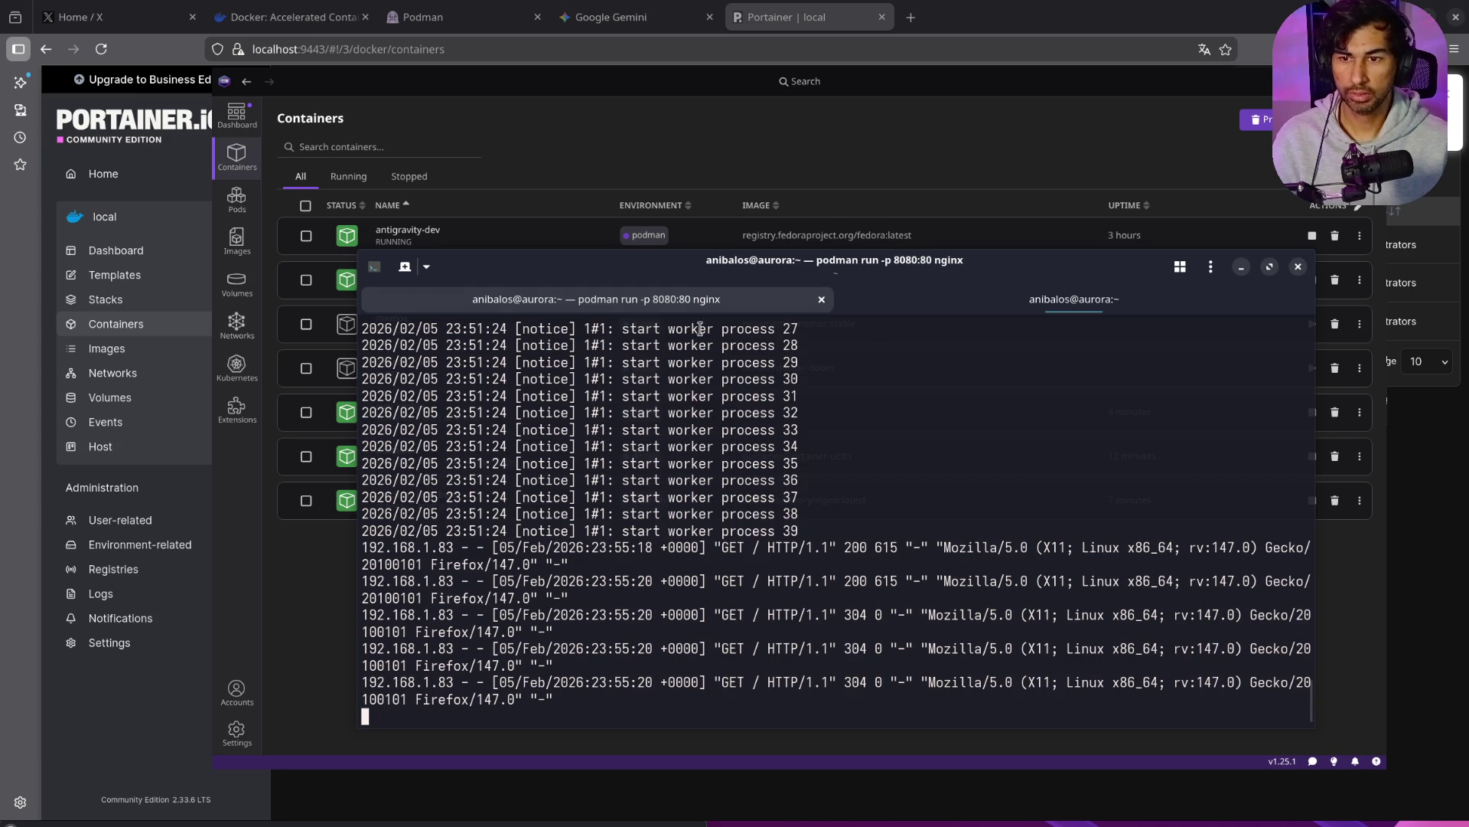
Step: Stop the podman nginx container on port 8080, close its terminal session and clear the screen
left_click(1039, 301)
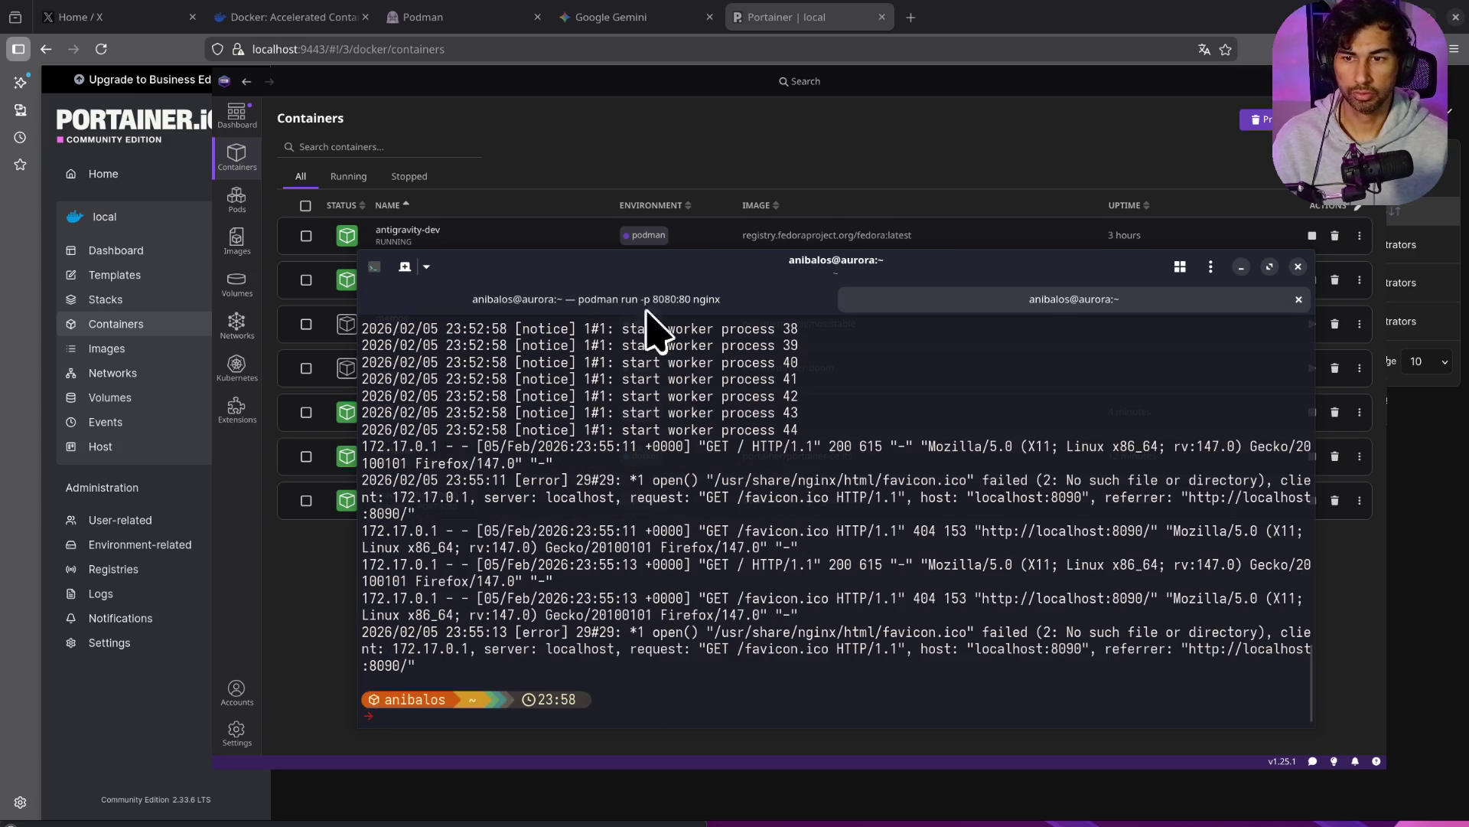
left_click(606, 299)
key("ctrl+c")
key("Return")
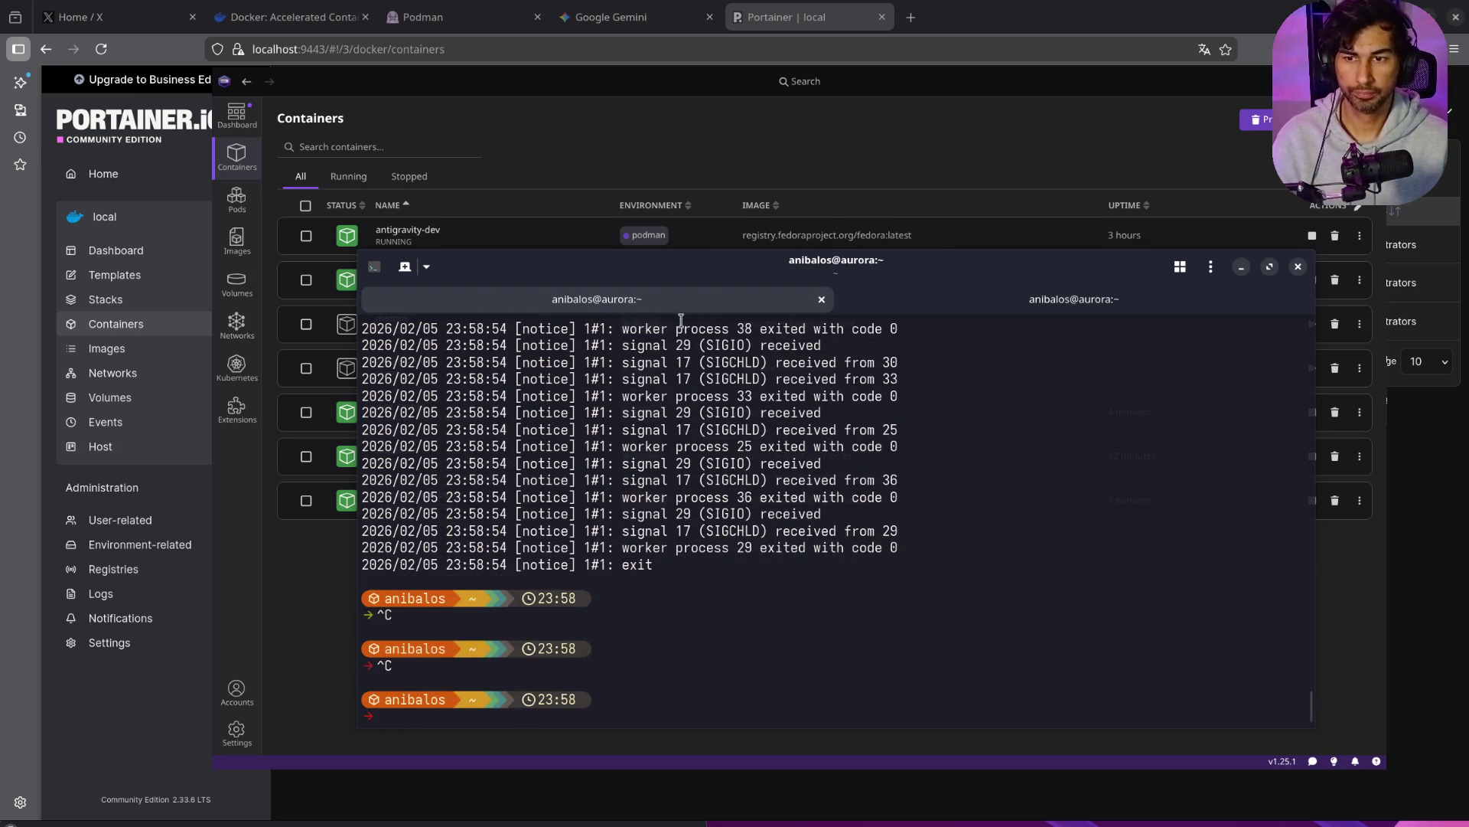
key("ctrl+d")
key("ctrl+l")
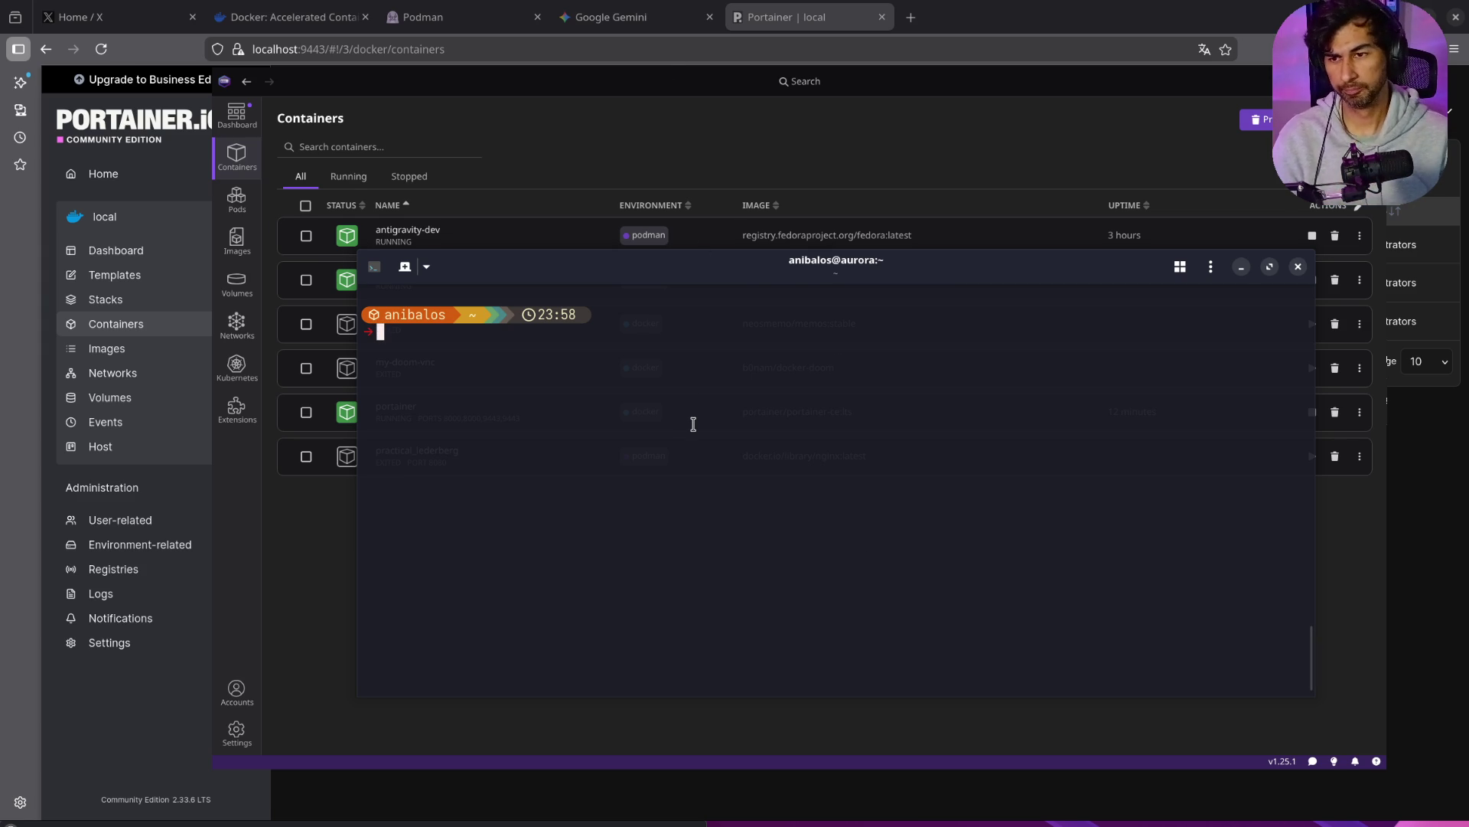
Step: List the home folder, change into ~/Documents and list its contents
type("ls")
key("Return")
type("cd Doc")
key("Tab")
key("Return")
type("ls")
key("Return")
key("Return")
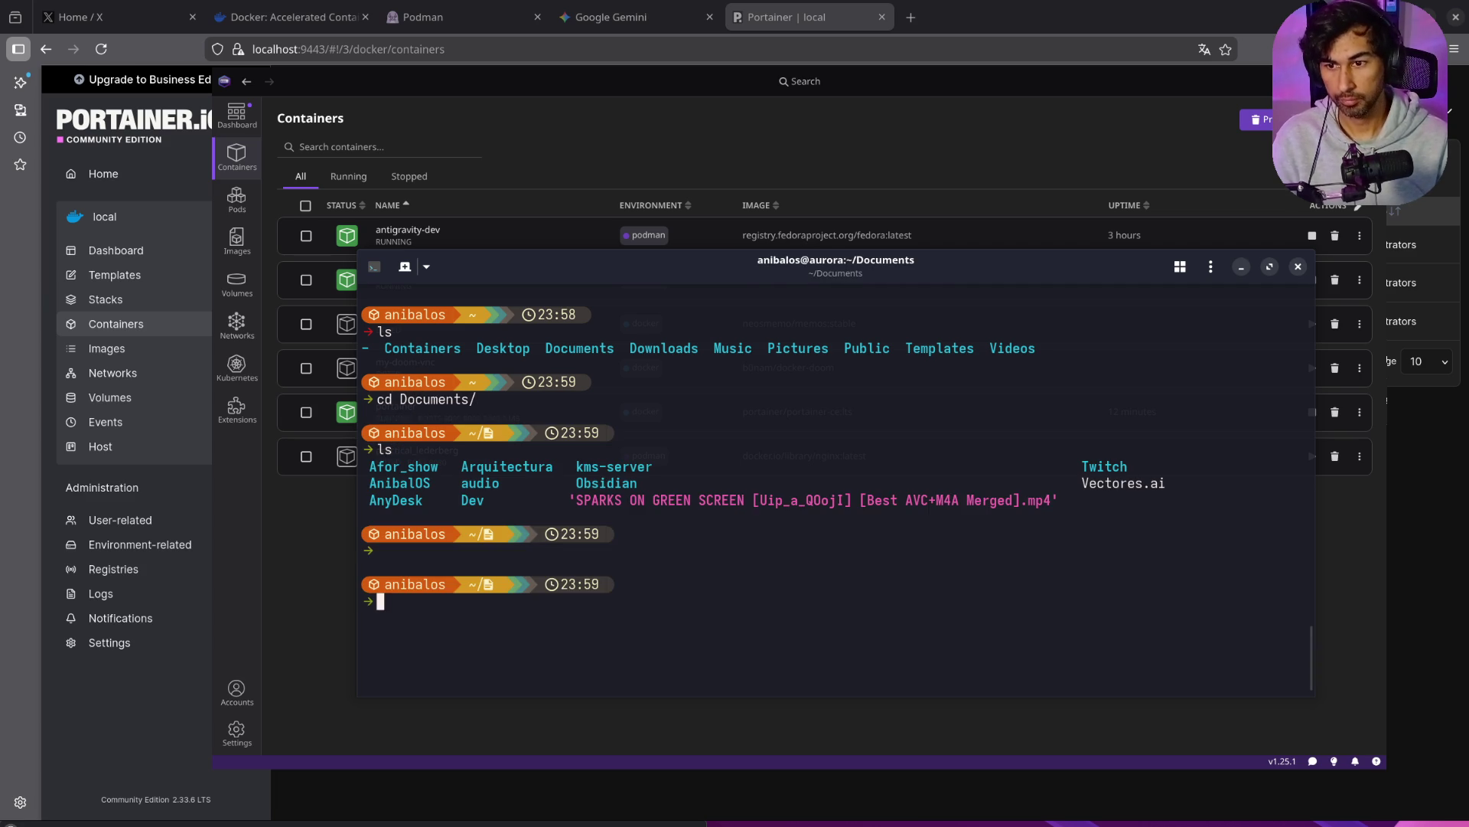
Step: Create the wordpress folder with mkdir wordpress and clear the terminal
type("mkfi")
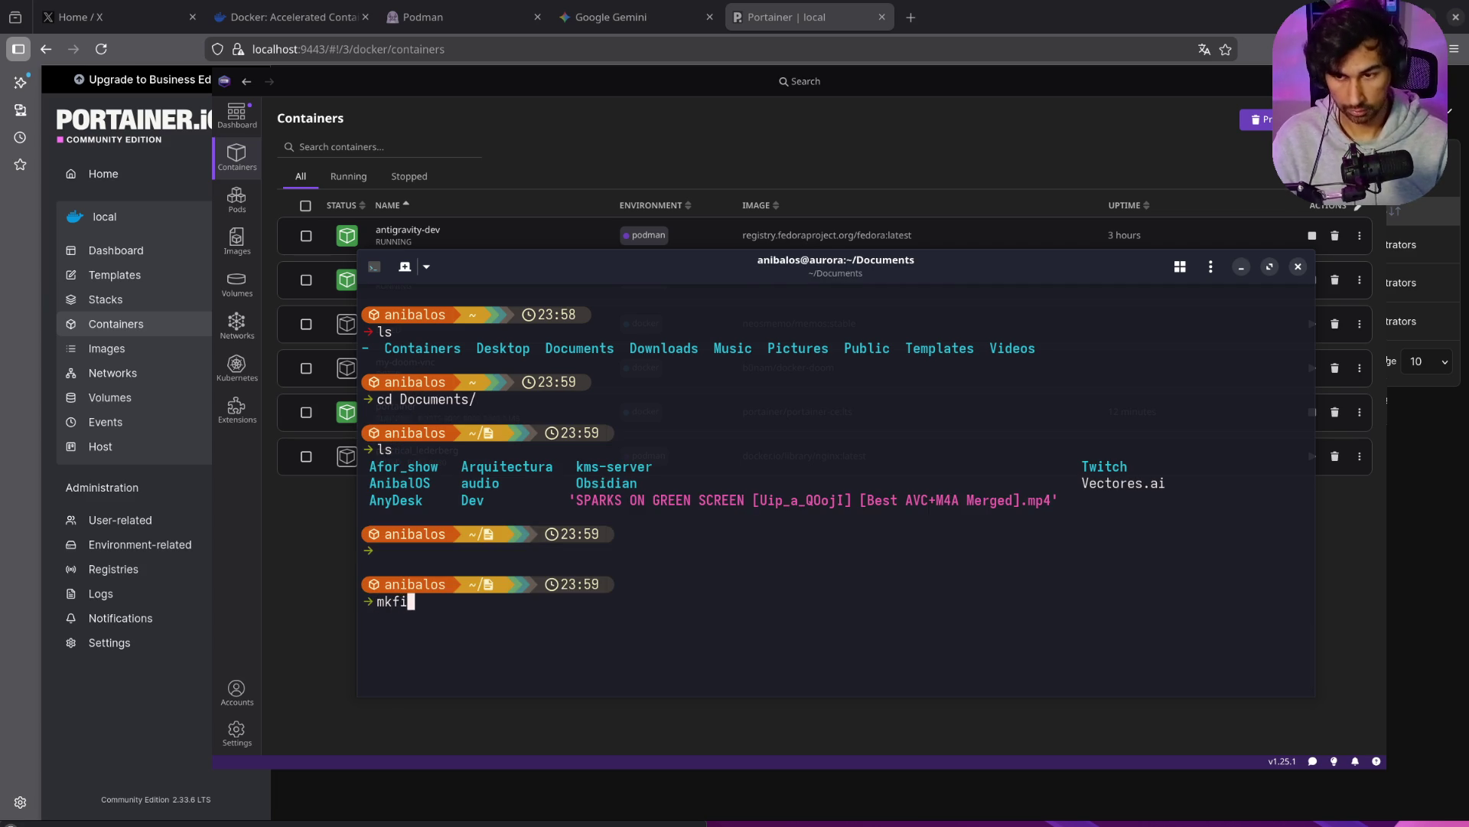
type("r")
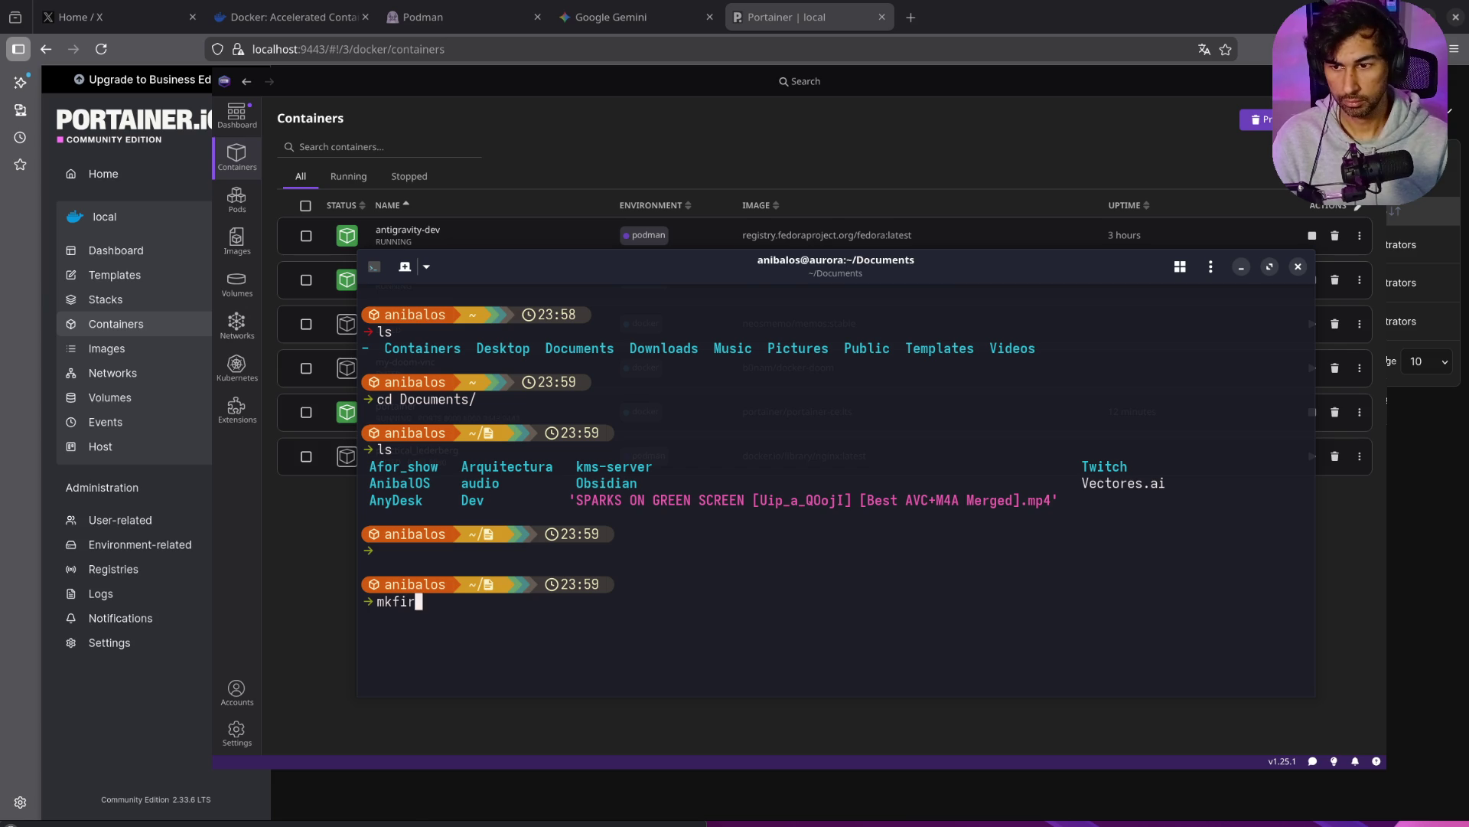
key("BackSpace")
key("BackSpace")
key("BackSpace")
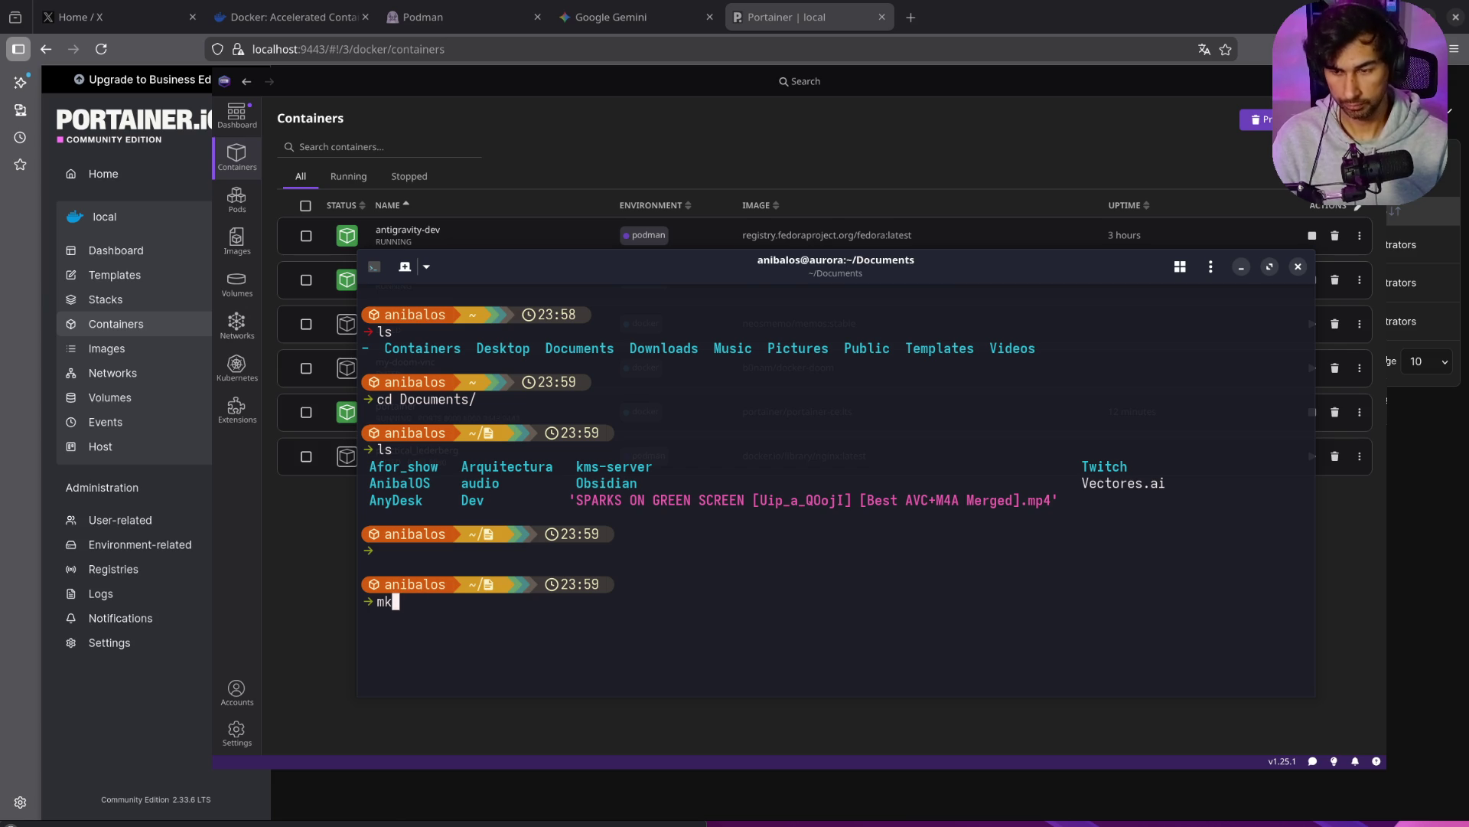
type("dir")
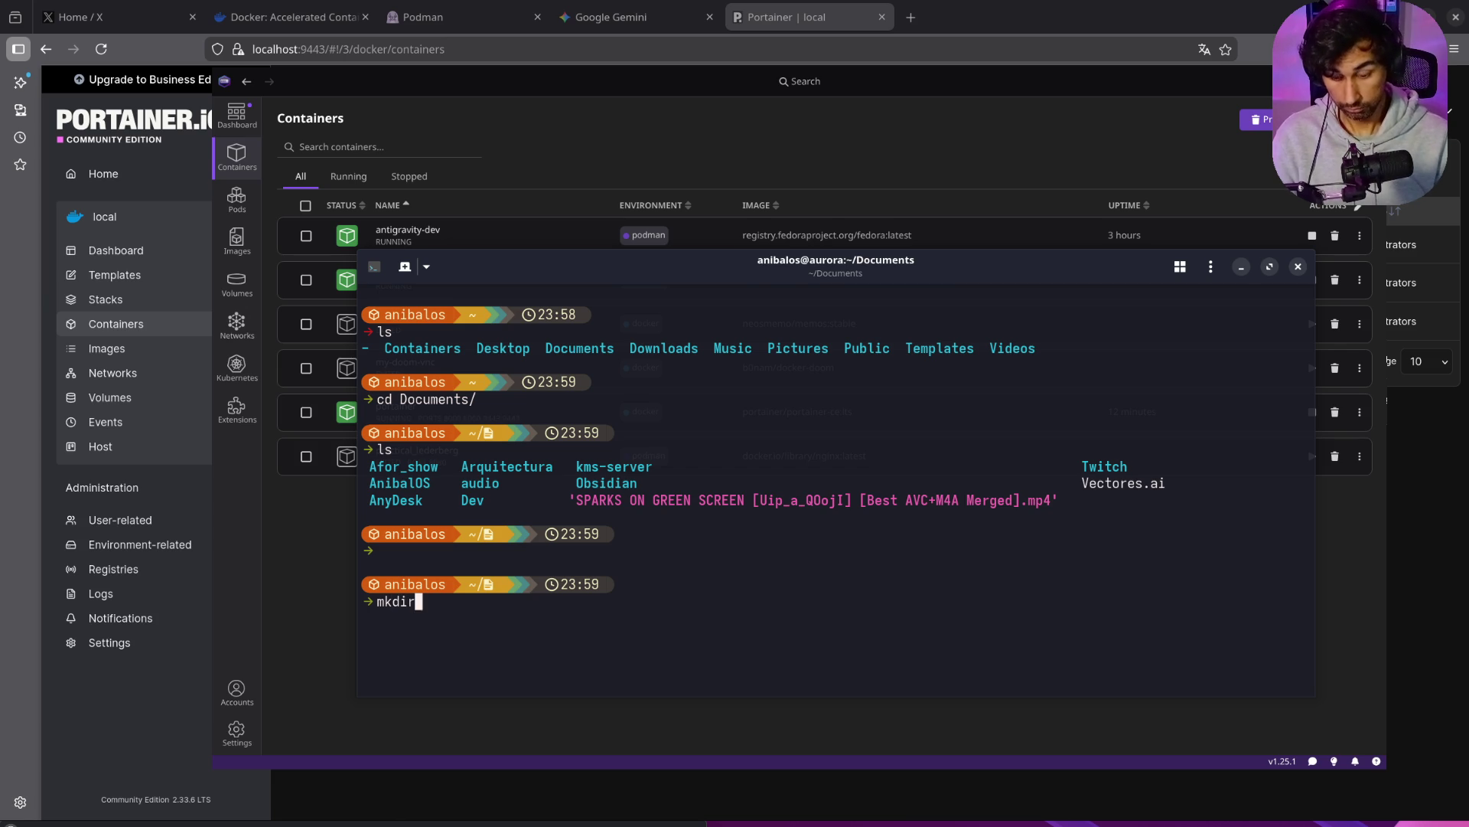
type(" wor")
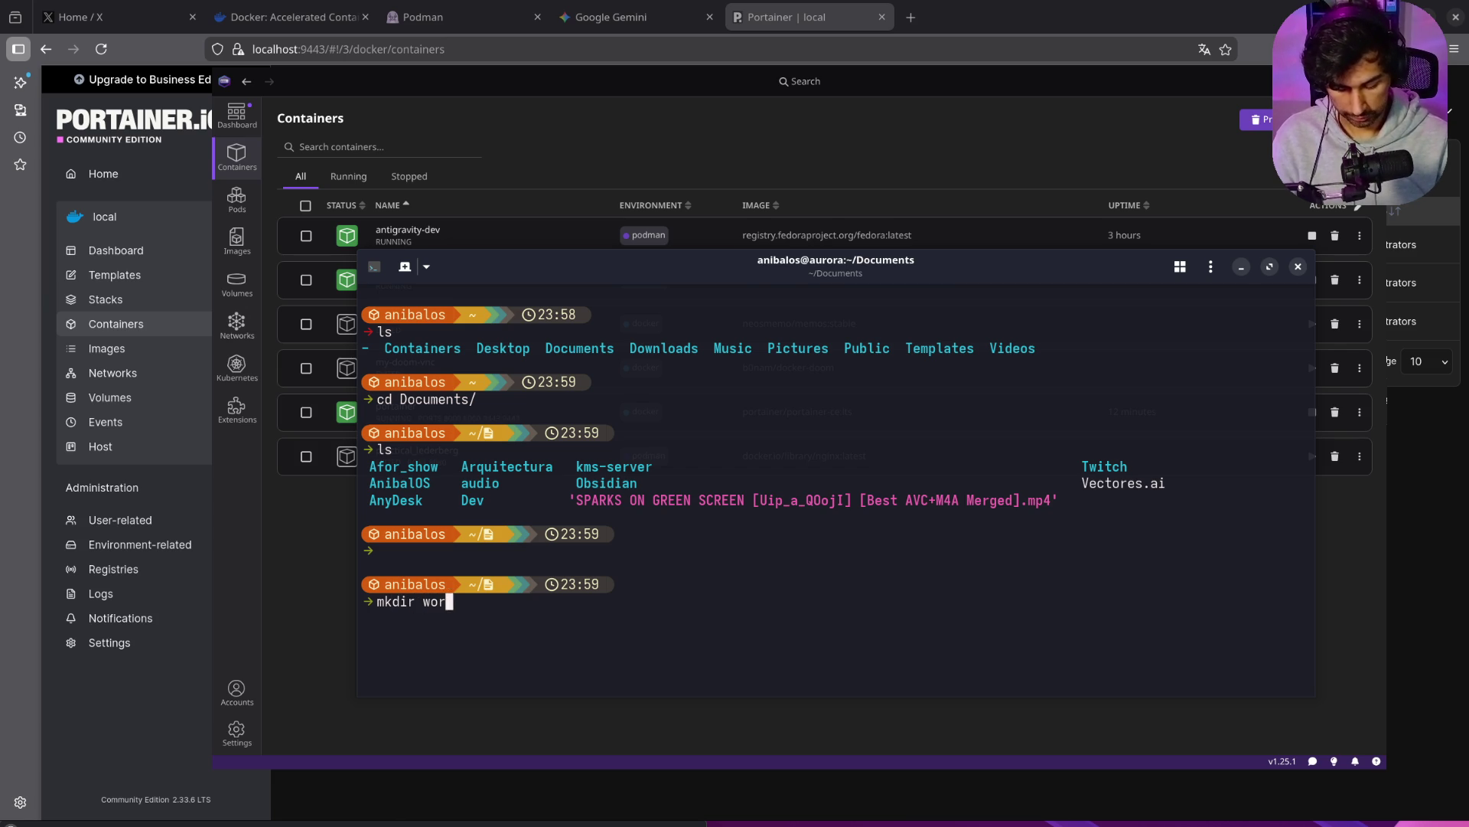
type("dpress")
key("Return")
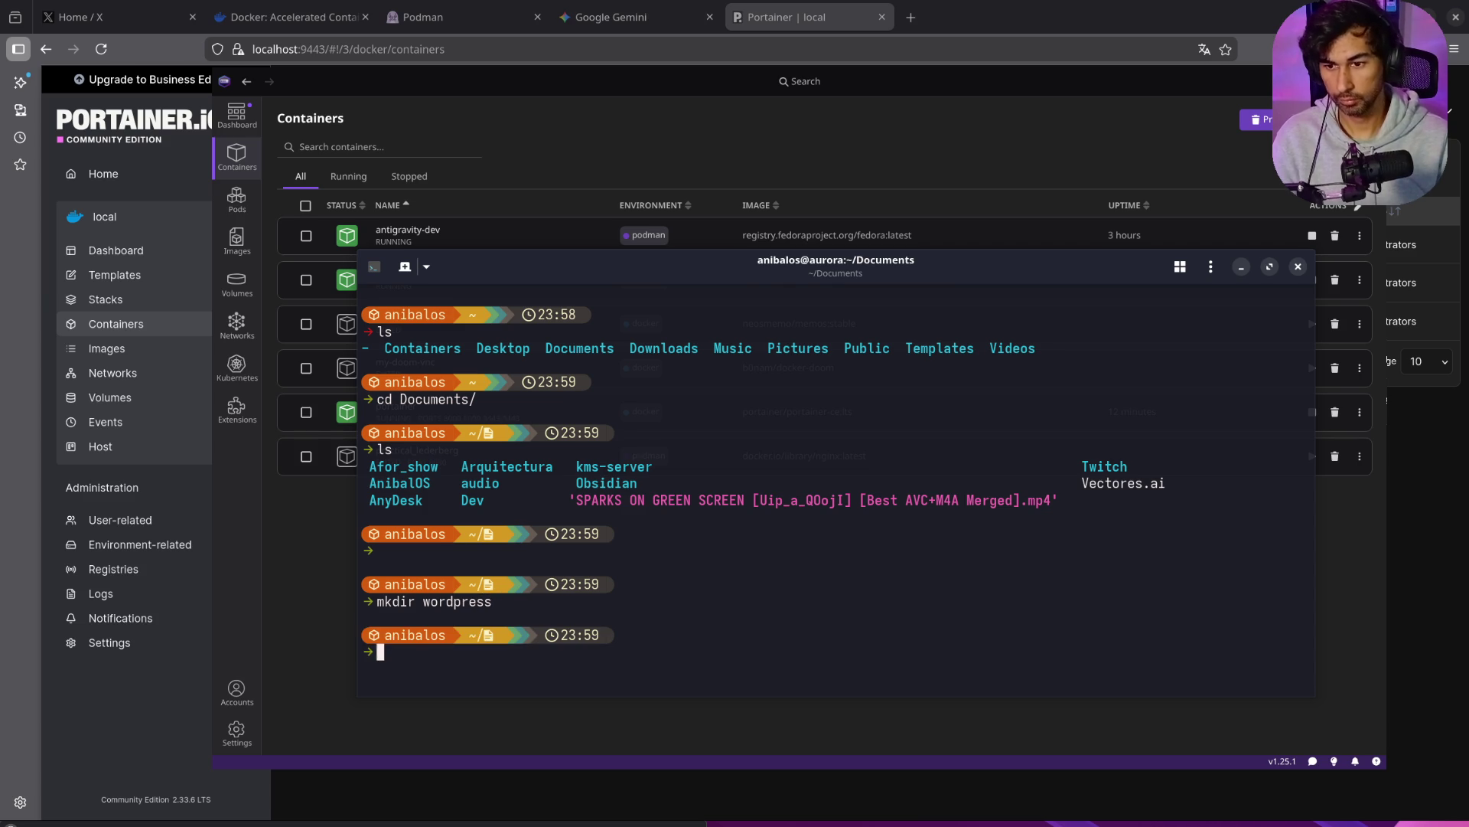
key("ctrl+l")
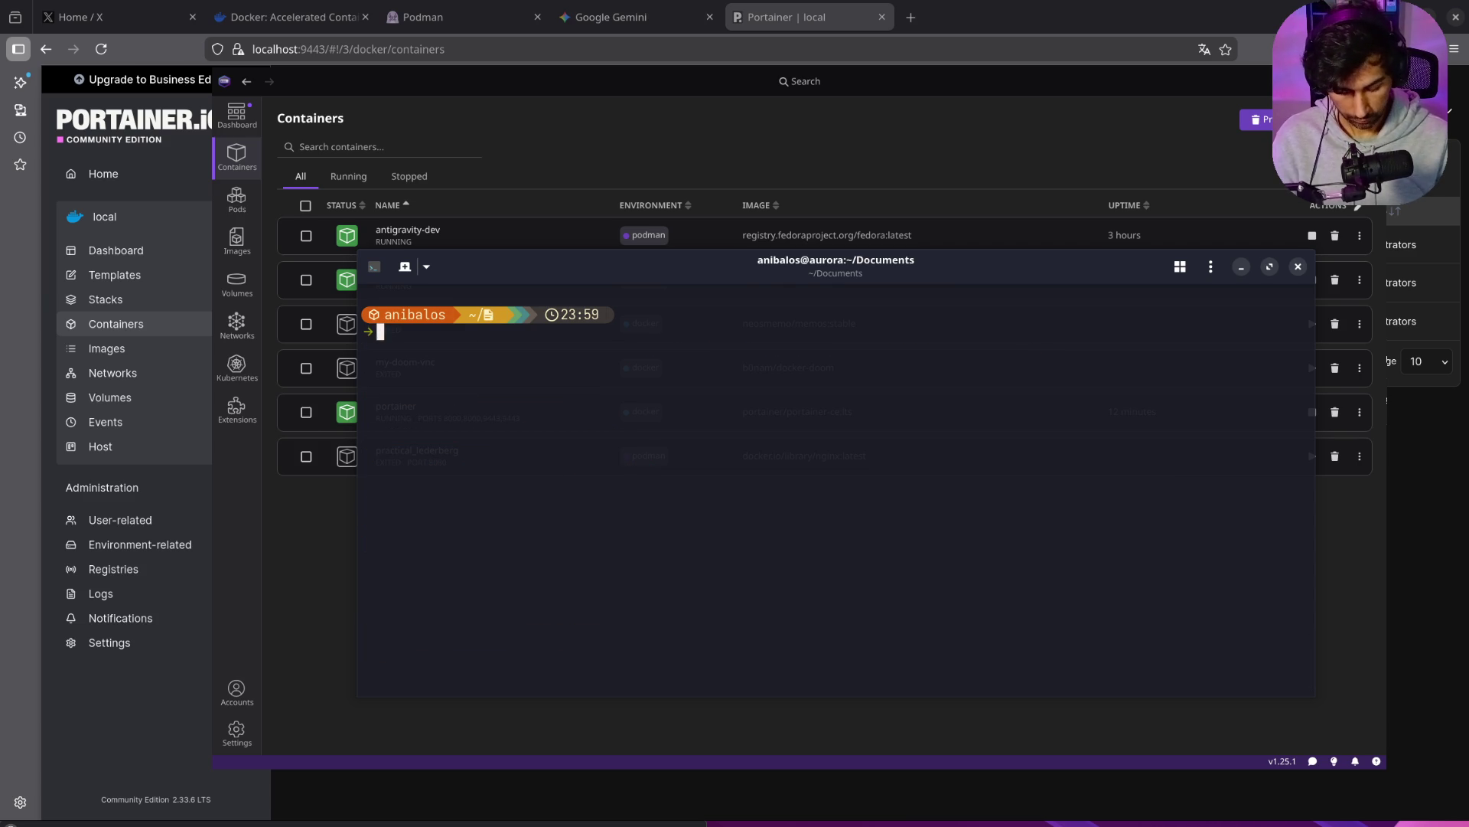
Step: Open a new compose.yaml in nano inside Documents
type("nano do")
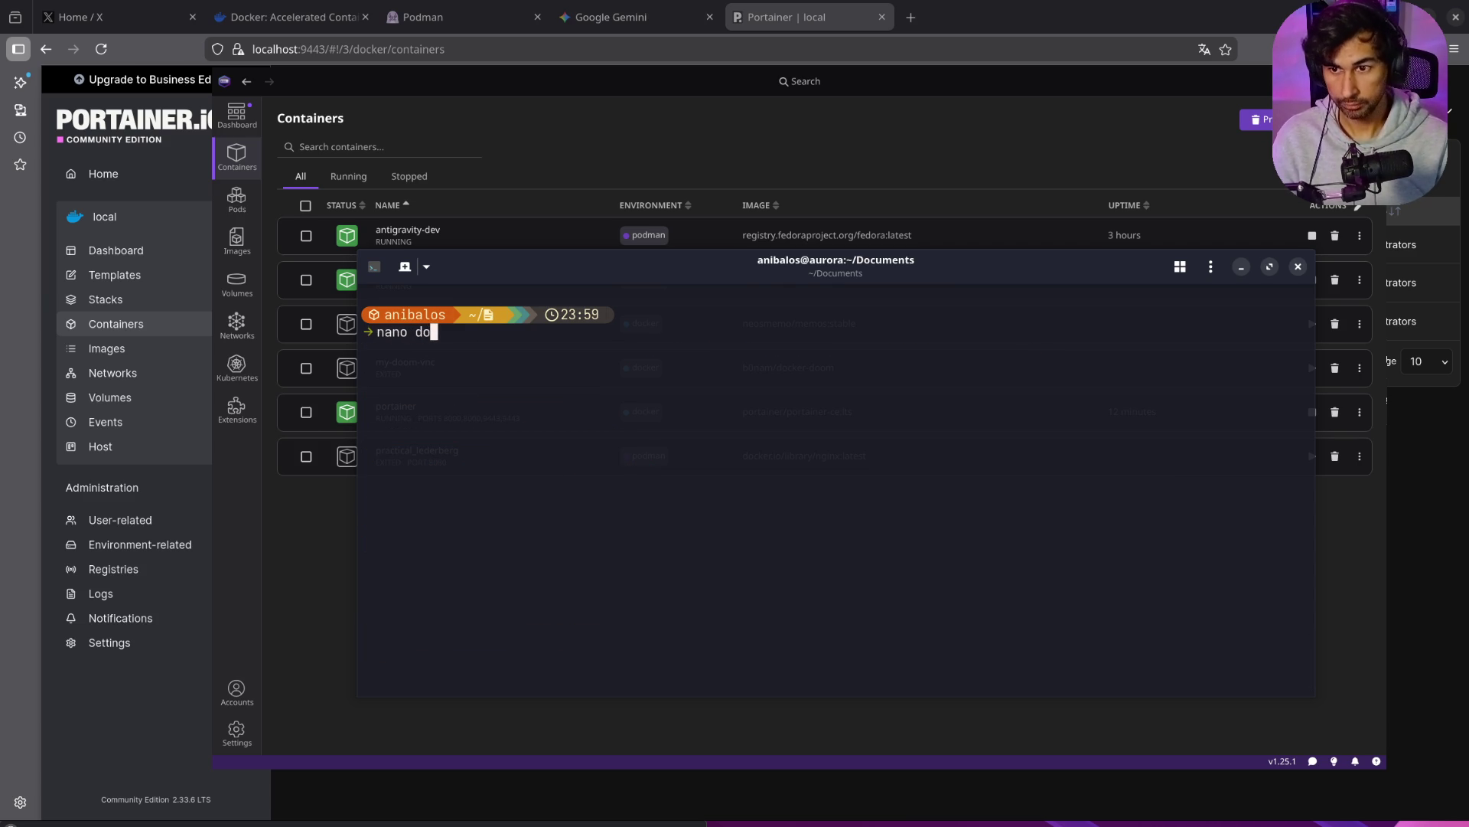
key("BackSpace")
key("BackSpace")
type("d")
key("BackSpace")
type("compose.yaml")
key("Return")
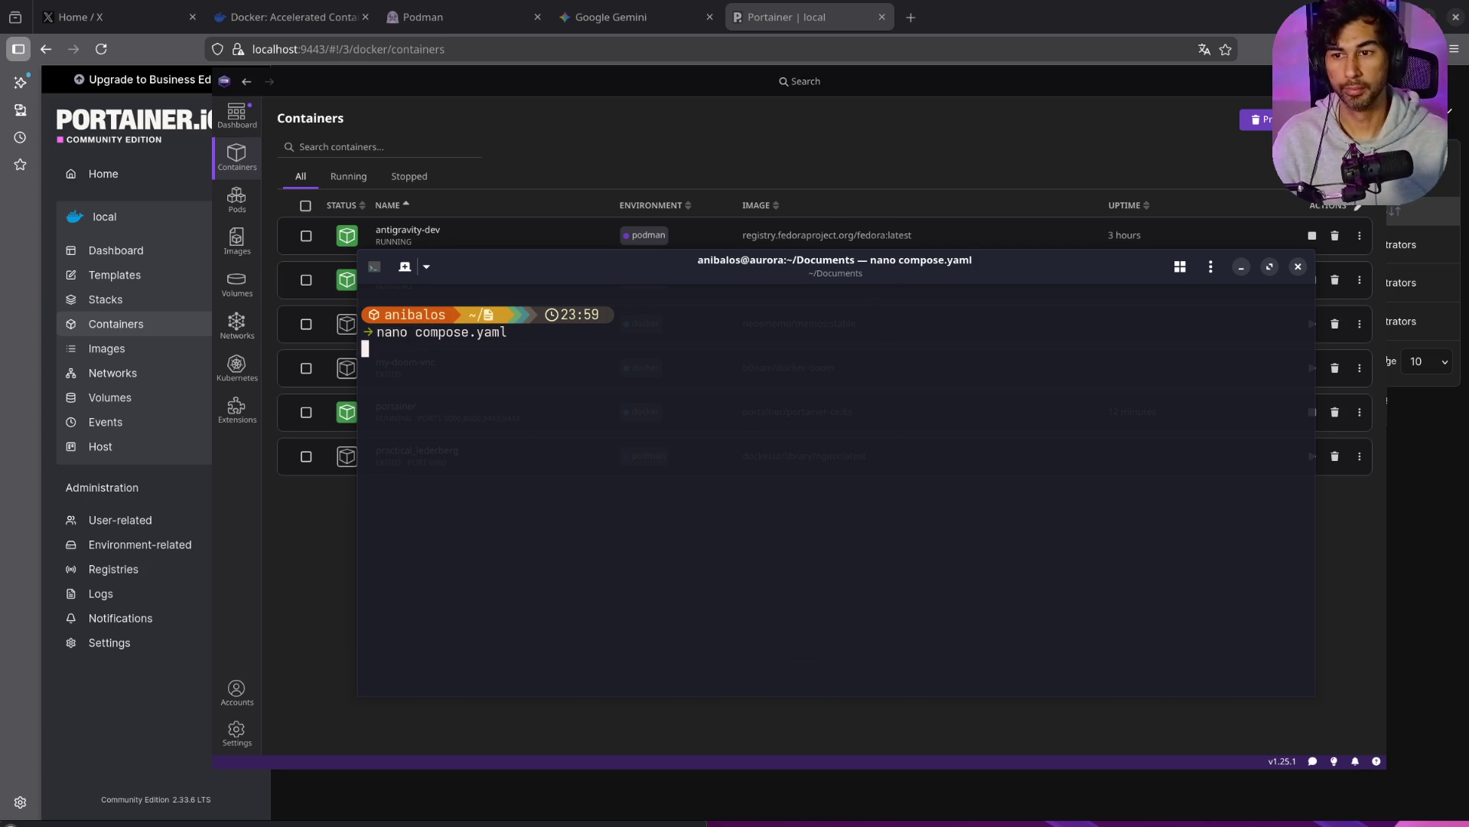
Step: Paste the WordPress/Postgres YAML, save compose.yaml, and run 'podman compose up -d'
key("ctrl+shift+v")
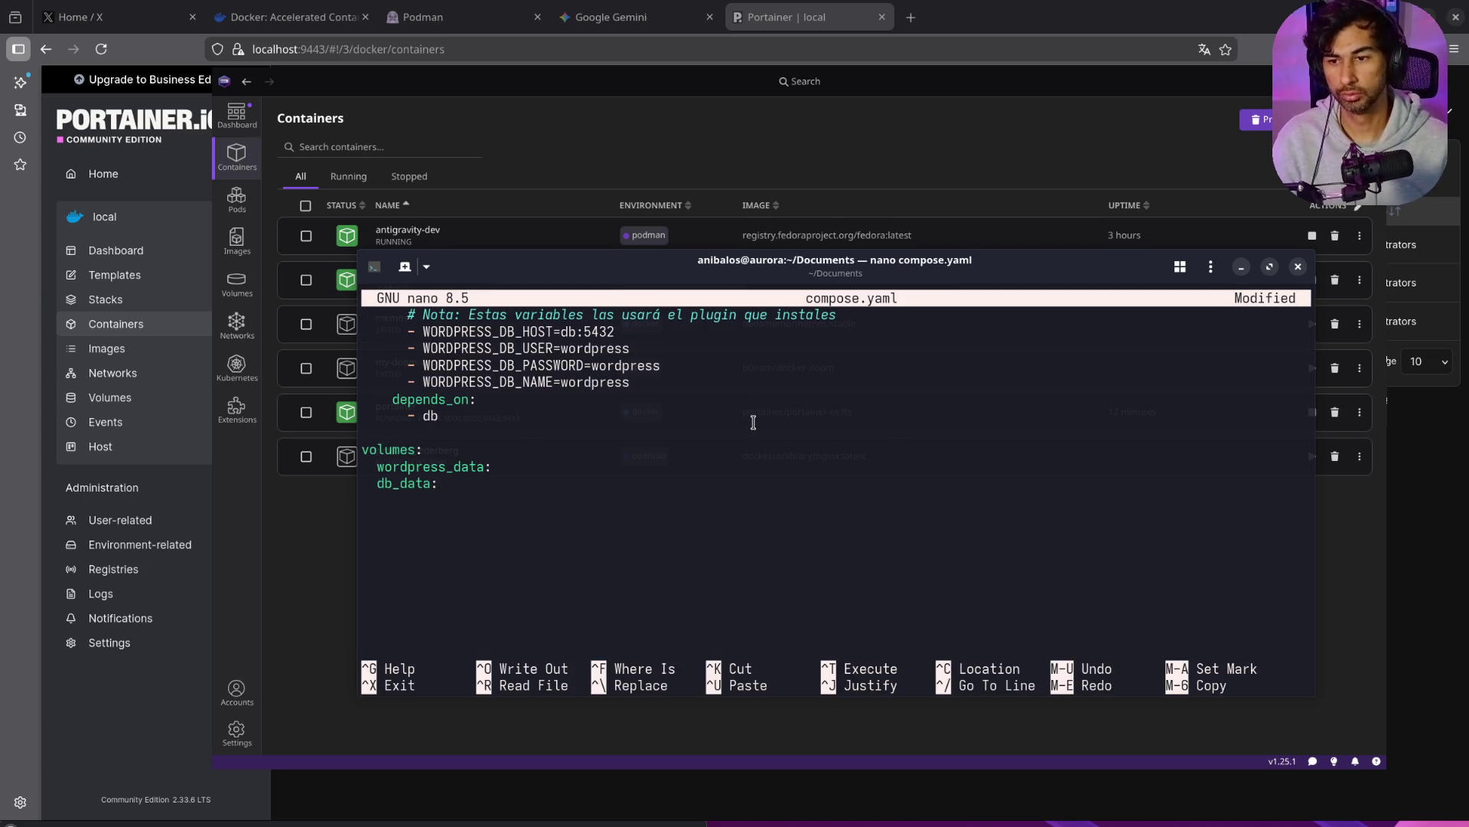
key("ctrl+x")
key("y")
key("Return")
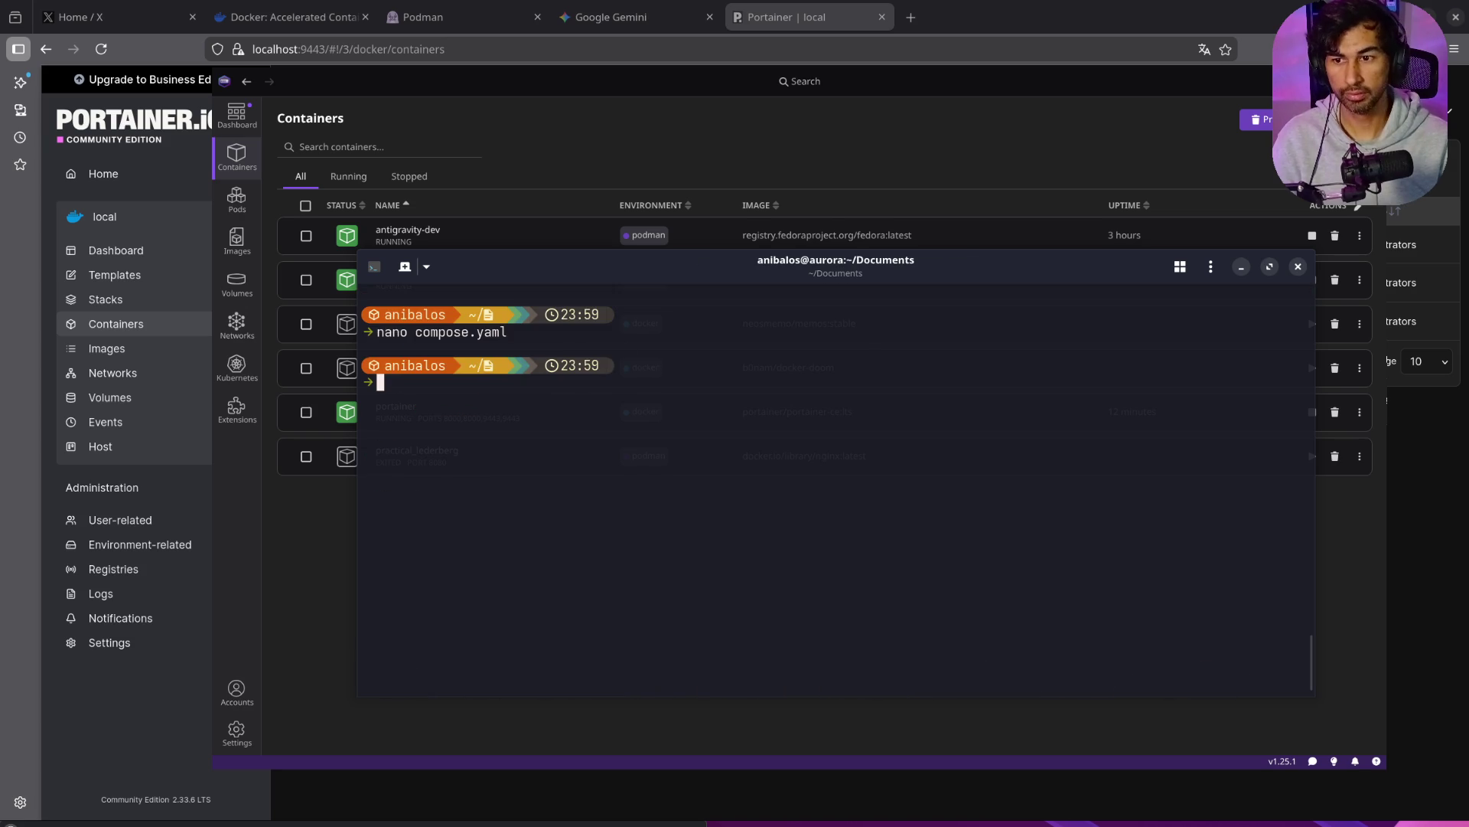
type("podm")
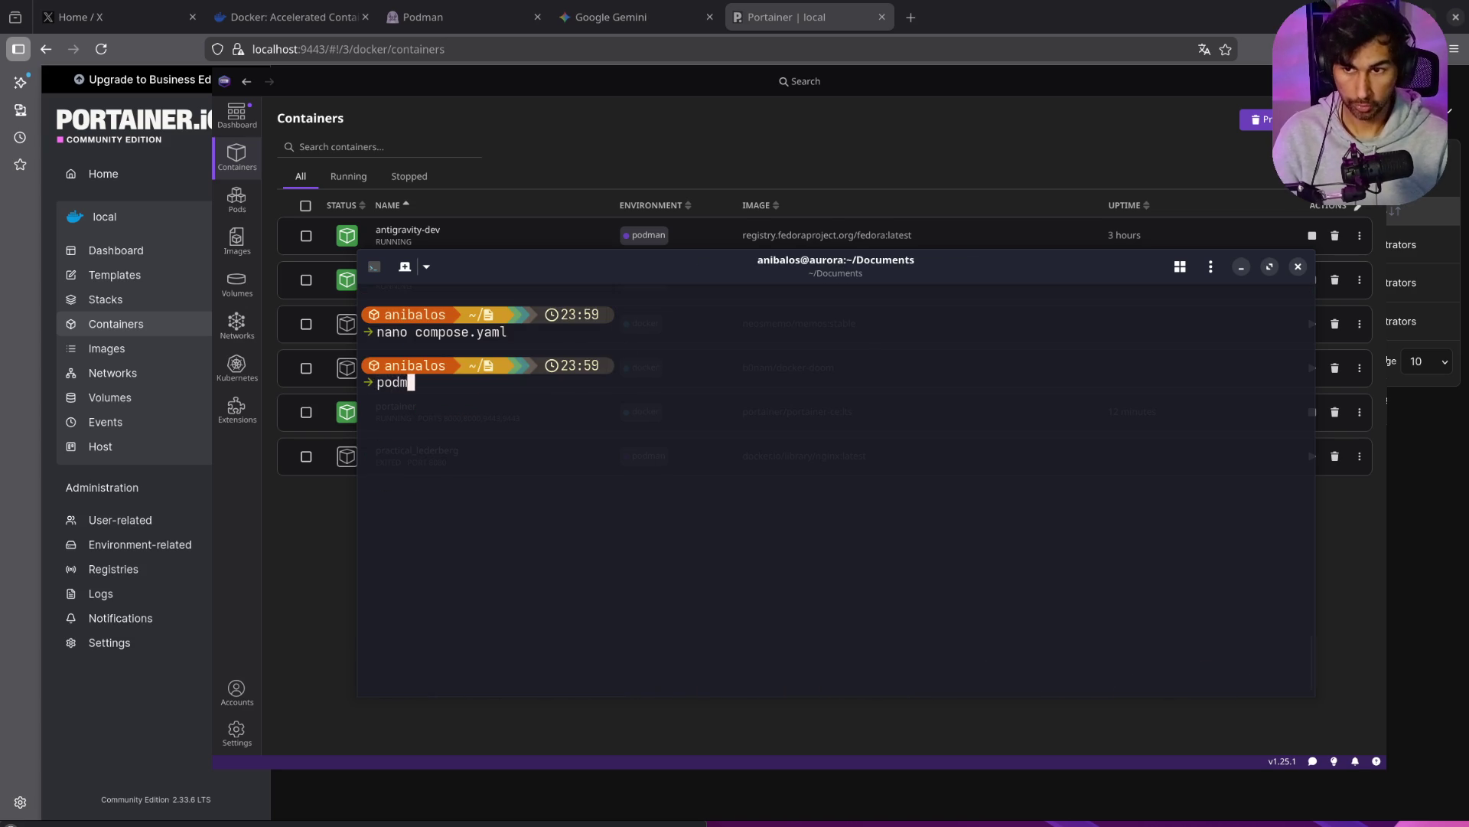
type("an comp")
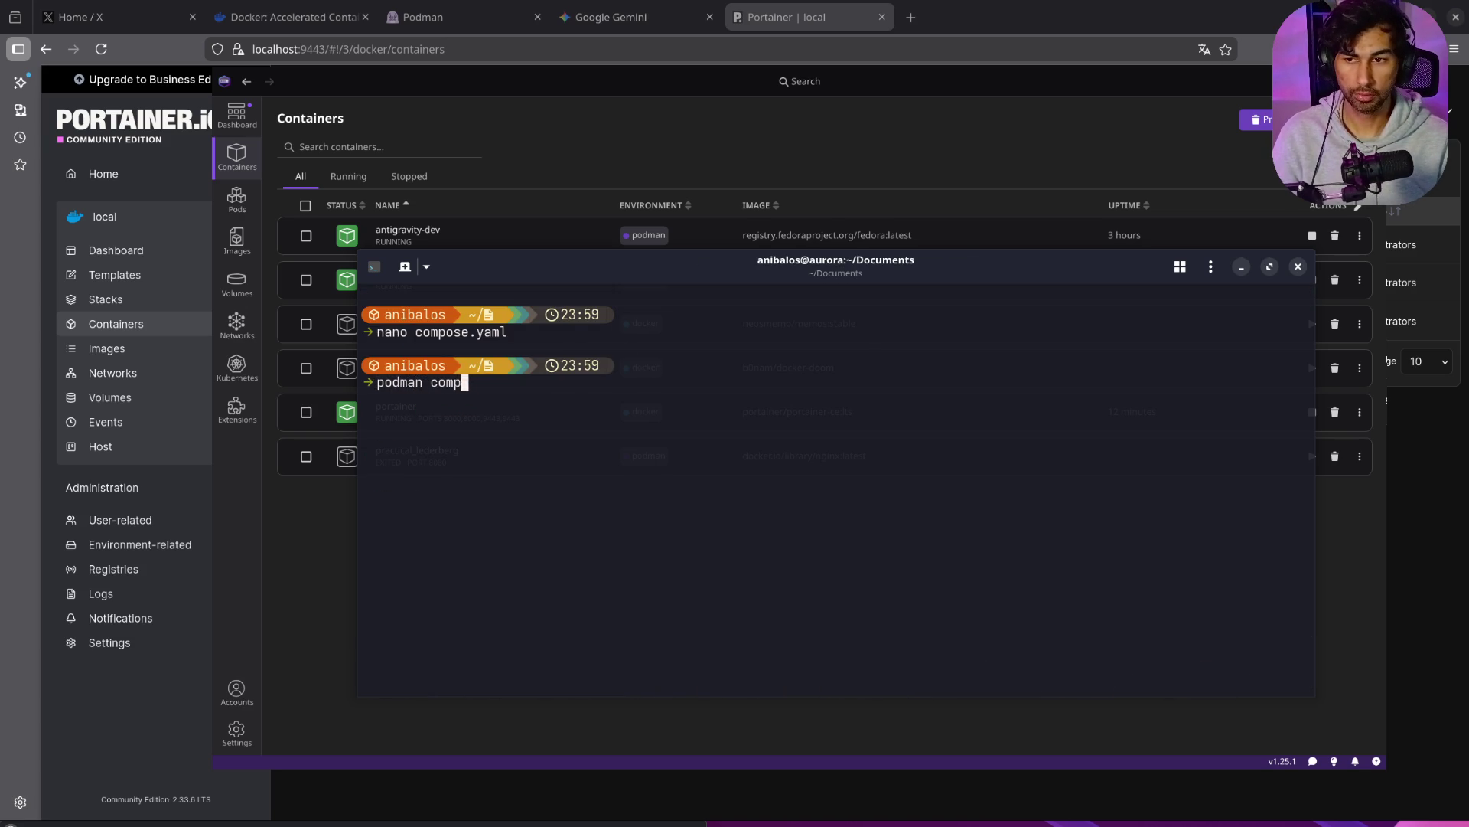
type("ose up -d")
key("Return")
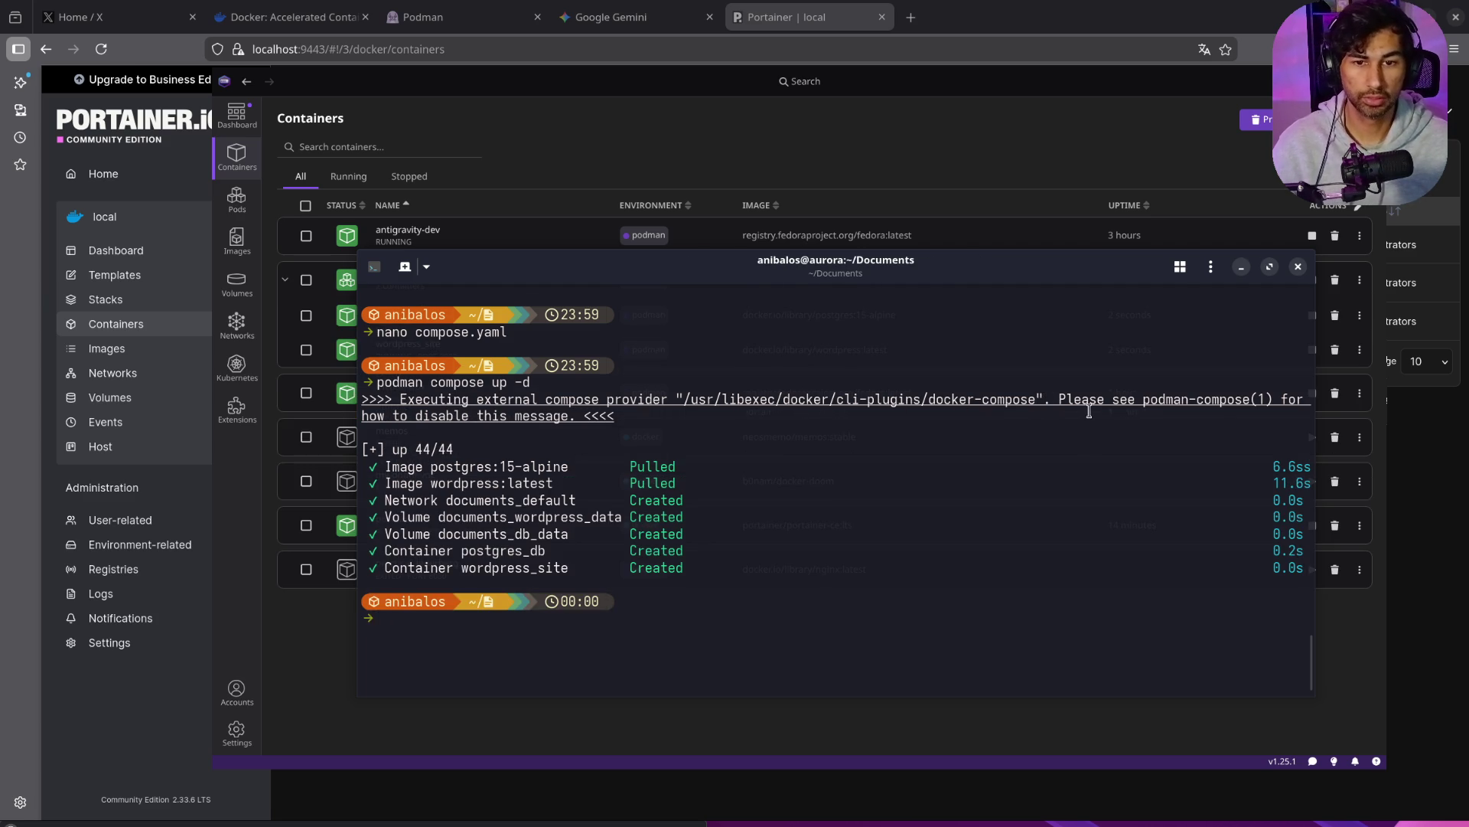
left_click_drag(1036, 399, 690, 393)
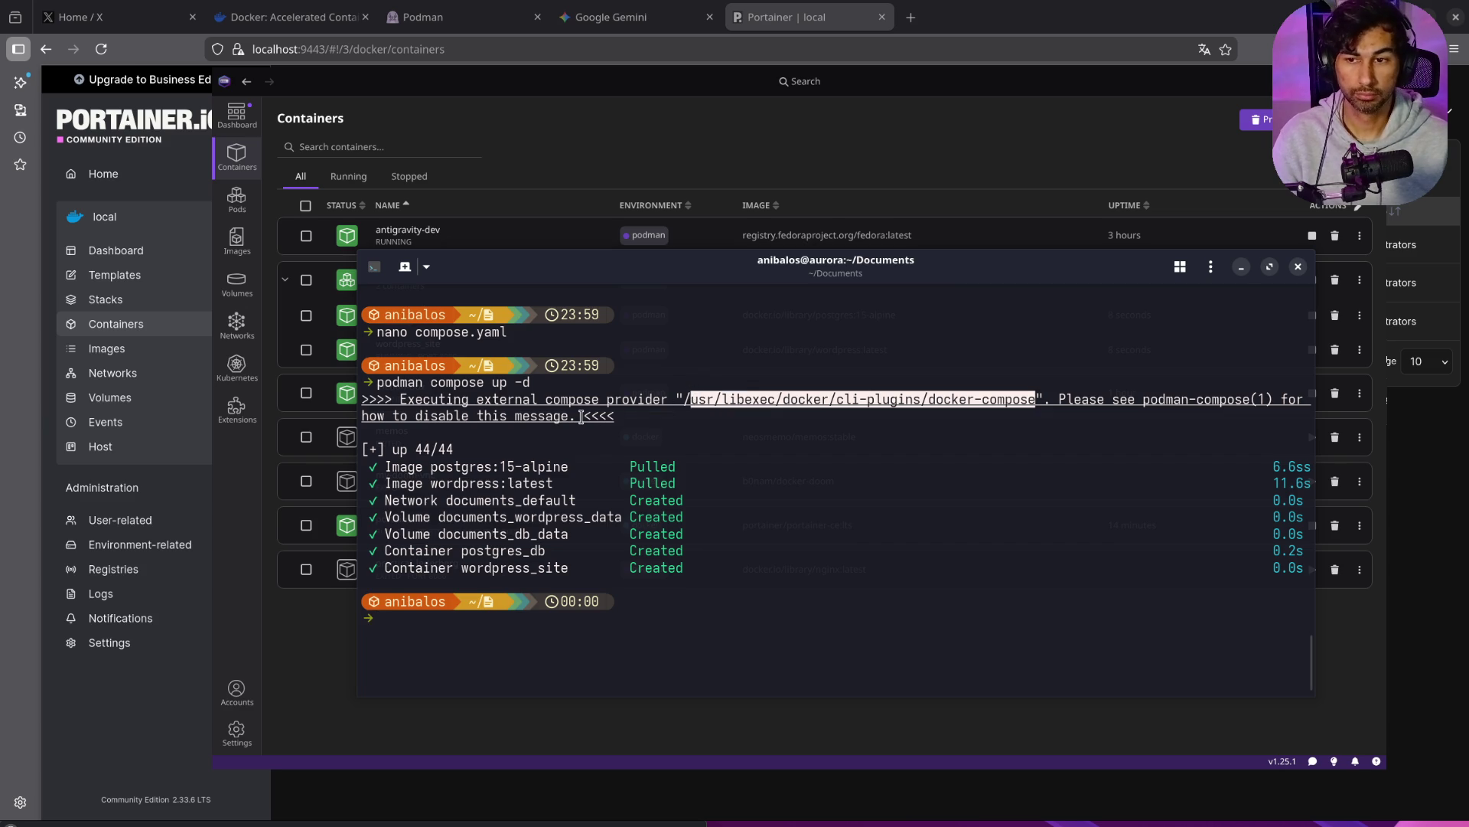
left_click(874, 502)
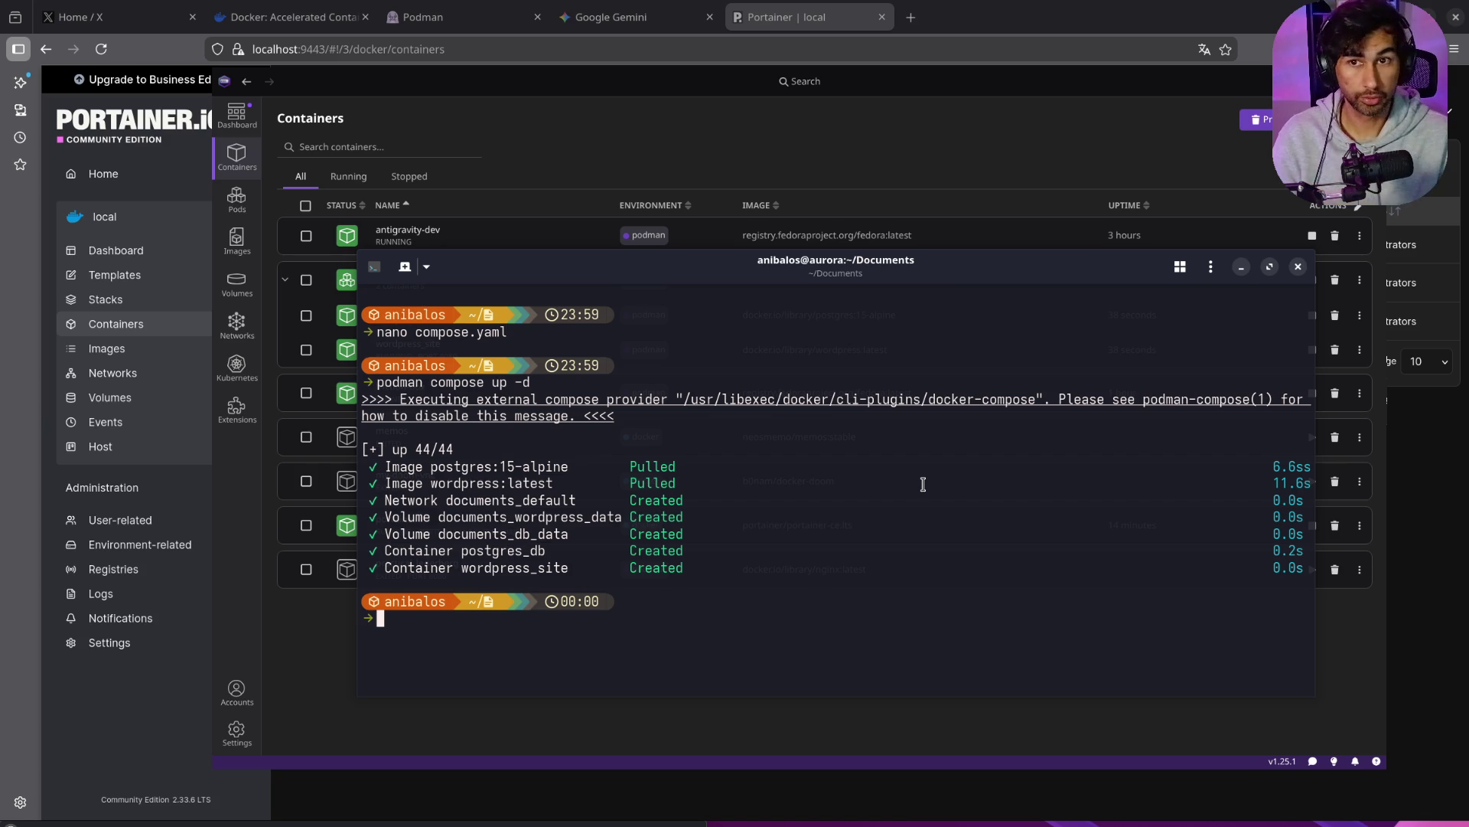
Step: Reread Gemini's earlier compose YAML answer, then go back to Portainer's memos/my-doom-vnc/portainer container list
left_click(629, 8)
scroll(819, 429, "down", 6)
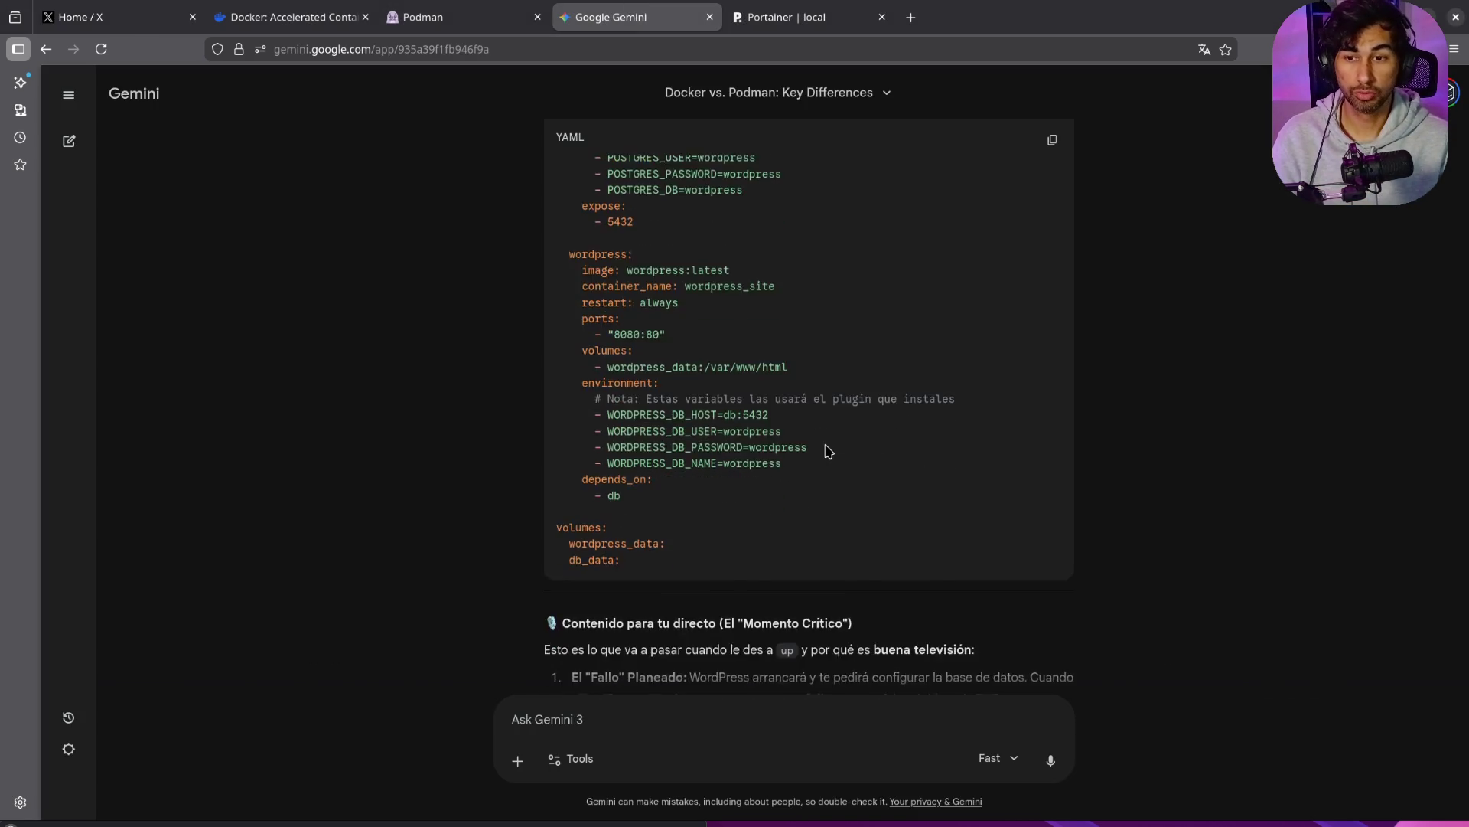
scroll(827, 453, "up", 5)
scroll(825, 453, "down", 10)
scroll(826, 453, "up", 2)
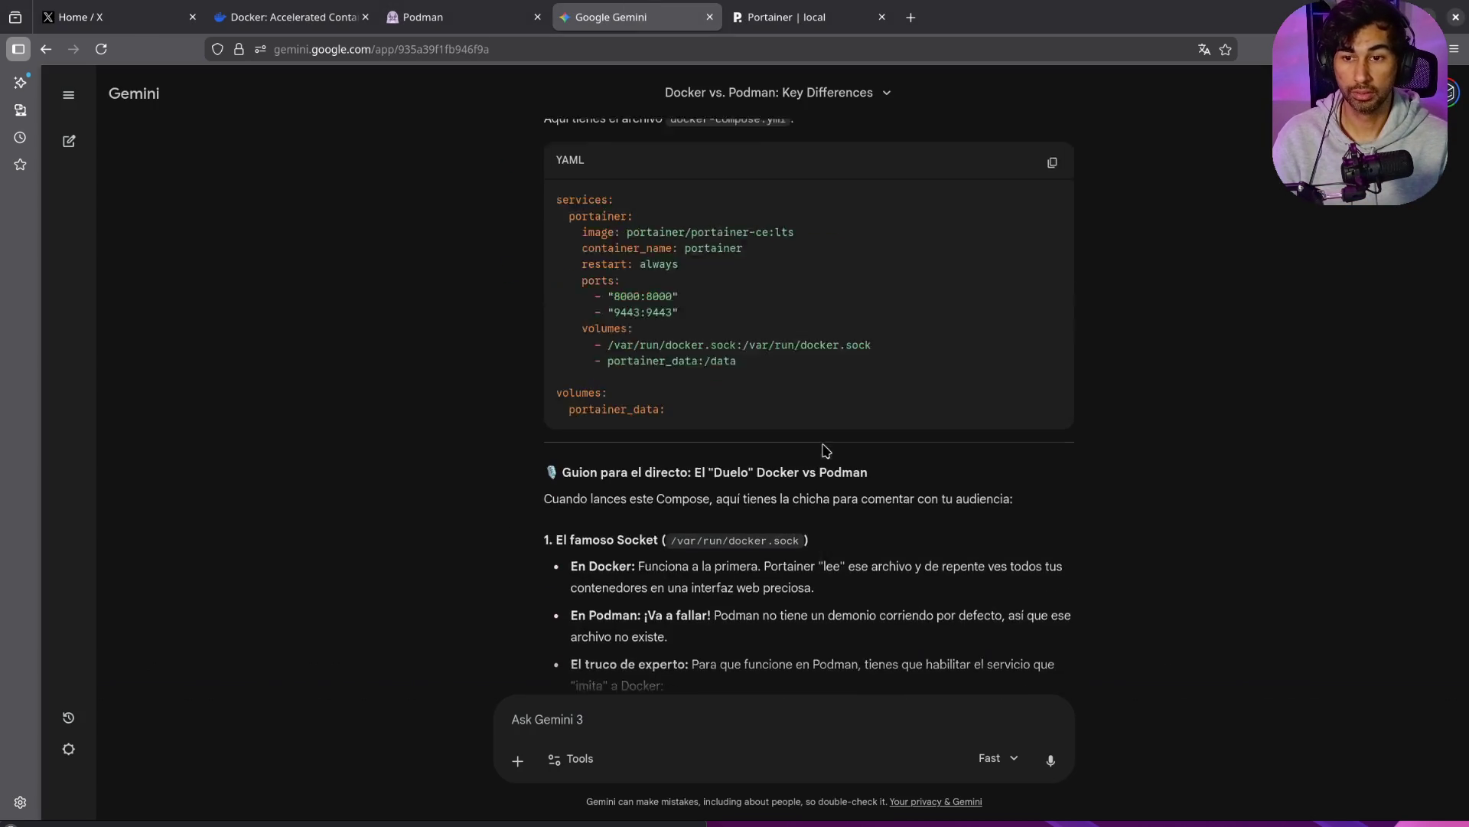
scroll(826, 451, "down", 10)
scroll(826, 451, "up", 12)
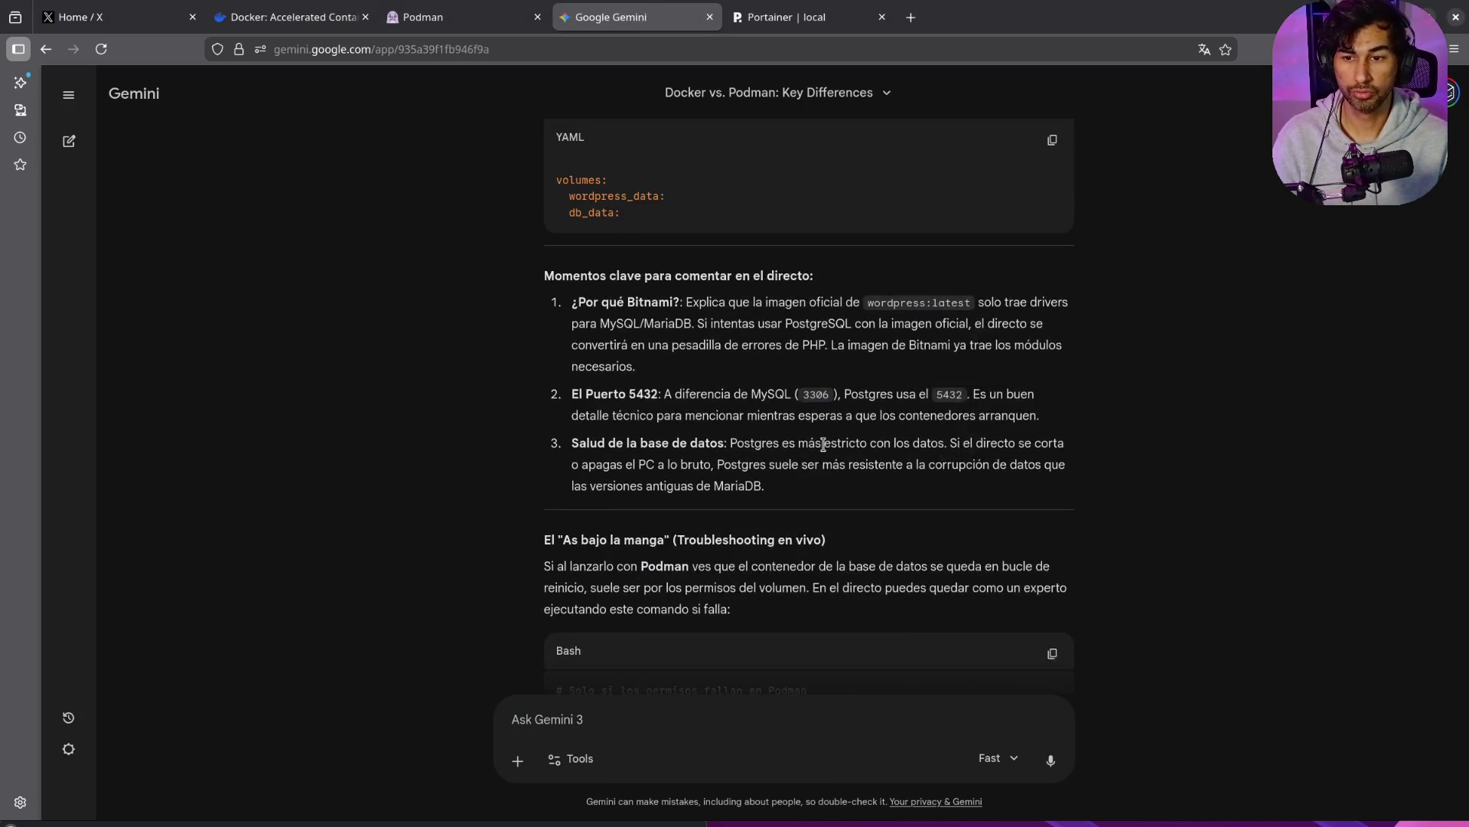
scroll(826, 451, "down", 15)
scroll(826, 451, "up", 4)
scroll(825, 451, "down", 5)
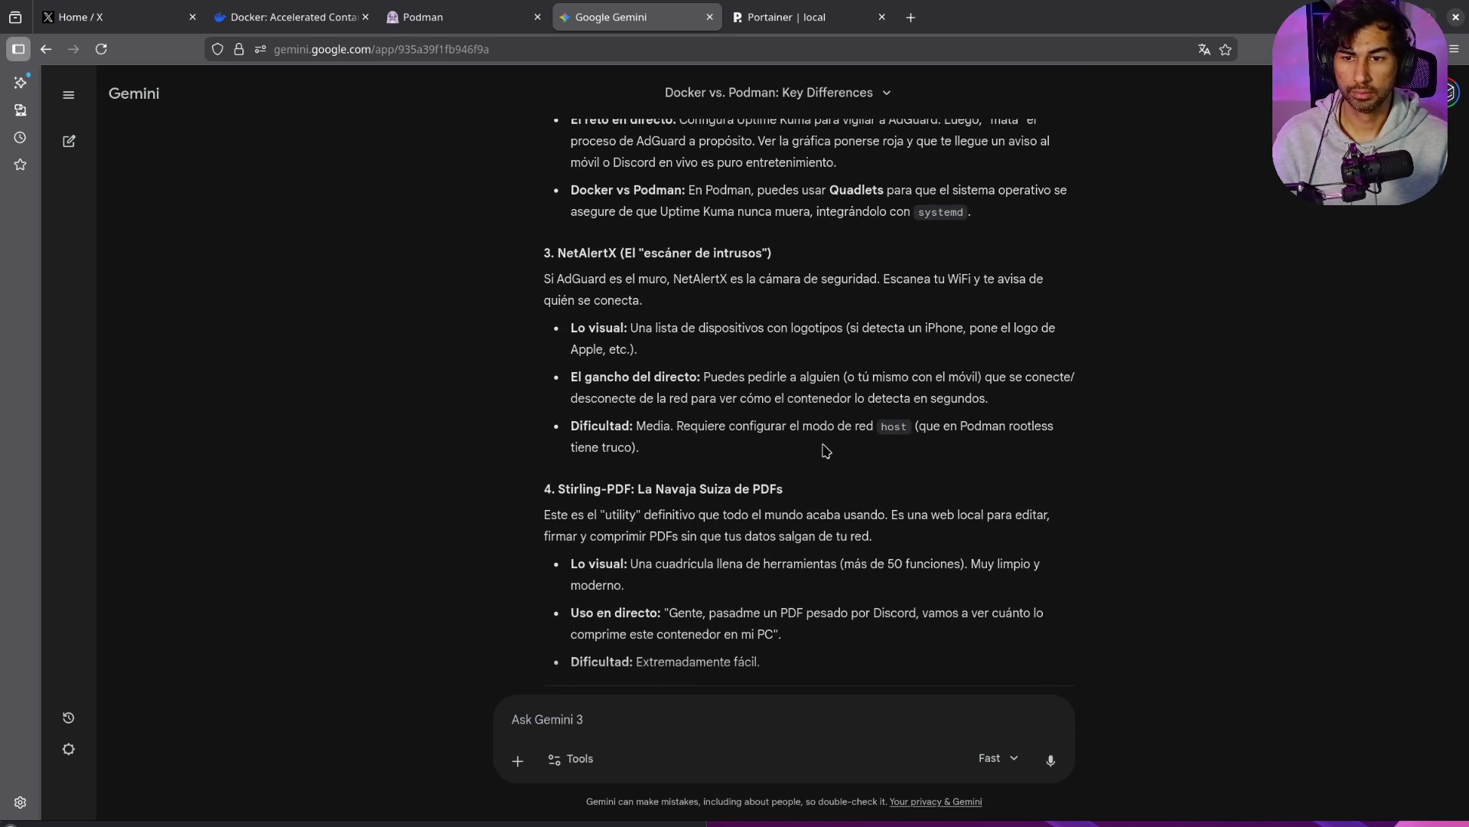
scroll(825, 453, "up", 4)
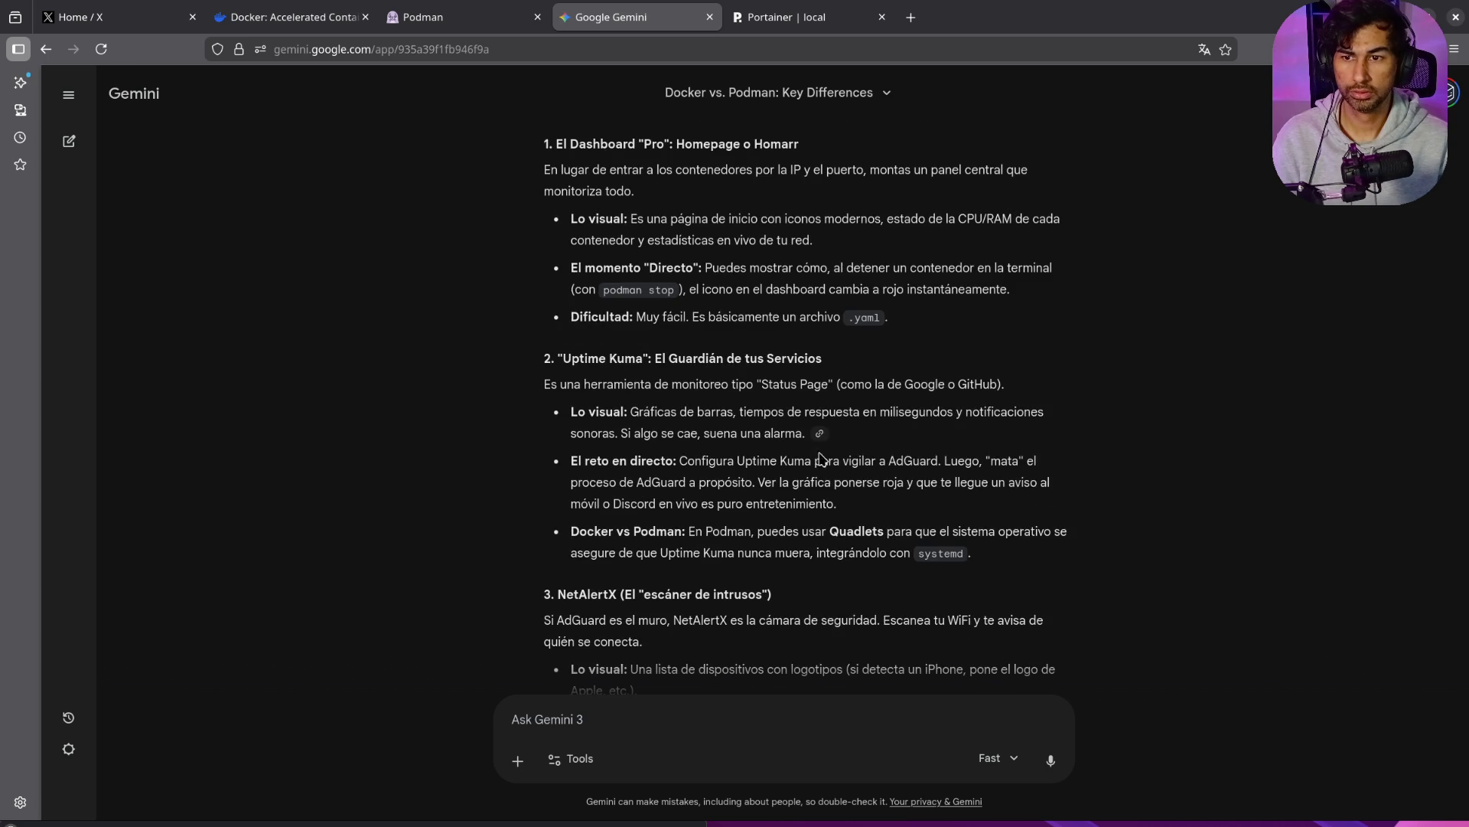
scroll(765, 478, "up", 3)
scroll(715, 468, "up", 14)
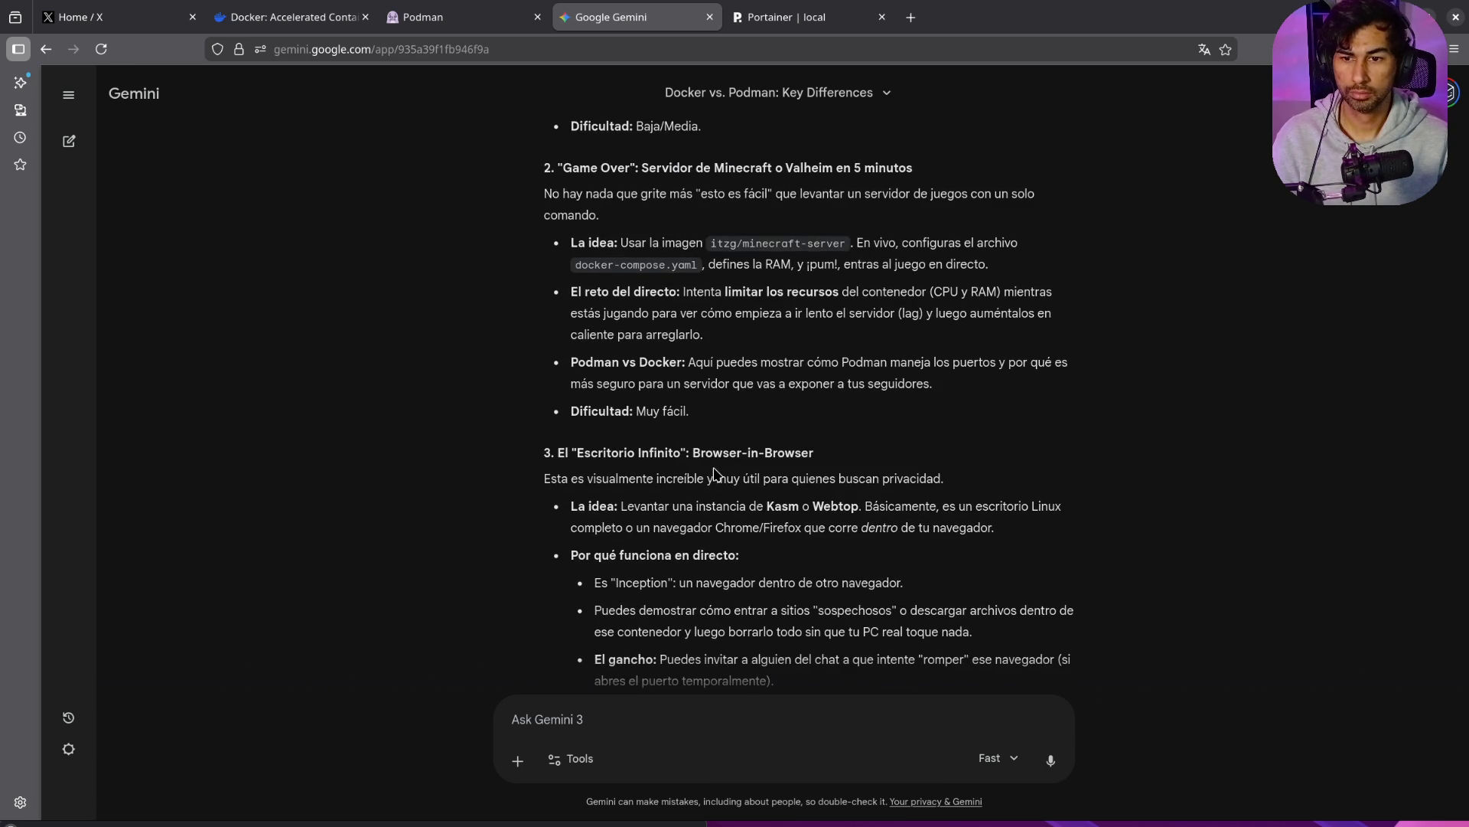
scroll(714, 473, "up", 3)
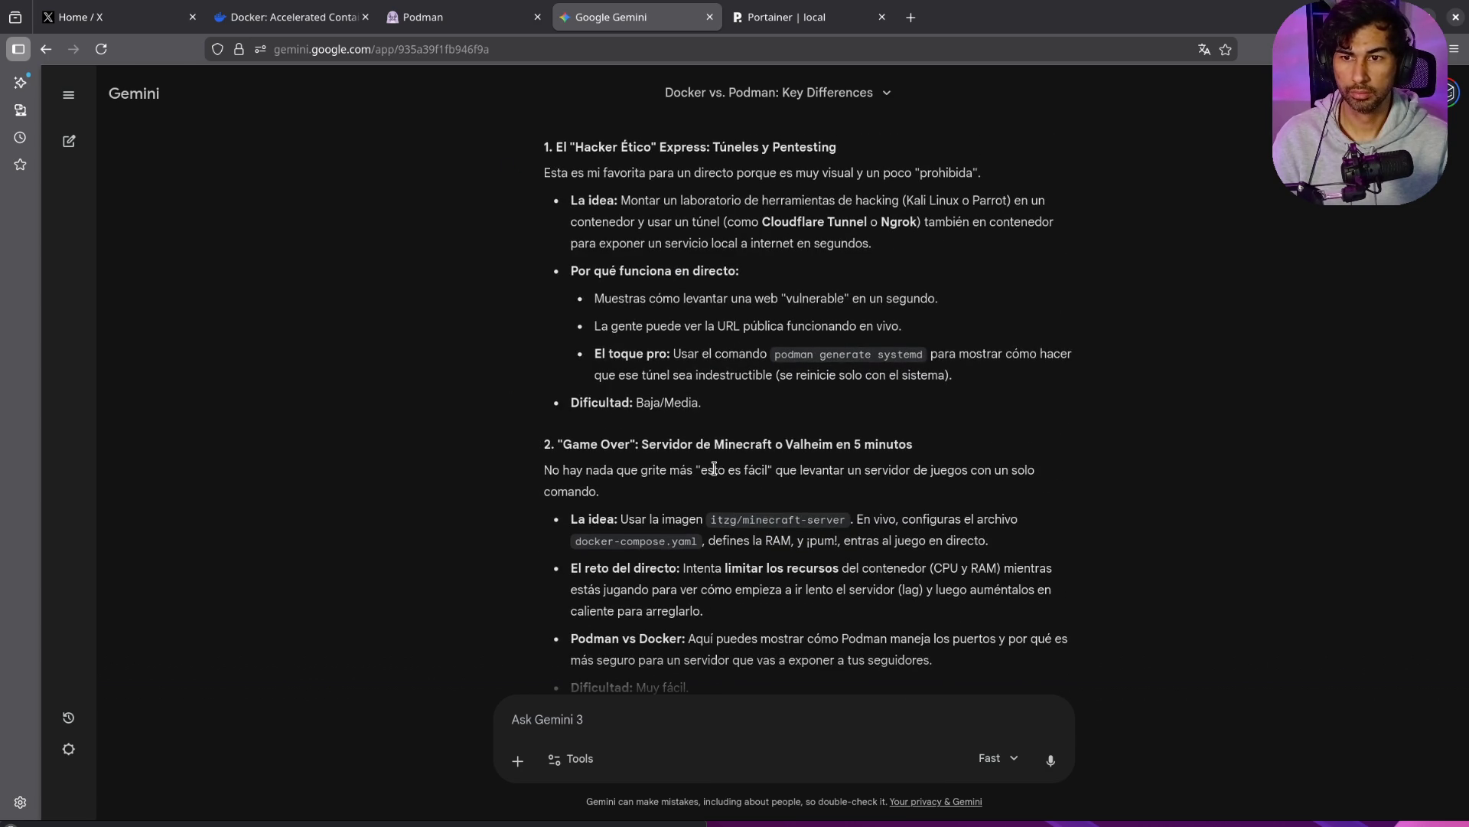
scroll(714, 469, "up", 15)
scroll(714, 472, "up", 5)
scroll(712, 490, "down", 15)
left_click(663, 23)
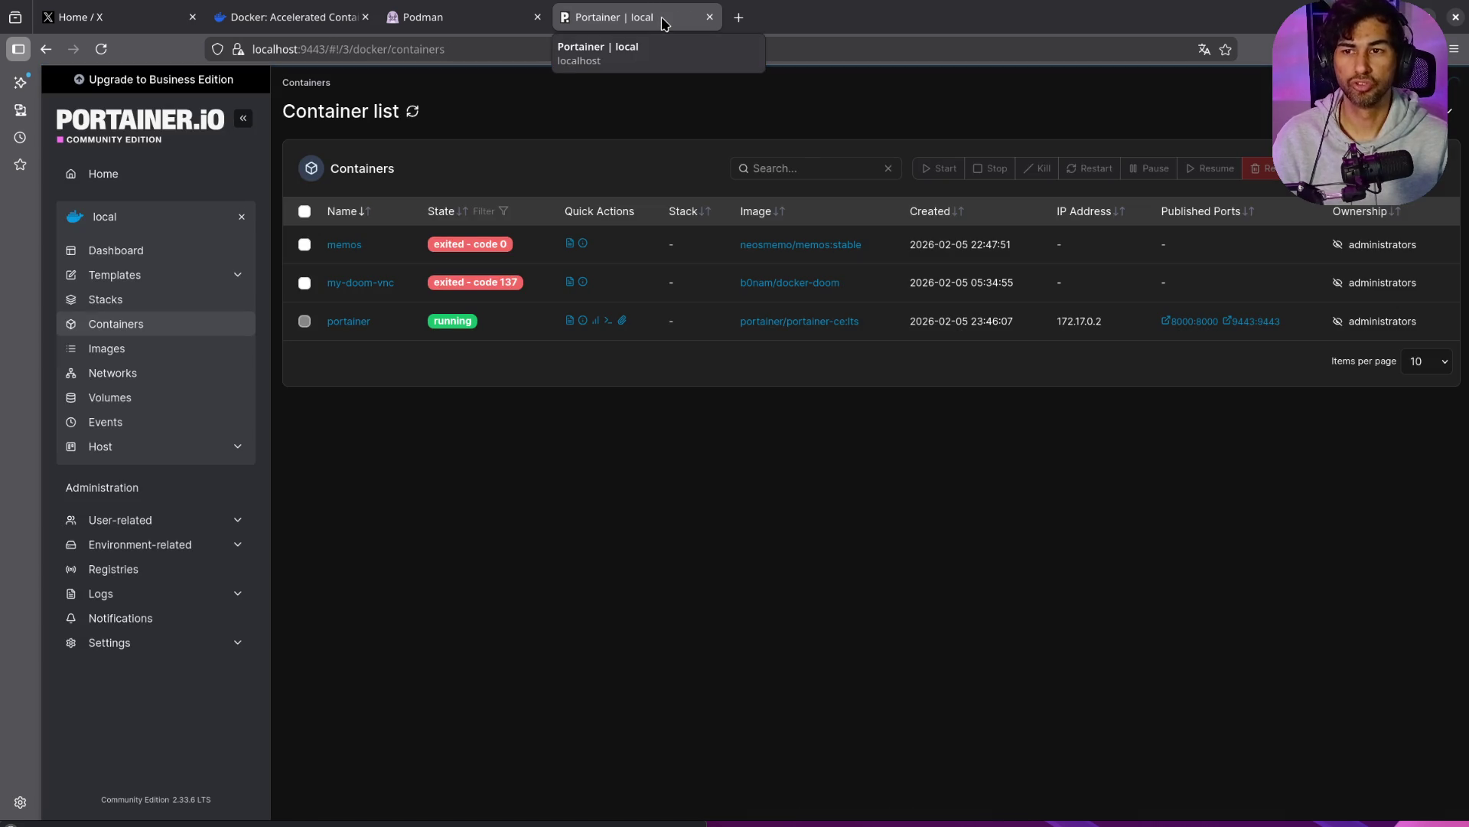
Step: Load Gemini in a new tab and ask 'como cabio los providers de podman'
left_click(735, 25)
type("gemini.google.com/")
key("Return")
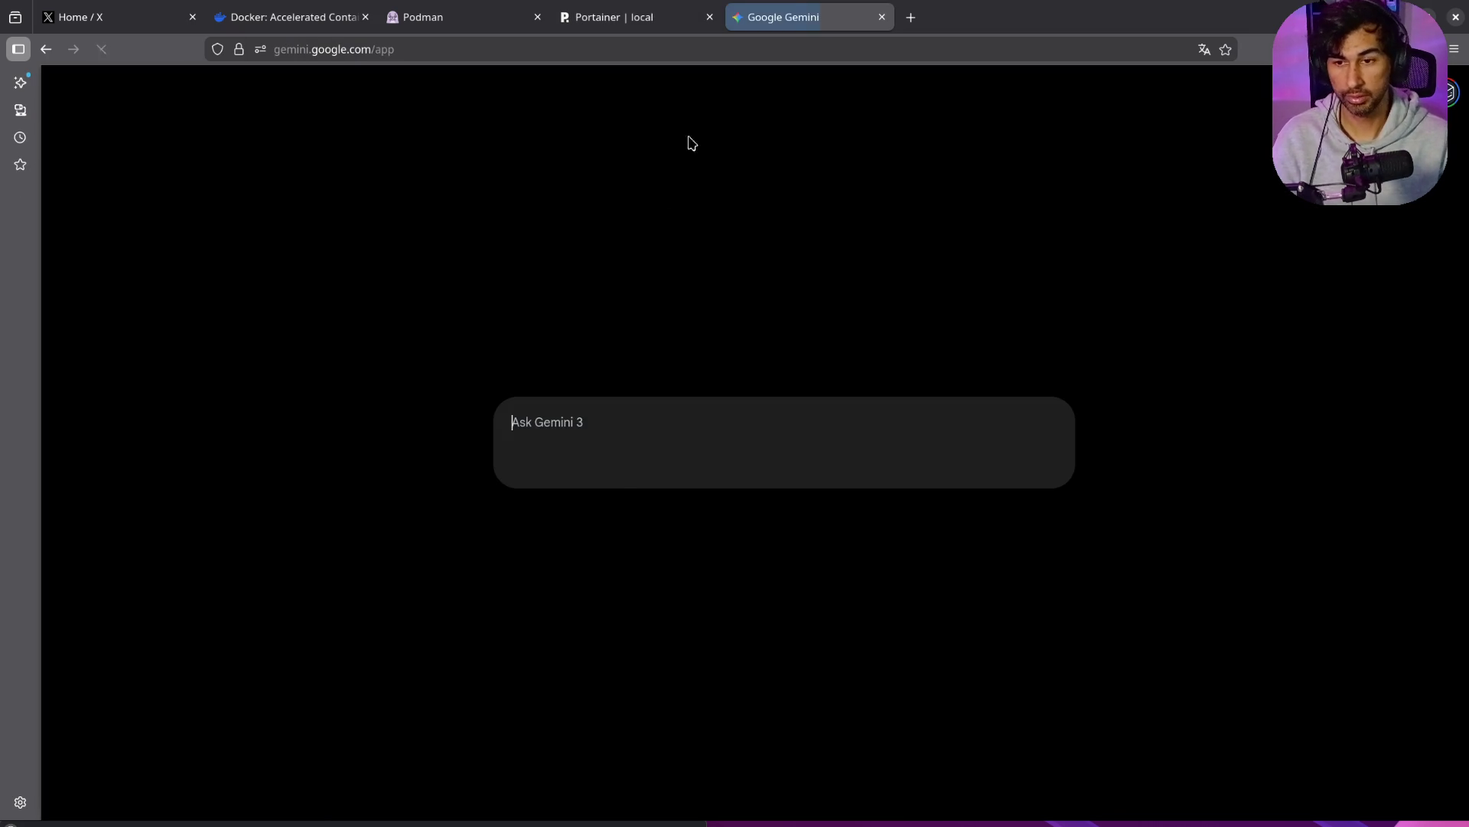
type("como cabio los providers de")
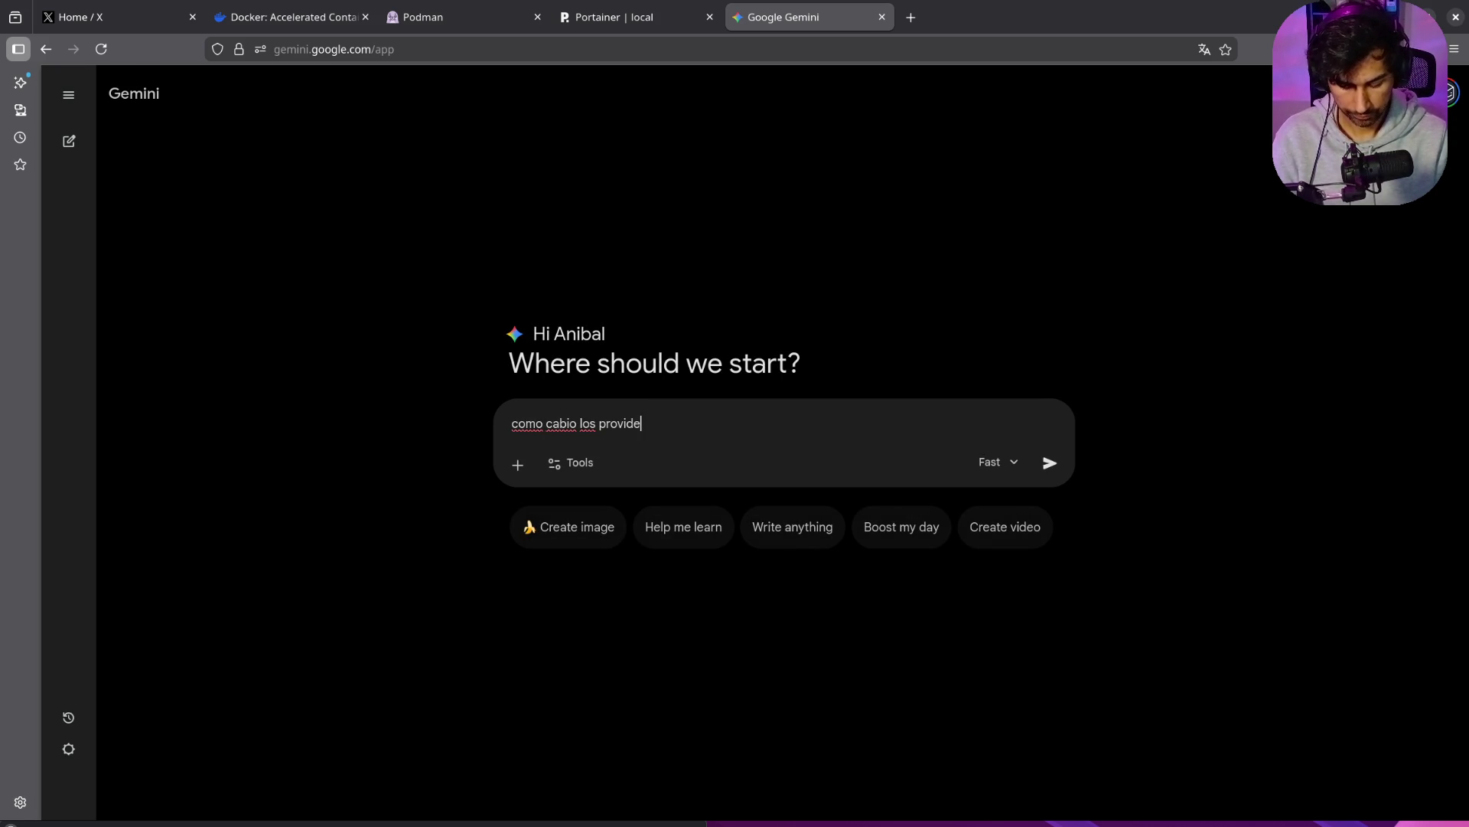
type(" podman")
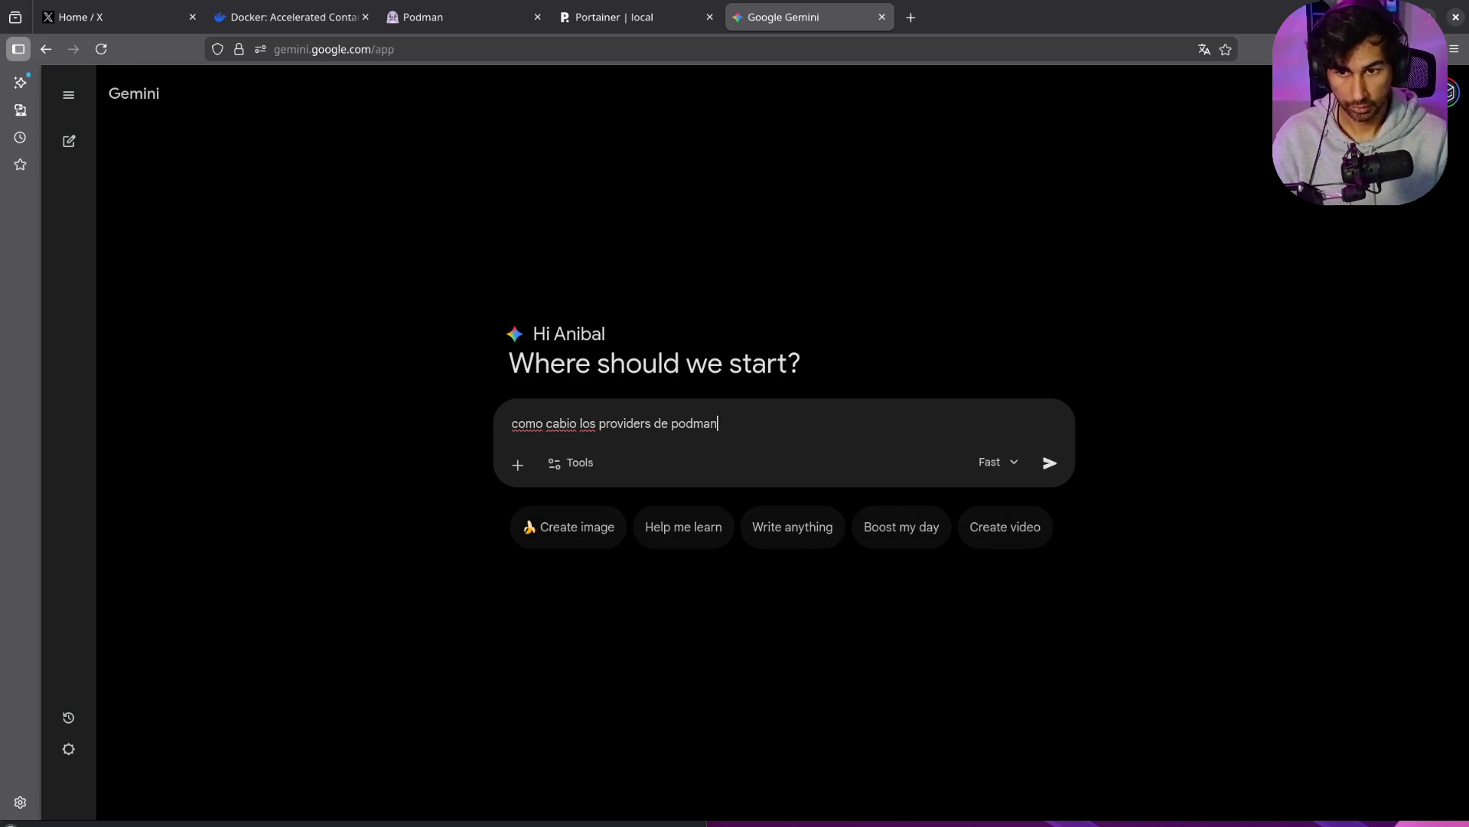
key("Return")
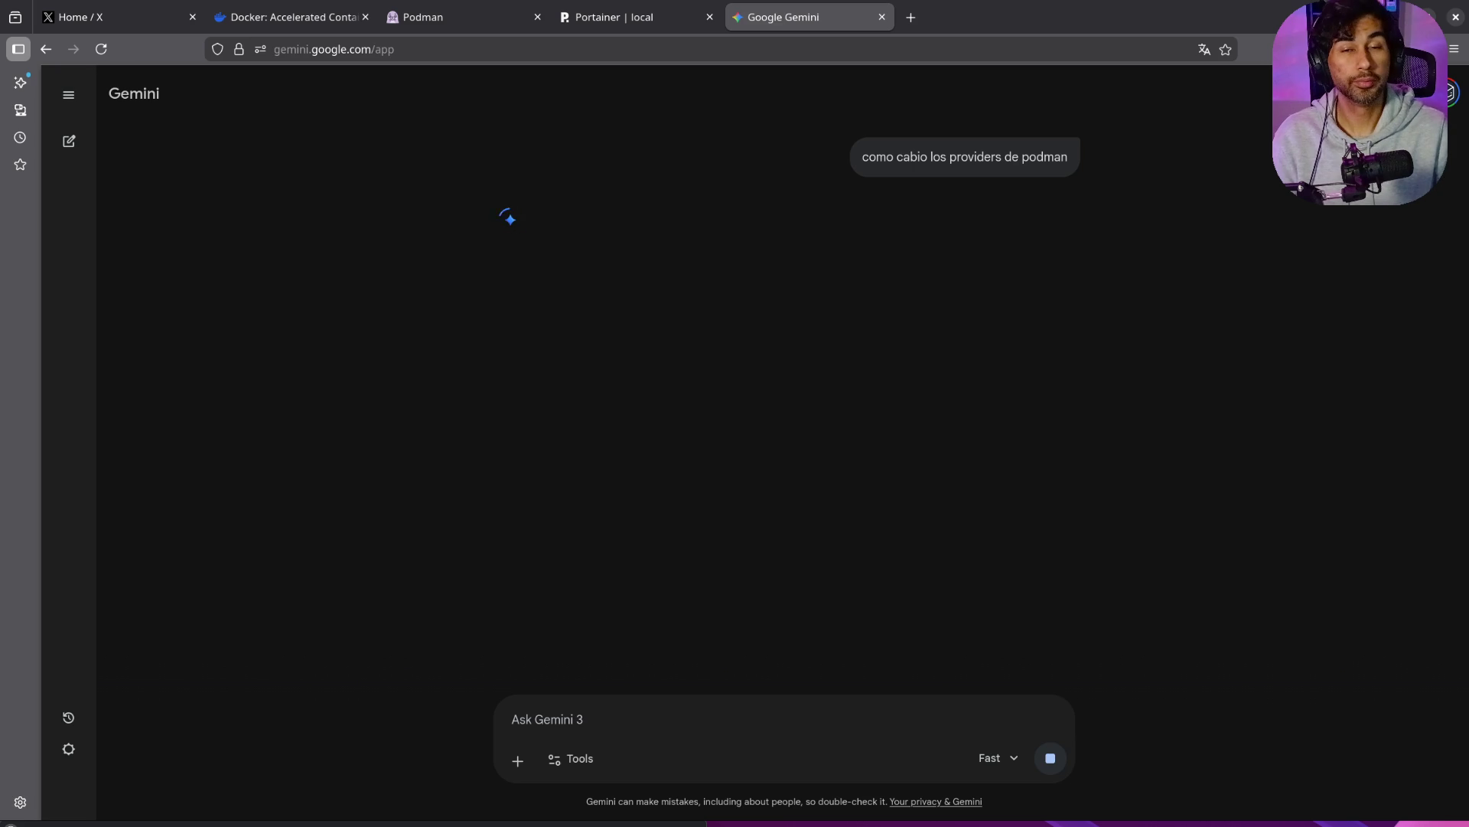
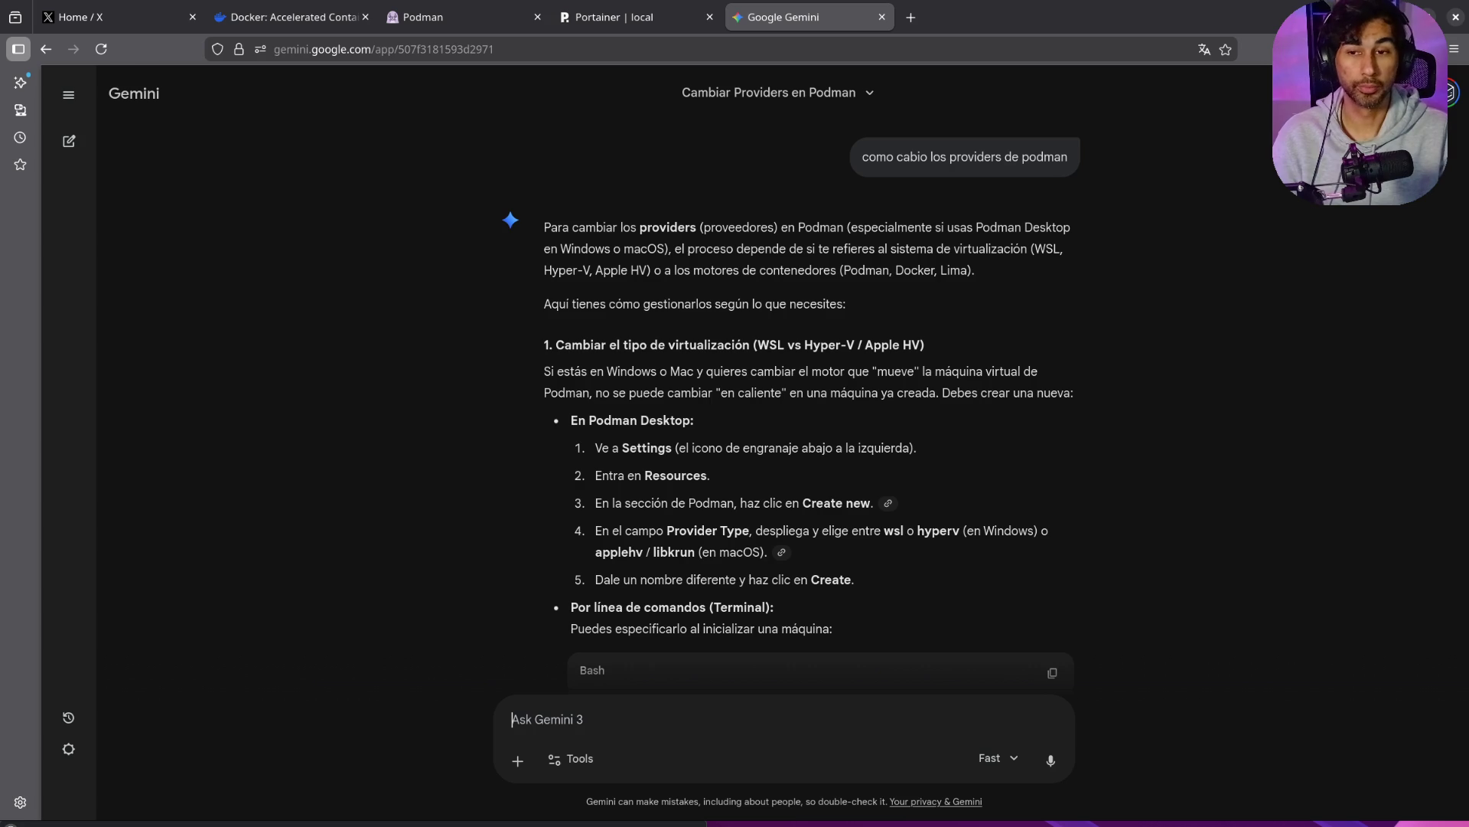
Step: Review the earlier Gemini answer, highlighting the provider setting line in the TOML example
scroll(675, 413, "down", 5)
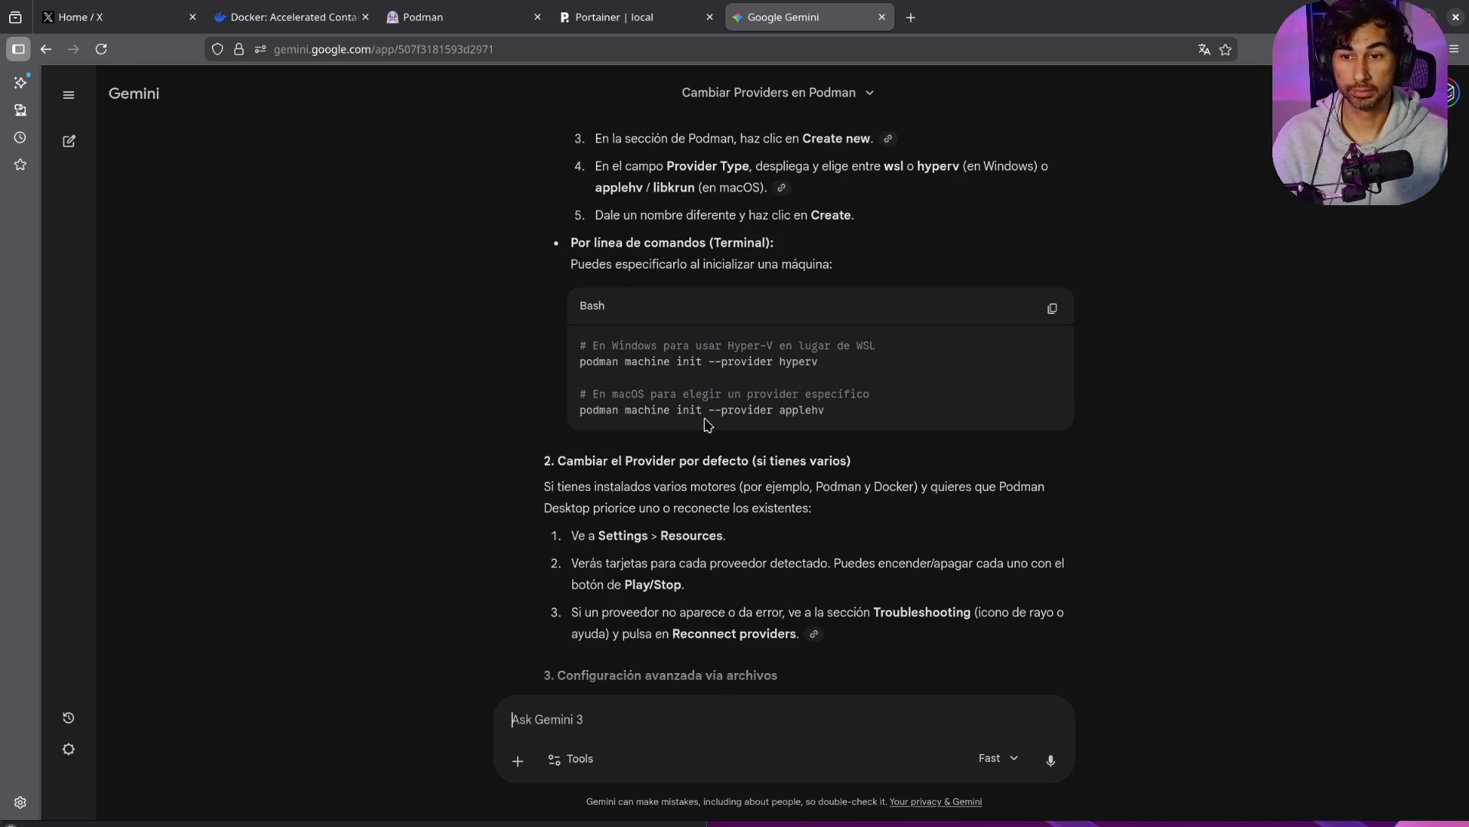
scroll(781, 530, "down", 5)
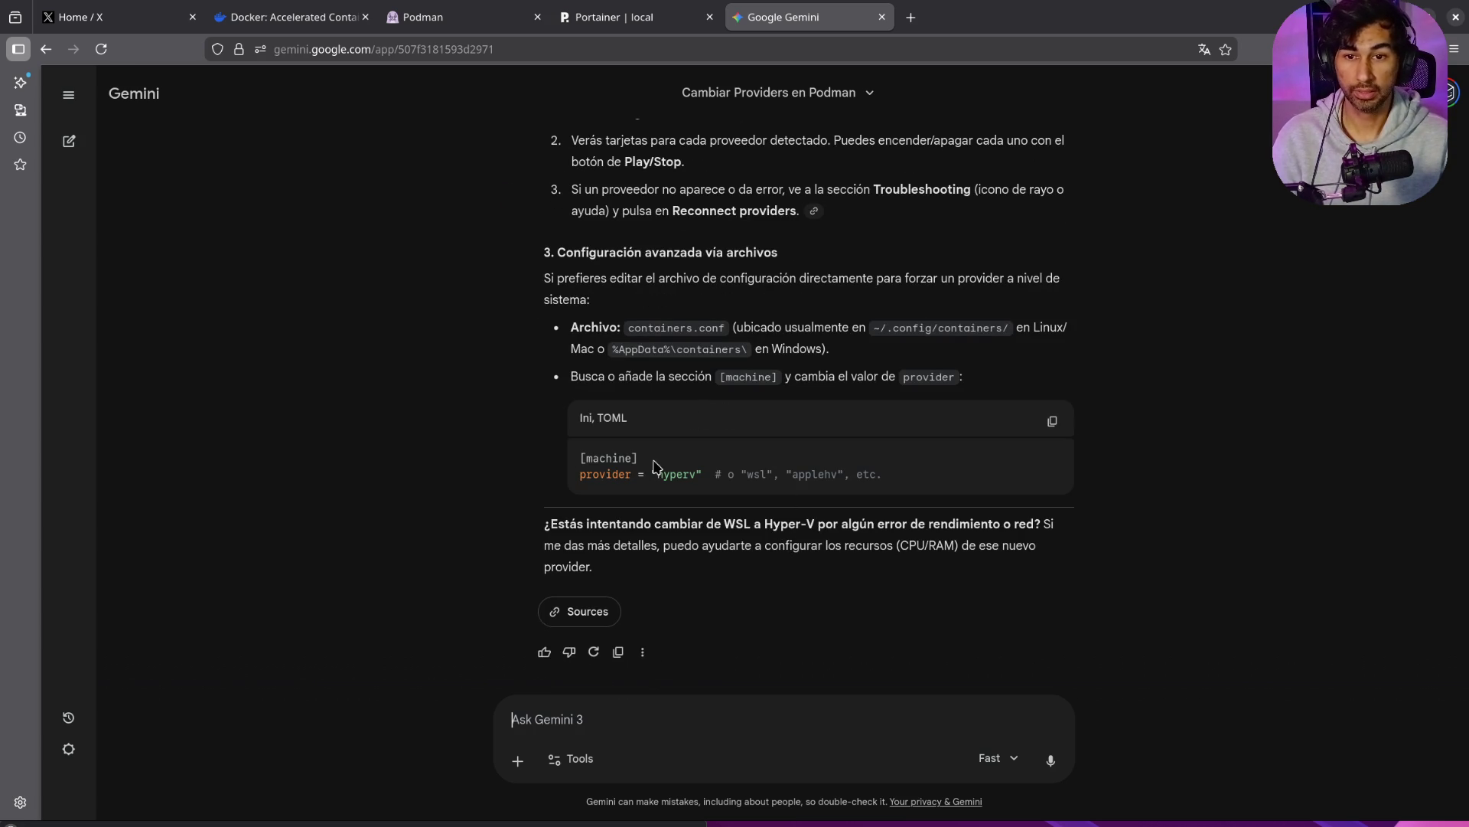
left_click_drag(583, 476, 922, 484)
scroll(826, 337, "up", 10)
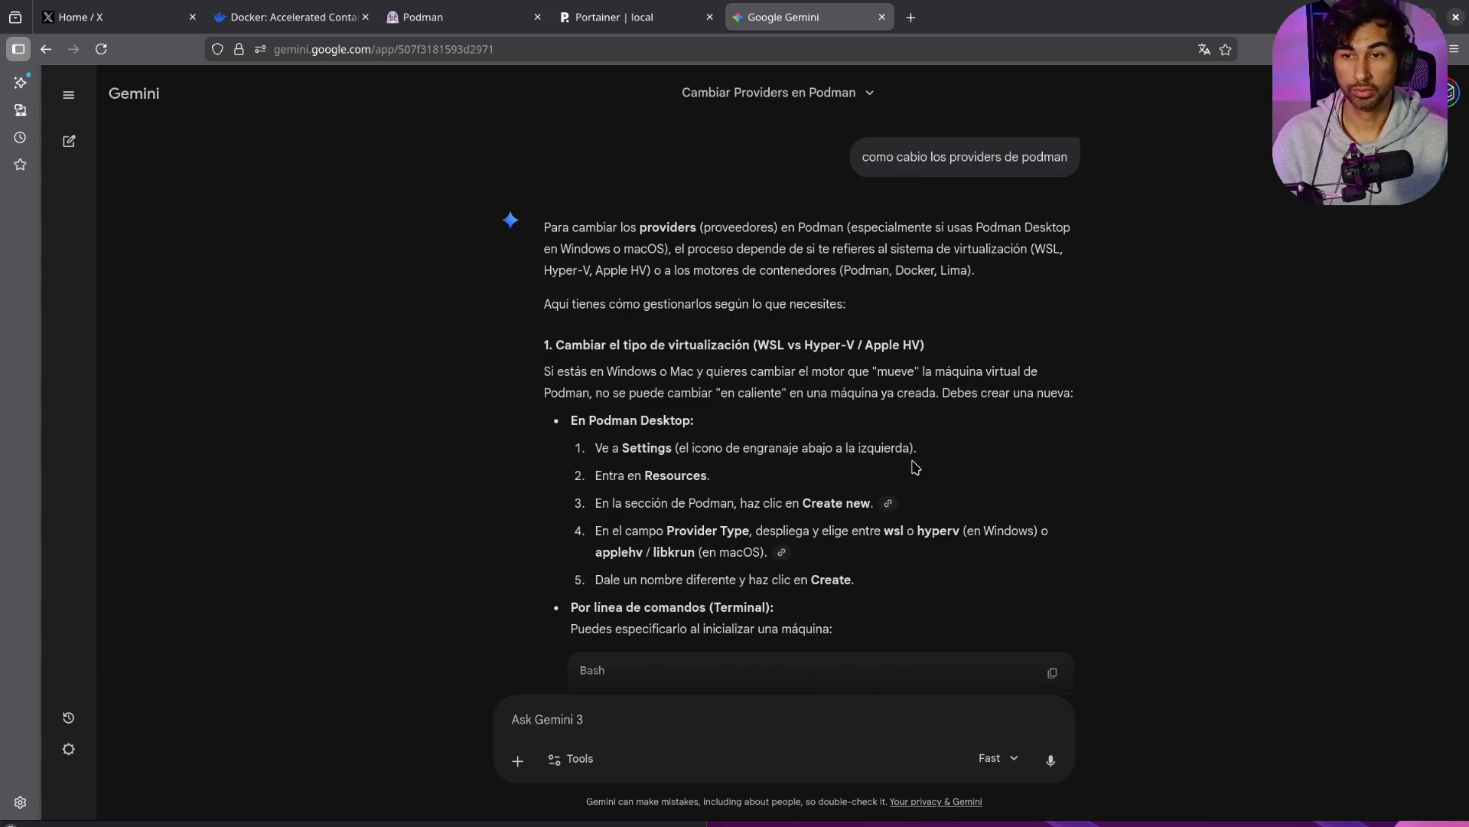
Step: Resend the earlier Podman providers question with 'para descargar las imagenes' appended
left_click_drag(1069, 159, 864, 161)
key("ctrl+c")
left_click(783, 714)
key("ctrl+v")
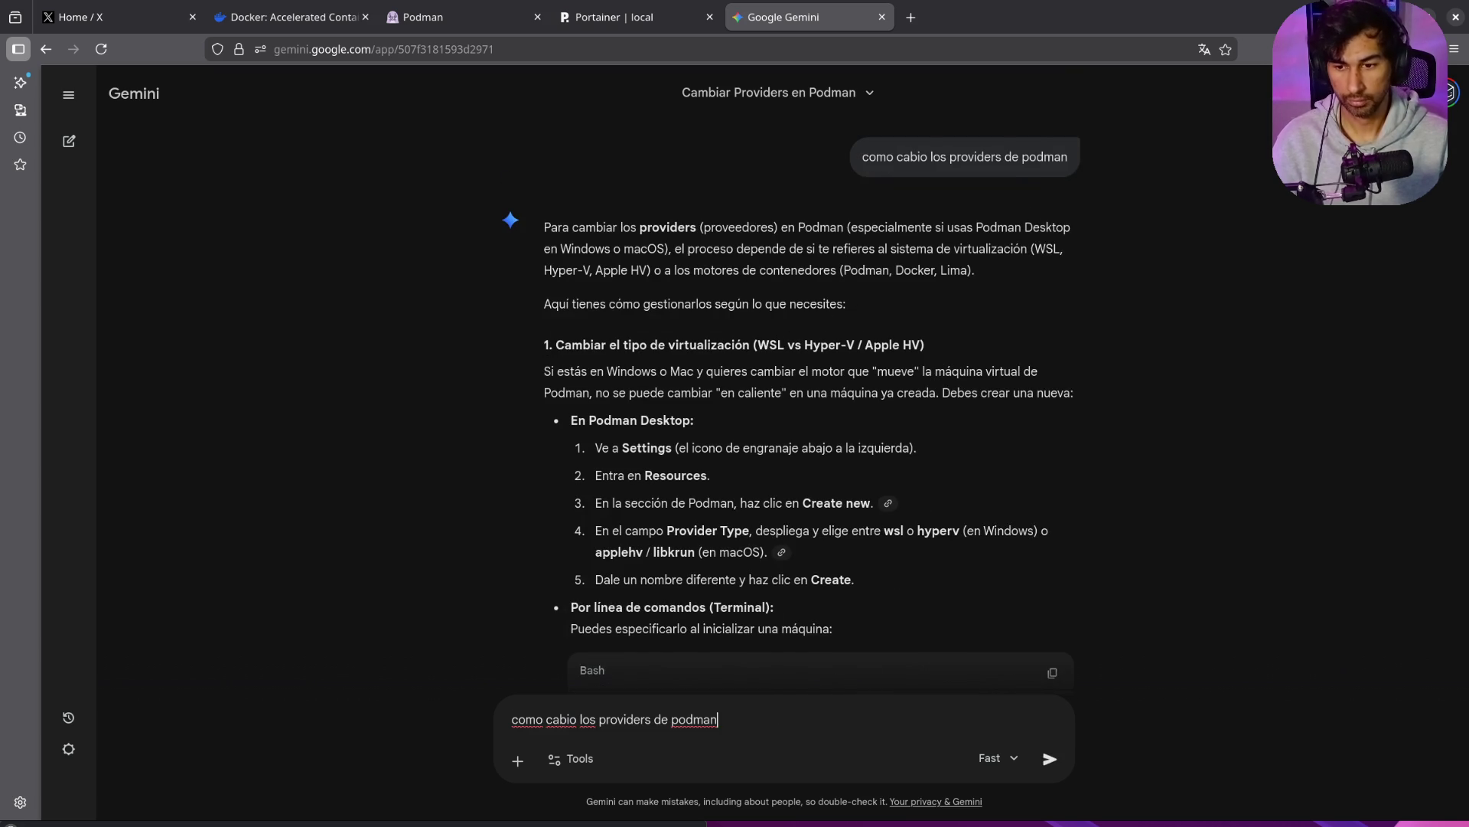
type(" para descarga")
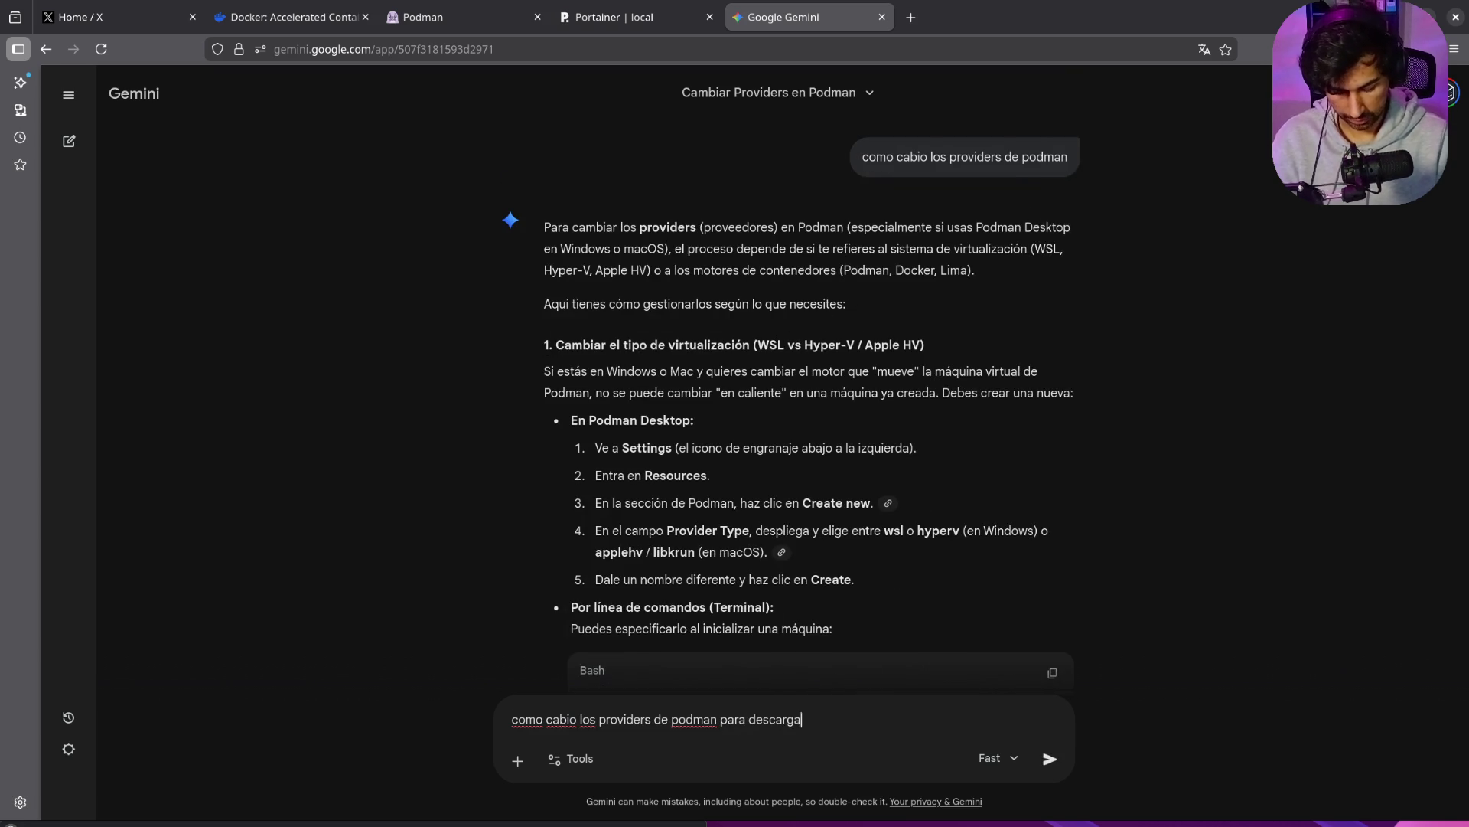
type("r las imagenes")
key("Return")
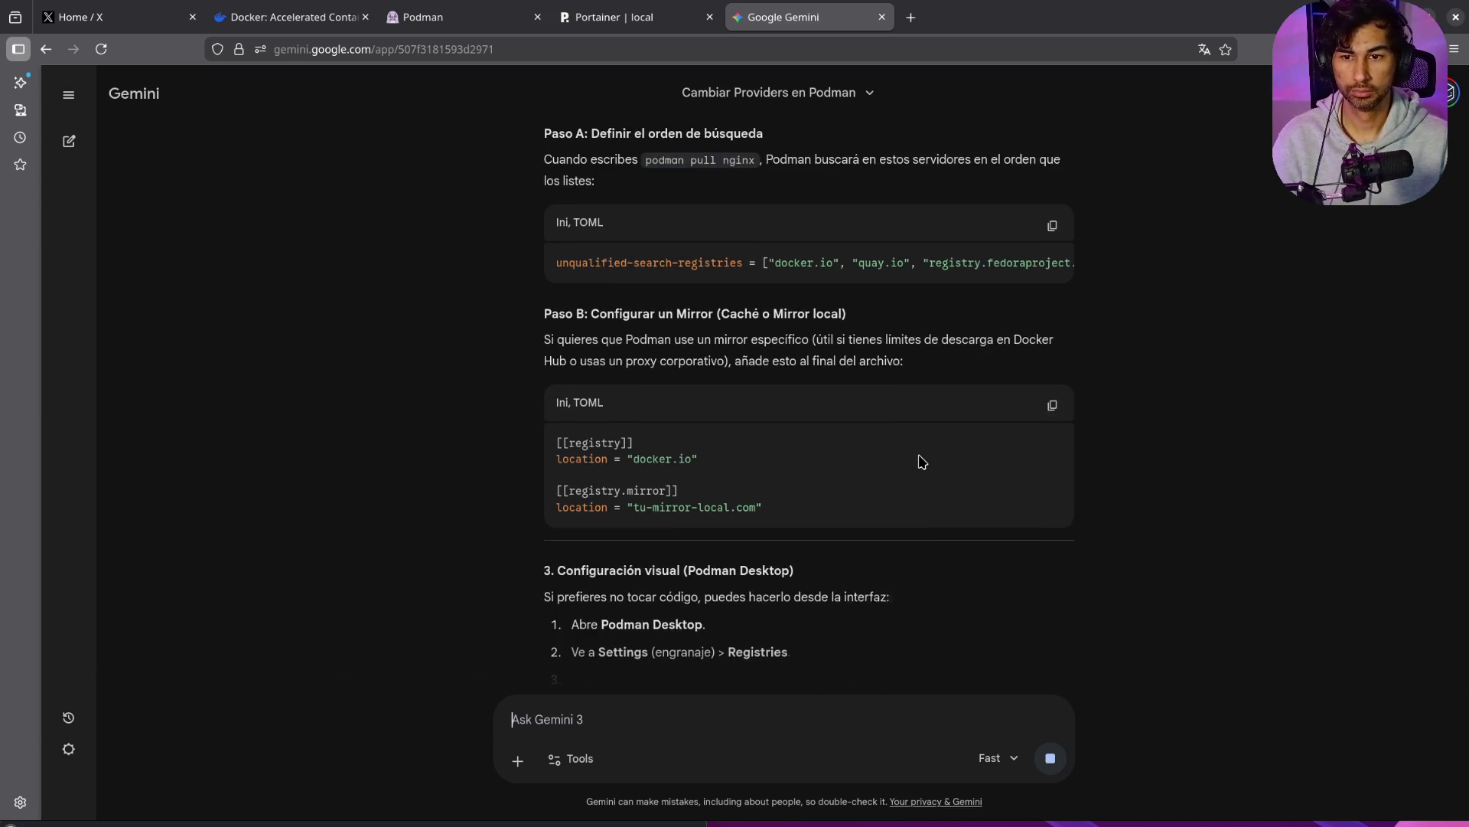
Step: Read Gemini's reply on editing registries, selecting the search-order registry list and the word 'quay'
scroll(922, 461, "up", 3)
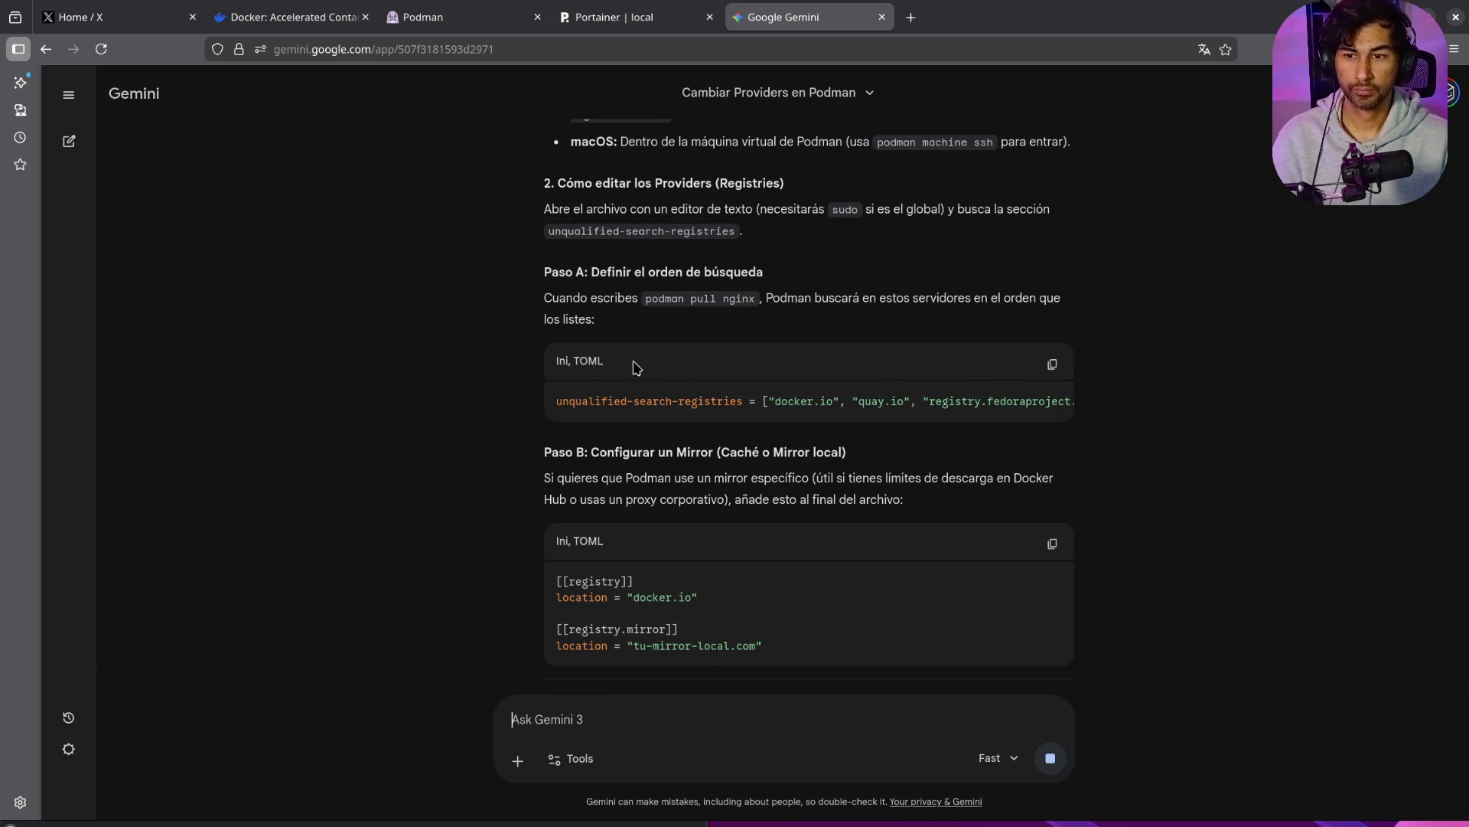
scroll(632, 358, "up", 1)
left_click_drag(753, 265, 545, 265)
left_click(745, 454)
left_click_drag(763, 483, 1038, 491)
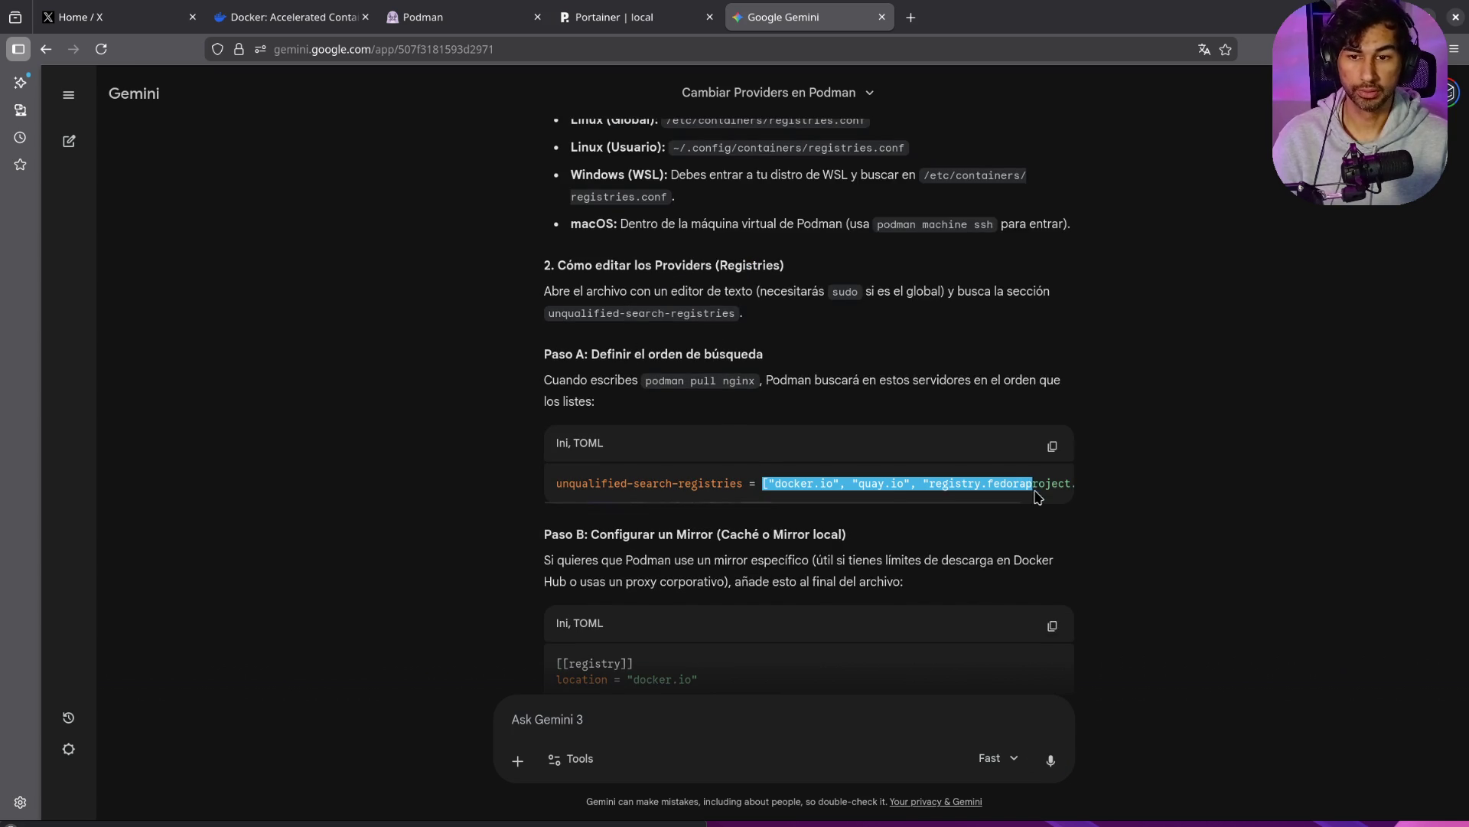
scroll(825, 498, "right", 2)
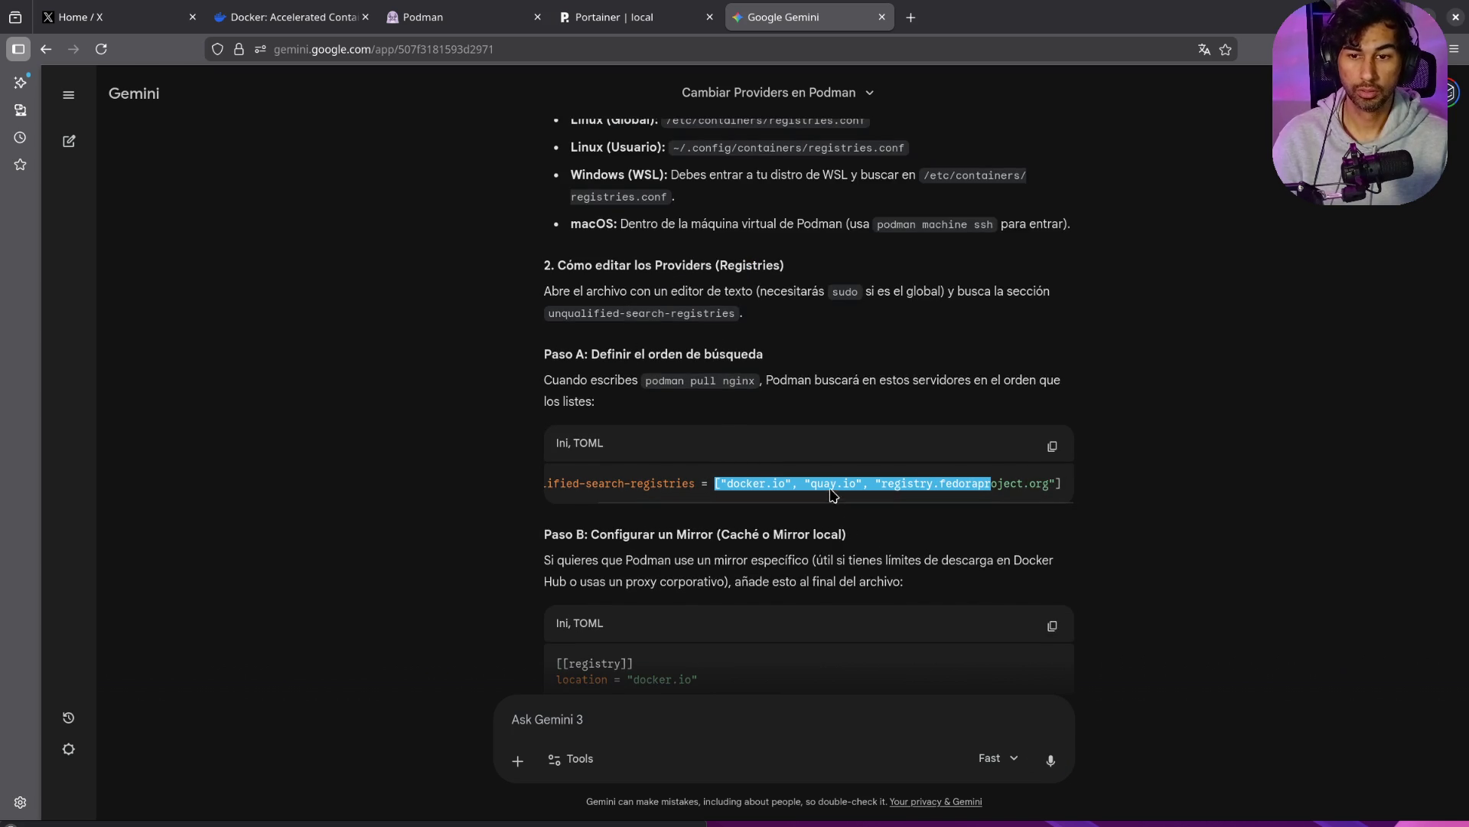
left_click(845, 490)
double_click(828, 483)
right_click(831, 487)
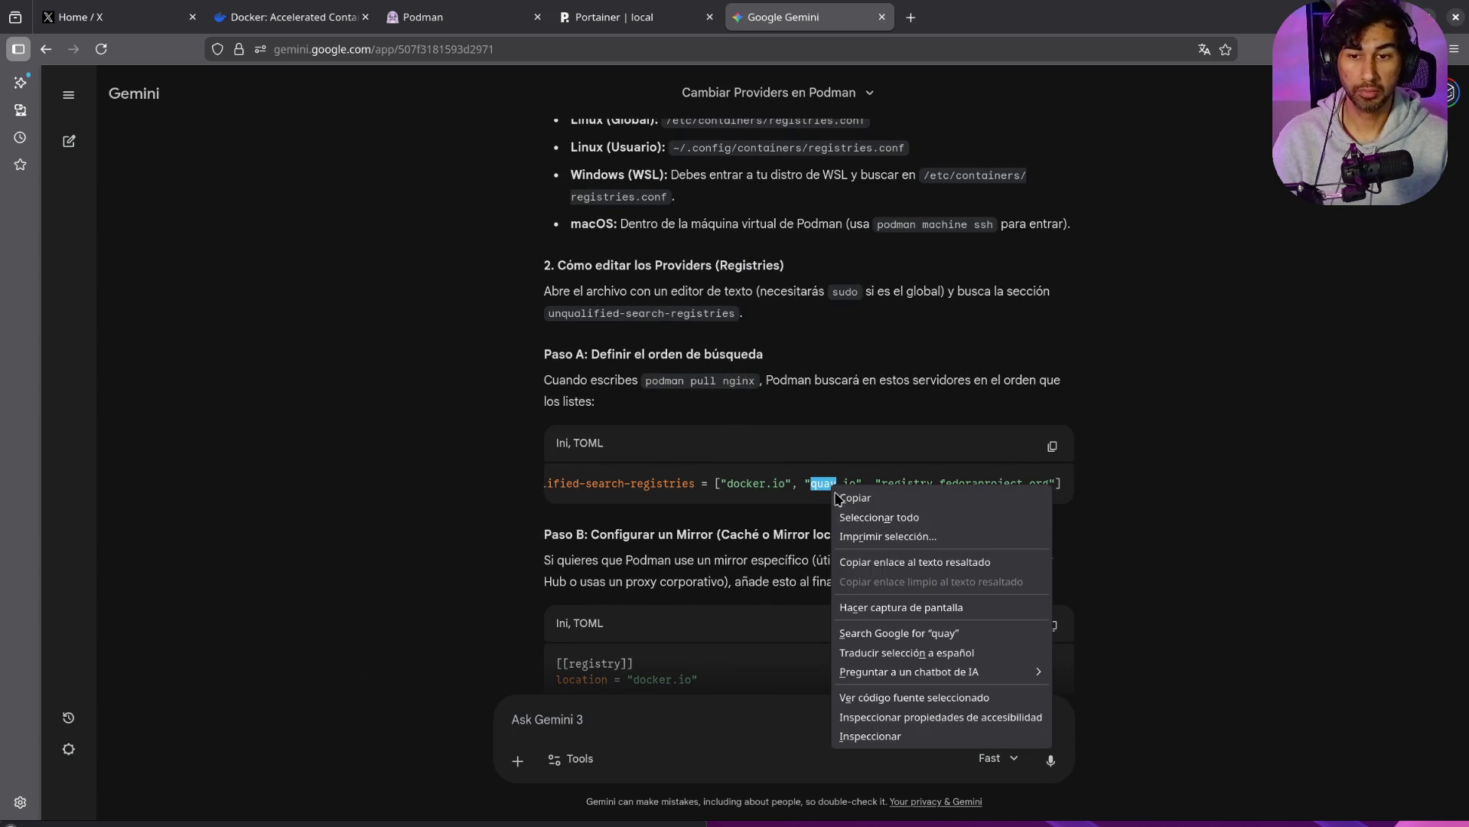
left_click(905, 634)
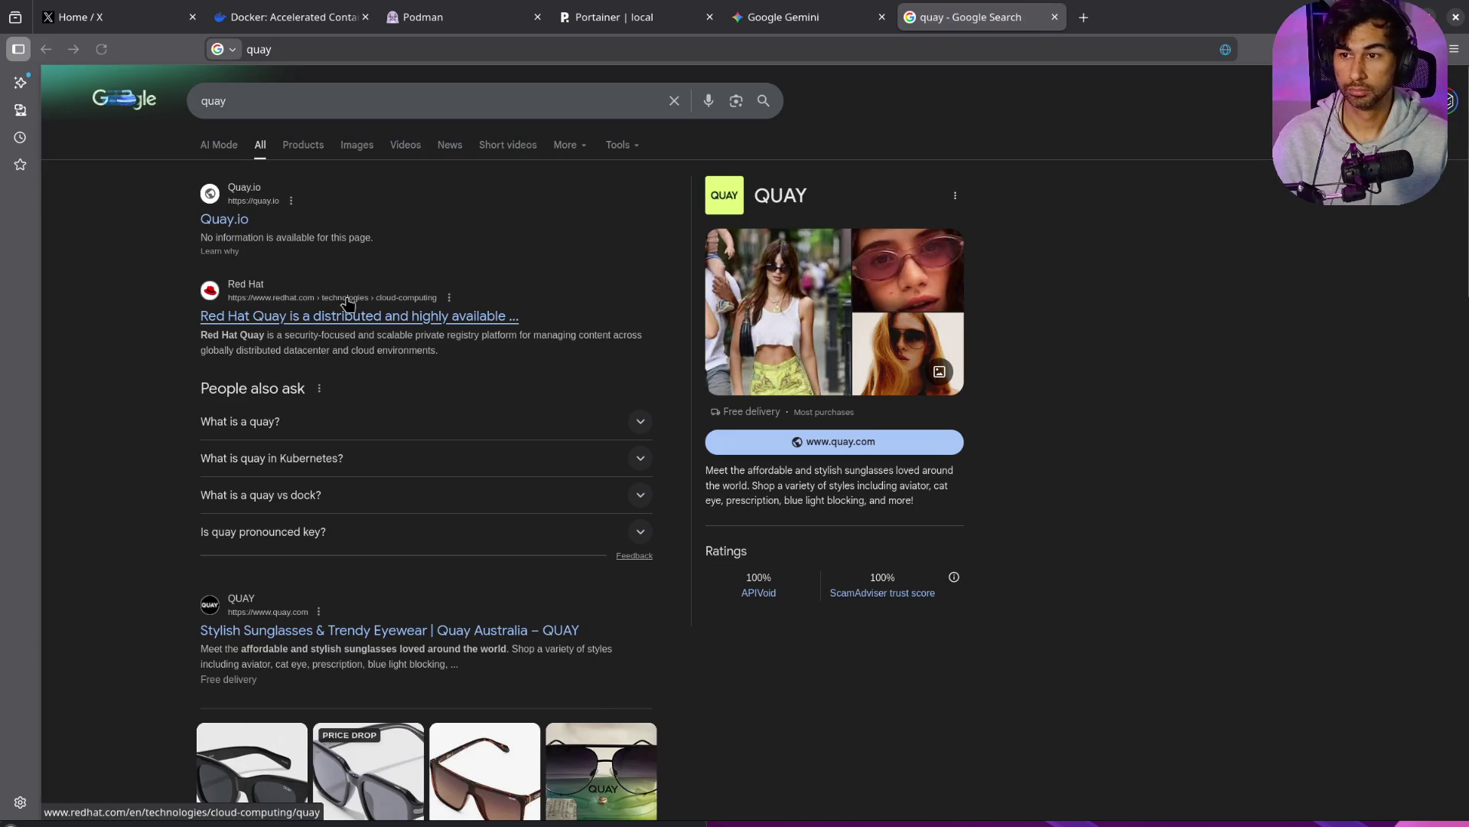
left_click(239, 229)
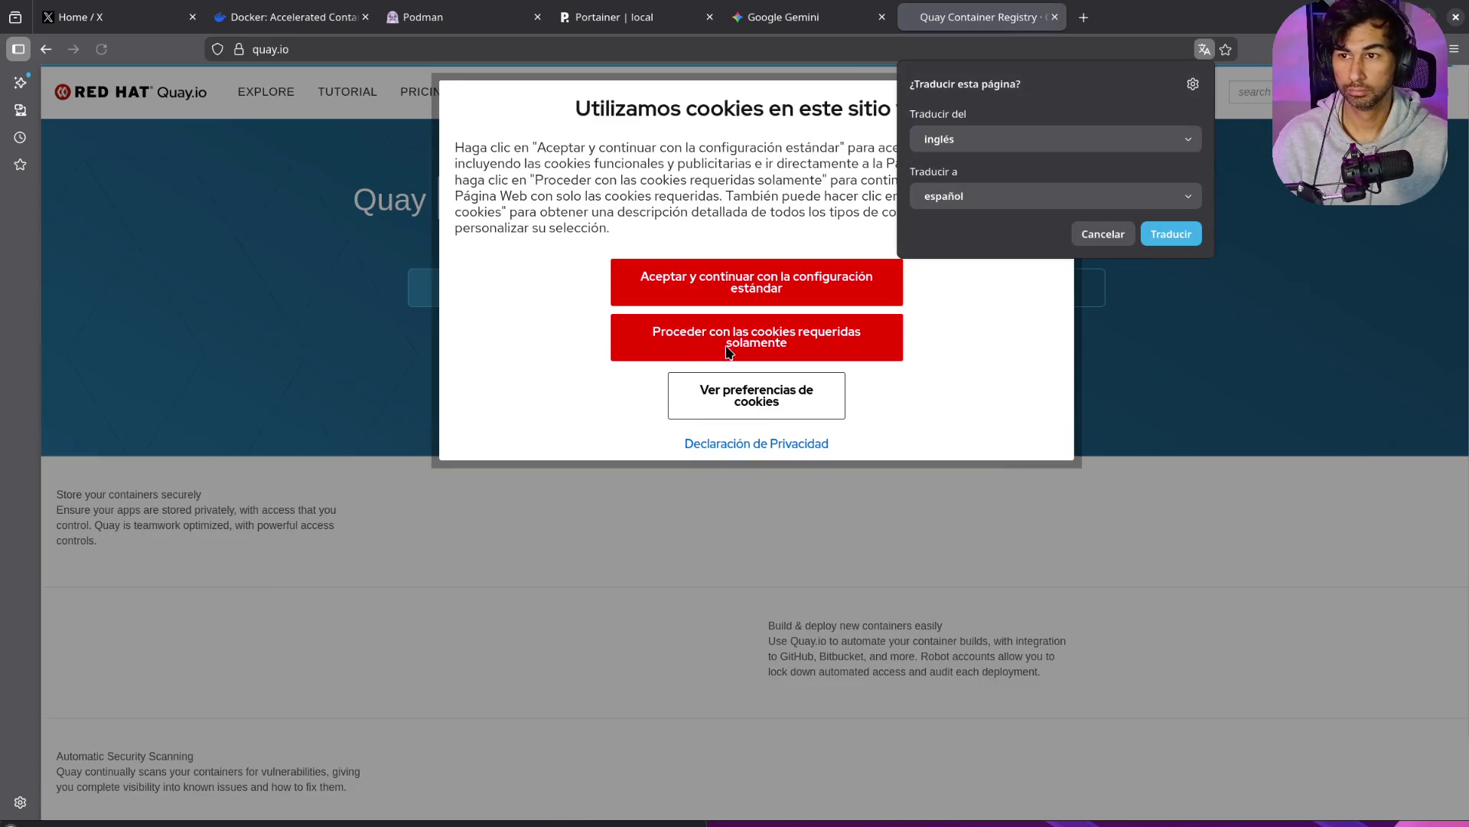
middle_click(1021, 23)
left_click_drag(876, 483, 1043, 484)
scroll(1012, 592, "down", 3)
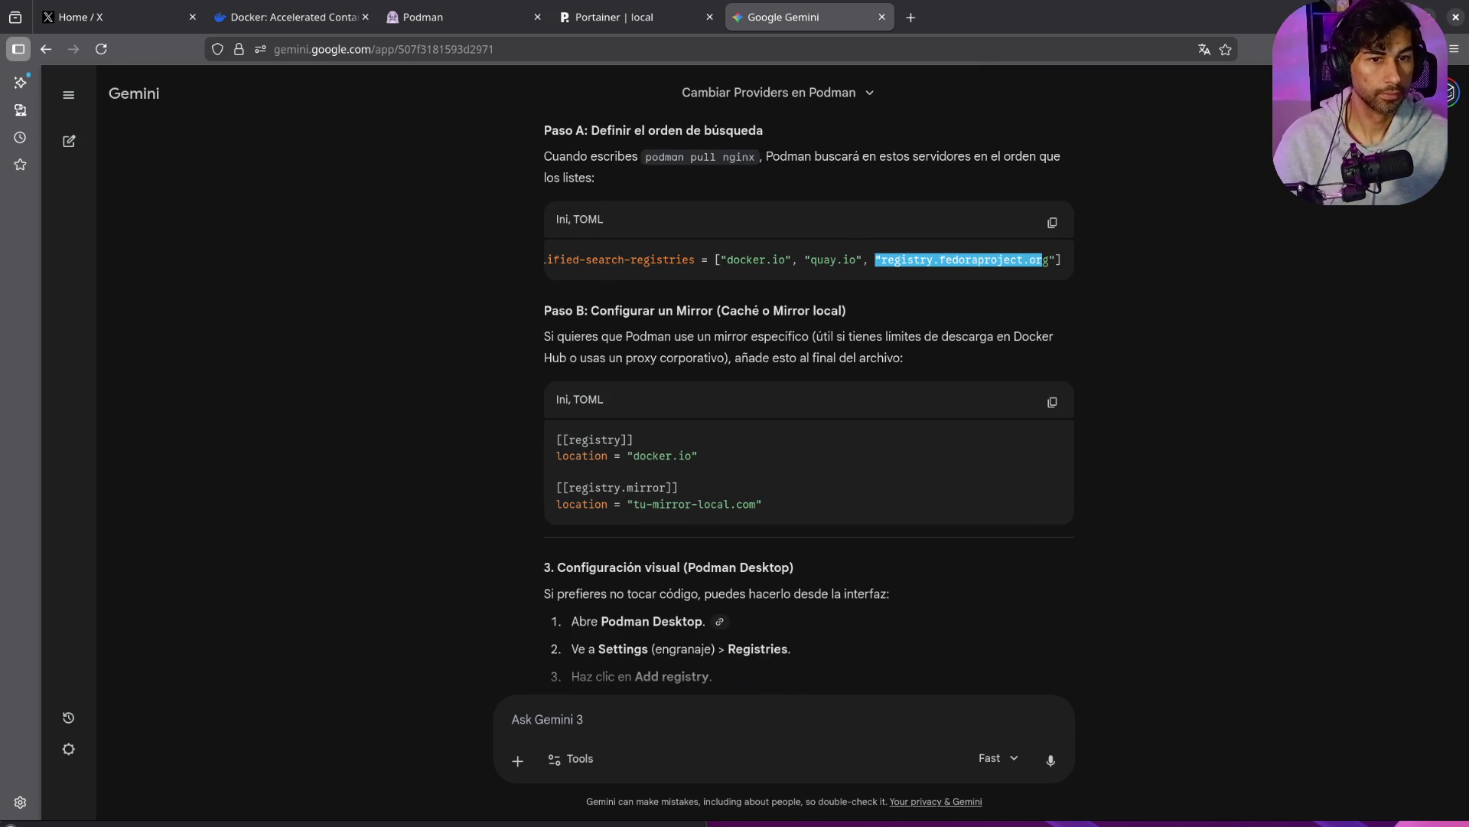
key("alt+Tab")
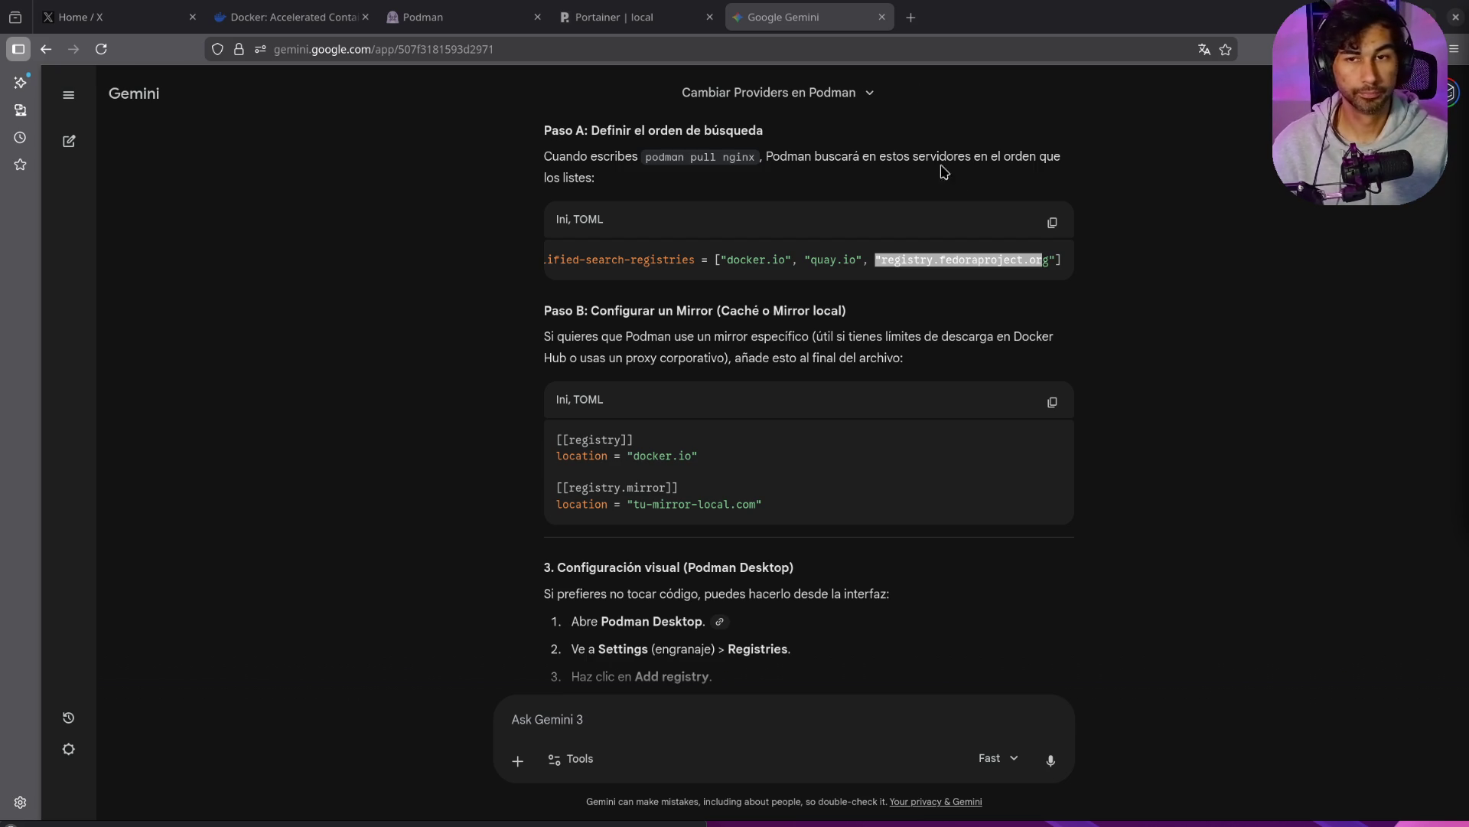
left_click(912, 18)
type("prima")
key("Return")
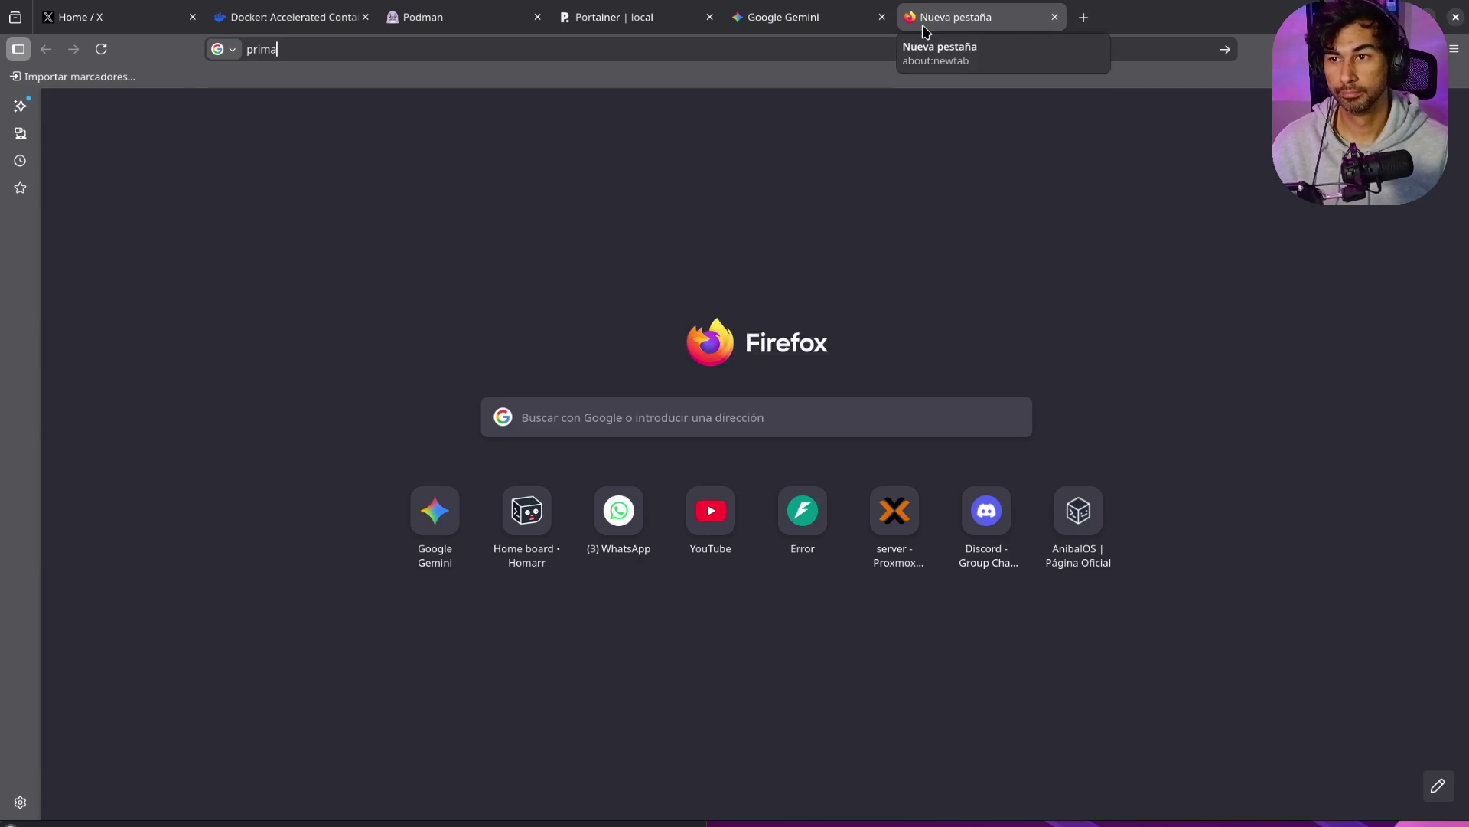
left_click(372, 94)
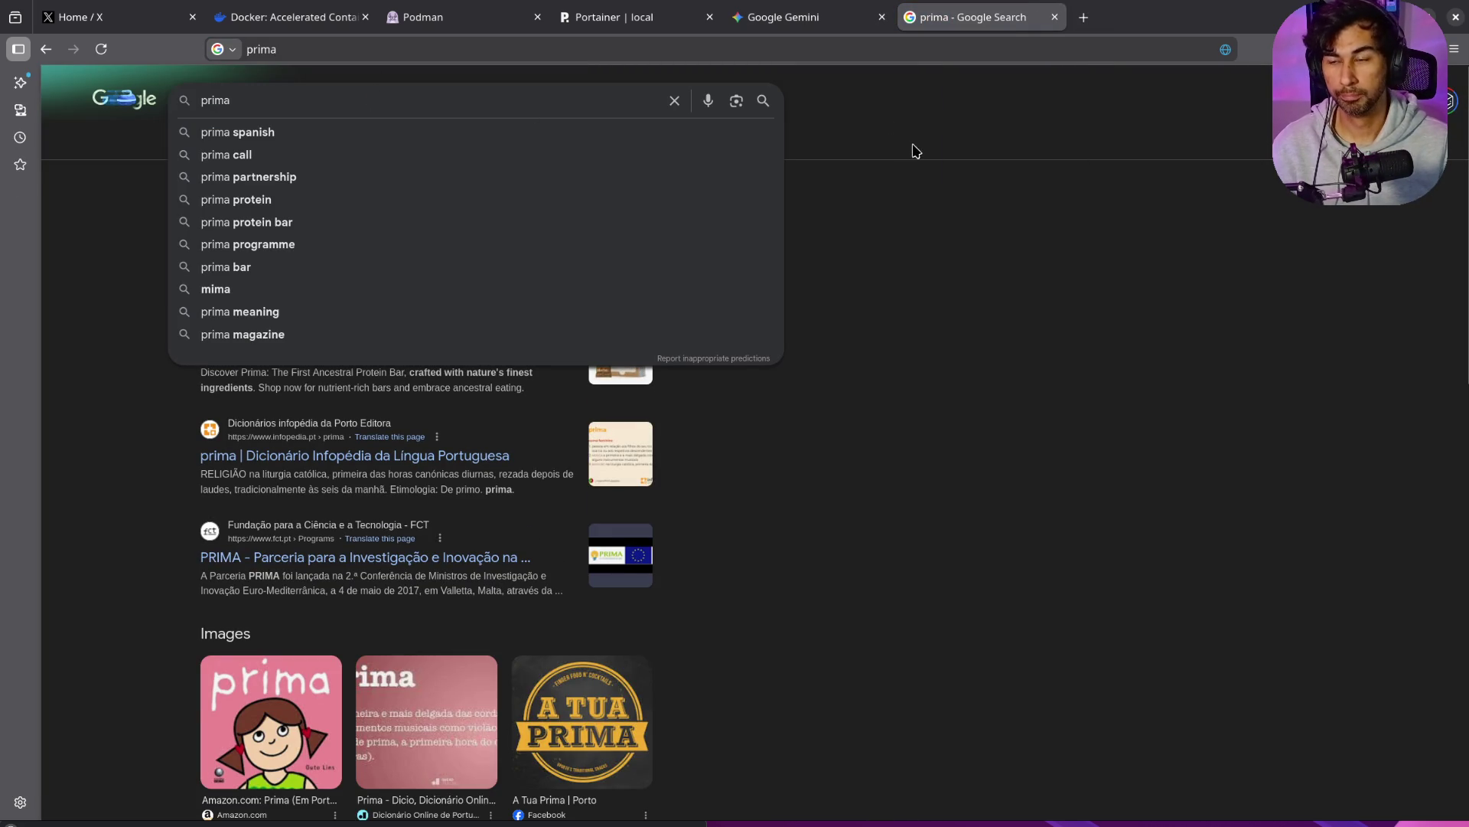
left_click(215, 91)
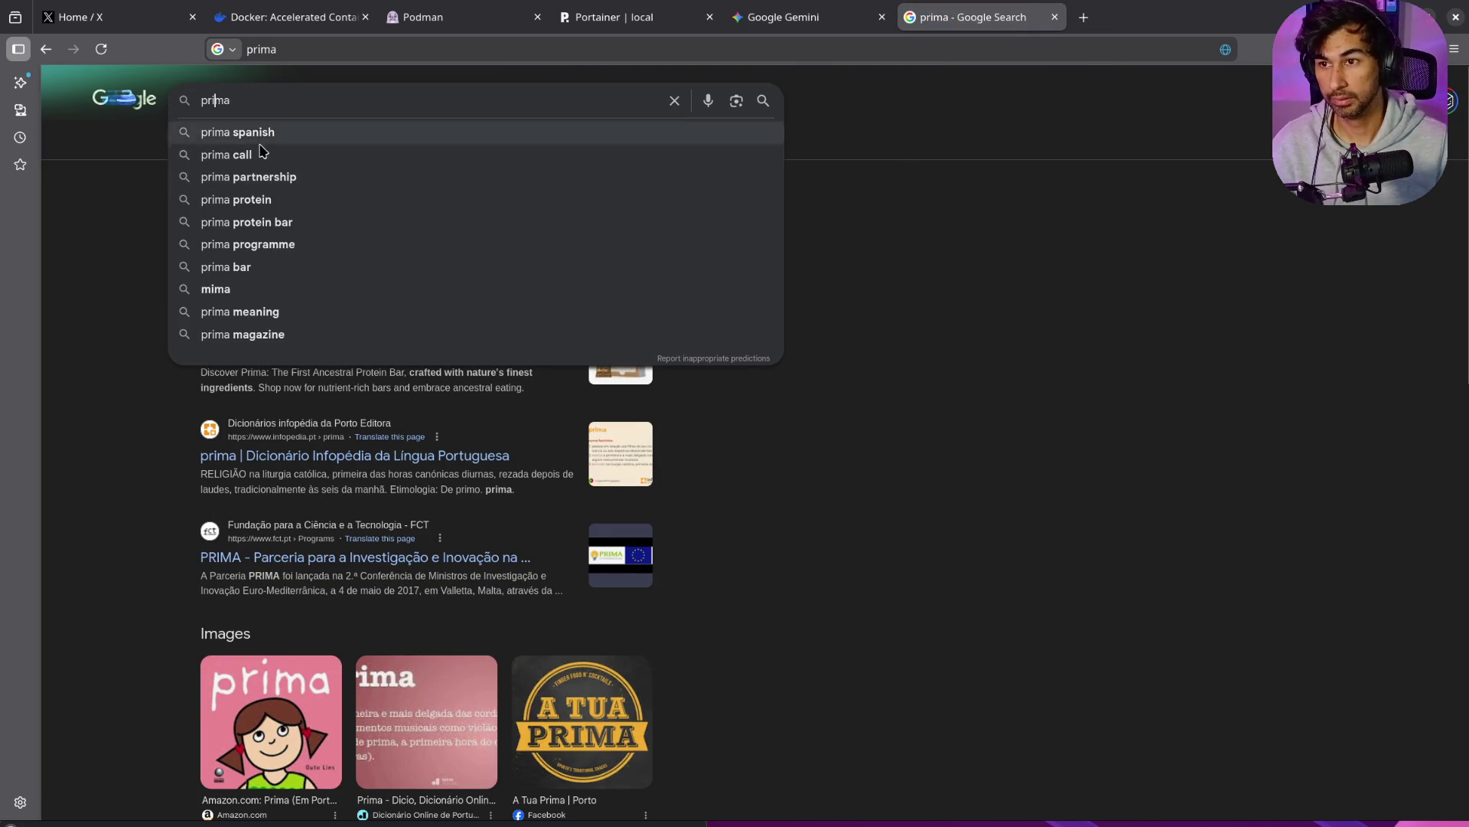
type("s")
key("Return")
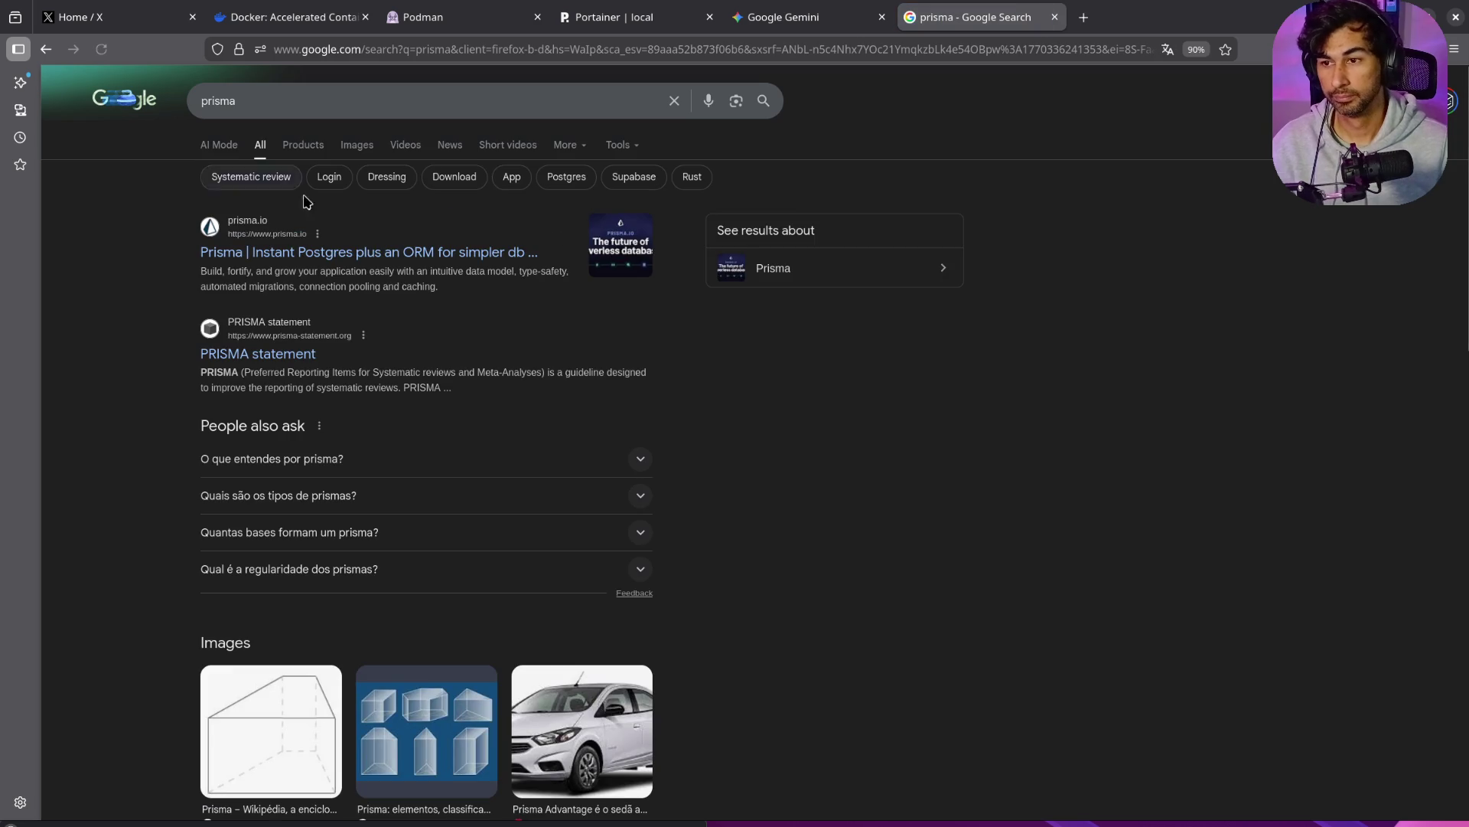
left_click(355, 259)
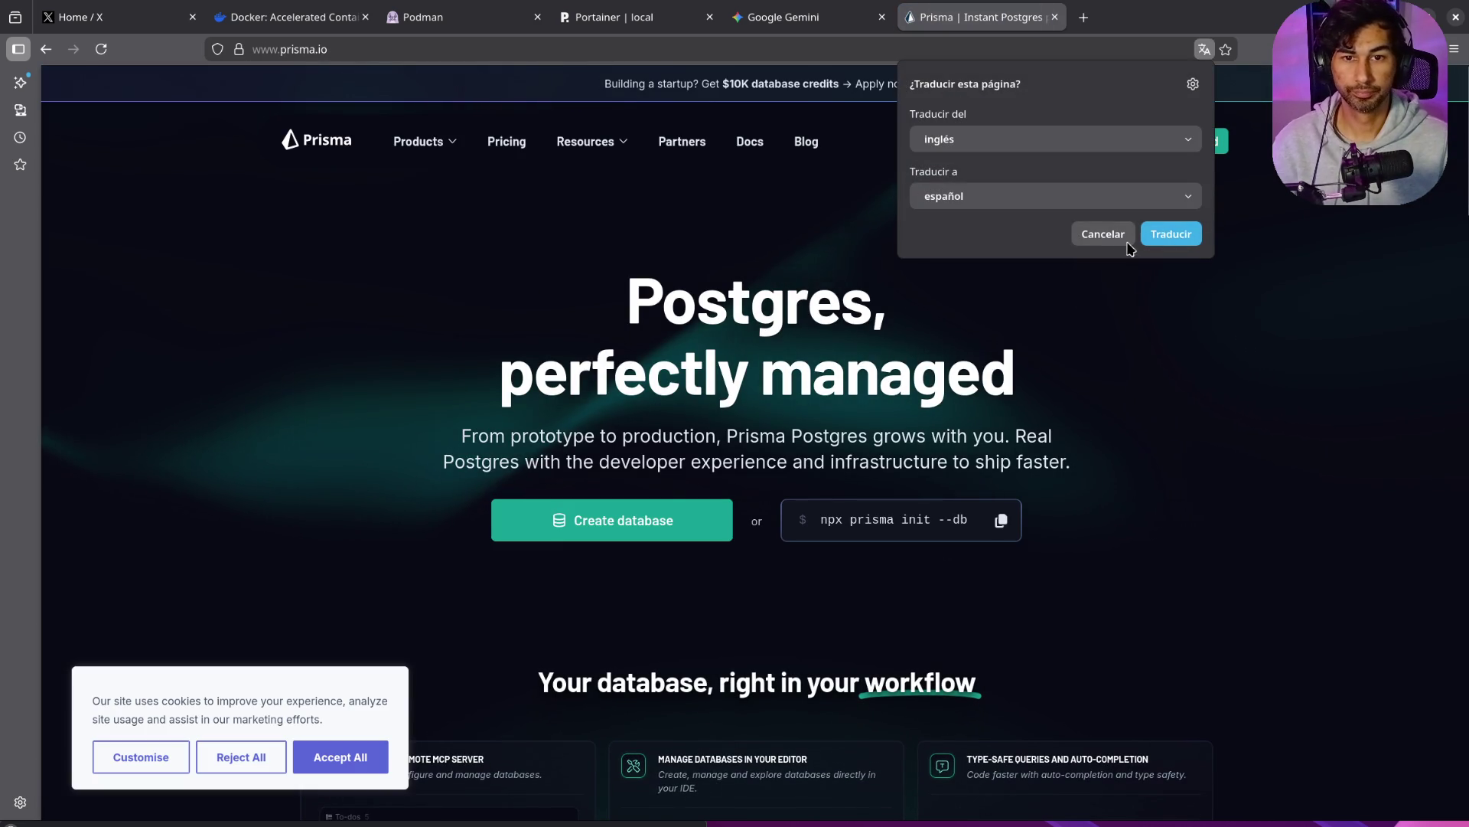
left_click(1104, 235)
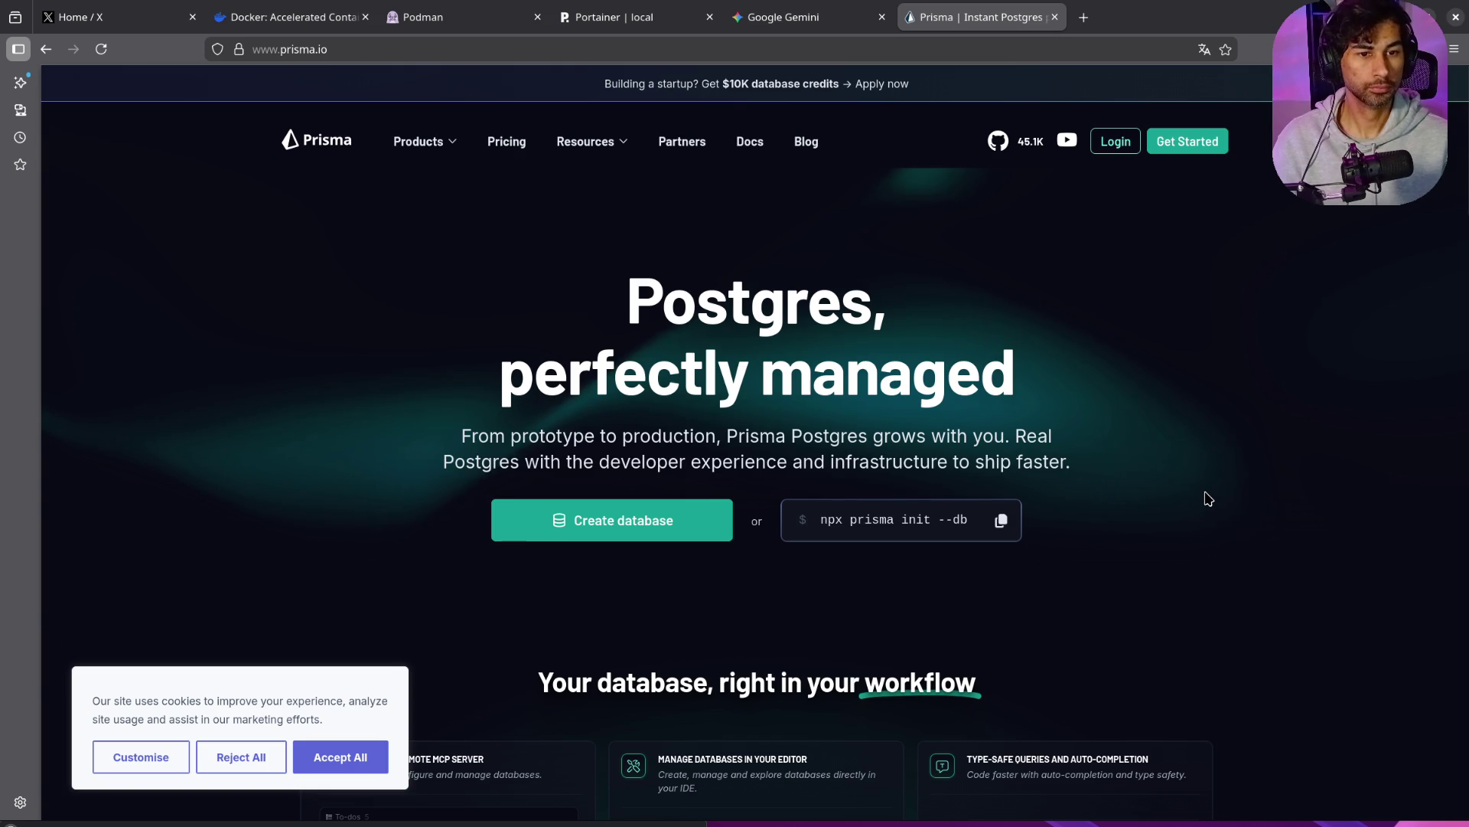
scroll(1207, 499, "down", 10)
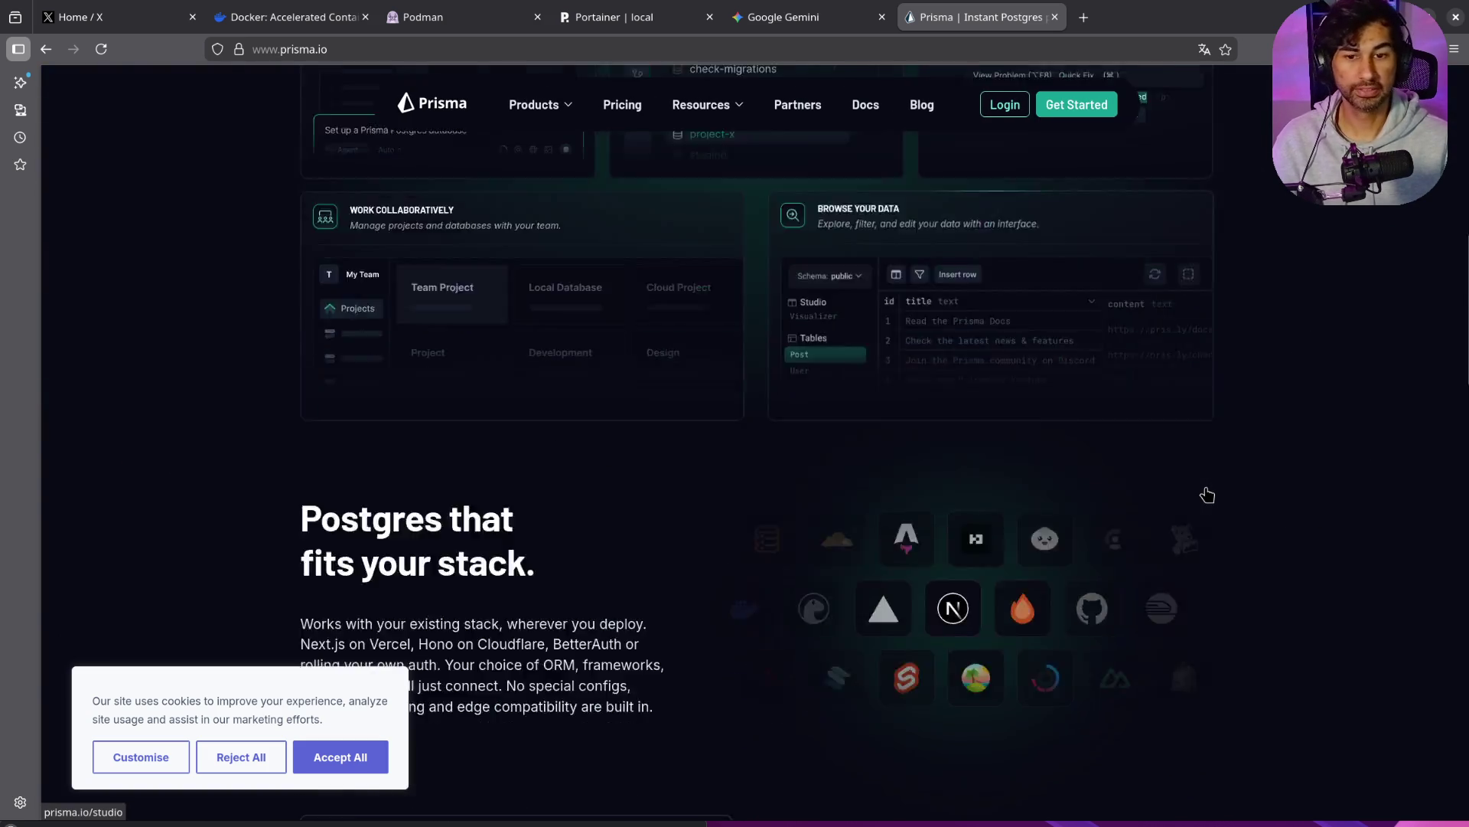
scroll(1208, 495, "down", 4)
scroll(1208, 495, "up", 14)
scroll(1208, 495, "down", 8)
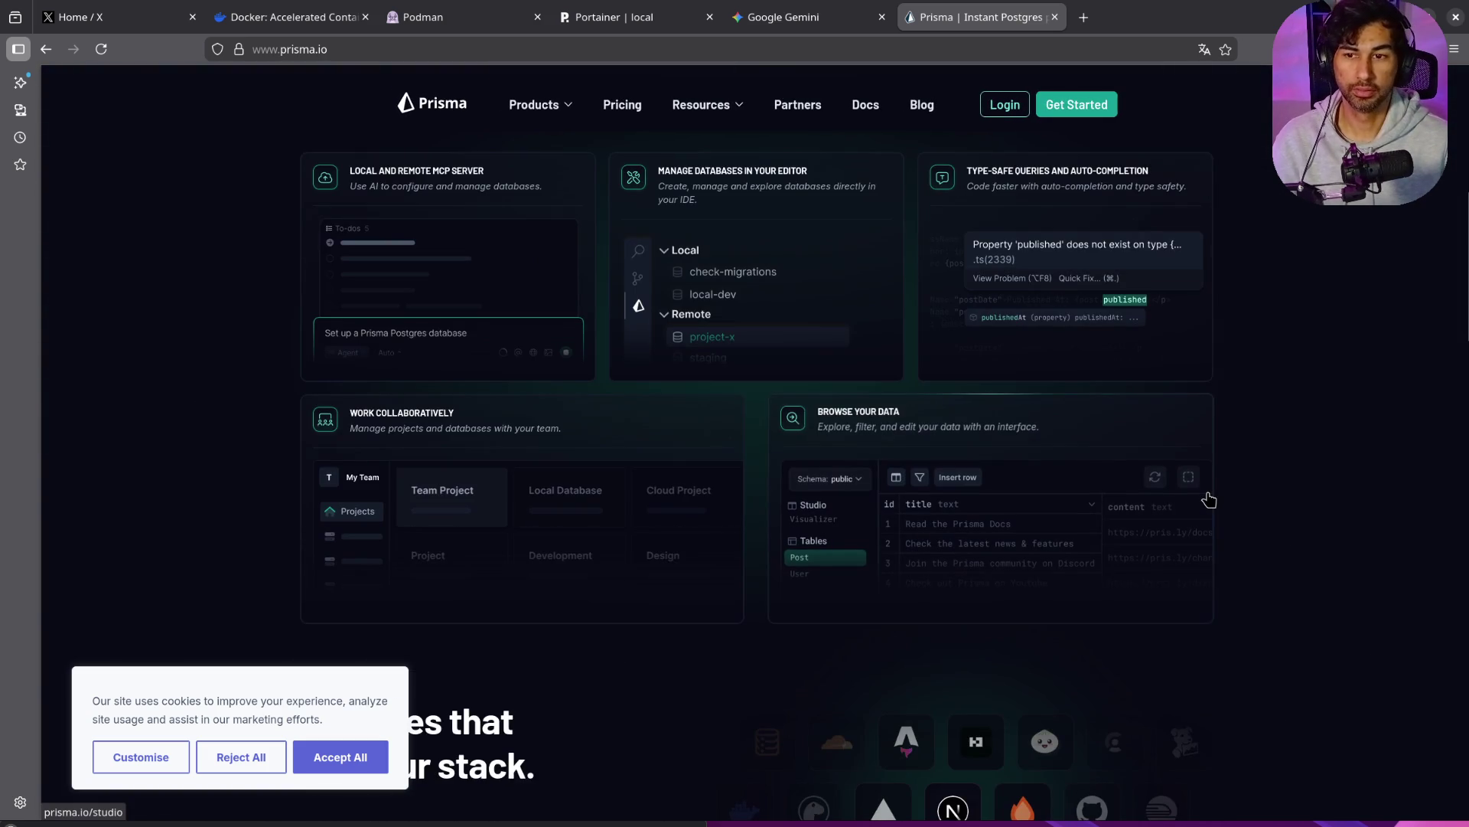
scroll(1208, 499, "up", 8)
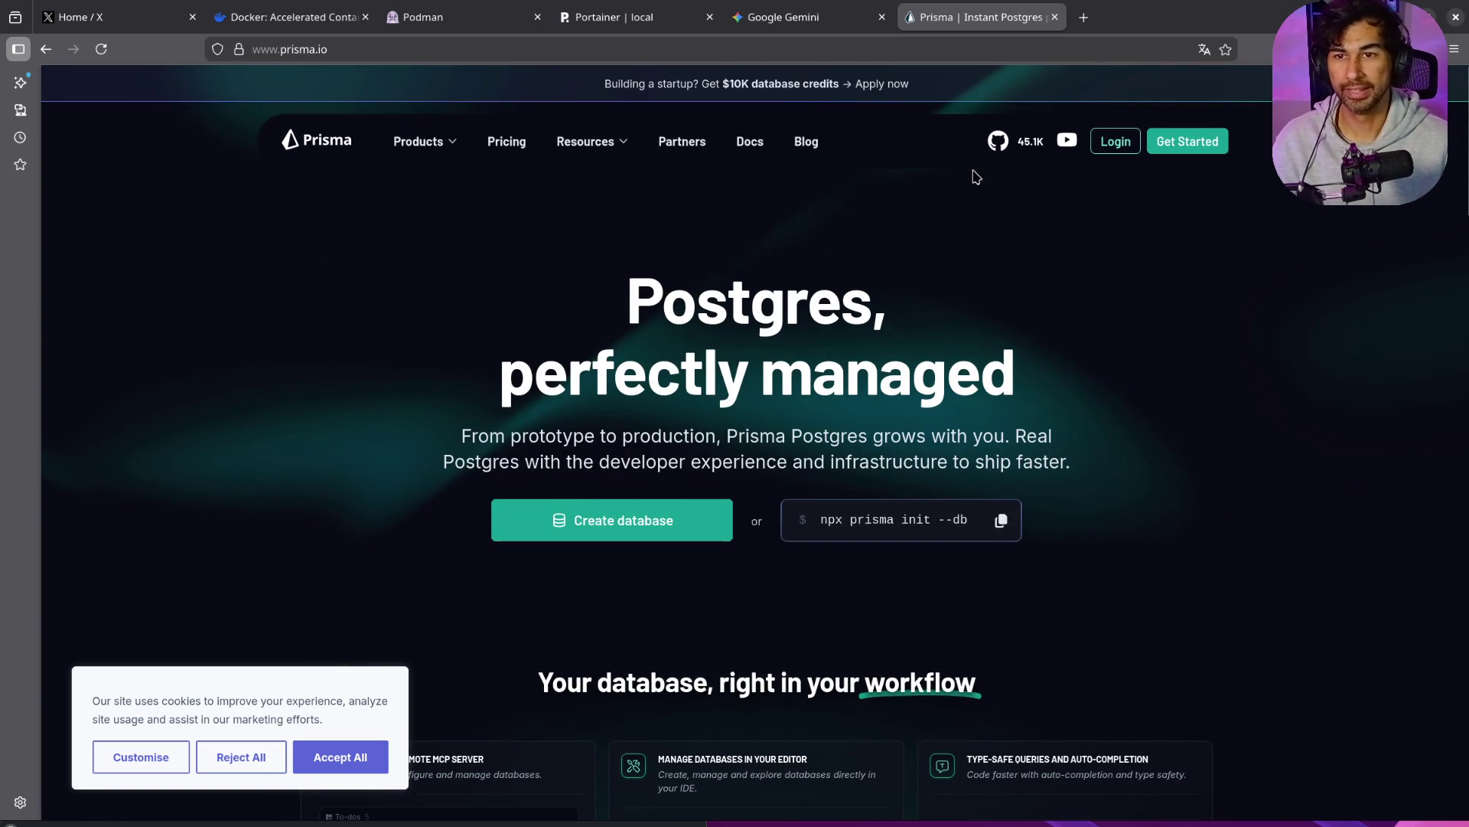
middle_click(993, 26)
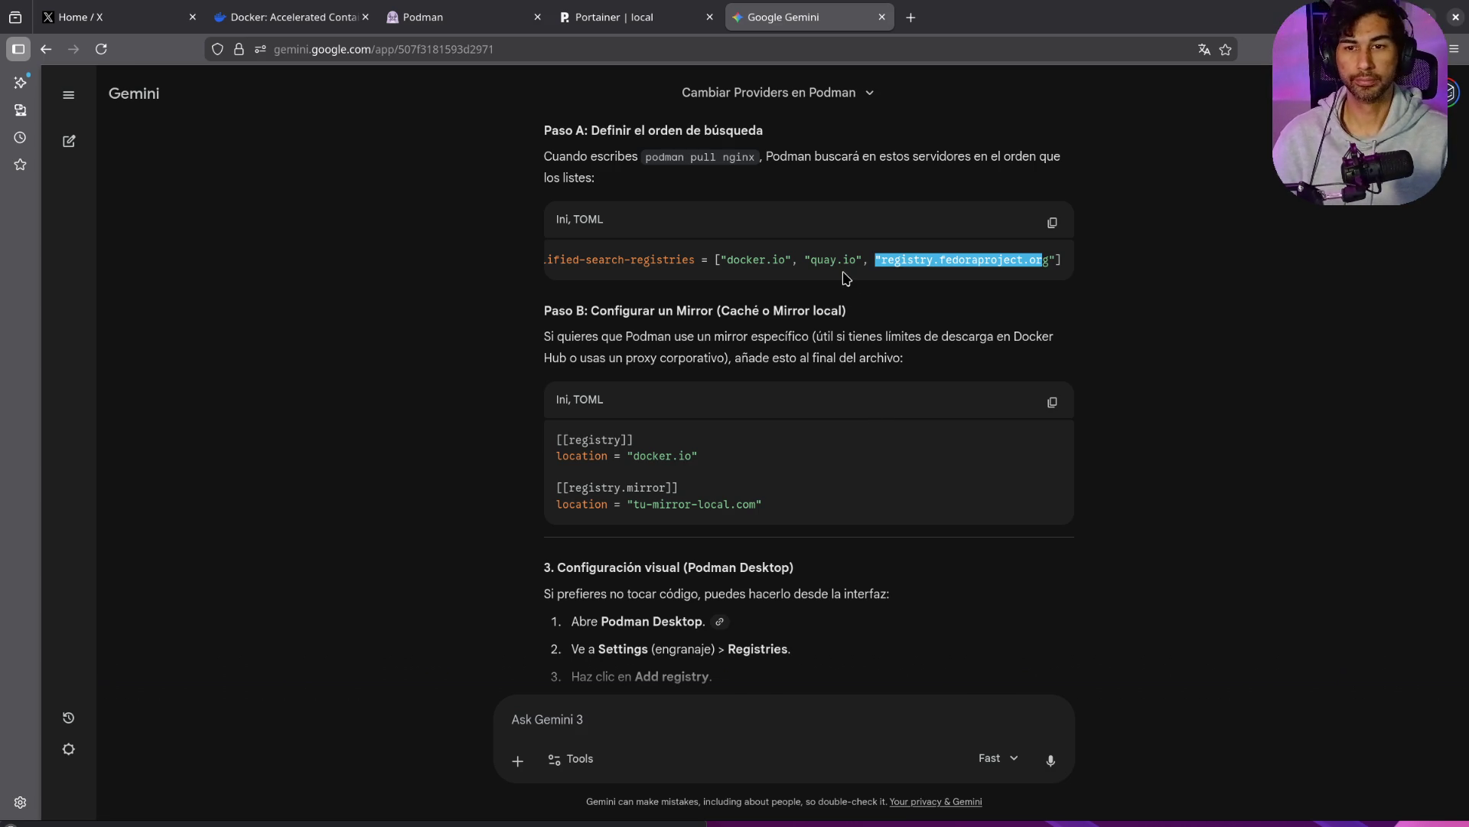
Step: Finish reading the Podman registry answer and open github.com/Ark0N/Claudeman in a new tab
left_click(771, 289)
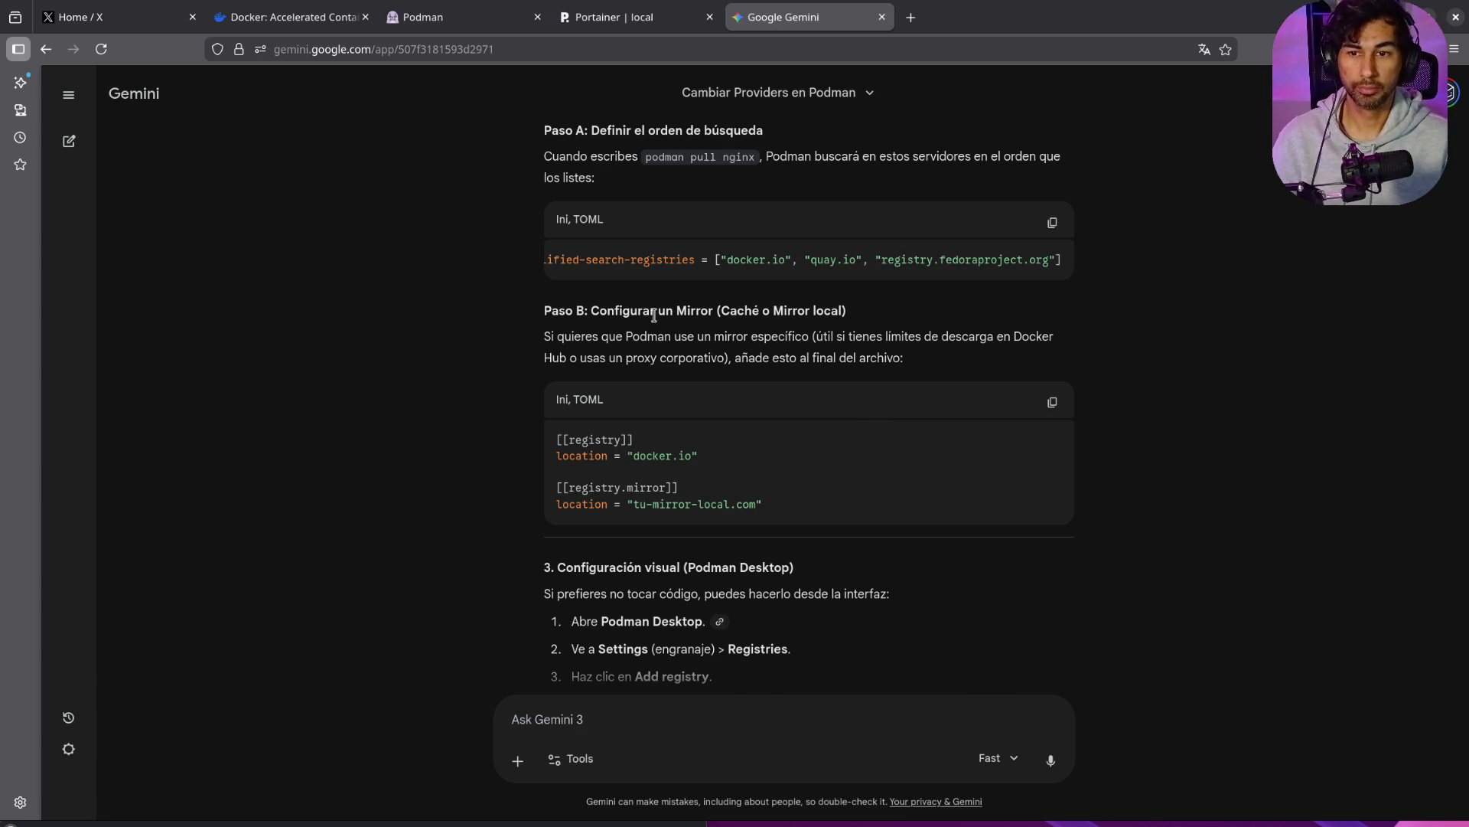
mouse_move(879, 278)
left_mouse_down()
mouse_move(805, 287)
mouse_move(903, 261)
mouse_move(927, 273)
left_mouse_up()
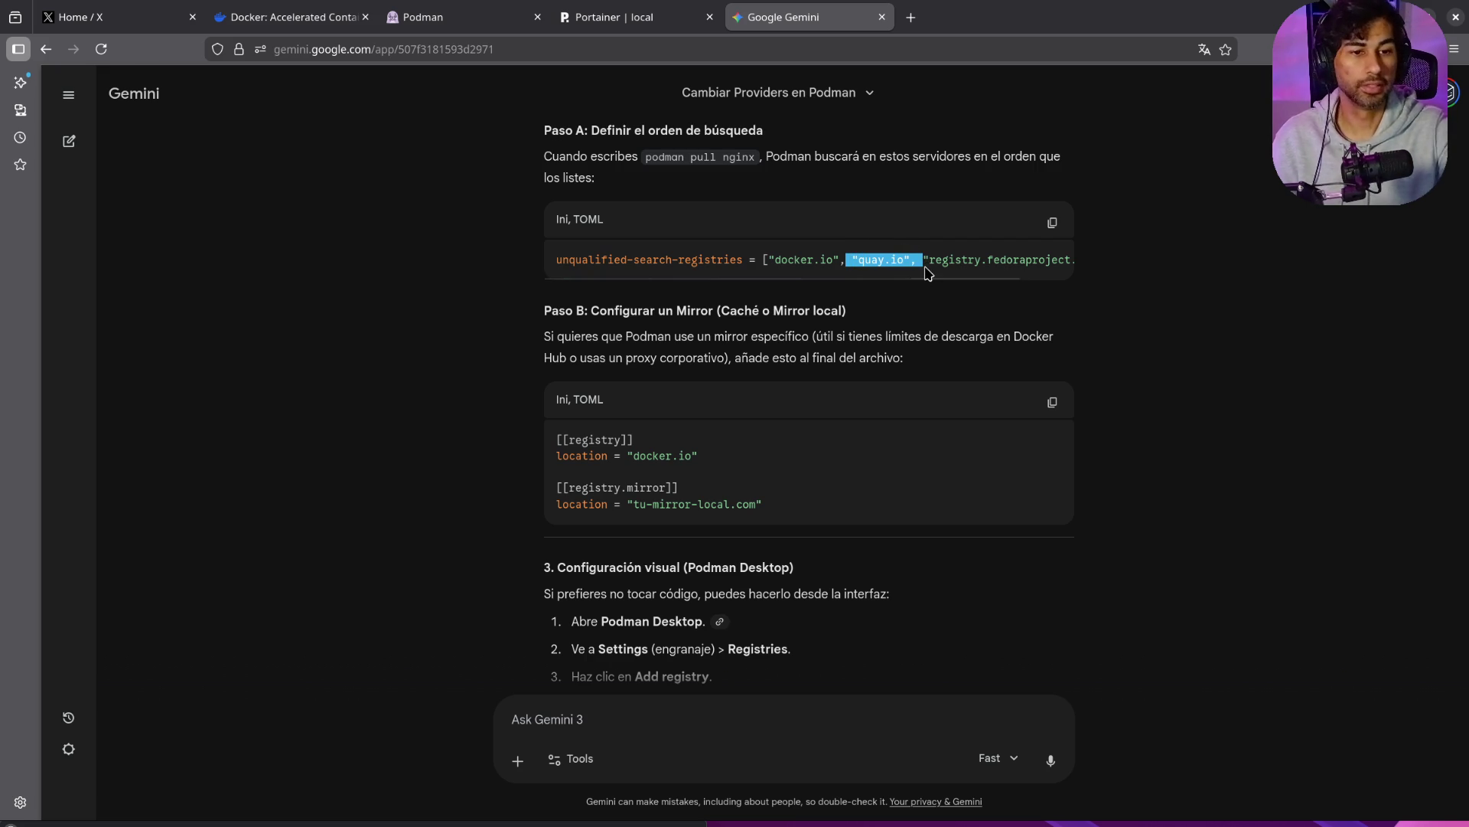
scroll(777, 551, "down", 5)
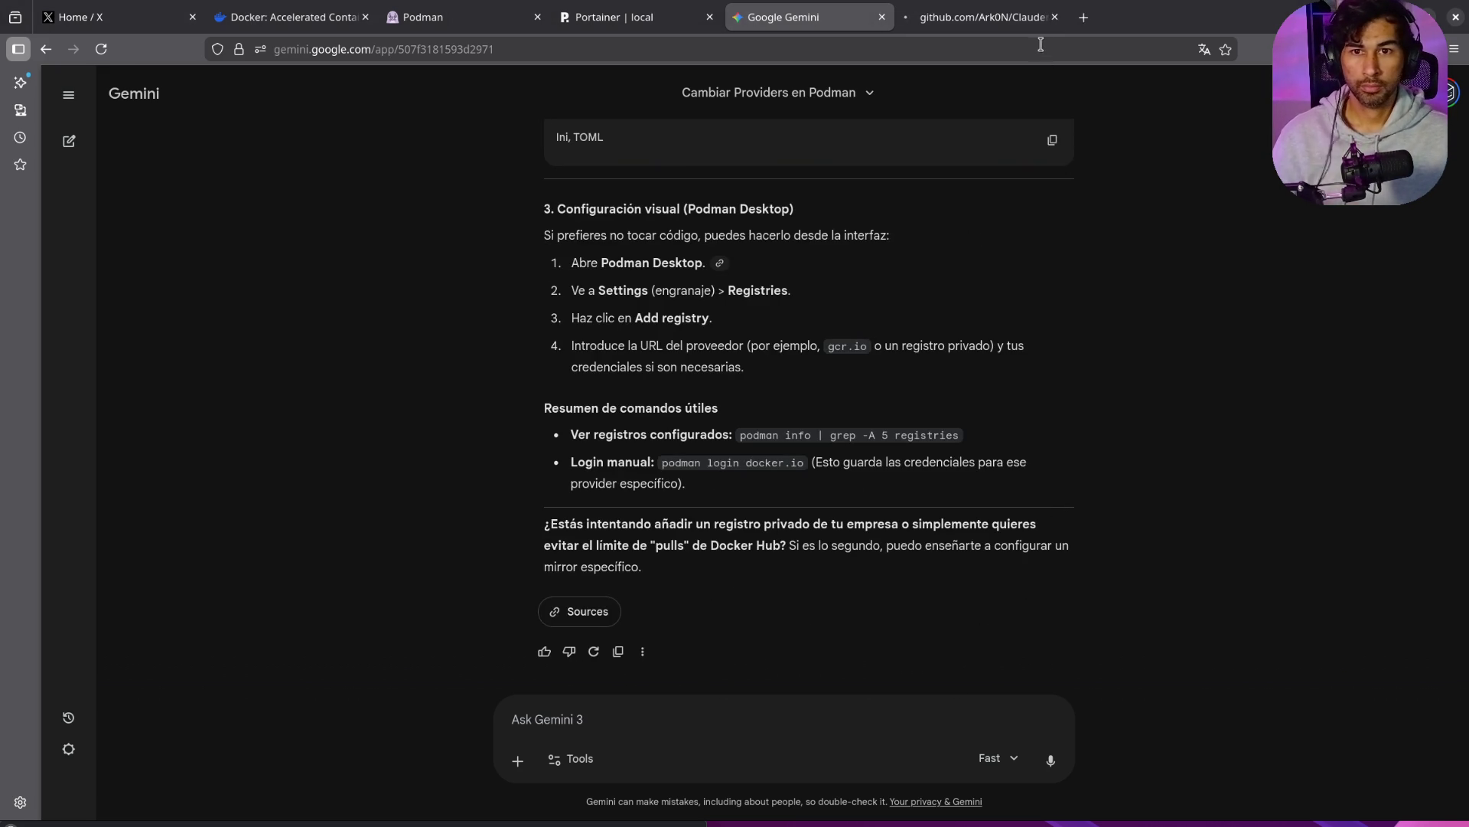
left_click(994, 18)
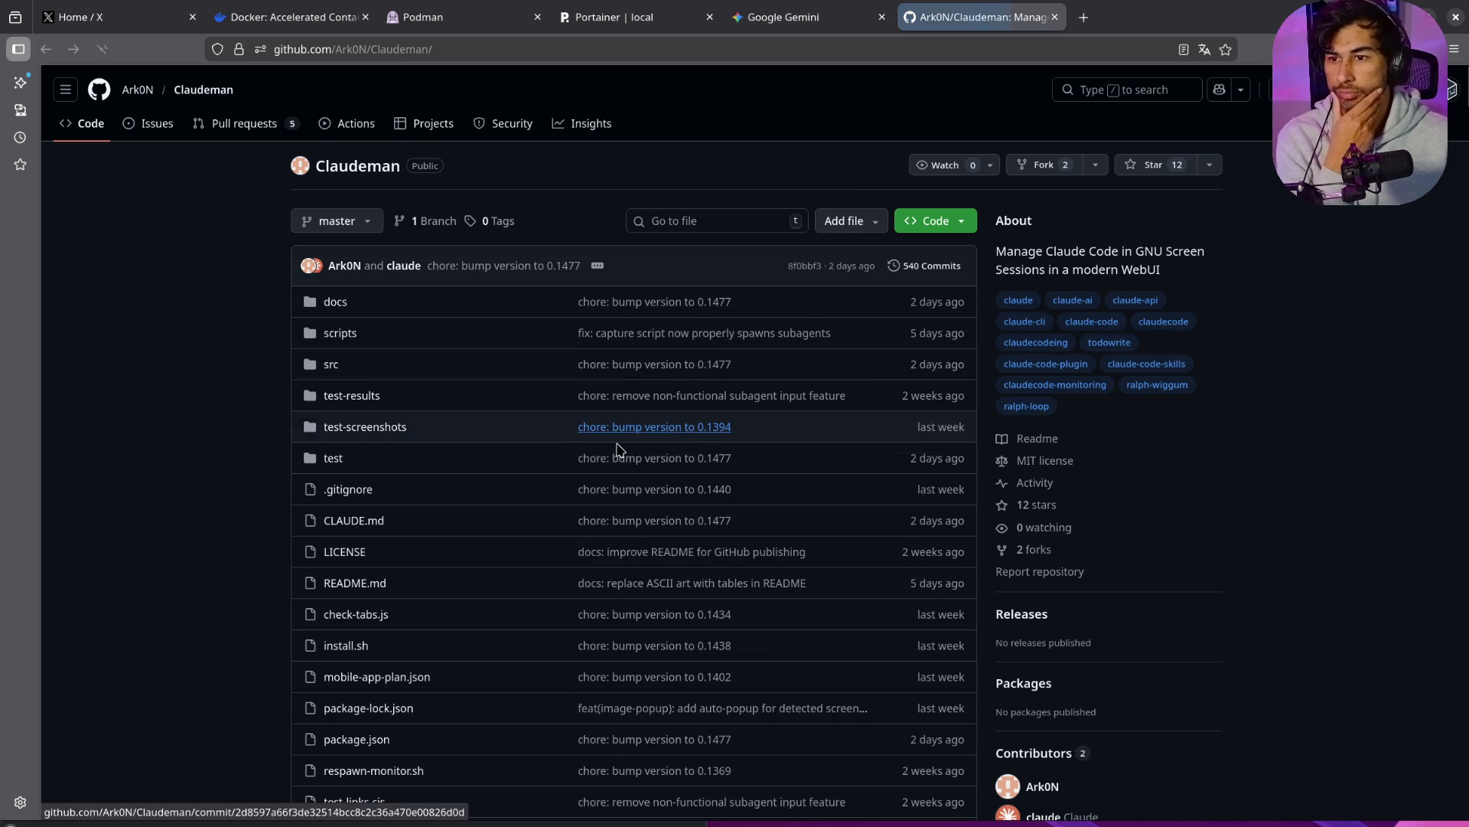
Step: Scroll the Claudeman README from its tagline through notifications and respawn to Live Agent Visualization
scroll(278, 473, "down", 10)
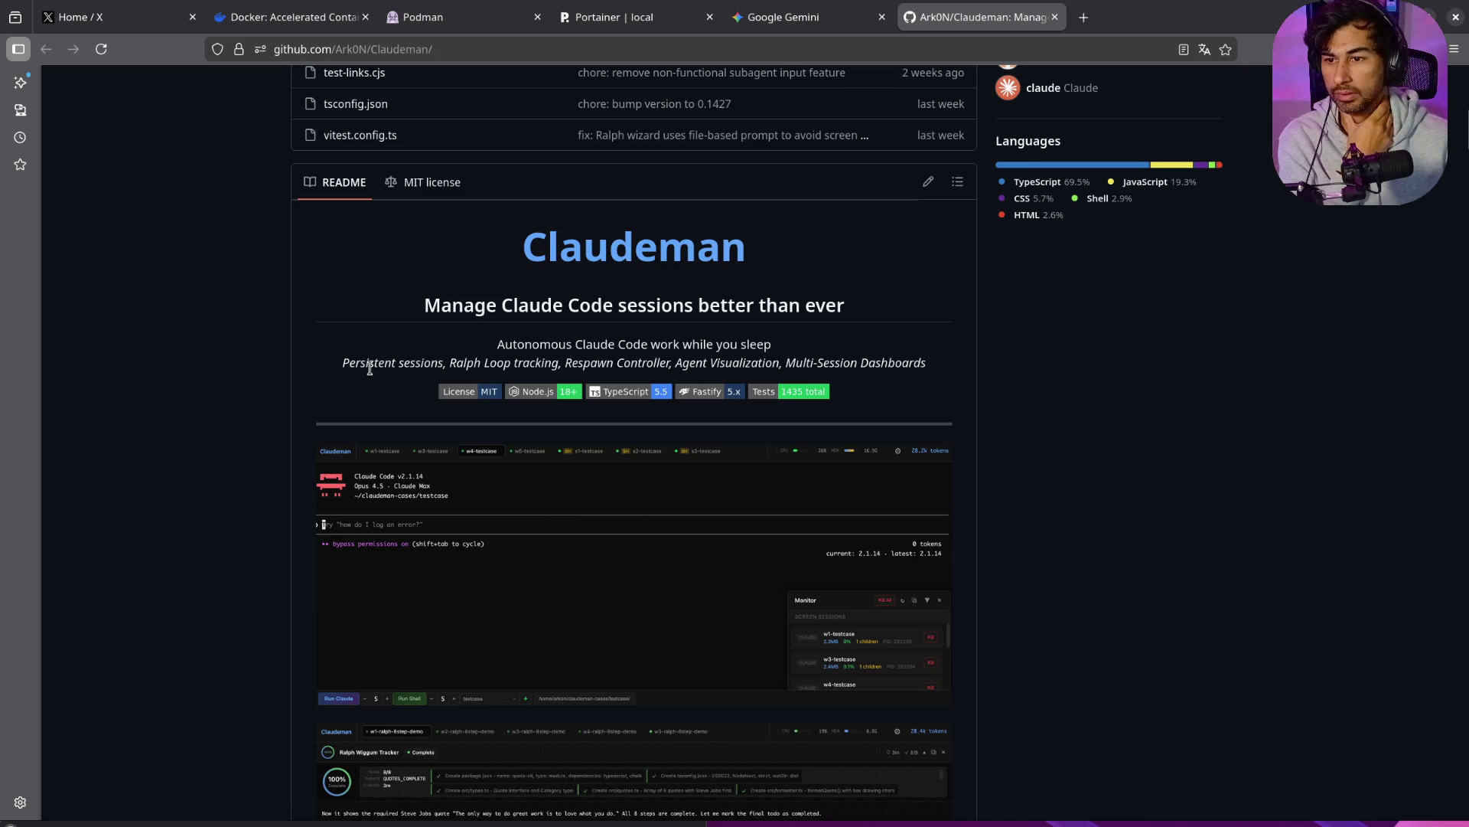
left_click_drag(348, 367, 477, 367)
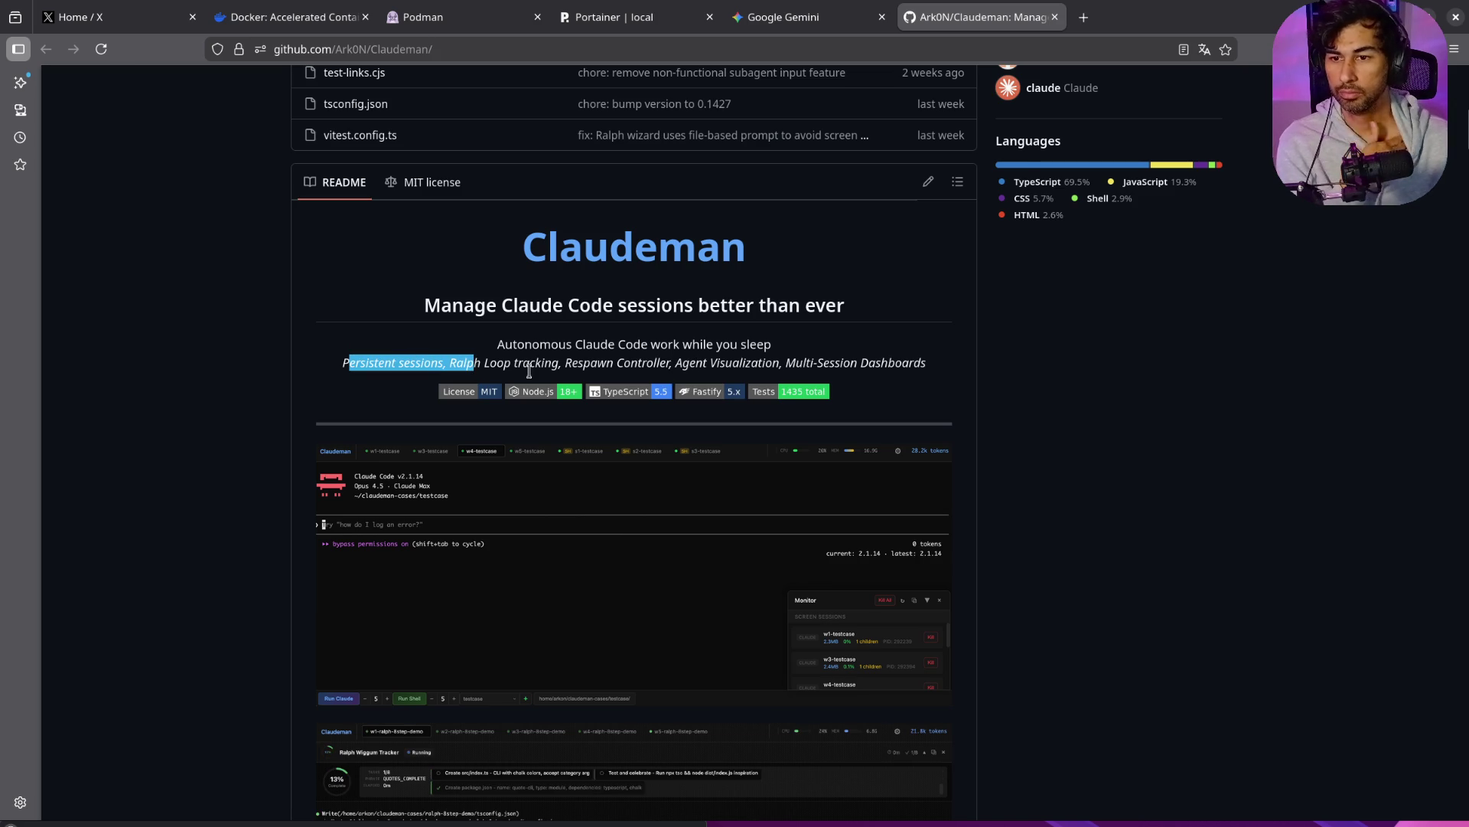
scroll(995, 535, "down", 3)
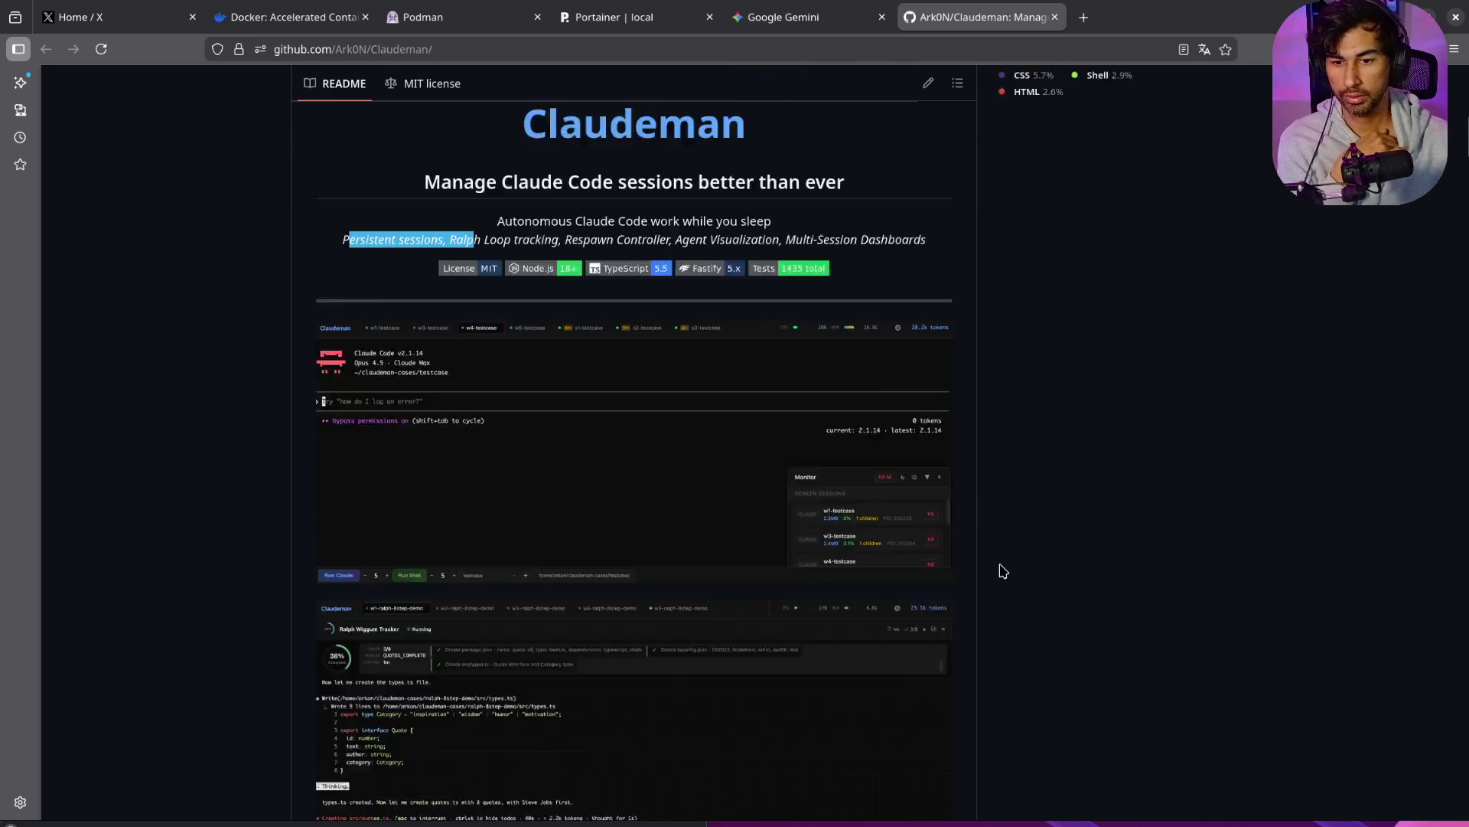
scroll(1003, 571, "down", 2)
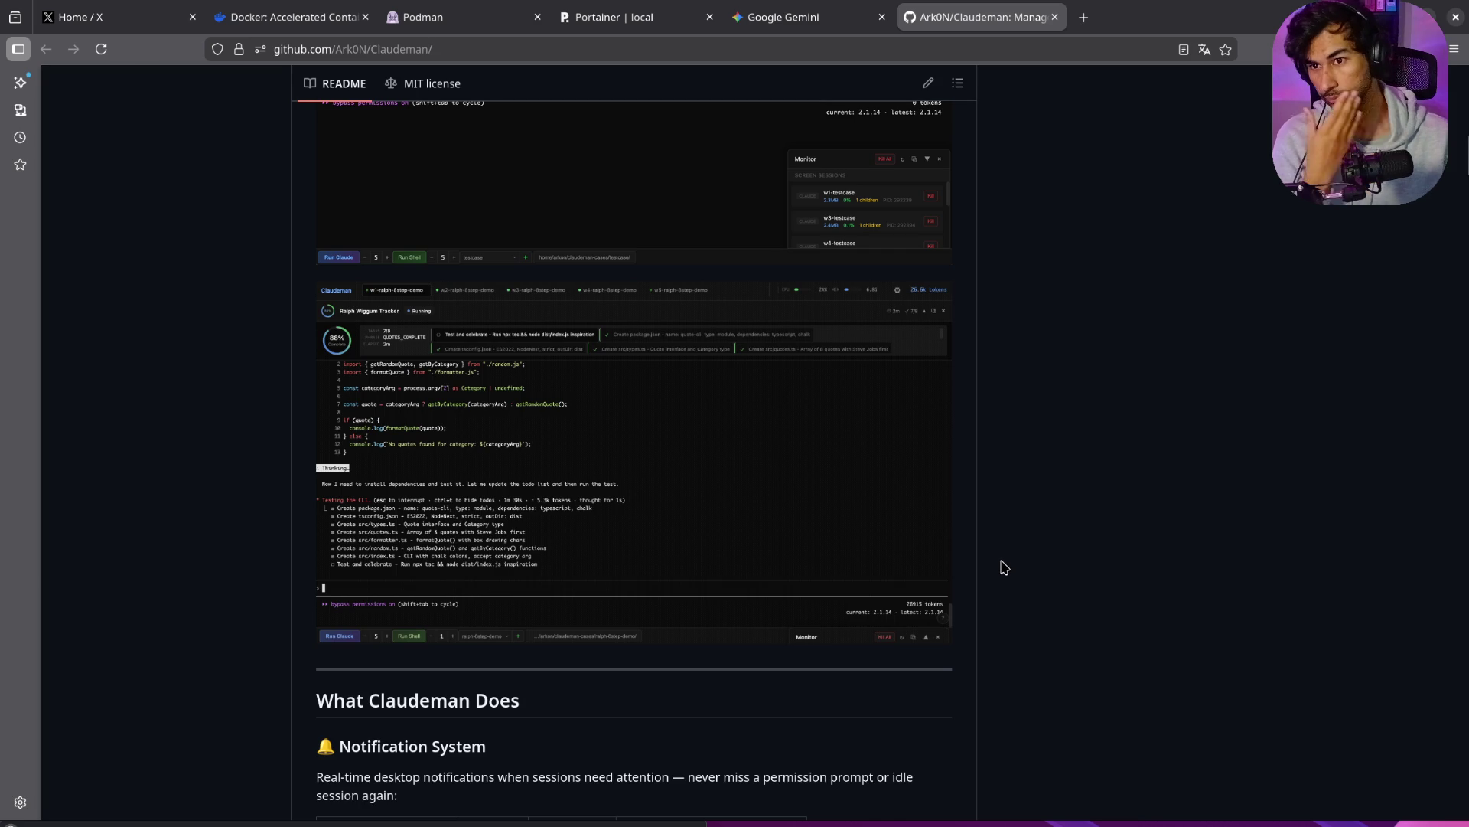
scroll(943, 544, "down", 5)
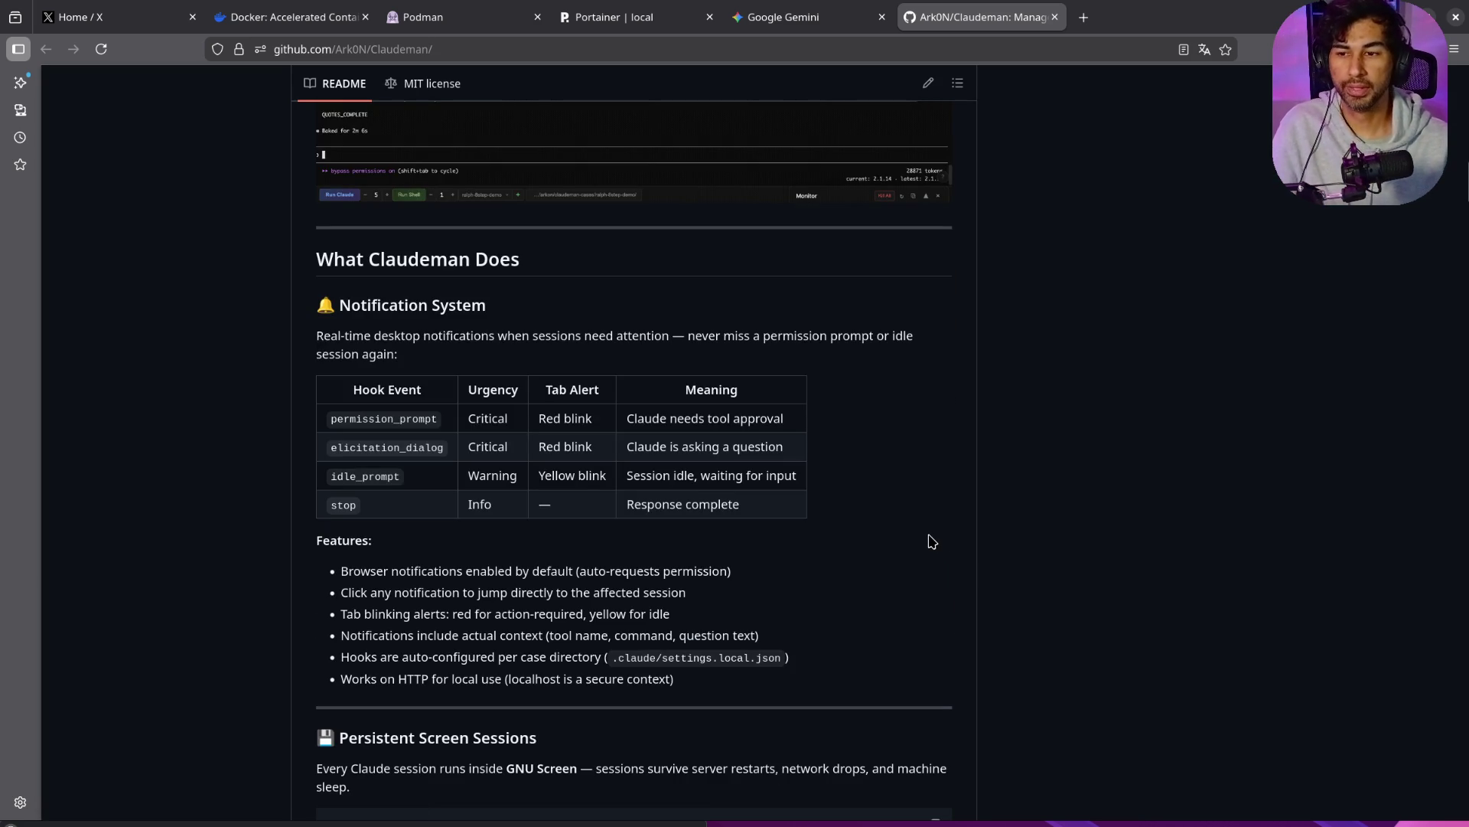
scroll(932, 541, "down", 5)
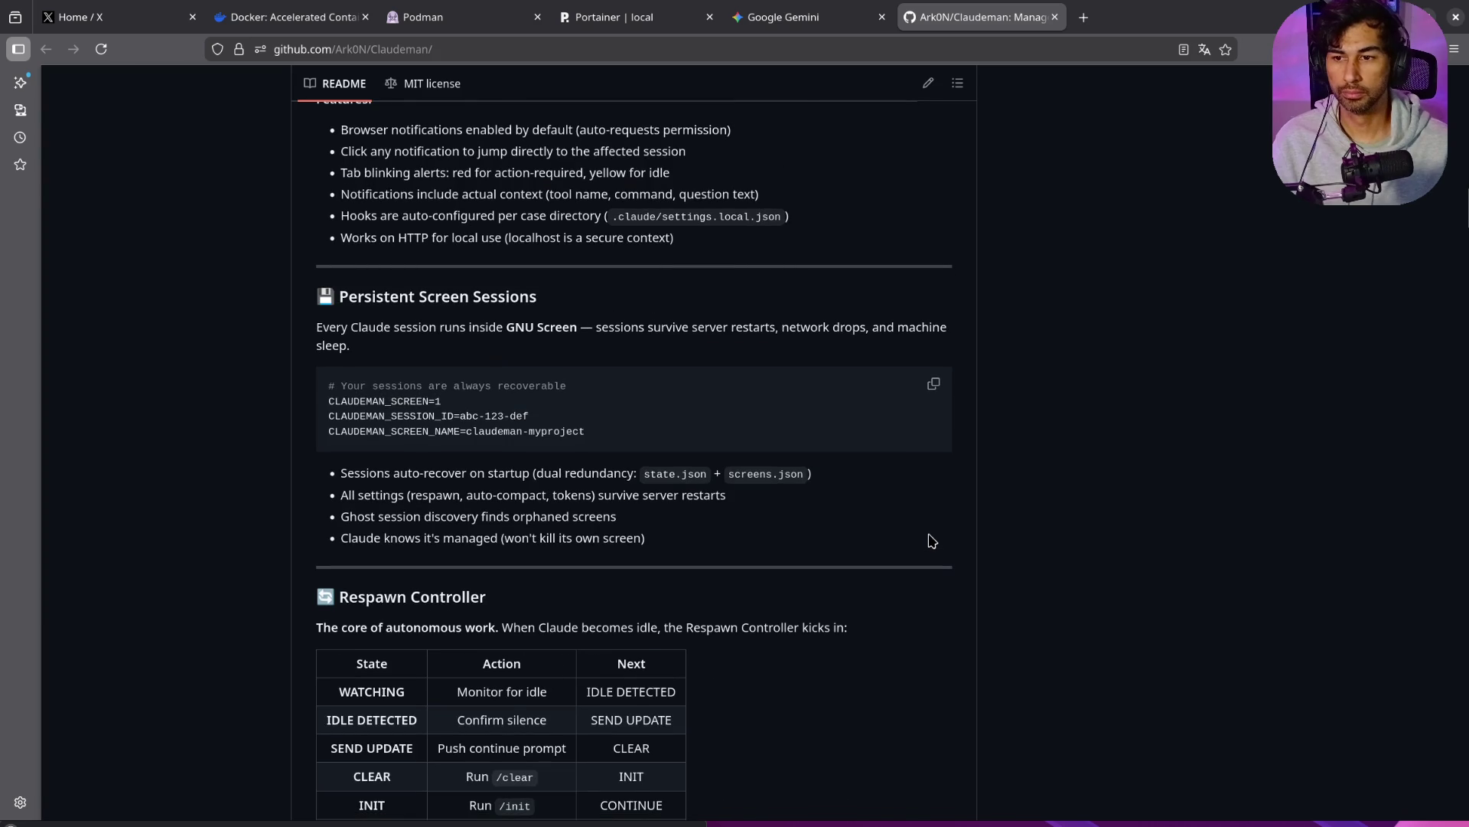
scroll(932, 541, "up", 20)
scroll(931, 535, "down", 2)
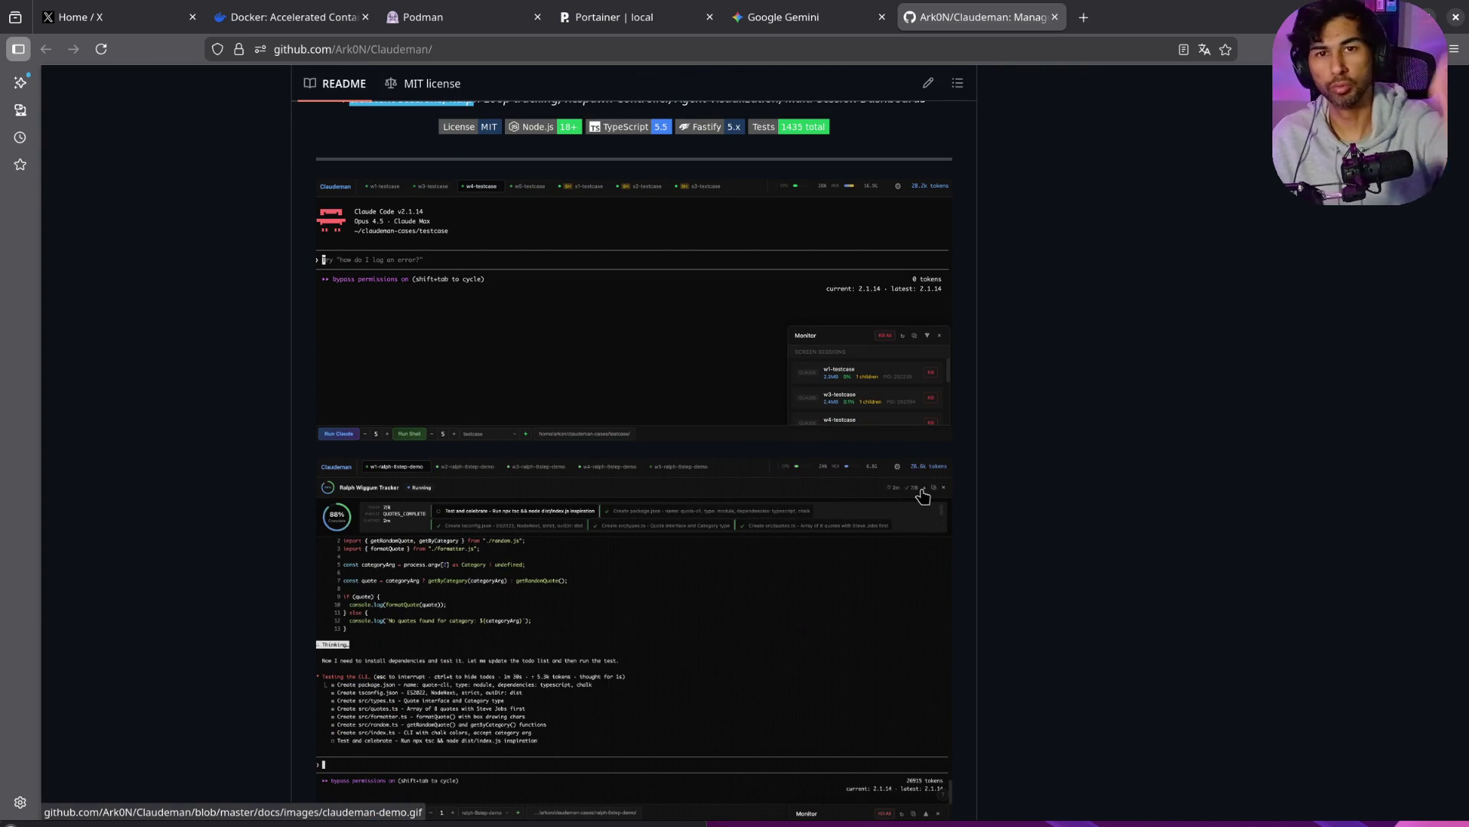
scroll(929, 535, "down", 15)
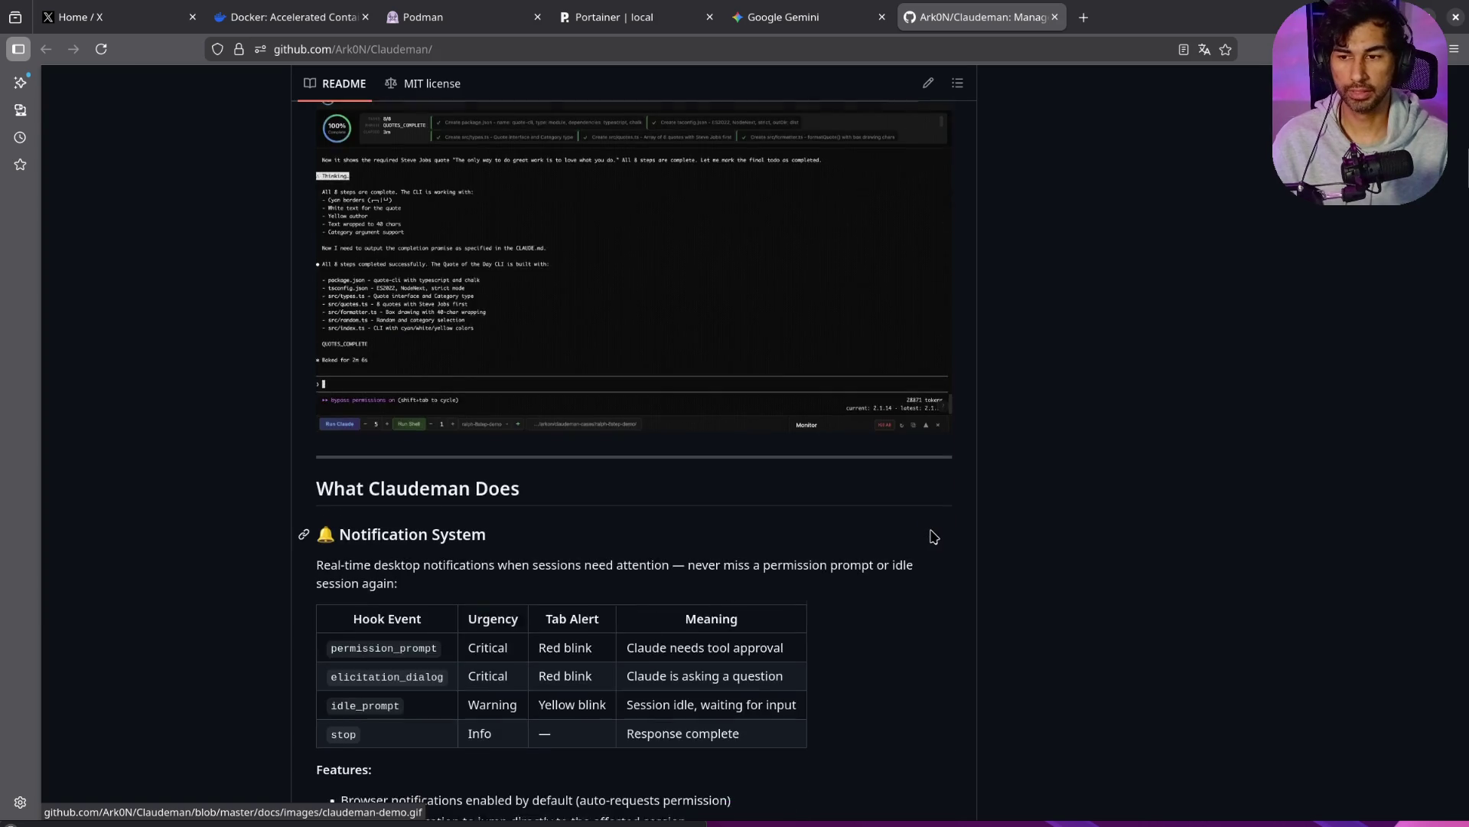
scroll(933, 536, "down", 20)
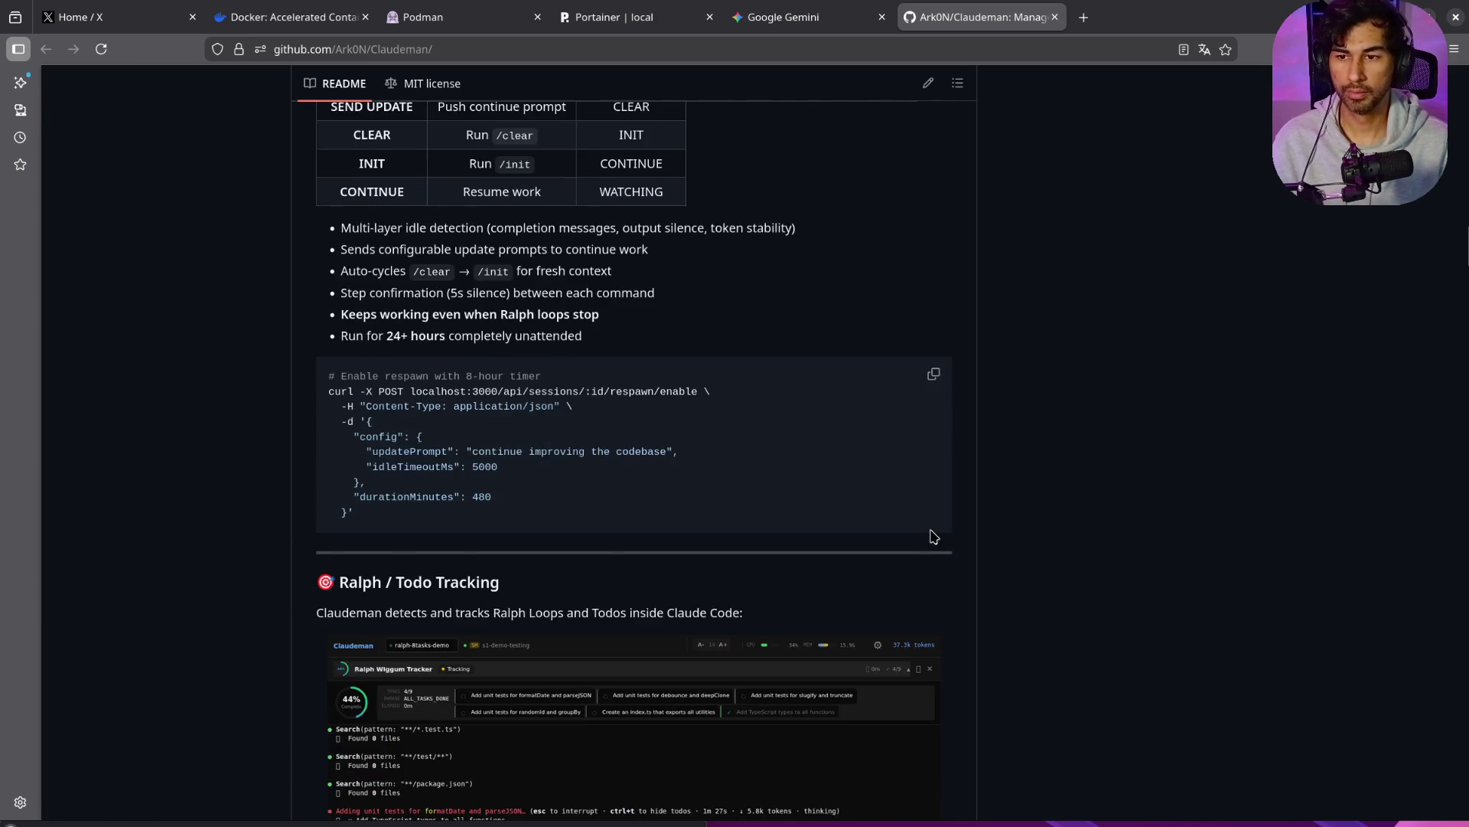
scroll(934, 536, "down", 5)
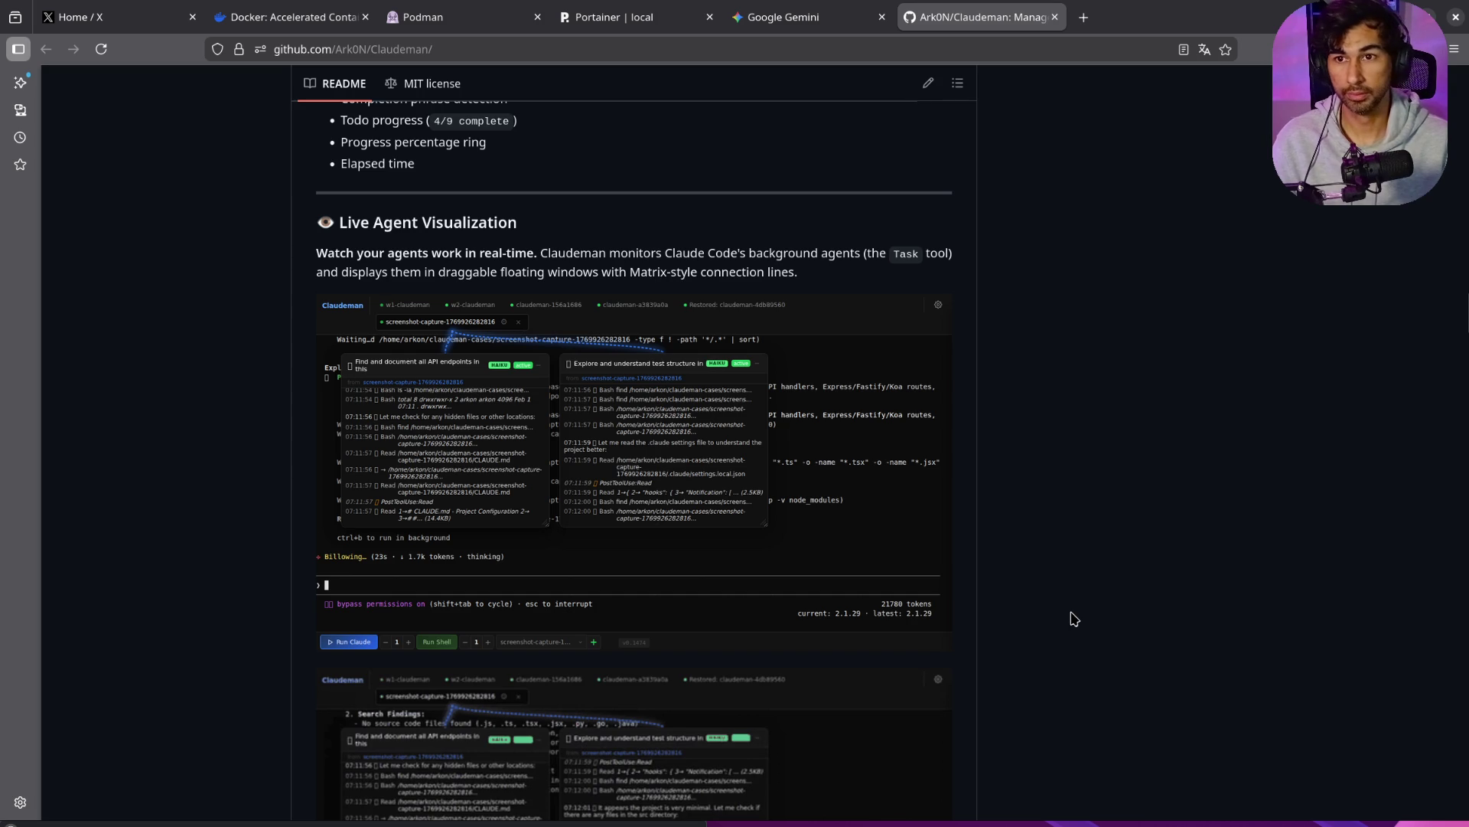
scroll(1070, 614, "up", 20)
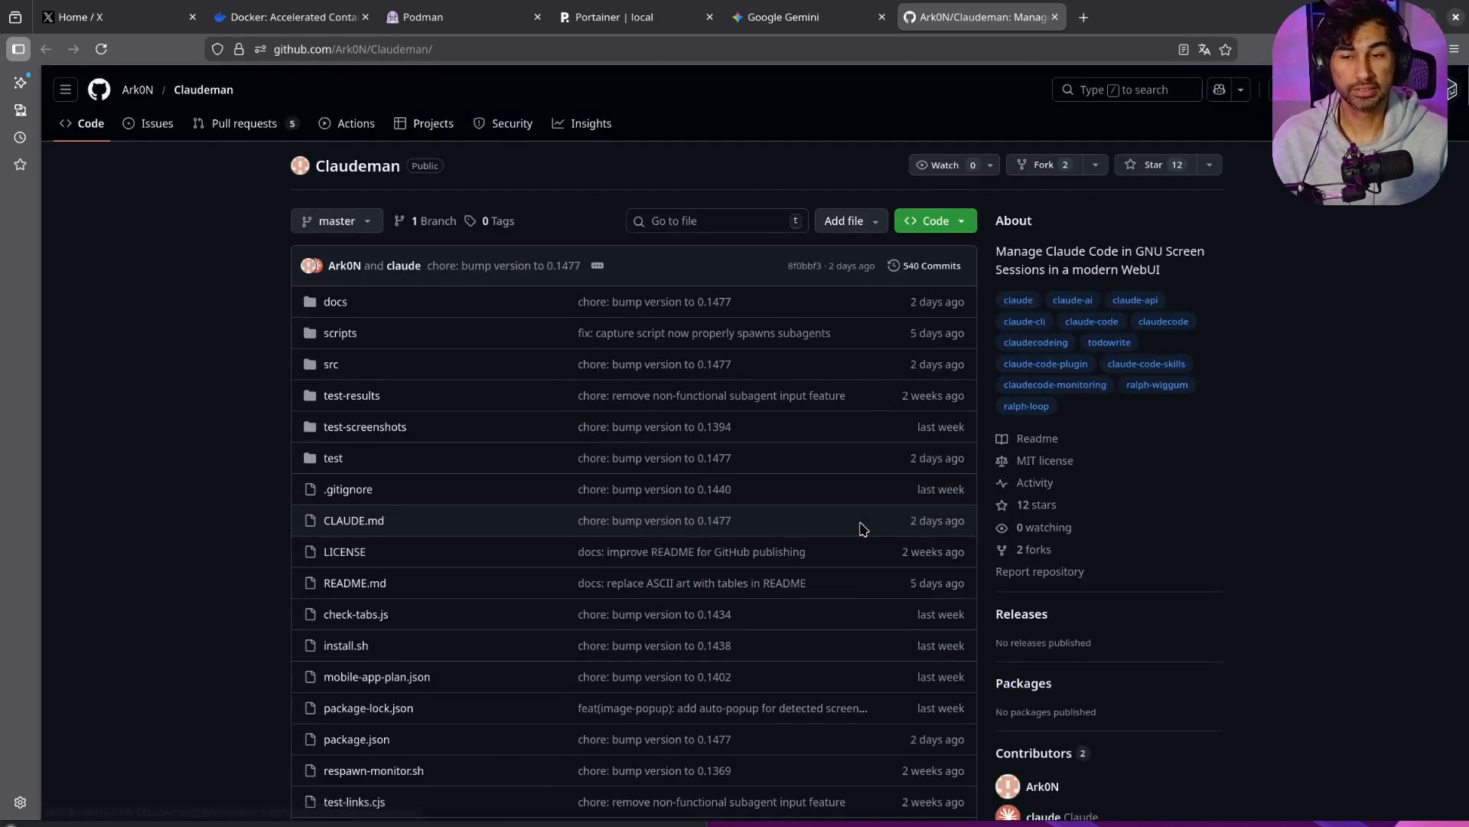
scroll(863, 528, "down", 20)
scroll(863, 528, "up", 10)
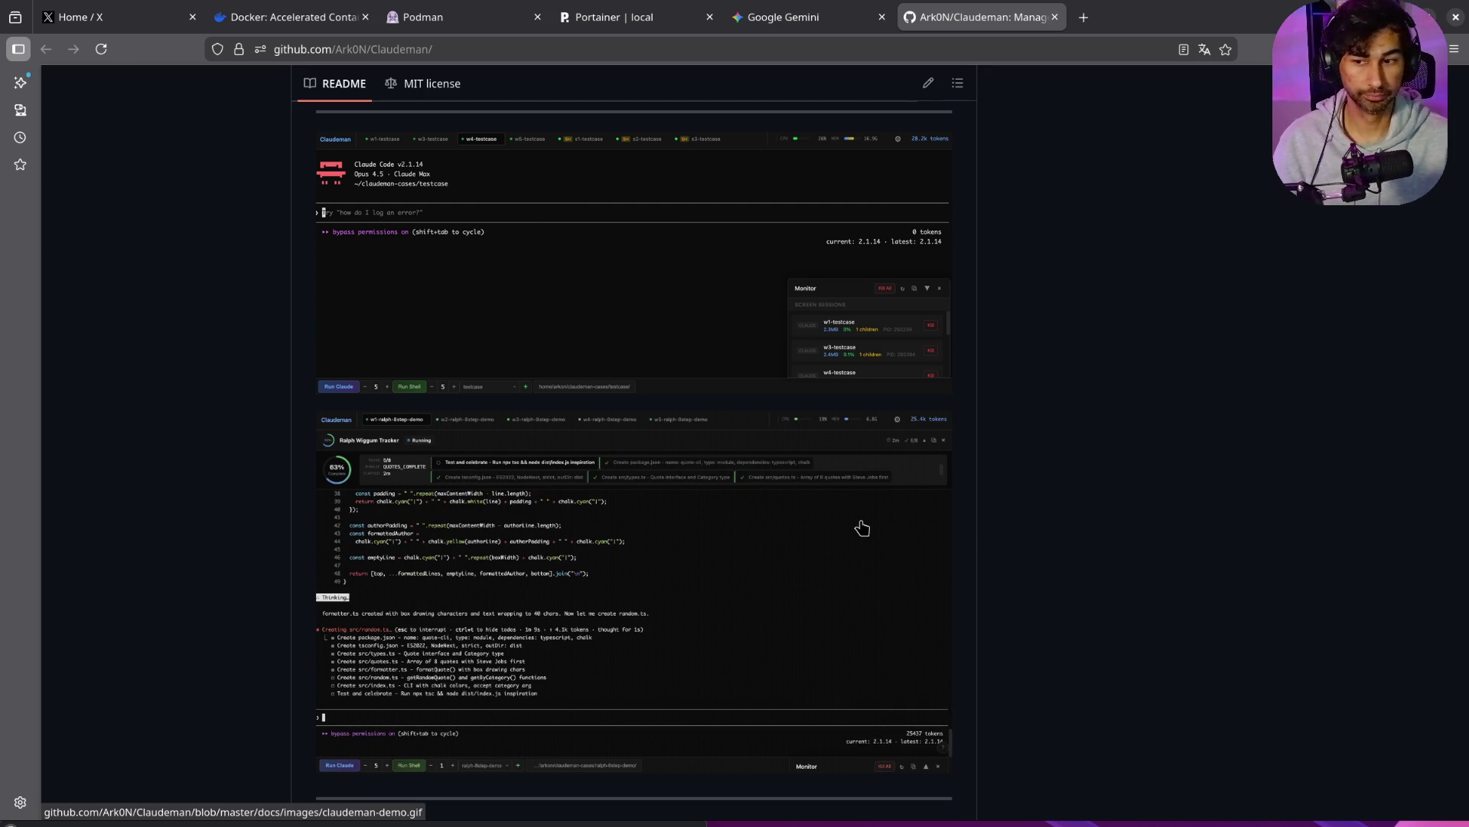
scroll(971, 527, "down", 20)
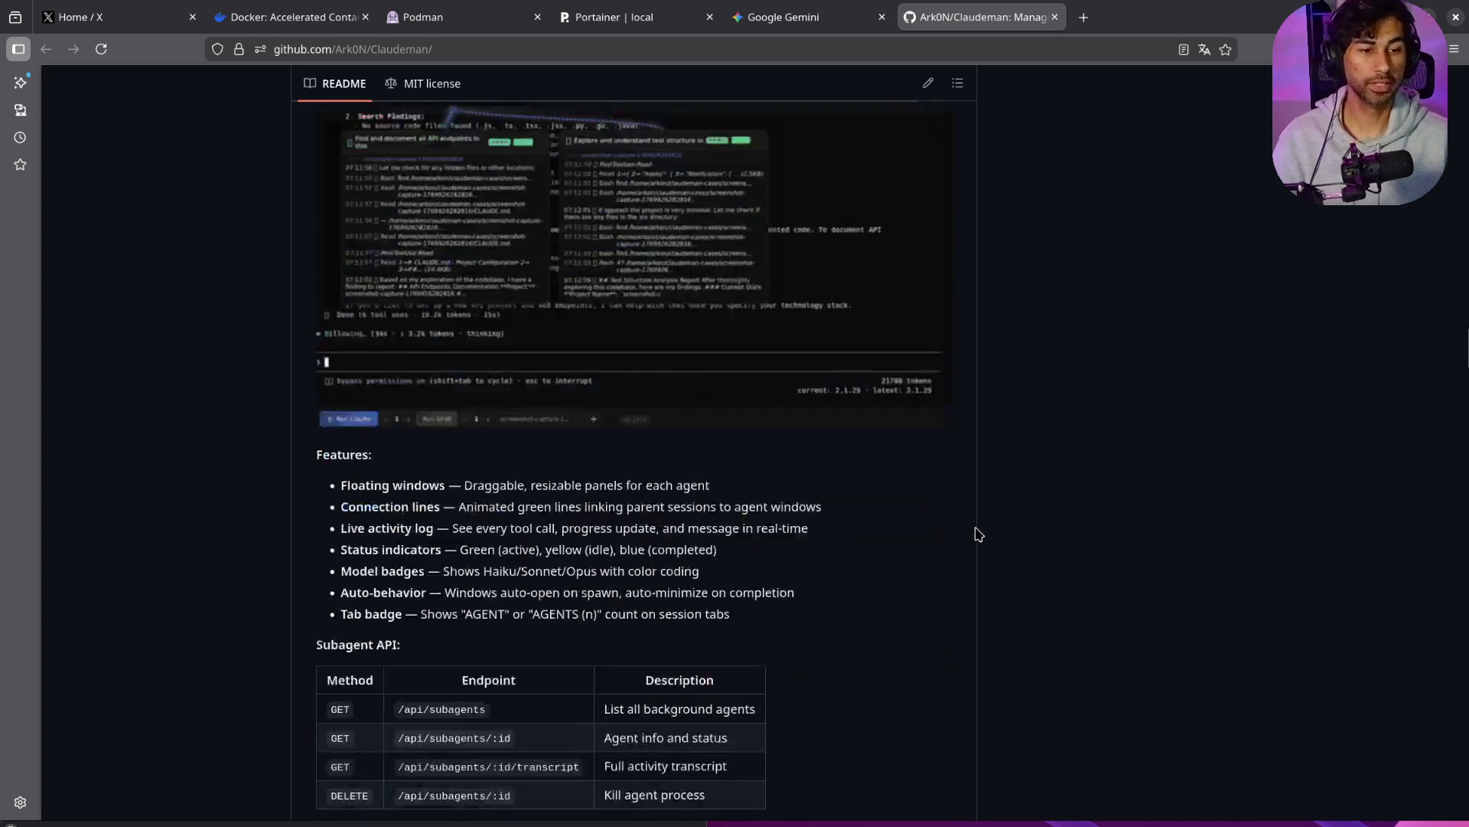
scroll(979, 533, "down", 20)
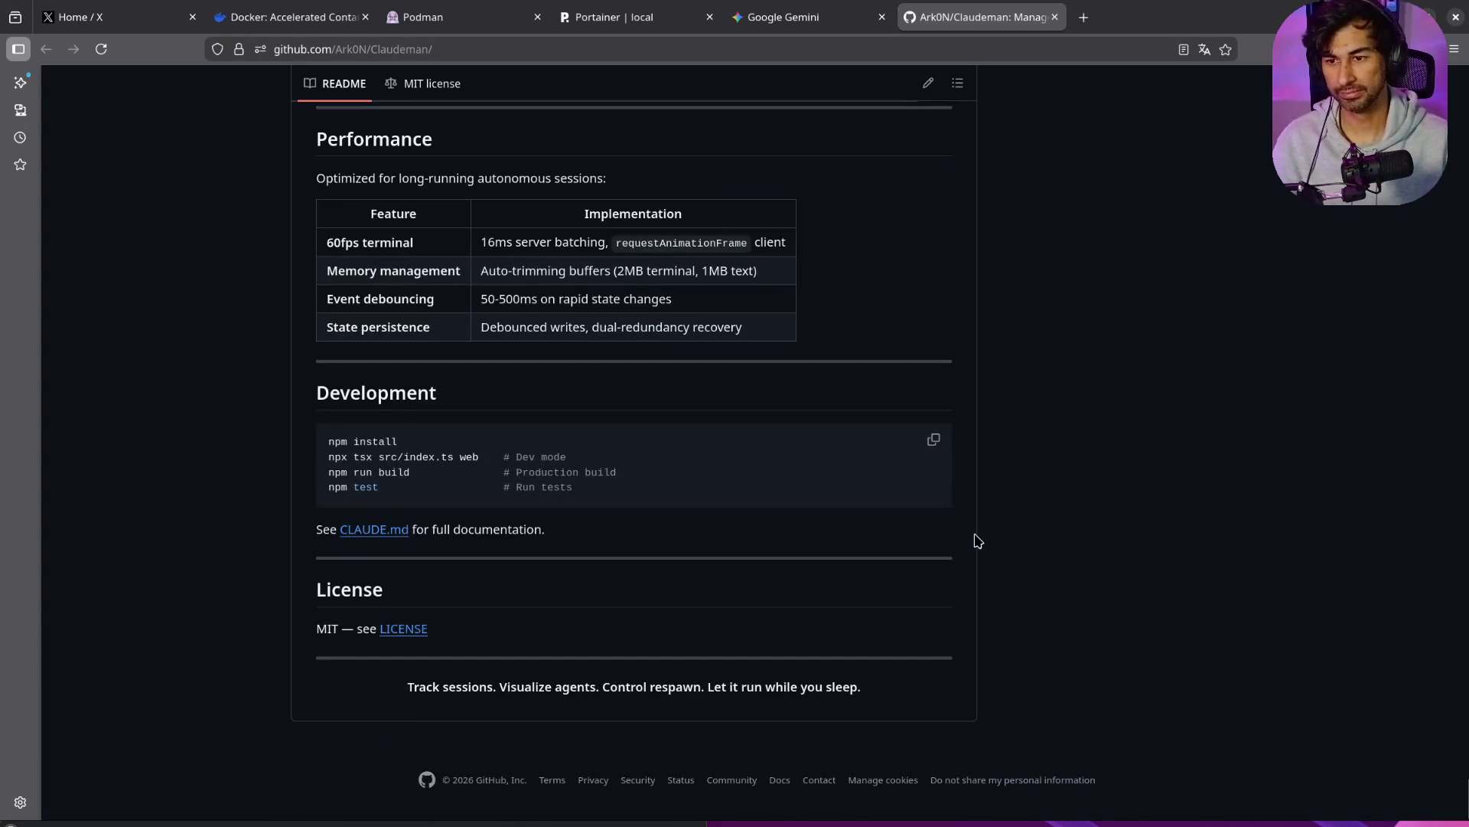
scroll(978, 541, "up", 20)
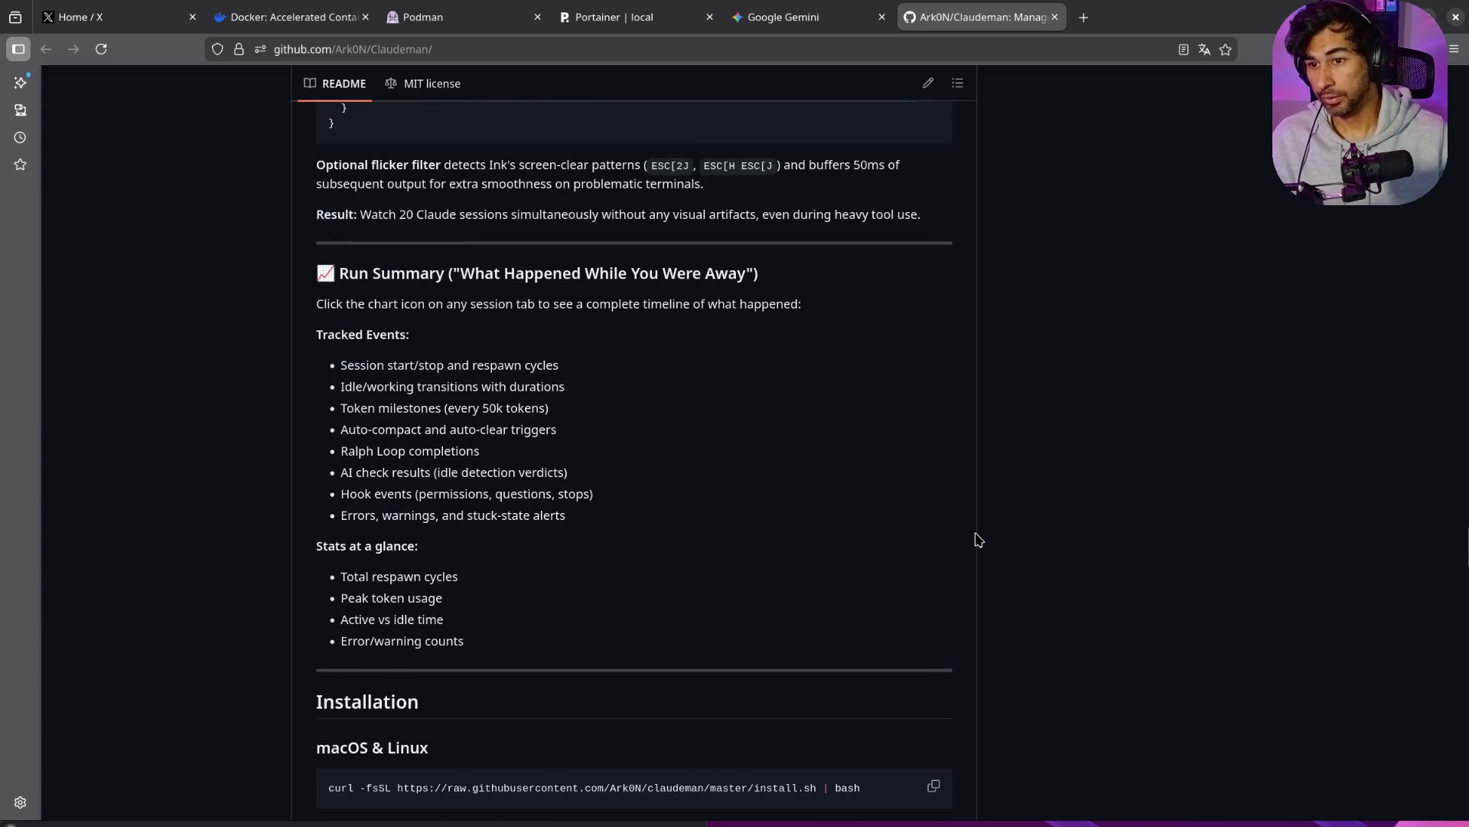
scroll(978, 541, "up", 10)
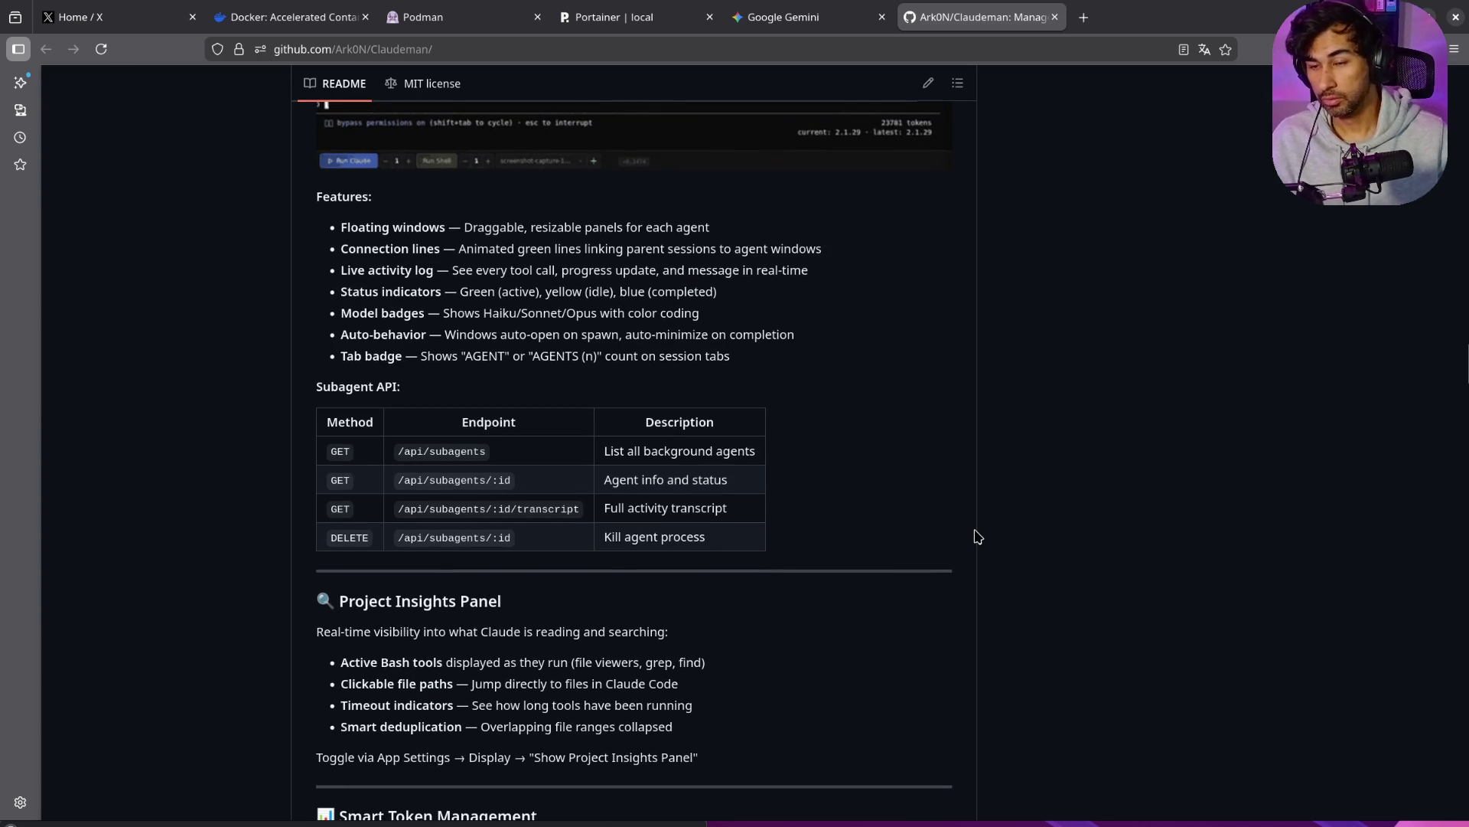
scroll(978, 537, "up", 15)
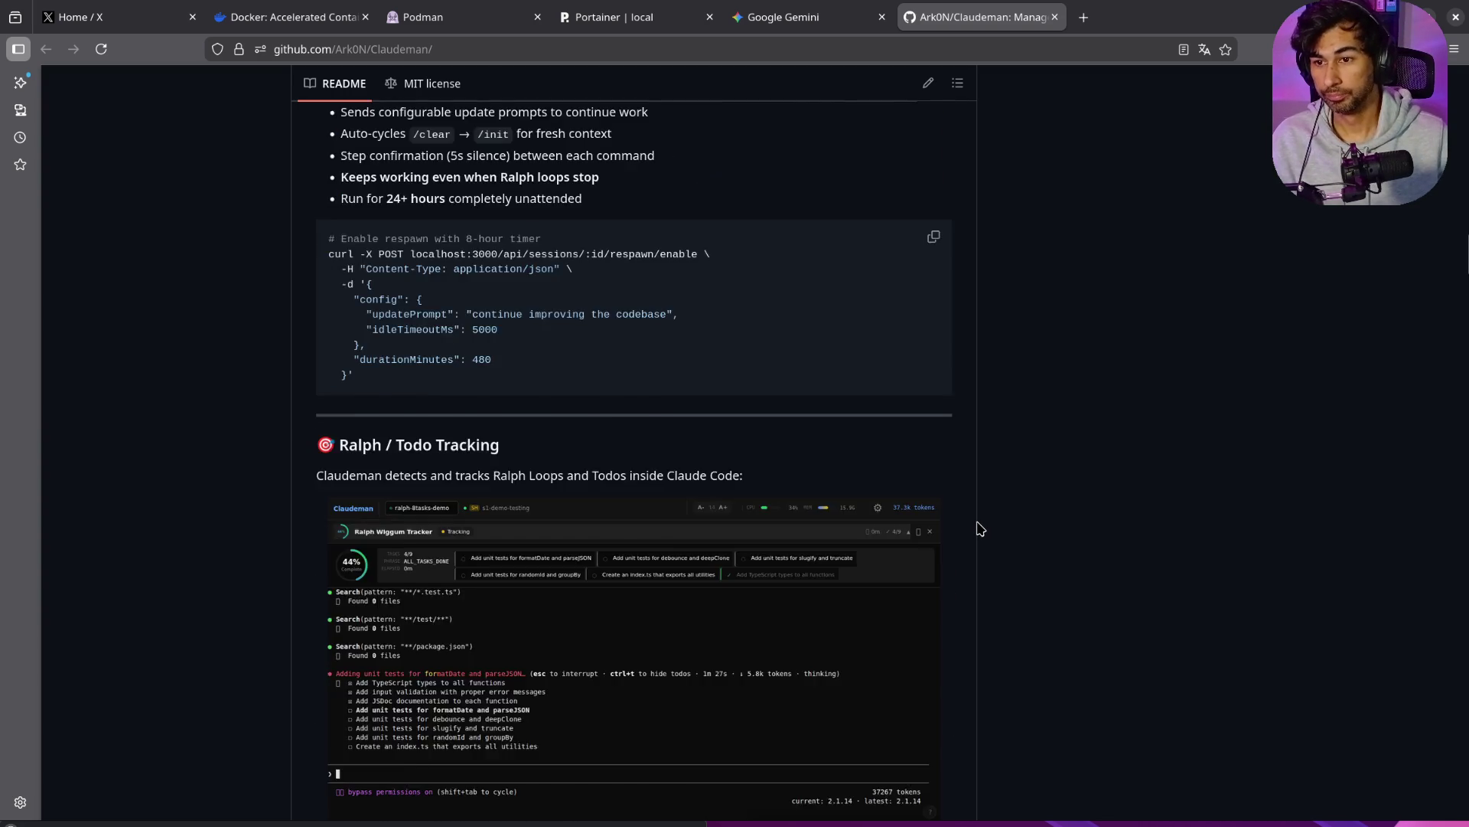
scroll(979, 528, "up", 4)
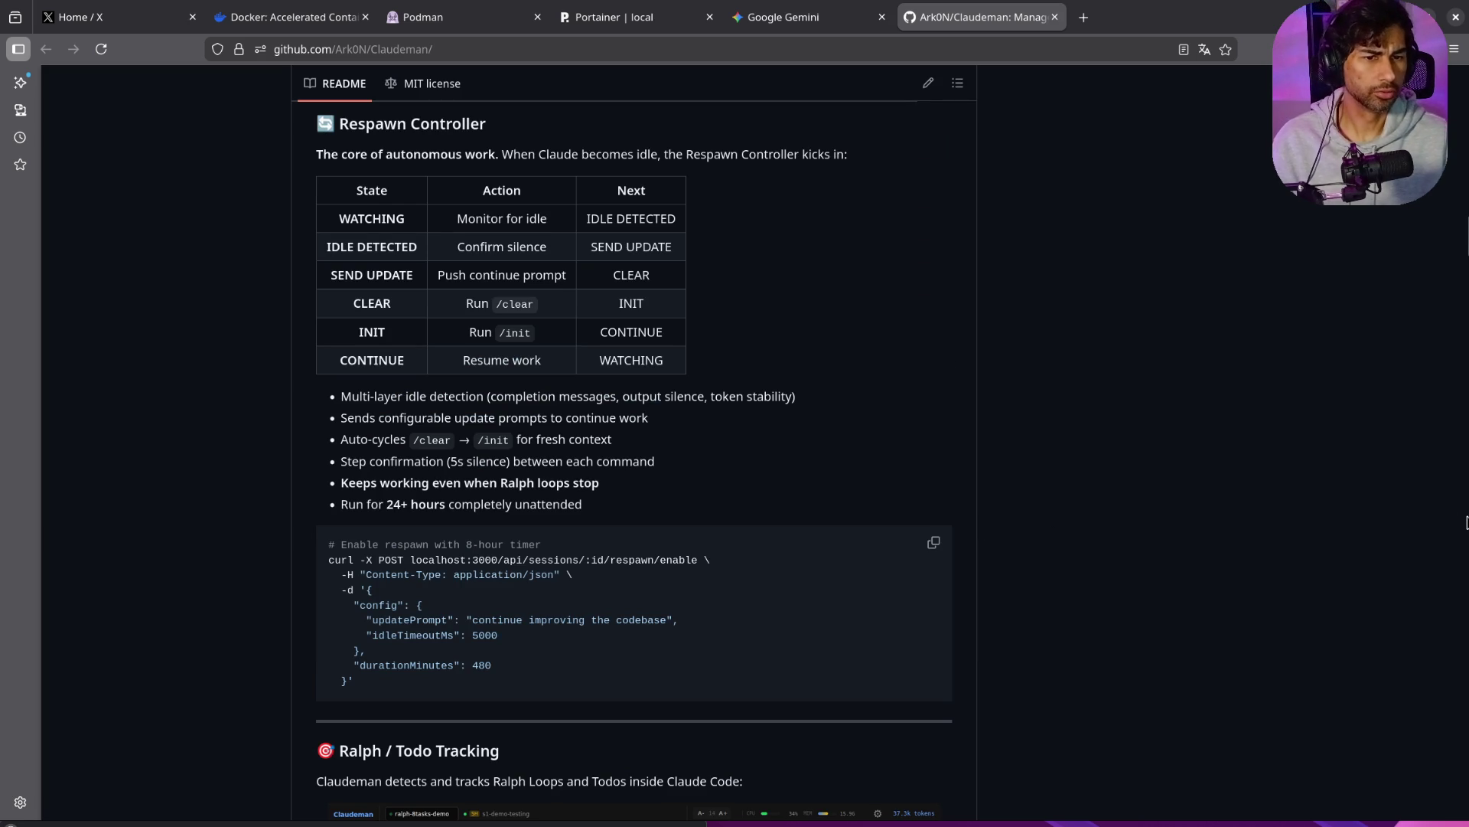